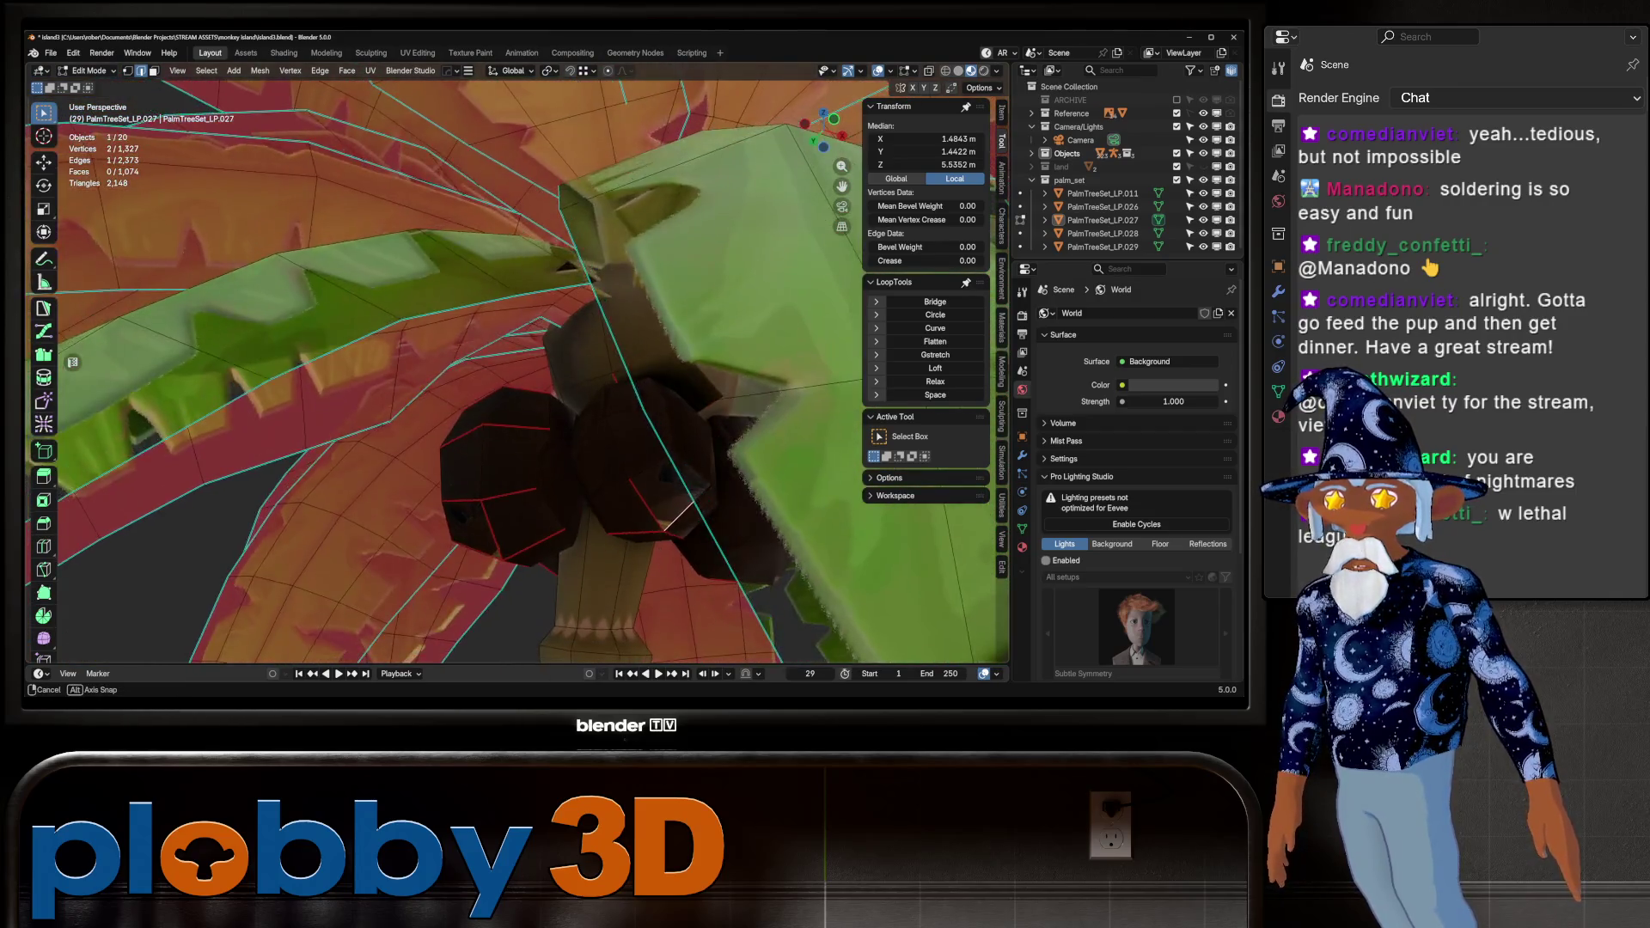
Frame the palm tree and go back into Edit Mode on its mesh
middle_drag(516, 370, 610, 481)
key(Tab)
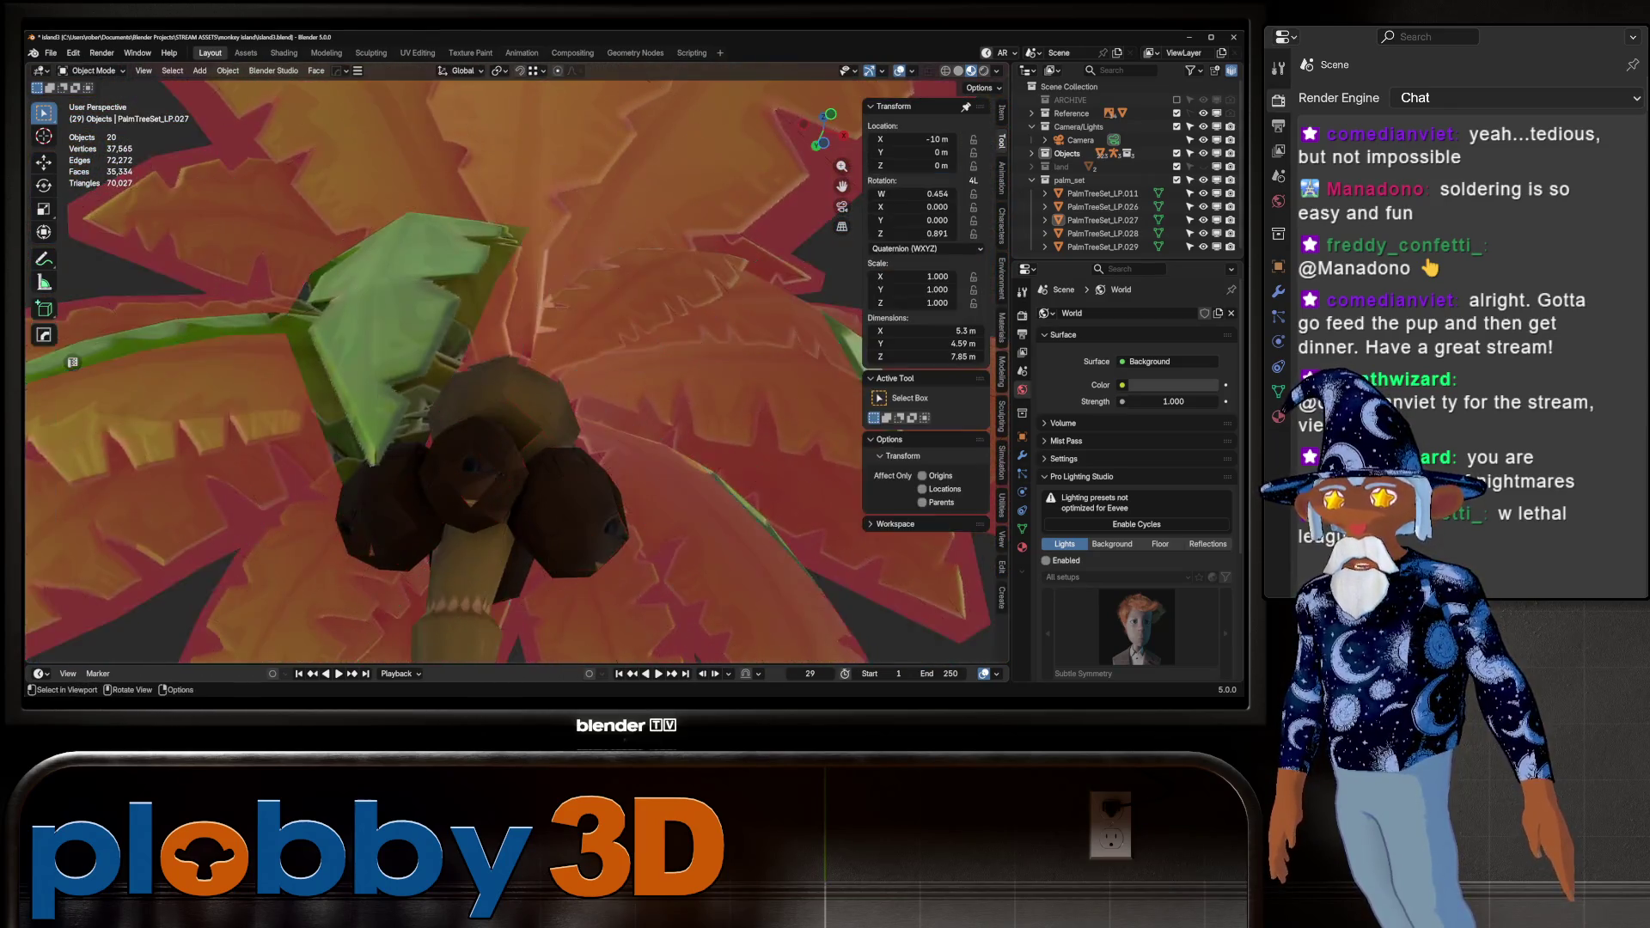
key(KP_Decimal)
key(Tab)
scroll(515, 370, up, 8)
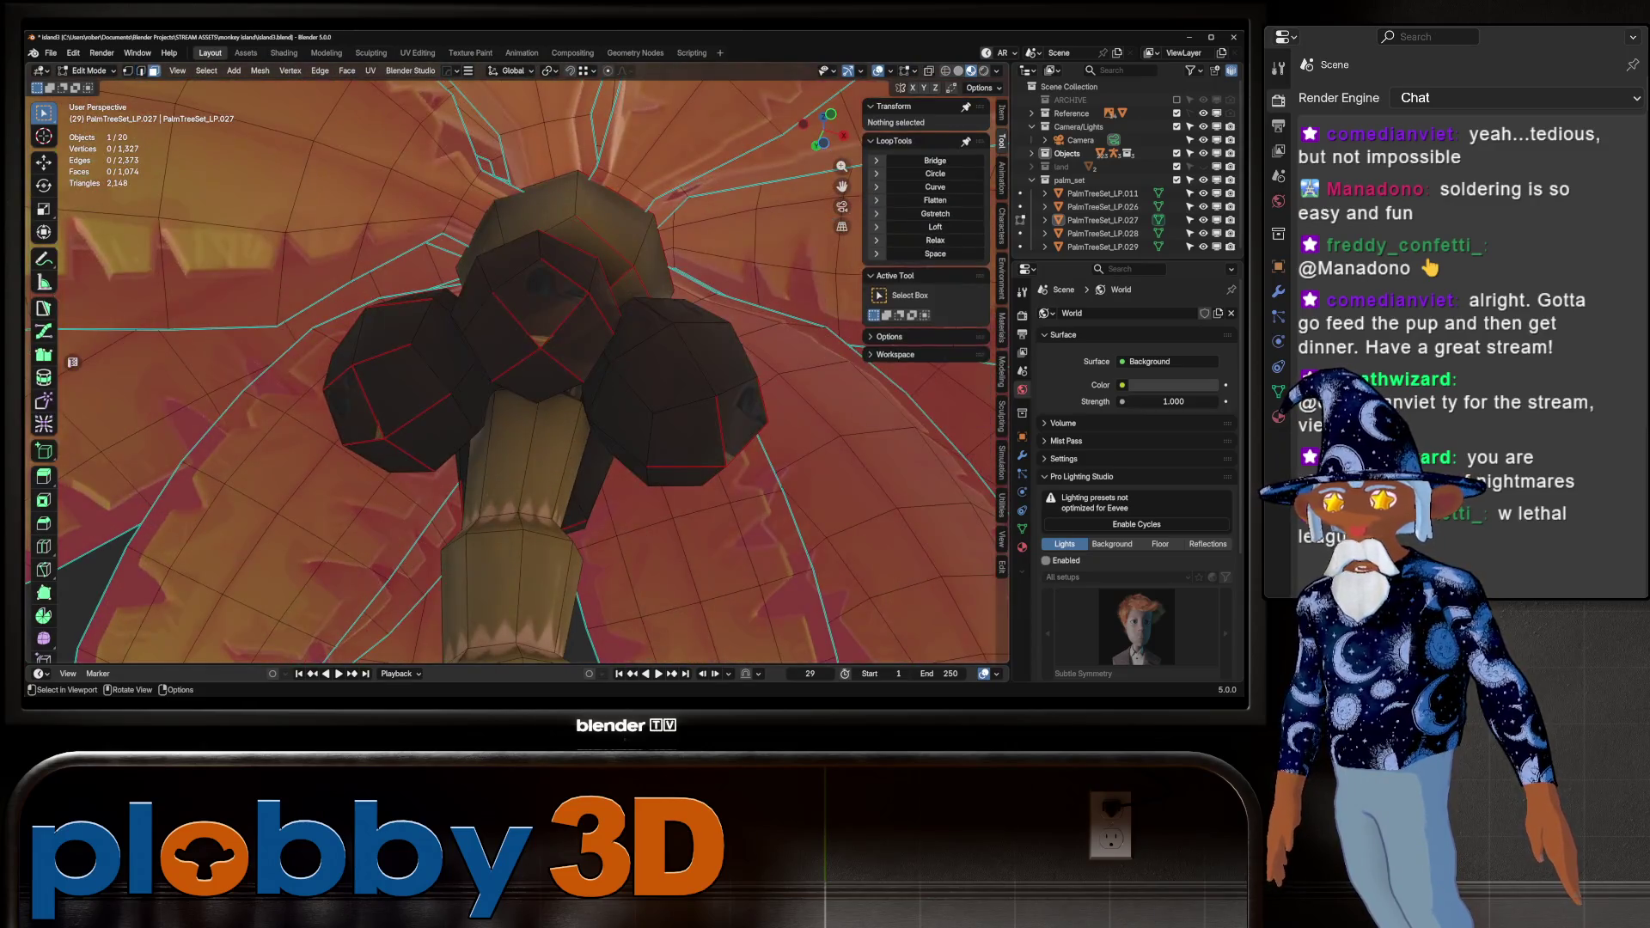
Select all linked coconut geometry and switch to the UV Editing workspace
click(501, 337)
key(l)
middle_drag(515, 370, 585, 323)
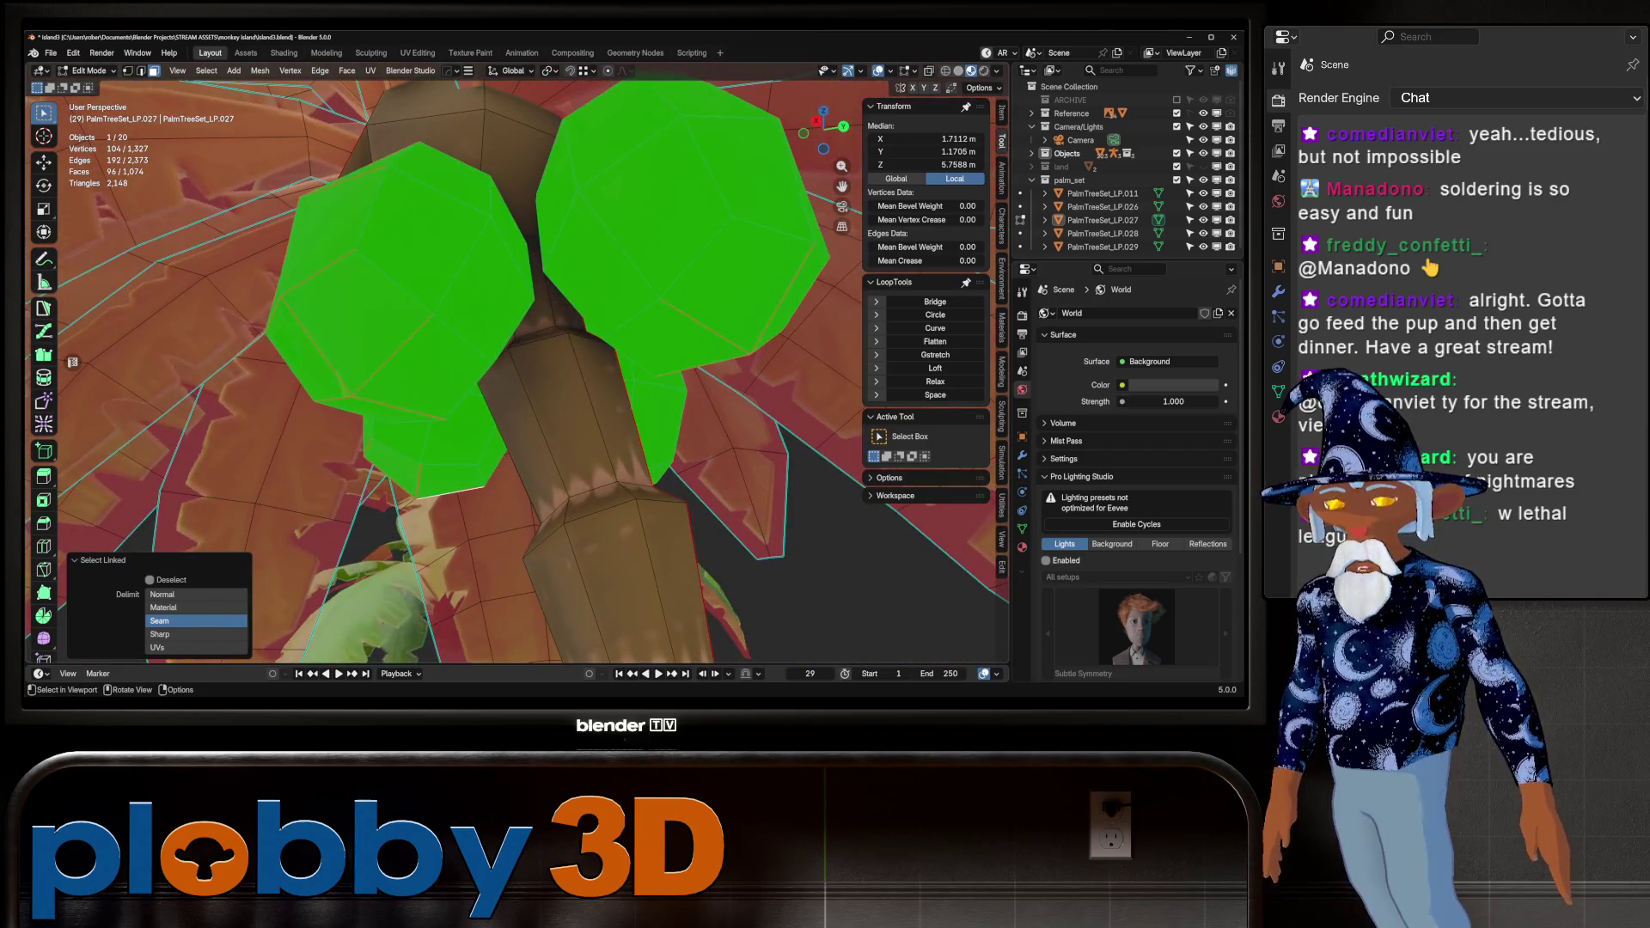
key(ctrl+Page_Down)
key(ctrl+Page_Down)
key(ctrl+Page_Down)
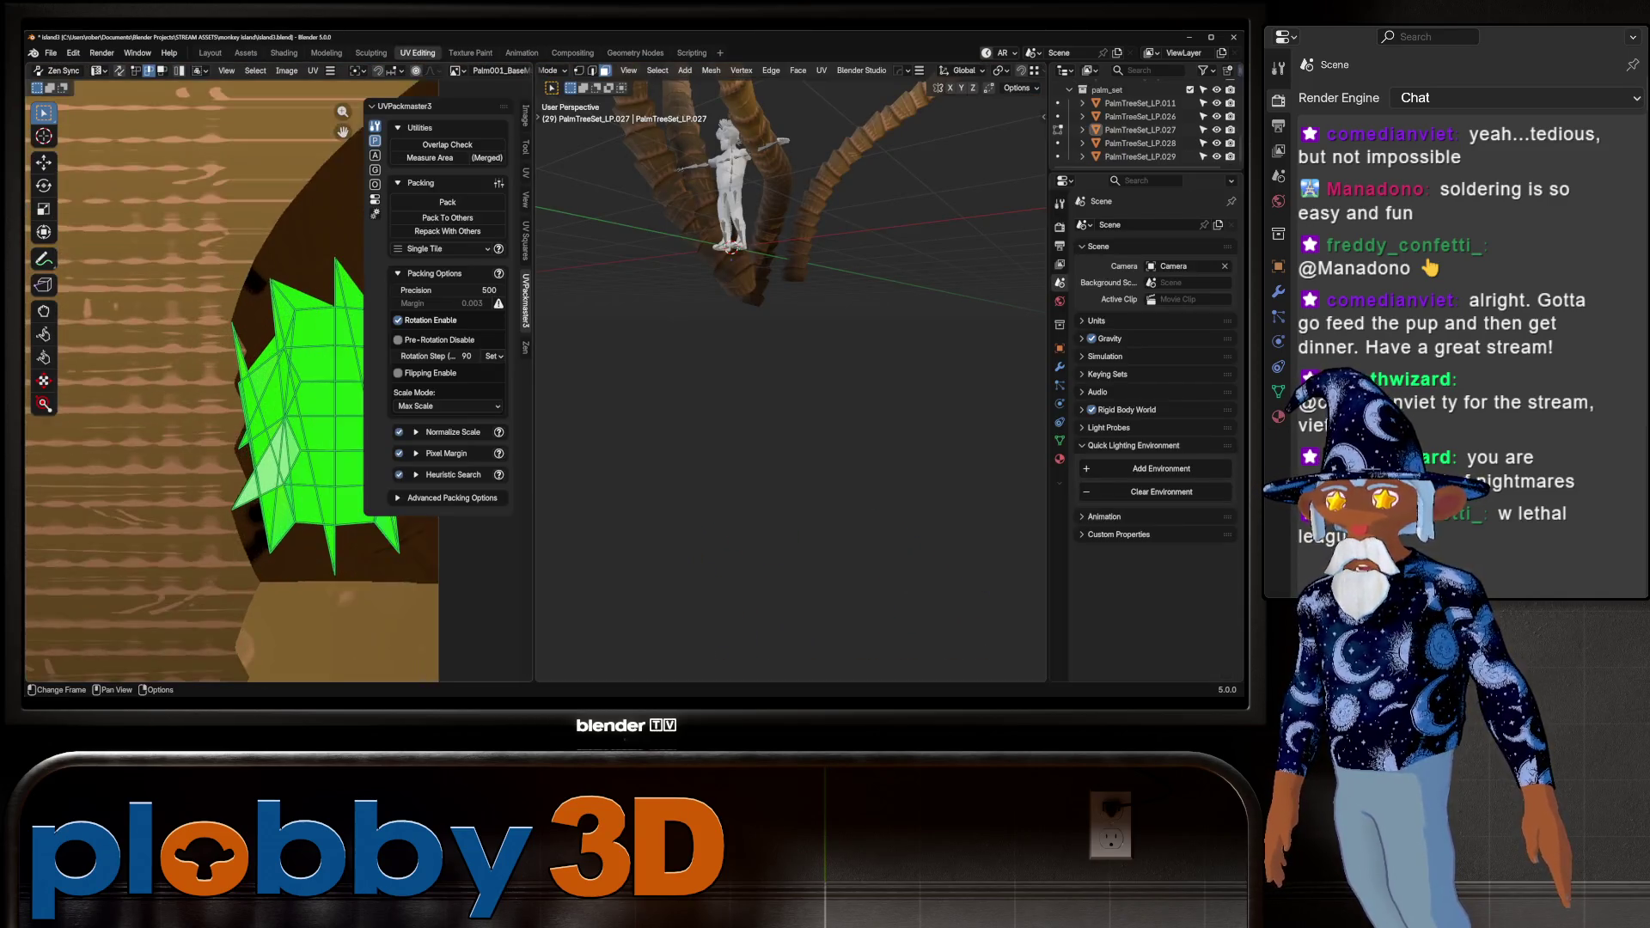
Cancel the UV island move and frame the selected palm tree again
key(g)
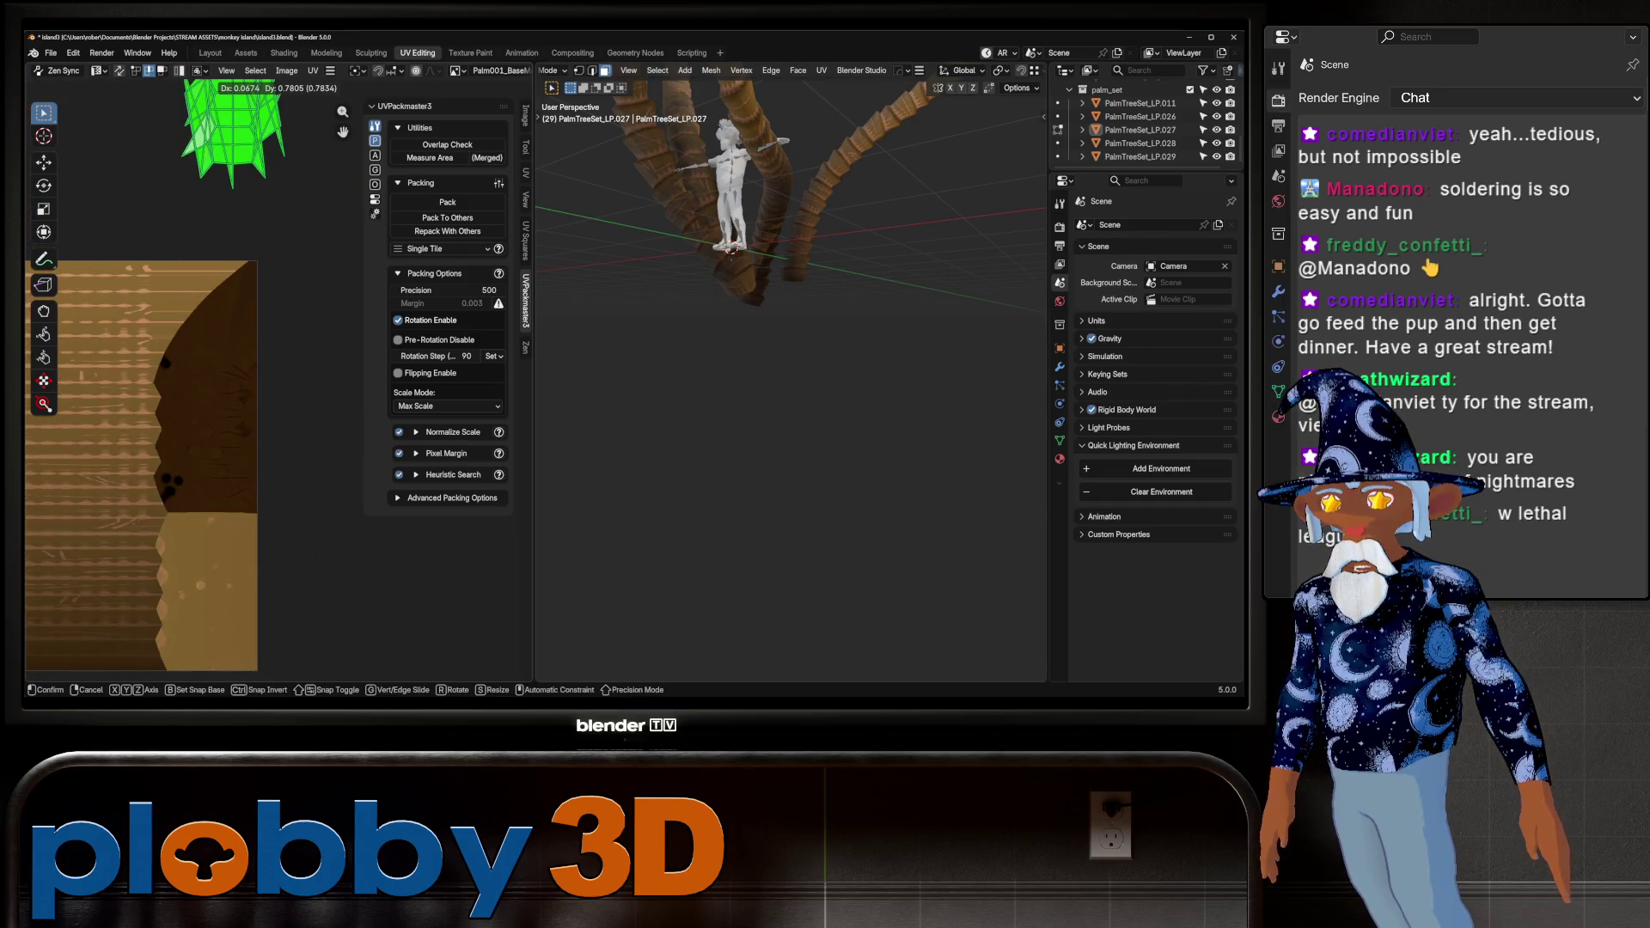
key(Escape)
key(Home)
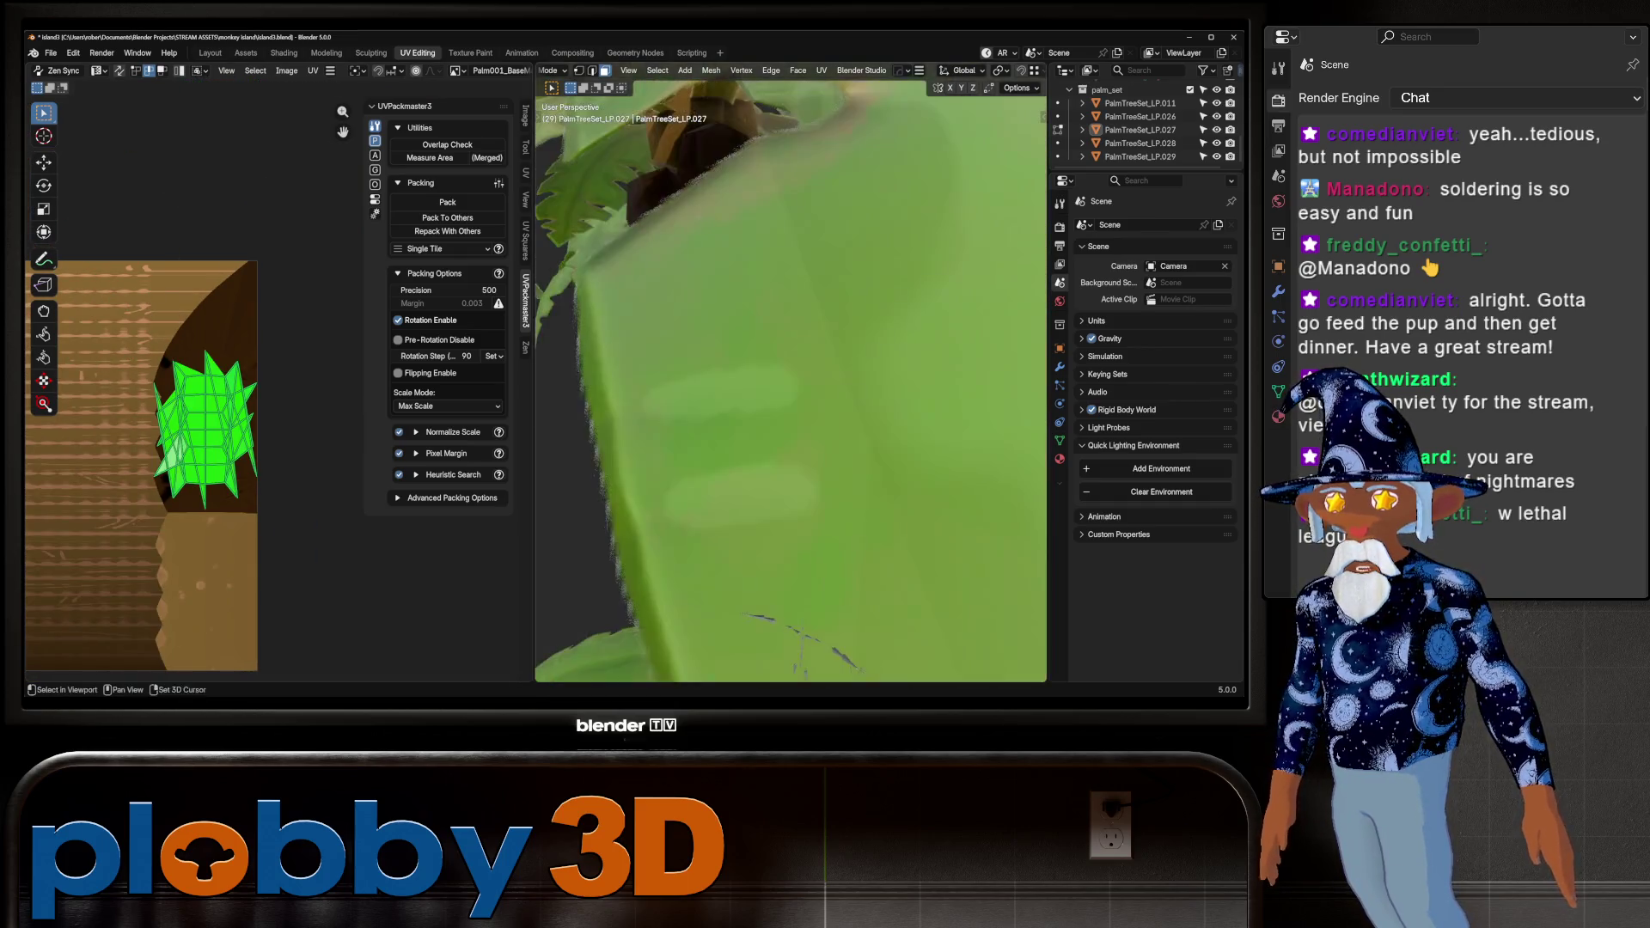
key(KP_Decimal)
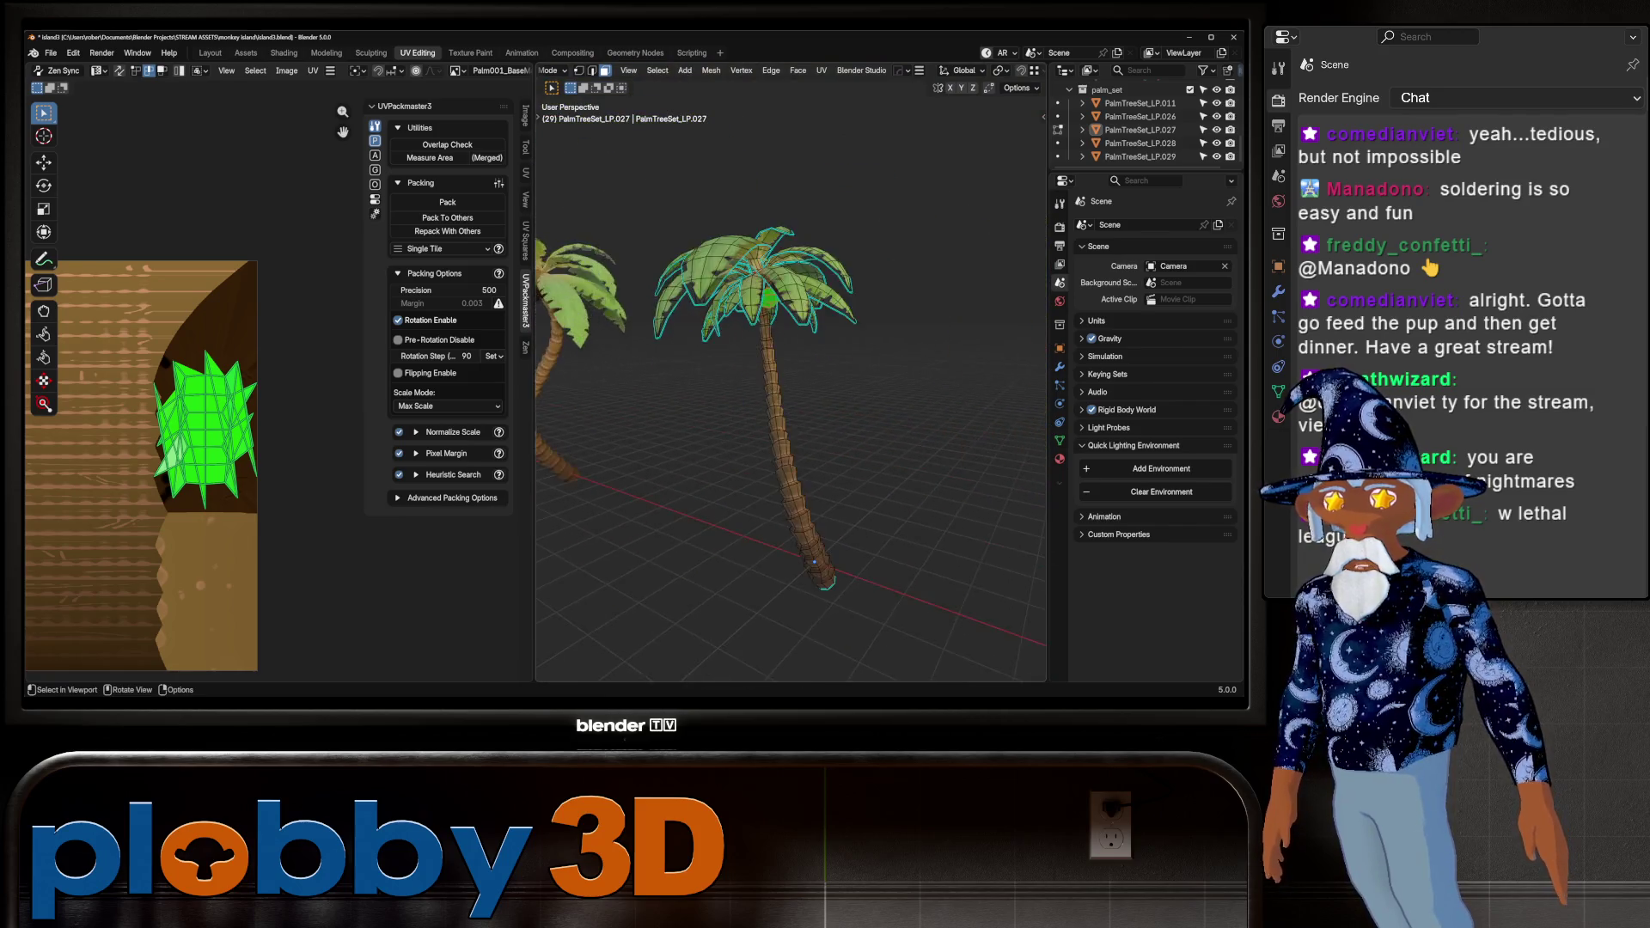
scroll(791, 378, up, 5)
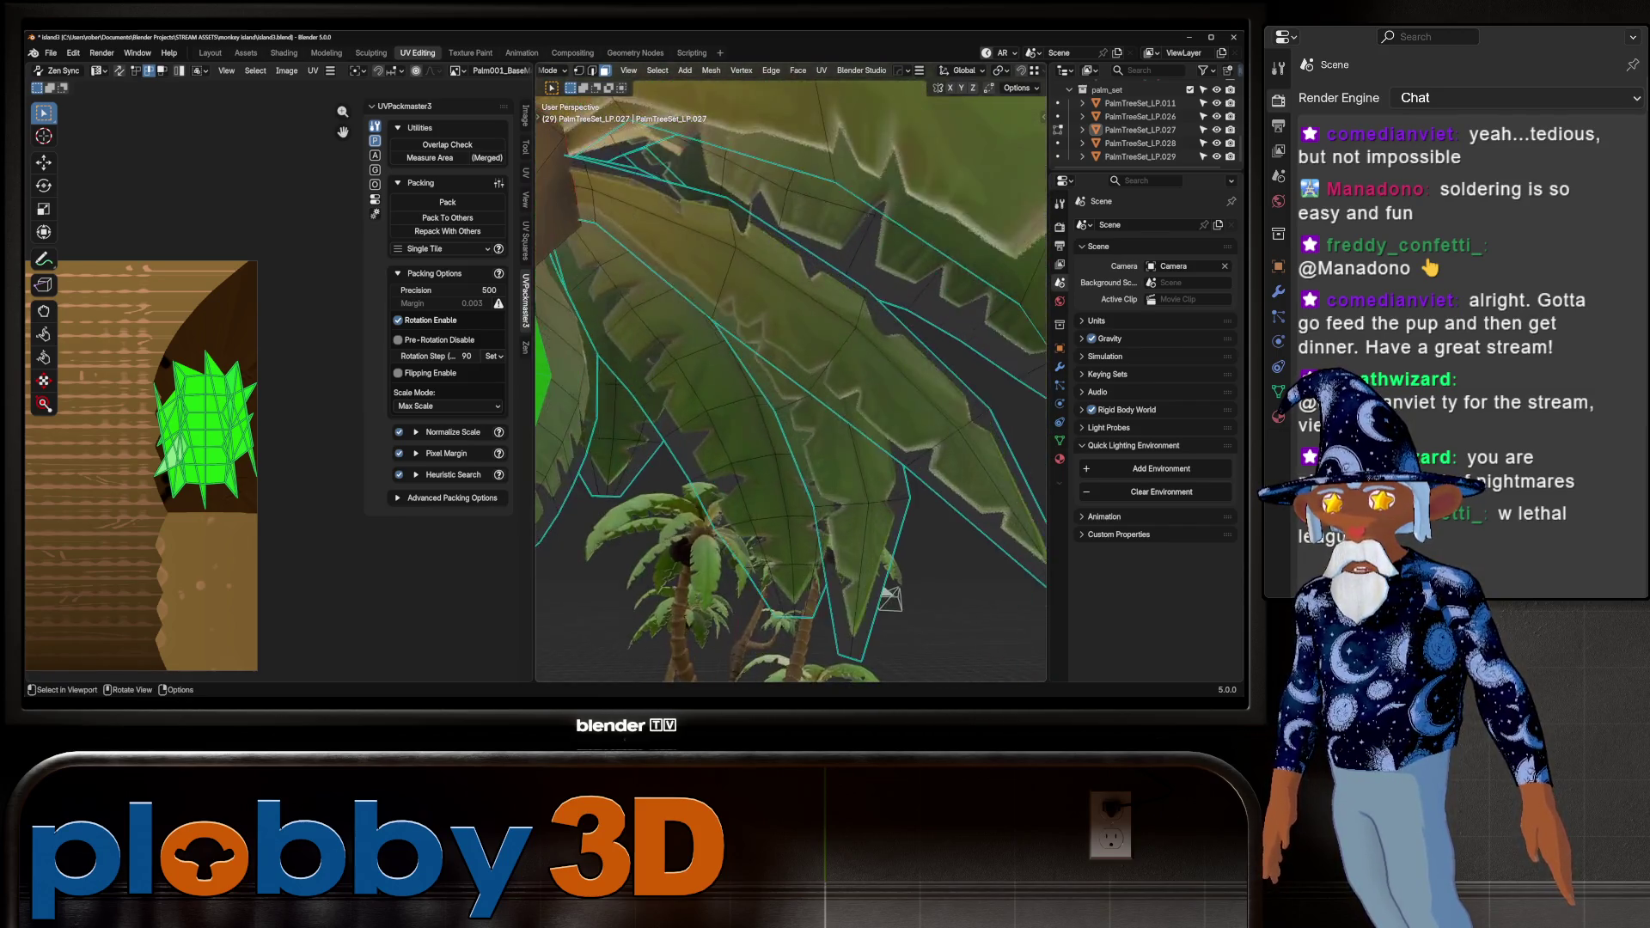
scroll(790, 378, down, 4)
Look up at the coconuts and select a vertical edge loop down one coconut
click(782, 255)
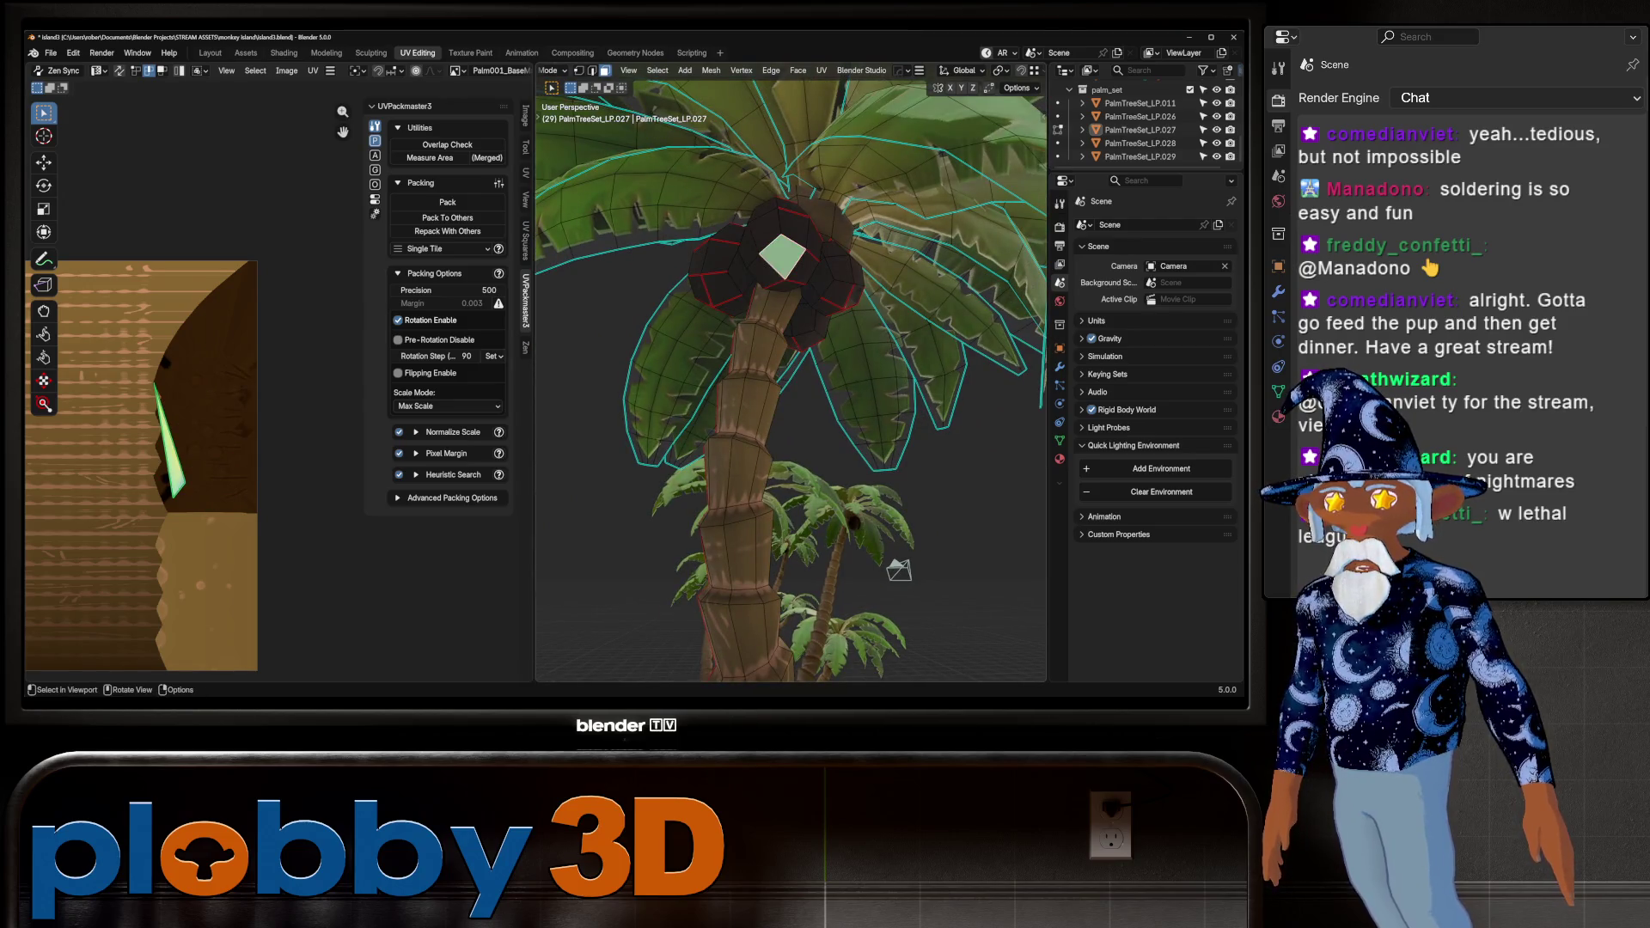
mouse_move(783, 258)
middle_down()
mouse_move(813, 387)
mouse_move(799, 331)
mouse_move(799, 370)
mouse_move(825, 361)
middle_up()
scroll(791, 378, up, 3)
alt+click(808, 335)
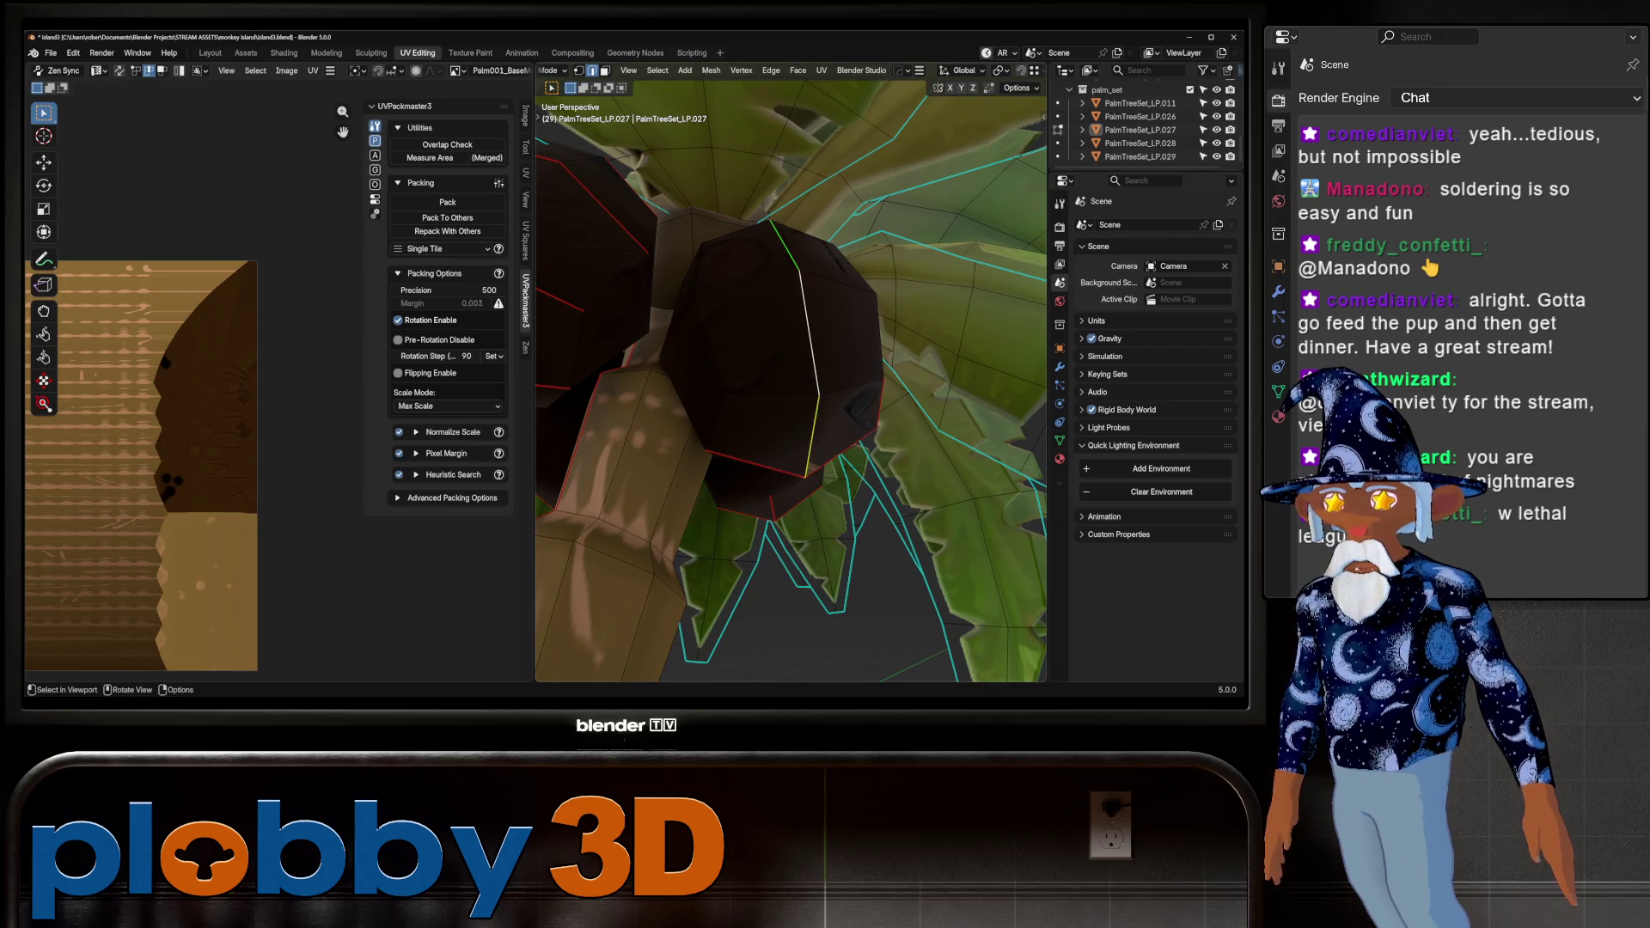
Mark the edge loop as a seam and unwrap the linked coconut with Conformal
key(u)
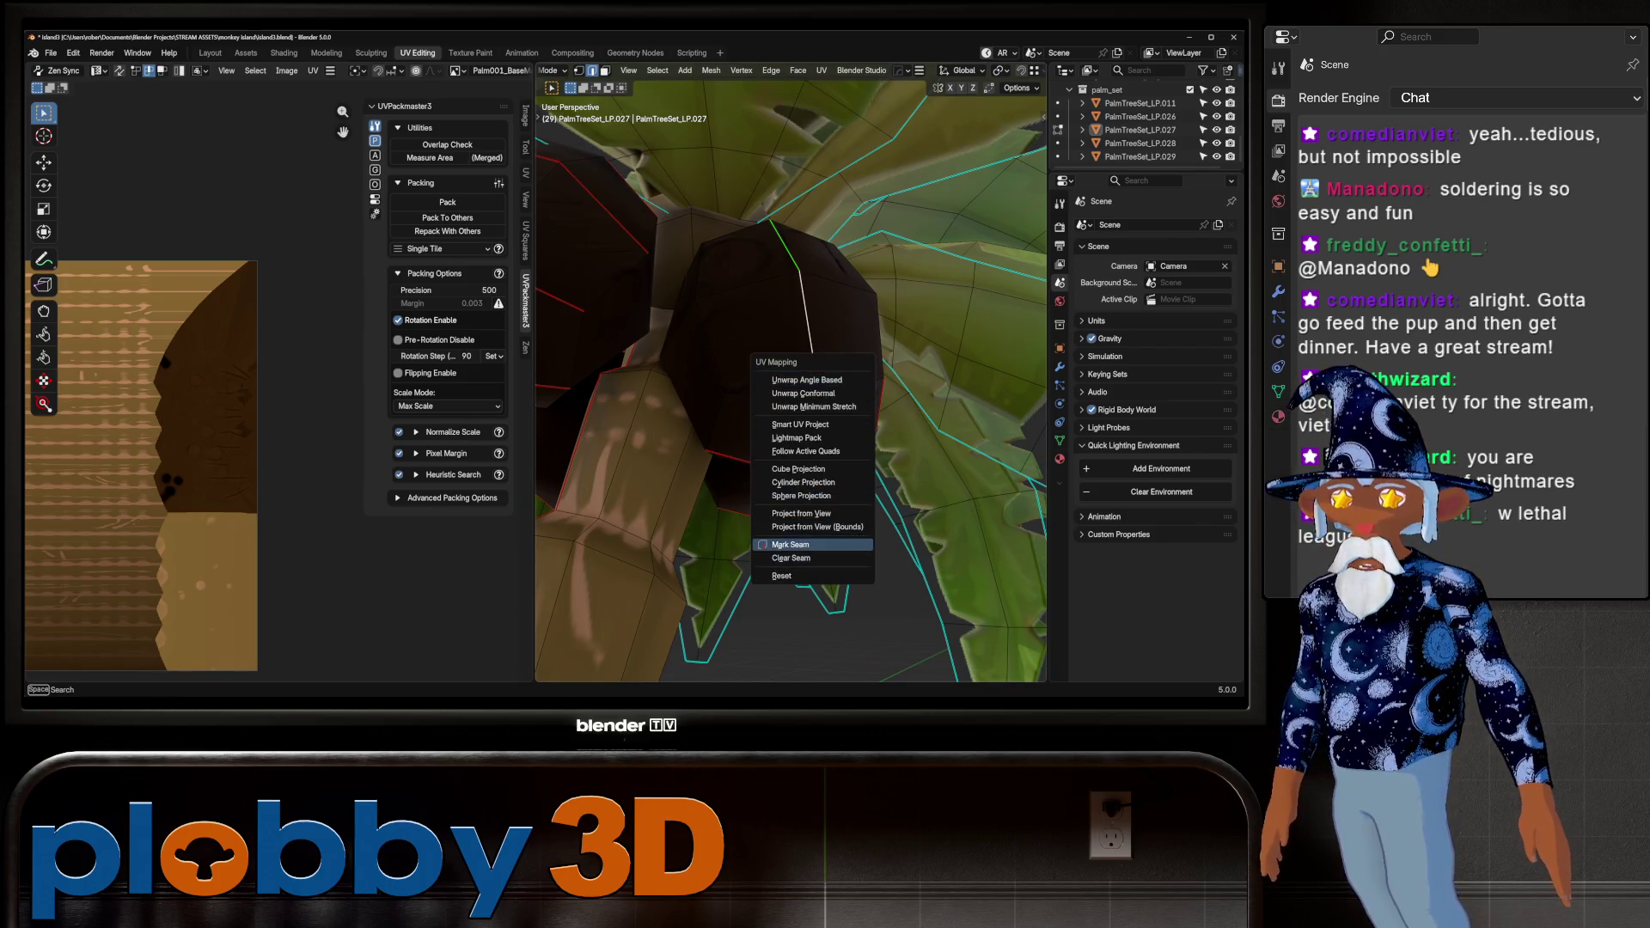
click(791, 544)
key(ctrl+l)
key(u)
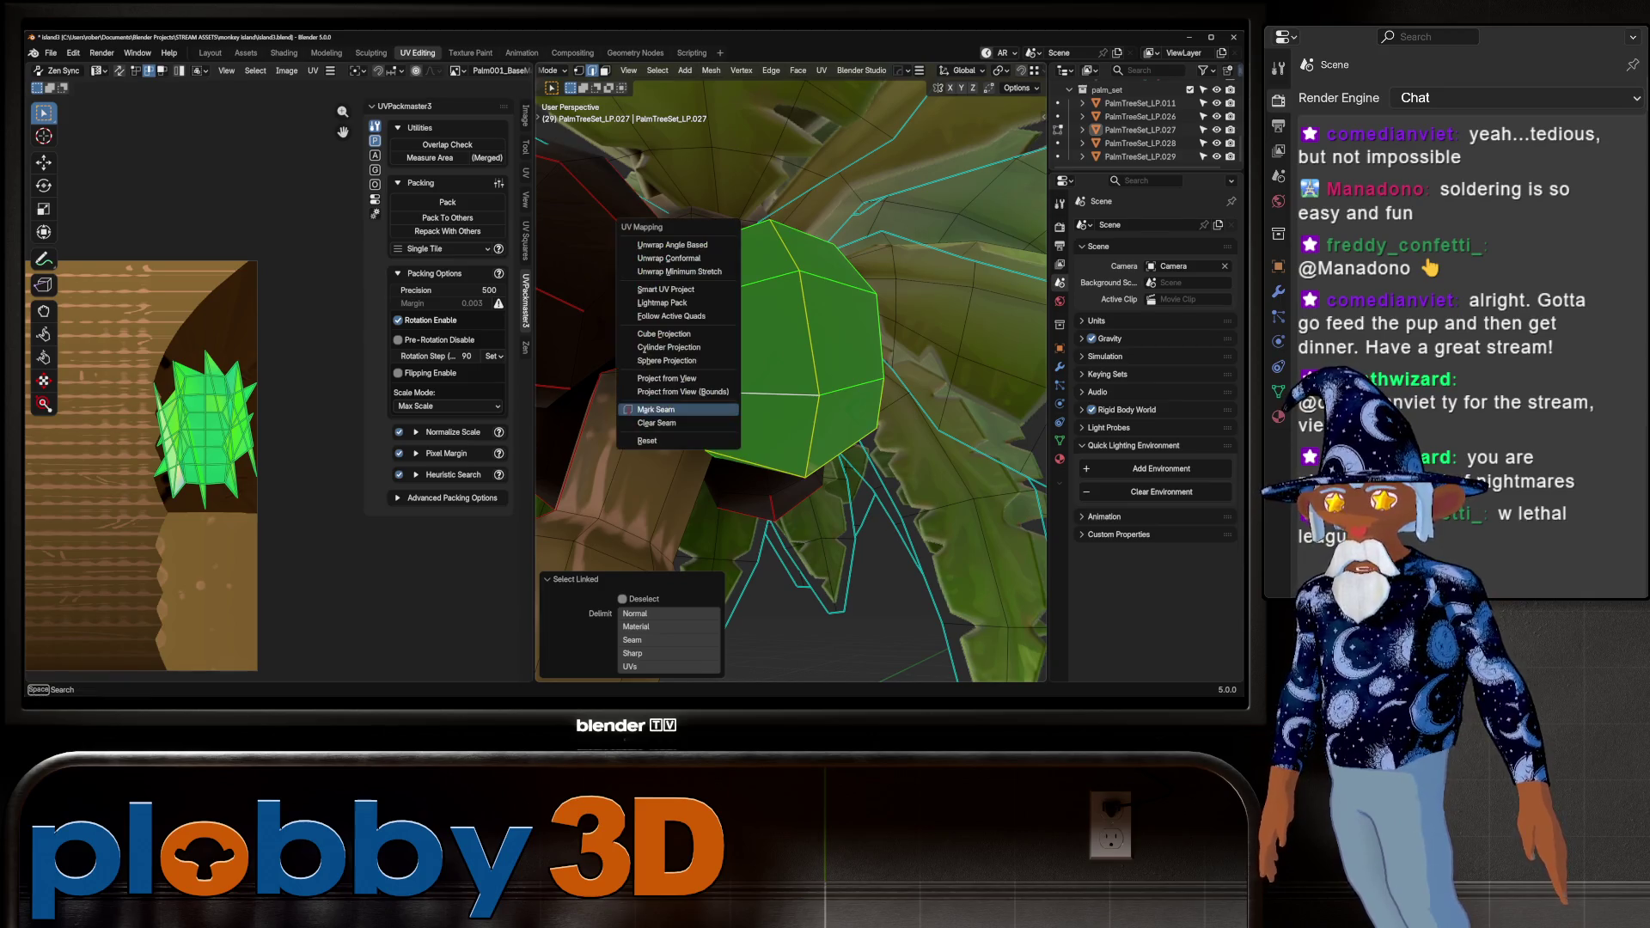
click(669, 258)
Shrink the coconut UV islands and move them onto the texture's dark right edge
scroll(206, 533, down, 3)
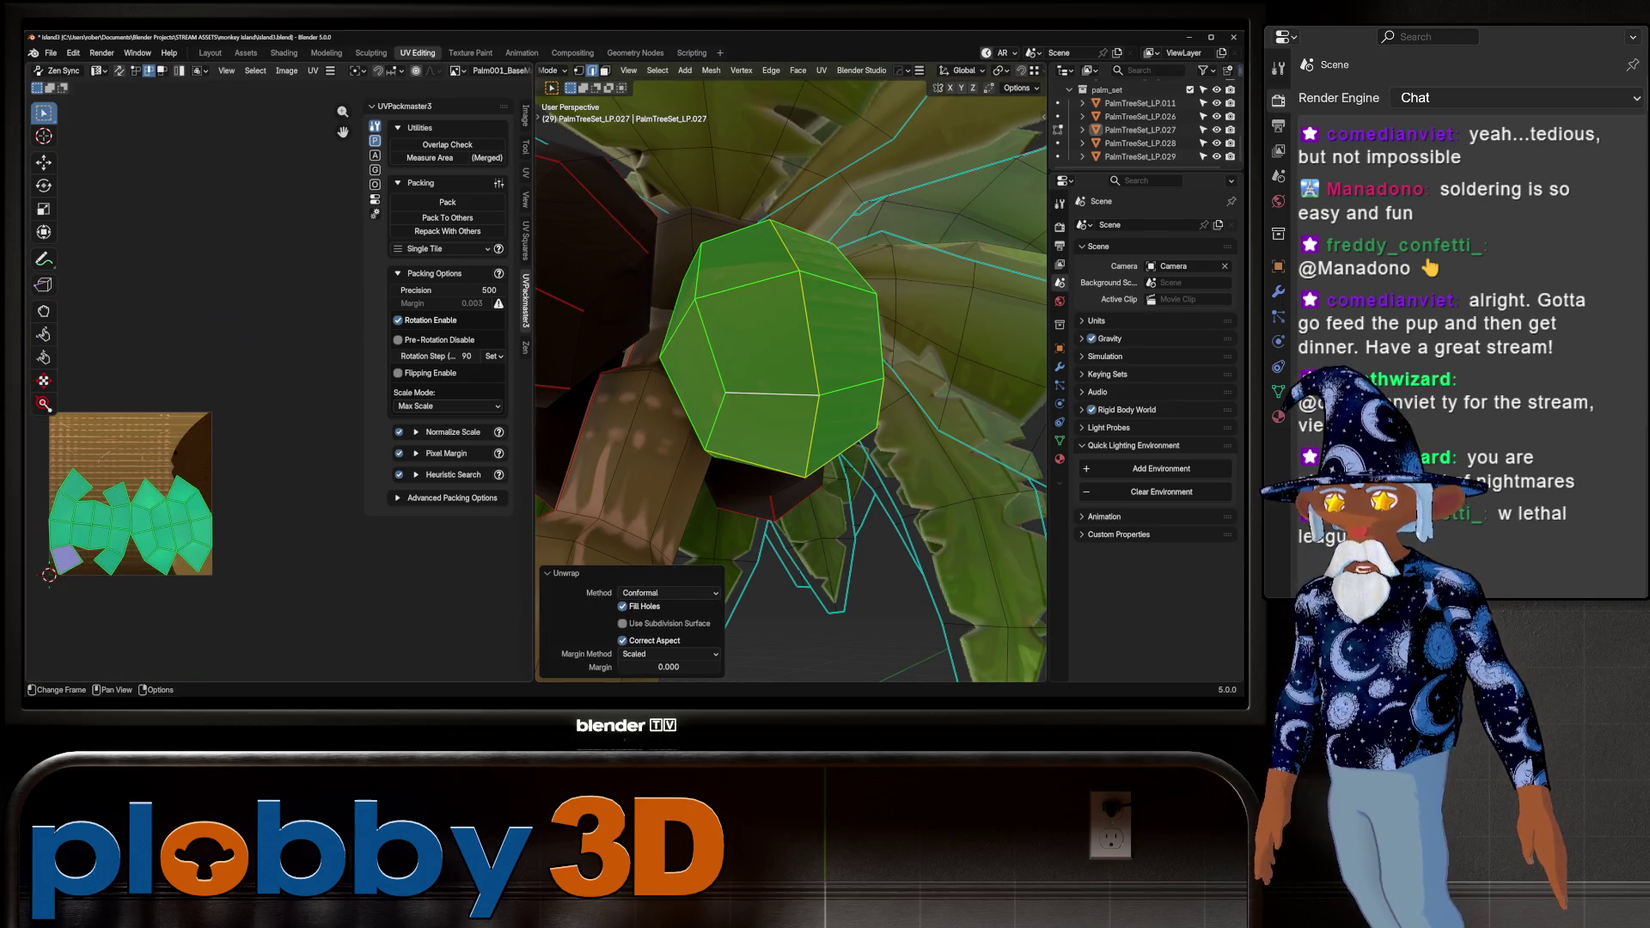
key(s)
click(155, 507)
key(g)
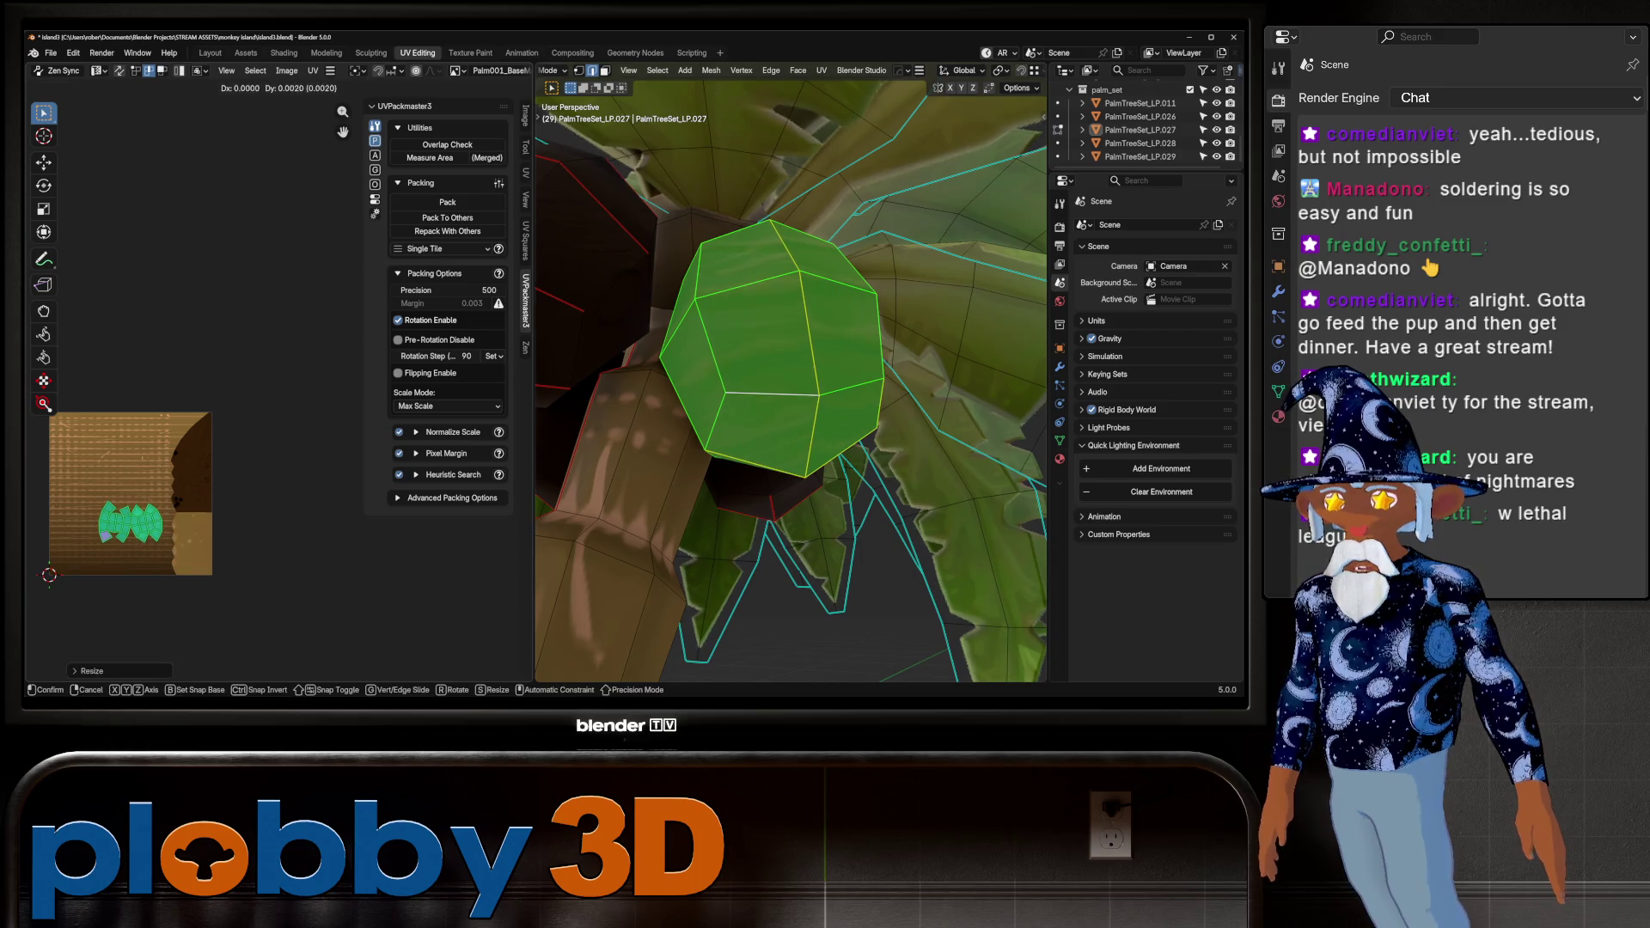
click(228, 516)
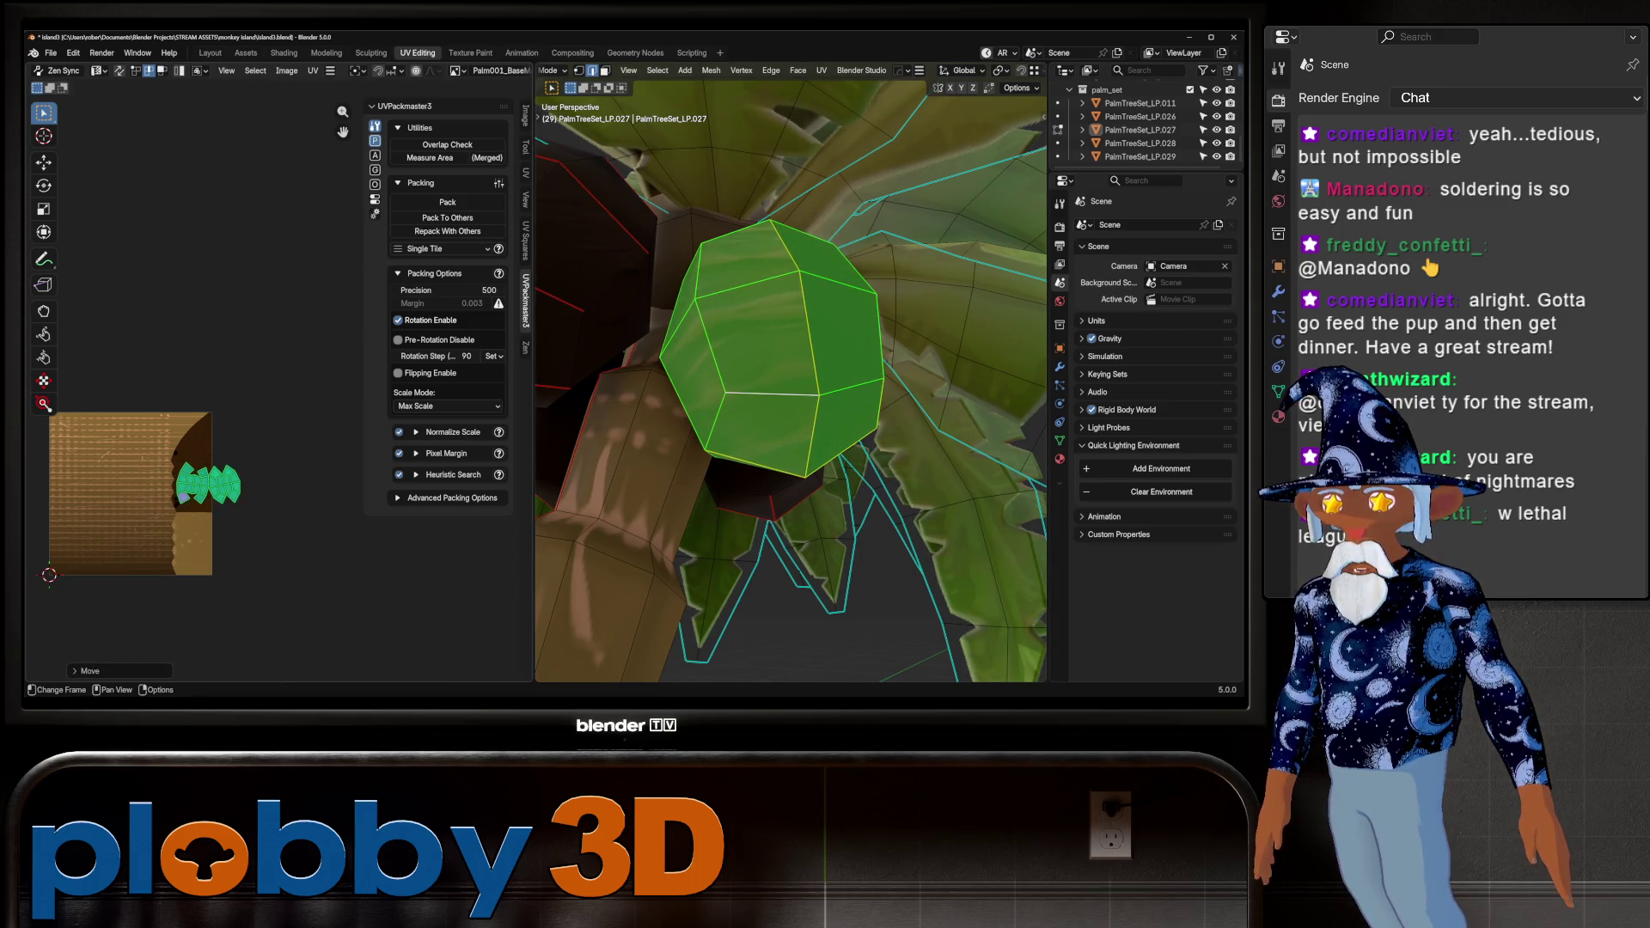
drag(213, 445, 215, 444)
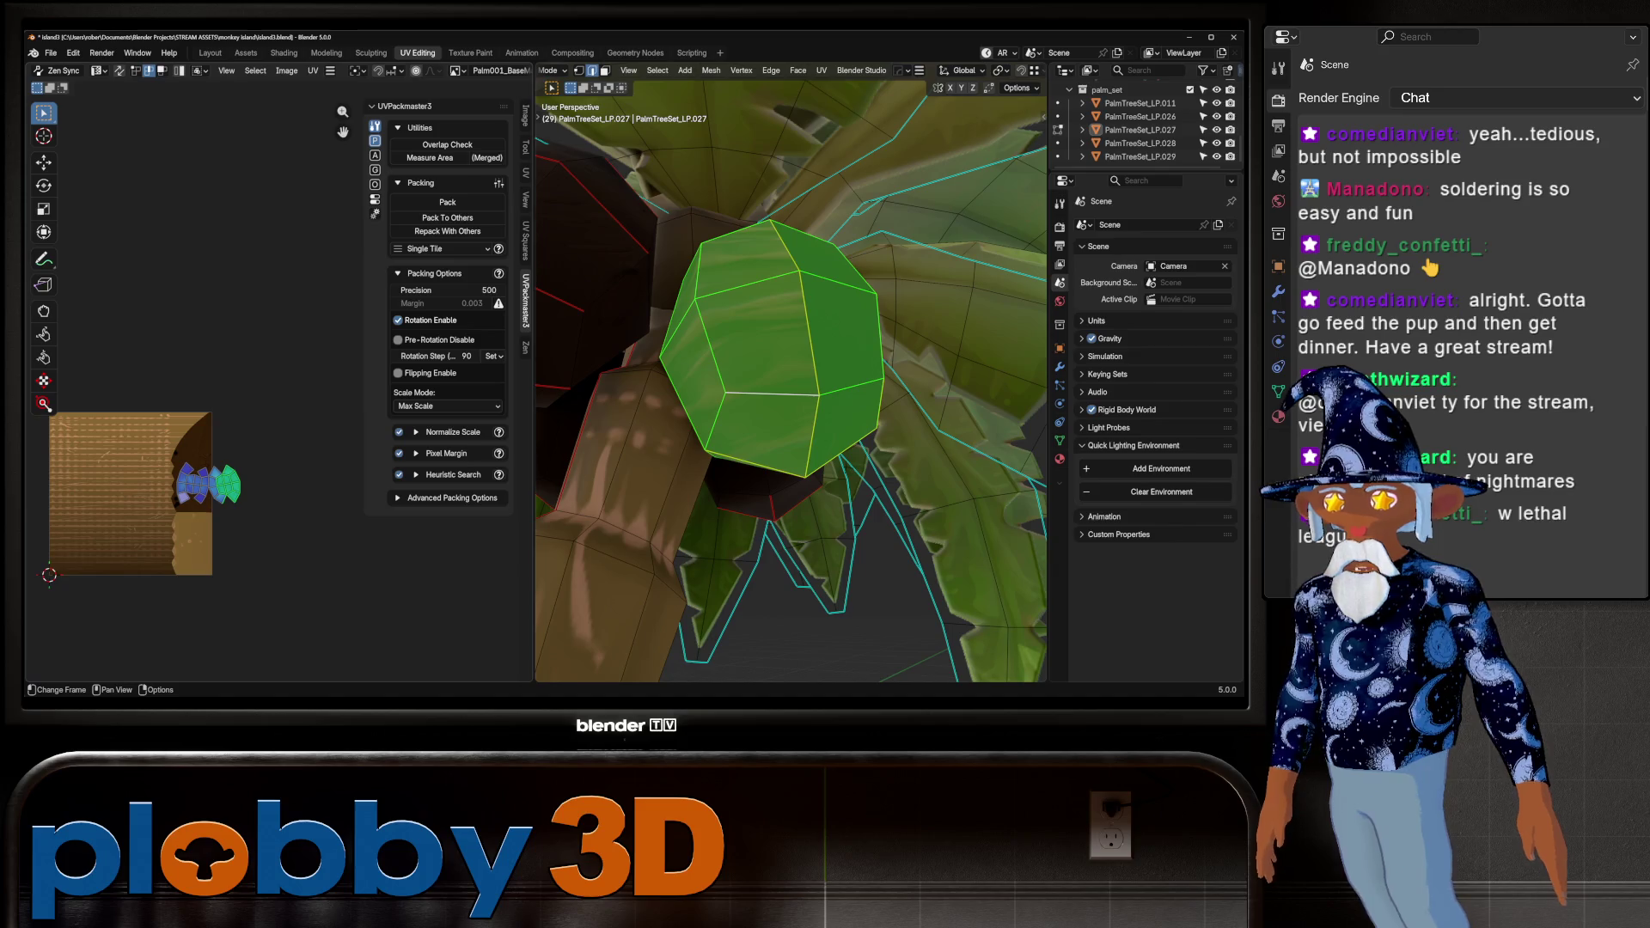
key(g)
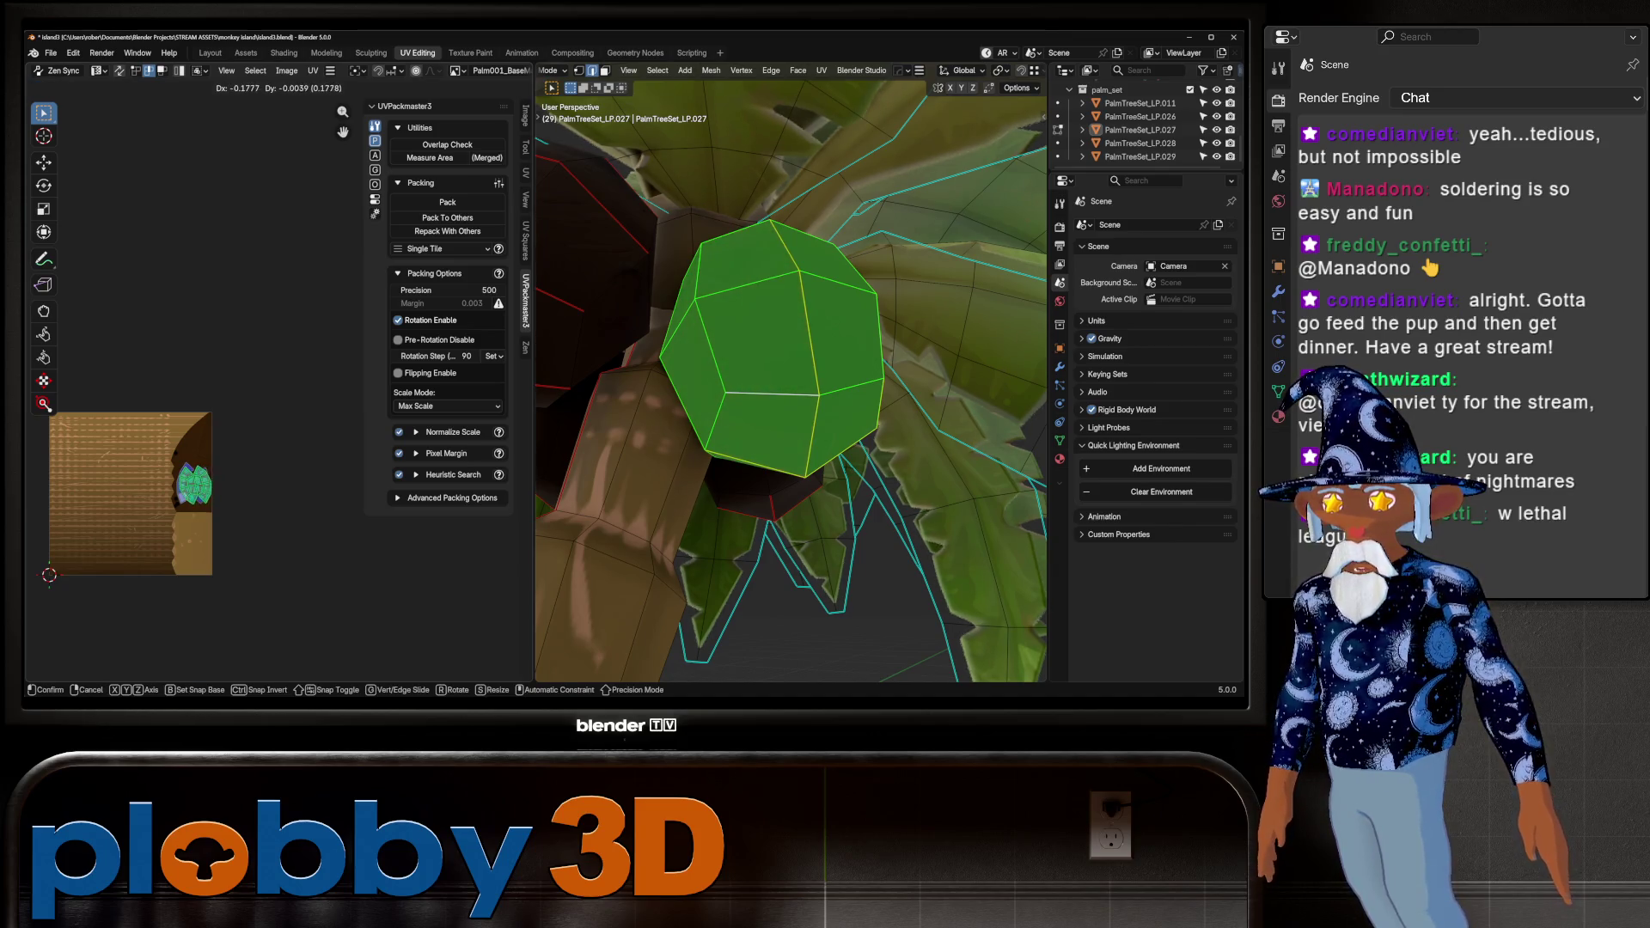
key(Return)
Check the now dark brown coconuts in Object Mode, then return to Edit Mode
key(Tab)
middle_drag(790, 387, 722, 353)
key(Tab)
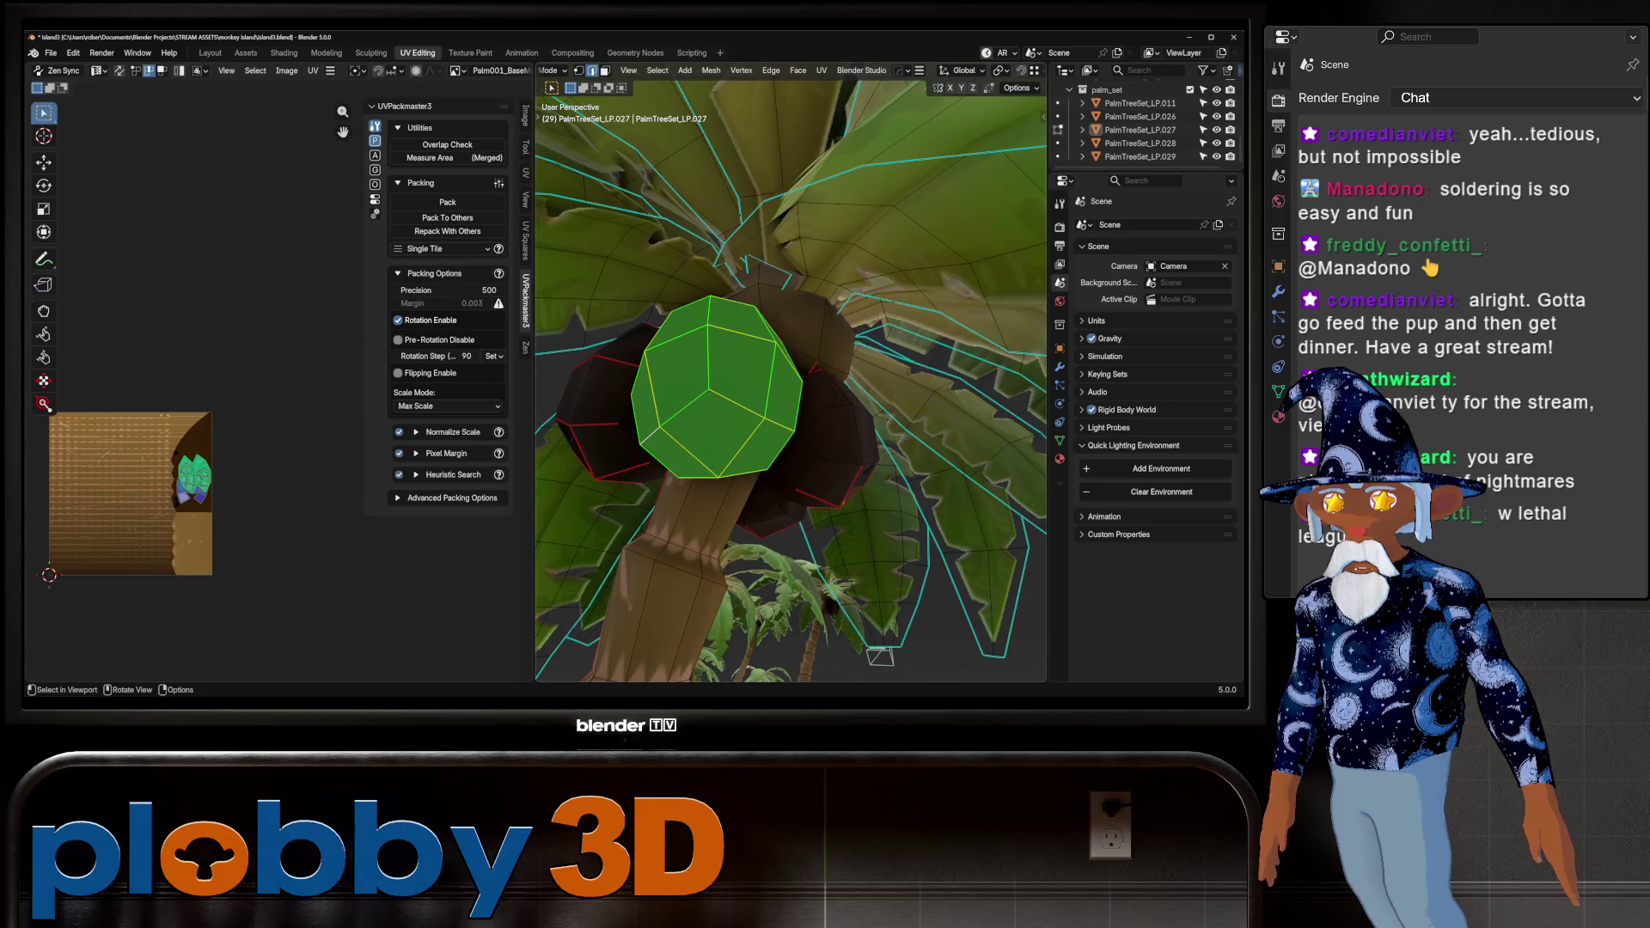
mouse_move(851, 601)
middle_down()
mouse_move(897, 651)
mouse_move(885, 611)
middle_up()
key(Tab)
key(Tab)
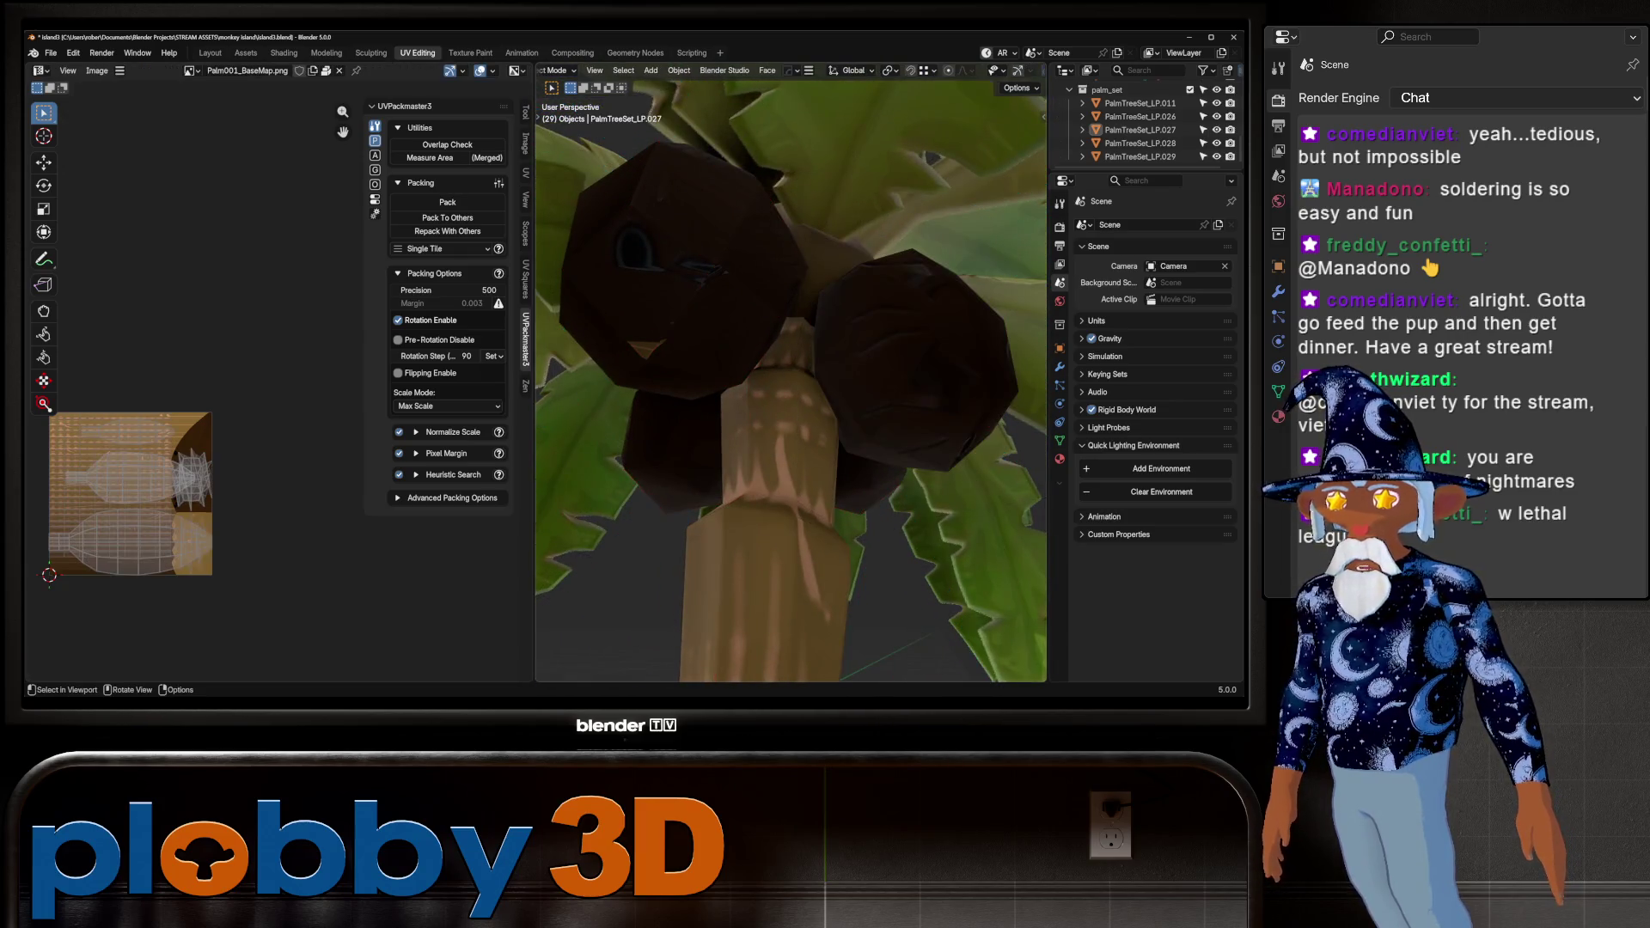
Select the left coconut and try a Conformal unwrap, then undo it
click(681, 313)
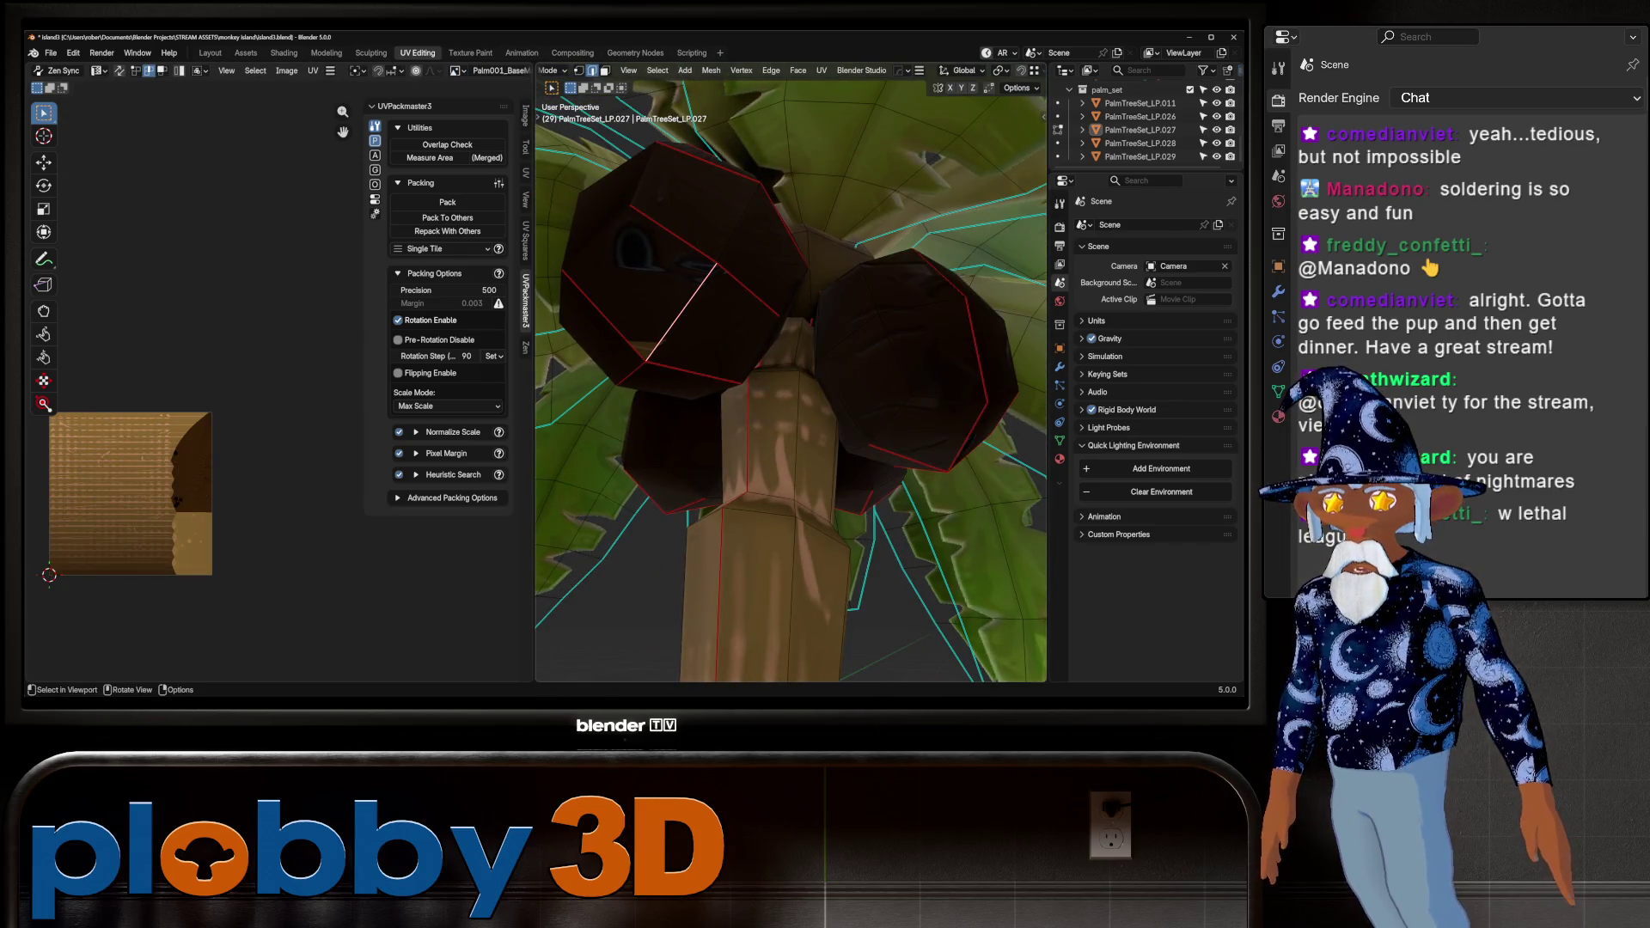
key(l)
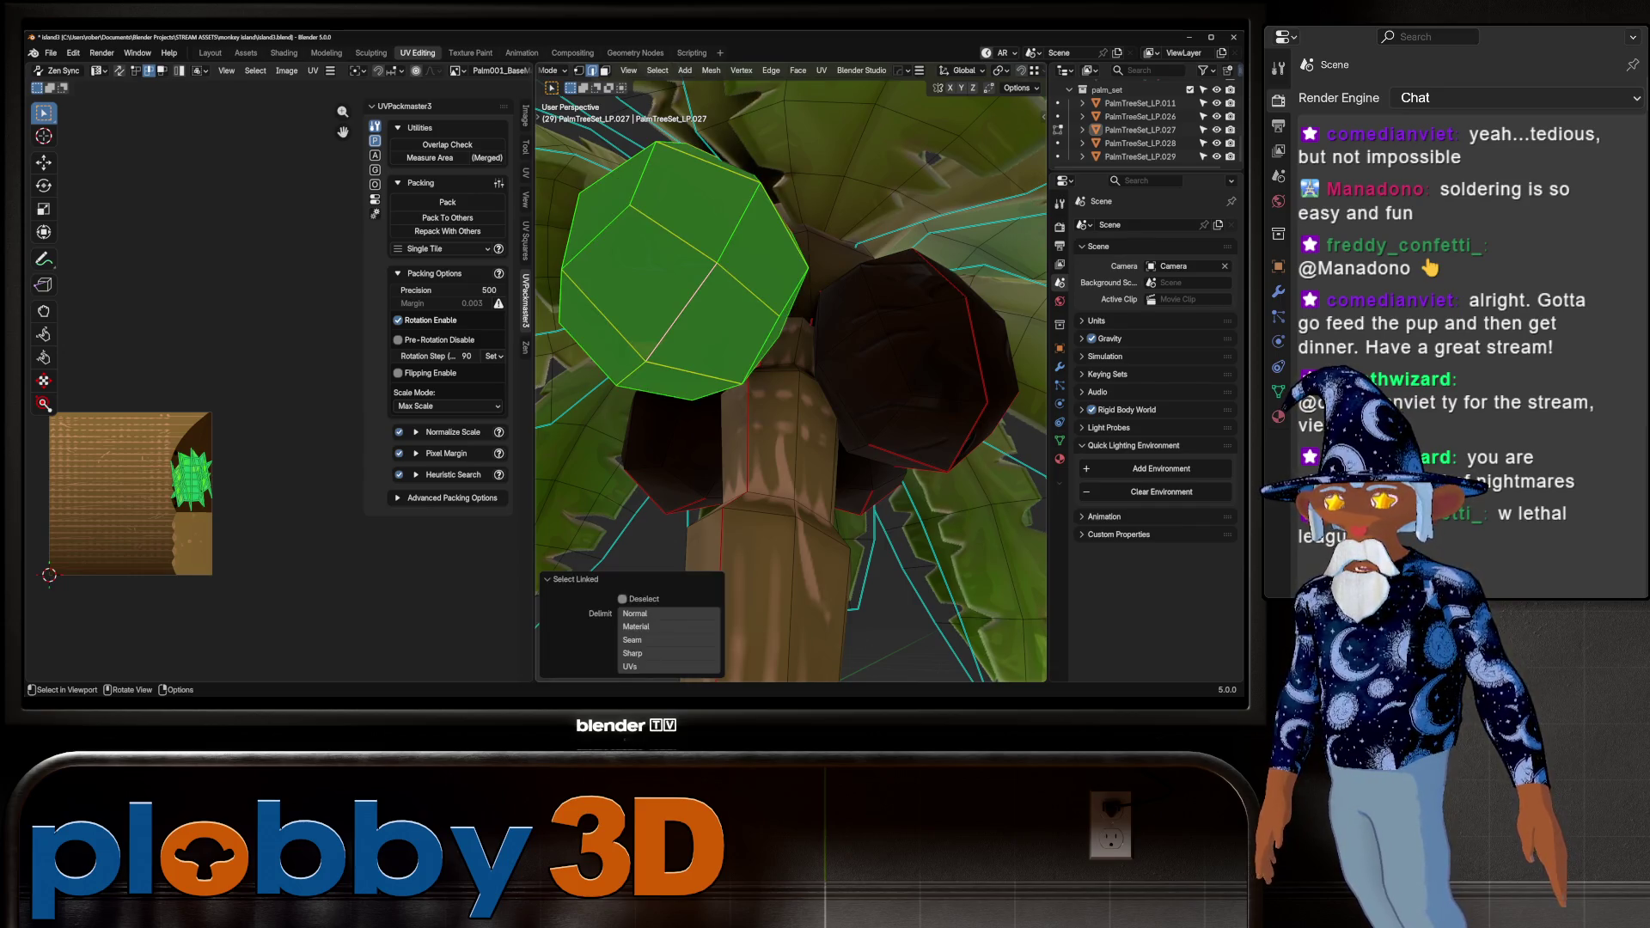
key(u)
click(634, 328)
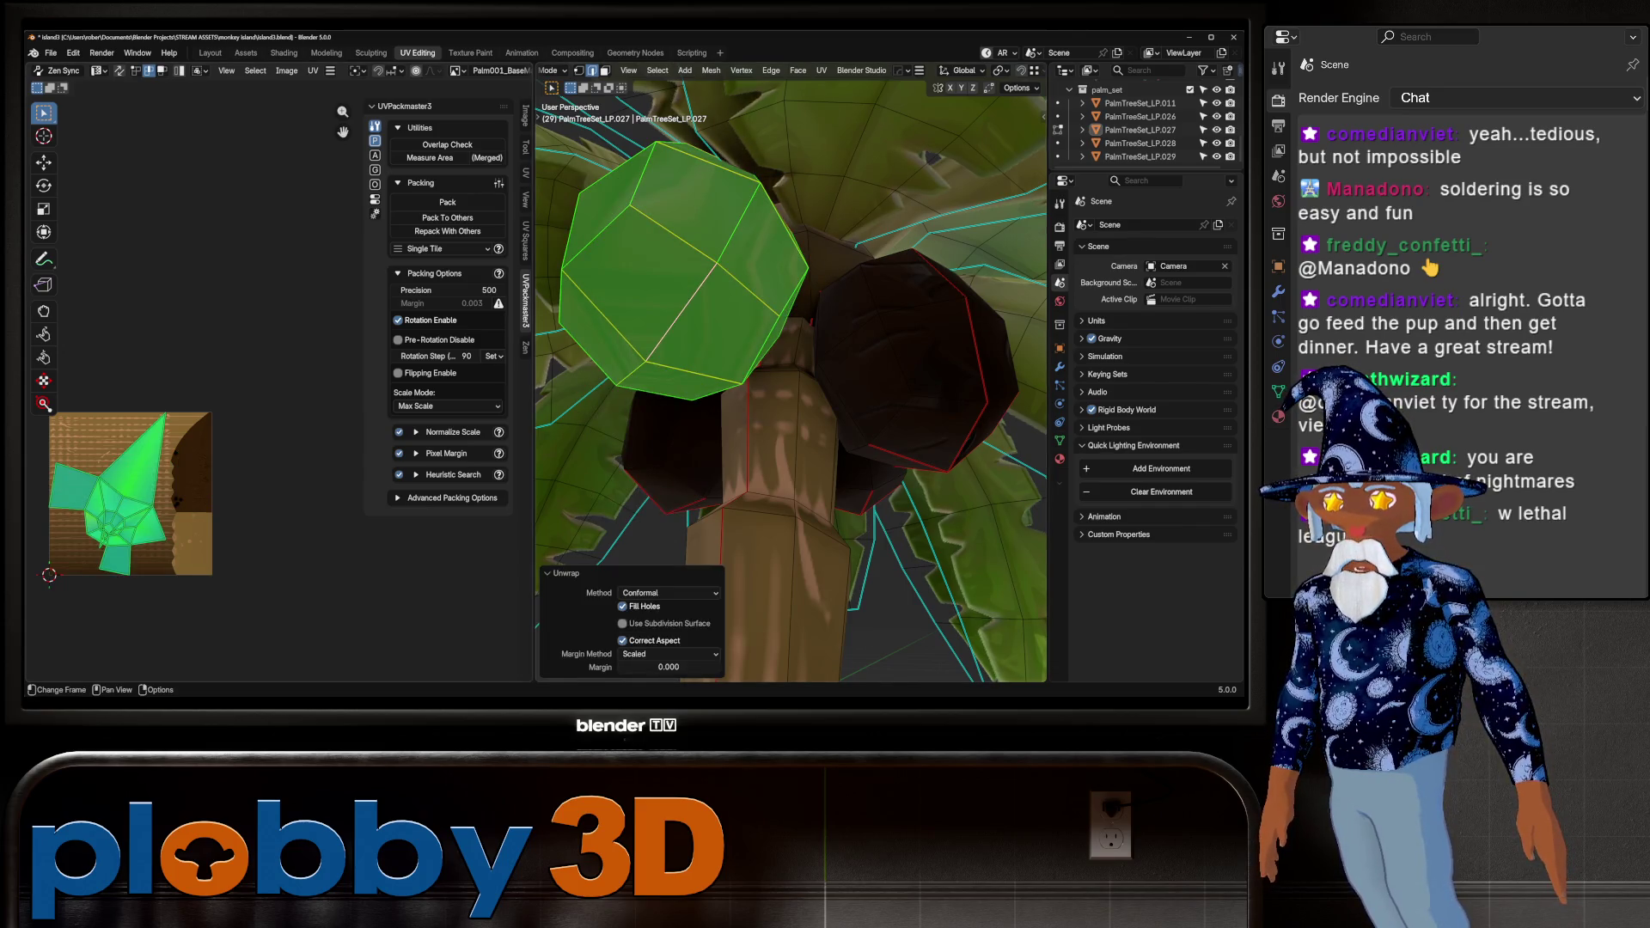
key(ctrl+z)
Reselect the whole left coconut from an edge loop and unwrap it with Conformal
middle_drag(791, 387, 826, 370)
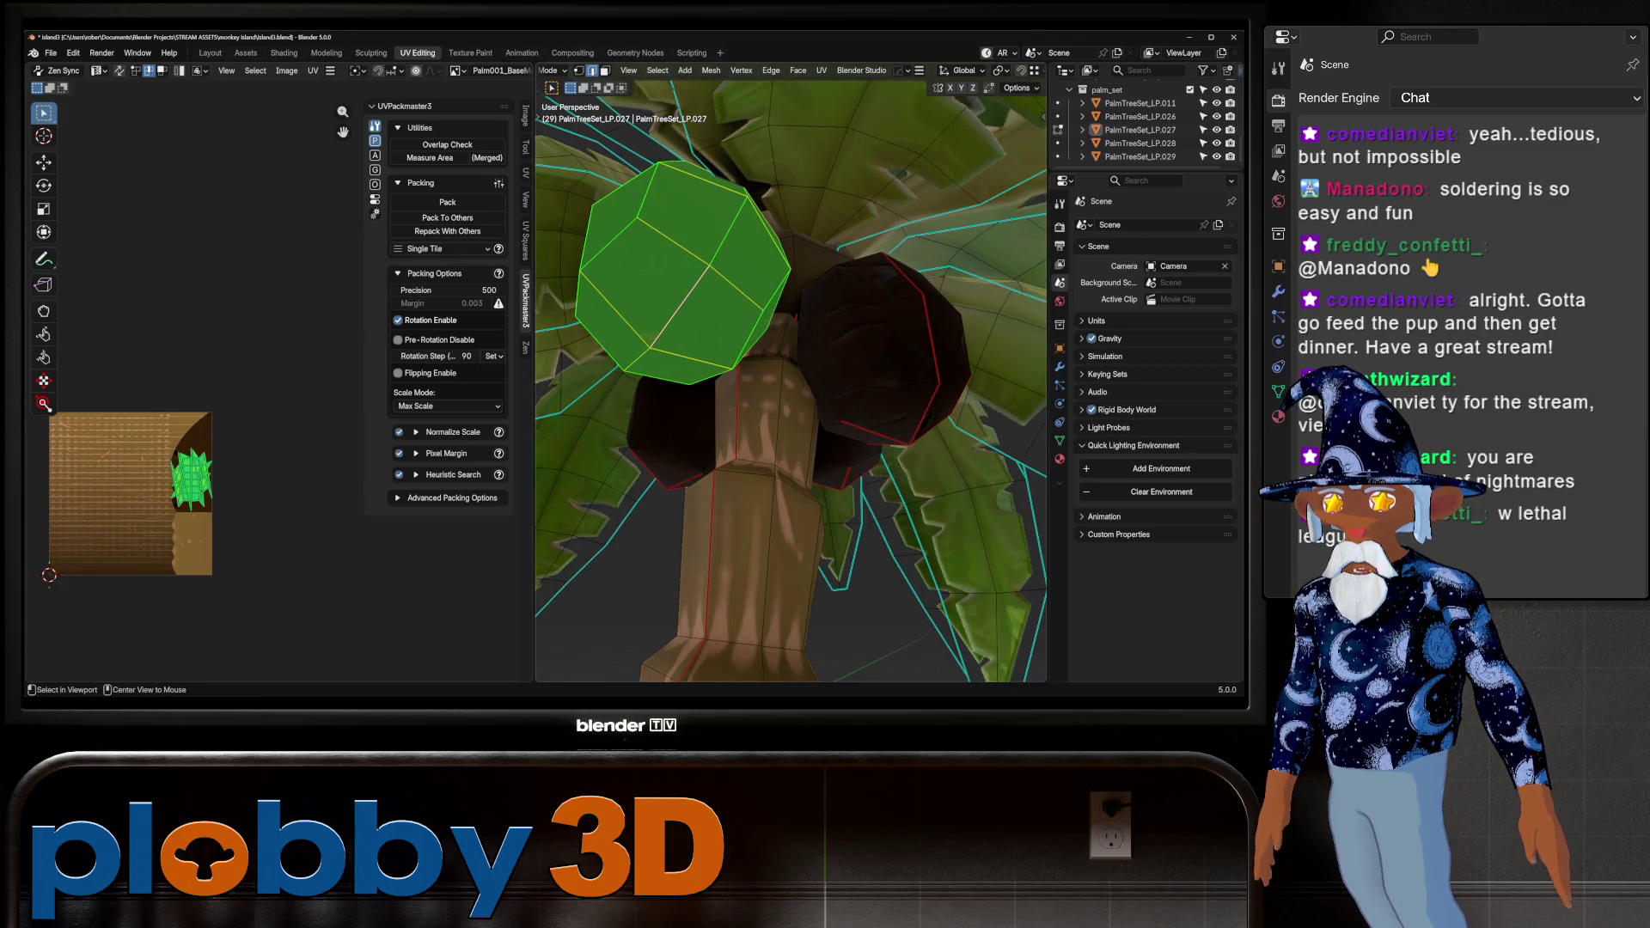
alt+click(714, 258)
key(u)
key(Escape)
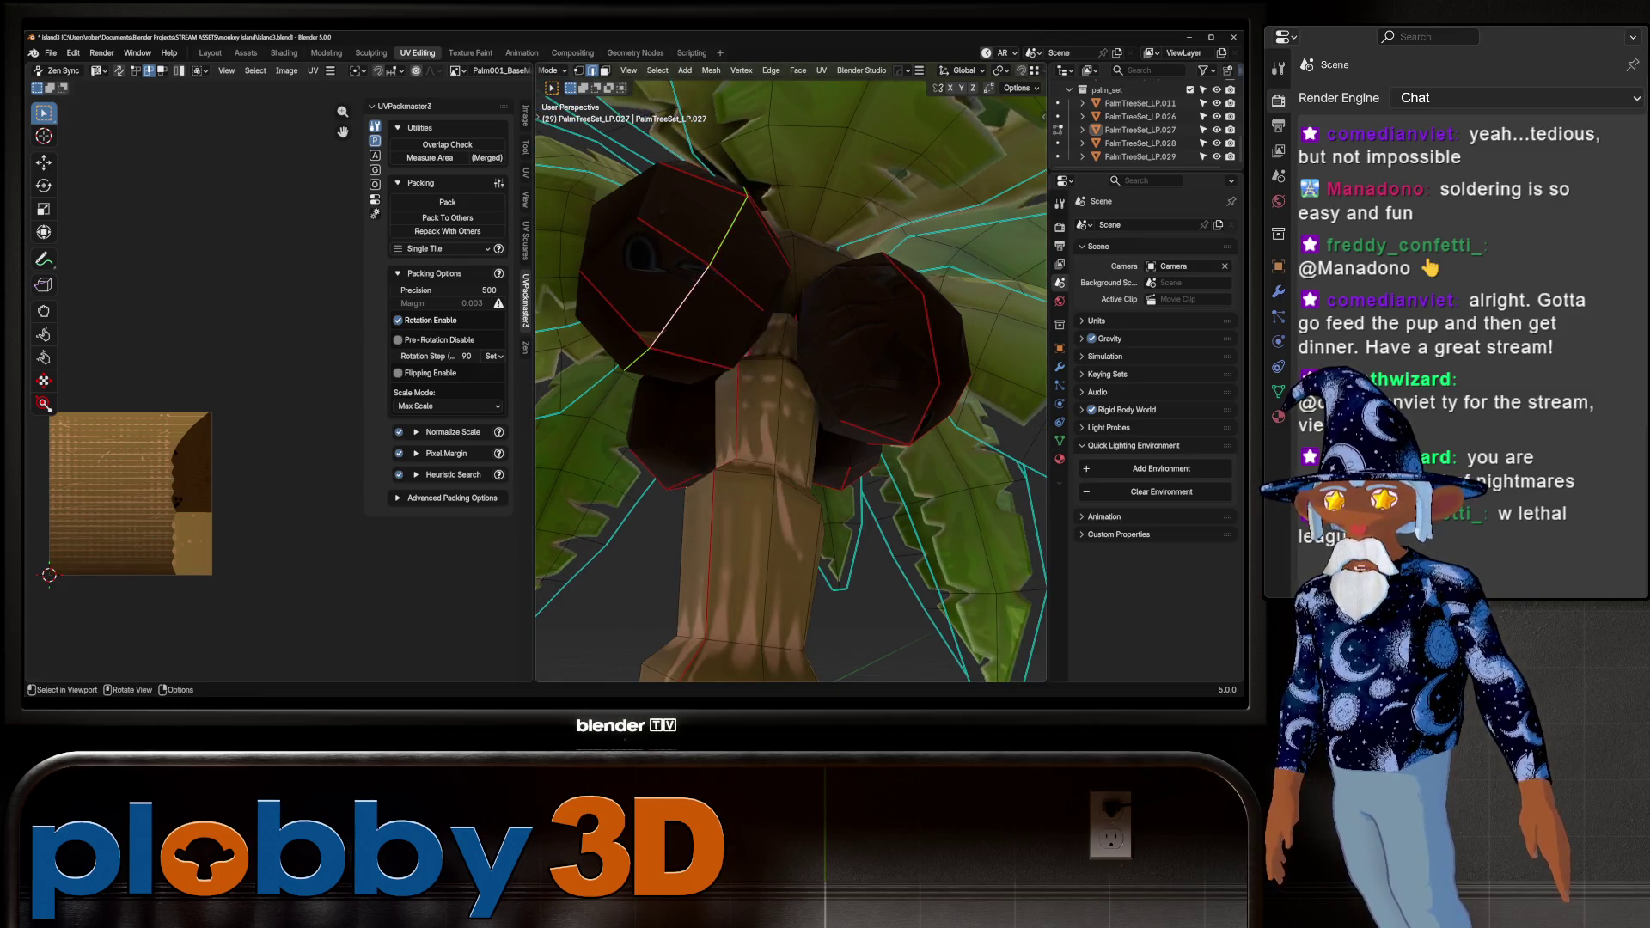
key(a)
key(alt+a)
key(l)
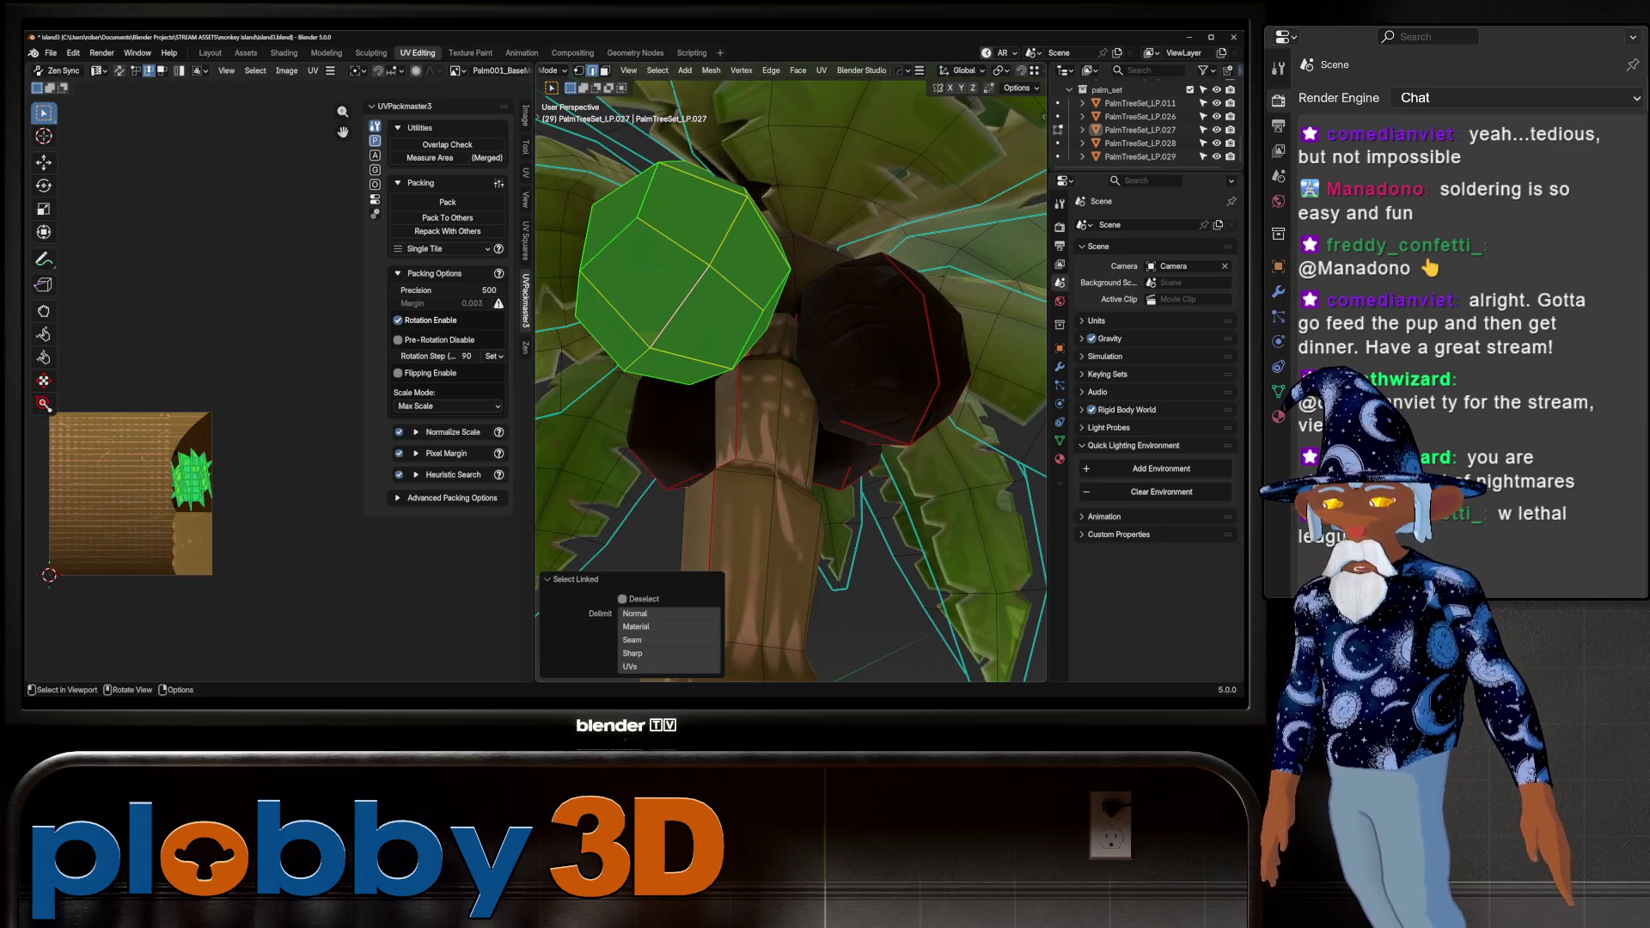
key(u)
click(616, 170)
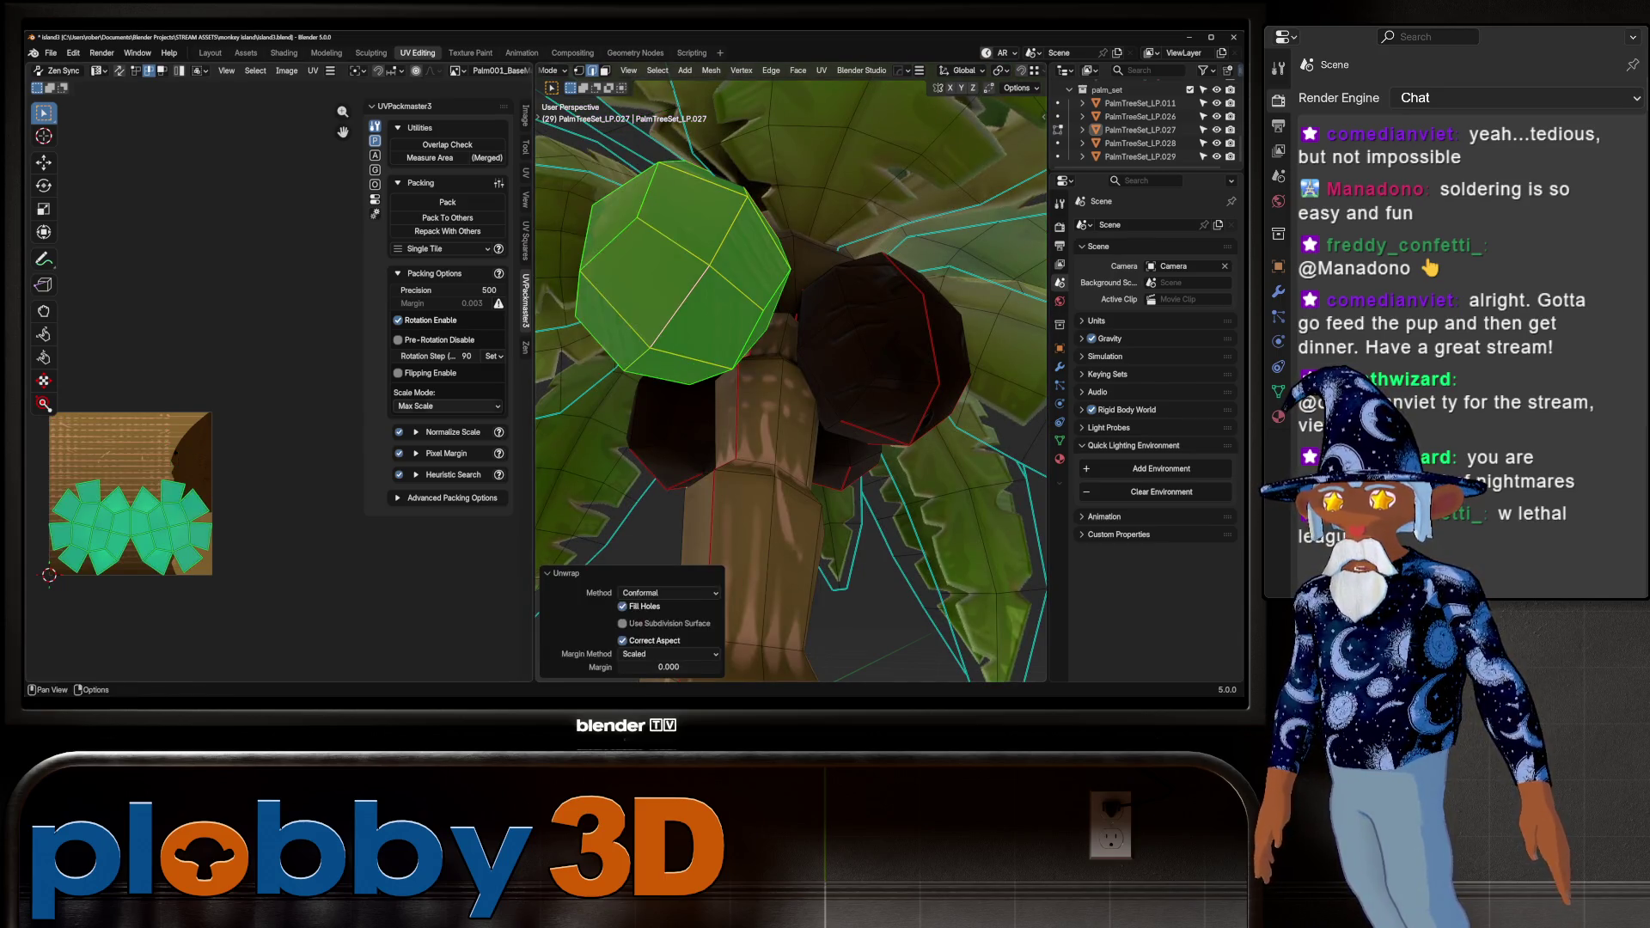
Shrink, rotate upright and reposition the left coconut's UV island on the dark texture area
key(s)
click(177, 501)
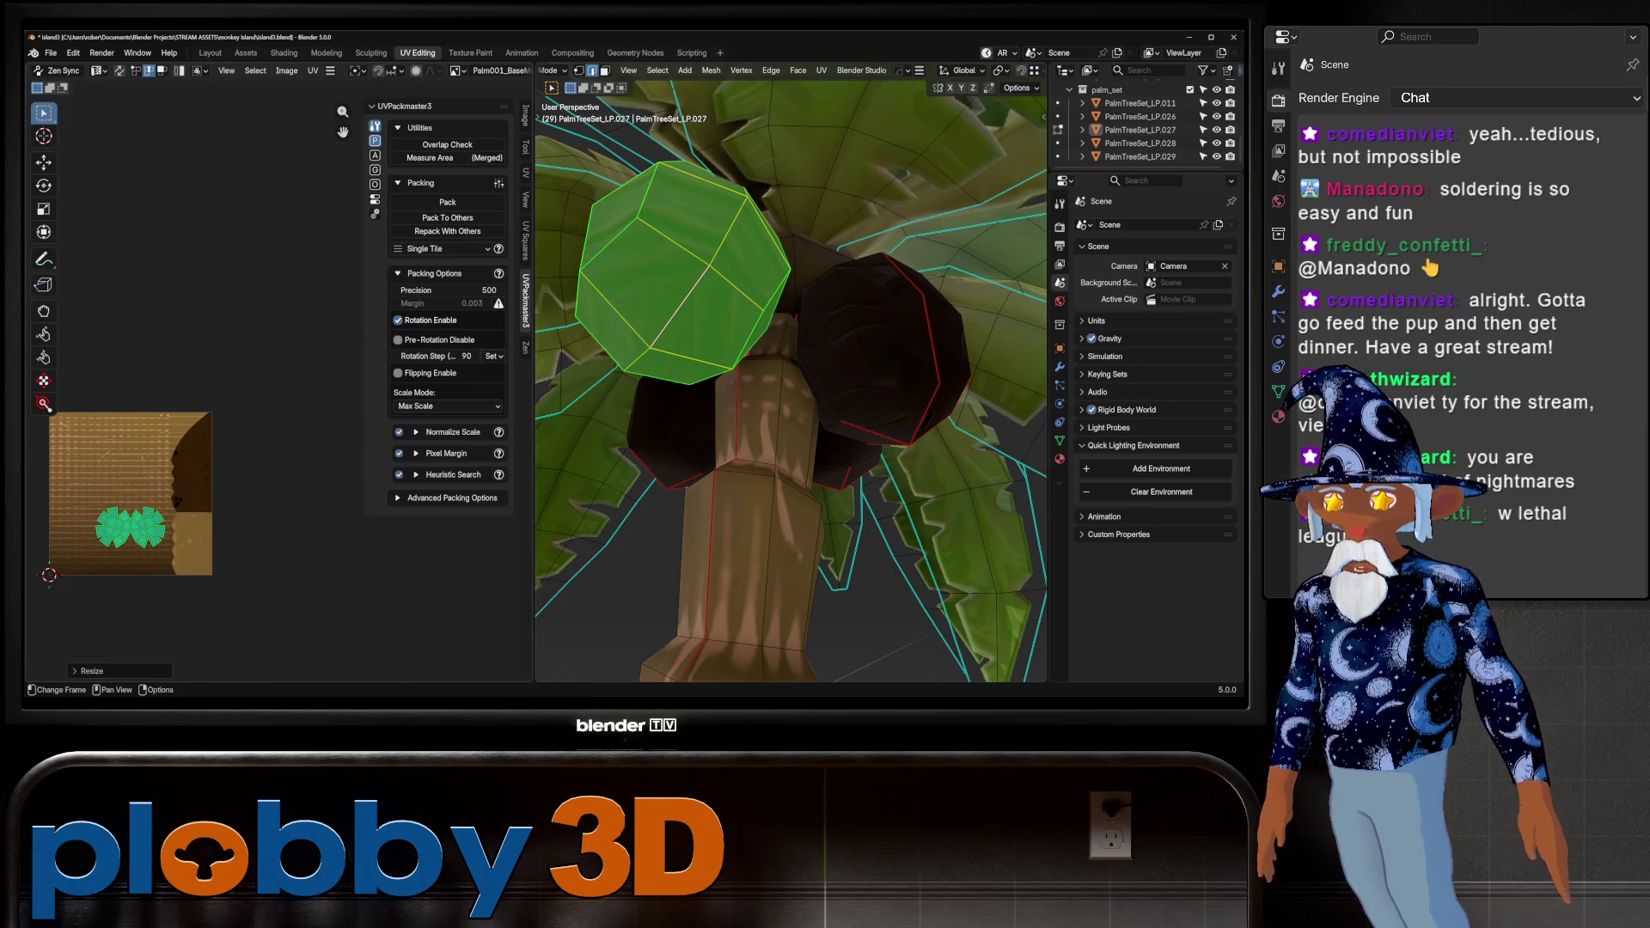
key(g)
key(r)
key(Return)
key(g)
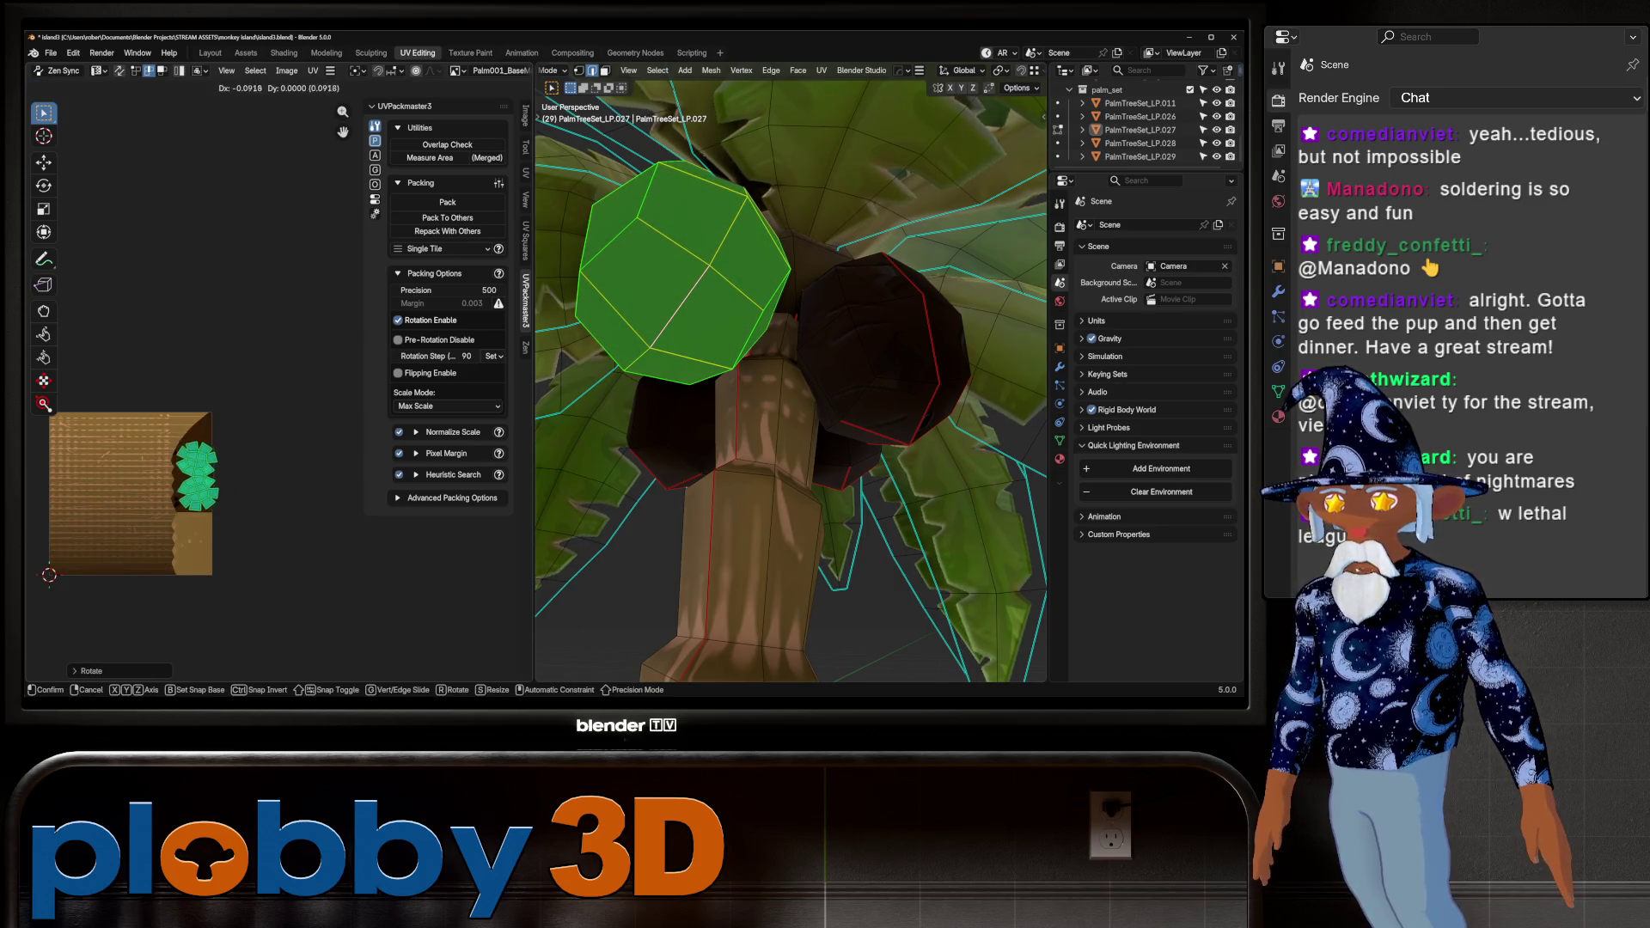
key(Return)
key(s)
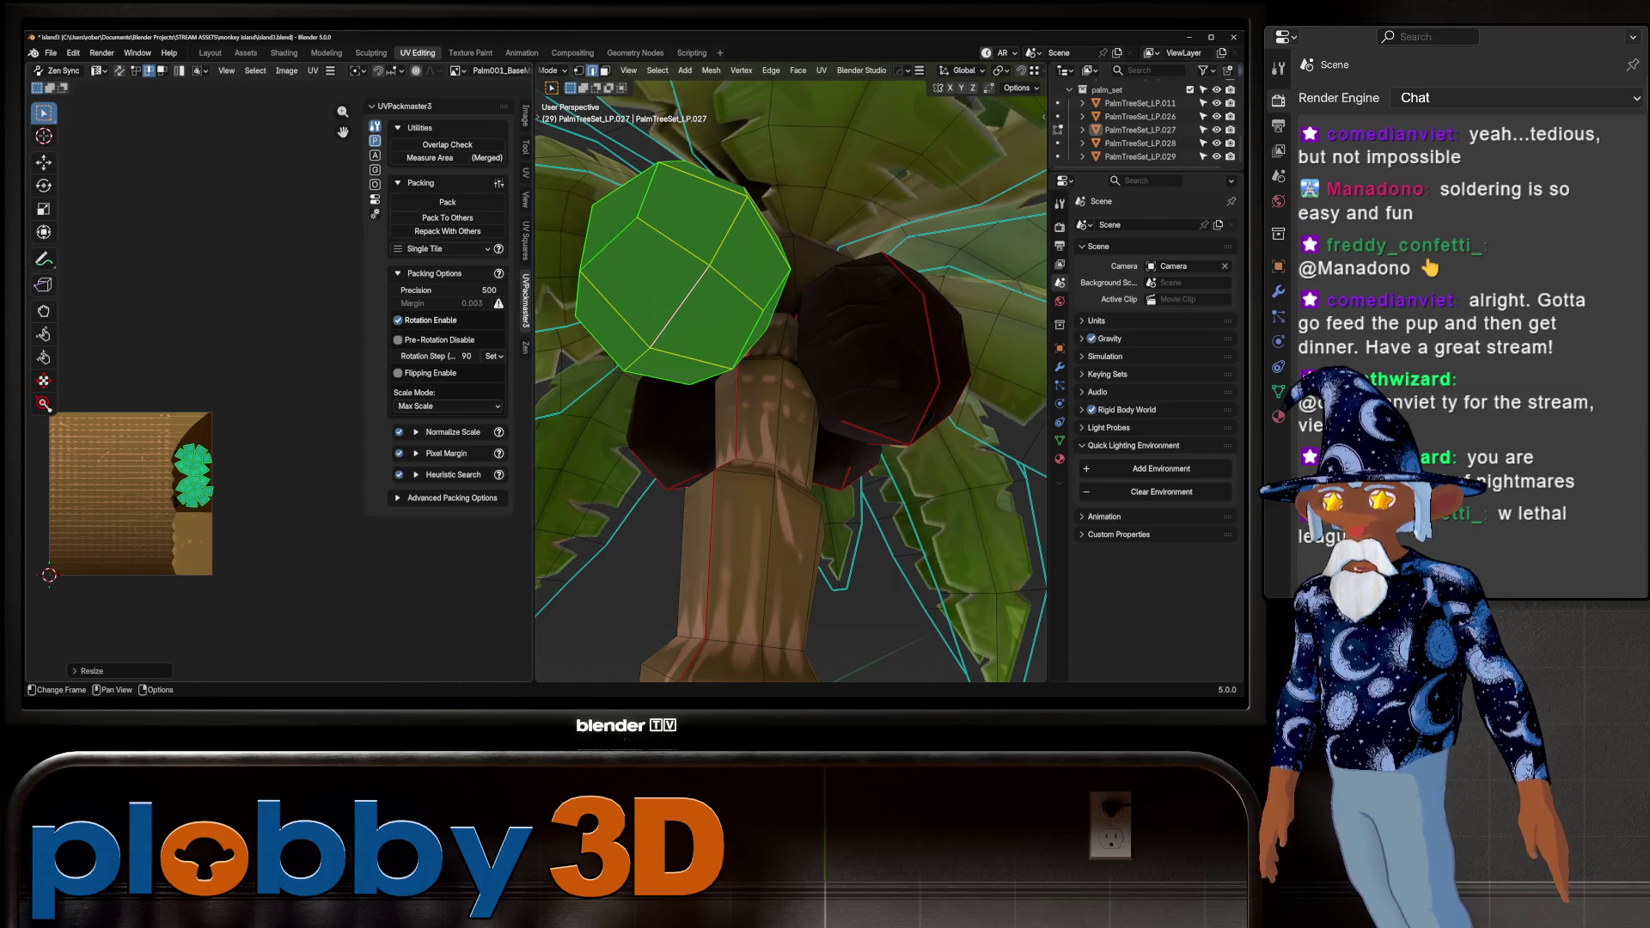
key(g)
key(Return)
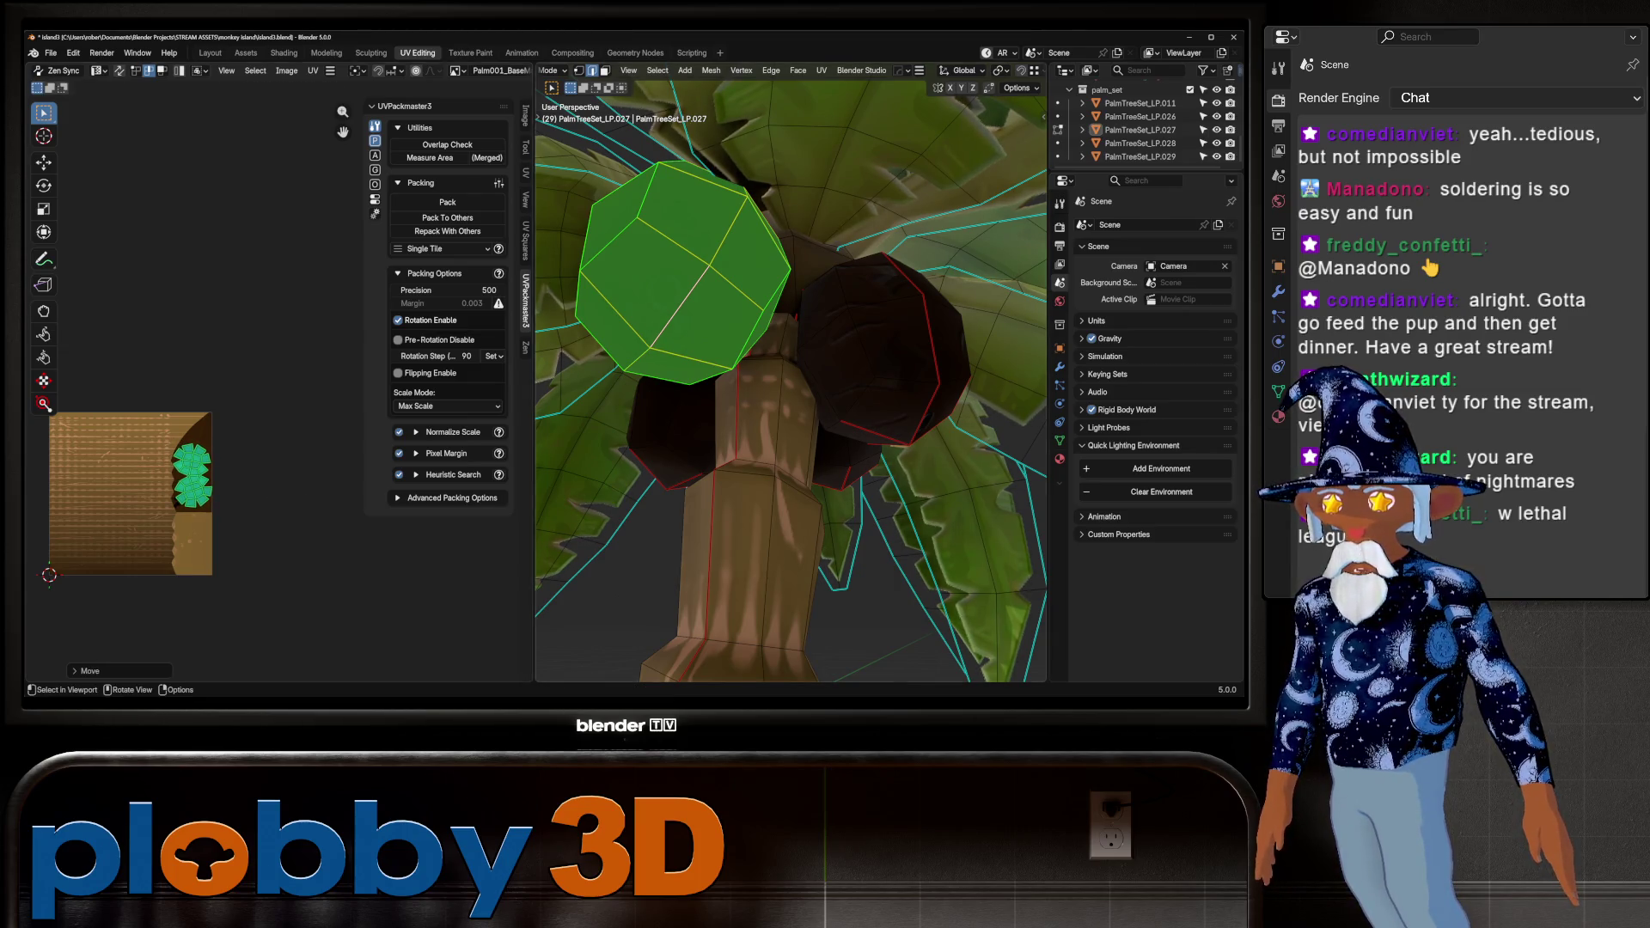
Orbit around the palm tree in Object Mode and return to Edit Mode
key(Tab)
mouse_move(774, 387)
middle_down()
mouse_move(860, 370)
mouse_move(886, 421)
mouse_move(920, 438)
mouse_move(938, 420)
middle_up()
key(Tab)
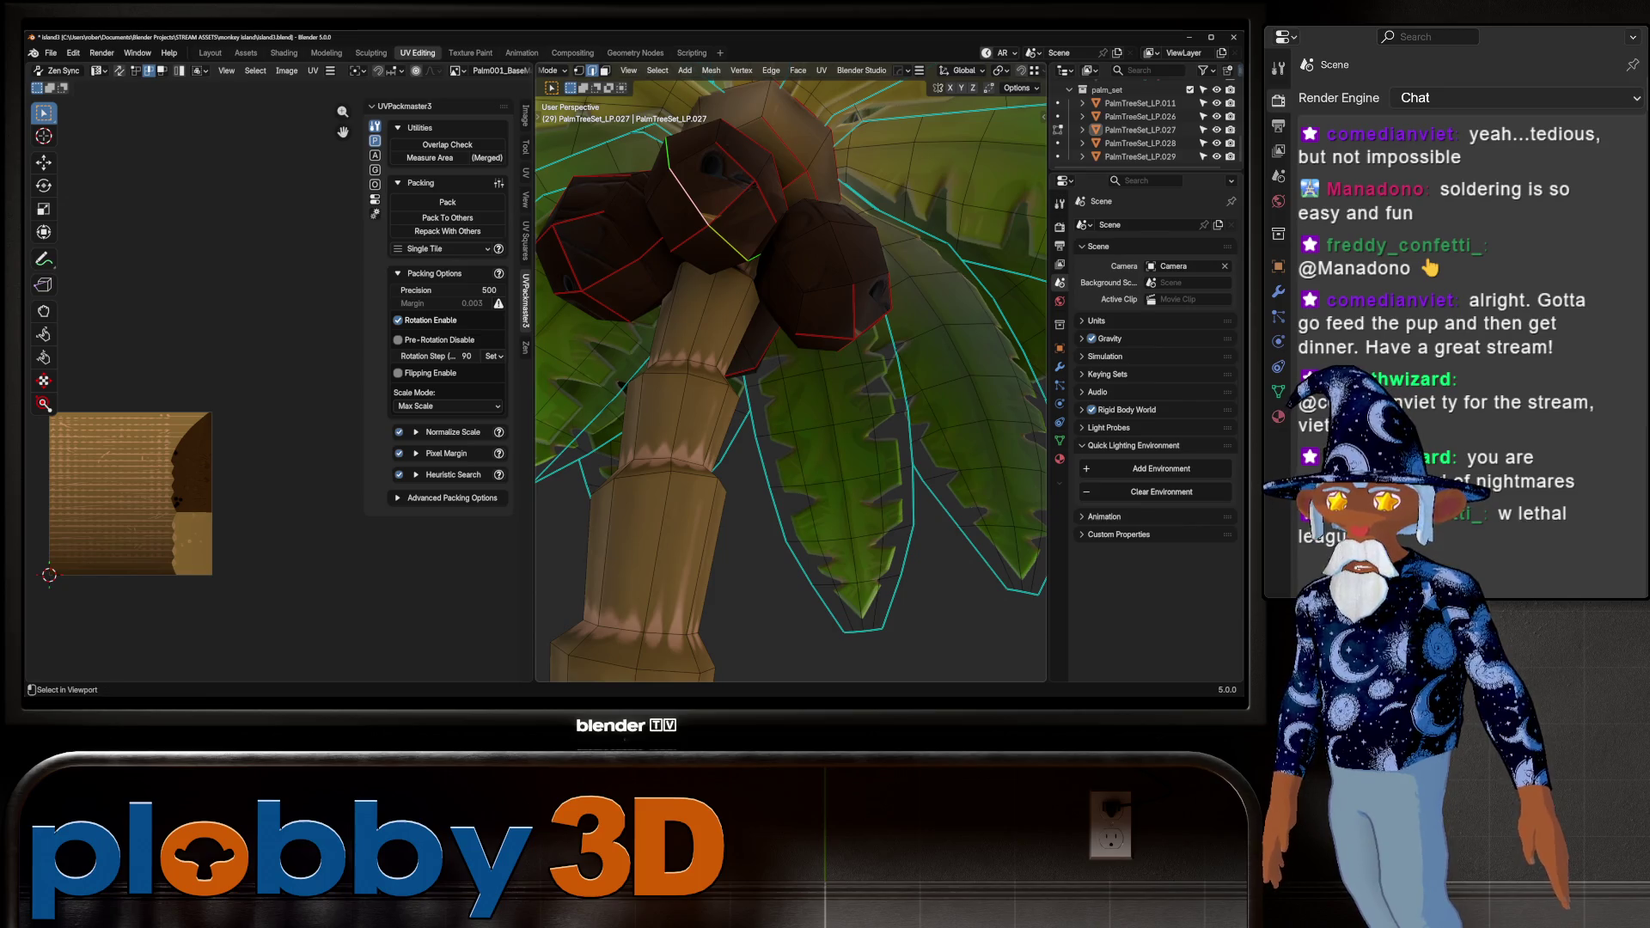
Mark seams on the chosen coconut edges and unwrap the two linked coconuts with Conformal
key(u)
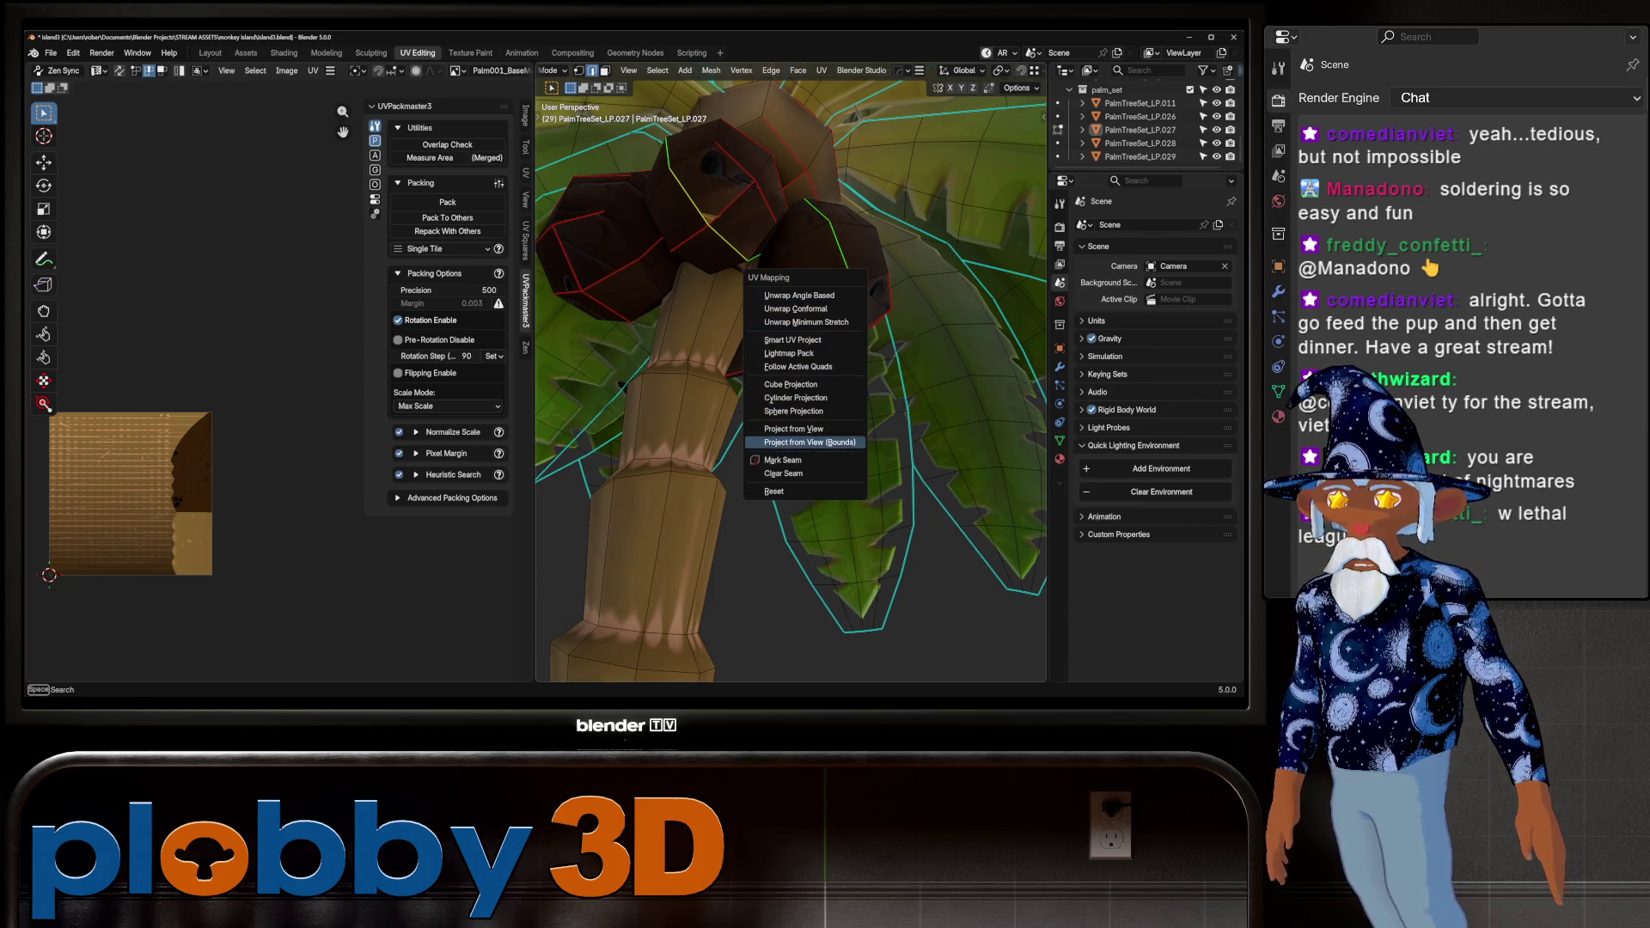
click(783, 460)
key(l)
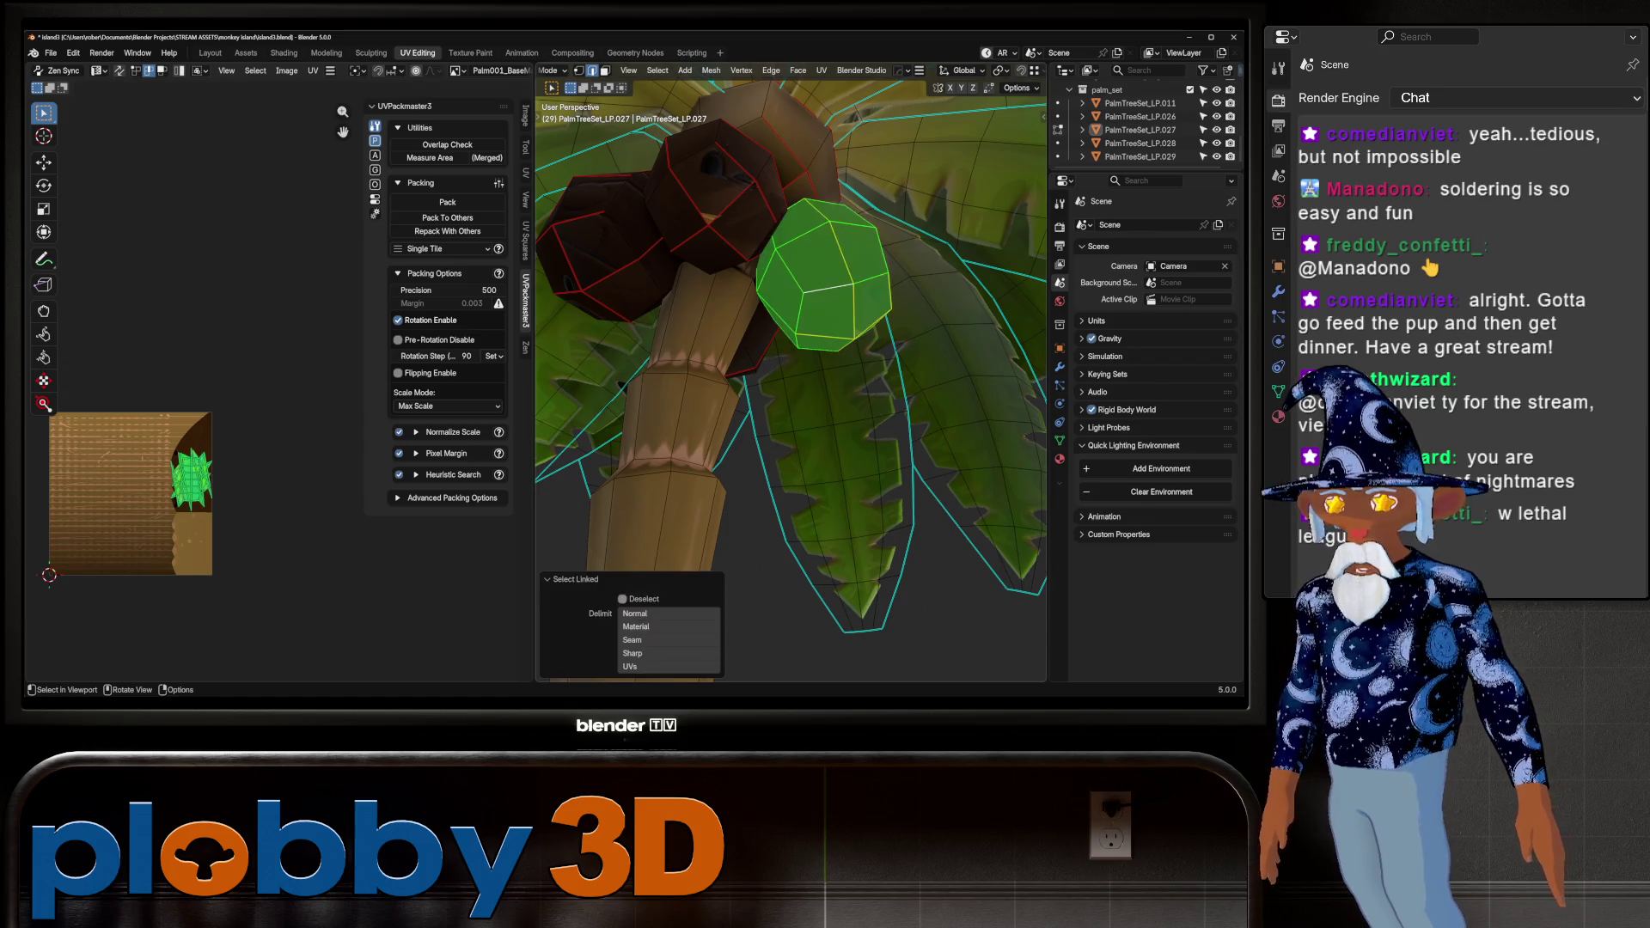
key(l)
key(u)
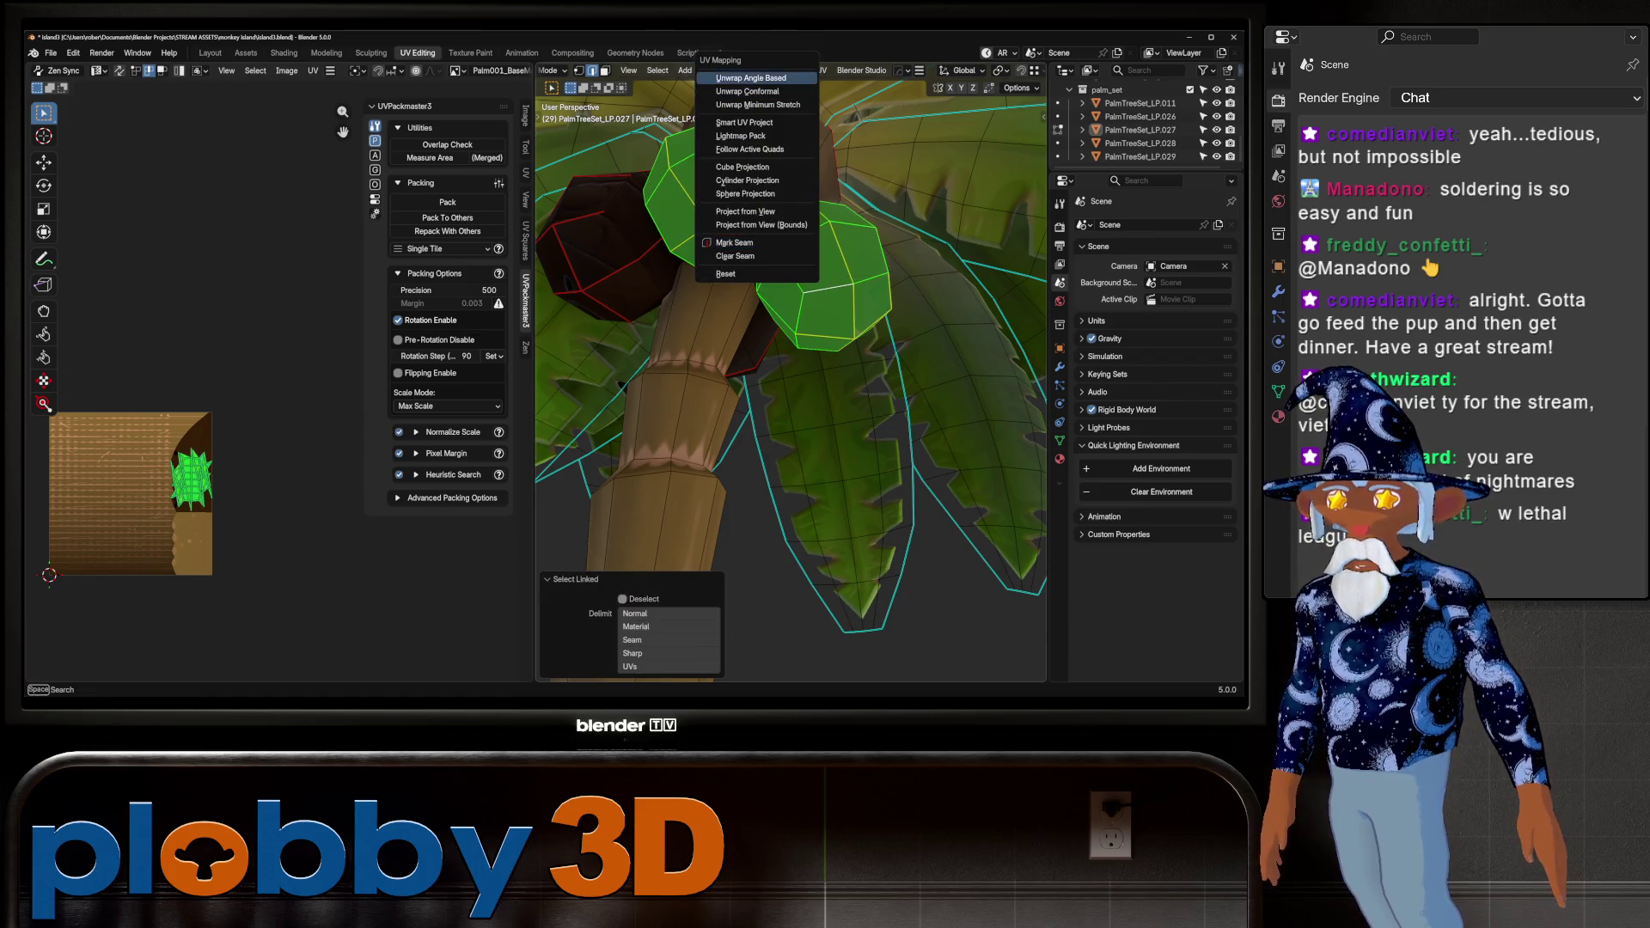
click(747, 91)
Shrink the new coconut UV islands and place them slightly lower
key(s)
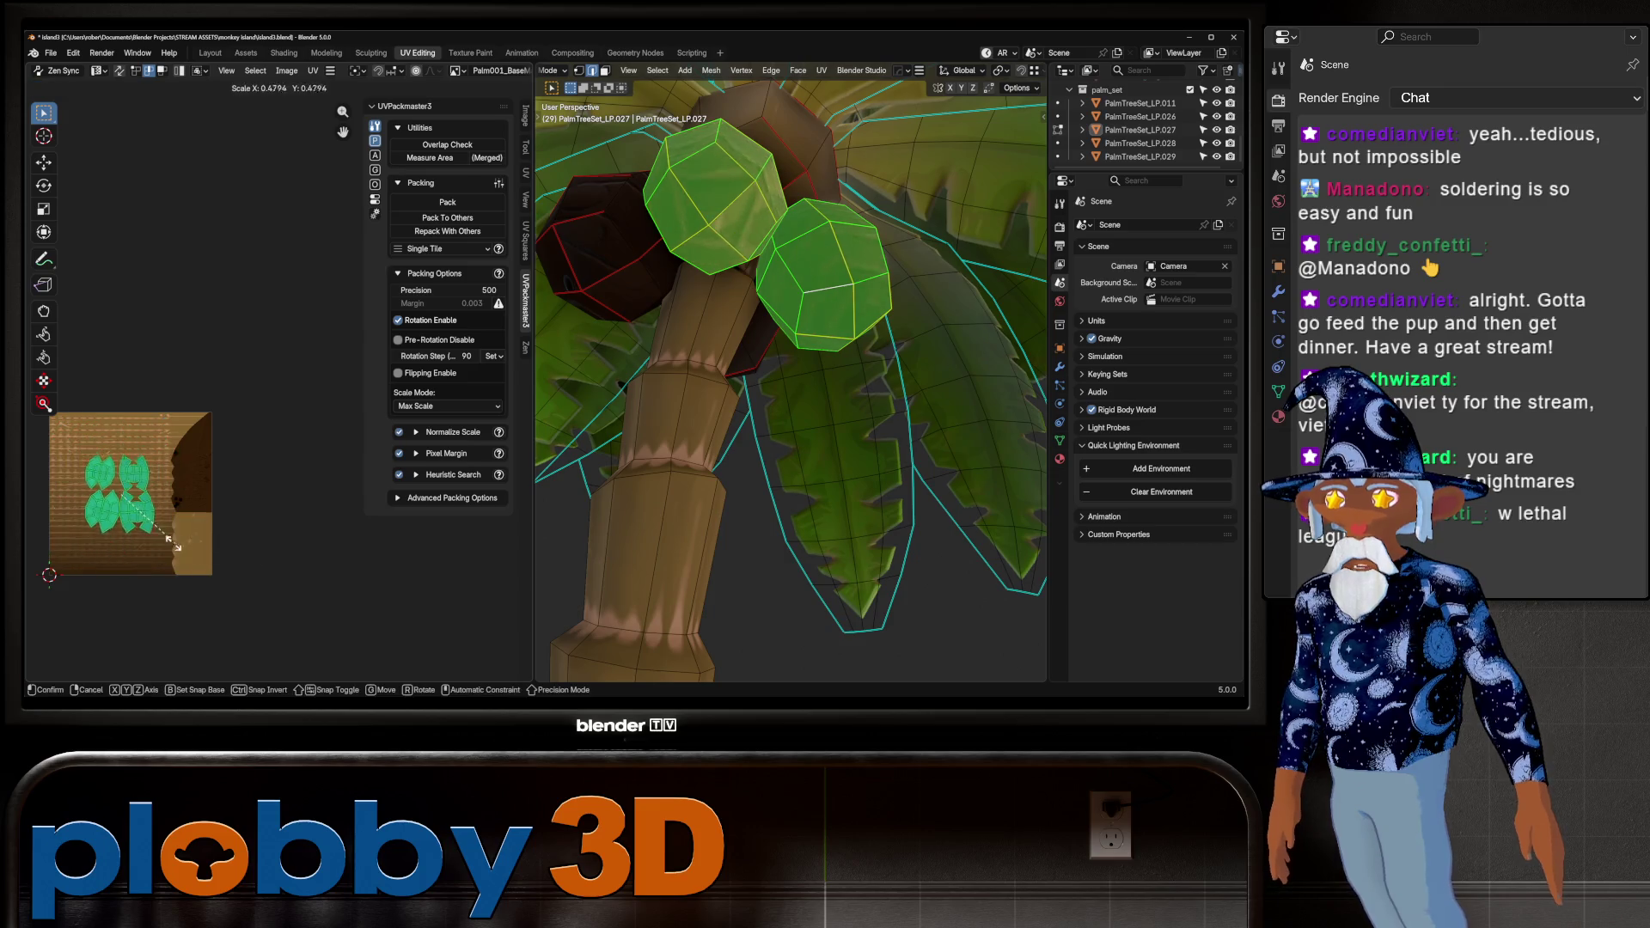
key(Return)
key(g)
key(Return)
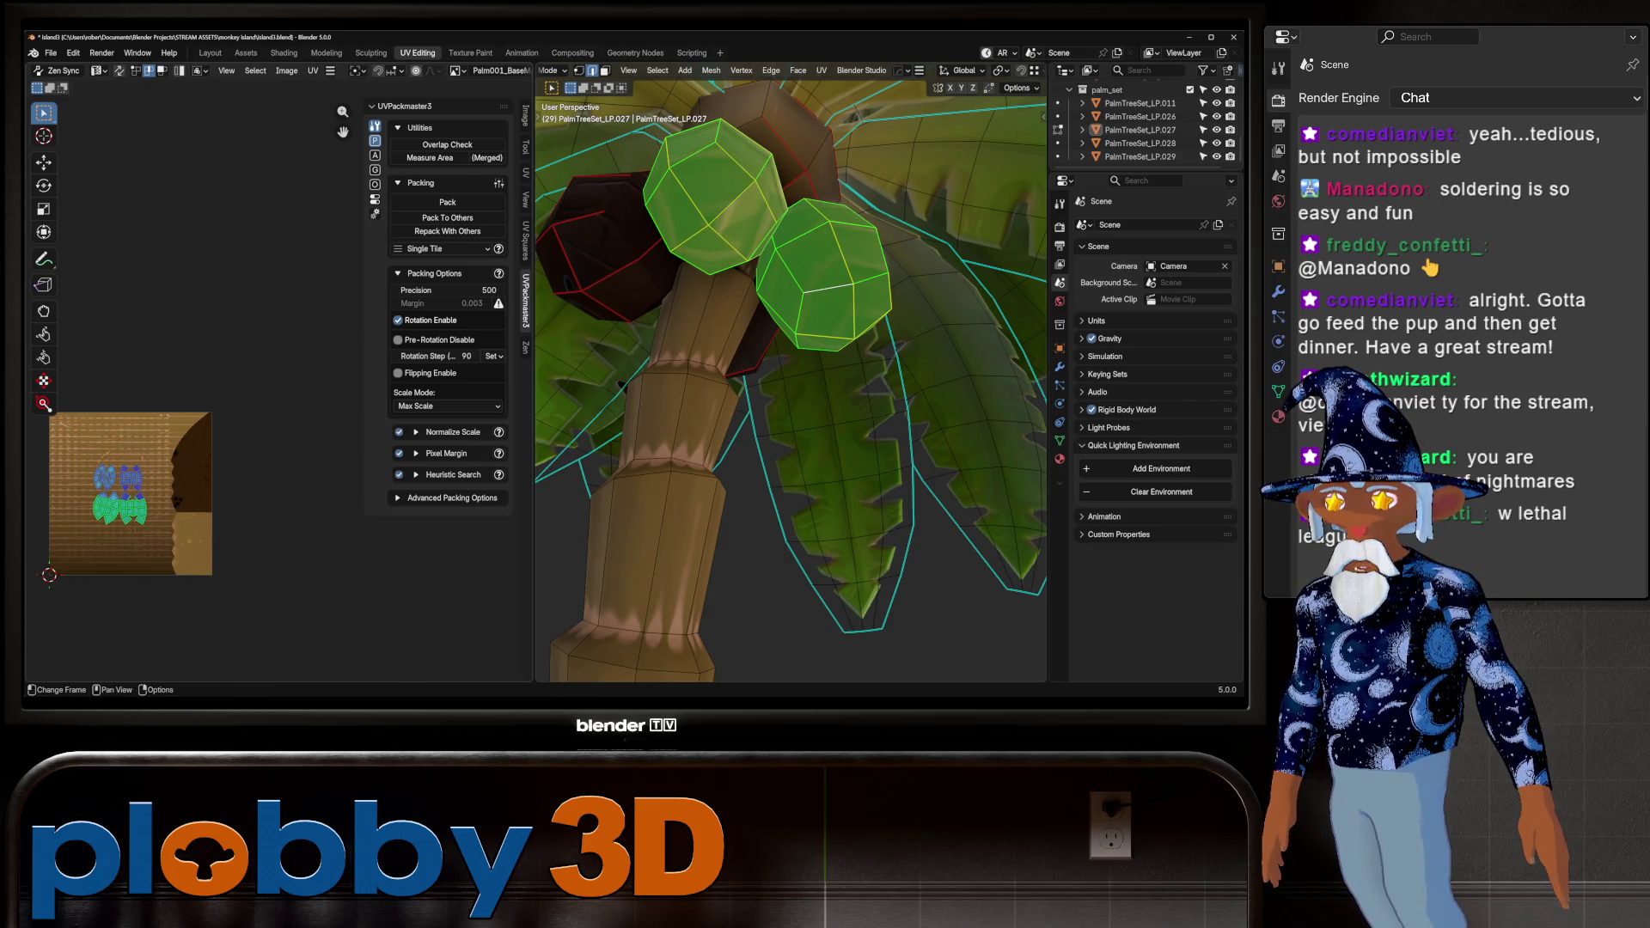
key(Return)
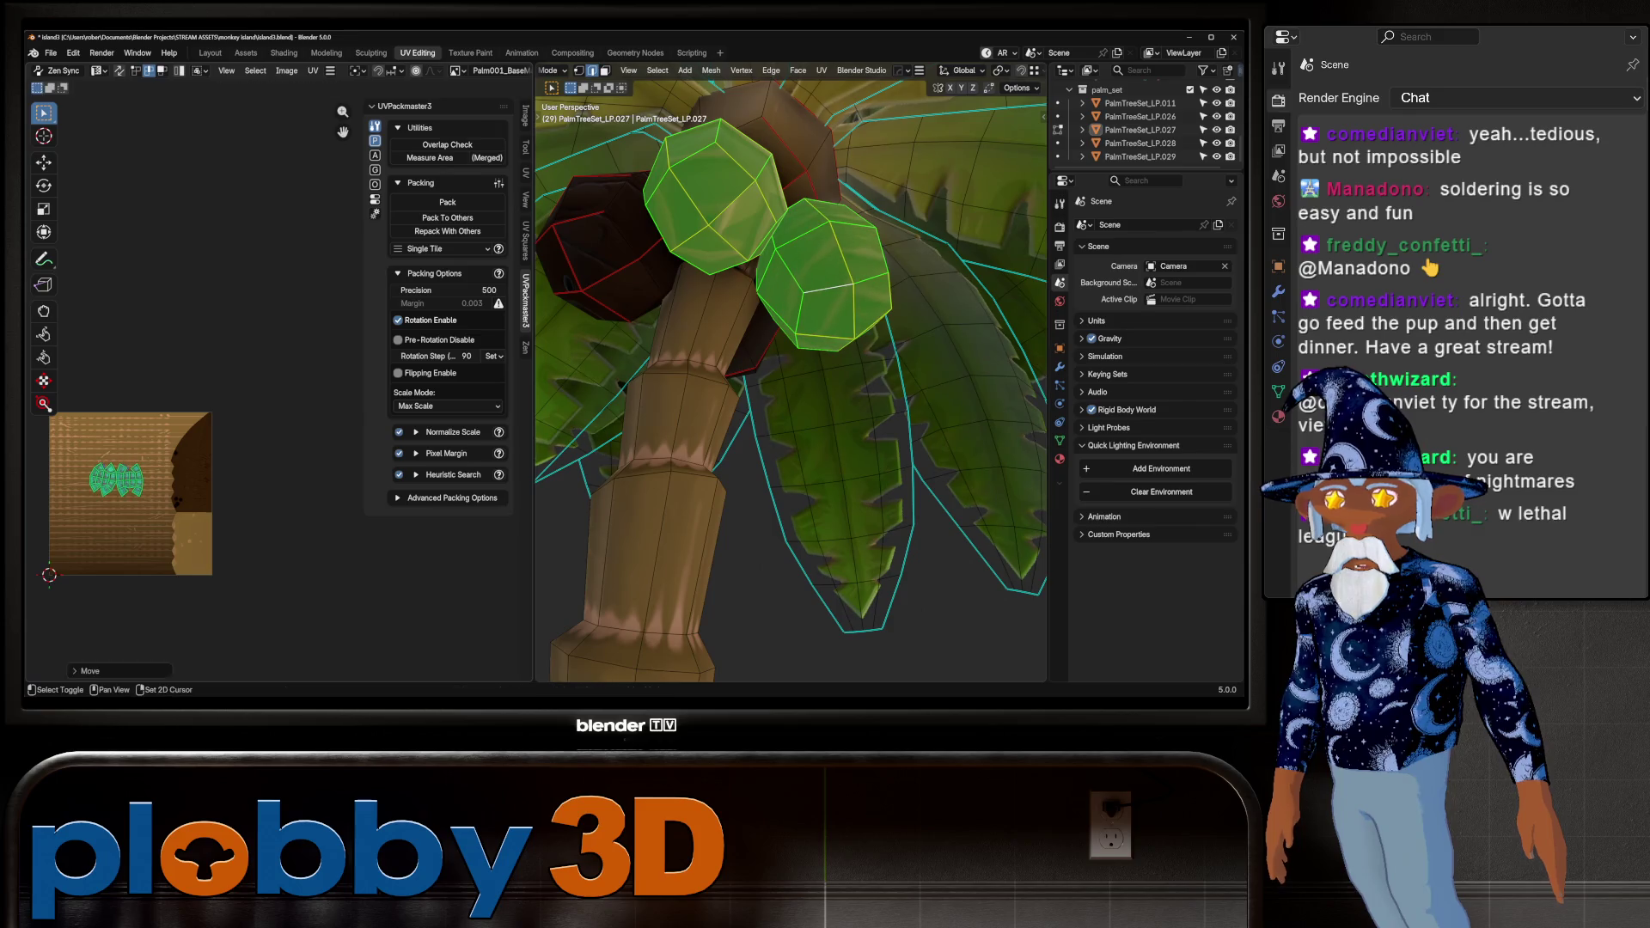
key(r)
key(Return)
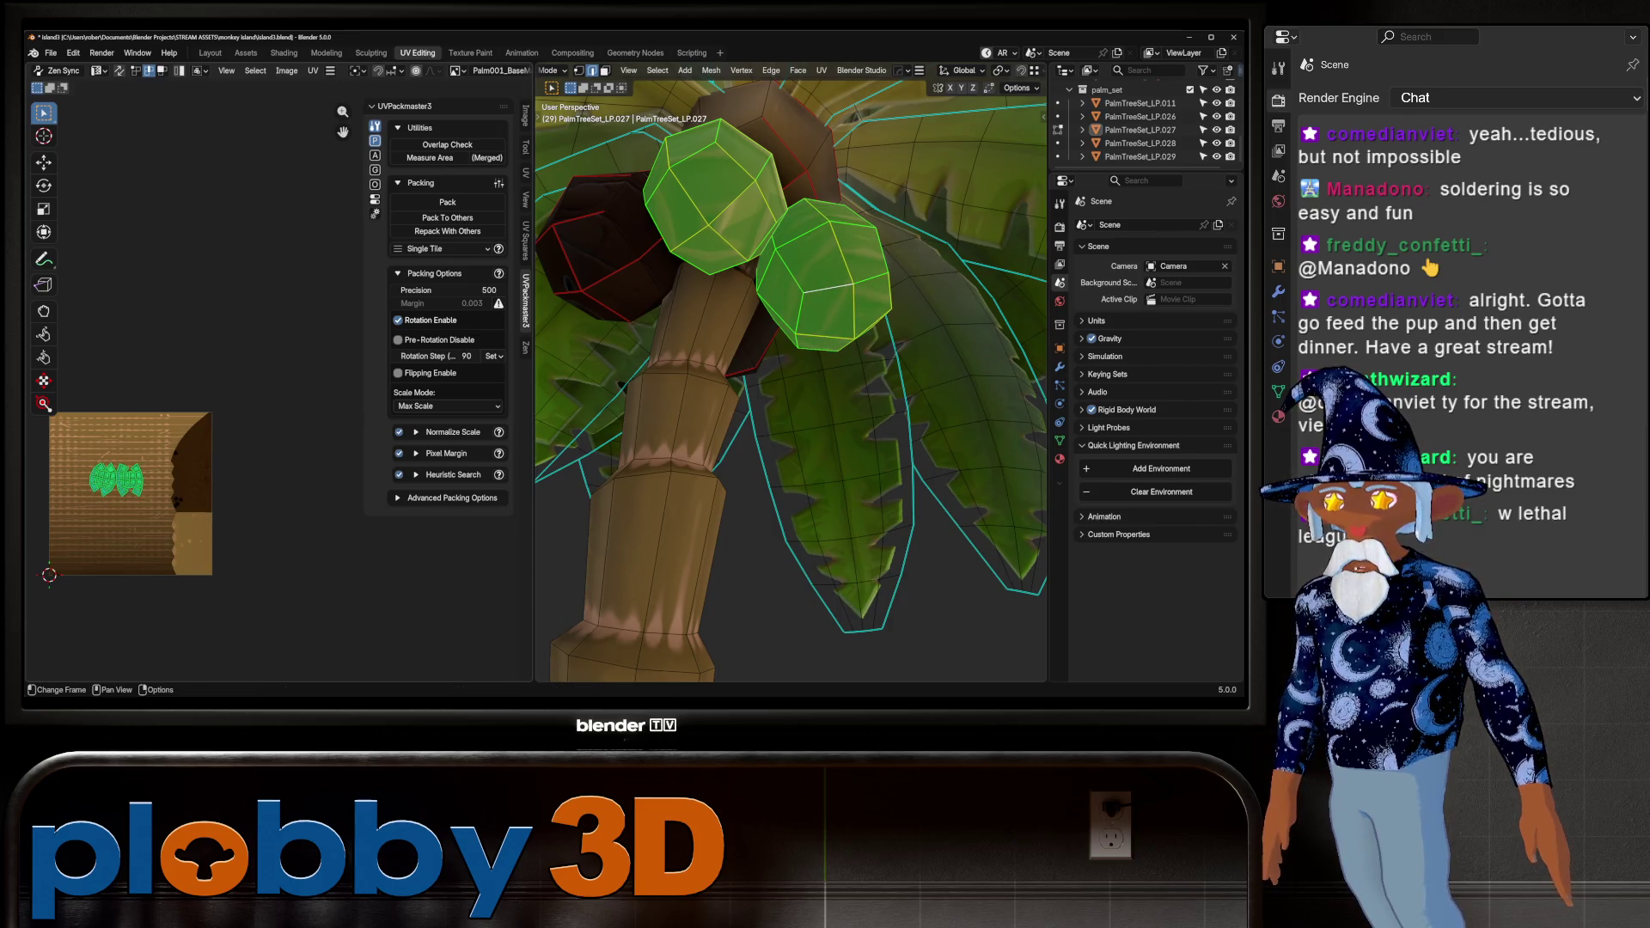
Shift the island right, rotate it about 79 degrees and finalize its position at the edge
key(g)
key(Return)
key(r)
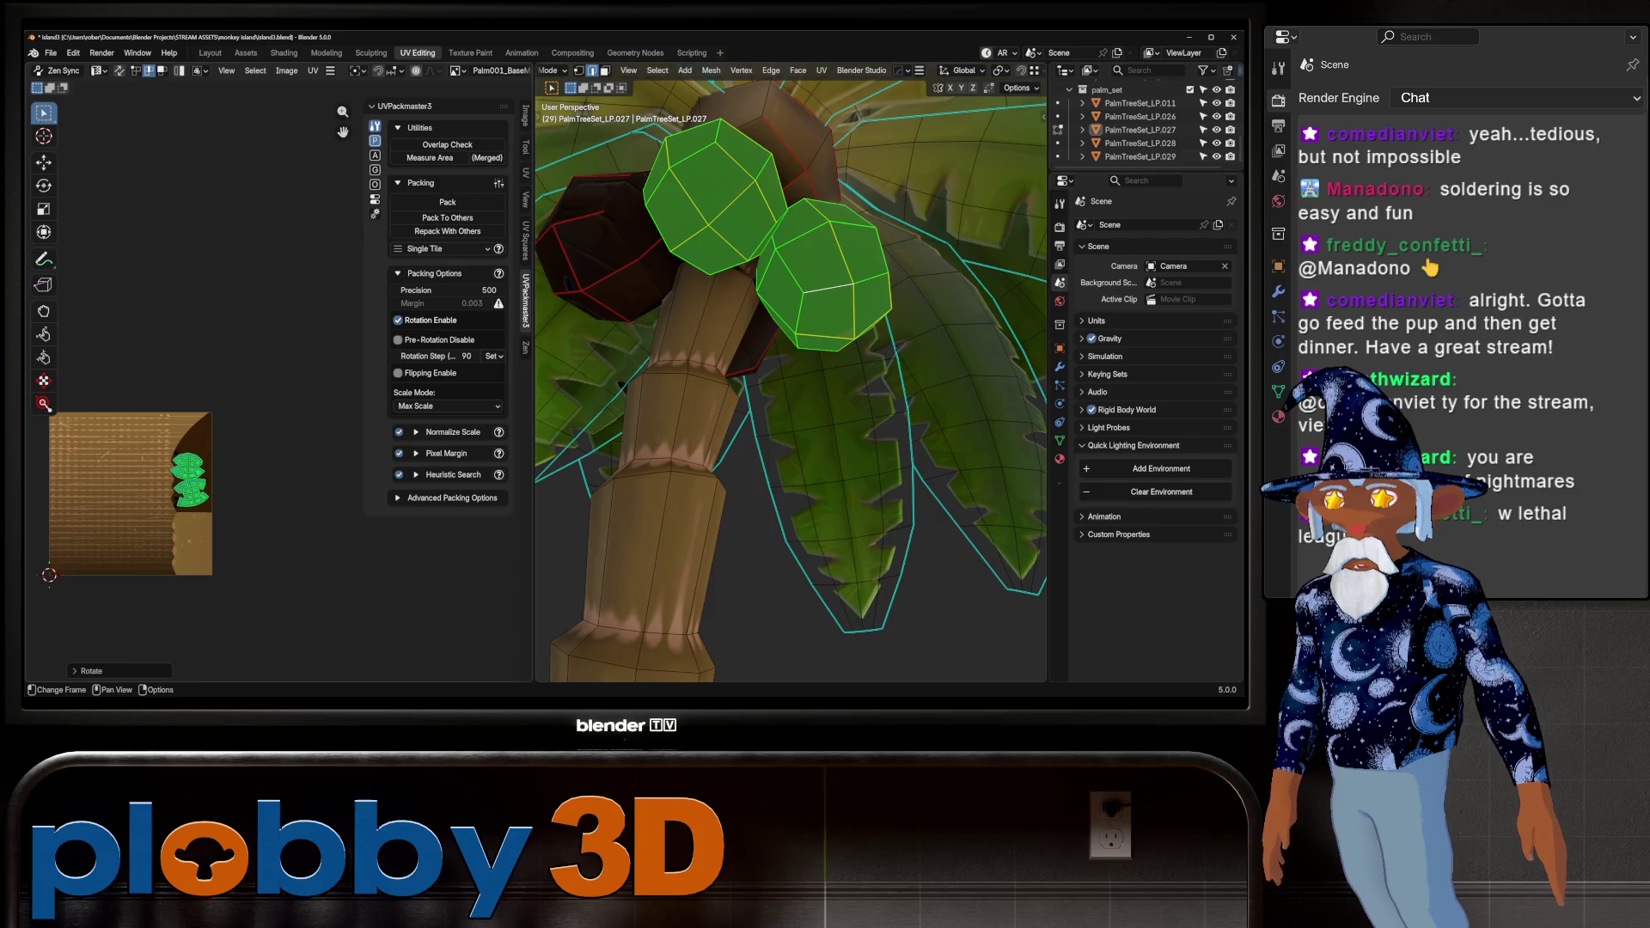
key(g)
key(Return)
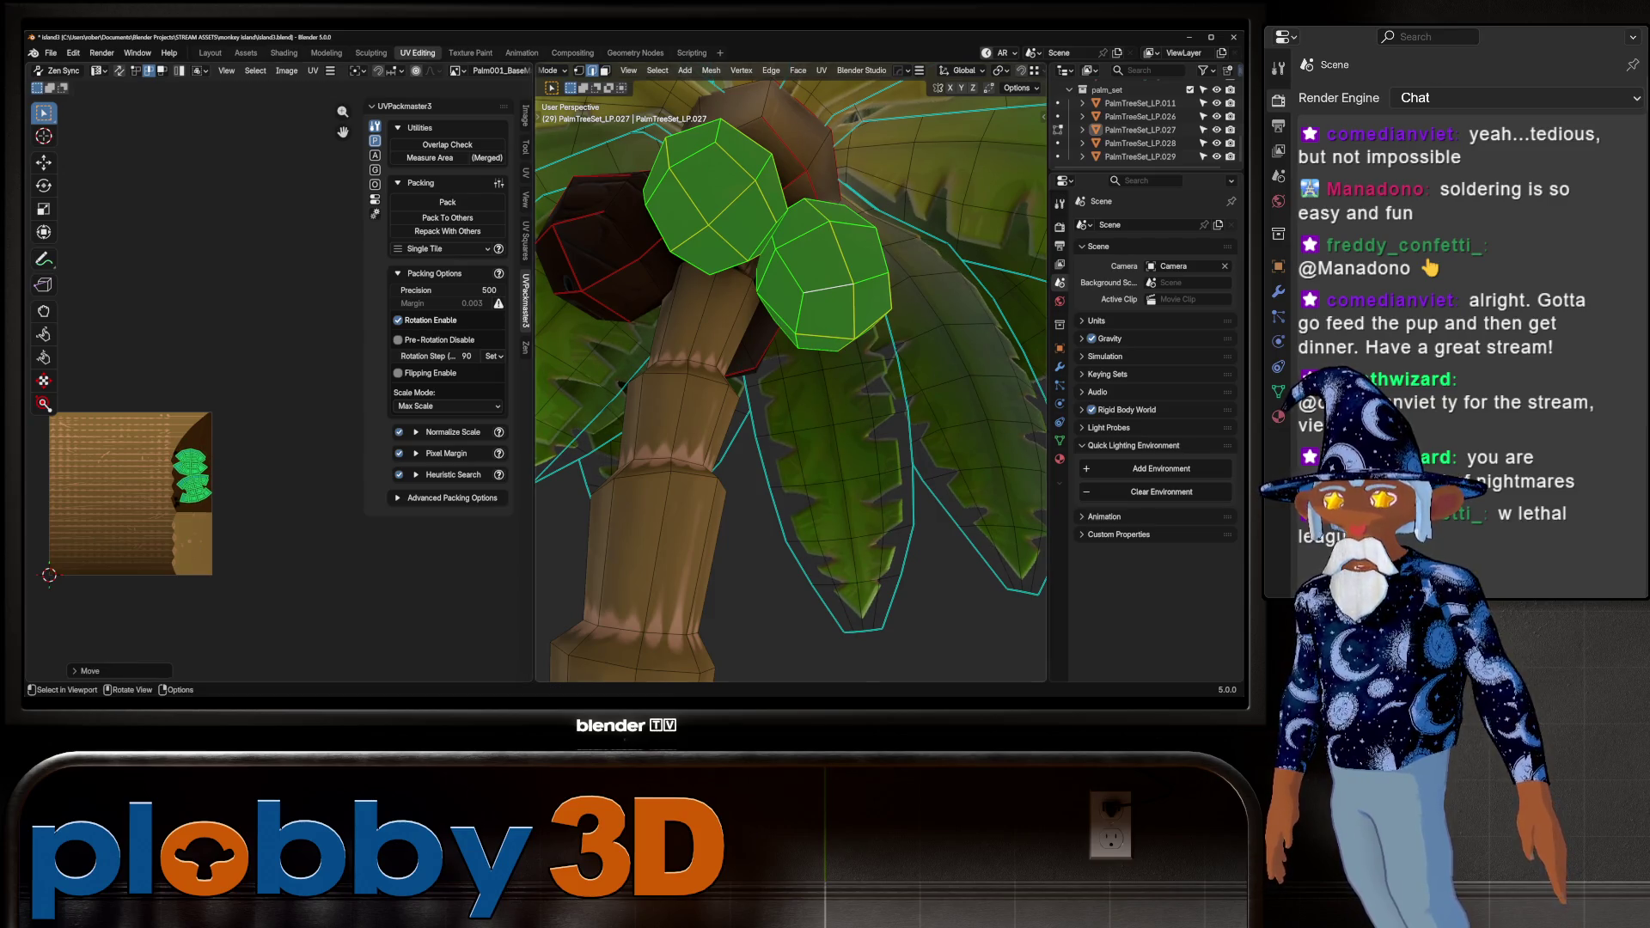
key(Tab)
scroll(791, 379, down, 5)
Return to the Layout workspace and look over the palm trees
mouse_move(791, 378)
middle_down()
mouse_move(868, 391)
mouse_move(791, 344)
mouse_move(790, 404)
mouse_move(799, 383)
mouse_move(873, 383)
mouse_move(825, 382)
middle_up()
scroll(791, 378, down, 5)
scroll(791, 379, up, 6)
scroll(791, 378, down, 5)
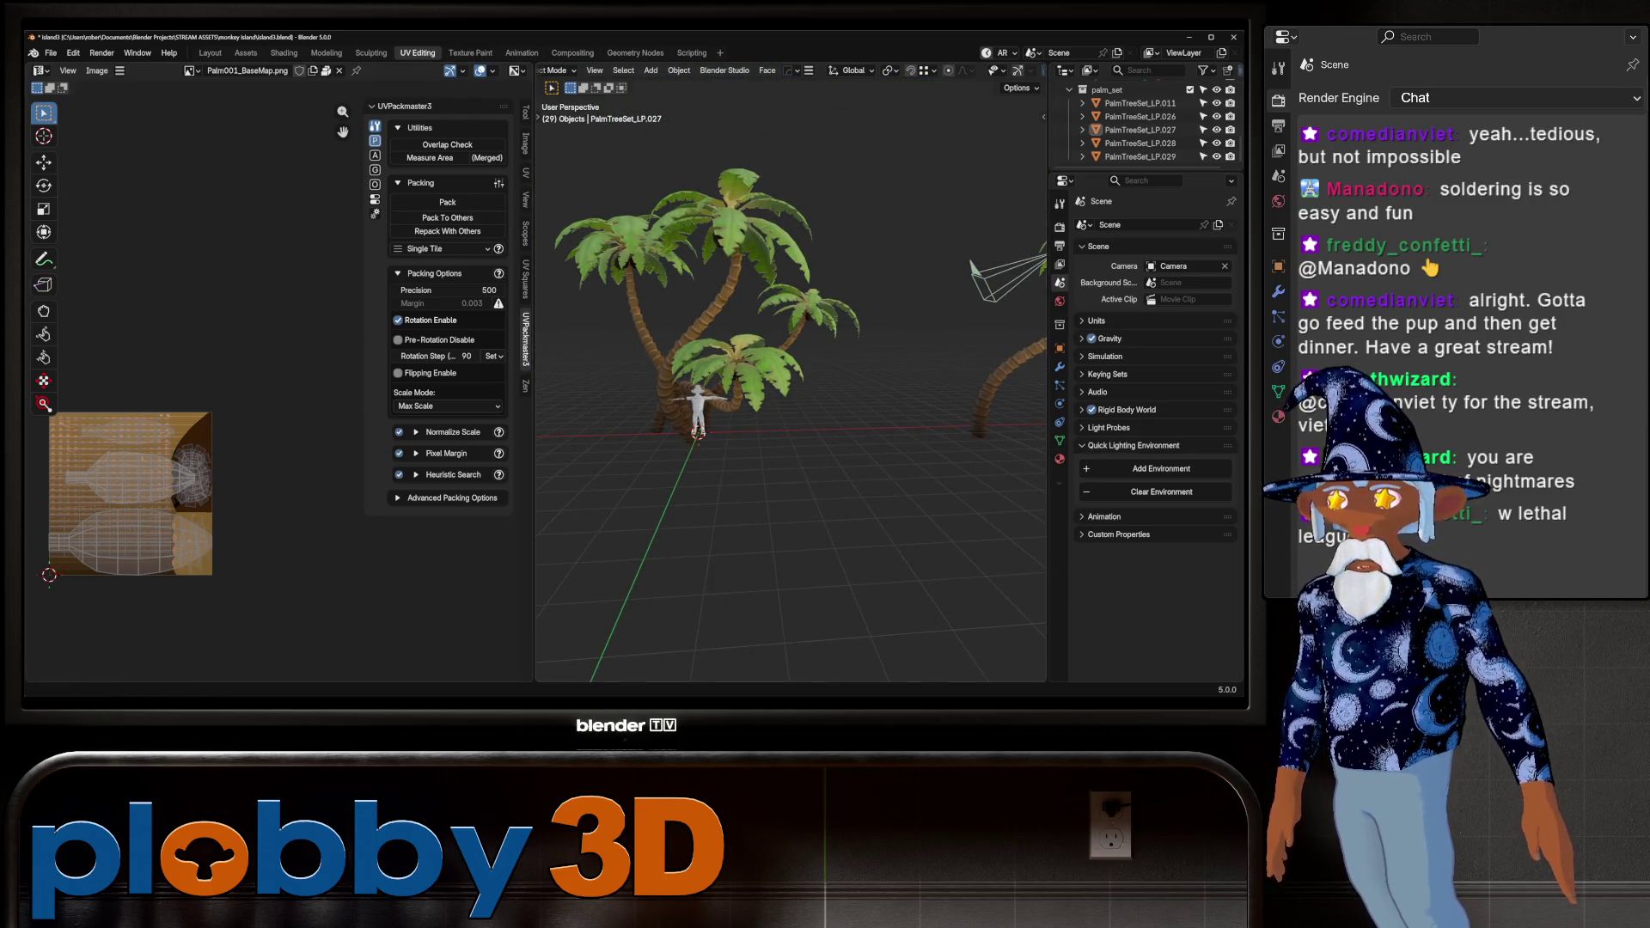
click(210, 52)
scroll(429, 370, down, 6)
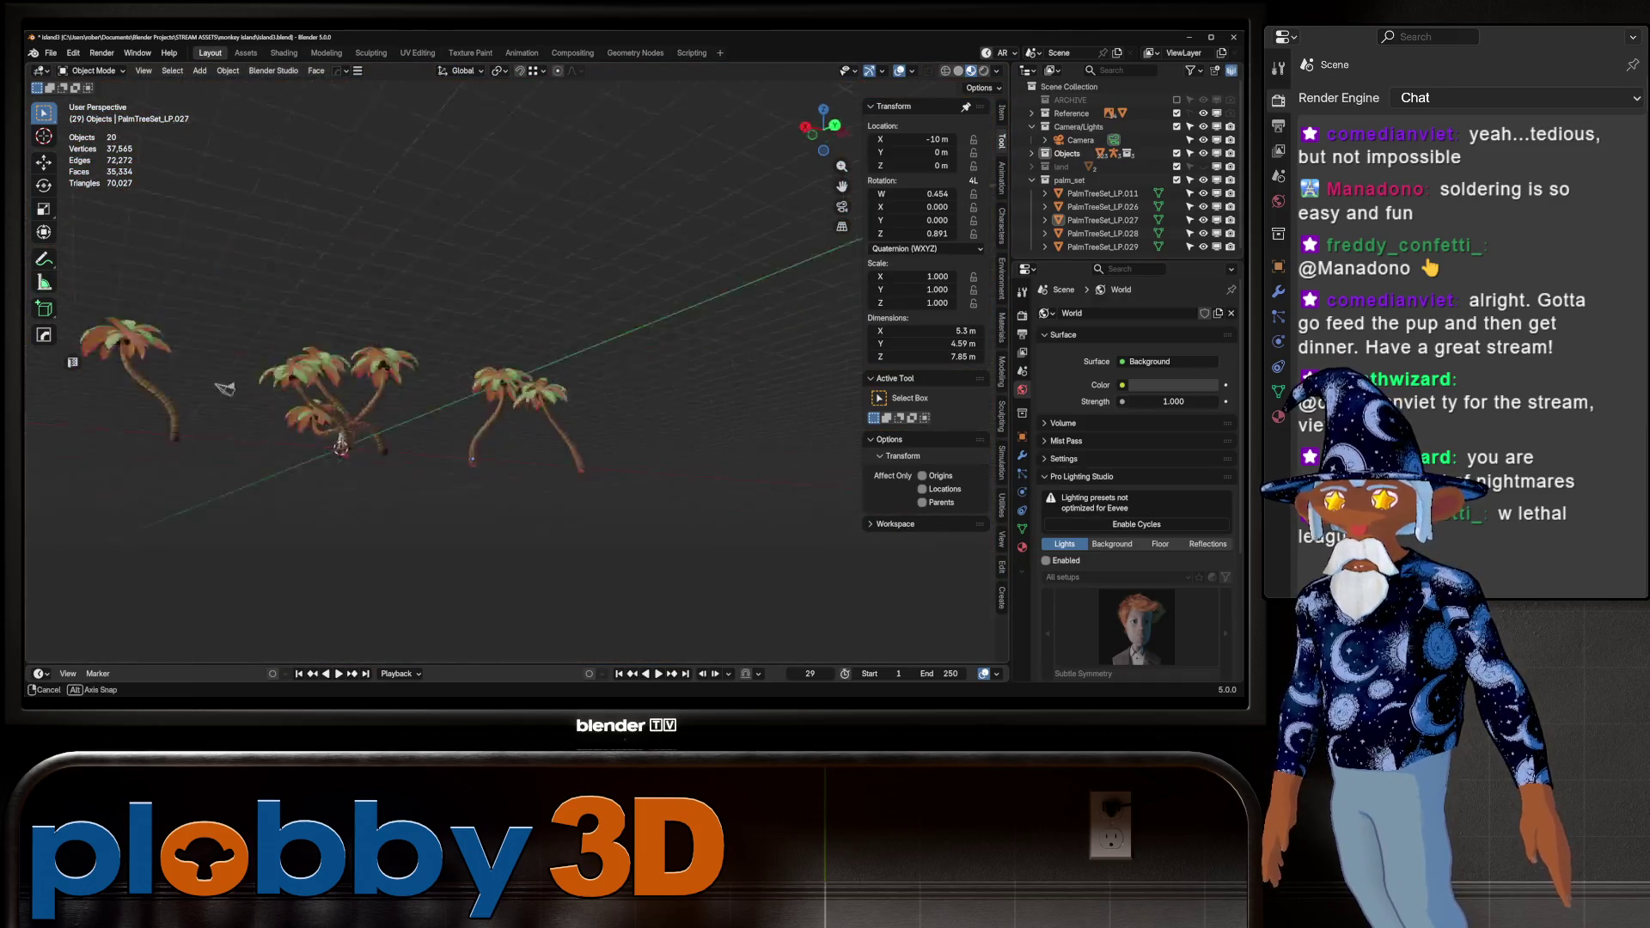
scroll(447, 387, up, 8)
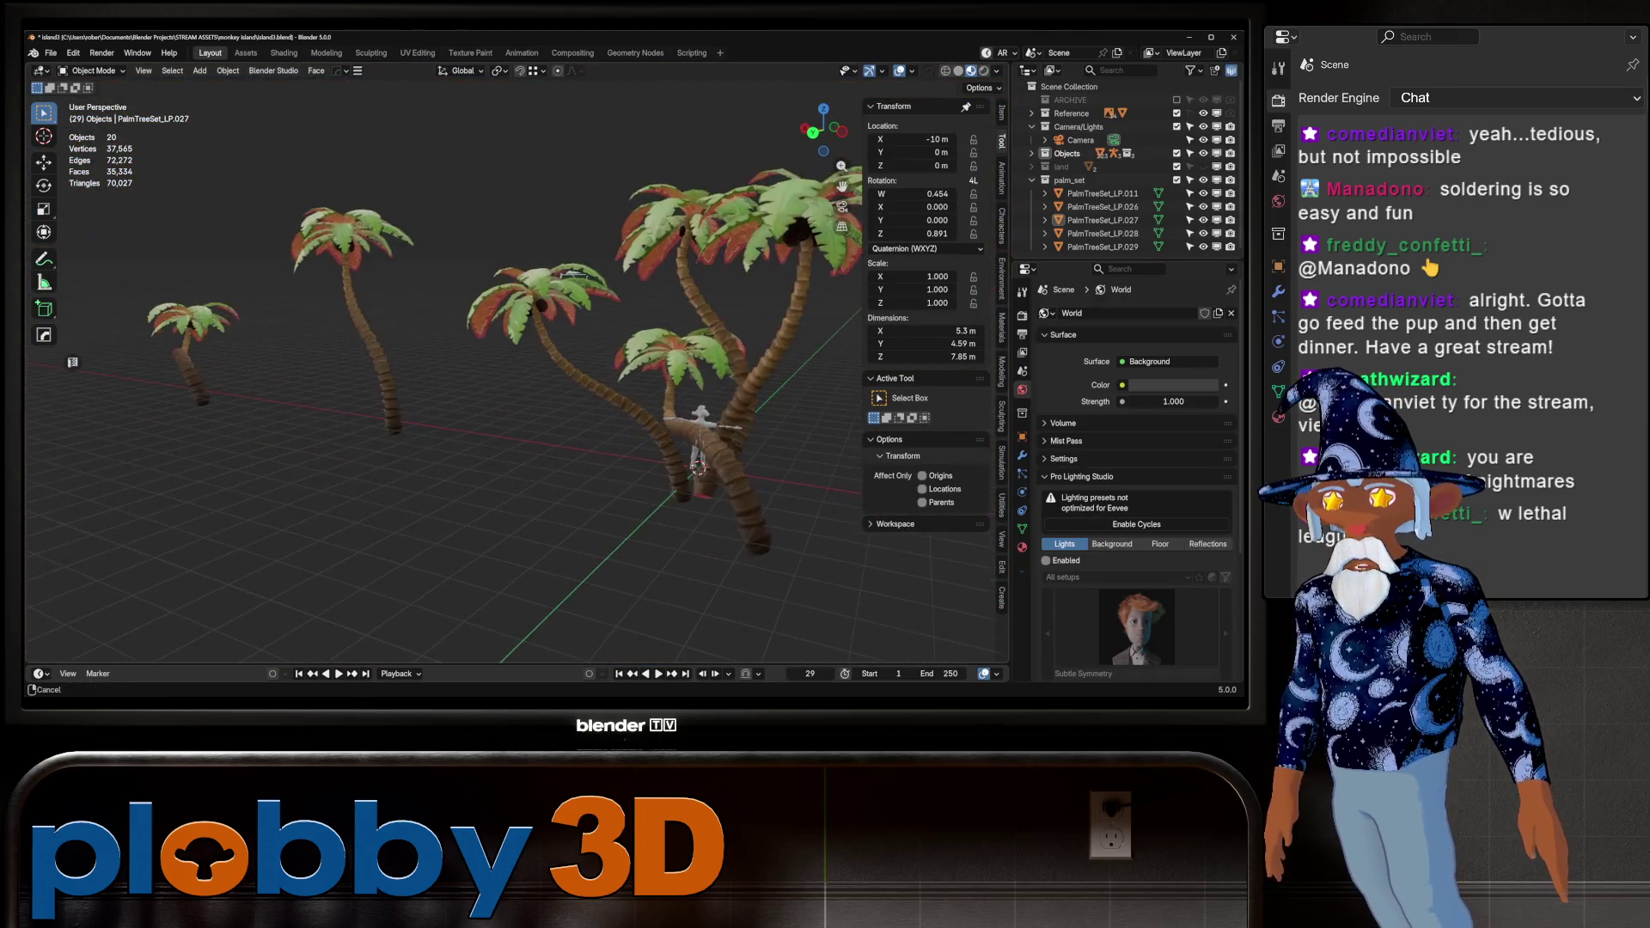
mouse_move(447, 387)
middle_down()
mouse_move(559, 387)
mouse_move(481, 379)
mouse_move(533, 361)
mouse_move(550, 326)
mouse_move(532, 379)
mouse_move(533, 344)
middle_up()
scroll(516, 386, down, 5)
scroll(516, 386, up, 3)
Exclude the palm_set collection, collapse land and expand the Objects collection
click(1177, 180)
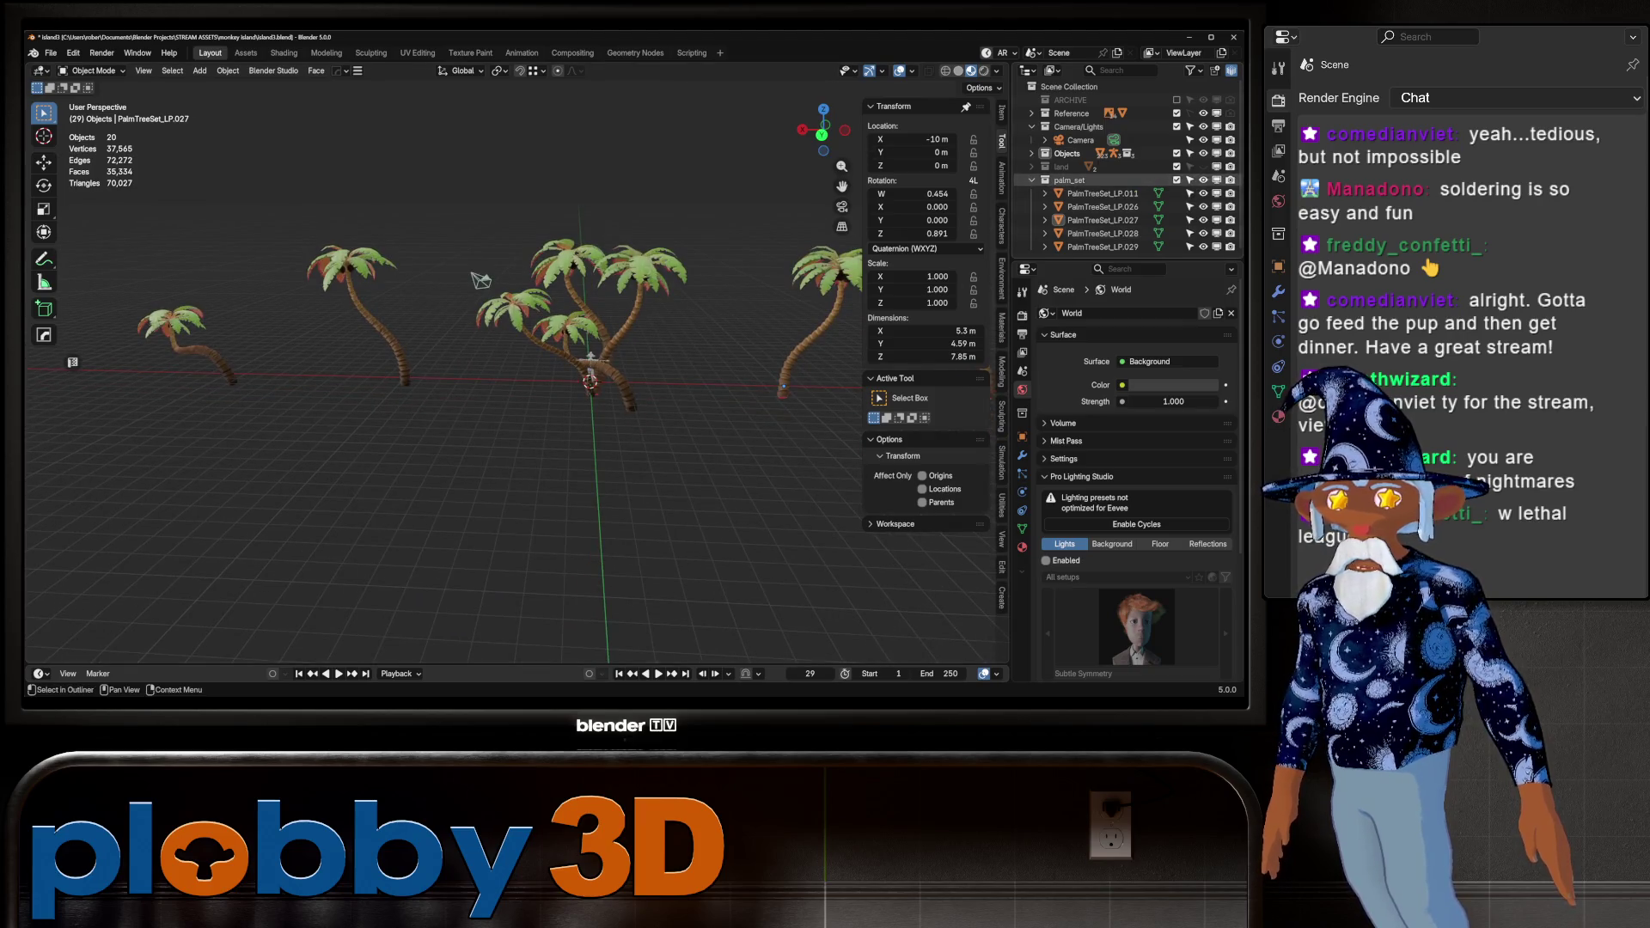
click(1032, 167)
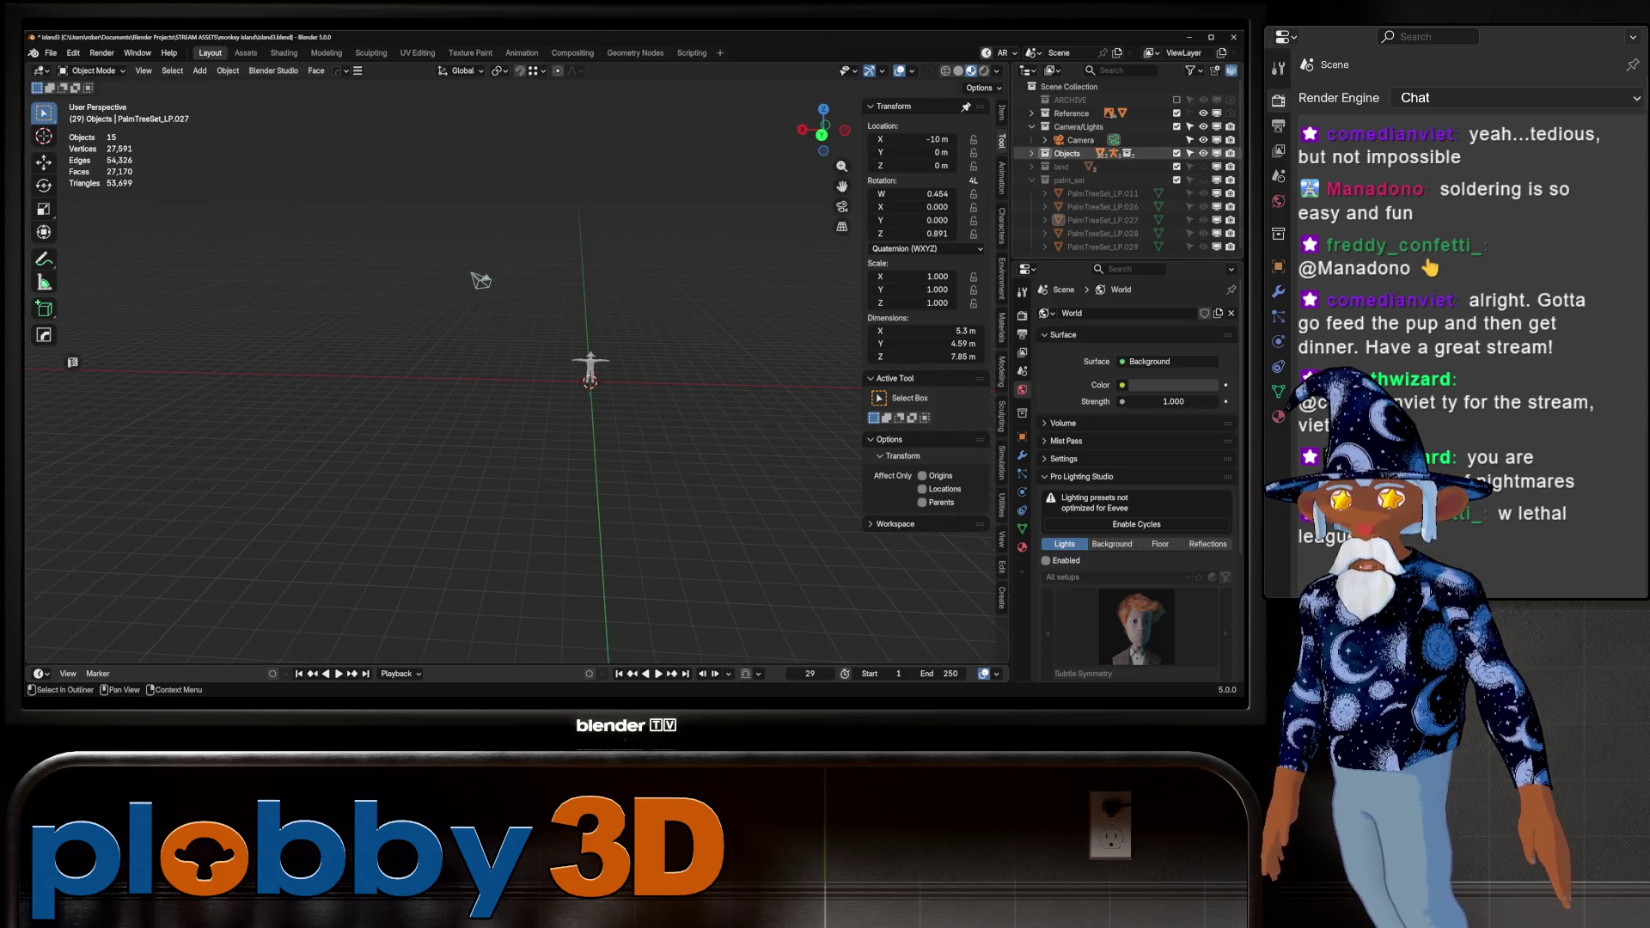
click(1032, 153)
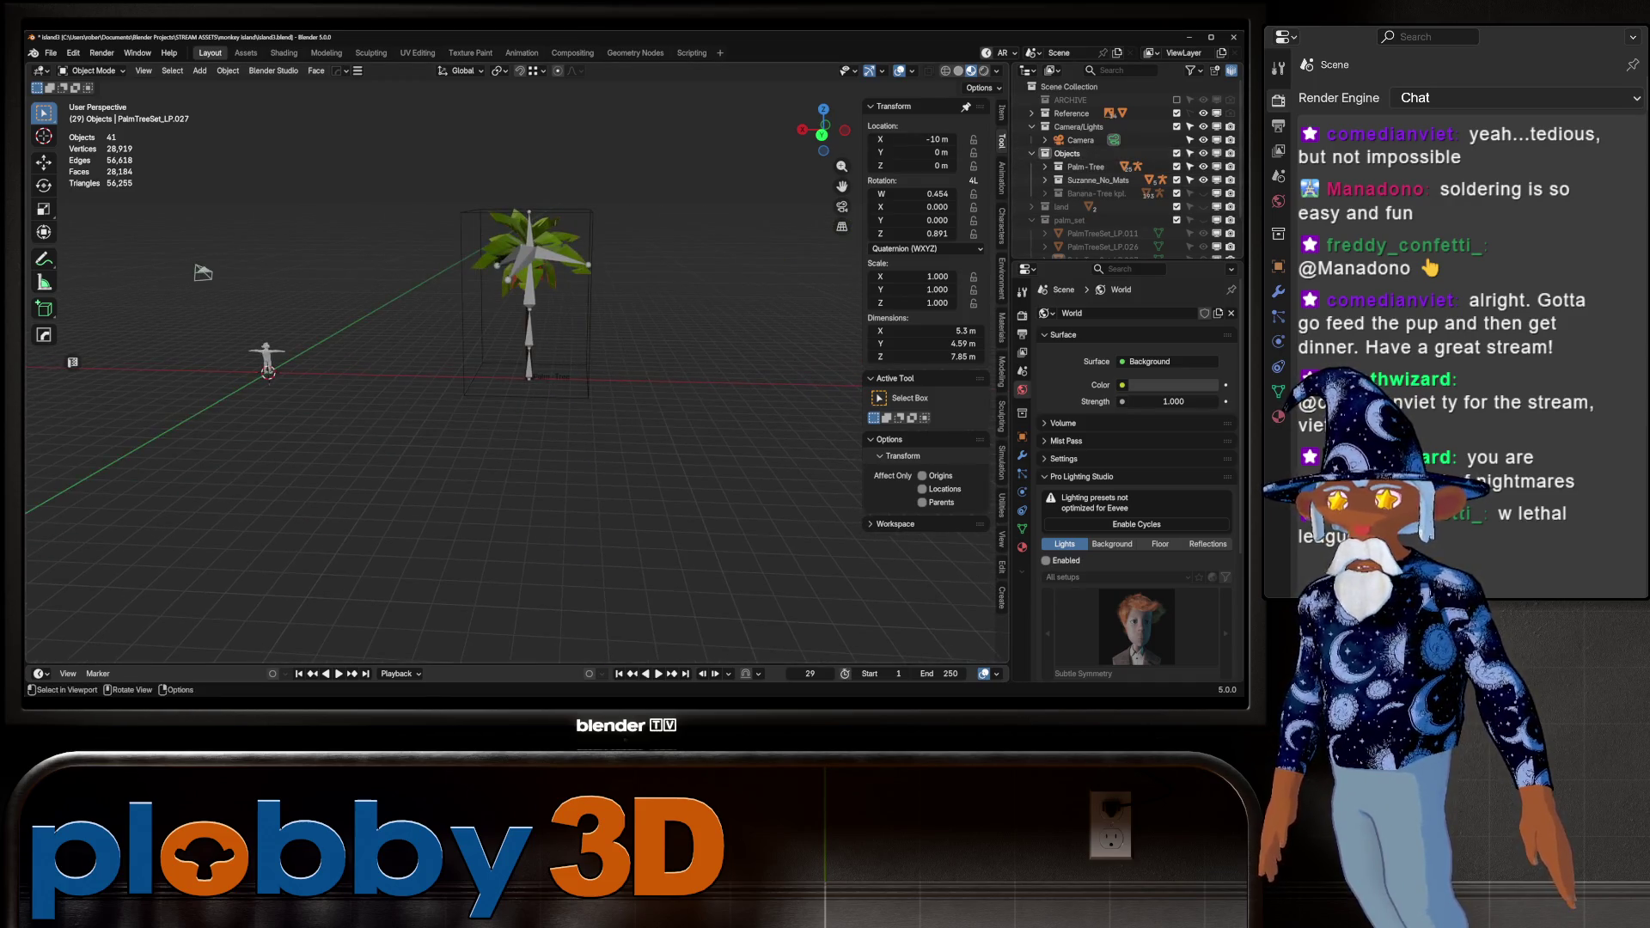
Frame the Palm-Tree armature, delete the chosen palm objects, and undo the deletion
key(KP_Decimal)
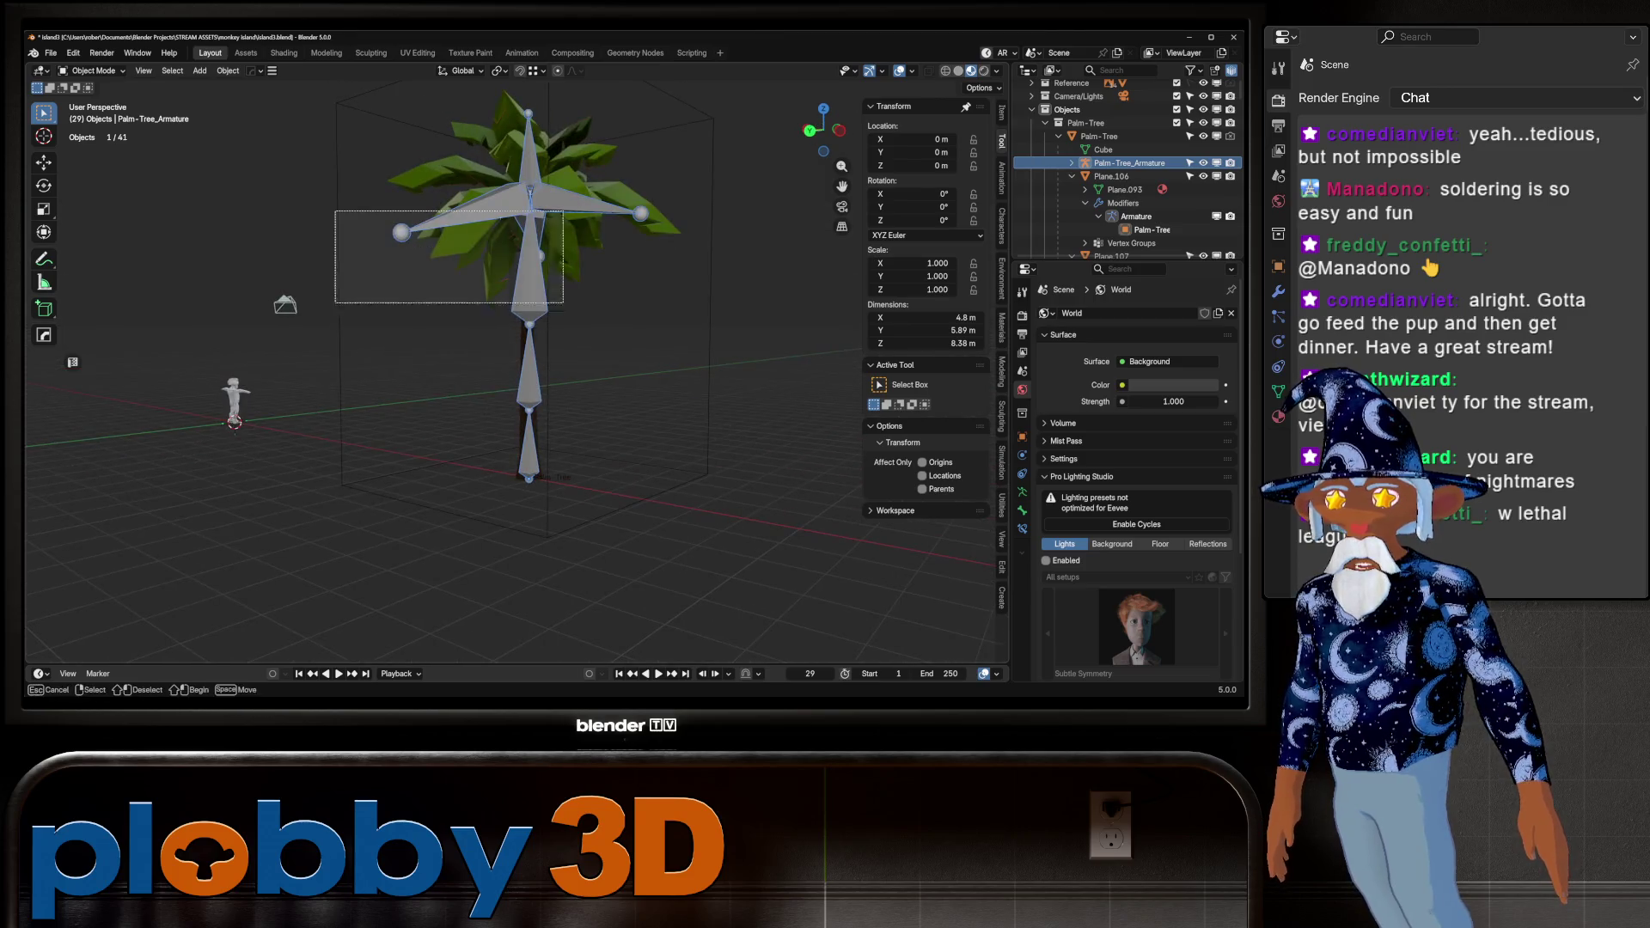
key(Delete)
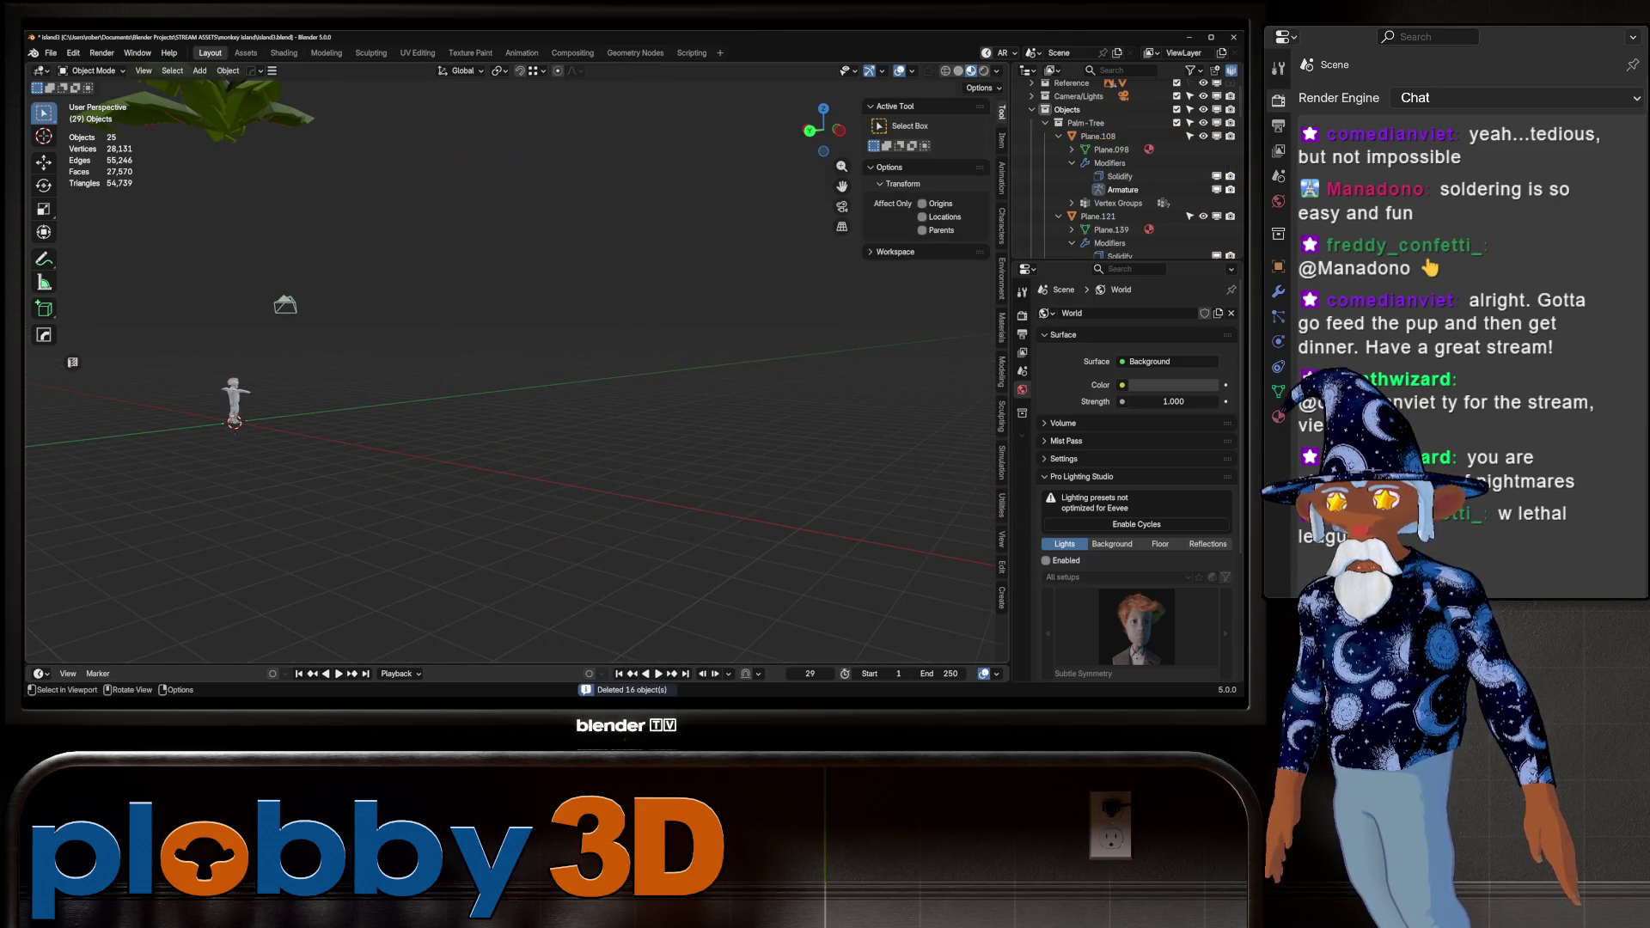
key(ctrl+z)
Select the leaf planes from Plane.123 through Plane.129 and toggle Edit Mode on them
click(516, 154)
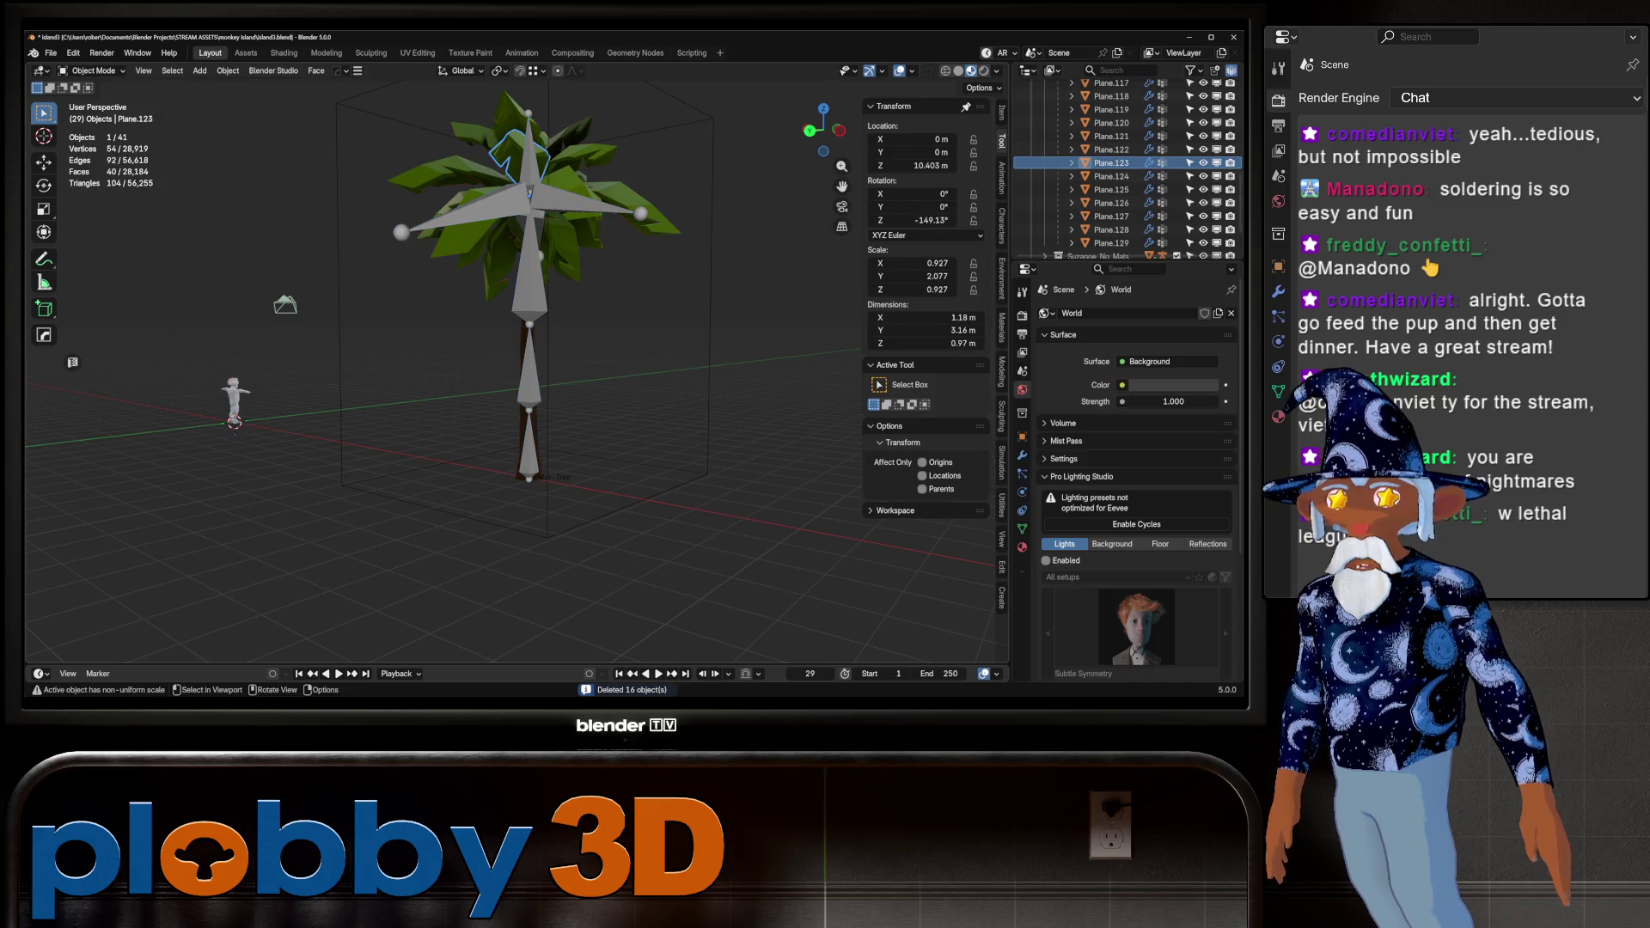
middle_drag(515, 344, 585, 344)
click(1111, 243)
scroll(1126, 172, up, 5)
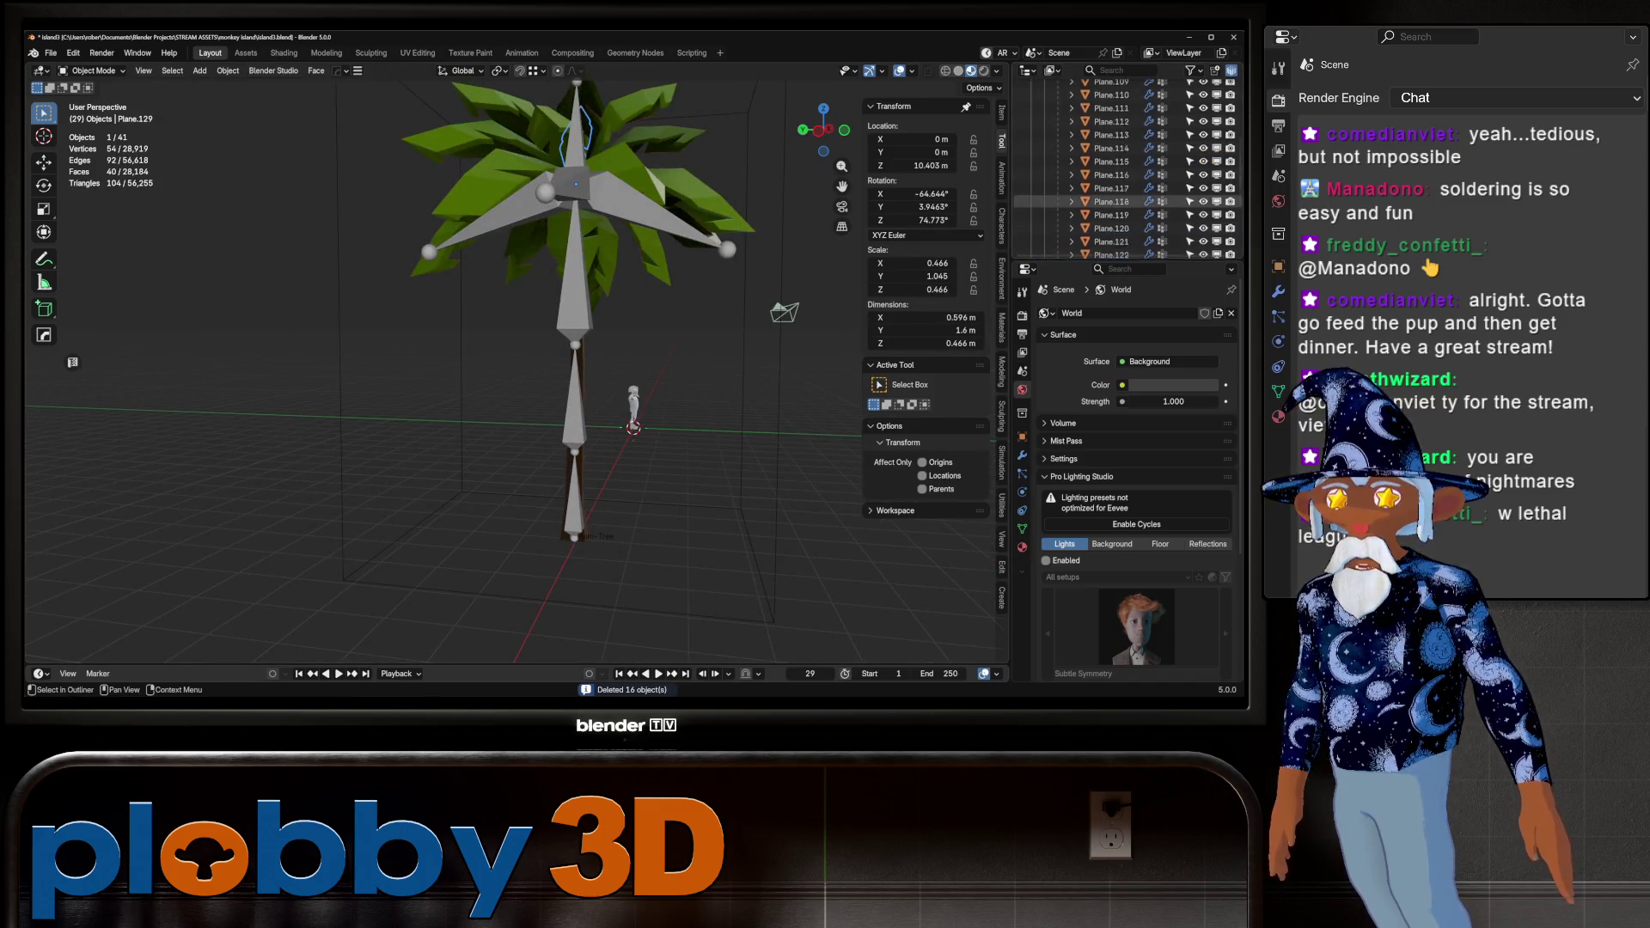
shift+click(1112, 206)
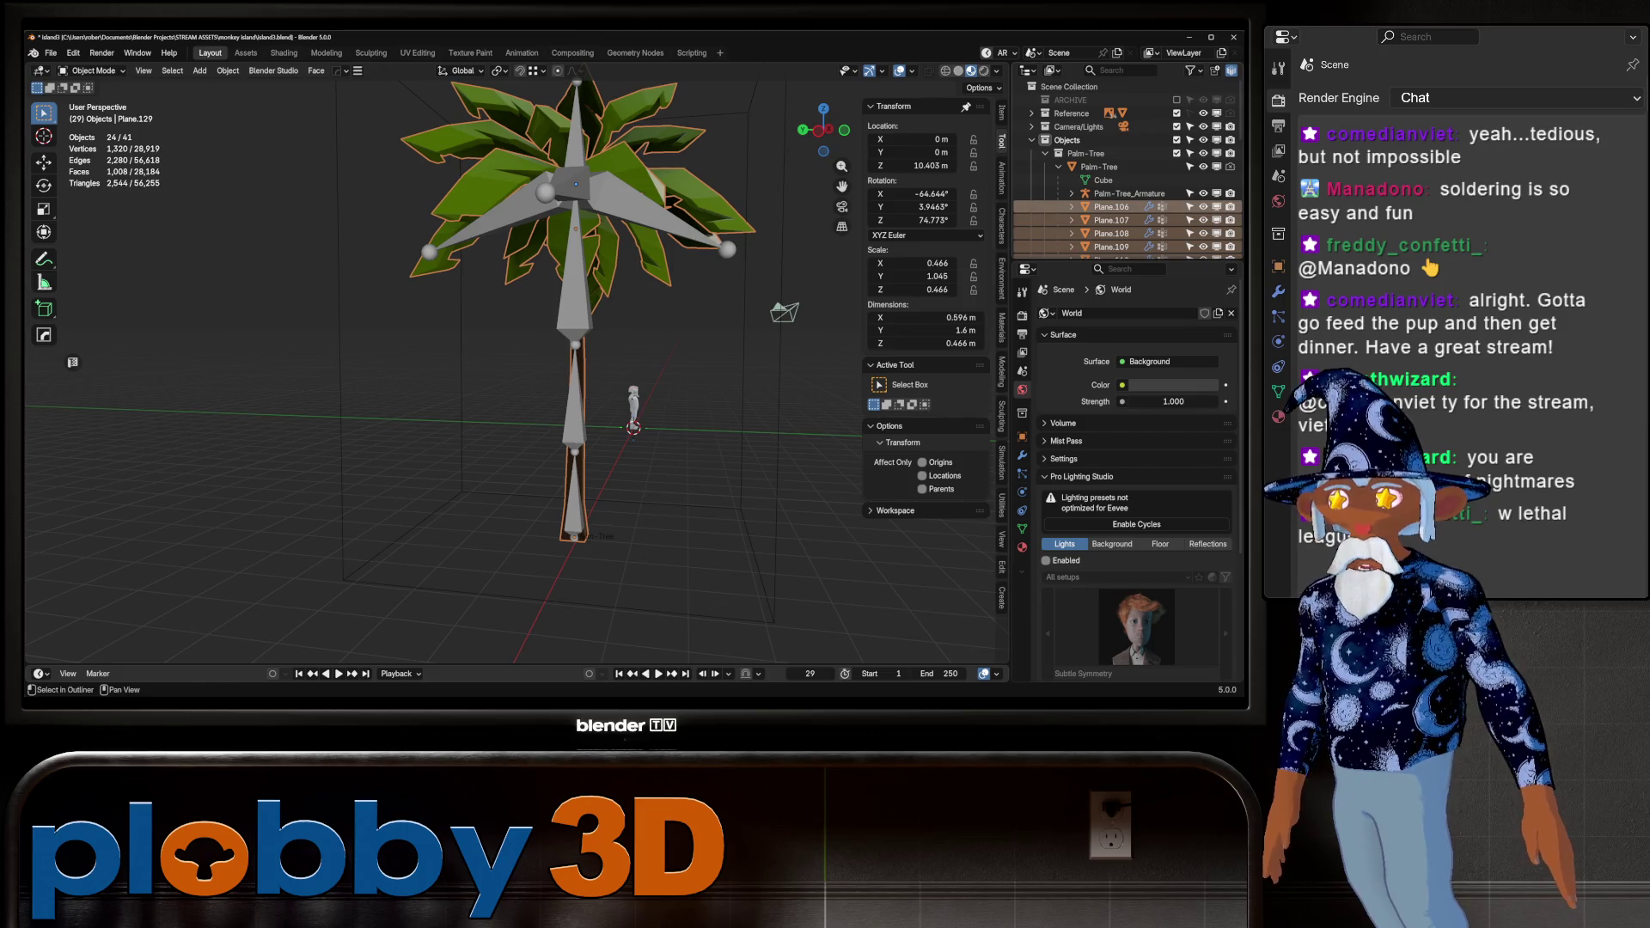
mouse_move(602, 387)
middle_down()
mouse_move(430, 344)
mouse_move(110, 131)
mouse_move(258, 214)
mouse_move(430, 275)
middle_up()
scroll(430, 344, down, 5)
key(Tab)
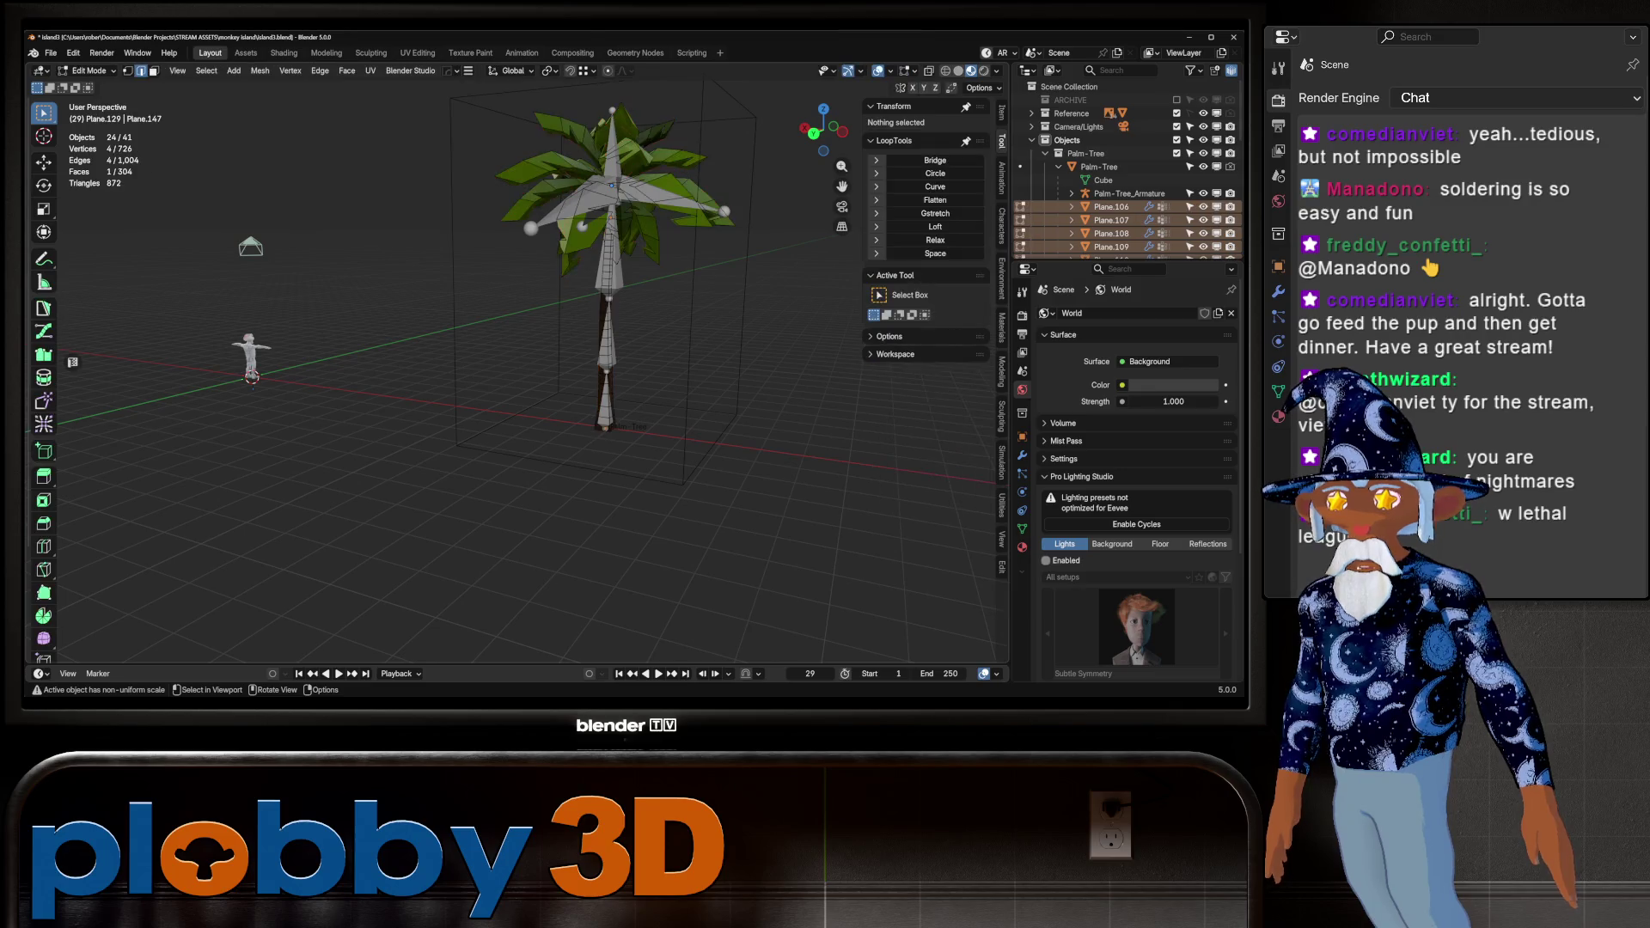
key(Tab)
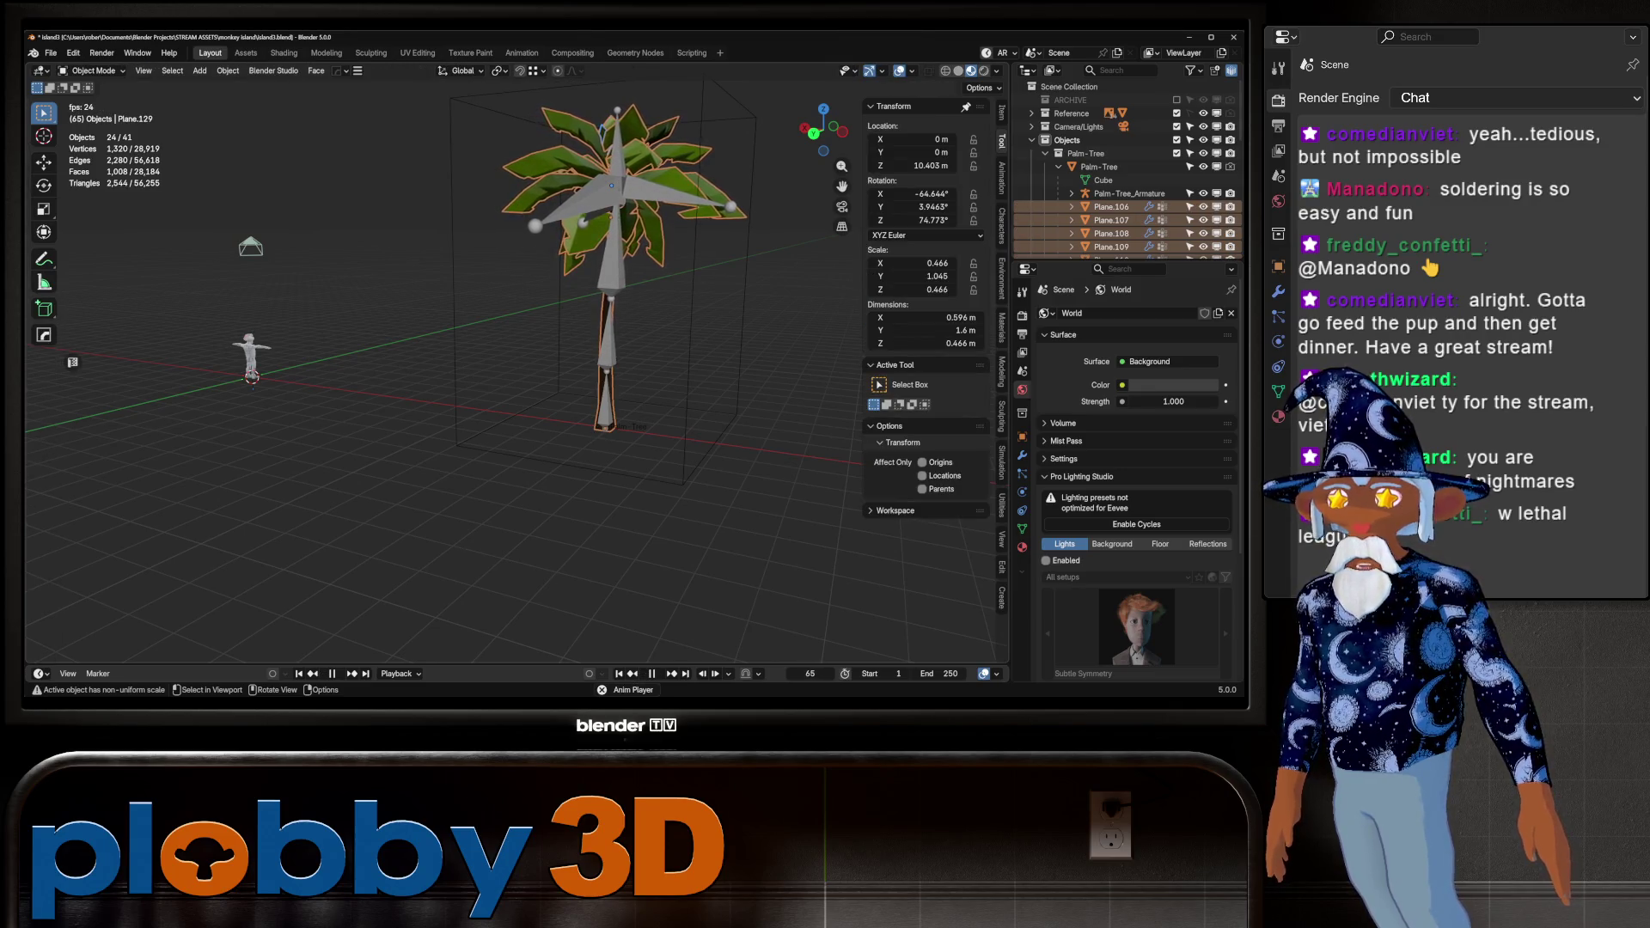
Watch the fronds sway, stop playback at frame 203, and box-select the whole palm and rig
middle_drag(430, 344, 567, 344)
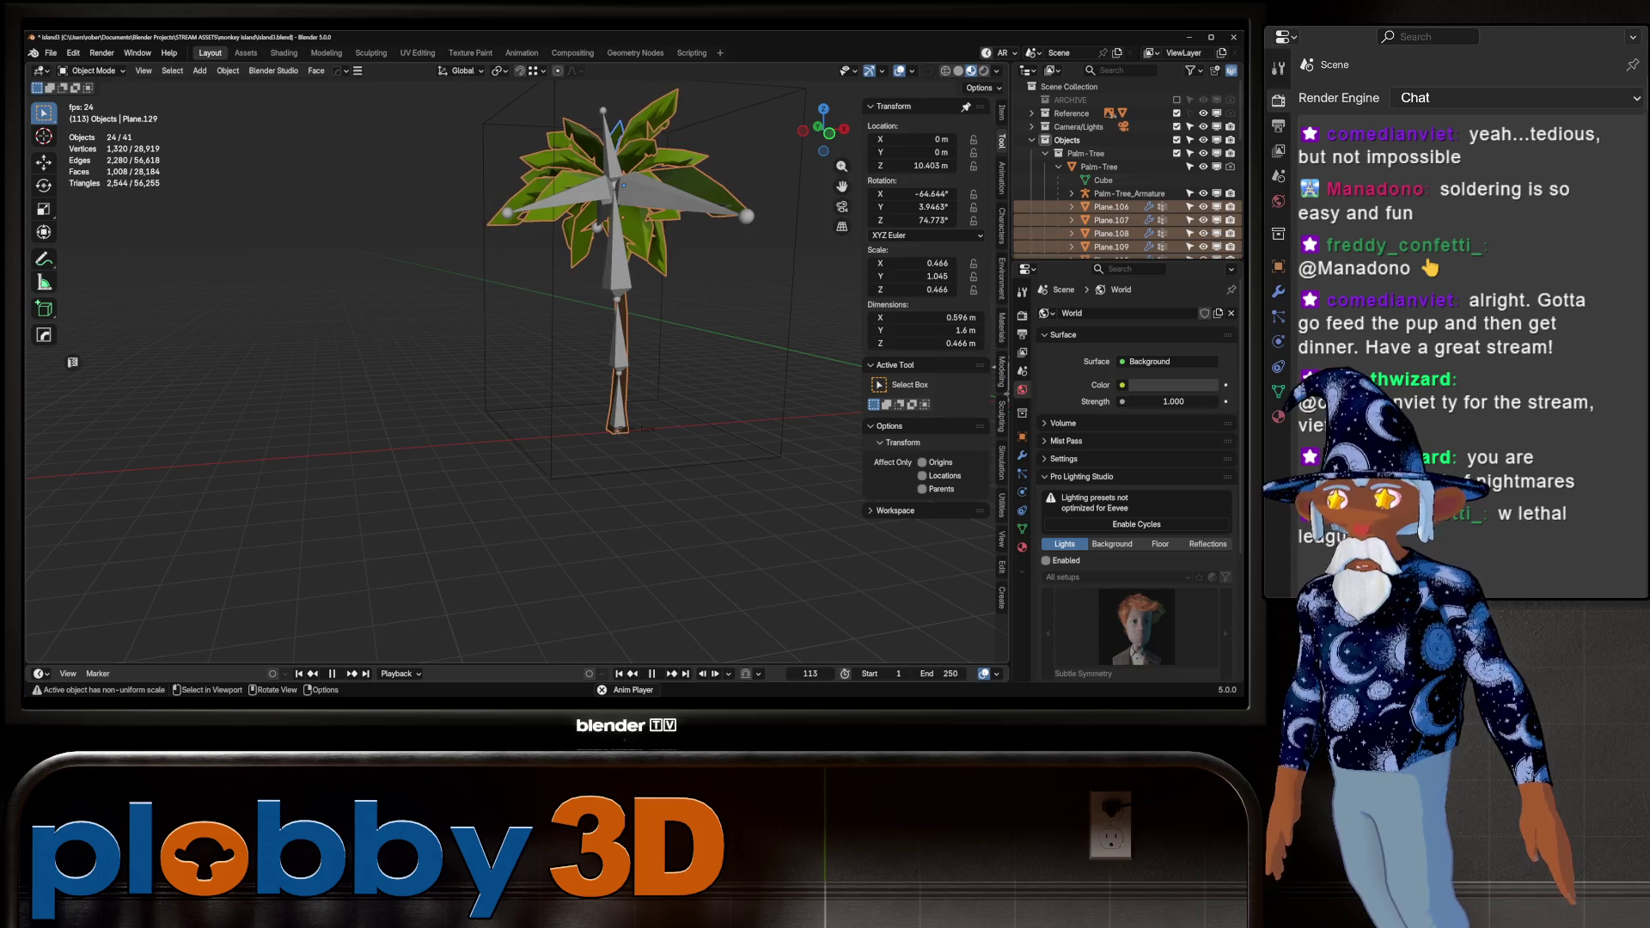
mouse_move(430, 344)
middle_down()
mouse_move(636, 344)
mouse_move(515, 361)
mouse_move(567, 361)
mouse_move(533, 370)
middle_up()
key(space)
scroll(602, 343, up, 3)
scroll(559, 344, down, 5)
scroll(602, 361, up, 3)
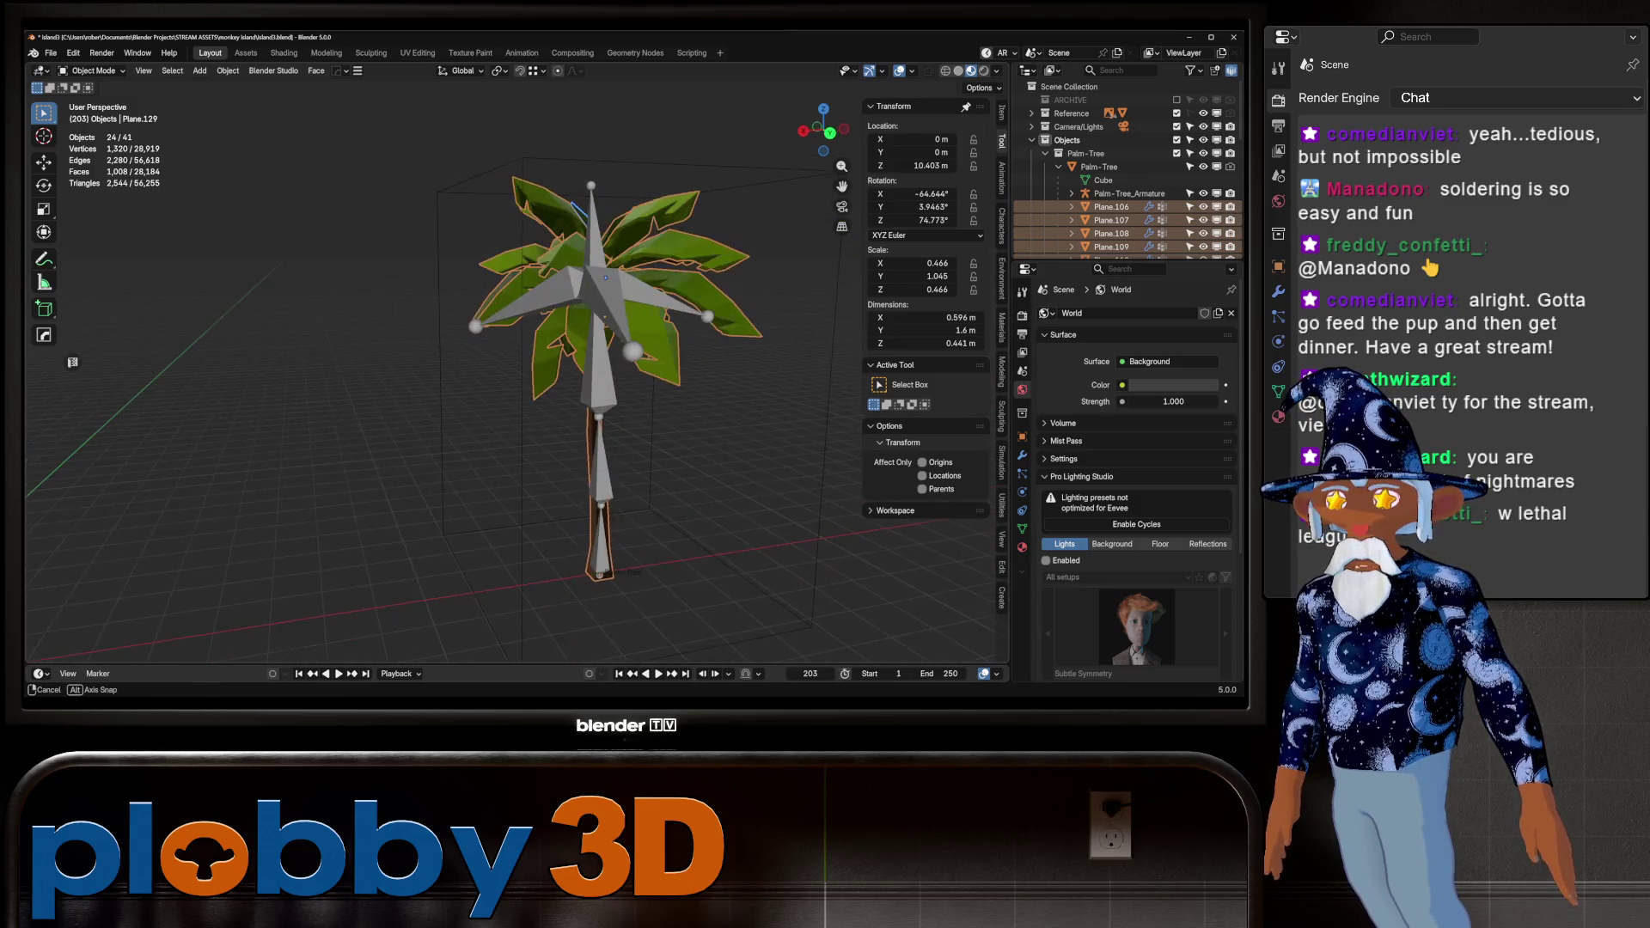
scroll(533, 369, down, 4)
middle_drag(258, 415, 332, 383)
drag(518, 250, 636, 413)
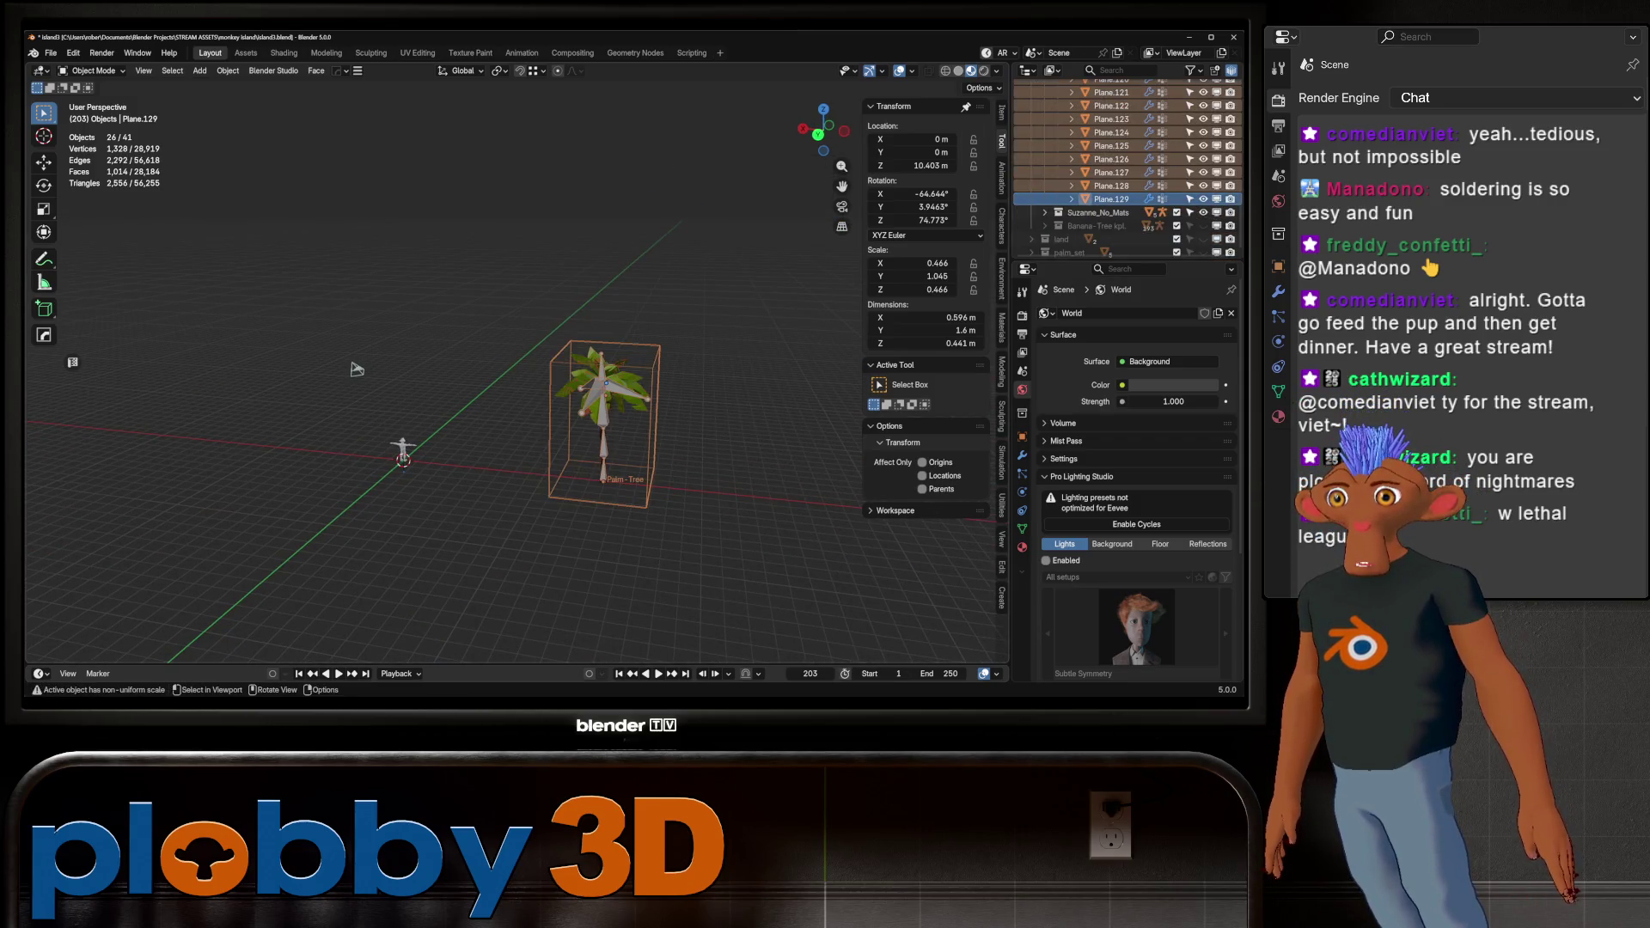
Collapse the Palm-Tree hierarchy and hide it in the Outliner
scroll(294, 276, up, 4)
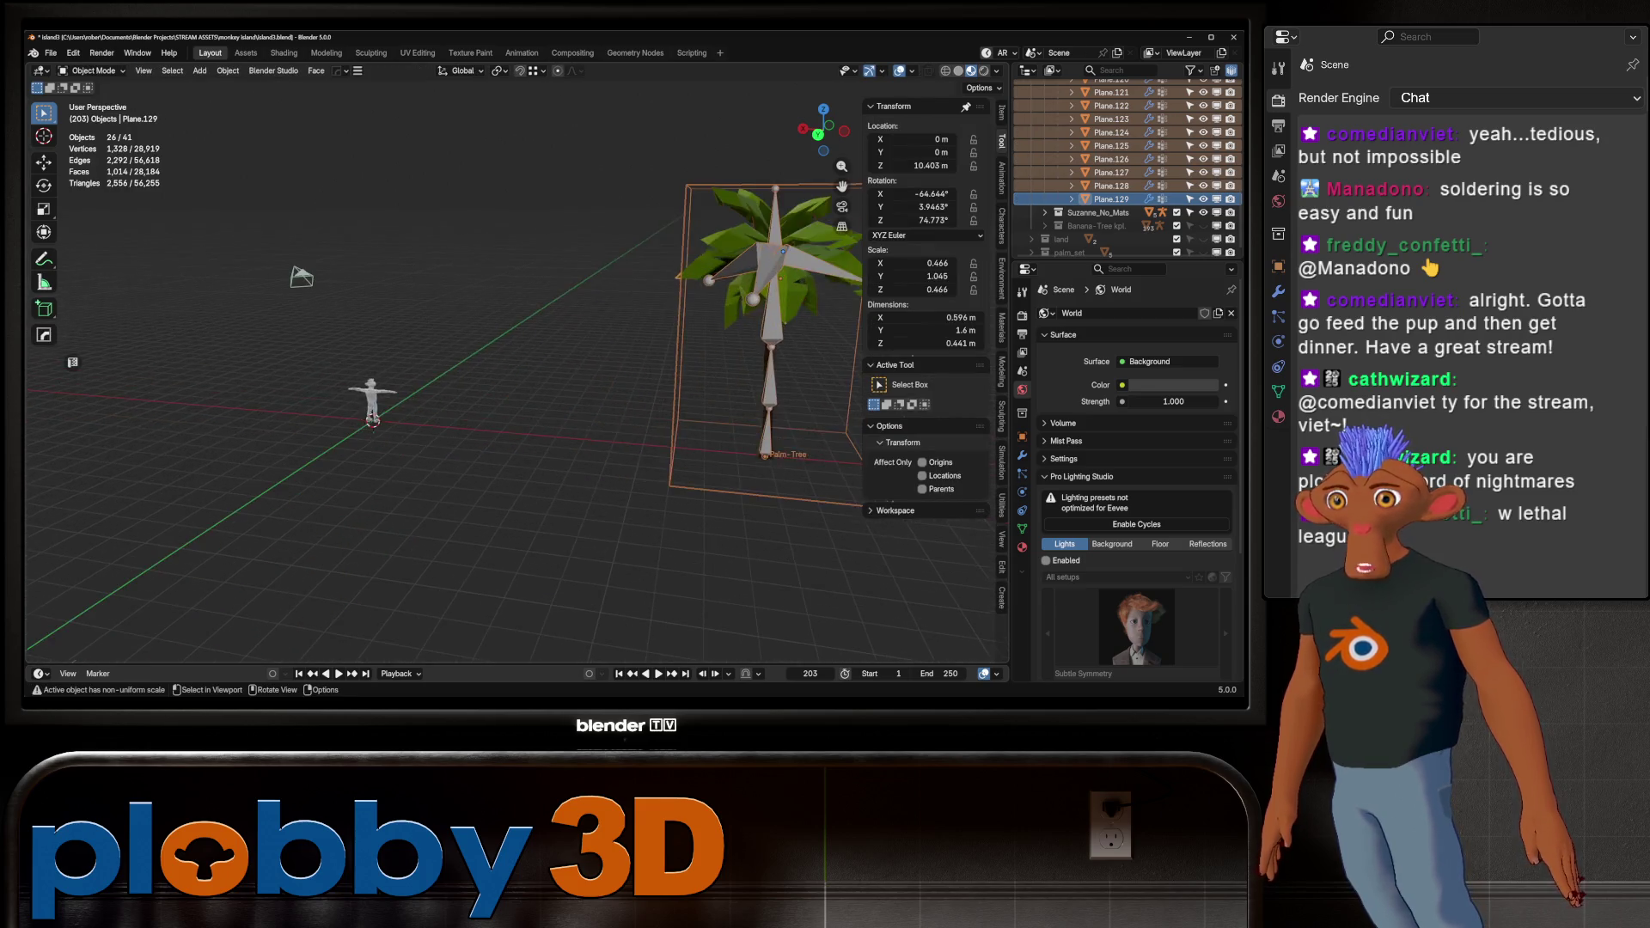
scroll(1126, 172, up, 8)
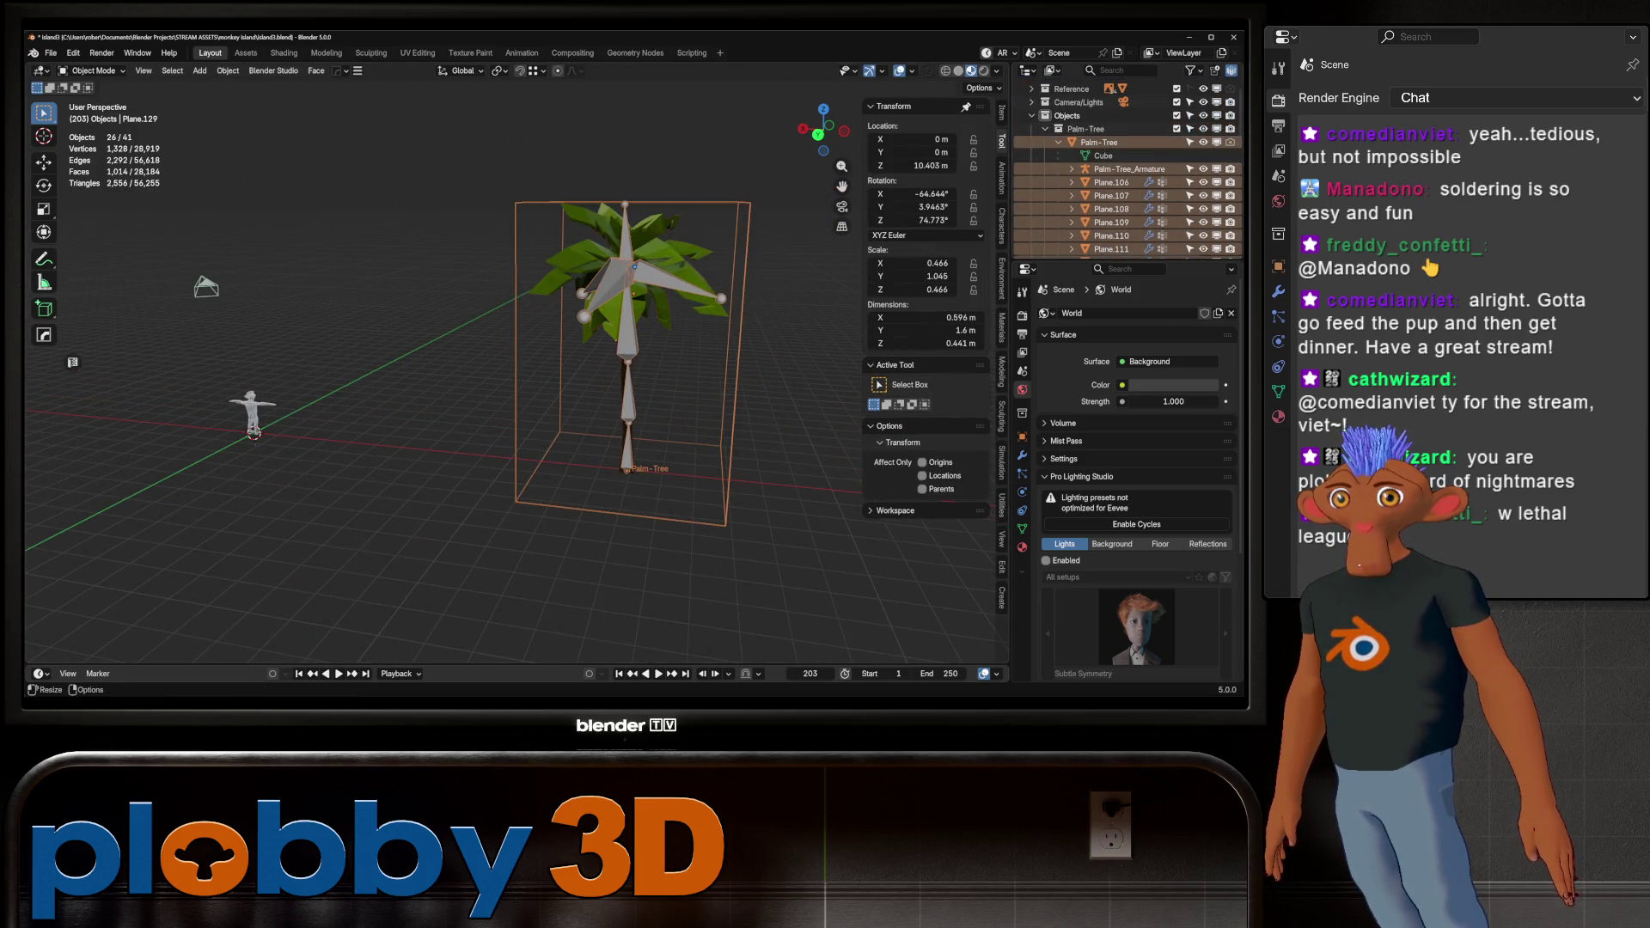
click(1059, 141)
click(1203, 153)
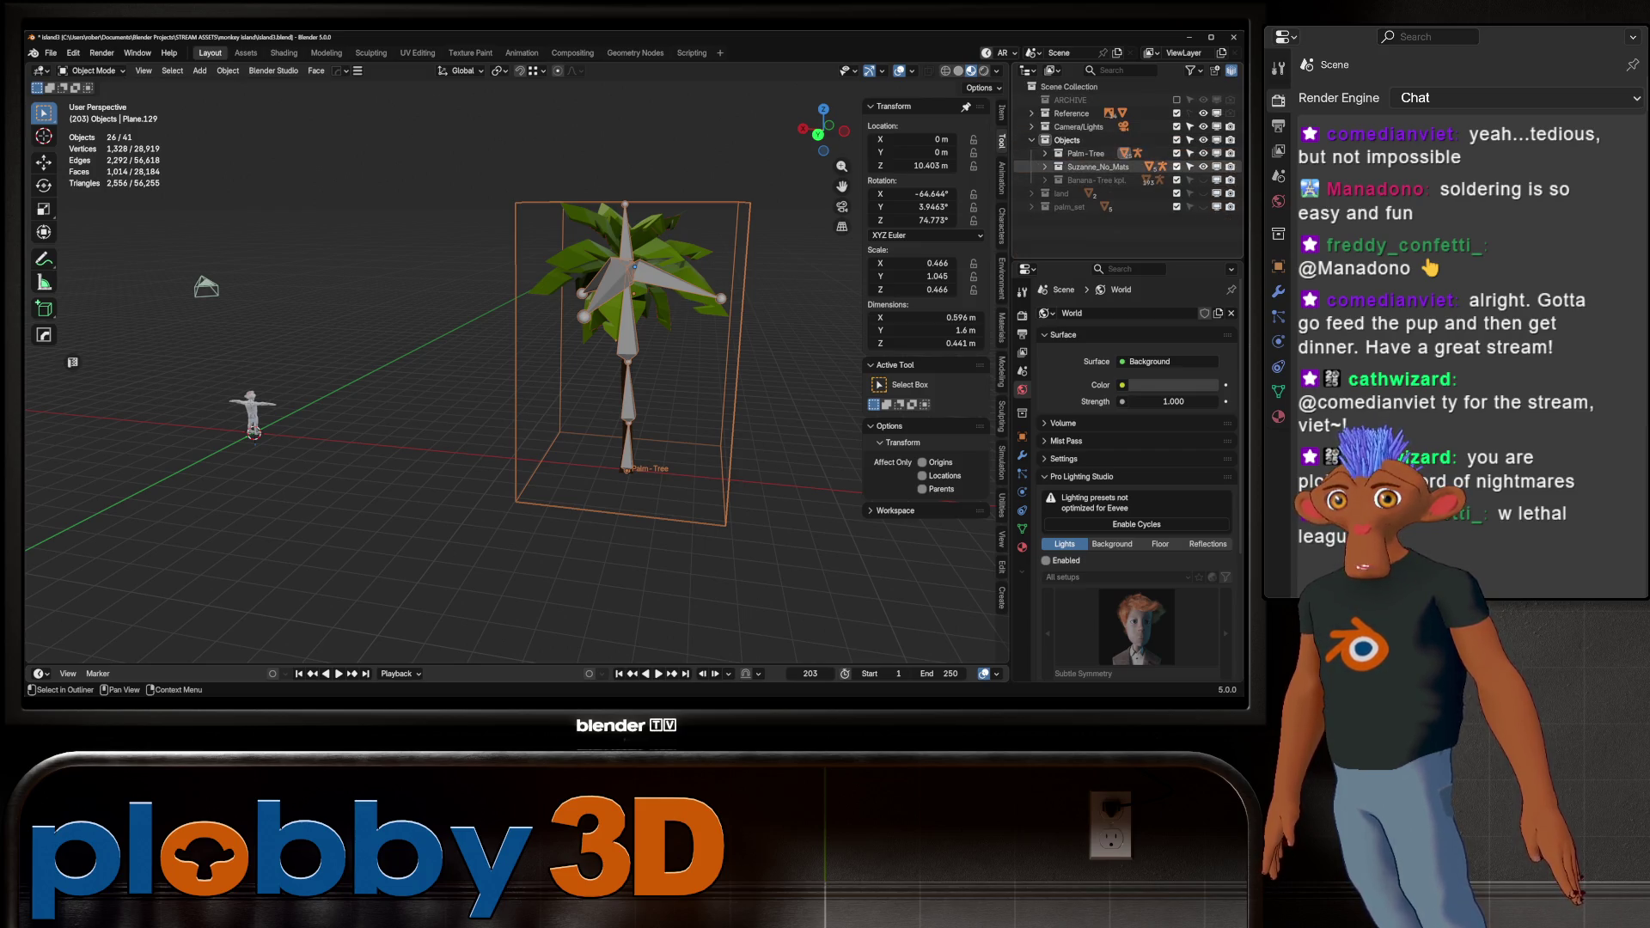
Unhide the Banana-Tree collection and frame it in the viewport
click(1204, 179)
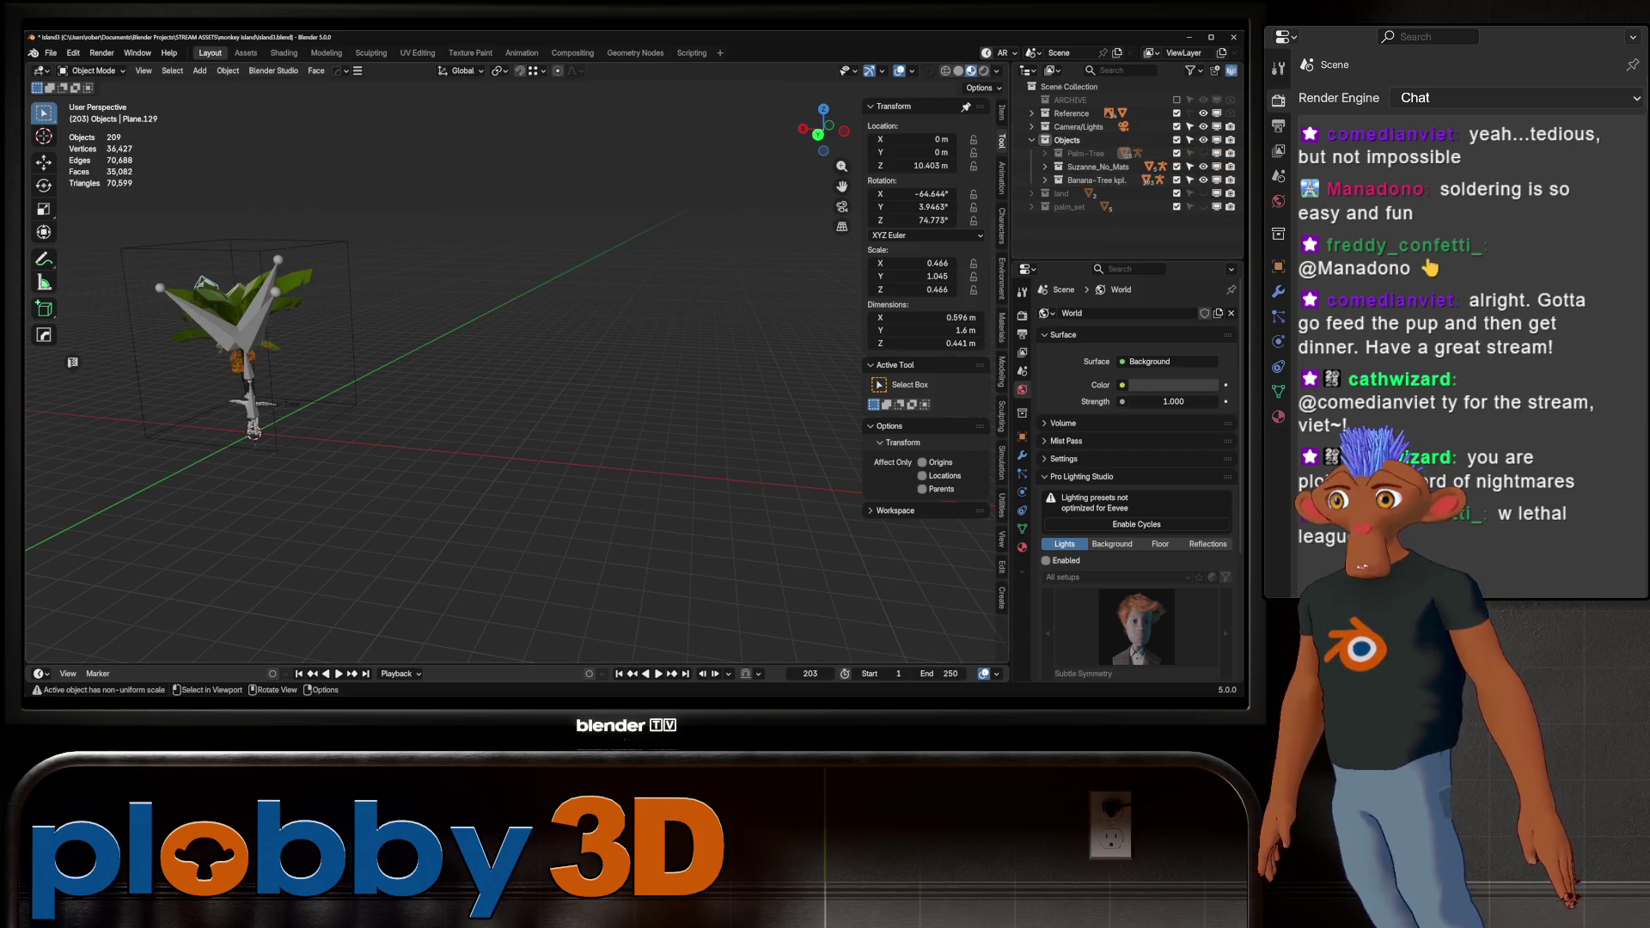
key(KP_Decimal)
scroll(467, 266, up, 6)
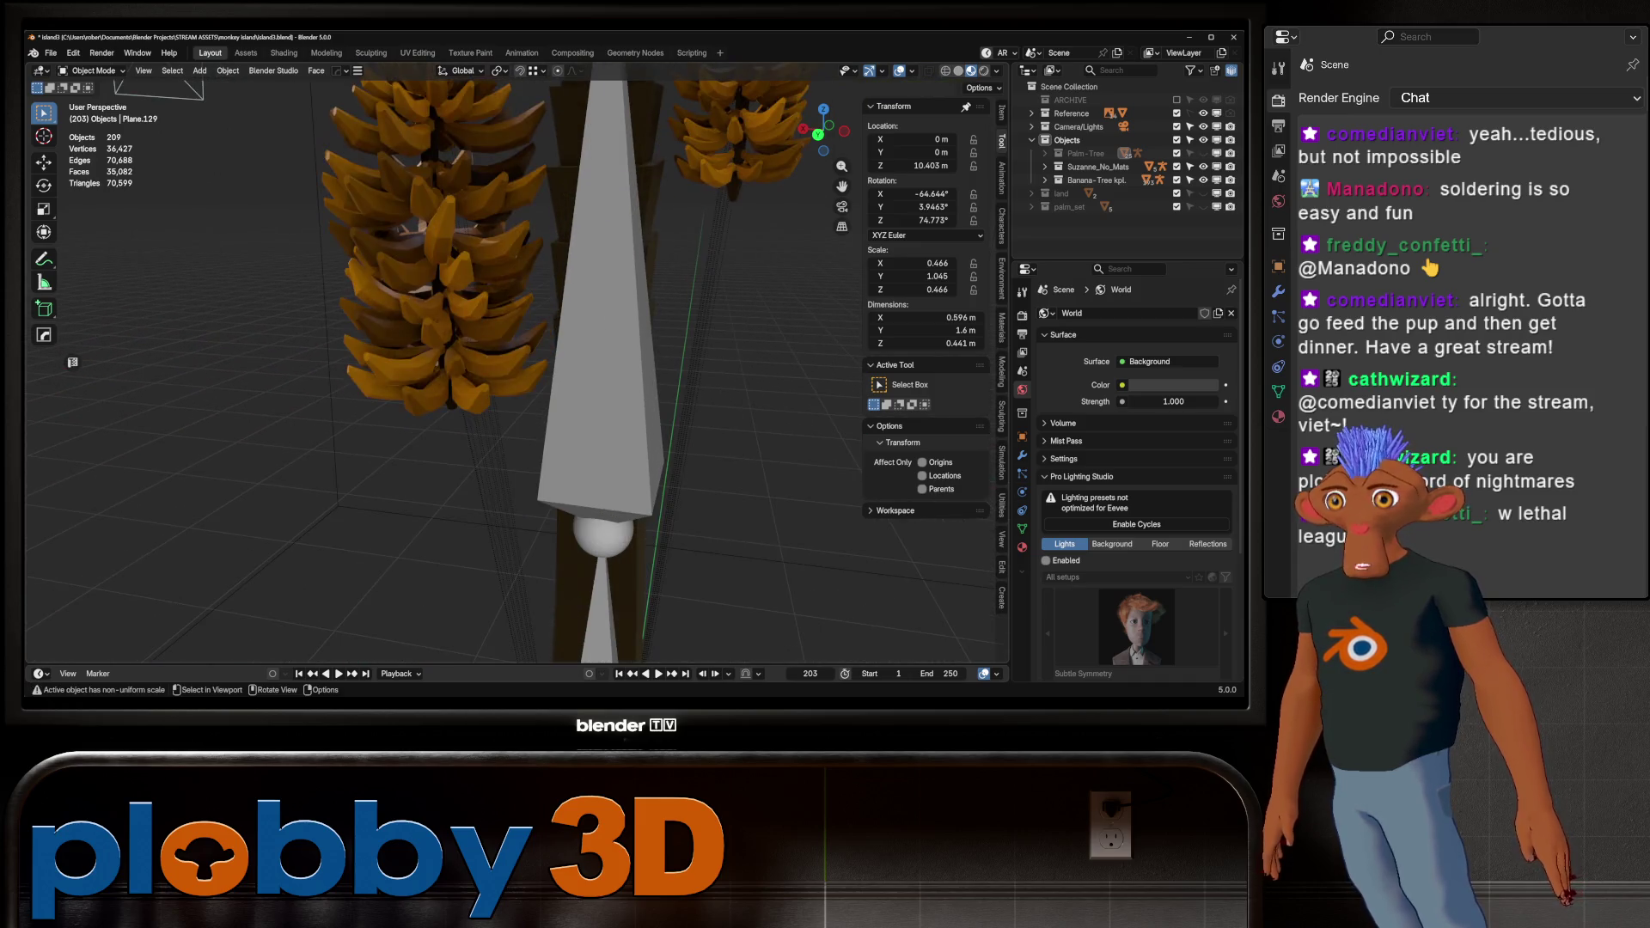
click(467, 266)
scroll(467, 265, down, 4)
scroll(467, 266, down, 3)
key(a)
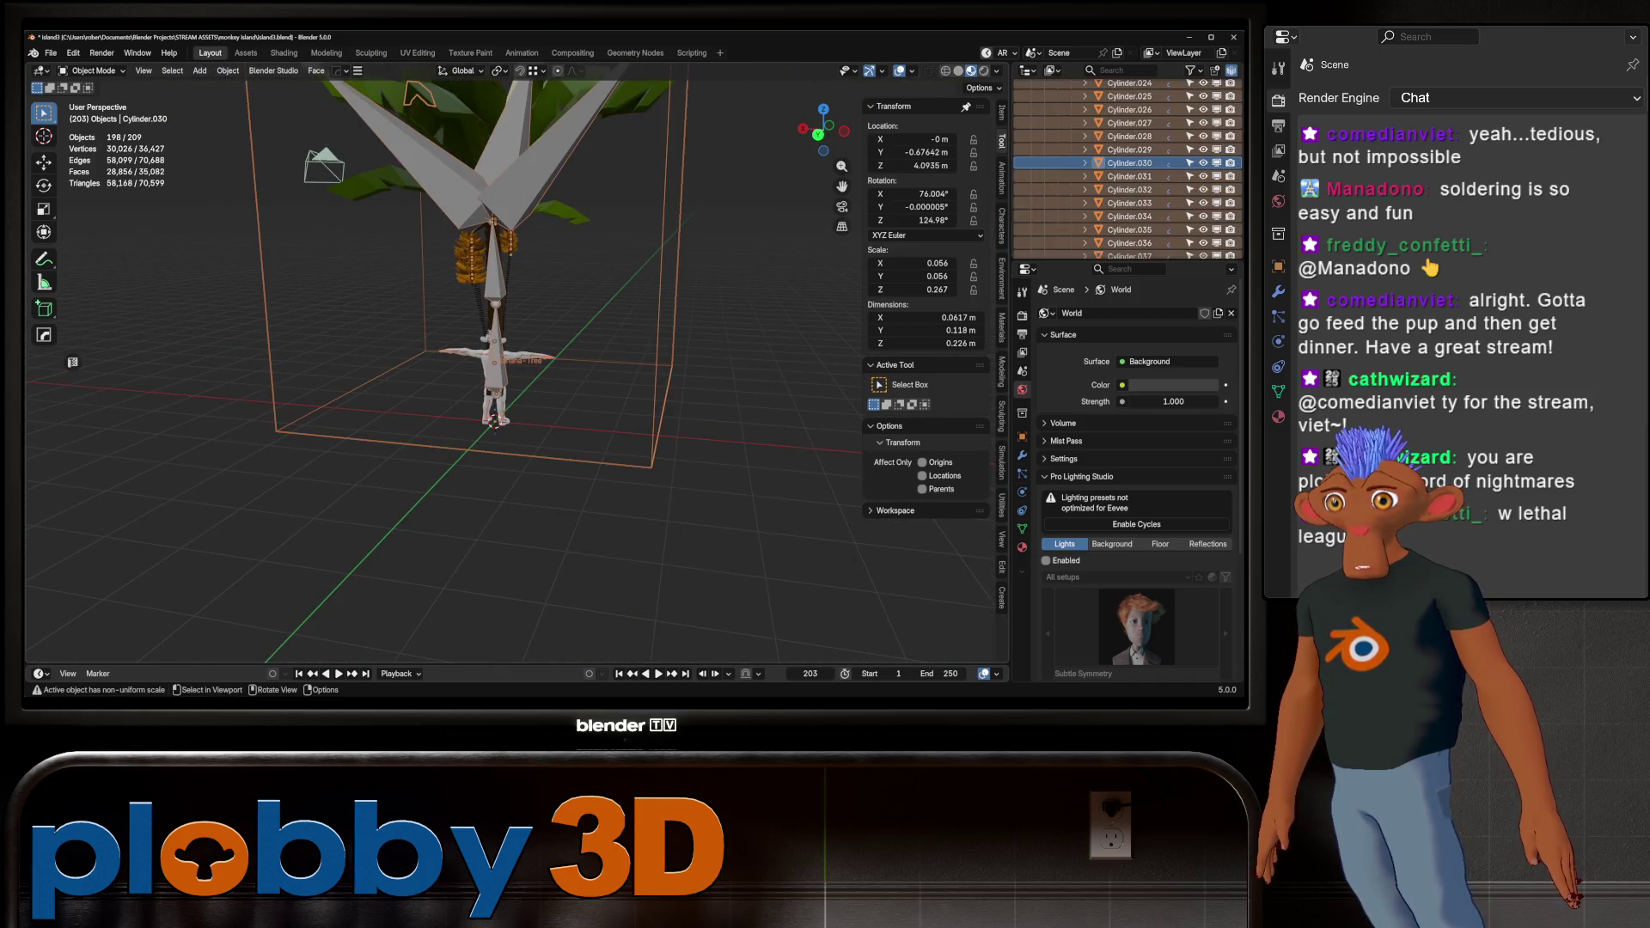
middle_drag(467, 266, 533, 288)
Orbit closely around the banana bunches, then collapse and hide Banana-Tree kpl
scroll(481, 258, up, 5)
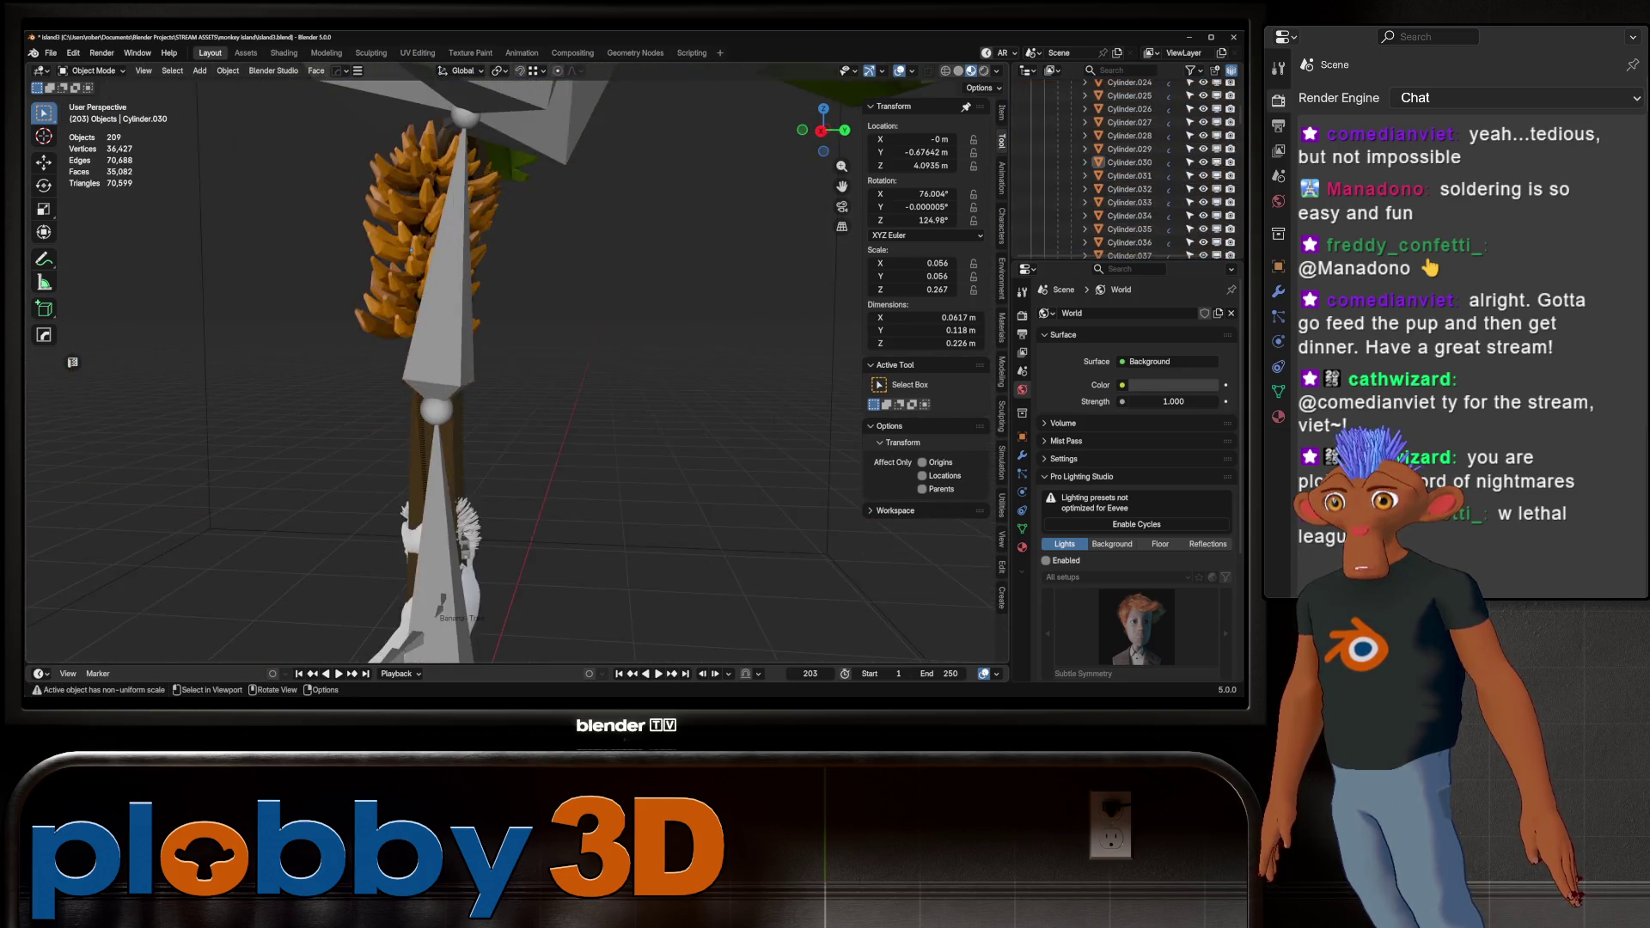
click(404, 224)
mouse_move(404, 223)
middle_down()
mouse_move(619, 262)
mouse_move(713, 249)
middle_up()
scroll(516, 370, down, 5)
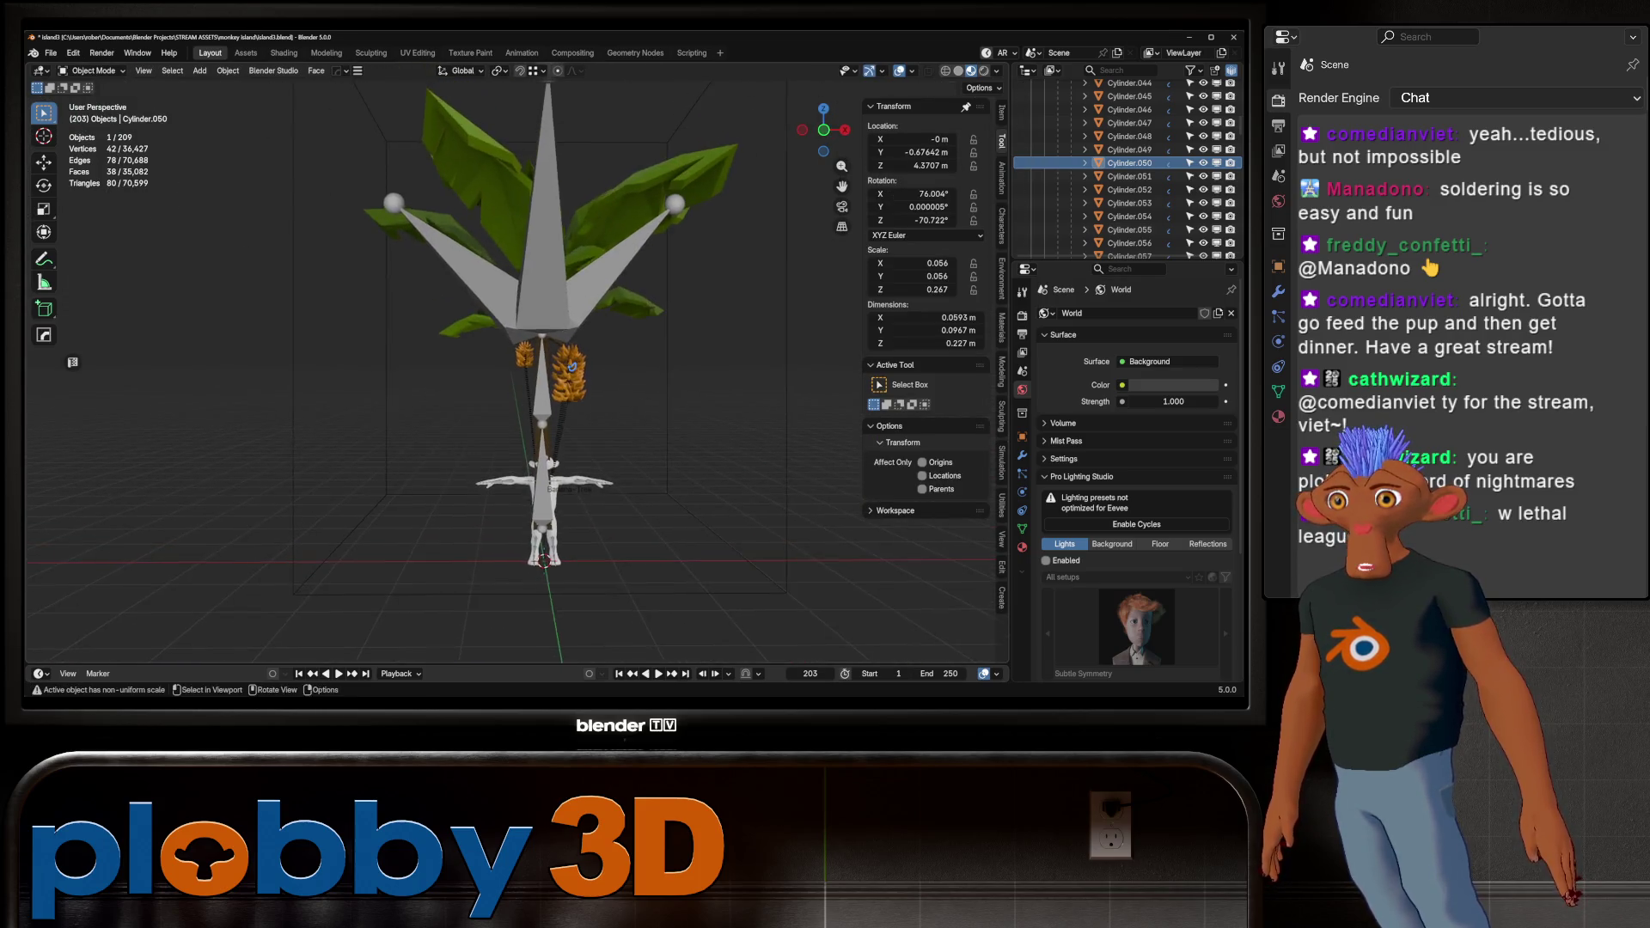
middle_drag(573, 367, 572, 367)
scroll(573, 366, up, 5)
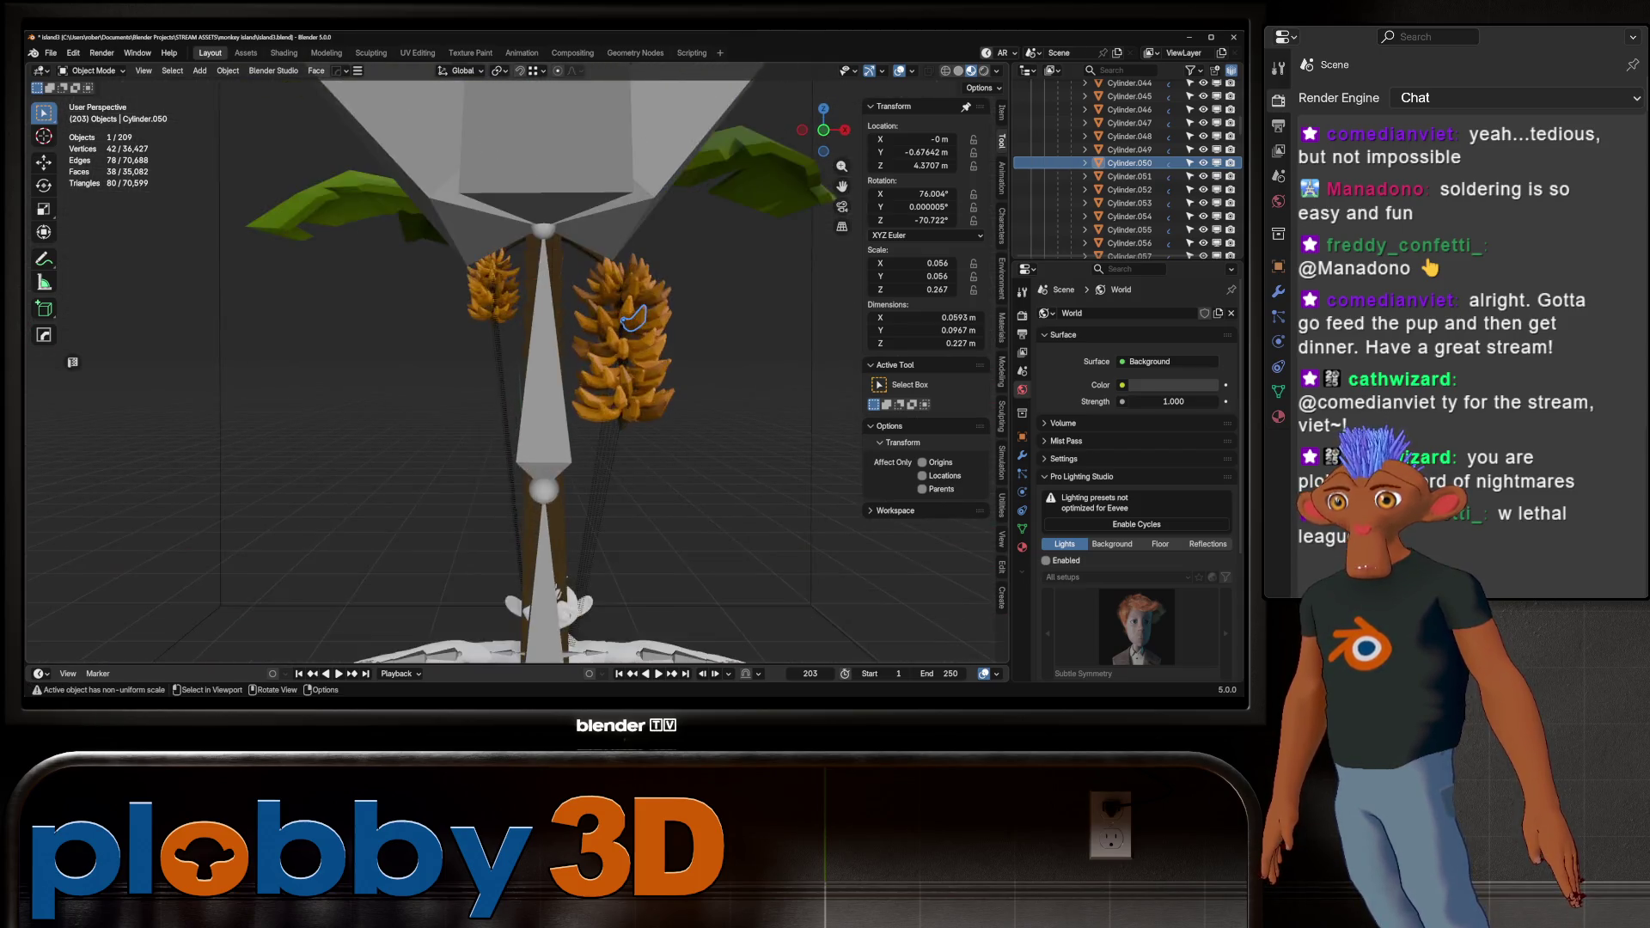
scroll(594, 327, down, 5)
middle_drag(612, 351, 593, 369)
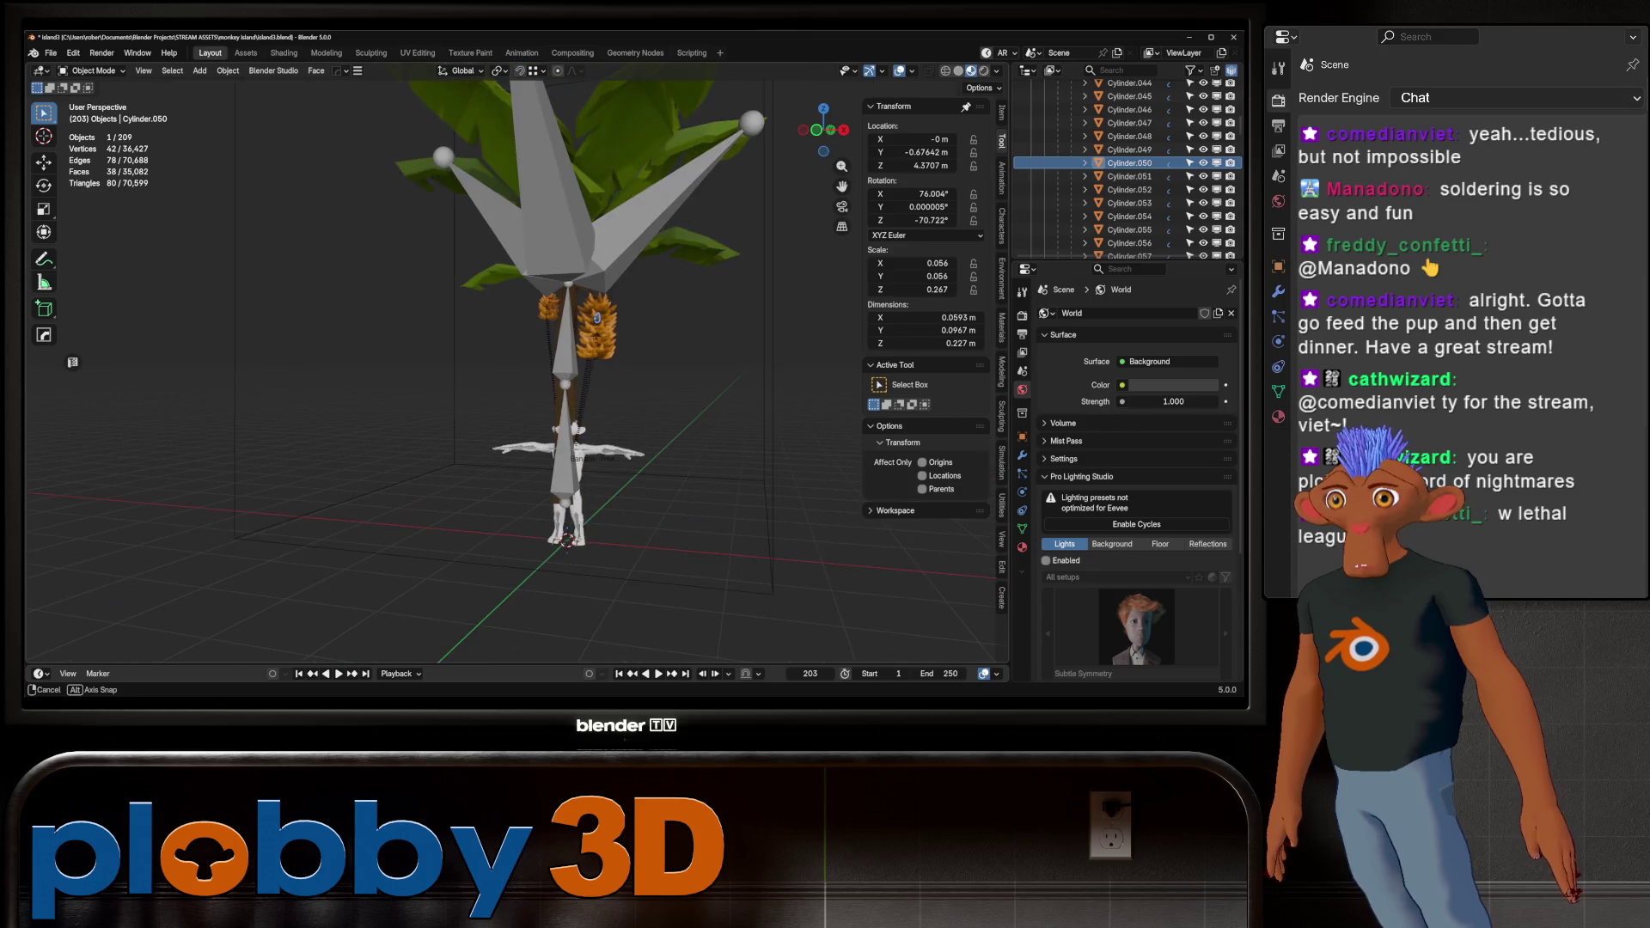
scroll(1126, 189, up, 15)
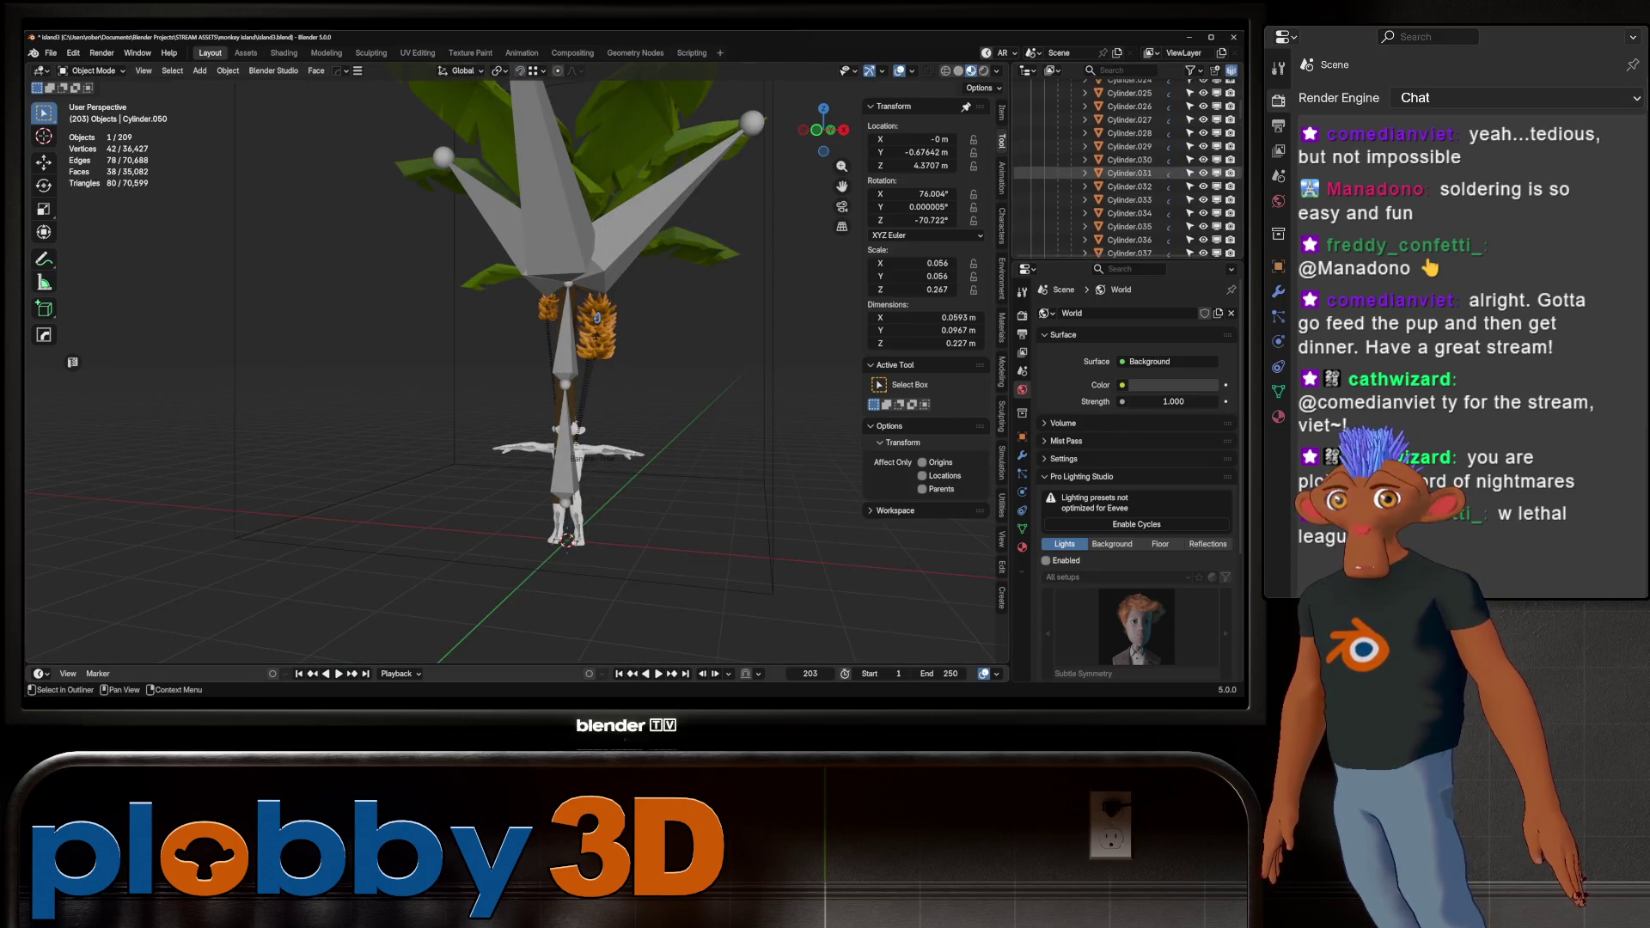
click(1045, 179)
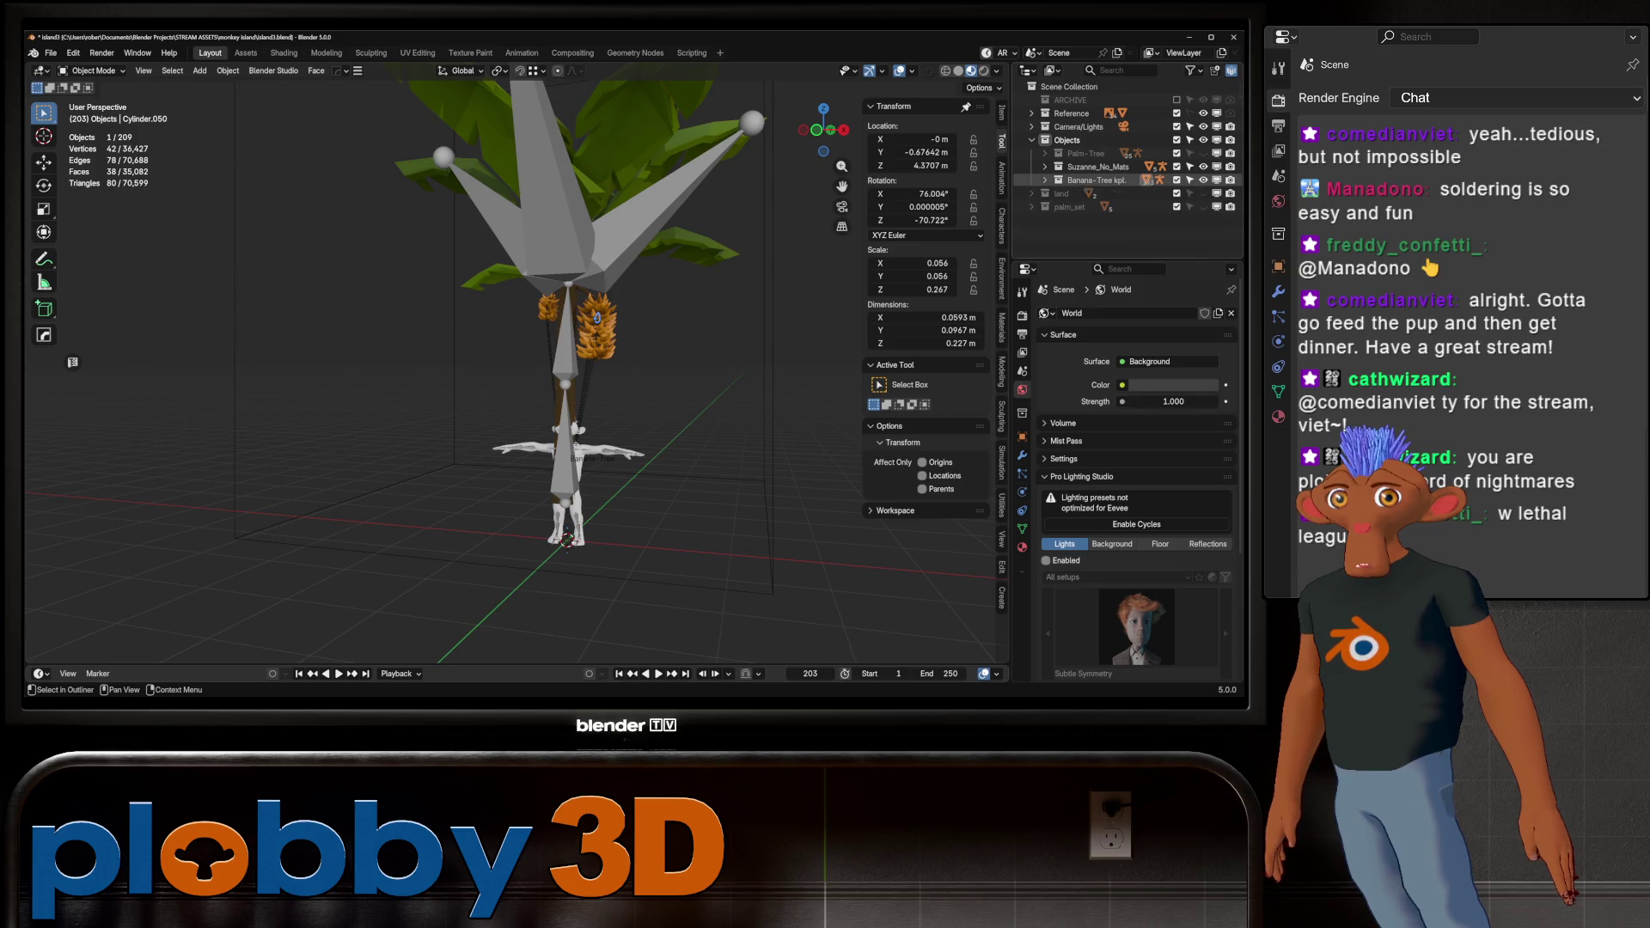
click(1177, 179)
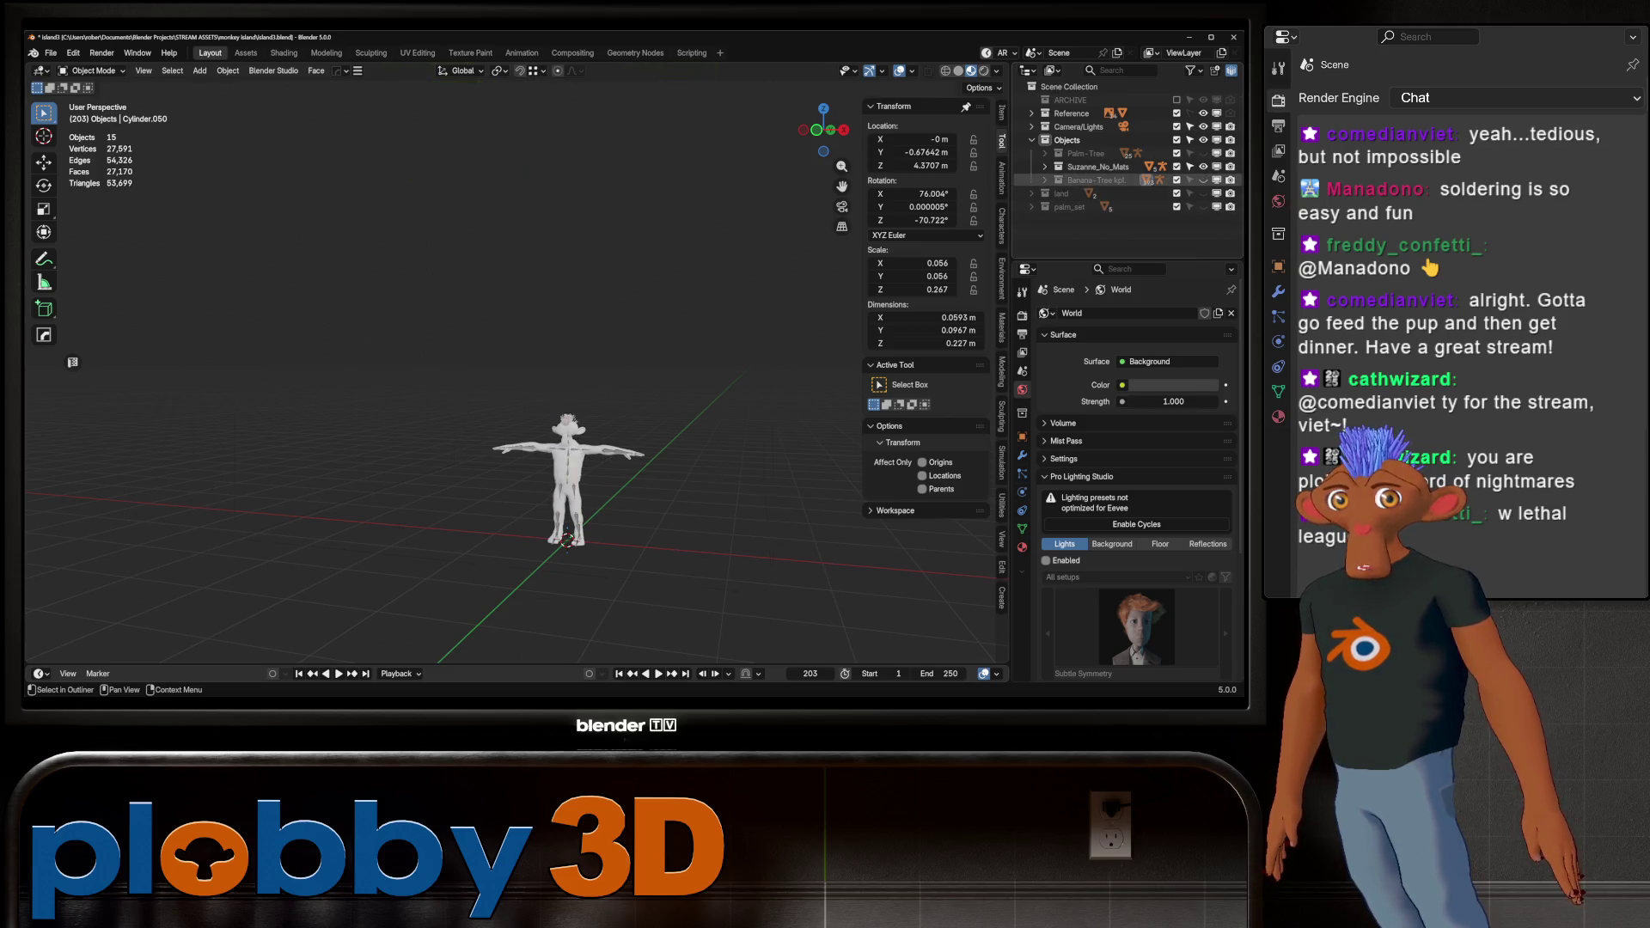
Show the land collection again while keeping palm_set hidden
middle_drag(602, 361, 590, 372)
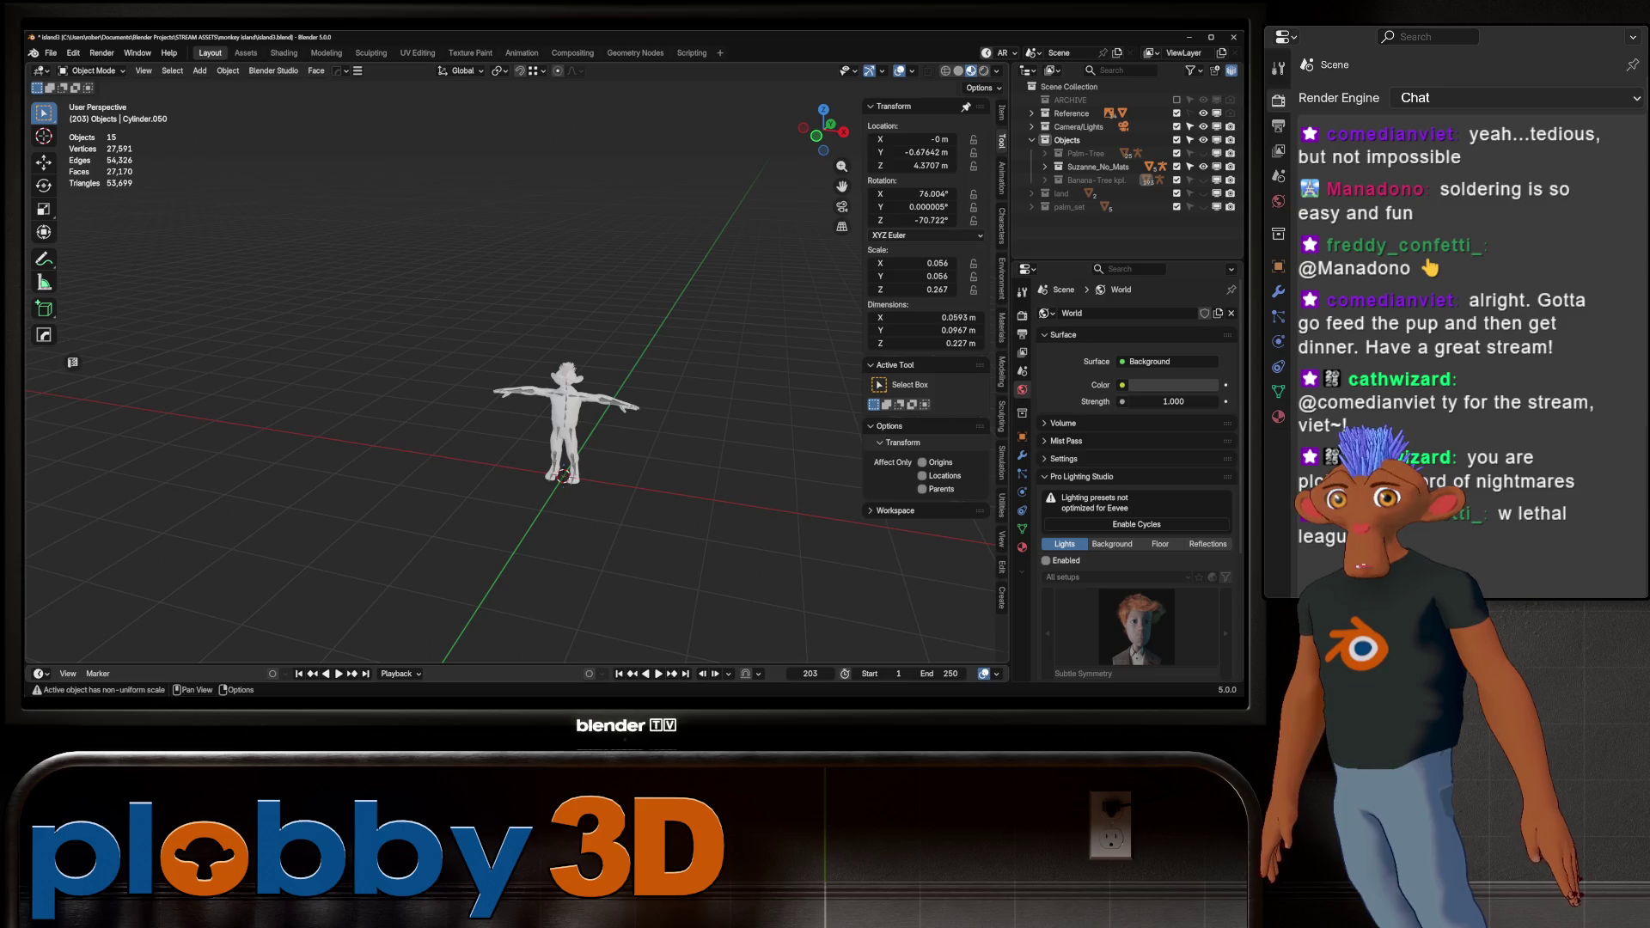
click(1177, 193)
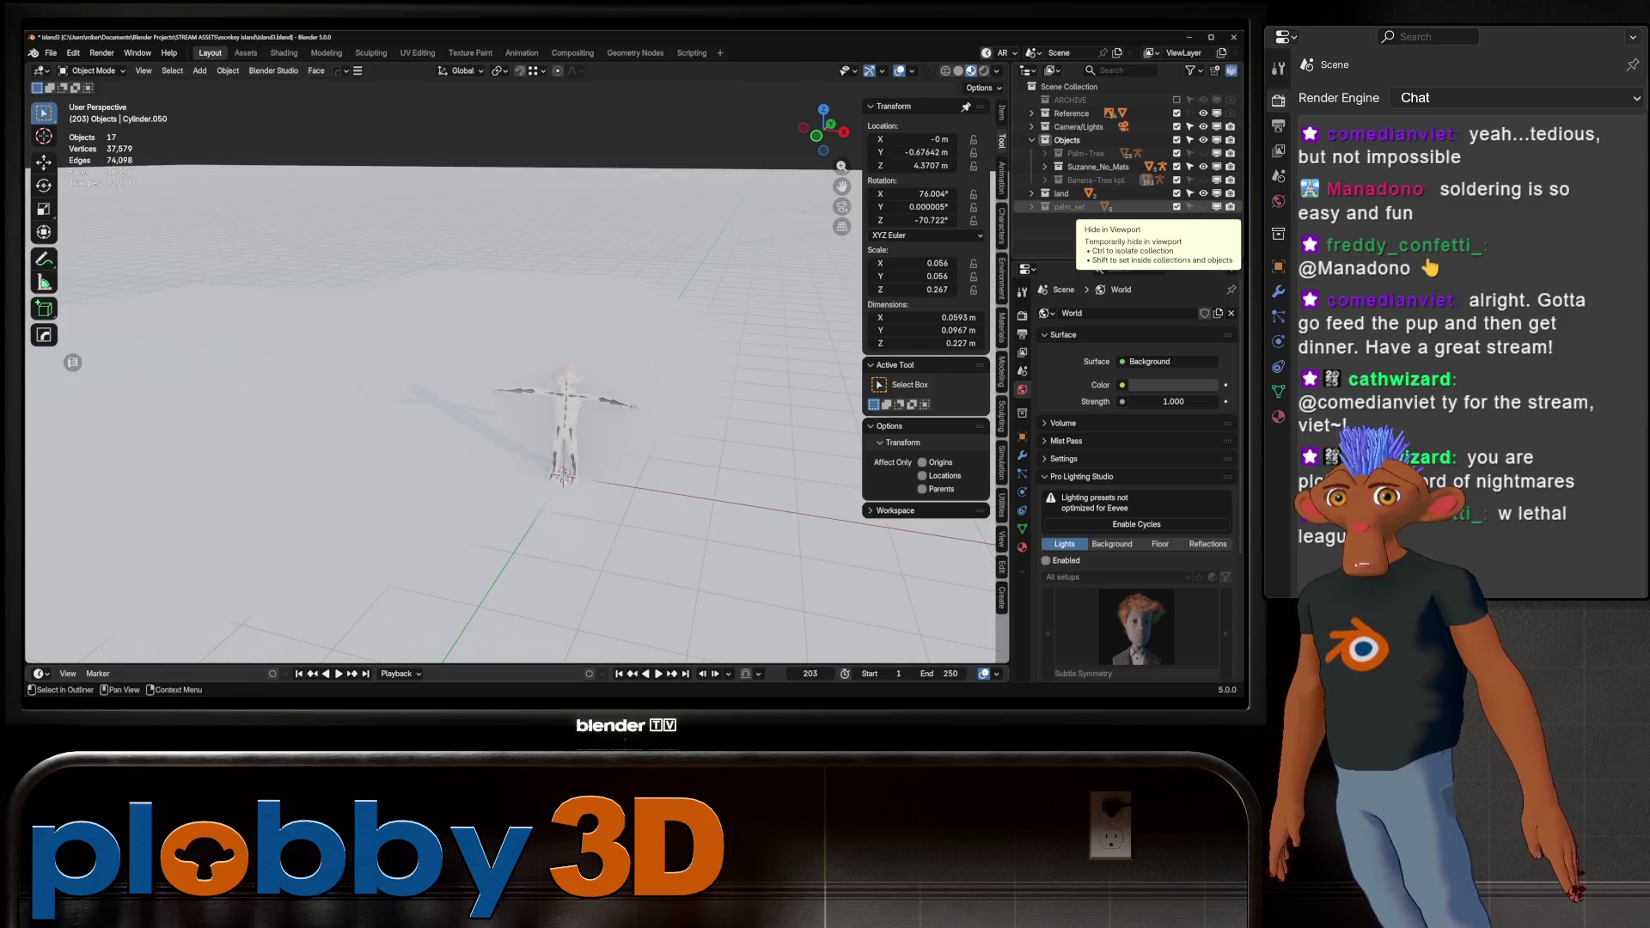
click(1177, 207)
click(1204, 206)
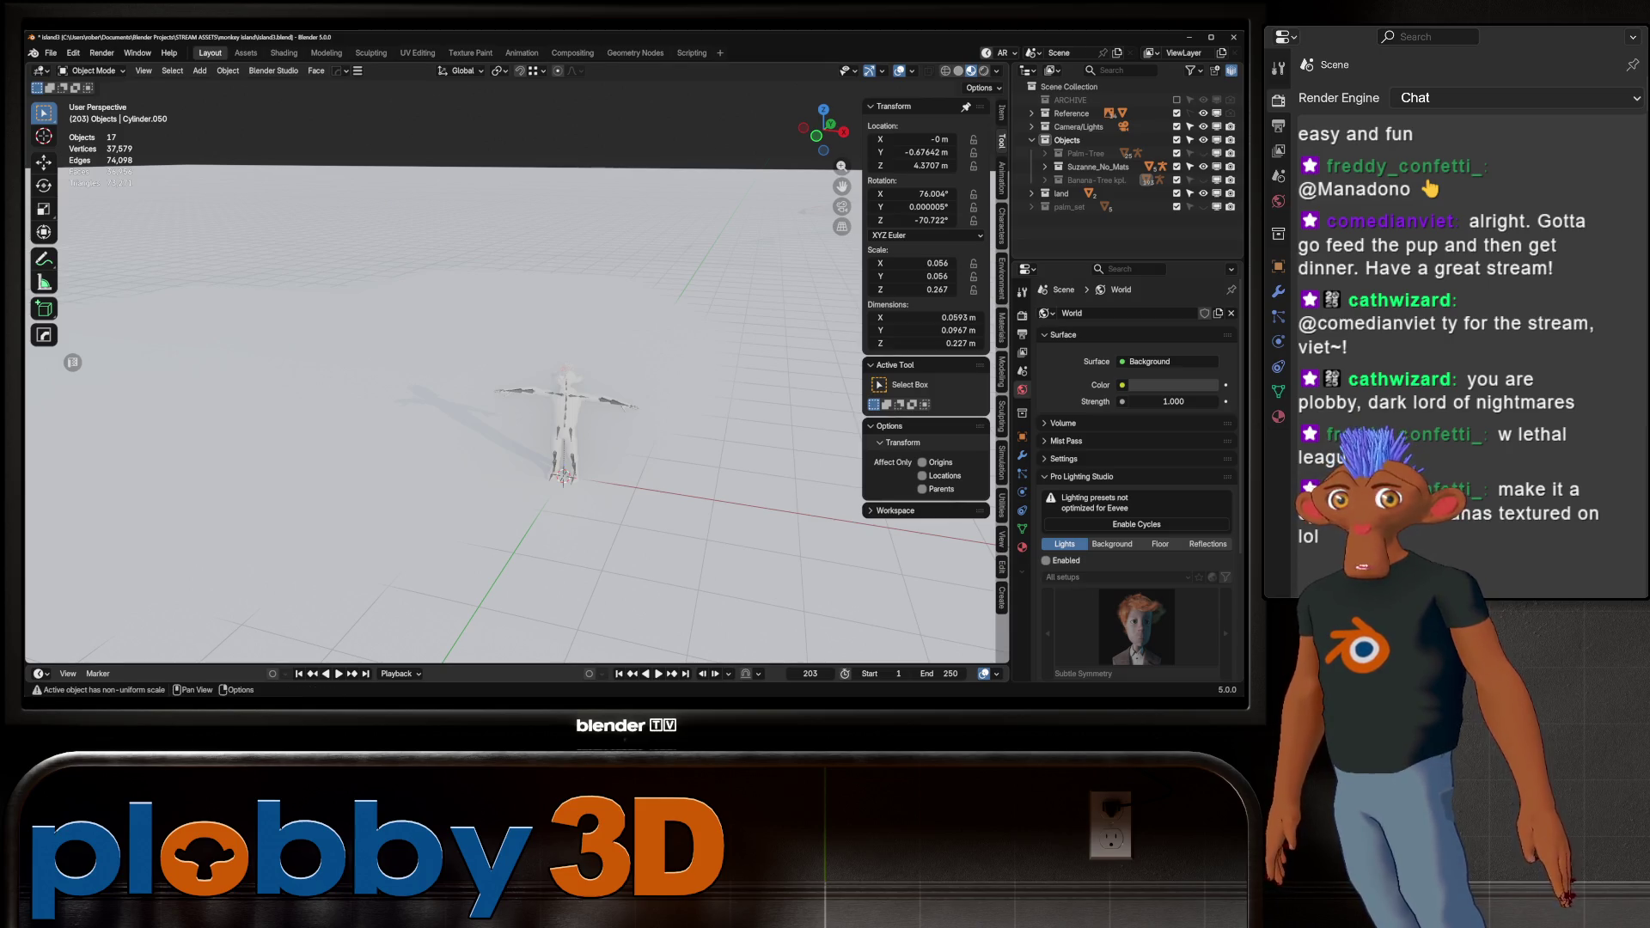
Orbit down over the island terrain and select the island object
scroll(507, 412, down, 5)
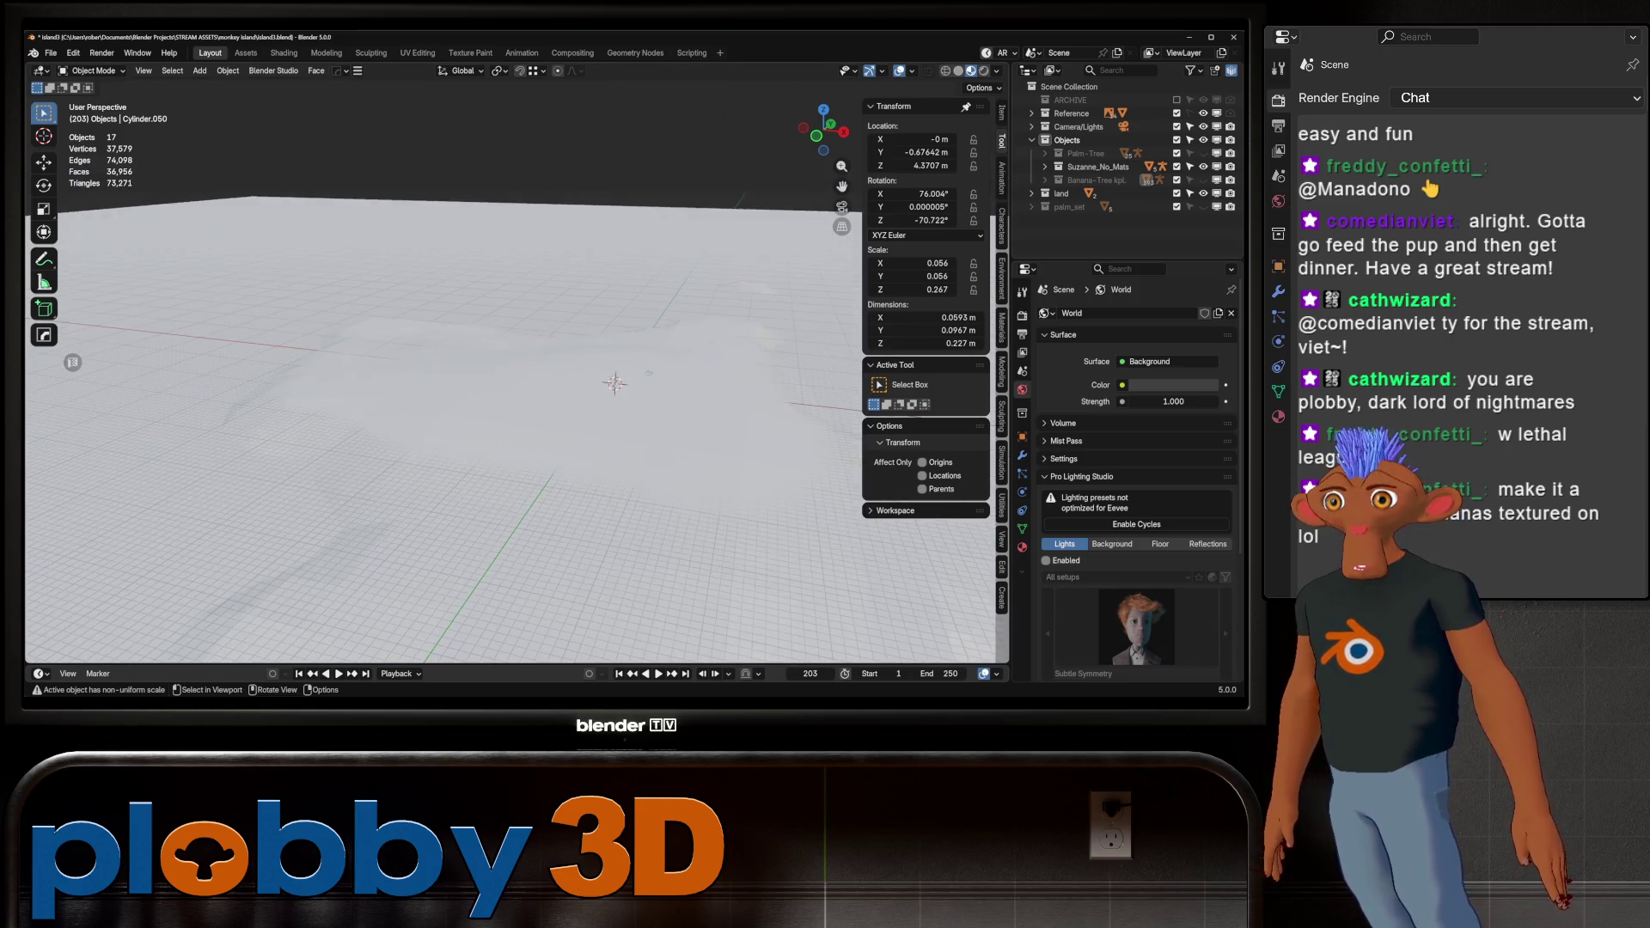
scroll(309, 508, up, 4)
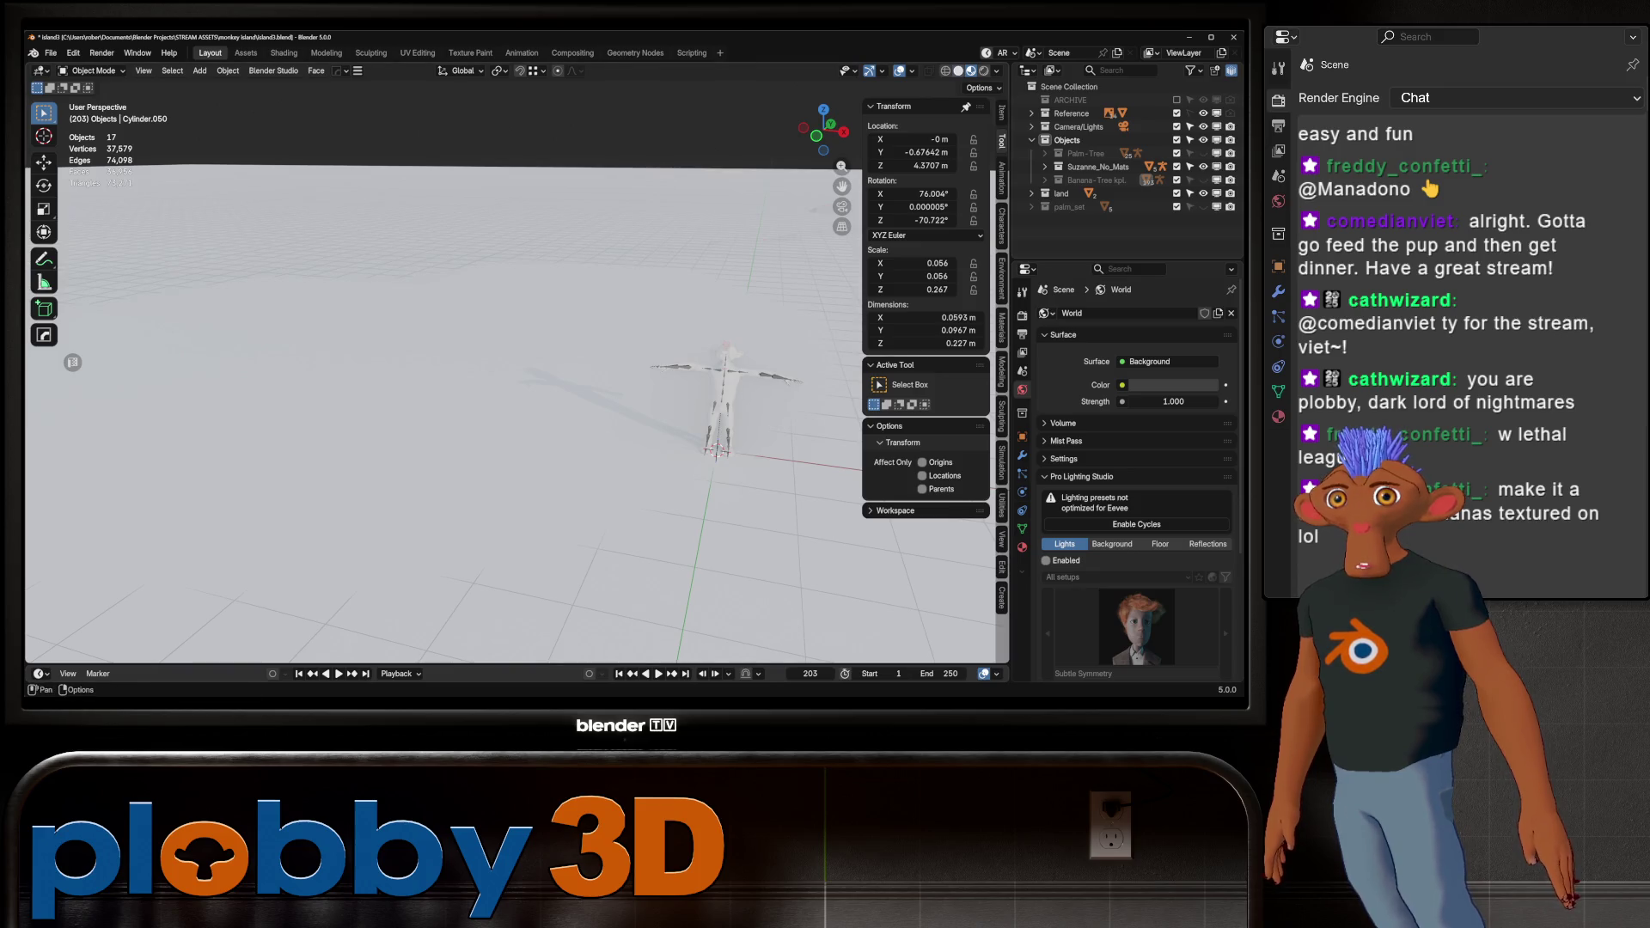
mouse_move(550, 344)
middle_down()
mouse_move(656, 369)
mouse_move(334, 440)
mouse_move(486, 275)
middle_up()
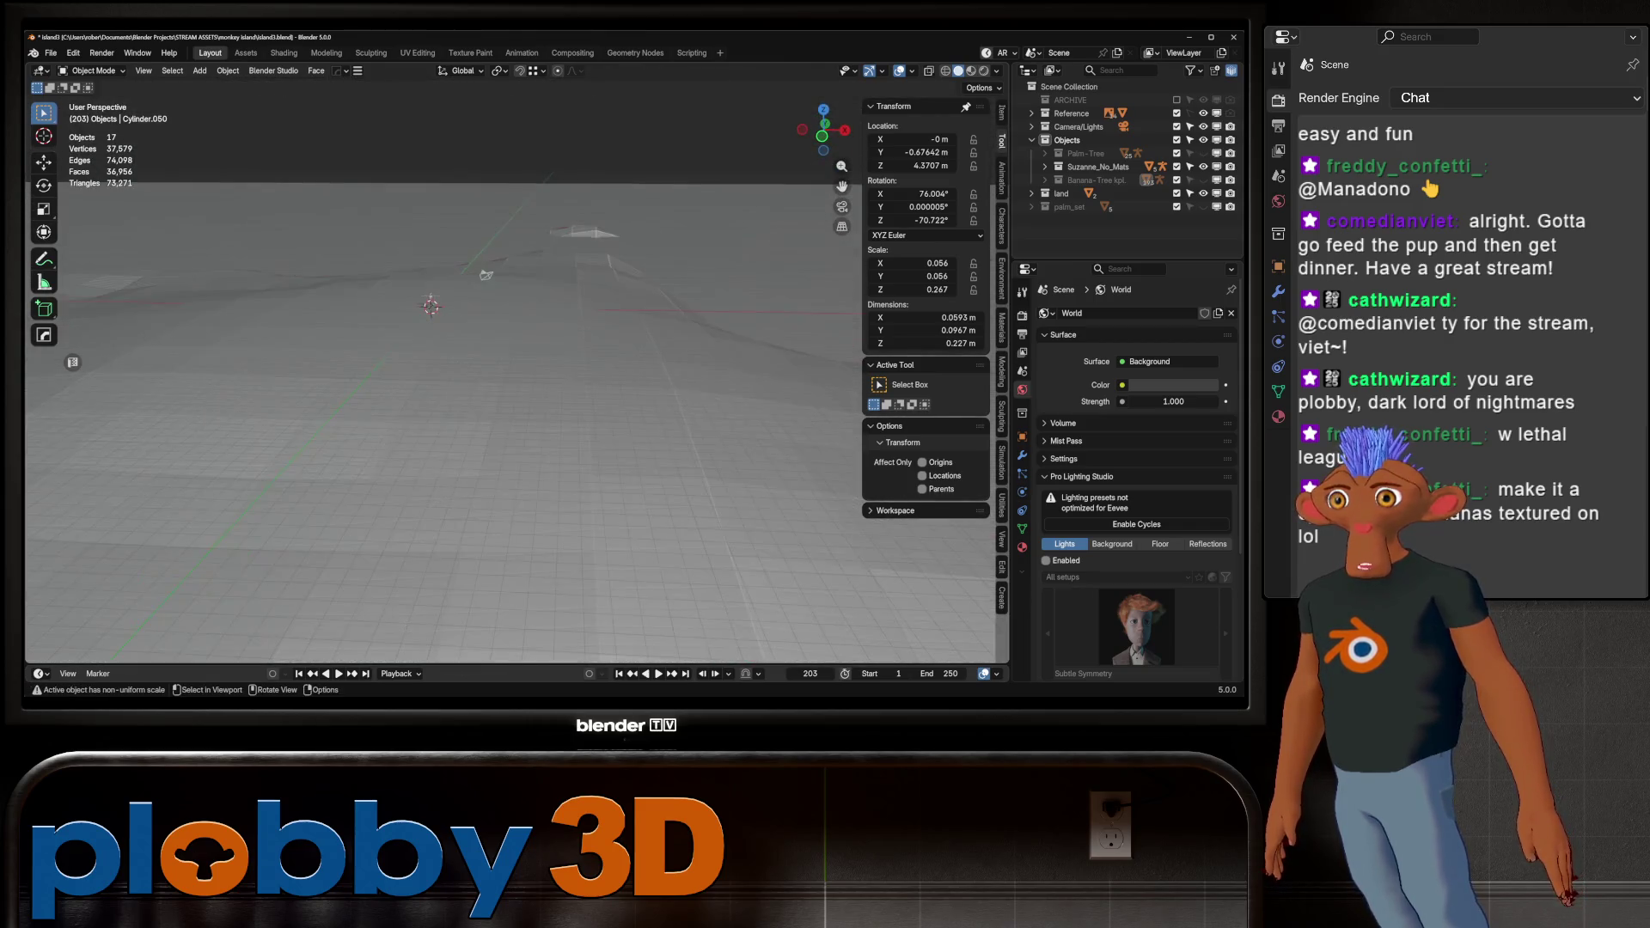
scroll(516, 378, up, 5)
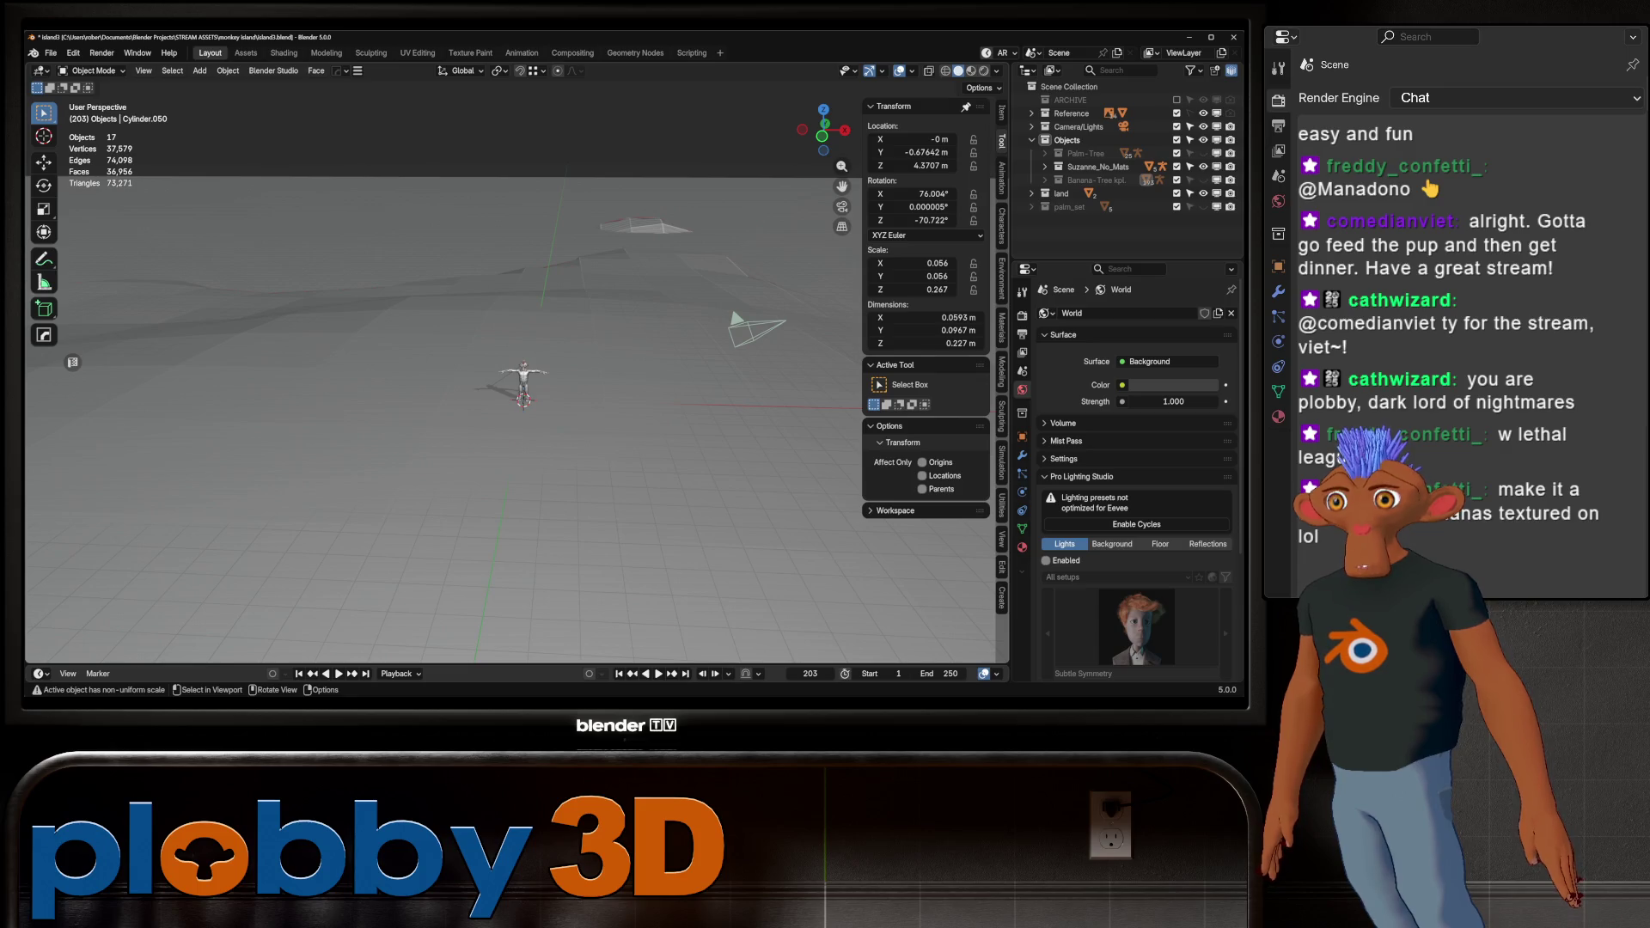
scroll(516, 378, down, 5)
middle_drag(515, 379, 542, 361)
click(533, 365)
scroll(516, 378, up, 2)
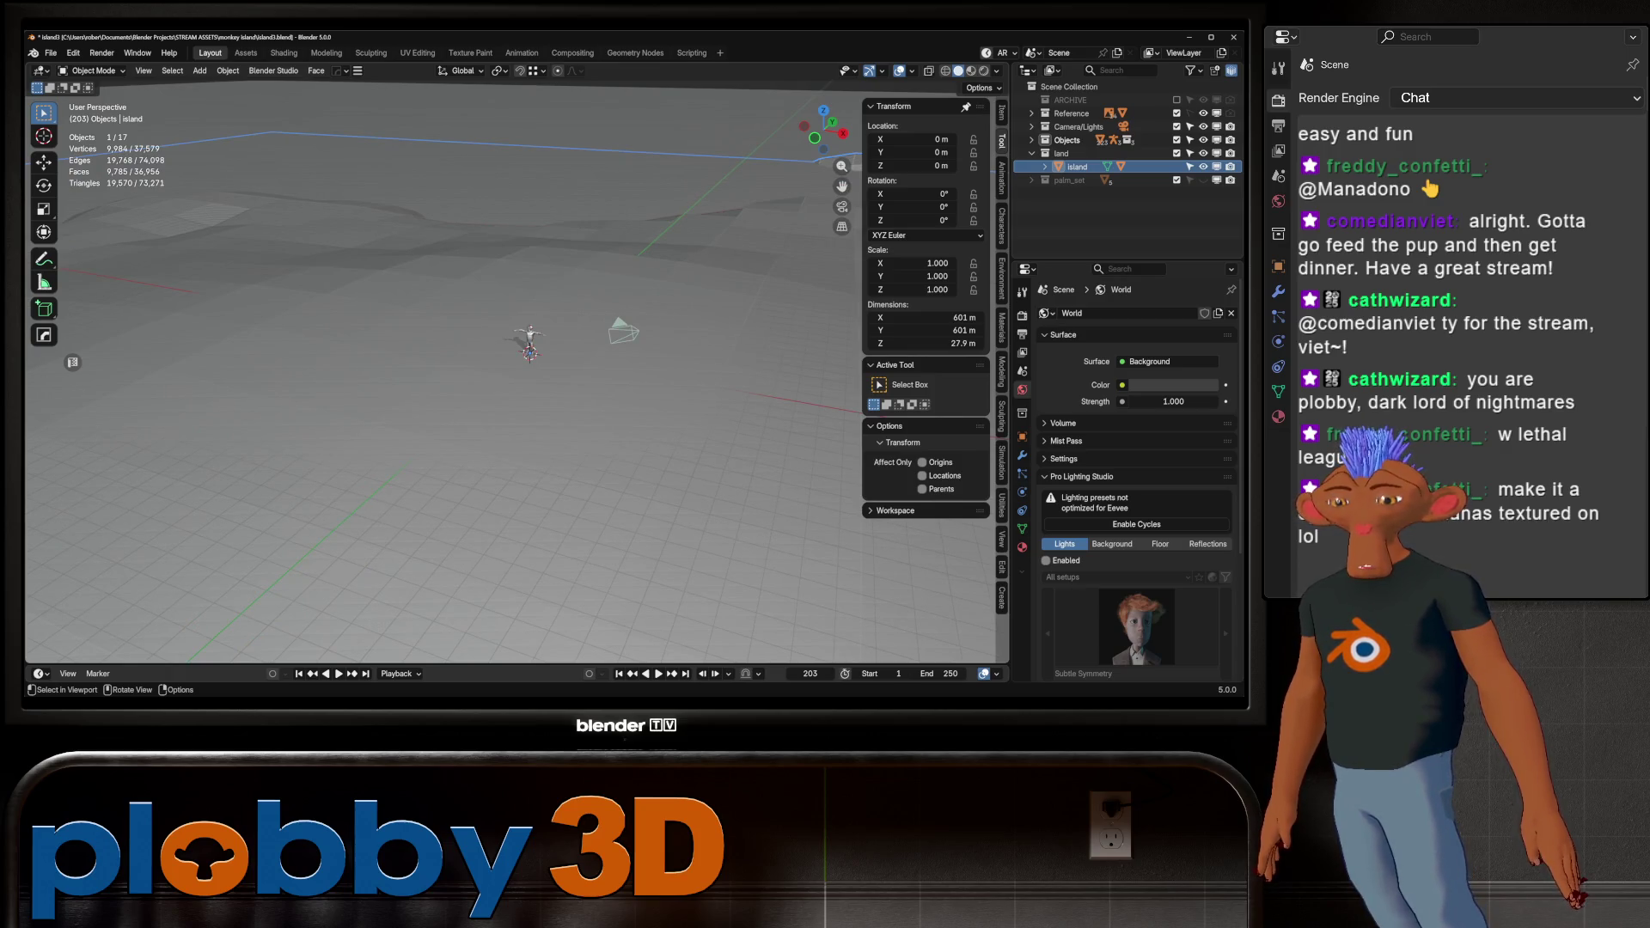
Open the Texture Paint workspace with the island terrain as the paint target
scroll(516, 378, down, 3)
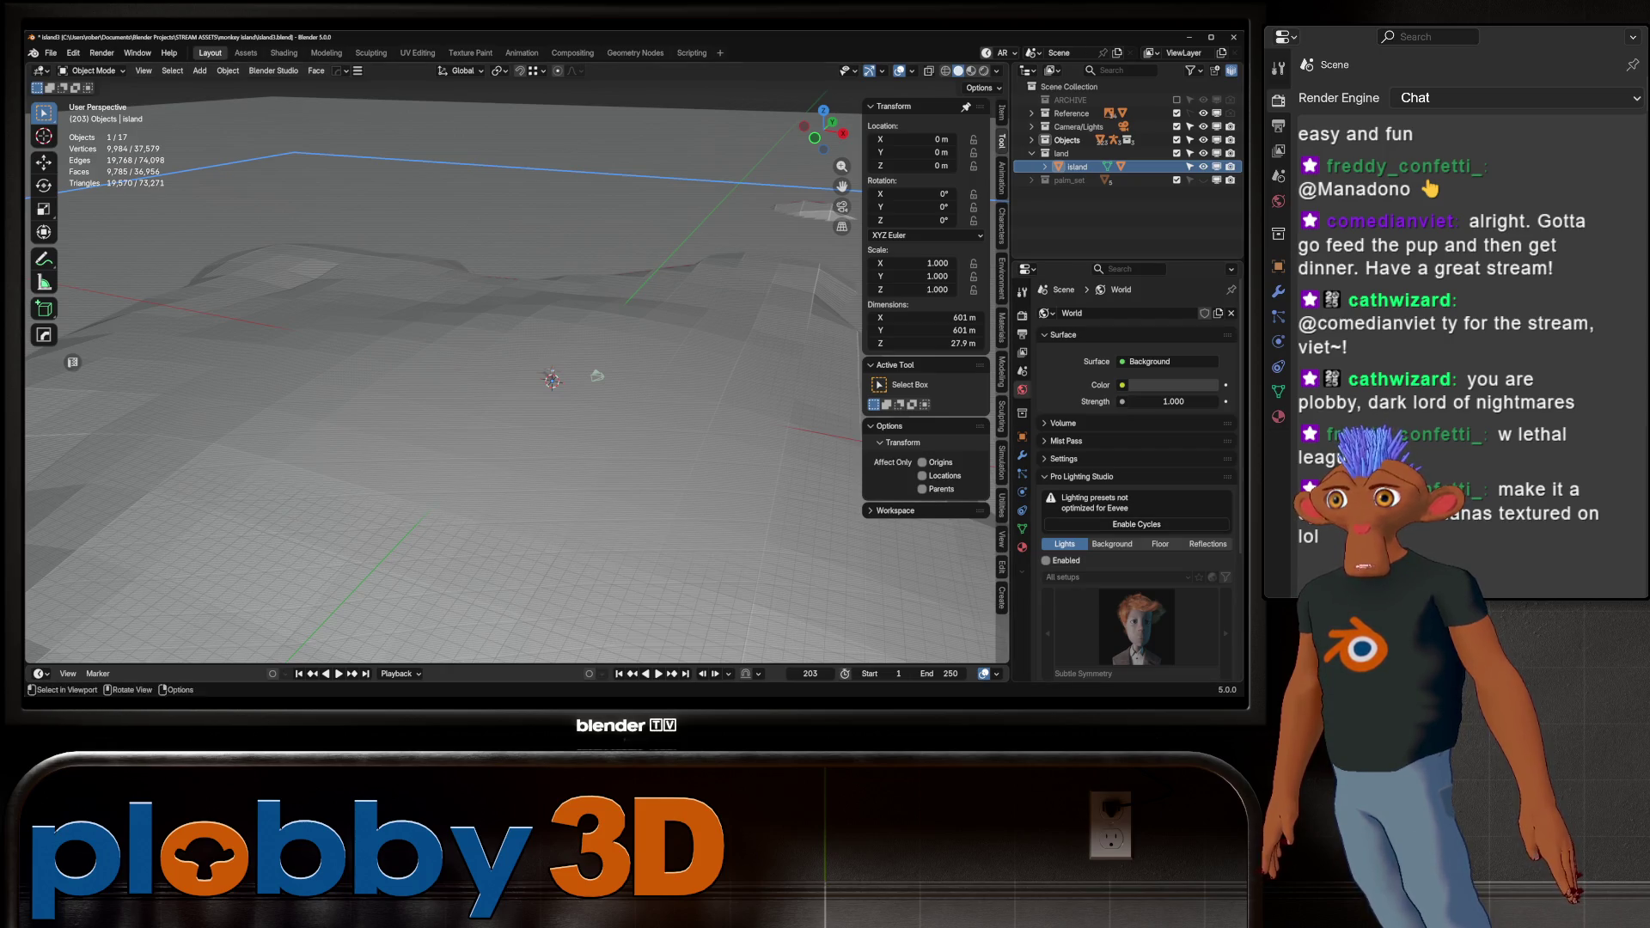
click(470, 52)
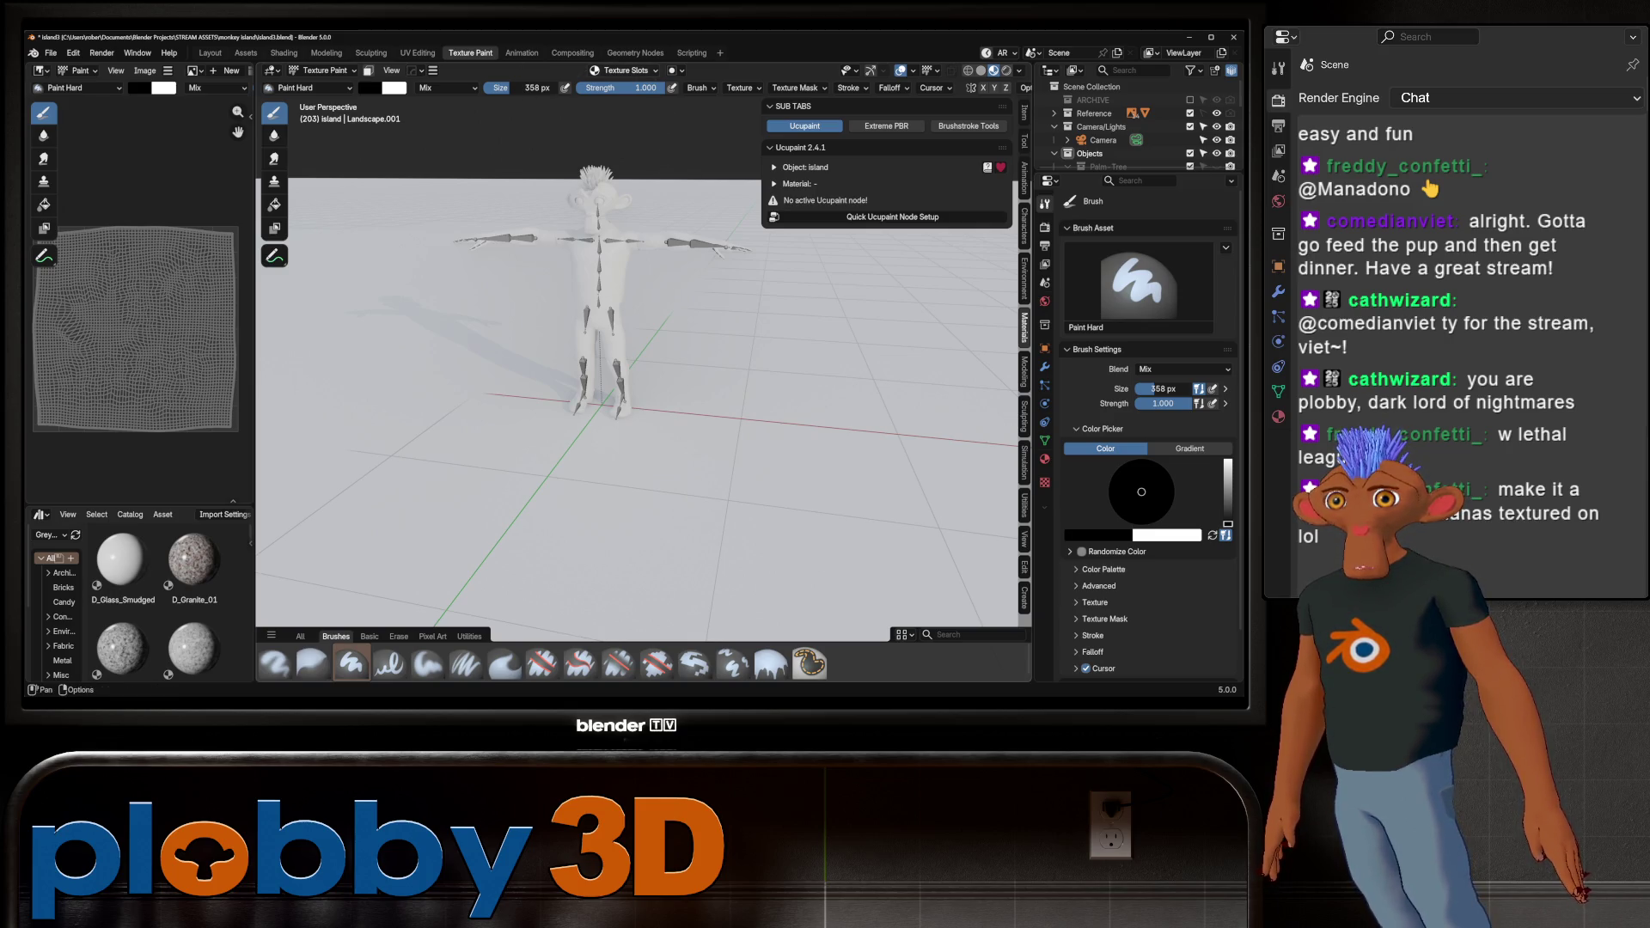
Set texture slot mode to Single Image and create a 1024 × 1024 image named 'scatter mask'
click(626, 69)
click(651, 96)
click(644, 126)
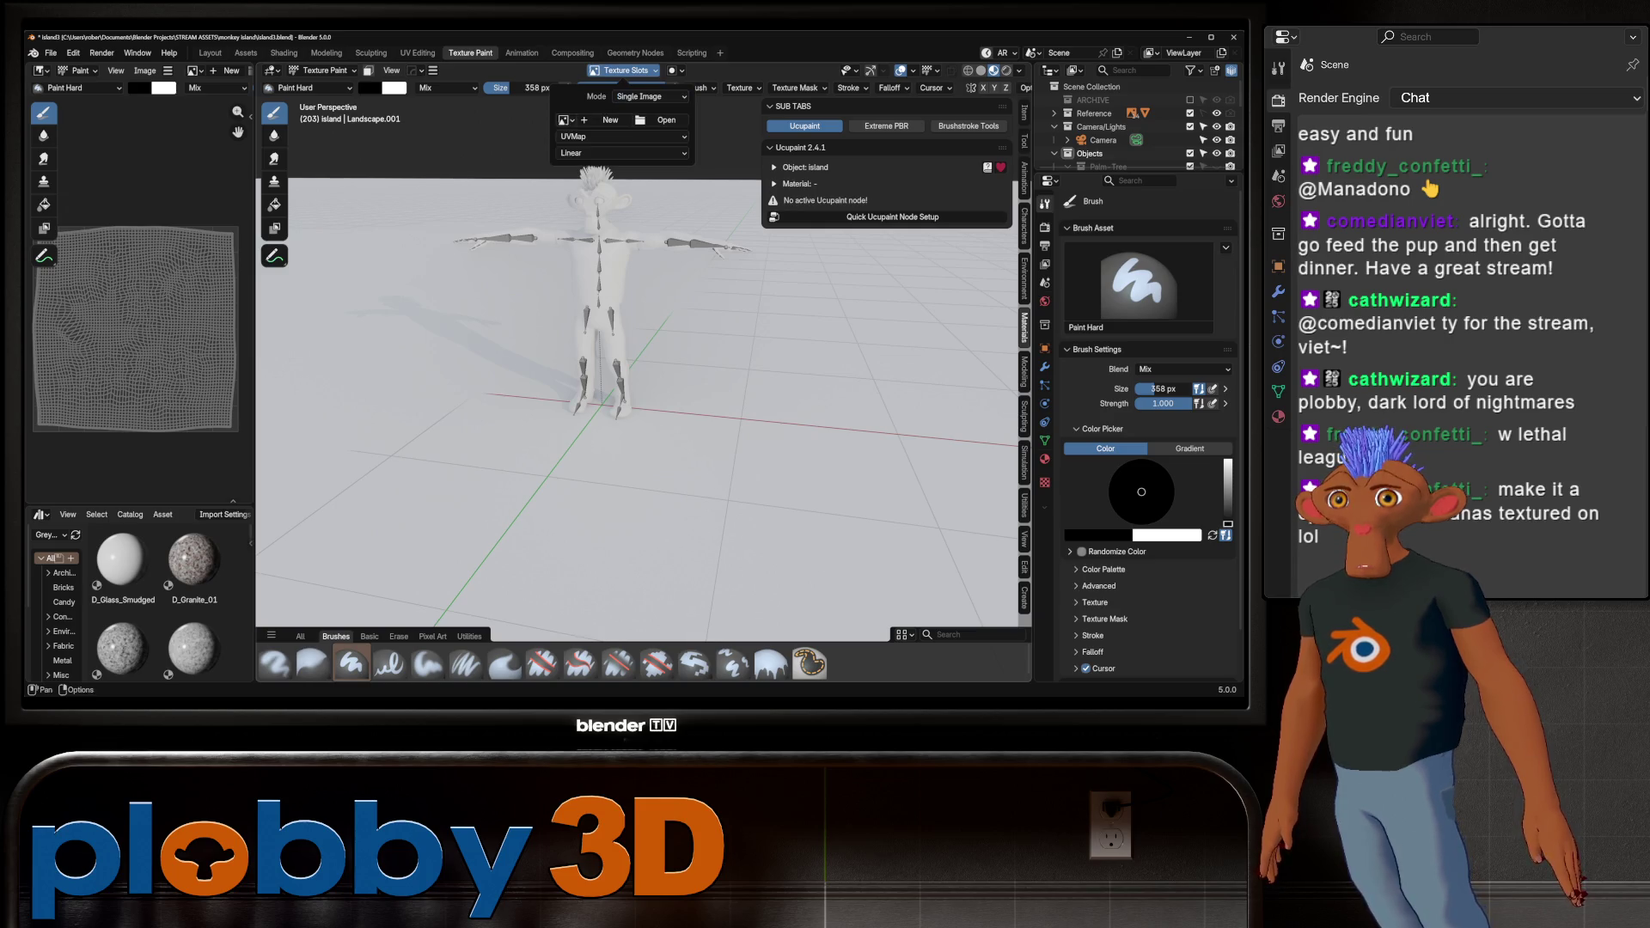
click(611, 120)
text(scatter mask)
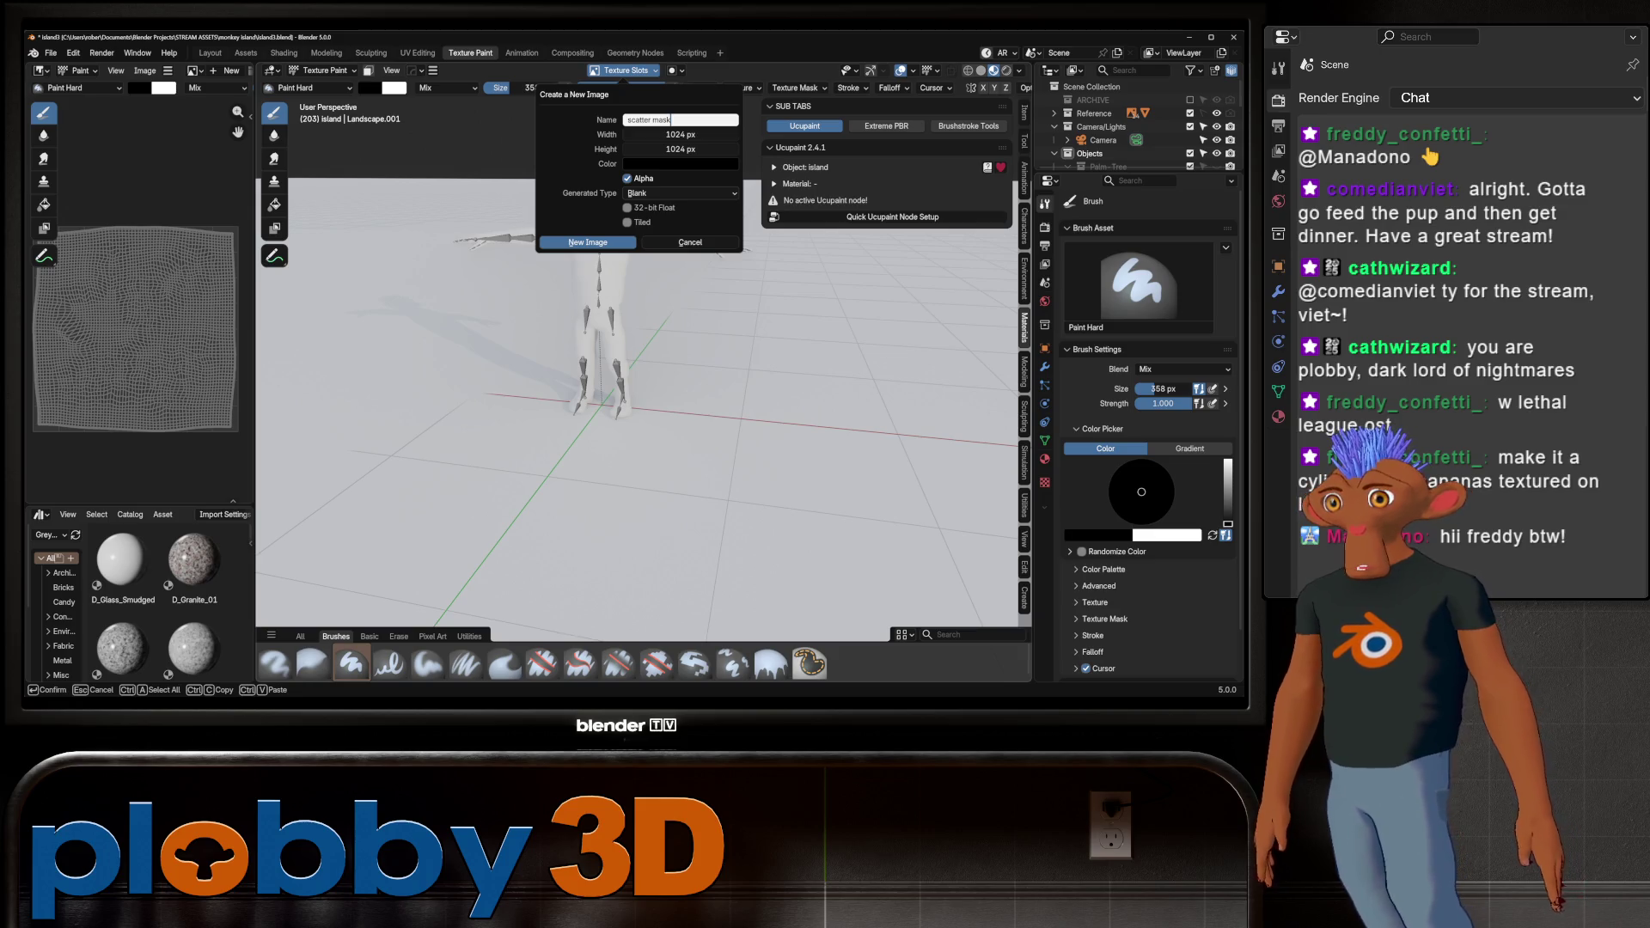
key(Return)
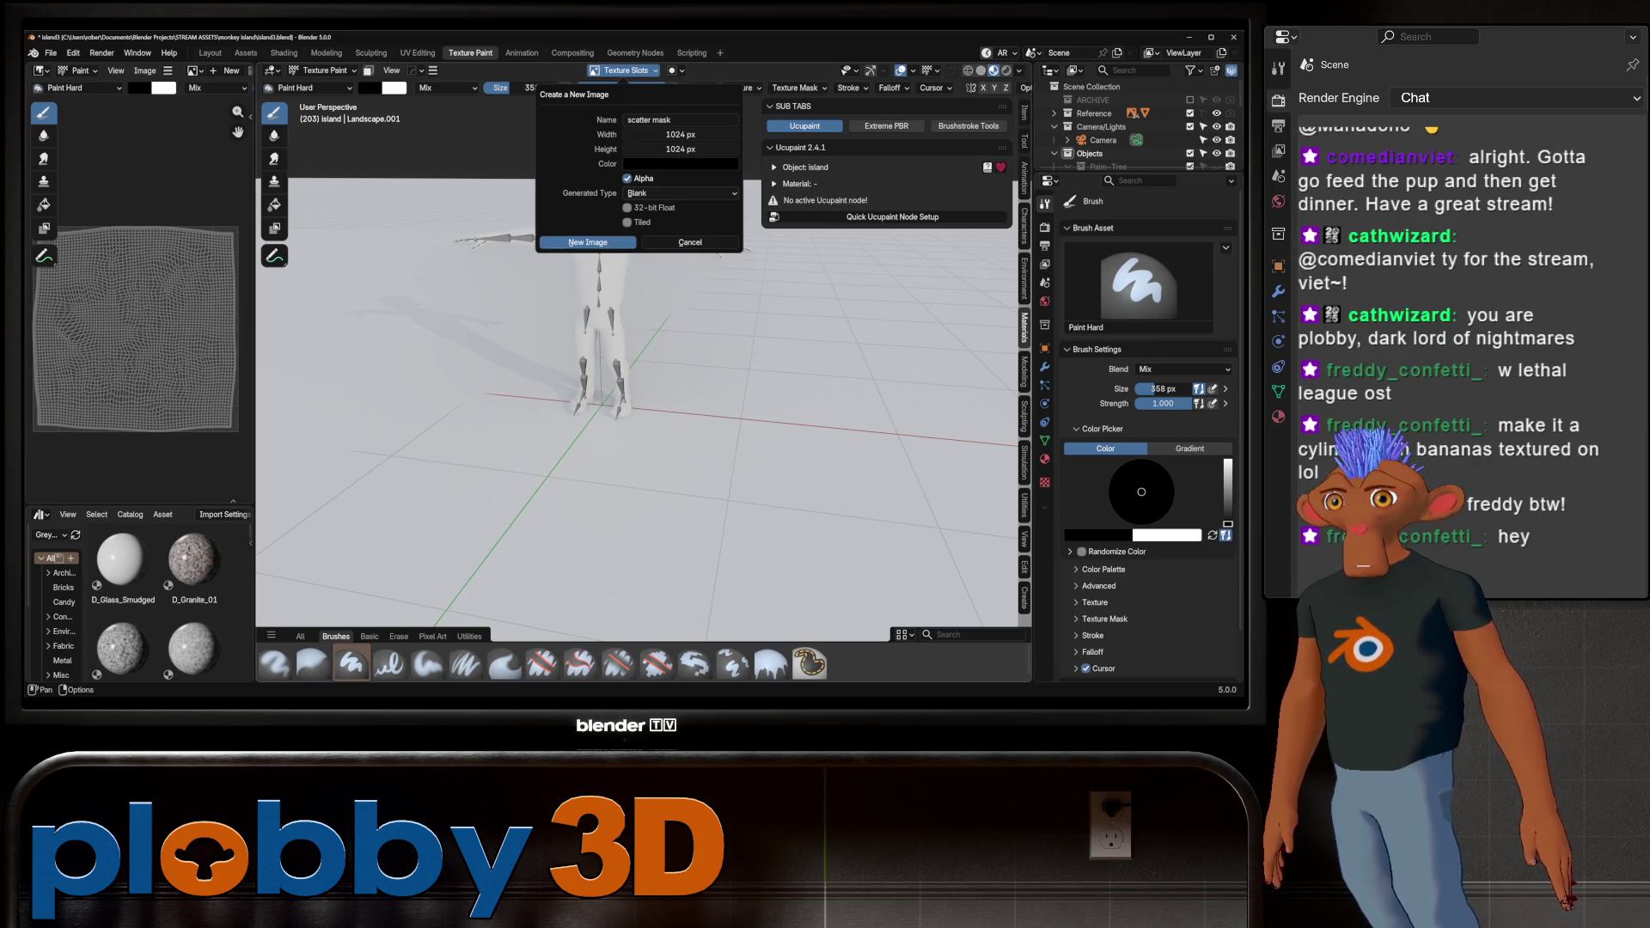
click(587, 242)
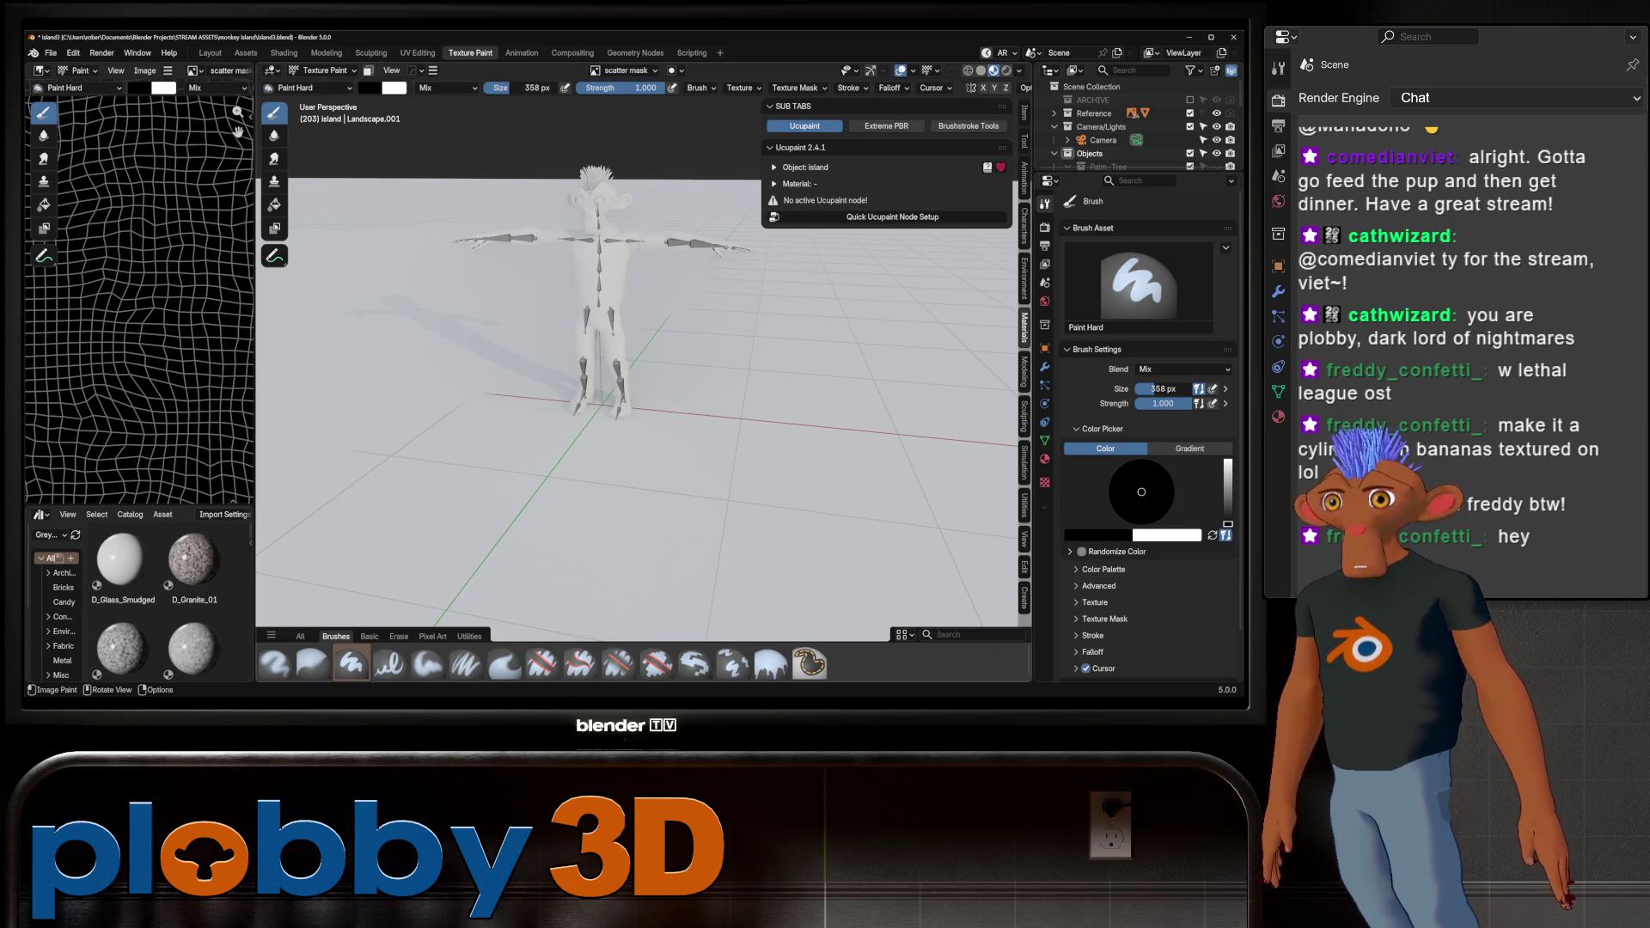
Try white and black paint colours on the mask, then switch to the Fill brush
click(393, 87)
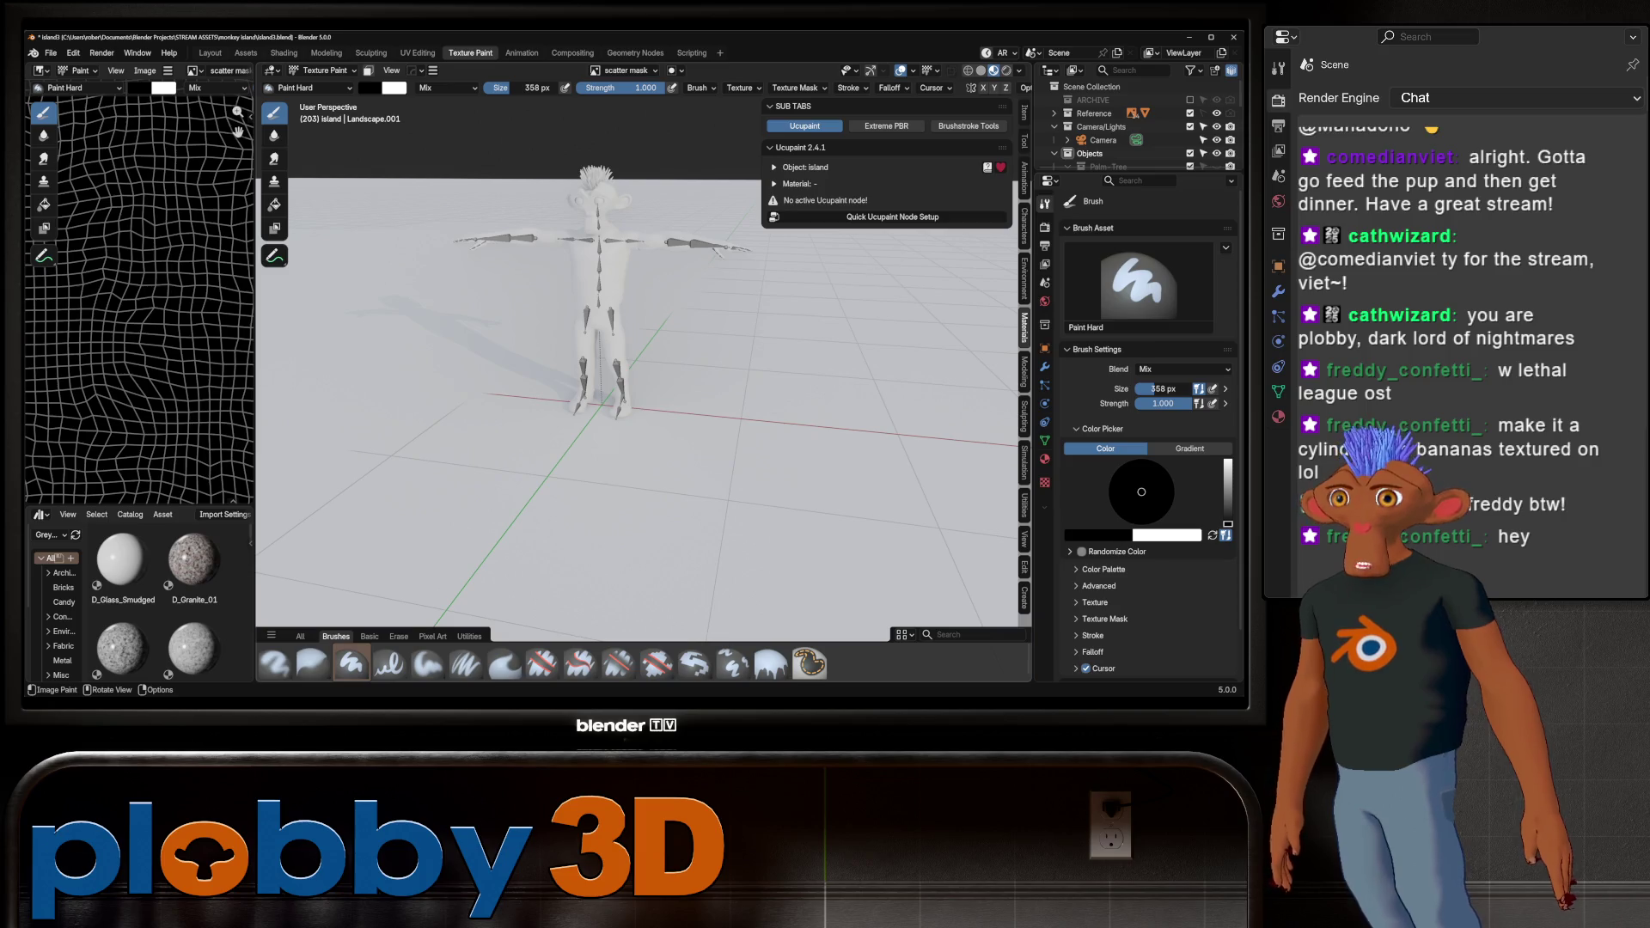
click(408, 137)
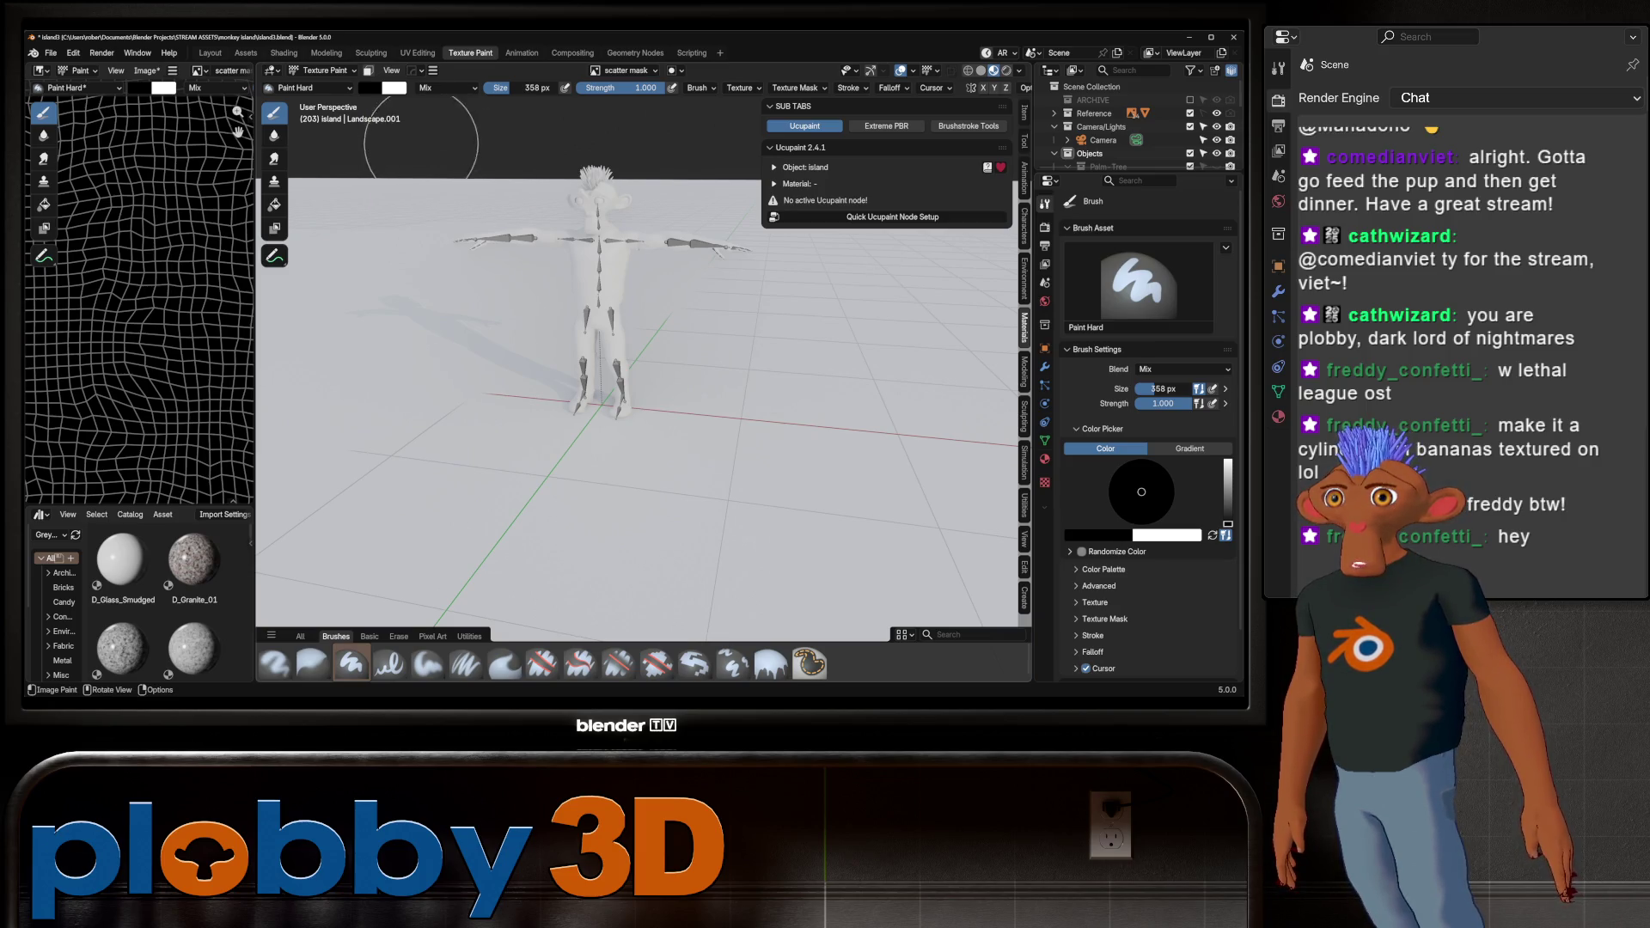
click(383, 102)
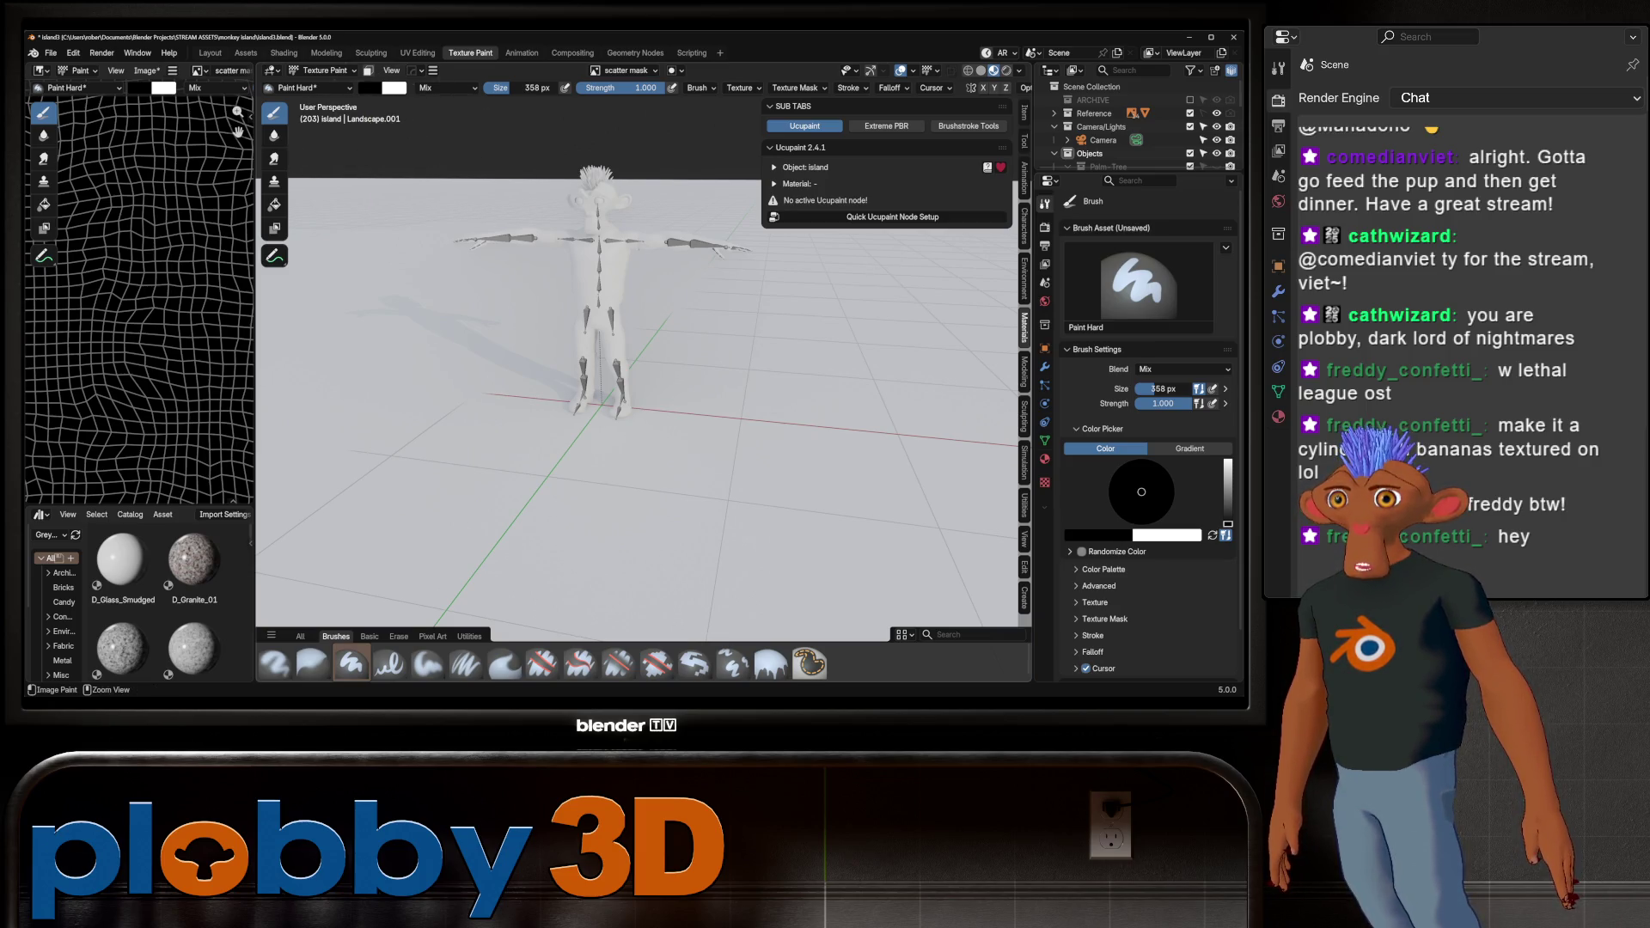
click(371, 87)
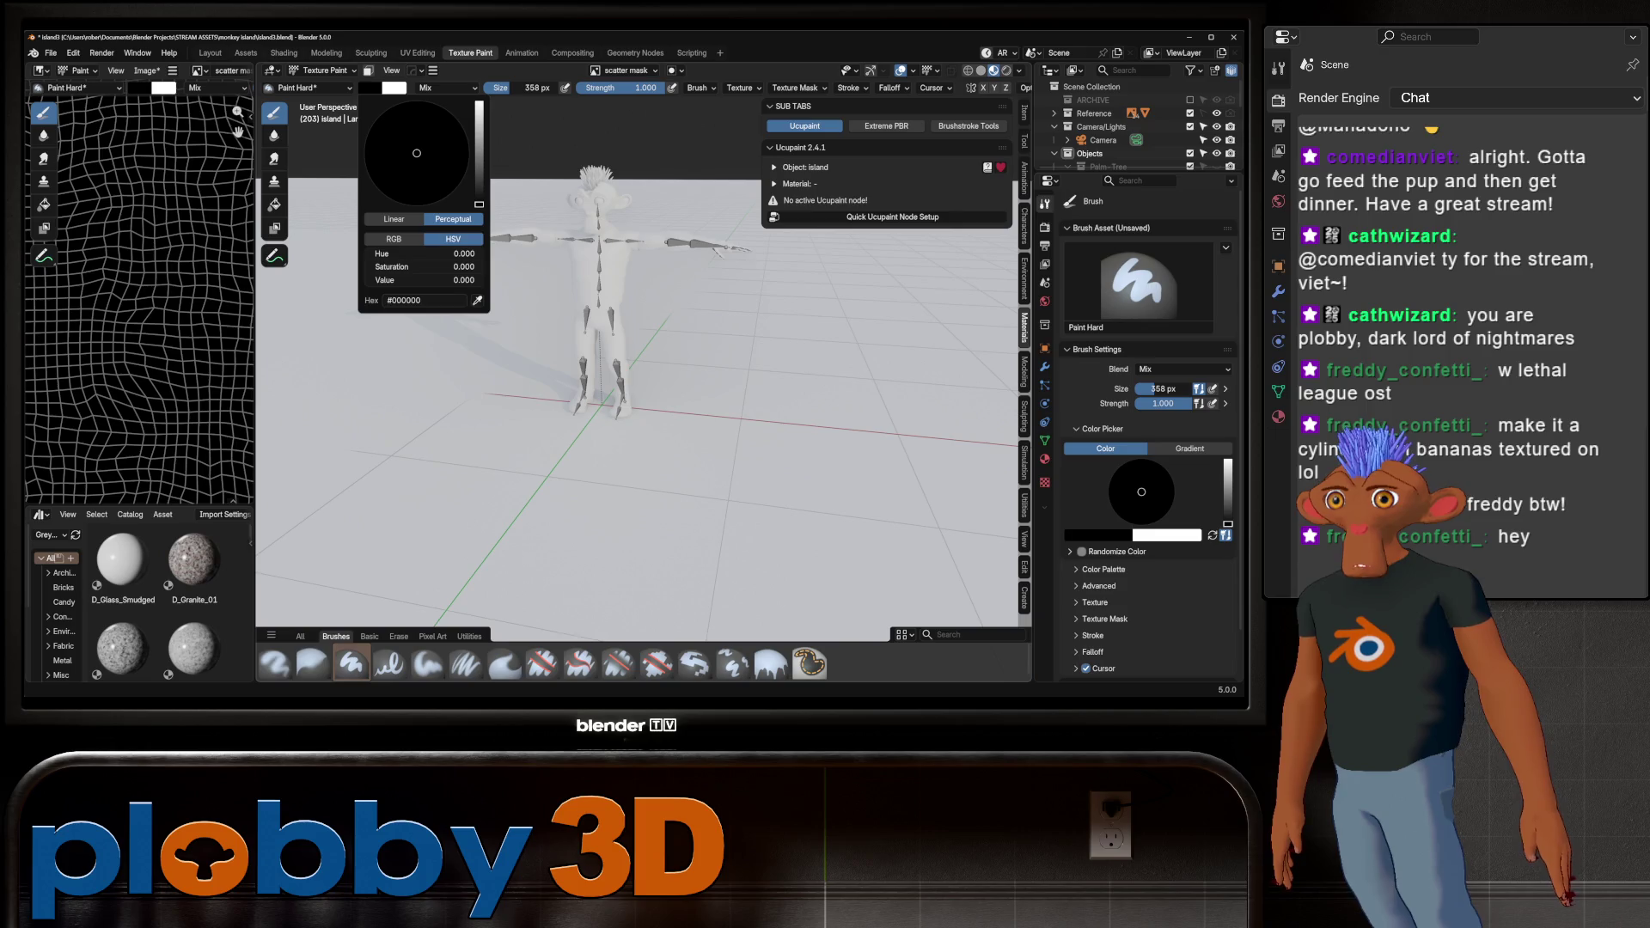
mouse_move(653, 284)
middle_down()
mouse_move(681, 277)
mouse_move(771, 461)
mouse_move(653, 318)
middle_up()
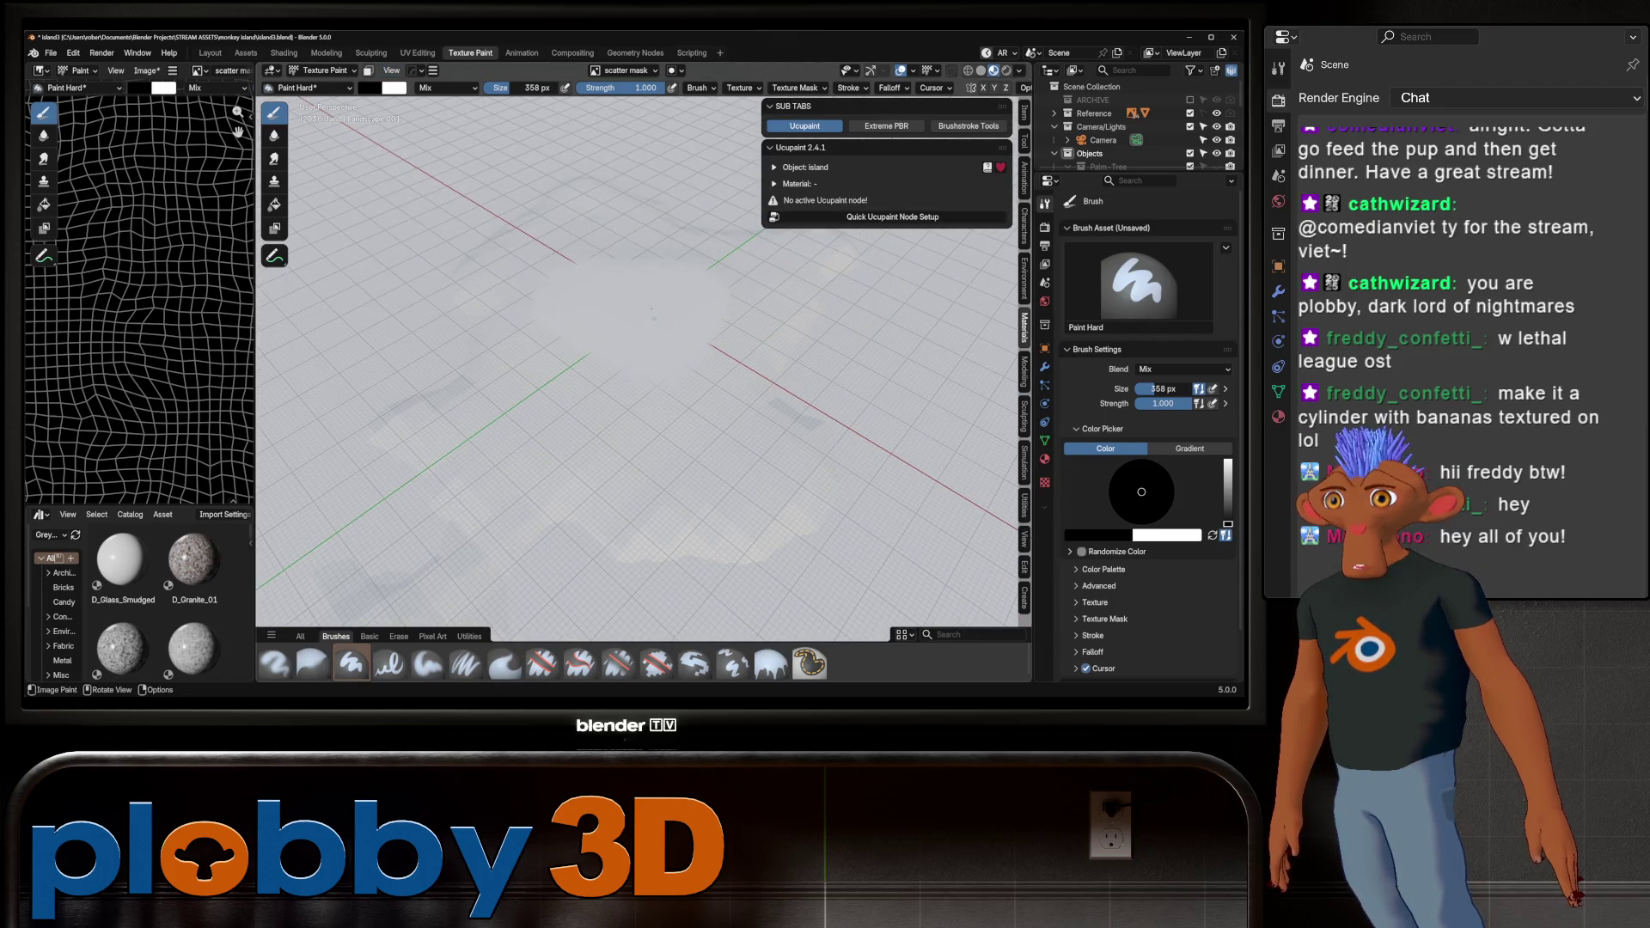
right_click(425, 172)
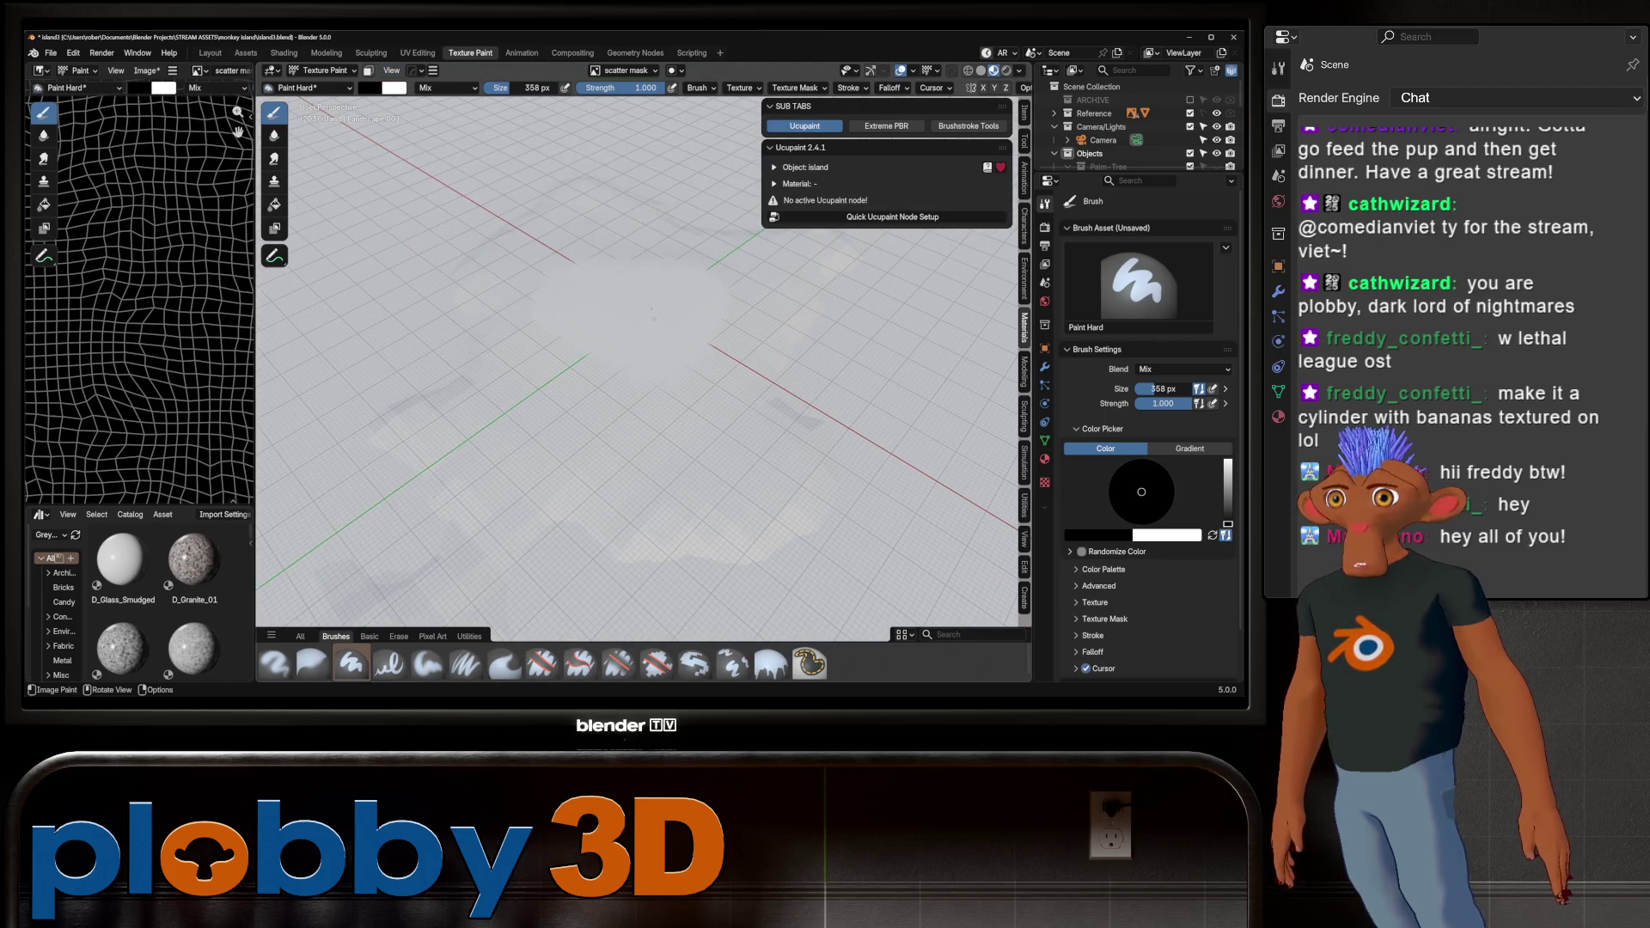
click(274, 204)
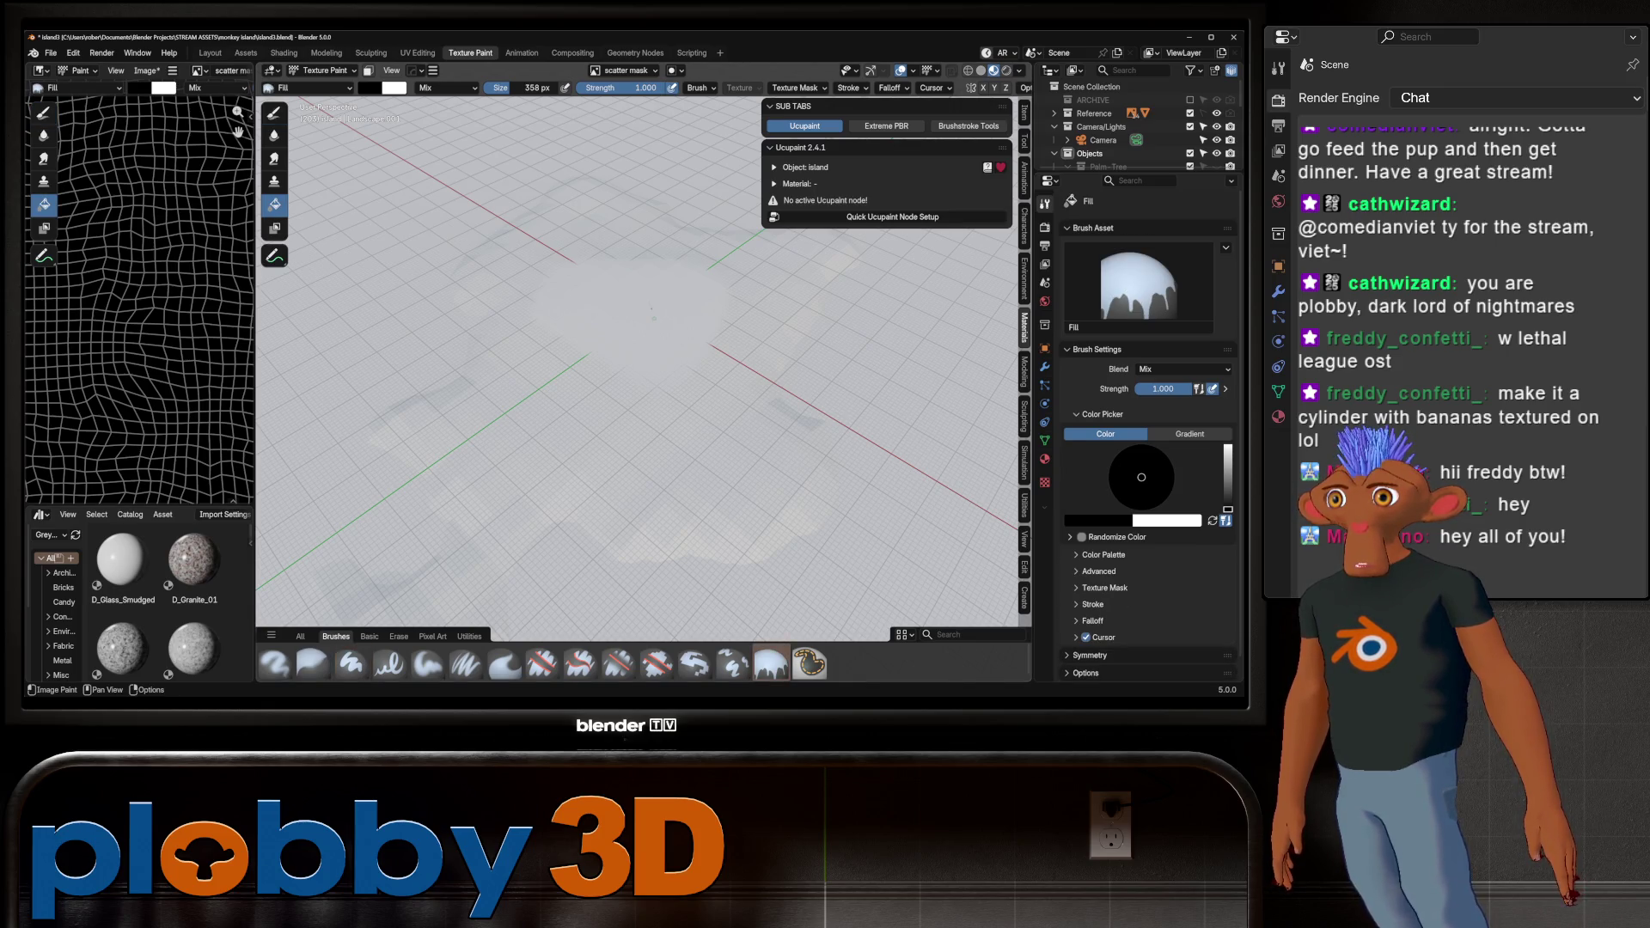
Widen the Image Editor beside the 3D view and show the island's Material properties
scroll(140, 343, down, 3)
scroll(140, 344, up, 2)
scroll(140, 344, down, 1)
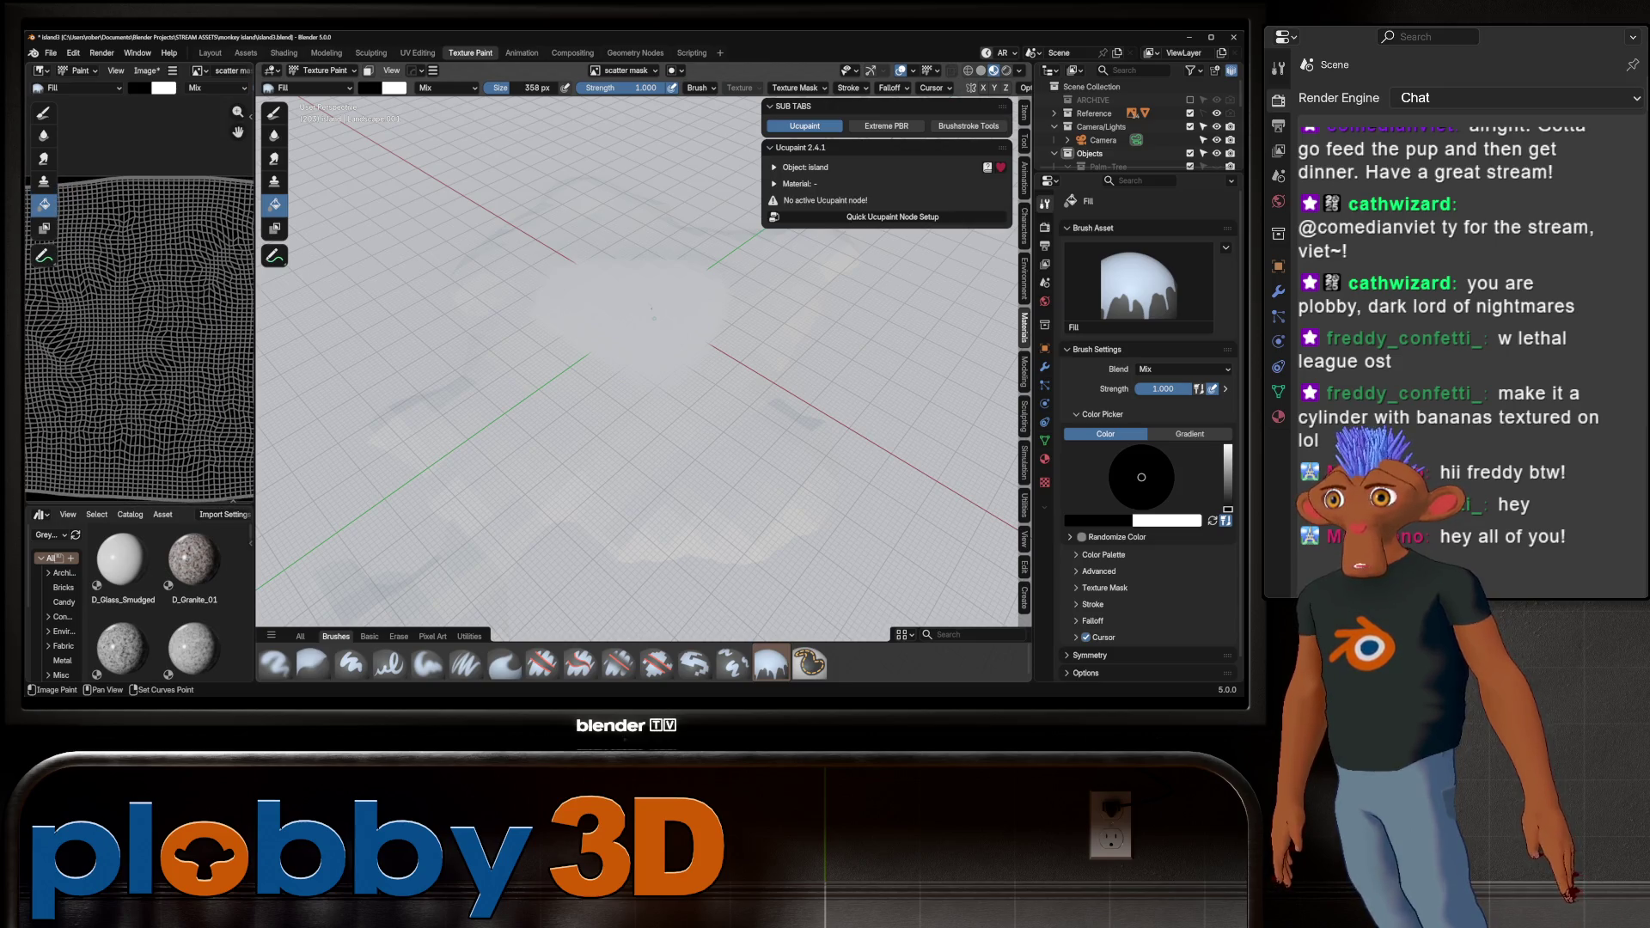
mouse_move(636, 386)
middle_down()
mouse_move(557, 342)
mouse_move(593, 412)
middle_up()
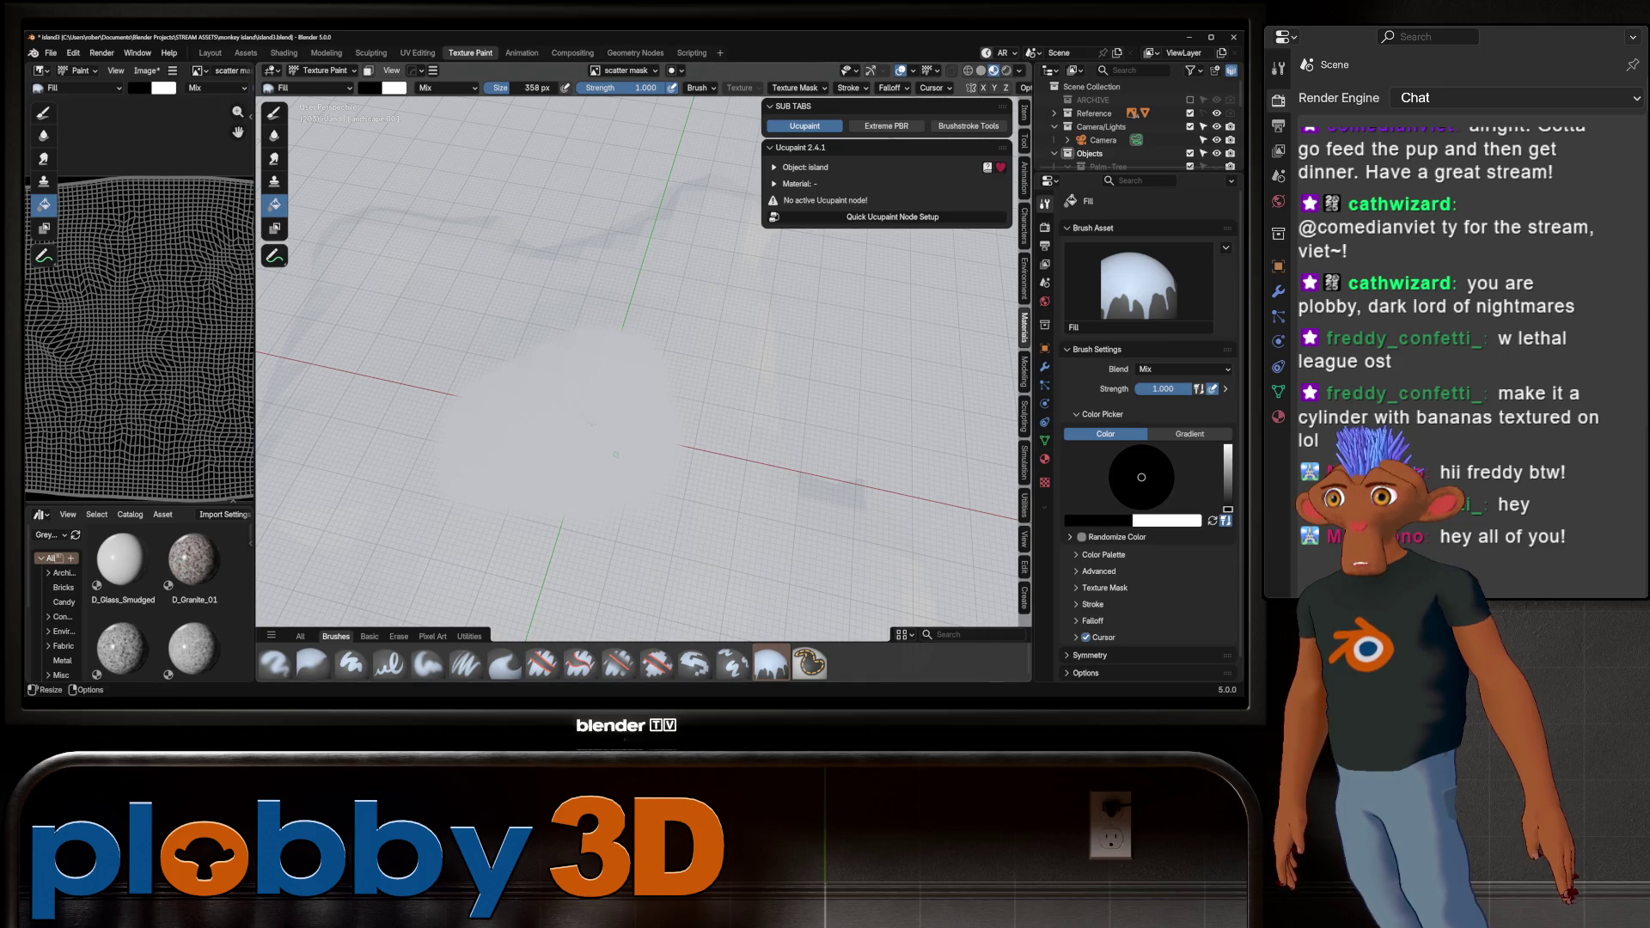
drag(255, 361, 486, 361)
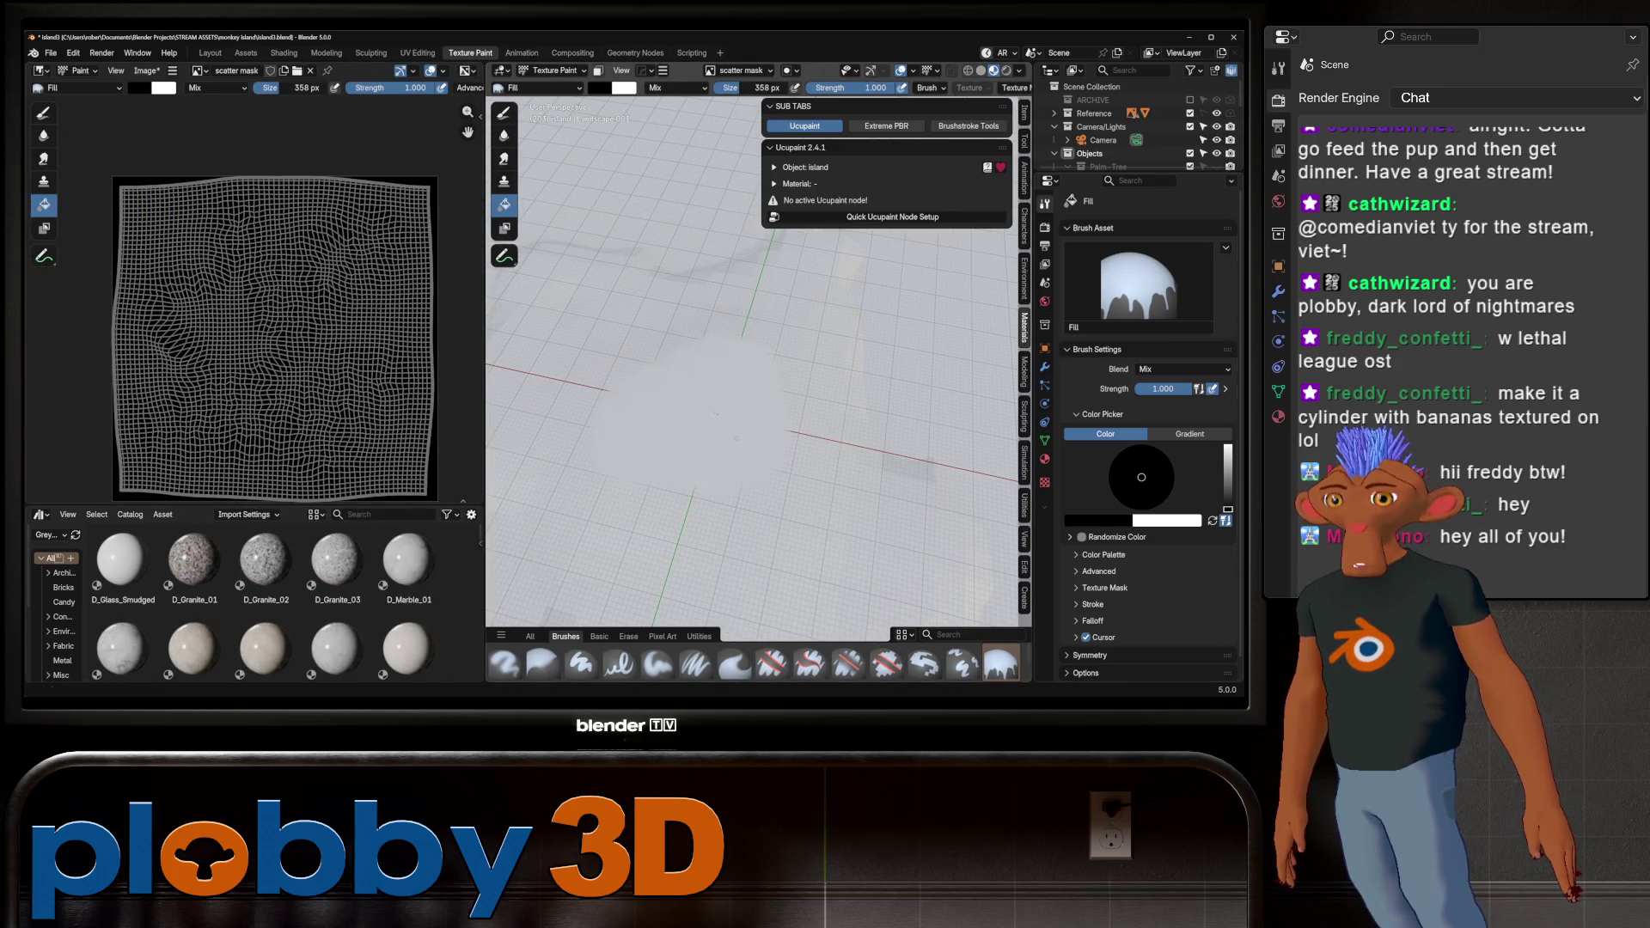
click(1045, 459)
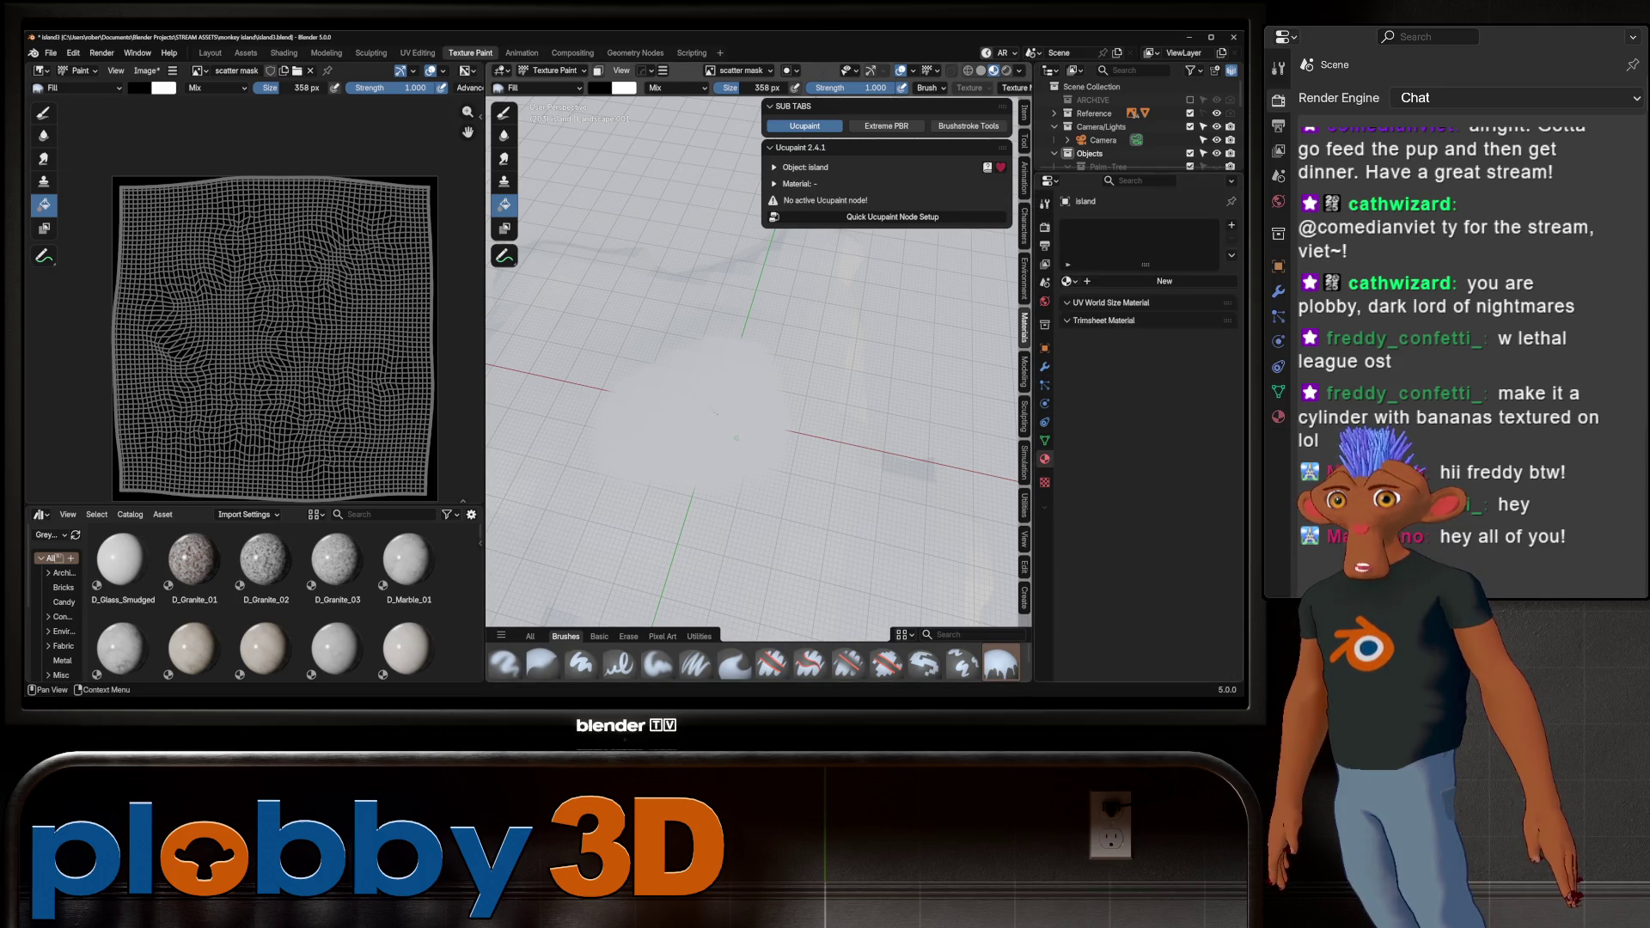
Create a new island material and add an Image Texture chain to its Principled BSDF
click(1165, 282)
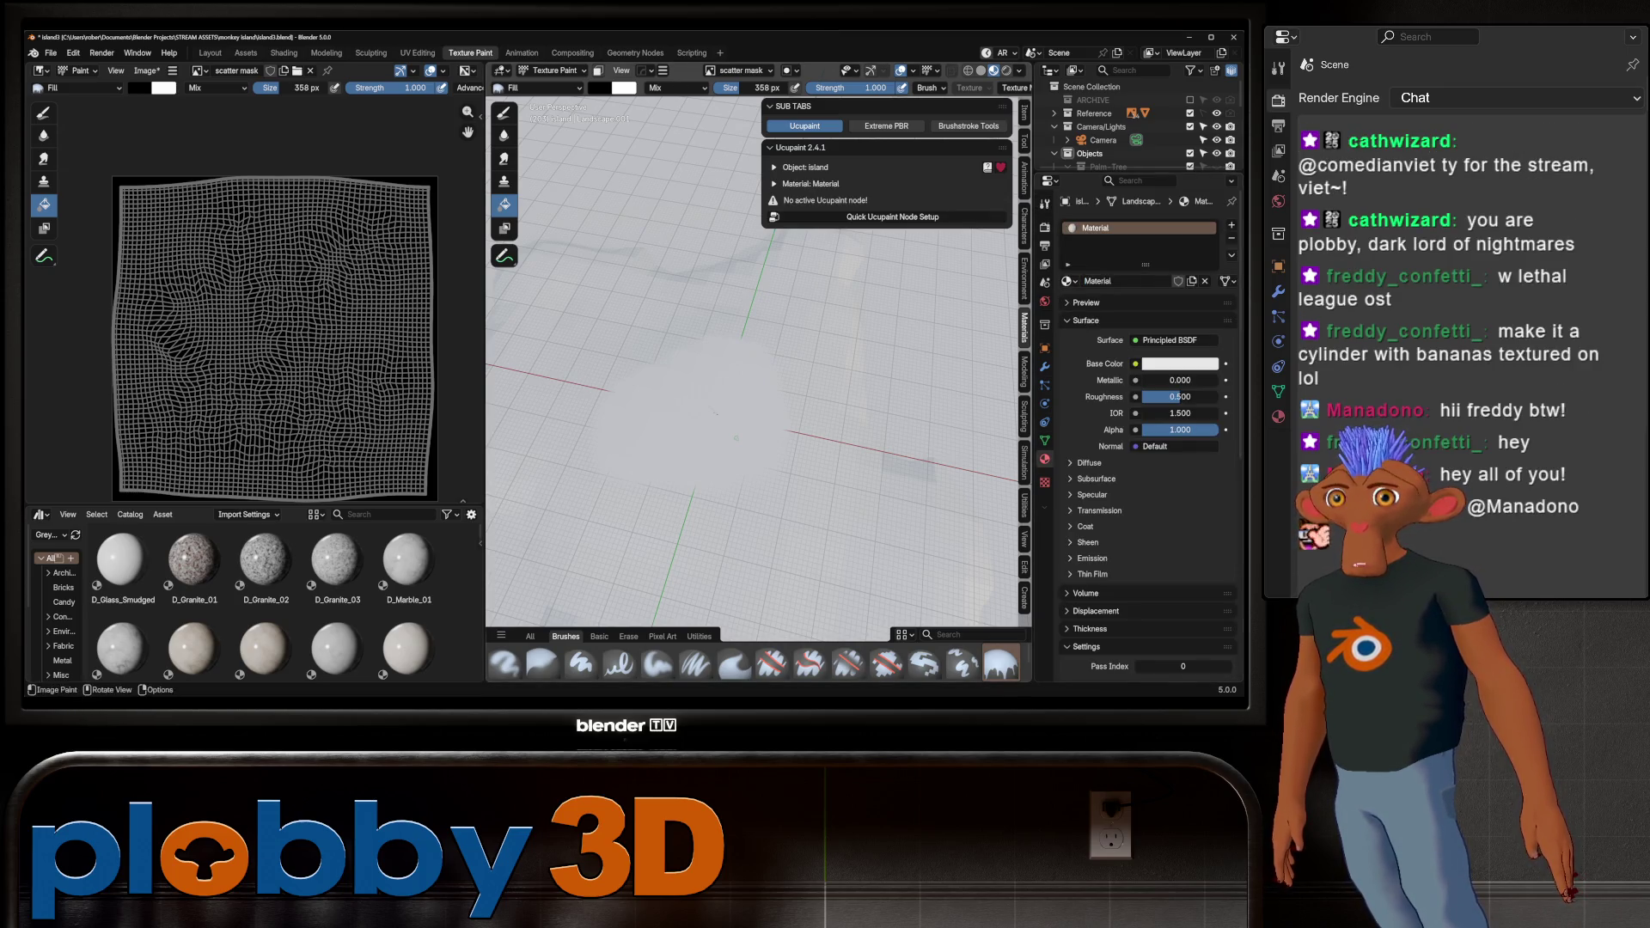
click(284, 53)
scroll(596, 579, up, 5)
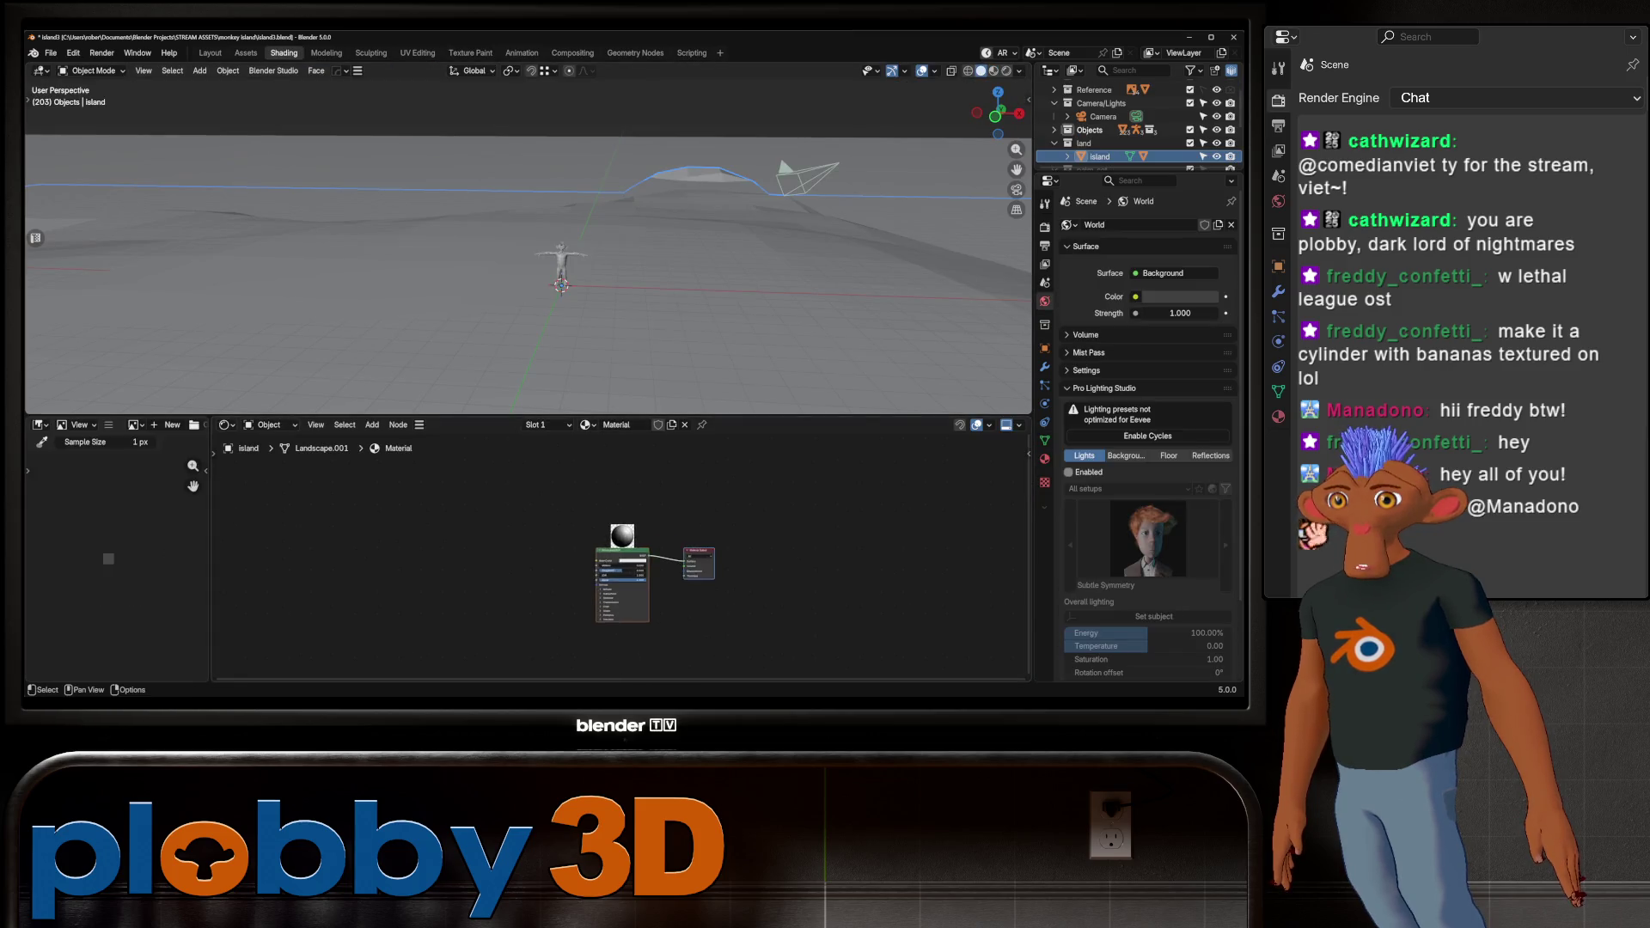
click(634, 593)
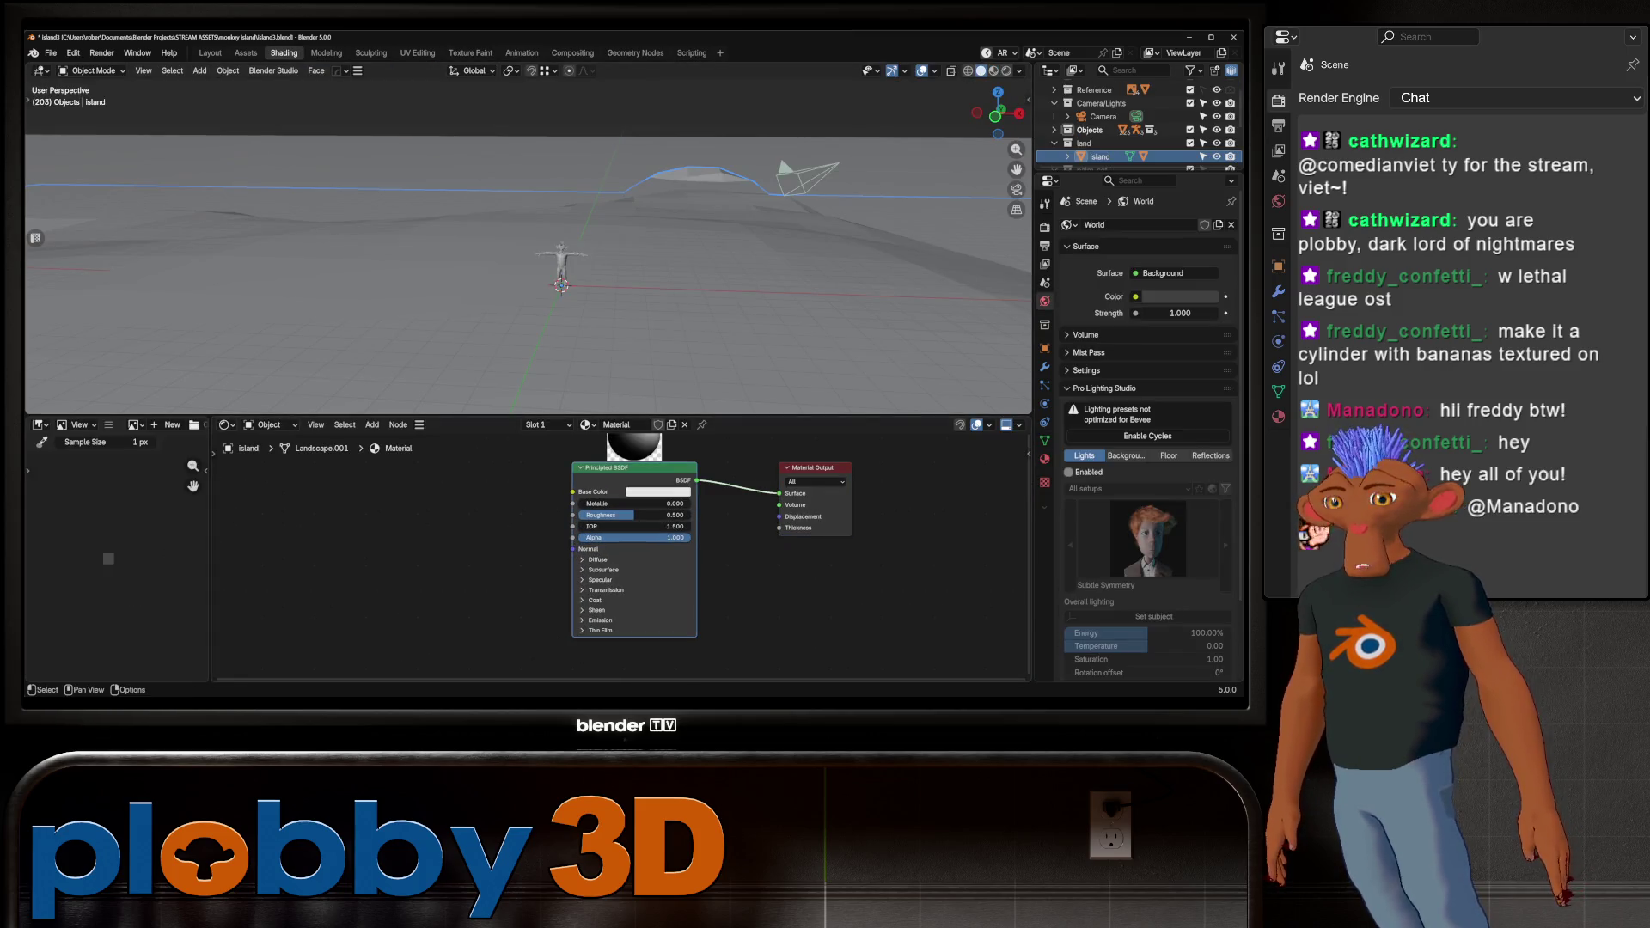
key(ctrl+t)
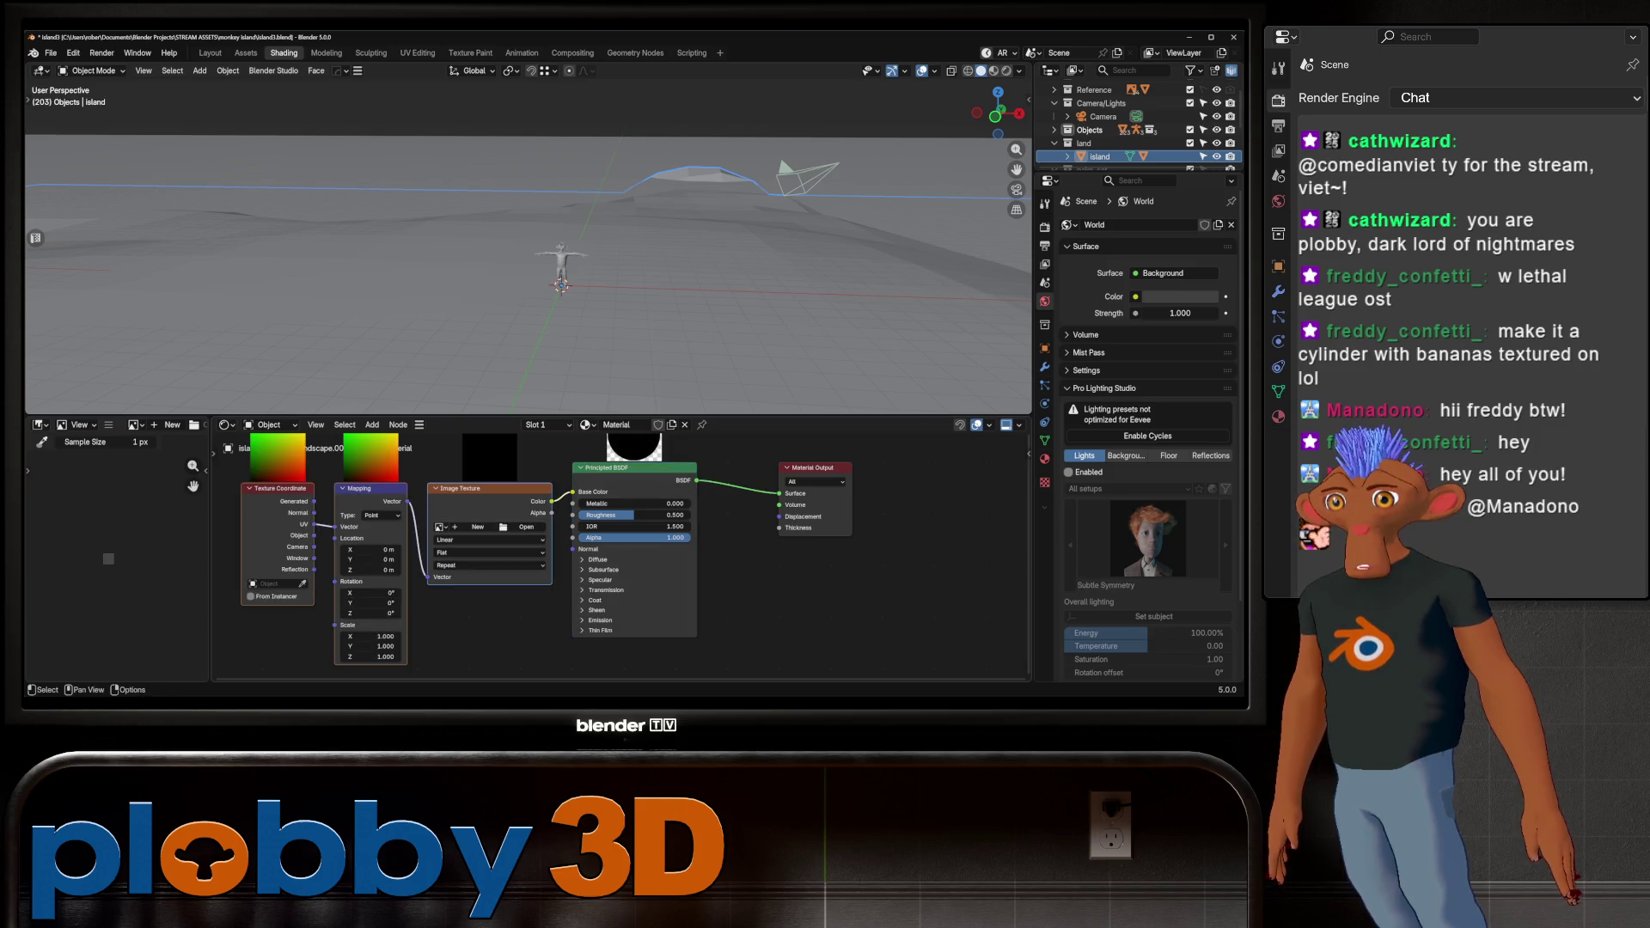
Load the scatter mask image into the Image Texture node
click(440, 527)
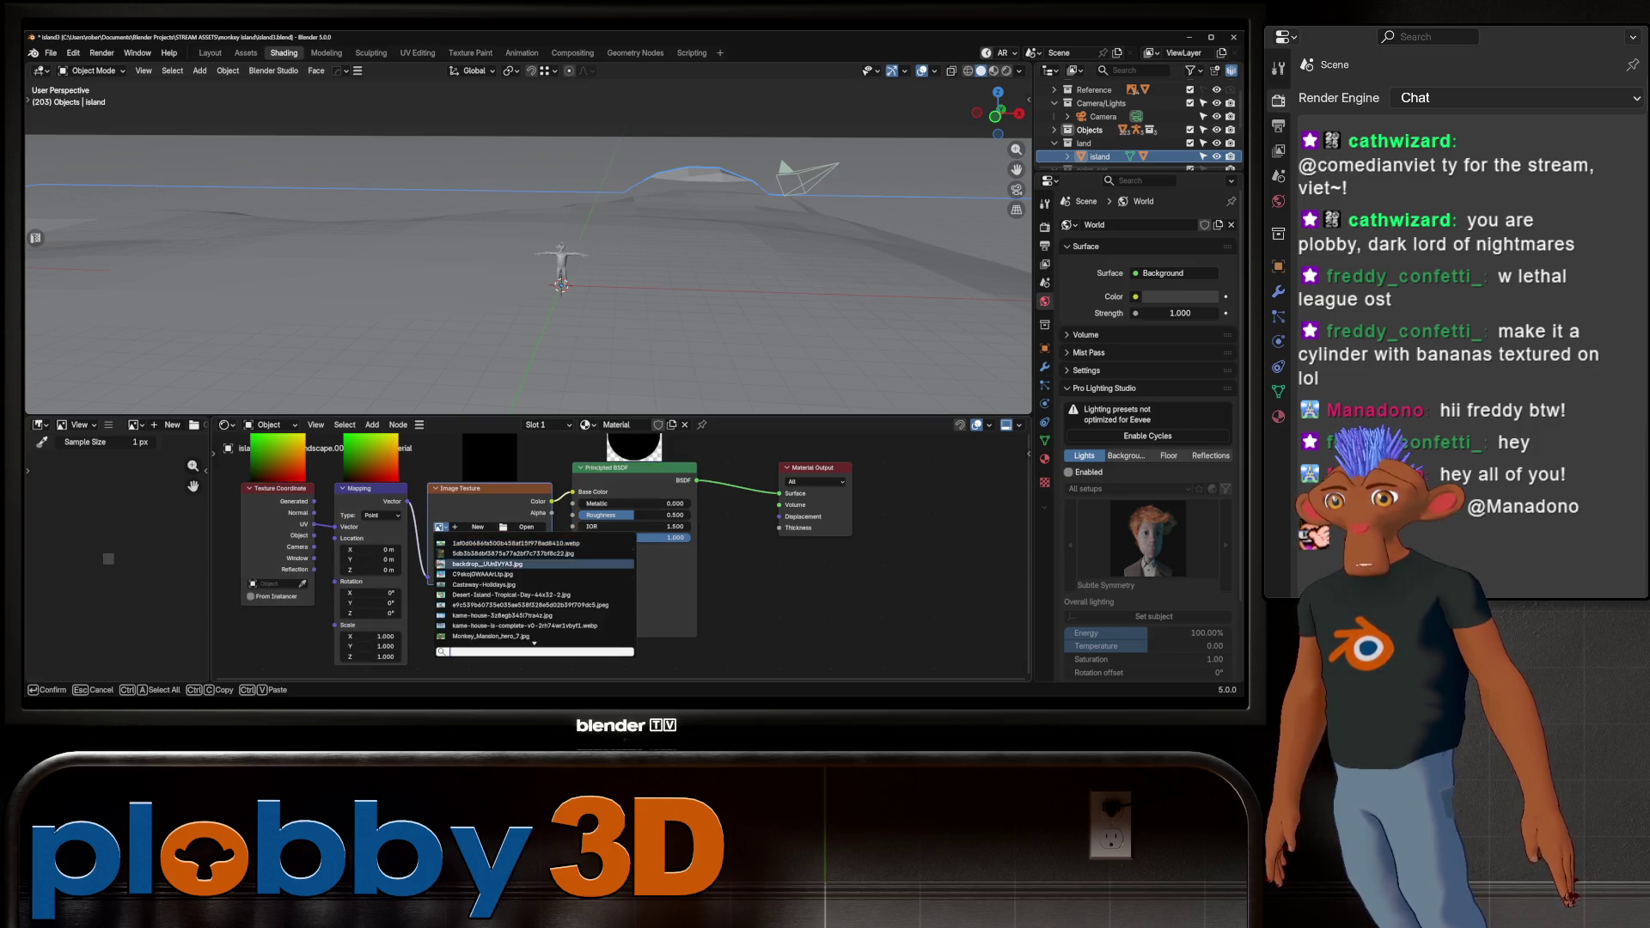
scroll(533, 637, down, 2)
click(490, 636)
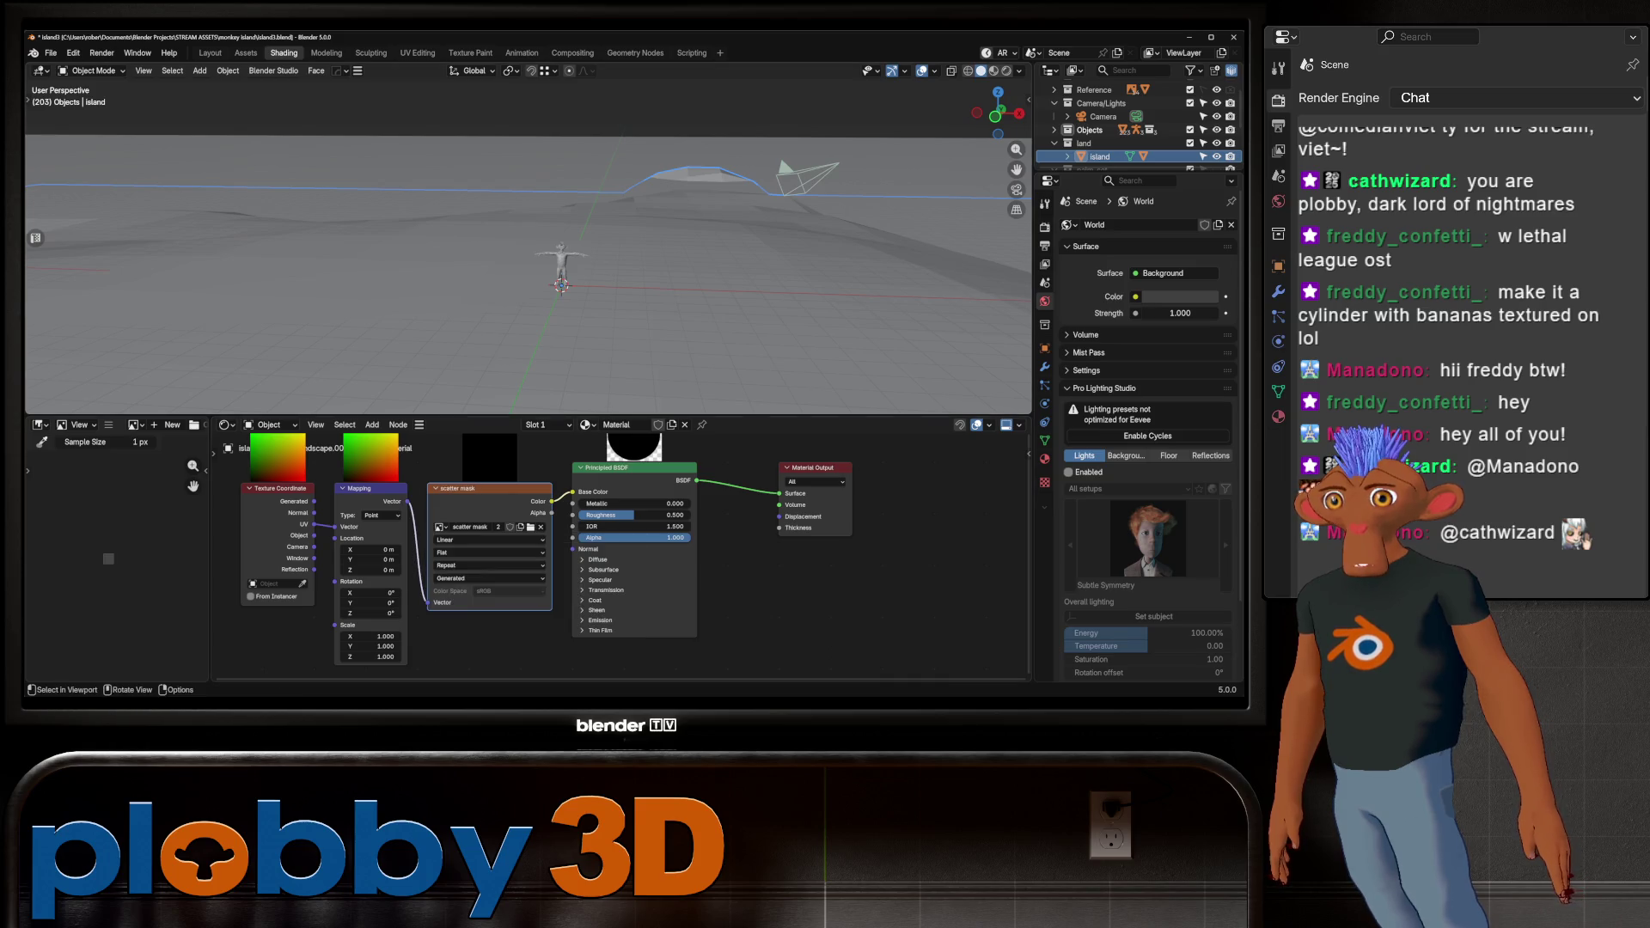
key(ctrl+Page_Up)
key(ctrl+Page_Up)
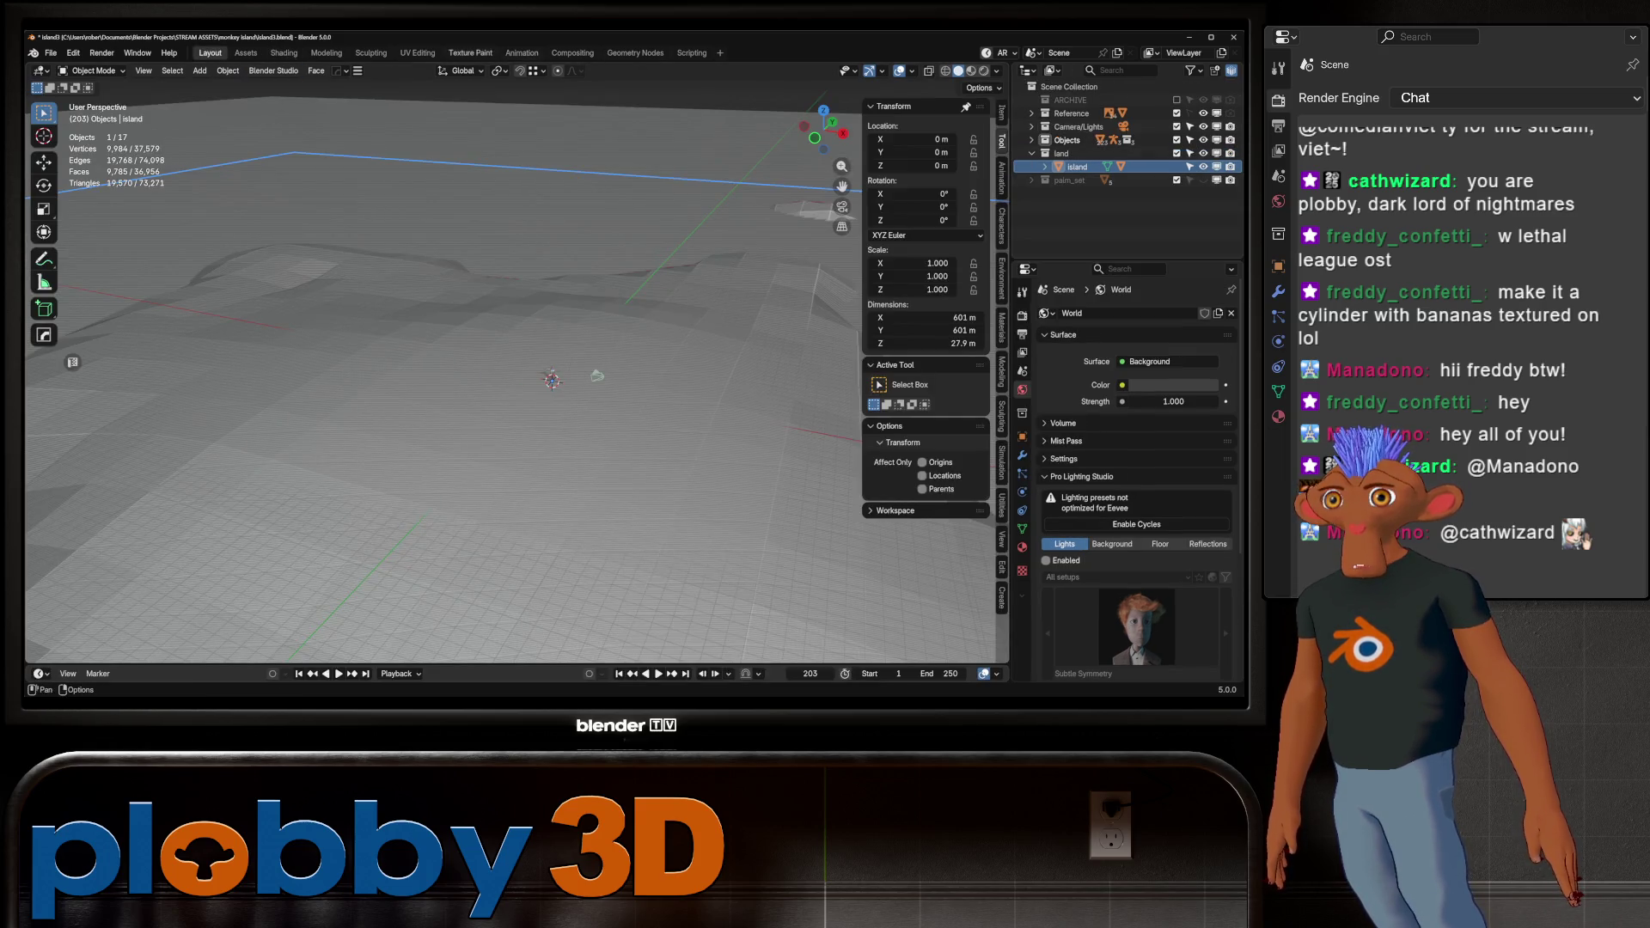
click(470, 52)
Set the brush colour to pure white (Value 1.0) and choose the Paint Hard brush
middle_drag(667, 374, 636, 324)
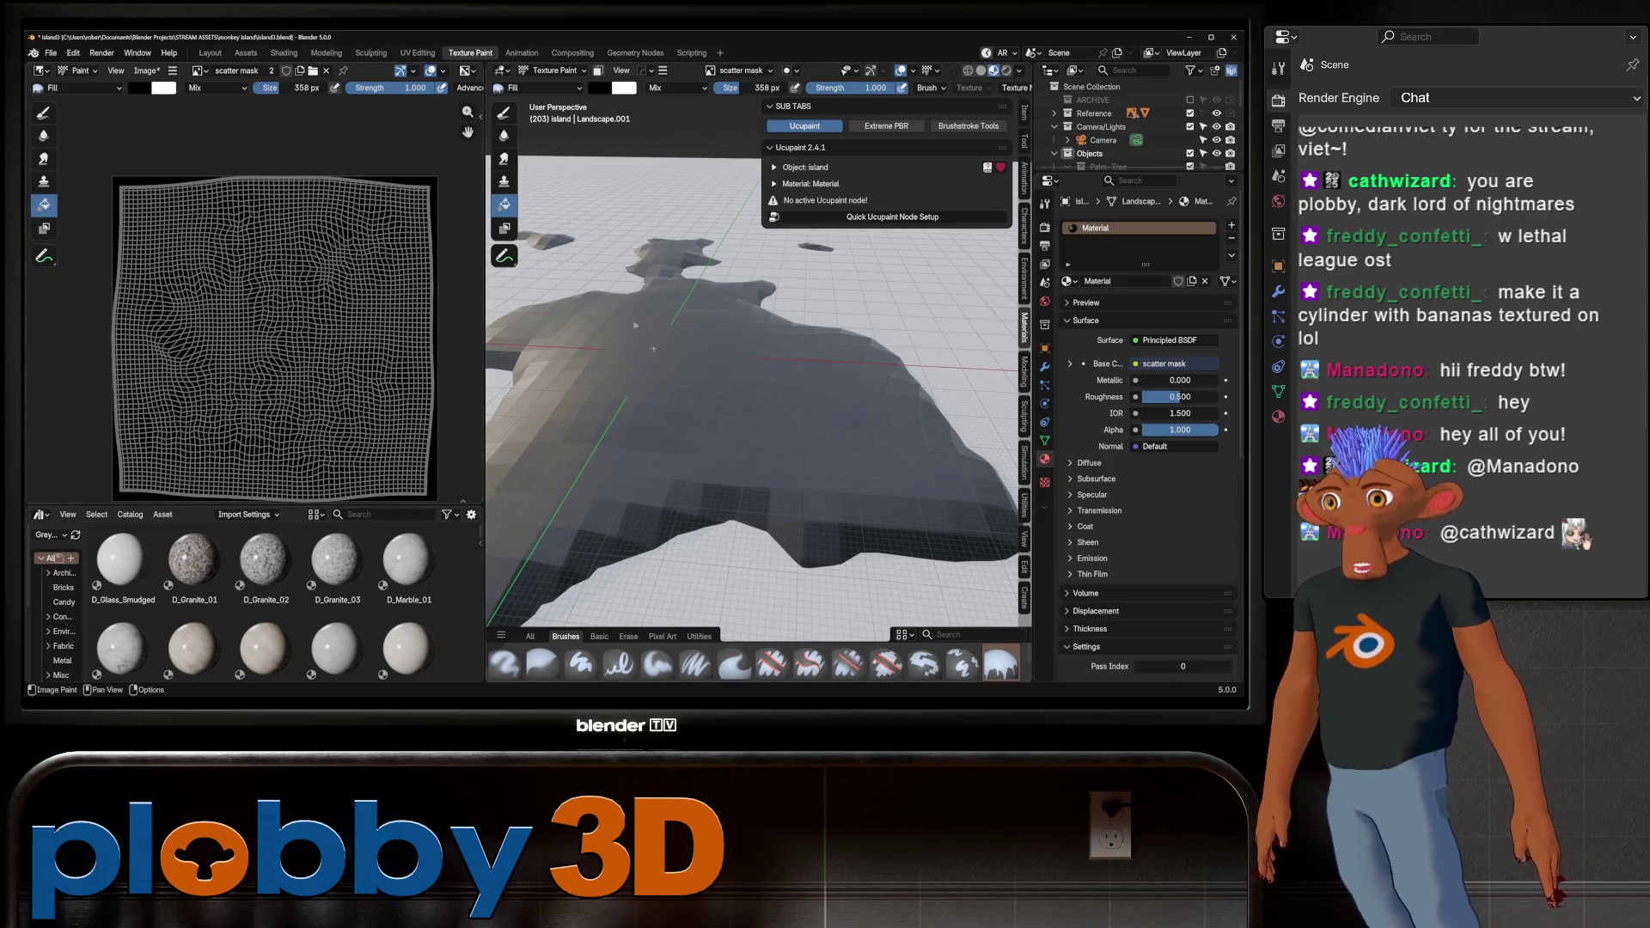
click(600, 87)
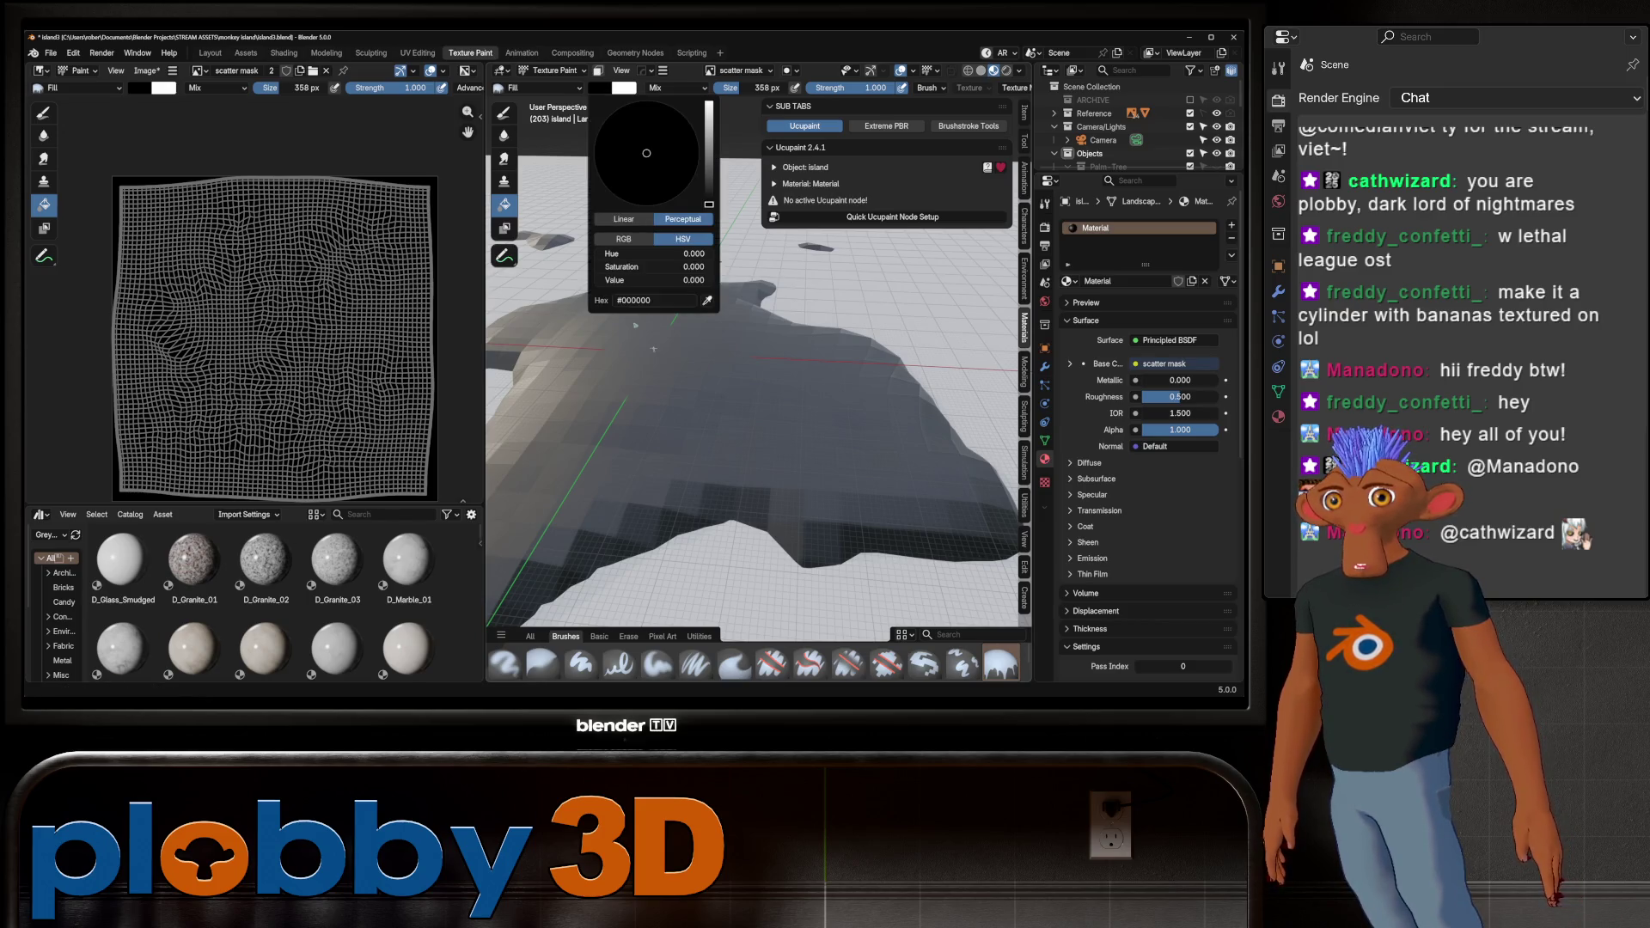
drag(614, 280, 709, 280)
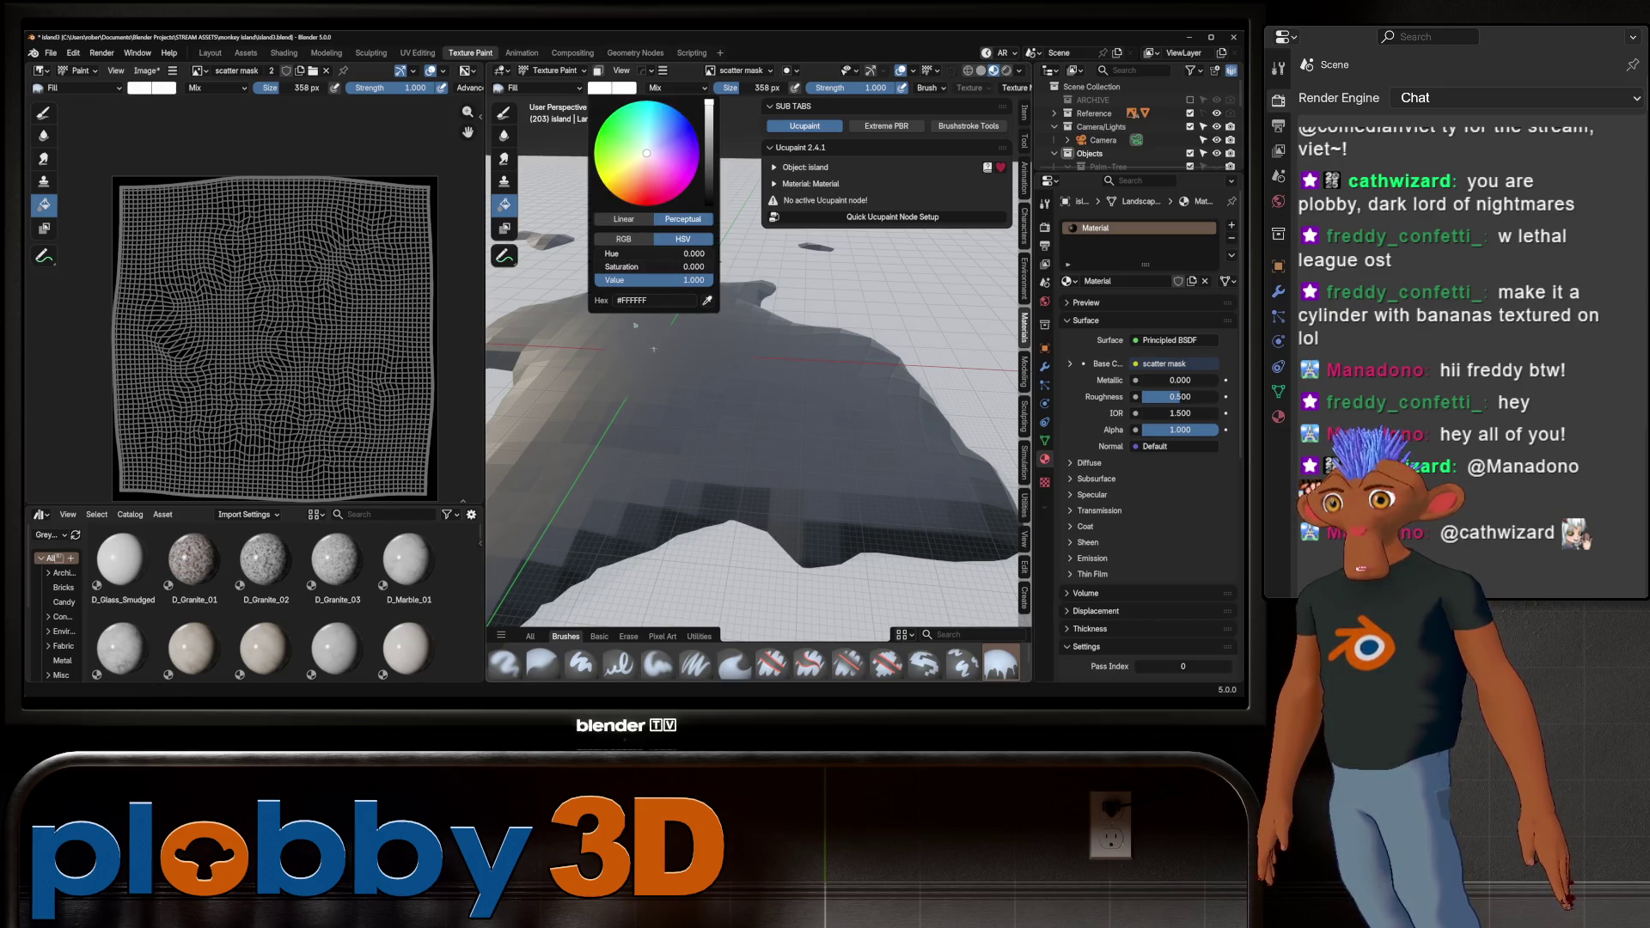
click(504, 113)
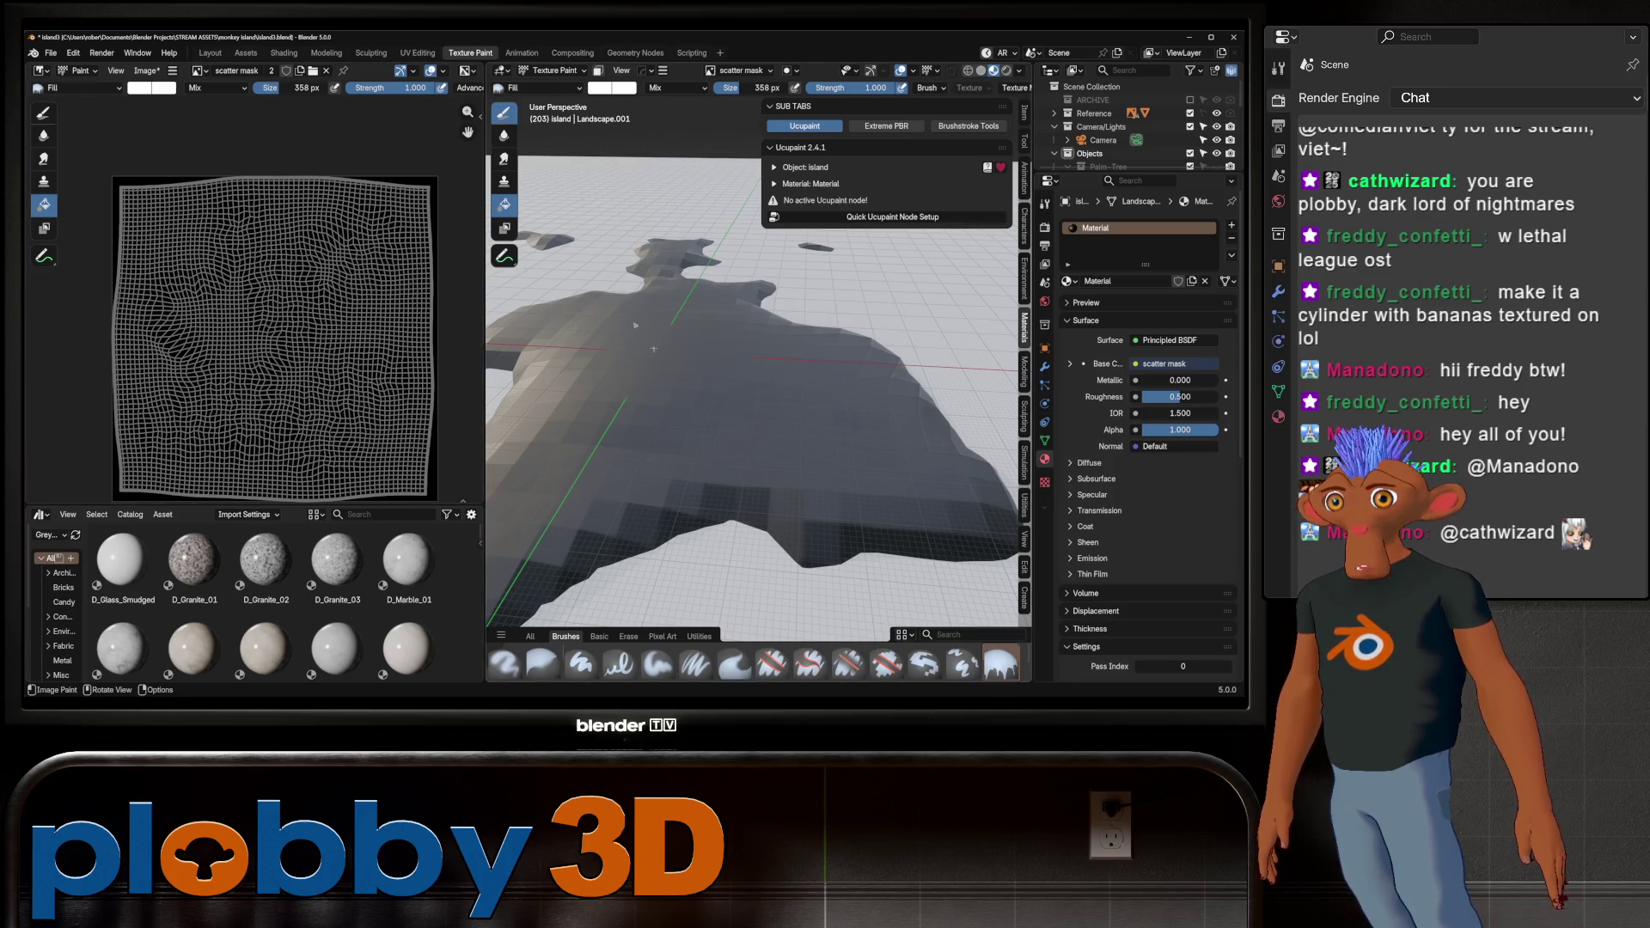
click(672, 397)
key(ctrl+z)
middle_drag(718, 379, 694, 423)
From top view, paint white along the island's left and right edges with a 186 px brush
key(KP_7)
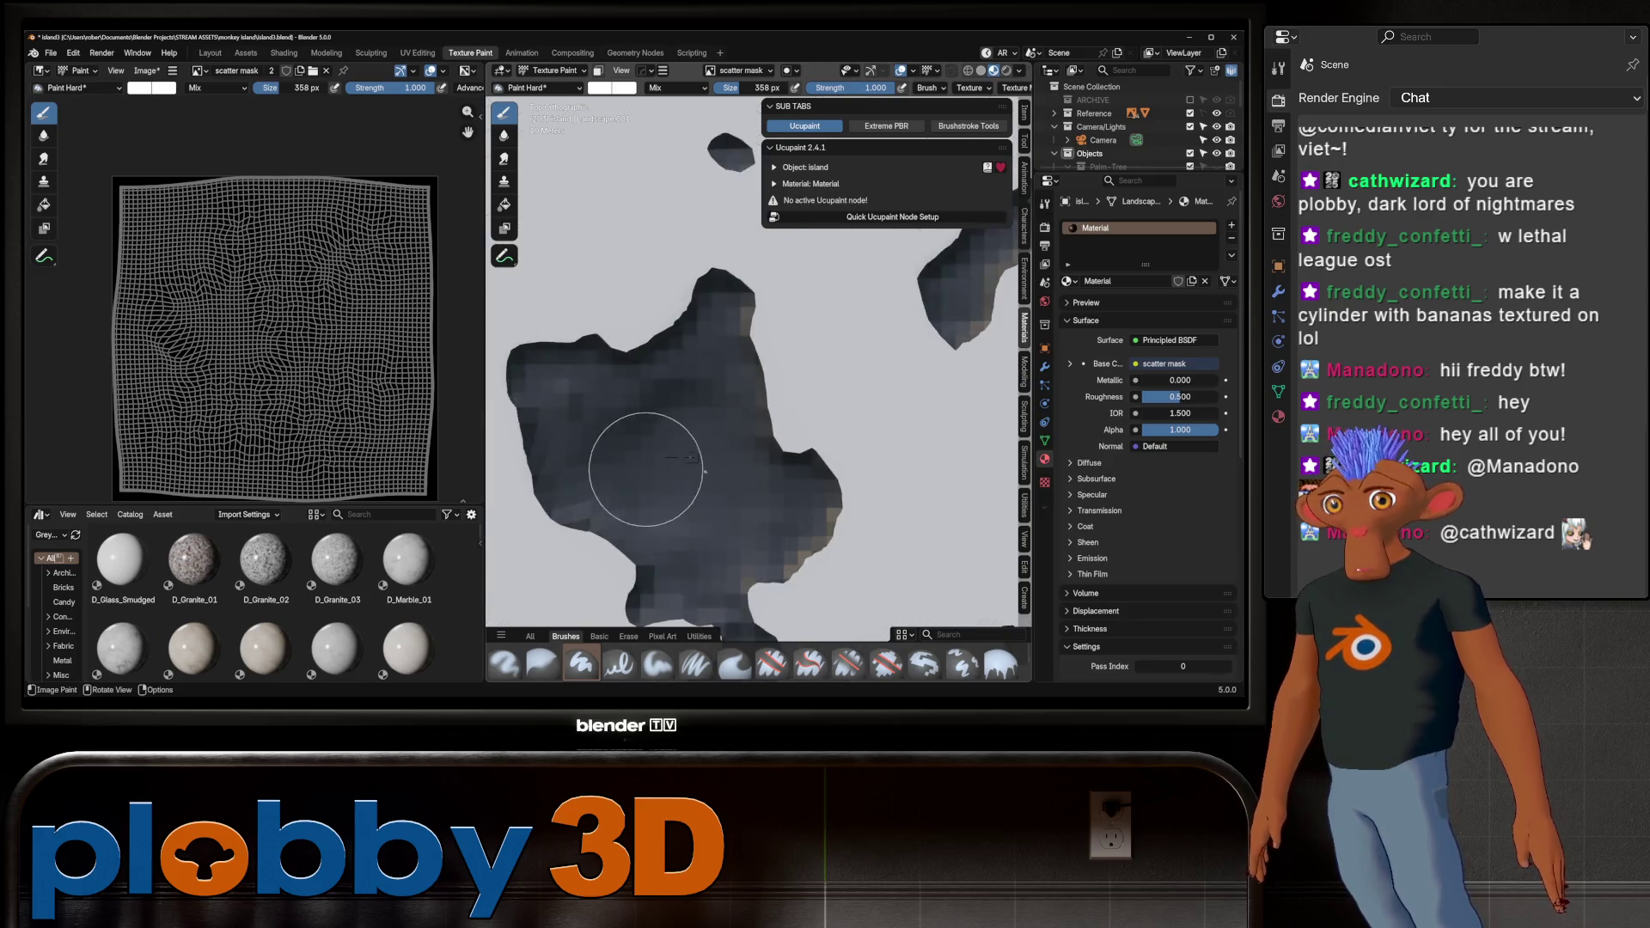
mouse_move(683, 491)
mouse_down()
mouse_move(591, 478)
mouse_move(601, 404)
mouse_move(542, 374)
mouse_move(679, 362)
mouse_move(714, 316)
mouse_move(727, 412)
mouse_move(795, 503)
mouse_move(748, 546)
mouse_move(636, 516)
mouse_up()
scroll(636, 516, down, 2)
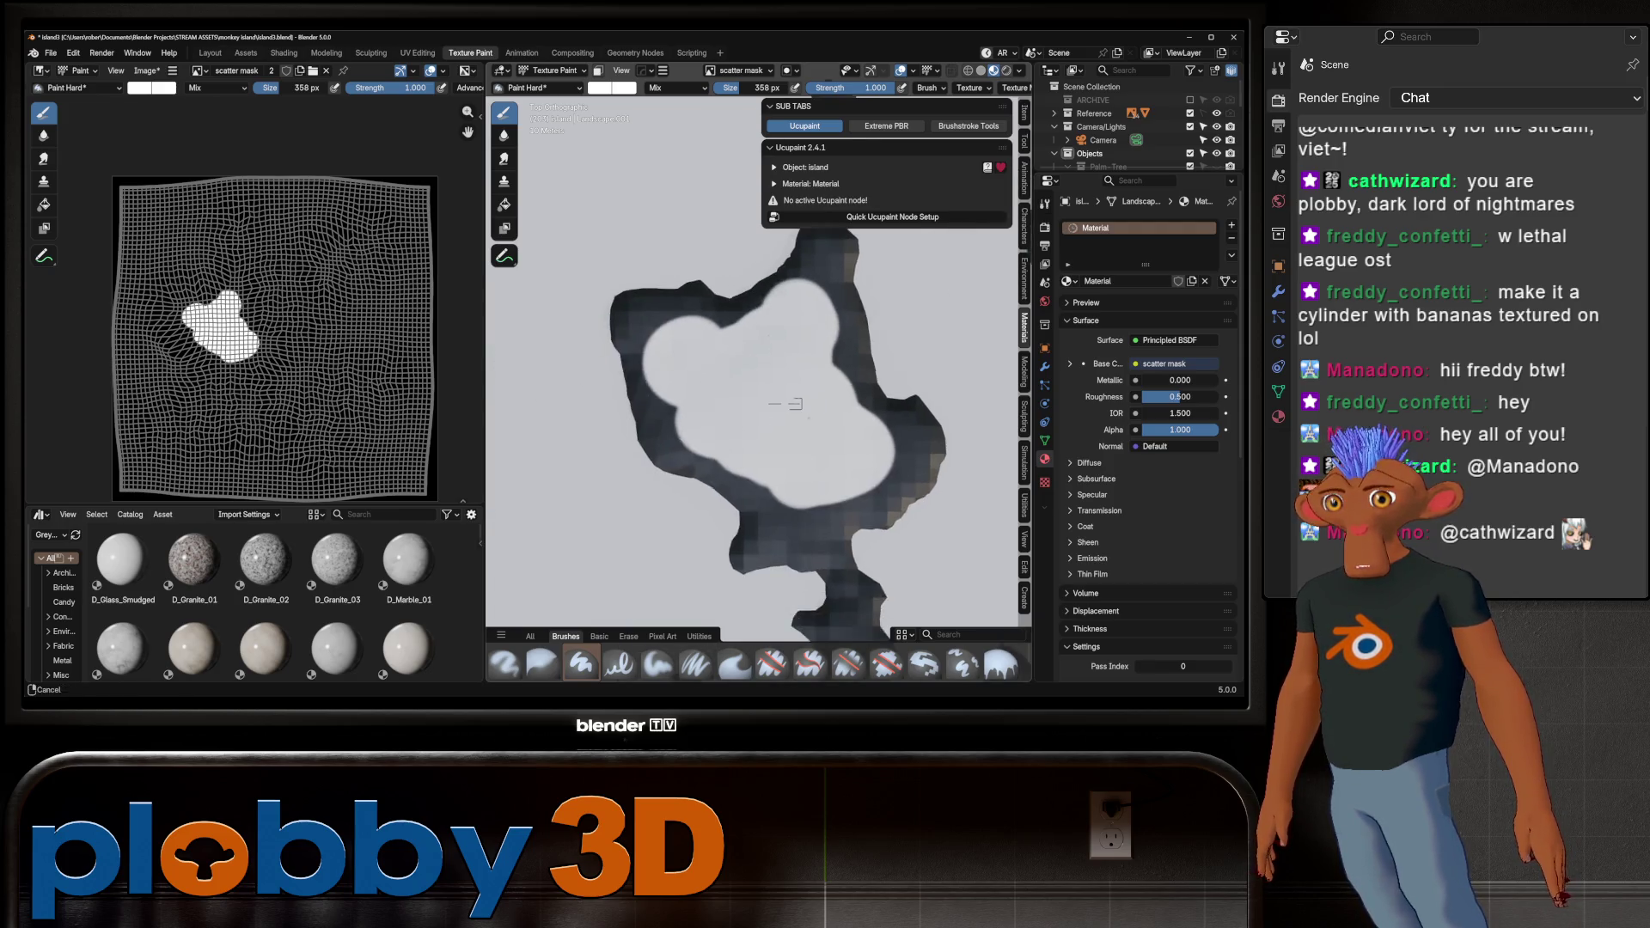
scroll(683, 423, up, 4)
key(f)
click(683, 424)
mouse_move(632, 410)
mouse_down()
mouse_move(657, 464)
mouse_move(645, 340)
mouse_move(606, 258)
mouse_move(700, 241)
mouse_move(774, 254)
mouse_up()
scroll(756, 369, down, 2)
shift+middle_drag(756, 369, 707, 269)
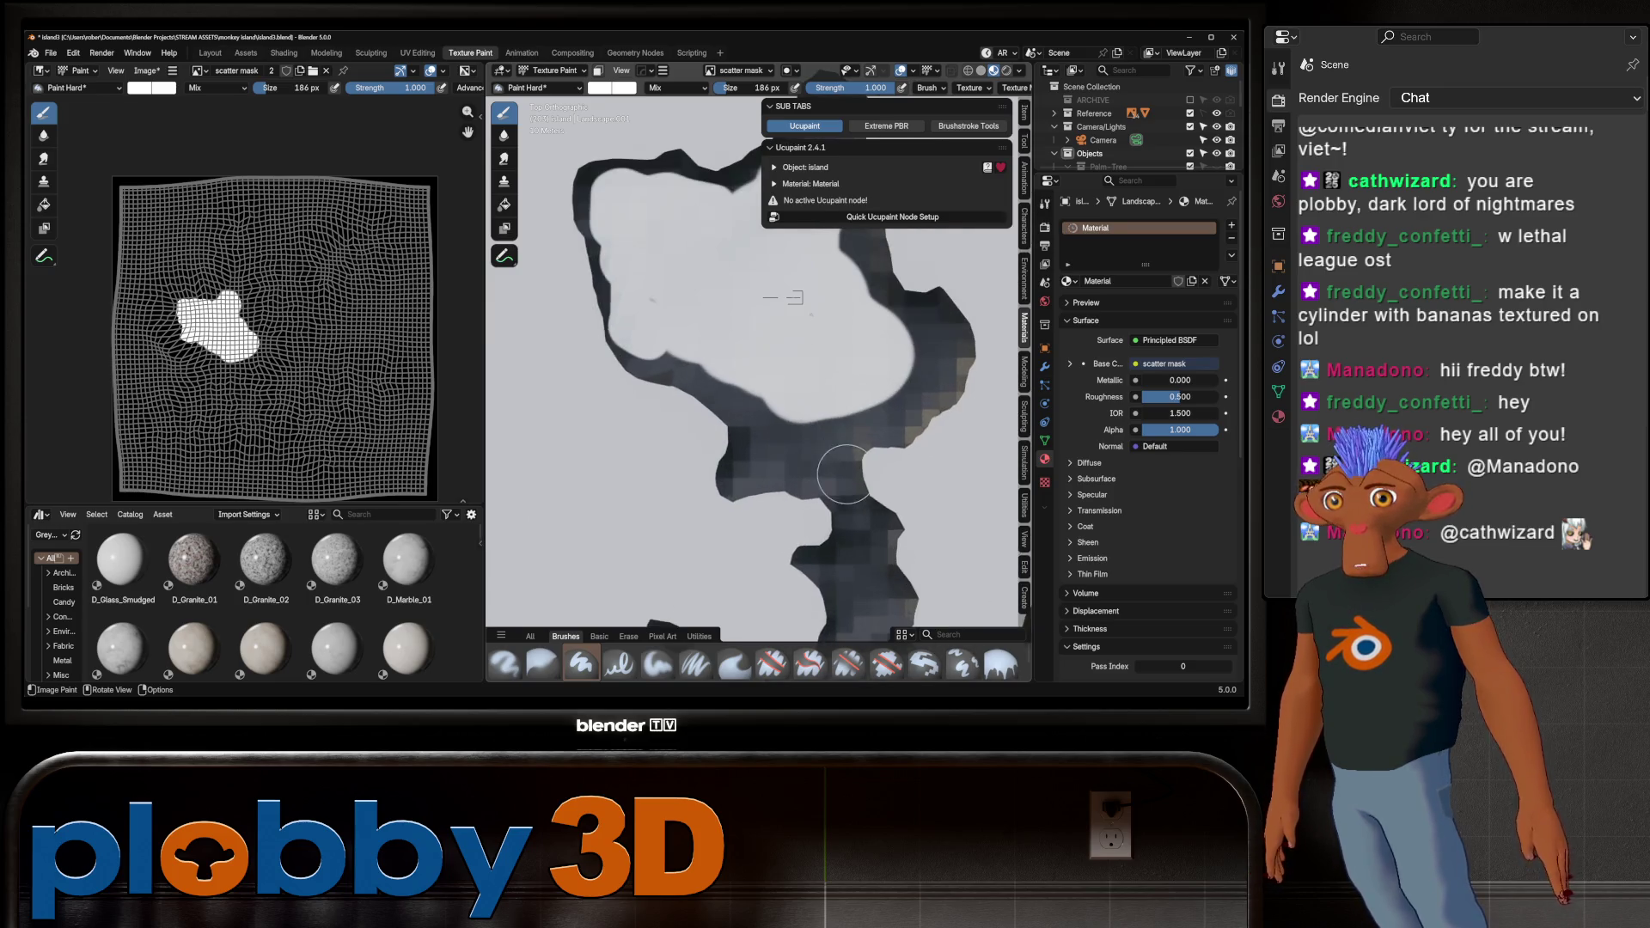
drag(803, 451, 662, 361)
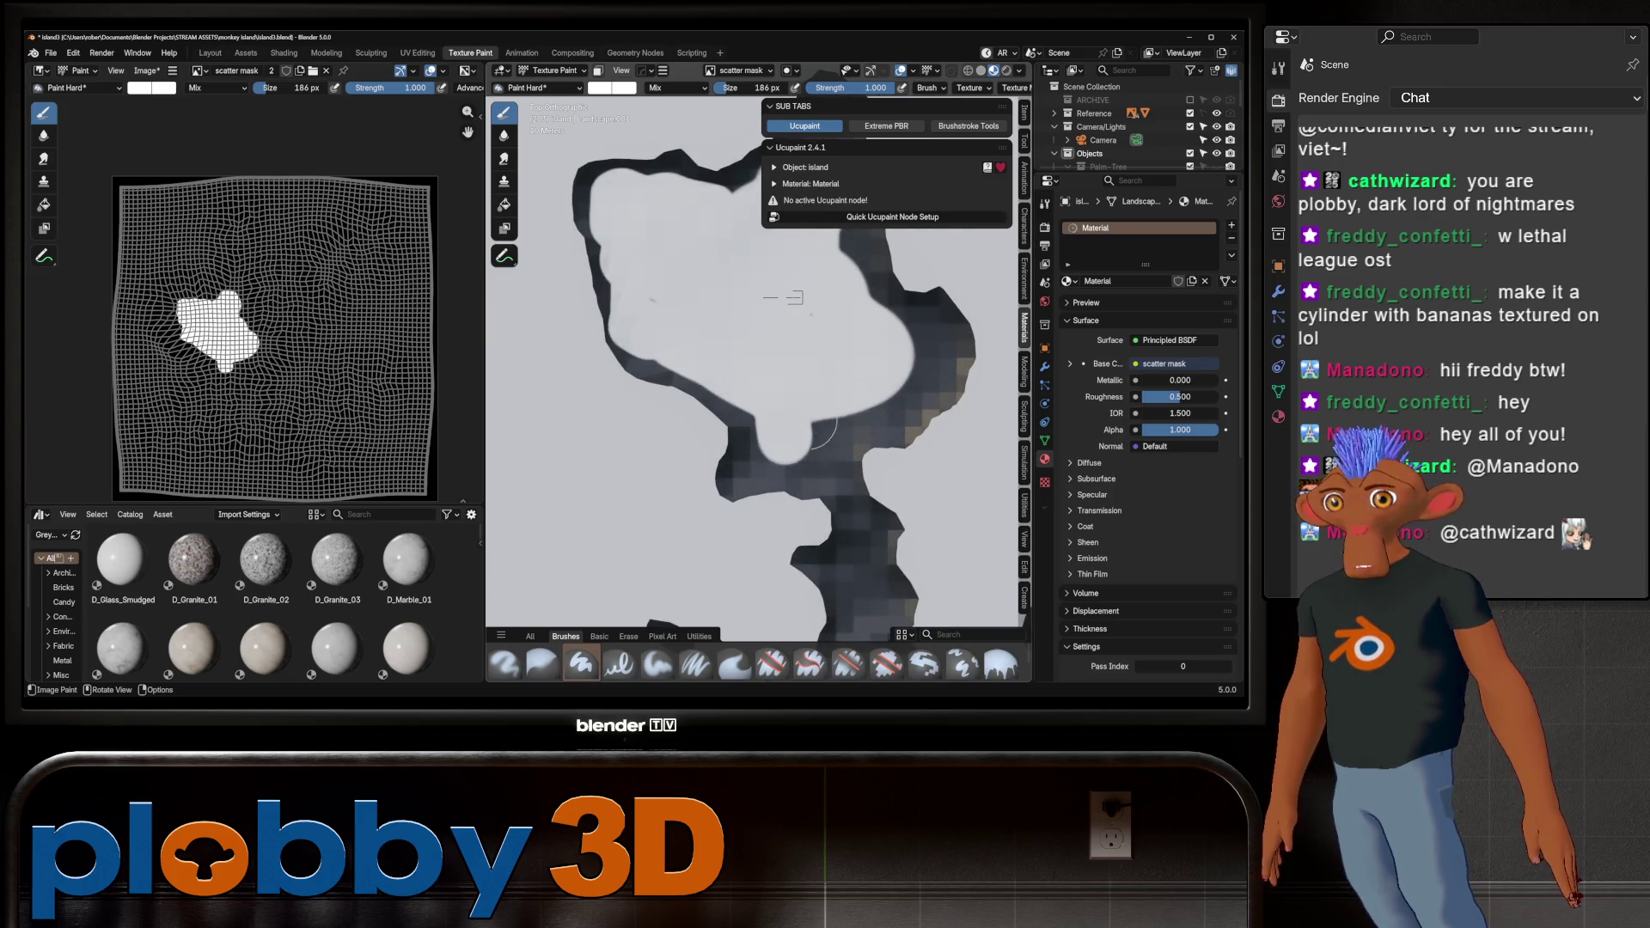
mouse_move(812, 434)
mouse_down()
mouse_move(855, 425)
mouse_move(924, 370)
mouse_move(899, 323)
mouse_move(847, 305)
mouse_up()
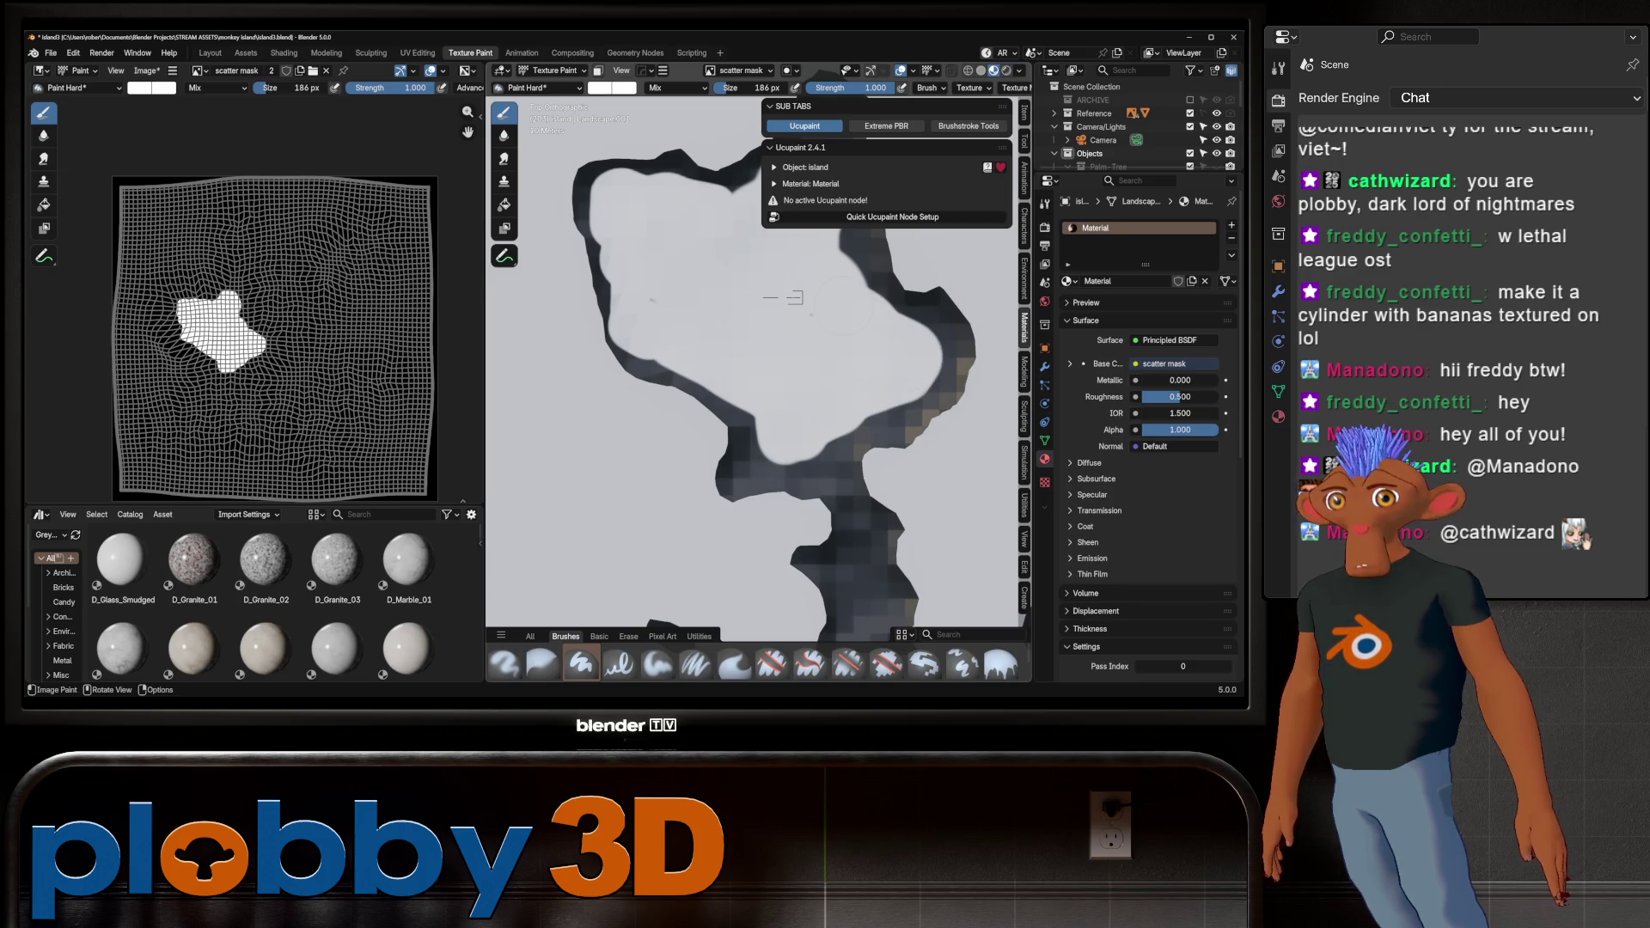
Paint white along the island's inner and dark edges with the brush reduced to 159 px
mouse_move(847, 305)
middle_down()
mouse_move(804, 228)
mouse_move(817, 202)
middle_up()
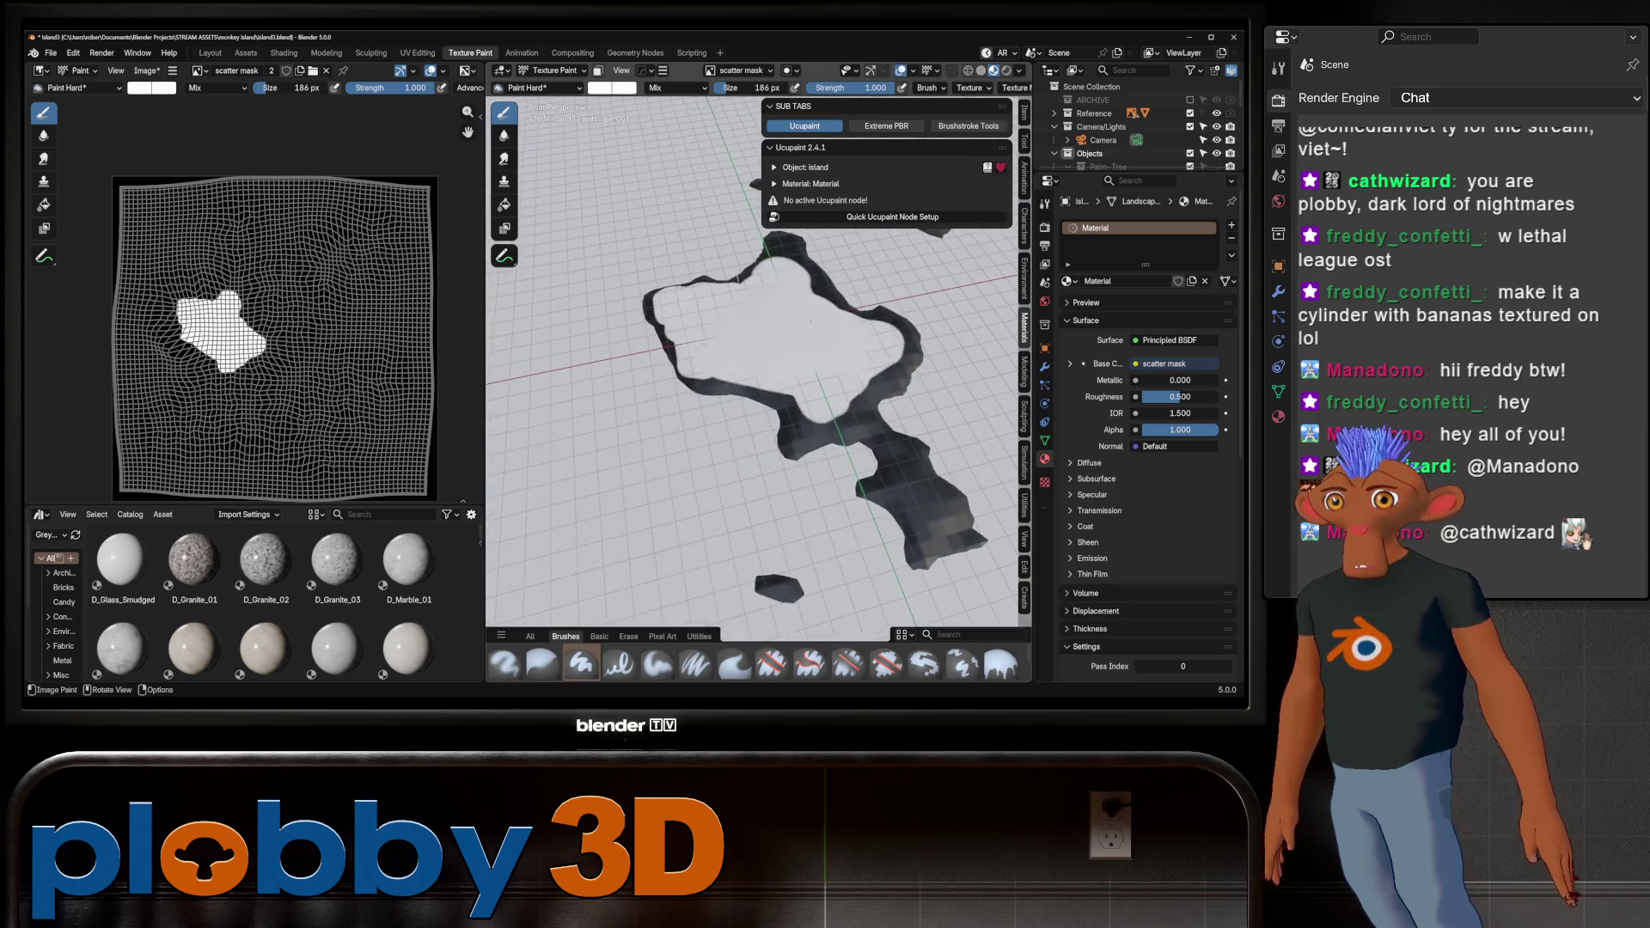
scroll(752, 369, up, 5)
middle_drag(752, 370, 731, 327)
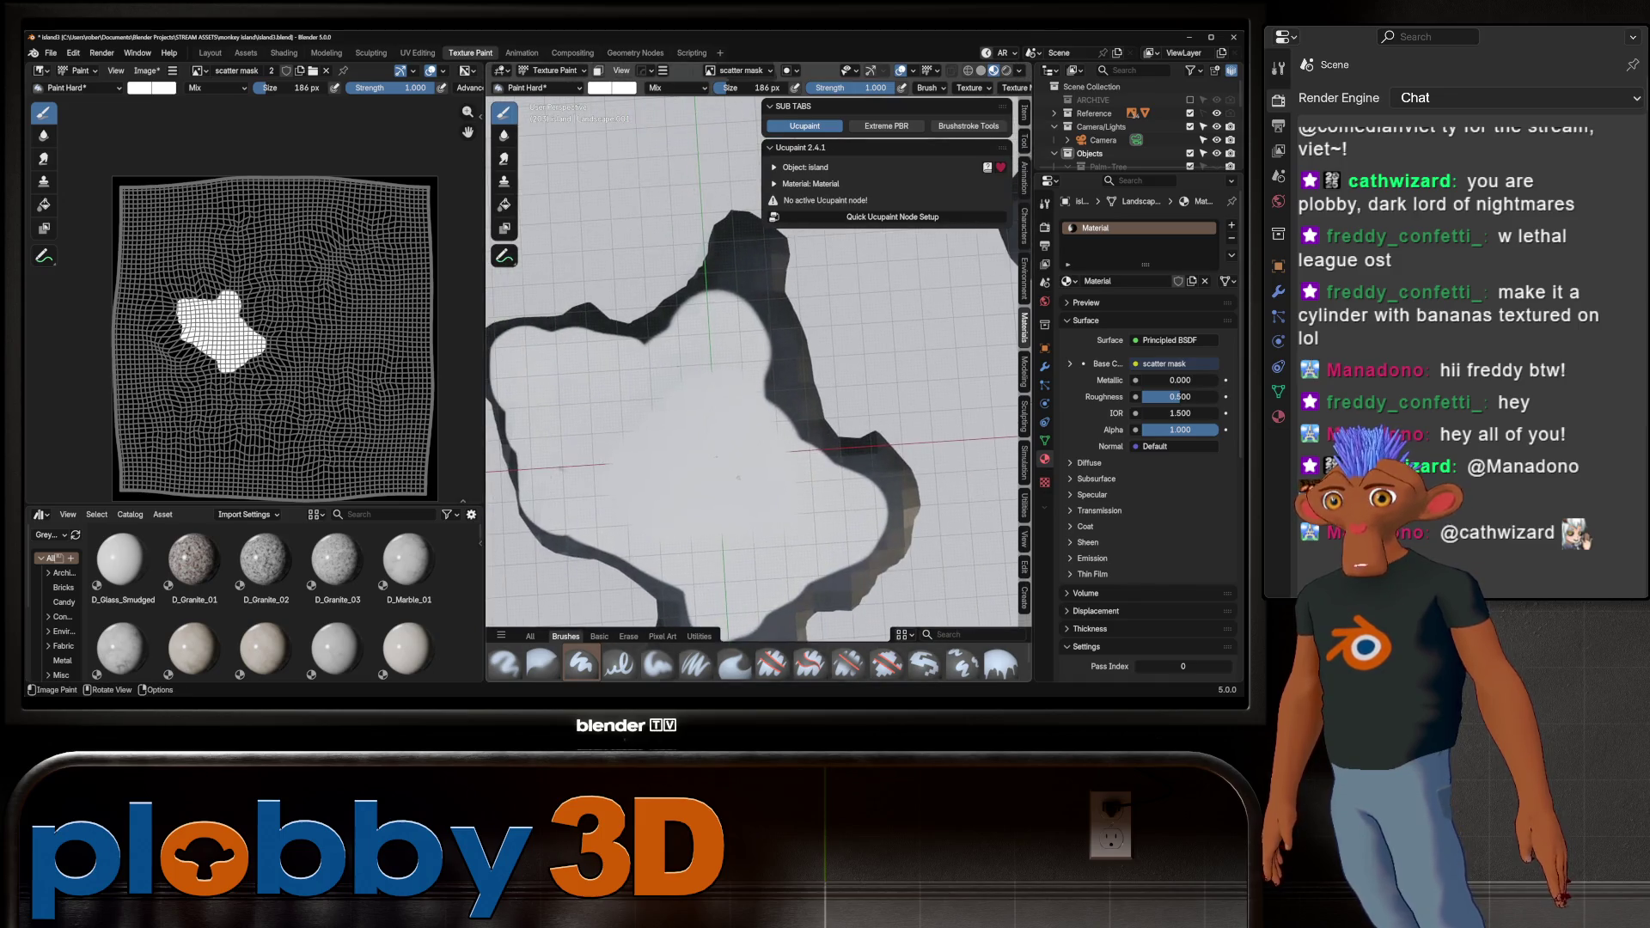
mouse_move(838, 460)
mouse_down()
mouse_move(804, 434)
mouse_move(745, 316)
mouse_up()
key(f)
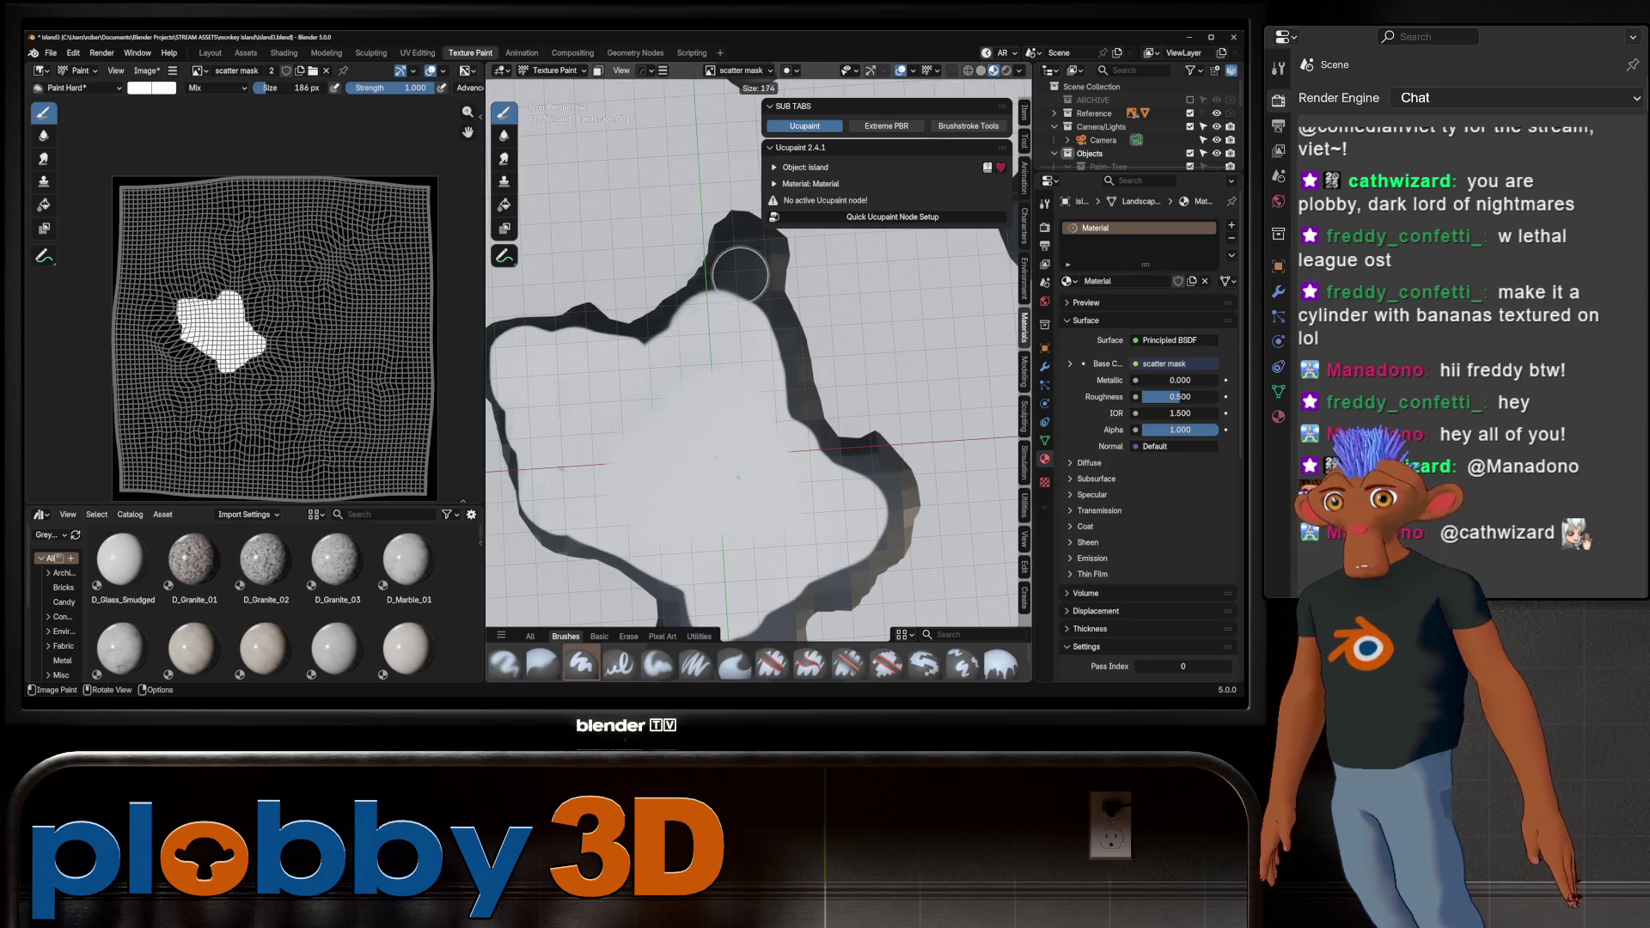
click(740, 277)
scroll(740, 277, down, 5)
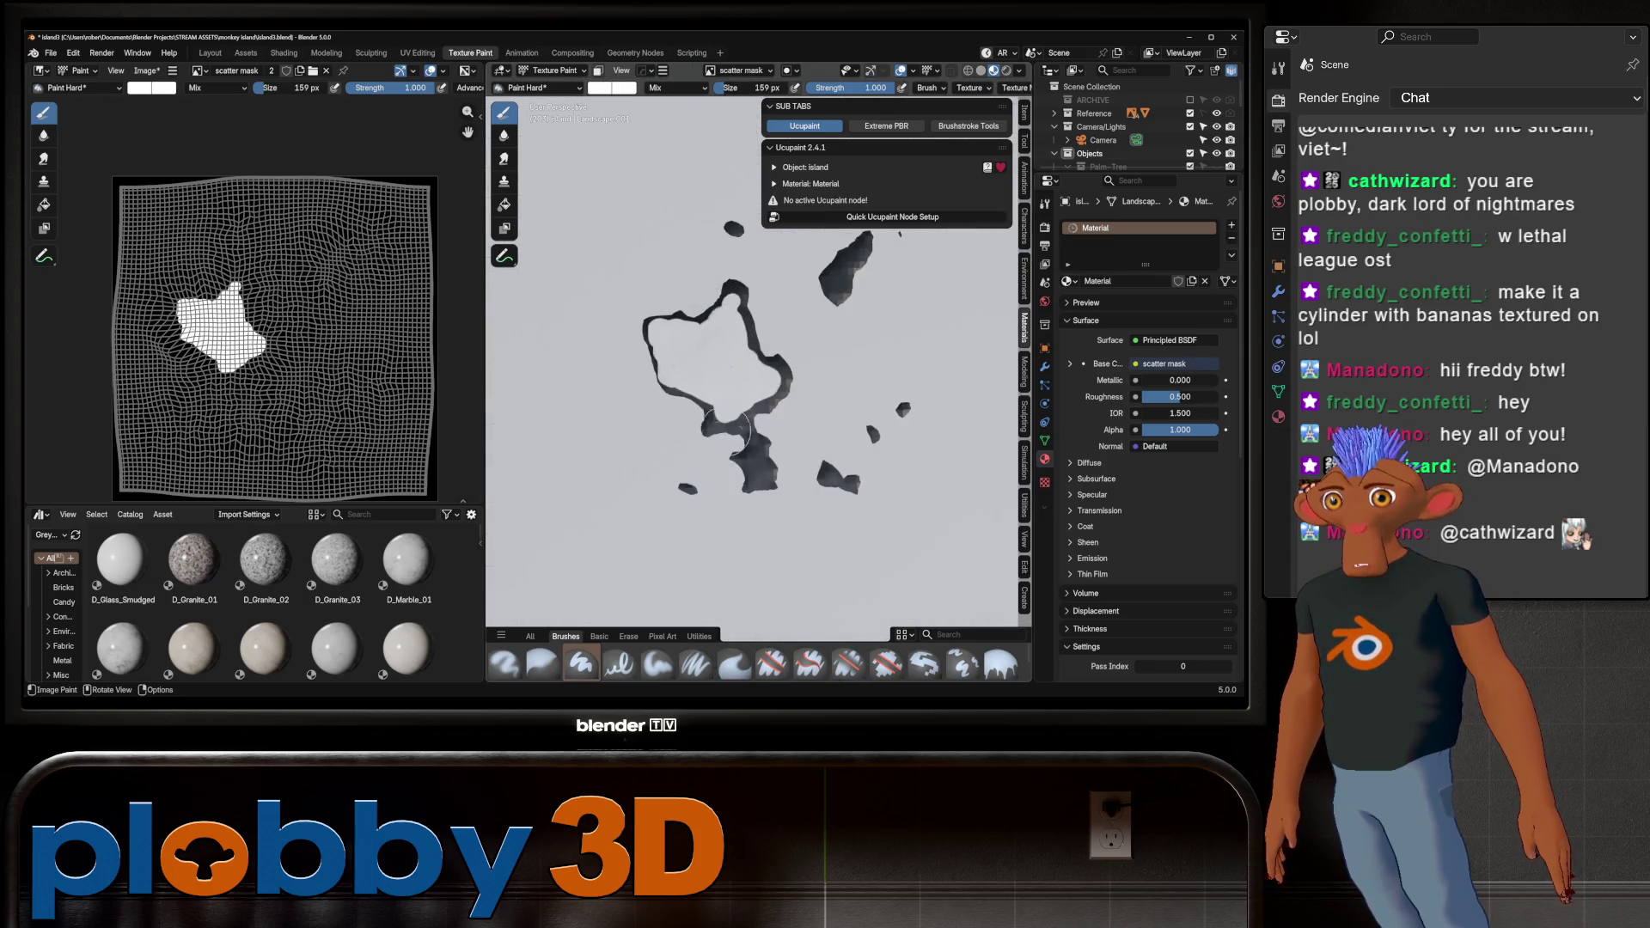
scroll(678, 362, up, 6)
mouse_move(678, 361)
mouse_down()
mouse_move(700, 379)
mouse_move(679, 361)
mouse_move(778, 368)
mouse_move(762, 375)
mouse_up()
Shrink the brush to 97 px and paint white strips over the remaining dark patches
key(f)
click(776, 378)
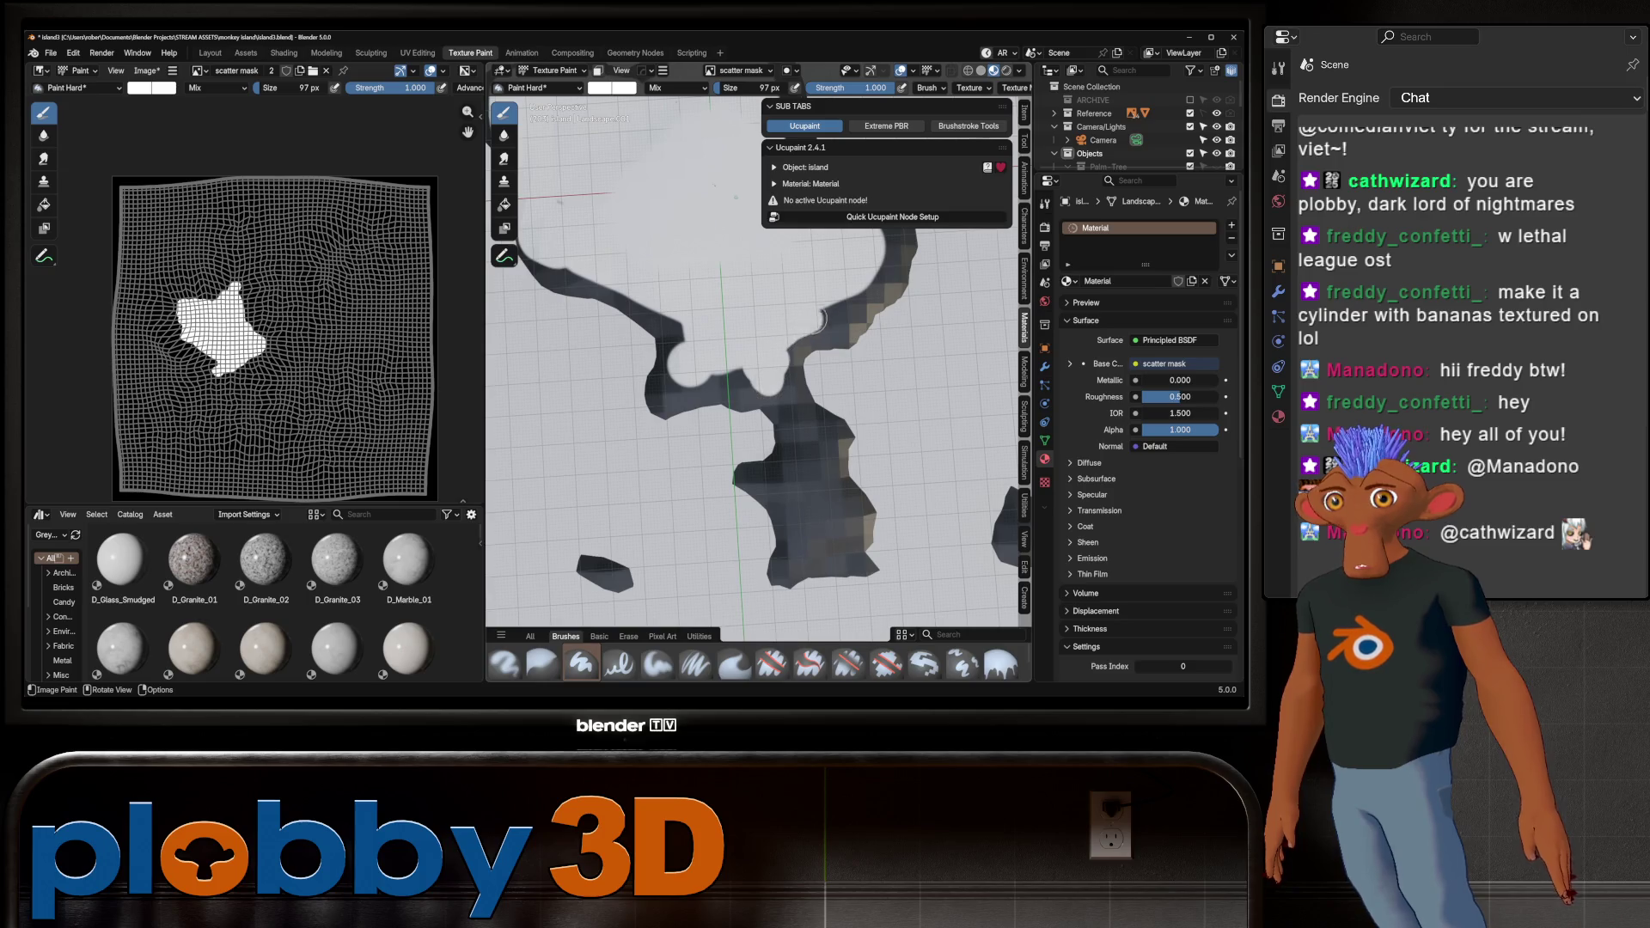
drag(874, 285, 881, 257)
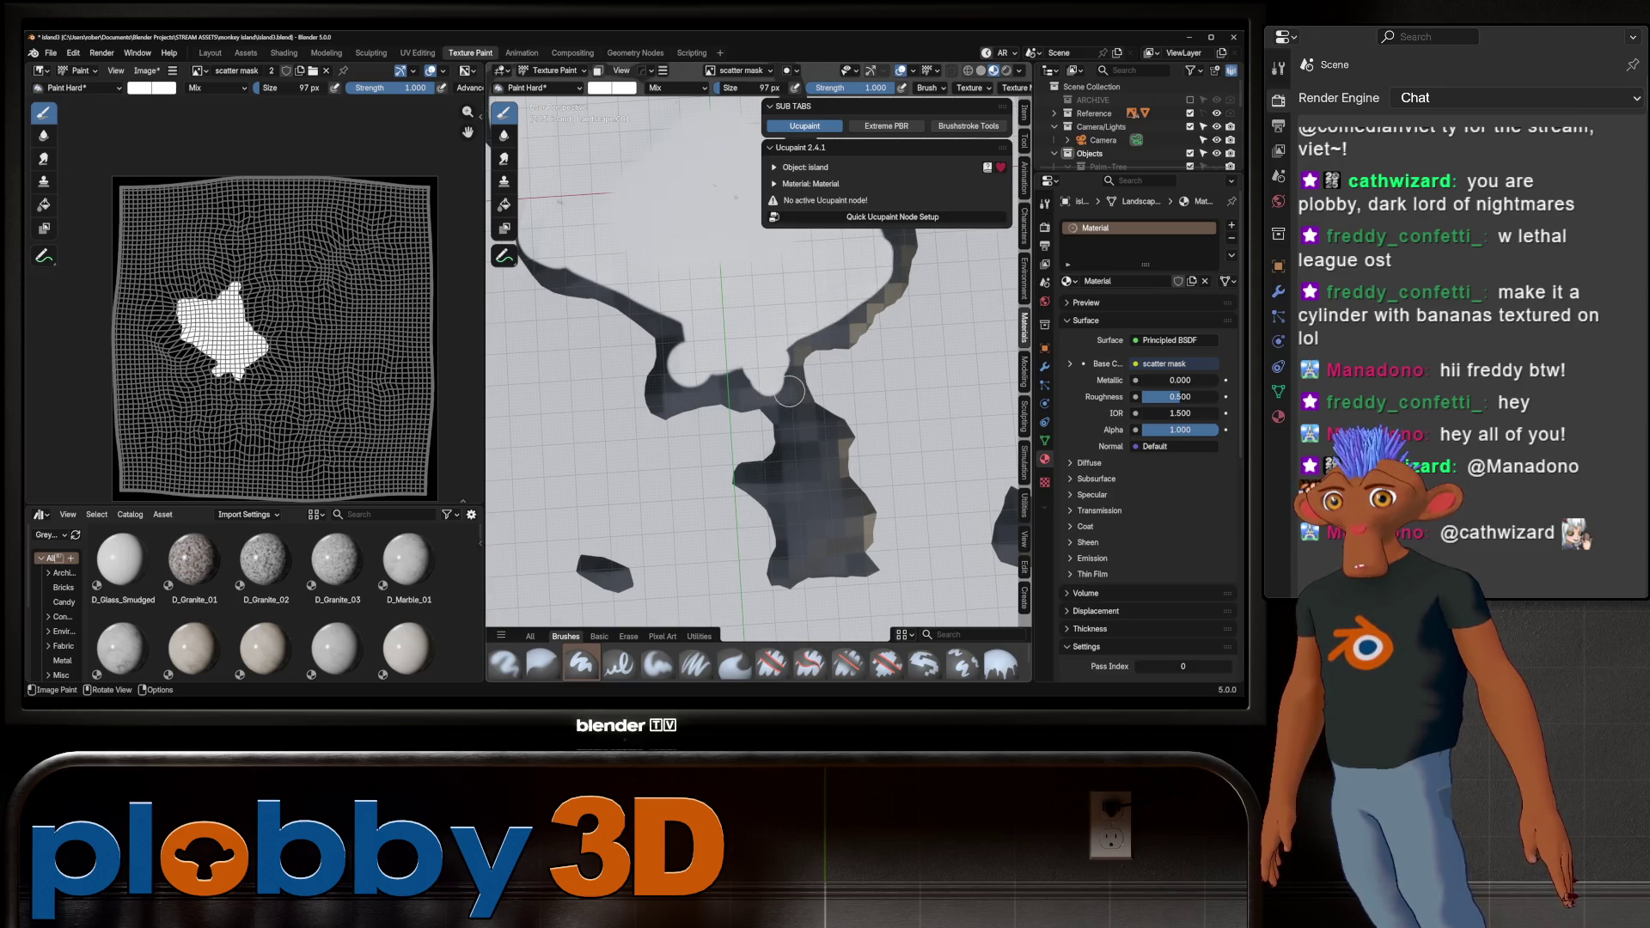
mouse_move(785, 396)
mouse_down()
mouse_move(811, 491)
mouse_move(793, 535)
mouse_move(828, 559)
mouse_move(836, 468)
mouse_up()
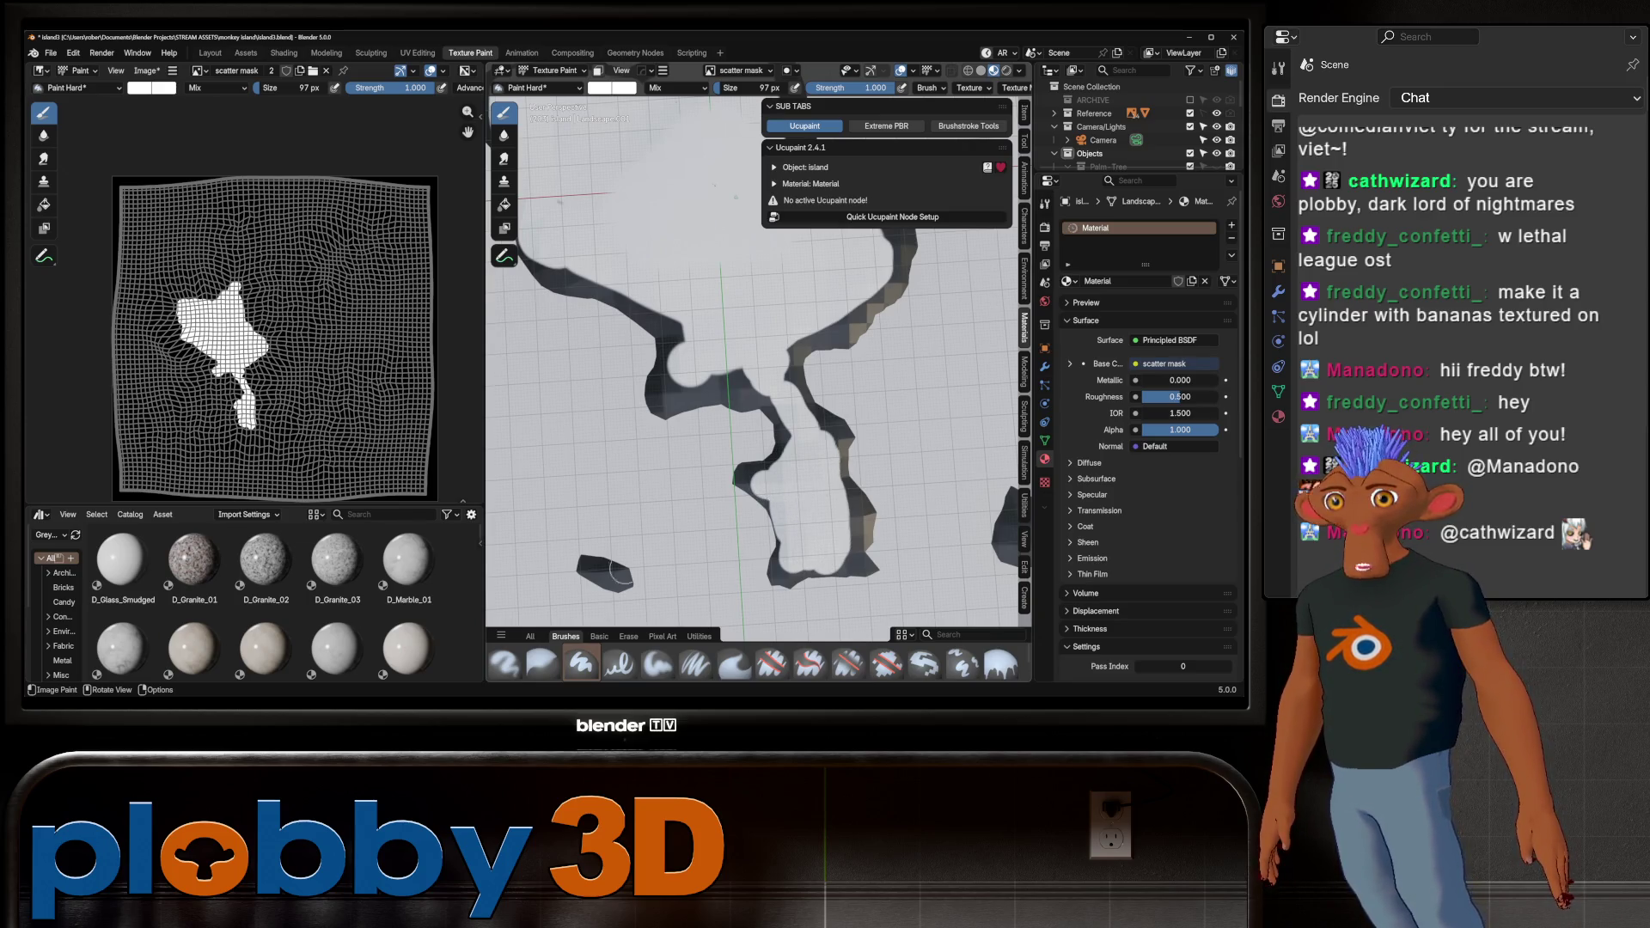
mouse_move(808, 568)
shift+middle_down()
mouse_move(778, 525)
mouse_move(810, 470)
shift+middle_up()
mouse_move(811, 471)
mouse_down()
mouse_move(774, 458)
mouse_move(855, 473)
mouse_move(751, 464)
mouse_up()
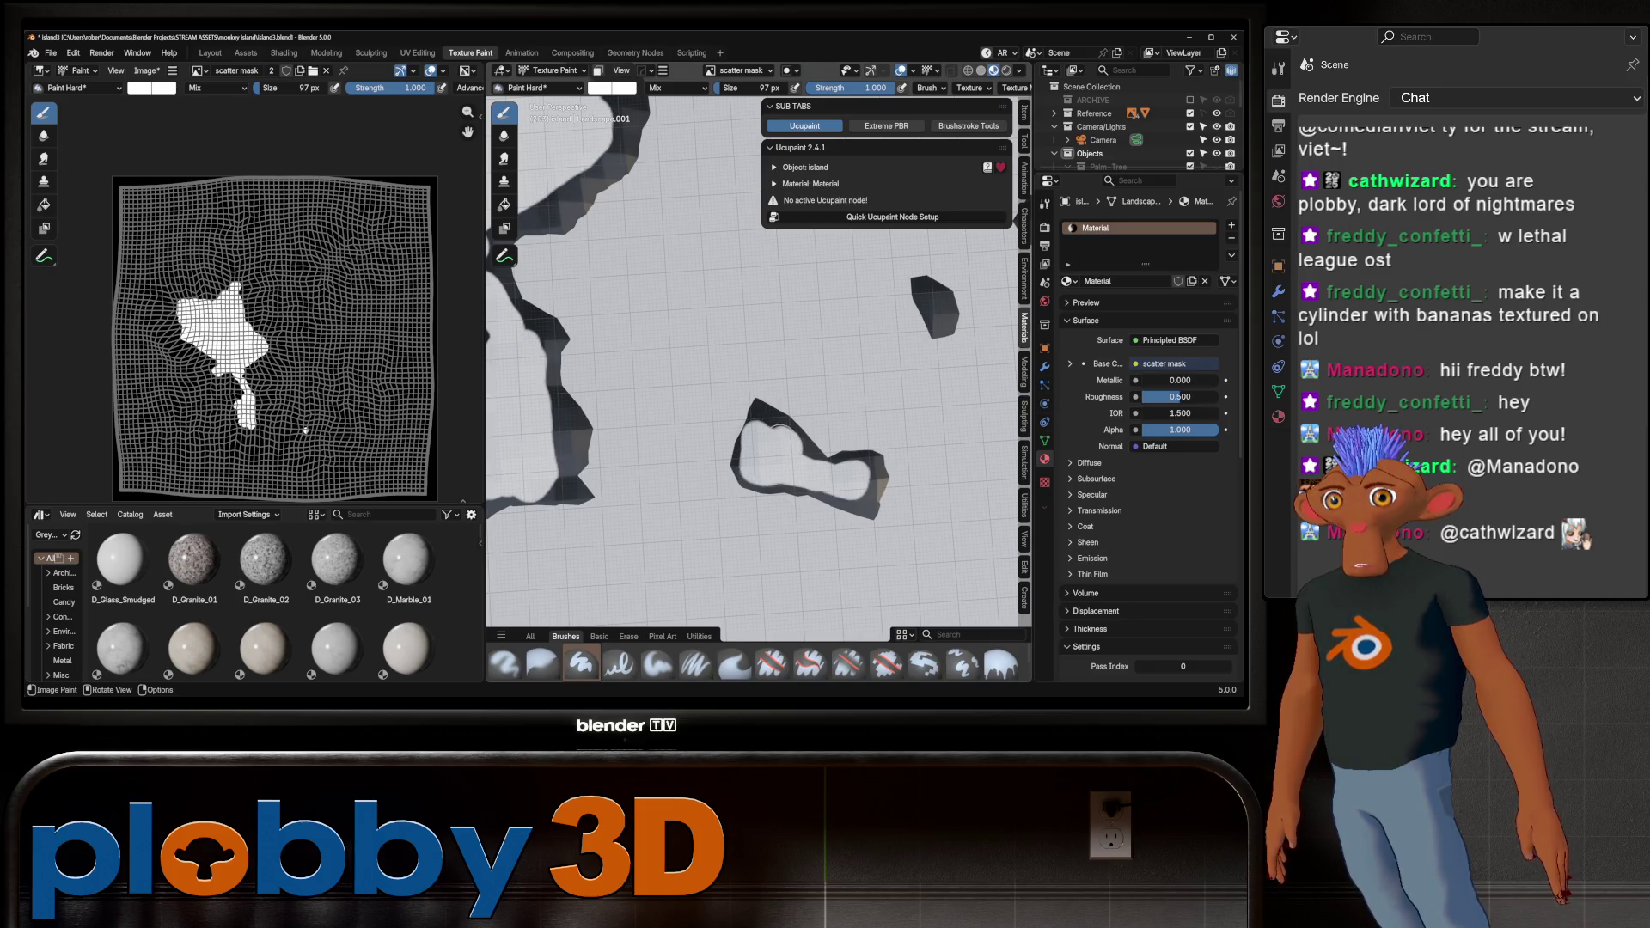
scroll(776, 423, down, 4)
In top view, paint the island blob white at 217 px, then a fragment at 74 px
mouse_move(776, 423)
middle_down()
mouse_move(735, 279)
mouse_move(705, 361)
middle_up()
scroll(678, 450, up, 5)
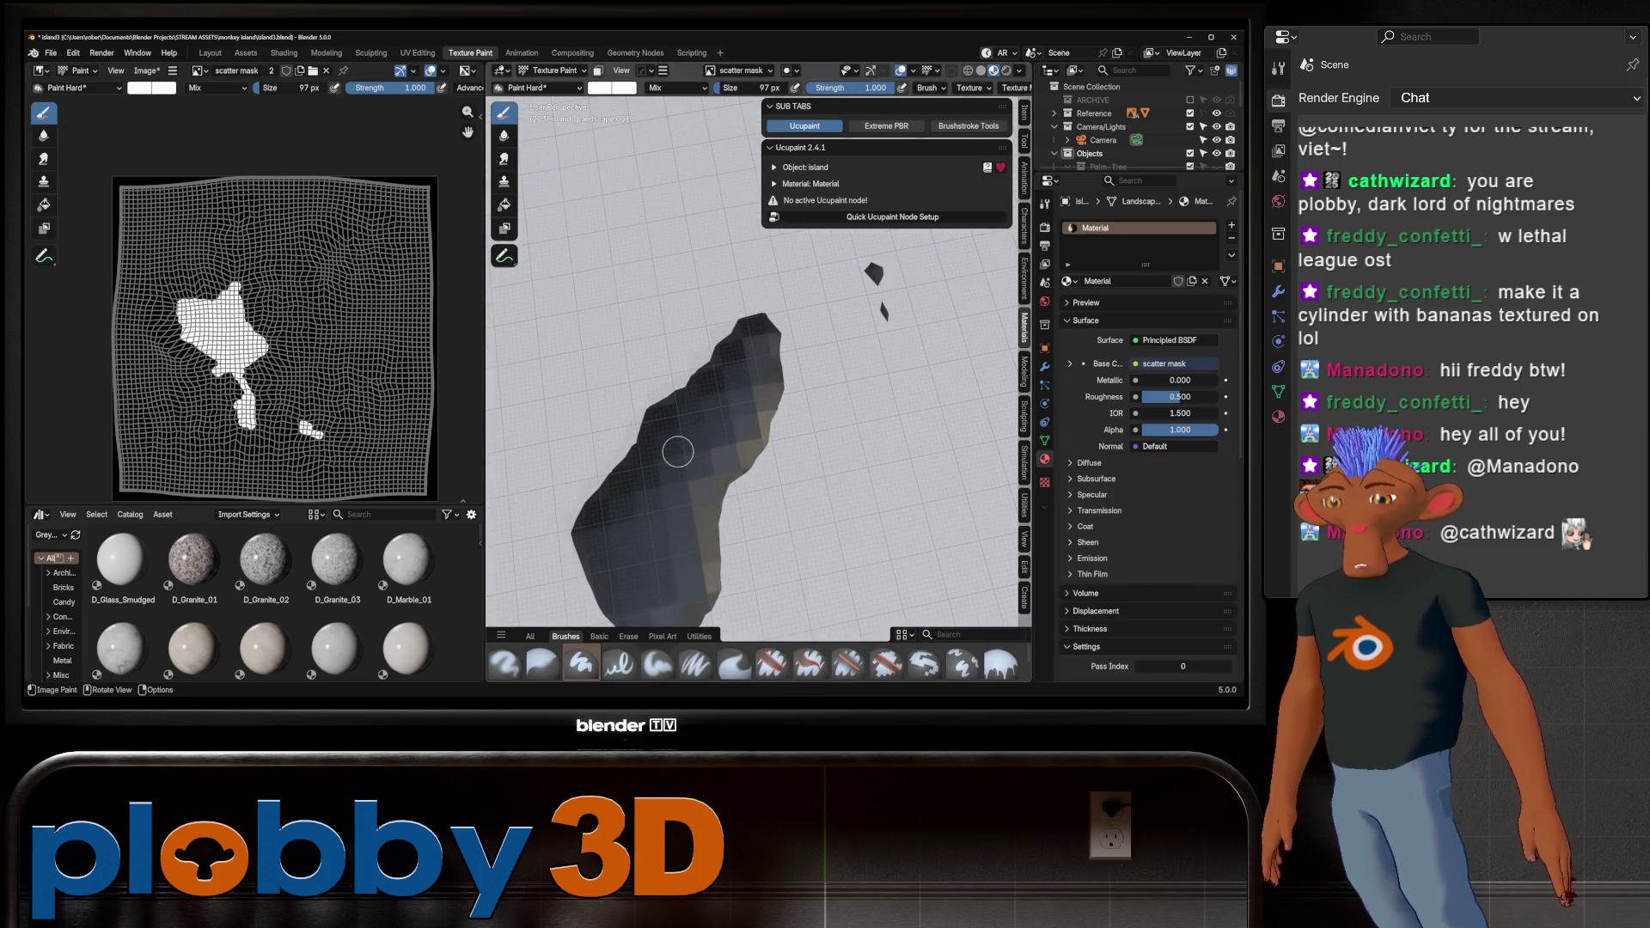
key(KP_7)
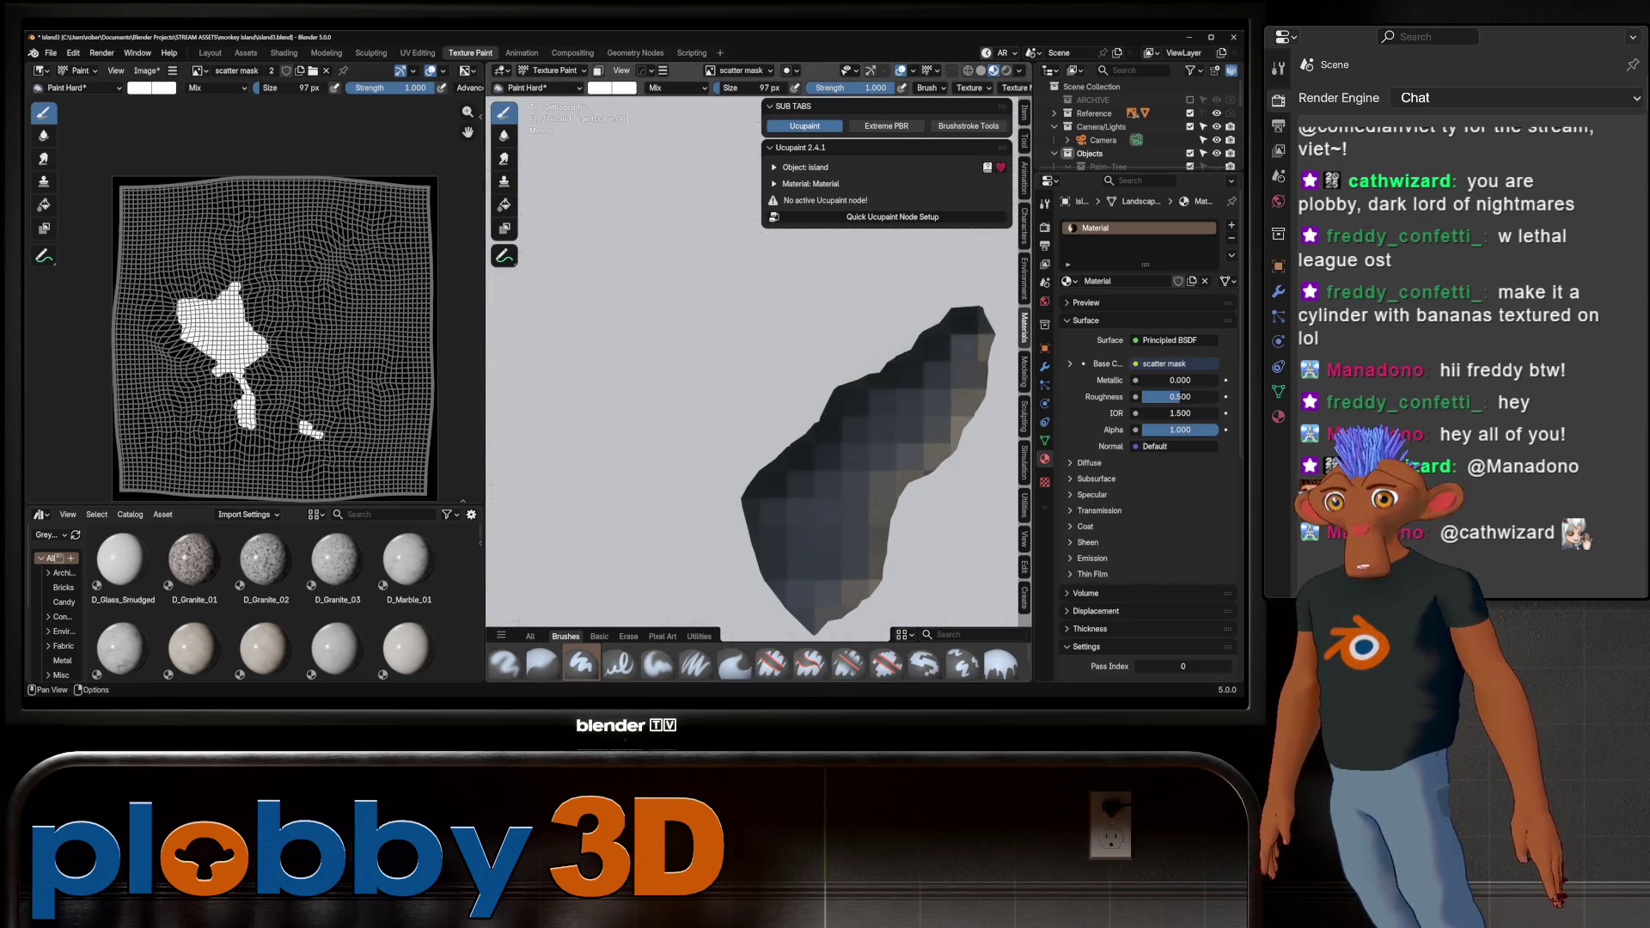
shift+middle_drag(838, 482, 674, 447)
key(f)
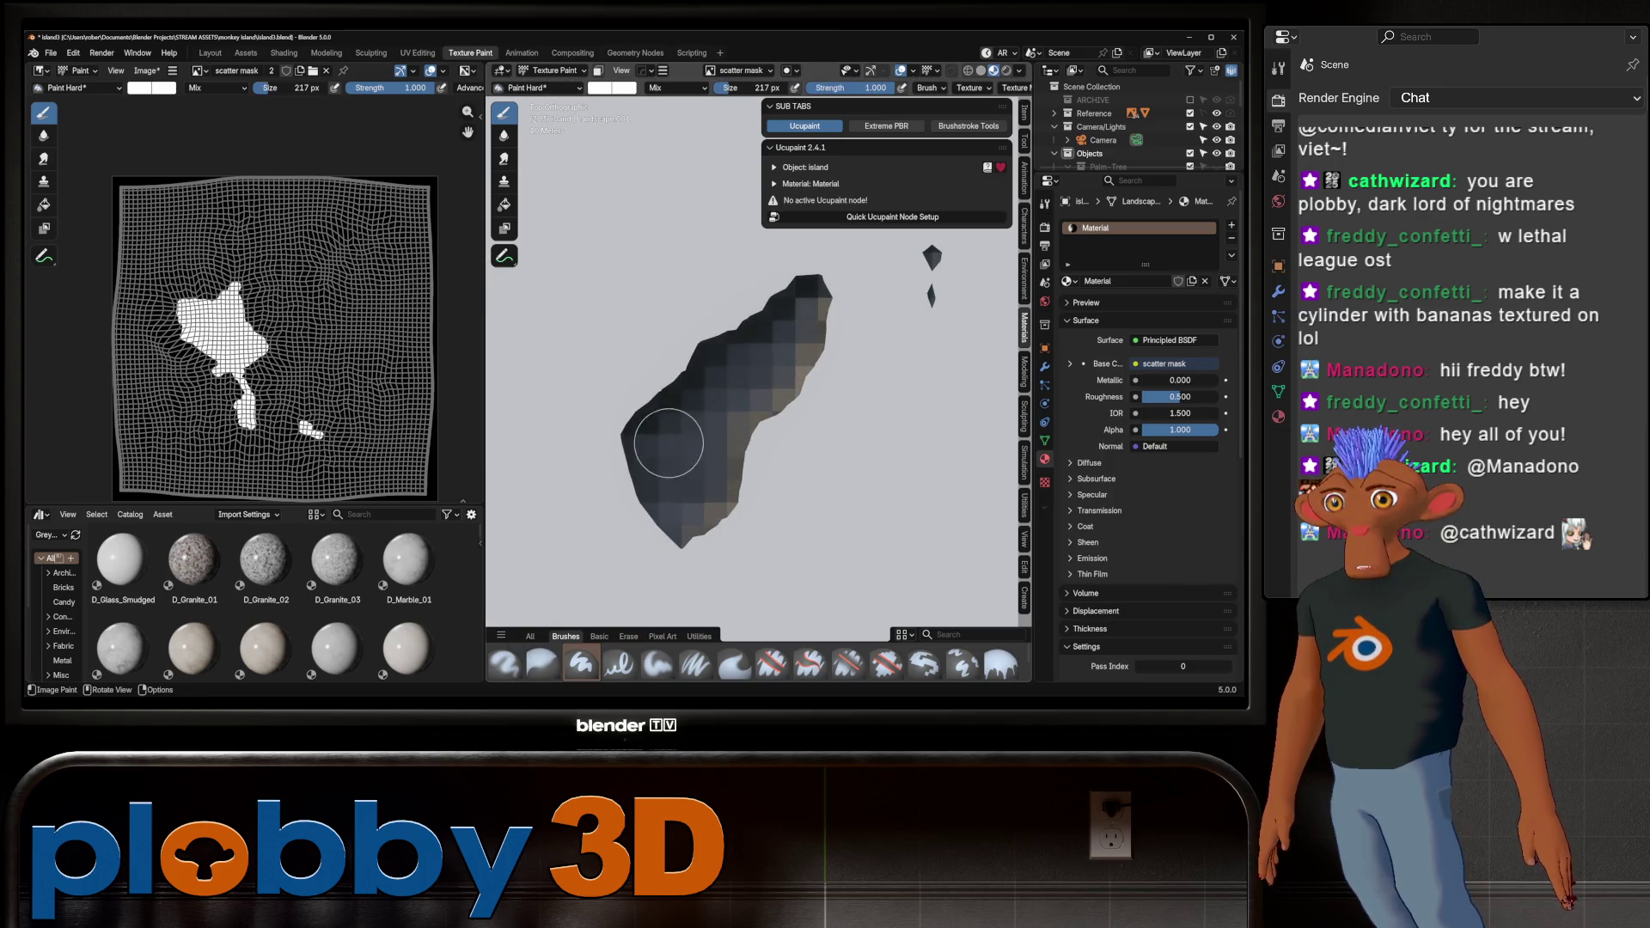
mouse_move(668, 443)
mouse_down()
mouse_move(688, 499)
mouse_move(675, 490)
mouse_move(771, 333)
mouse_move(799, 370)
mouse_move(687, 387)
mouse_move(736, 465)
mouse_up()
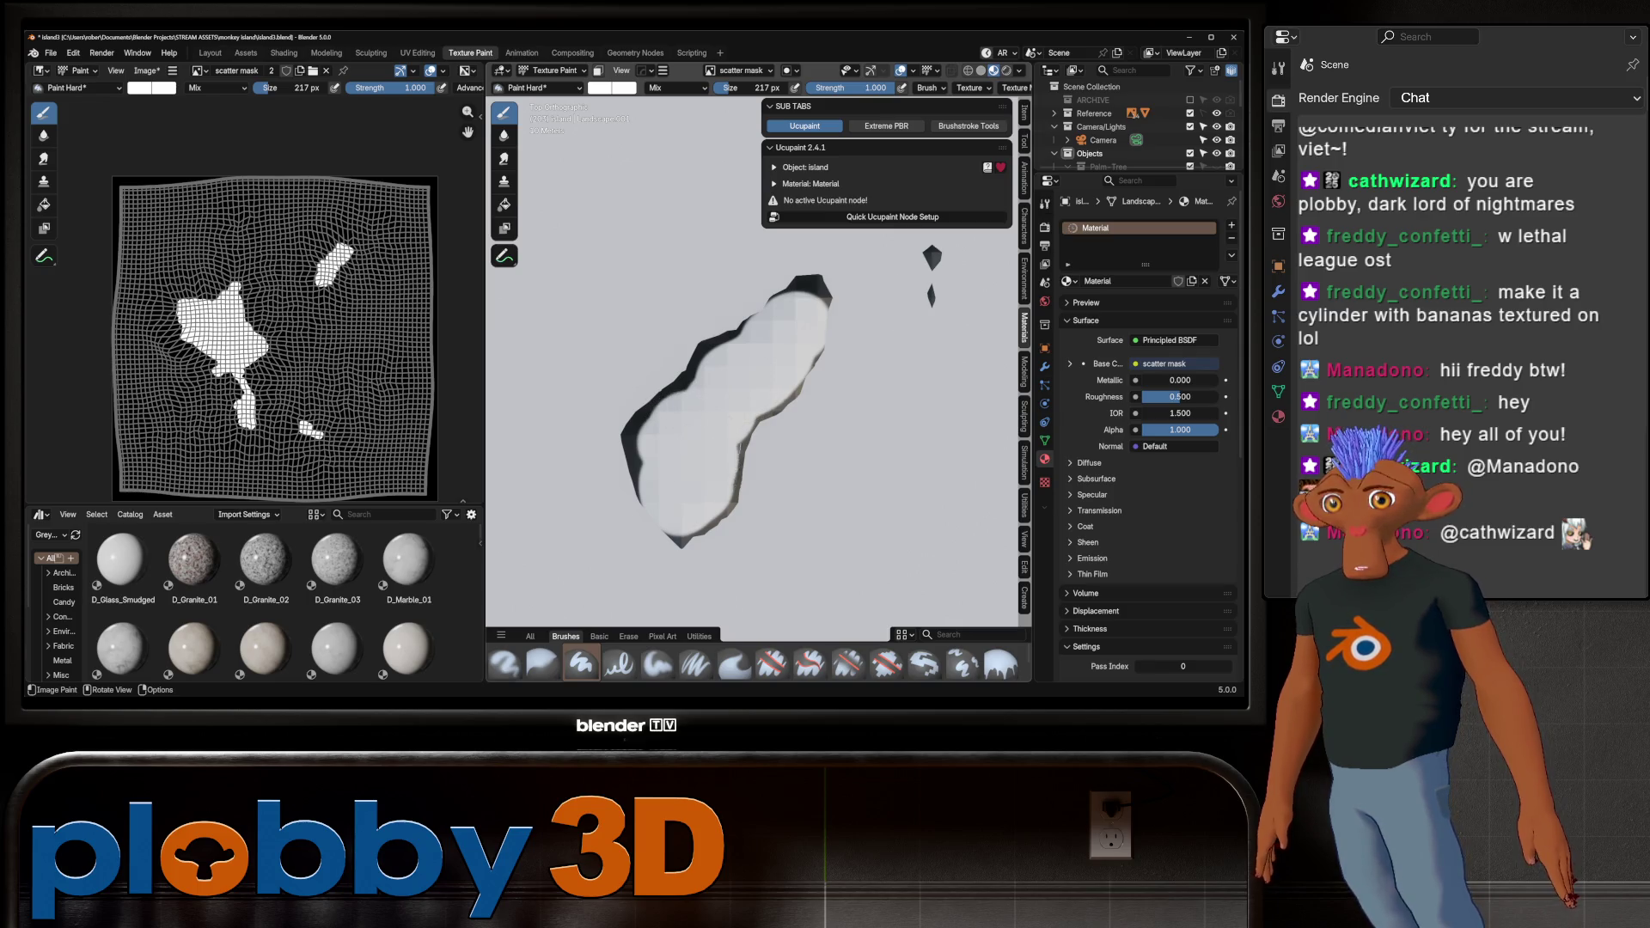
scroll(619, 464, down, 8)
drag(757, 88, 714, 87)
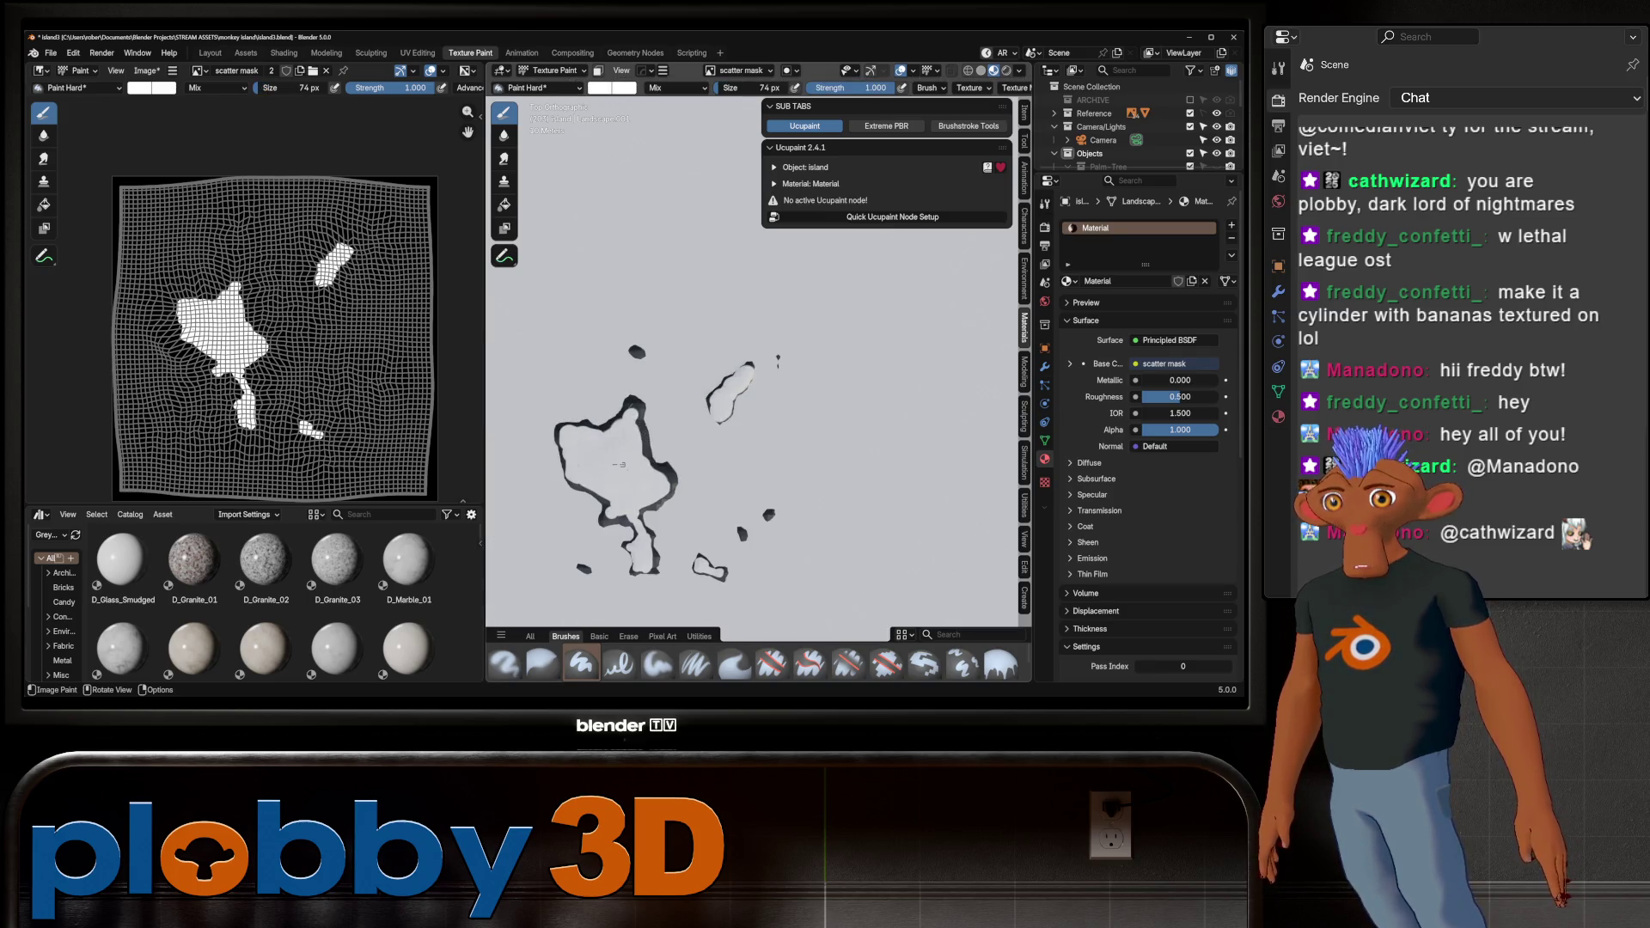
scroll(624, 309, up, 5)
mouse_move(624, 310)
mouse_down()
mouse_move(679, 343)
mouse_move(615, 301)
mouse_up()
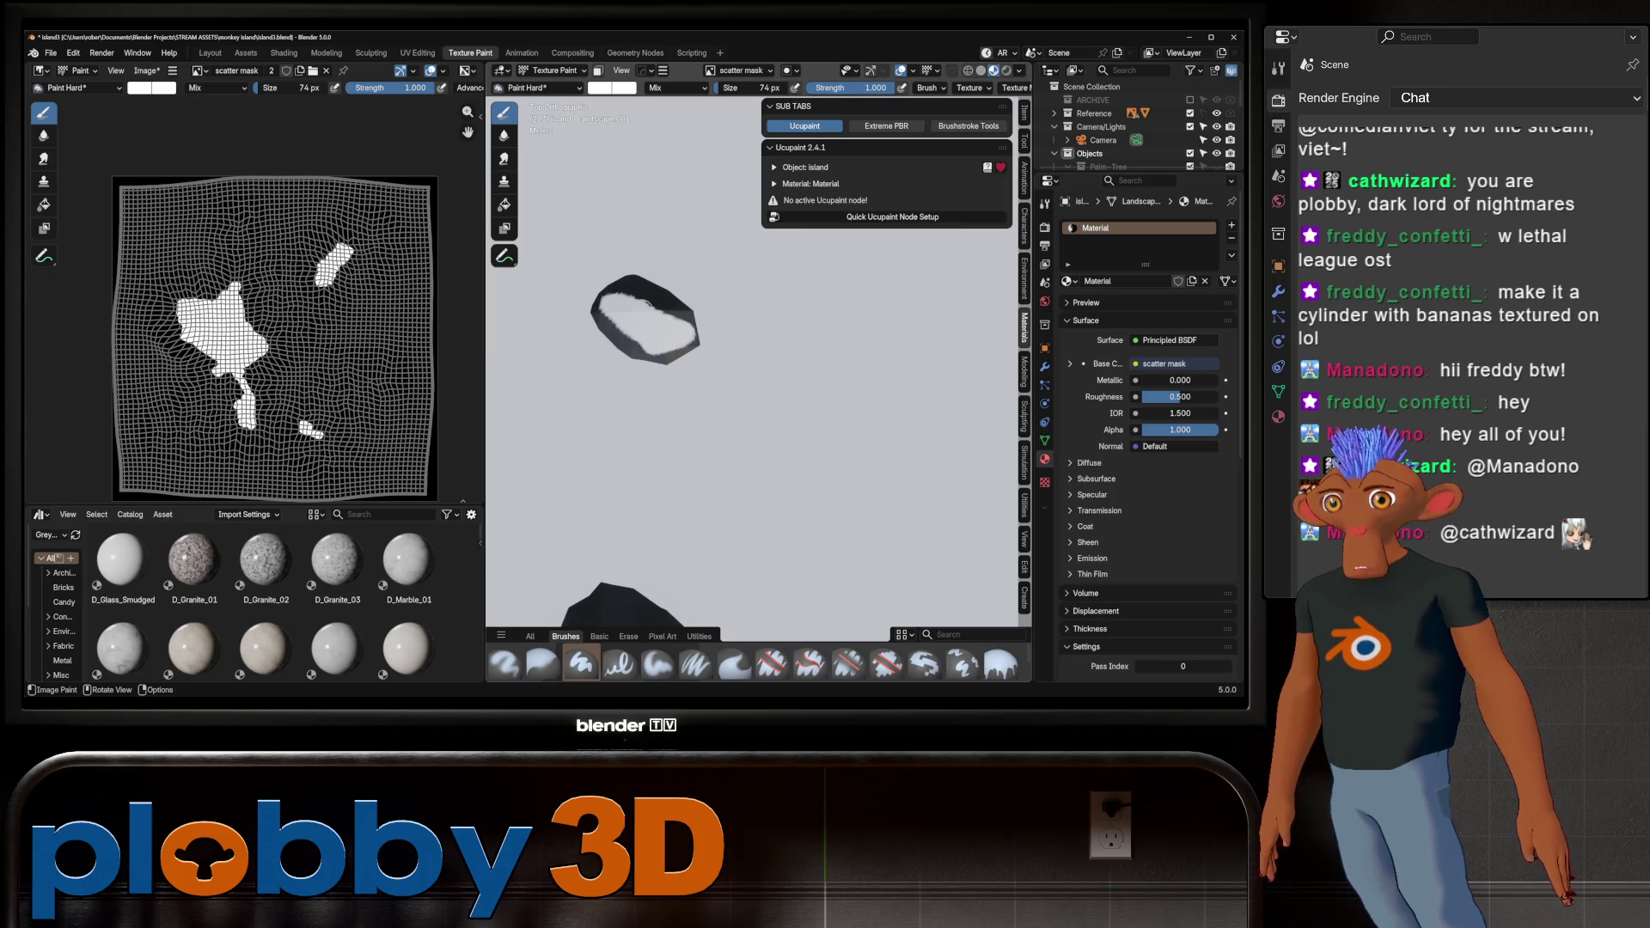
Paint the remaining small dark island fragments white
scroll(619, 361, down, 5)
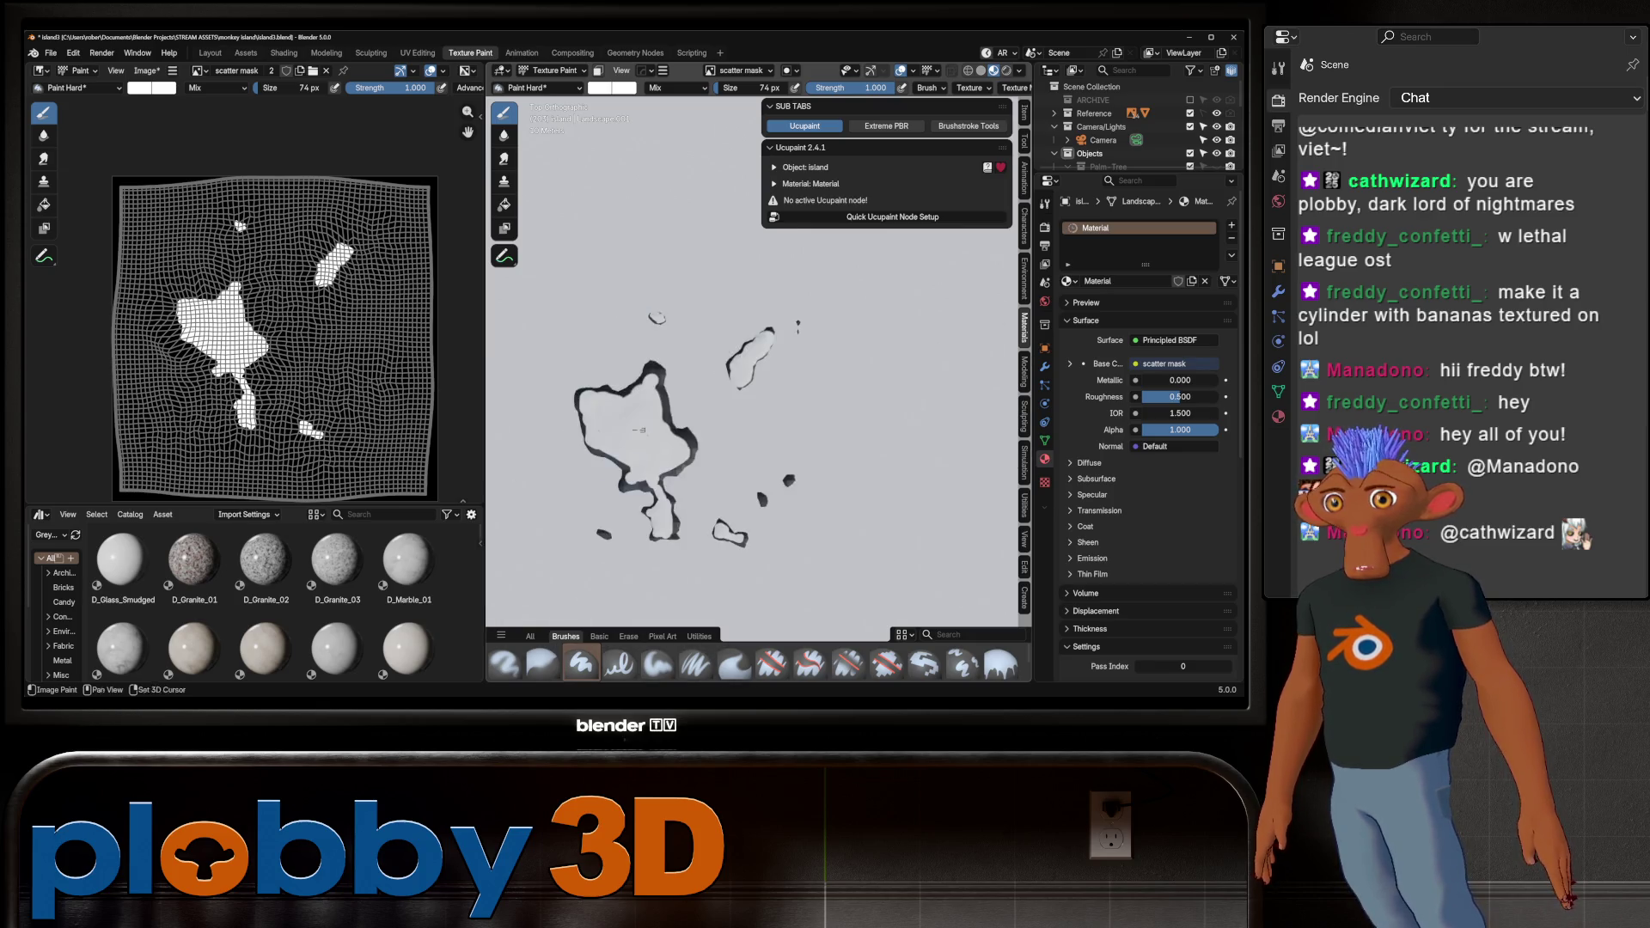
shift+middle_drag(653, 361, 602, 326)
scroll(609, 327, up, 4)
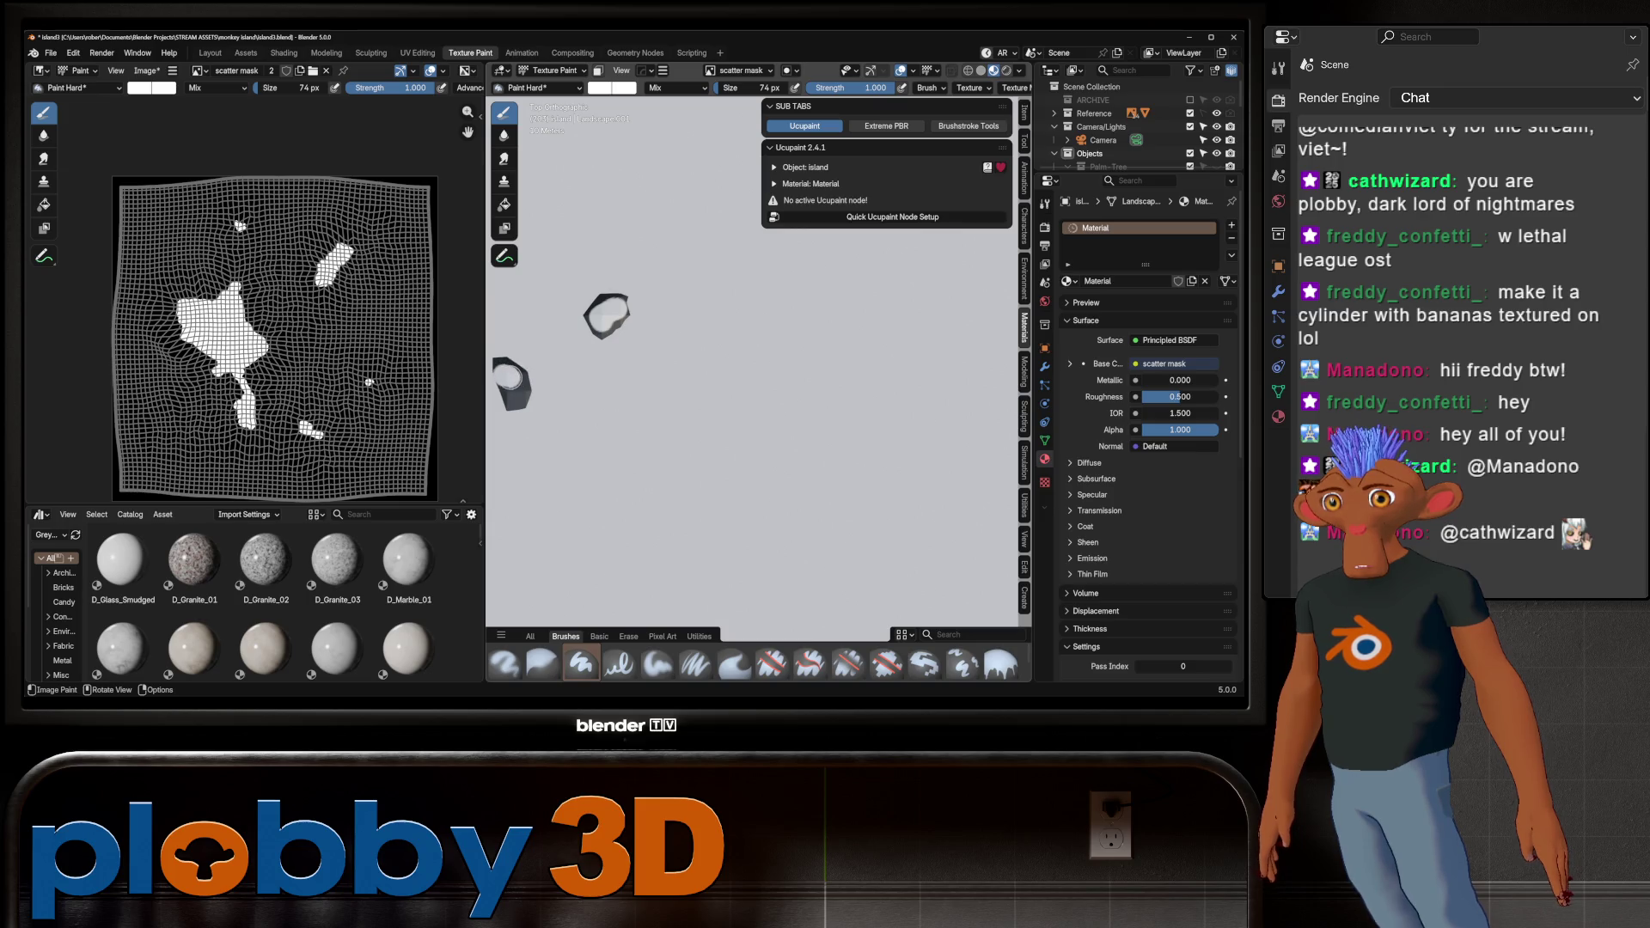
scroll(553, 397, down, 4)
scroll(553, 397, up, 6)
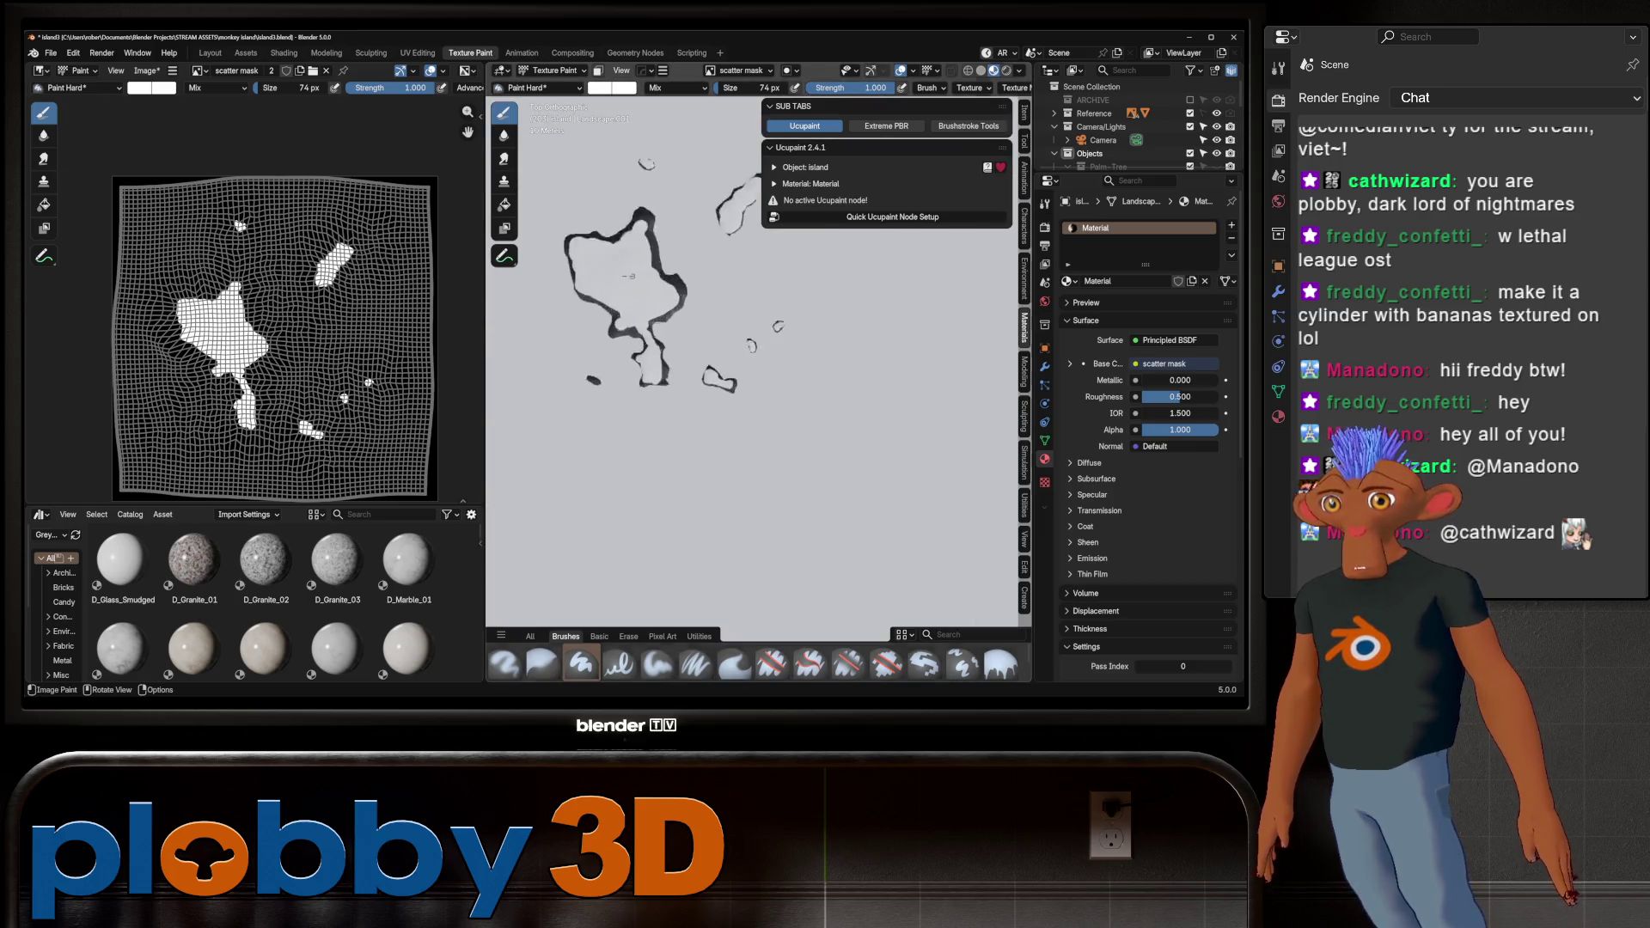
shift+middle_drag(546, 391, 632, 434)
drag(636, 443, 593, 421)
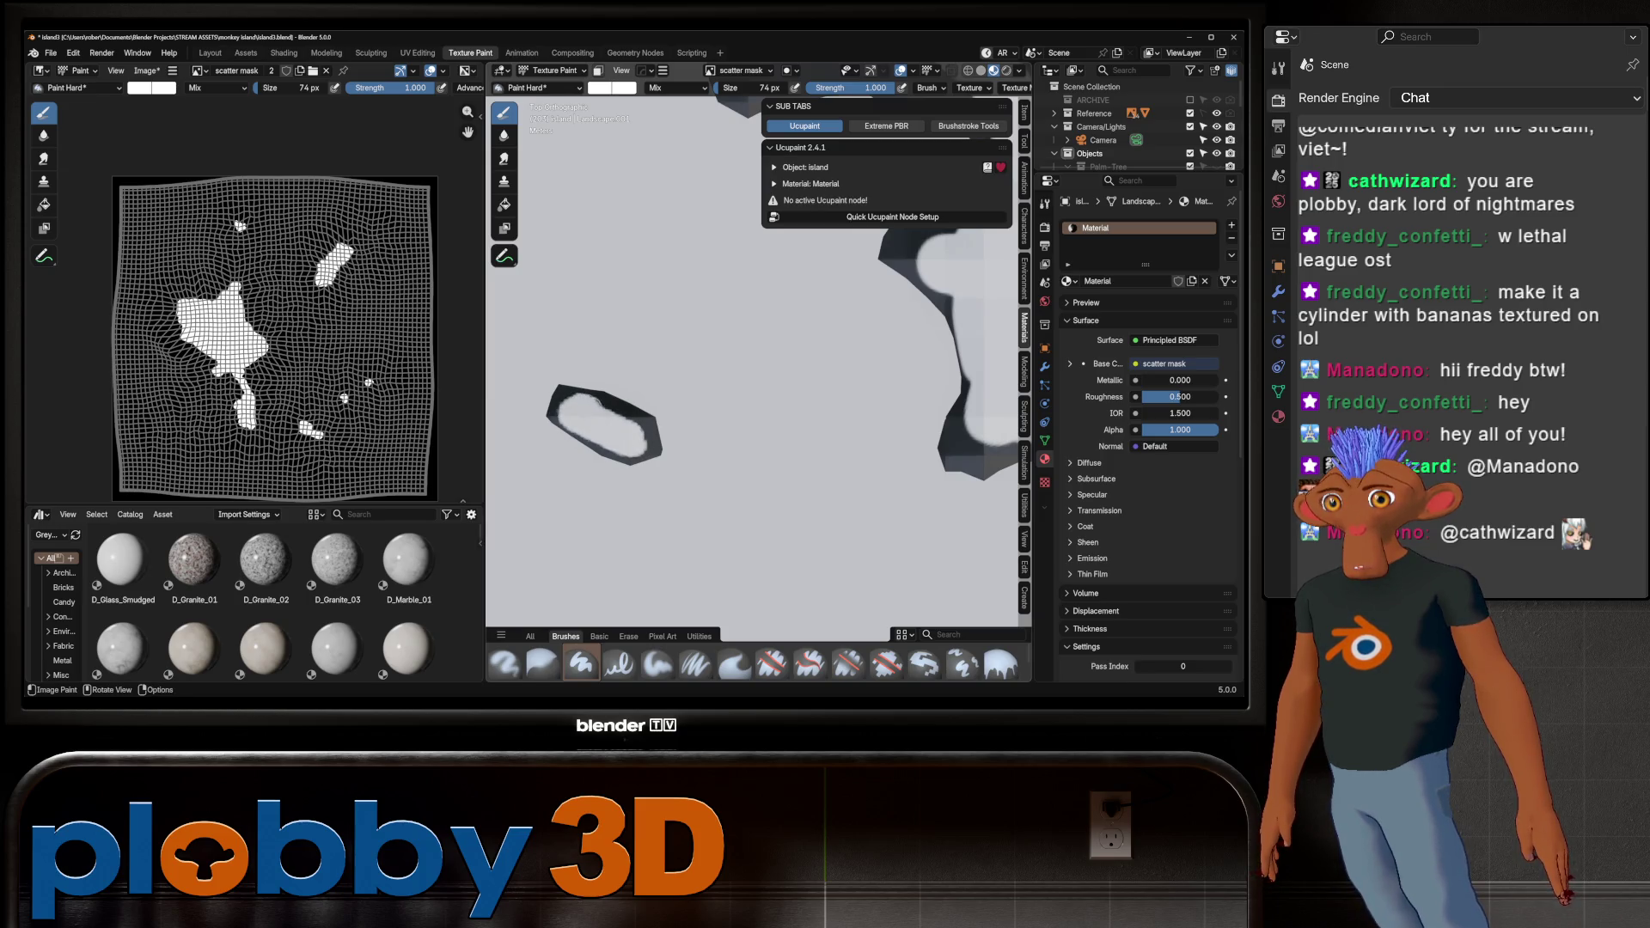
scroll(593, 395, down, 3)
mouse_move(713, 378)
shift+middle_down()
mouse_move(593, 395)
mouse_move(602, 310)
mouse_move(757, 361)
mouse_move(765, 318)
mouse_move(765, 378)
mouse_move(765, 352)
shift+middle_up()
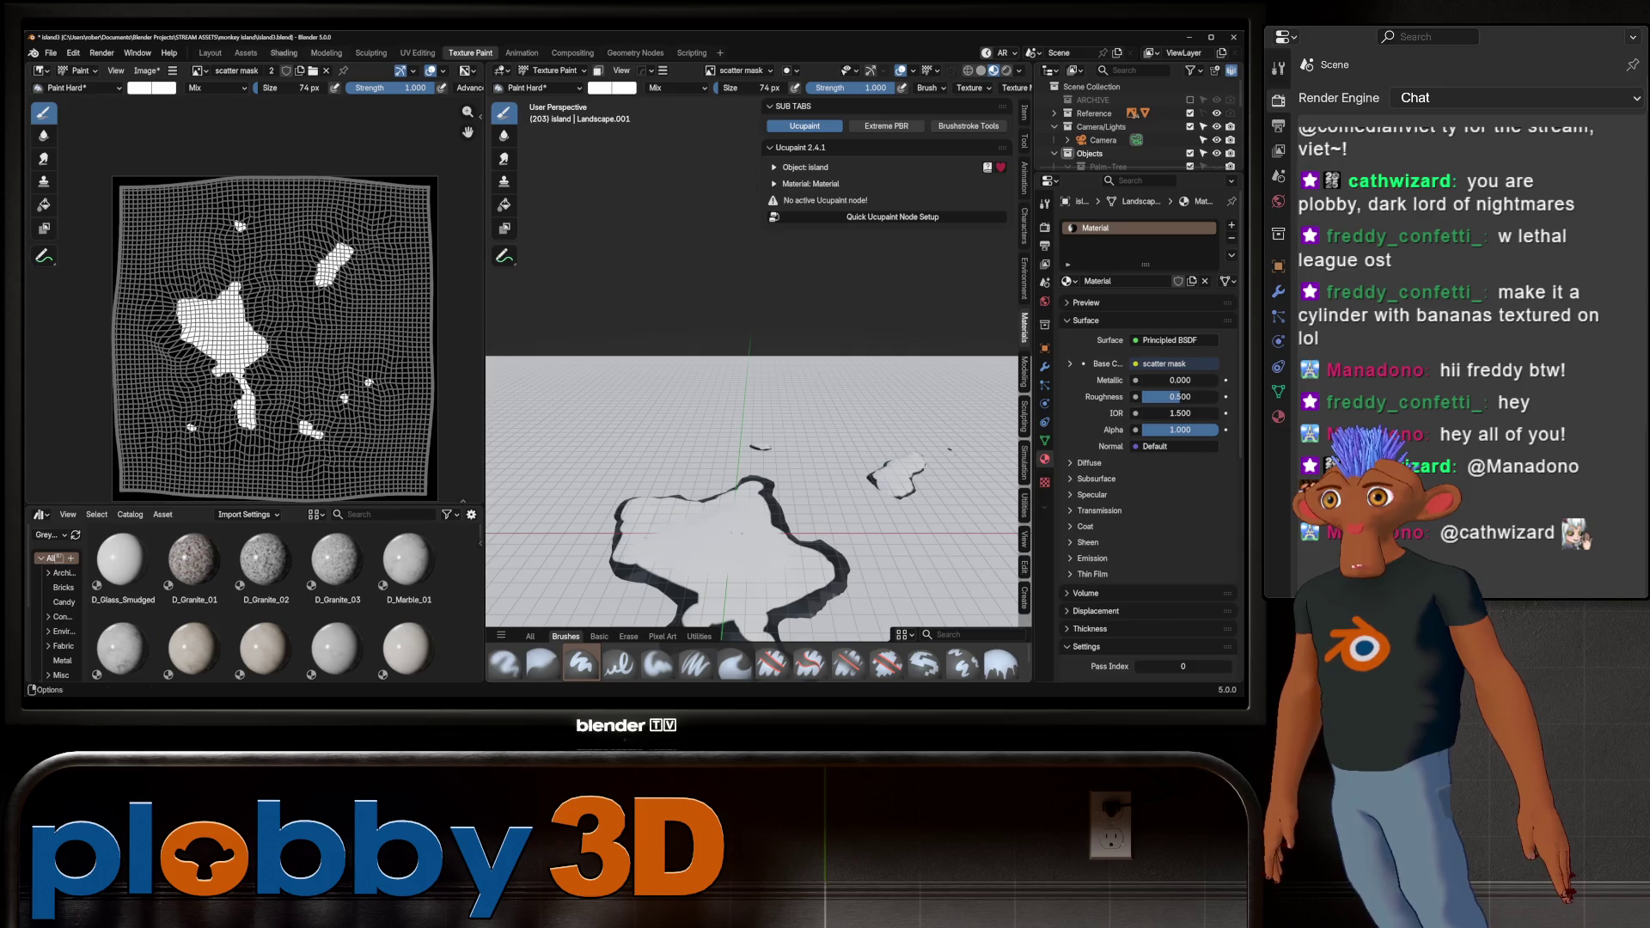
Return to the Layout workspace and unlink the material from the island's slot
click(210, 52)
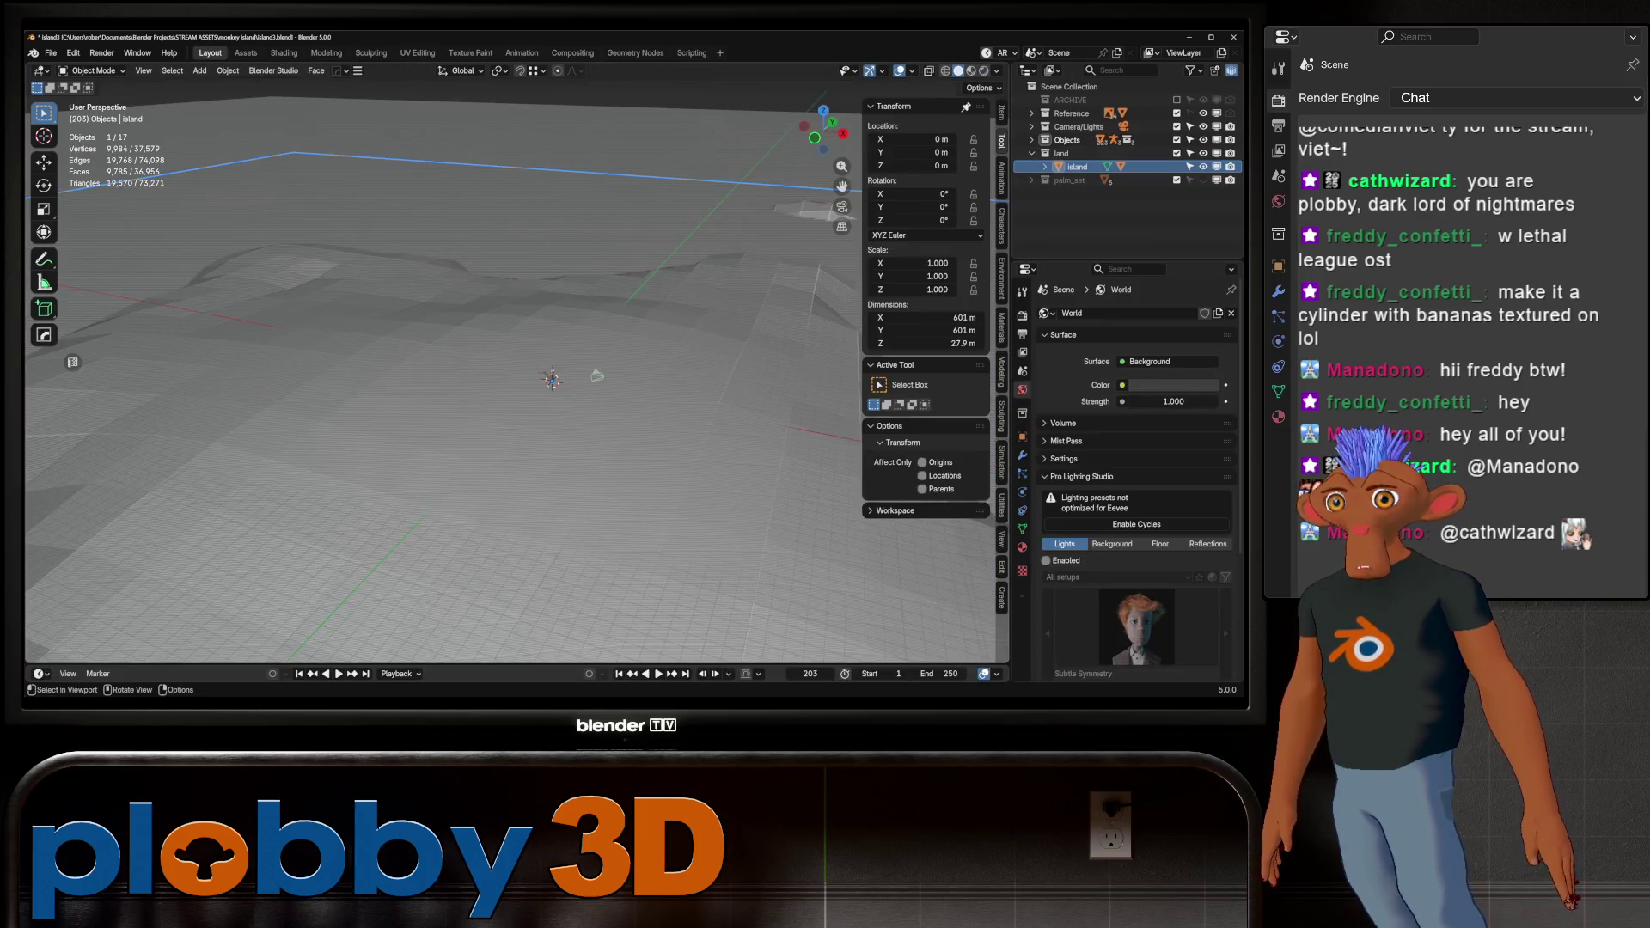
click(1022, 547)
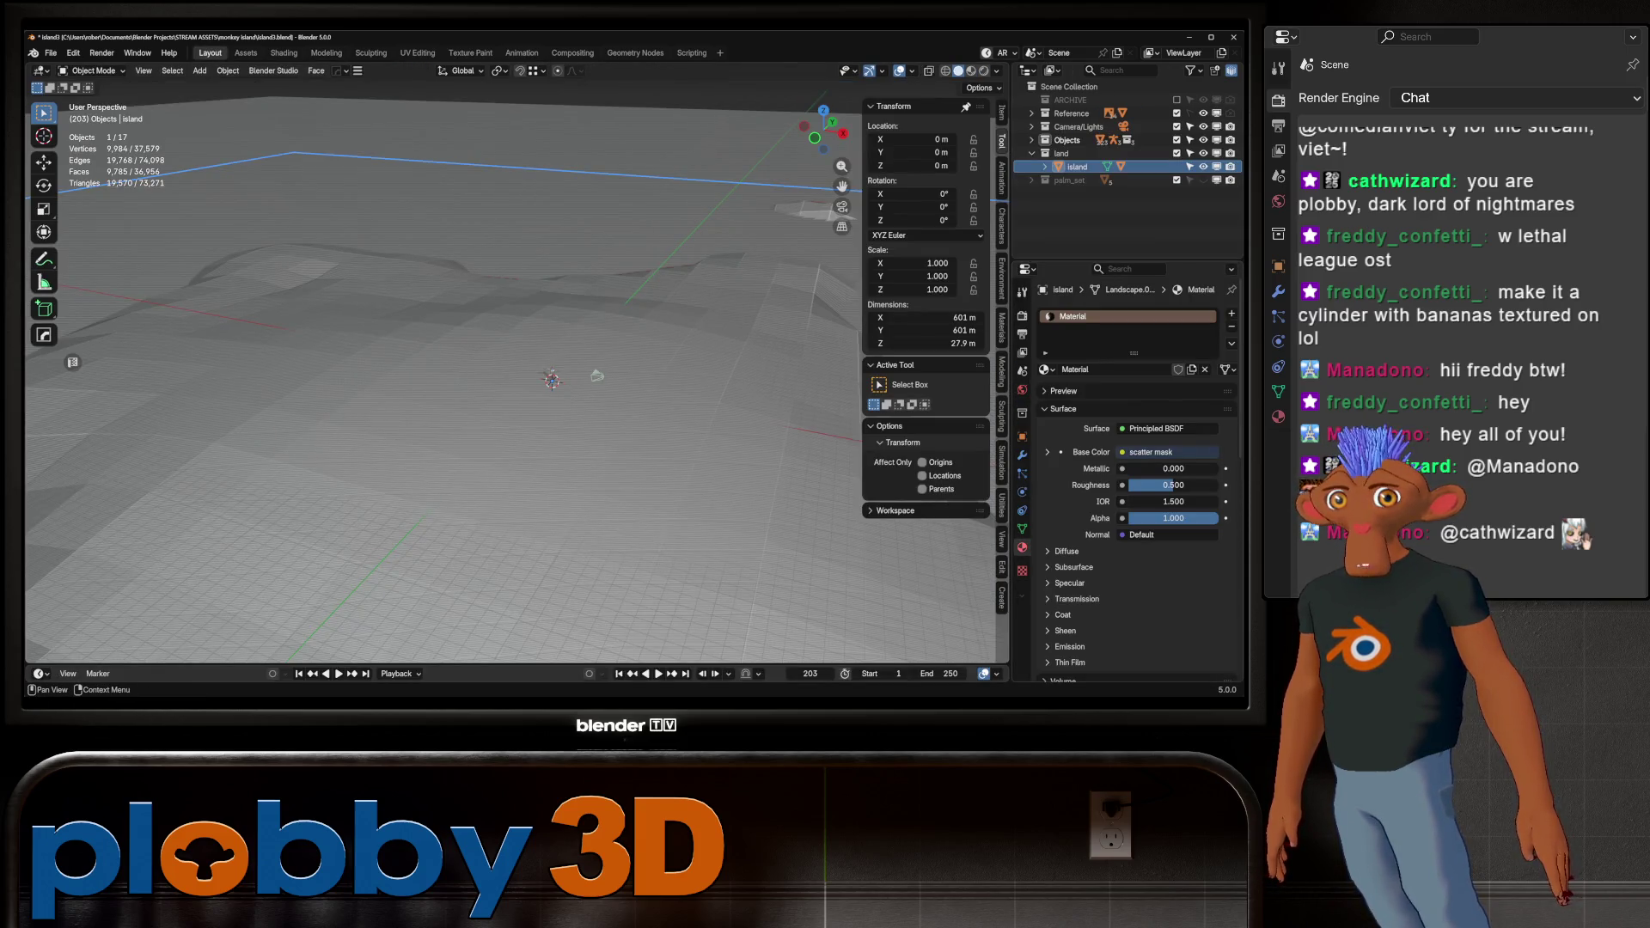
click(1205, 370)
mouse_move(515, 387)
middle_down()
mouse_move(550, 499)
mouse_move(568, 404)
mouse_move(572, 429)
middle_up()
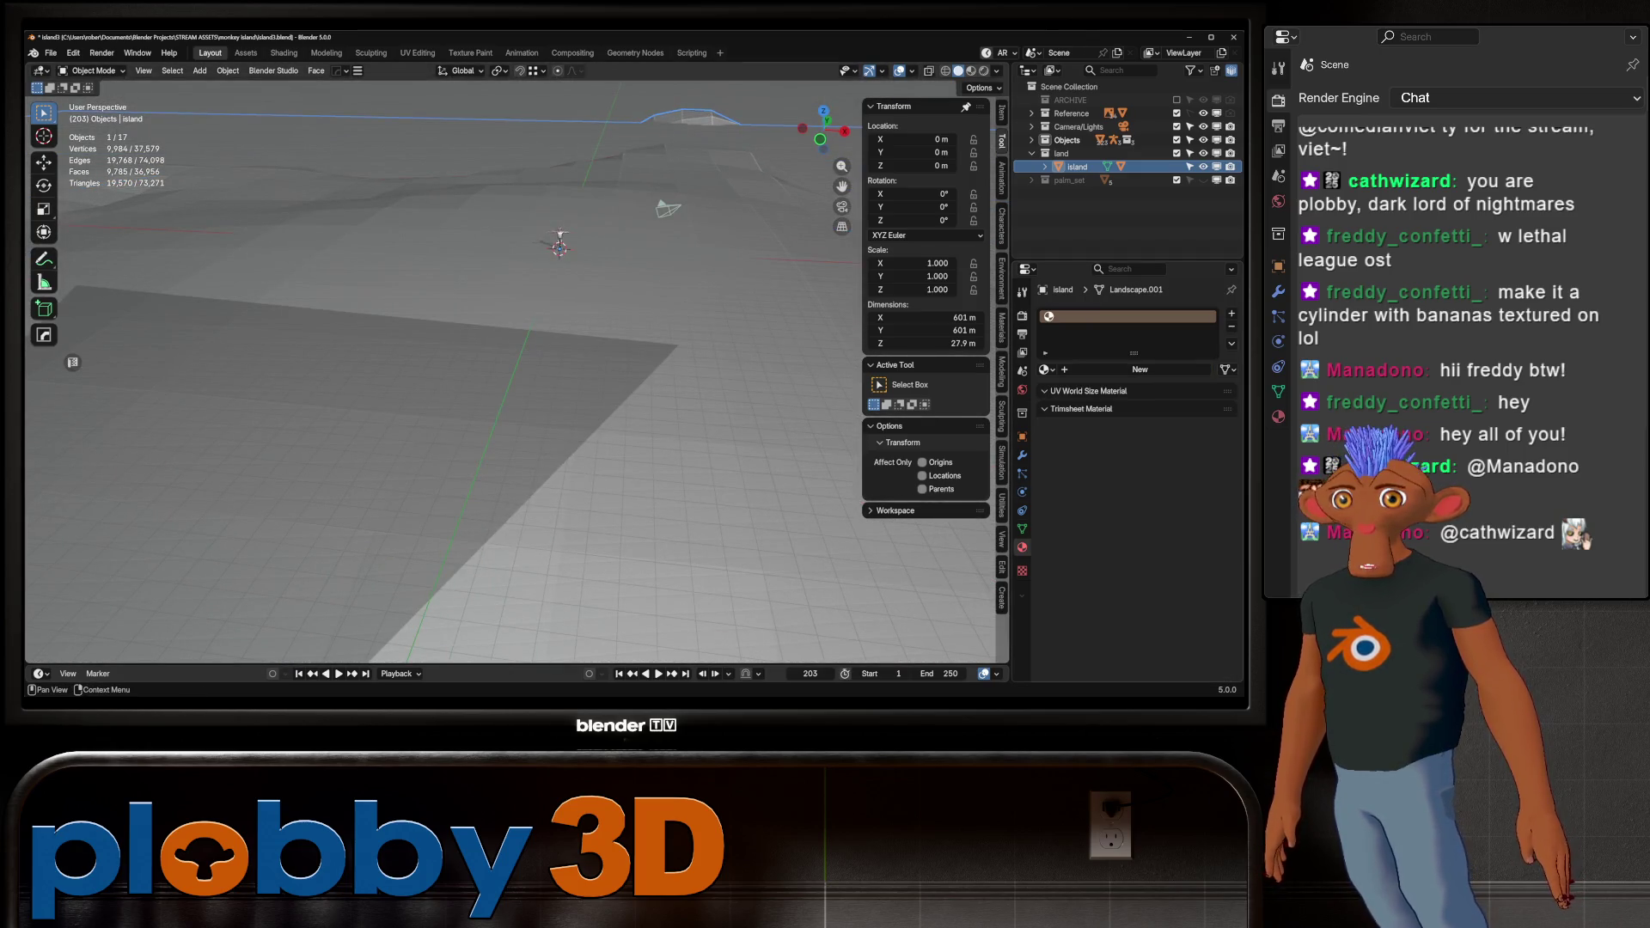
Add a Scatter on Surface modifier to the island
click(1022, 454)
click(1058, 312)
mouse_move(1058, 312)
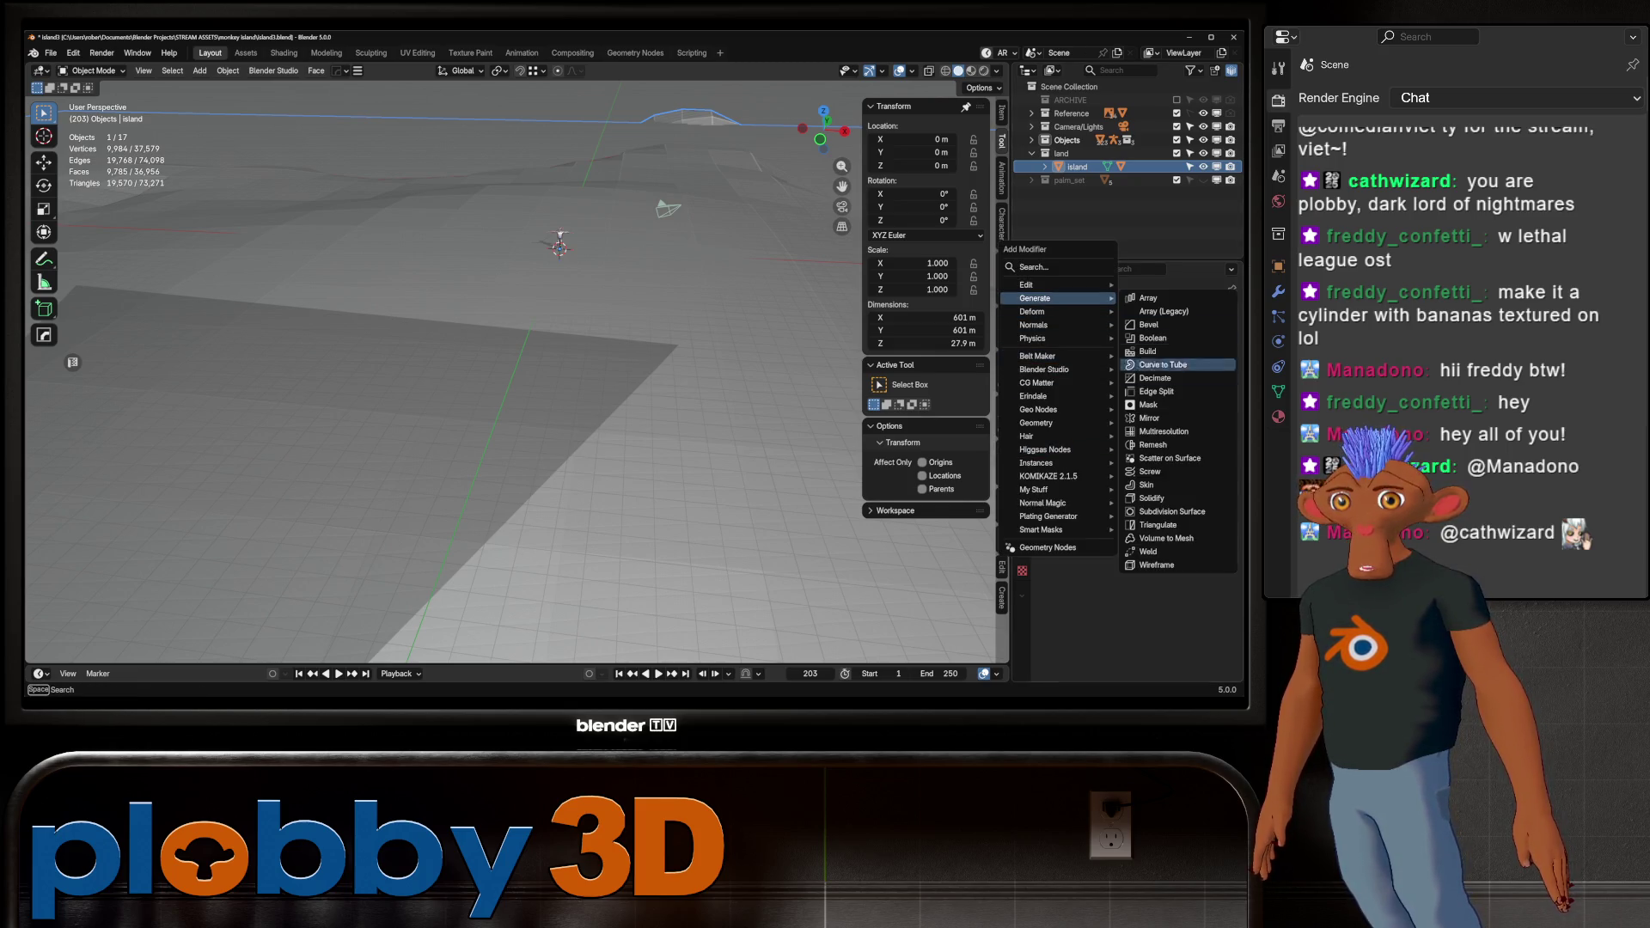
click(1169, 458)
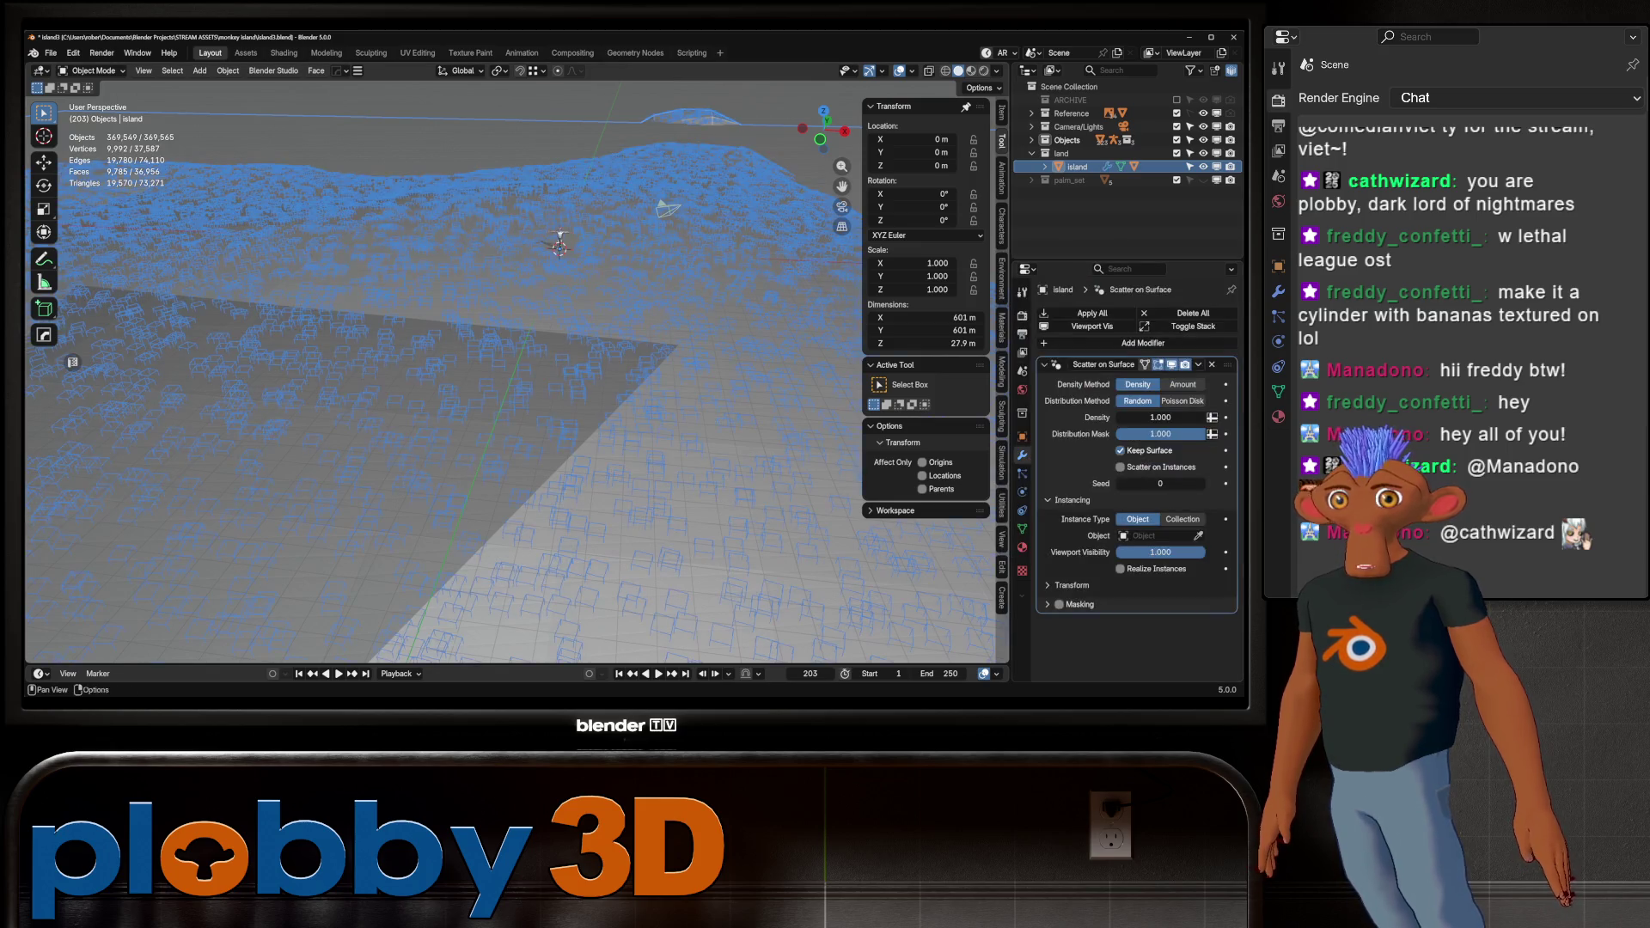
shift+middle_drag(516, 344, 421, 387)
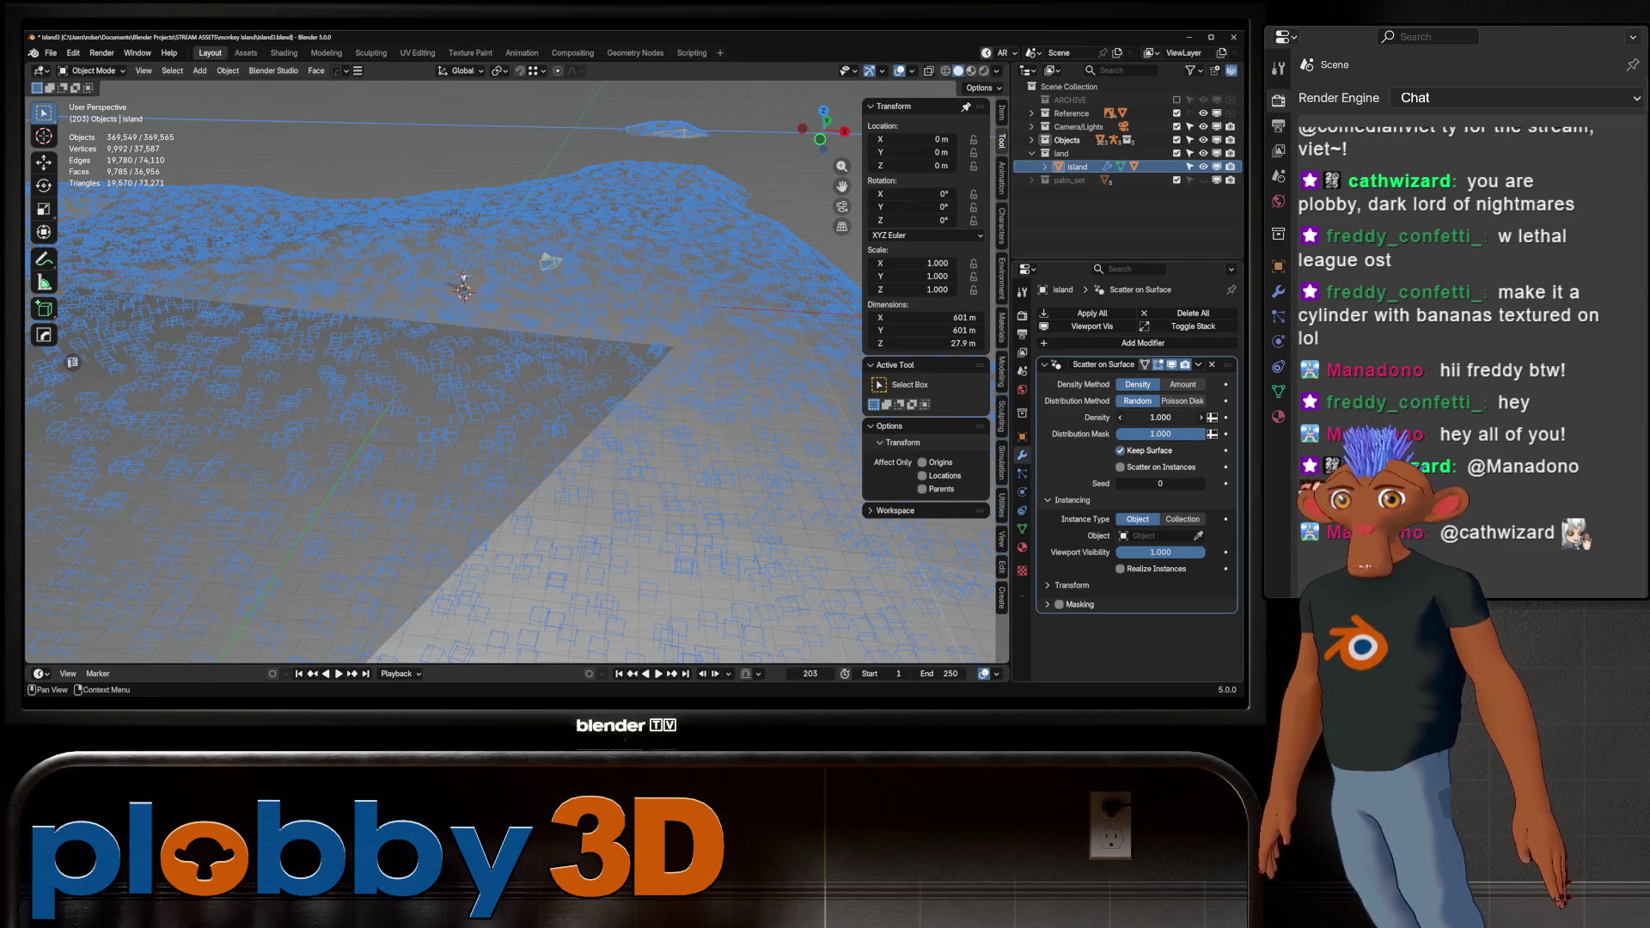
Set the scatter distribution to Poisson Disk and lower the density to 0.010
click(1183, 401)
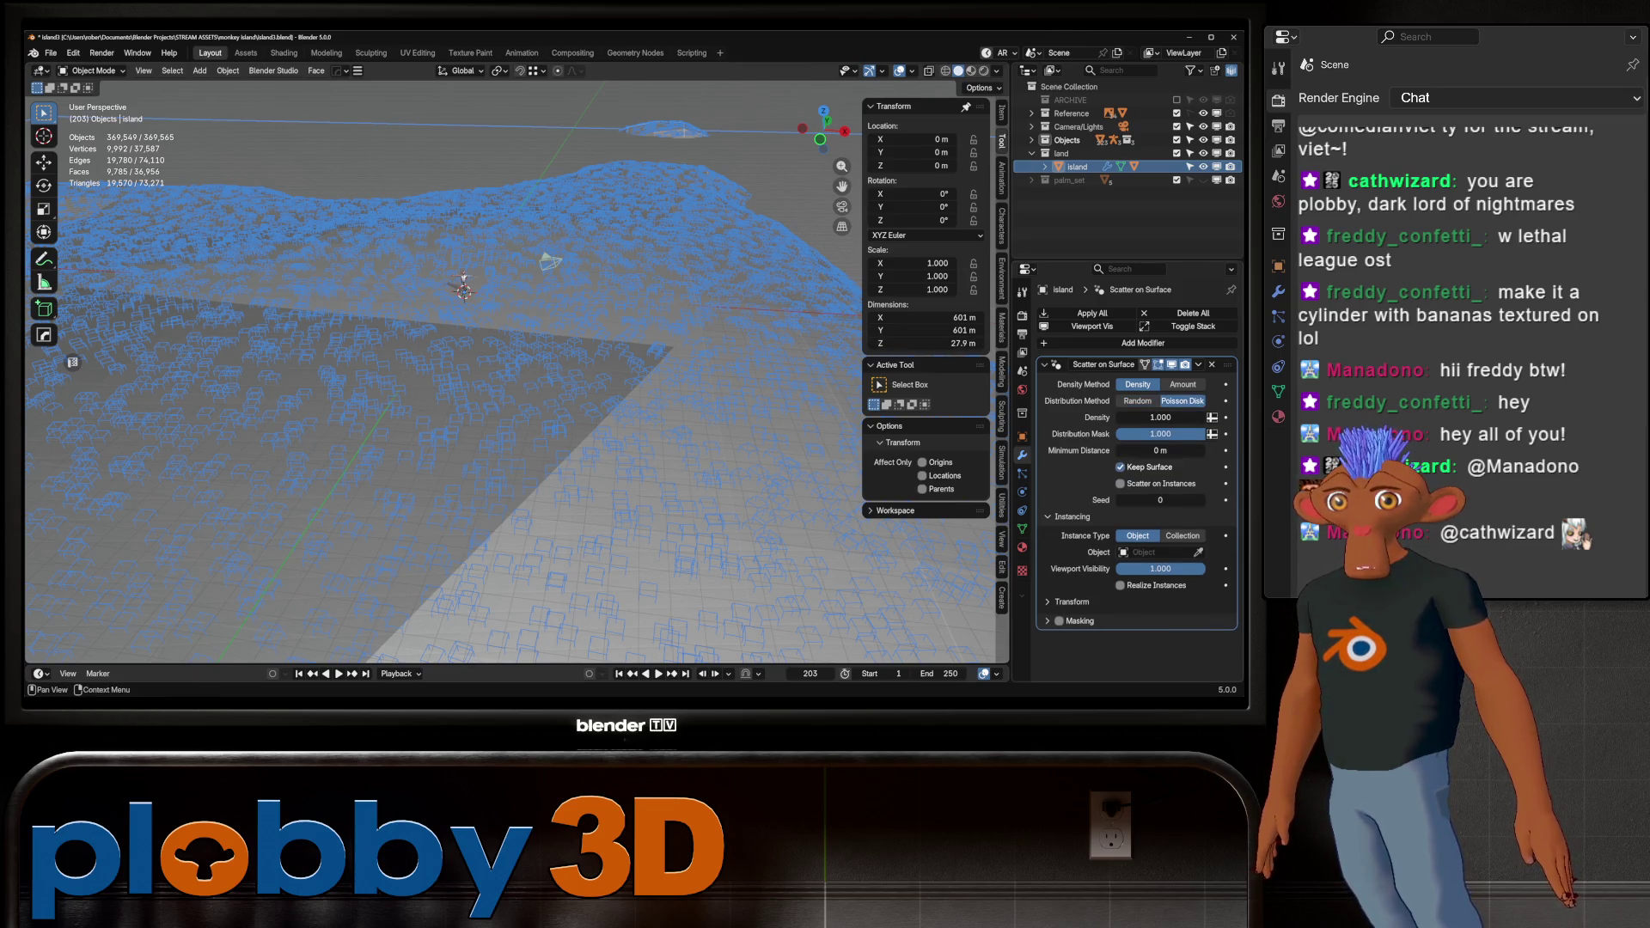
click(1160, 416)
text(0.1)
key(Return)
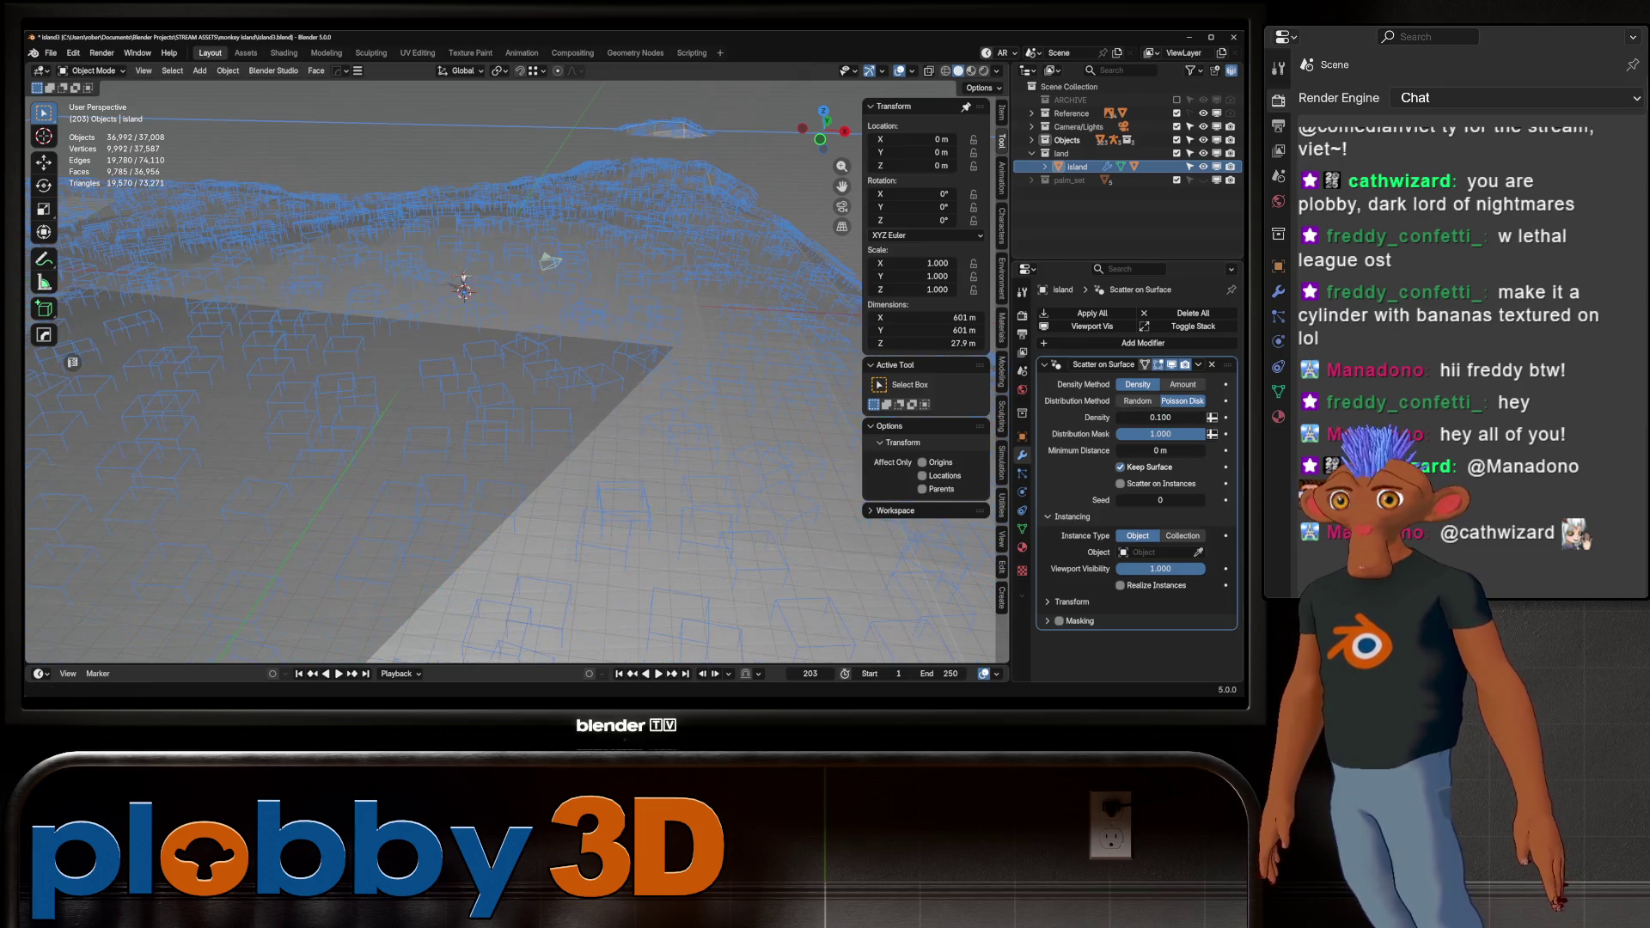
click(1160, 417)
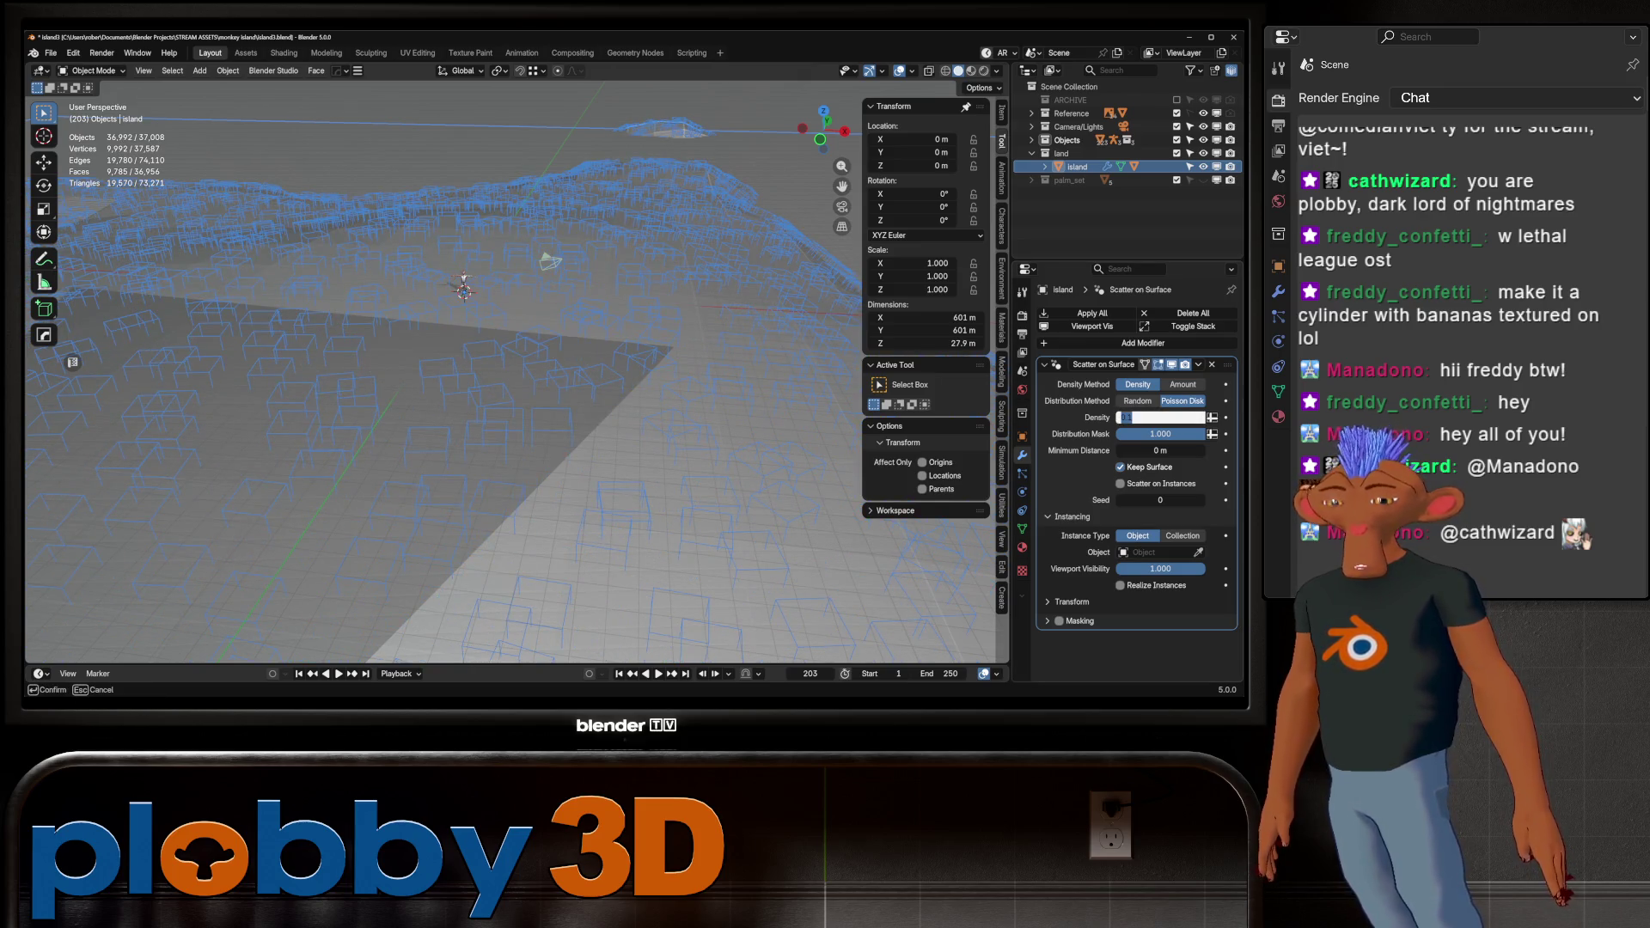
text(.01)
key(Return)
mouse_move(516, 387)
middle_down()
mouse_move(550, 370)
mouse_move(524, 383)
mouse_move(511, 365)
middle_up()
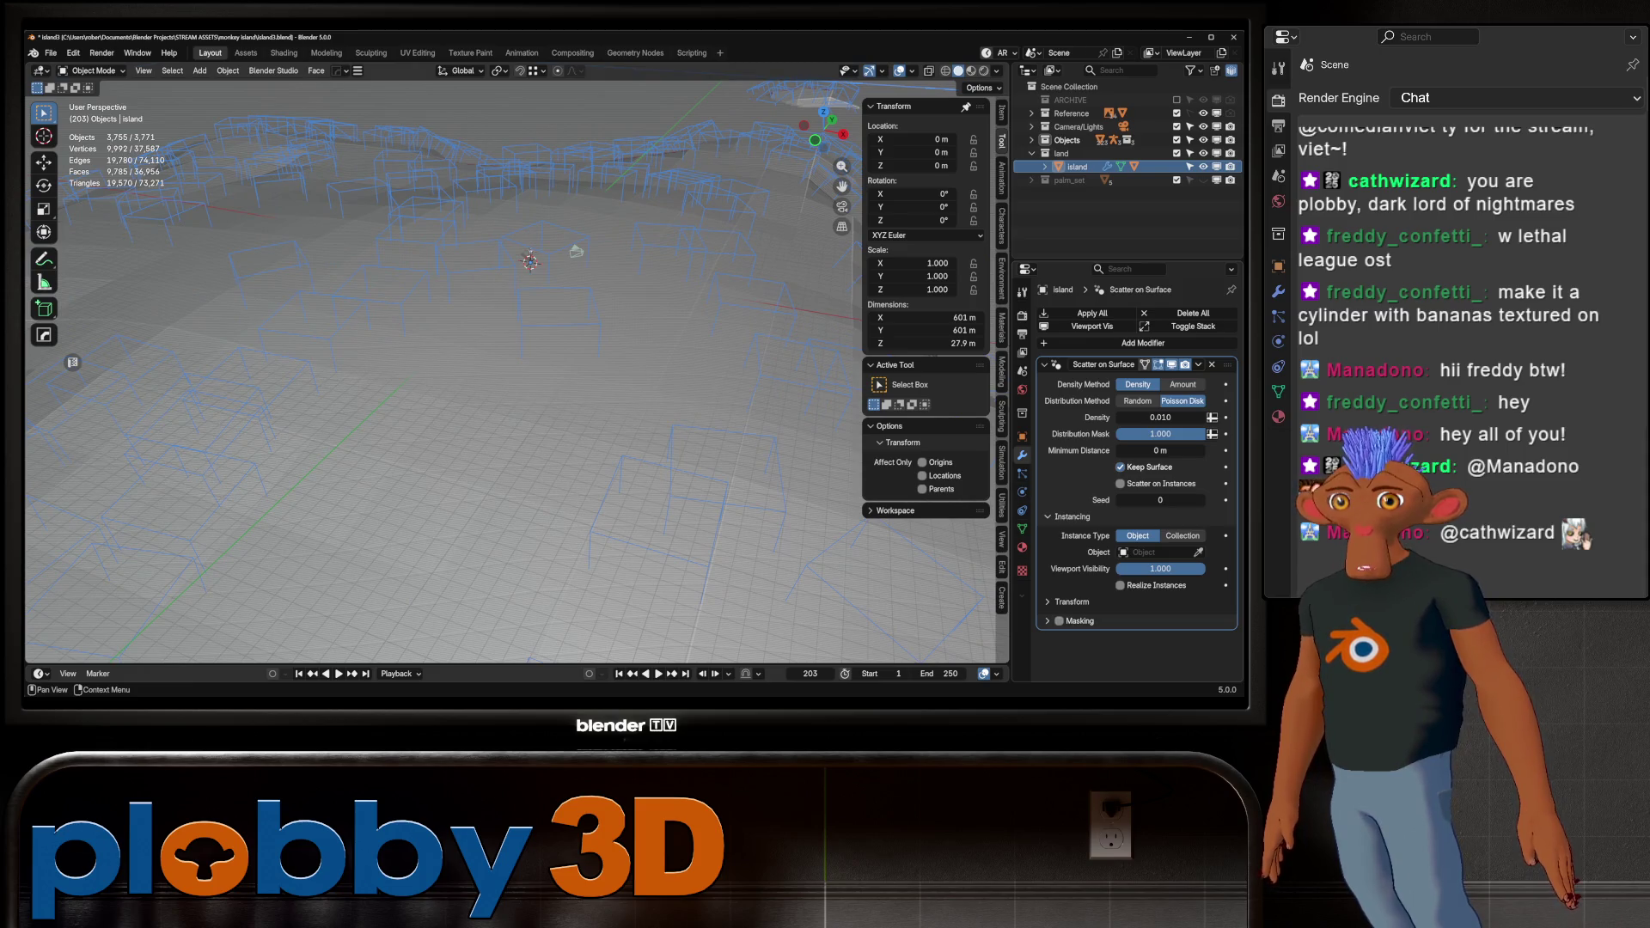
Mask the island scatter with the scatter mask image and switch instancing to Collection
click(1074, 621)
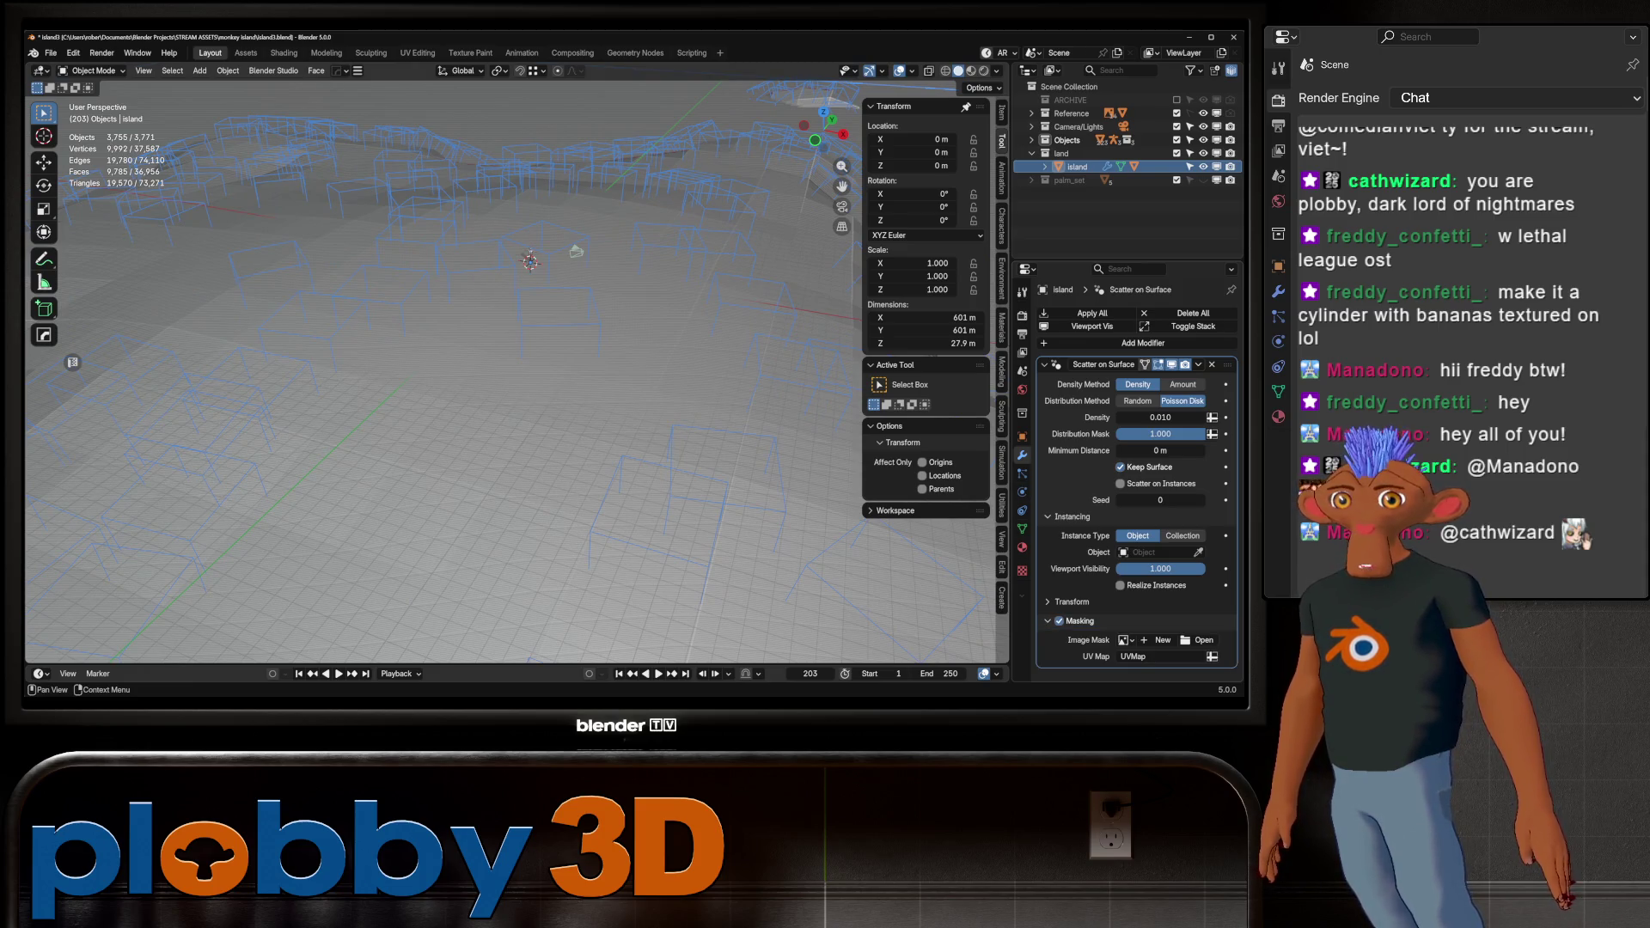
click(1125, 641)
scroll(1006, 604, down, 3)
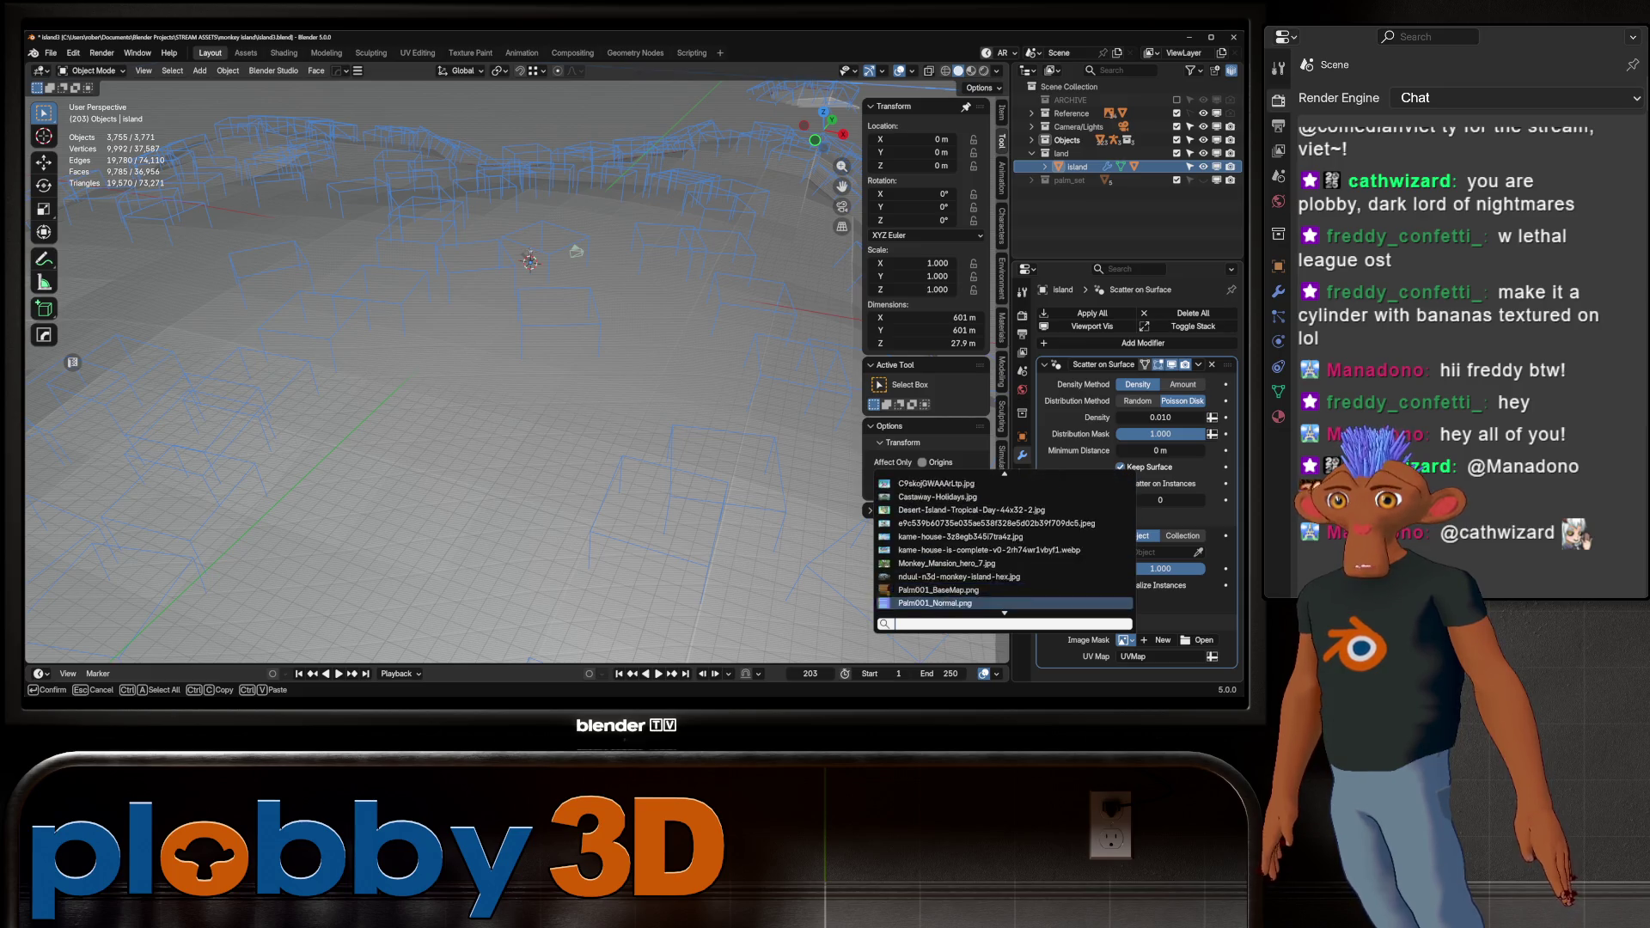
click(922, 577)
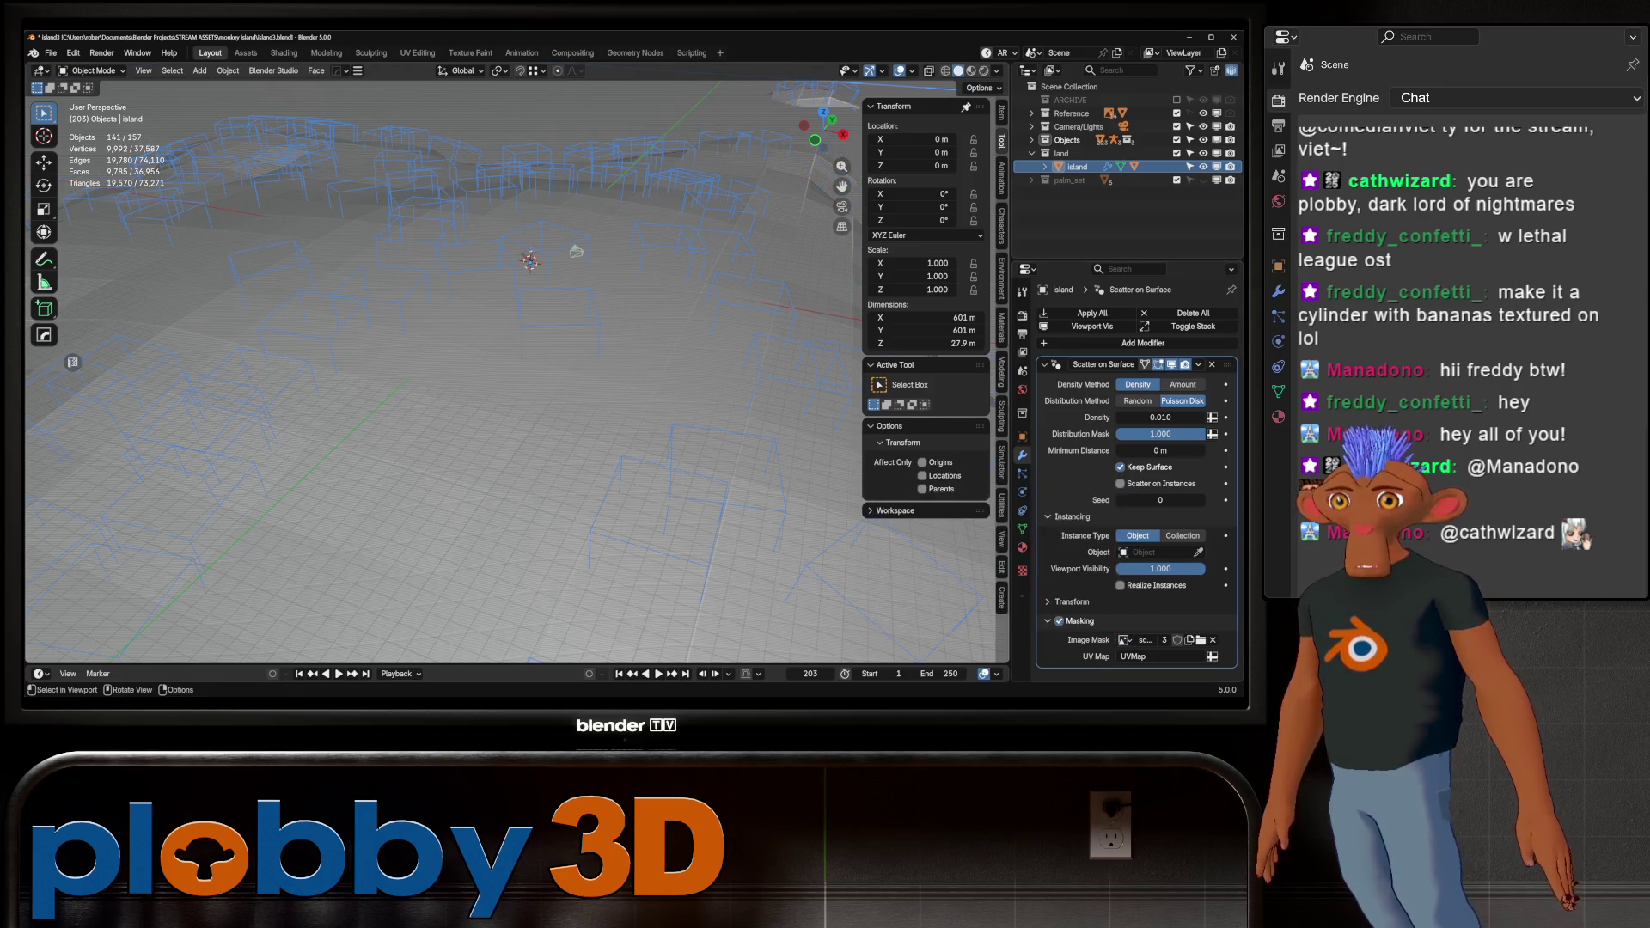
mouse_move(516, 387)
middle_down()
mouse_move(395, 342)
mouse_move(386, 380)
middle_up()
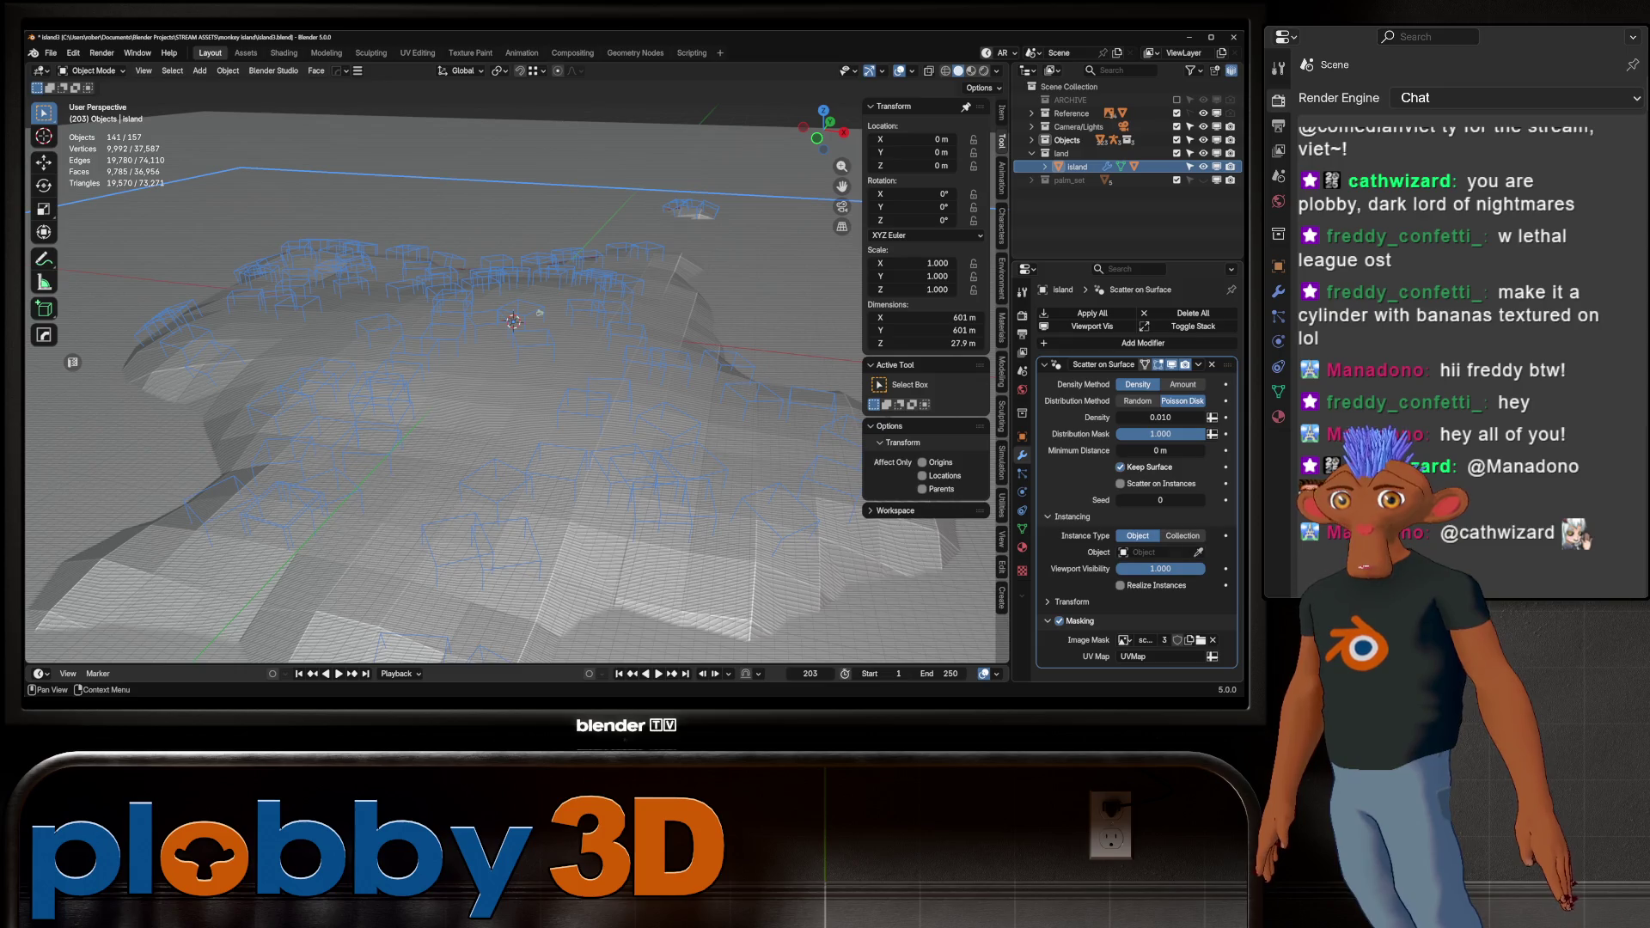
click(1183, 535)
click(1169, 552)
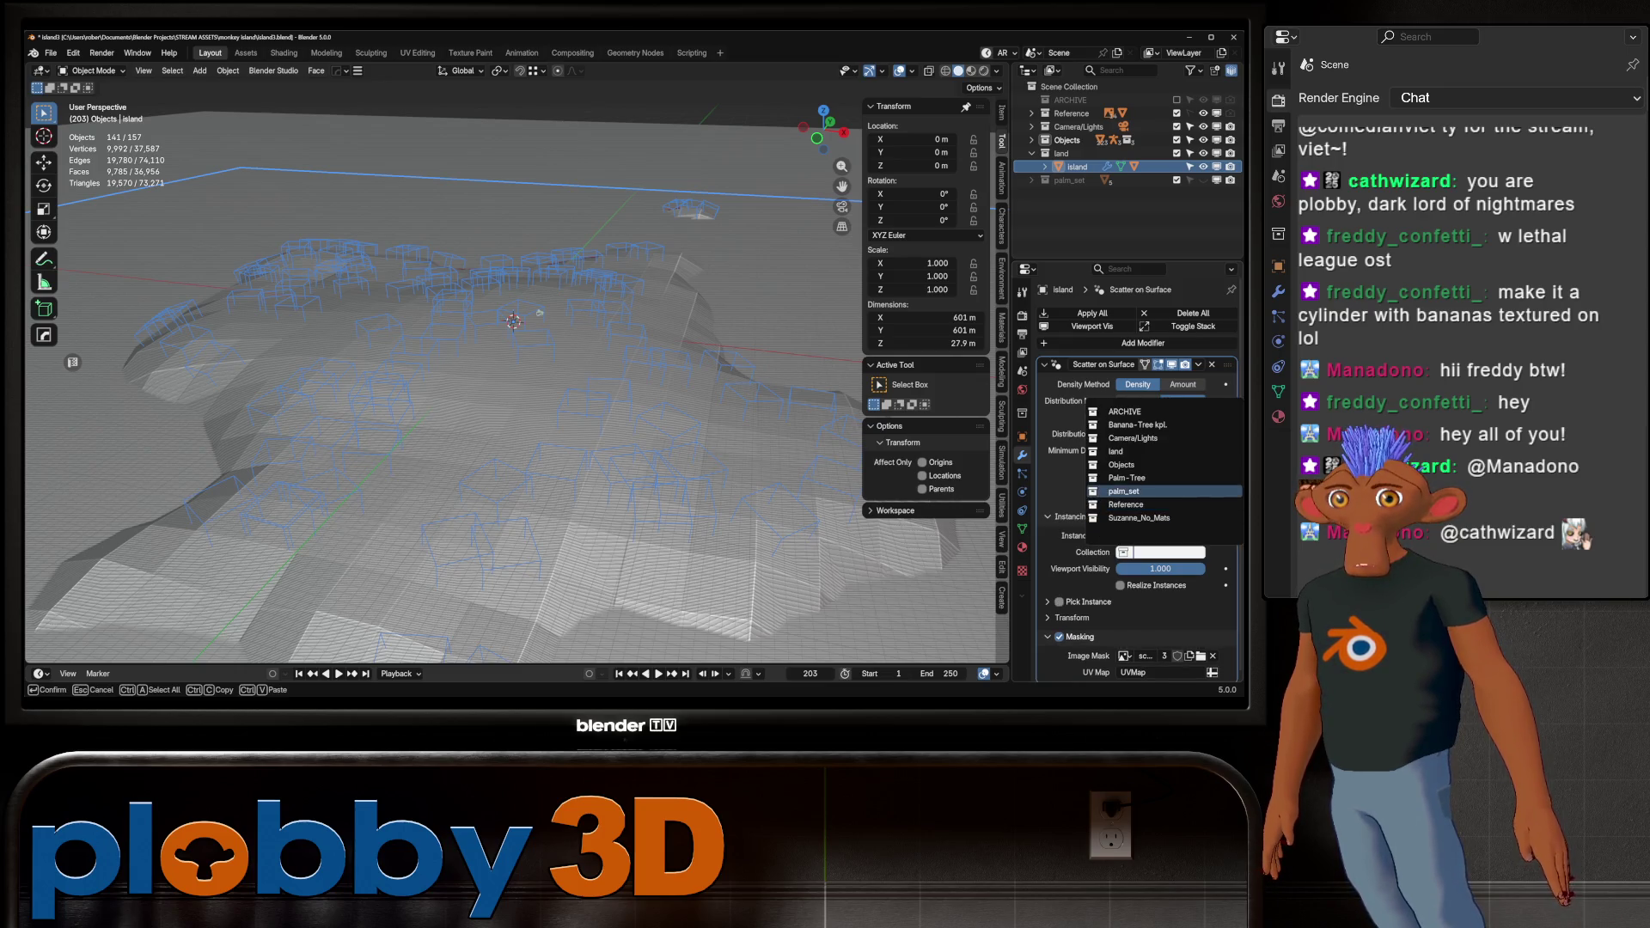
Scatter the palm_set collection at density 0.001 and inspect the sparse palms up close
click(1126, 490)
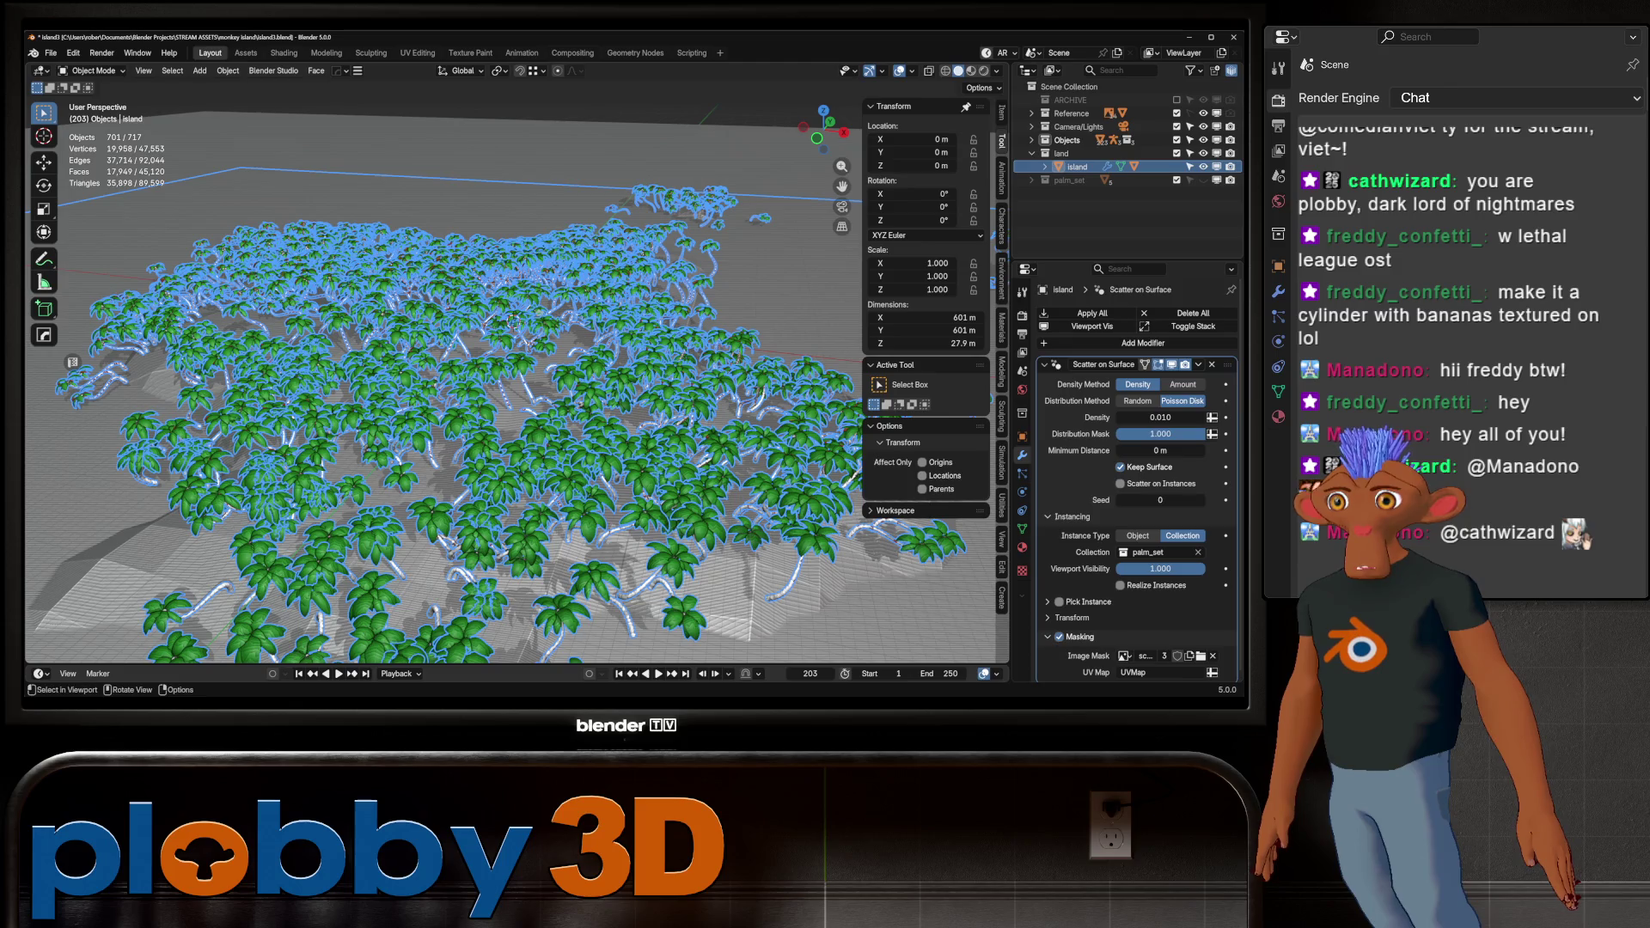
scroll(513, 319, up, 5)
scroll(514, 320, down, 5)
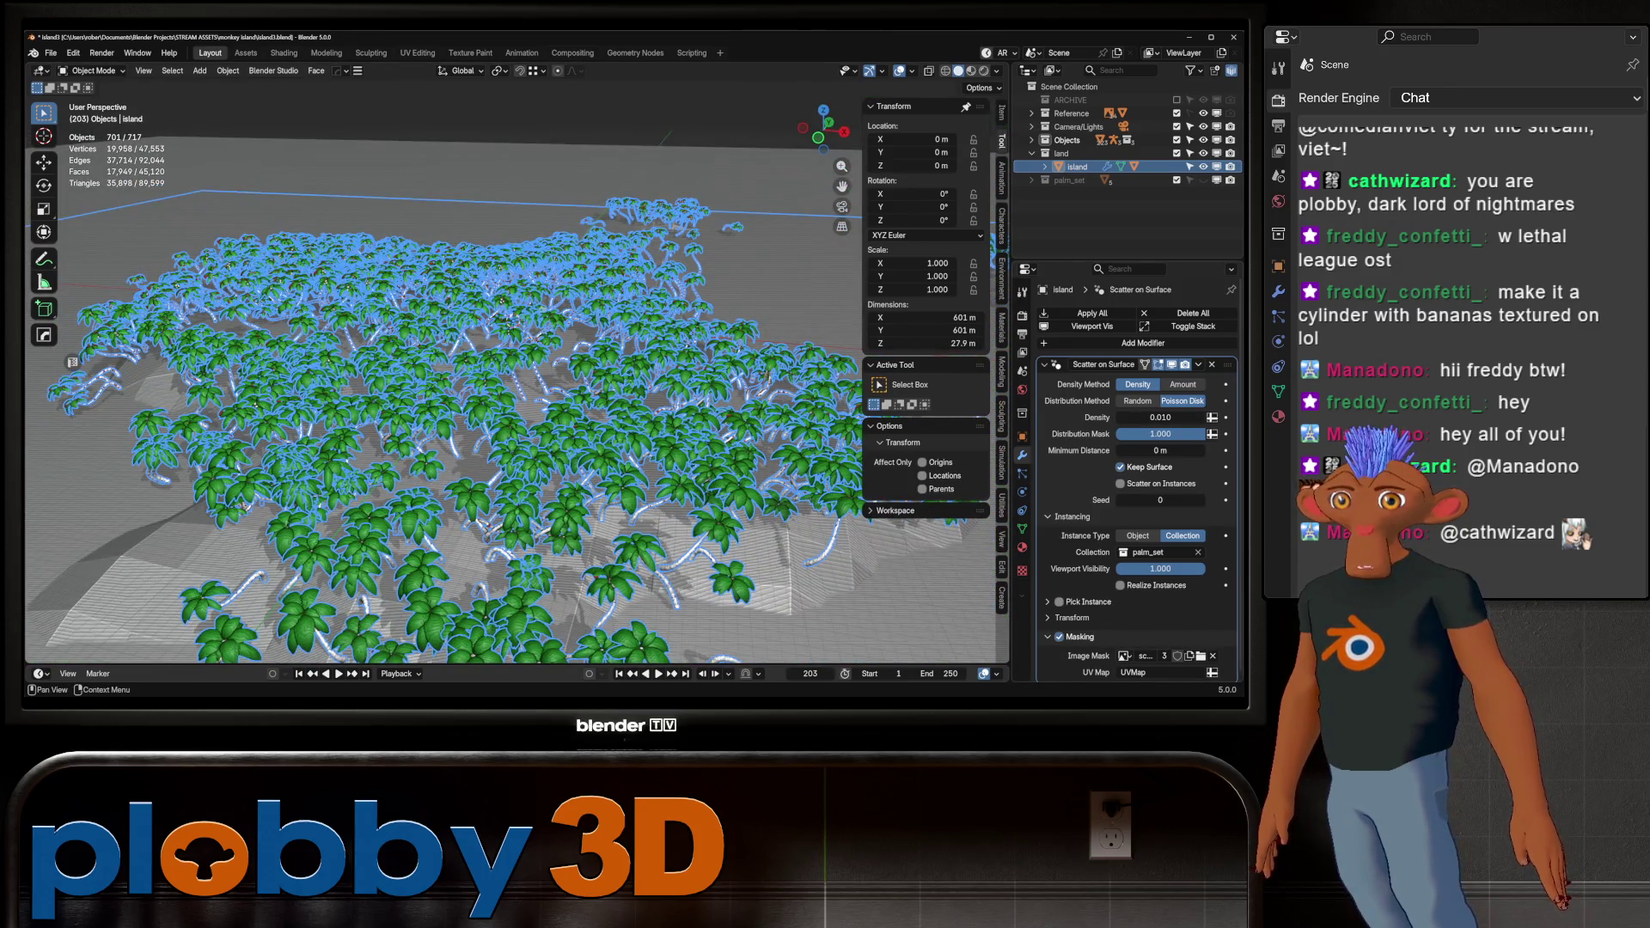
click(1160, 417)
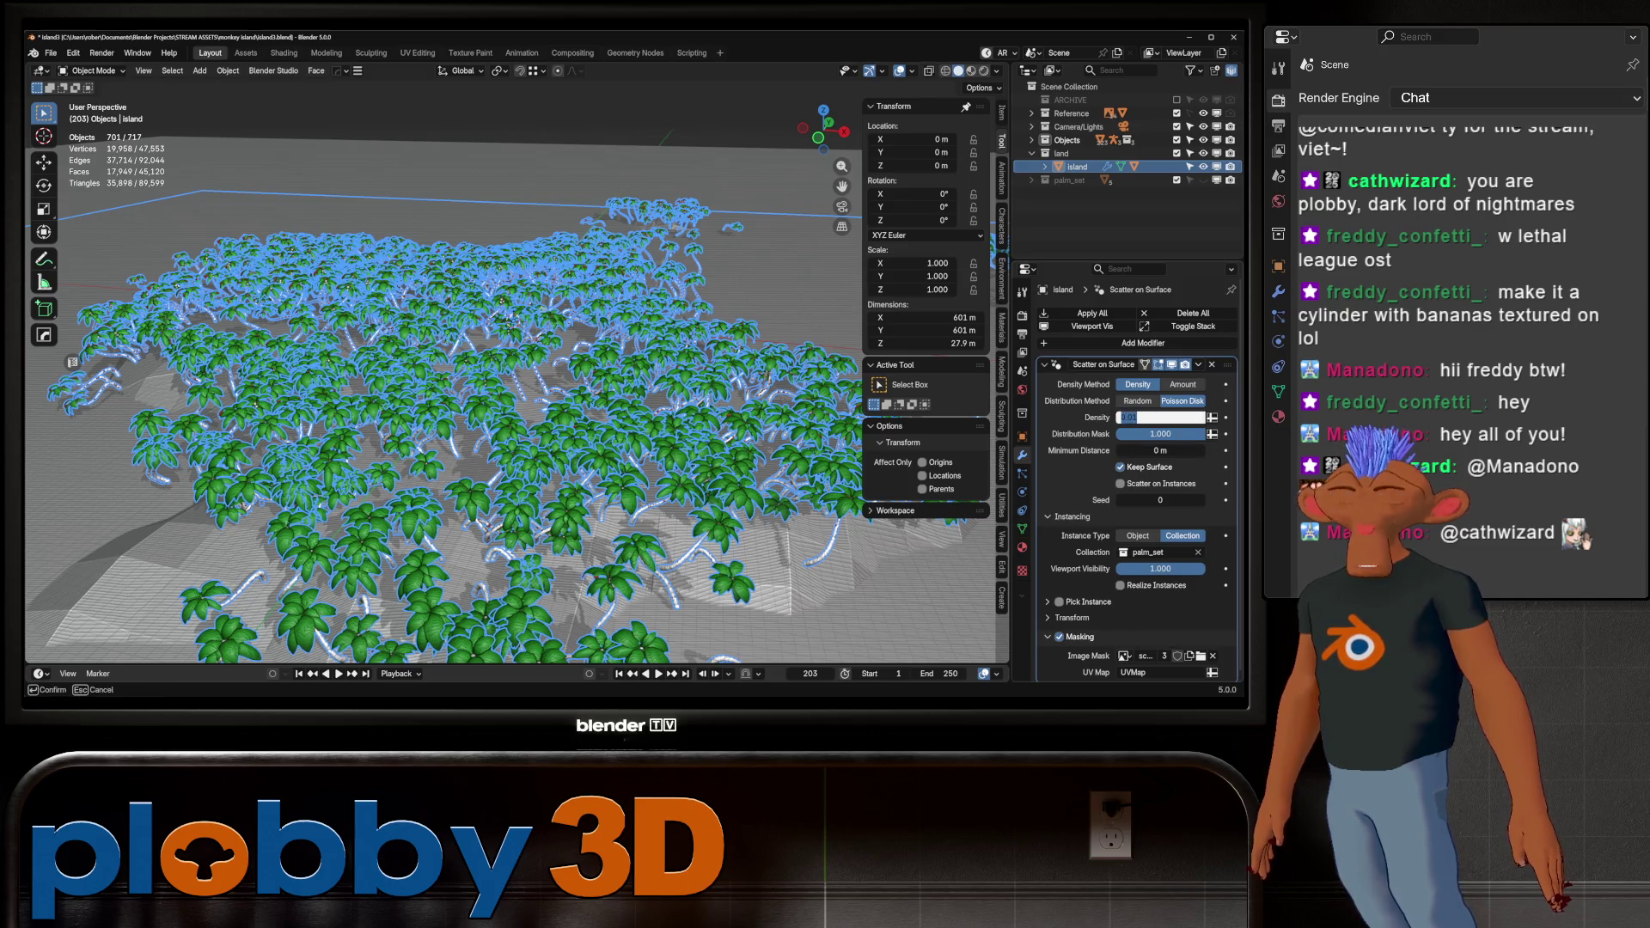
text(.001)
key(Return)
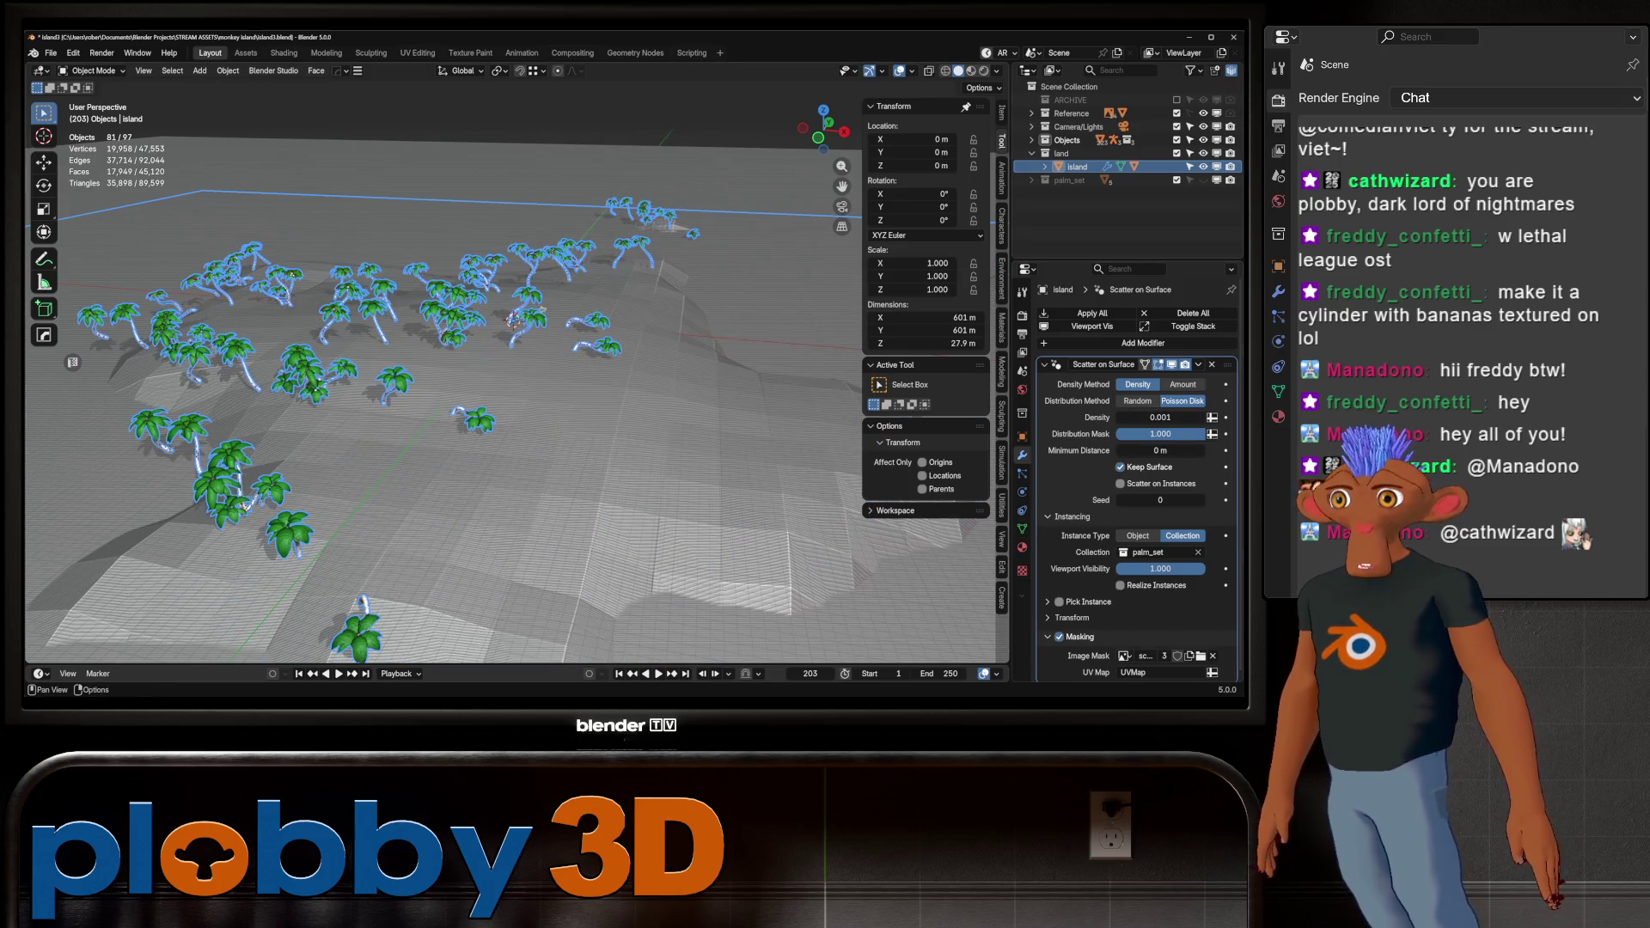
mouse_move(540, 308)
middle_down()
mouse_move(517, 288)
mouse_move(655, 277)
mouse_move(125, 274)
mouse_move(313, 246)
middle_up()
scroll(518, 288, up, 10)
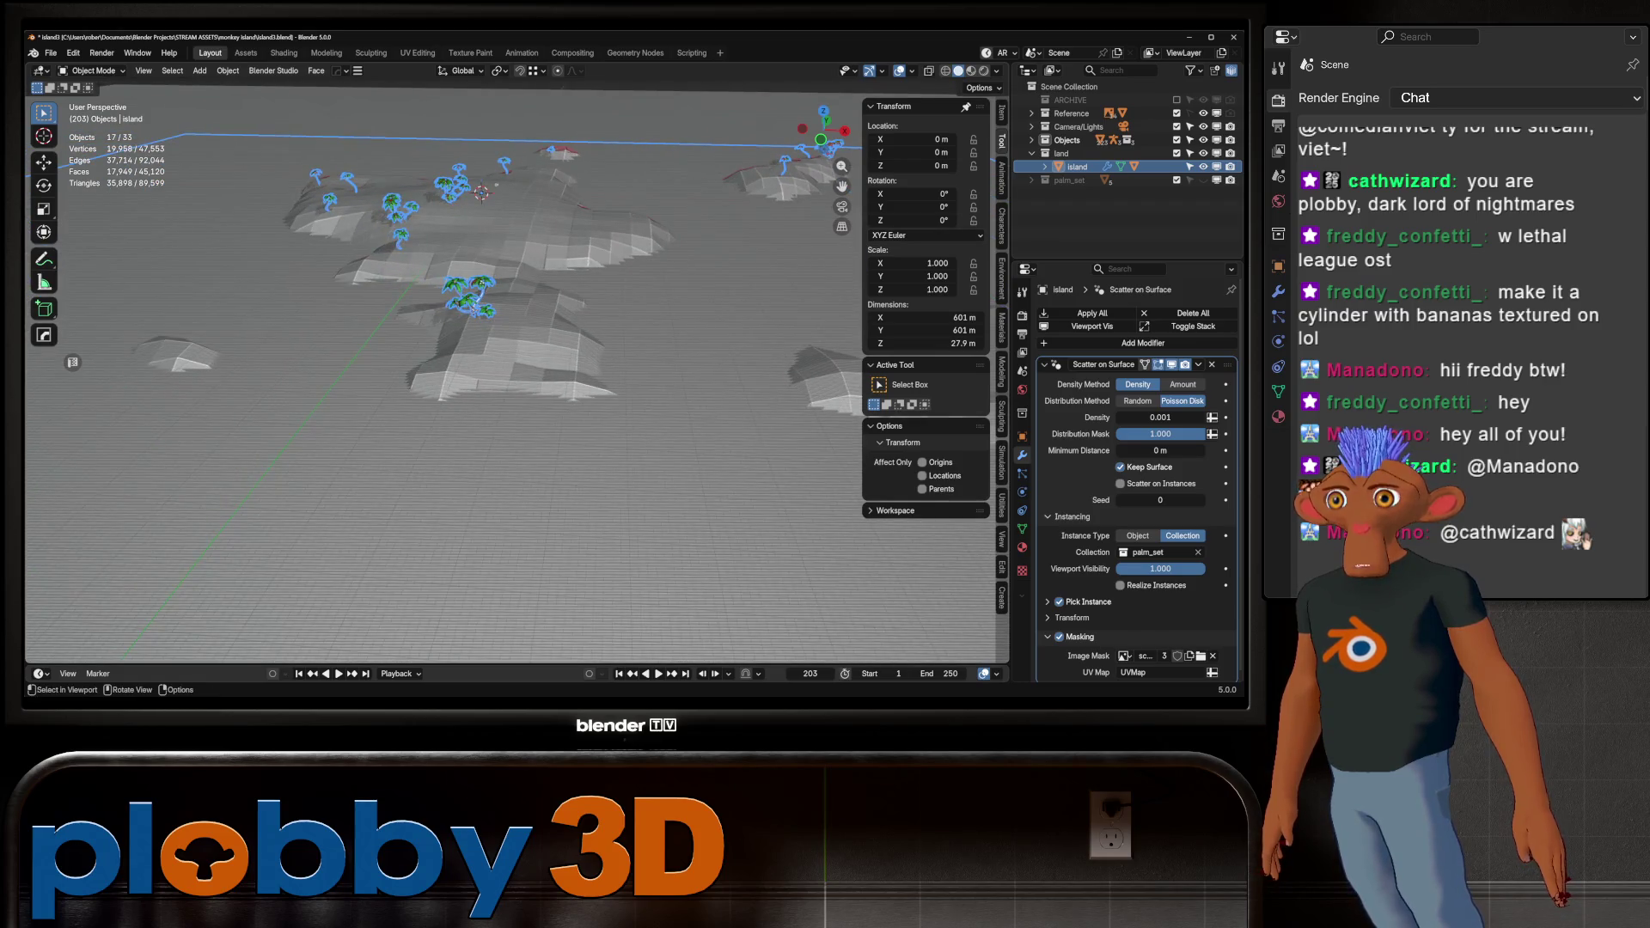
scroll(516, 370, up, 10)
scroll(516, 370, up, 10)
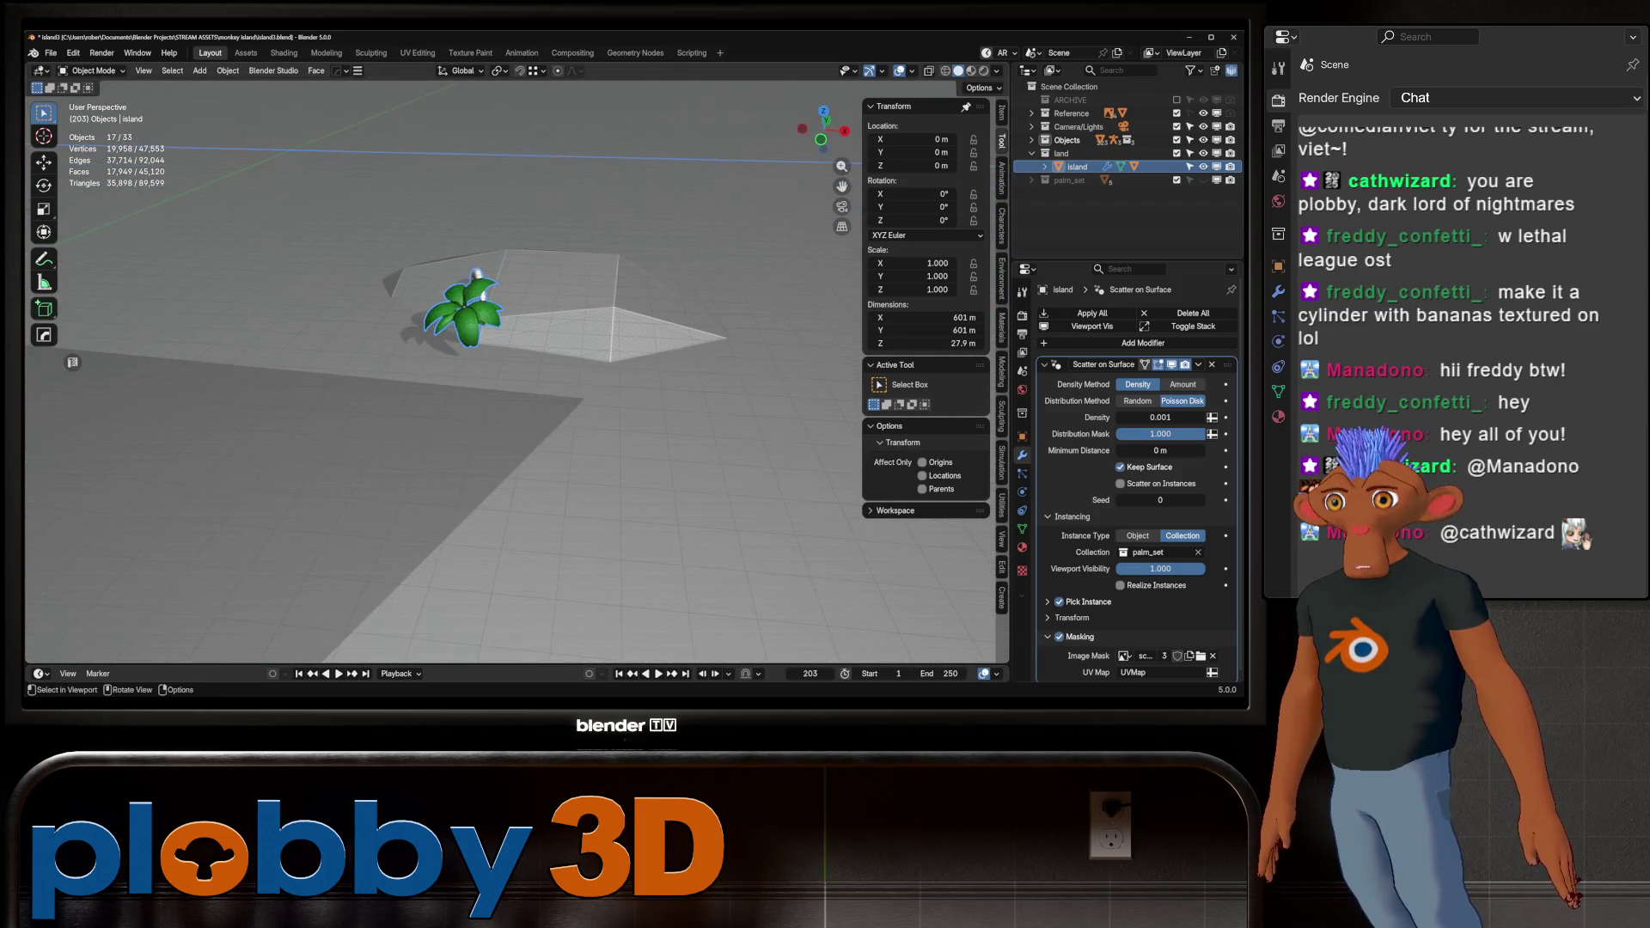
ctrl+middle_drag(498, 339, 636, 271)
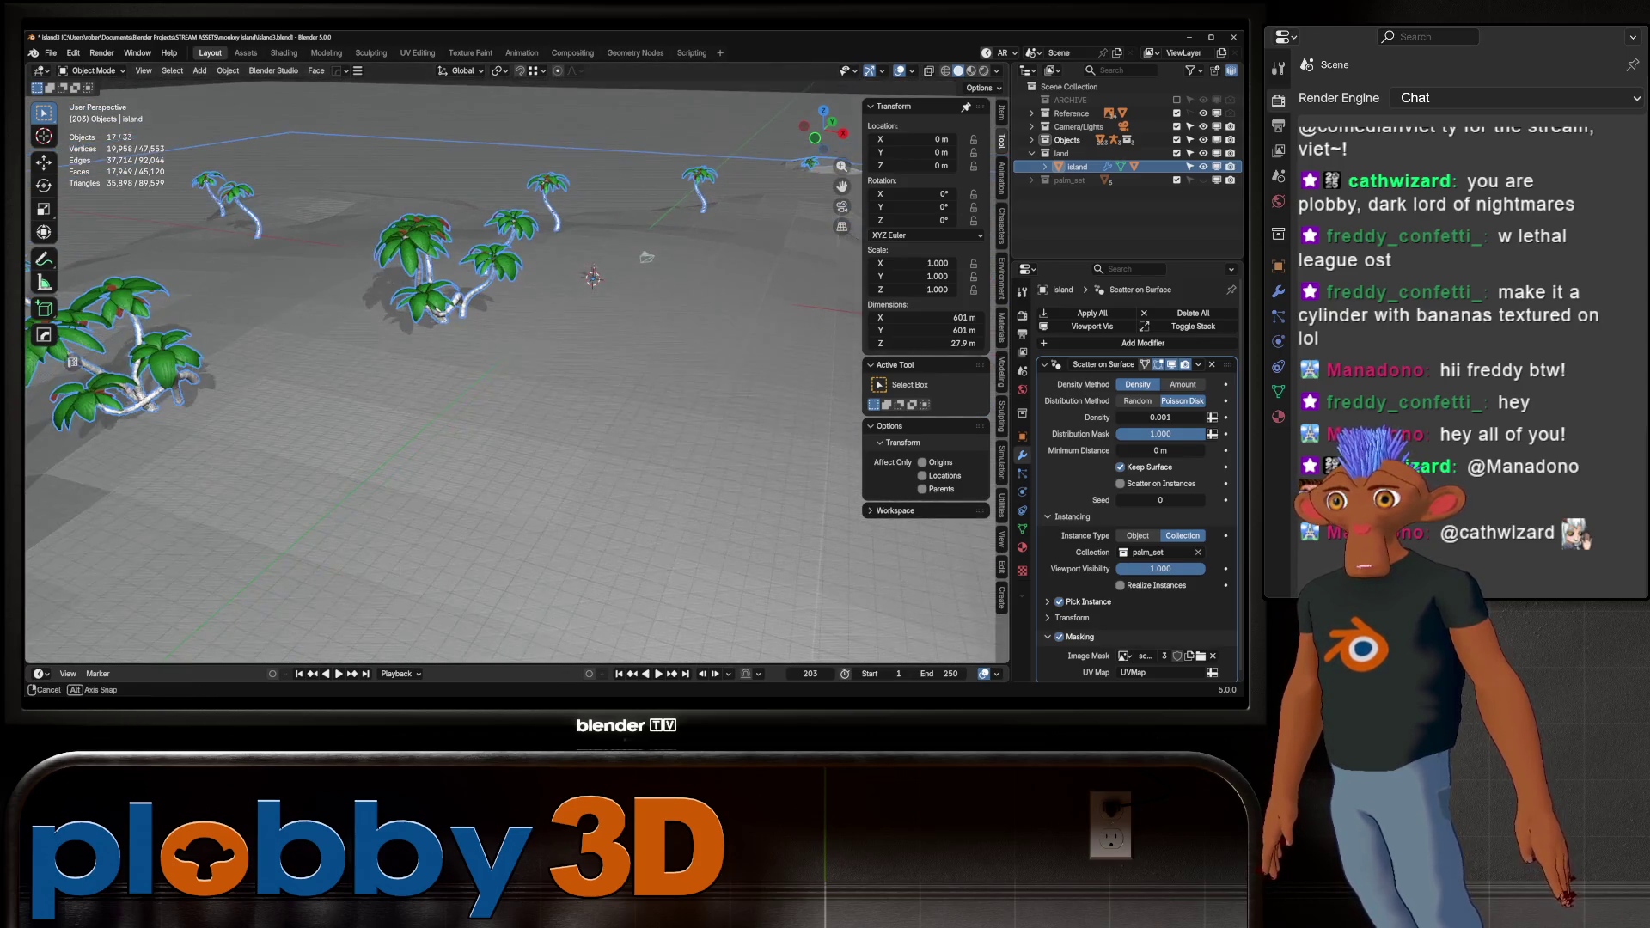
mouse_move(516, 387)
middle_down()
mouse_move(541, 293)
mouse_move(543, 309)
middle_up()
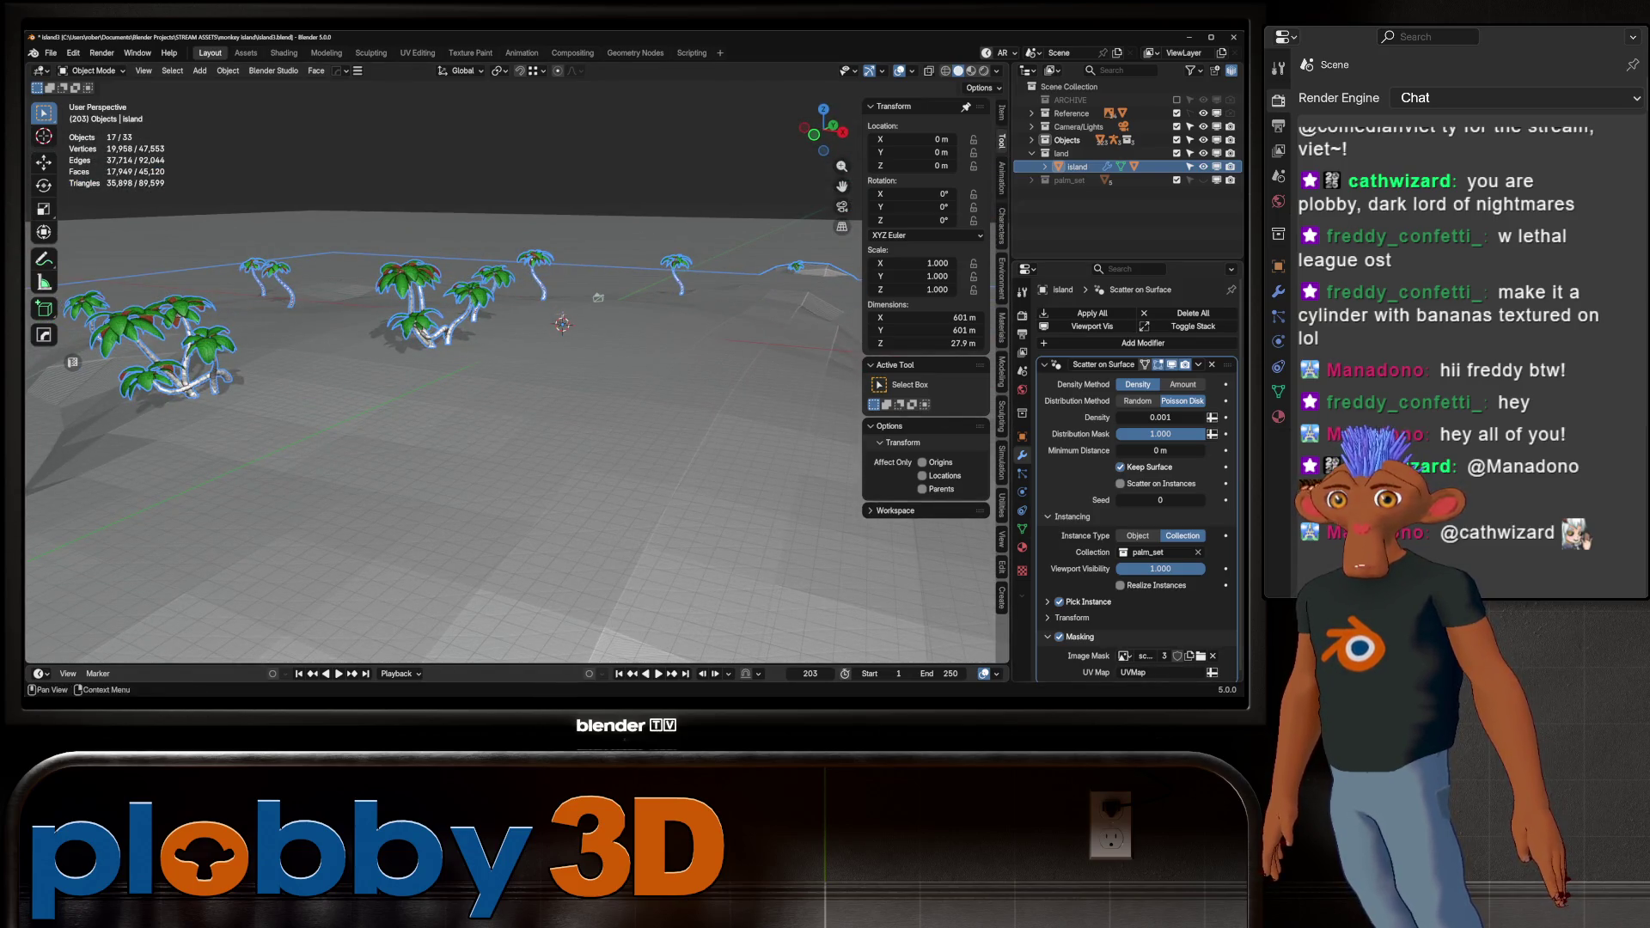
scroll(1160, 417, down, 1)
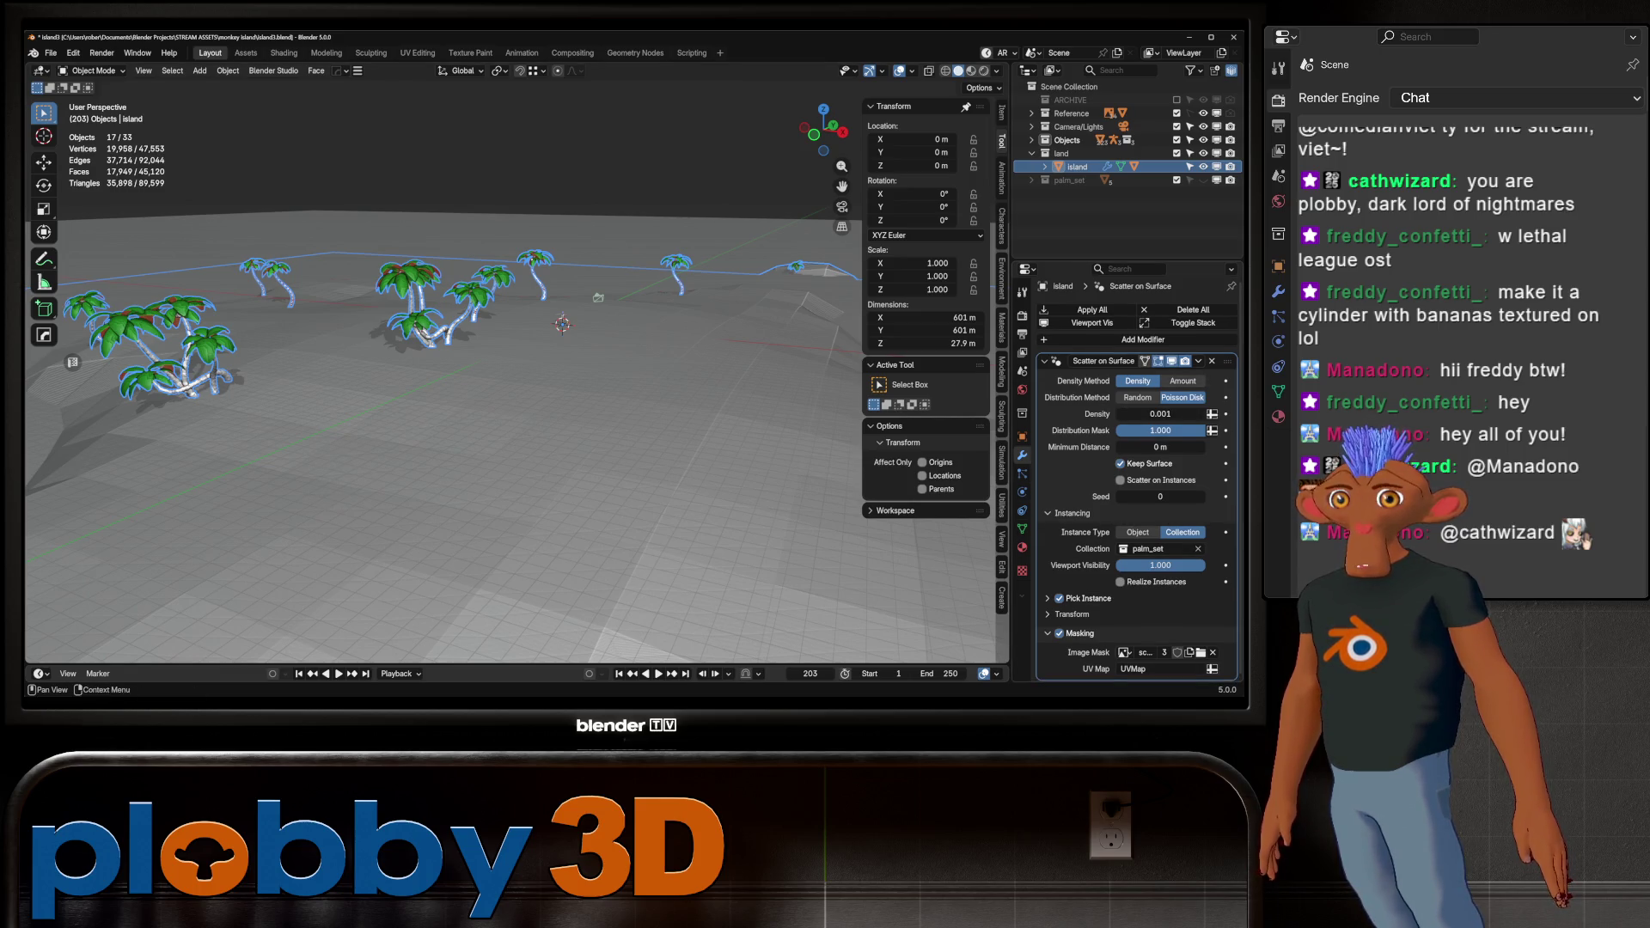
Enable scatter randomization with random scale 0.382 and overall scale 1.052 on X/Y/Z
click(1072, 613)
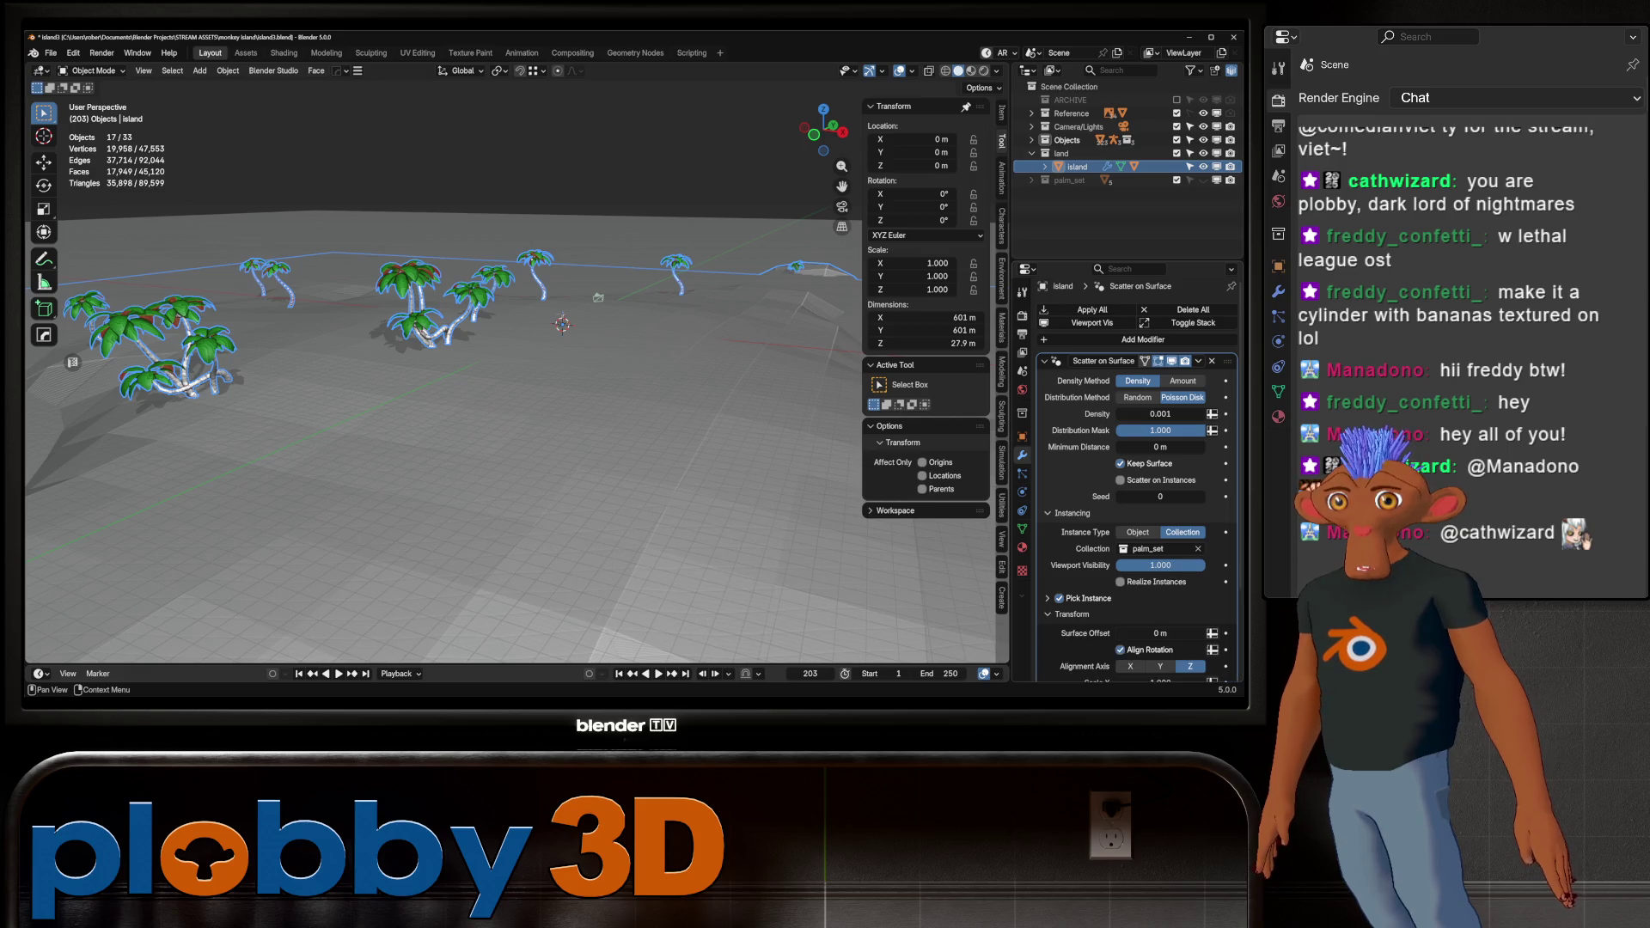
scroll(1135, 516, down, 3)
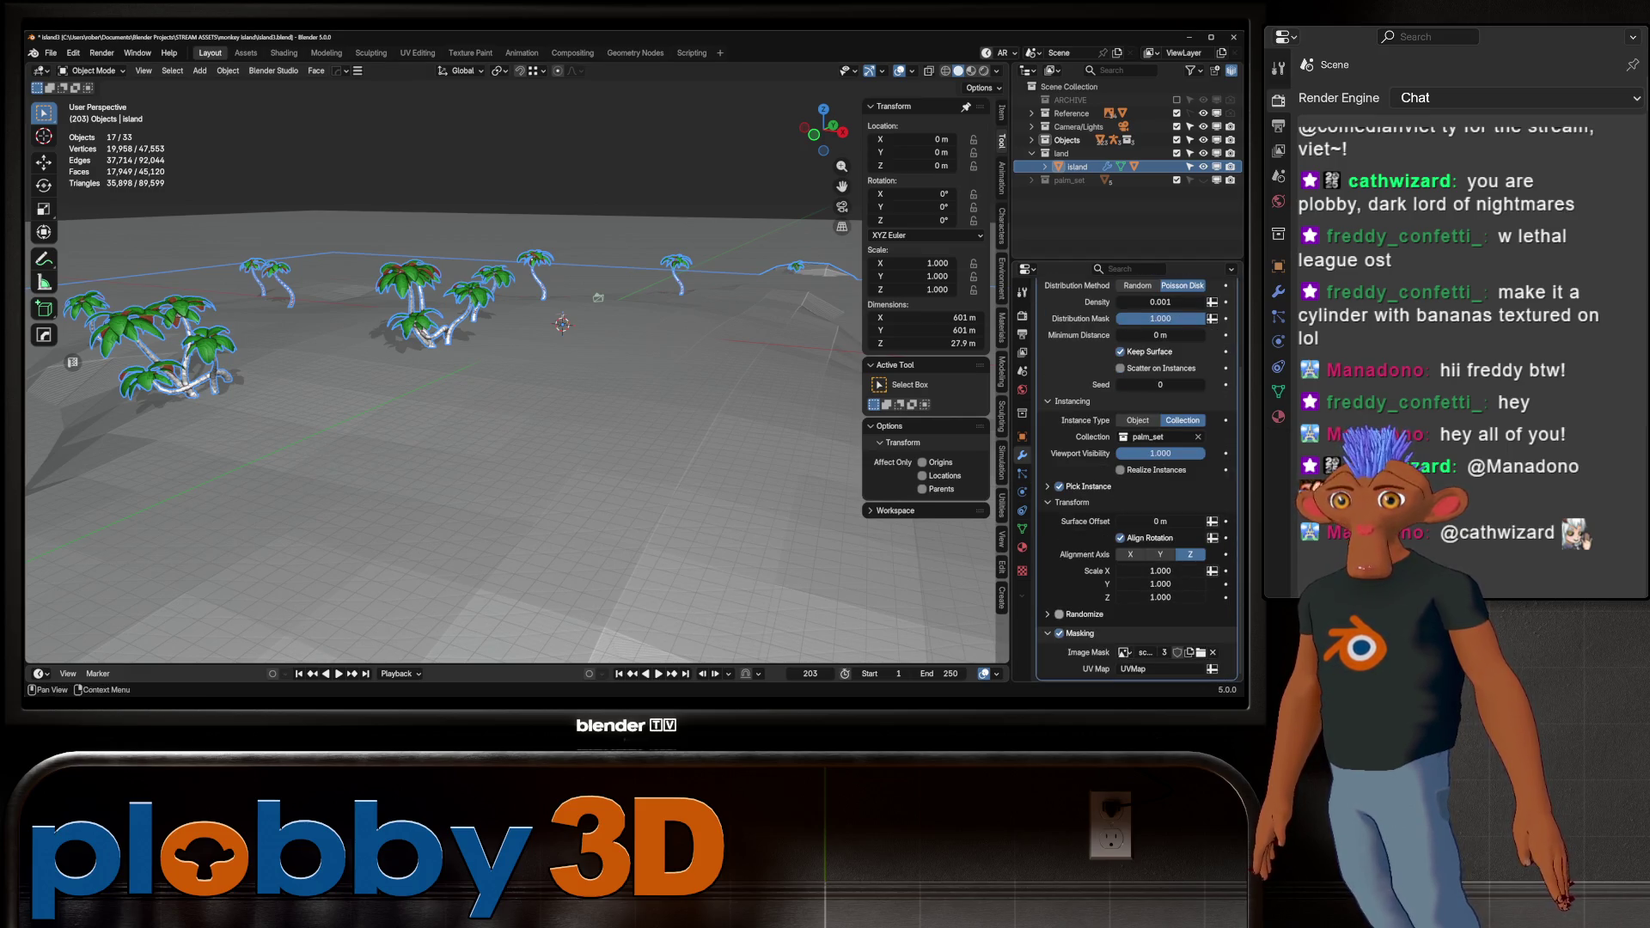
click(1059, 614)
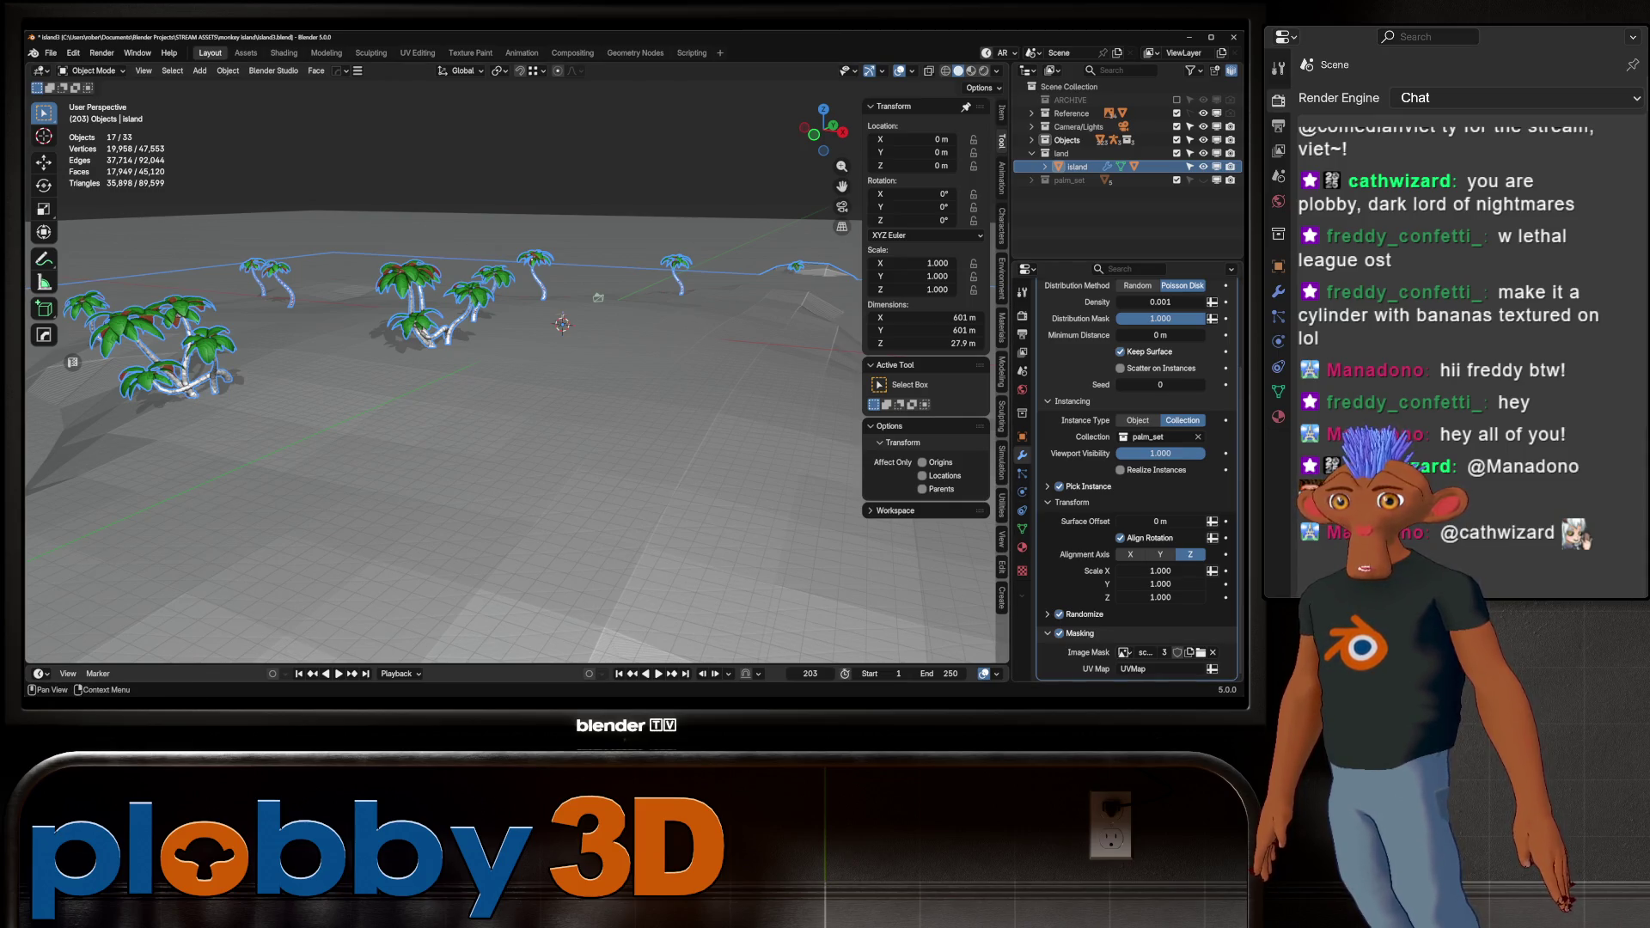
click(1085, 614)
scroll(1085, 614, down, 3)
scroll(1160, 571, down, 2)
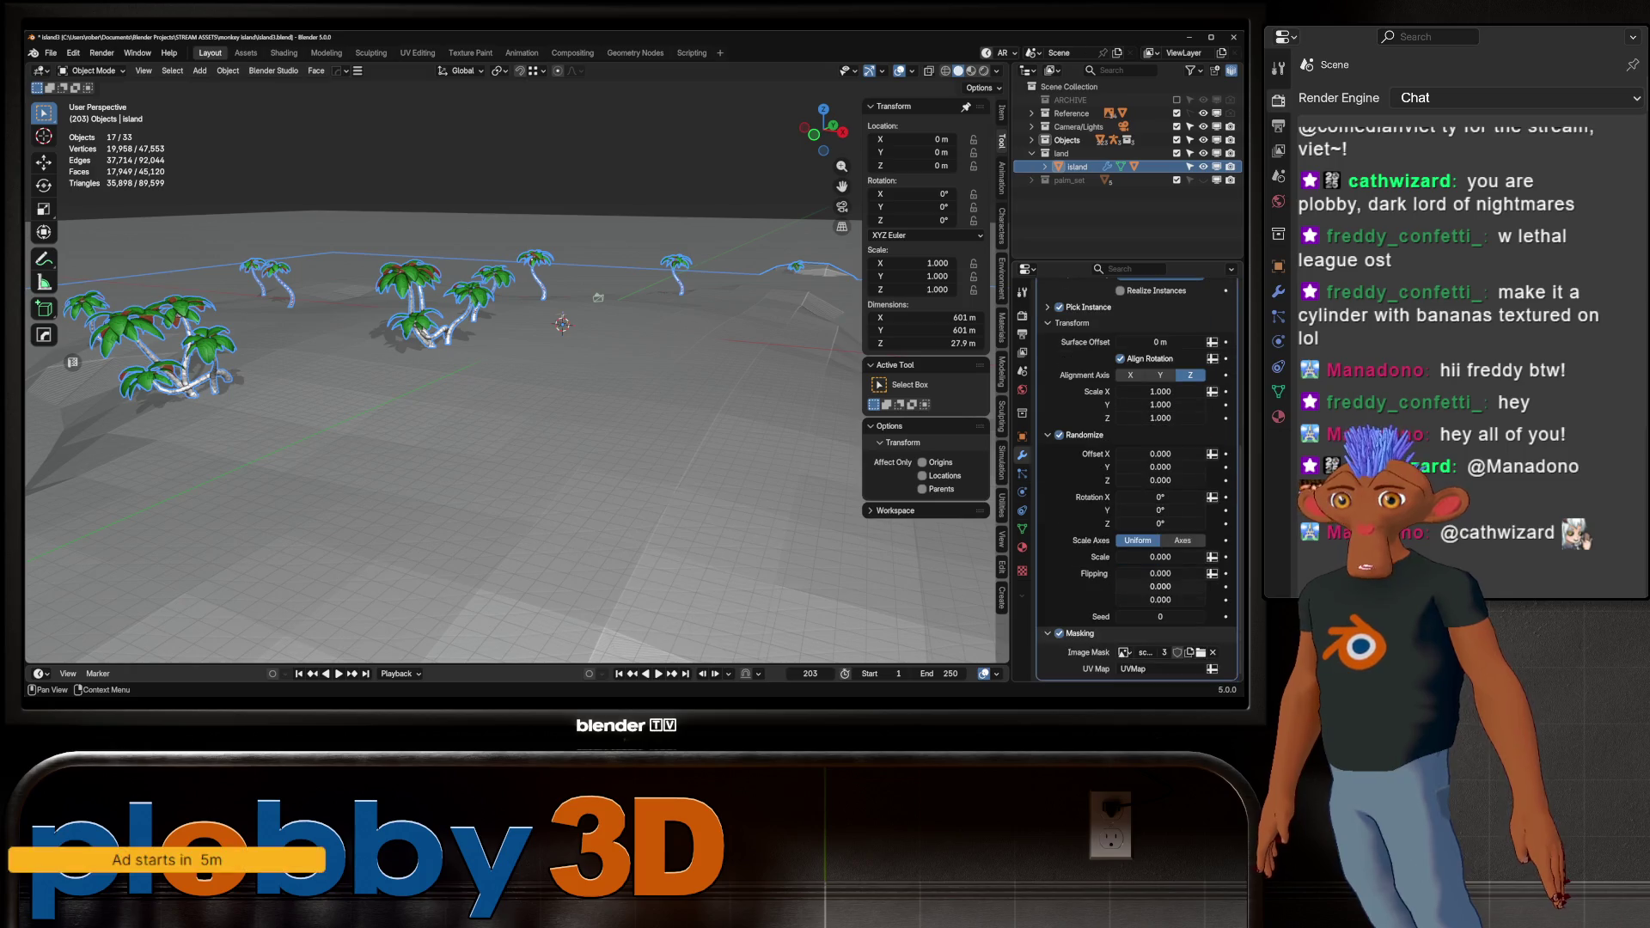
mouse_move(1161, 557)
mouse_down()
mouse_move(1204, 557)
mouse_move(1185, 557)
mouse_up()
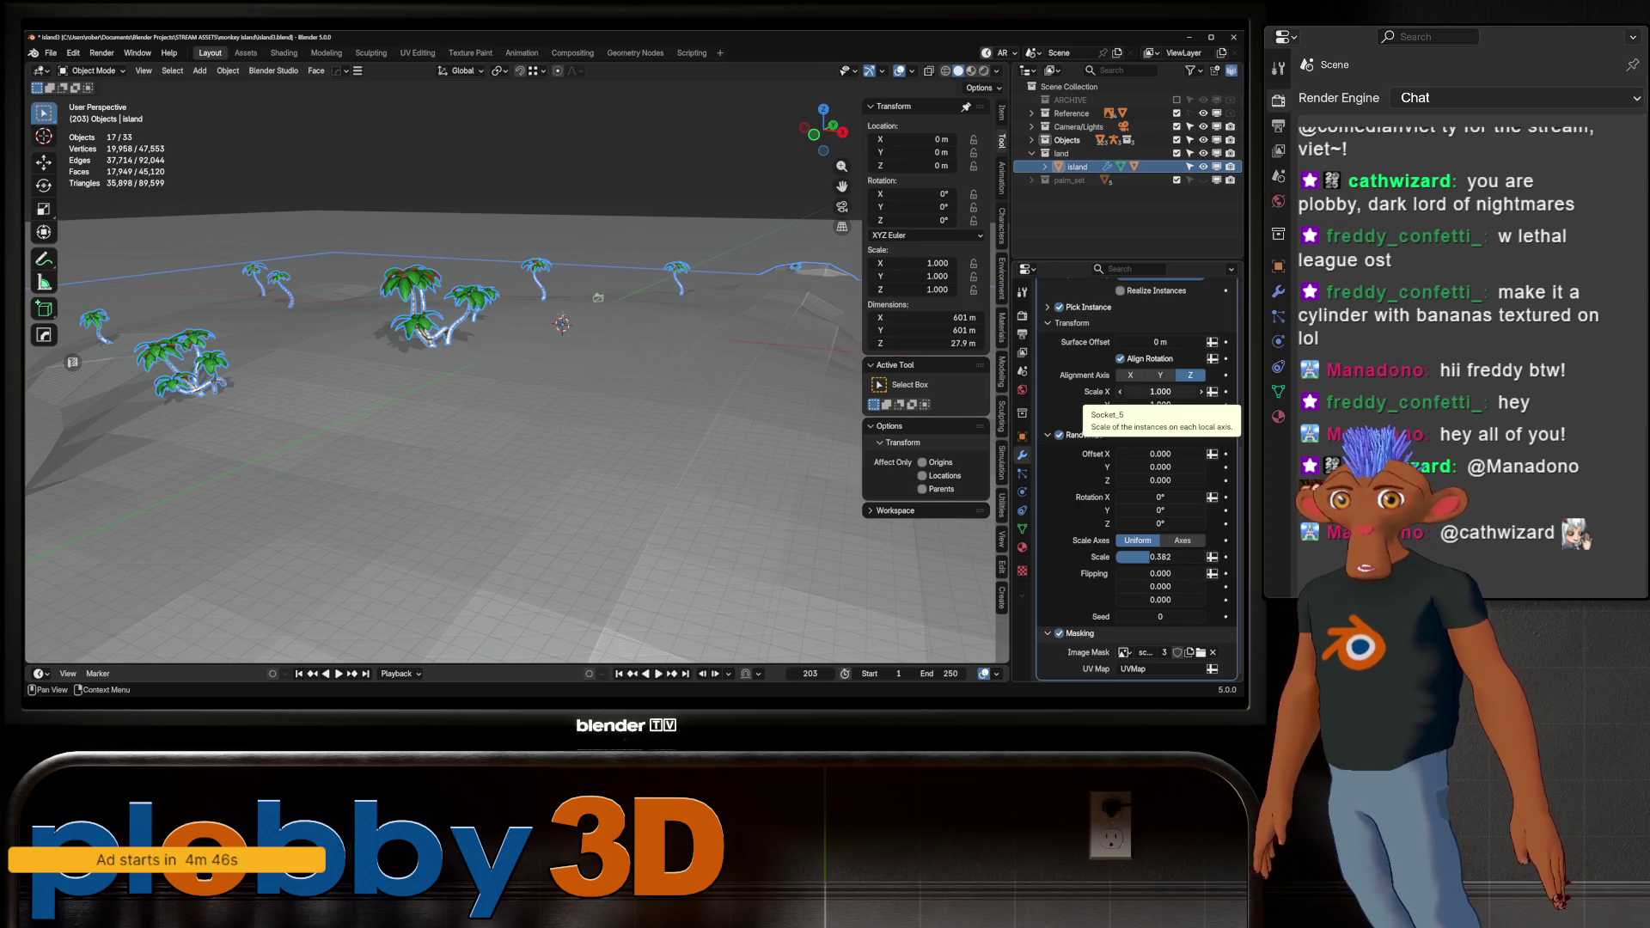
mouse_move(1160, 391)
mouse_down()
mouse_move(1174, 418)
mouse_move(1153, 418)
mouse_up()
Set the random Z rotation of the palms to 360°
mouse_move(515, 387)
middle_down()
mouse_move(515, 482)
mouse_move(516, 404)
mouse_move(515, 481)
mouse_move(515, 421)
mouse_move(481, 421)
mouse_move(482, 456)
middle_up()
scroll(516, 404, up, 3)
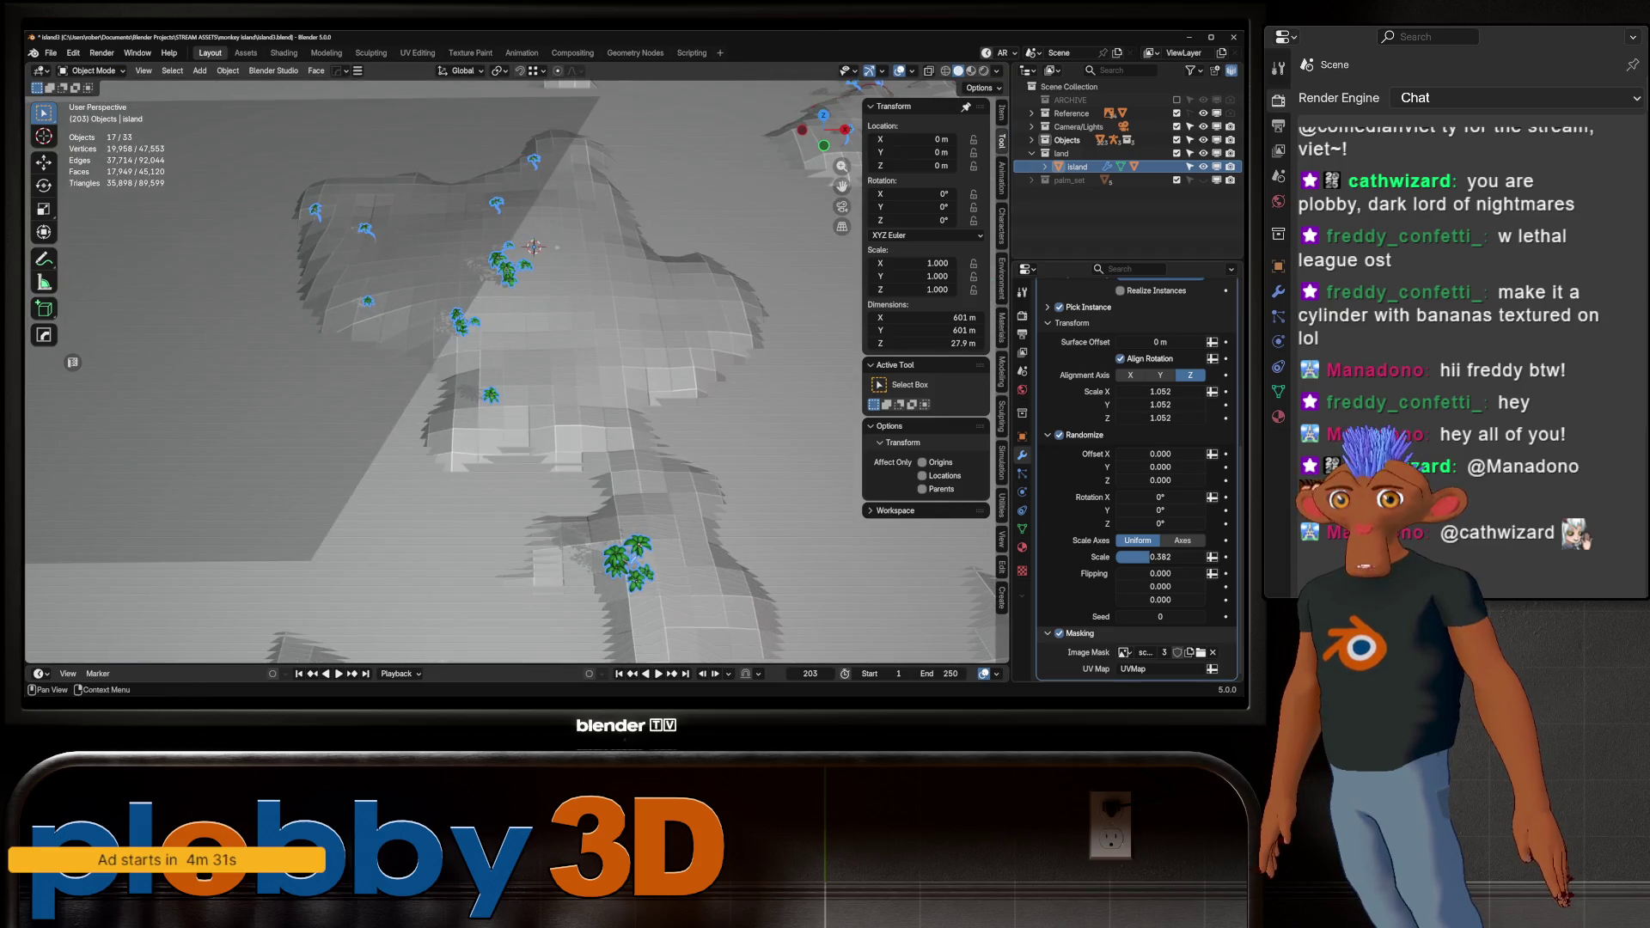
scroll(1161, 616, up, 2)
scroll(1161, 616, down, 2)
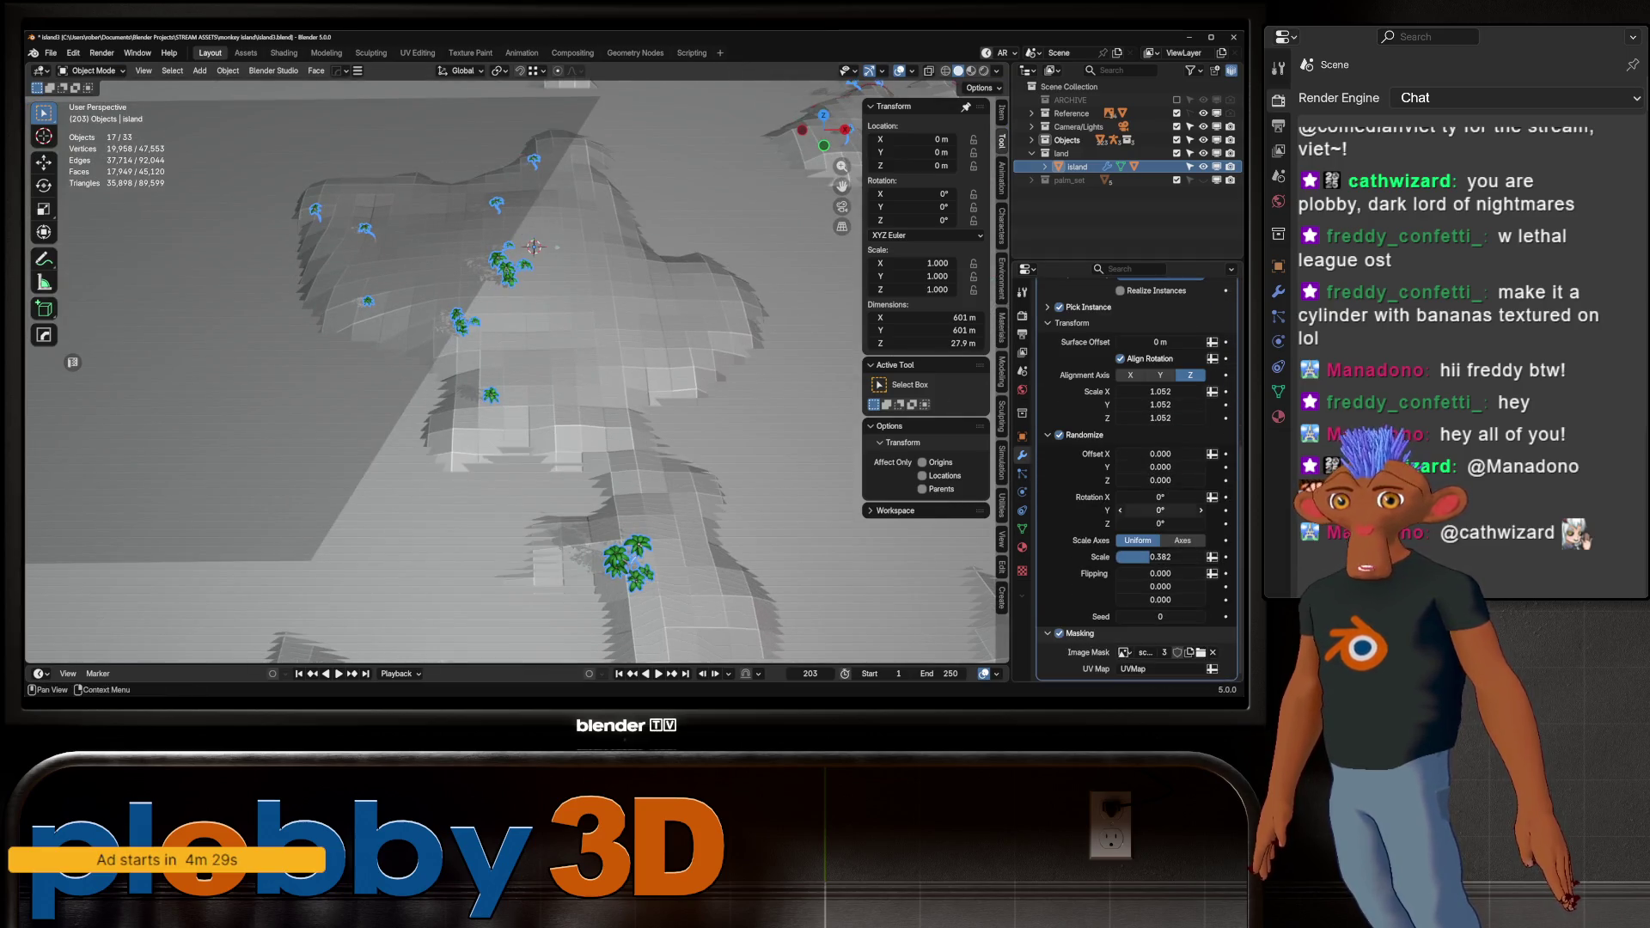
click(1160, 524)
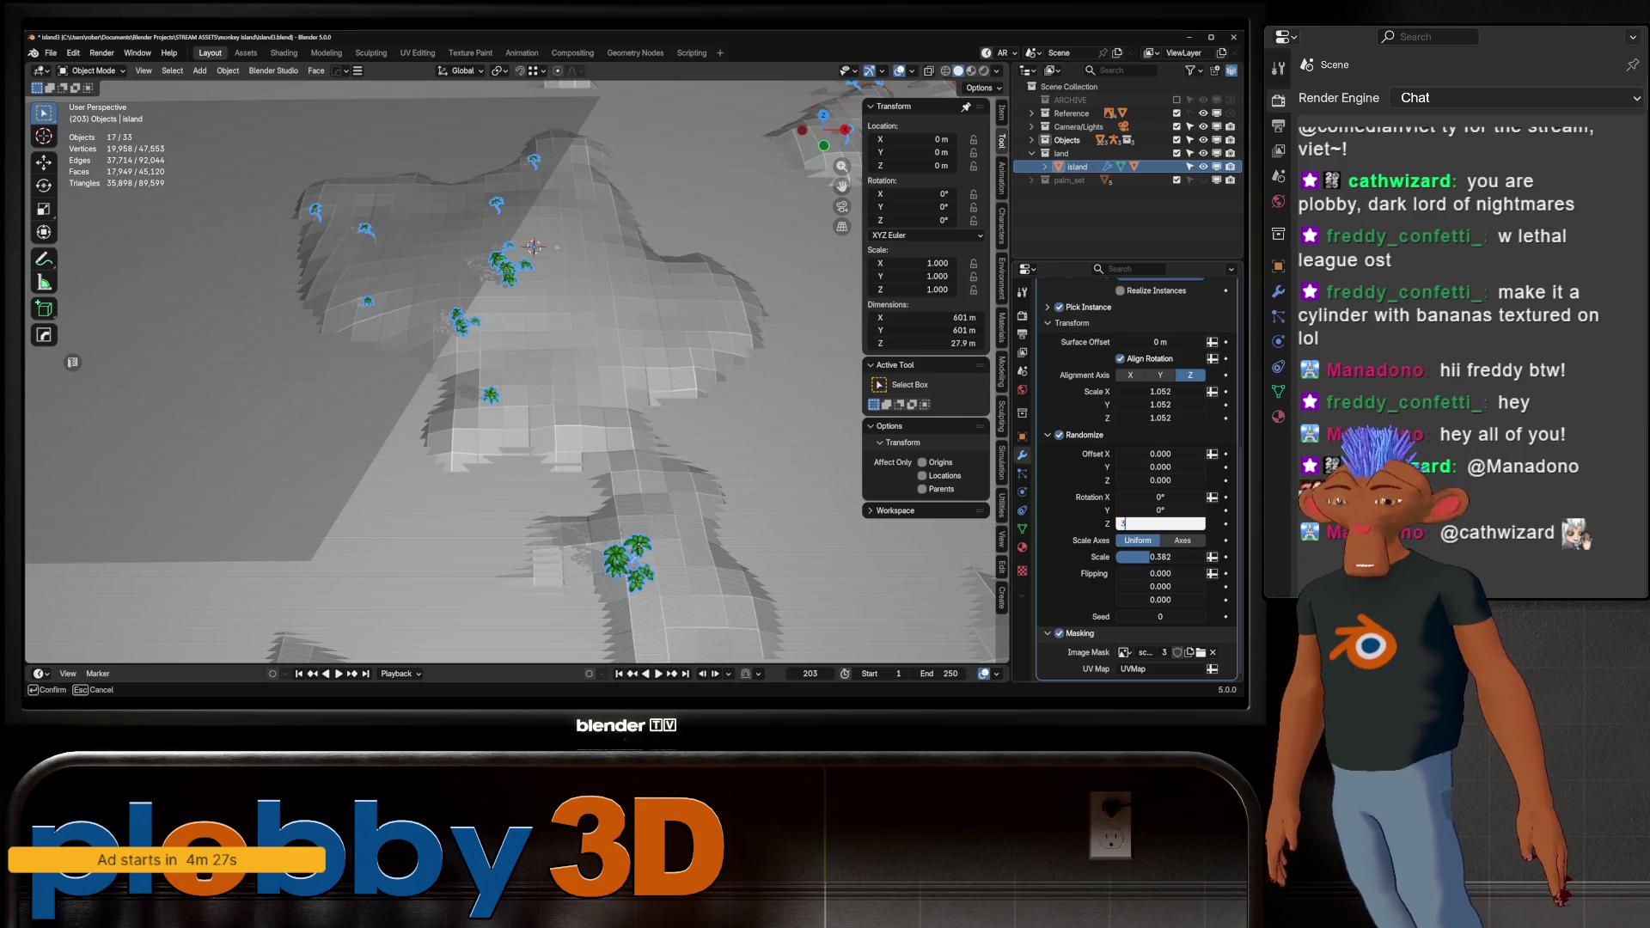
text(360)
key(Return)
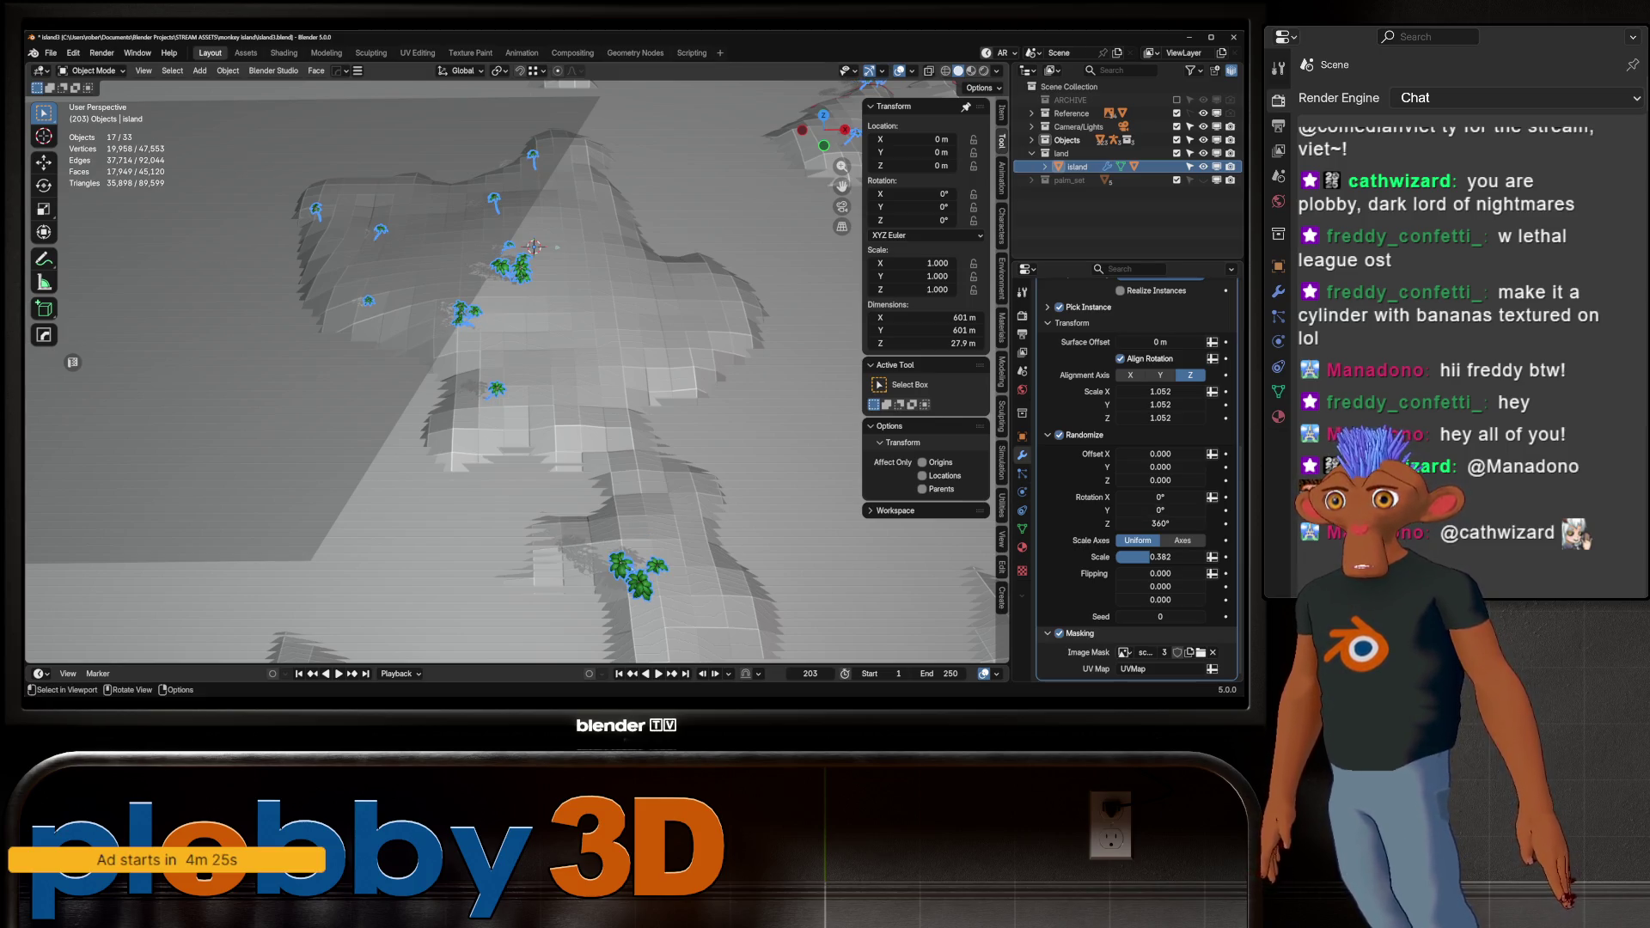
mouse_move(516, 387)
middle_down()
mouse_move(516, 318)
mouse_move(533, 404)
mouse_move(533, 378)
middle_up()
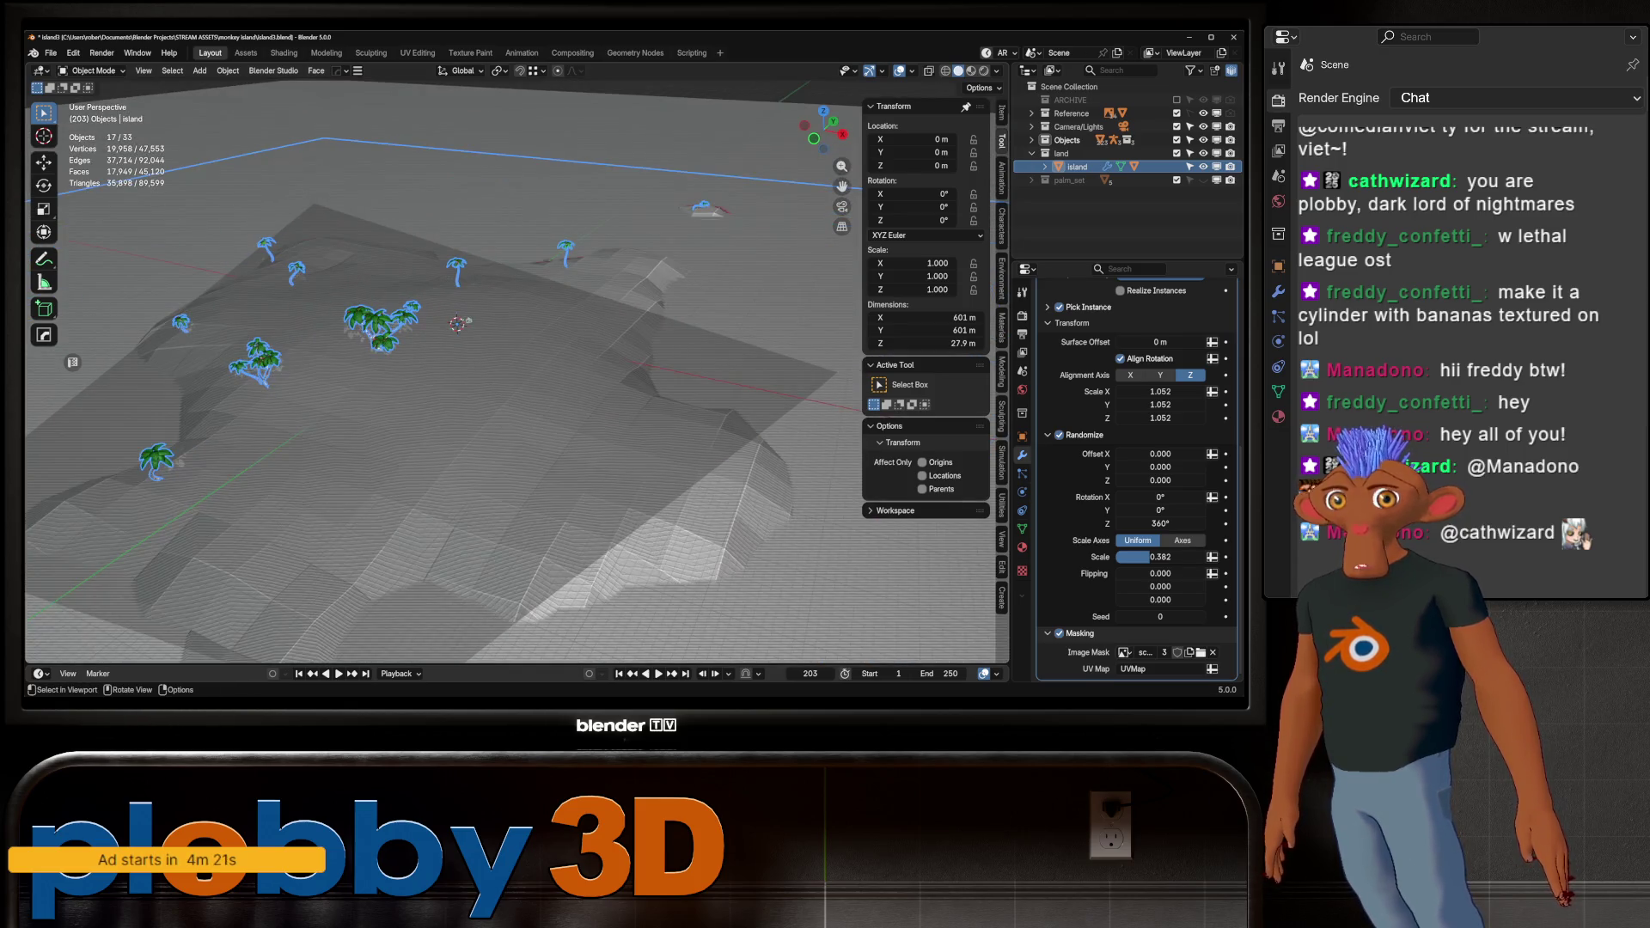
scroll(1135, 472, up, 5)
scroll(1135, 473, up, 5)
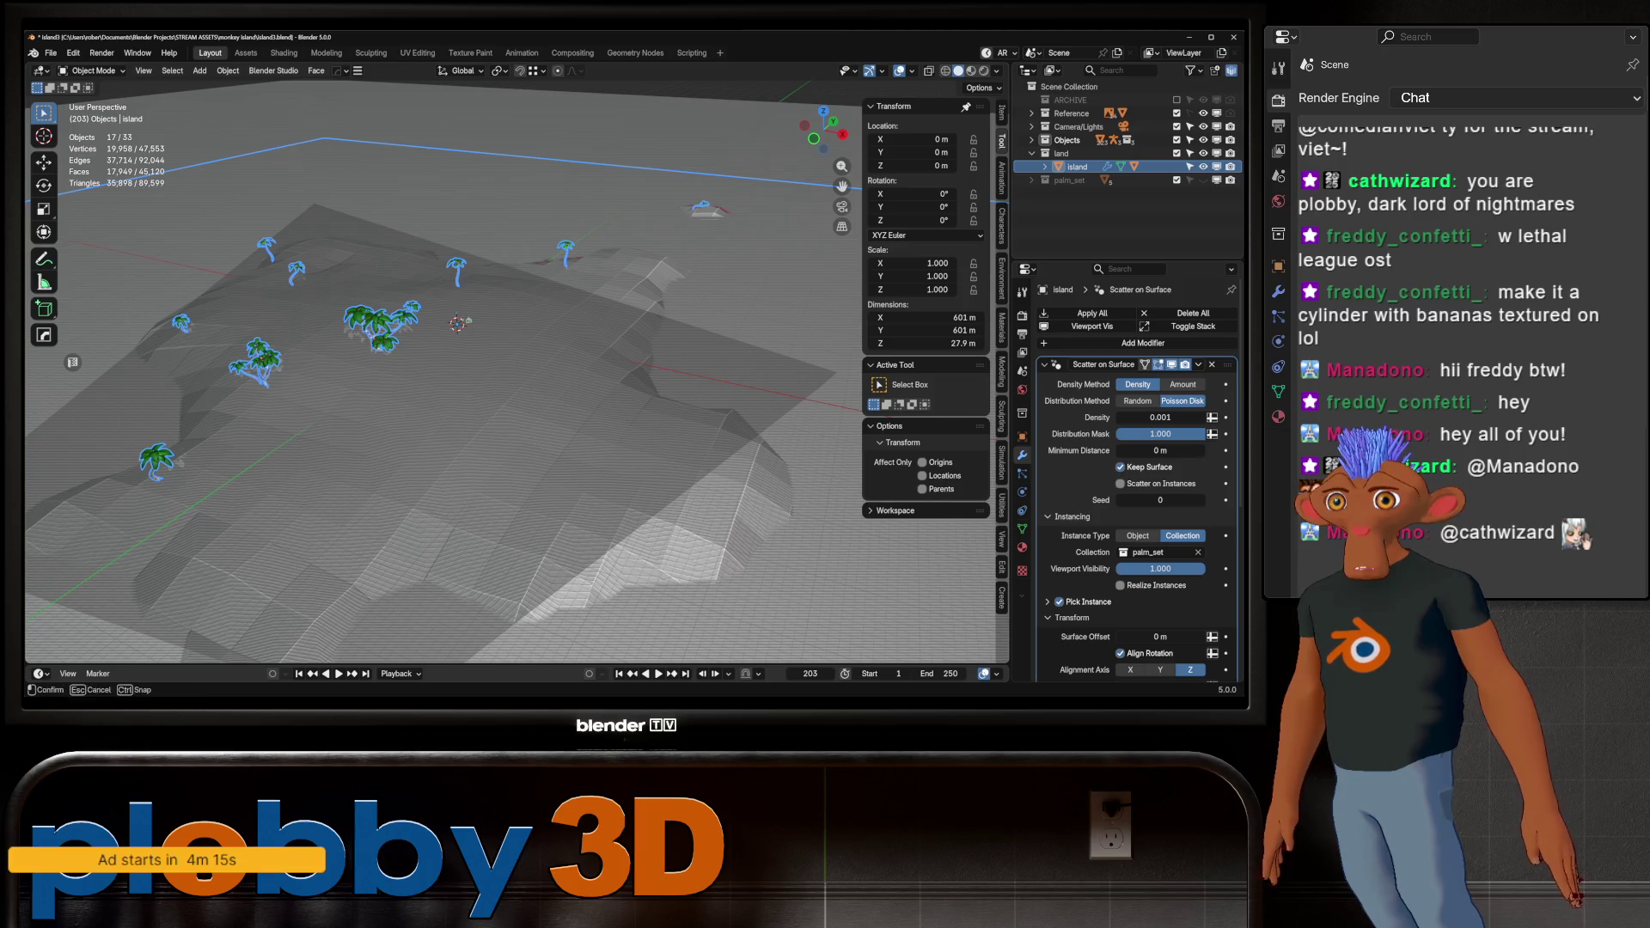
click(635, 53)
key(Home)
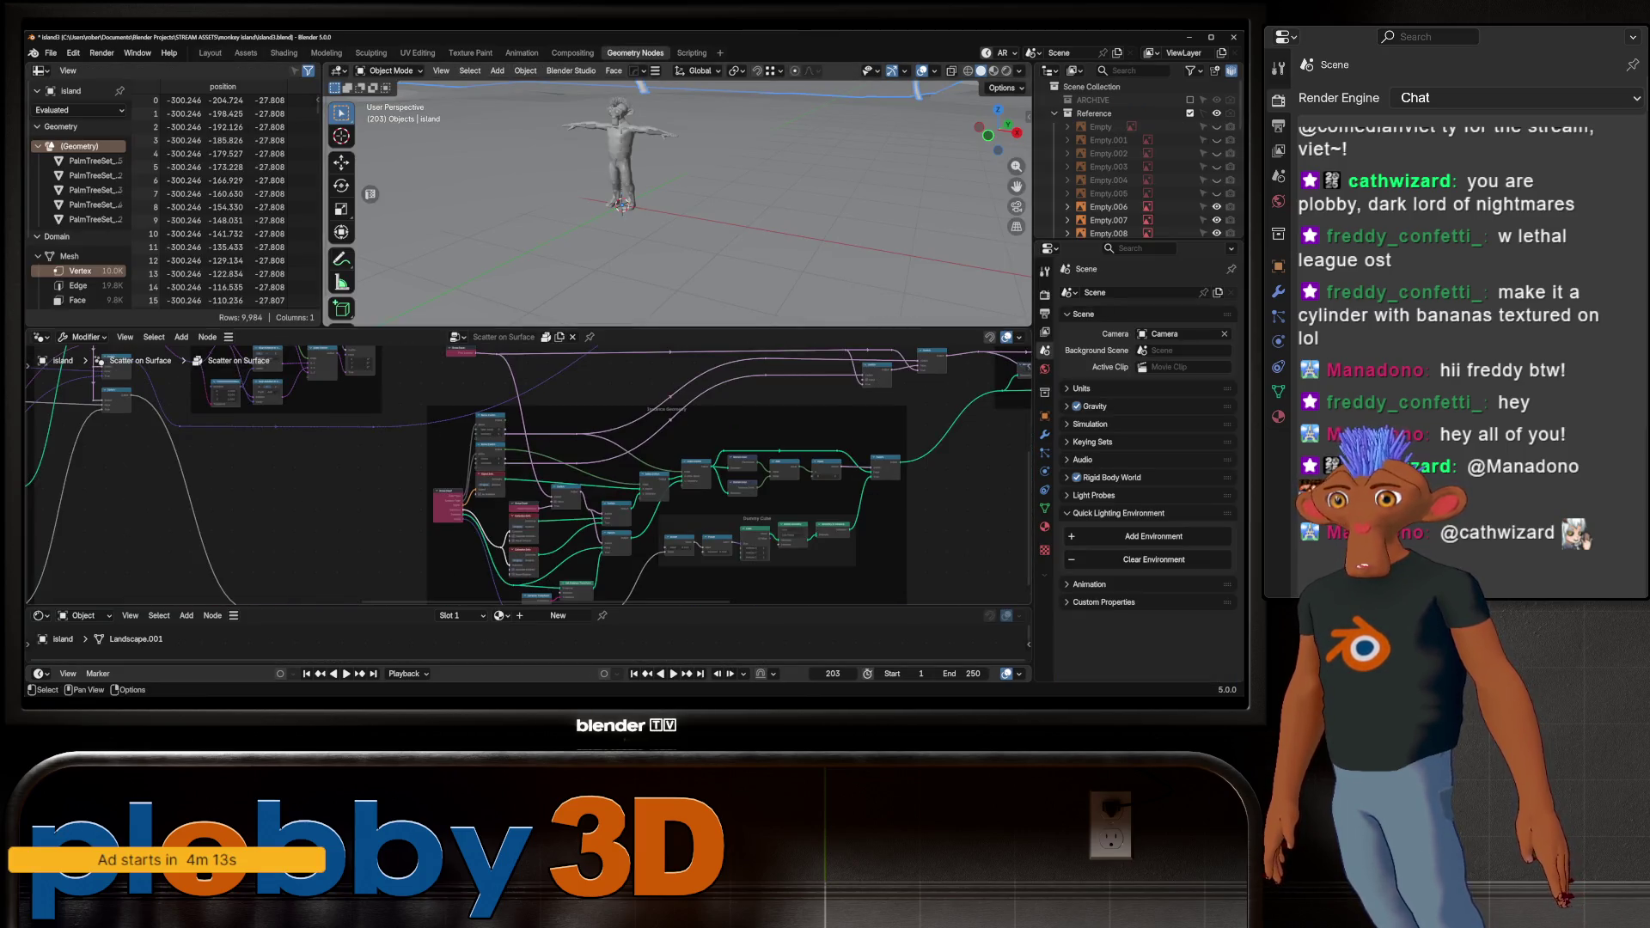
scroll(528, 476, down, 5)
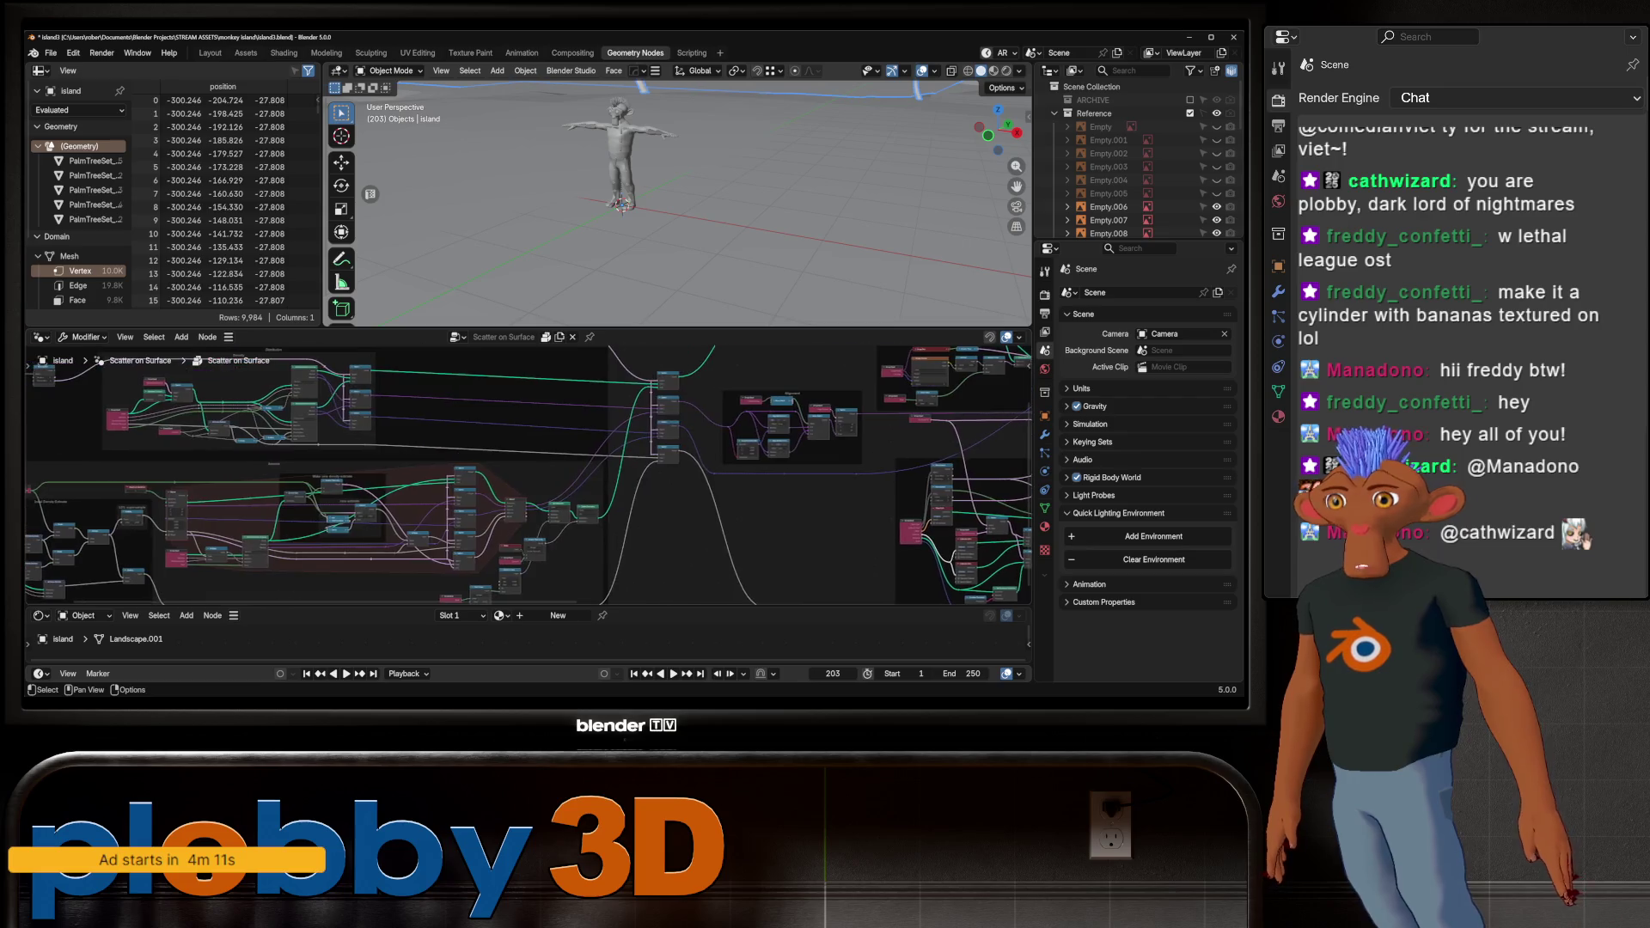
scroll(783, 521, up, 8)
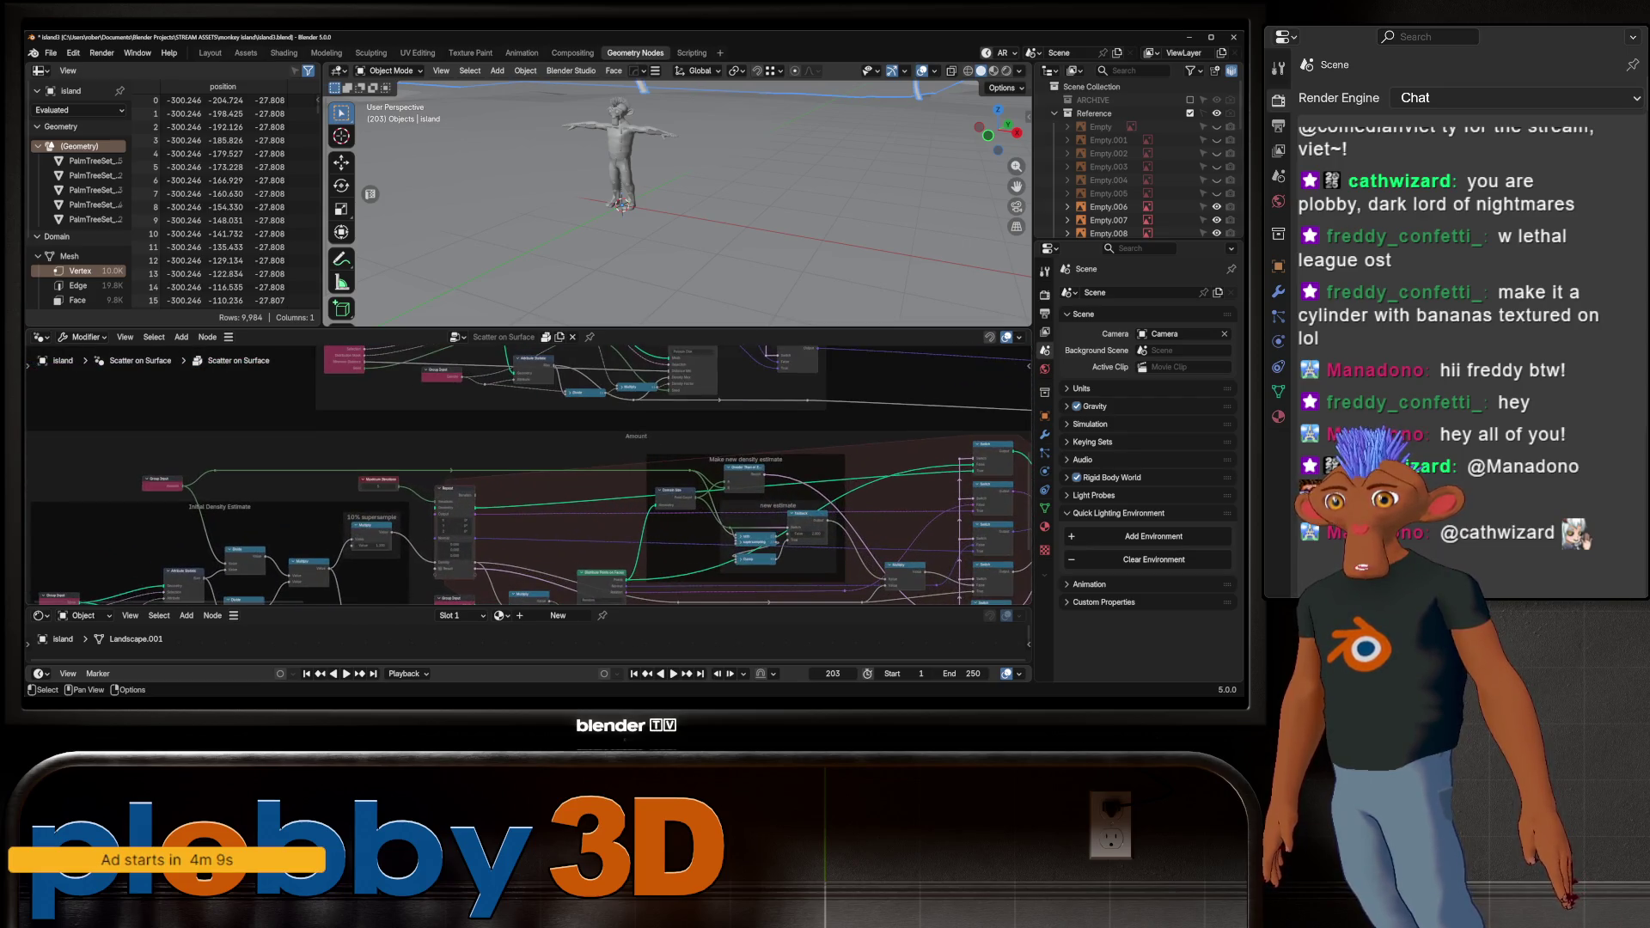
scroll(529, 475, up, 5)
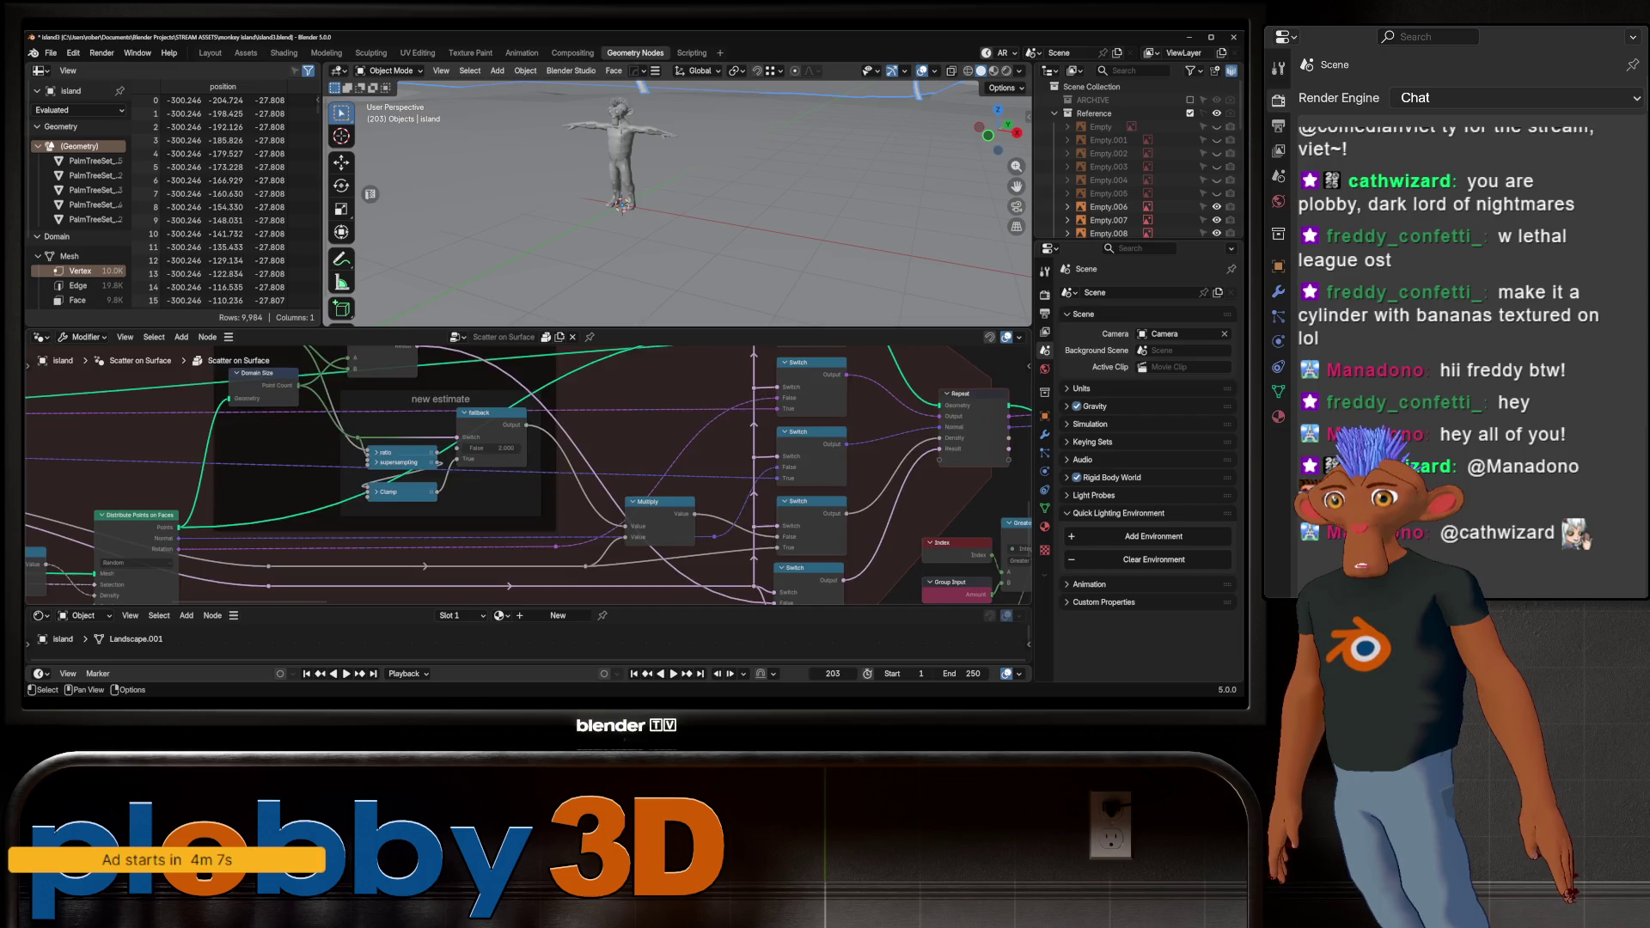
middle_drag(528, 476, 309, 418)
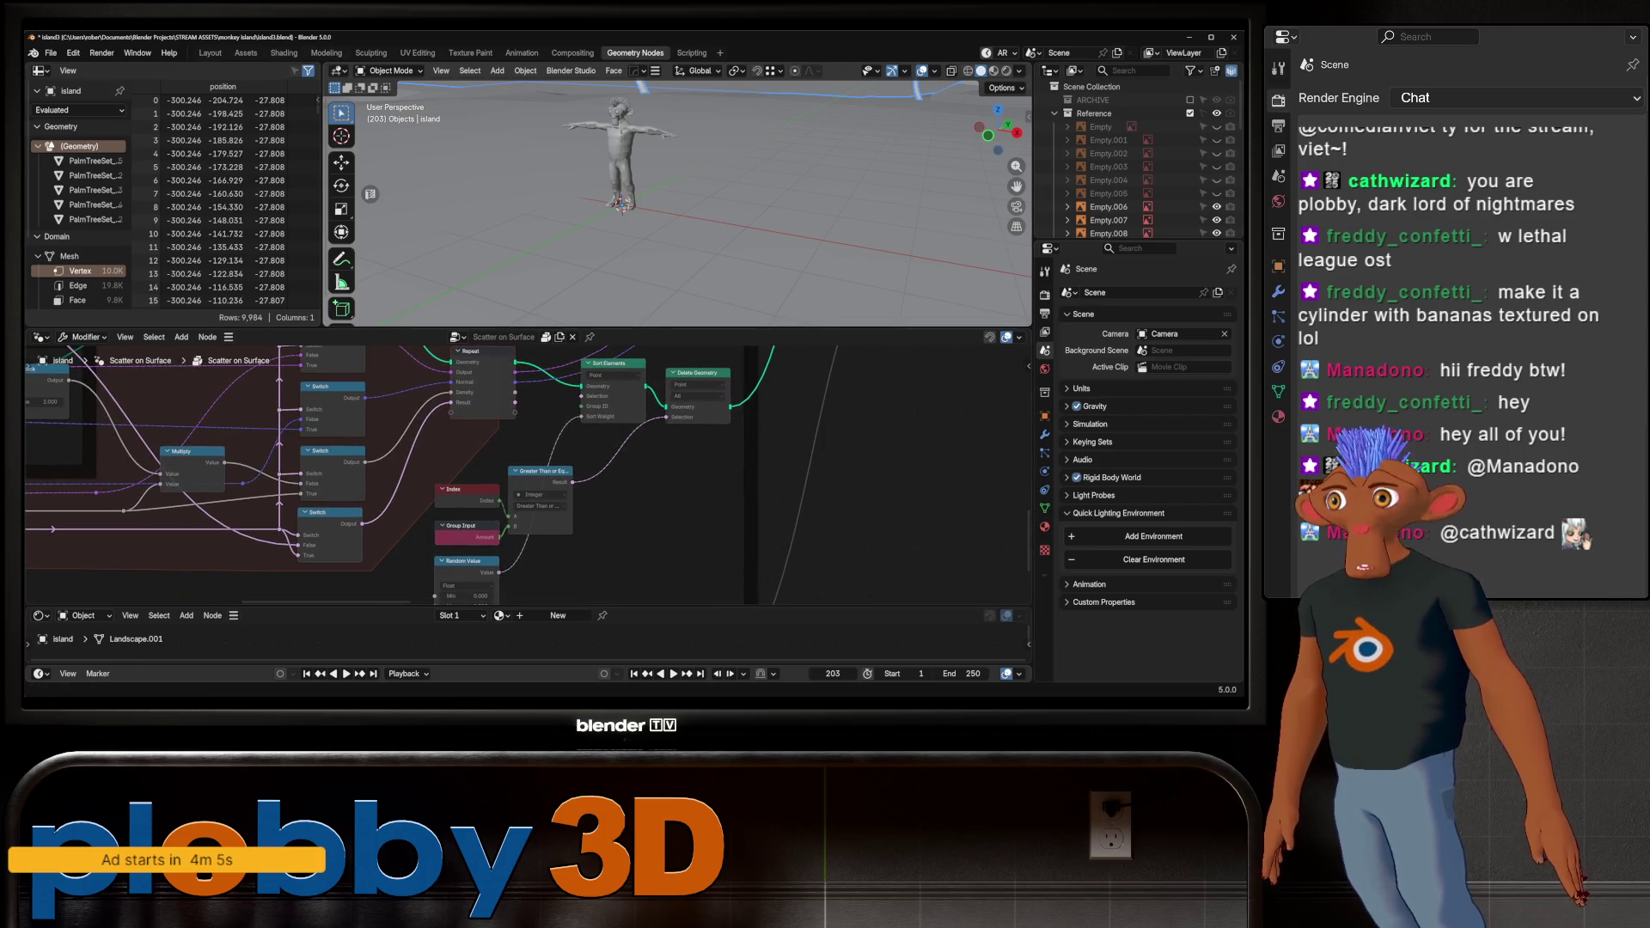
click(209, 53)
middle_drag(430, 387, 568, 349)
Try palm scatter densities 0.01 and 0.02, then settle on 0.005
click(1160, 417)
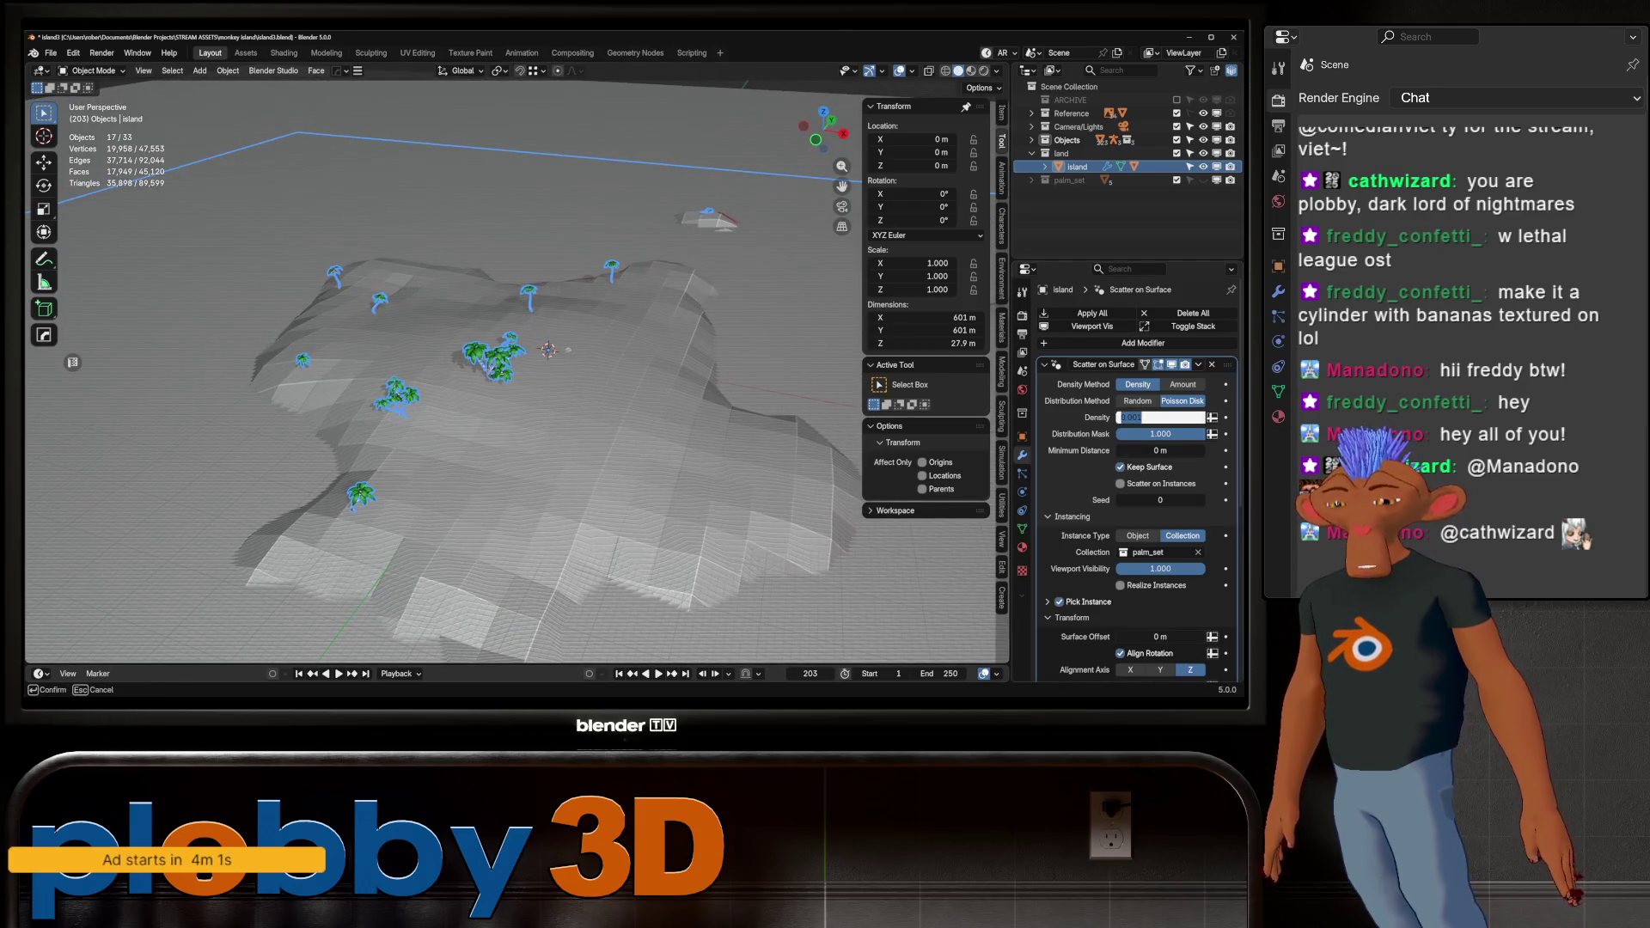
text(0.01)
key(Return)
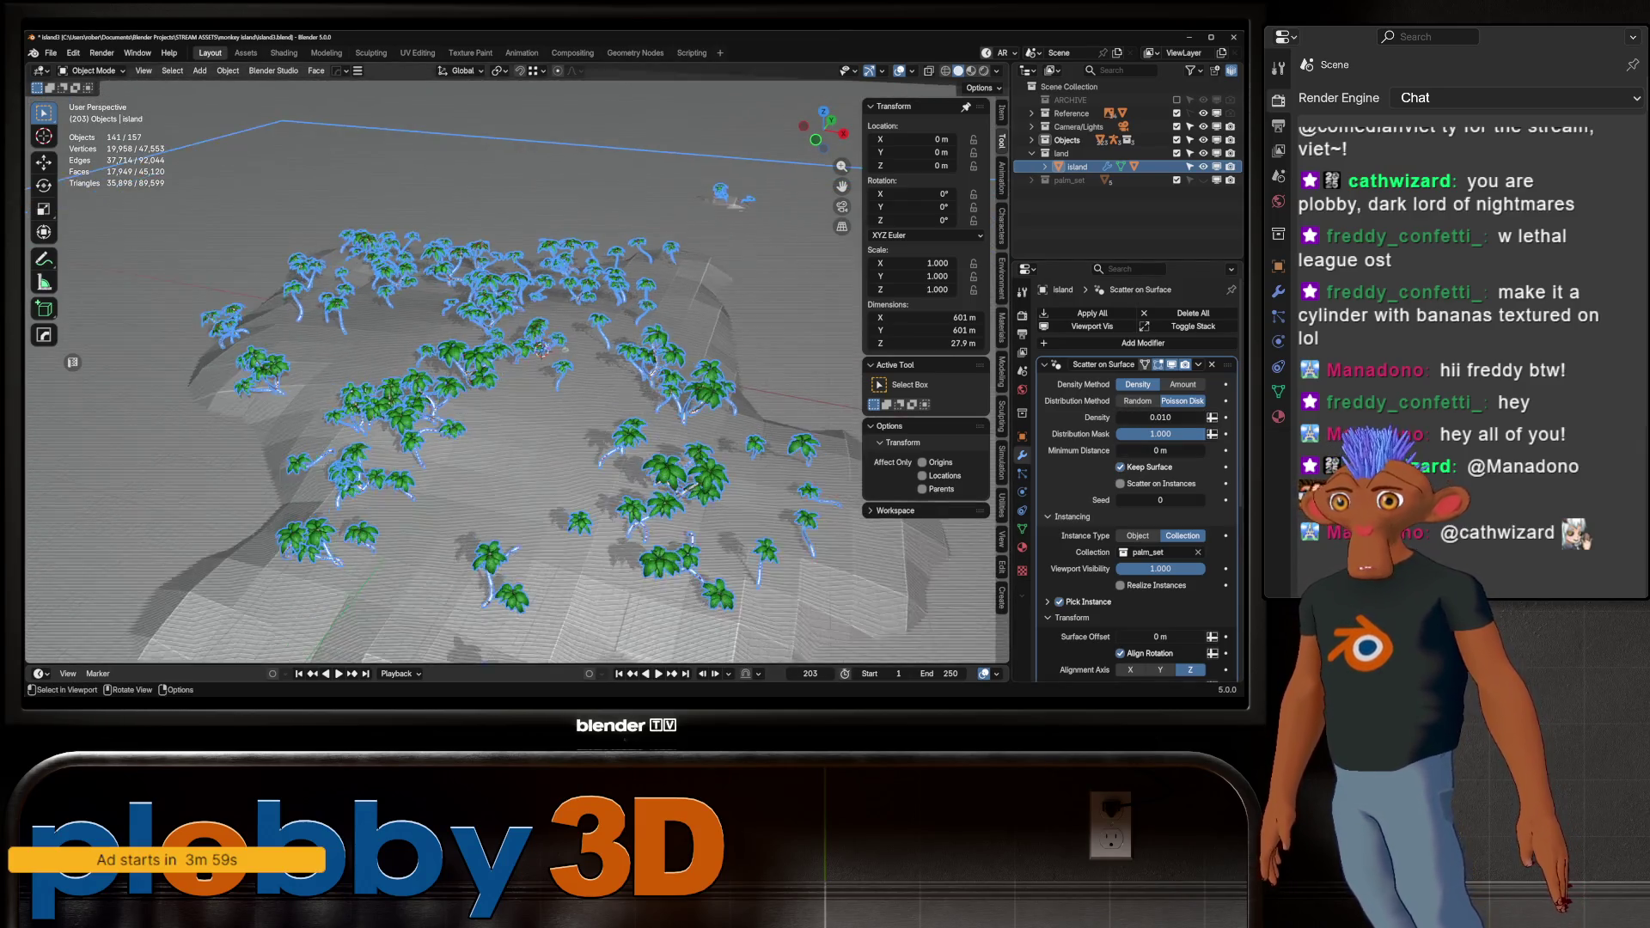
scroll(550, 361, up, 5)
middle_drag(550, 361, 550, 447)
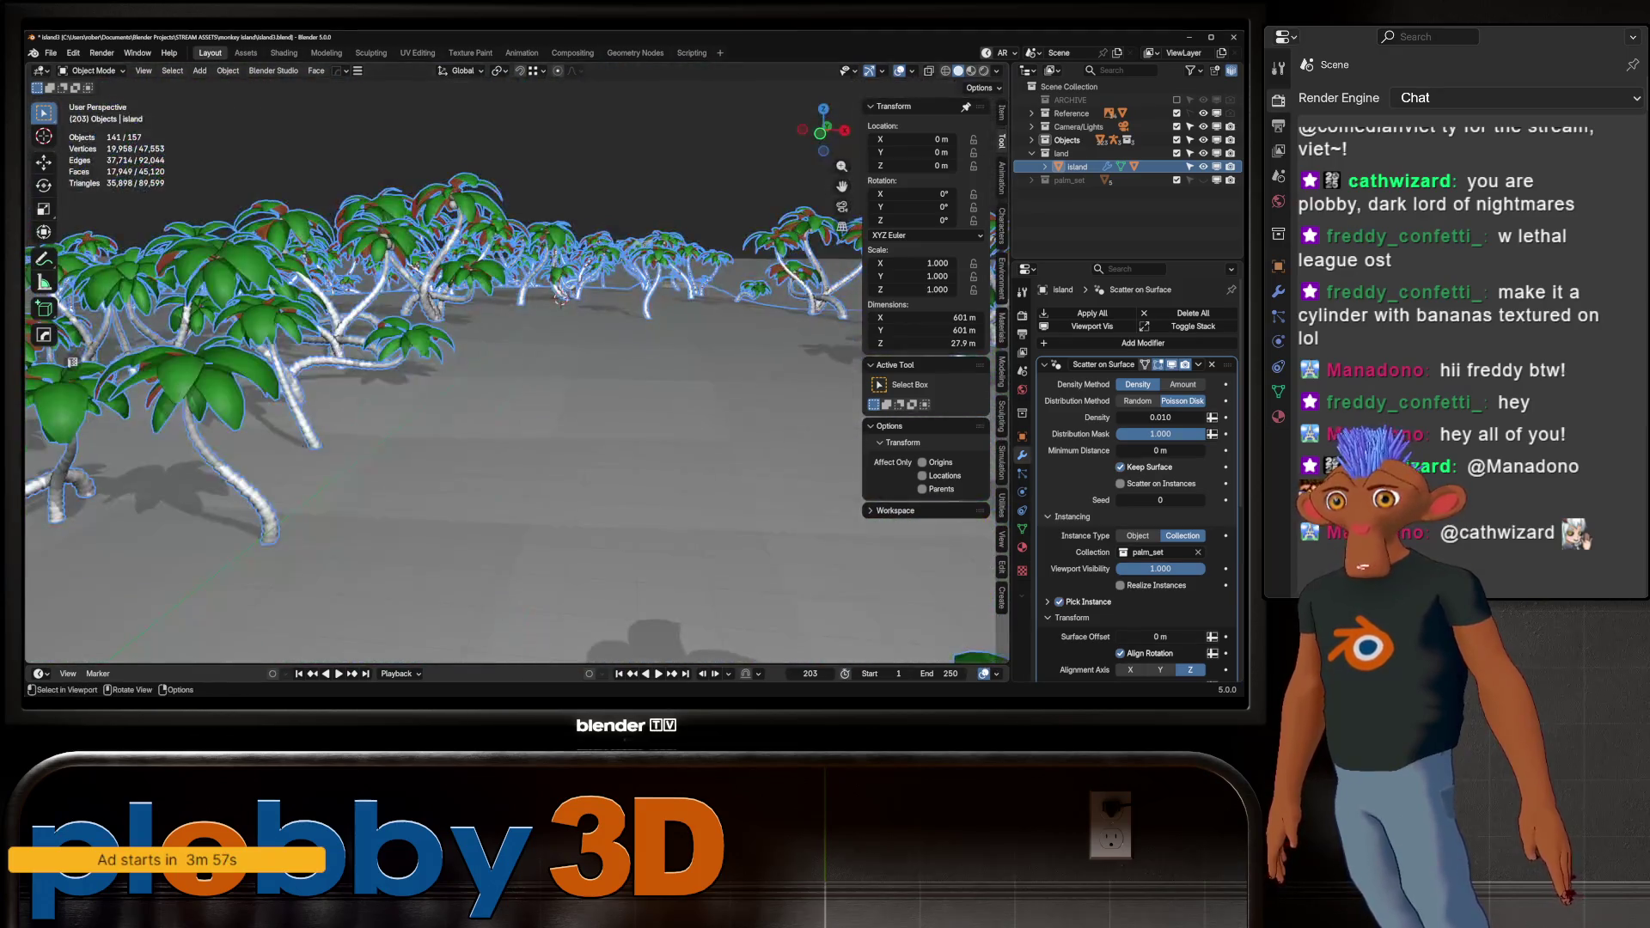
scroll(516, 370, up, 4)
mouse_move(515, 370)
middle_down()
mouse_move(584, 387)
mouse_move(610, 374)
middle_up()
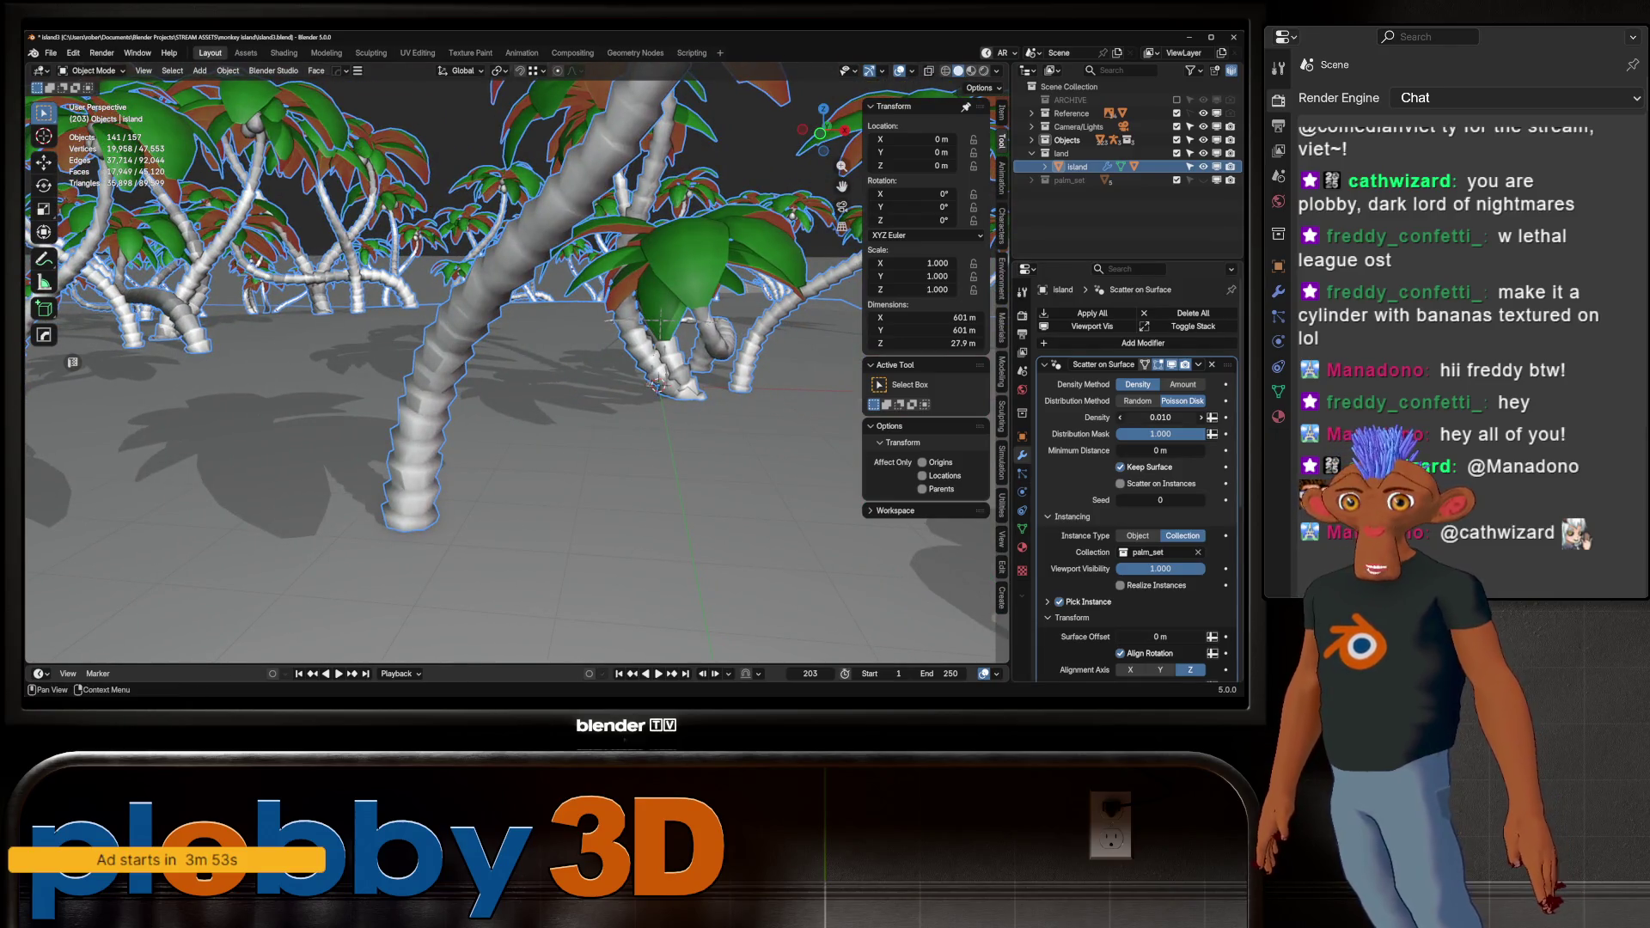
click(1201, 417)
click(1160, 417)
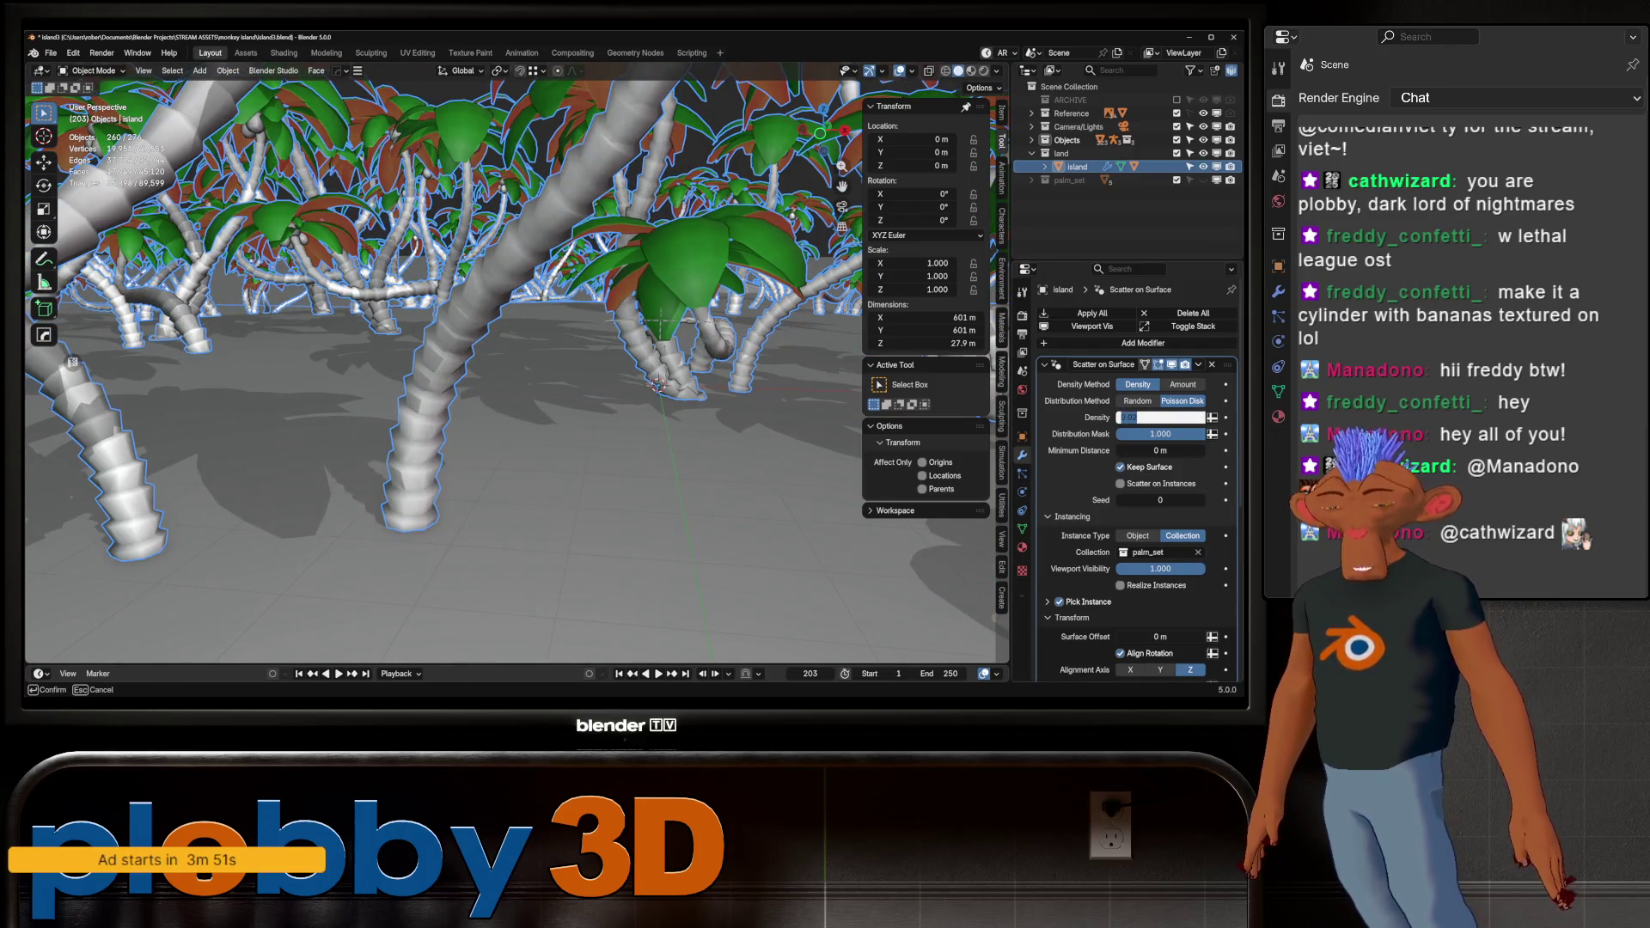
text(0.005)
key(Return)
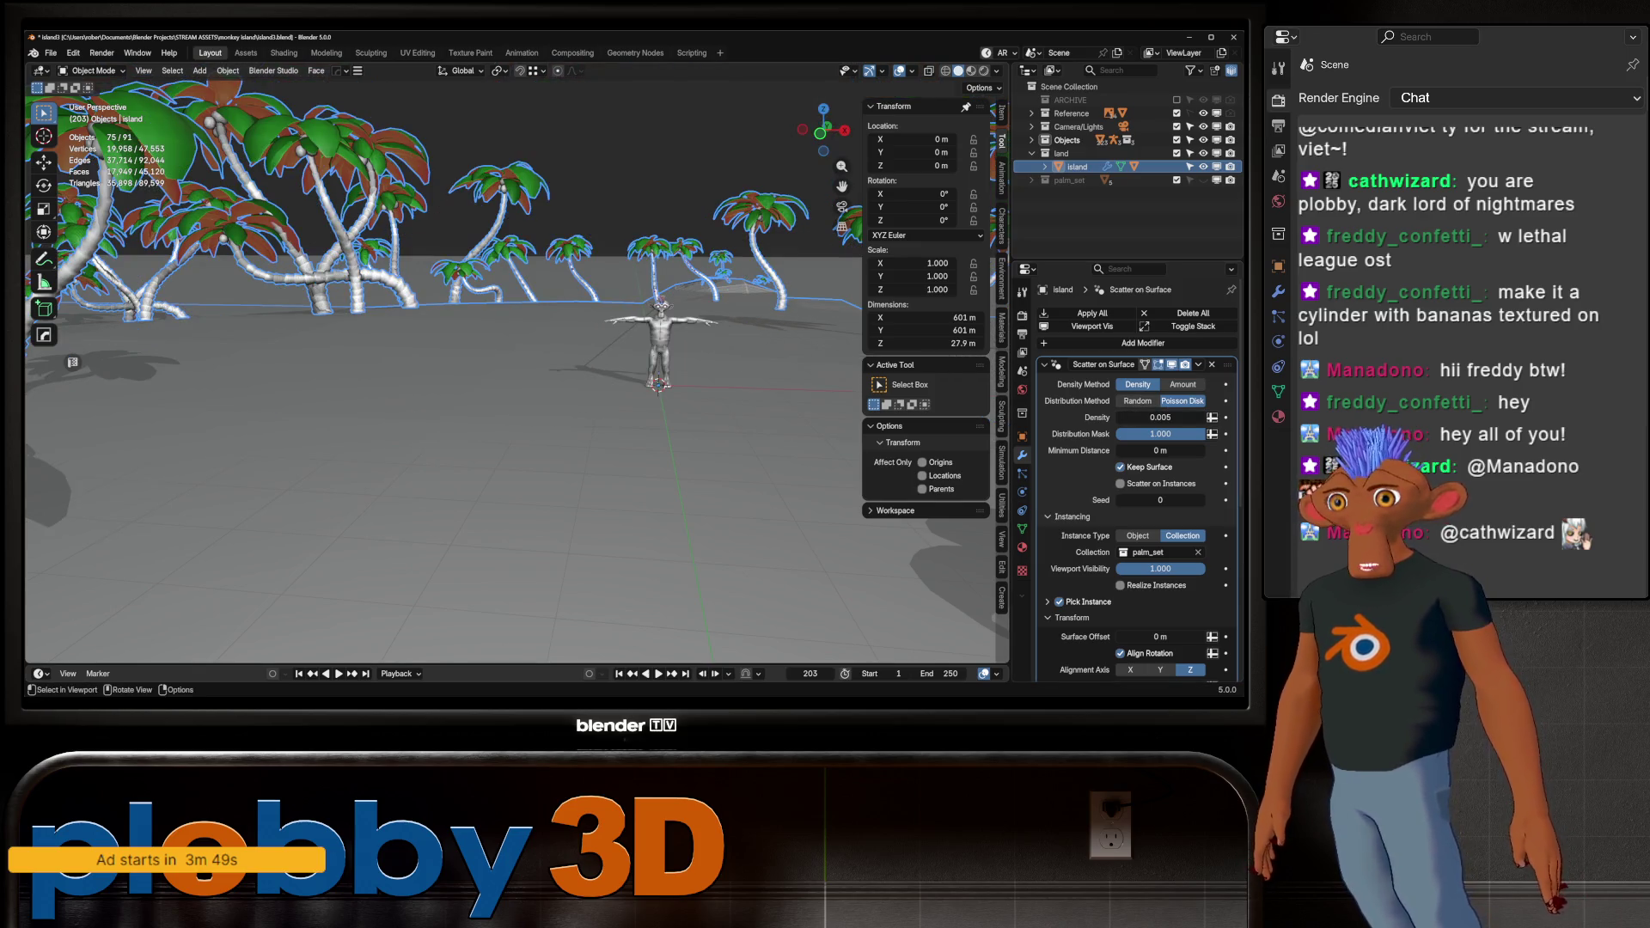
Set the minimum distance between palms to 11.4 m and check the terrain from low
click(1161, 450)
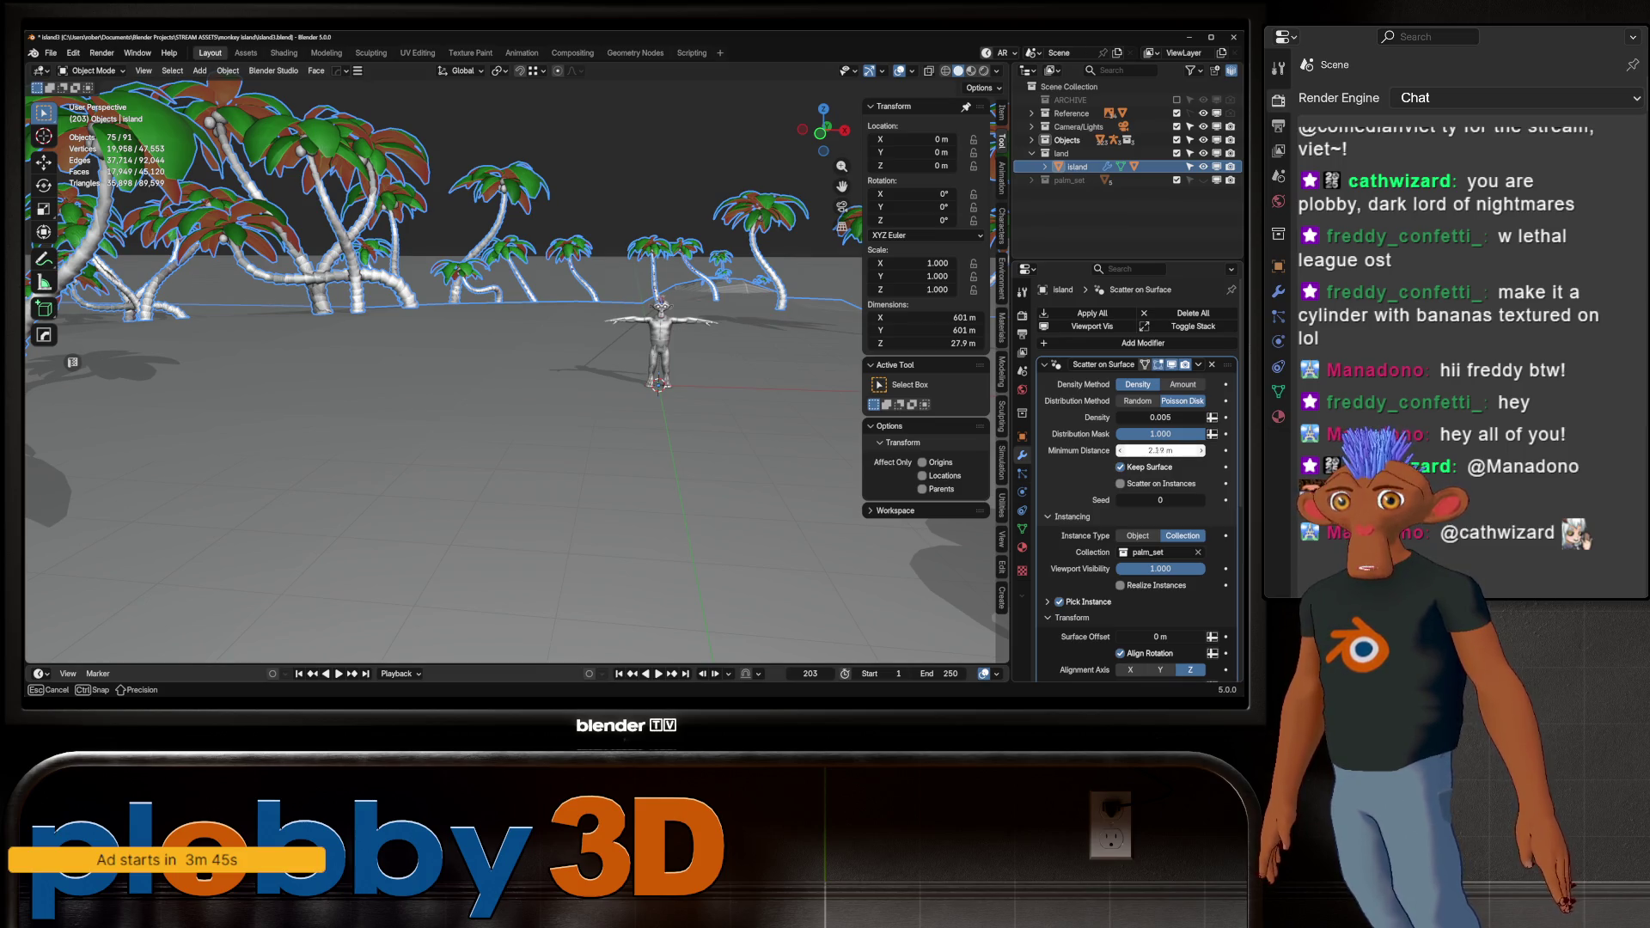
mouse_move(1160, 450)
mouse_down()
mouse_move(1228, 451)
mouse_move(1213, 451)
mouse_up()
mouse_move(551, 224)
middle_down()
mouse_move(534, 357)
mouse_move(568, 151)
middle_up()
scroll(533, 357, down, 5)
scroll(533, 357, up, 8)
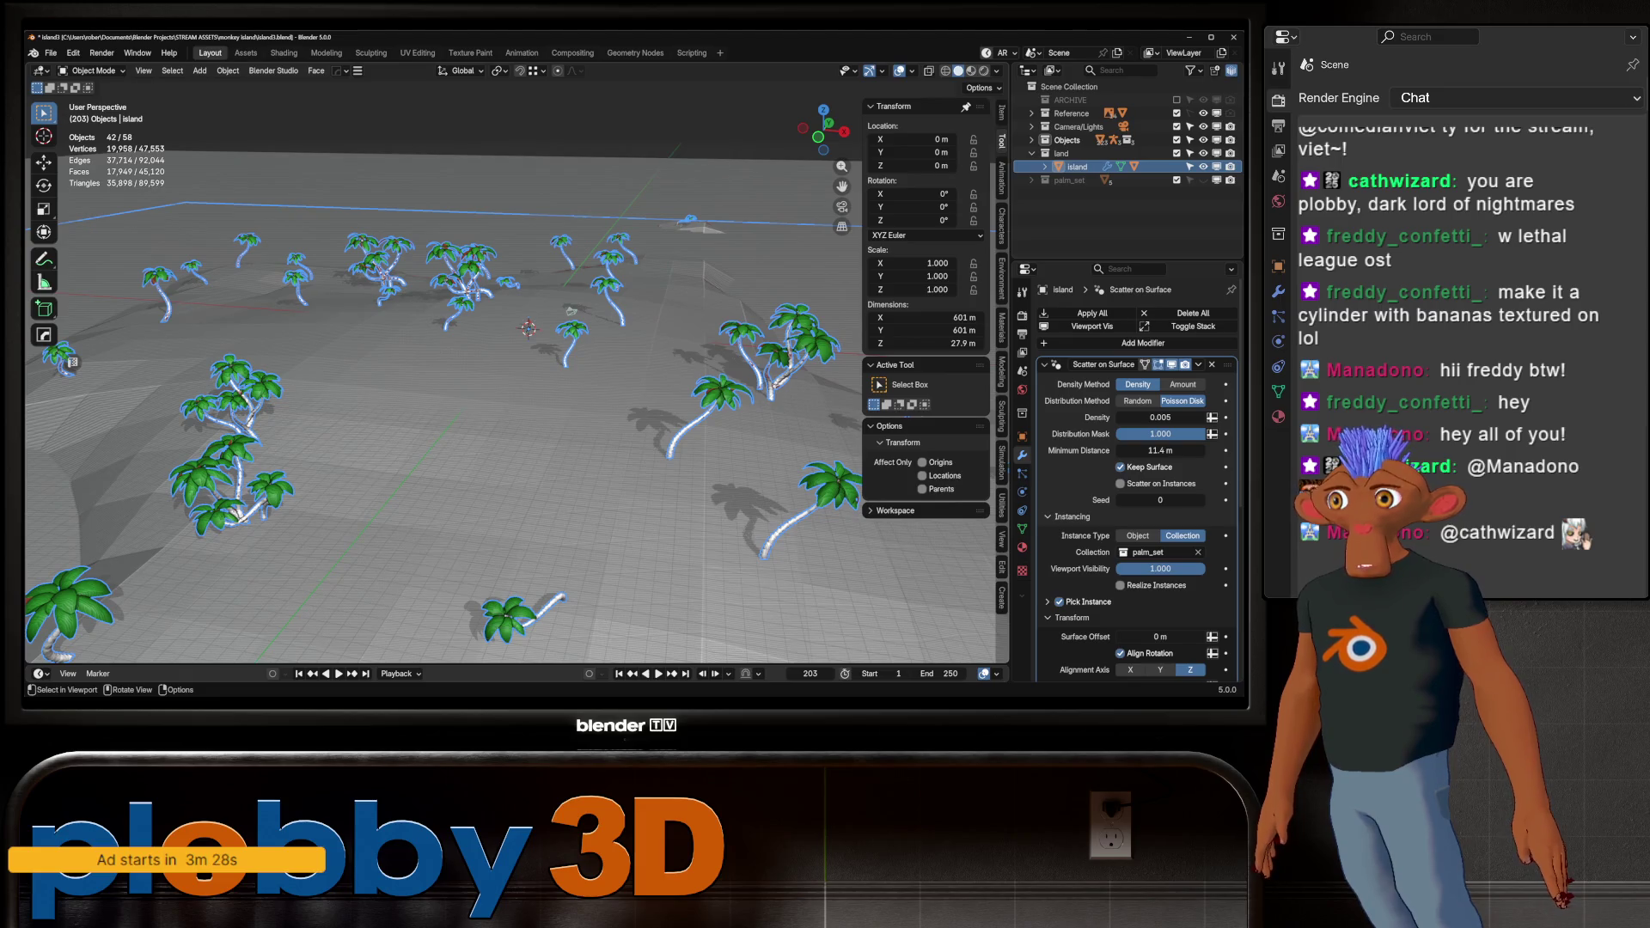
mouse_move(567, 344)
middle_down()
mouse_move(578, 225)
mouse_move(579, 344)
mouse_move(515, 412)
mouse_move(550, 327)
mouse_move(567, 430)
mouse_move(516, 370)
mouse_move(516, 335)
mouse_move(516, 421)
mouse_move(516, 301)
mouse_move(515, 370)
mouse_move(447, 412)
mouse_move(430, 292)
mouse_move(421, 309)
mouse_move(498, 361)
middle_up()
scroll(516, 369, up, 1)
Apply Shade Smooth to the island and the water plane
click(447, 422)
right_click(447, 421)
click(447, 423)
click(430, 292)
right_click(430, 292)
click(402, 293)
Switch to Material Preview shading and frame the island to view the palms
middle_drag(511, 520, 548, 508)
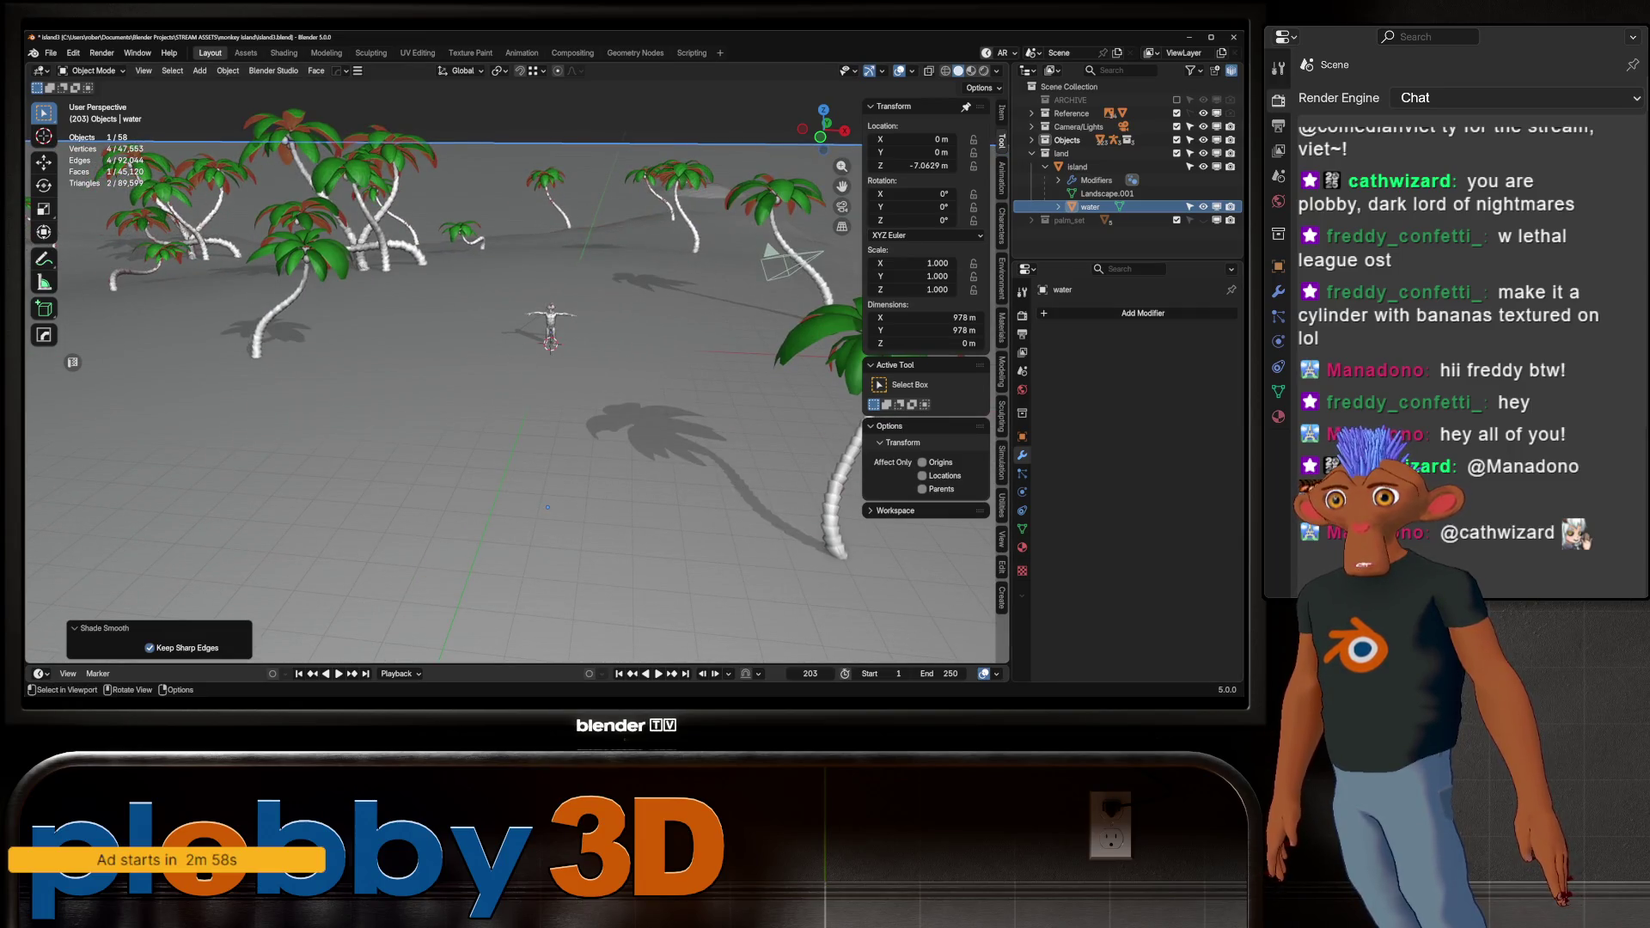
click(547, 507)
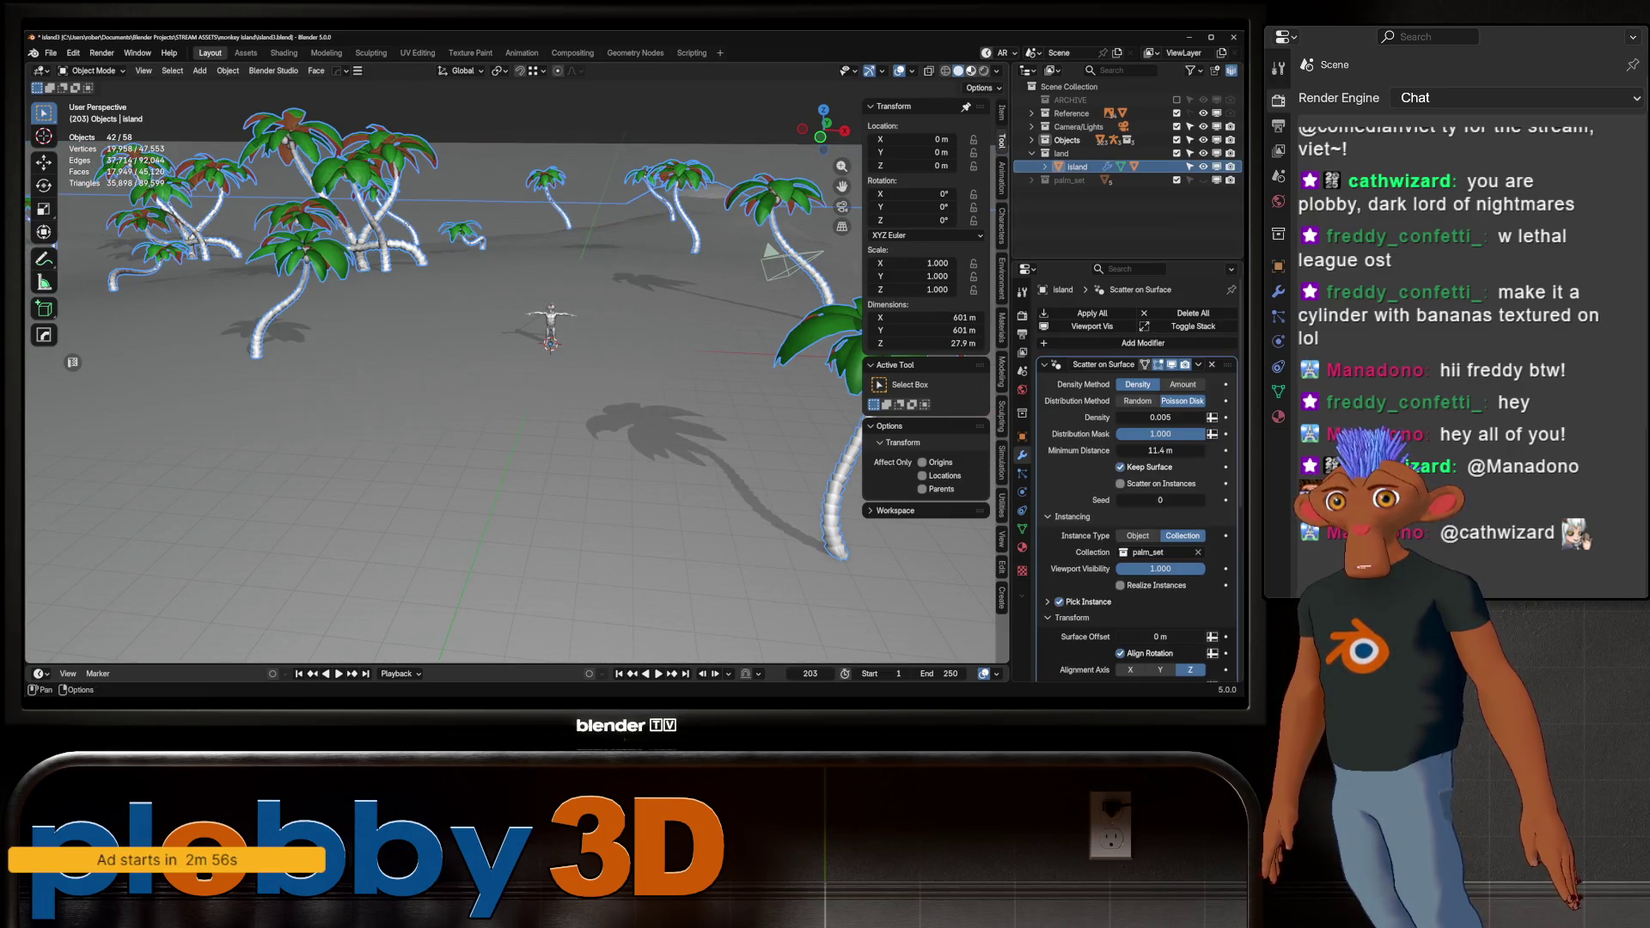
click(971, 70)
key(KP_Decimal)
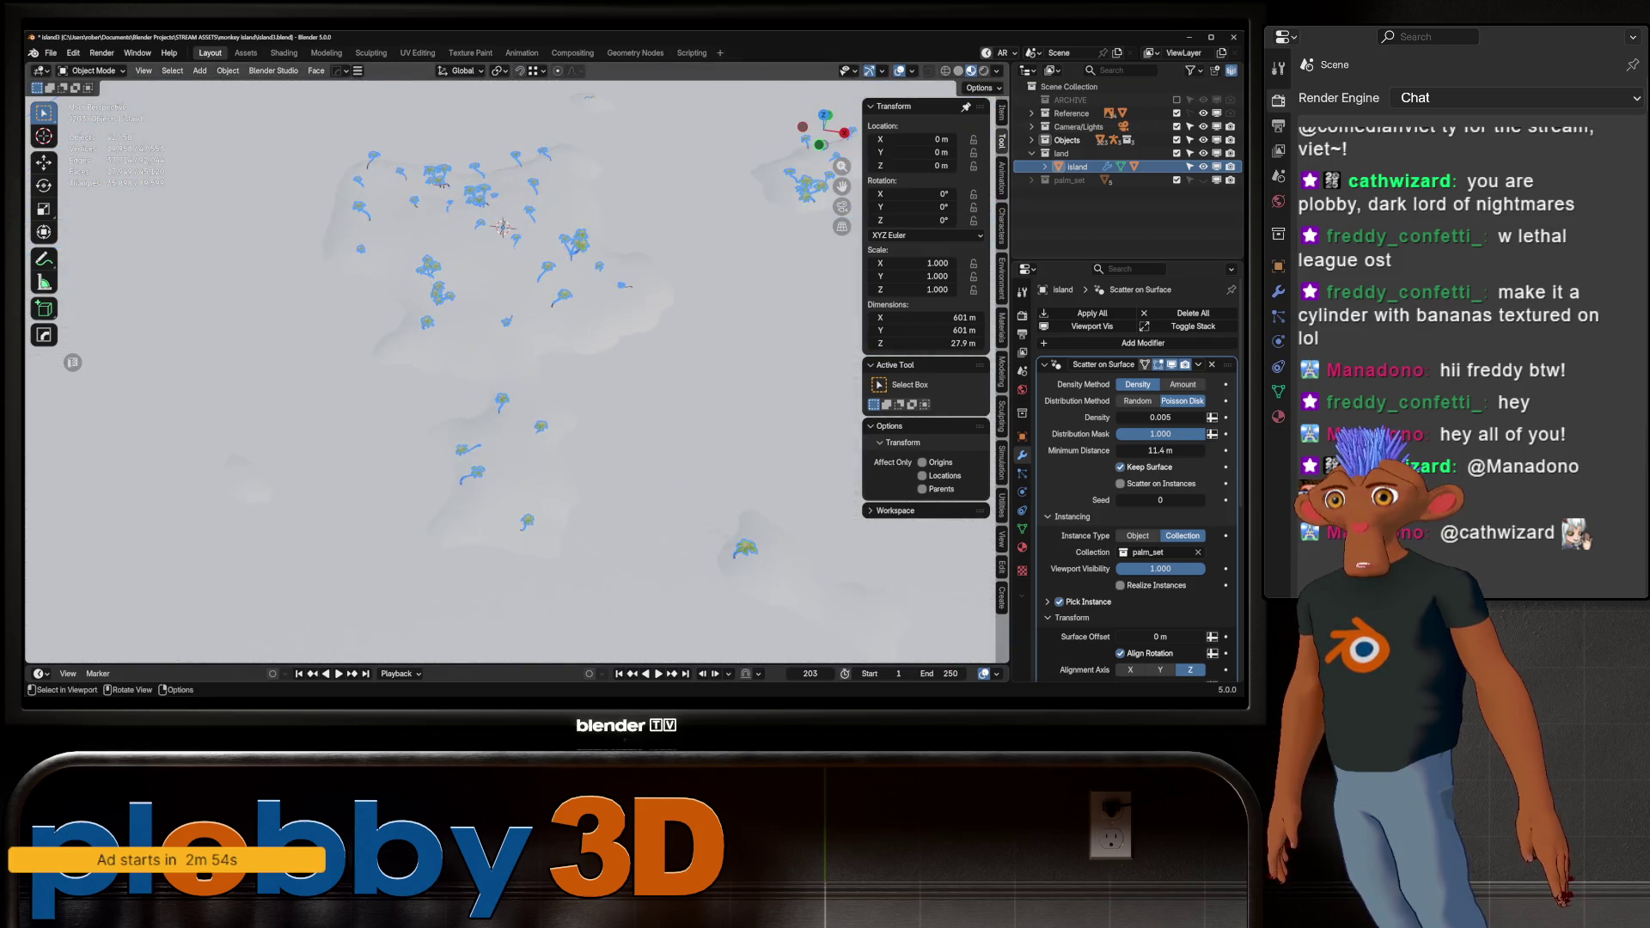
mouse_move(516, 387)
middle_down()
mouse_move(533, 361)
mouse_move(477, 425)
mouse_move(481, 378)
middle_up()
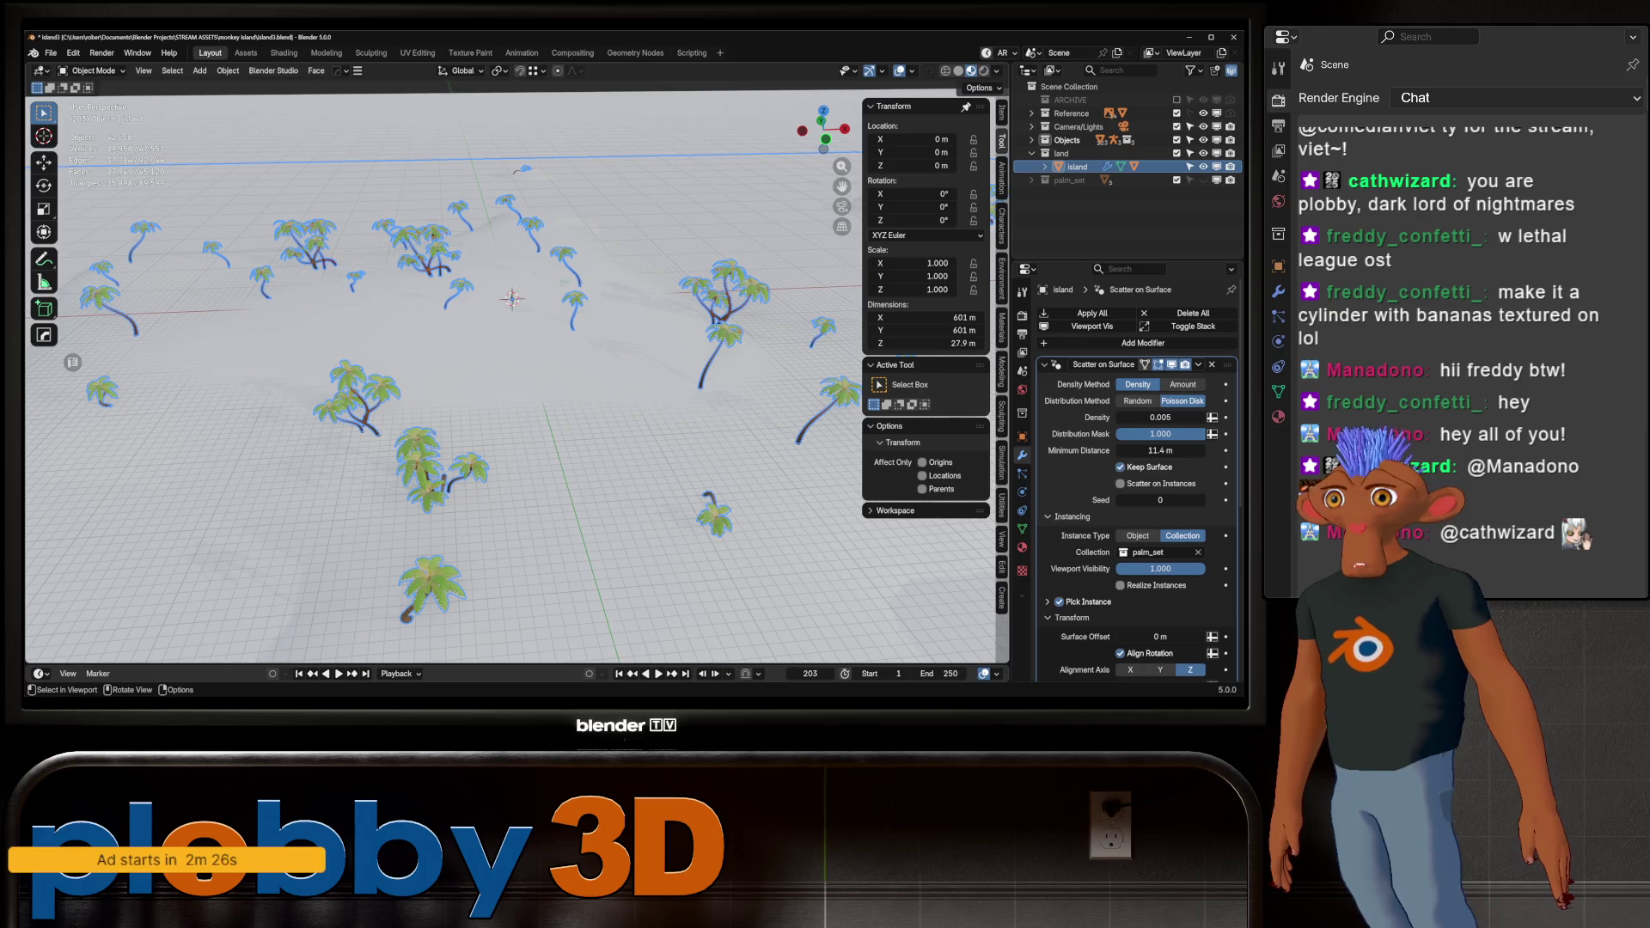
scroll(516, 369, down, 5)
scroll(516, 369, up, 10)
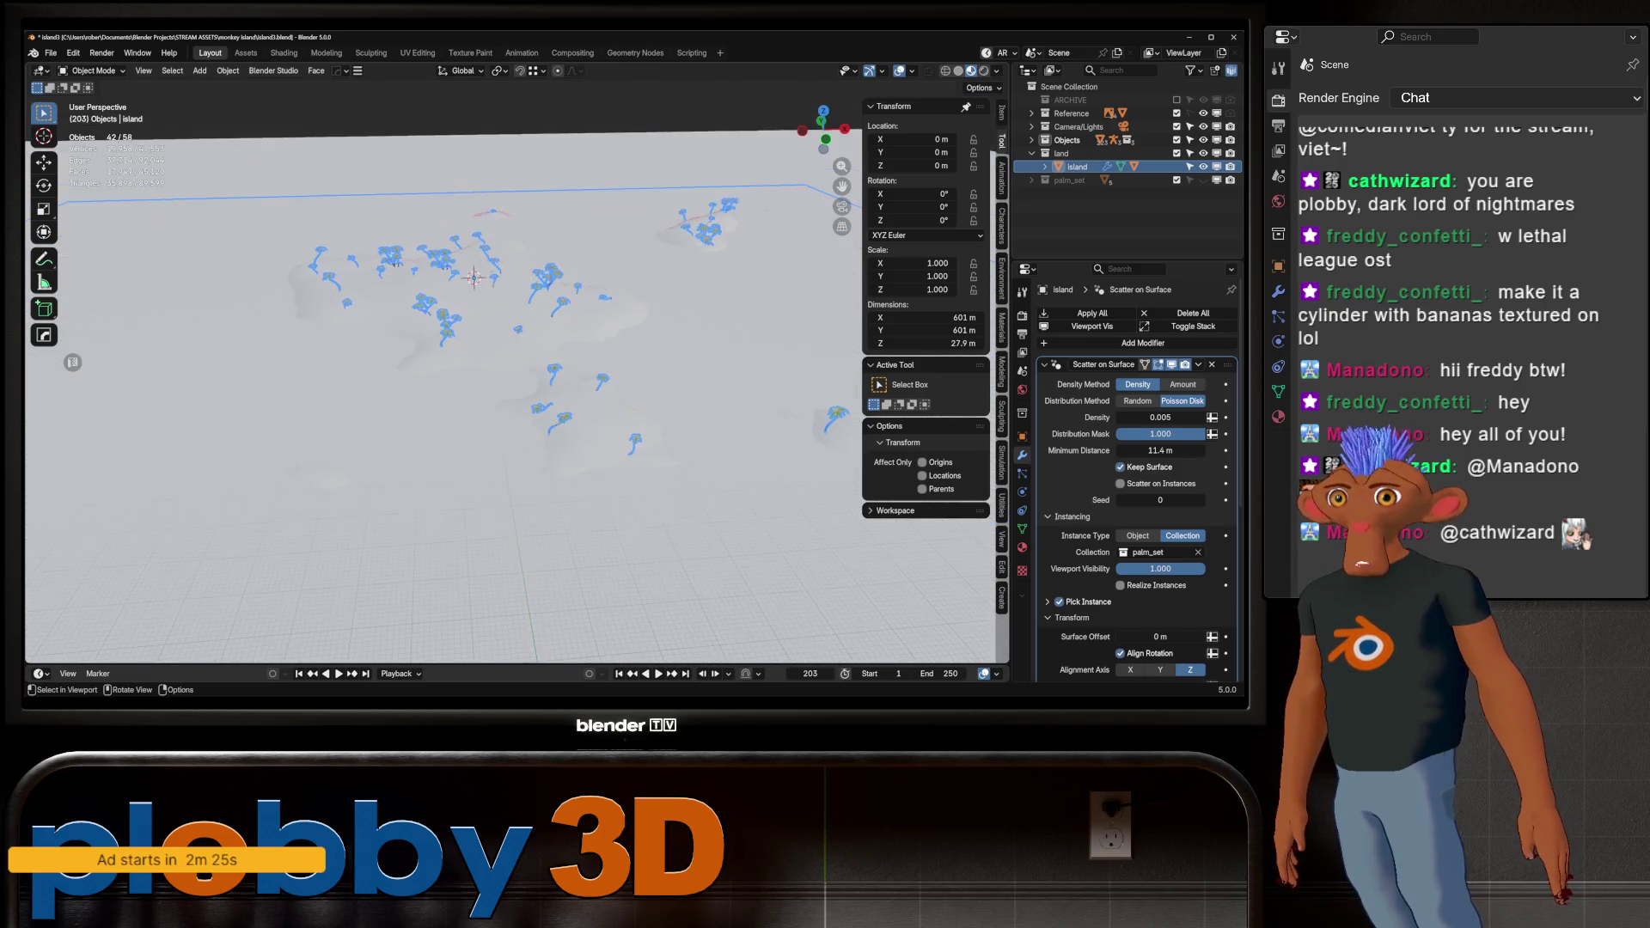
scroll(515, 370, down, 5)
mouse_move(515, 370)
middle_down()
mouse_move(533, 412)
mouse_move(515, 361)
mouse_move(541, 335)
mouse_move(499, 344)
mouse_move(550, 352)
middle_up()
scroll(516, 370, down, 3)
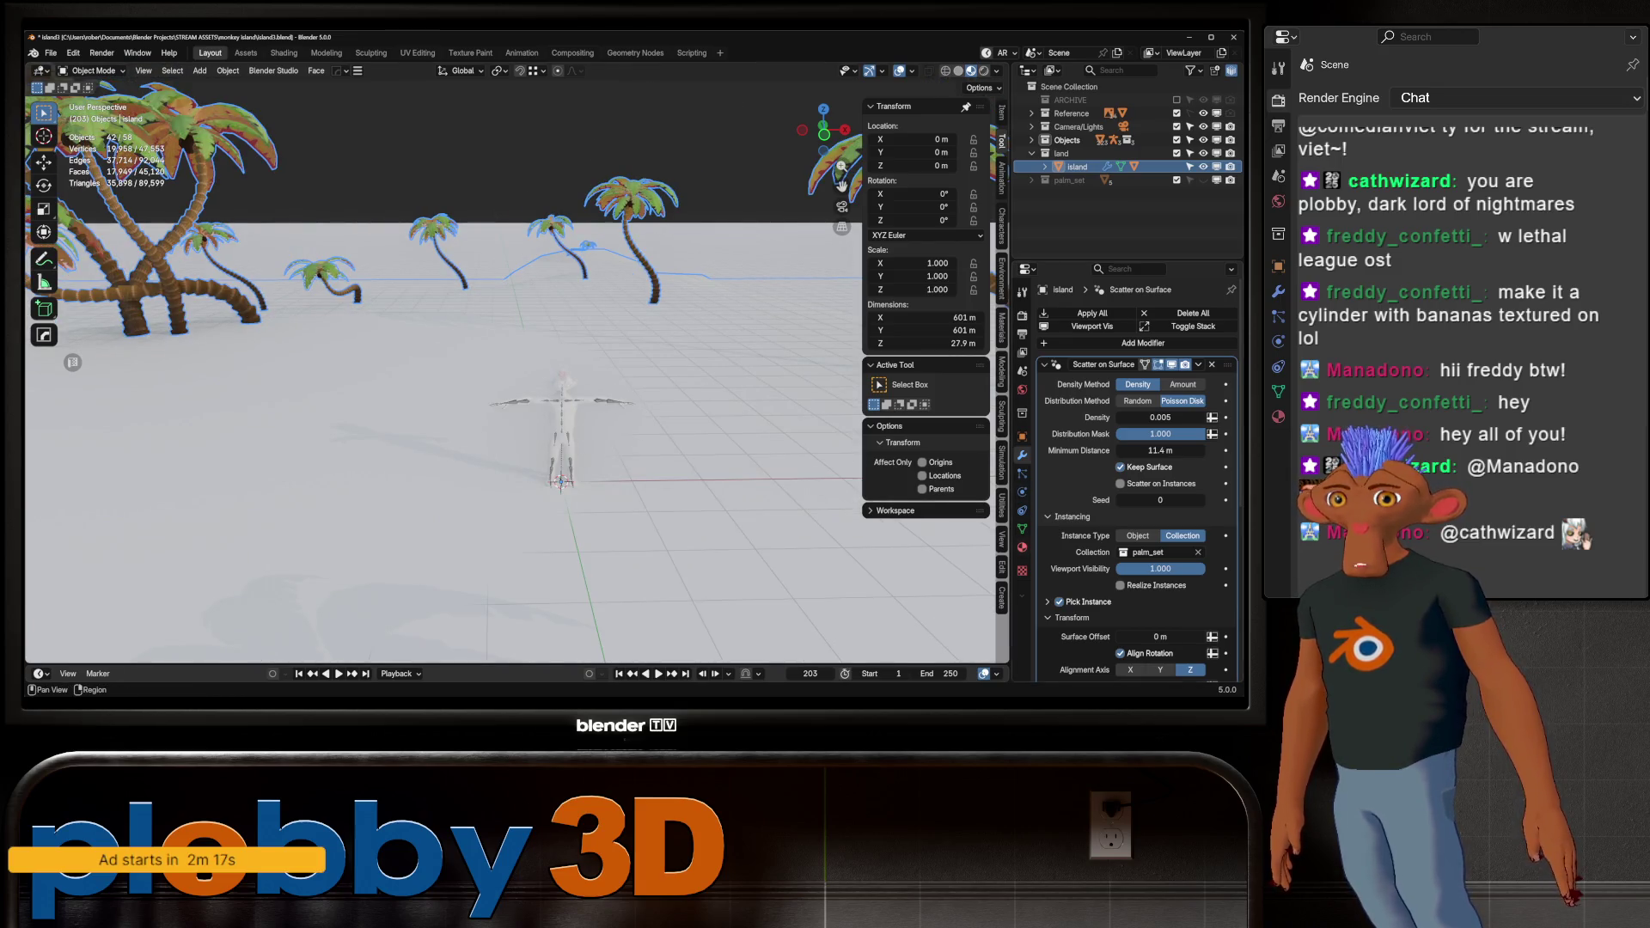
Give the island a new material with a sandy yellow base colour
click(1022, 548)
click(1135, 369)
click(1173, 452)
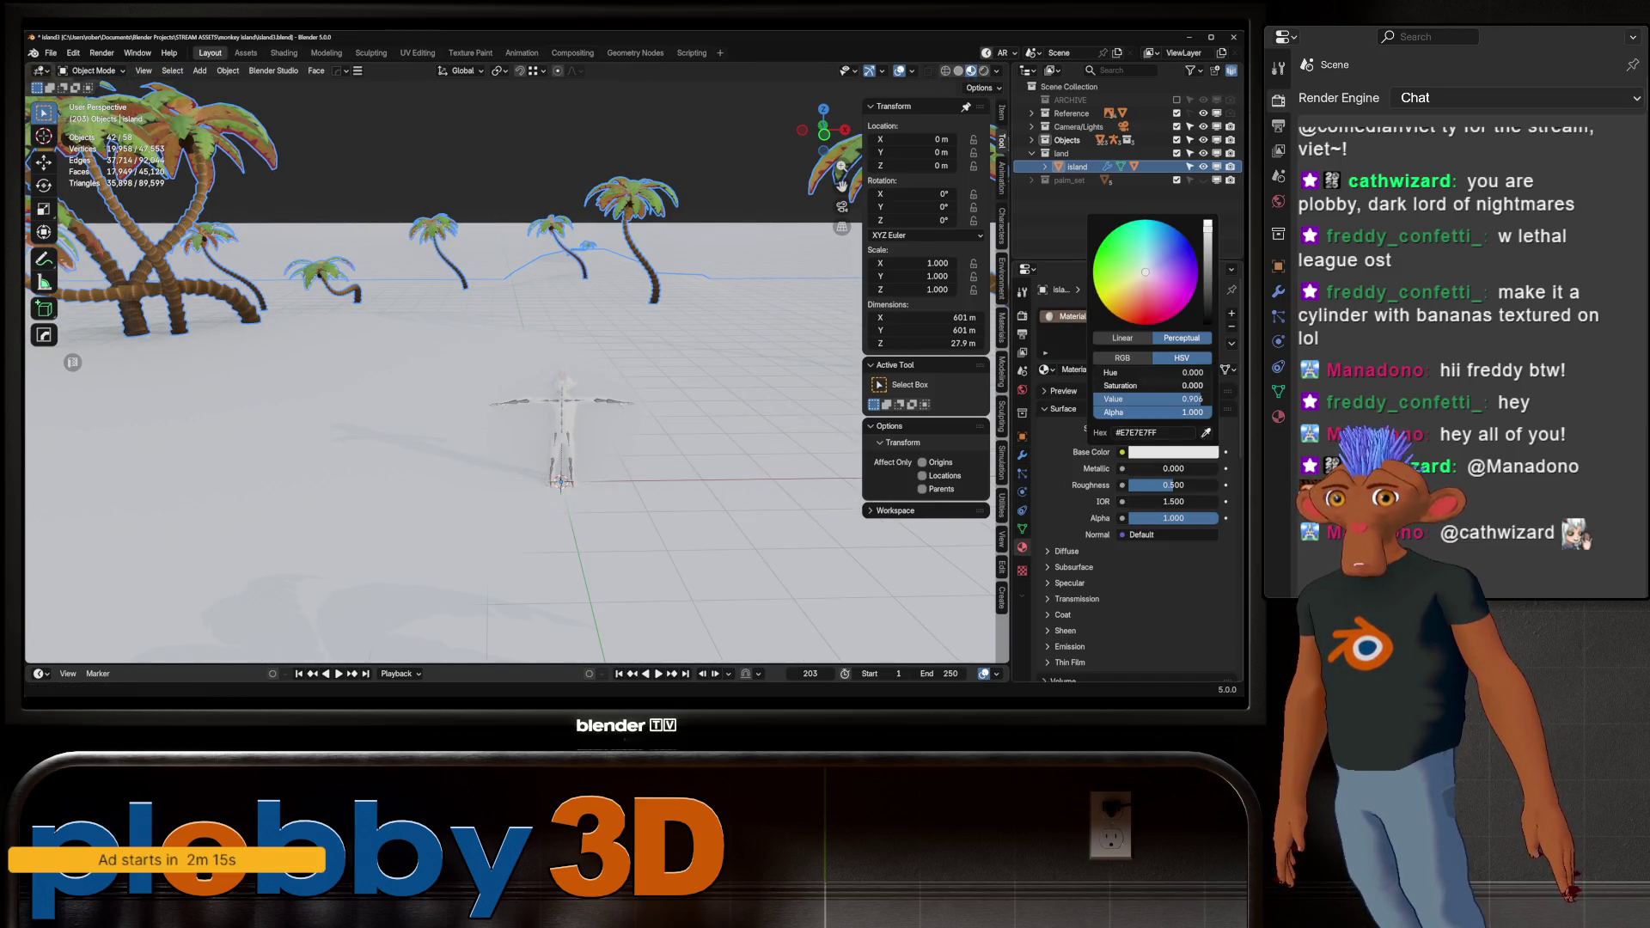
drag(1146, 271, 1126, 289)
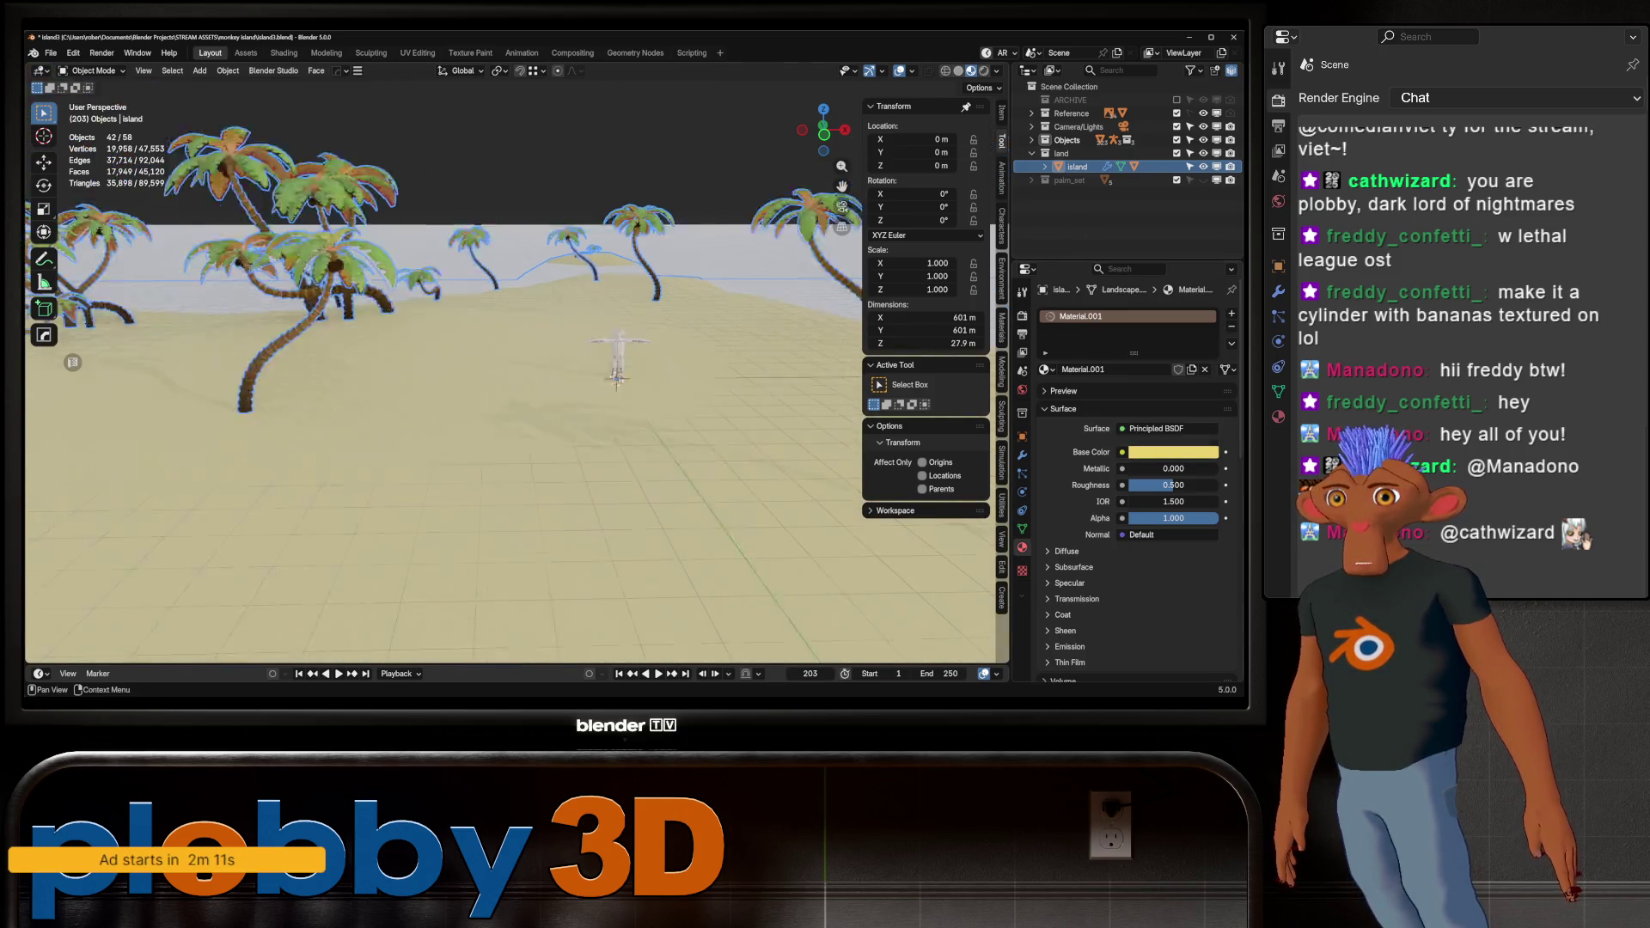
Give the water plane a new material with a light cyan base colour
middle_drag(533, 447, 528, 482)
click(529, 481)
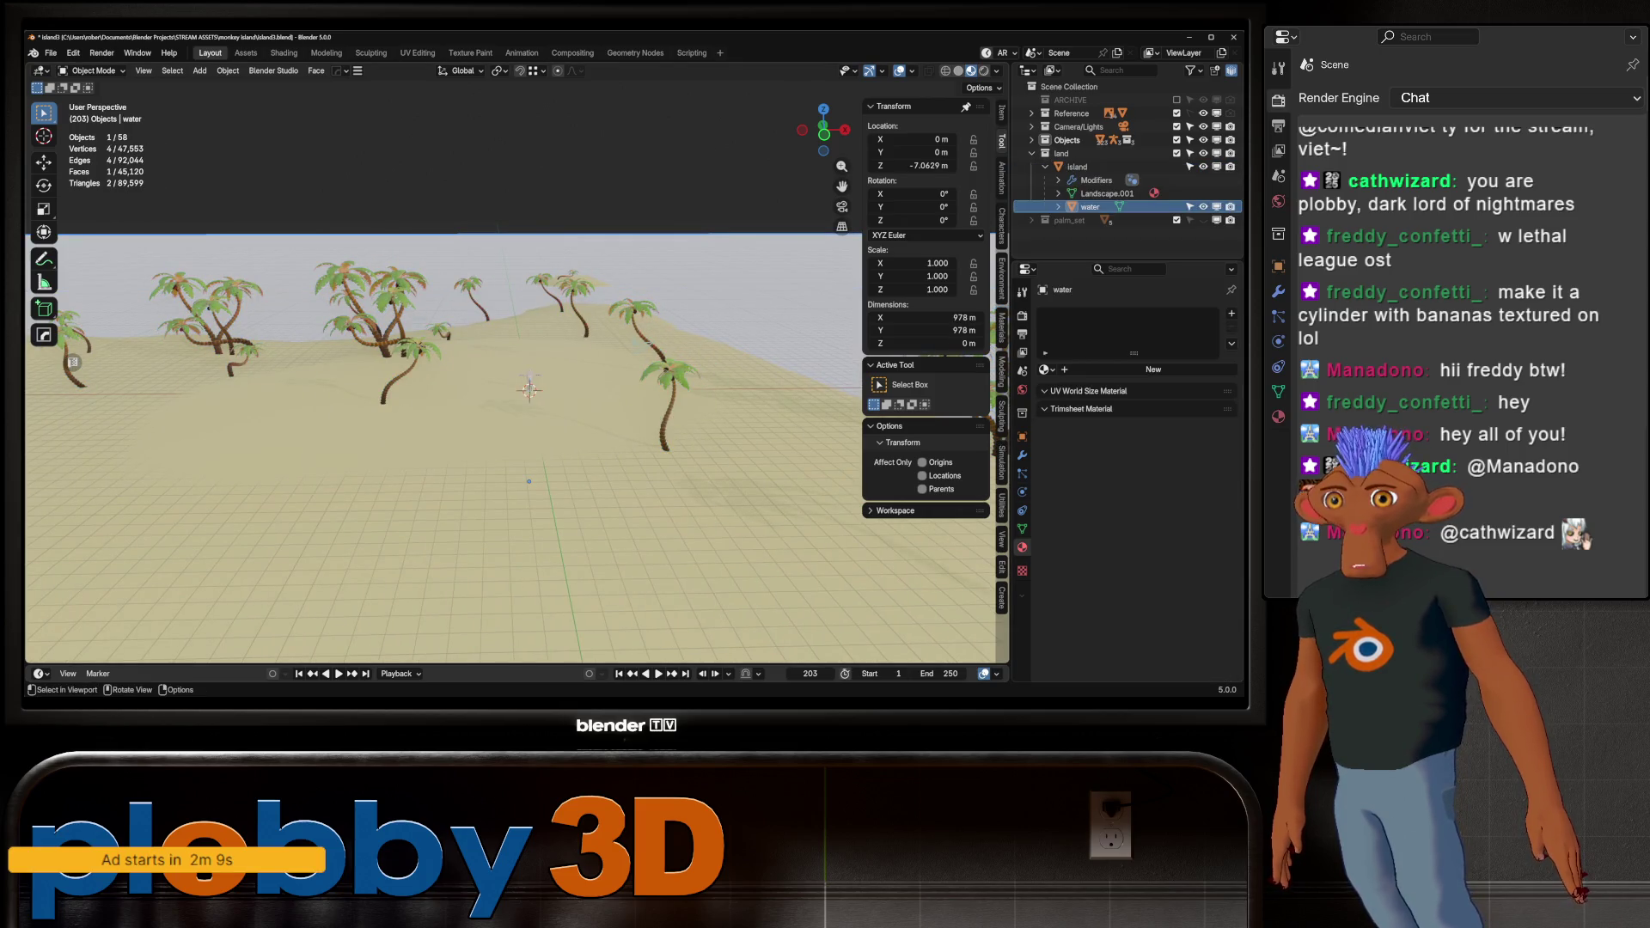
click(1153, 370)
click(1173, 452)
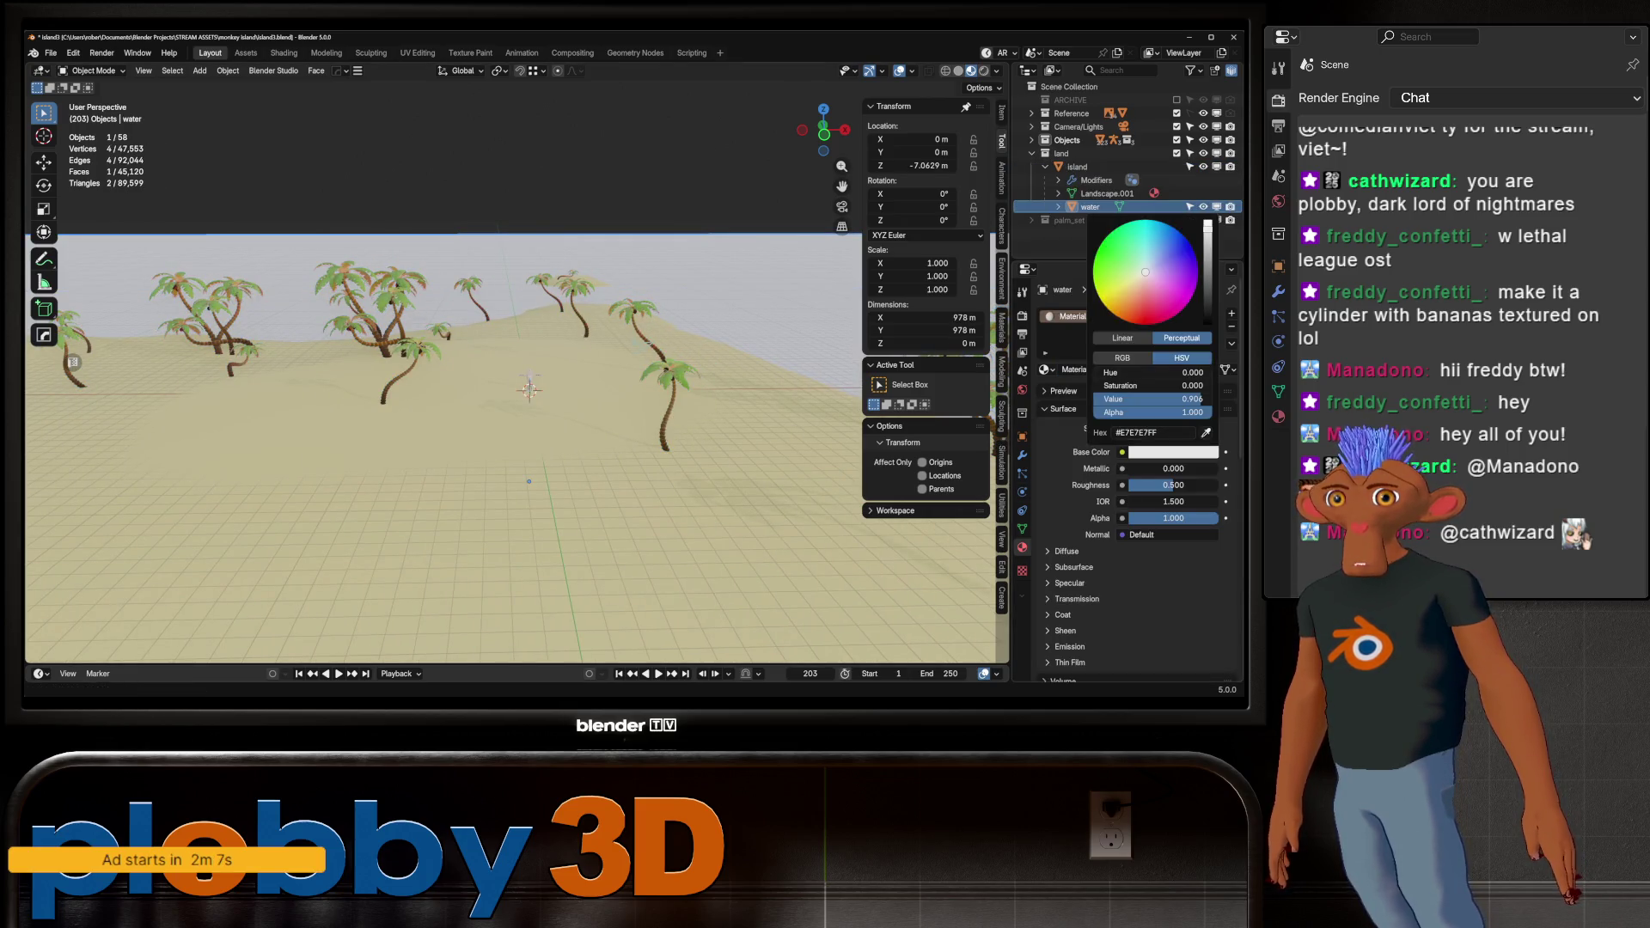
drag(1146, 272, 1153, 248)
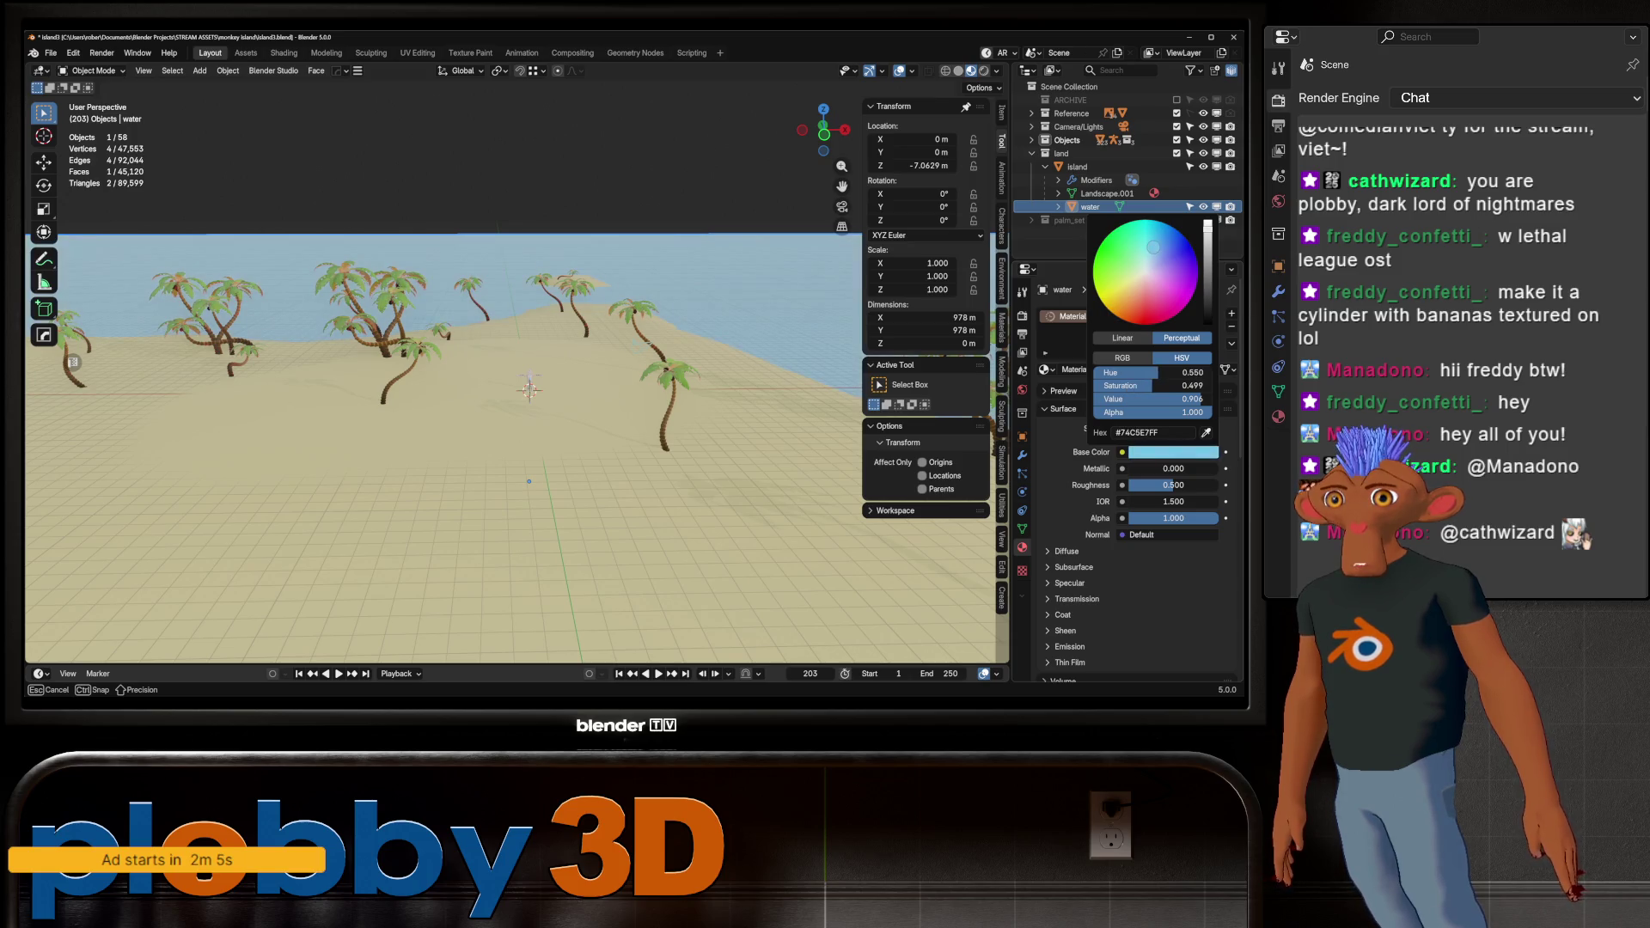
mouse_move(528, 482)
middle_down()
mouse_move(455, 618)
mouse_move(550, 542)
mouse_move(378, 557)
mouse_move(258, 602)
mouse_move(412, 567)
middle_up()
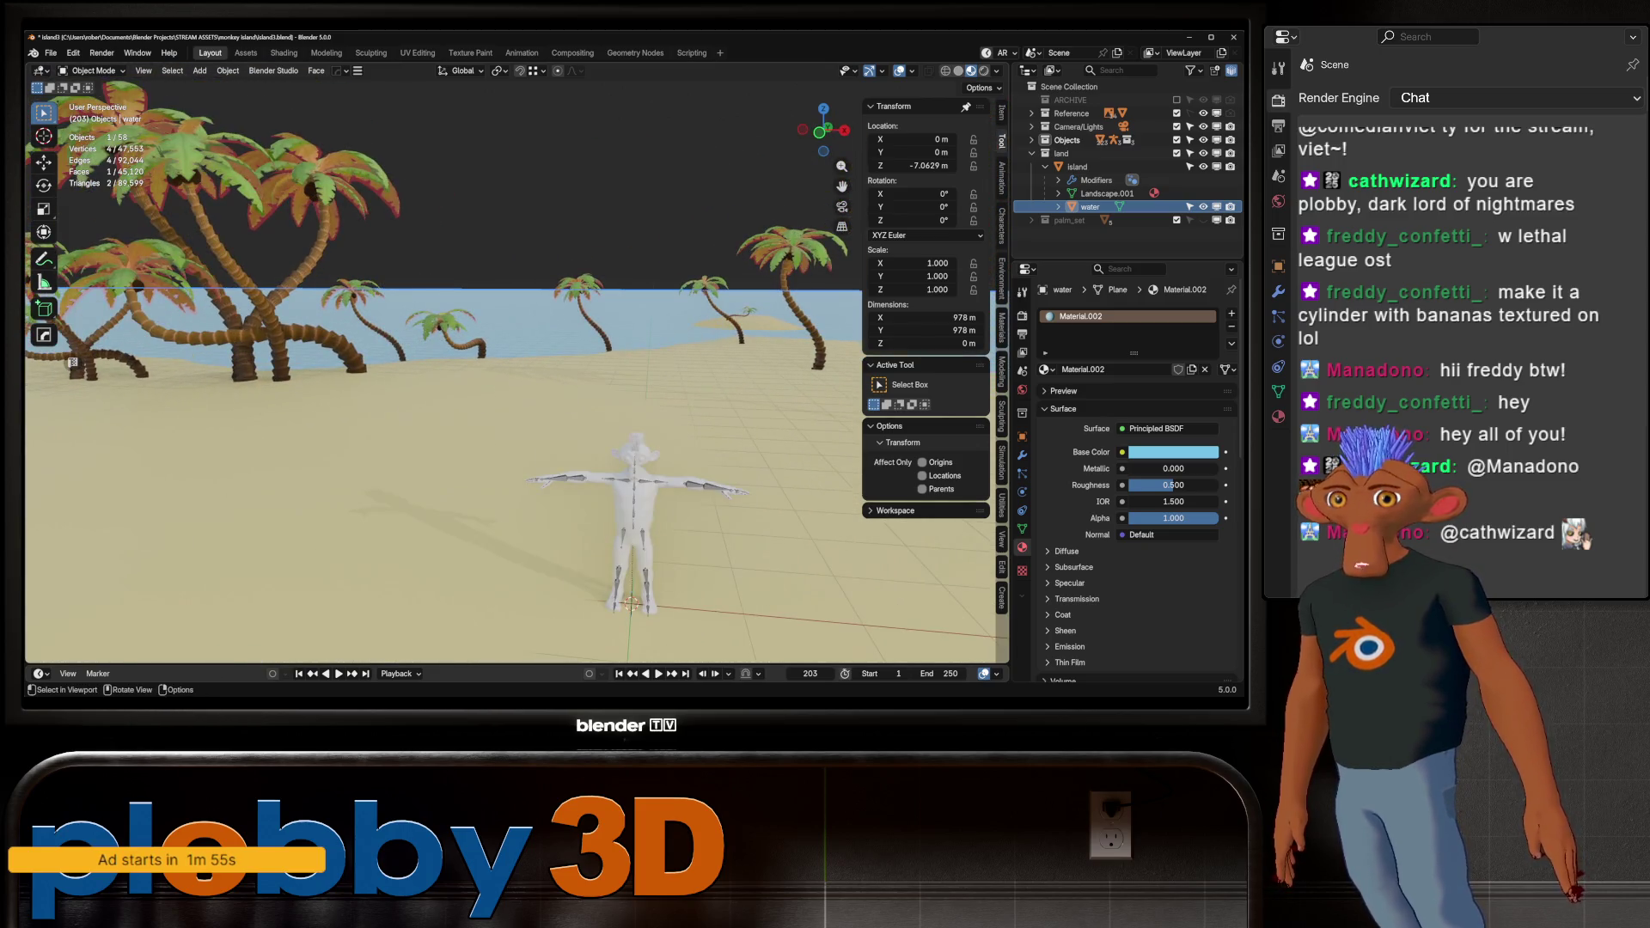
click(1077, 167)
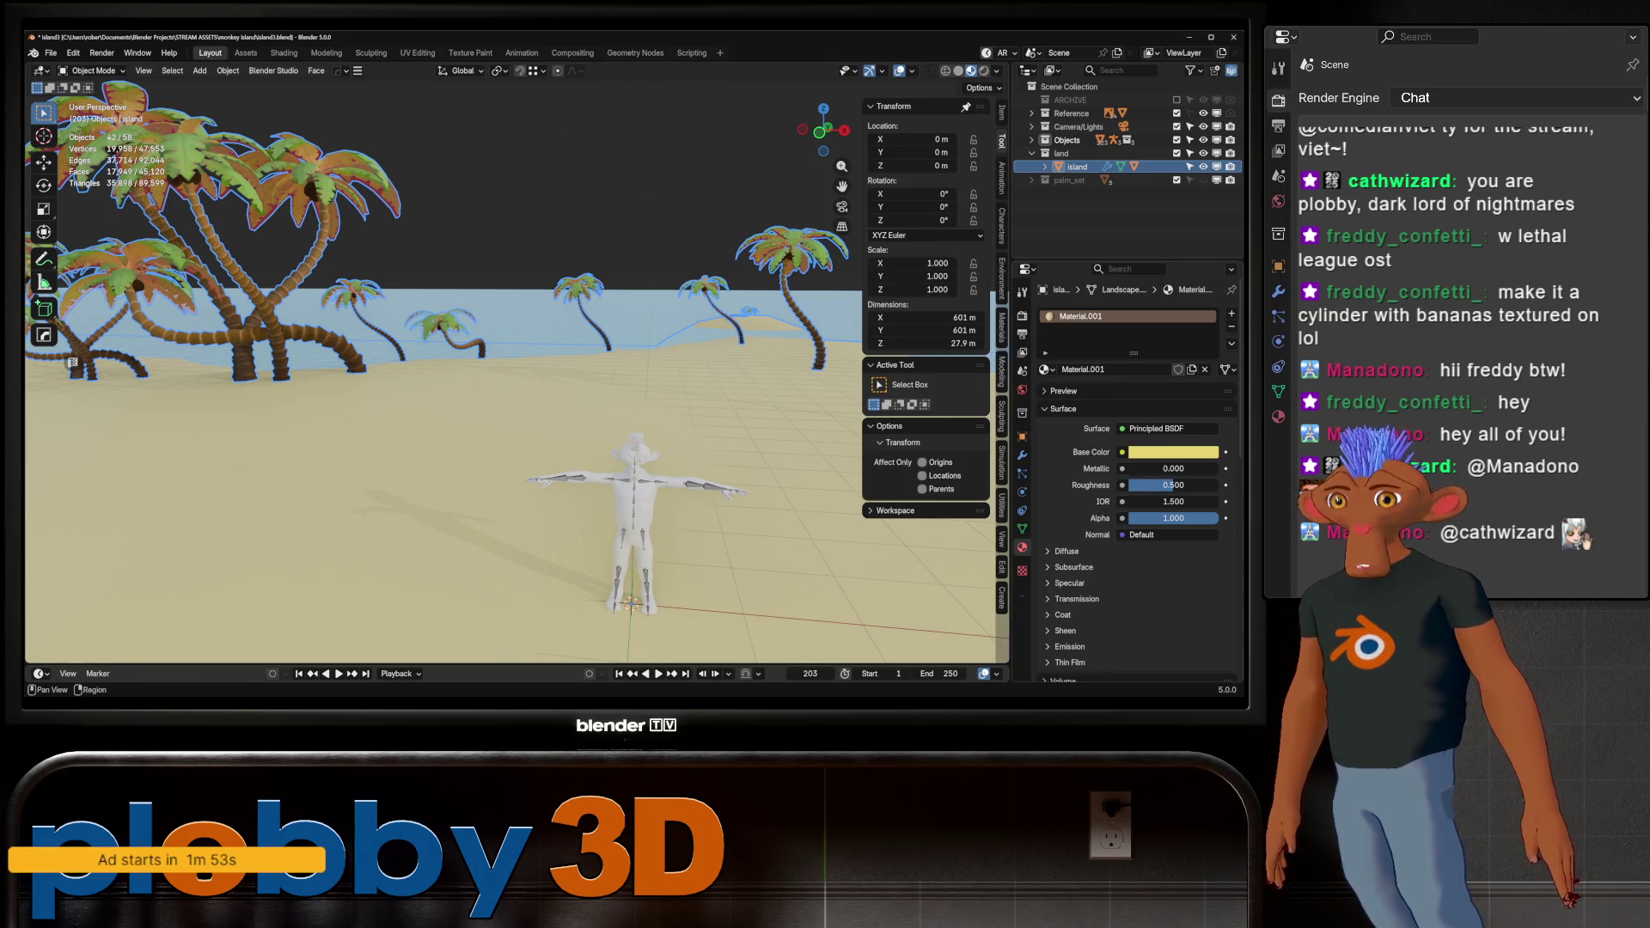
Toggle Realize Instances in the Scatter on Surface modifier several times, leaving it off
click(1023, 454)
scroll(1134, 482, down, 5)
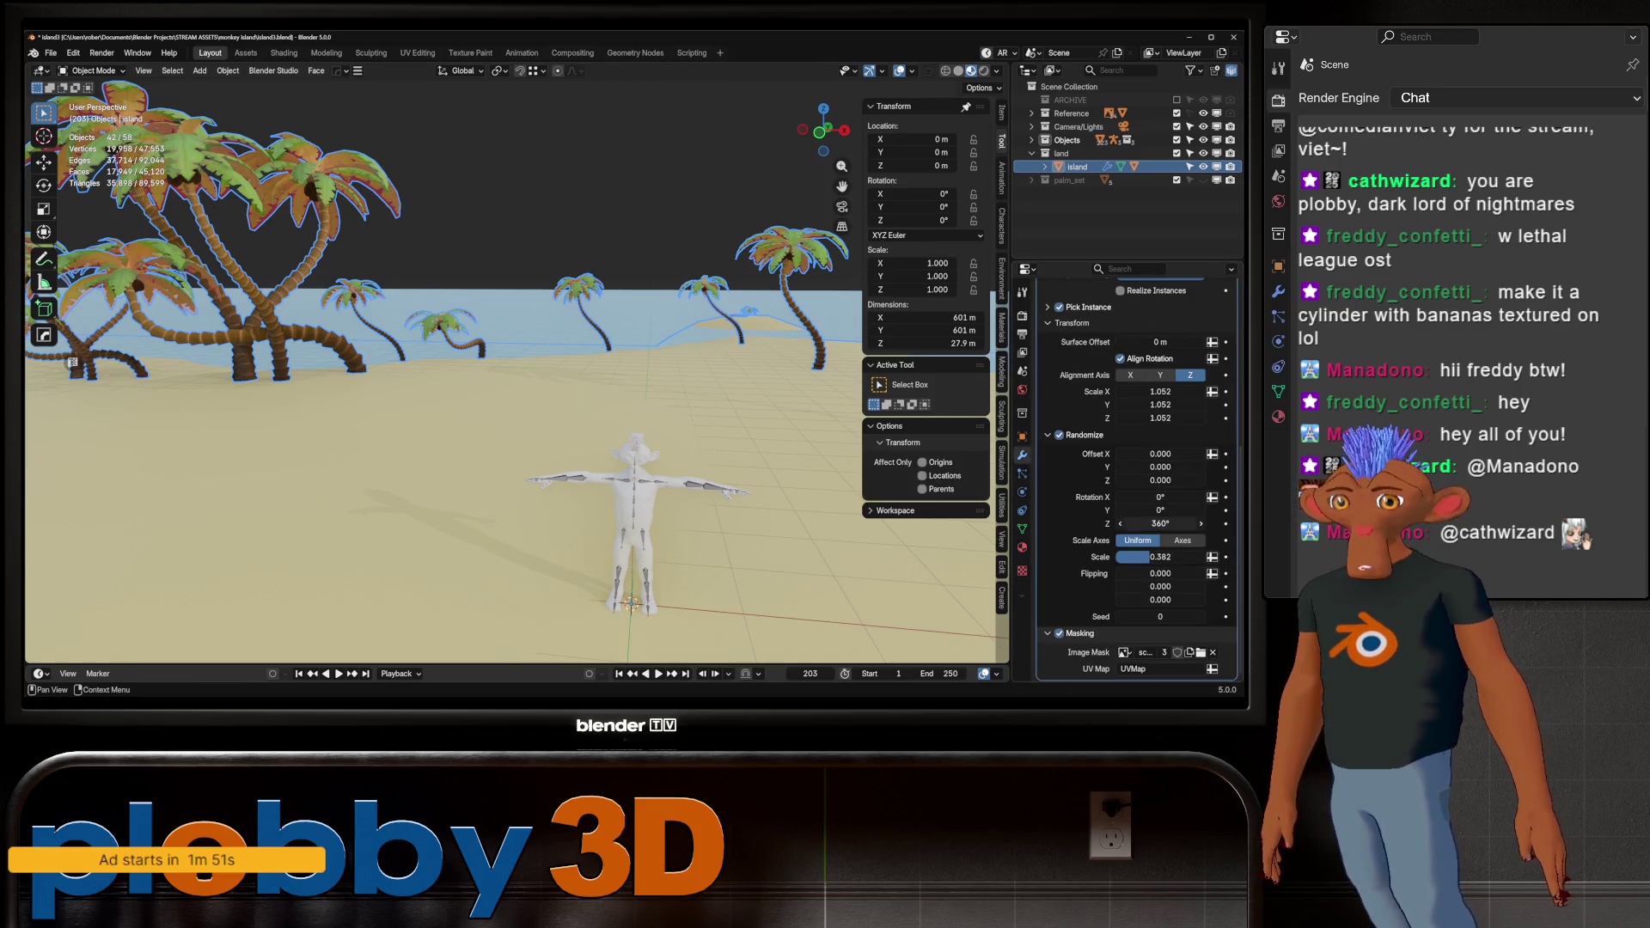
scroll(1135, 482, up, 5)
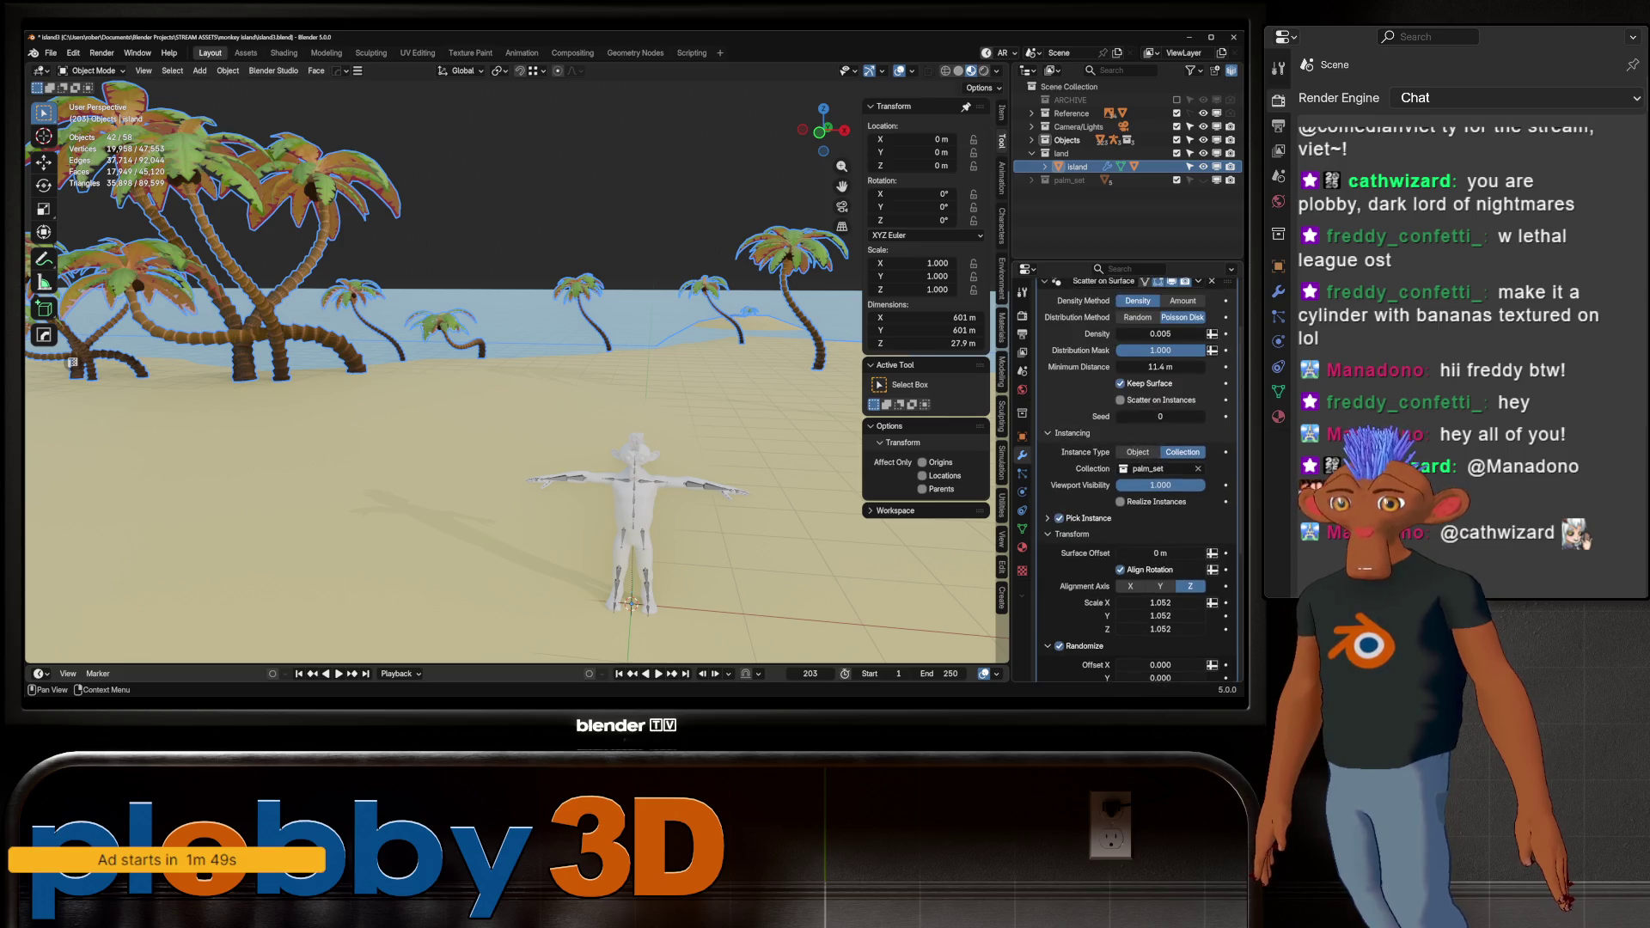
click(1121, 502)
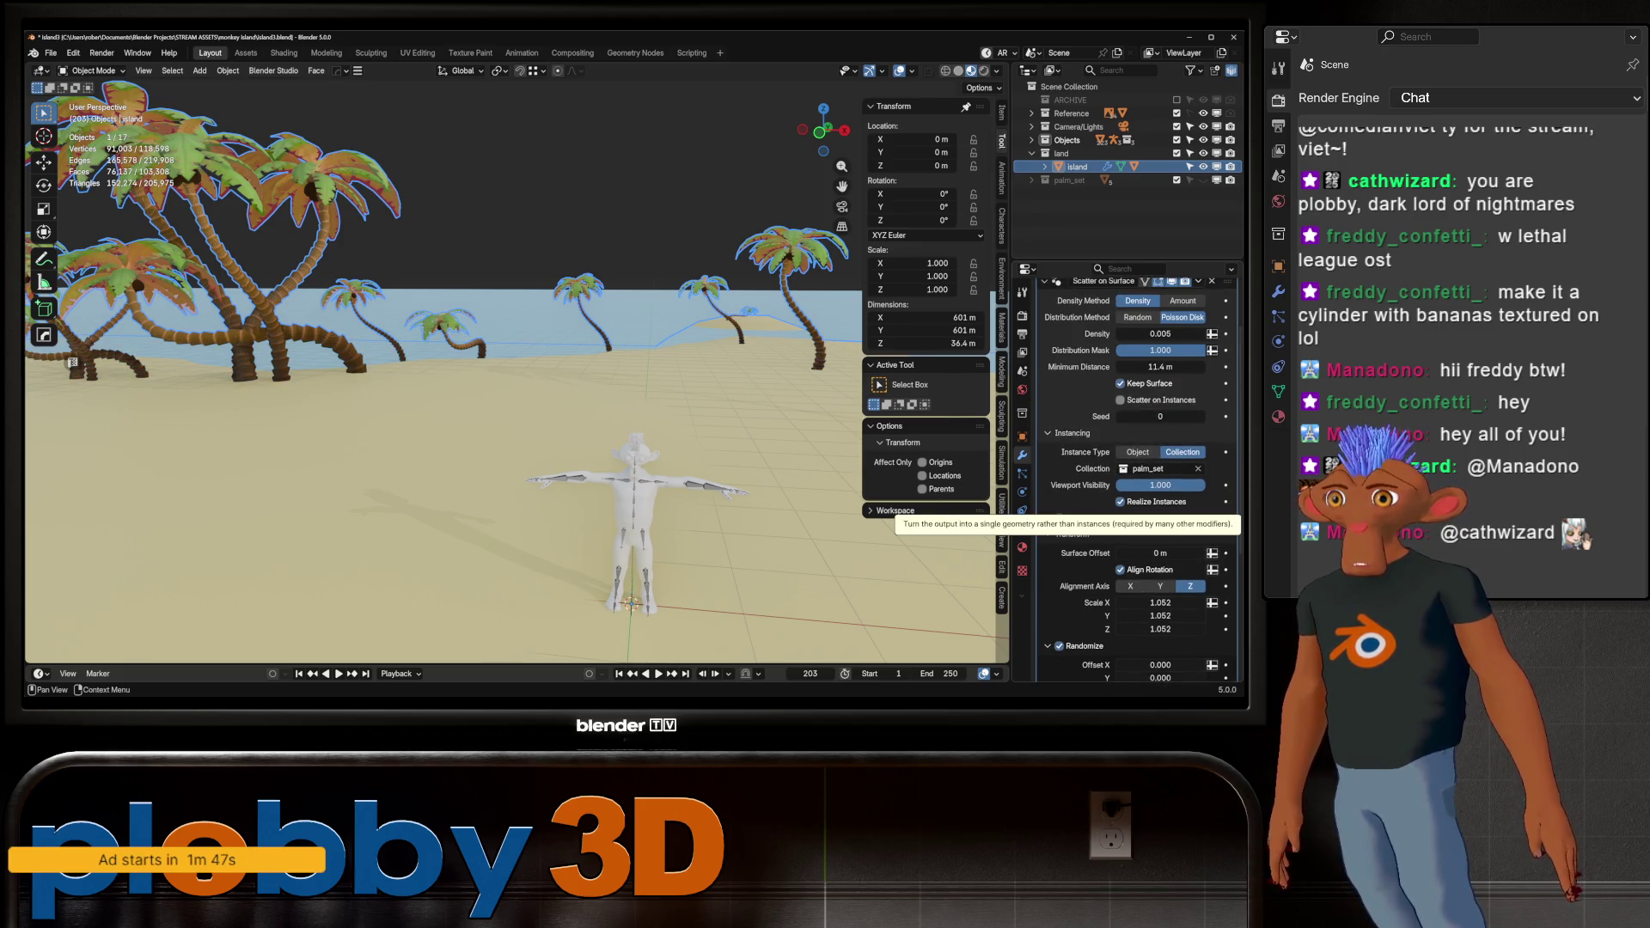
click(1121, 502)
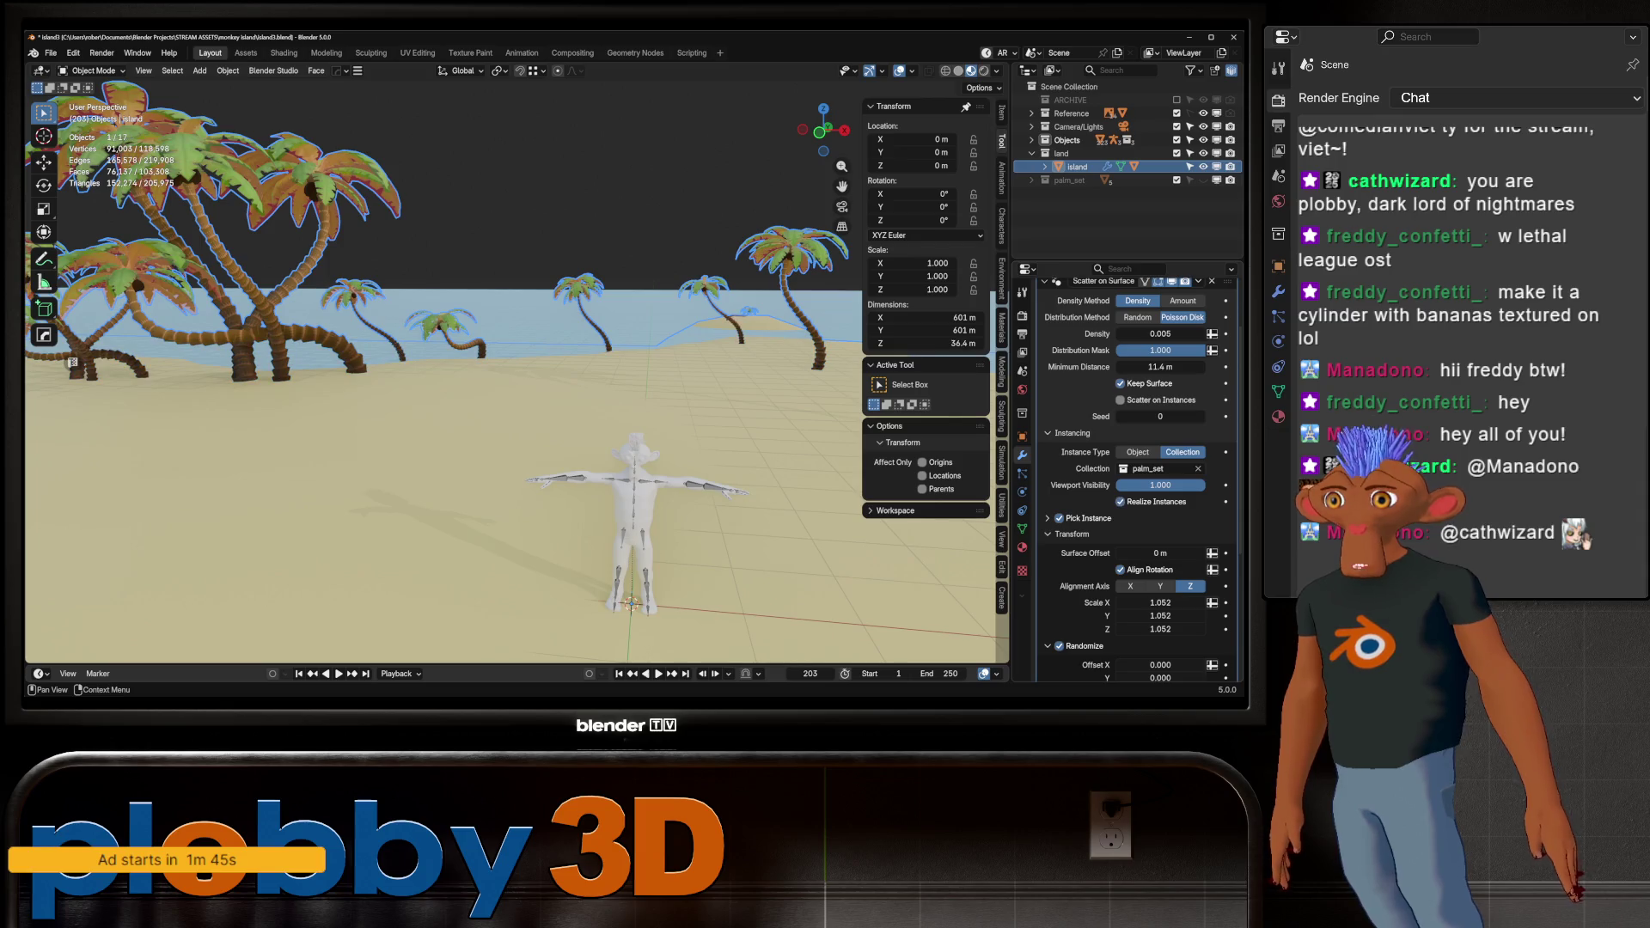
click(1120, 502)
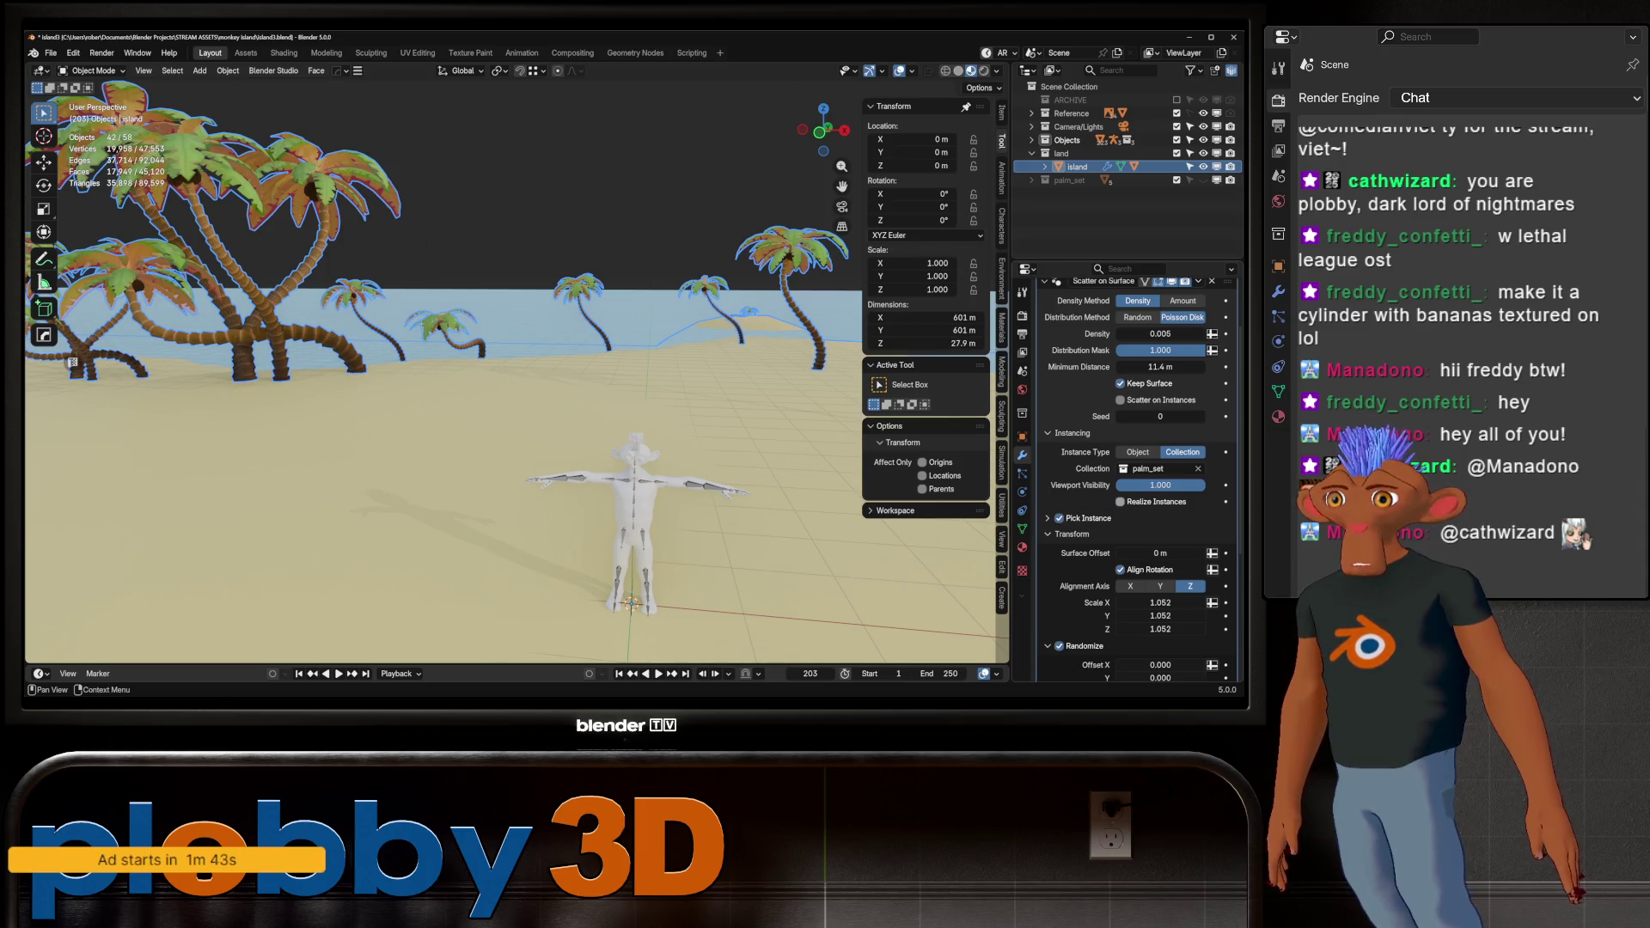
click(1121, 502)
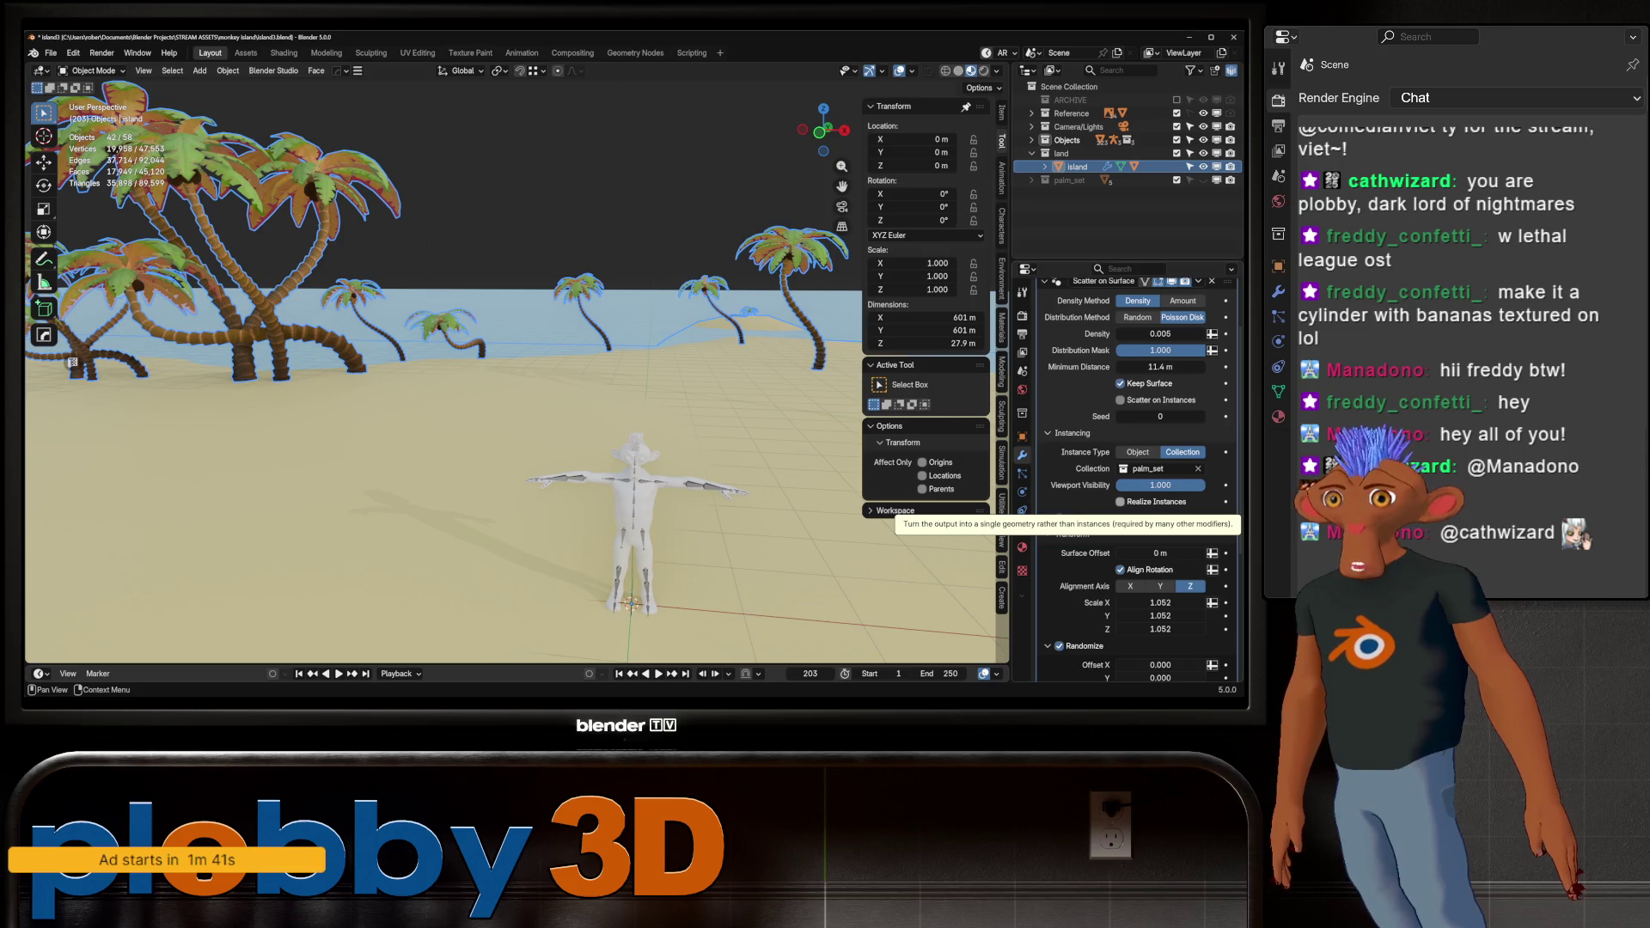
click(1121, 502)
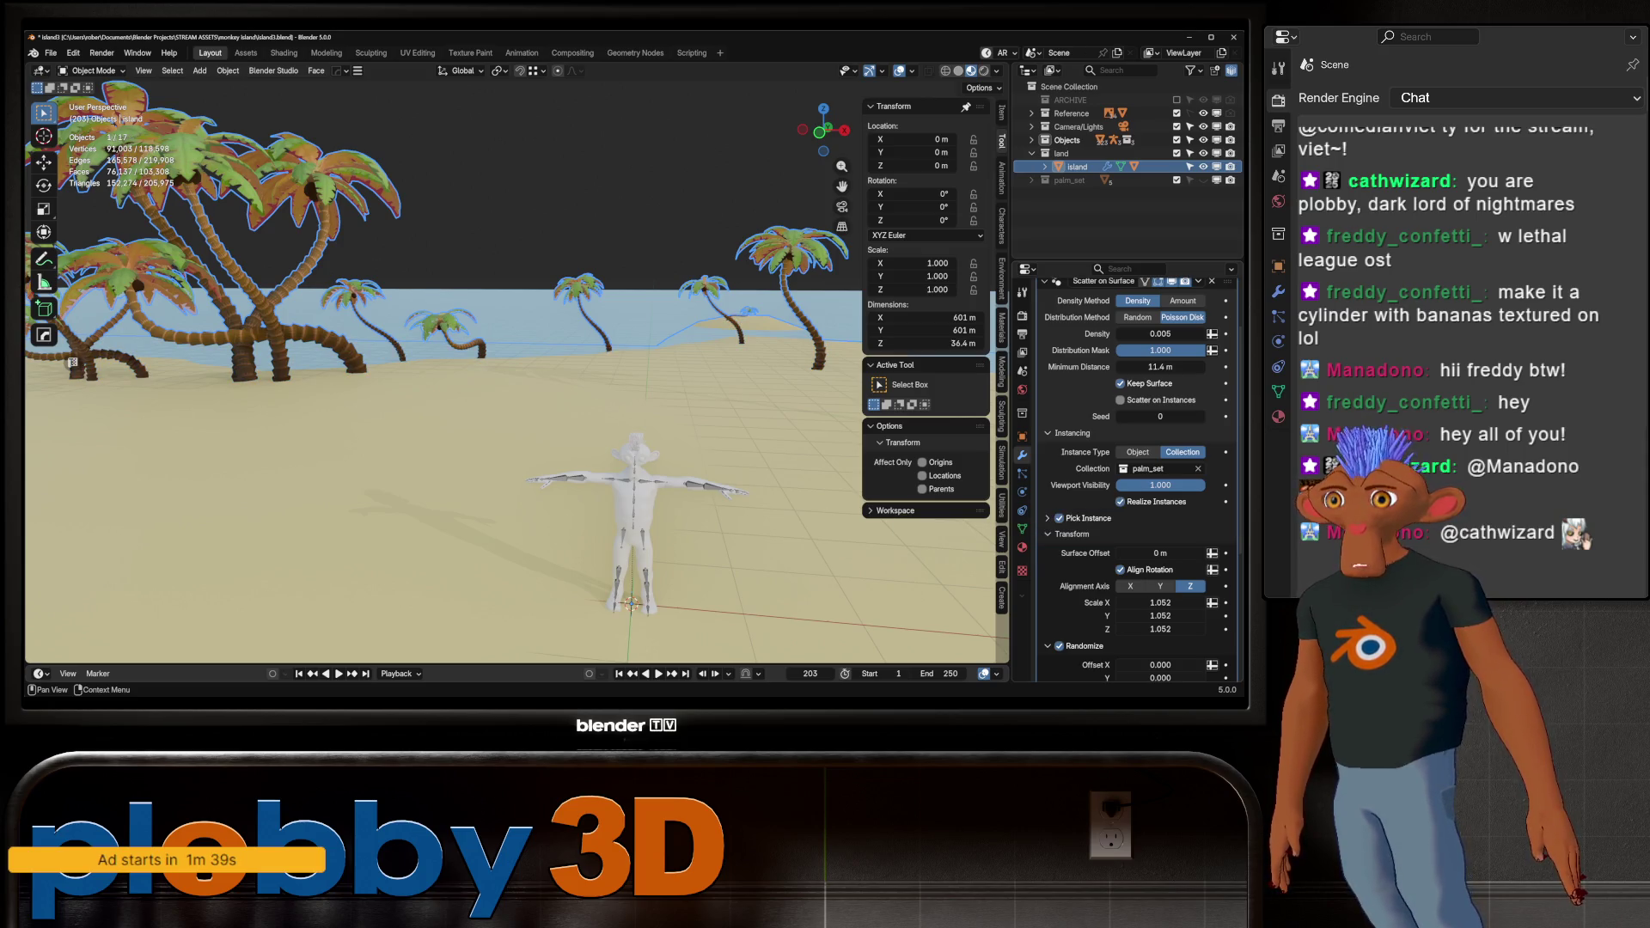
click(1121, 502)
click(1121, 502)
click(1121, 502)
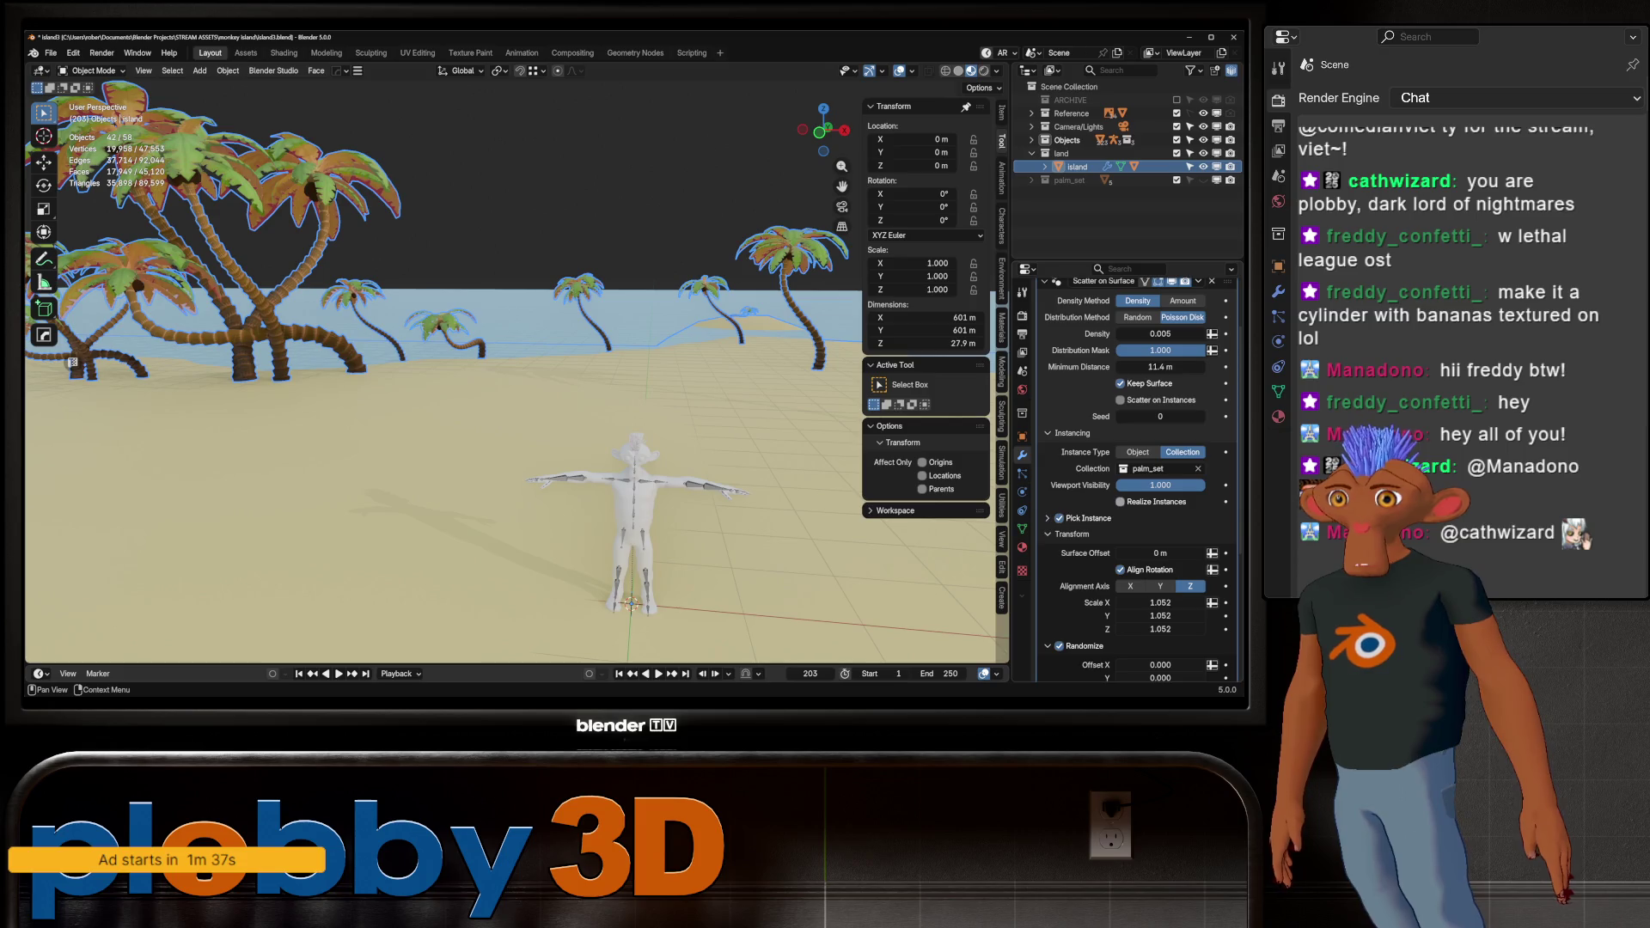
click(1121, 502)
click(1121, 502)
click(1121, 502)
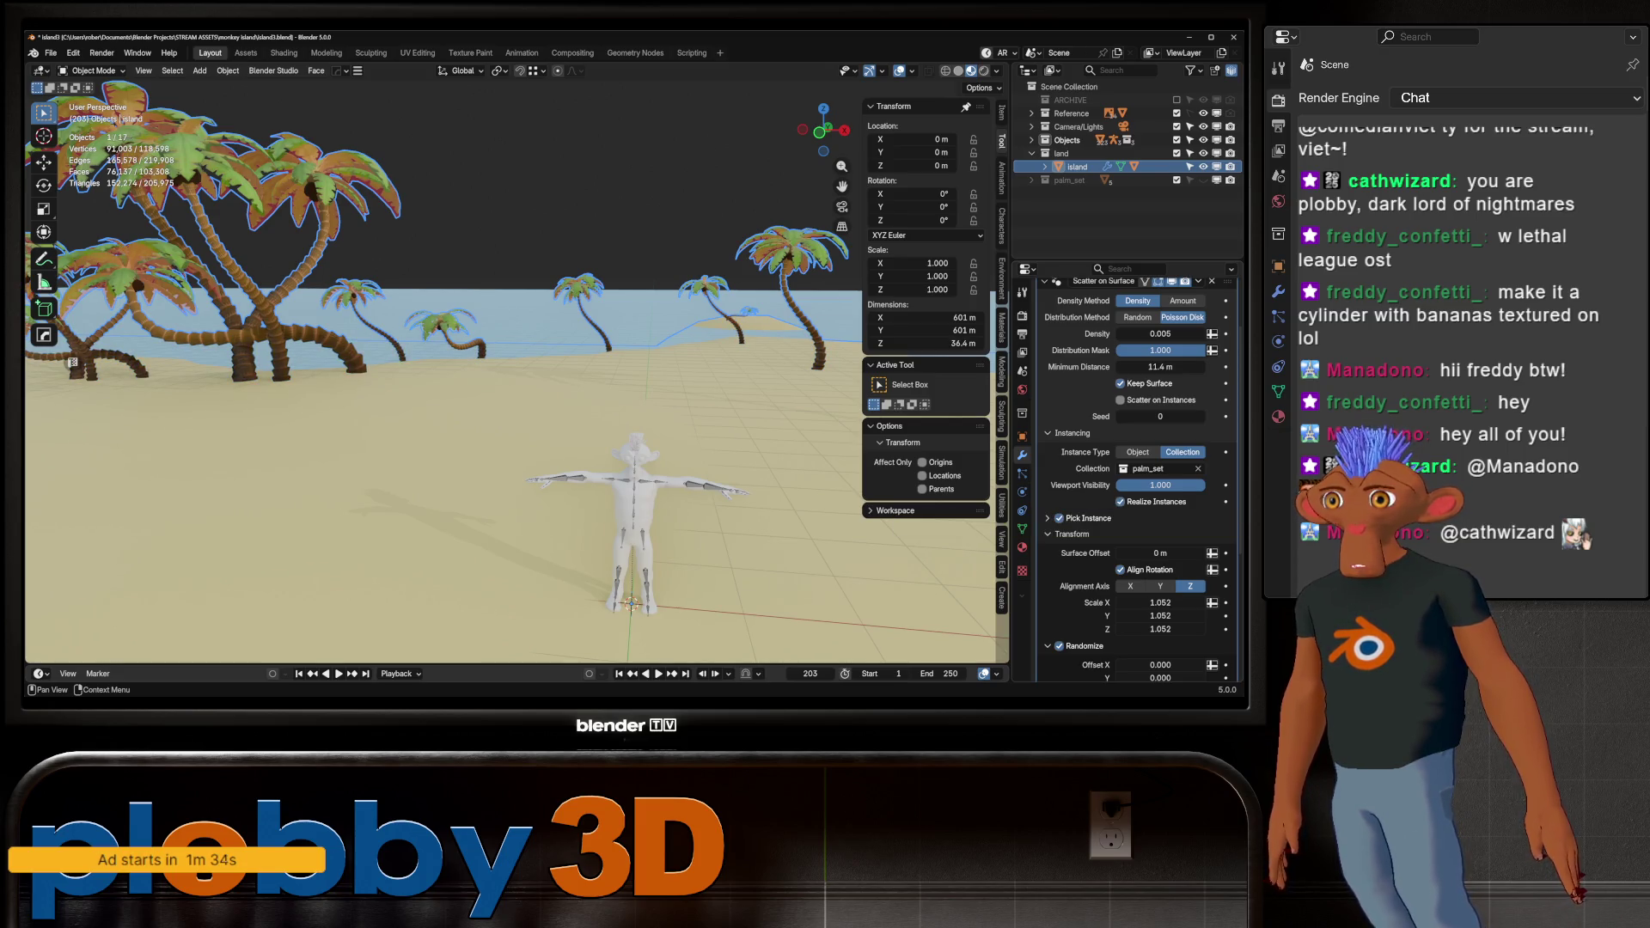
click(1121, 502)
click(1121, 502)
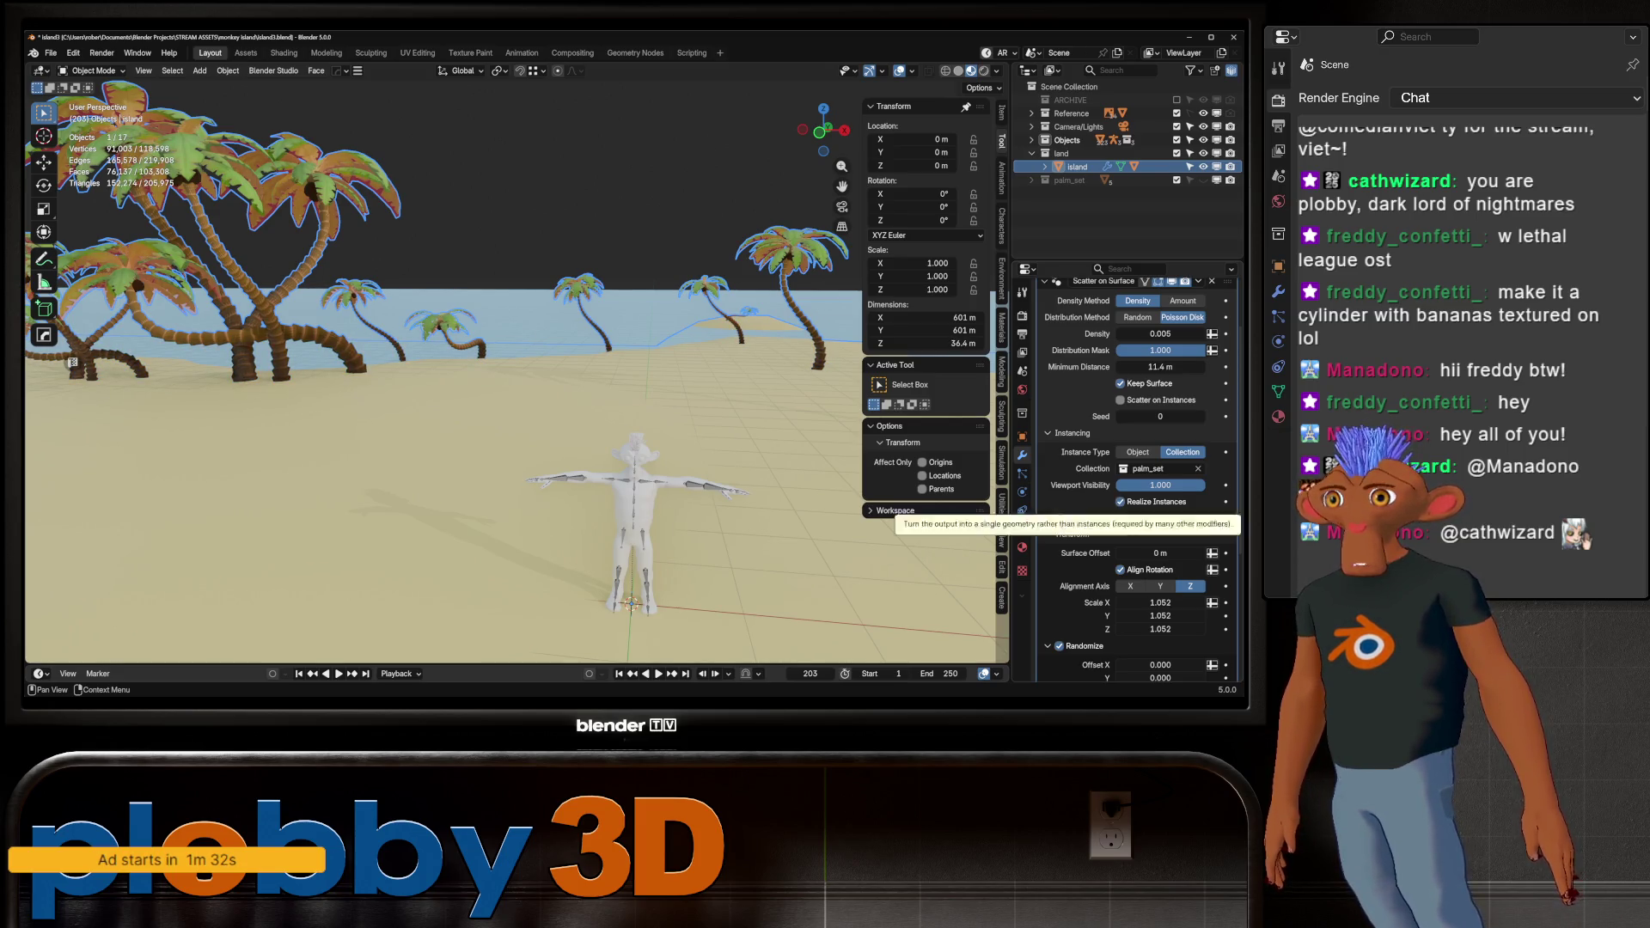
click(1121, 502)
click(1121, 502)
click(1121, 502)
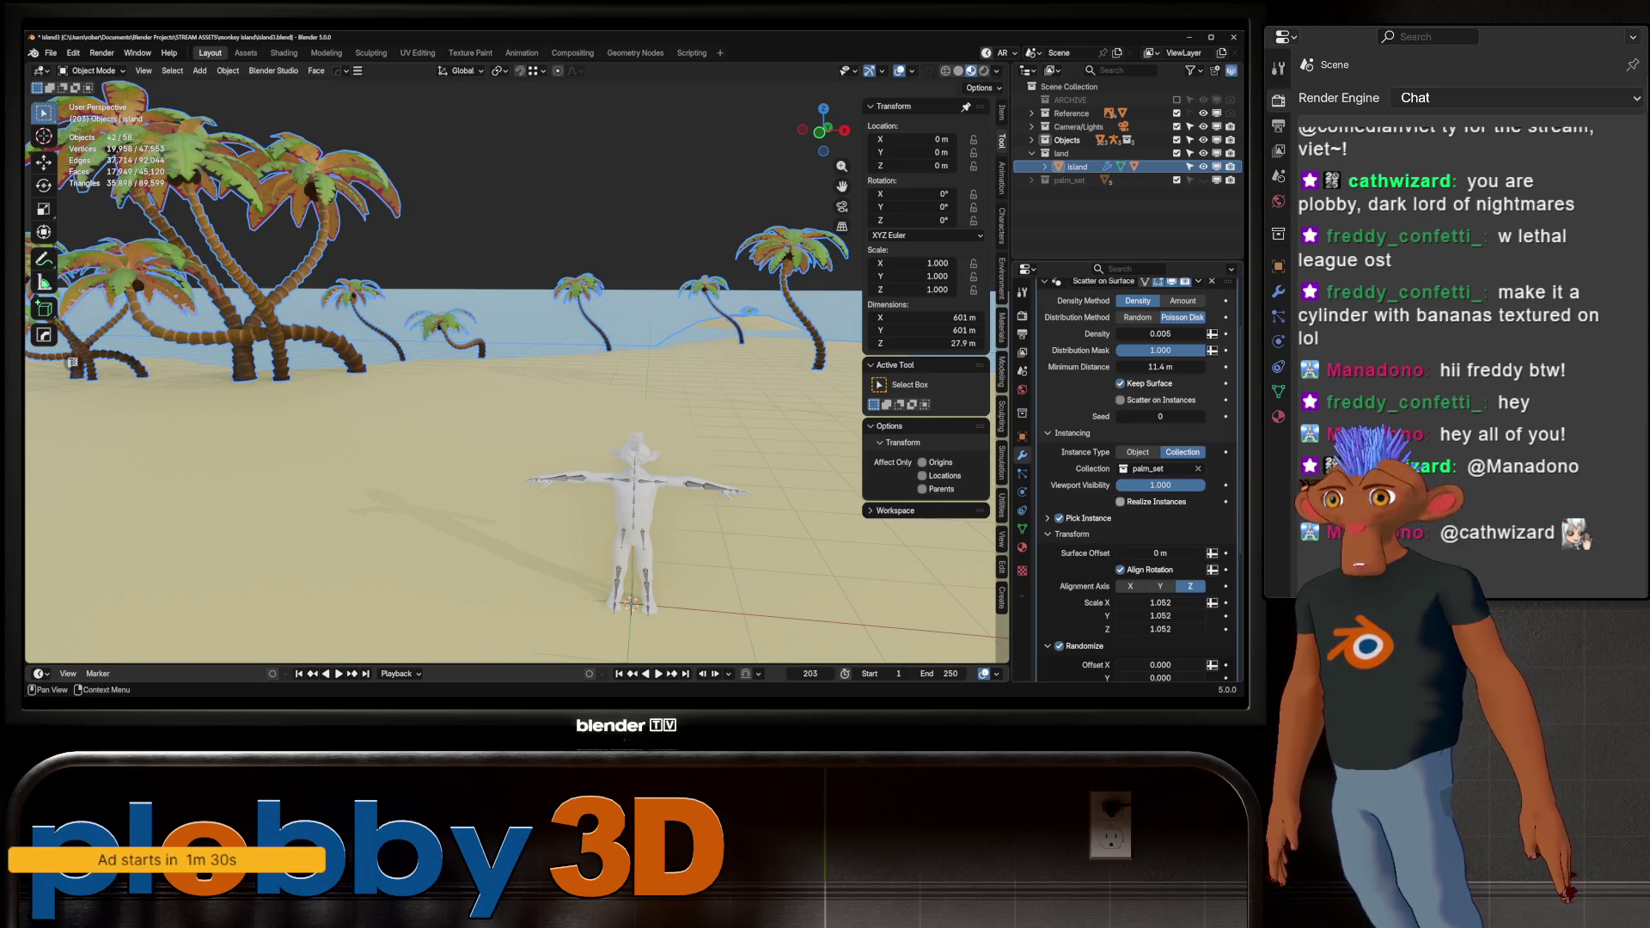
click(1120, 502)
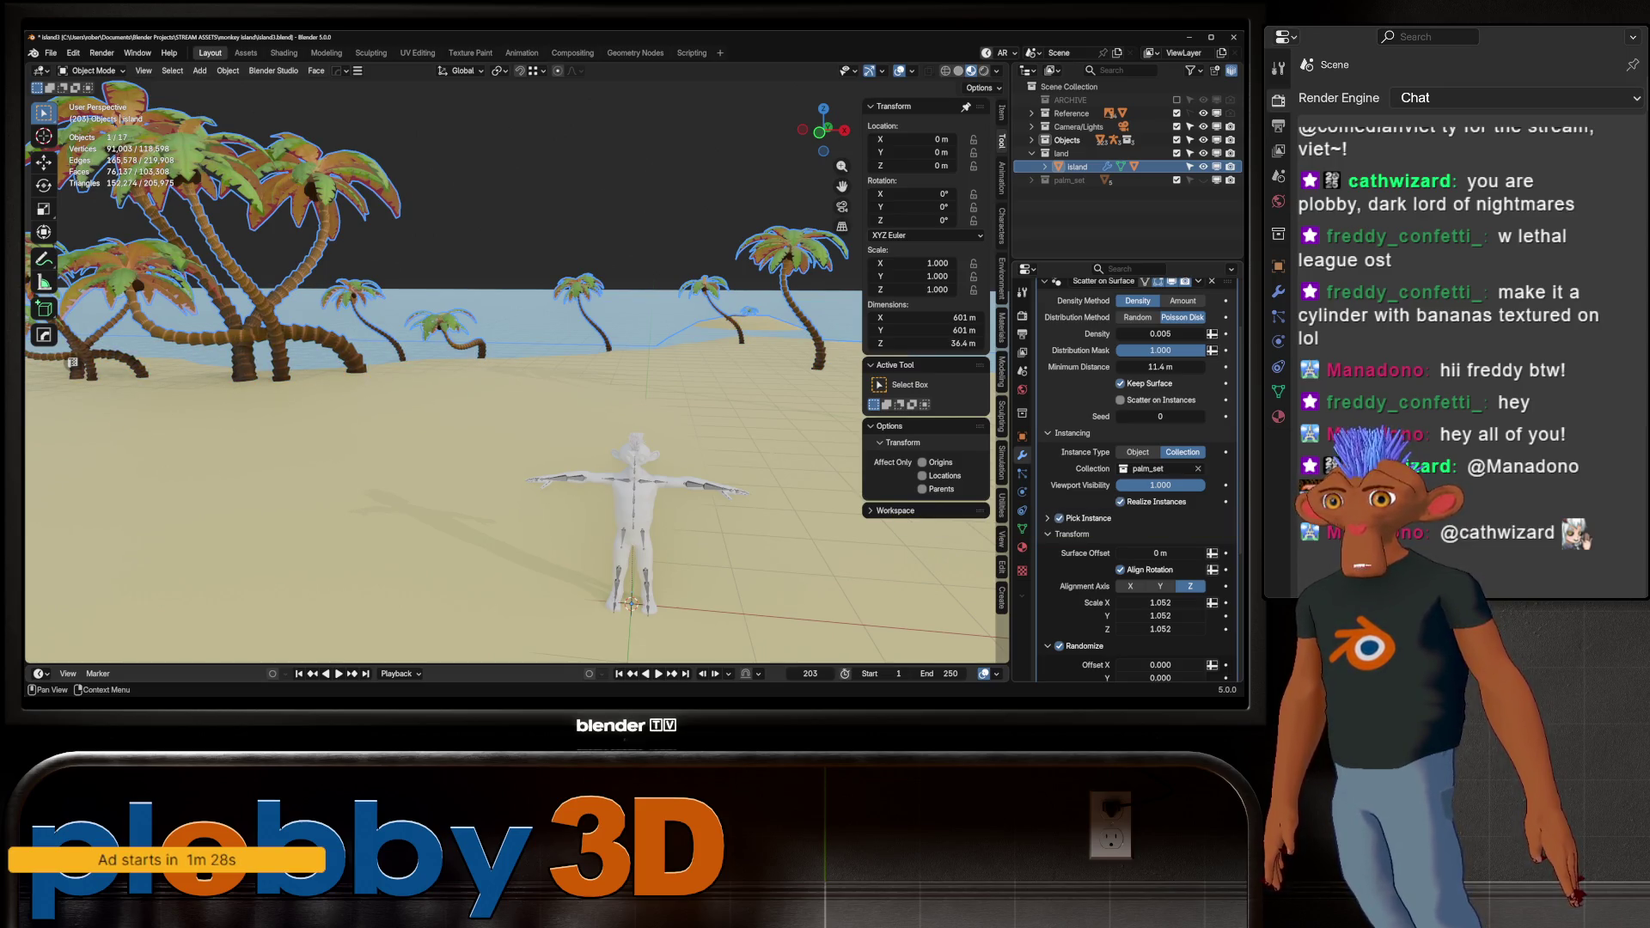
click(1120, 502)
click(1121, 502)
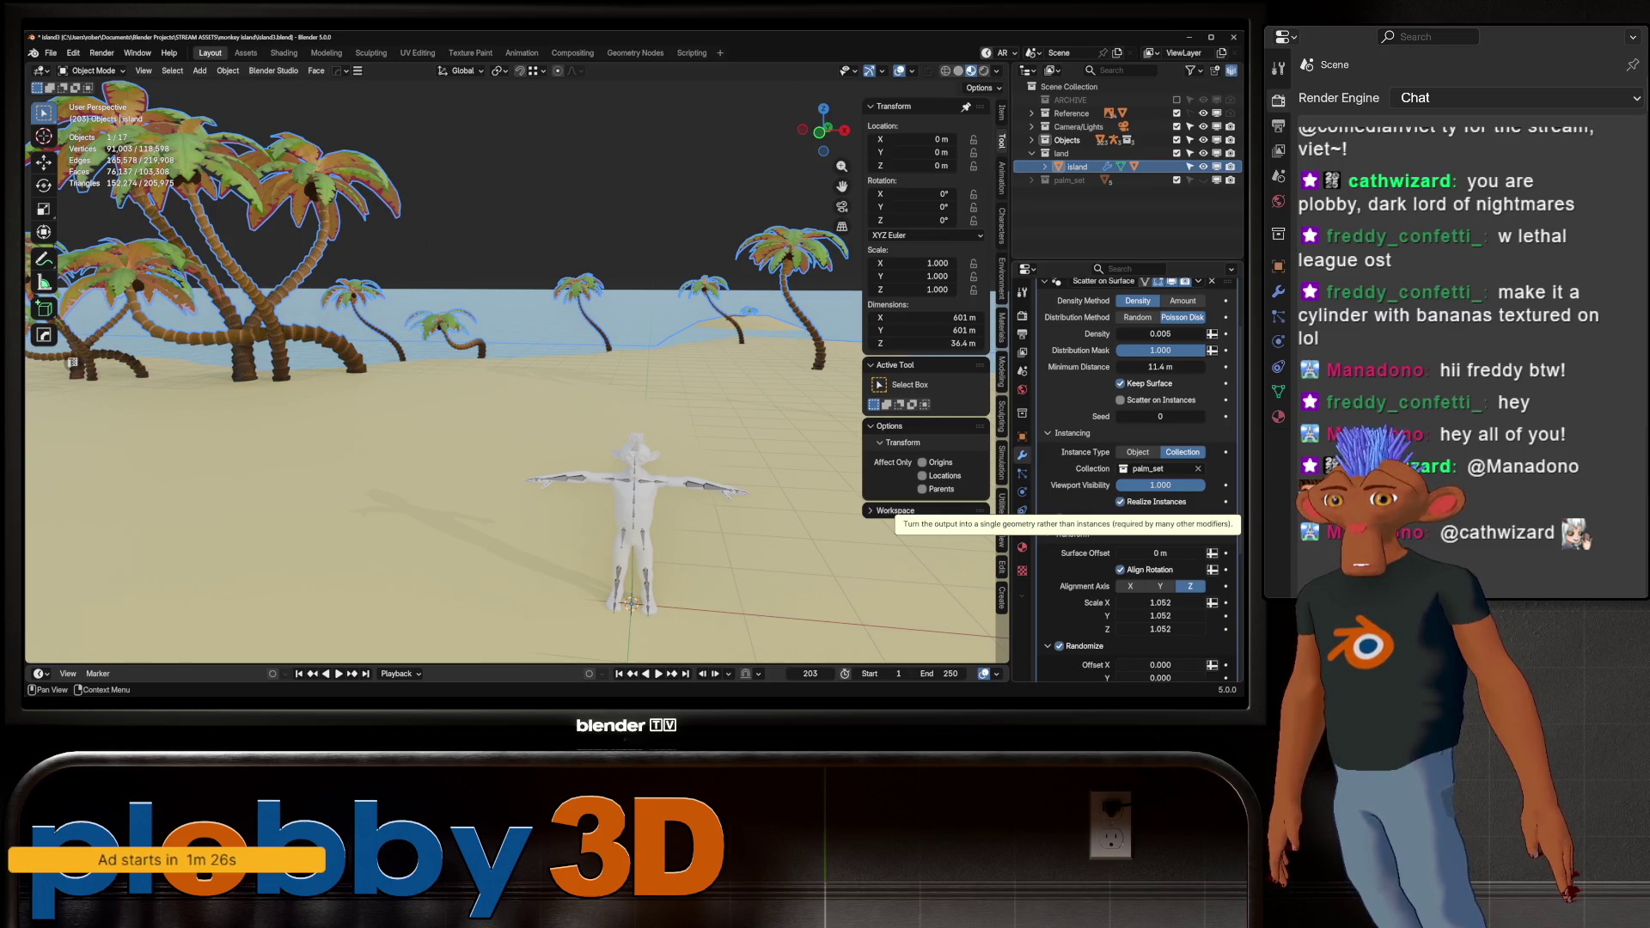
click(1121, 502)
scroll(516, 387, down, 4)
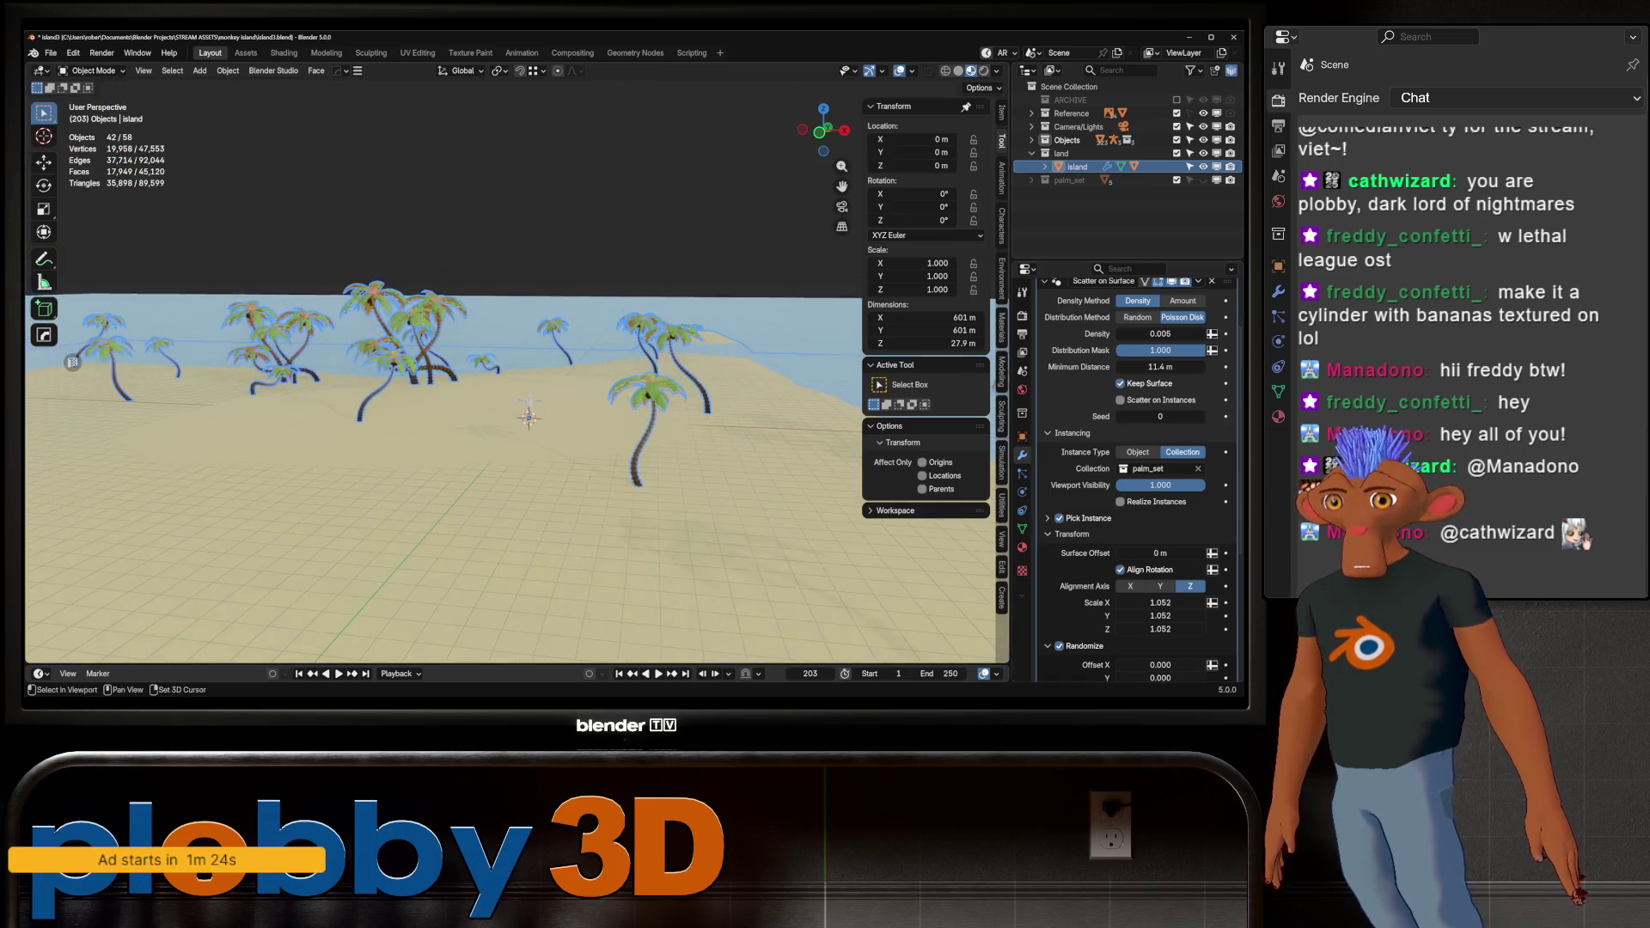
Set the Scatter on Surface seed to 1 to reshuffle the palms
middle_drag(516, 387, 430, 326)
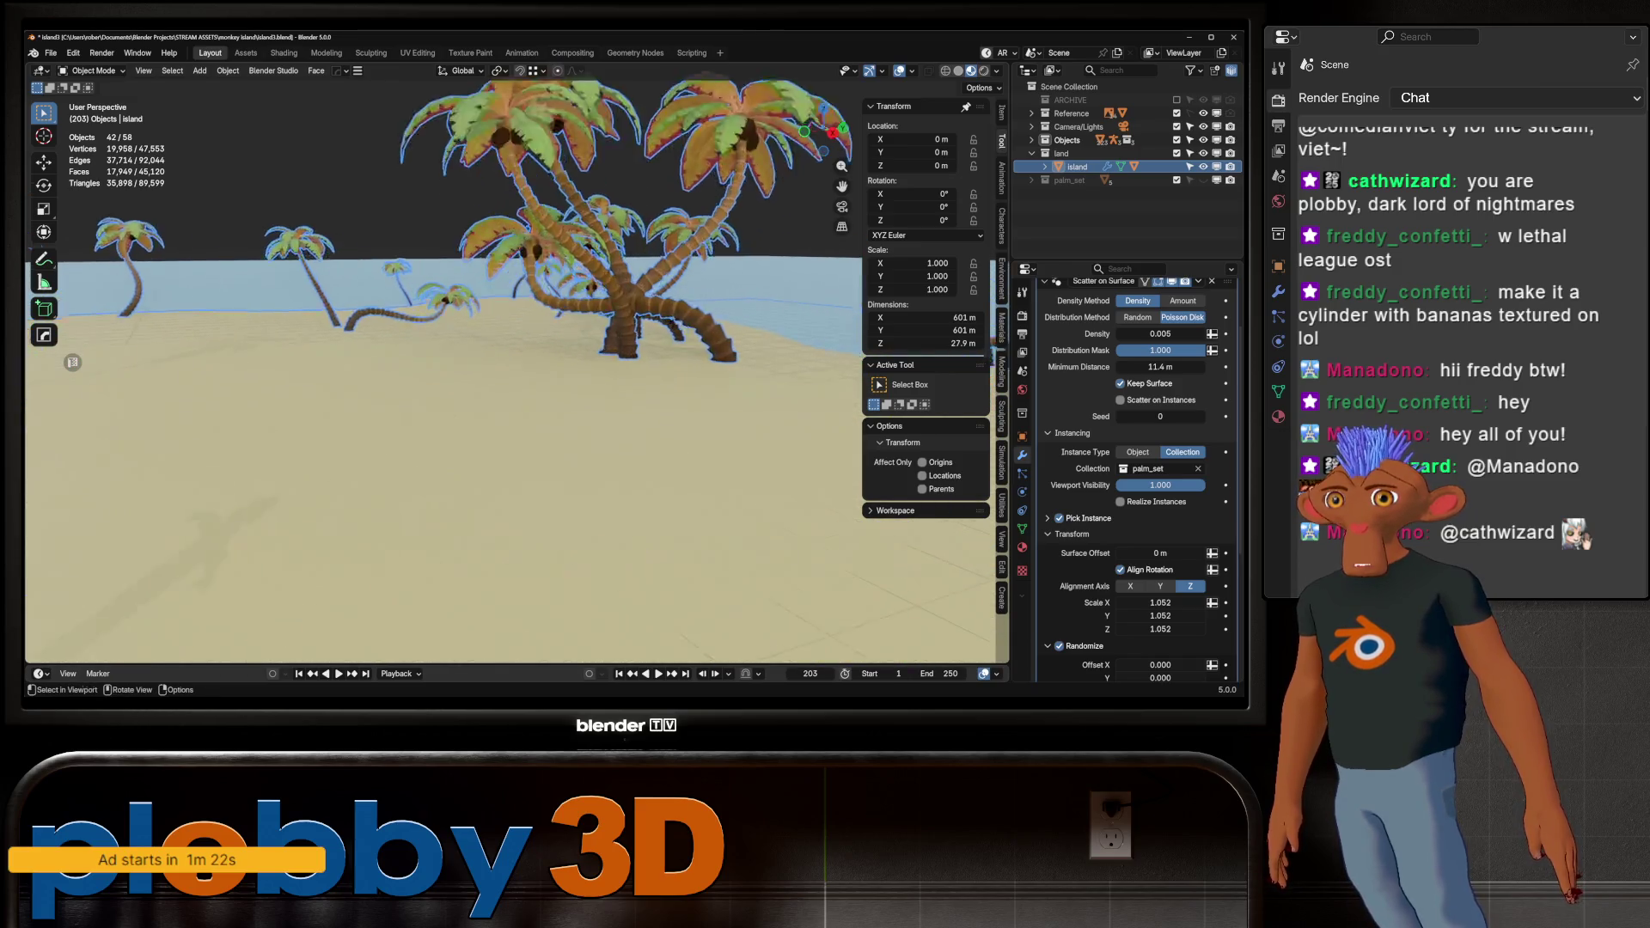
mouse_move(344, 387)
middle_down()
mouse_move(258, 413)
mouse_move(171, 404)
mouse_move(64, 338)
mouse_move(108, 421)
middle_up()
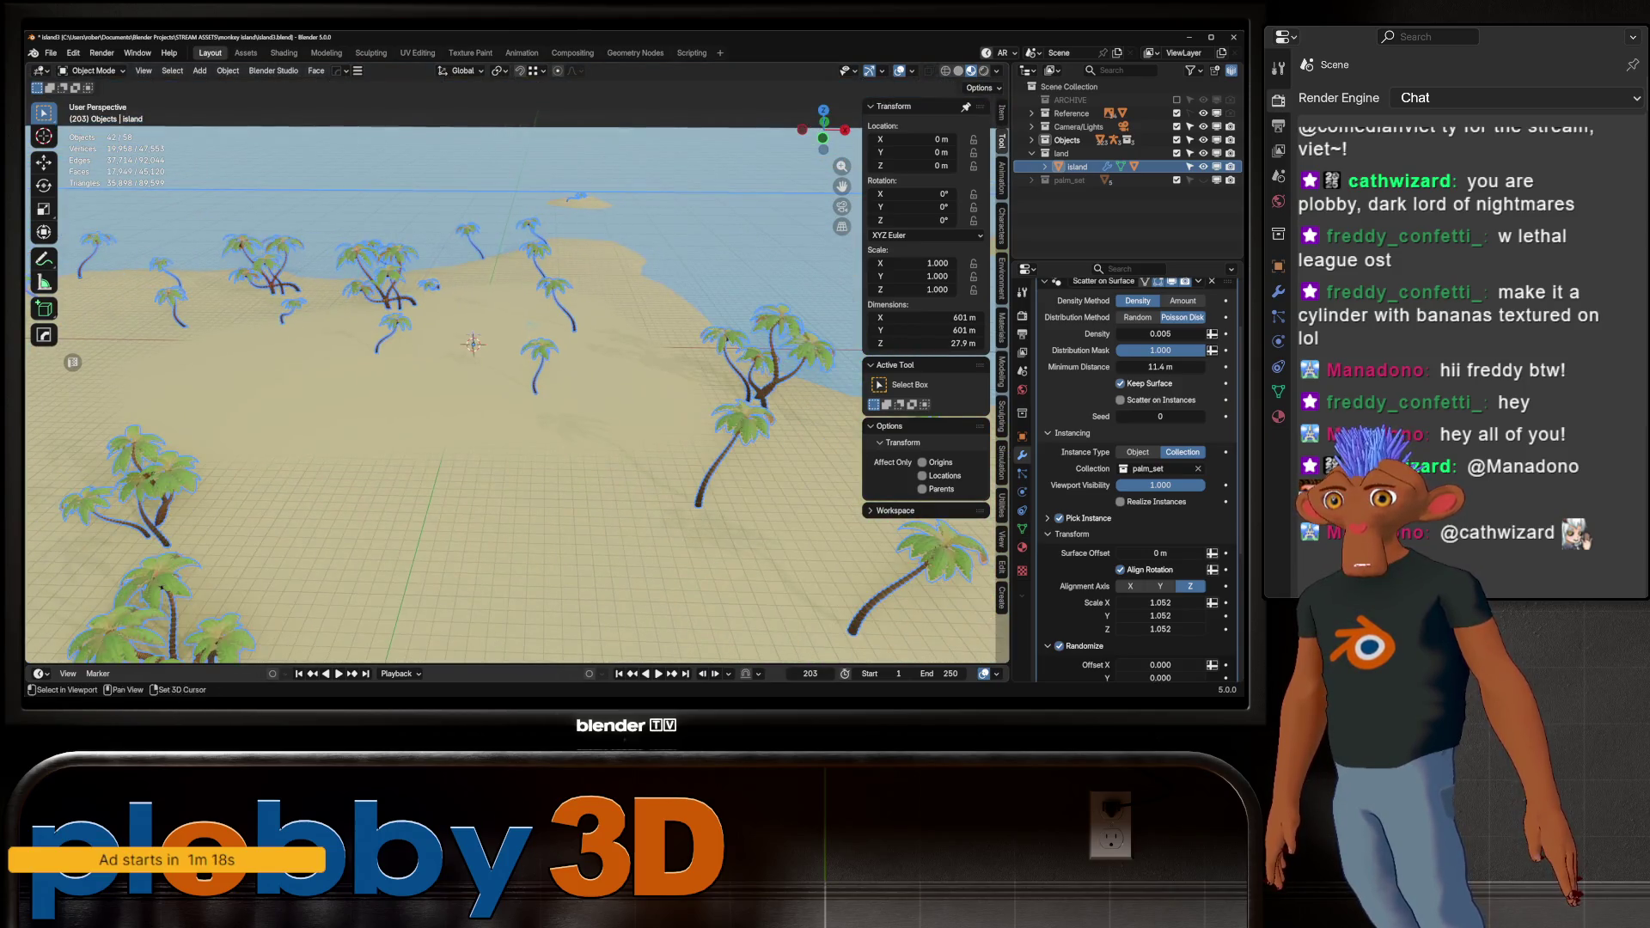
middle_drag(430, 387, 499, 352)
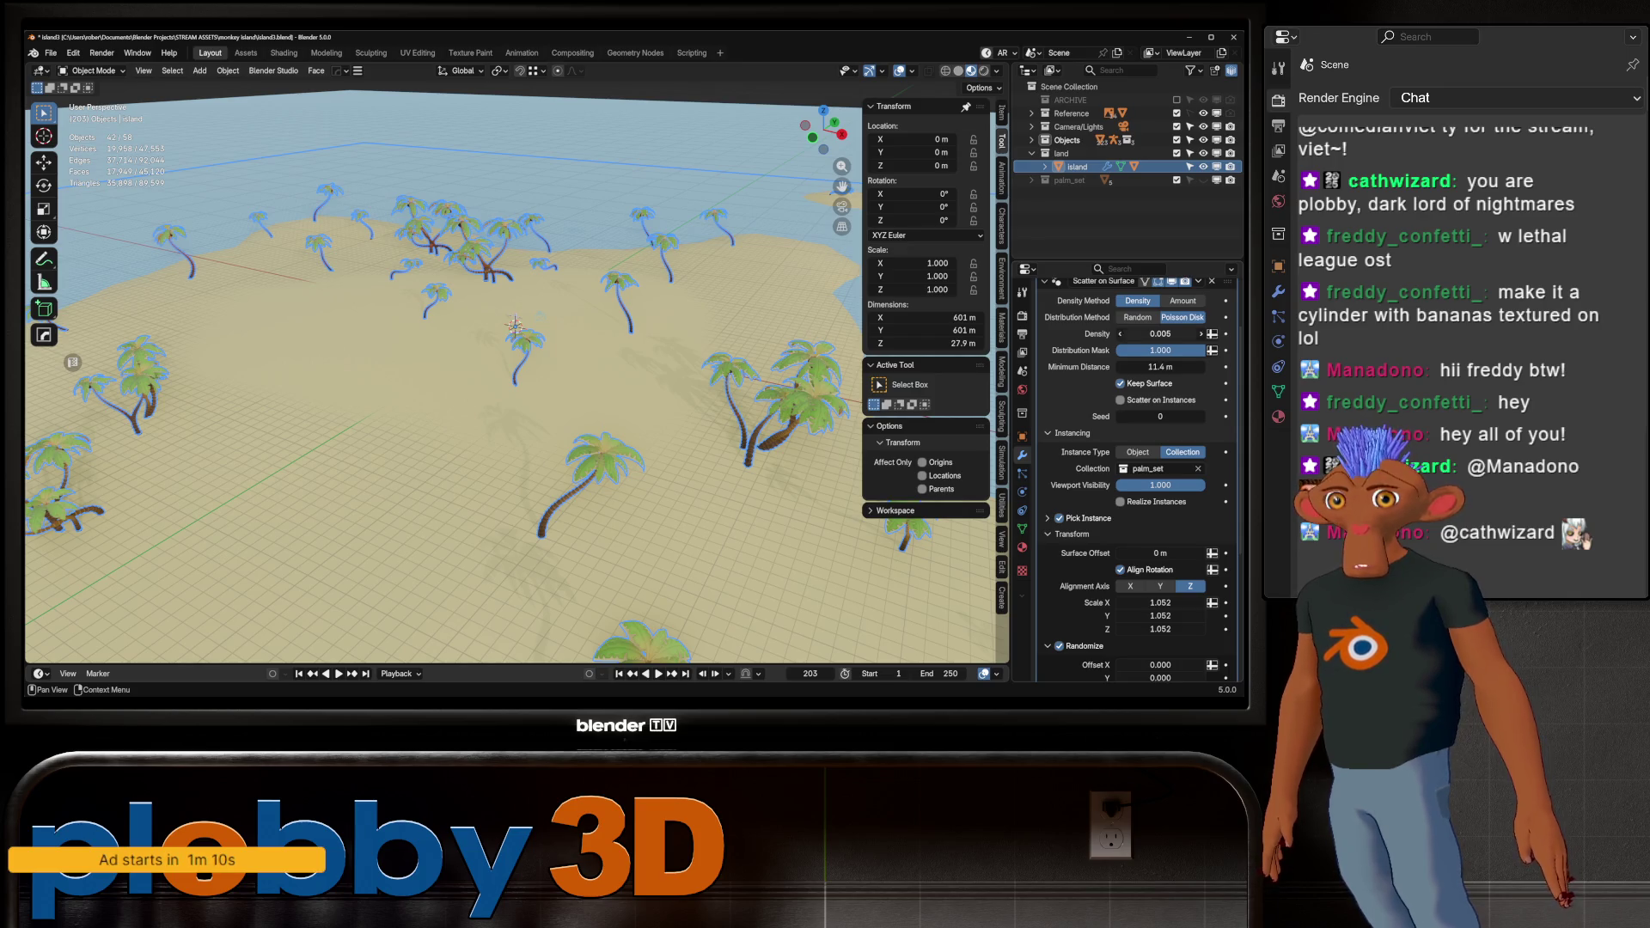
scroll(1161, 334, up, 3)
click(1201, 501)
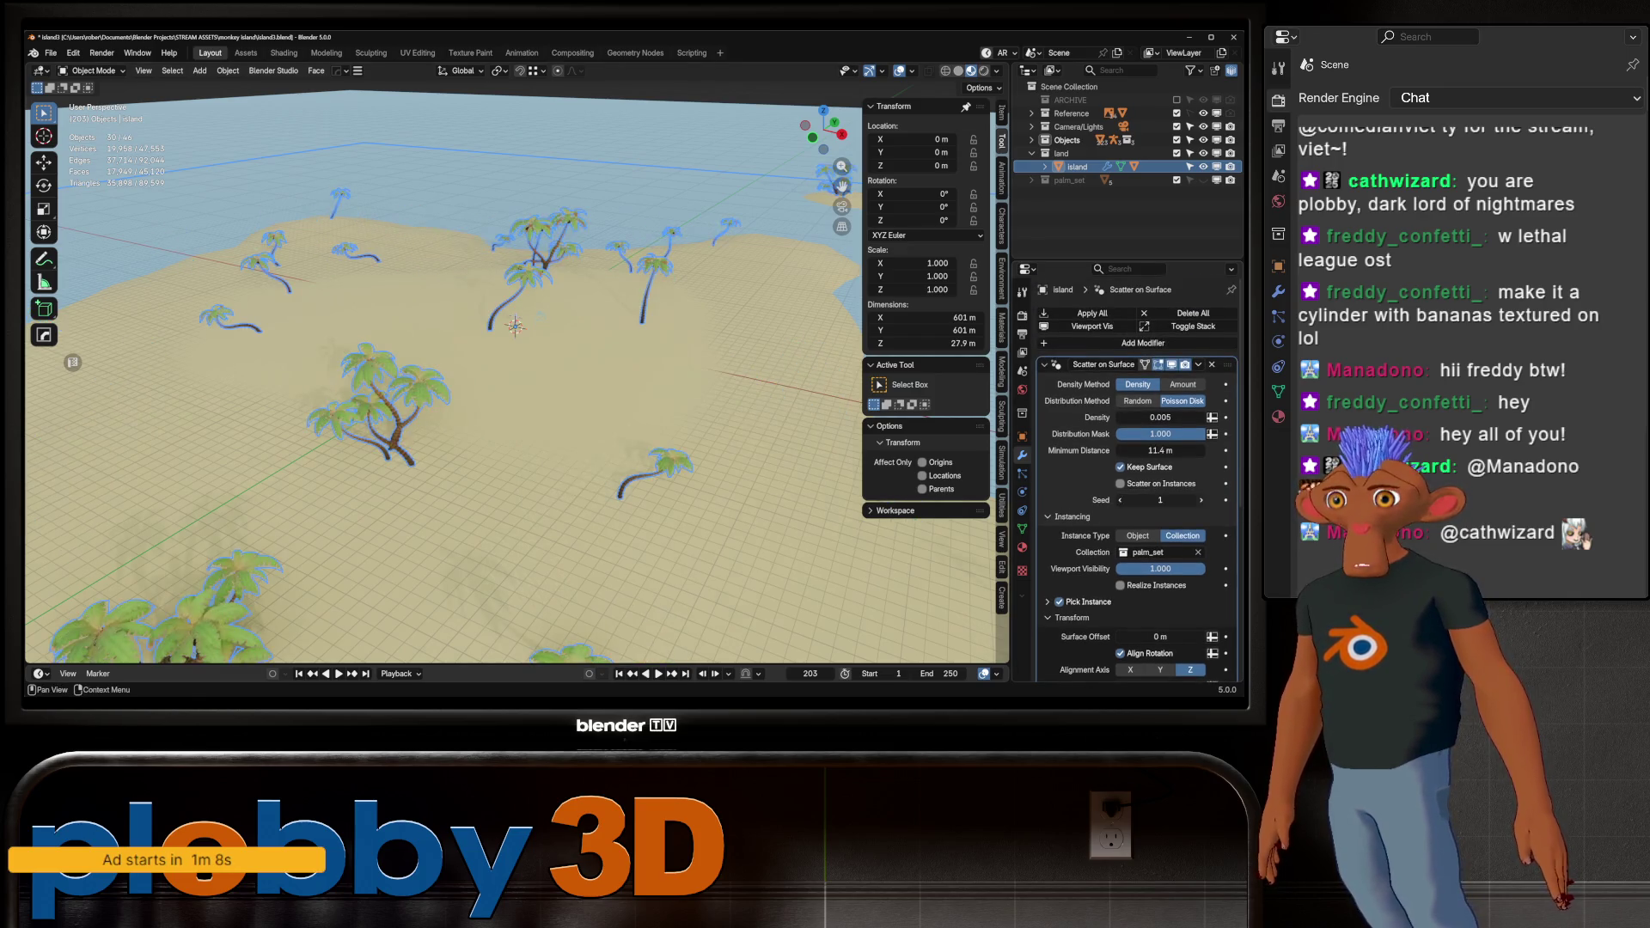
scroll(516, 378, down, 5)
Inspect the reshuffled palms from several angles and expand palm_set in the Outliner
mouse_move(515, 378)
middle_down()
mouse_move(485, 481)
mouse_move(468, 297)
mouse_move(369, 309)
mouse_move(370, 361)
middle_up()
middle_drag(73, 362, 73, 362)
scroll(73, 362, up, 5)
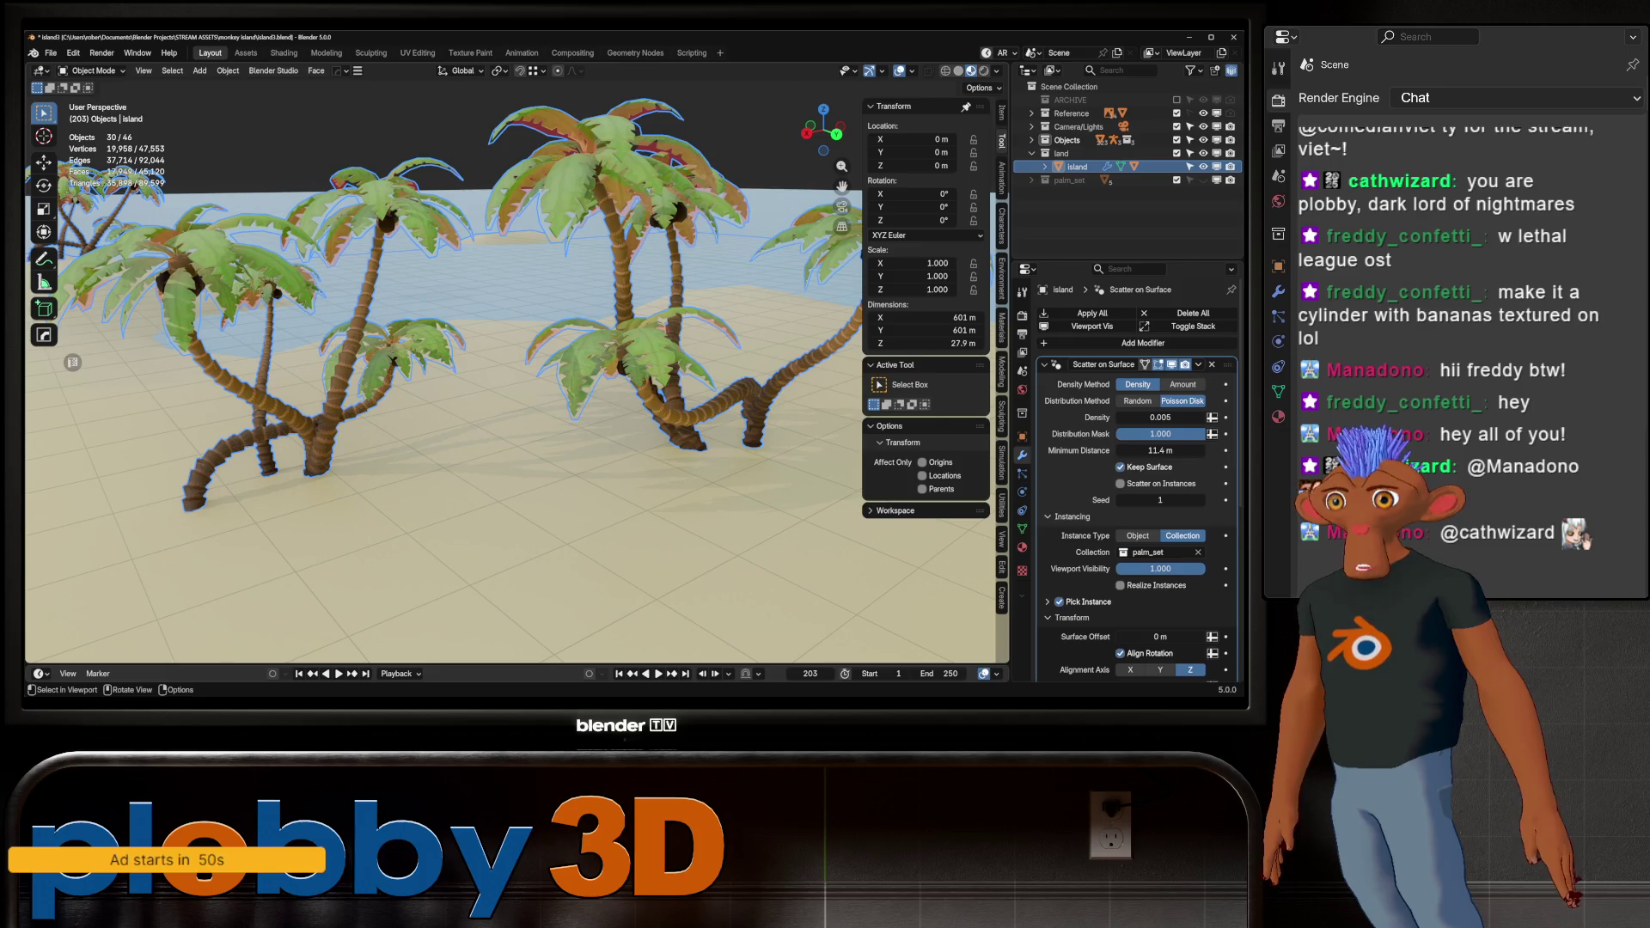
scroll(73, 362, down, 8)
middle_drag(73, 362, 73, 362)
scroll(73, 362, up, 3)
scroll(73, 362, up, 4)
scroll(73, 362, down, 3)
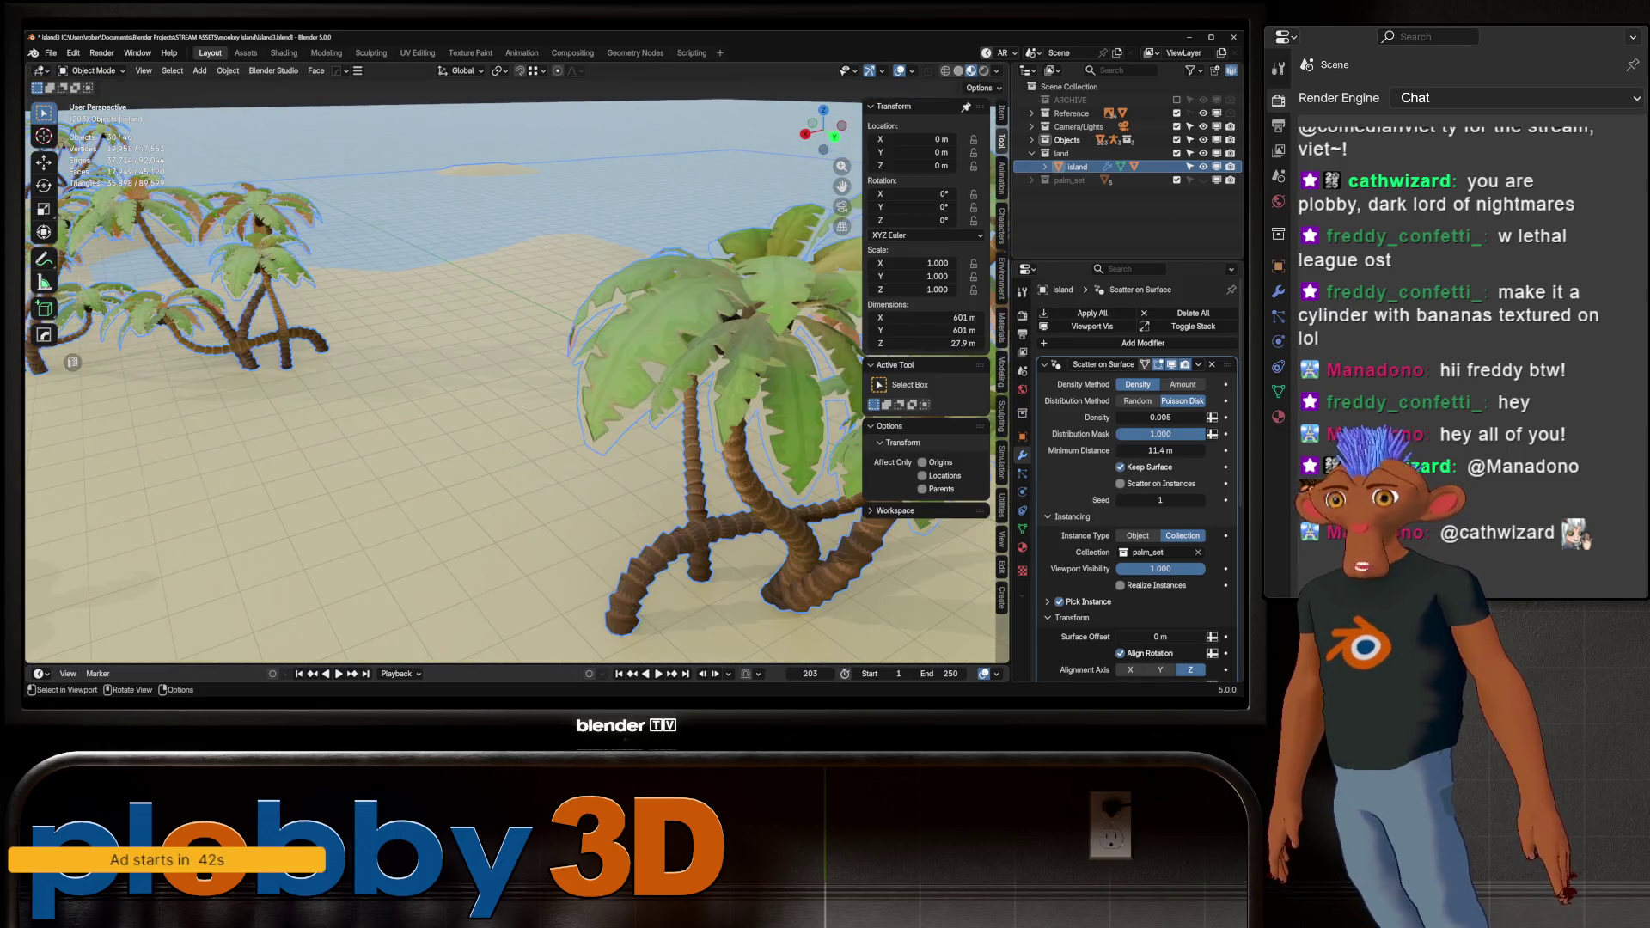
scroll(73, 362, down, 3)
middle_drag(73, 362, 73, 362)
click(1032, 179)
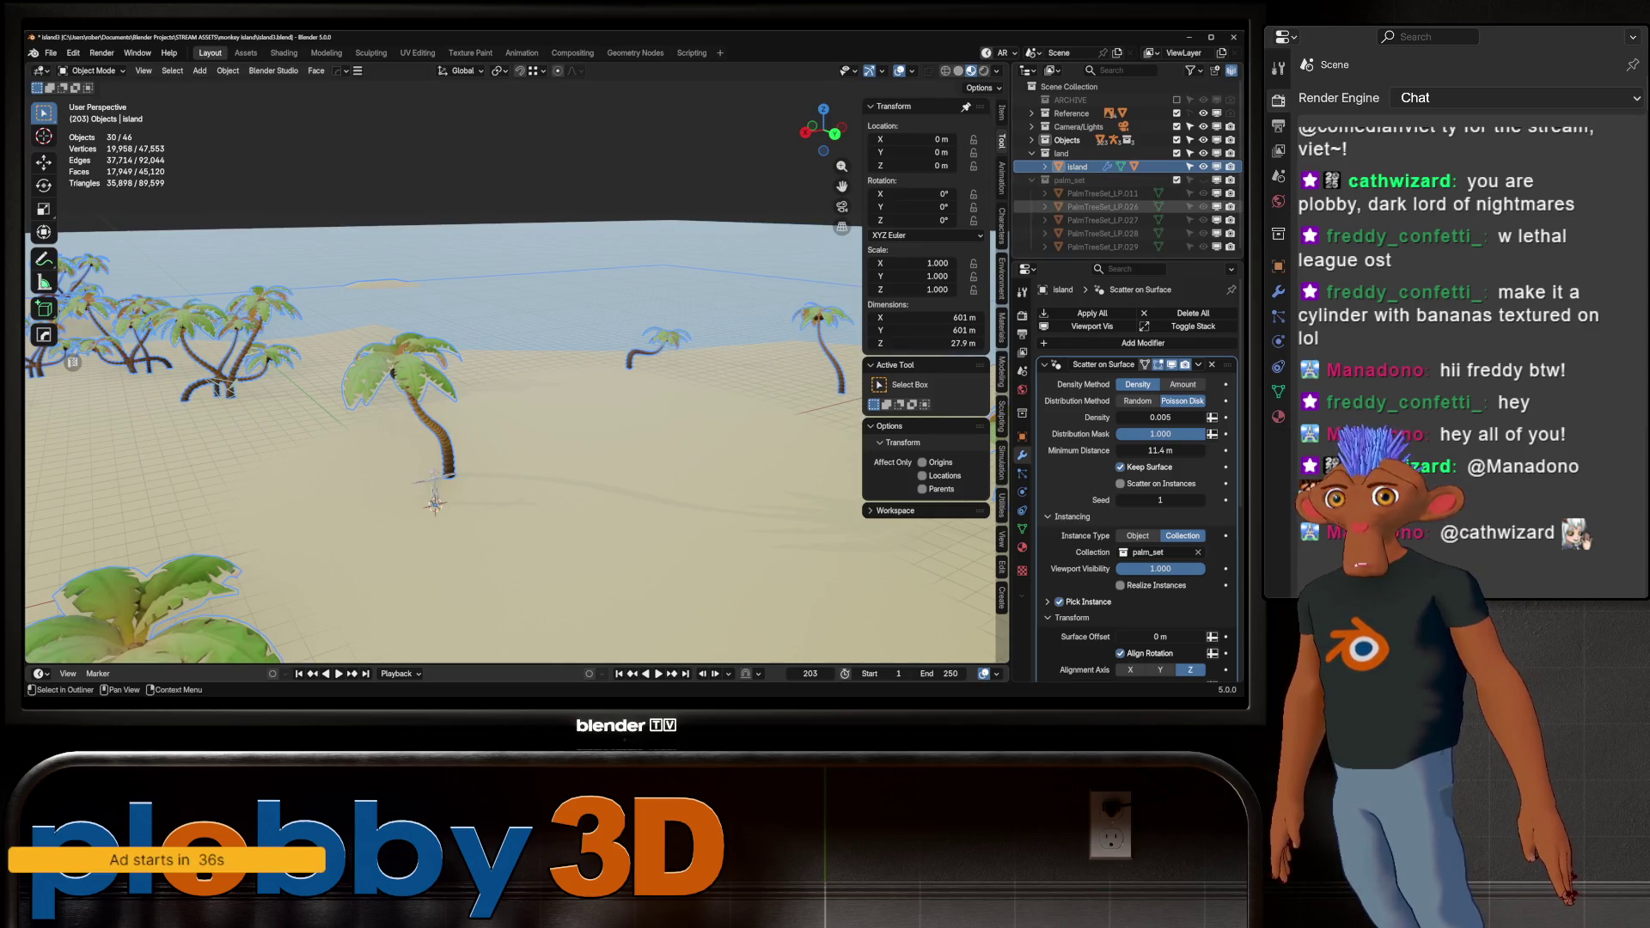
Show palm_set, isolate its palms in local view and select PalmTreeSet_LP.011
click(1177, 178)
middle_drag(74, 362, 73, 362)
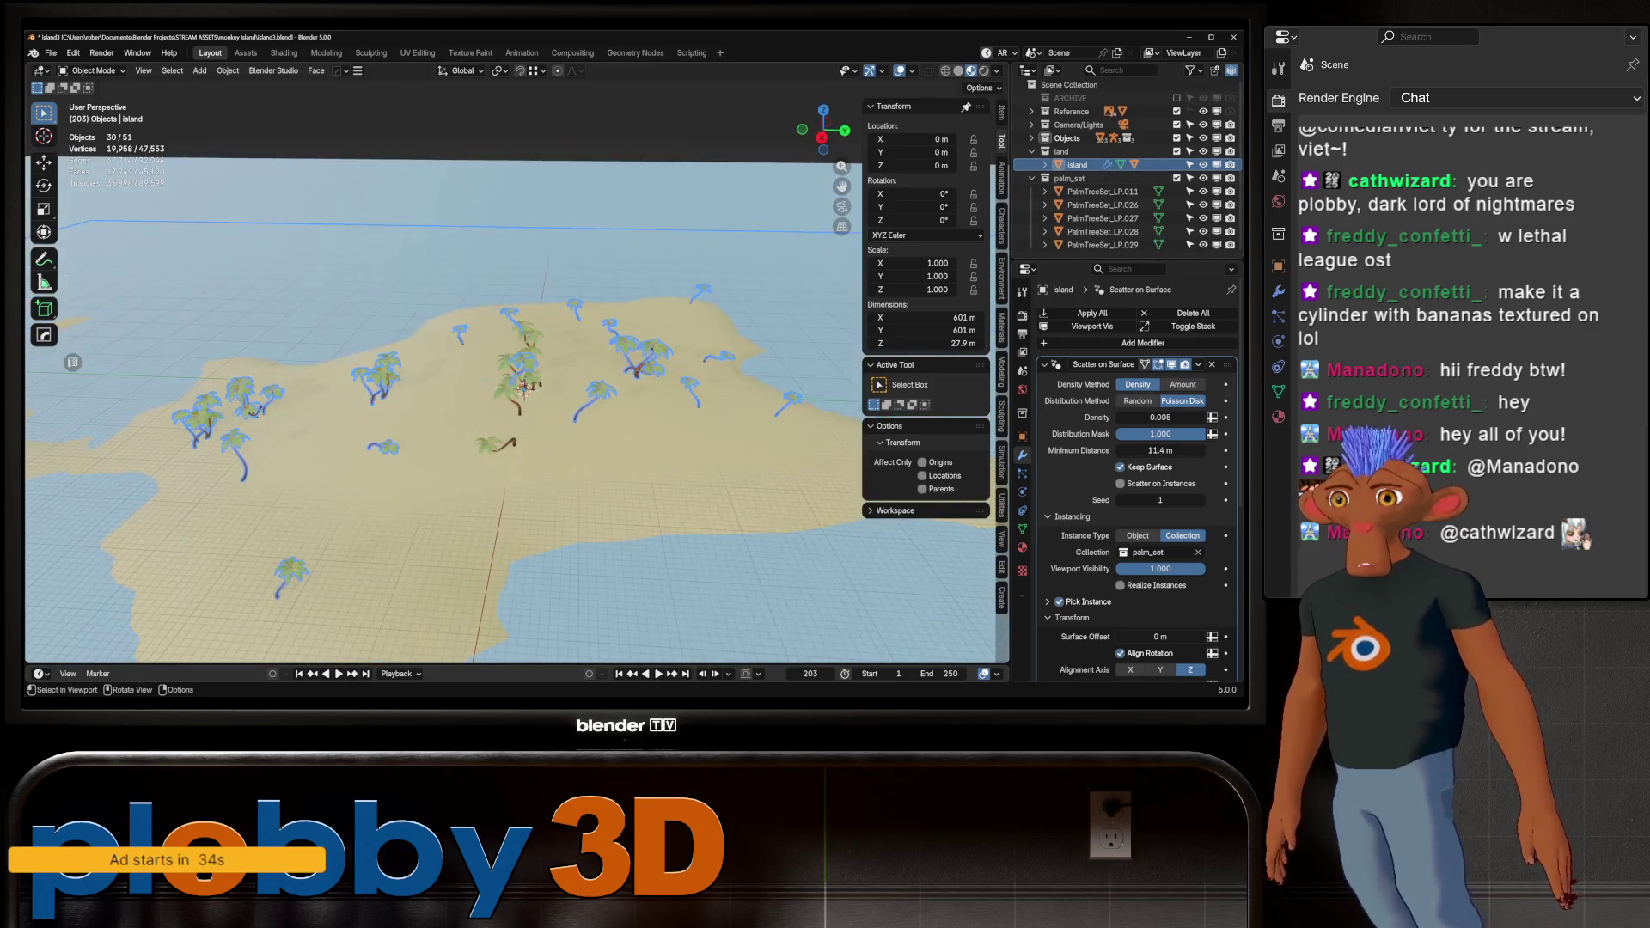
key(KP_Divide)
key(KP_Divide)
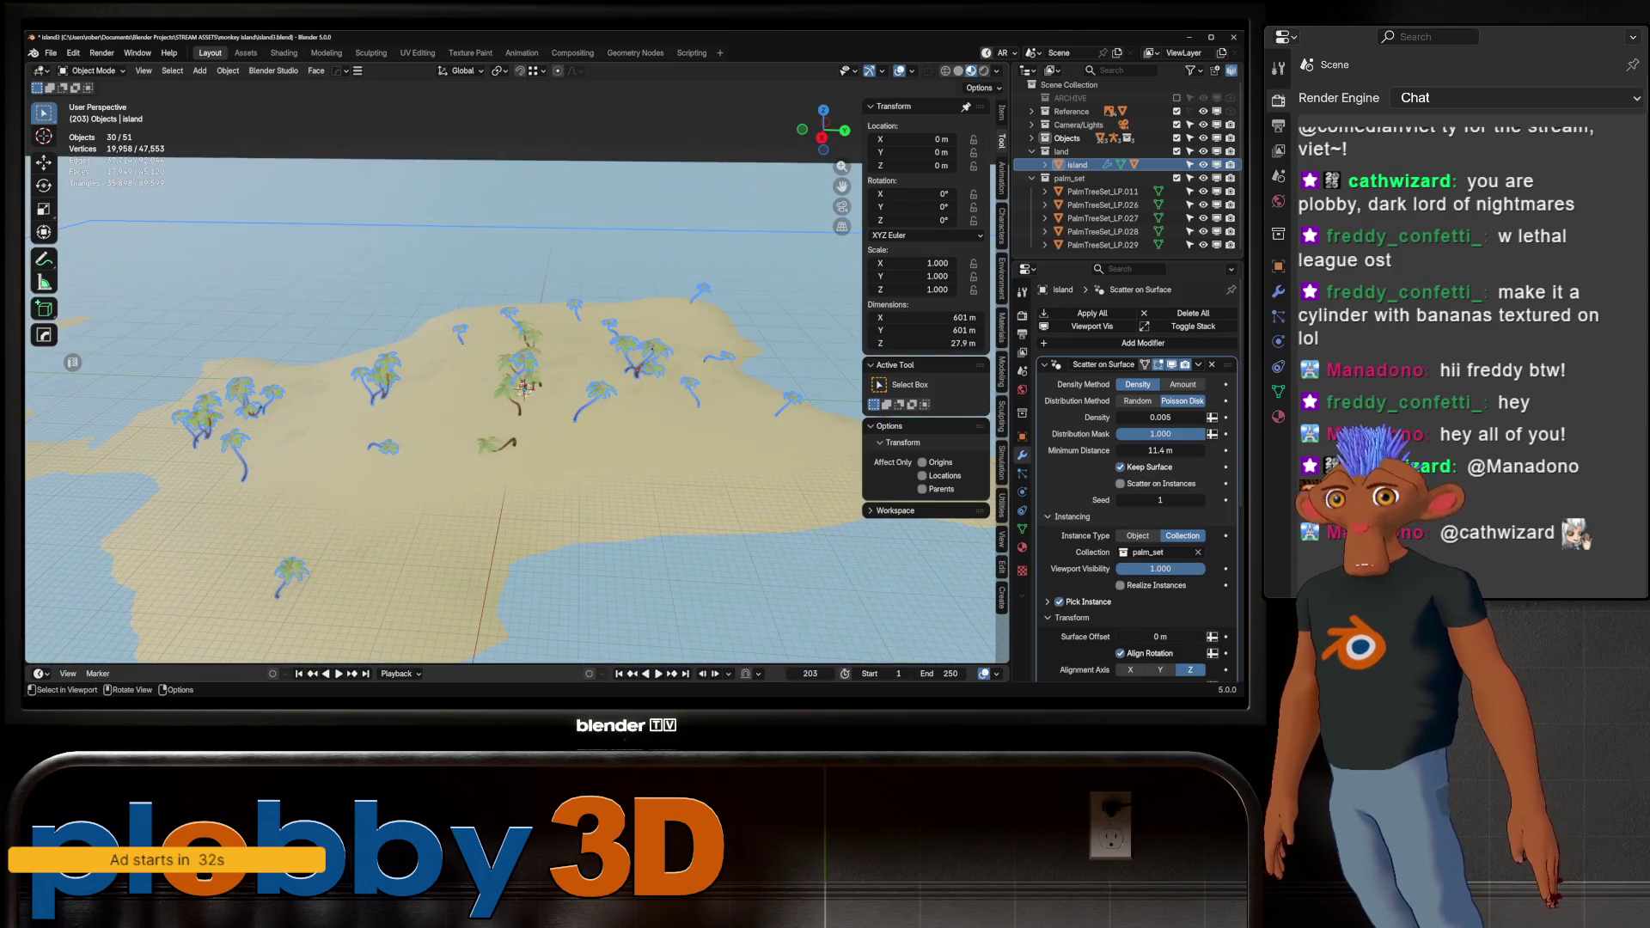
click(1103, 191)
shift+click(1103, 245)
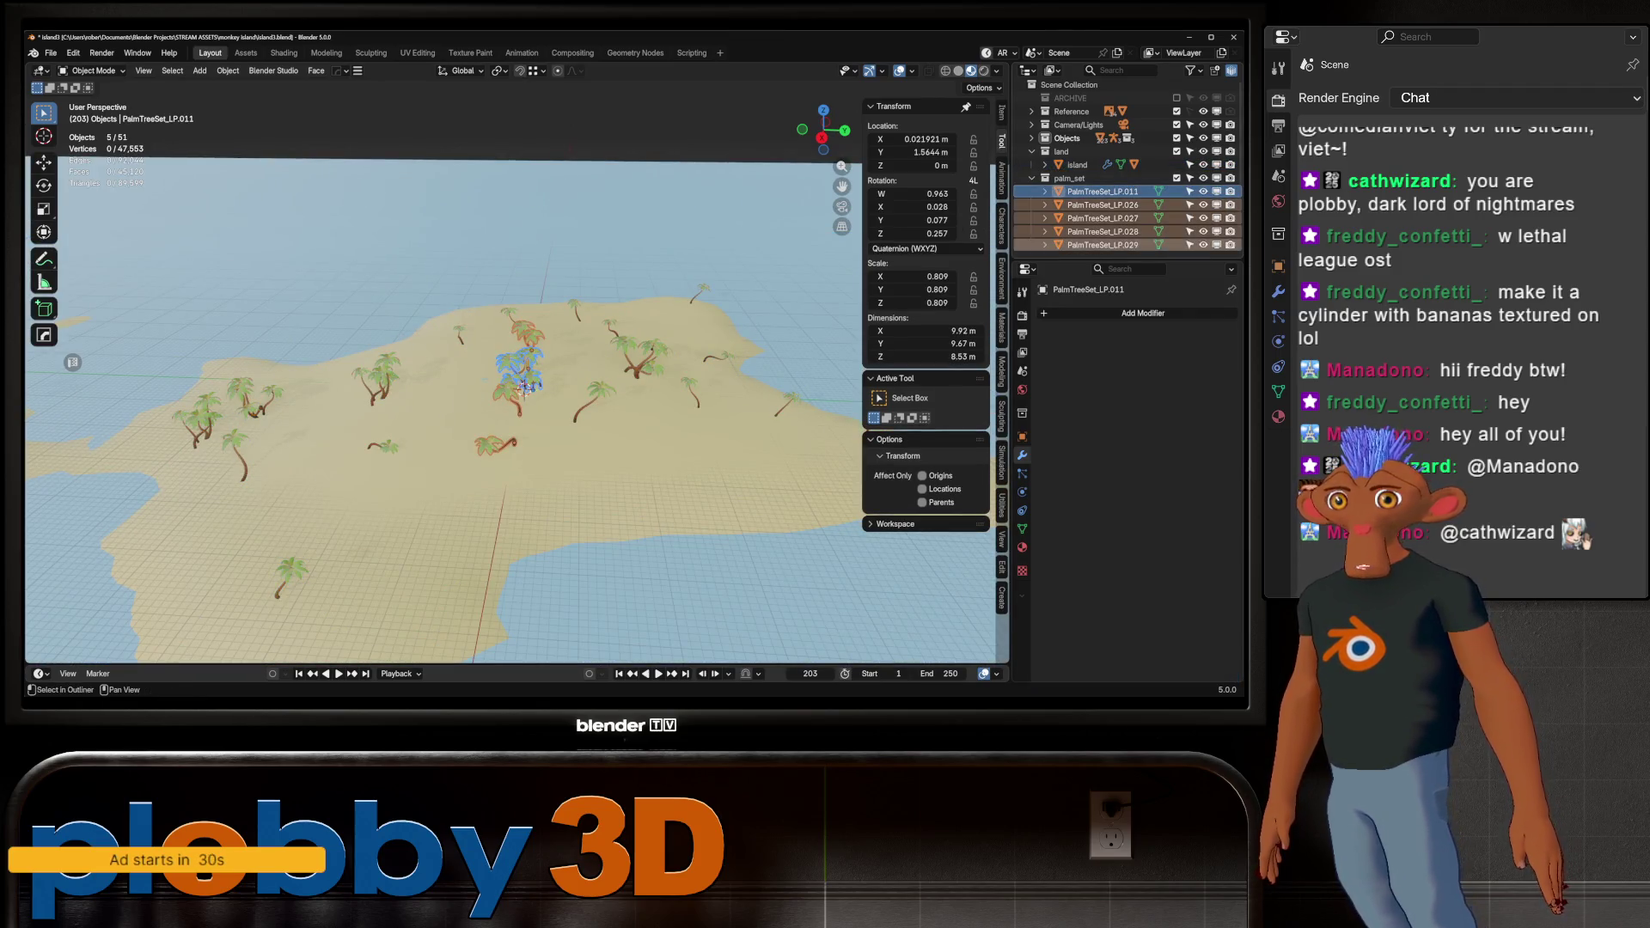
key(KP_Divide)
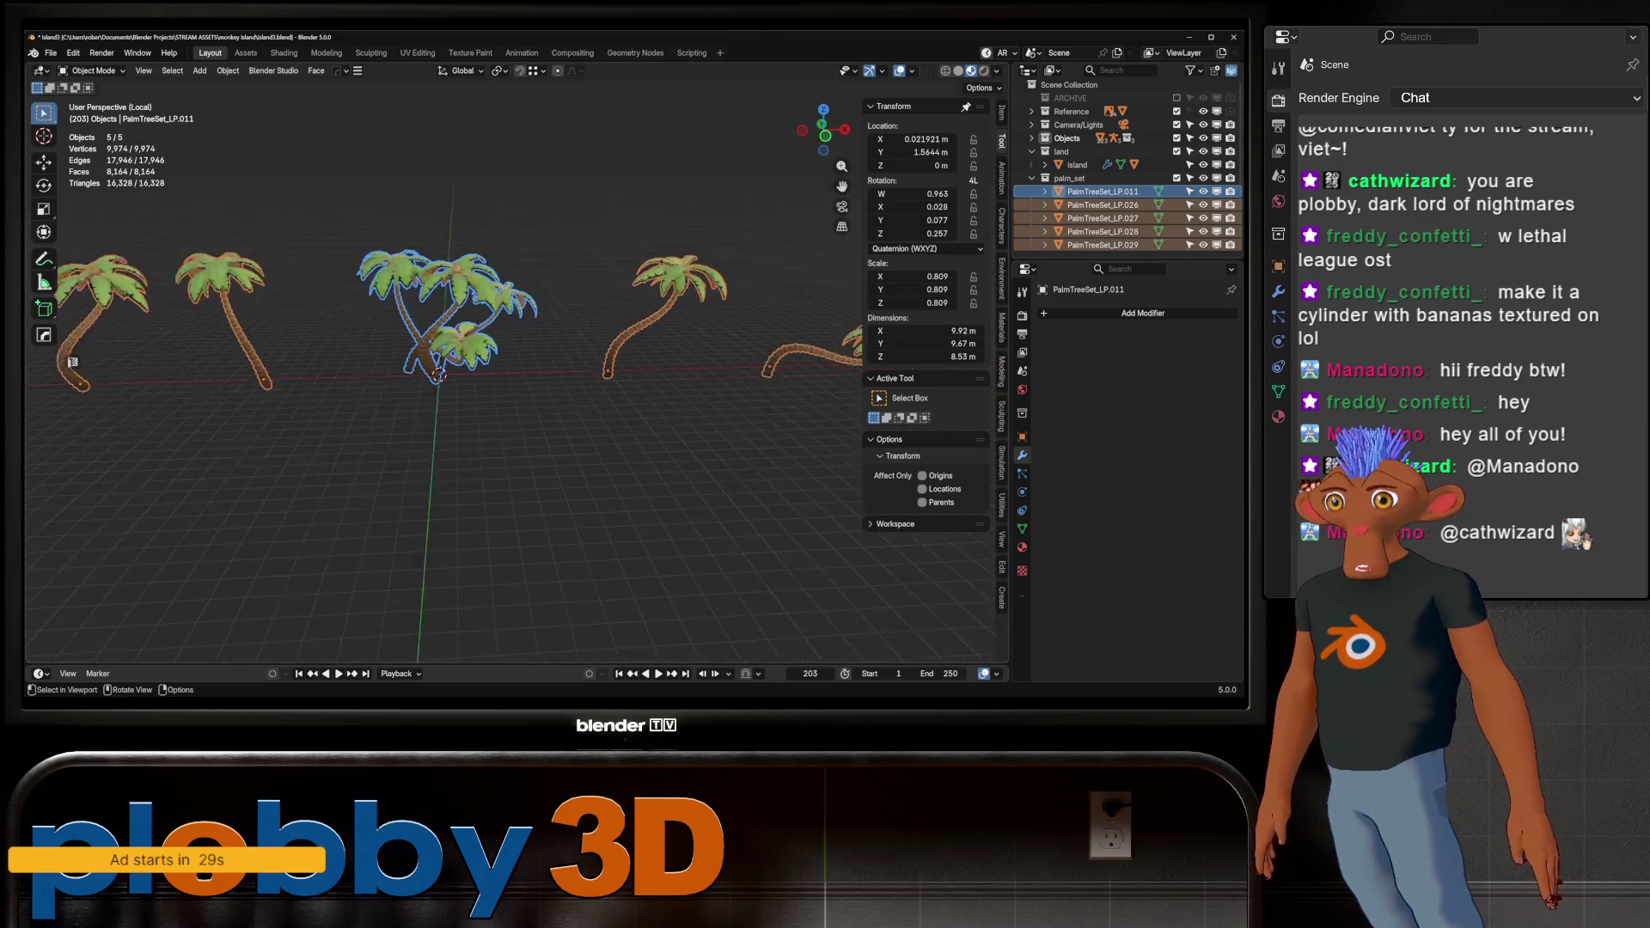
key(alt+a)
click(1103, 180)
Duplicate PalmTreeSet_LP.011 and move the copy along X beside the originals
key(shift+d)
key(Escape)
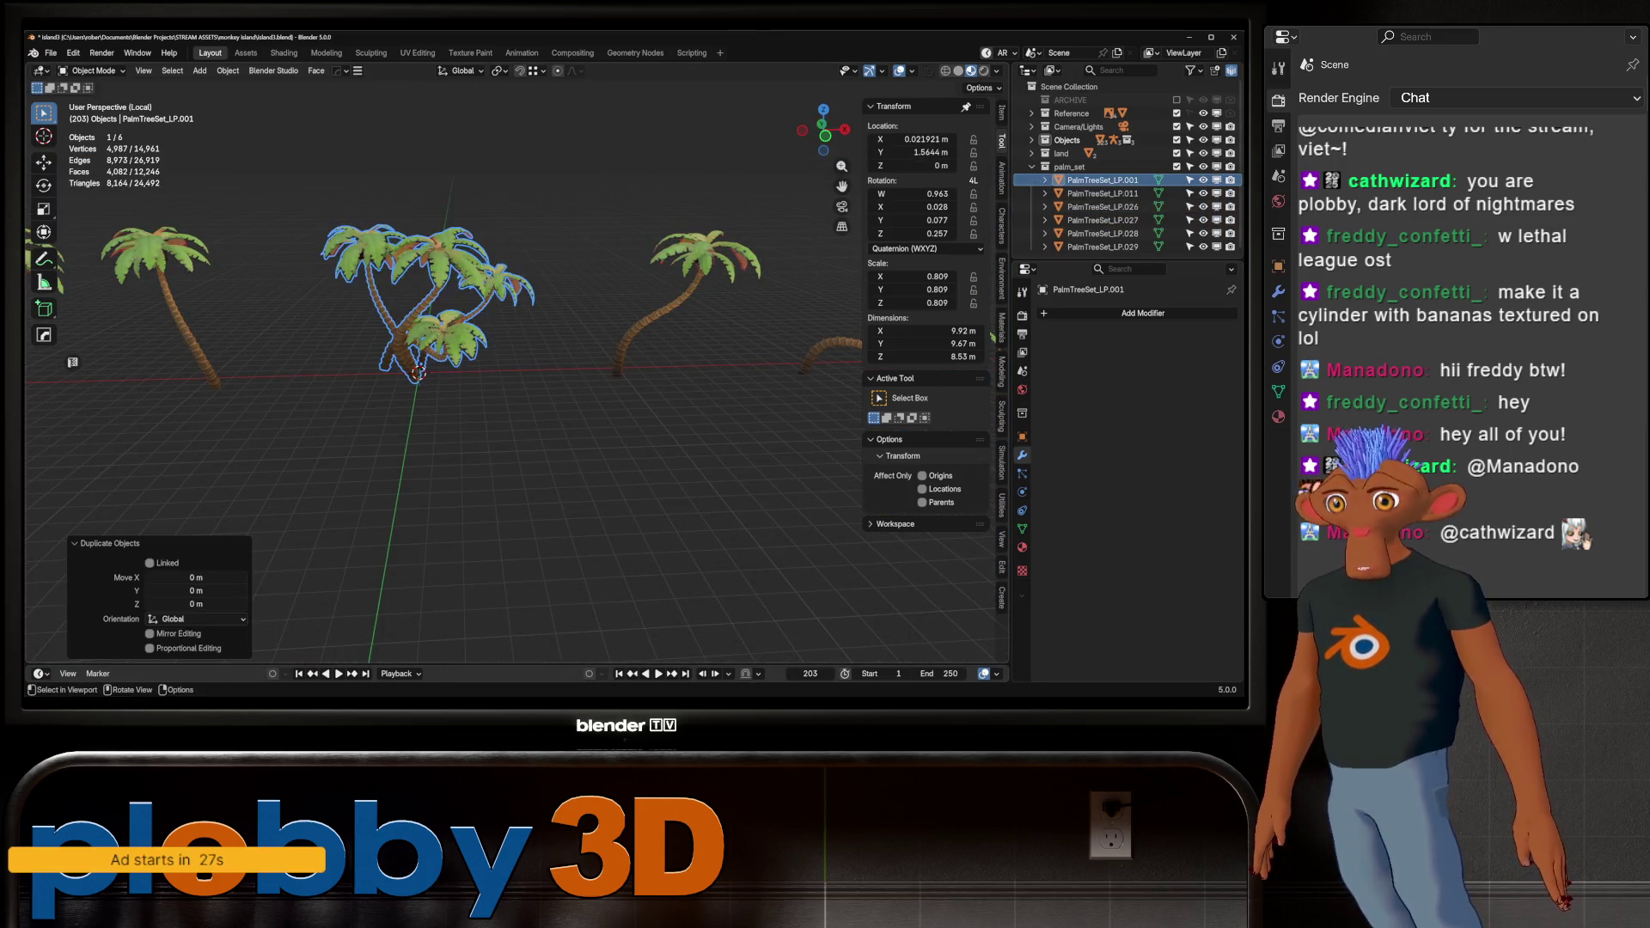
middle_drag(516, 429, 455, 430)
key(g)
key(x)
key(Return)
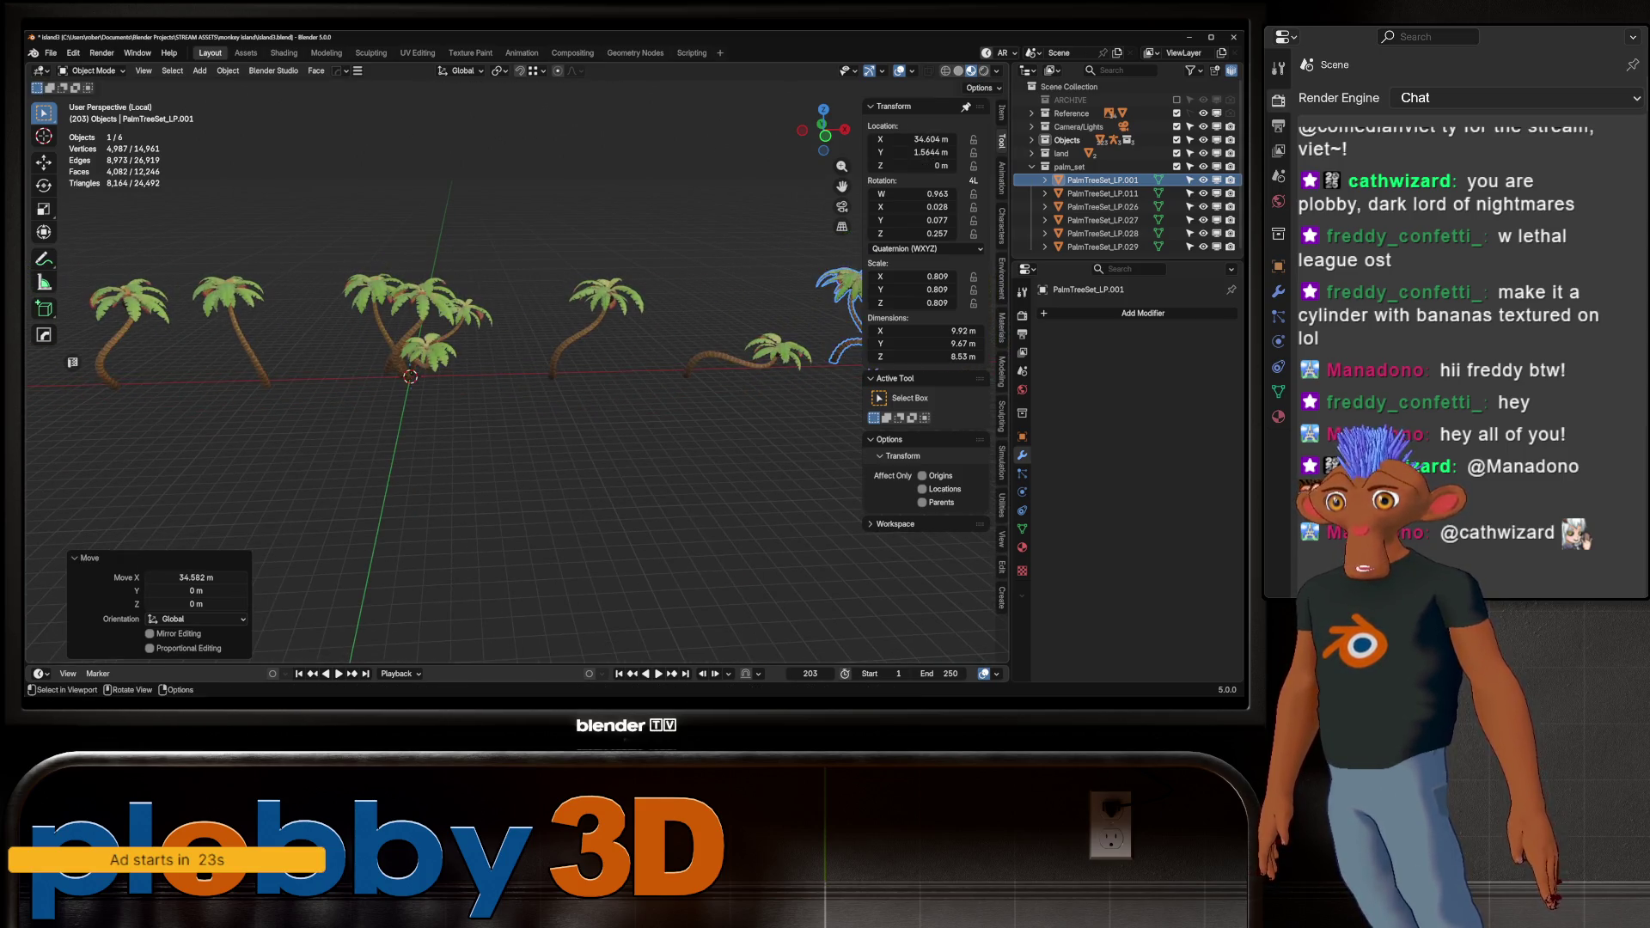
key(KP_Decimal)
In Edit Mode, select the copy's linked roots and delete their vertices
key(Tab)
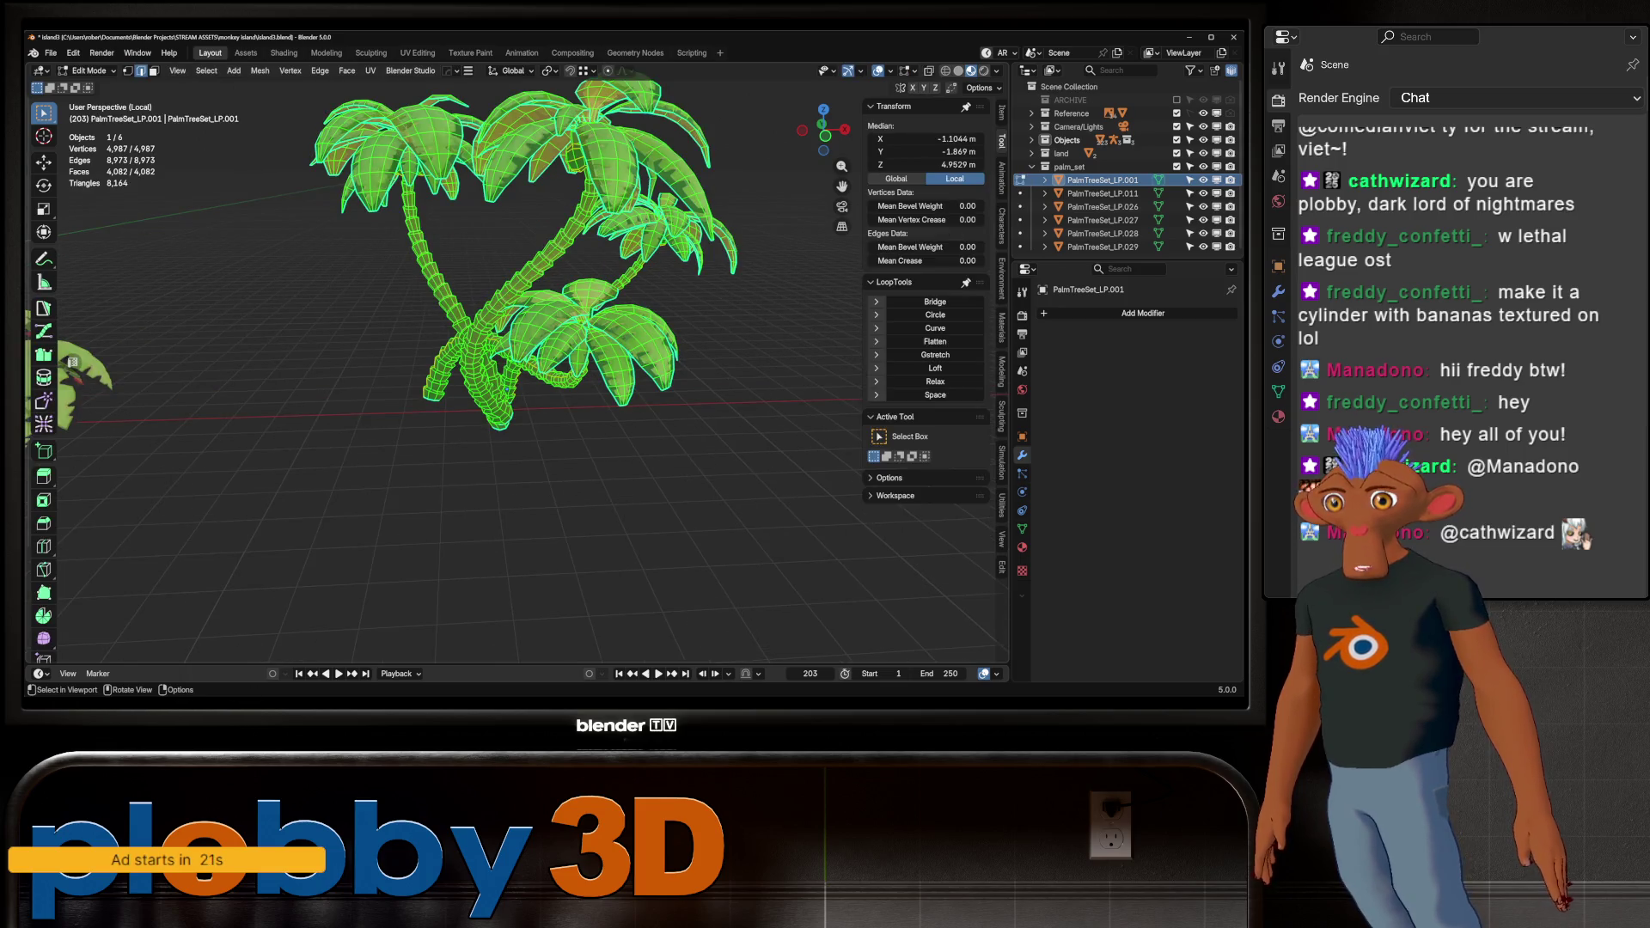
scroll(464, 344, up, 3)
key(alt+a)
key(l)
key(l)
mouse_move(482, 413)
middle_down()
mouse_move(441, 427)
mouse_move(509, 441)
middle_up()
key(x)
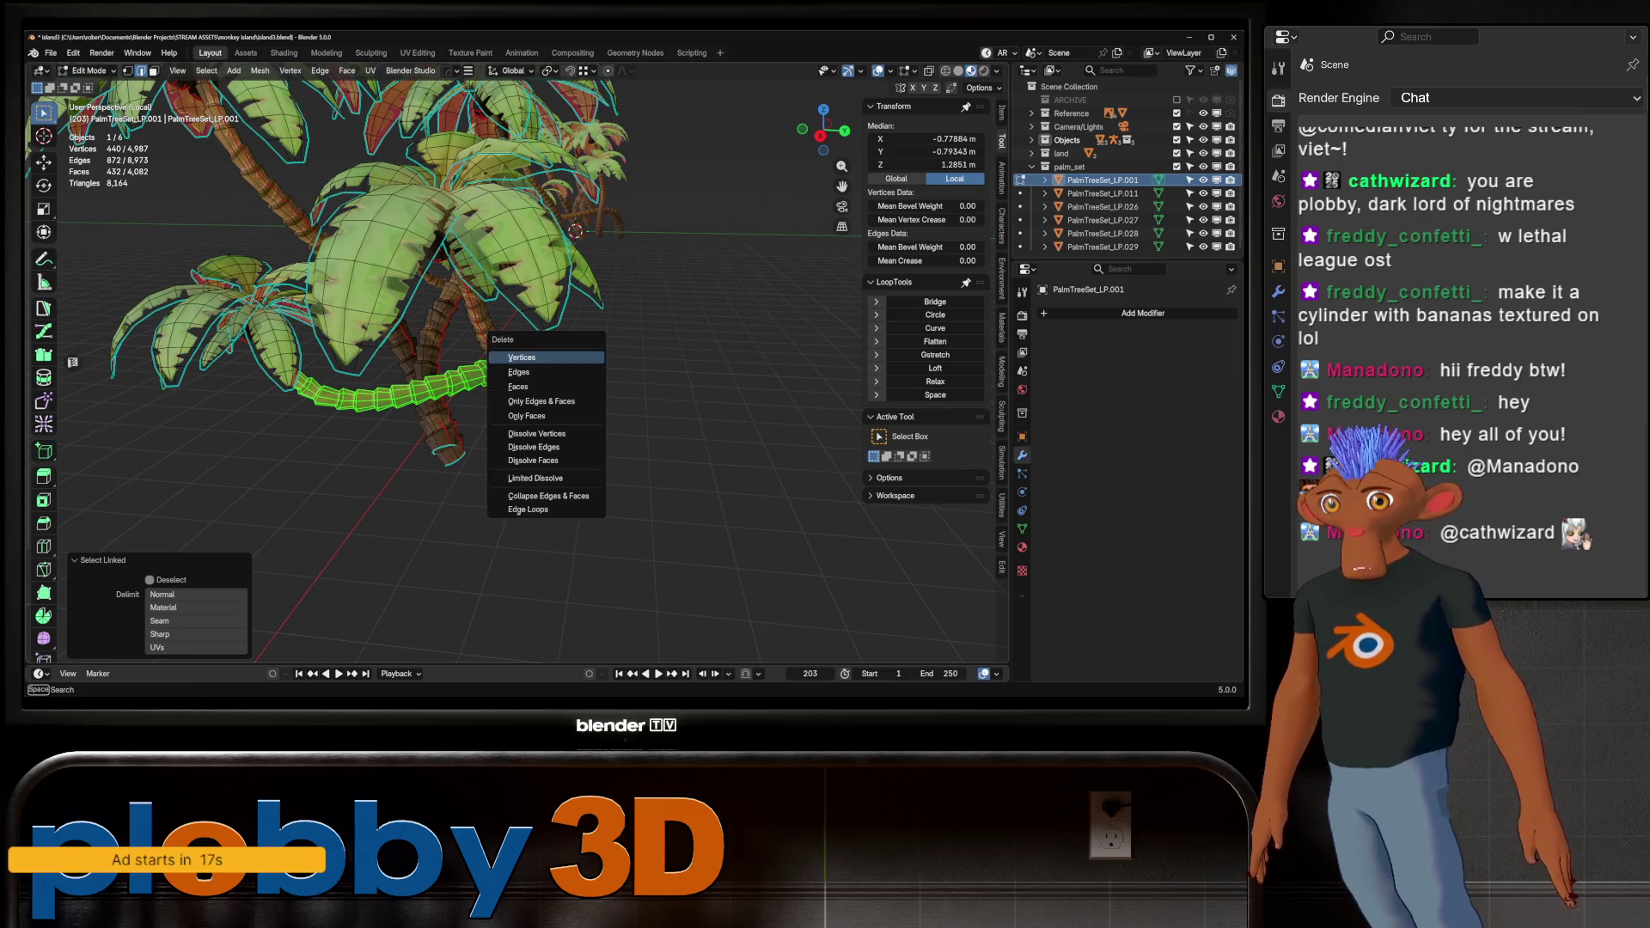
click(516, 345)
Select the linked coconuts, bananas and several leaves and delete them
mouse_move(516, 345)
shift+middle_down()
mouse_move(625, 383)
mouse_move(705, 481)
mouse_move(670, 326)
shift+middle_up()
scroll(671, 327, up, 2)
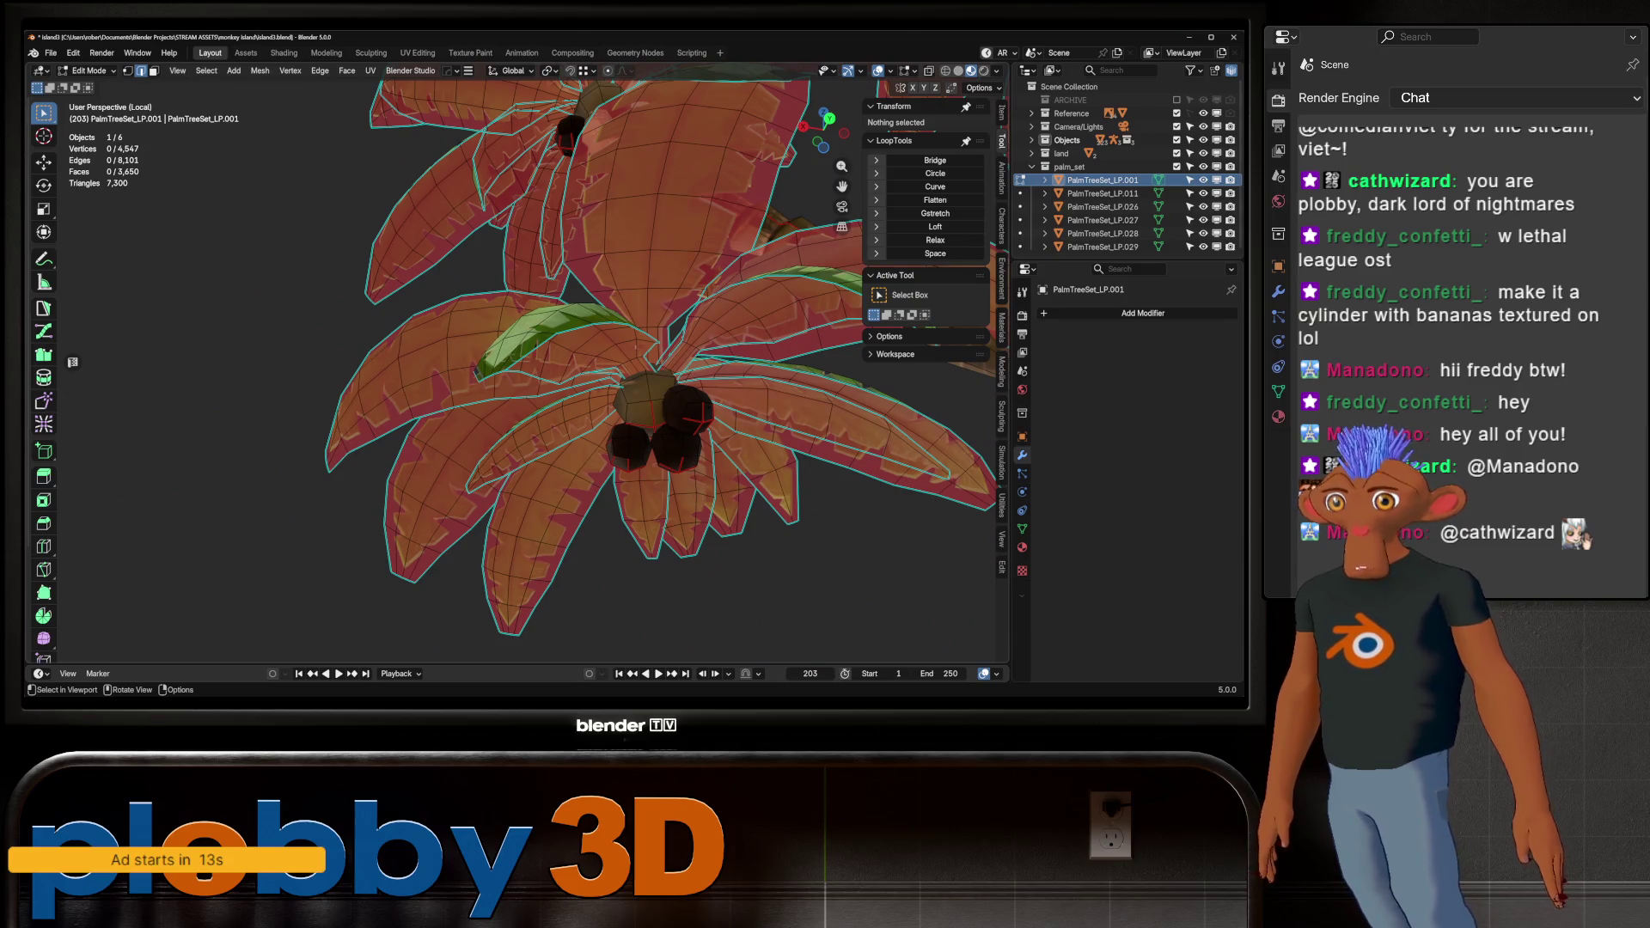
key(l)
key(l)
key(l)
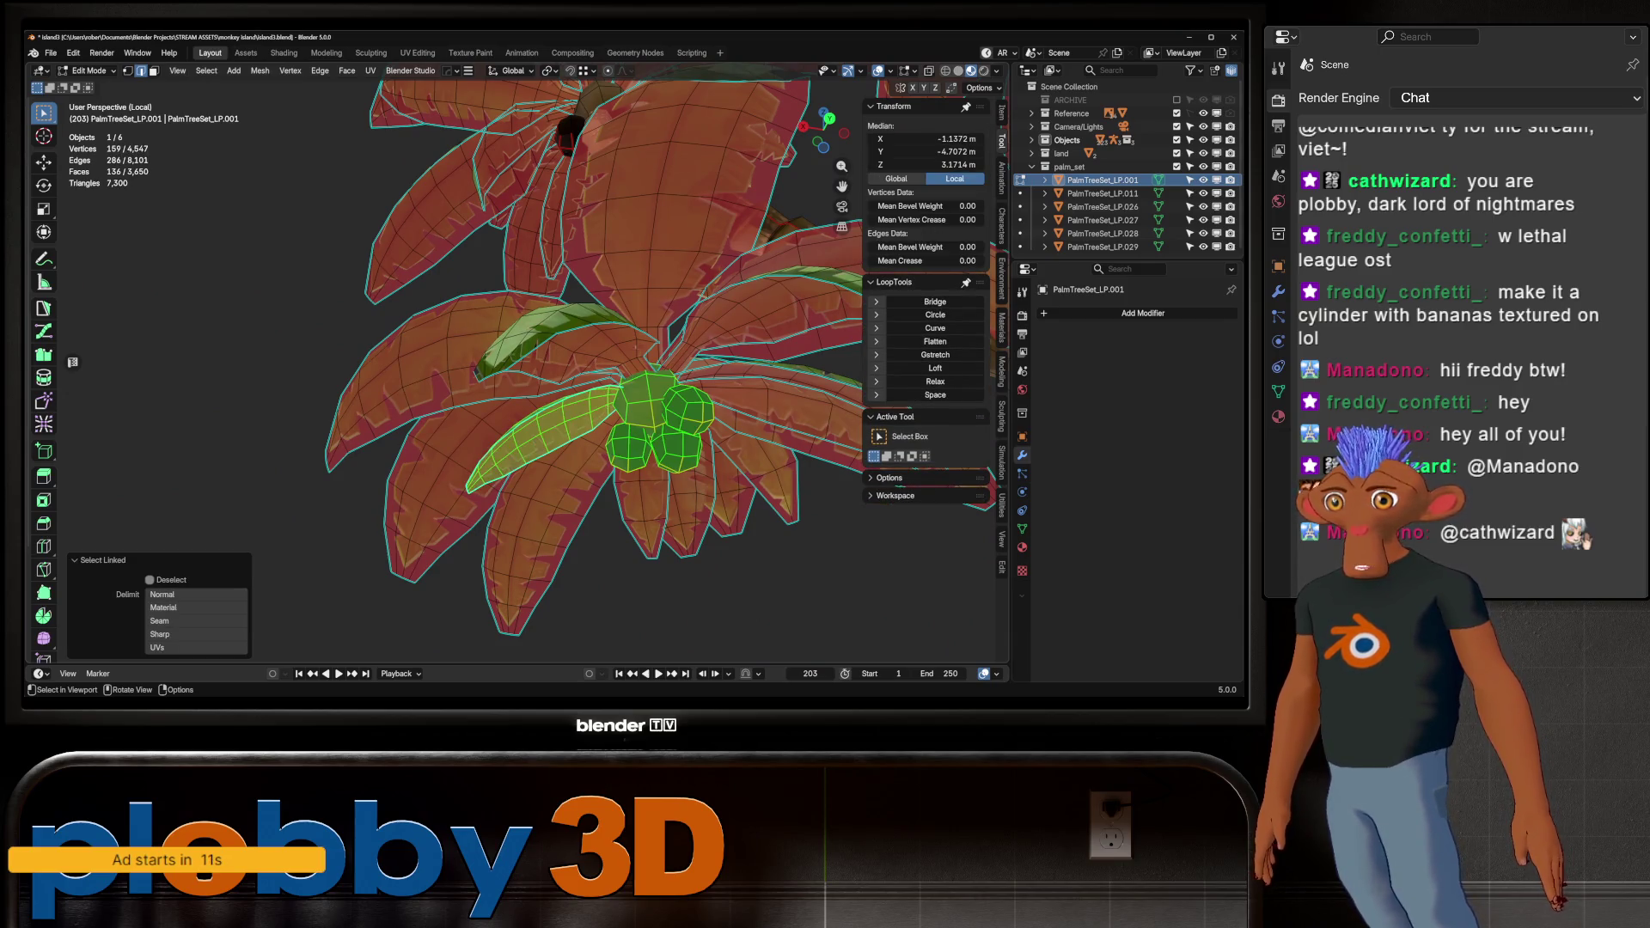
key(l)
key(l)
key(l)
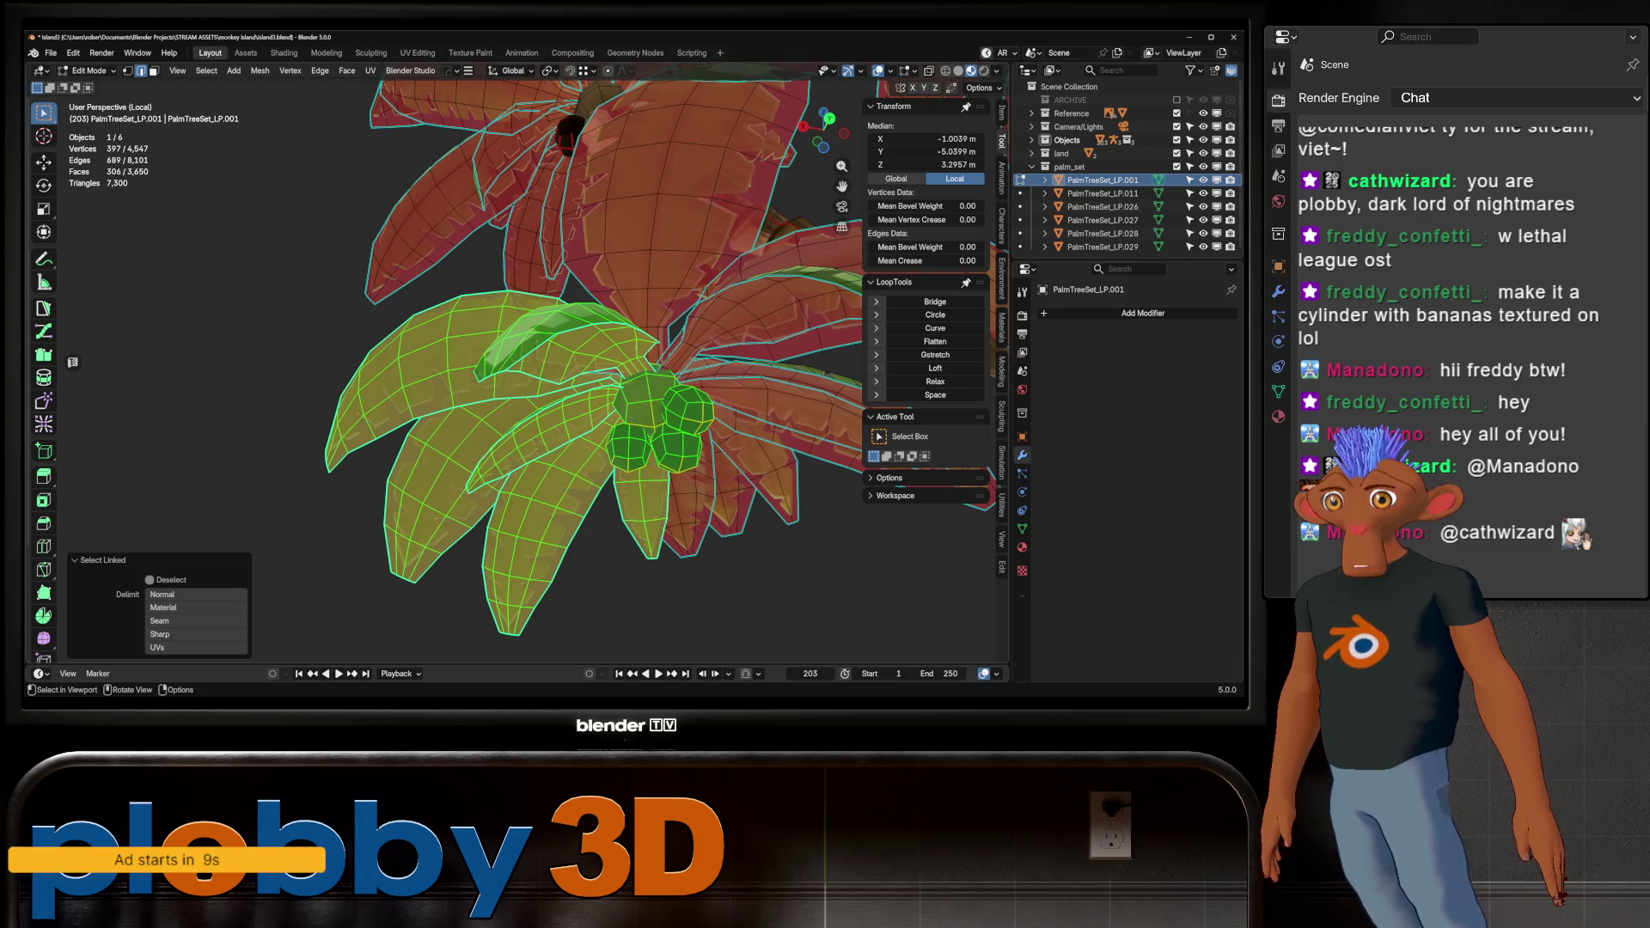
key(l)
middle_drag(748, 472, 653, 550)
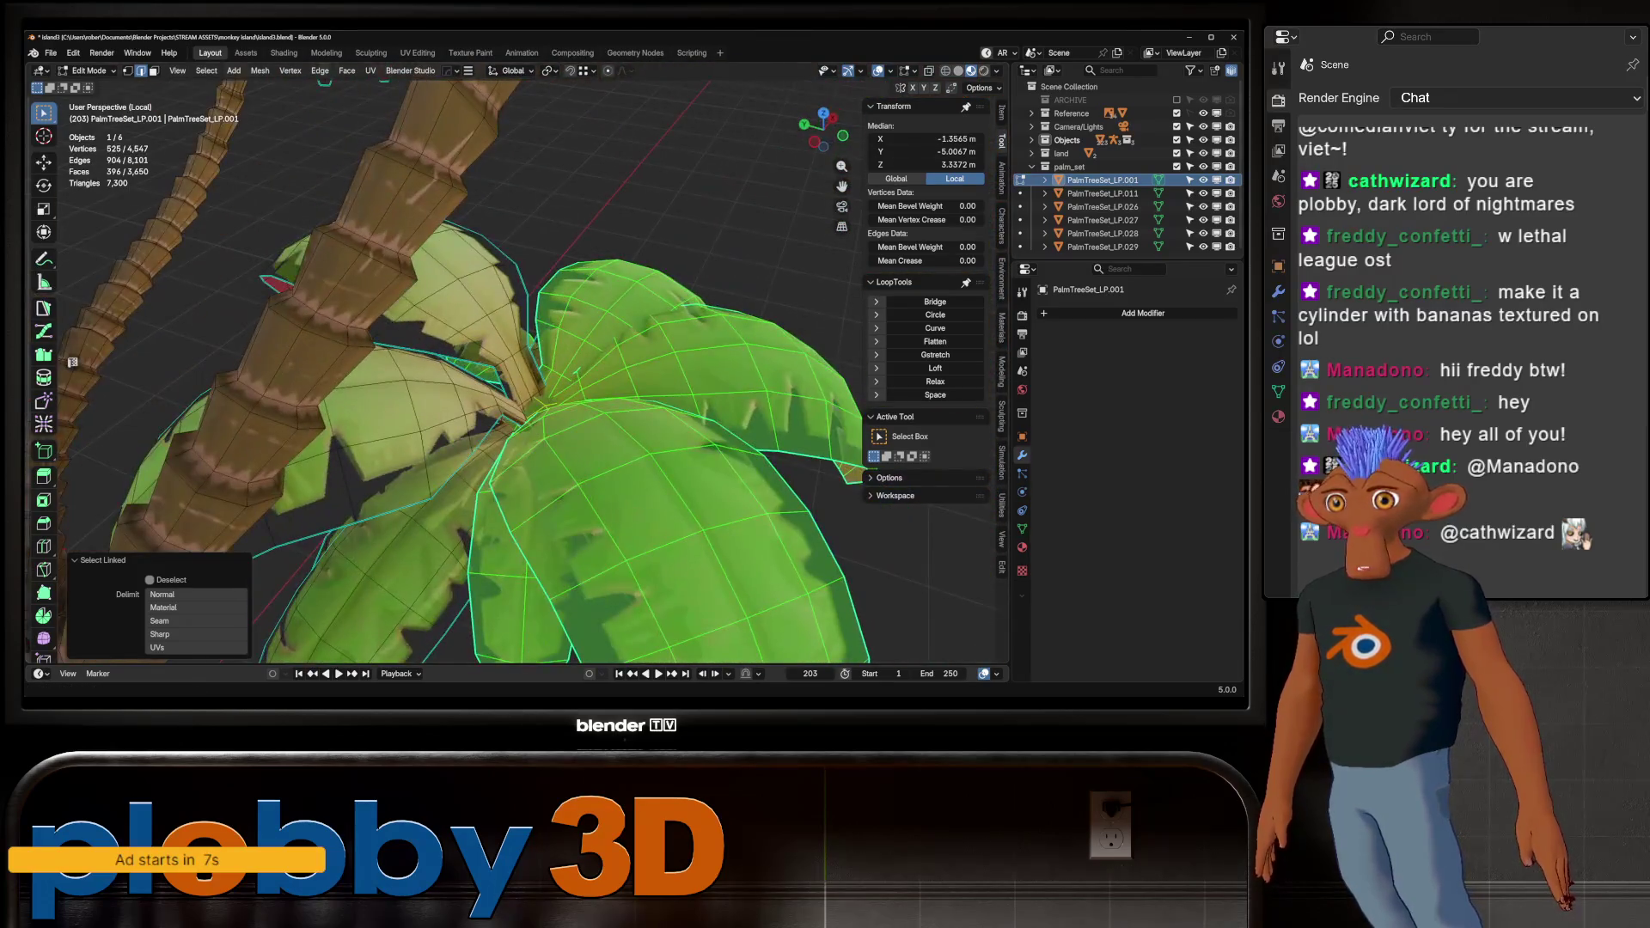
key(l)
key(l)
key(l)
scroll(515, 387, down, 5)
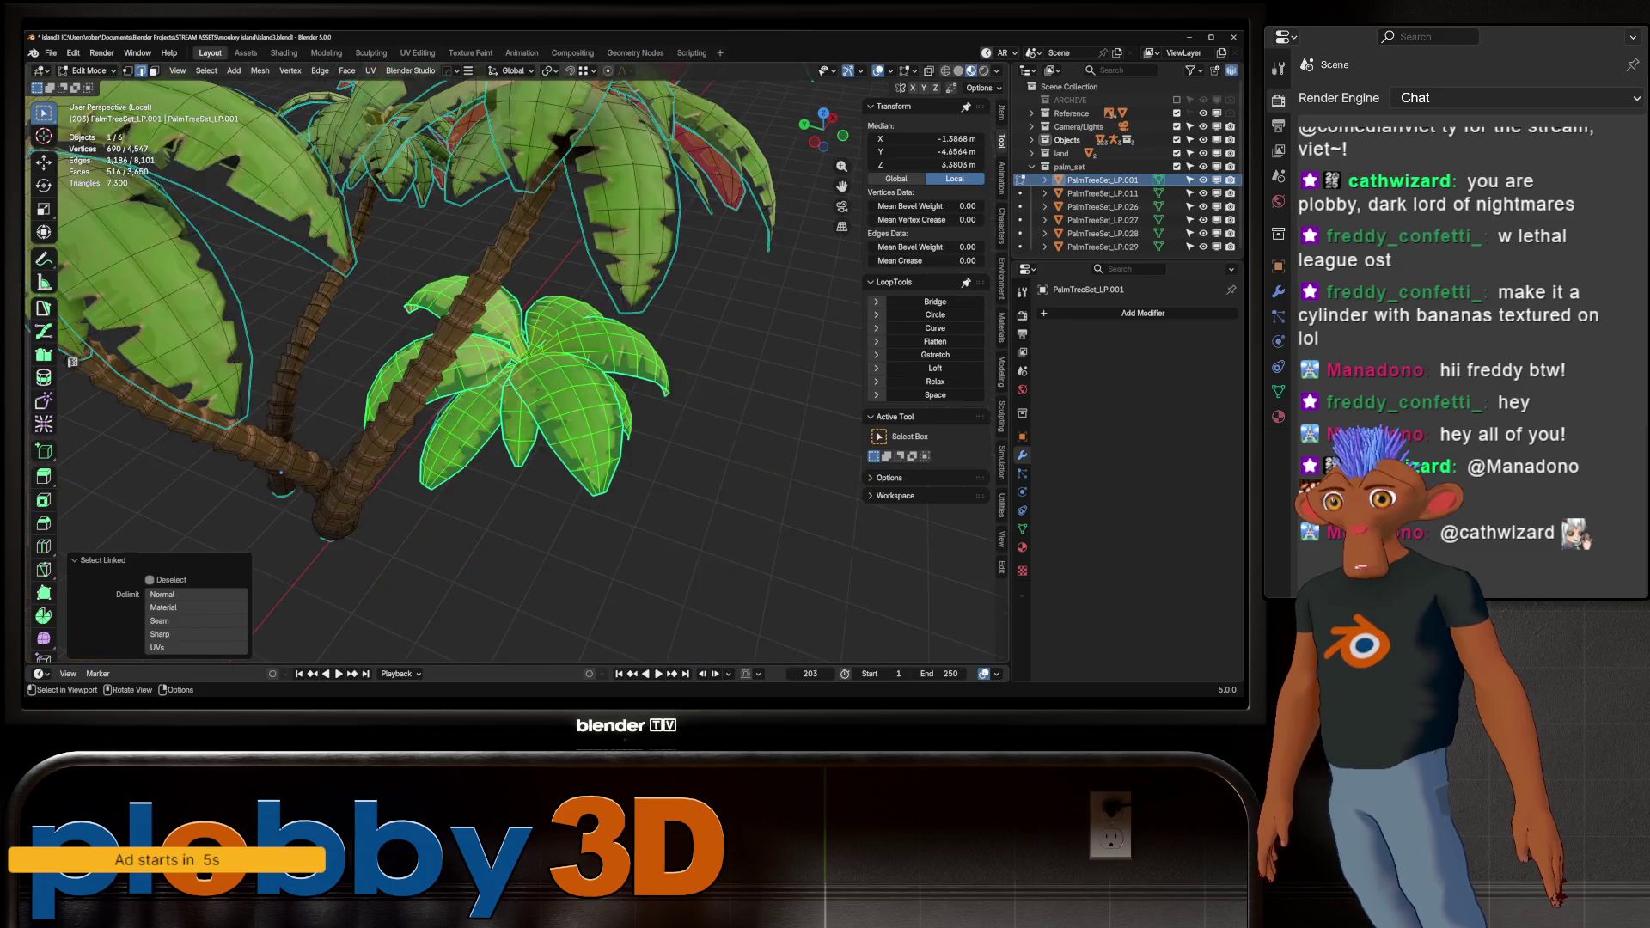
middle_drag(515, 387, 482, 344)
key(x)
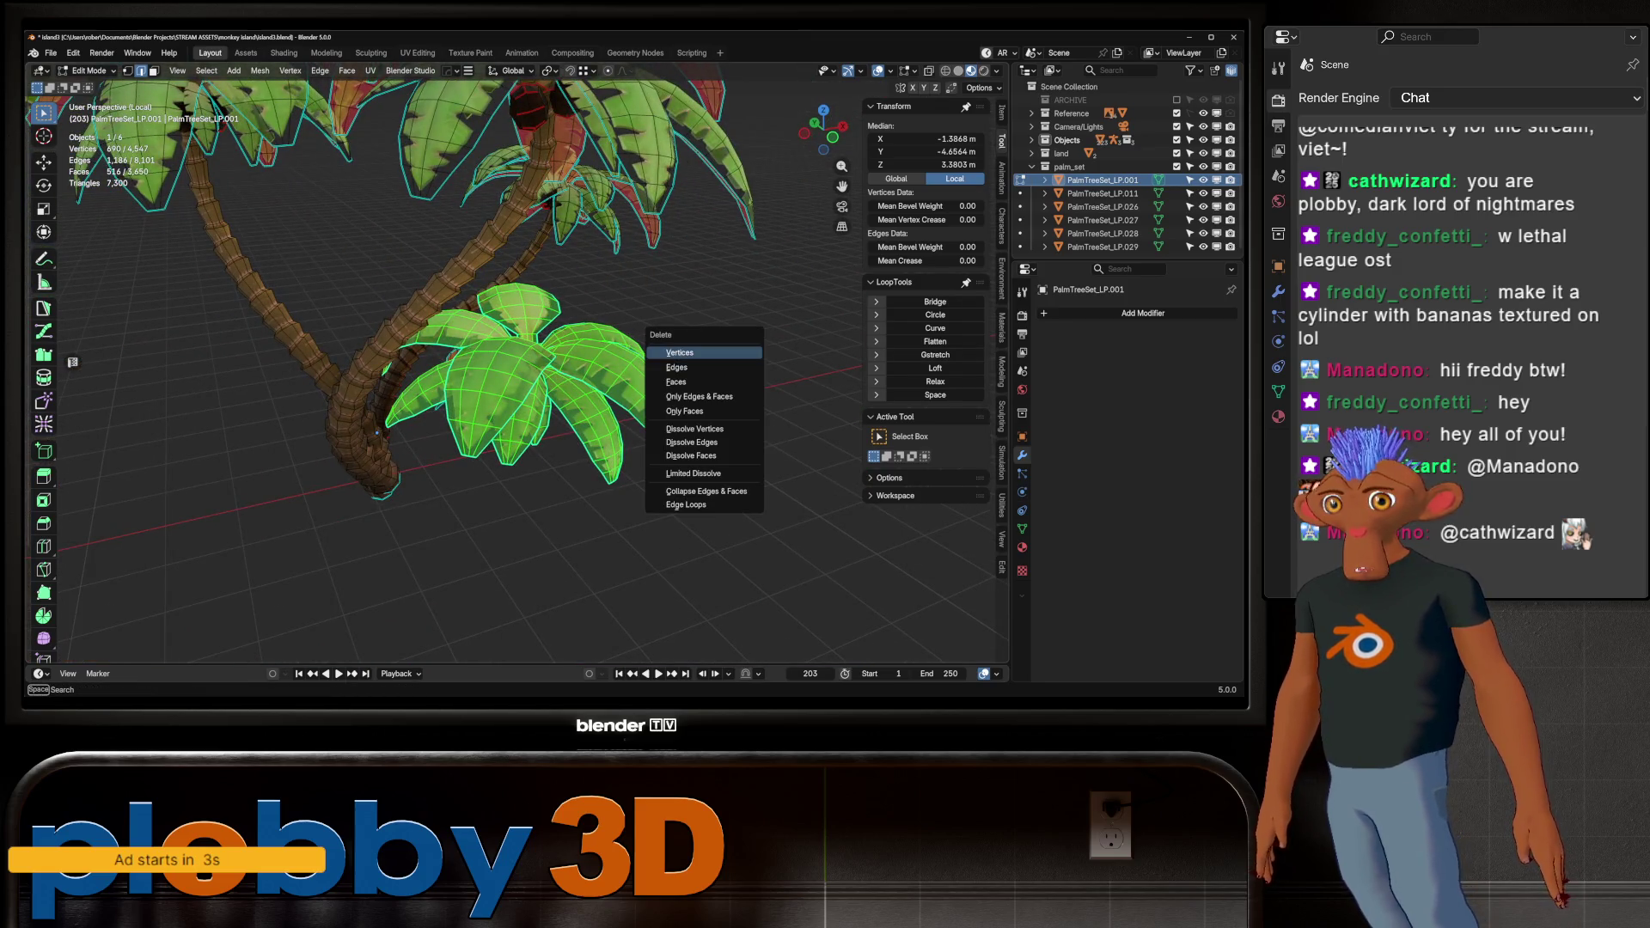
click(679, 353)
Delete two more leaves and return to Object Mode to view the trimmed palm
middle_drag(679, 353, 636, 361)
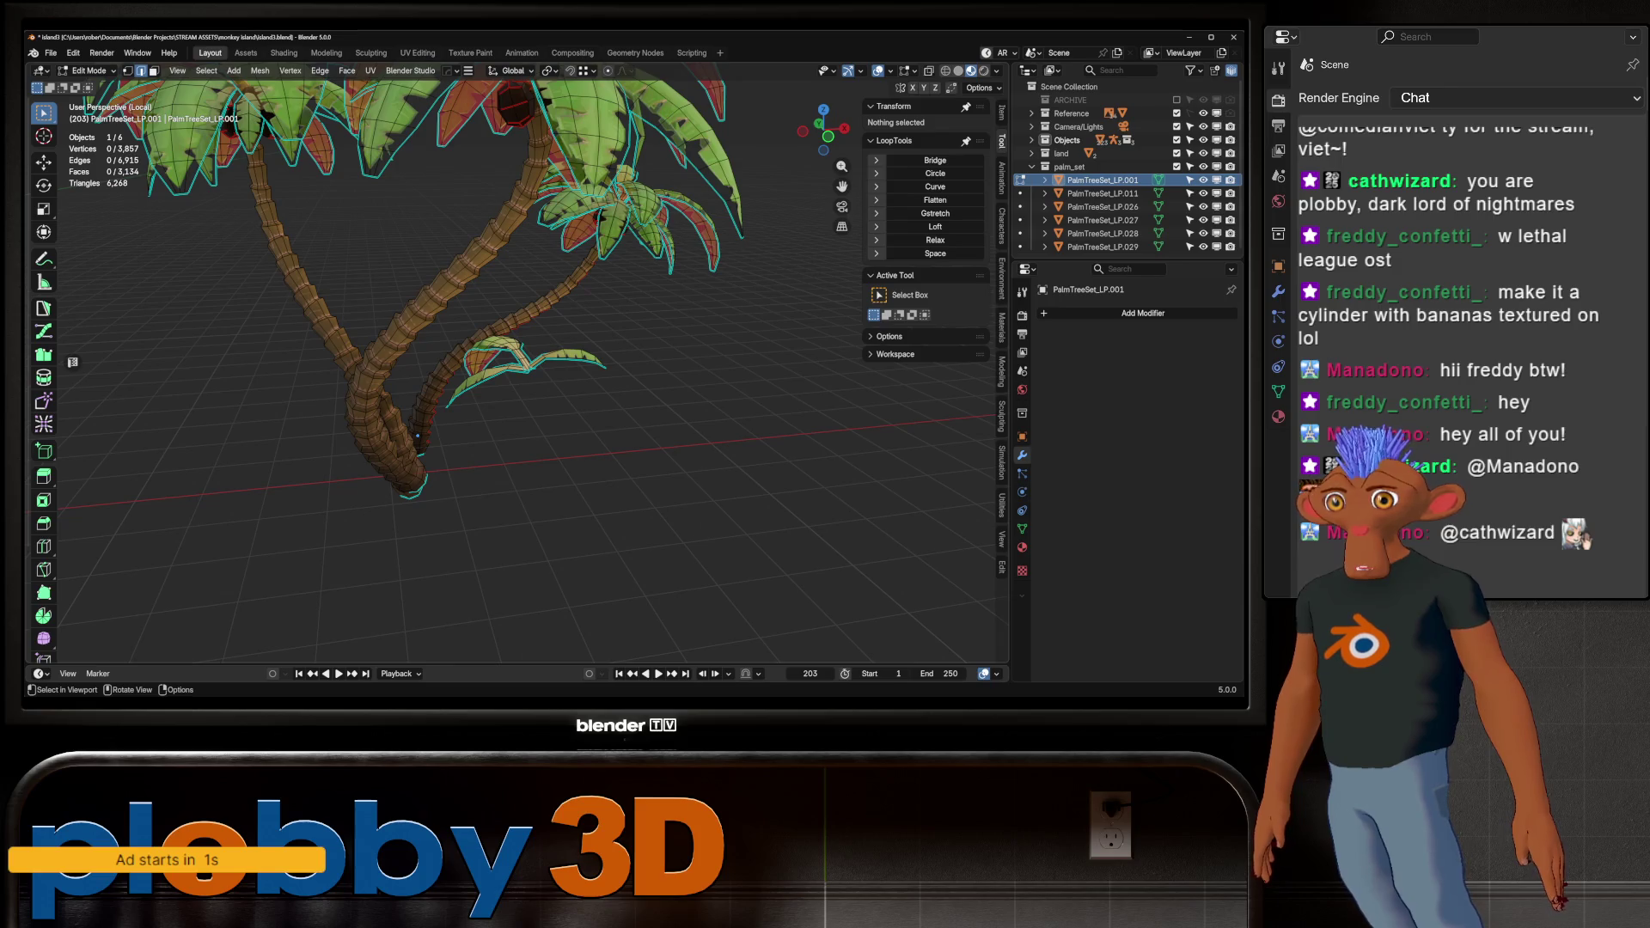
key(l)
key(l)
key(x)
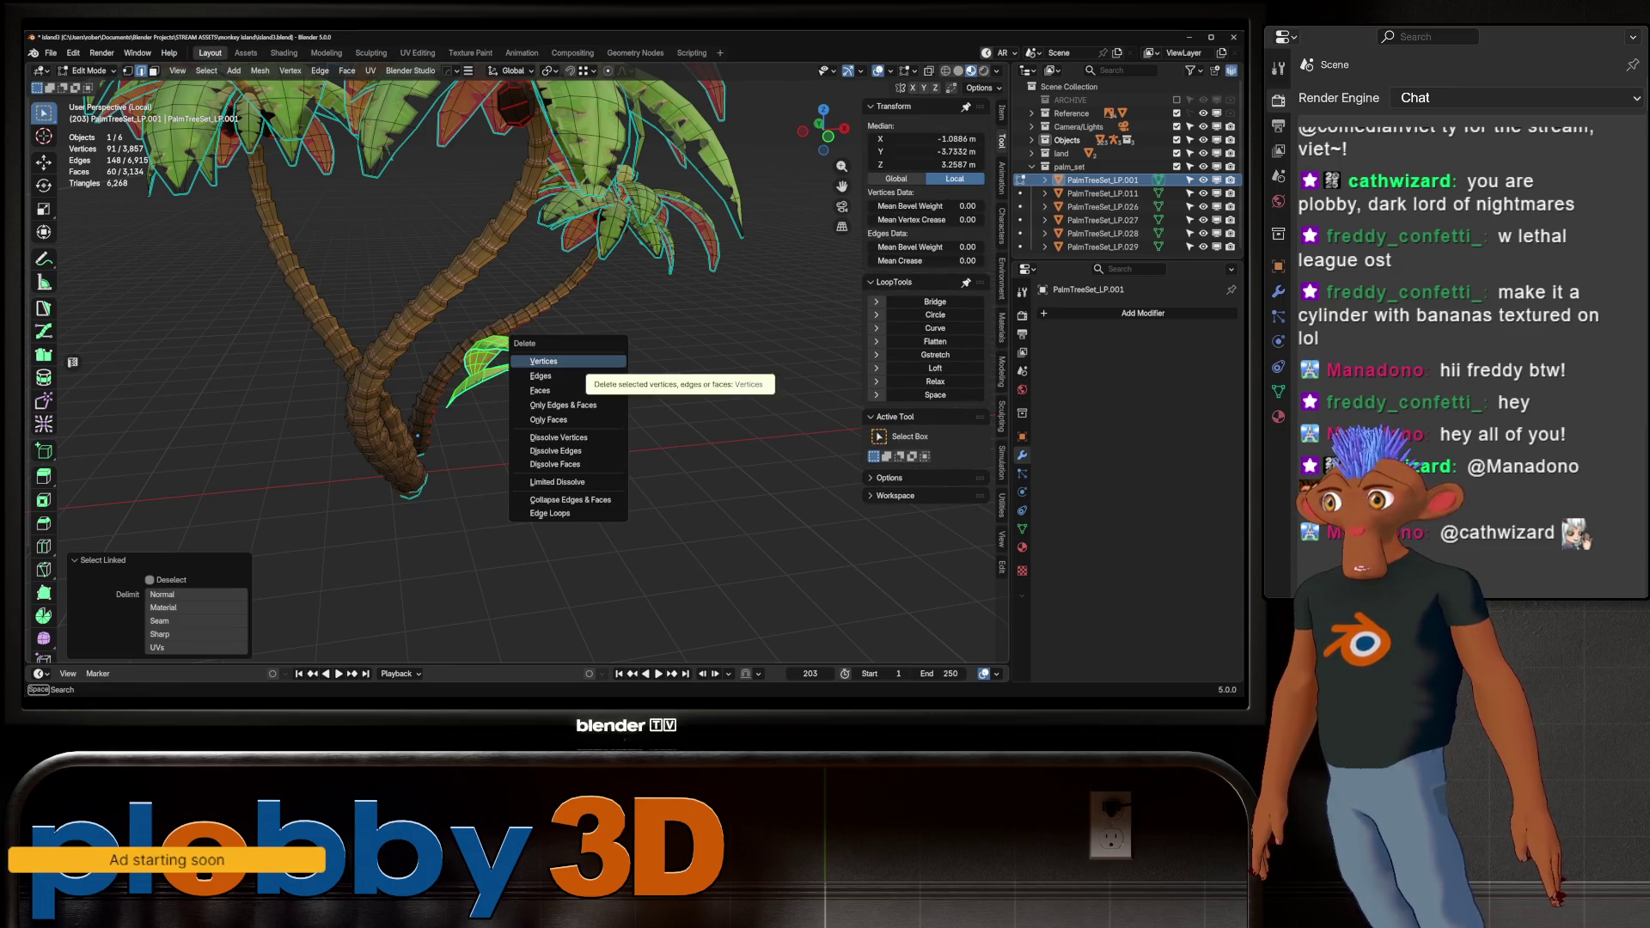
click(550, 361)
key(Tab)
scroll(550, 361, down, 5)
mouse_move(550, 361)
middle_down()
mouse_move(224, 394)
mouse_move(327, 405)
mouse_move(206, 394)
middle_up()
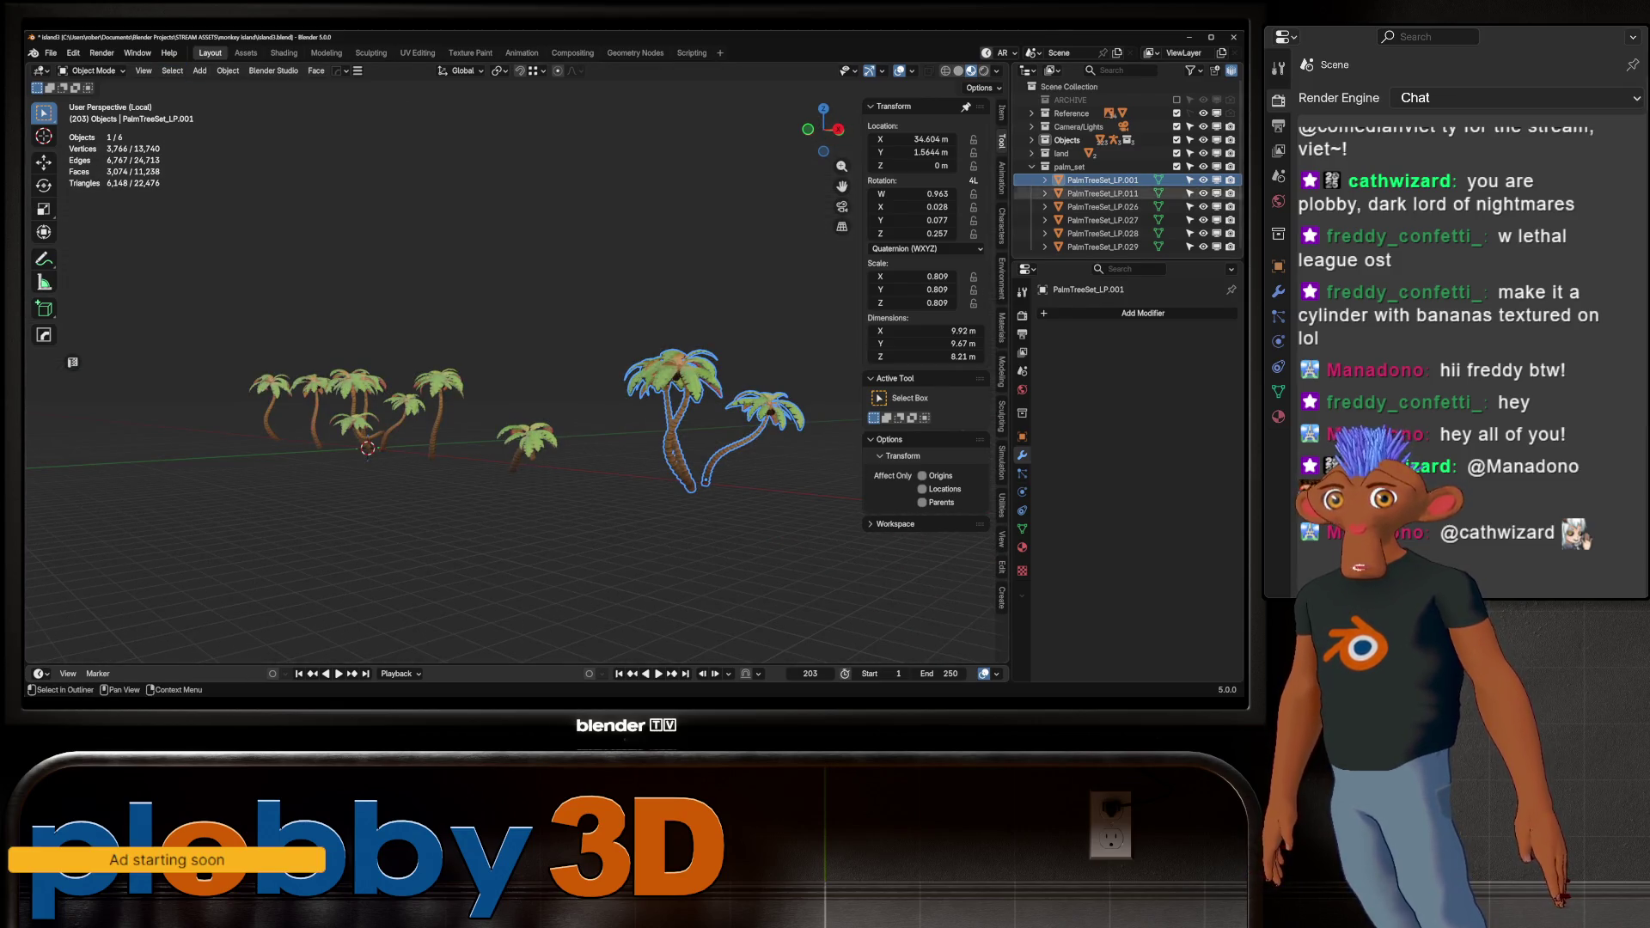
Hide the palm_set collection and leave local view to see the whole island
click(1204, 167)
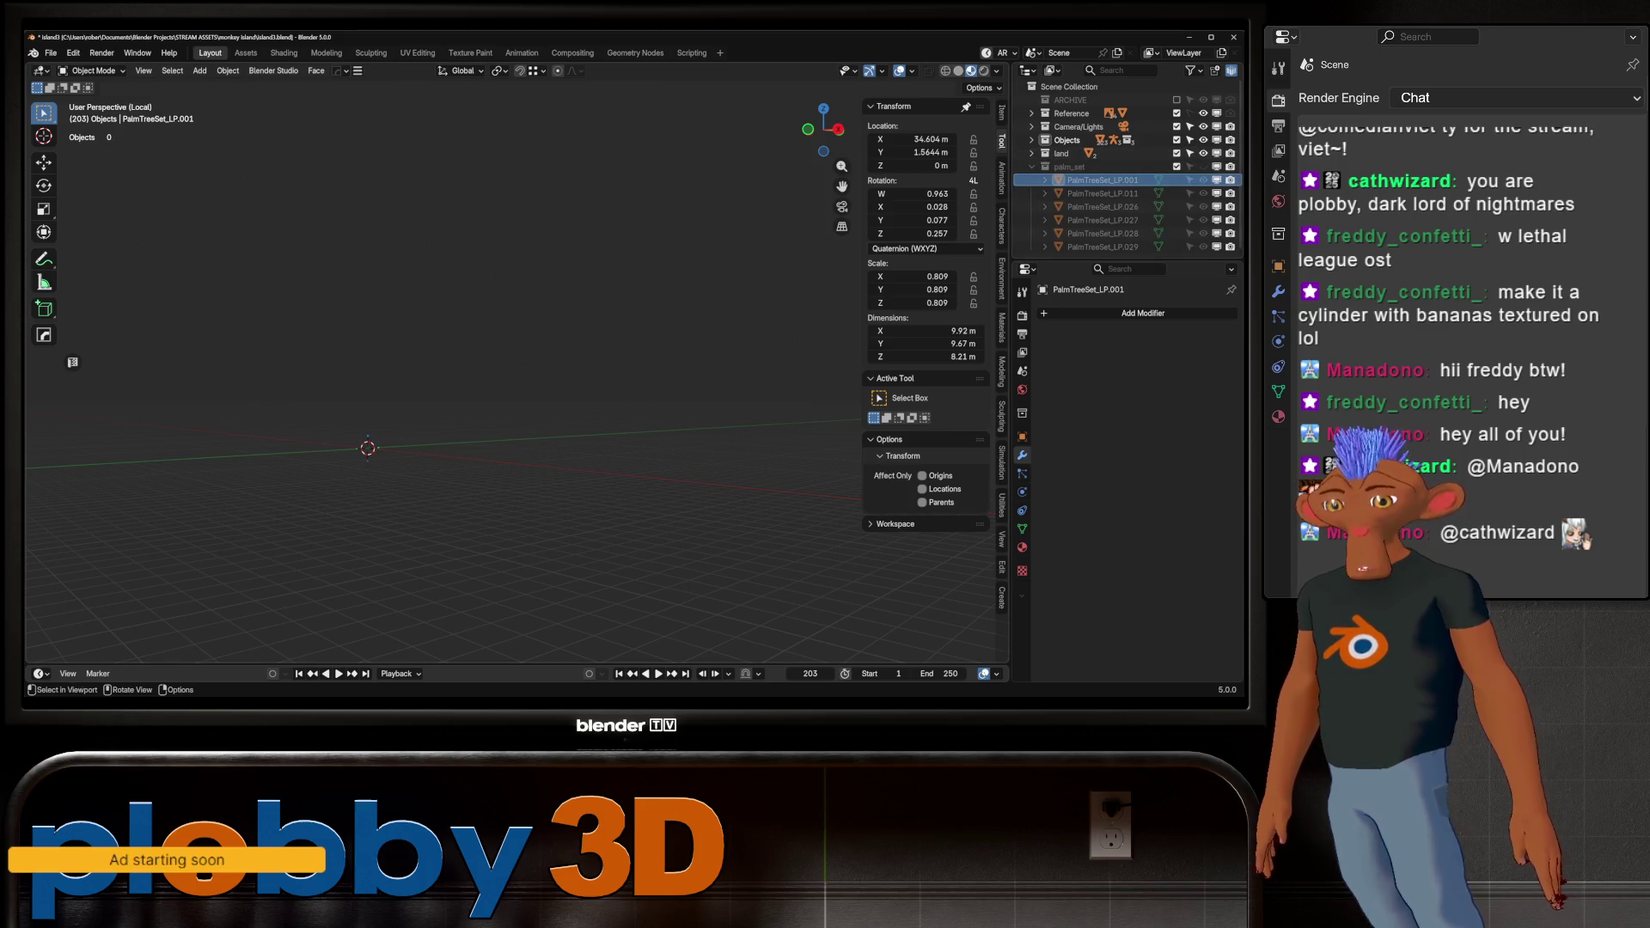
key(KP_Divide)
mouse_move(73, 362)
middle_down()
mouse_move(428, 408)
mouse_move(529, 447)
mouse_move(498, 437)
middle_up()
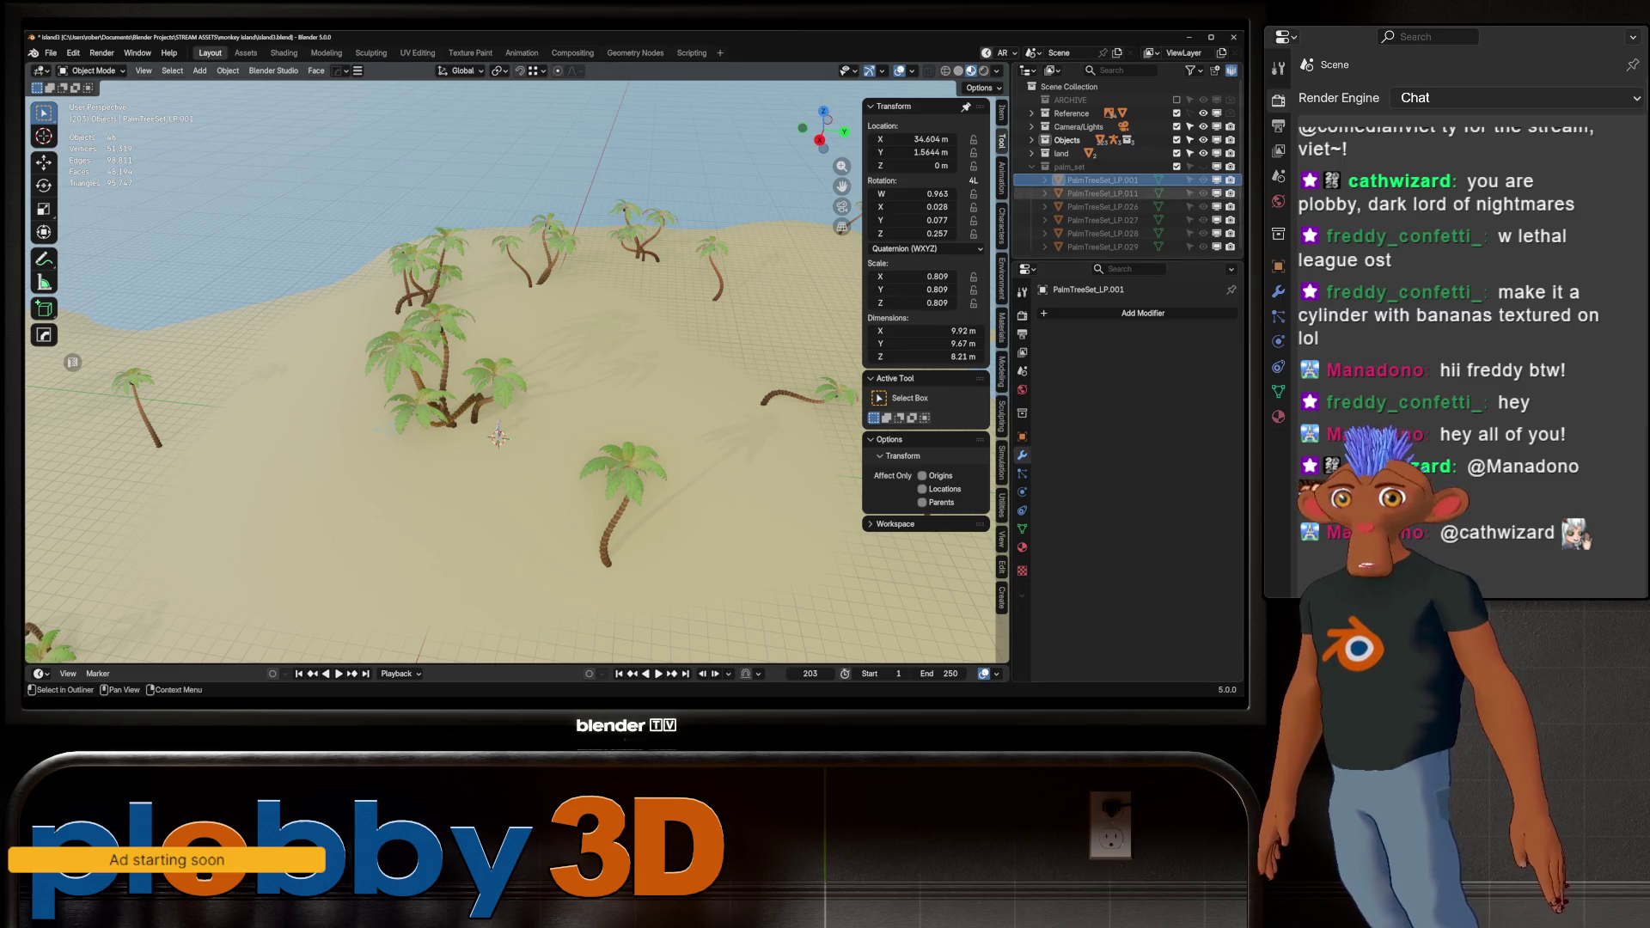
Collapse Objects, expand the land collection and select the island object
click(1033, 140)
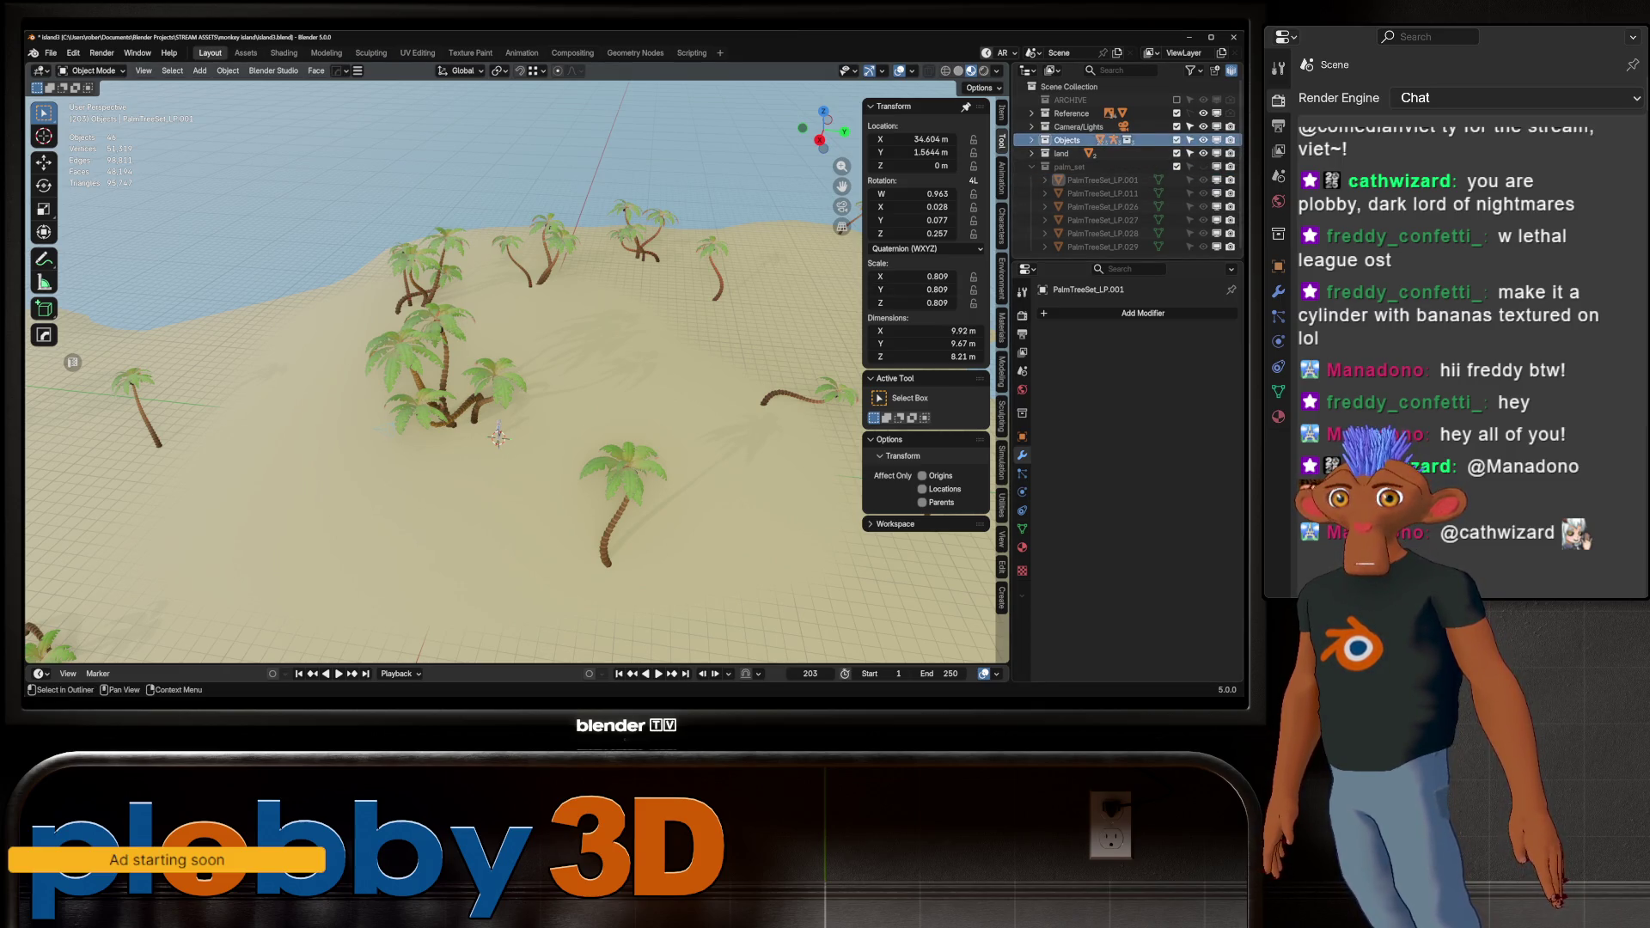
click(1032, 141)
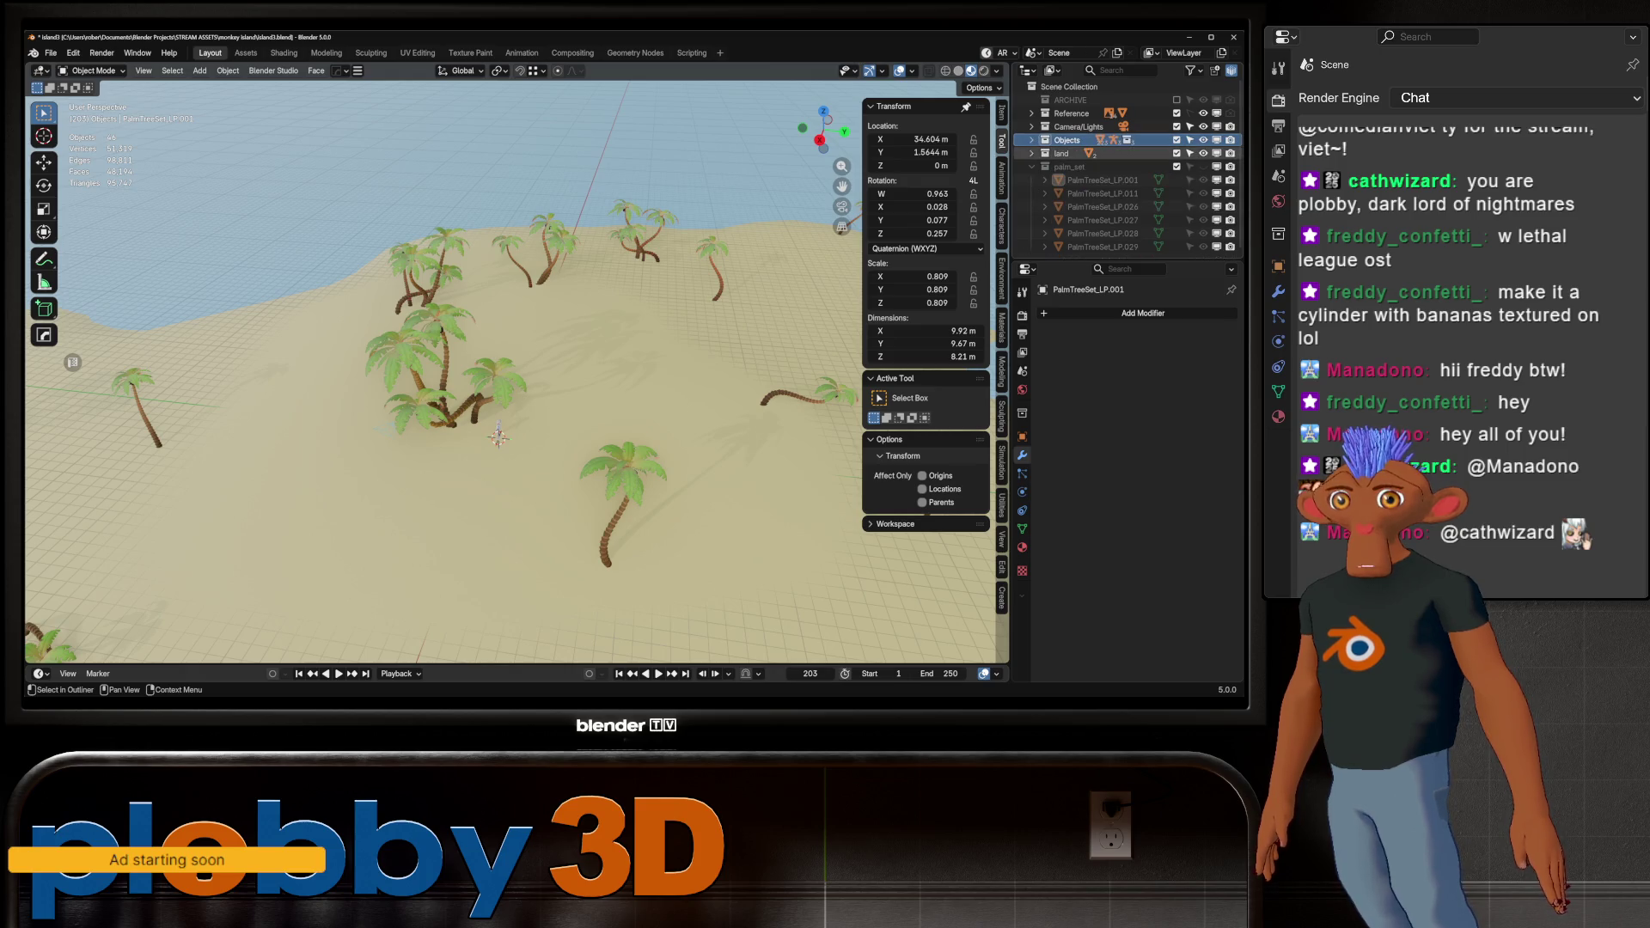
click(1032, 153)
click(1077, 166)
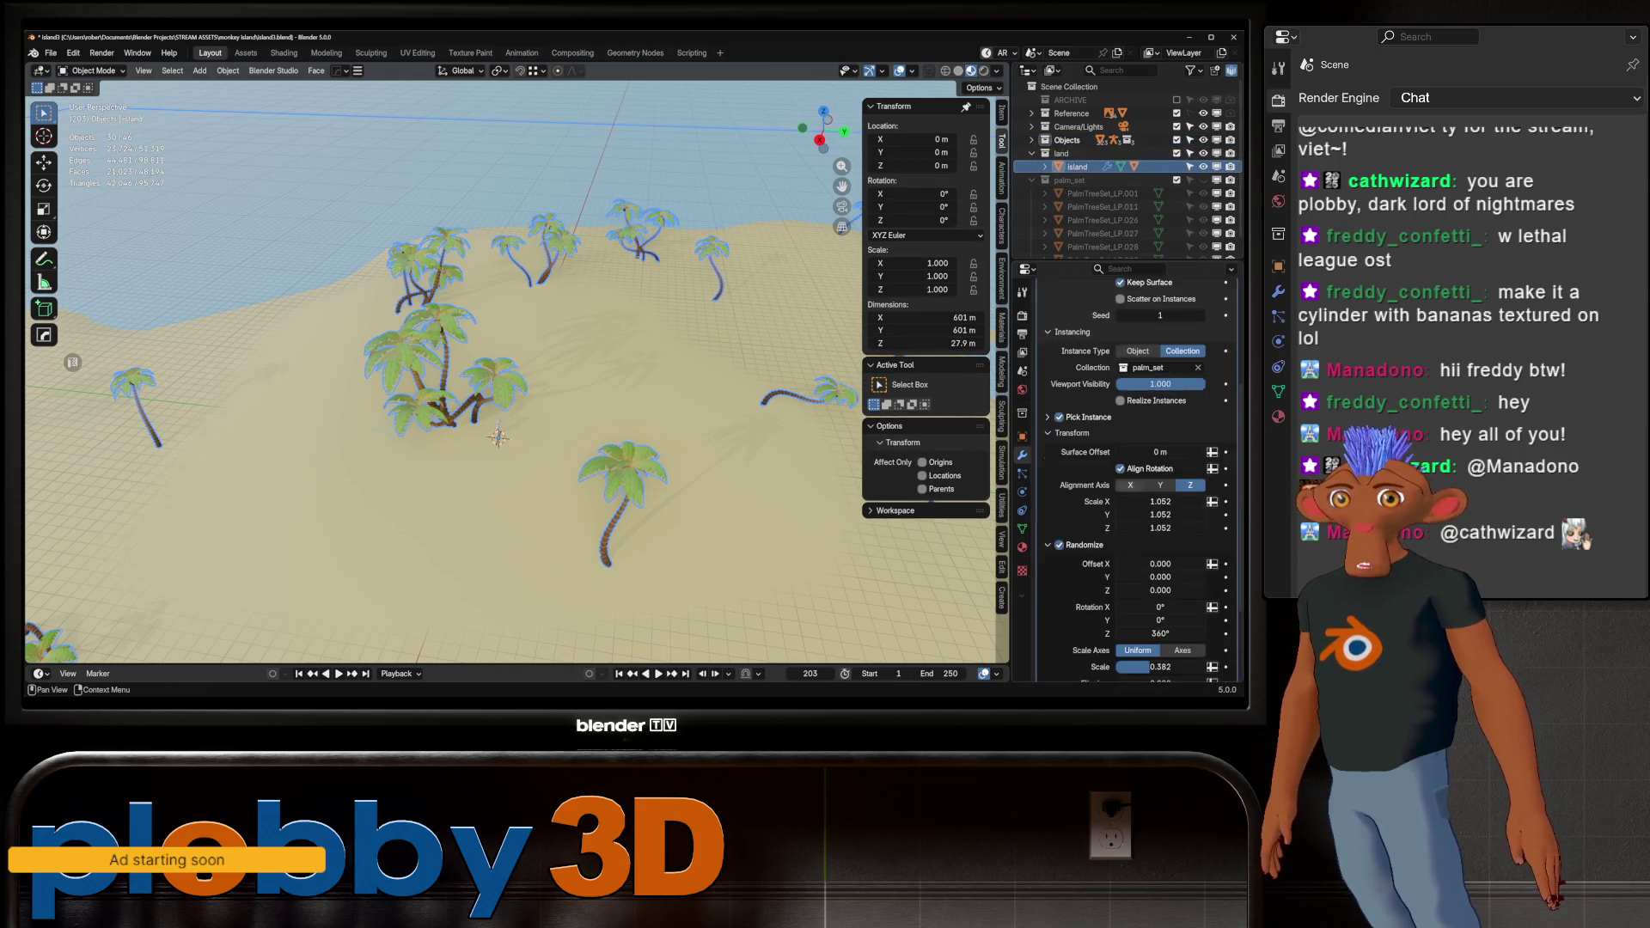
scroll(1152, 497, up, 3)
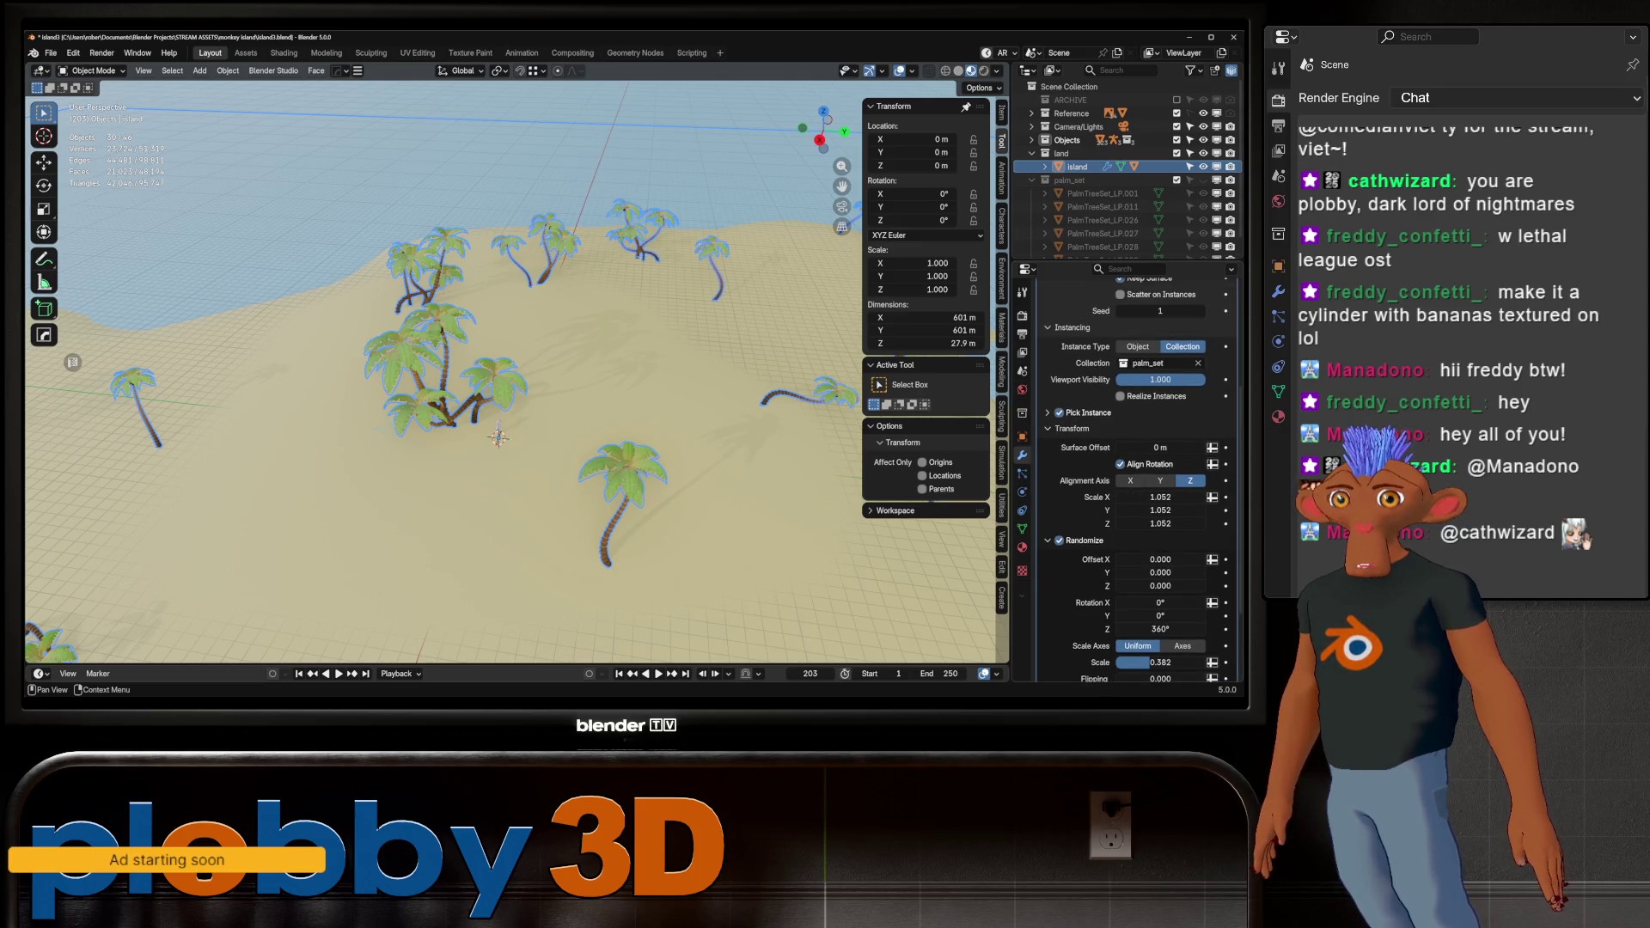
Expand Pick Instance in the Geometry Nodes modifier and inspect the palms up close
click(1048, 413)
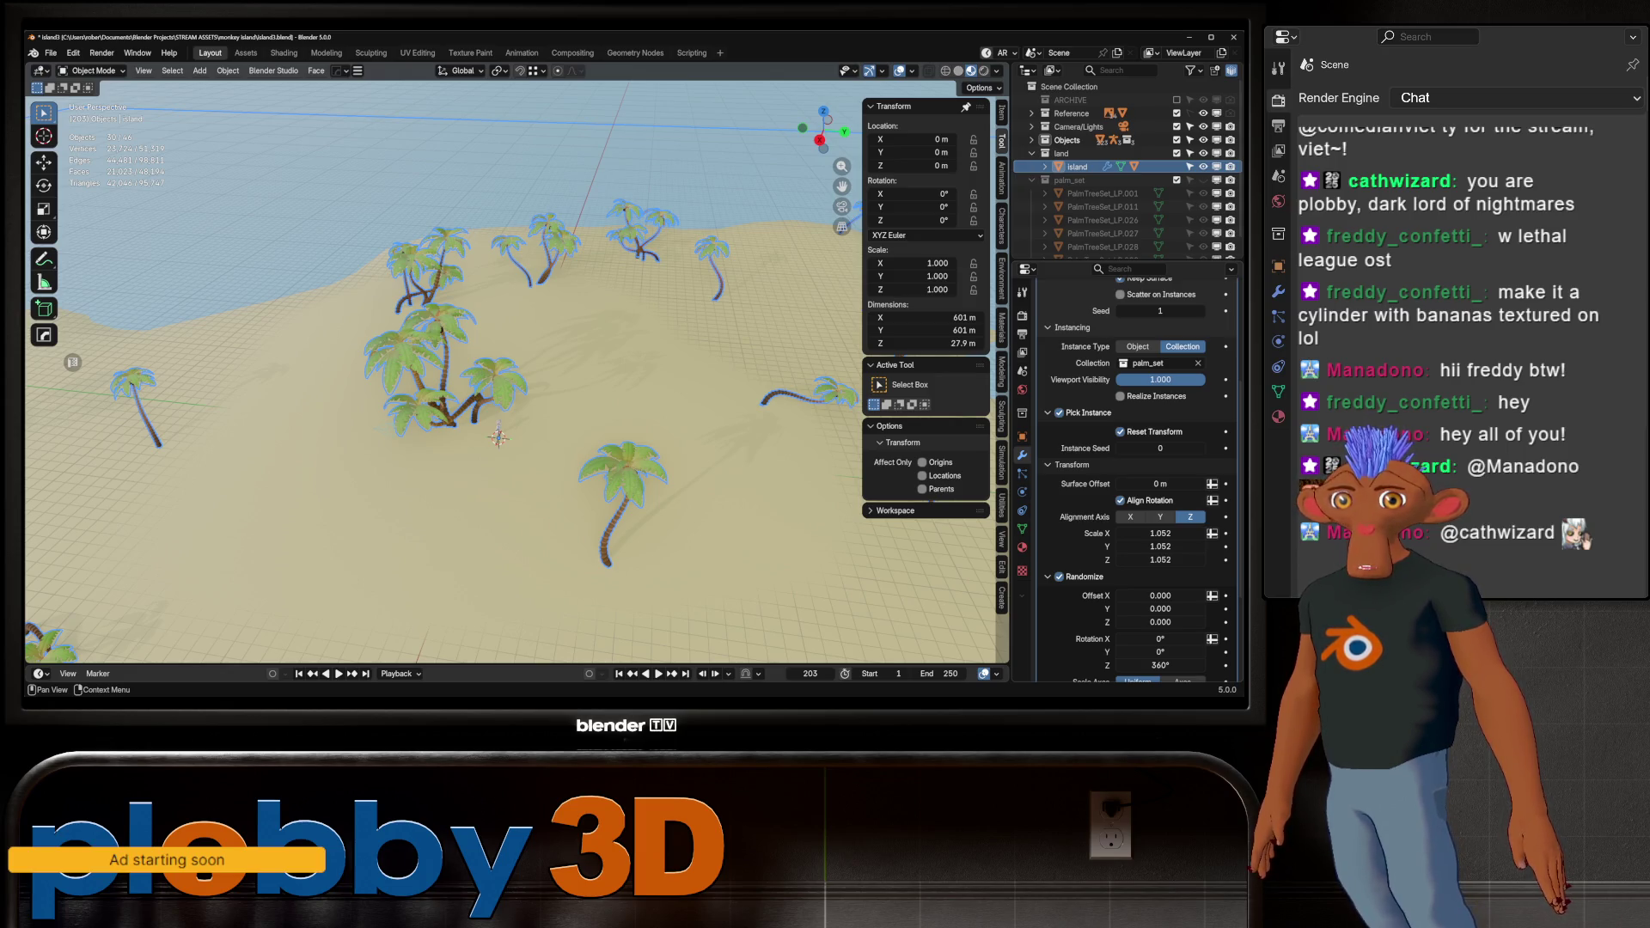
mouse_move(1160, 380)
mouse_down()
mouse_move(1117, 379)
mouse_move(1186, 379)
mouse_up()
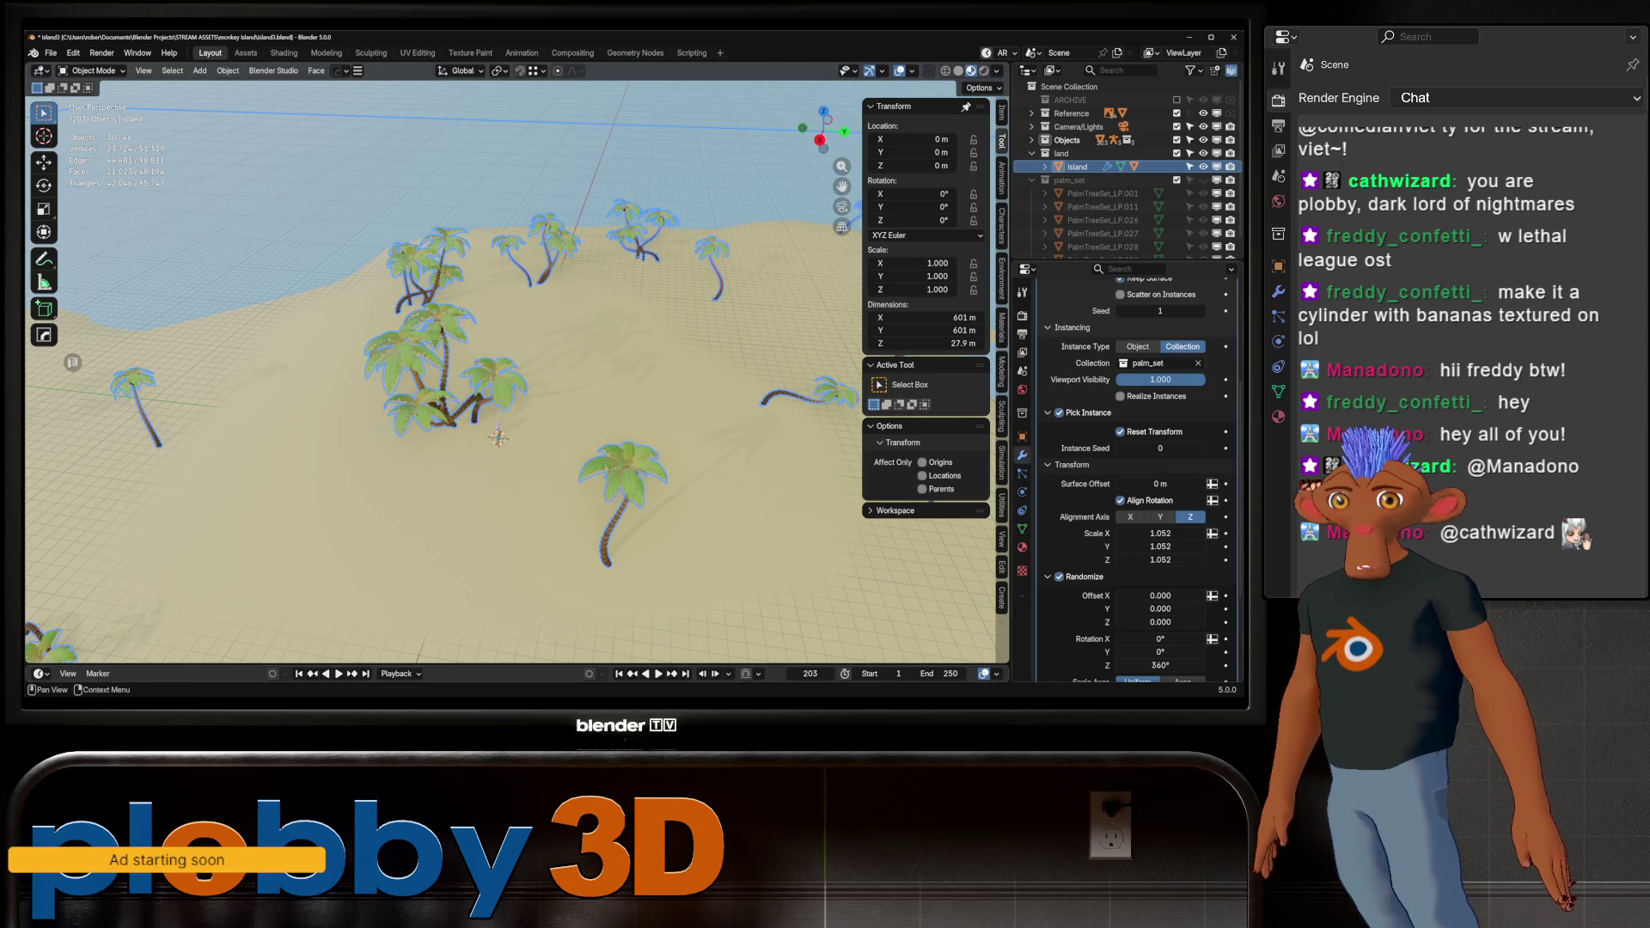
mouse_move(515, 387)
shift+middle_down()
mouse_move(378, 326)
mouse_move(481, 413)
shift+middle_up()
scroll(443, 369, up, 5)
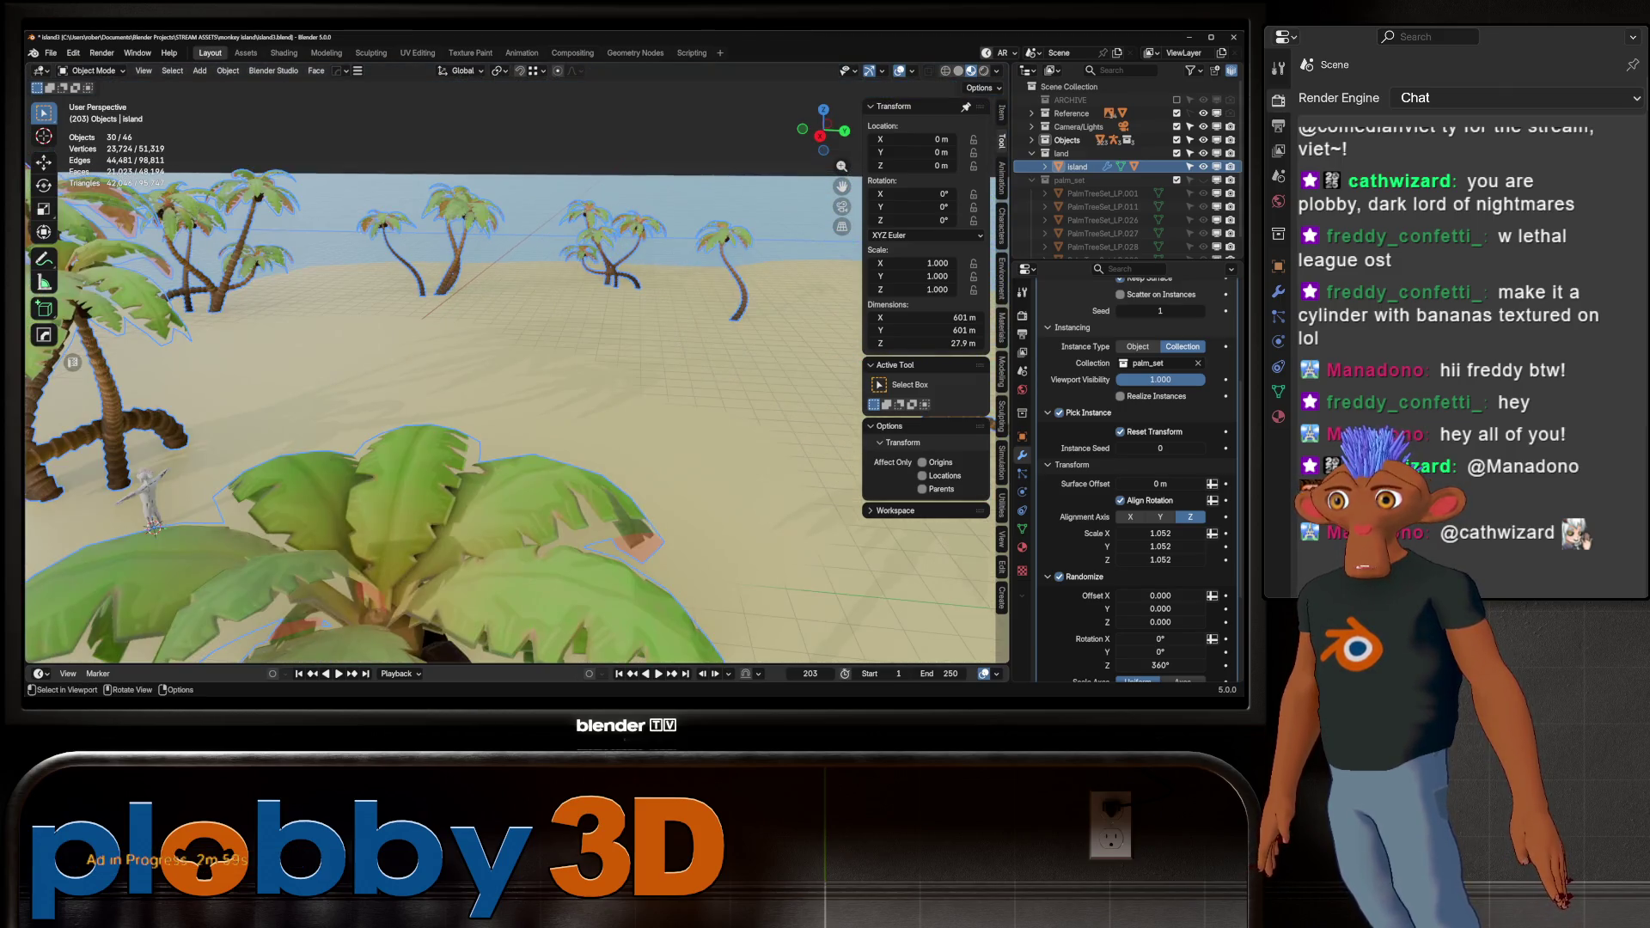
scroll(516, 413, down, 3)
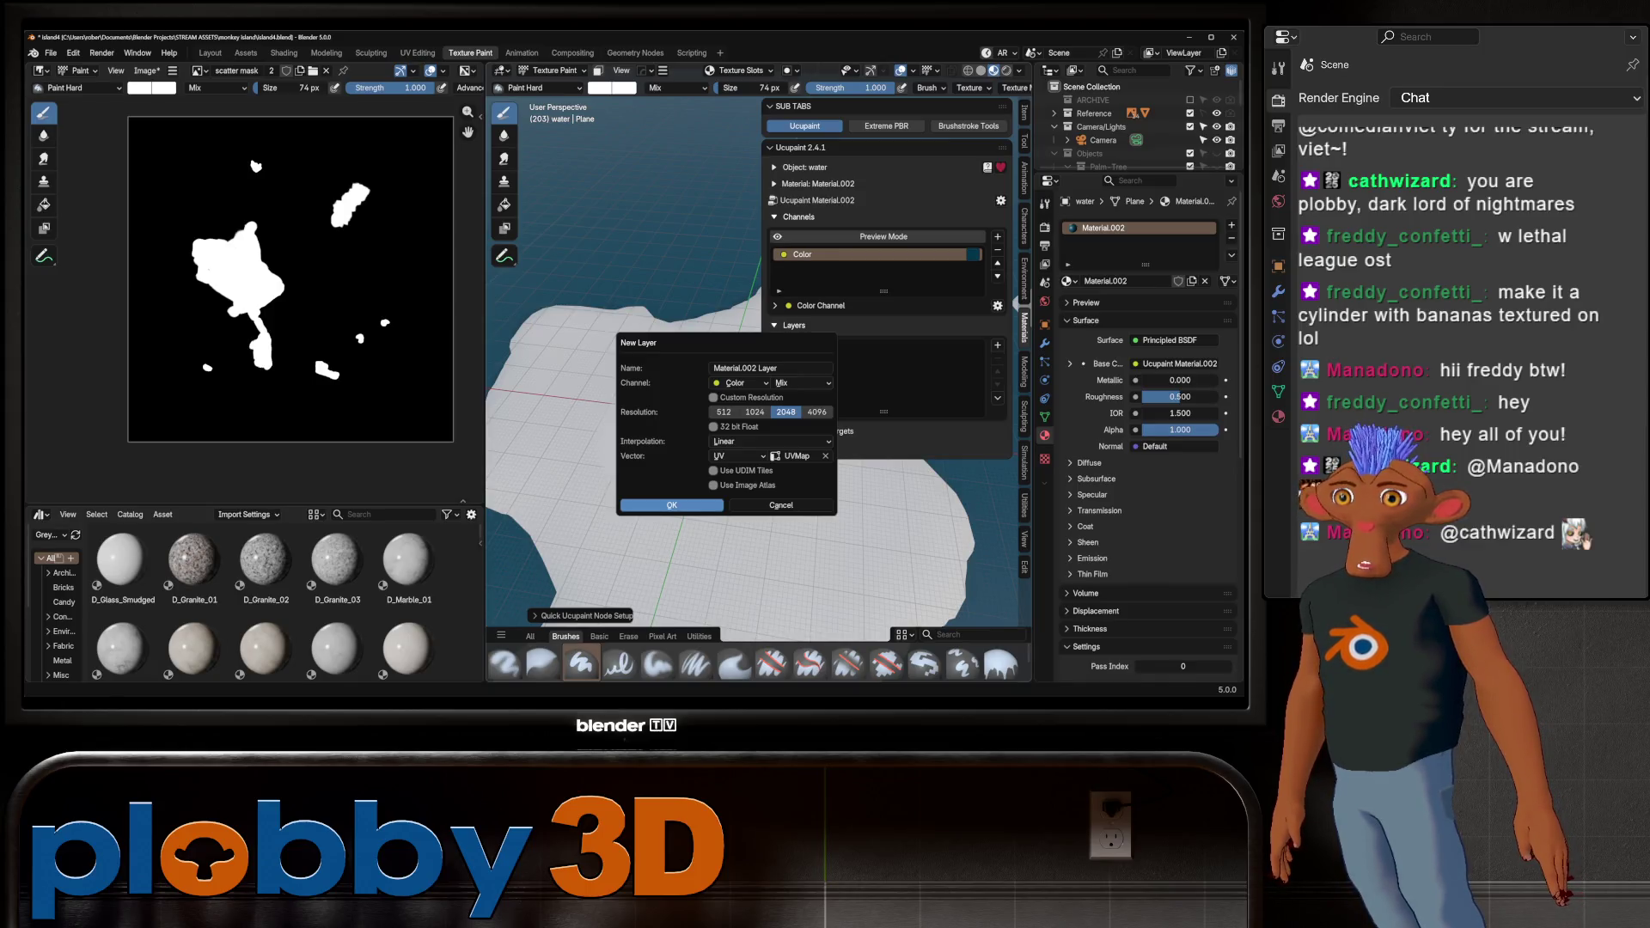
Confirm the water layer, set a black Fill brush, then undo the water's Ucupaint setup
key(Return)
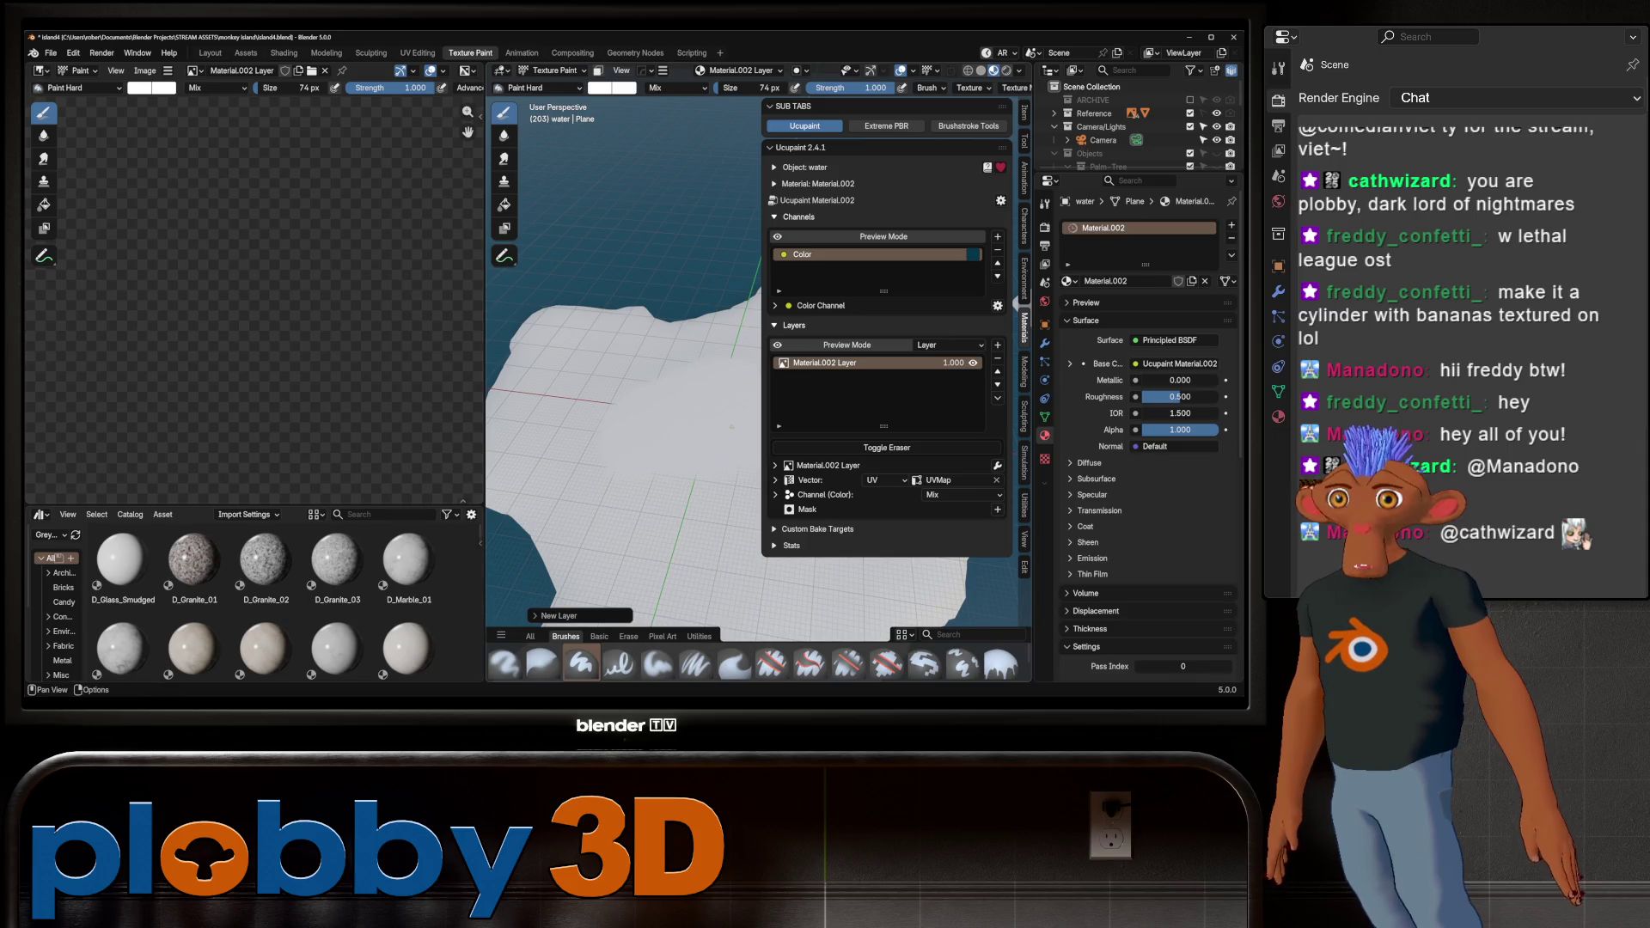
scroll(757, 387, up, 2)
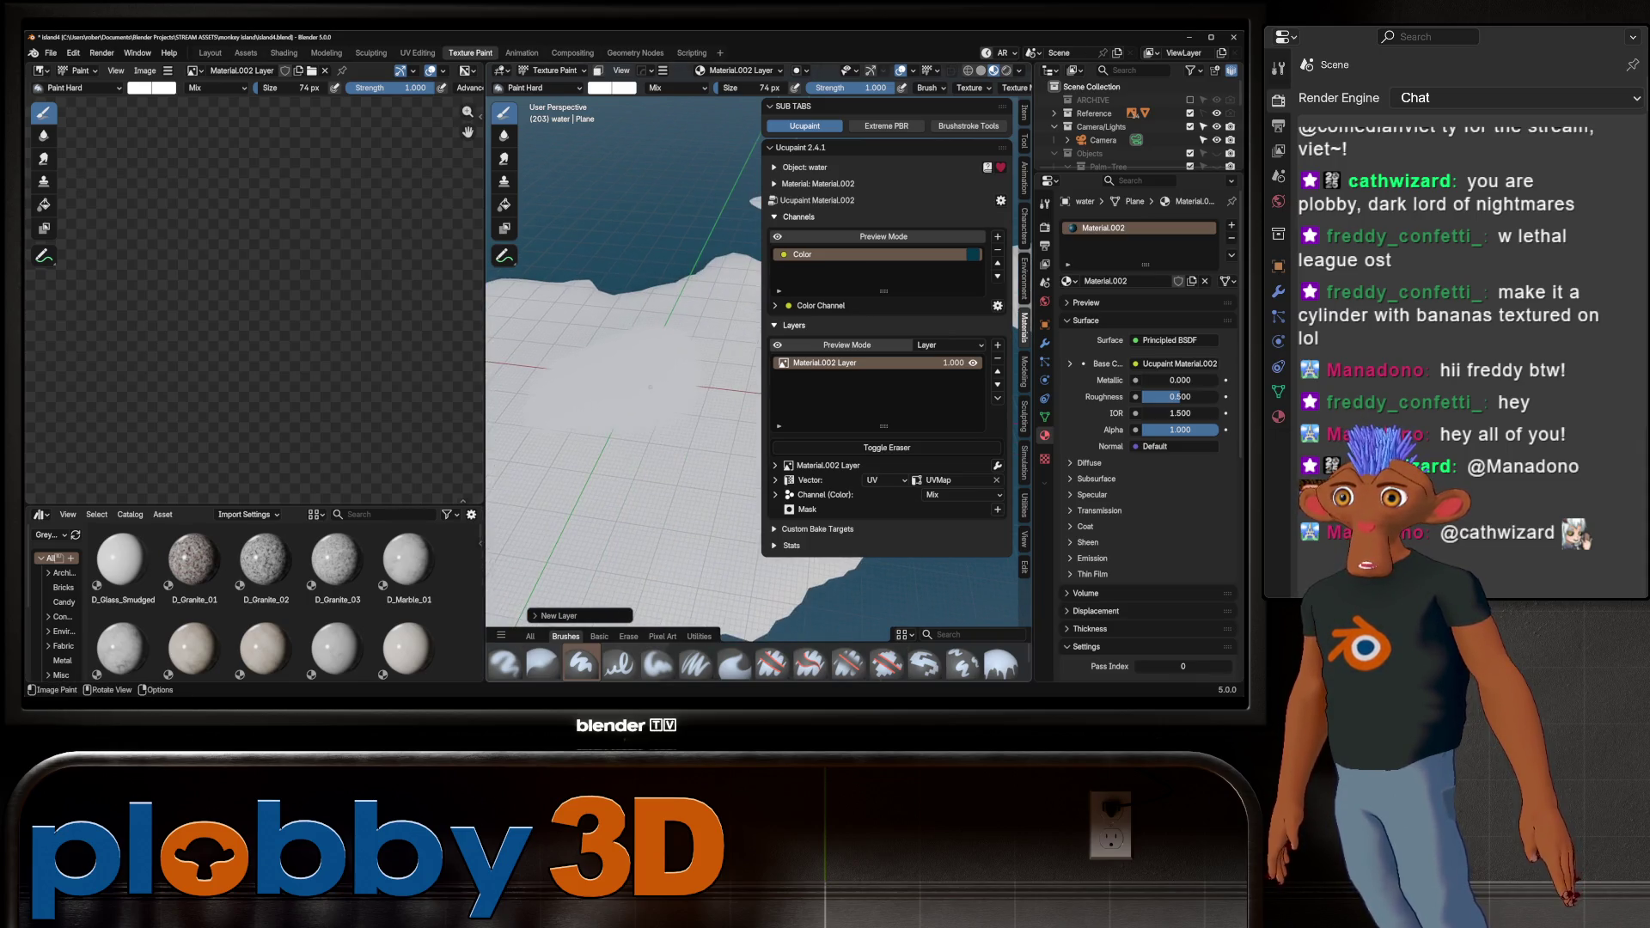
click(611, 87)
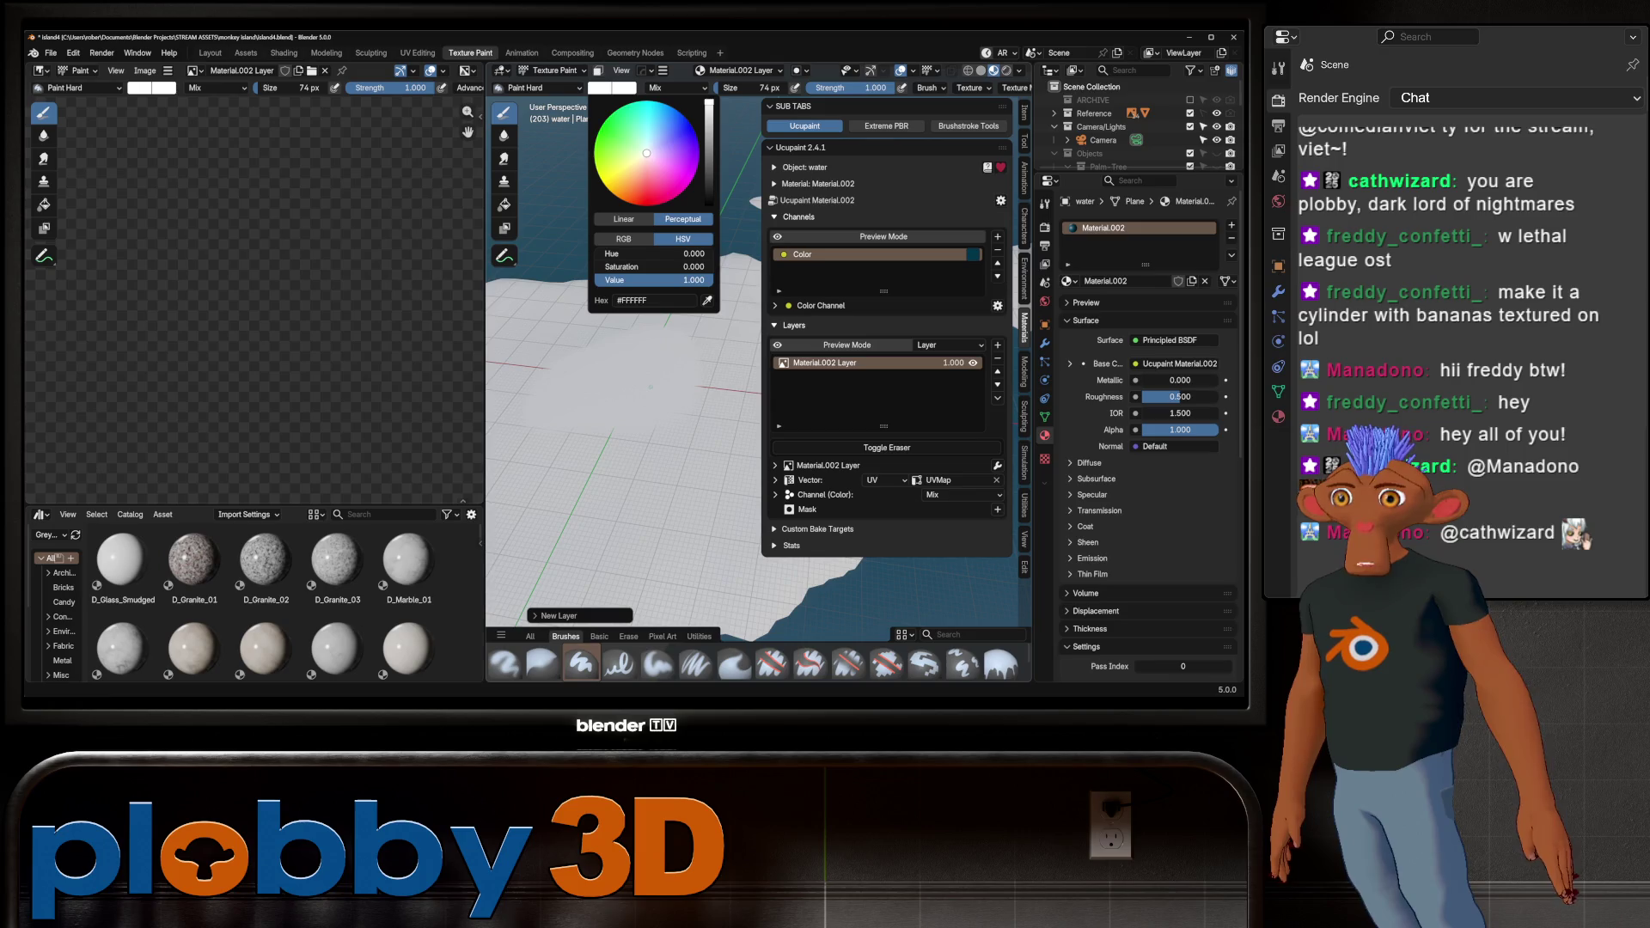
drag(679, 280, 601, 281)
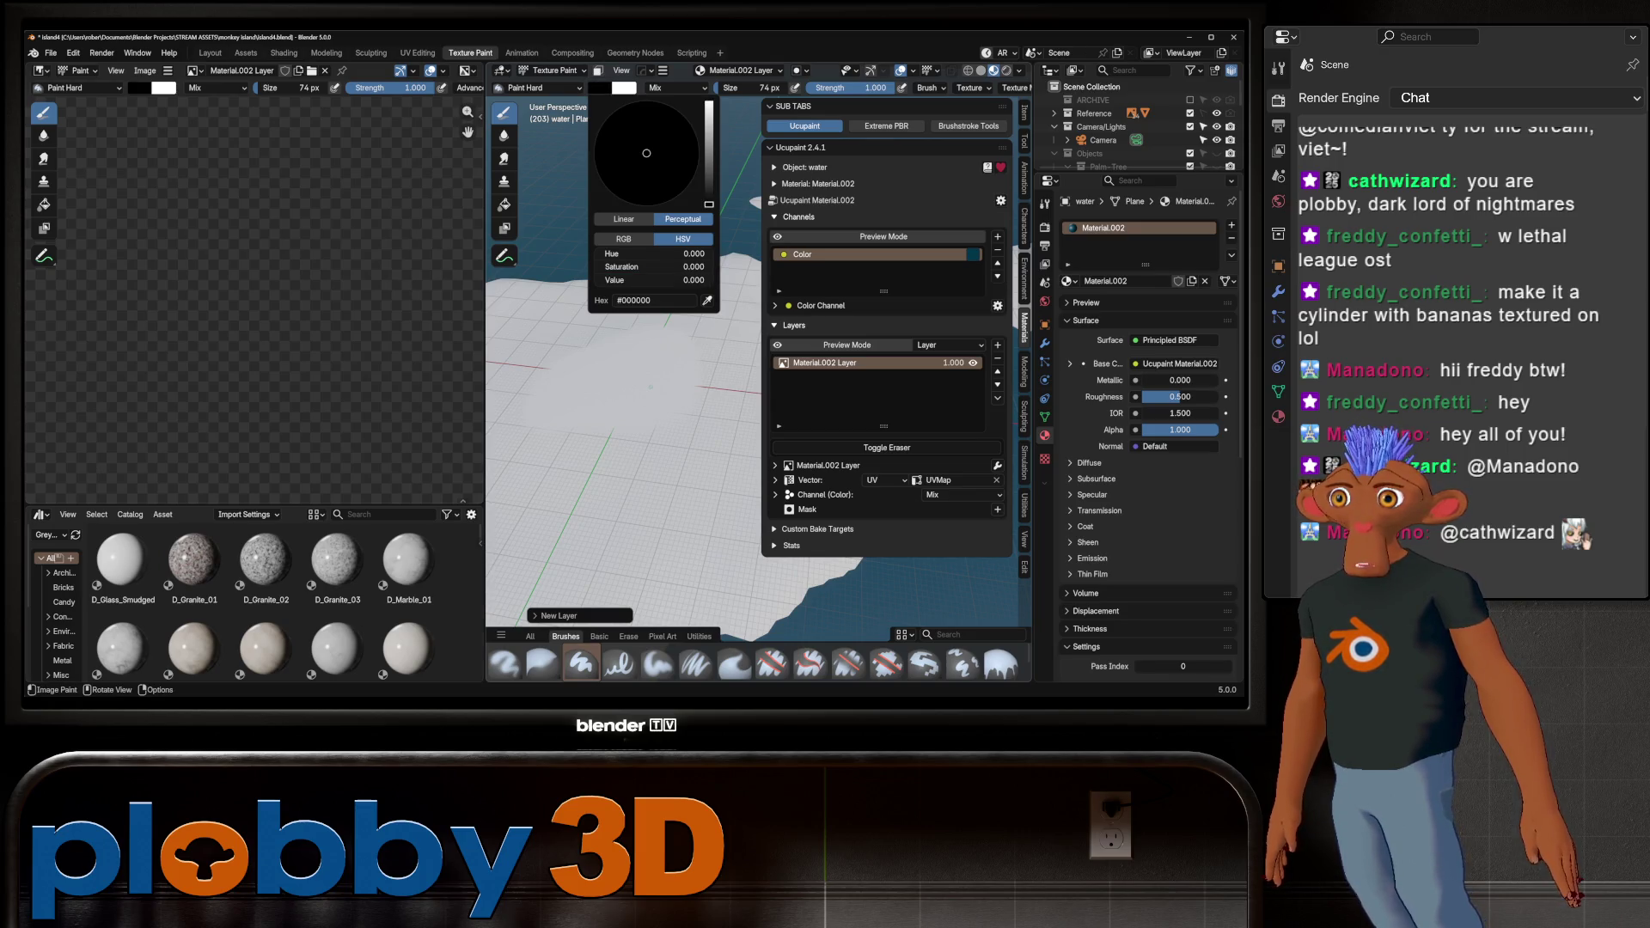
click(505, 205)
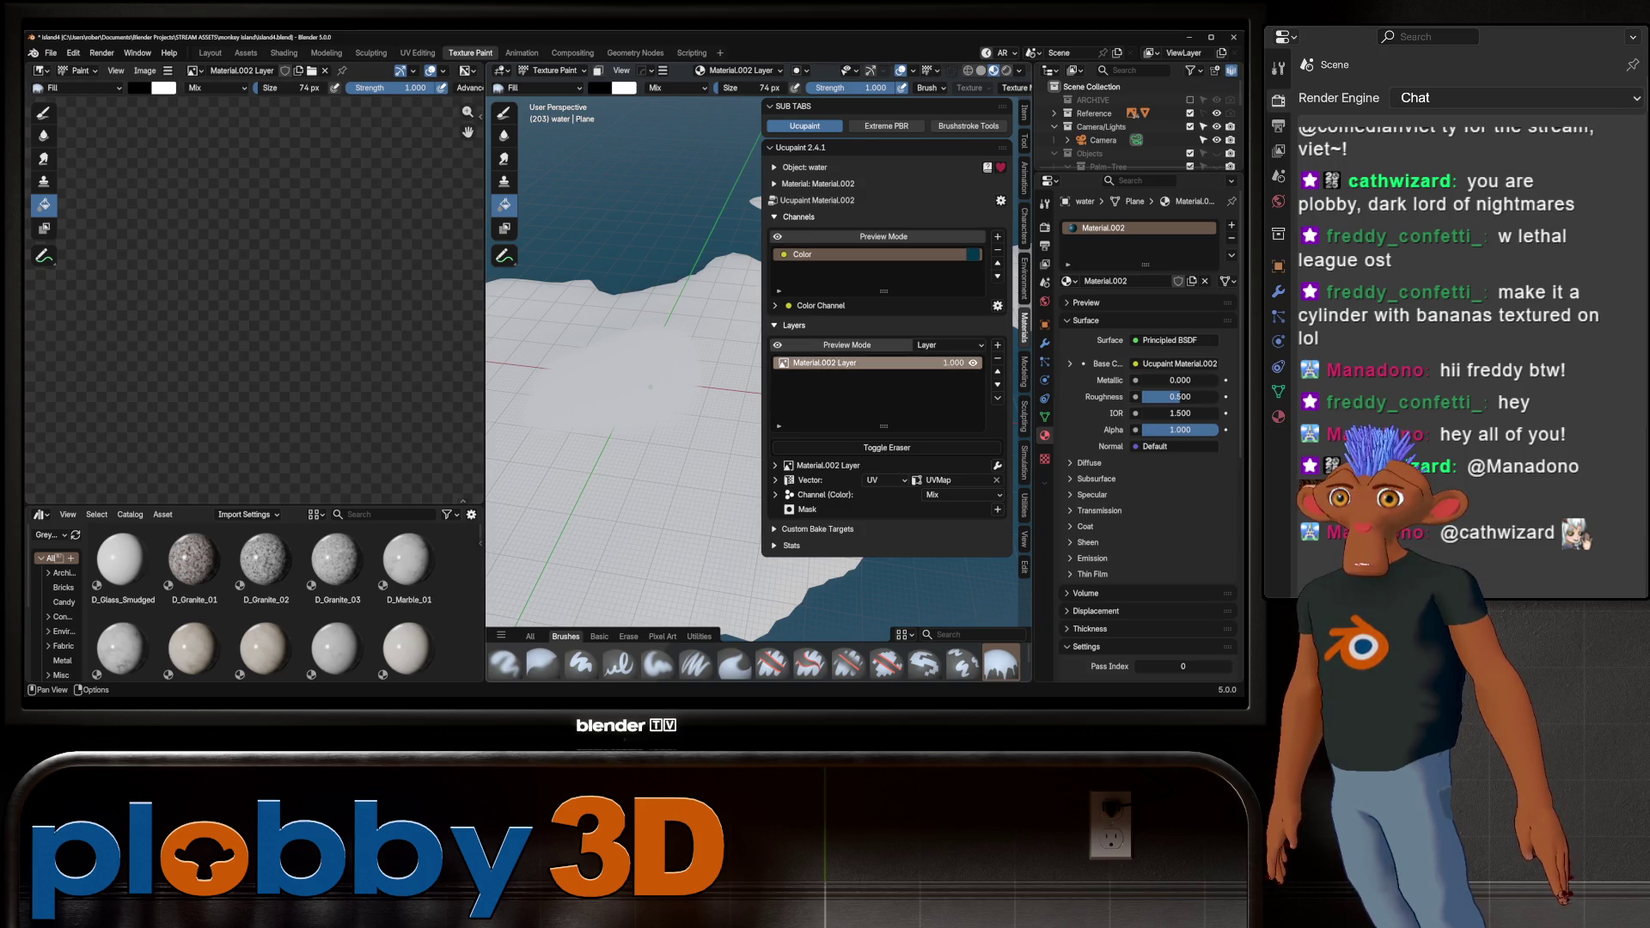
key(Tab)
key(ctrl+z)
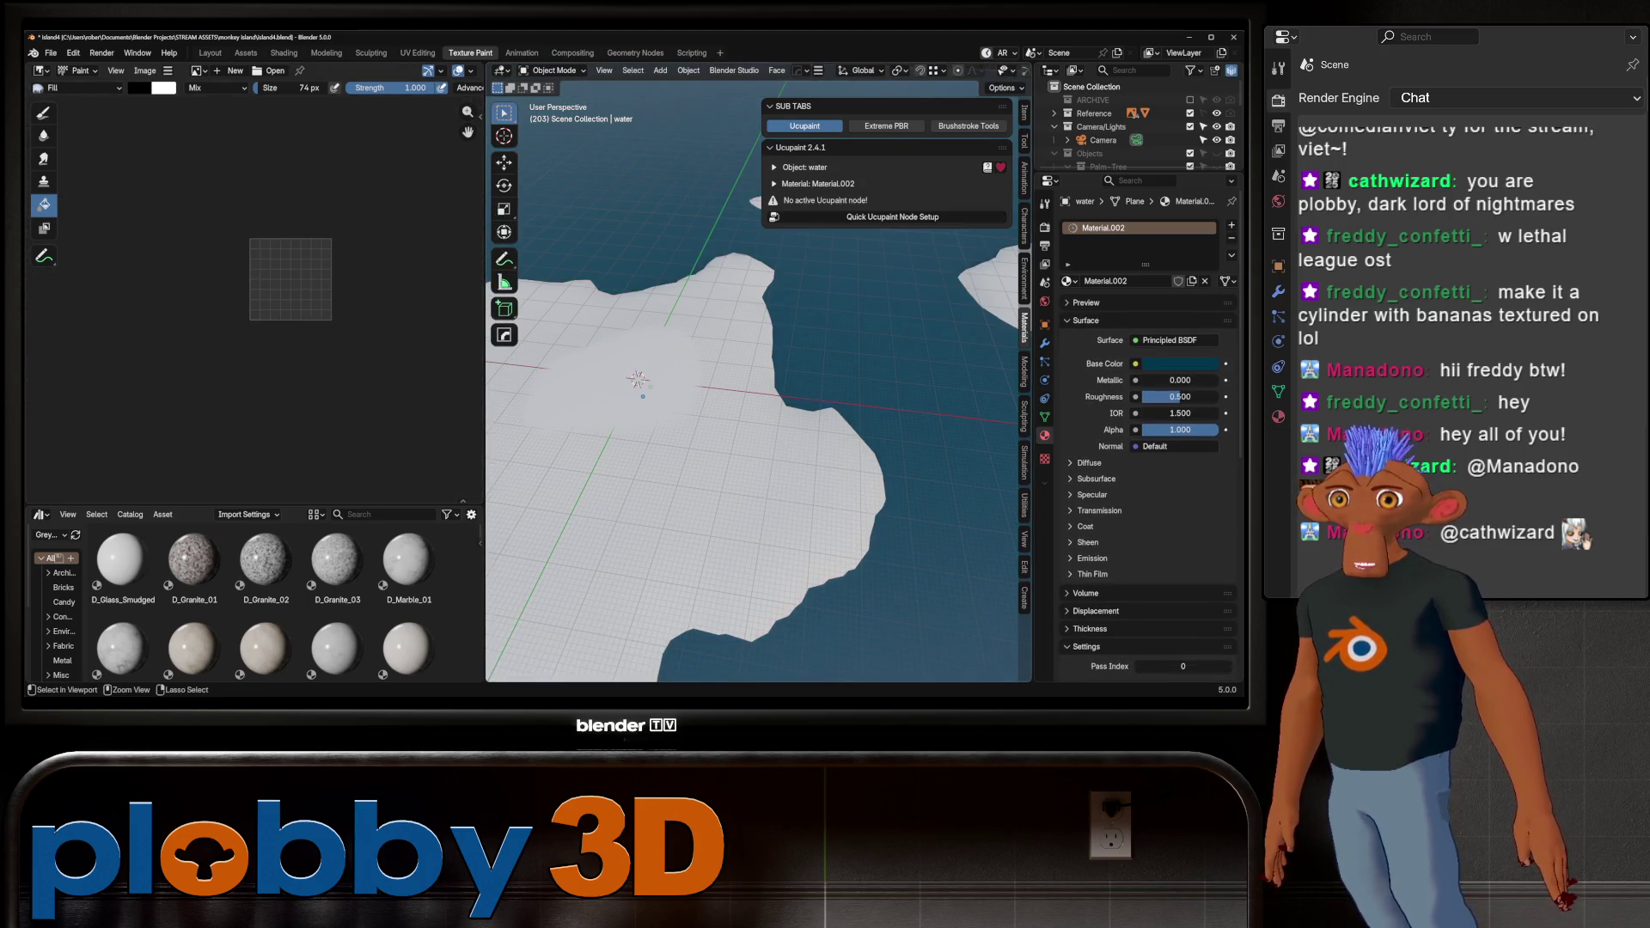
Back in Texture Paint, run Quick Ucupaint Node Setup on the island
click(210, 53)
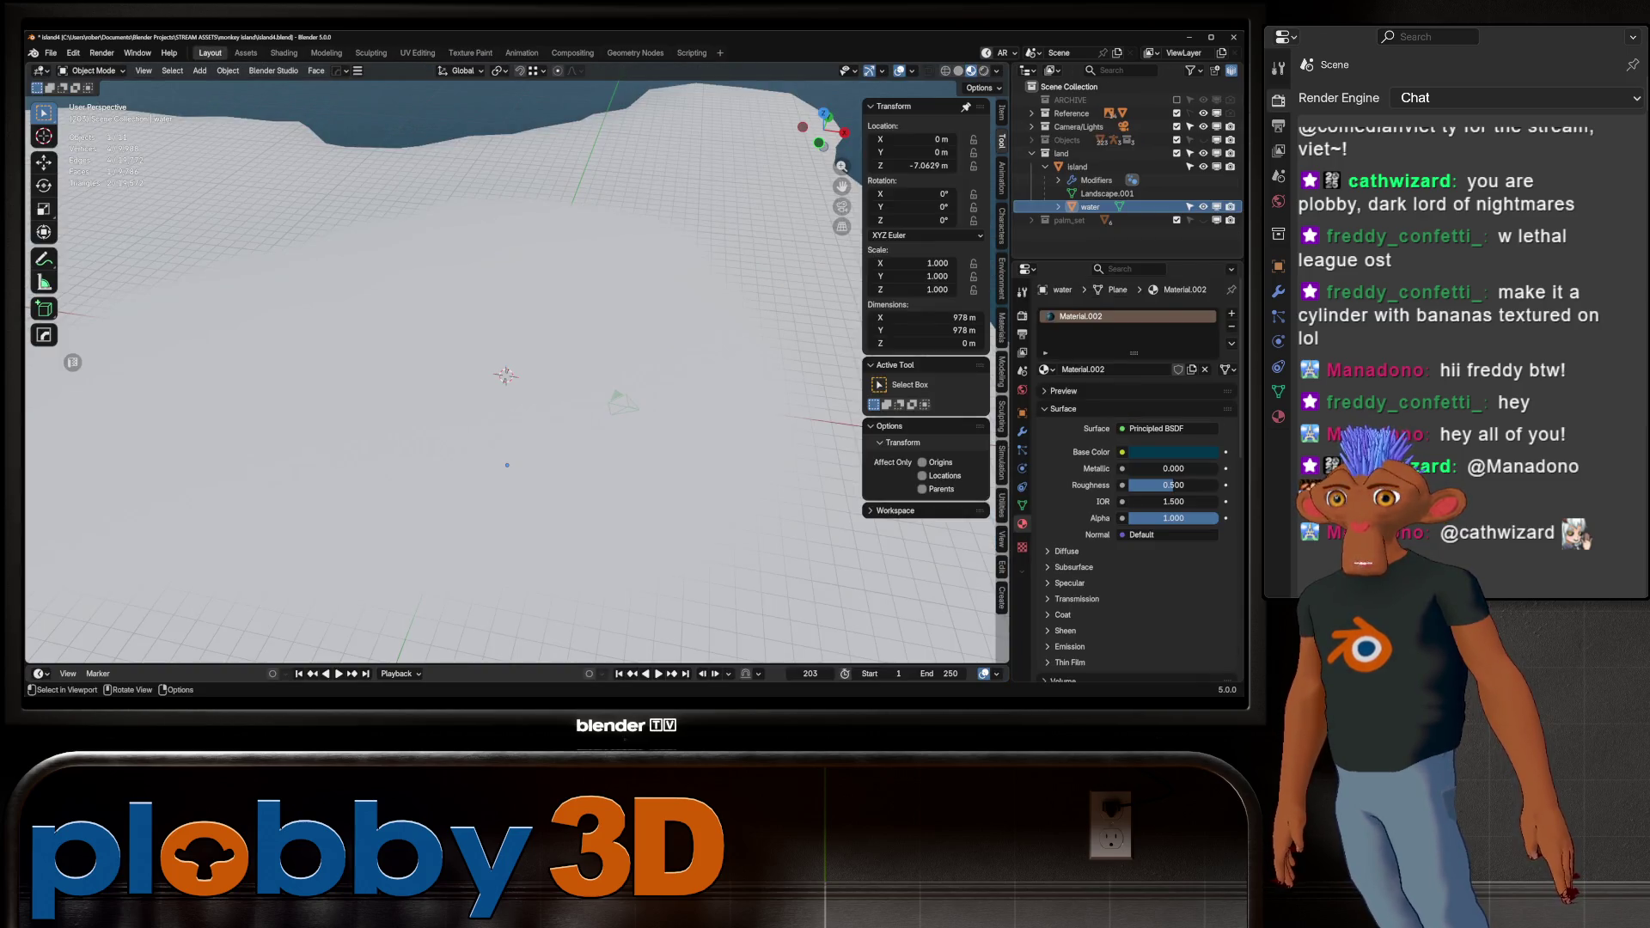
key(shift)
click(471, 52)
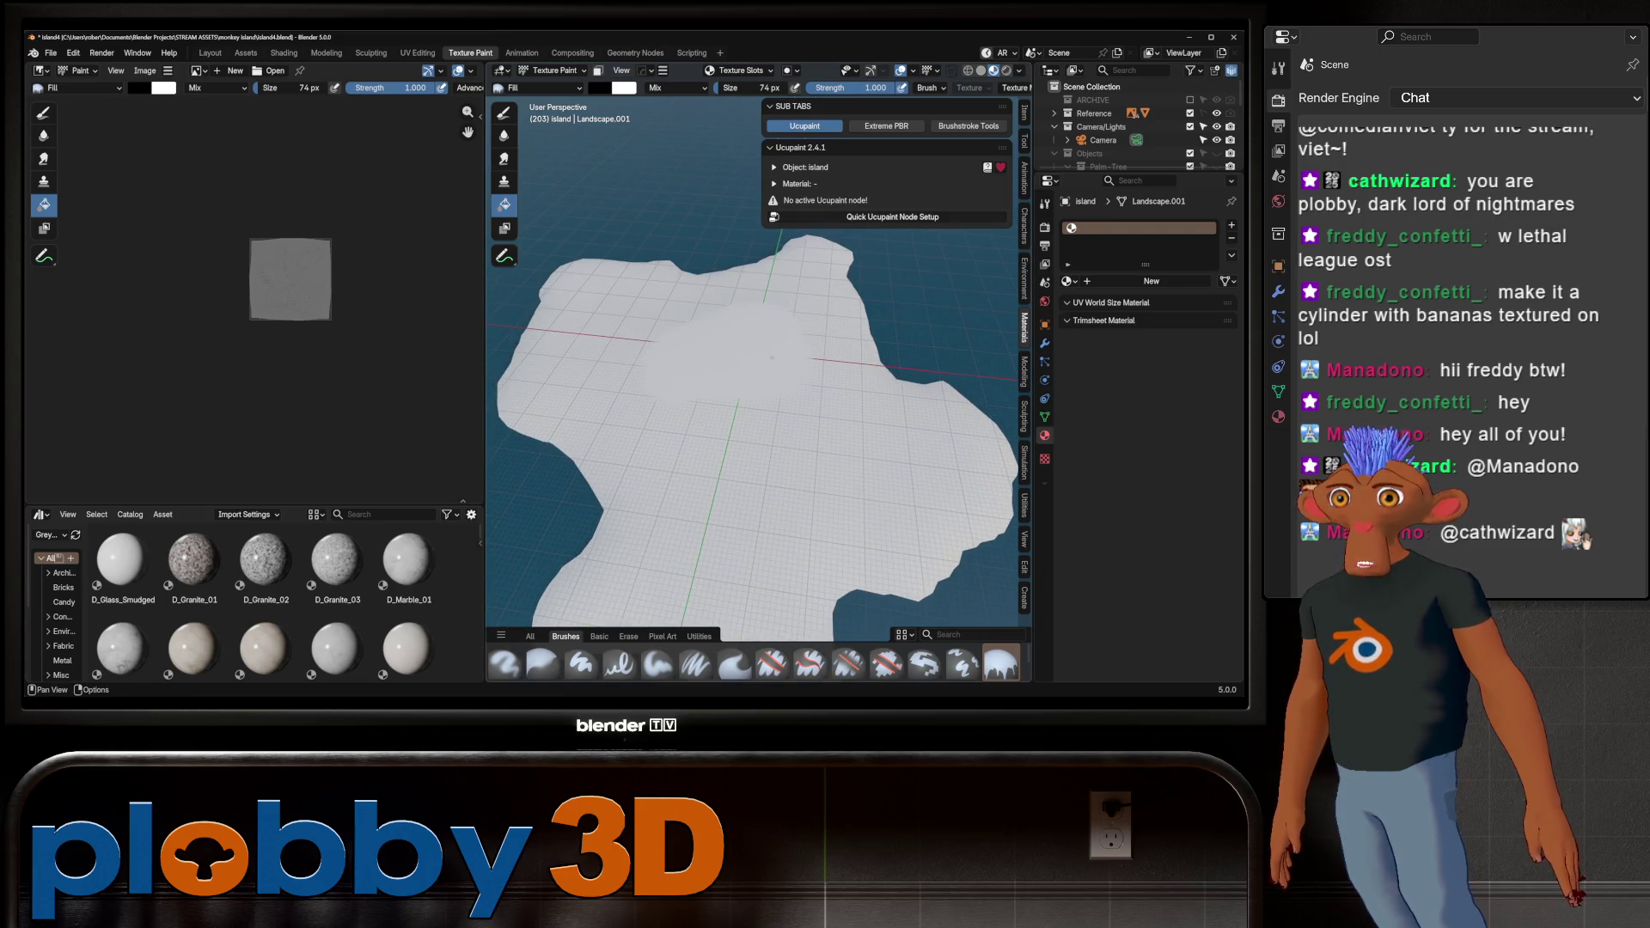
click(892, 217)
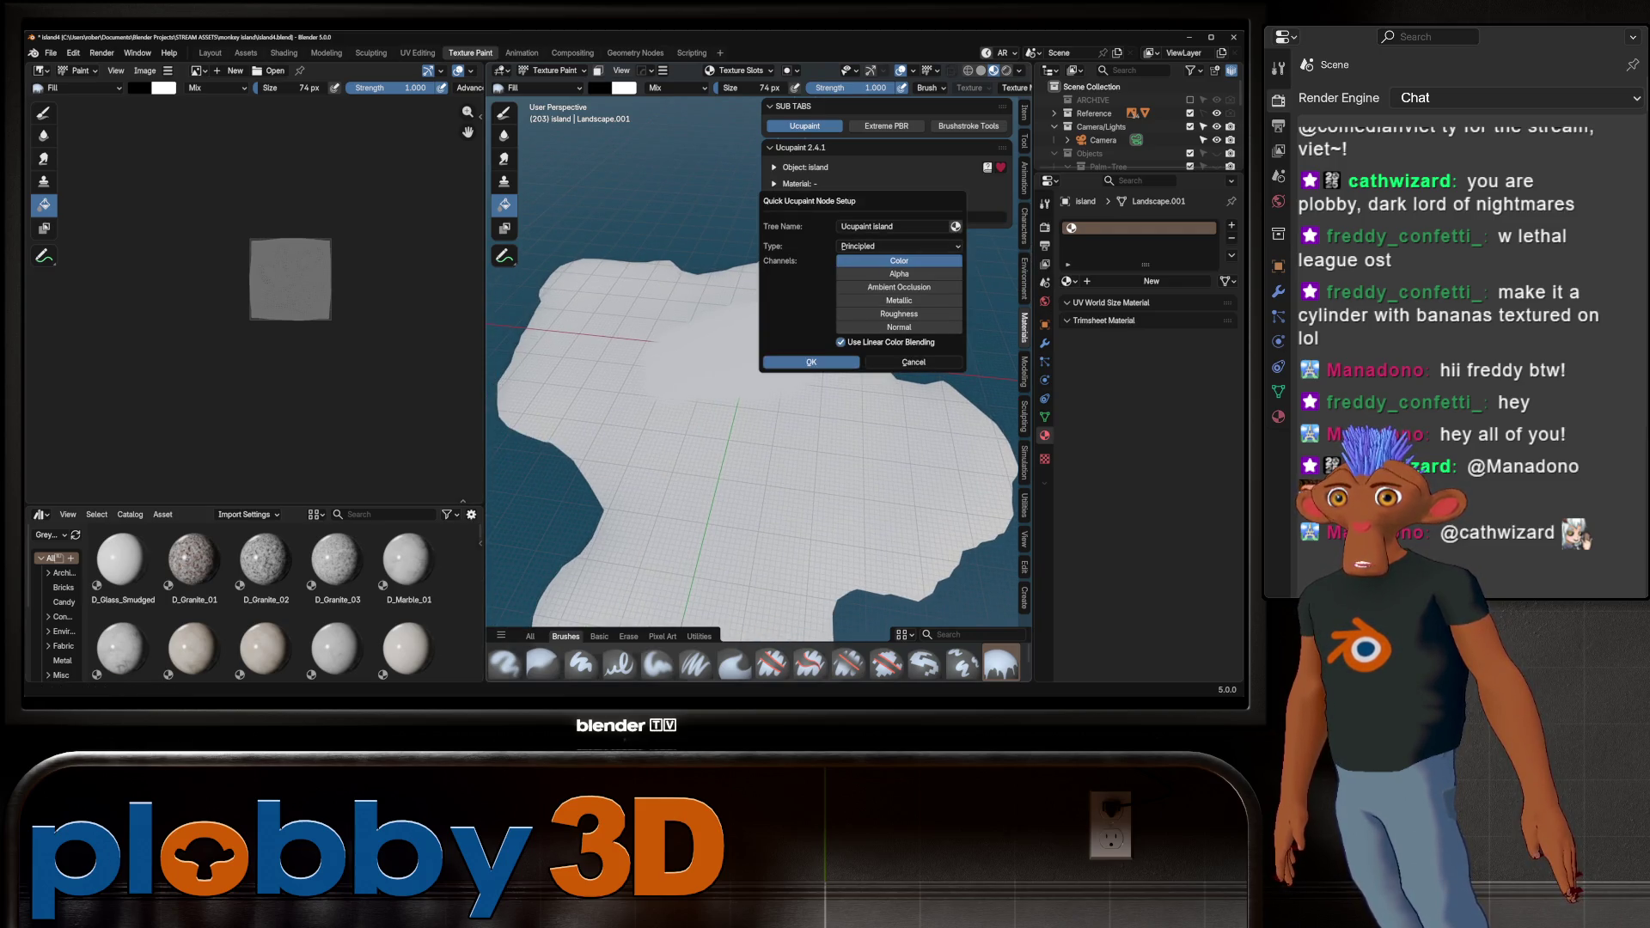
key(Return)
Add a new image layer, Island Layer, and fill it with a dark colour
click(997, 344)
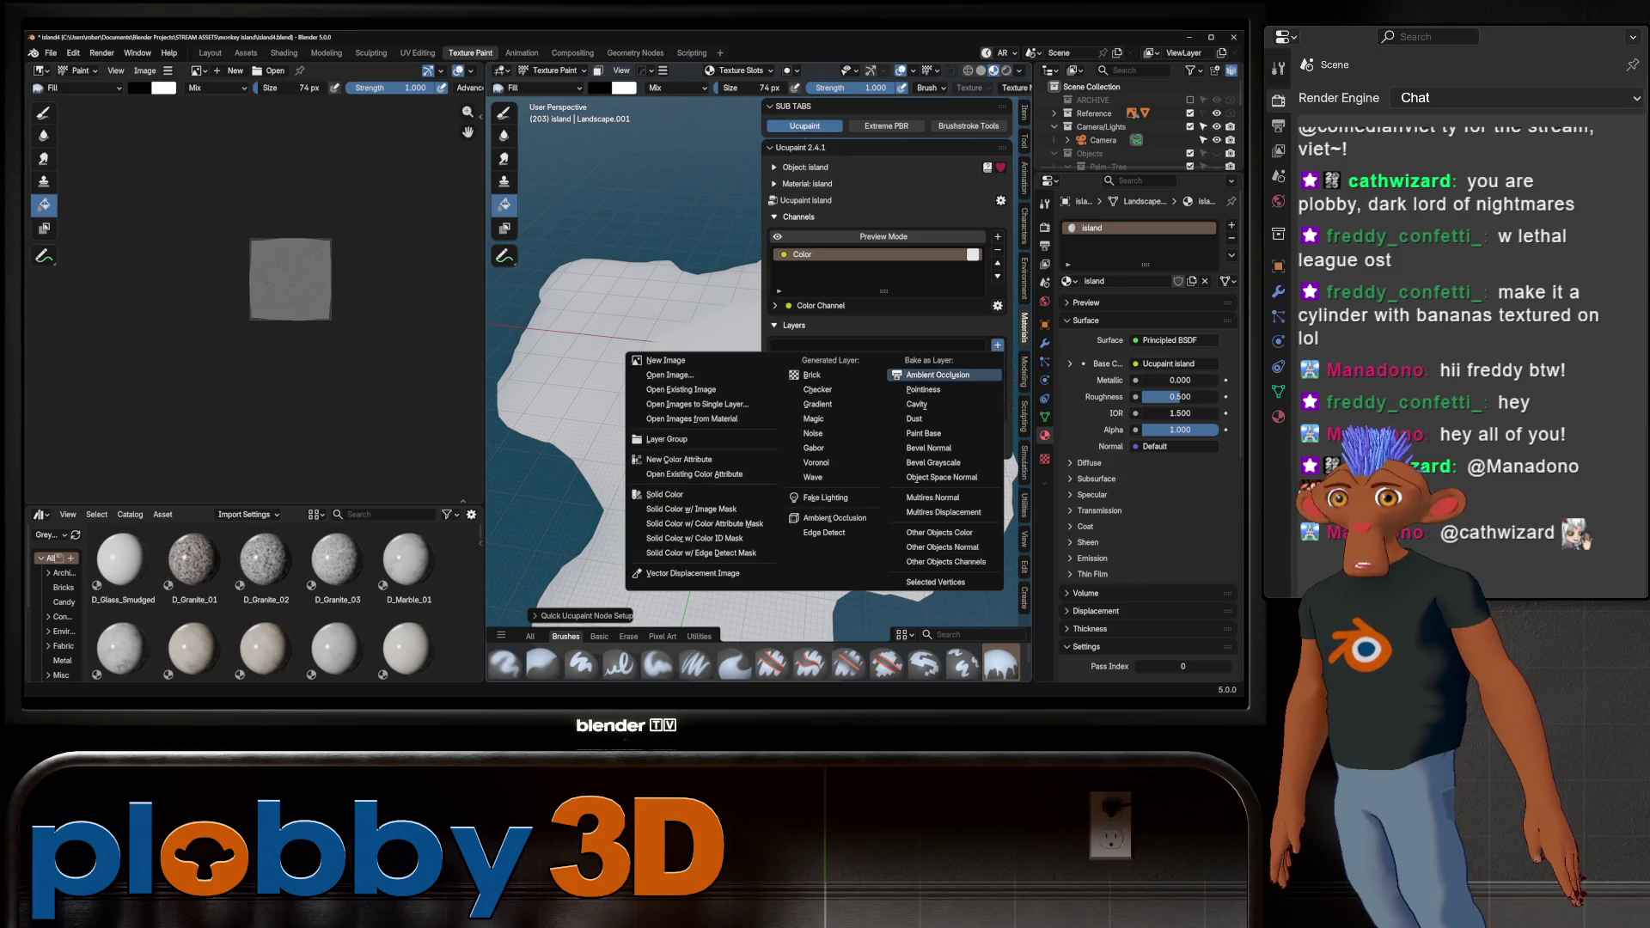
click(703, 361)
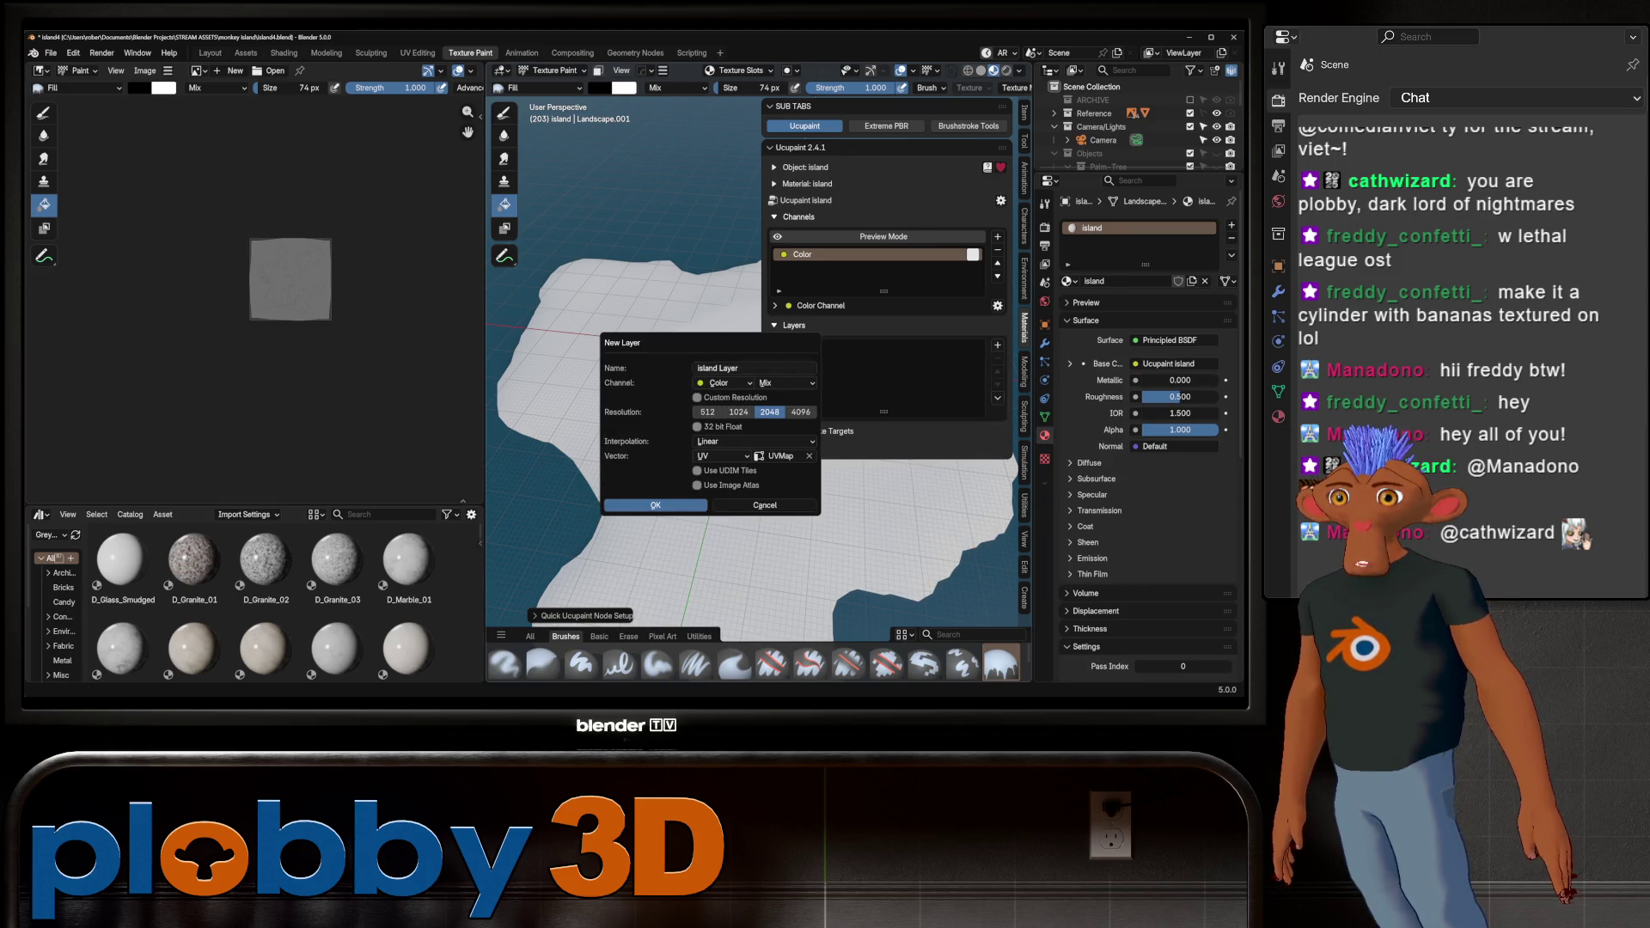
click(655, 505)
shift+middle_drag(653, 386, 602, 344)
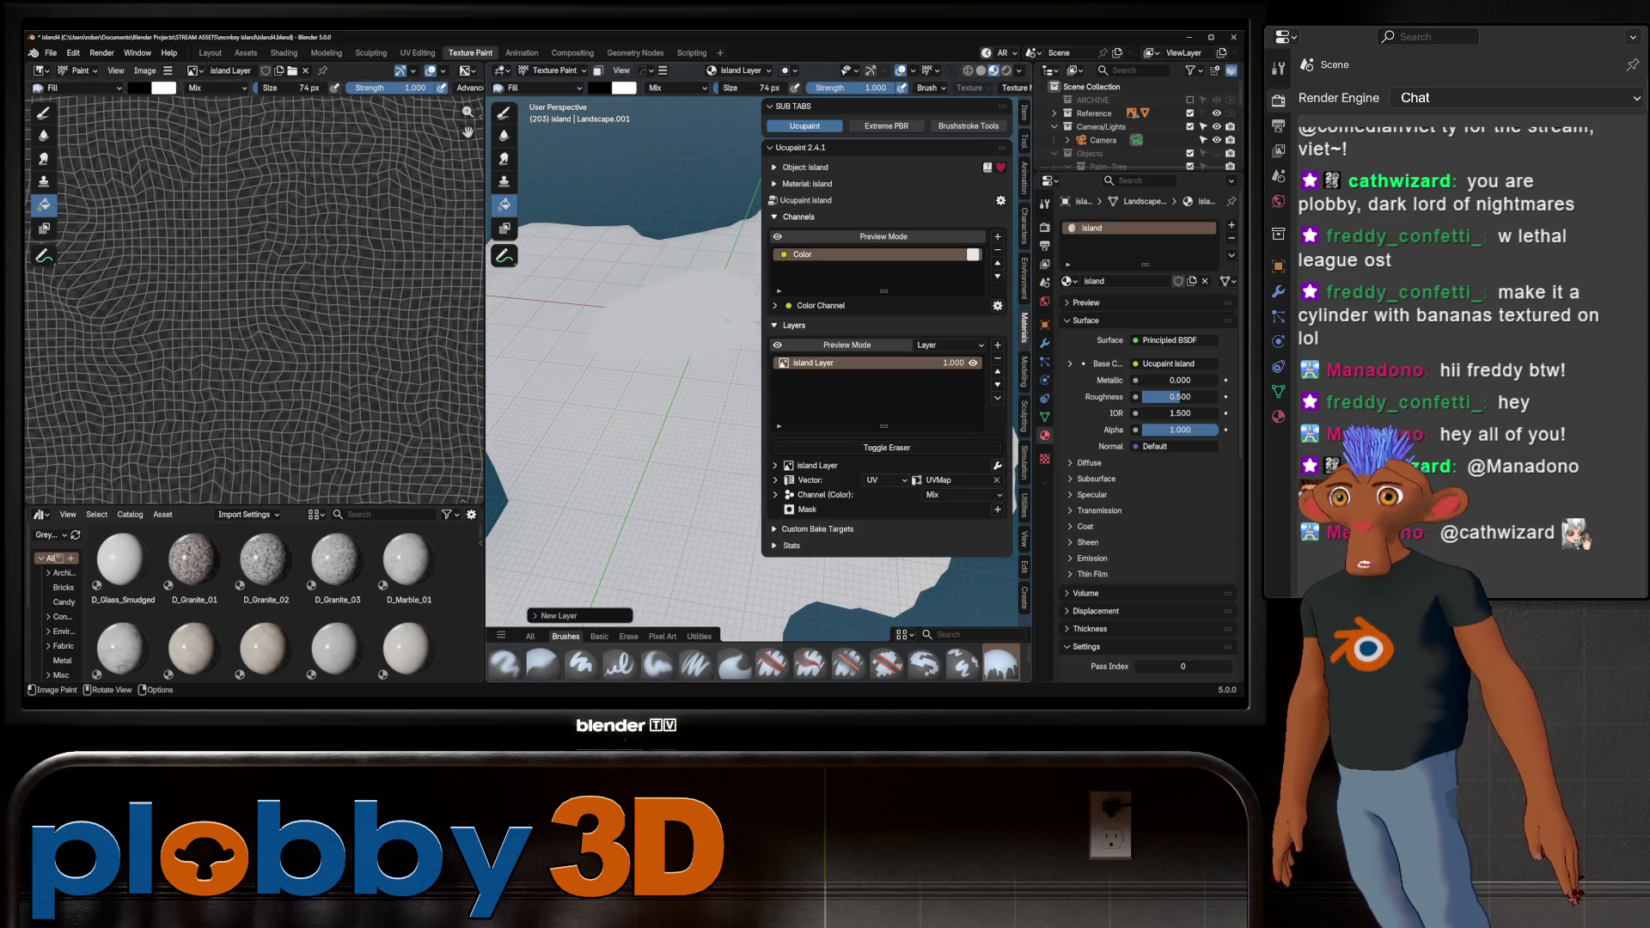
right_click(653, 206)
click(727, 320)
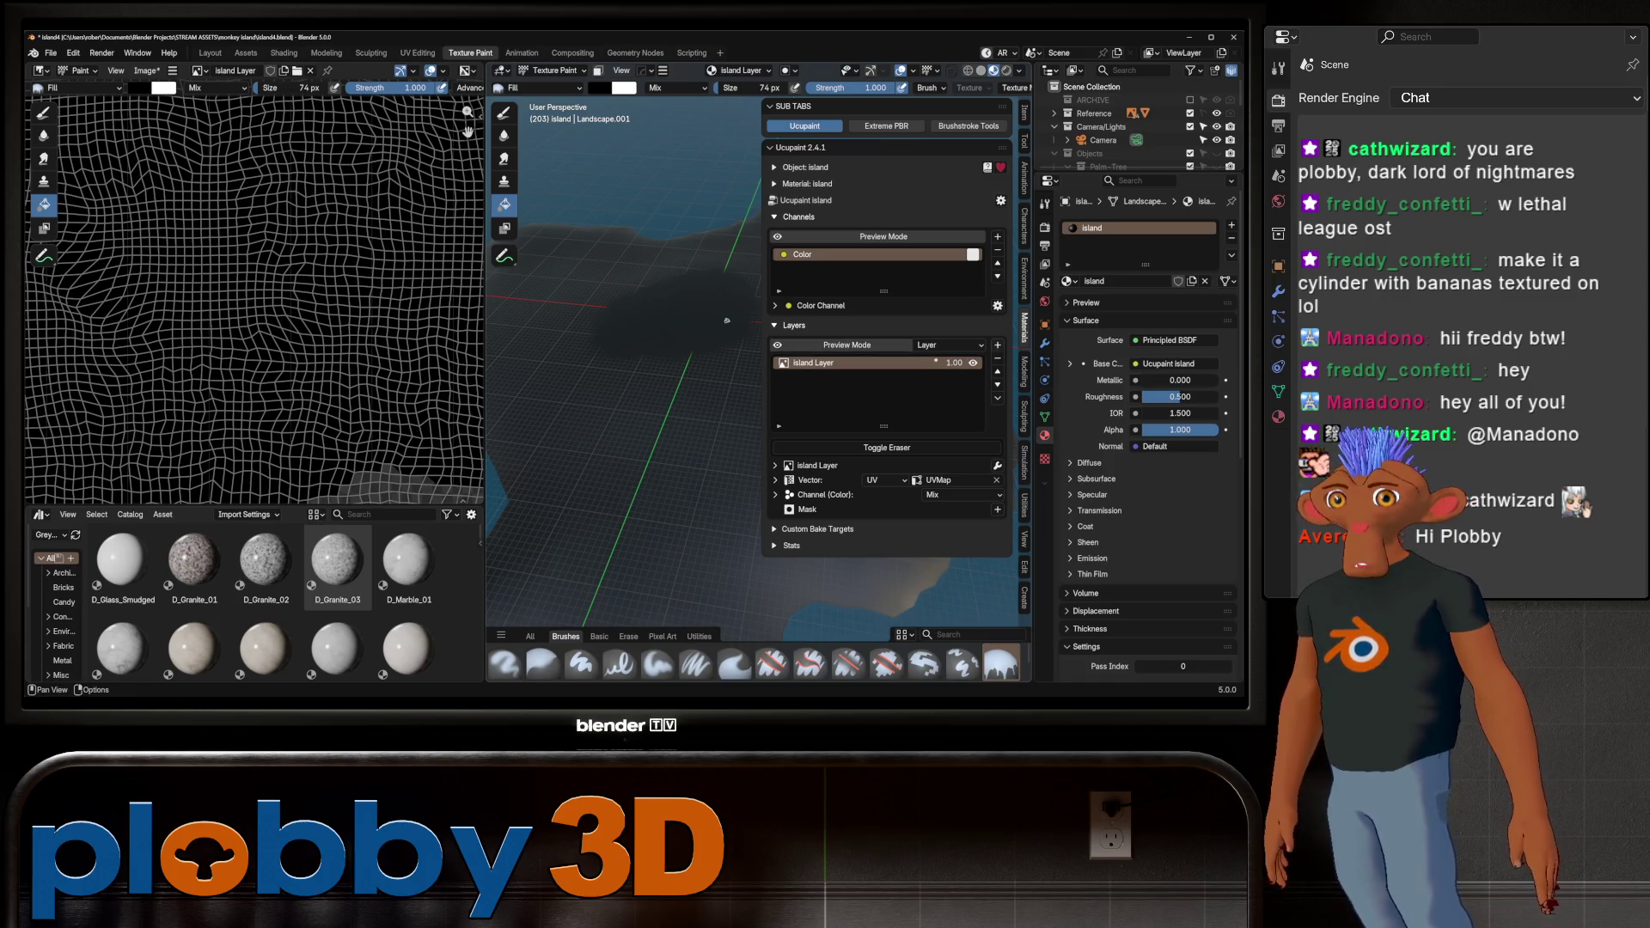
Add a second new image layer, Island Layer 1
right_click(816, 363)
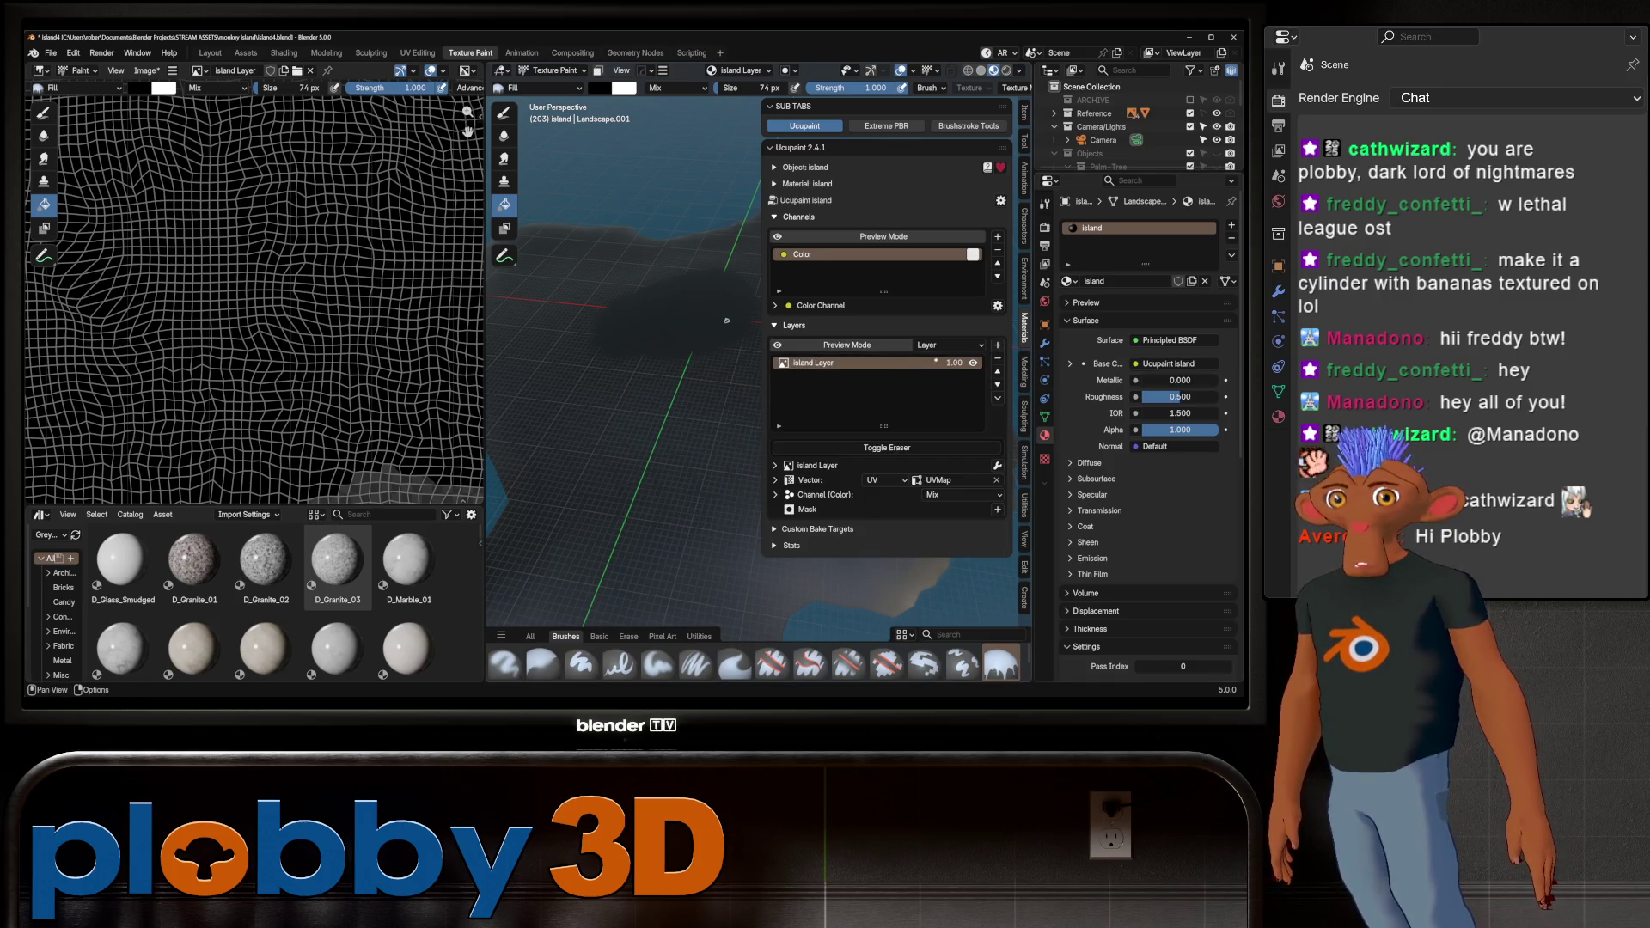
click(997, 344)
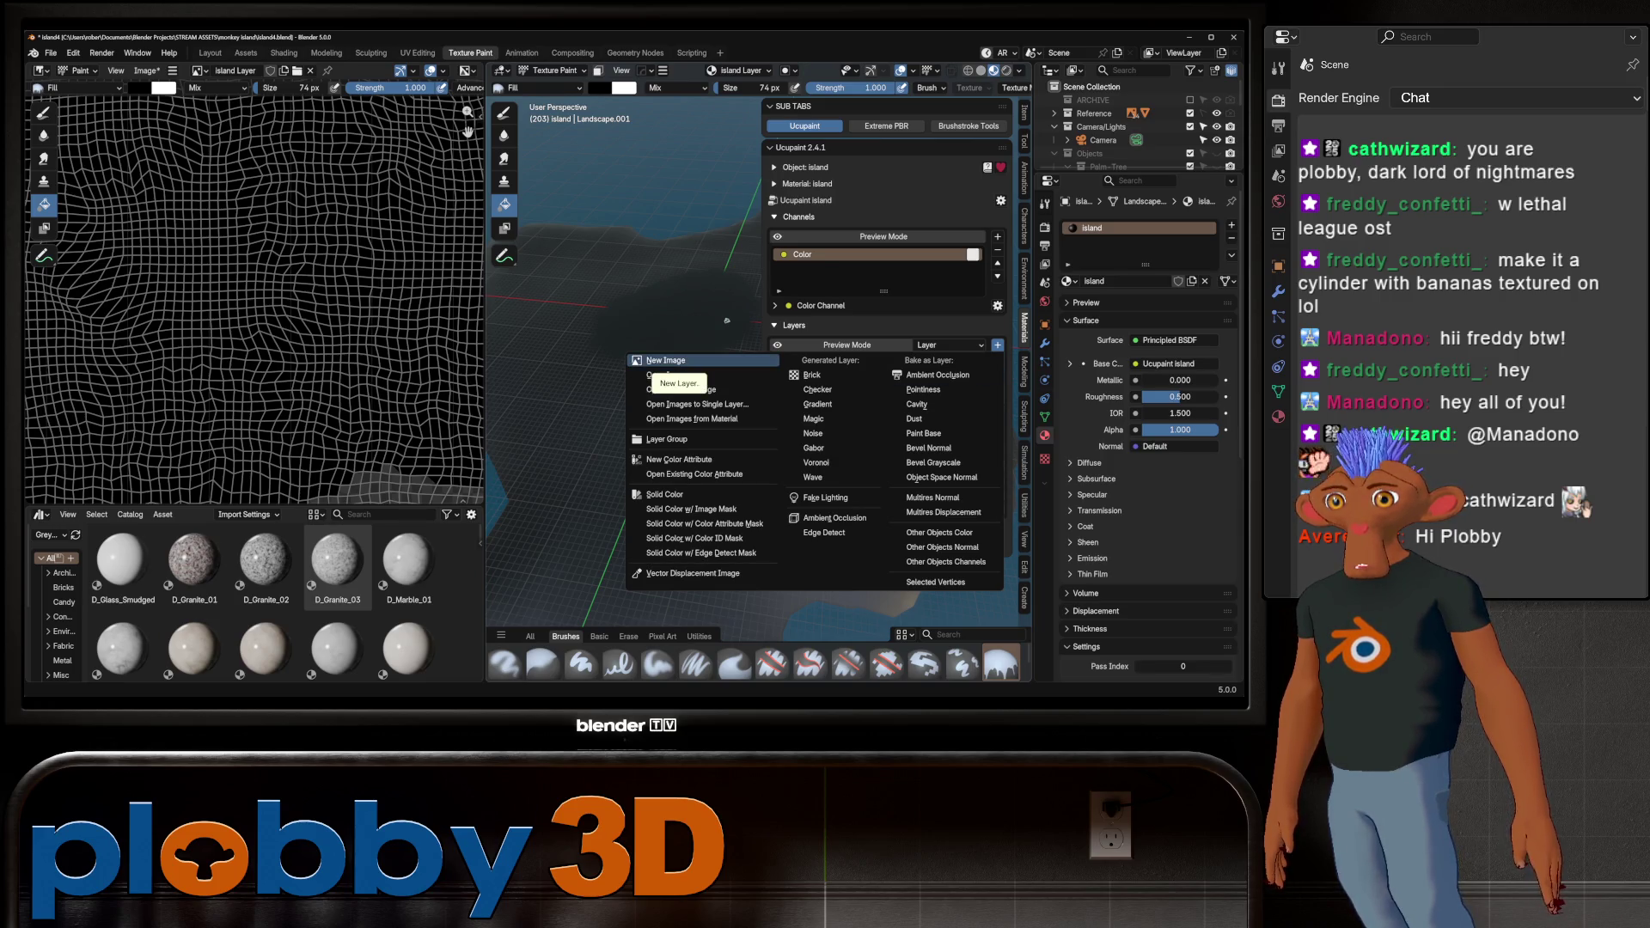
click(667, 361)
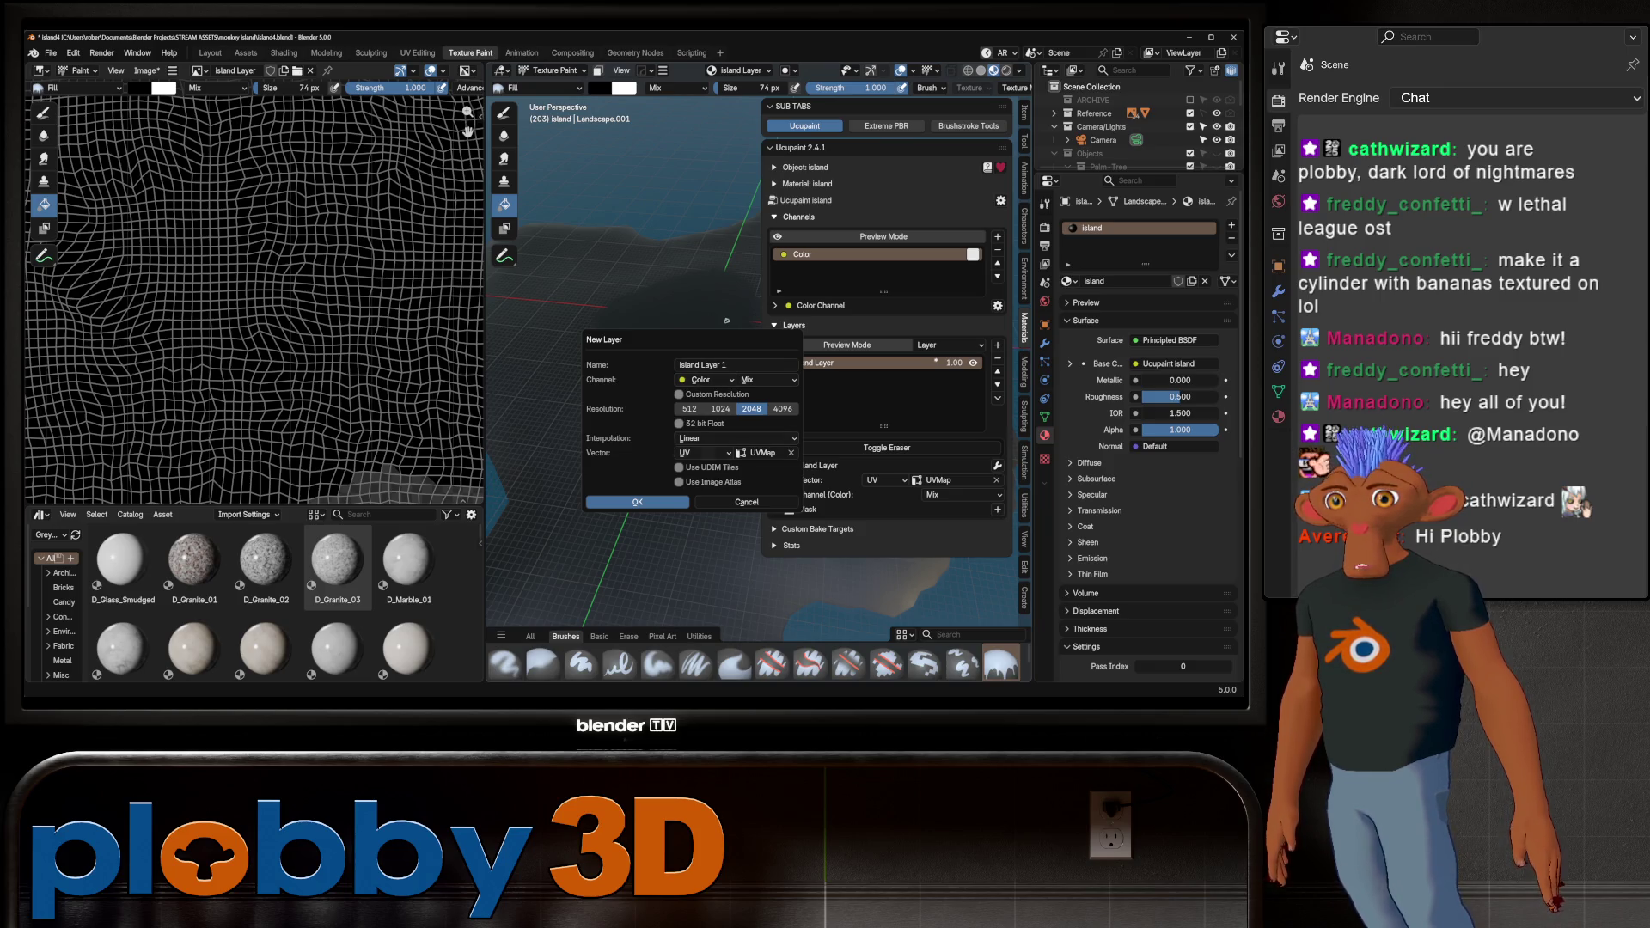
click(637, 502)
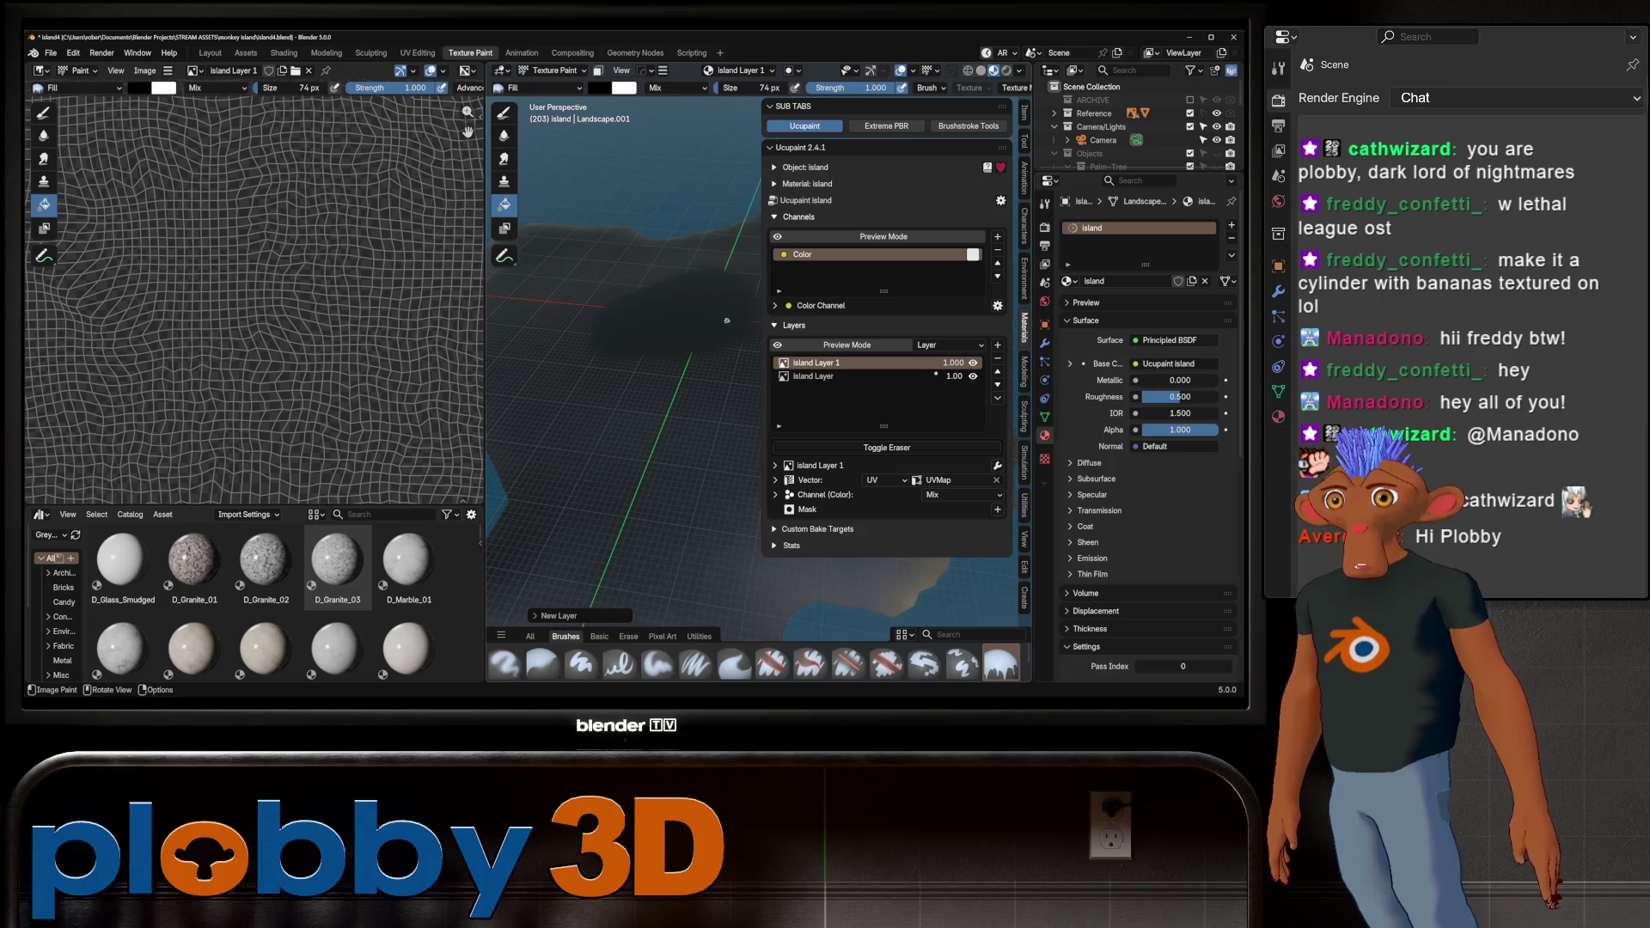
Set the brush colour to white and paint a Paint Hard stroke on the island
key(e)
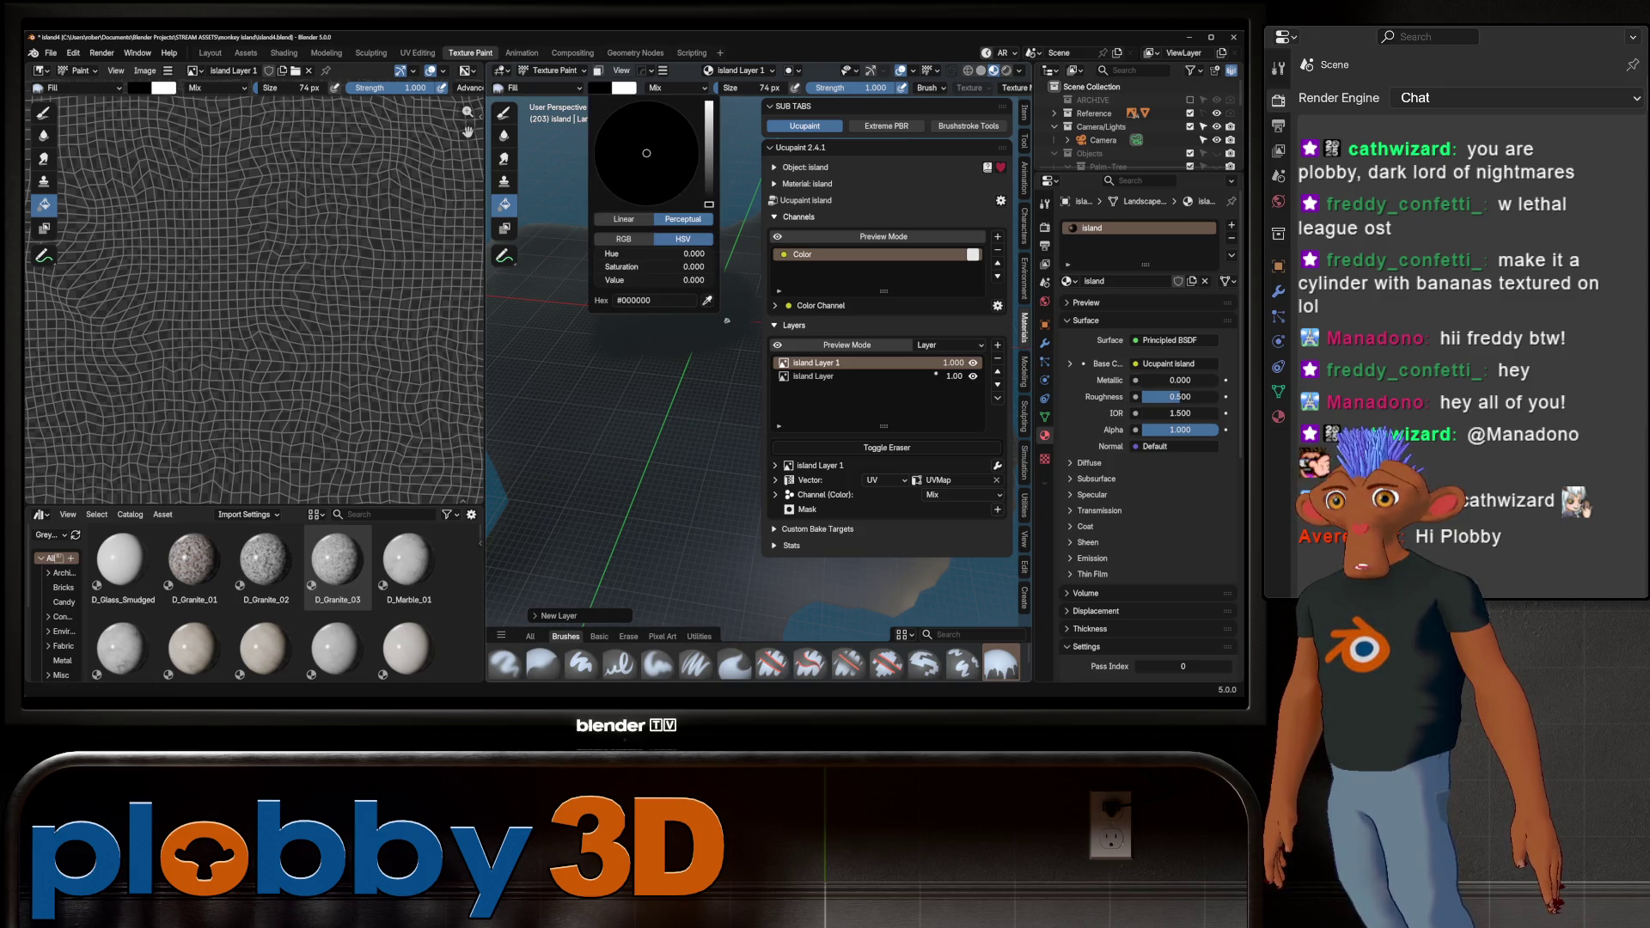
key(BackSpace)
key(Return)
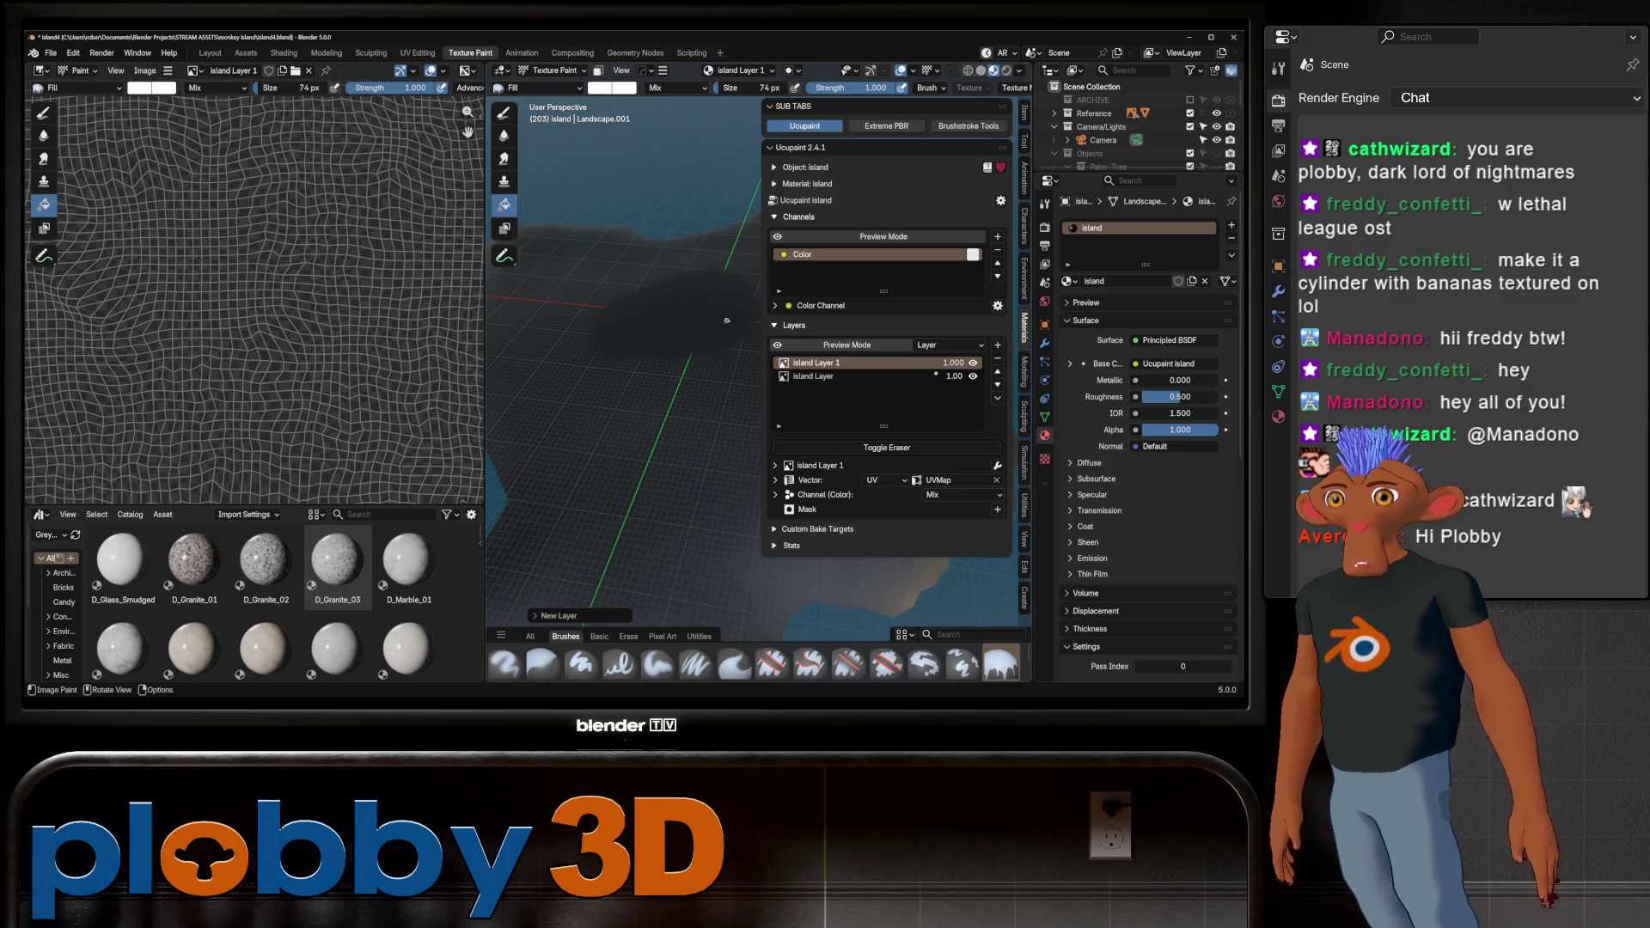
click(582, 664)
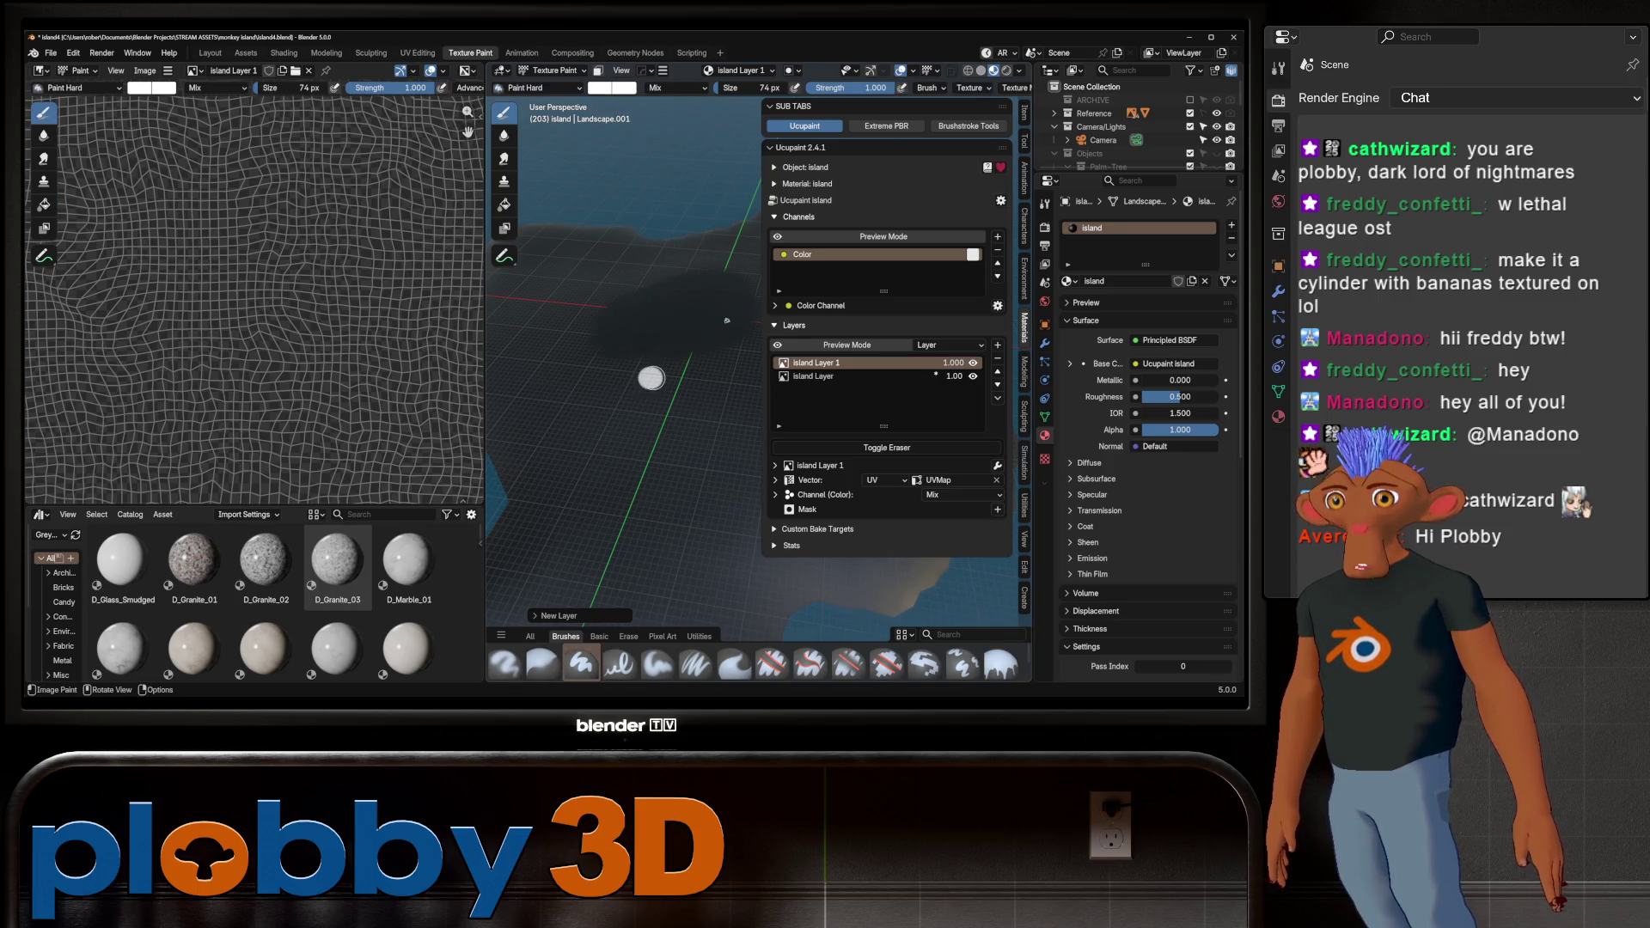
click(652, 378)
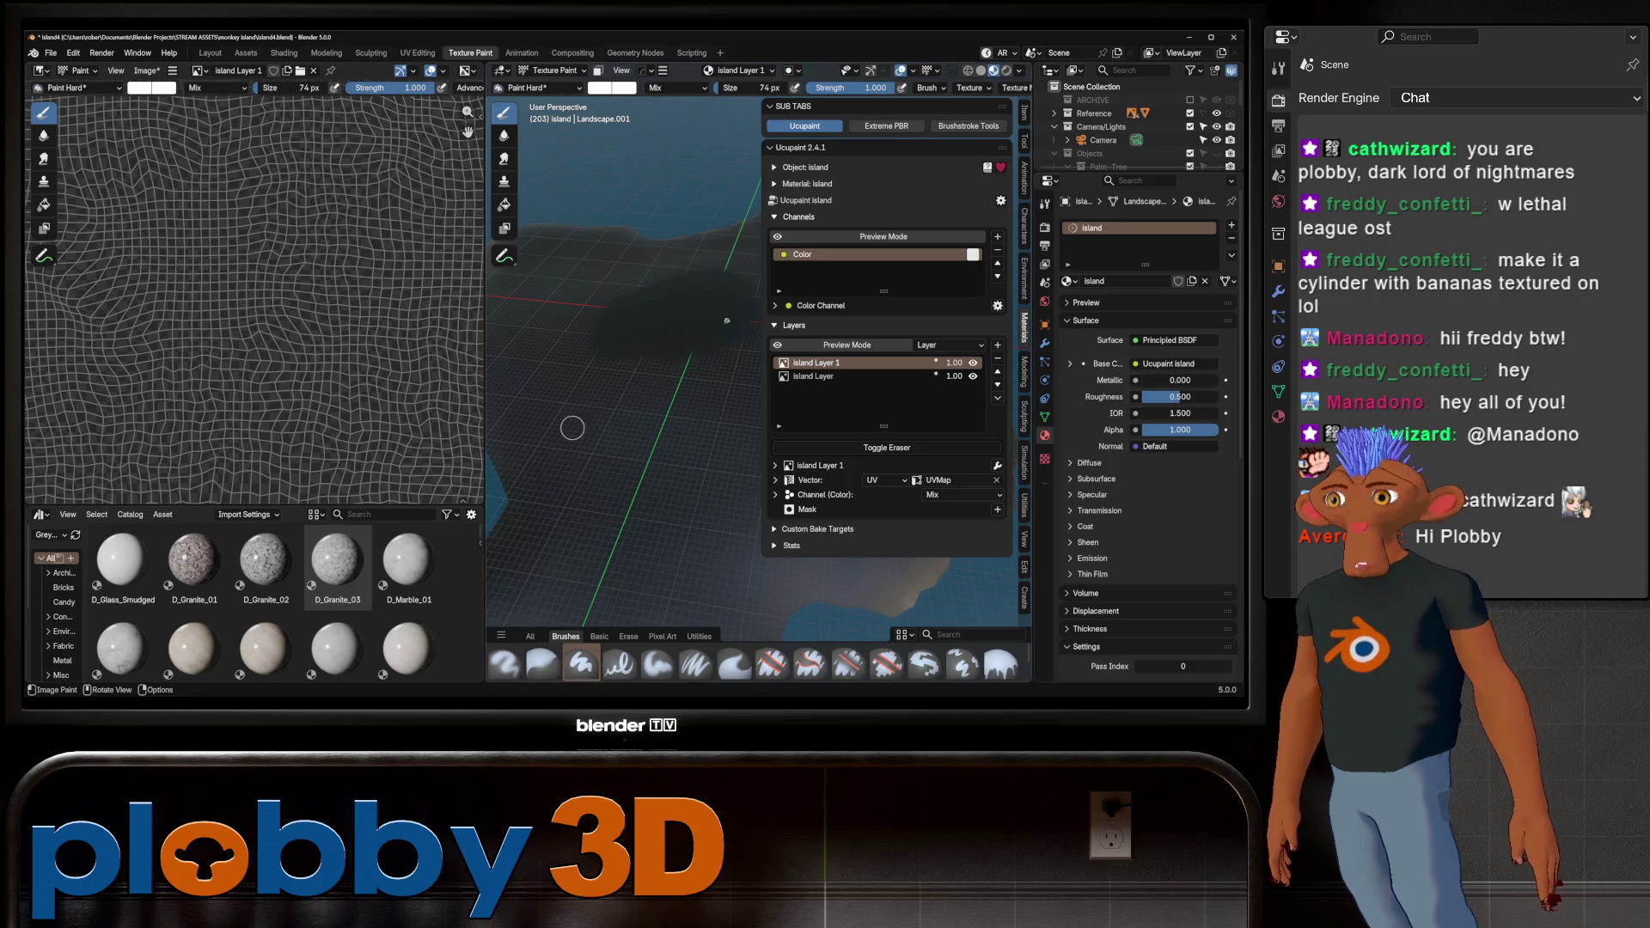
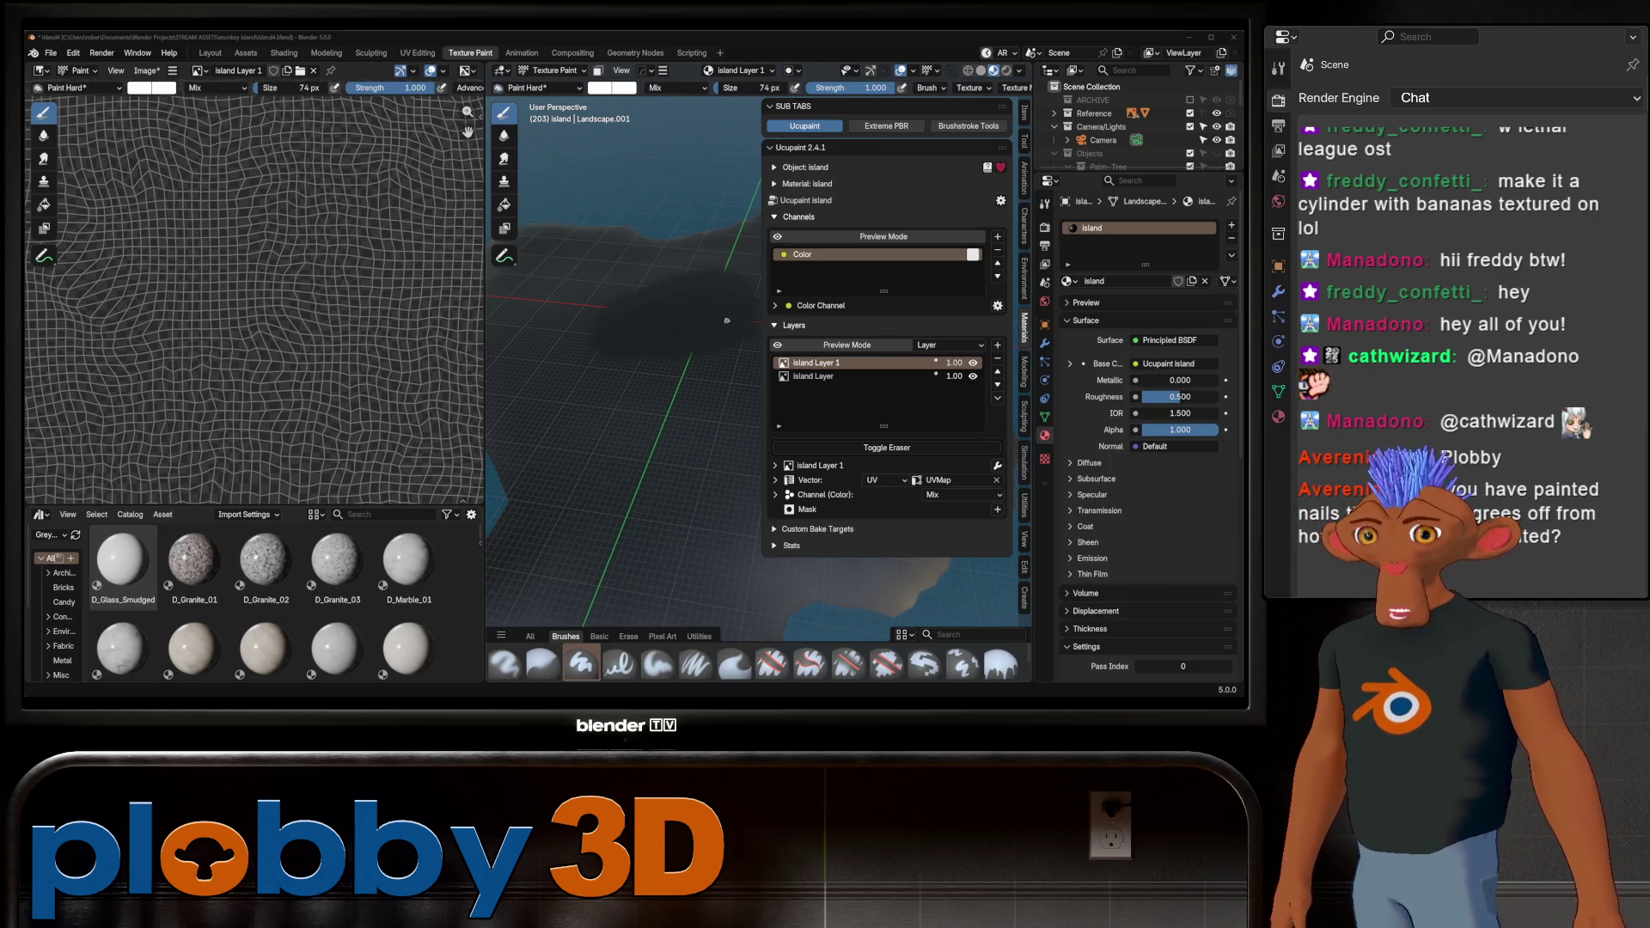
Widen the 3D view, look straight down on the island, and set the brush to 297 px
right_click(683, 331)
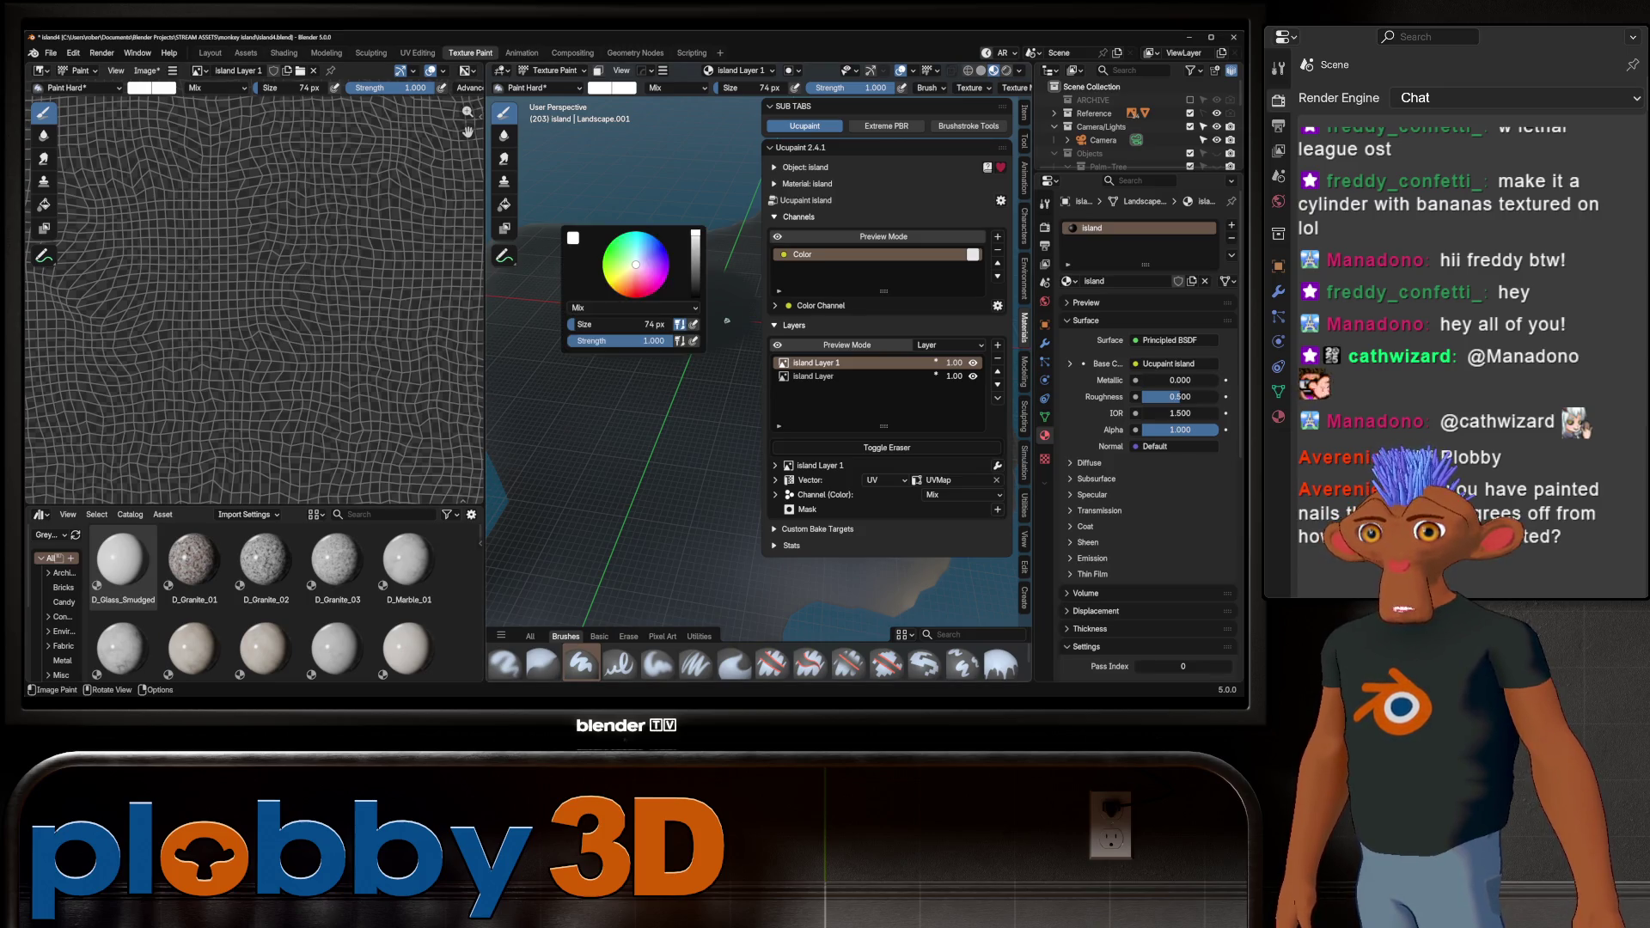
middle_drag(689, 324, 597, 310)
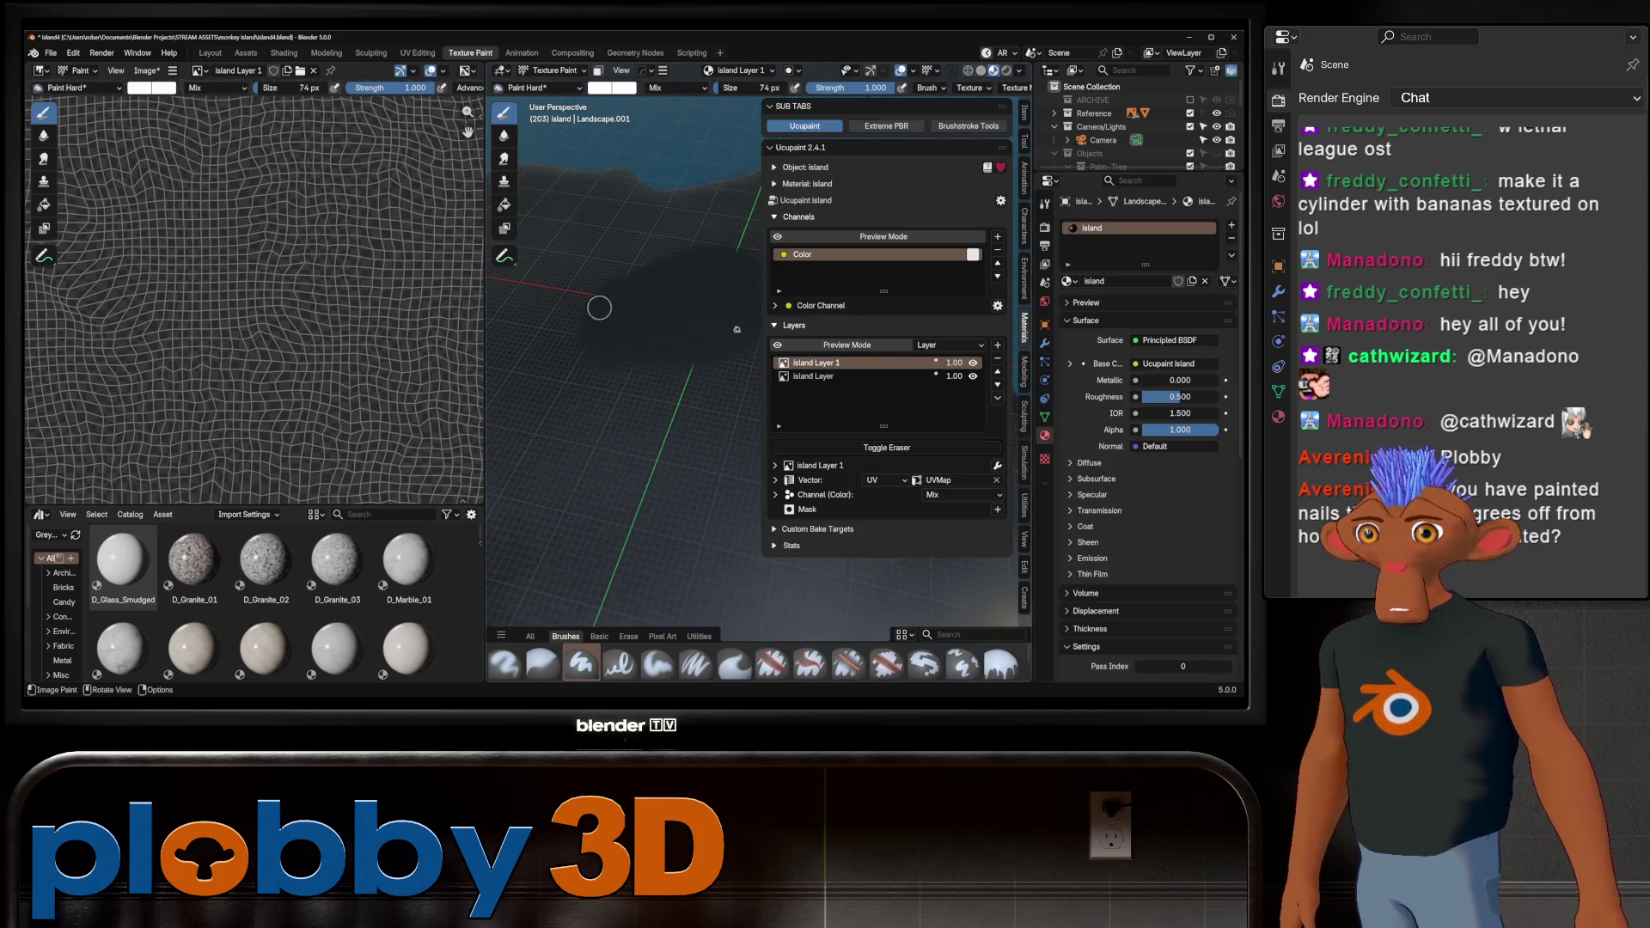
drag(485, 344, 375, 348)
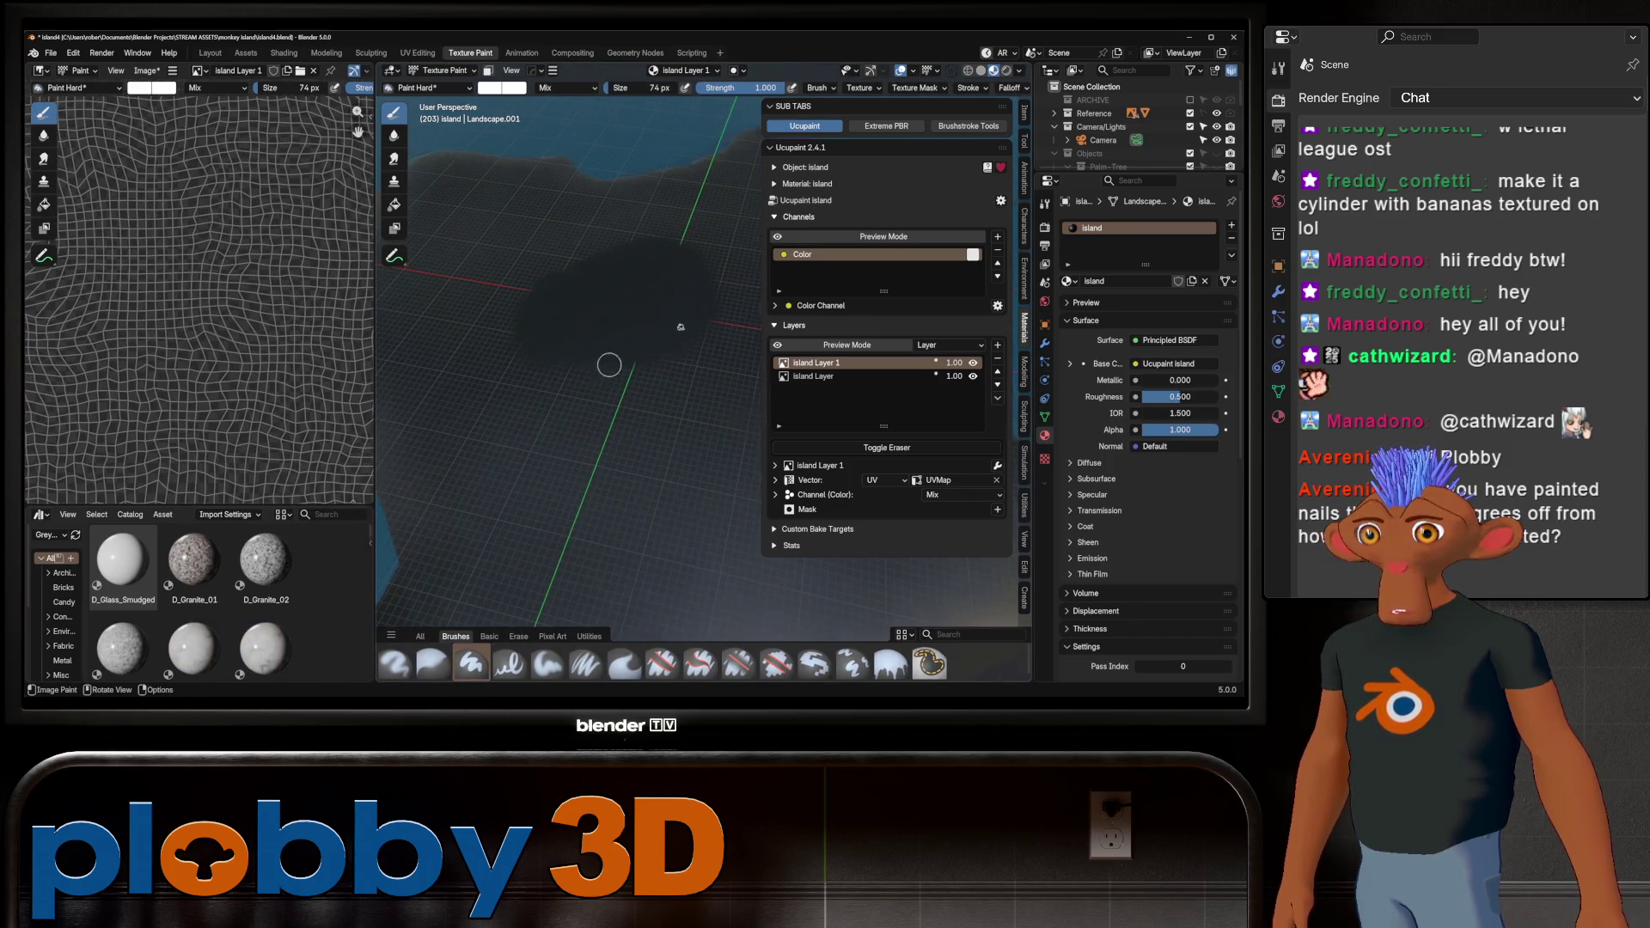
key(KP_7)
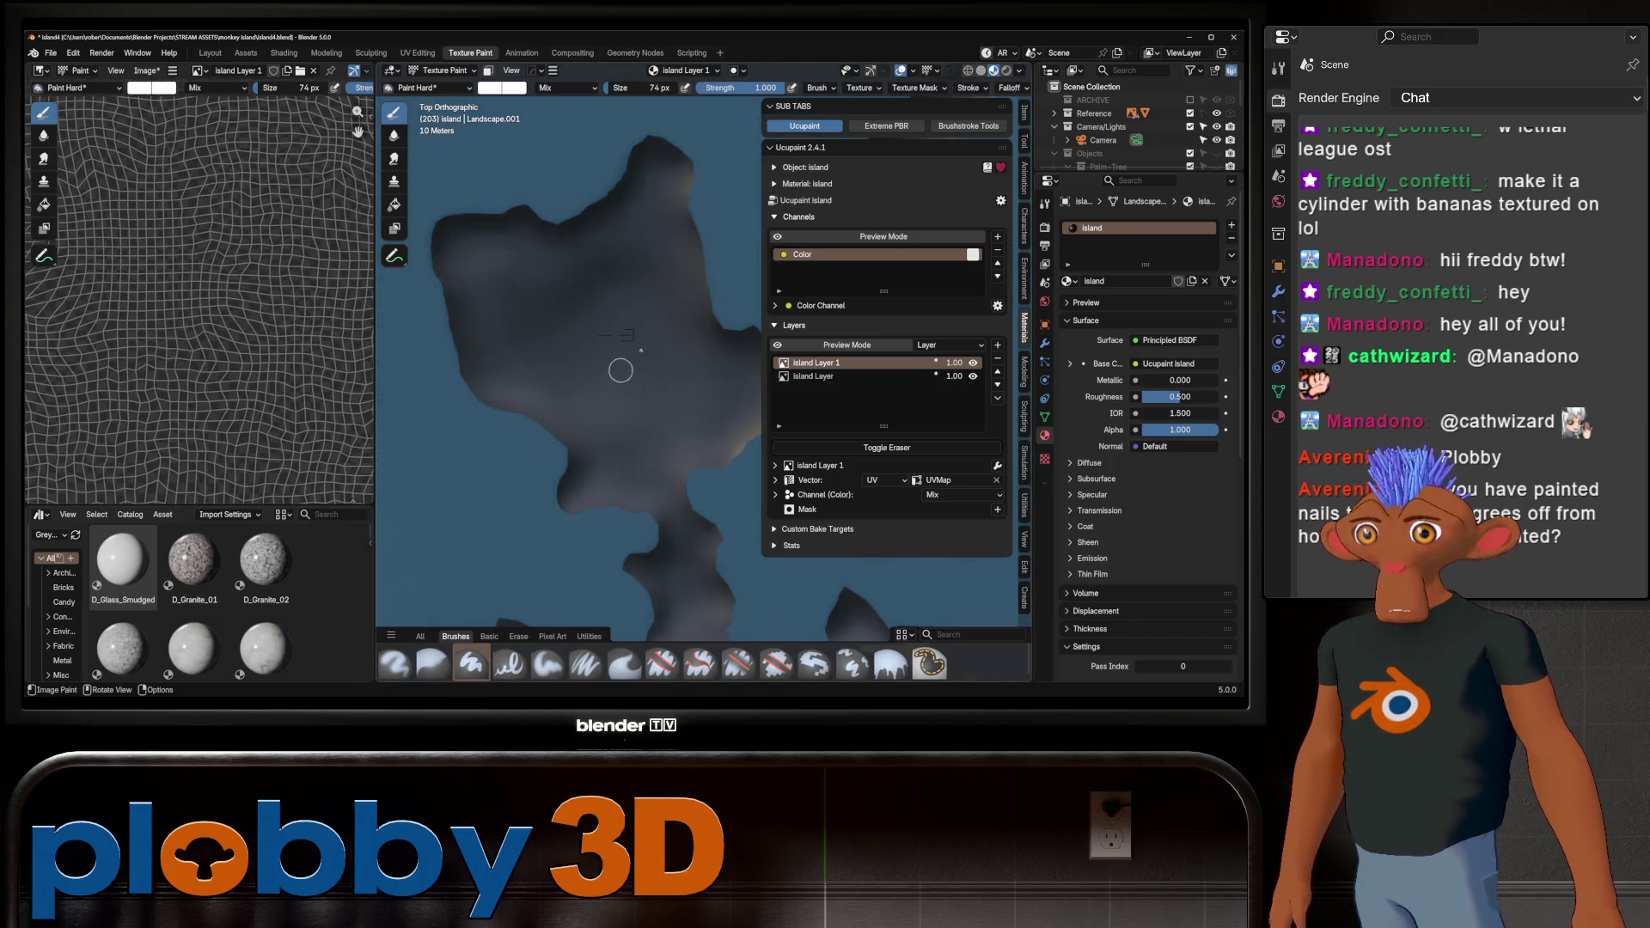
scroll(621, 370, up, 2)
key(f)
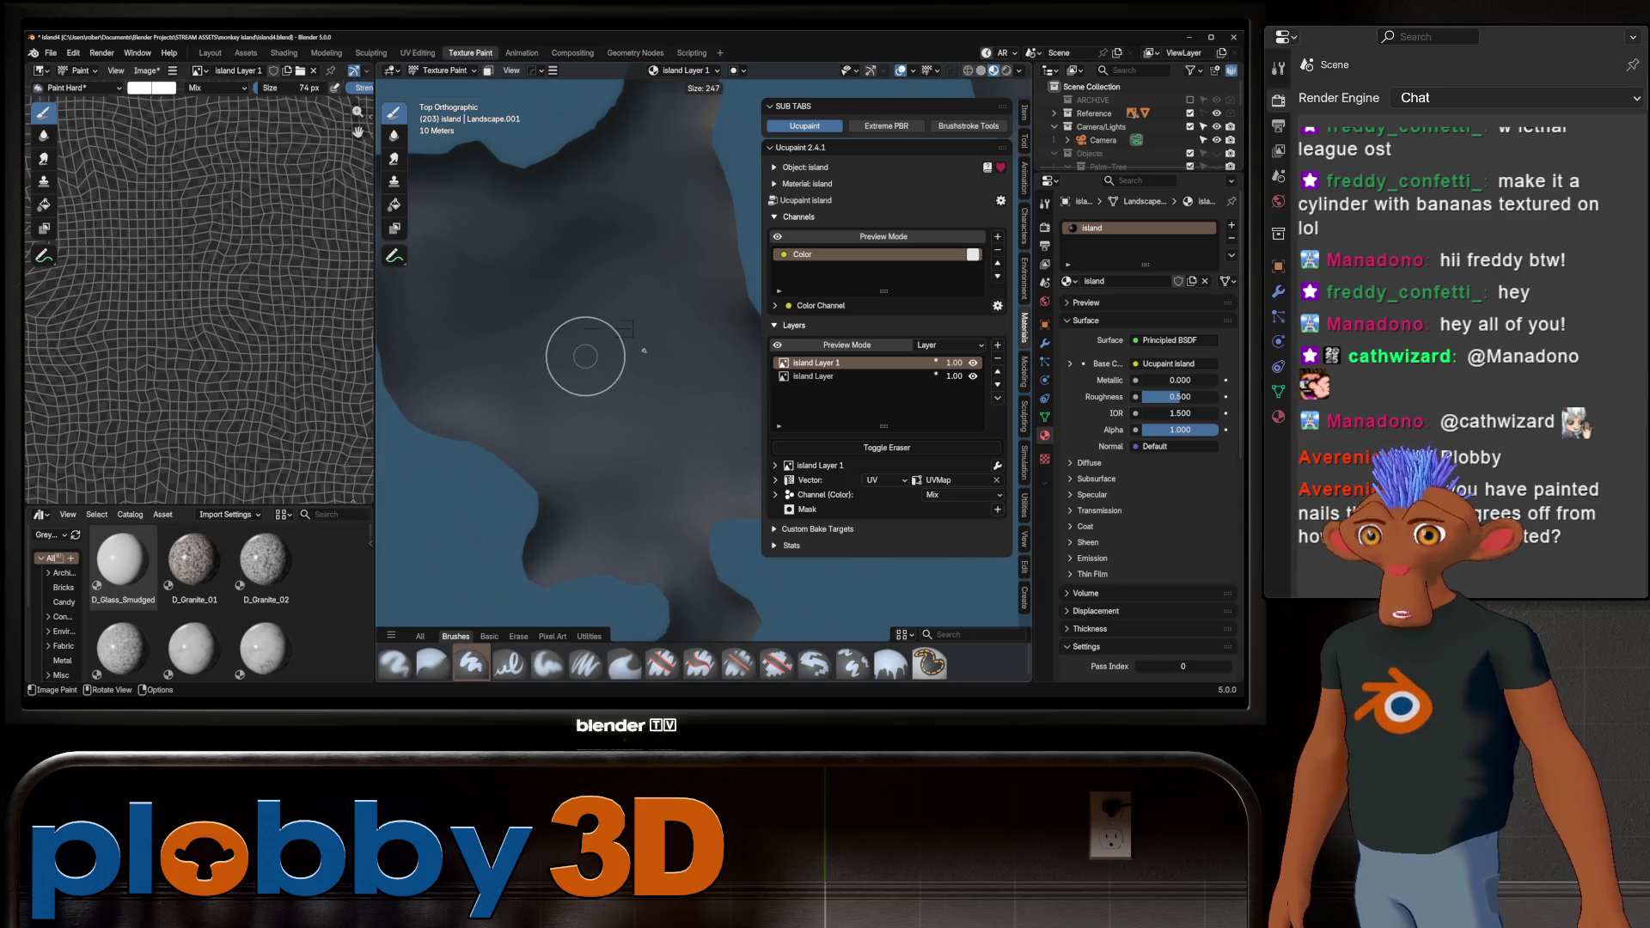
click(644, 350)
Paint a white blob at the island's centre, then shrink the brush to 210 px
middle_drag(644, 355, 501, 339)
mouse_move(594, 339)
mouse_down()
mouse_move(643, 346)
mouse_move(619, 297)
mouse_move(572, 301)
mouse_move(557, 348)
mouse_move(649, 368)
mouse_up()
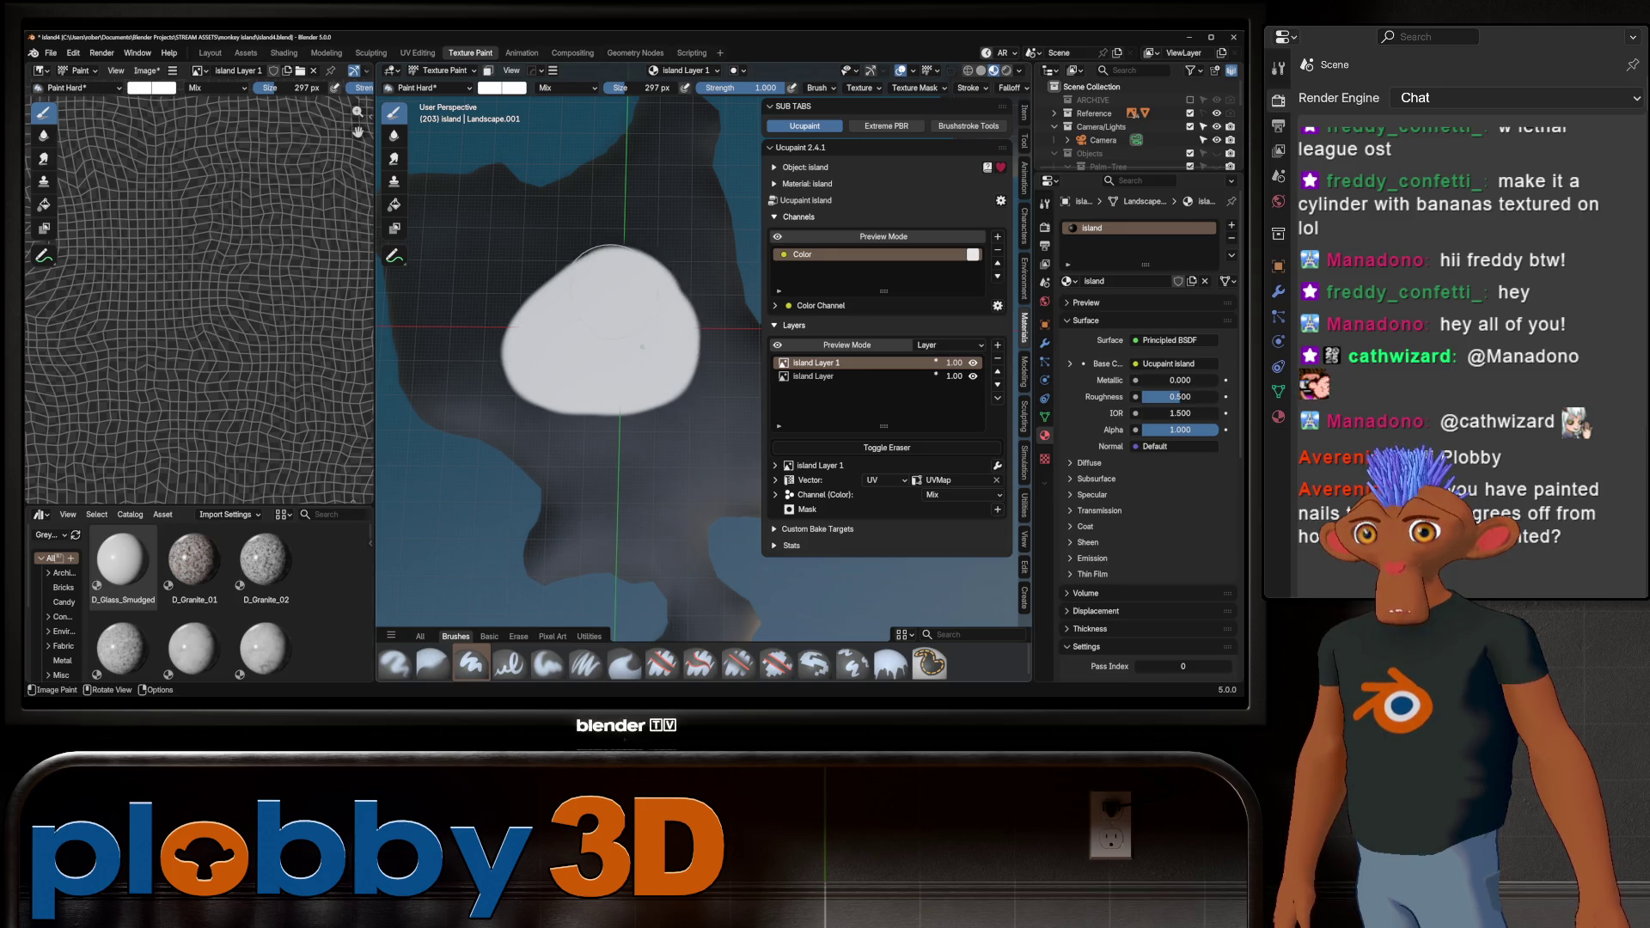
drag(610, 298, 602, 283)
shift+middle_drag(606, 344, 607, 377)
key(f)
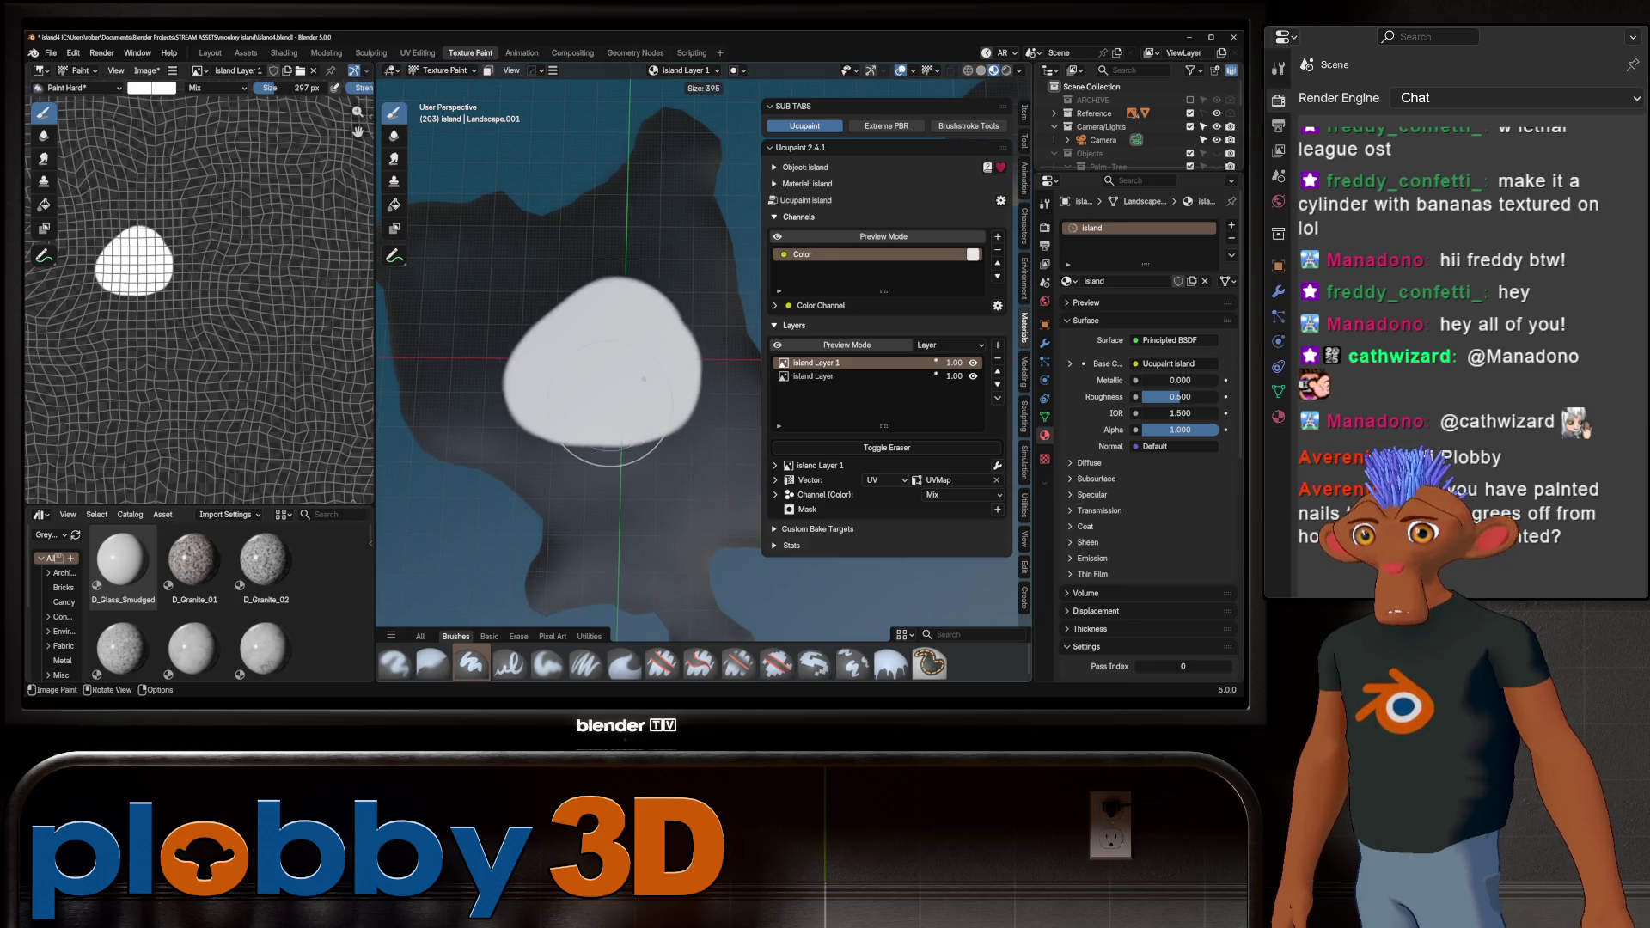
click(609, 447)
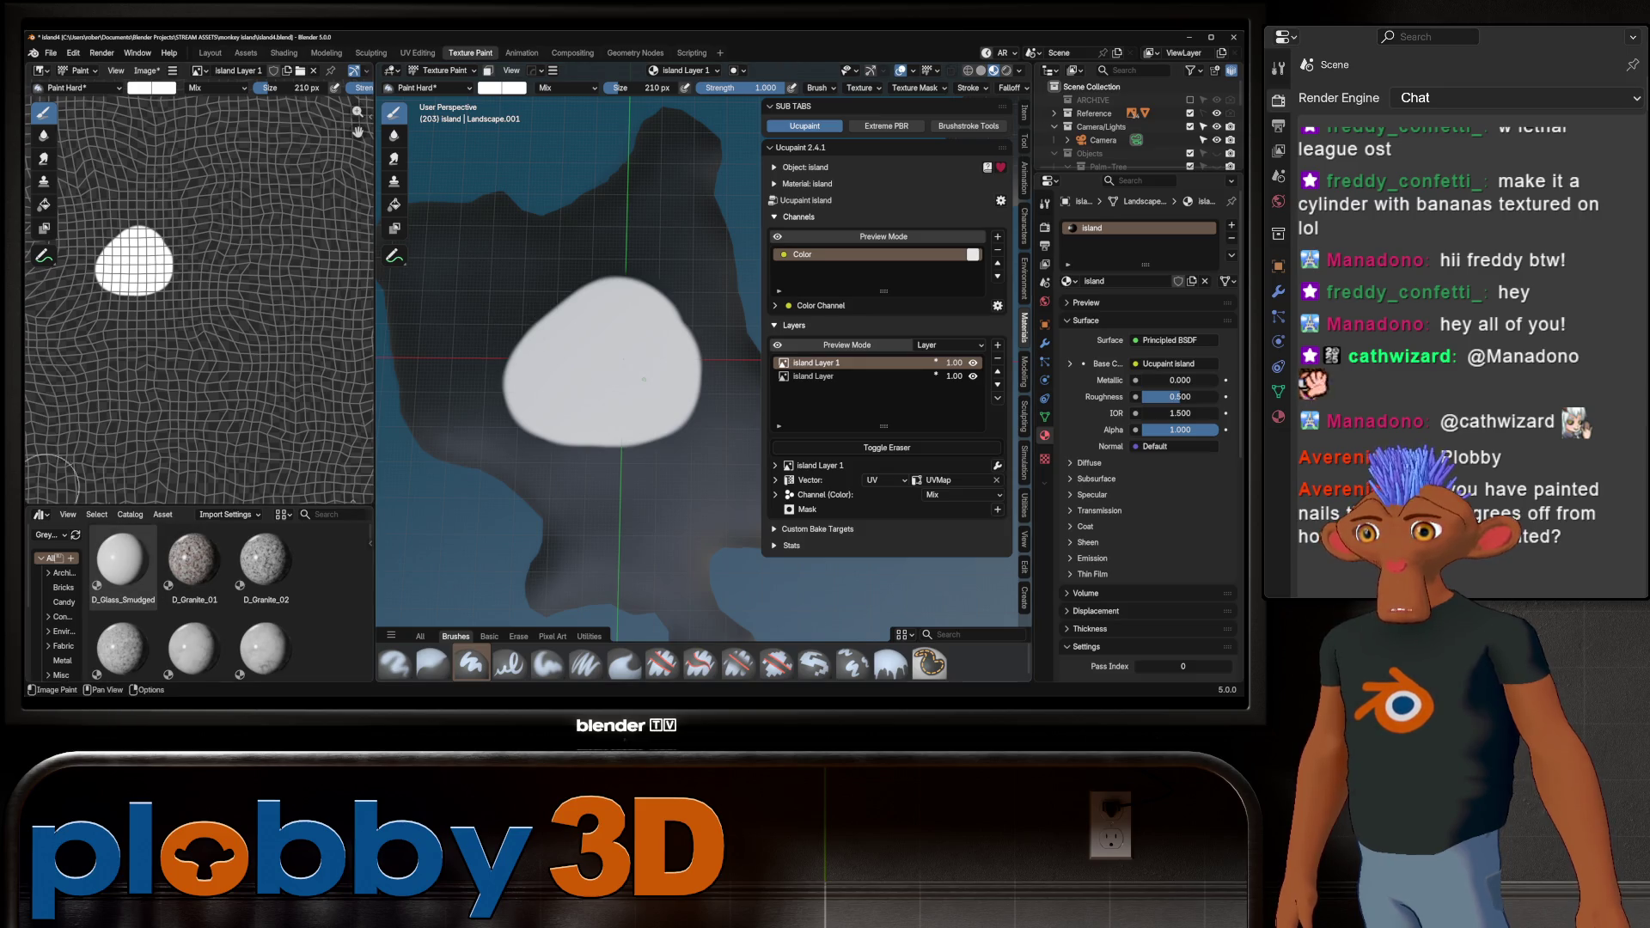
Turn the asset area into a taller Image Editor showing Desert-Island-Tropical-Day-44x32-2.jpg
click(39, 514)
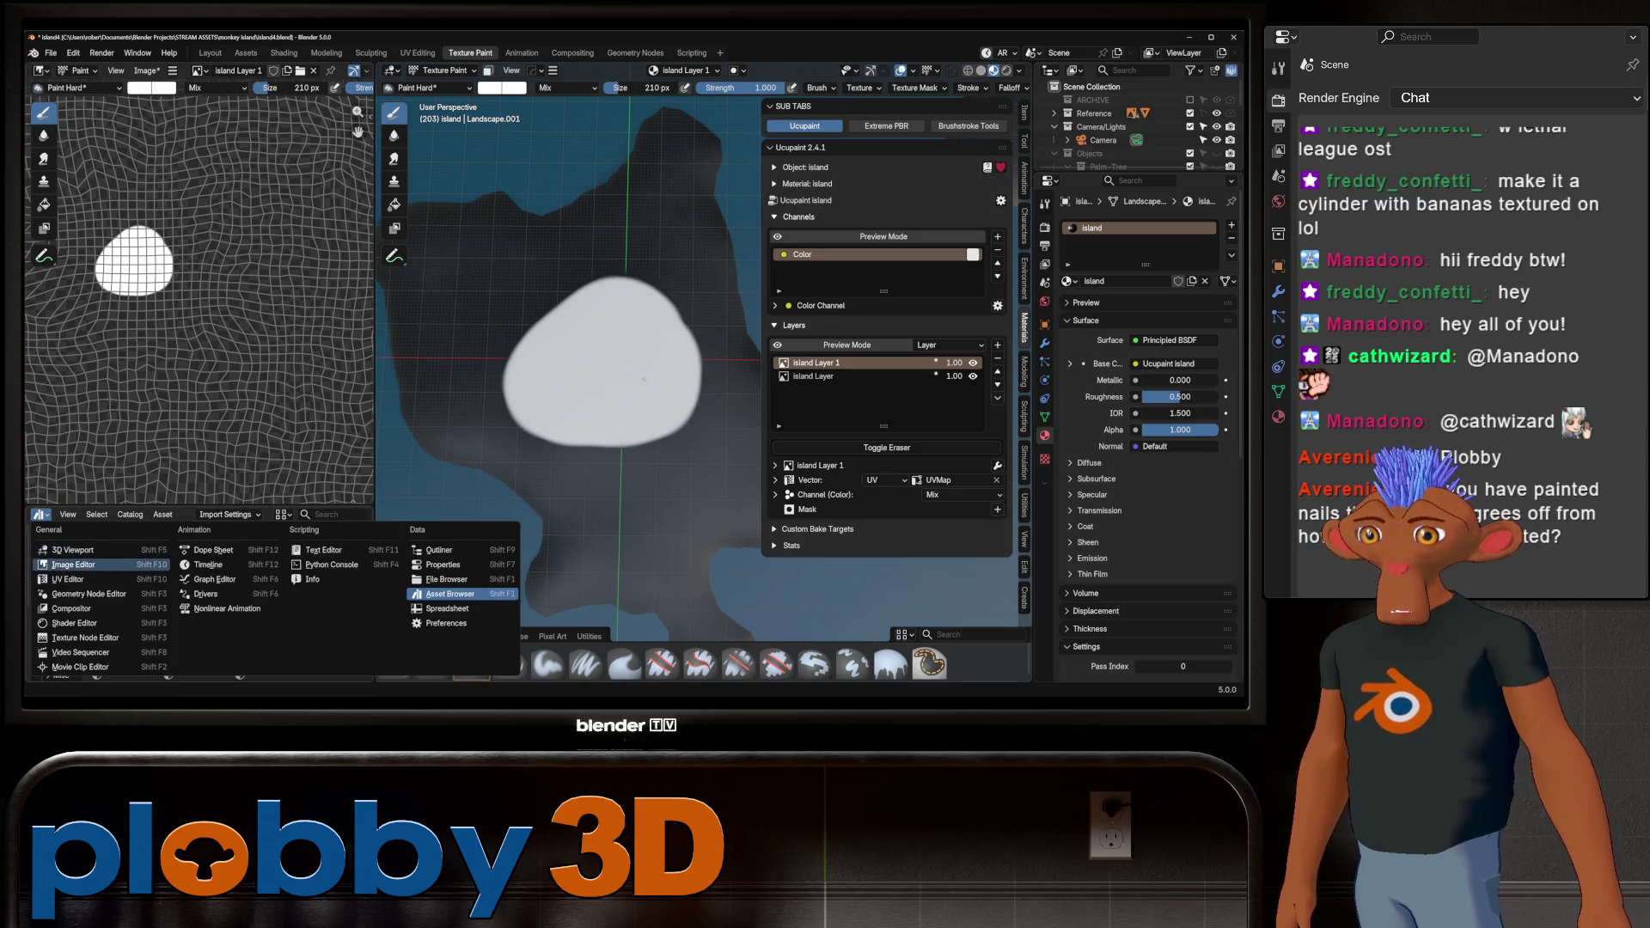
click(85, 565)
drag(197, 505, 198, 397)
click(199, 405)
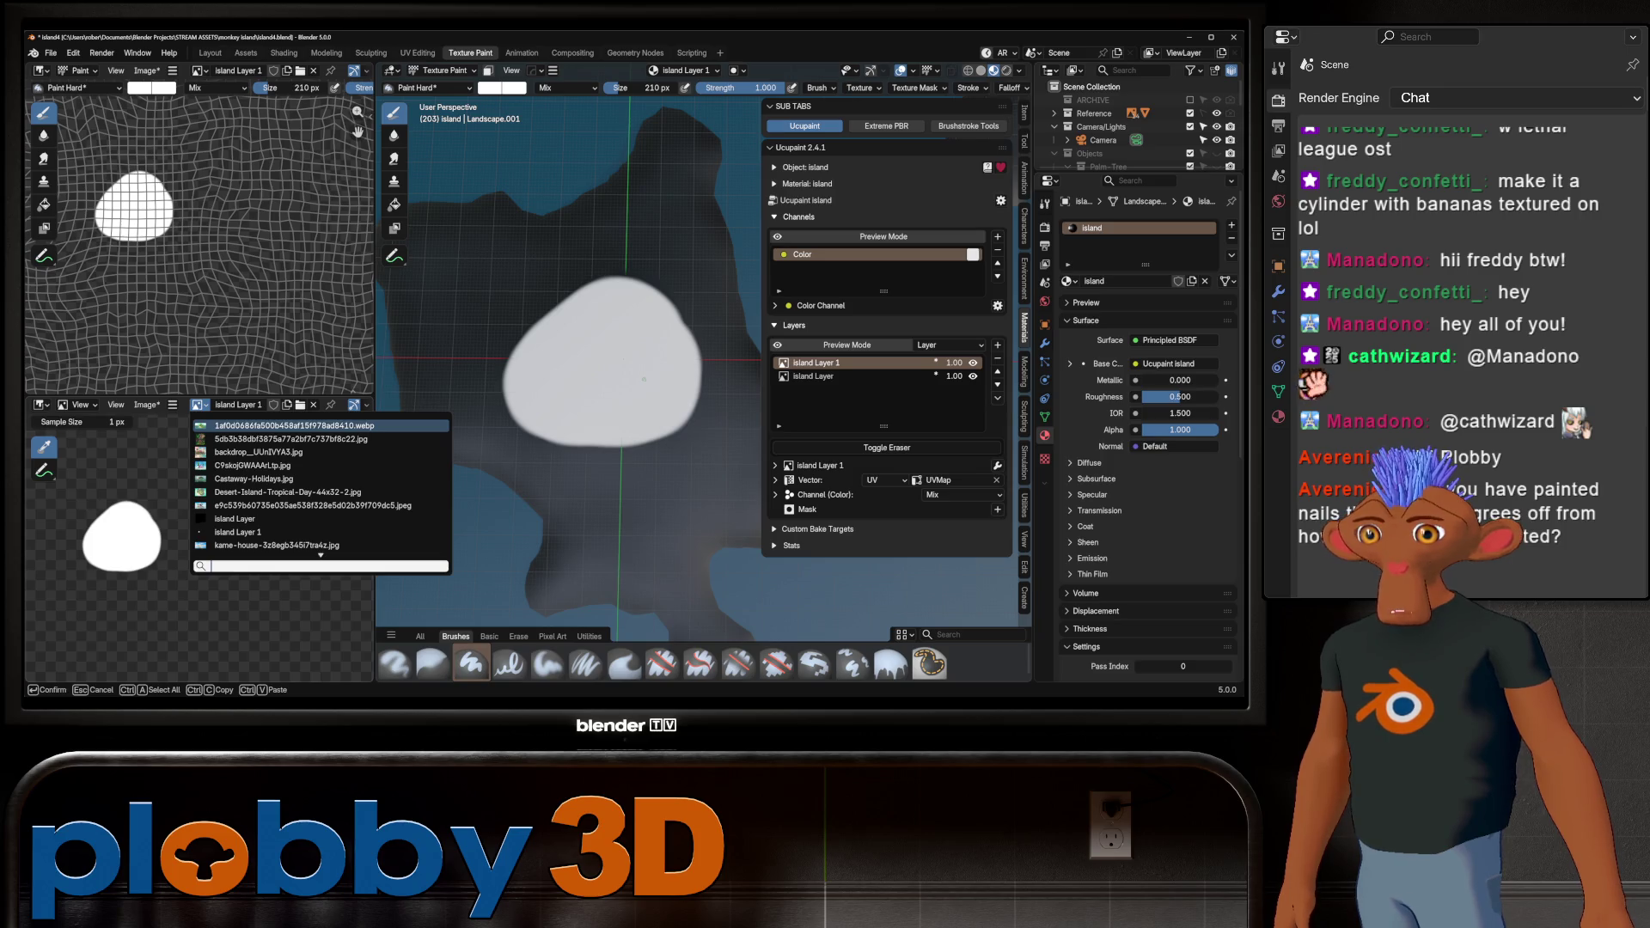
click(287, 492)
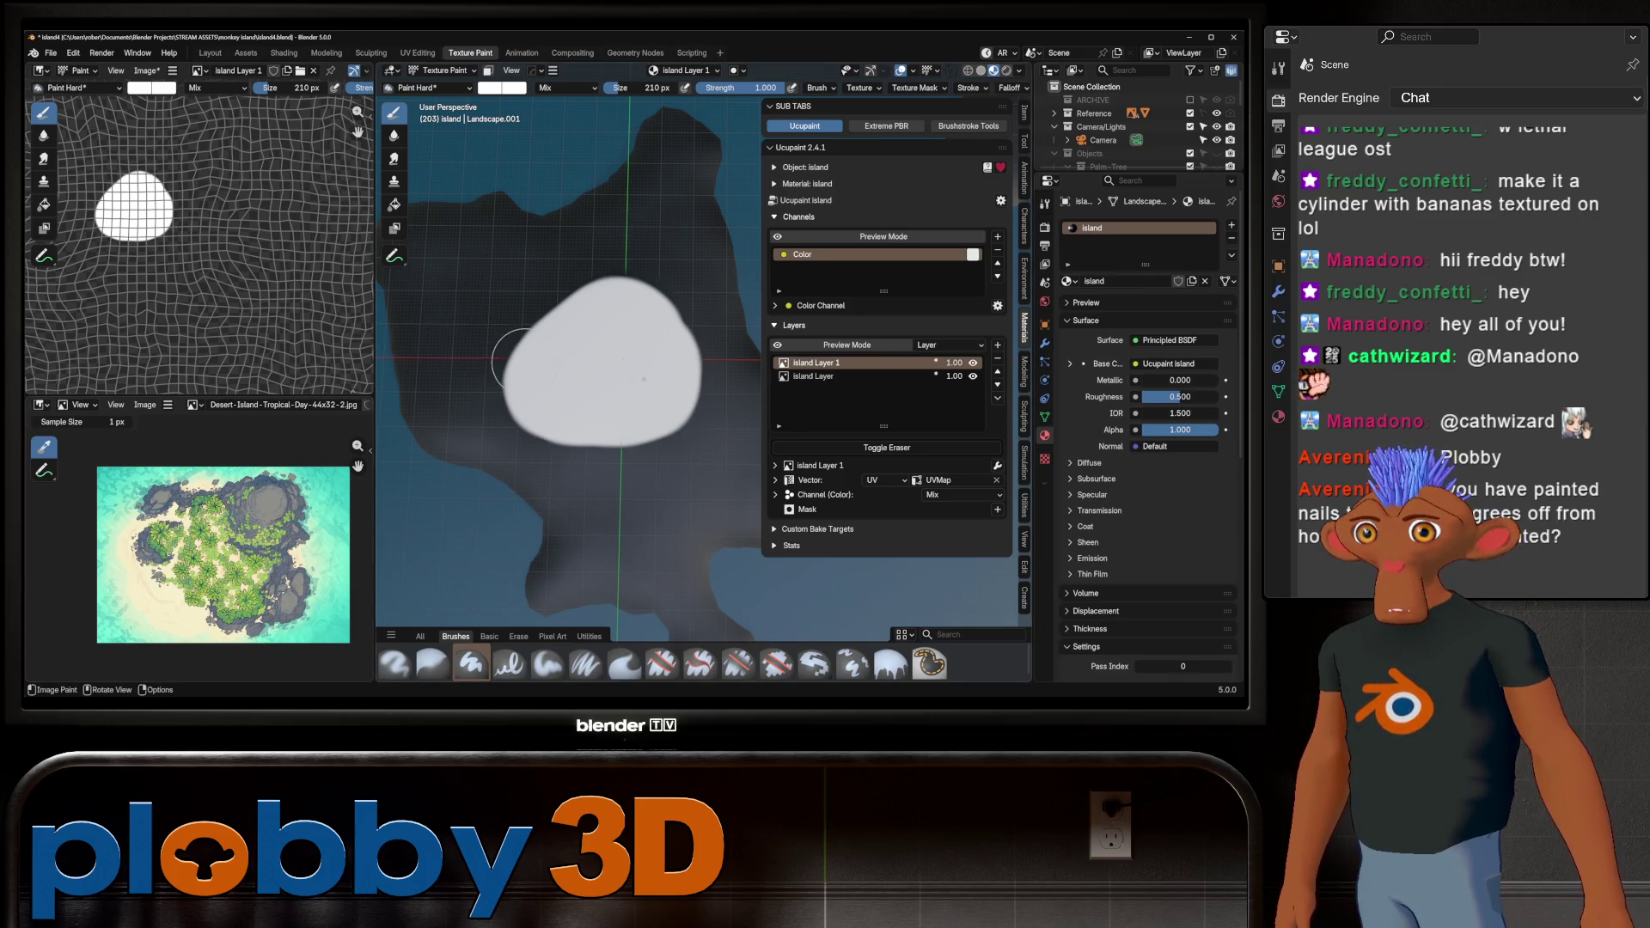
From top view, extend the white patch up-left, down the right edge and along the bottom
key(KP_7)
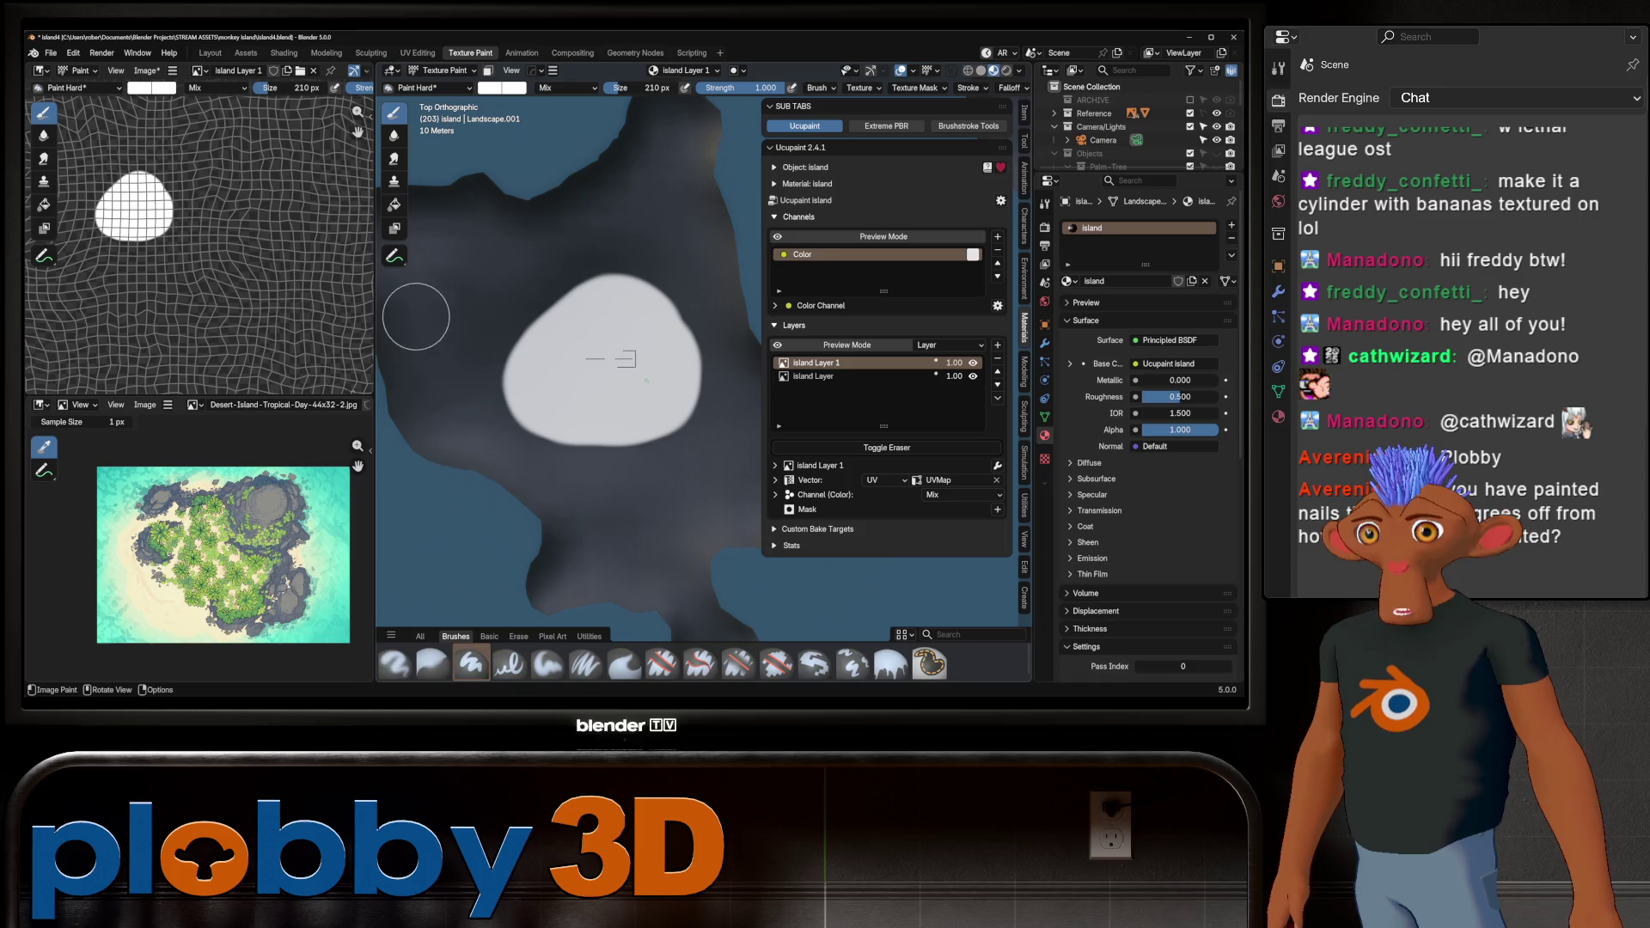
scroll(514, 335, down, 1)
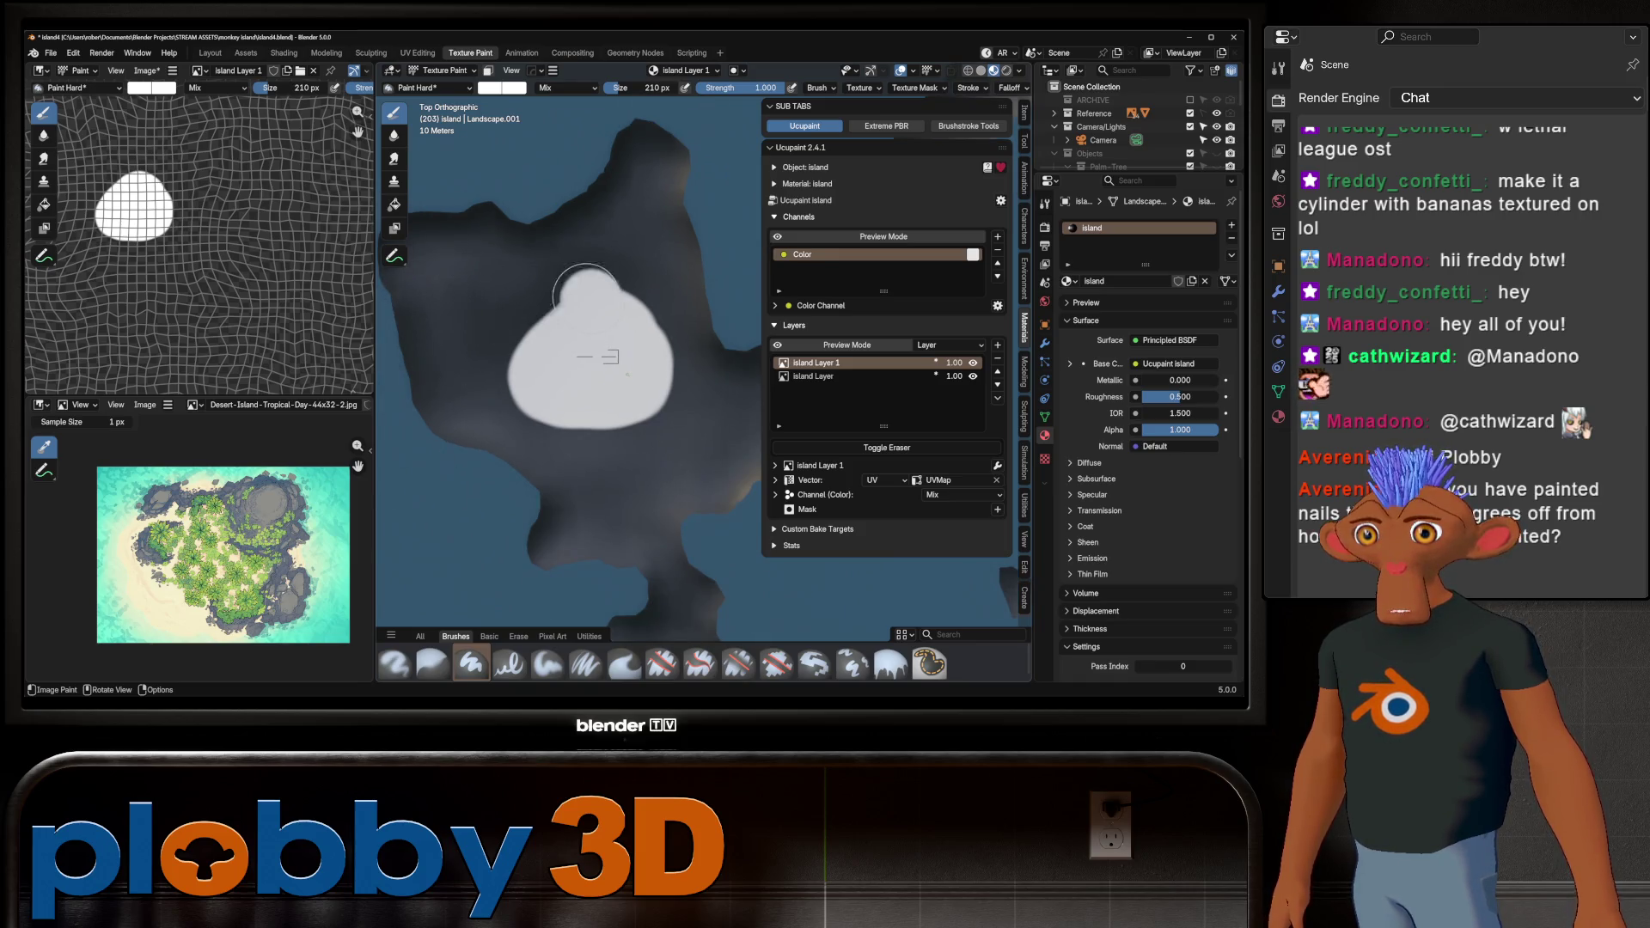
drag(586, 298, 518, 320)
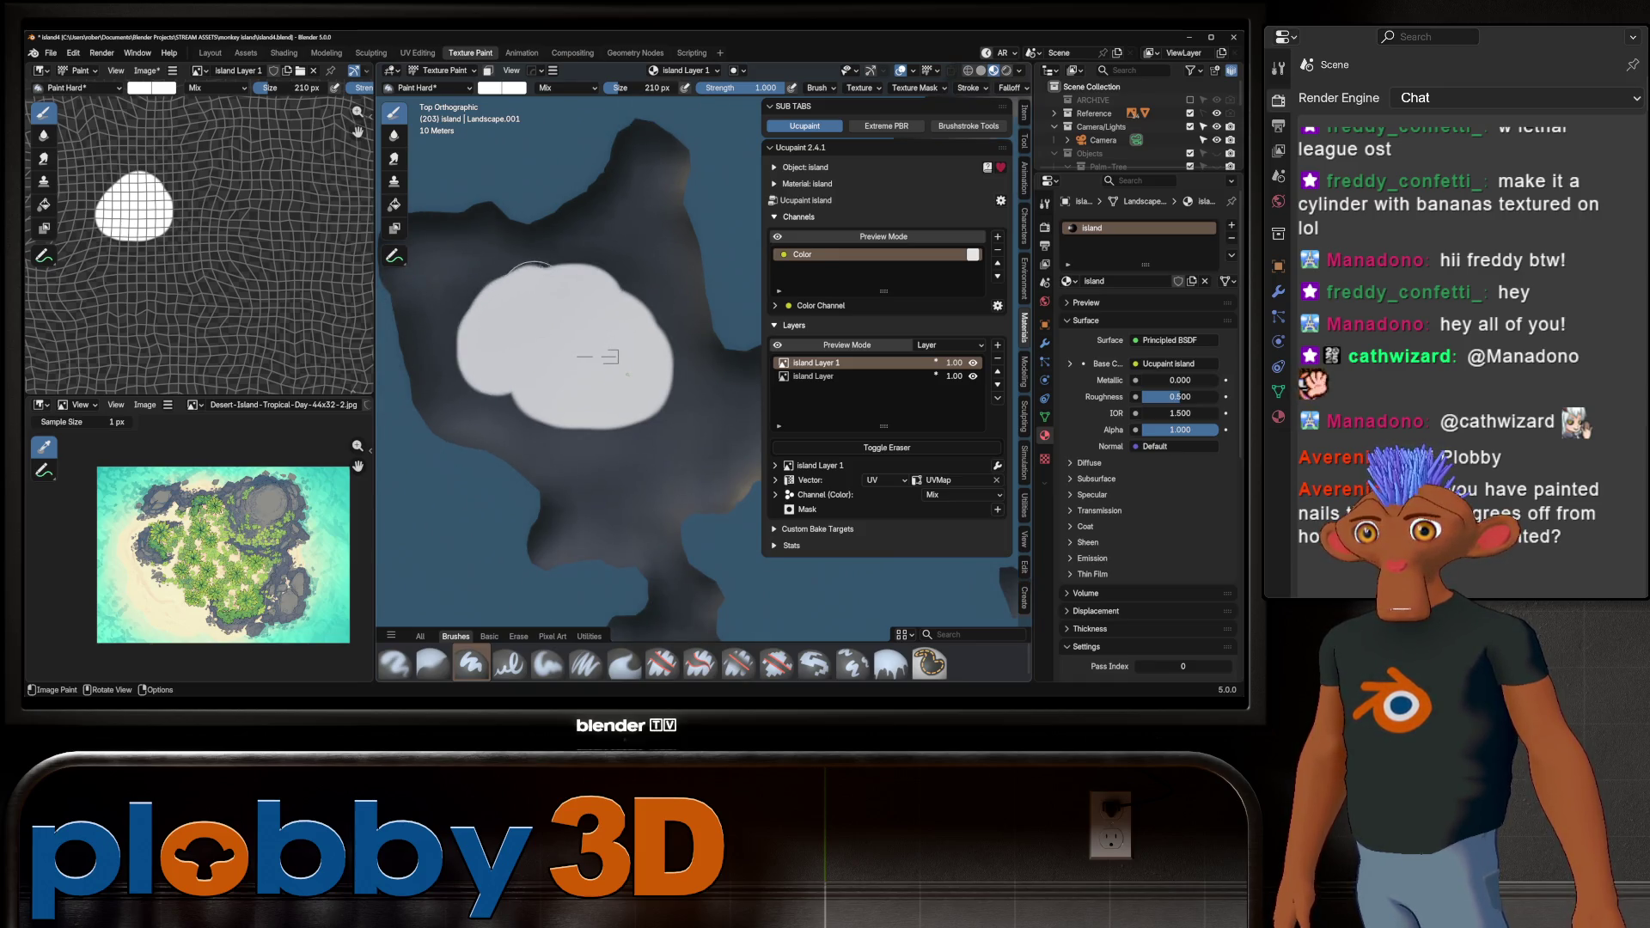
mouse_move(660, 337)
mouse_down()
mouse_move(666, 426)
mouse_move(602, 443)
mouse_up()
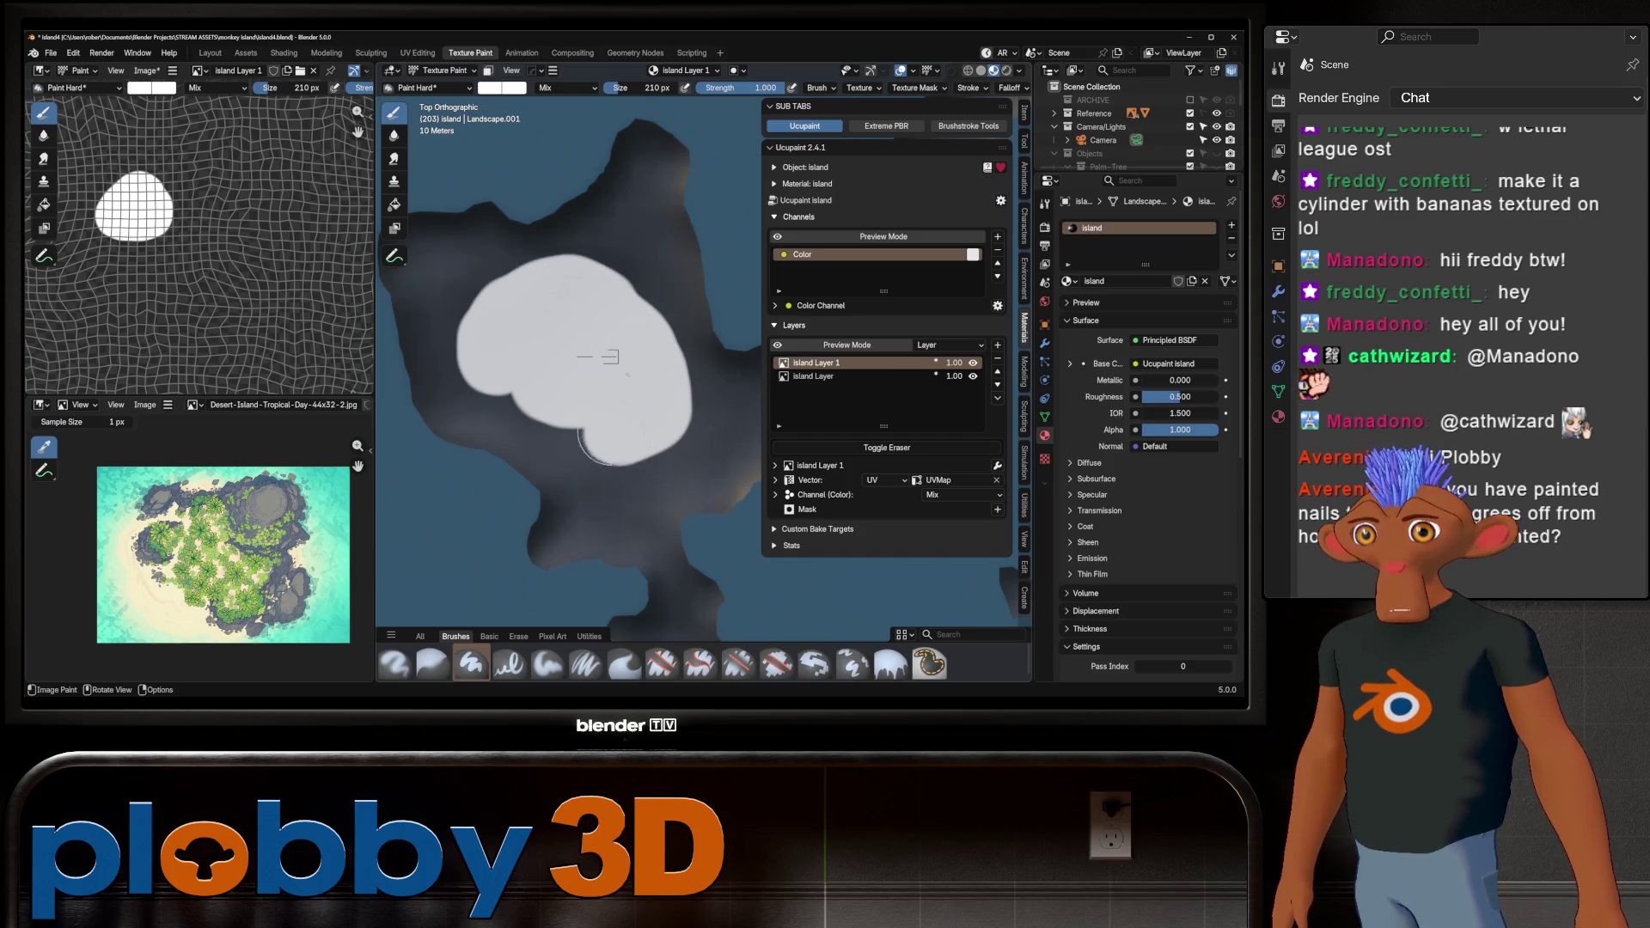
scroll(602, 357, down, 3)
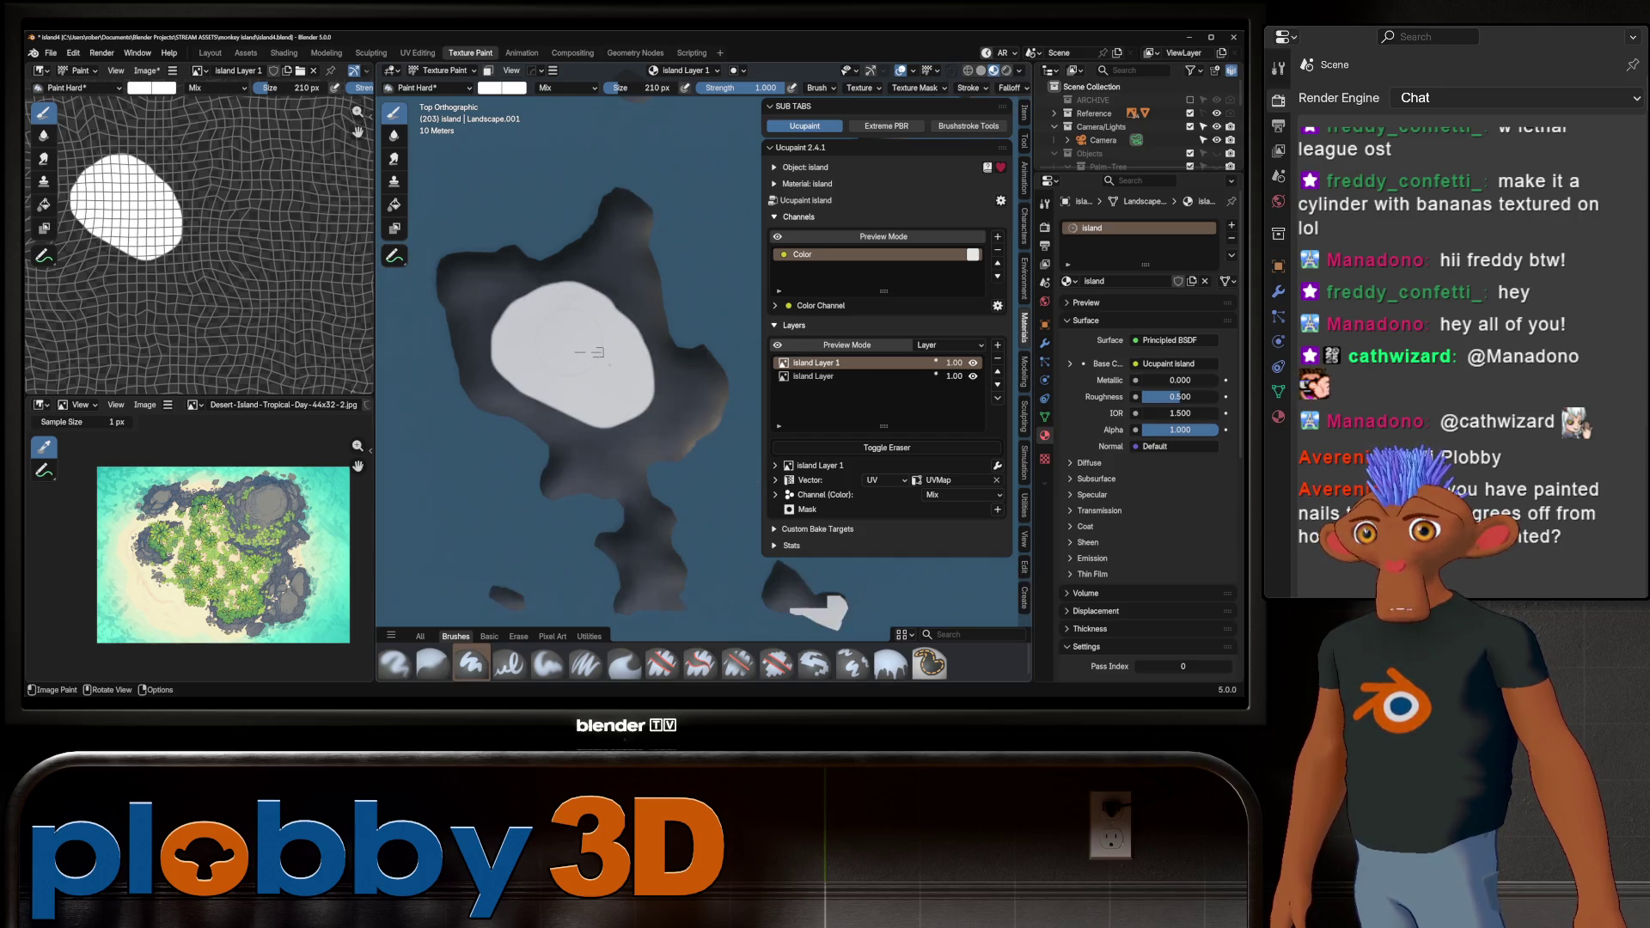
scroll(593, 357, up, 2)
scroll(548, 300, up, 2)
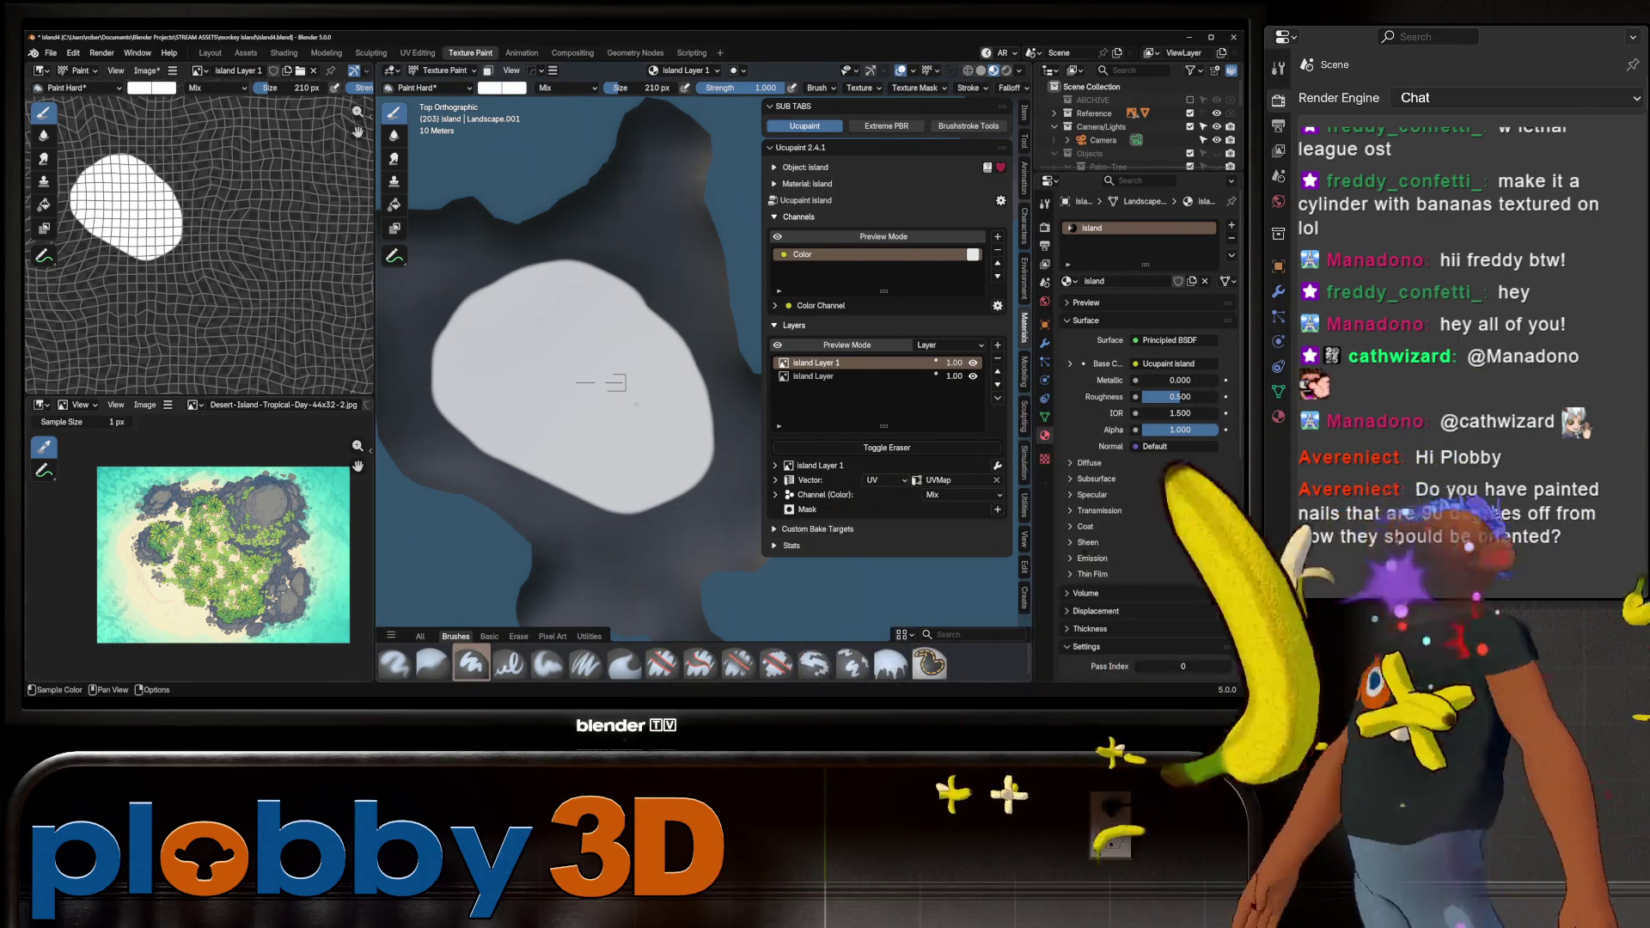
click(391, 636)
Switch to the 006_gritty_rectangle brush and paint gritty white along the island's left and top edges
click(384, 512)
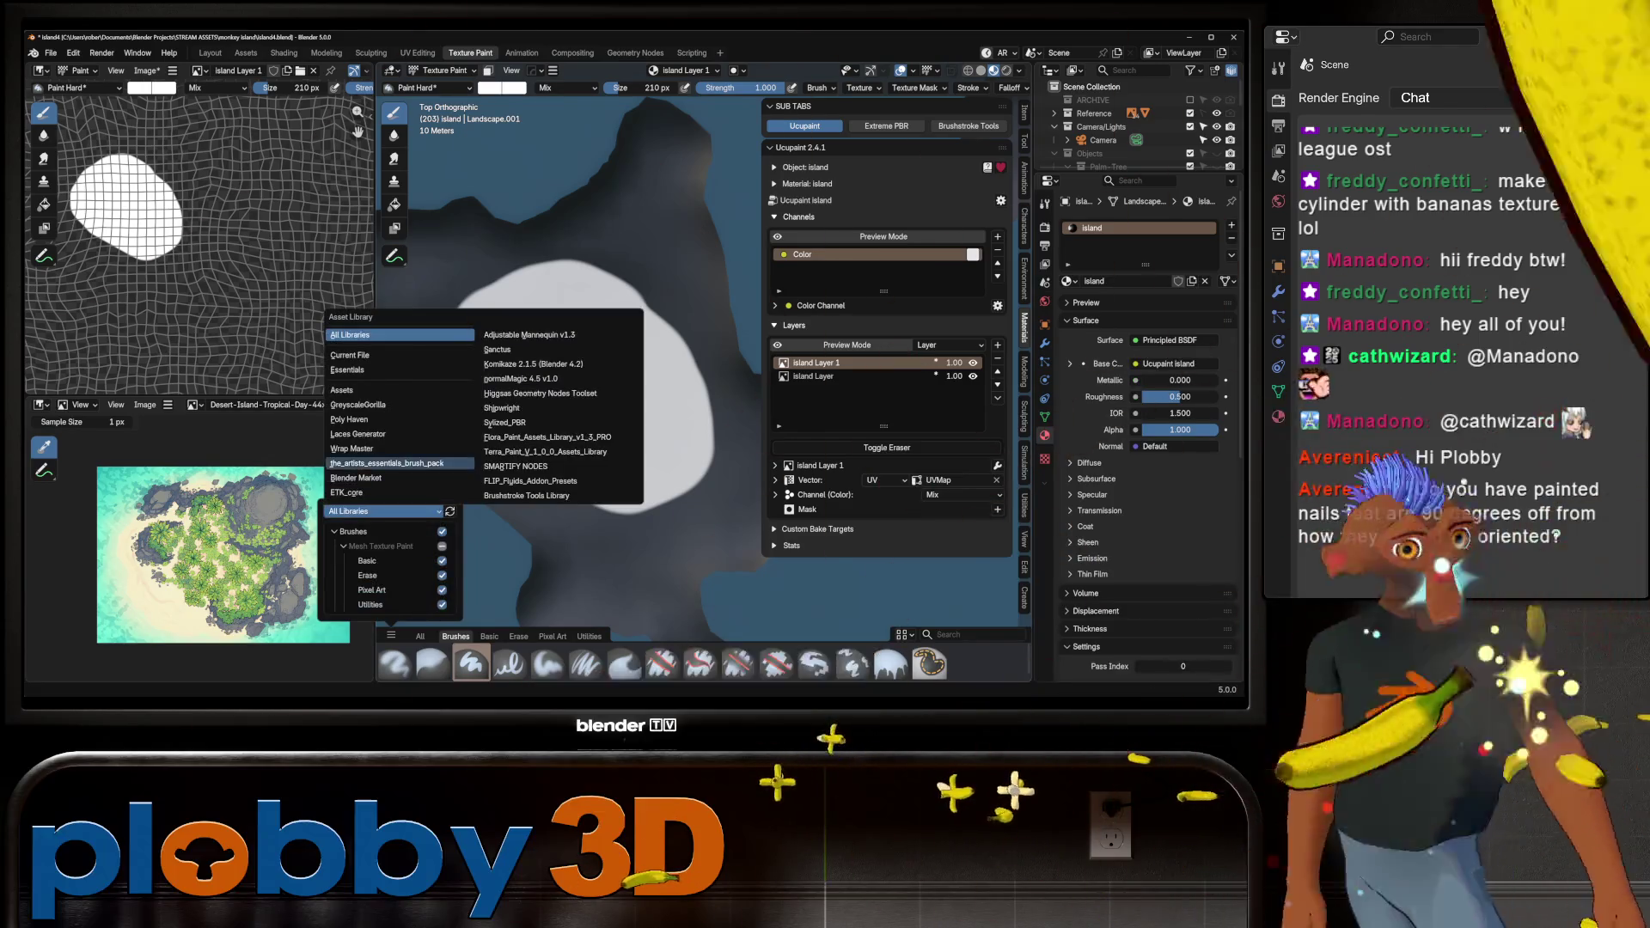
click(387, 361)
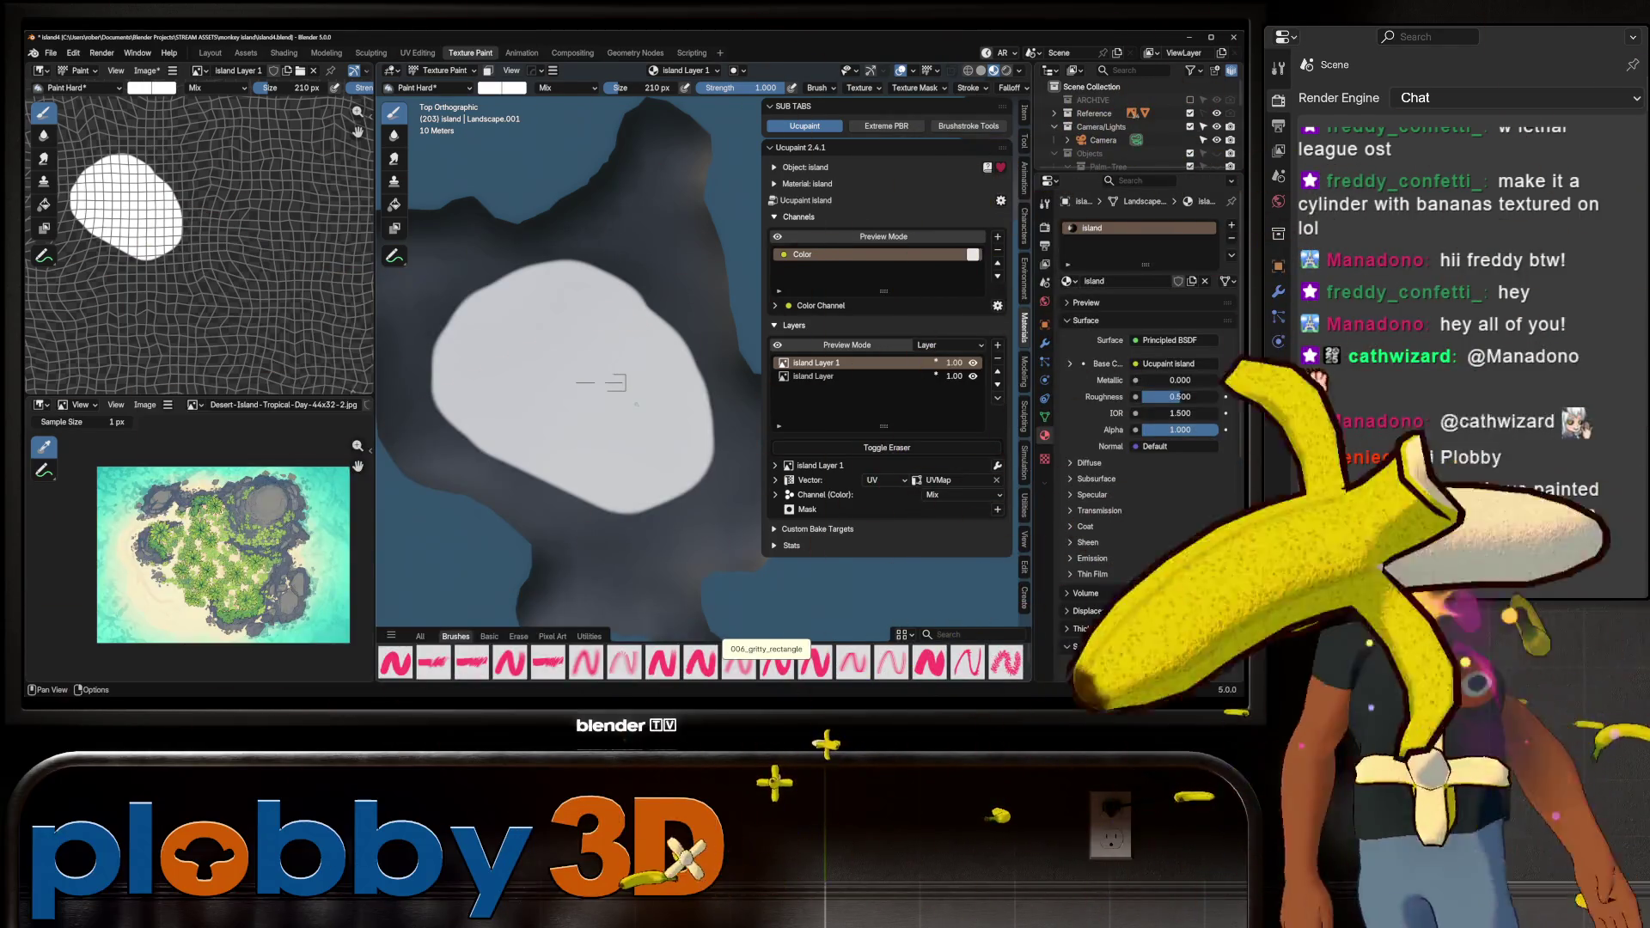
click(701, 662)
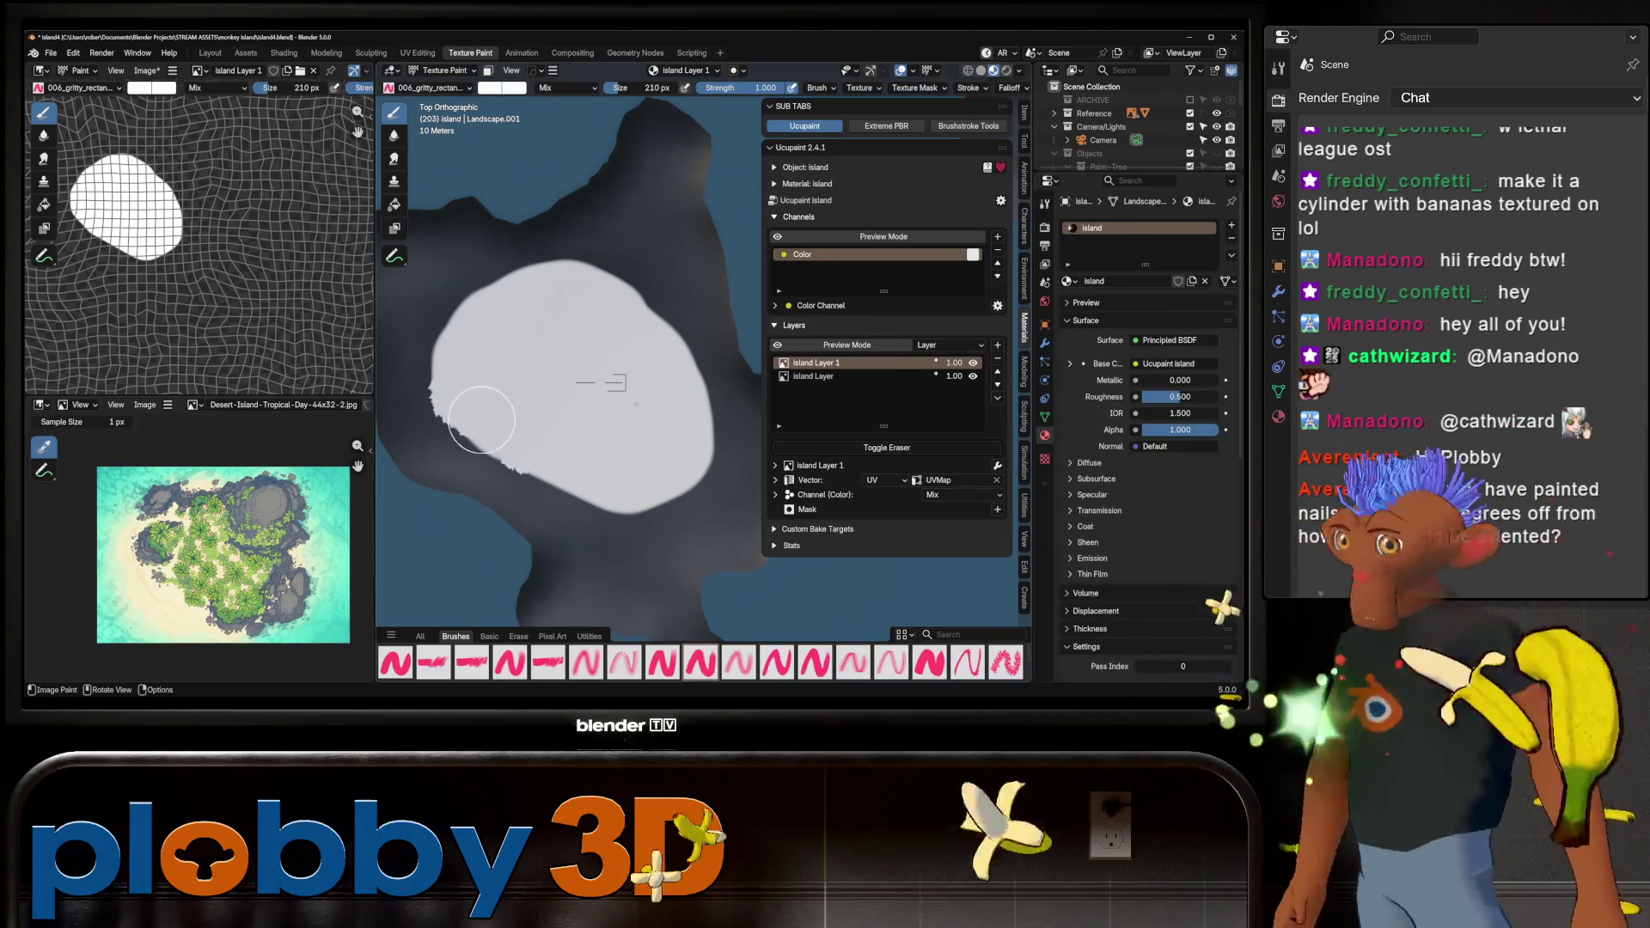
click(455, 395)
mouse_move(454, 395)
mouse_down()
mouse_move(444, 344)
mouse_move(492, 292)
mouse_move(554, 279)
mouse_move(615, 292)
mouse_move(712, 404)
mouse_move(703, 494)
mouse_move(624, 515)
mouse_move(520, 464)
mouse_up()
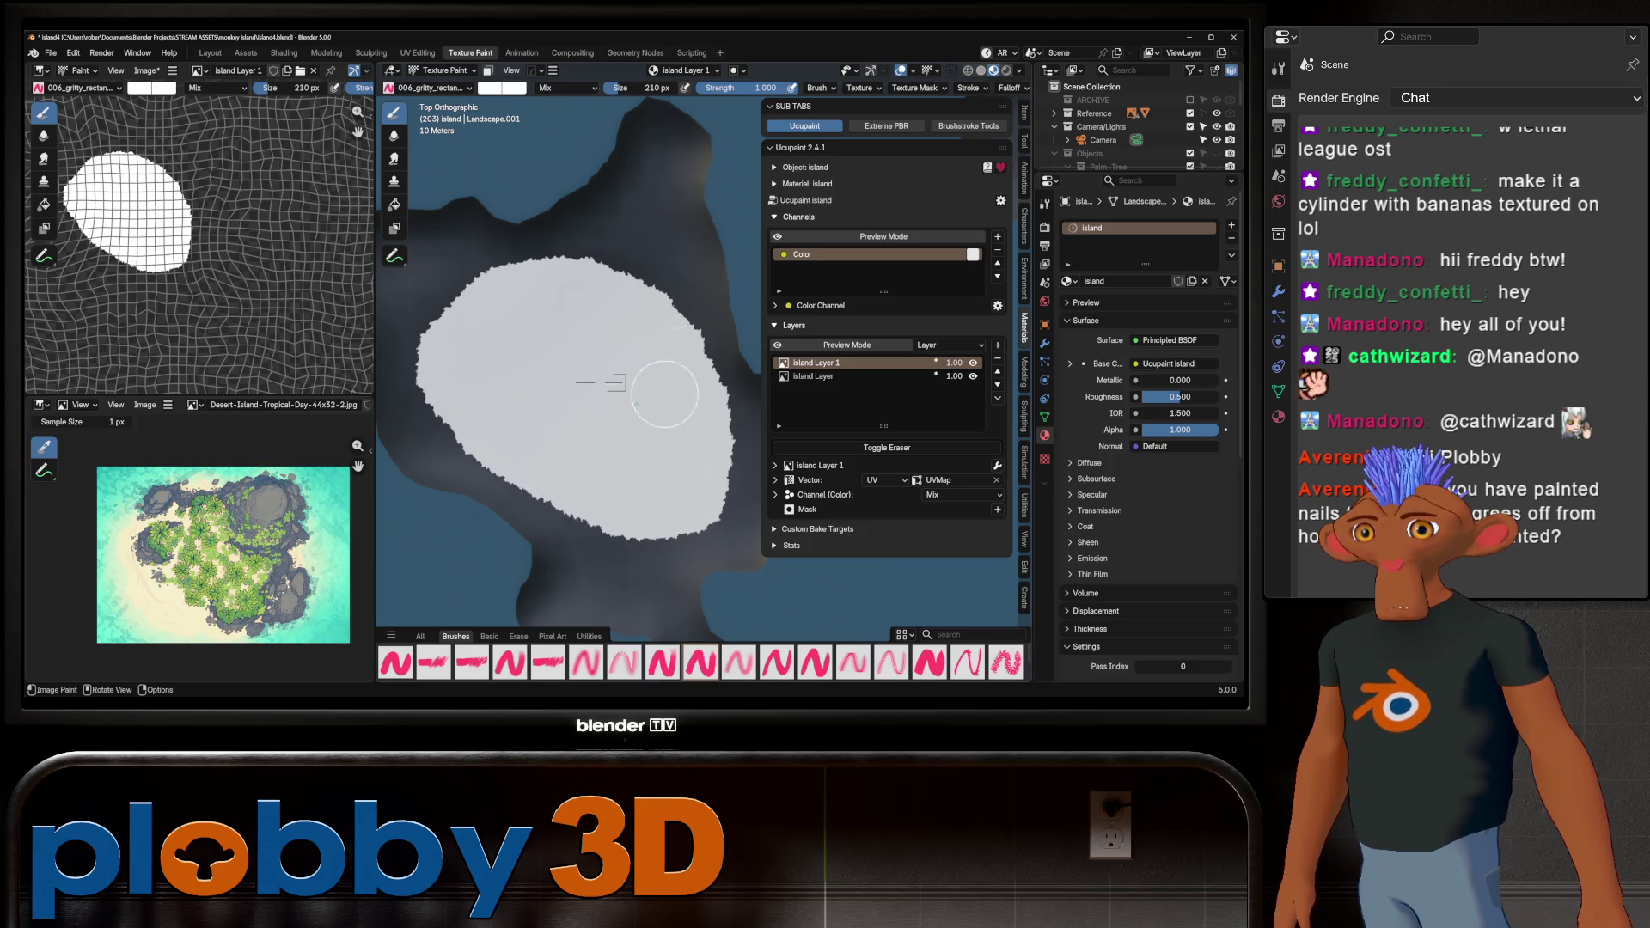
Spread white paint along the upper-left and lower-right edges and over the dark rock outcrop
scroll(501, 378, down, 3)
scroll(421, 353, up, 1)
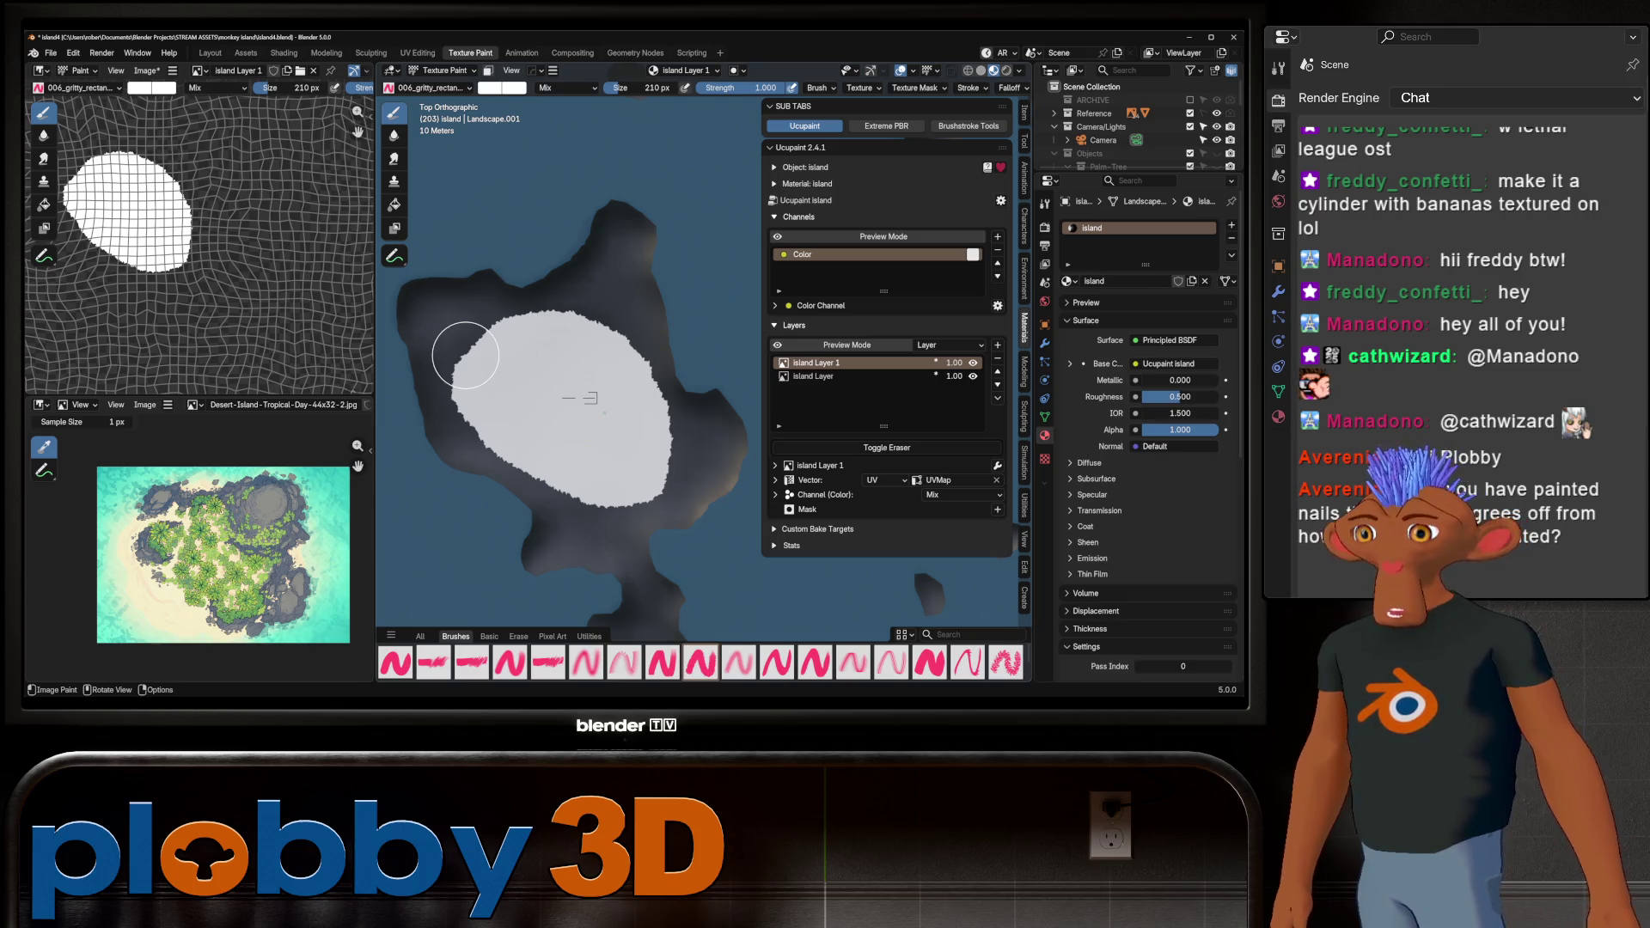
scroll(516, 357, up, 2)
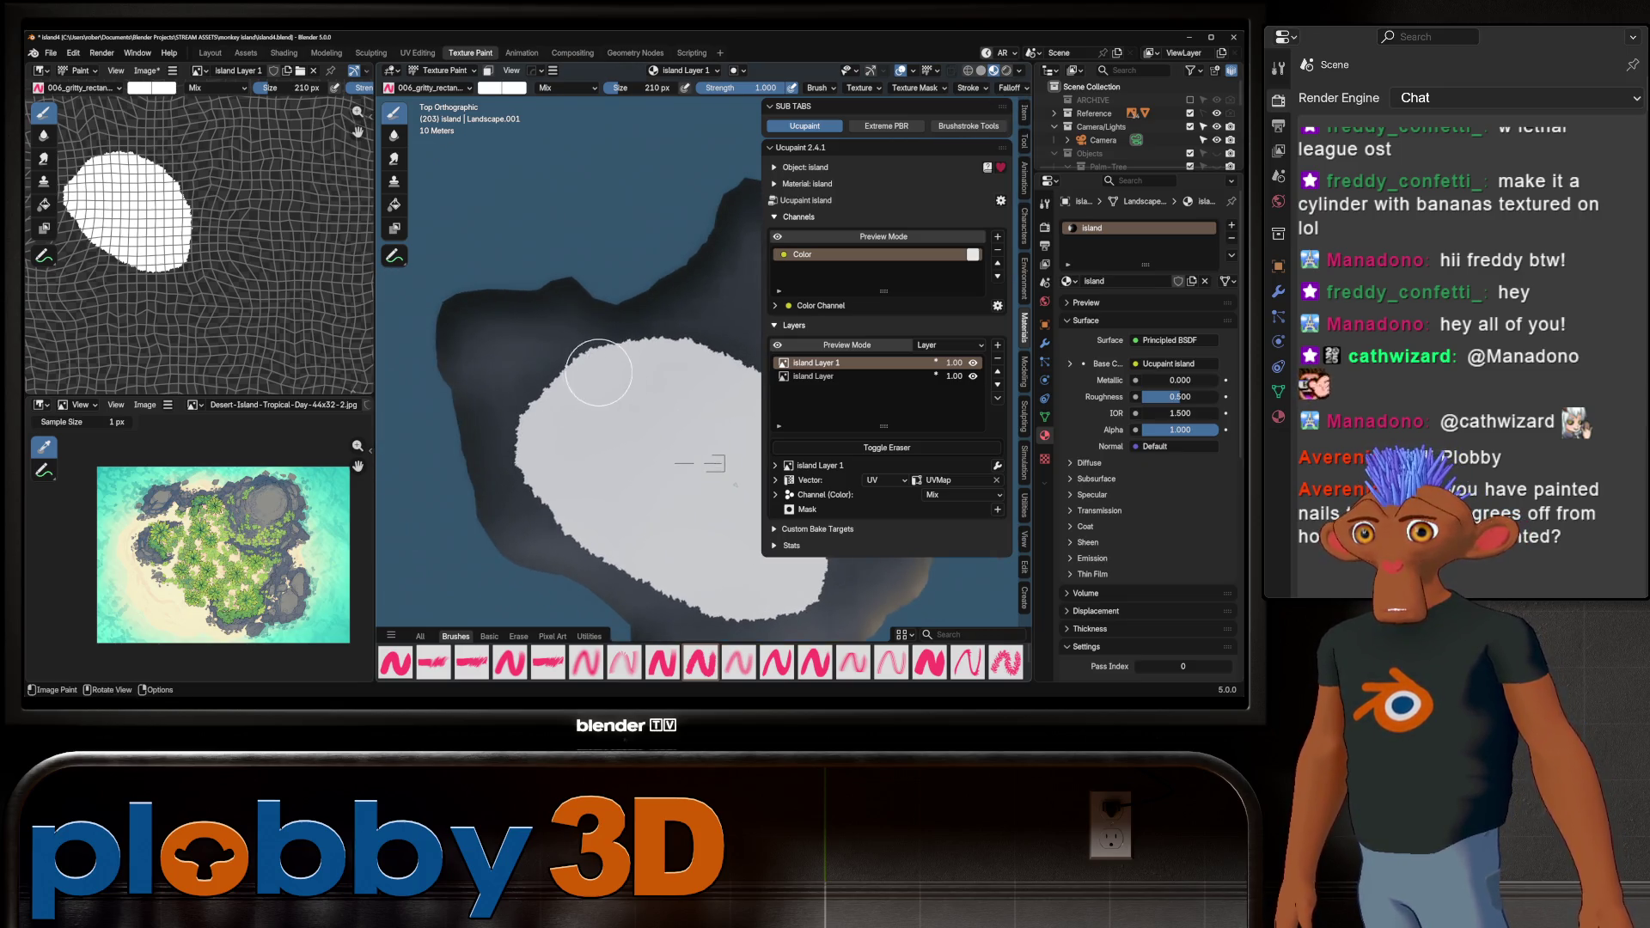
mouse_move(599, 373)
mouse_down()
mouse_move(541, 364)
mouse_move(536, 419)
mouse_up()
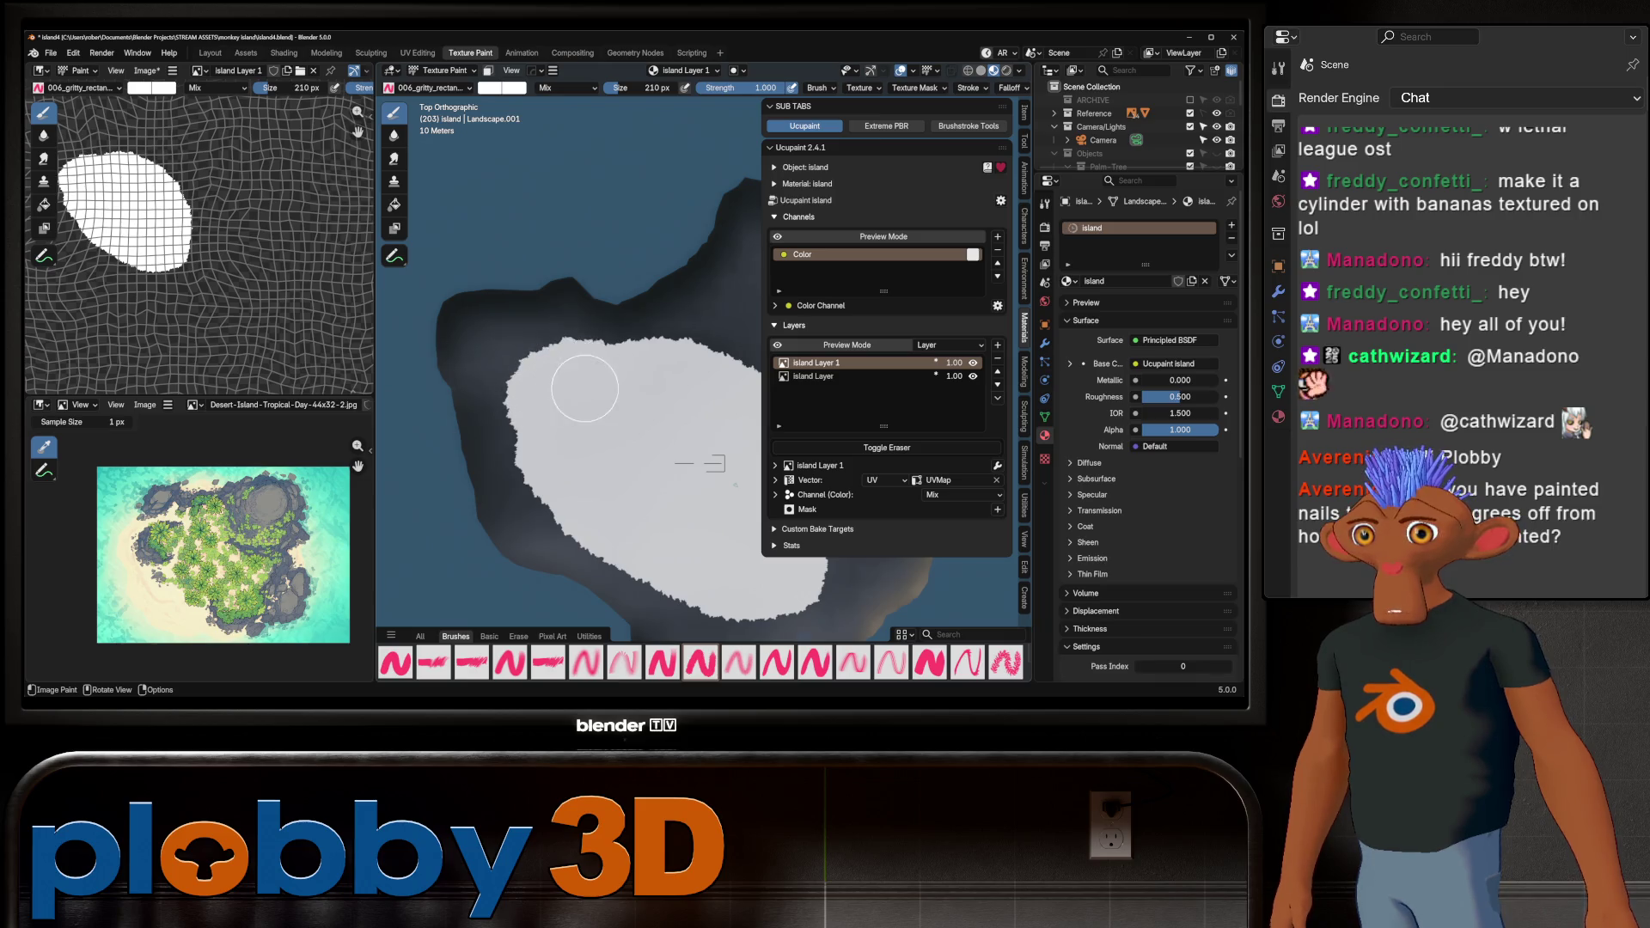
scroll(584, 389, down, 3)
scroll(582, 472, up, 2)
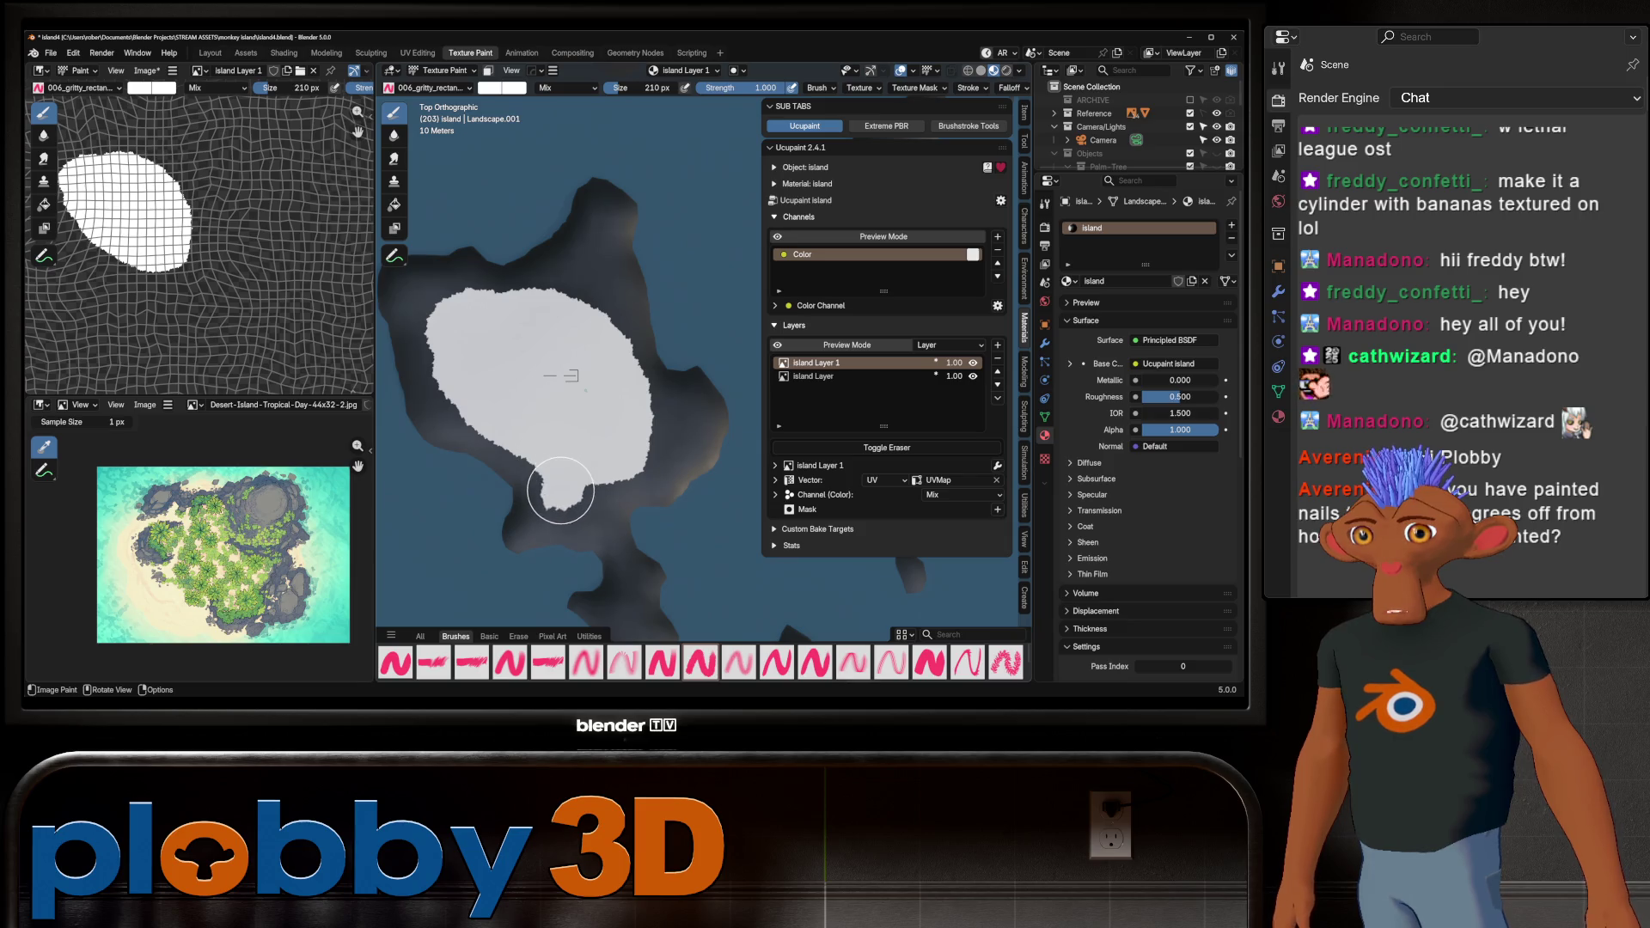
scroll(560, 490, up, 2)
drag(608, 487, 643, 465)
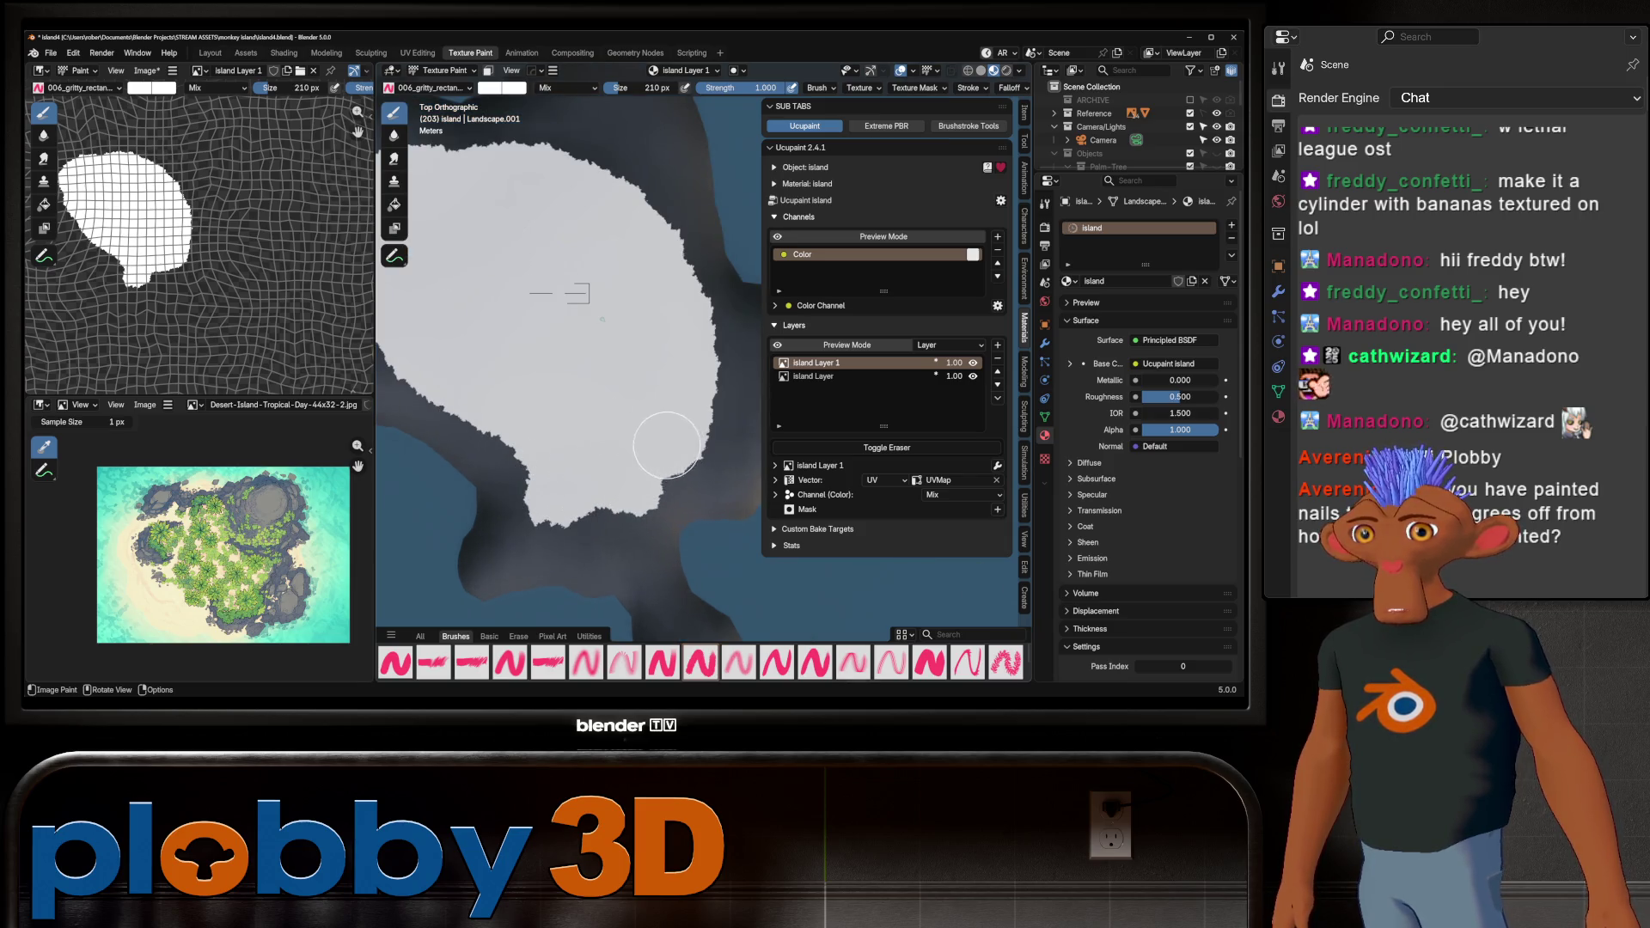
scroll(667, 446, down, 3)
scroll(546, 325, up, 3)
scroll(523, 474, up, 2)
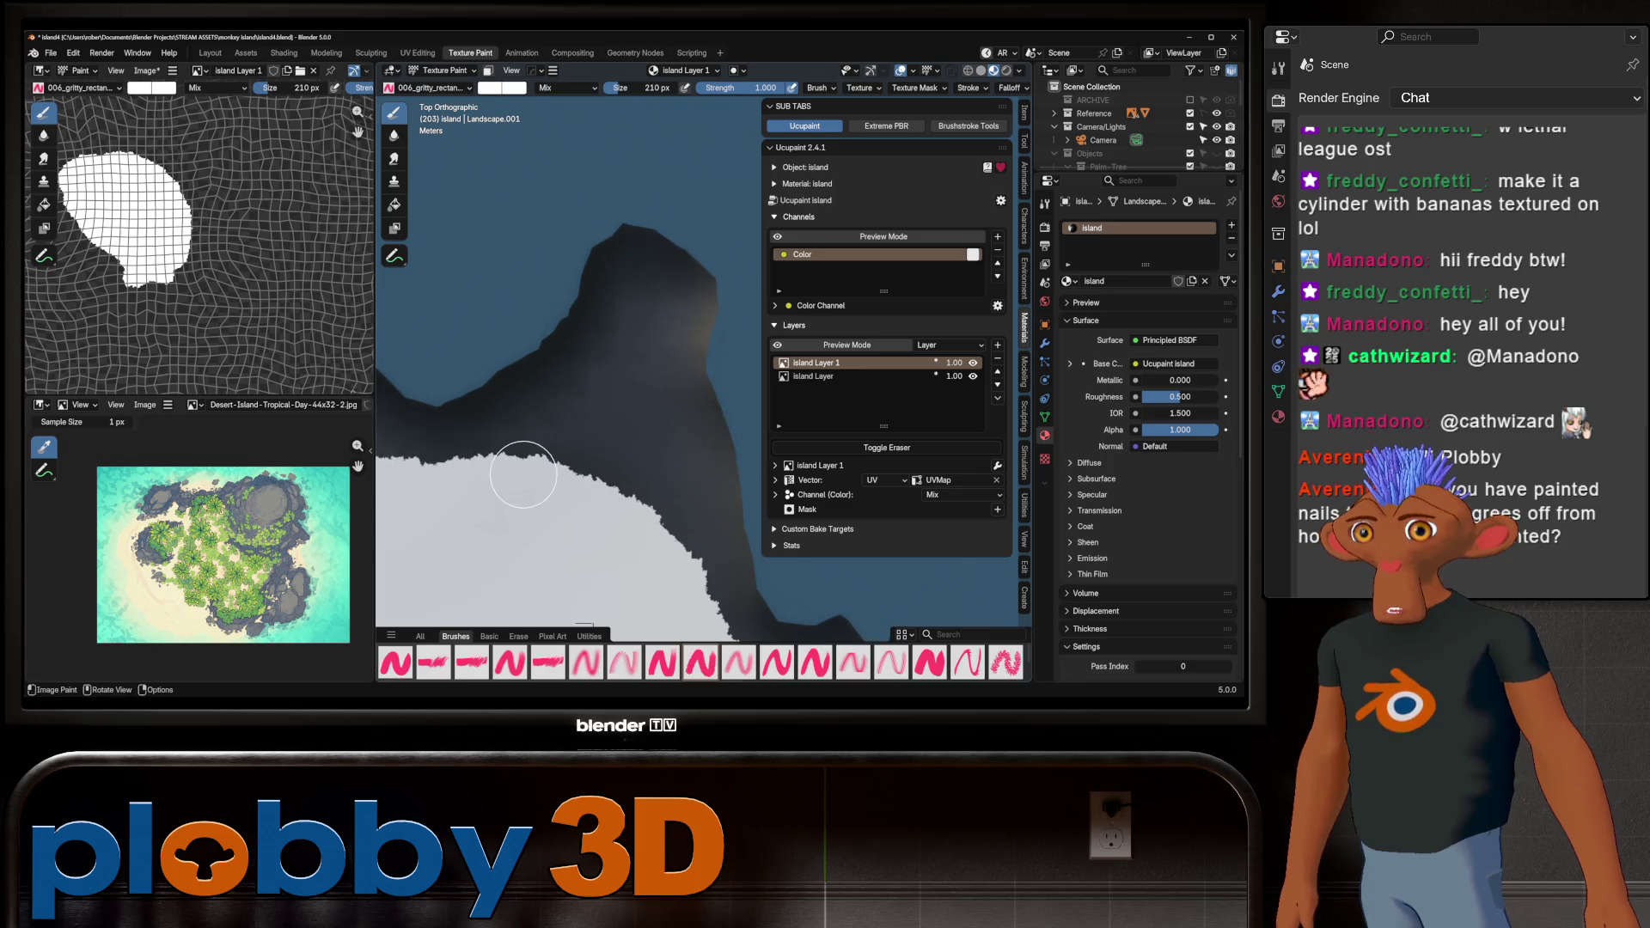
mouse_move(524, 474)
mouse_down()
mouse_move(620, 394)
mouse_move(651, 449)
mouse_move(656, 527)
mouse_move(599, 456)
mouse_up()
scroll(622, 422, down, 2)
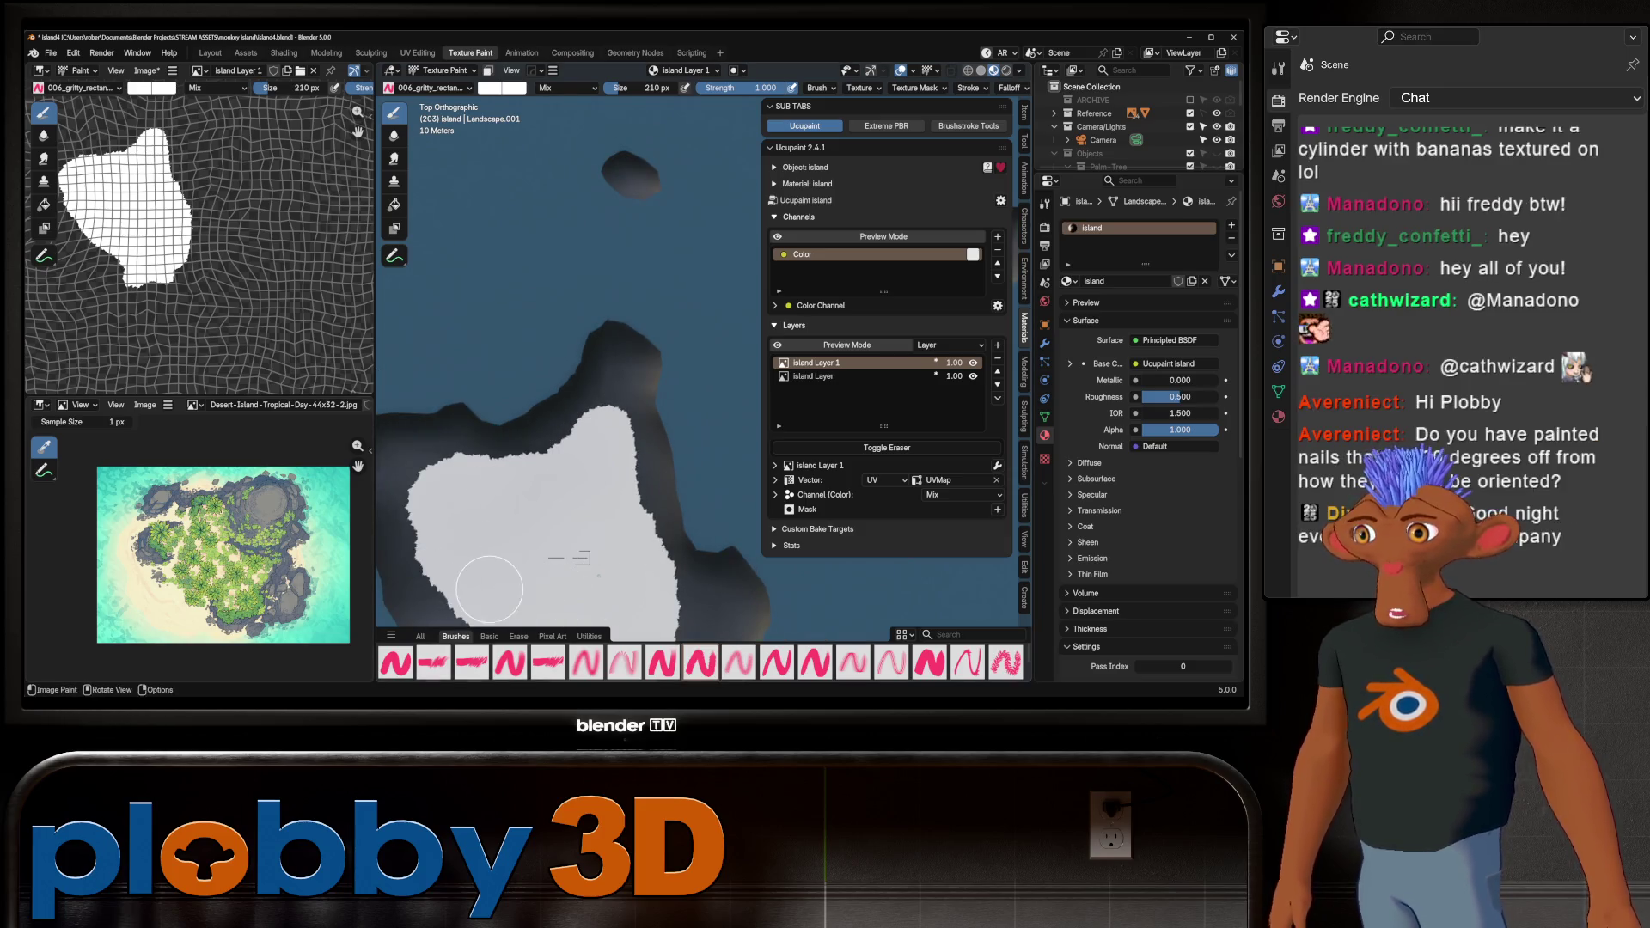
Fill the rock gap into the main white area and extend the paint to the right
click(461, 383)
scroll(462, 374, up, 2)
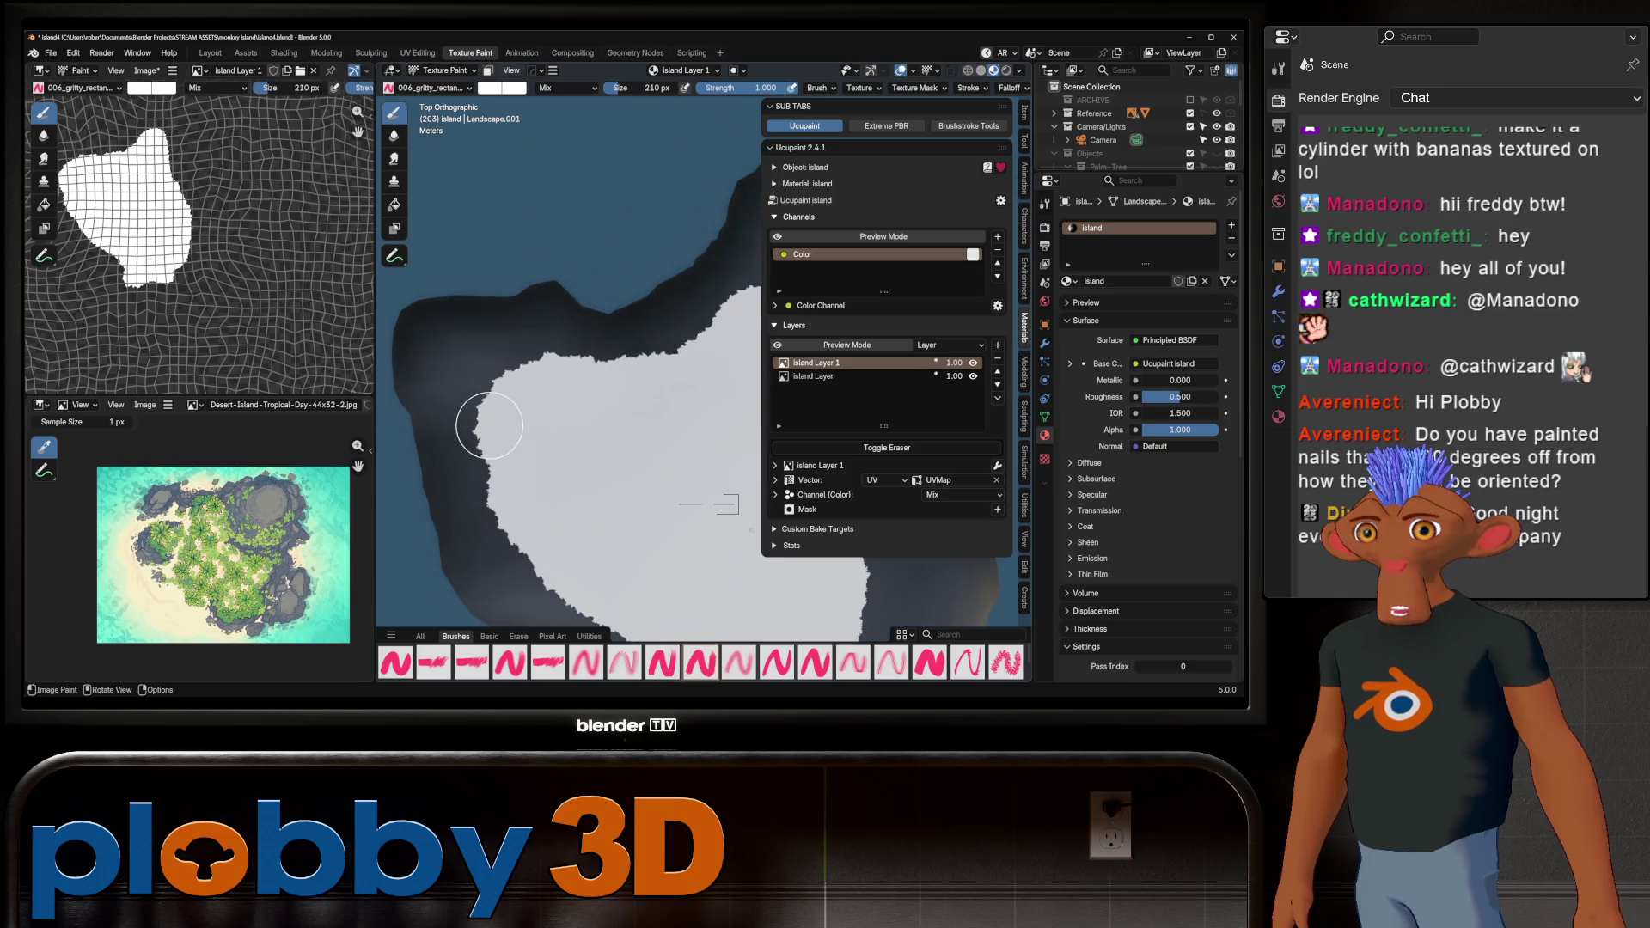
mouse_move(460, 370)
mouse_down()
mouse_move(487, 410)
mouse_move(552, 367)
mouse_up()
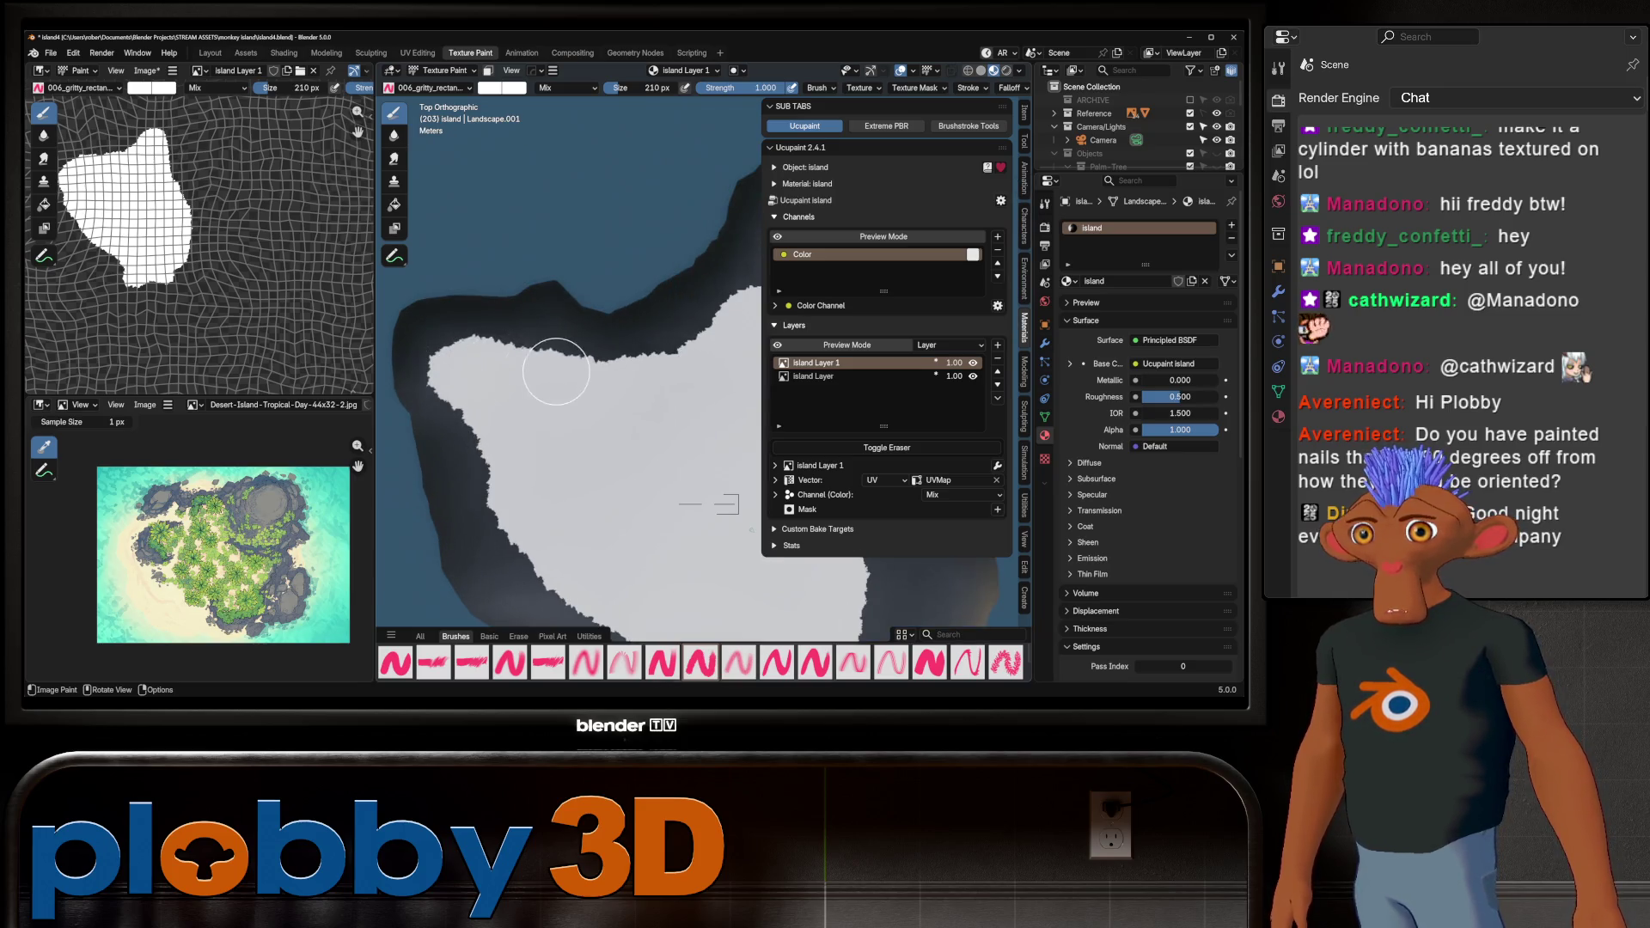
scroll(553, 368, down, 2)
shift+middle_drag(516, 525, 503, 439)
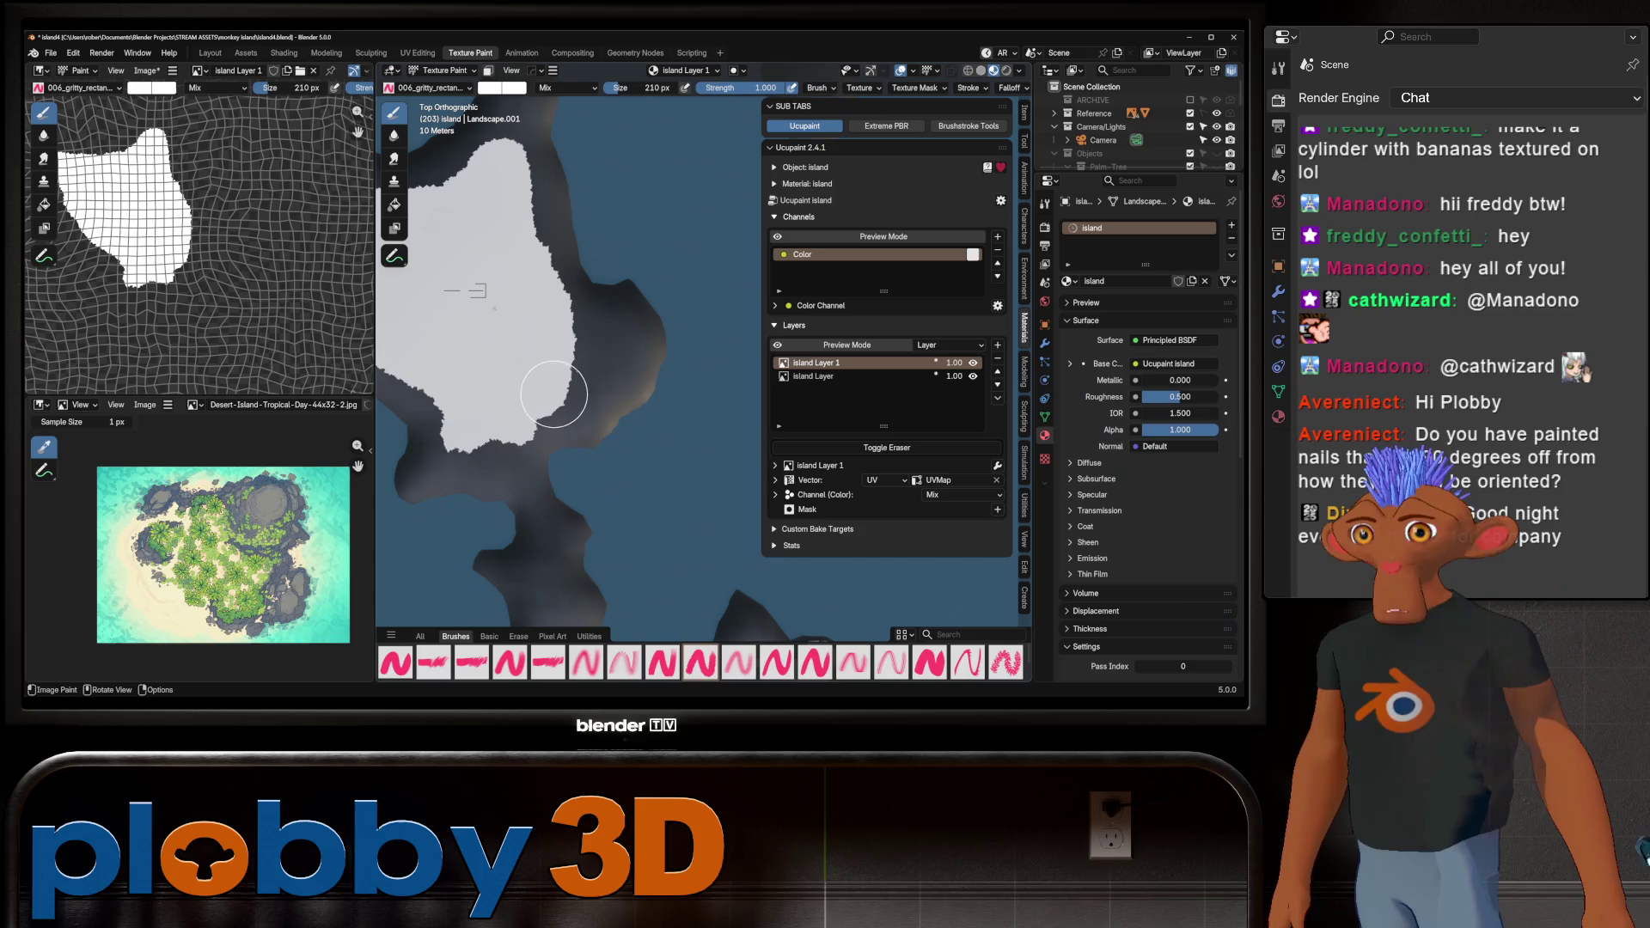
scroll(537, 318, down, 1)
shift+middle_drag(537, 318, 559, 329)
scroll(469, 251, up, 3)
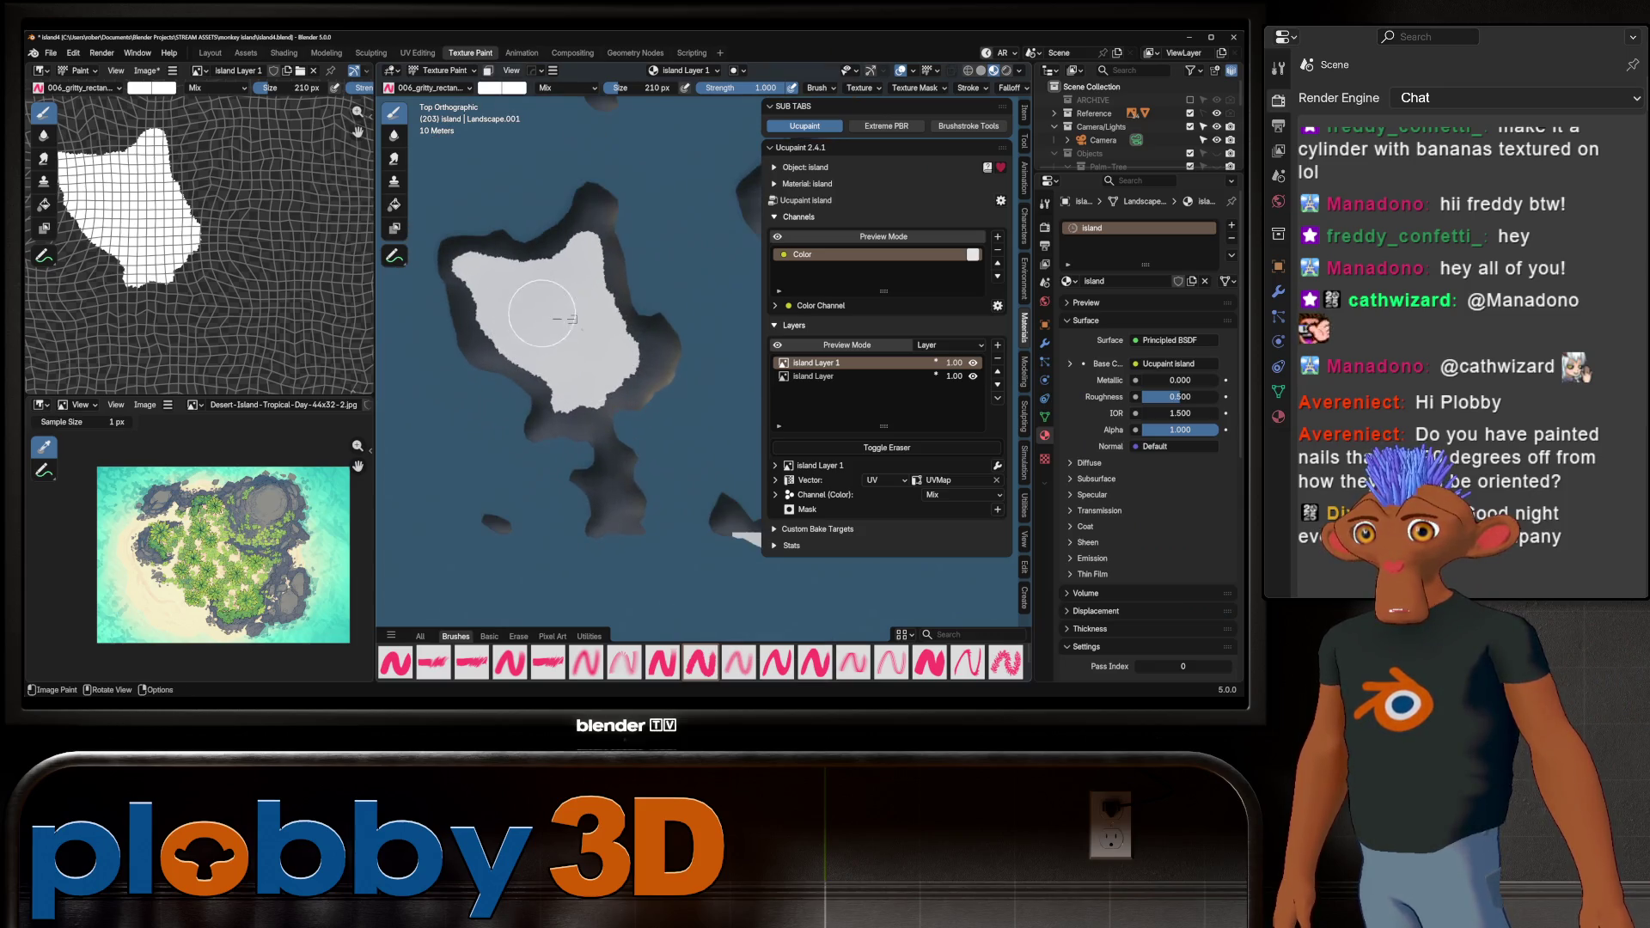
click(502, 88)
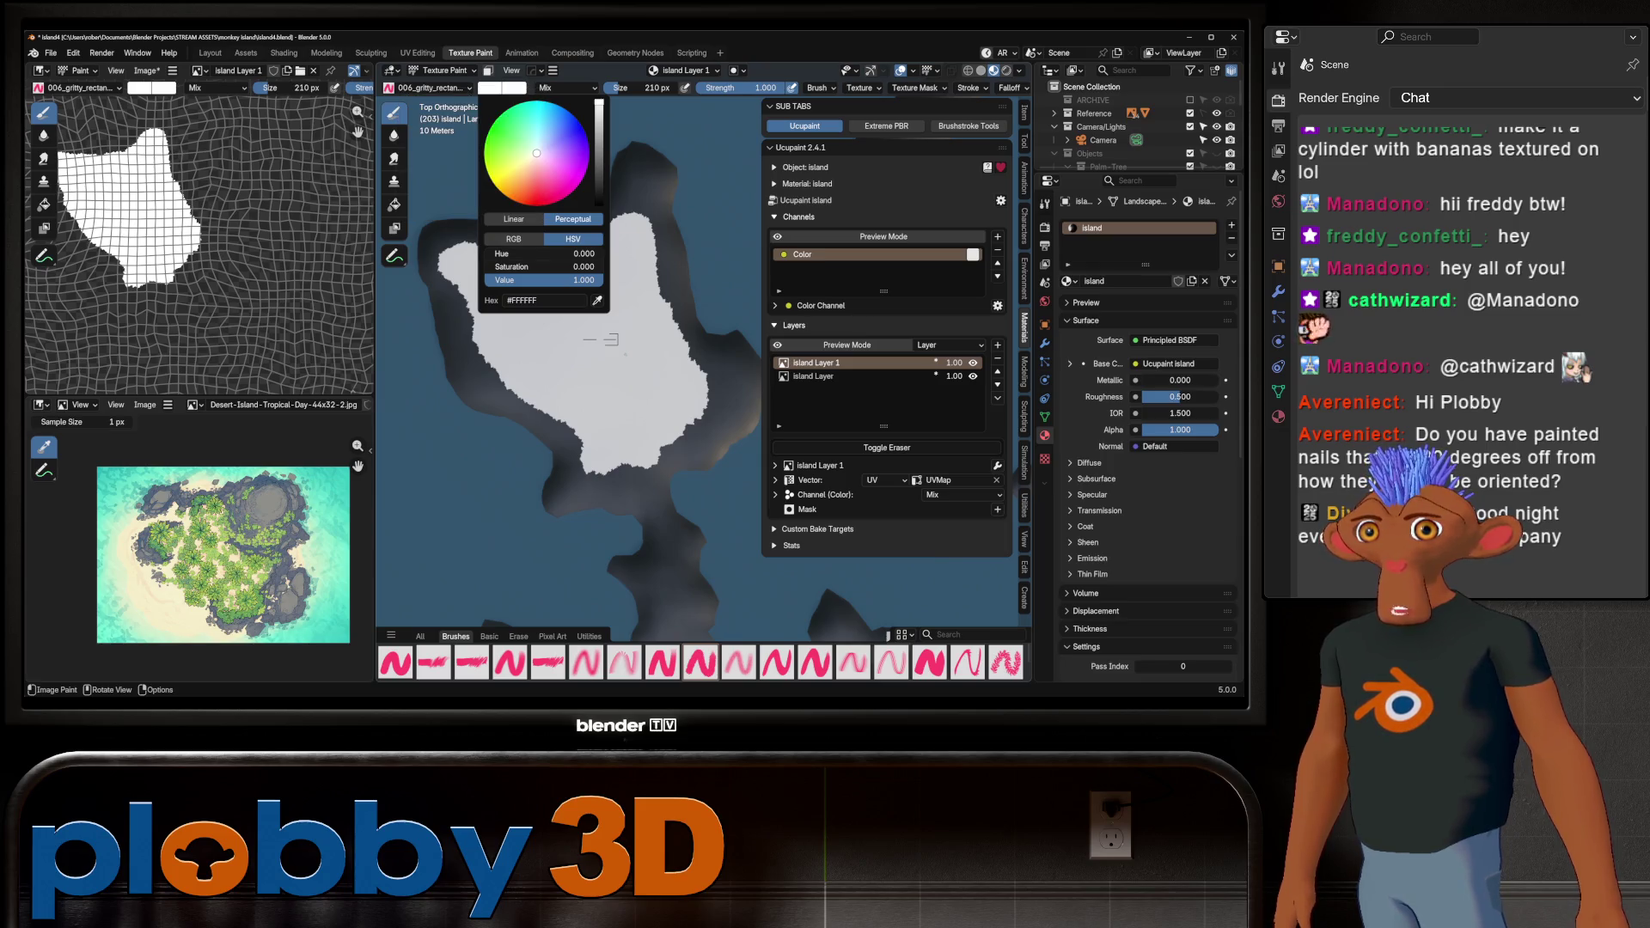
Erase the white mask along the main island's top-left and lower-left edges
key(e)
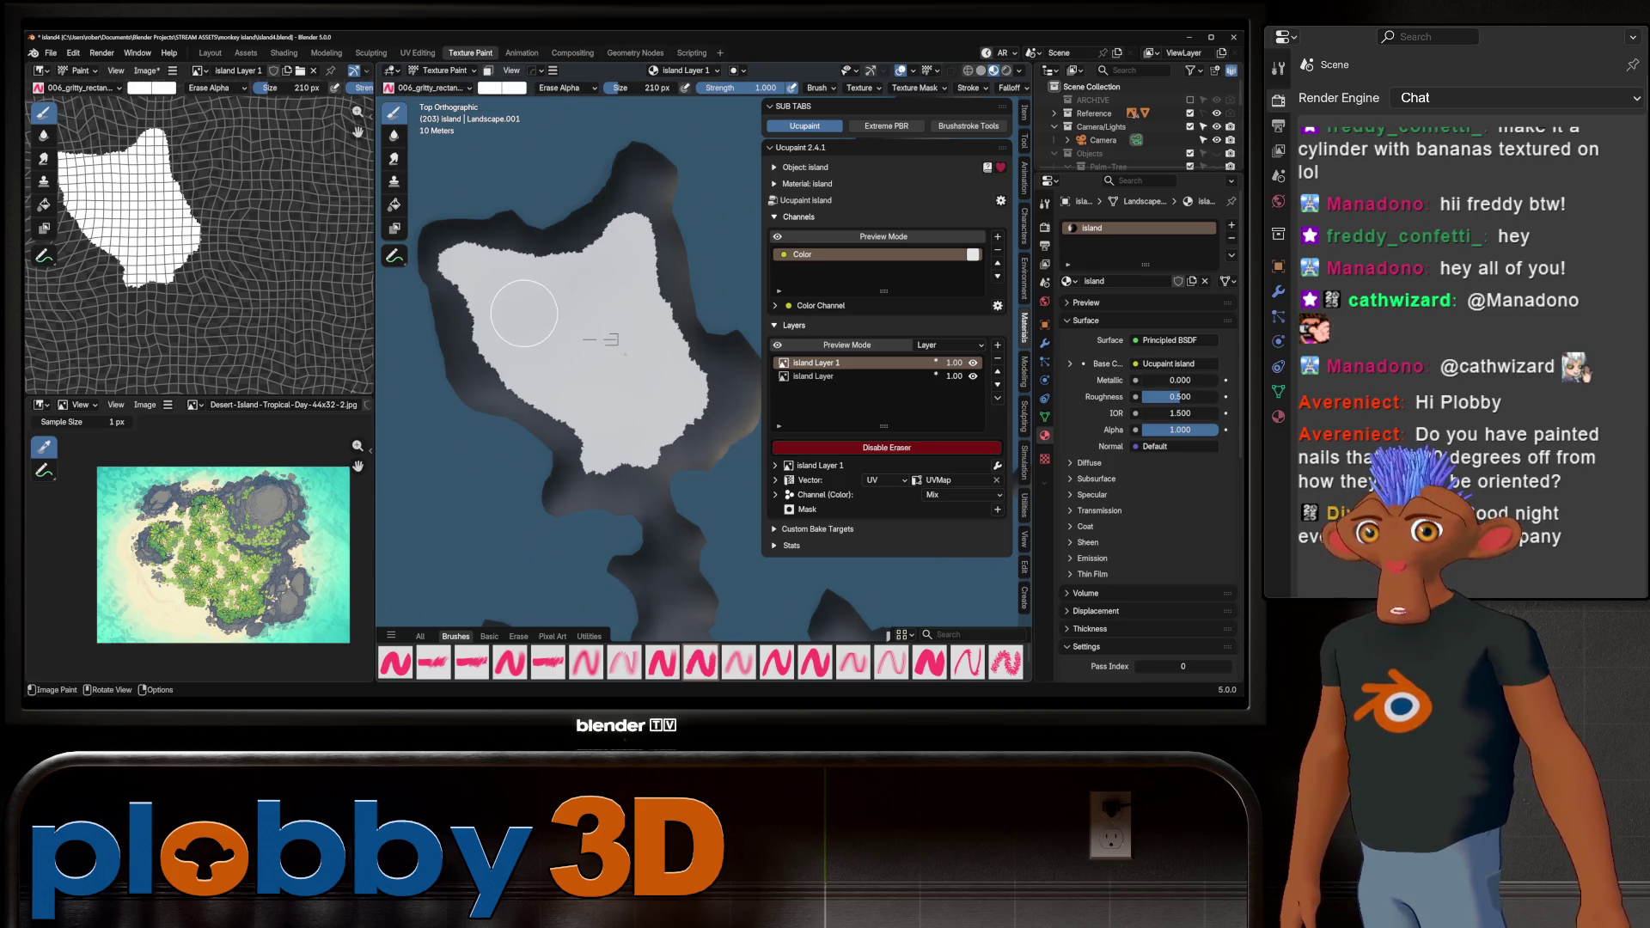
drag(470, 258, 444, 255)
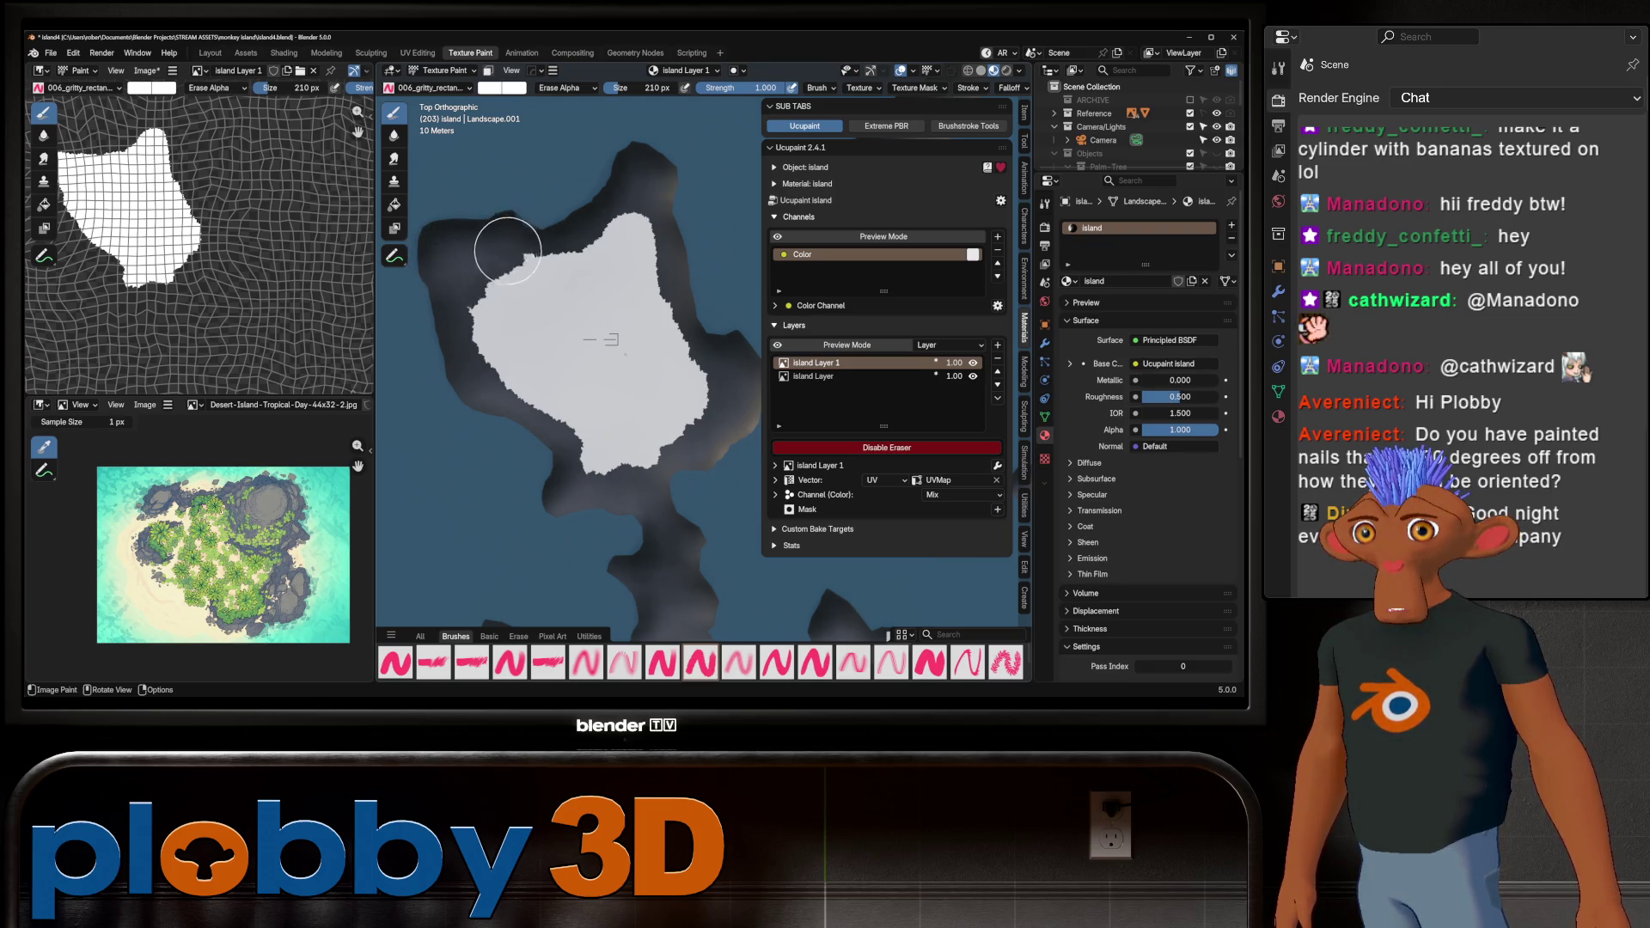
scroll(463, 306, down, 5)
scroll(469, 330, up, 2)
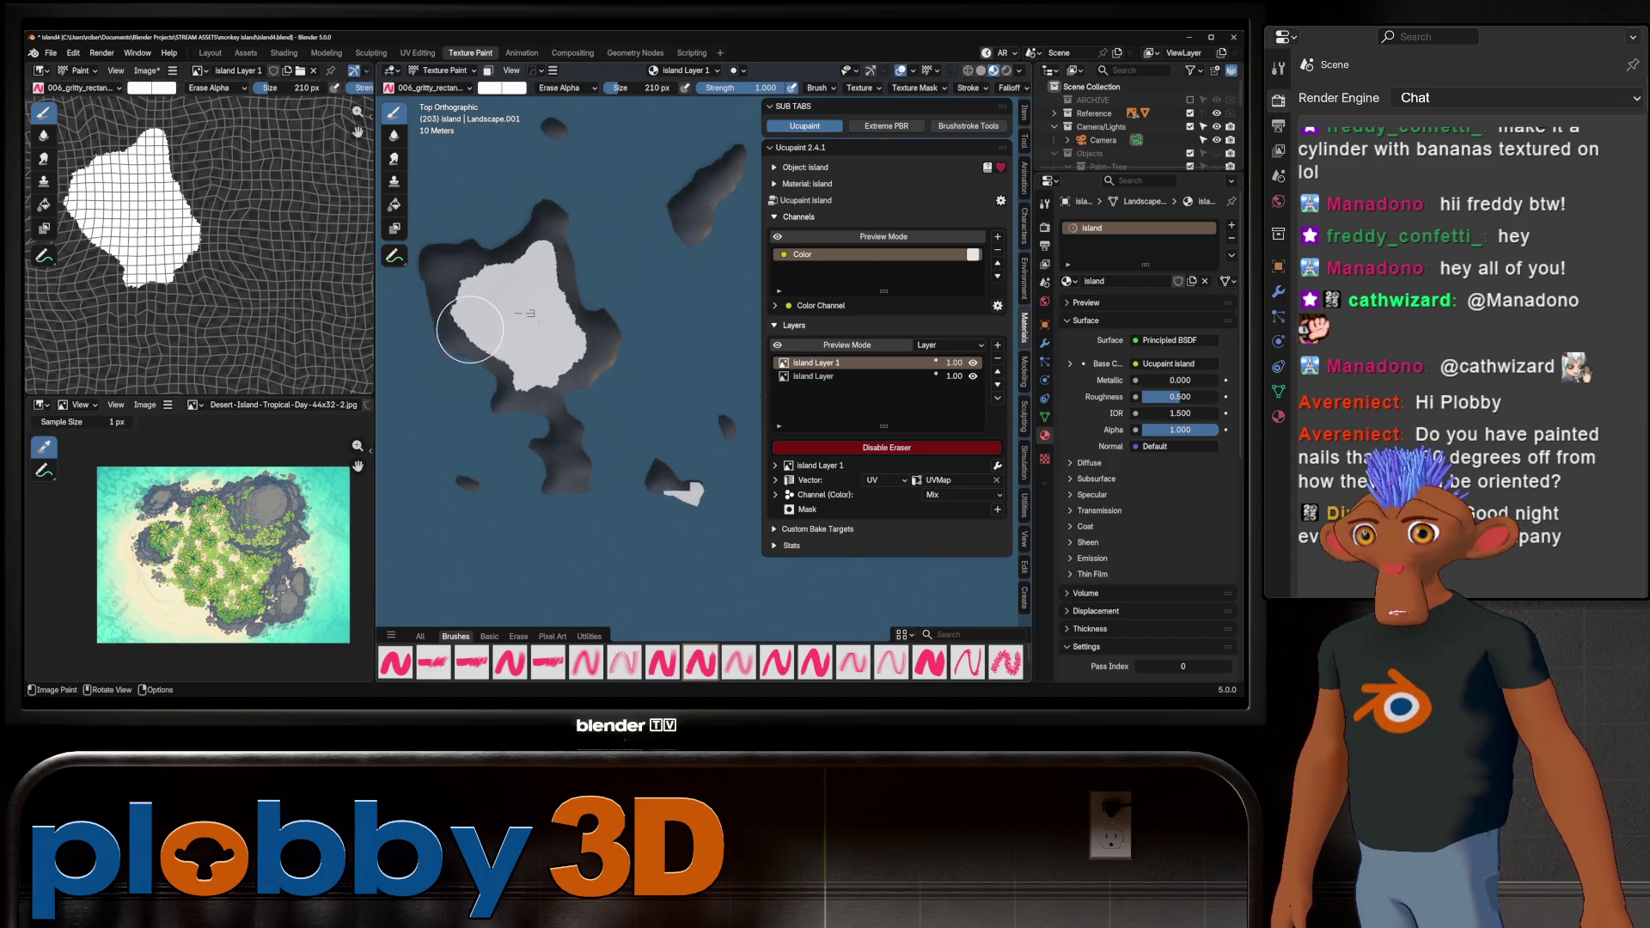
mouse_move(462, 356)
mouse_down()
mouse_move(483, 365)
mouse_move(479, 447)
mouse_up()
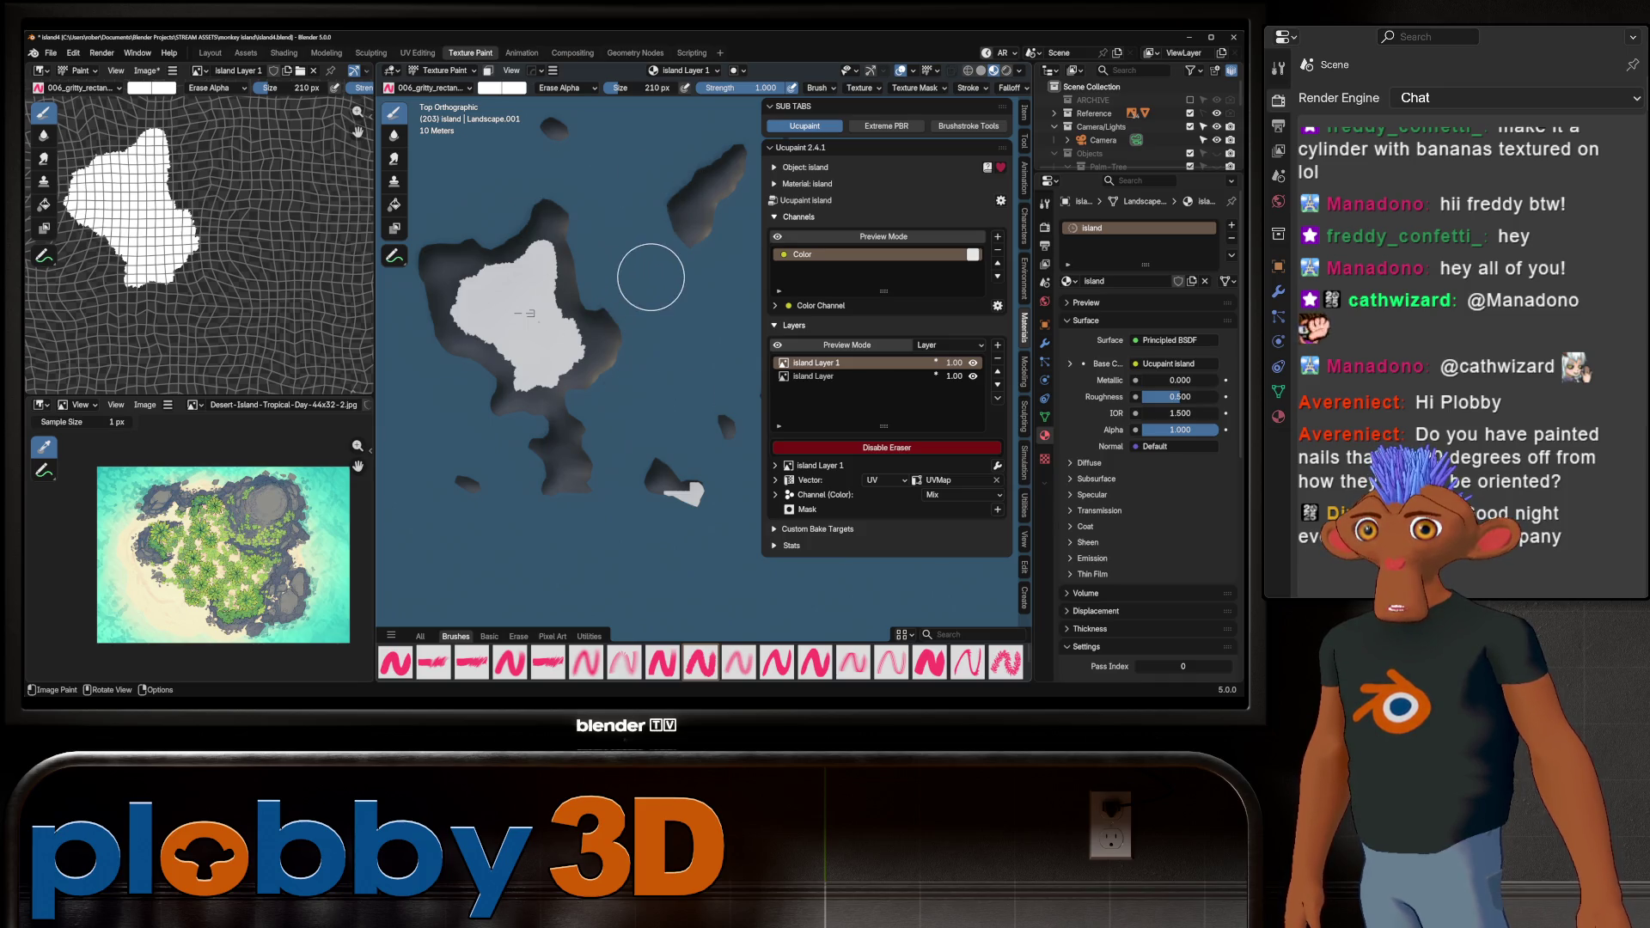
scroll(651, 288, down, 5)
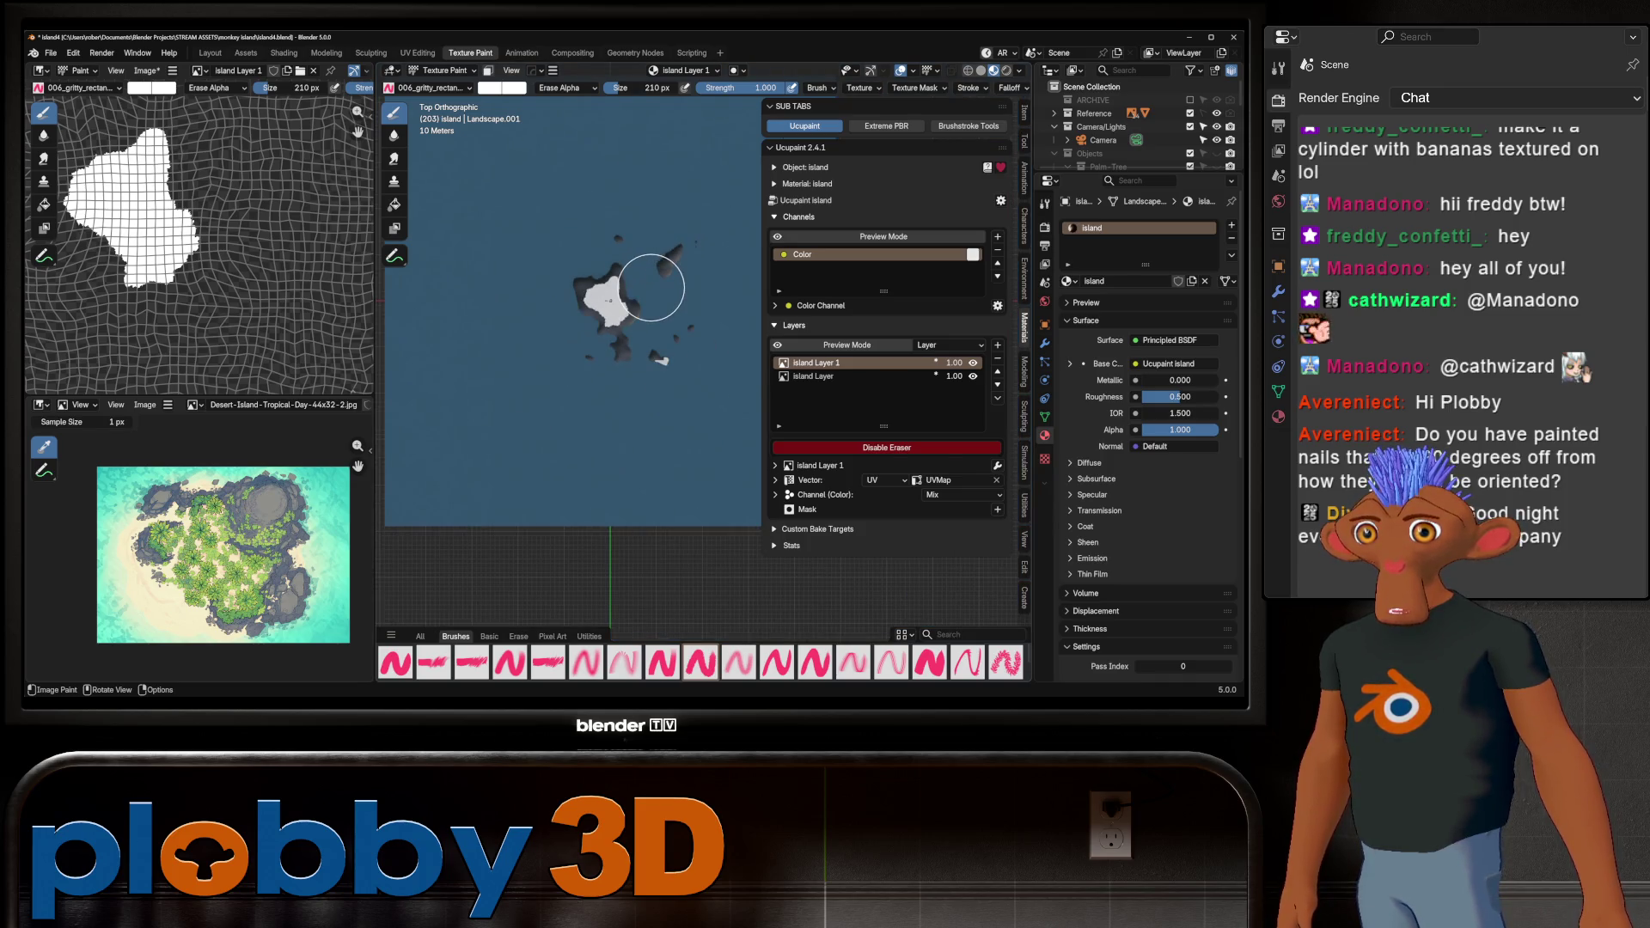
scroll(670, 275, up, 8)
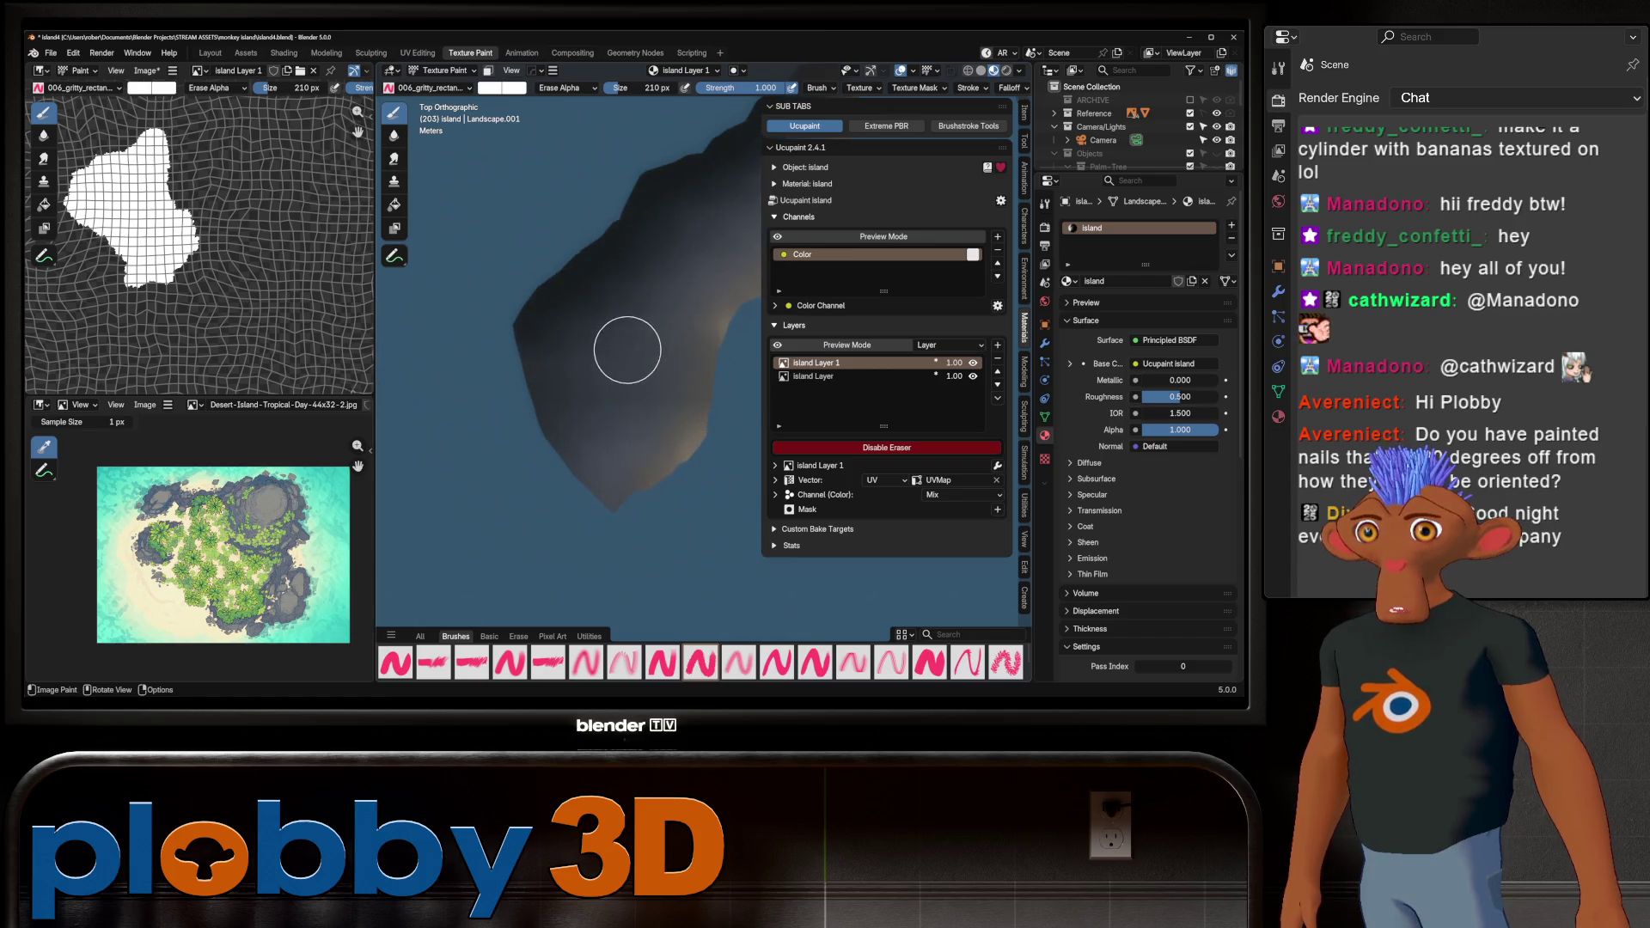
Paint a white band along the long islet, trimming the tip at its upper end
shift+middle_drag(628, 350, 572, 385)
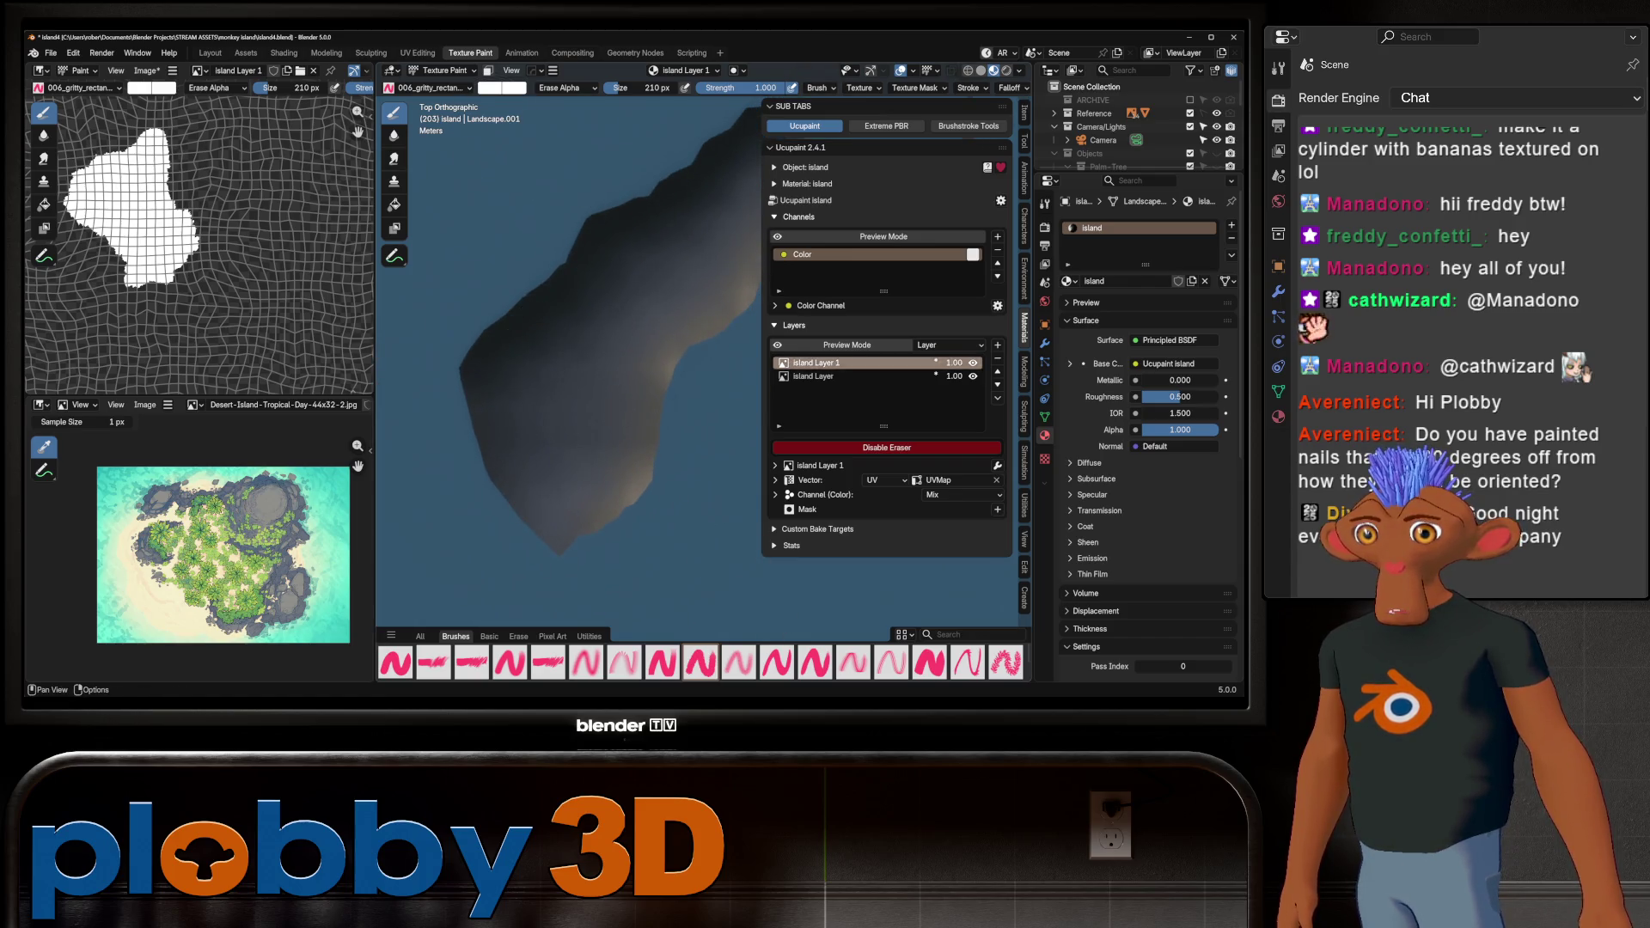
key(e)
mouse_move(559, 434)
mouse_down()
mouse_move(541, 414)
mouse_move(580, 348)
mouse_move(541, 430)
mouse_move(541, 379)
mouse_move(575, 349)
mouse_up()
scroll(576, 350, down, 1)
shift+middle_drag(575, 350, 546, 430)
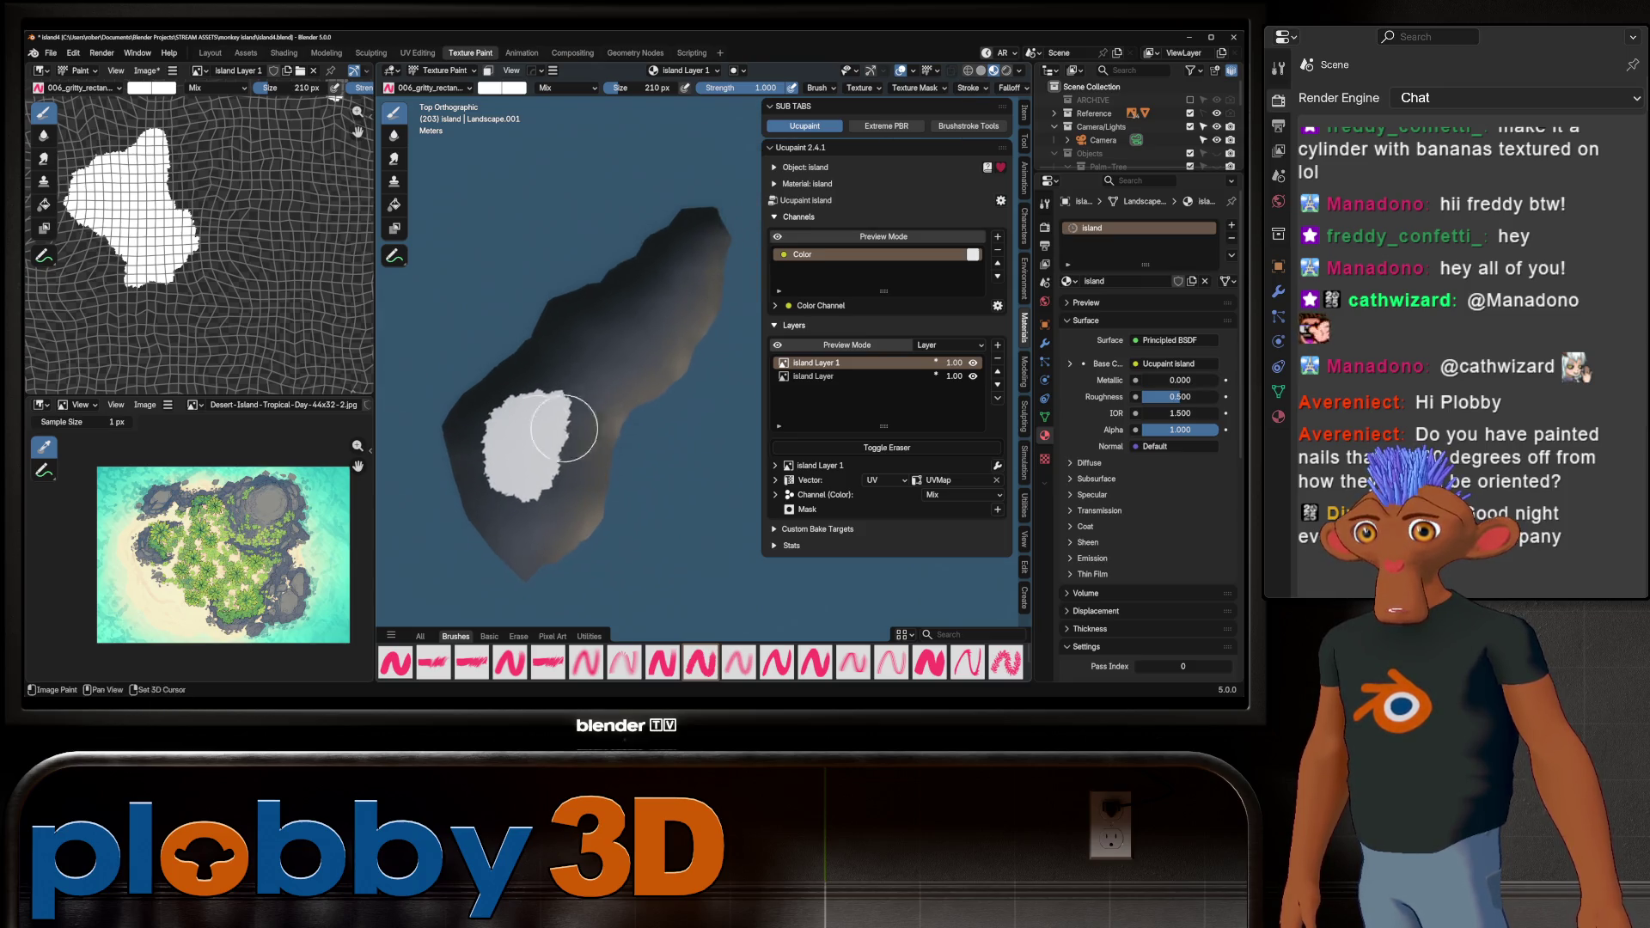
drag(545, 430, 671, 276)
scroll(666, 301, down, 3)
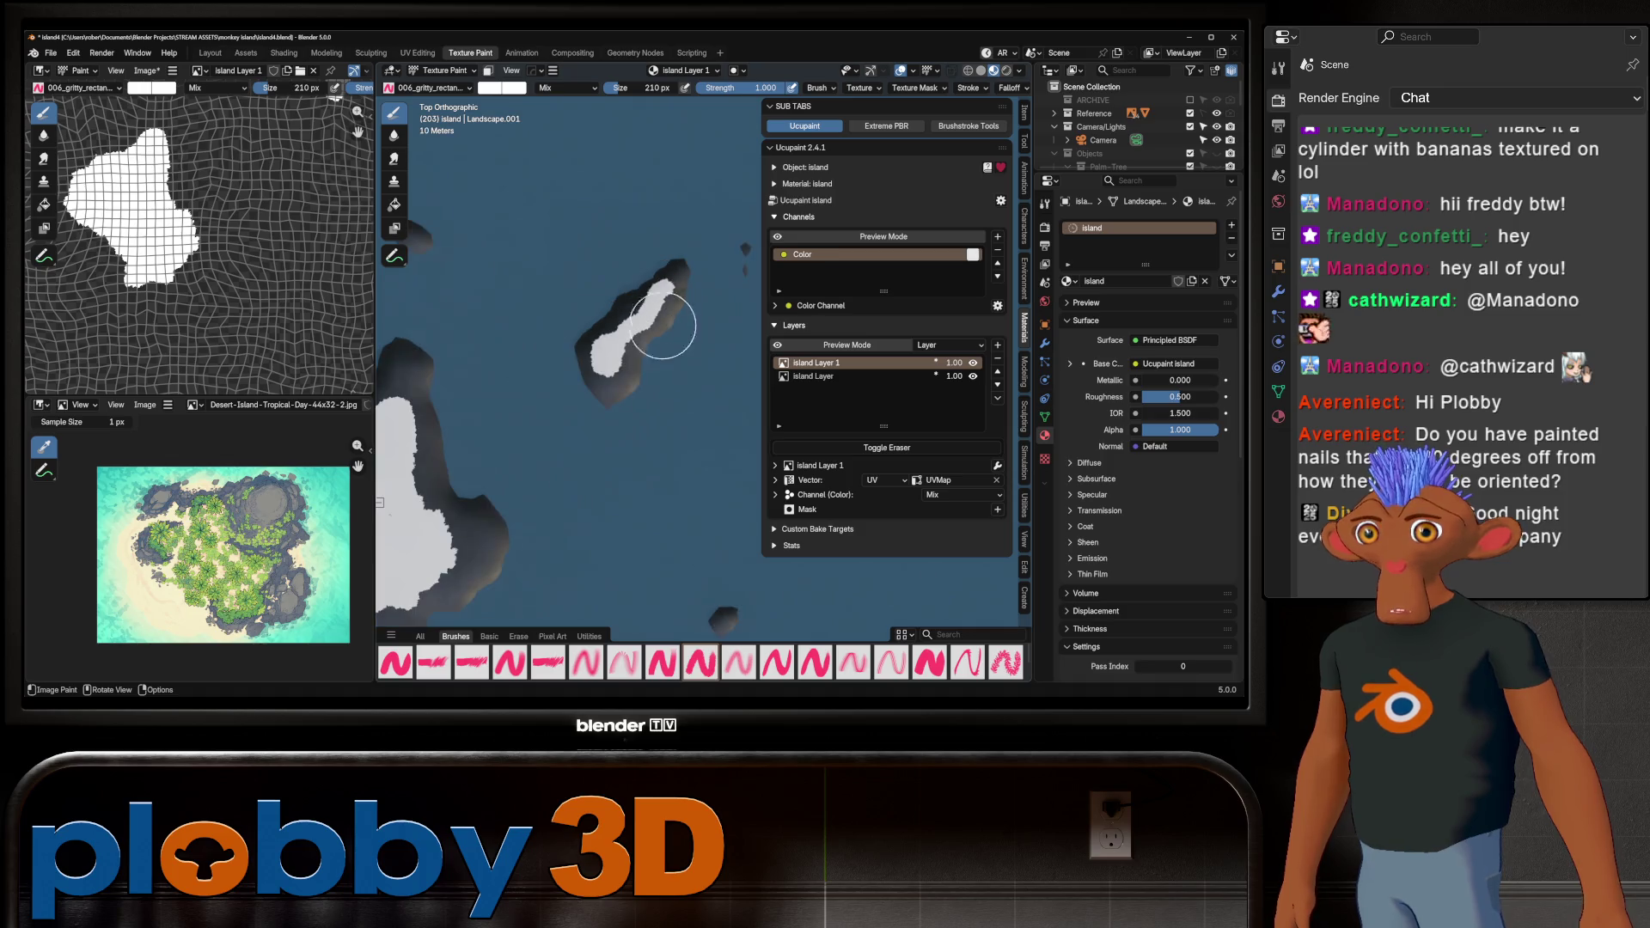
scroll(637, 331, up, 2)
scroll(679, 275, up, 2)
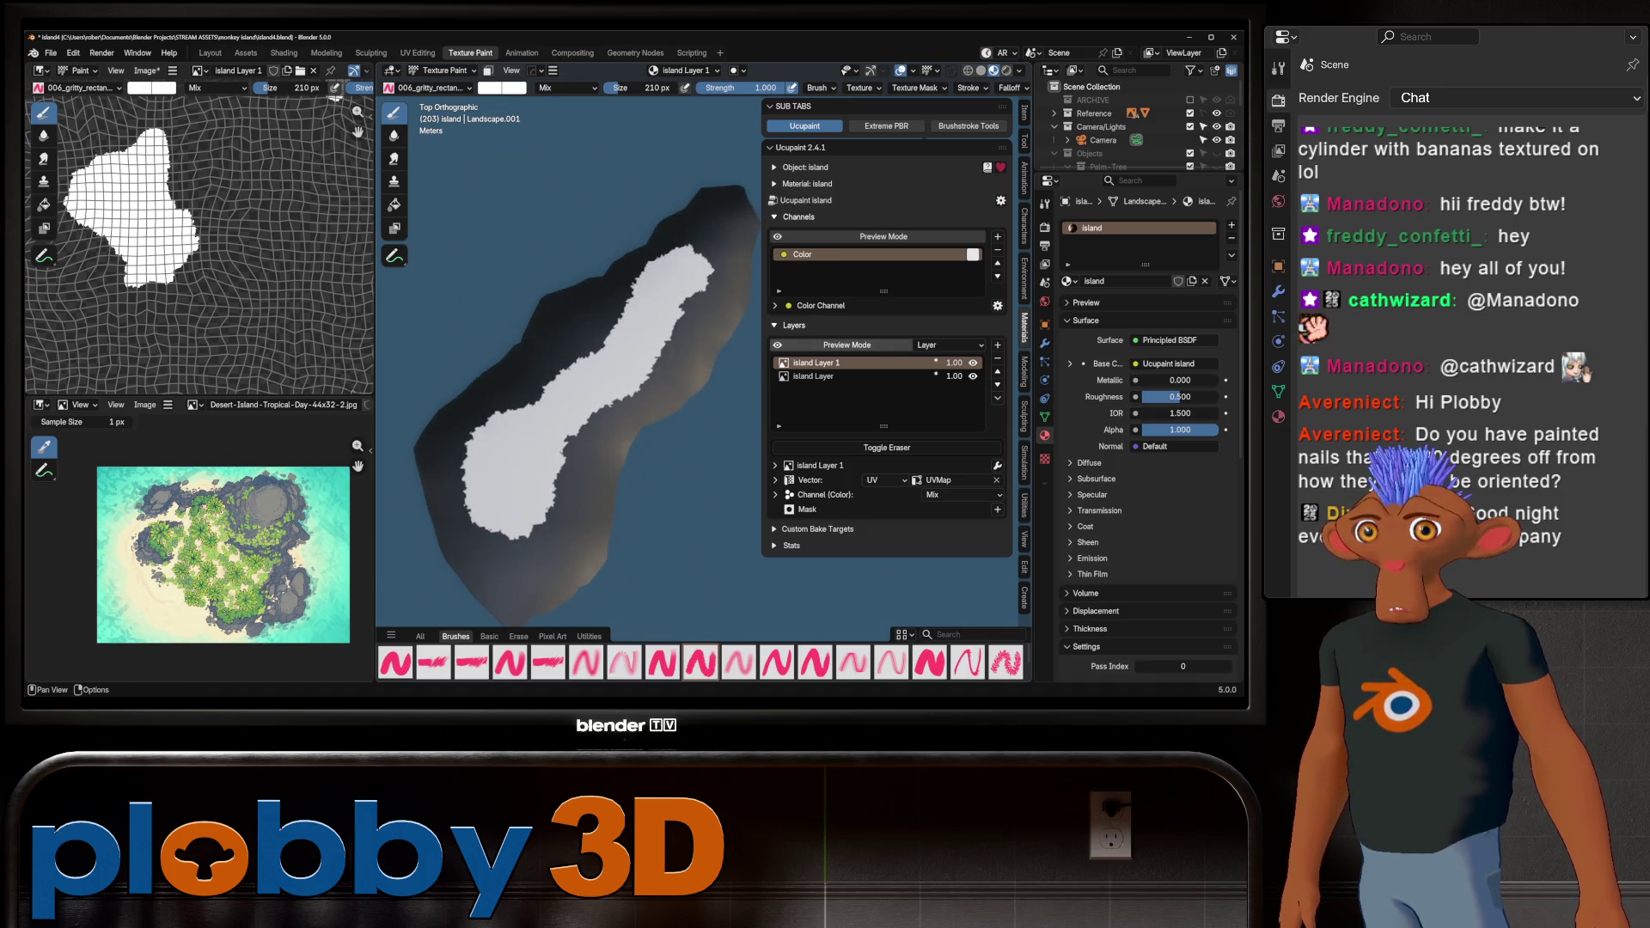
drag(643, 279, 704, 266)
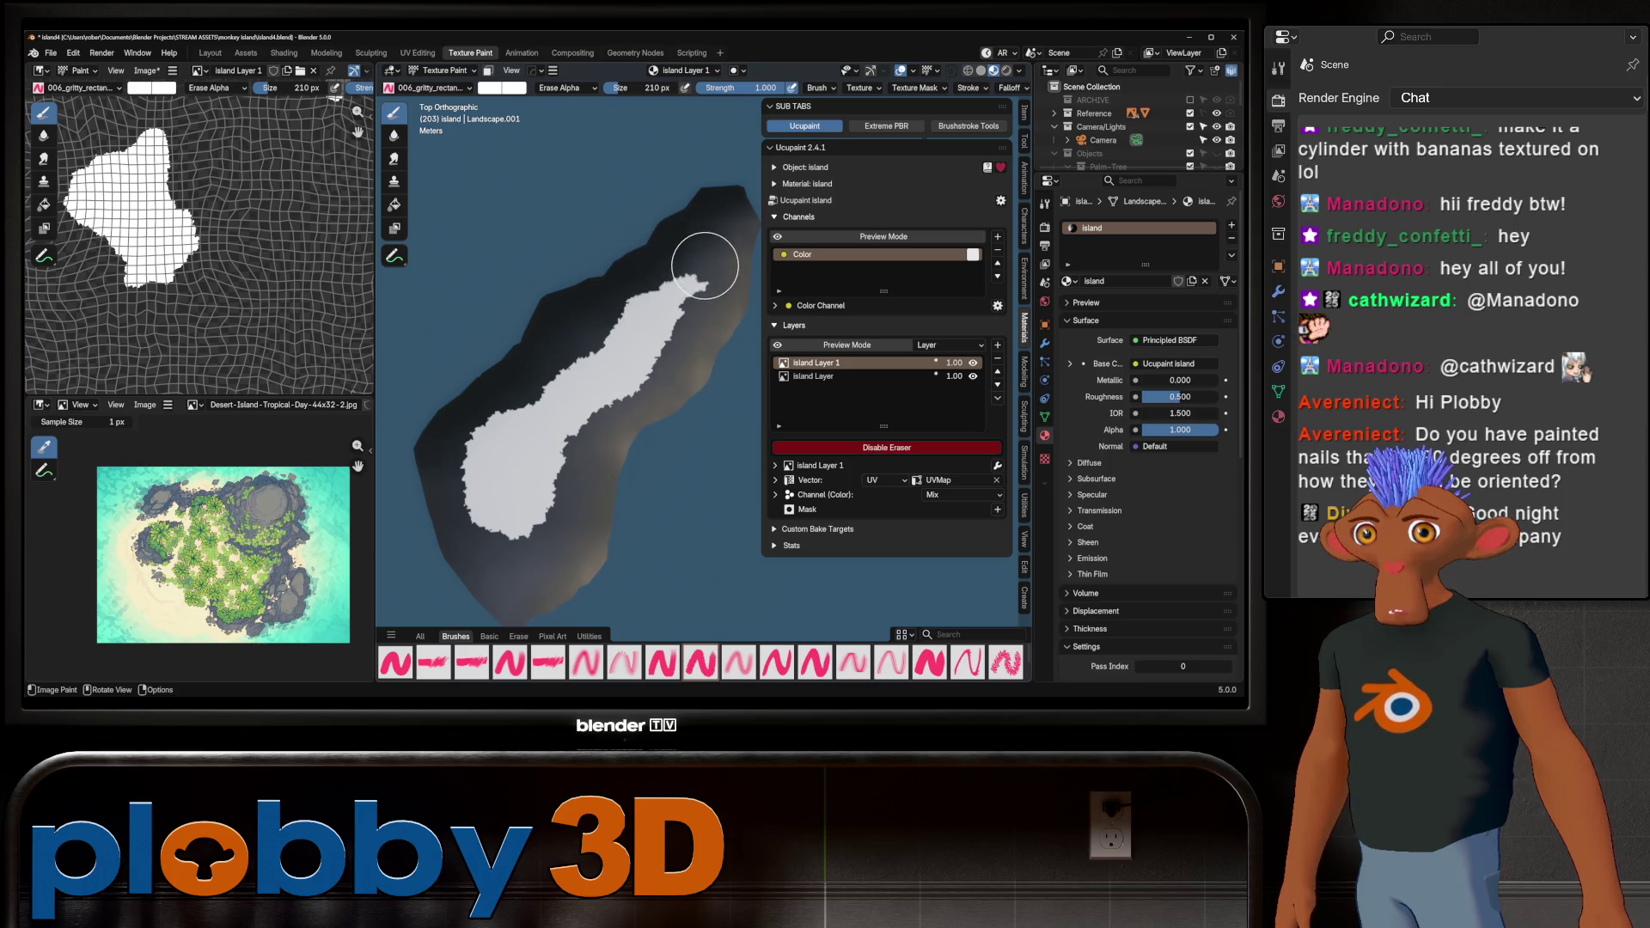
scroll(670, 288, down, 3)
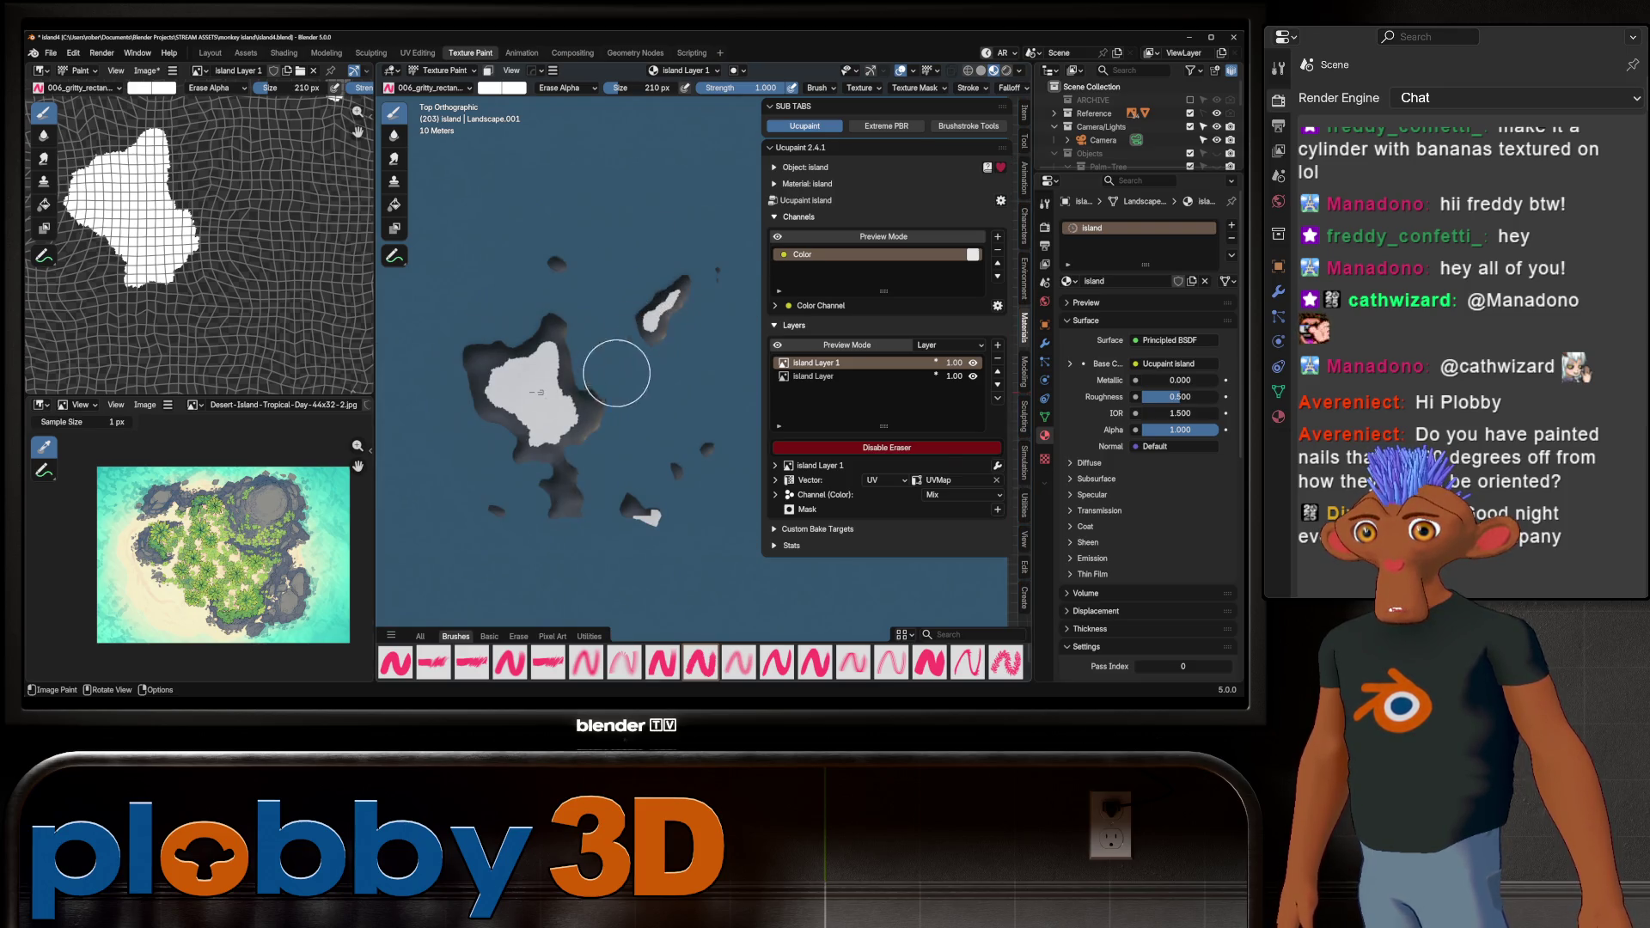
mouse_move(616, 373)
middle_down()
mouse_move(663, 530)
mouse_move(606, 459)
mouse_move(634, 472)
mouse_move(634, 431)
mouse_move(556, 431)
mouse_move(533, 413)
mouse_move(624, 427)
middle_up()
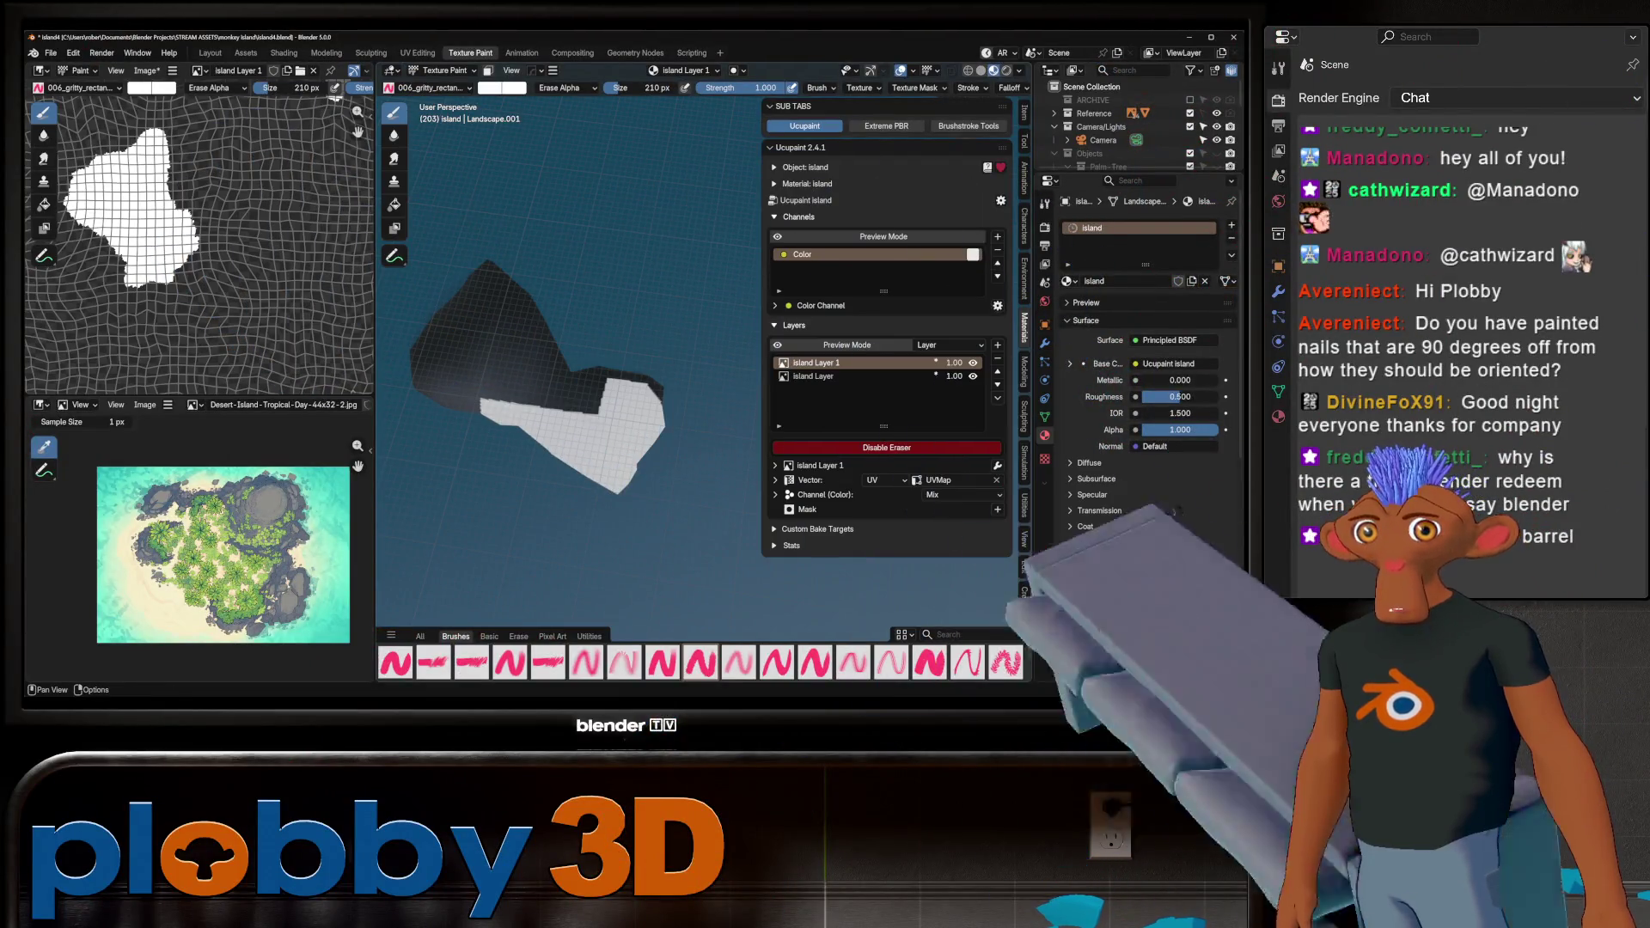
Turn off erasing and set the brush colour to black
key(e)
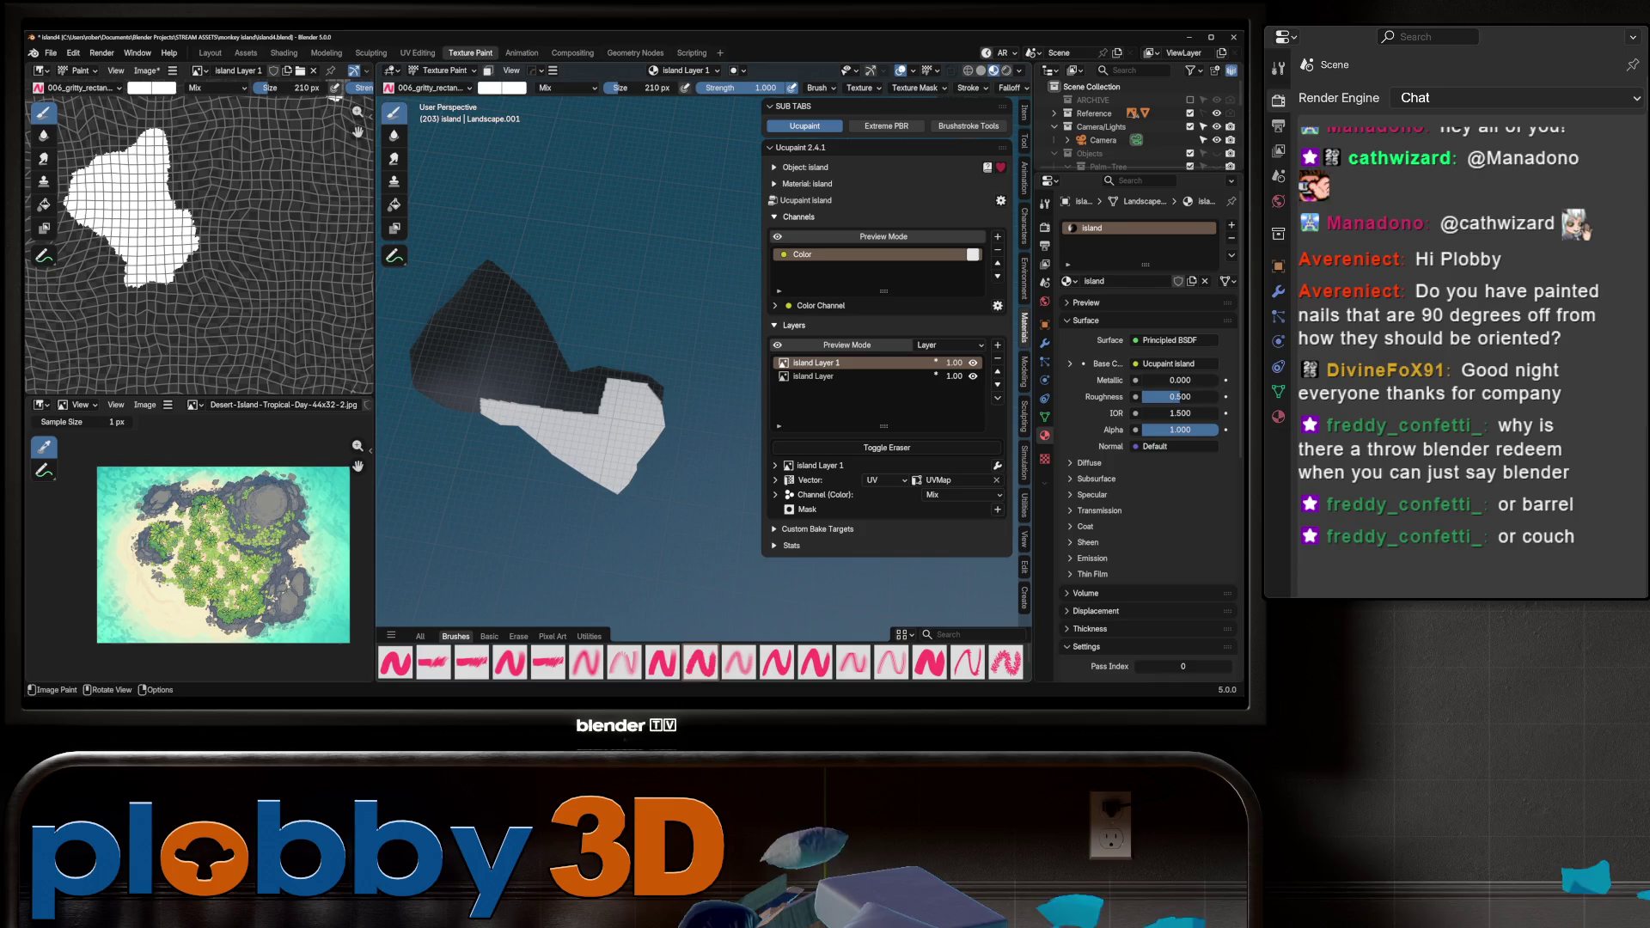
click(502, 88)
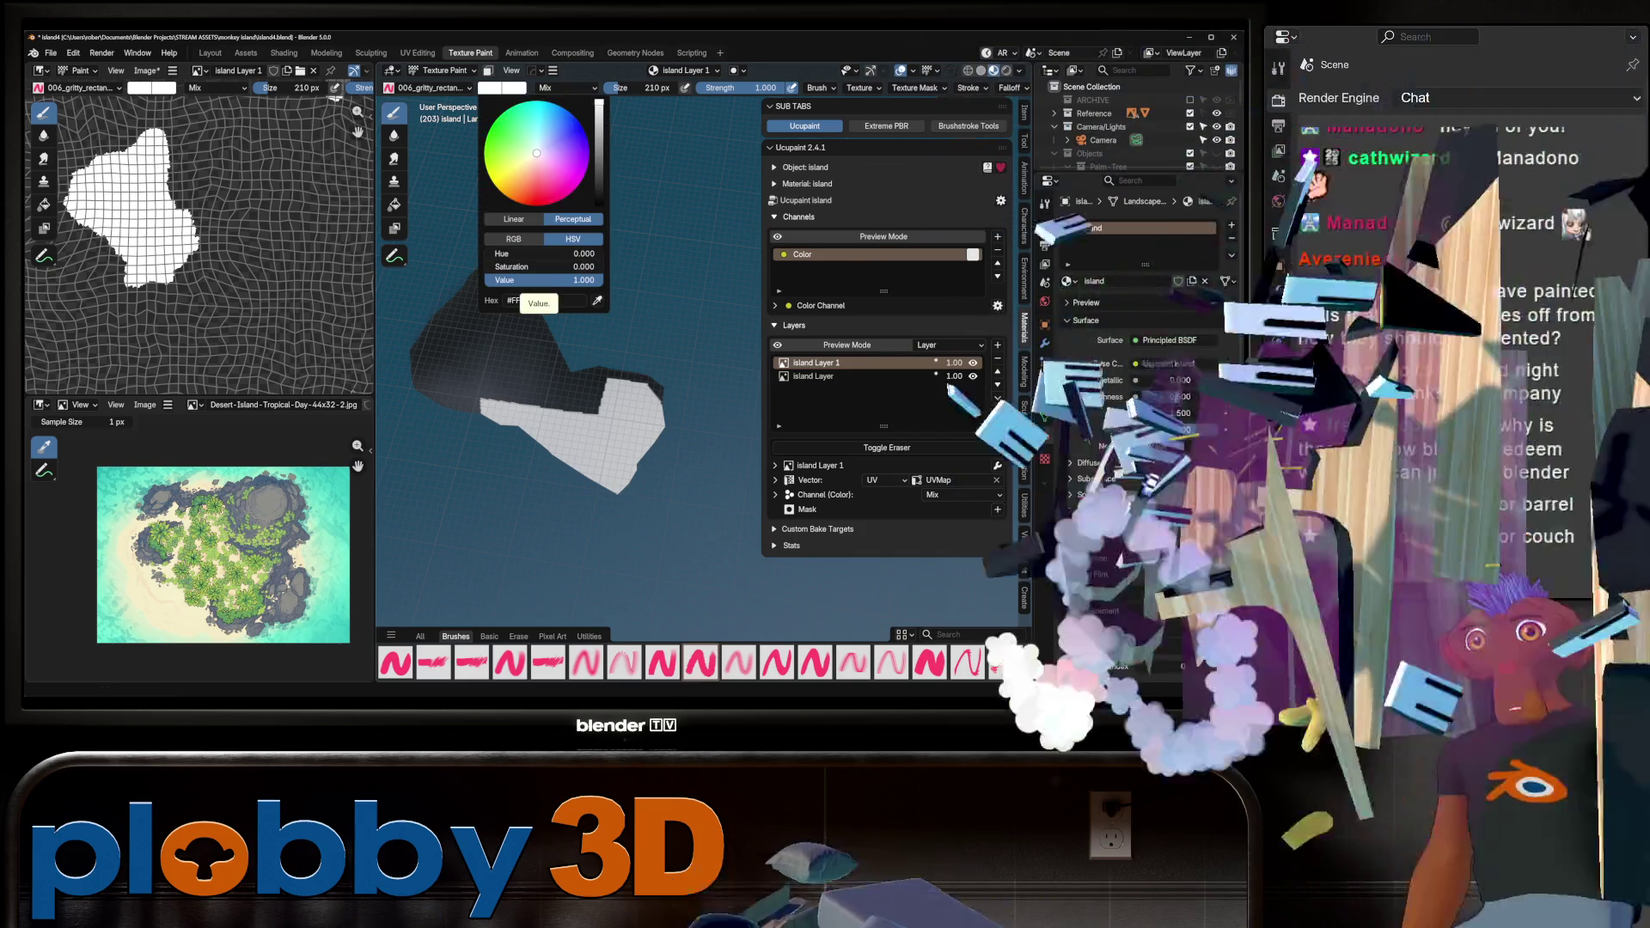
drag(599, 103, 599, 204)
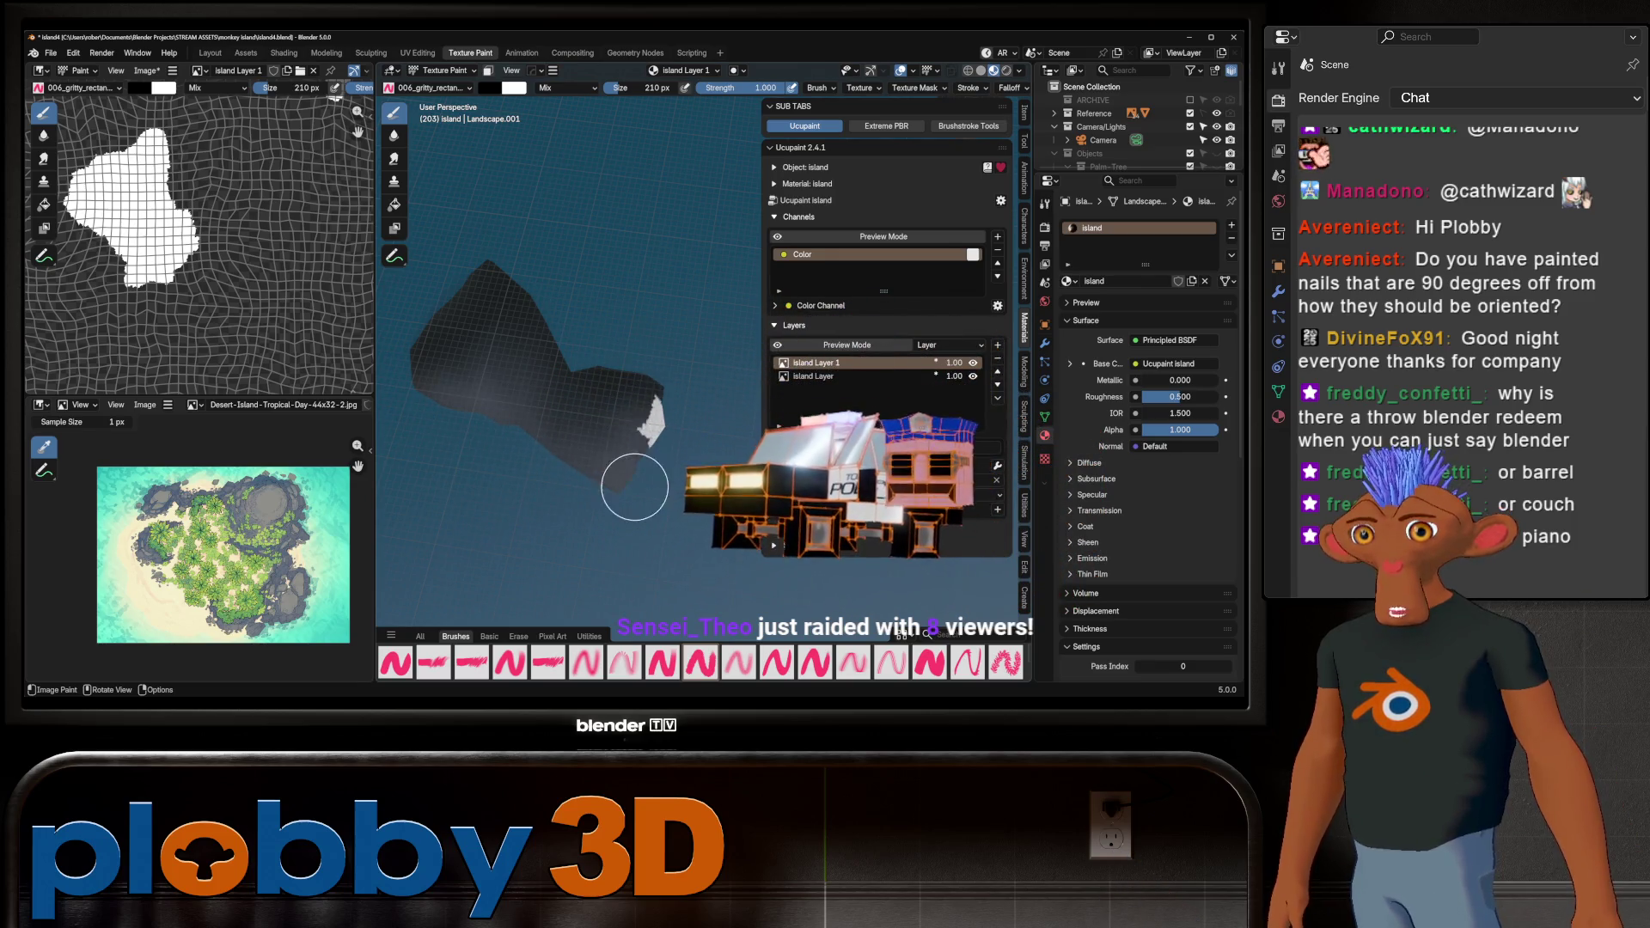
scroll(626, 443, up, 3)
mouse_move(626, 444)
middle_down()
mouse_move(593, 336)
mouse_move(587, 365)
mouse_move(505, 404)
middle_up()
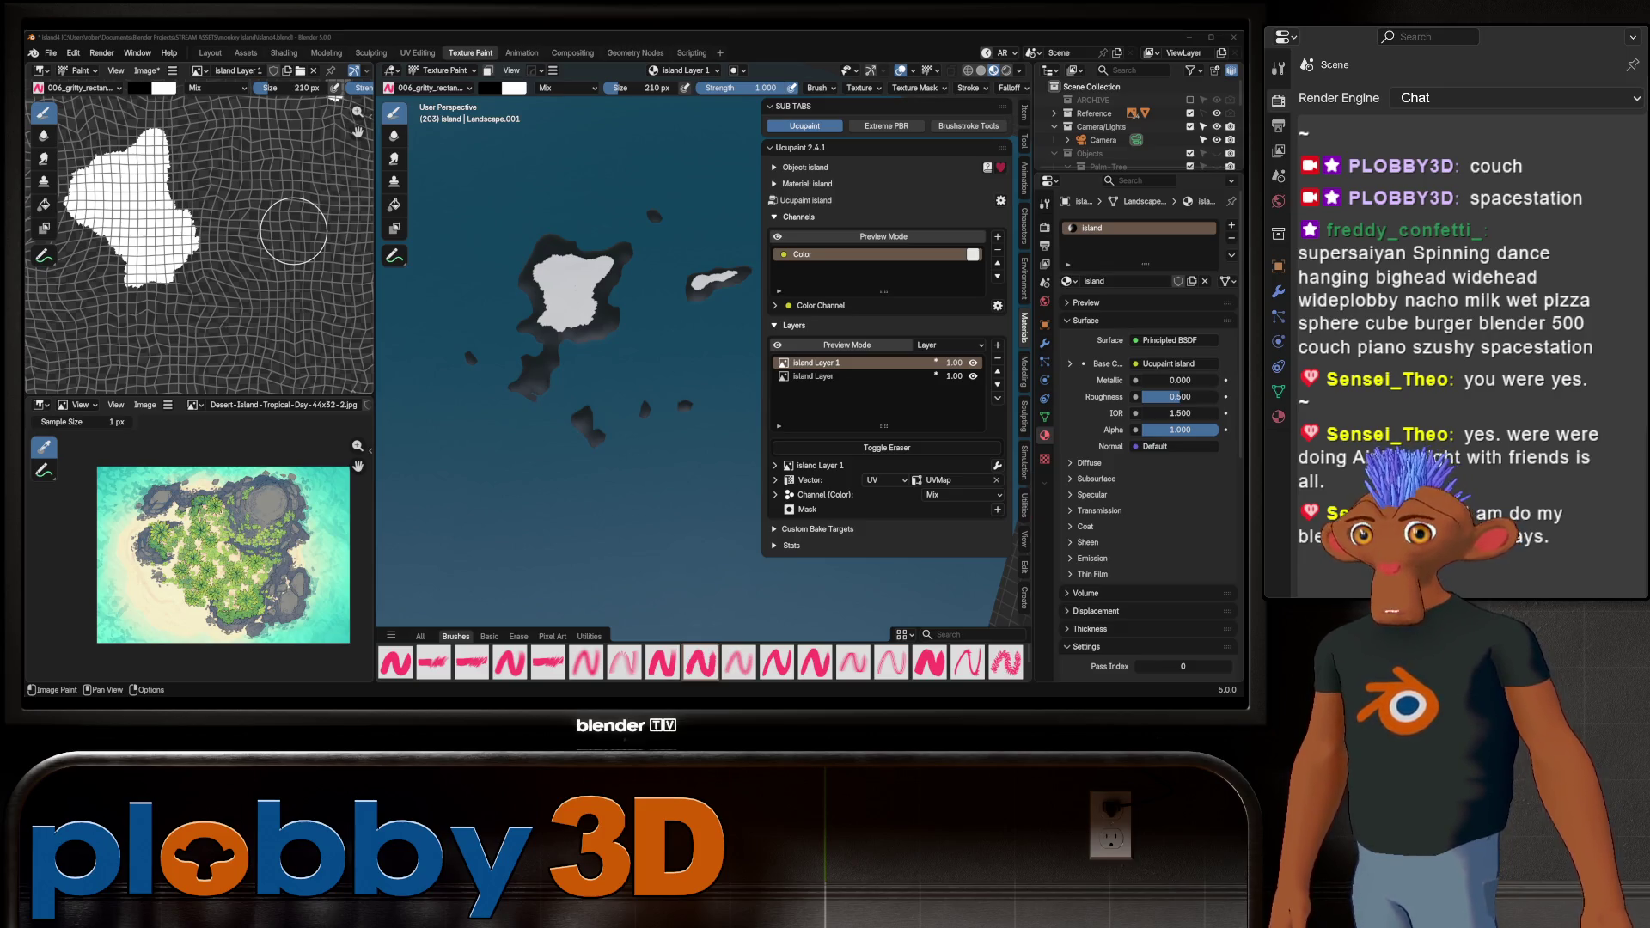
mouse_move(465, 310)
middle_down()
mouse_move(559, 410)
mouse_move(509, 369)
middle_up()
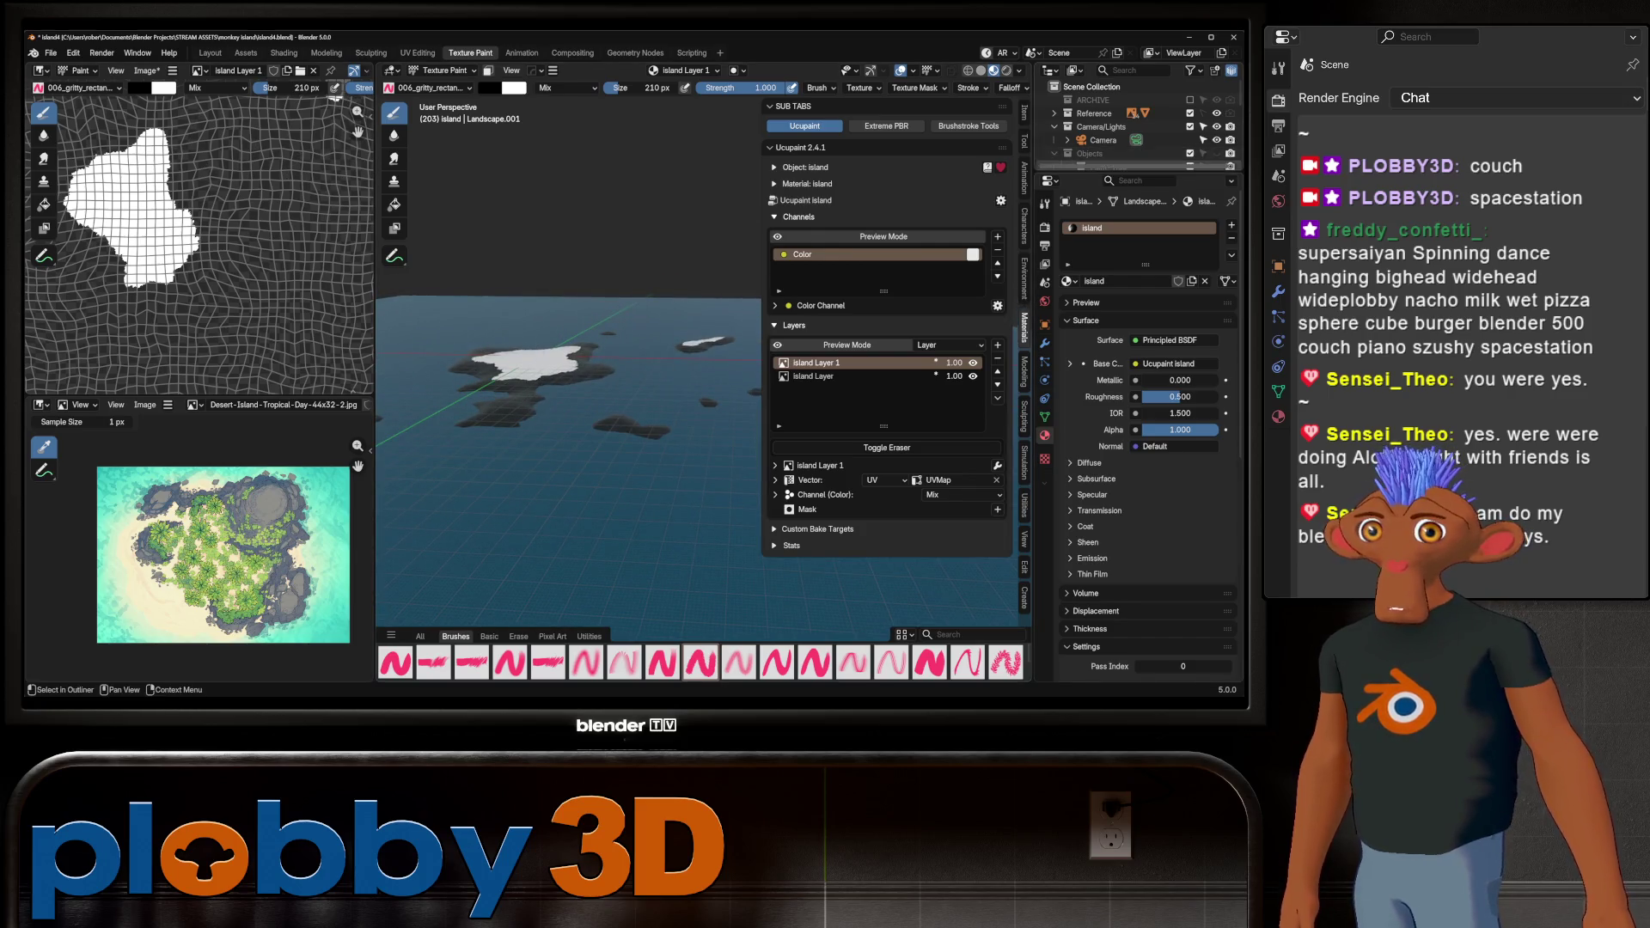
mouse_move(1134, 170)
mouse_down()
mouse_move(1134, 427)
mouse_move(1135, 402)
mouse_up()
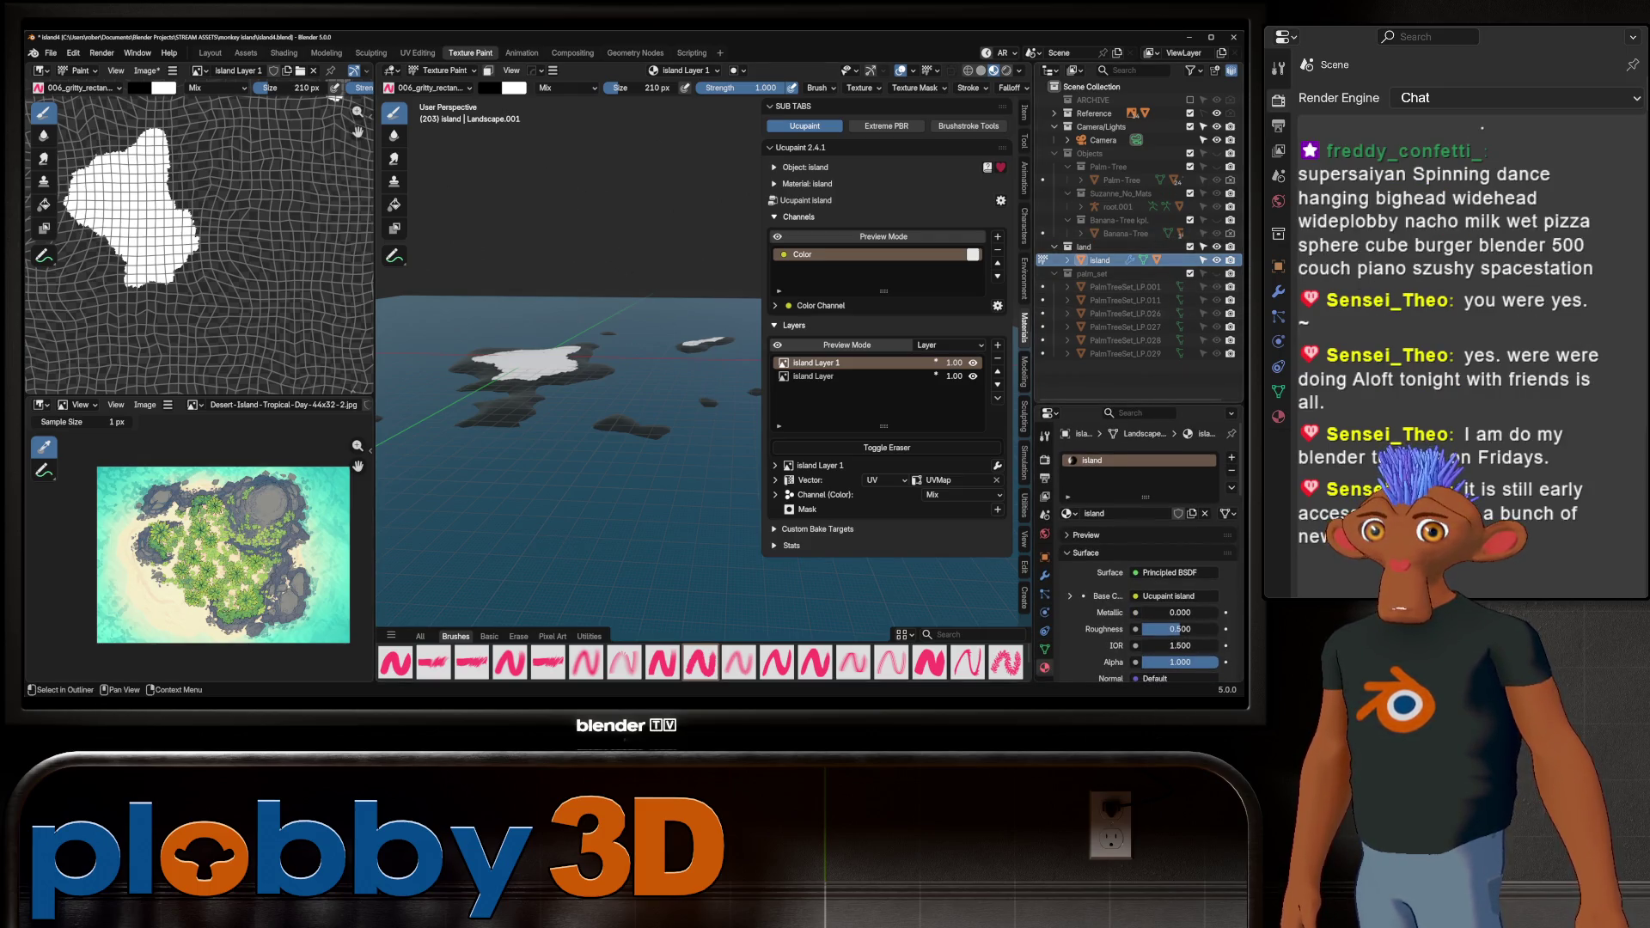
click(1067, 260)
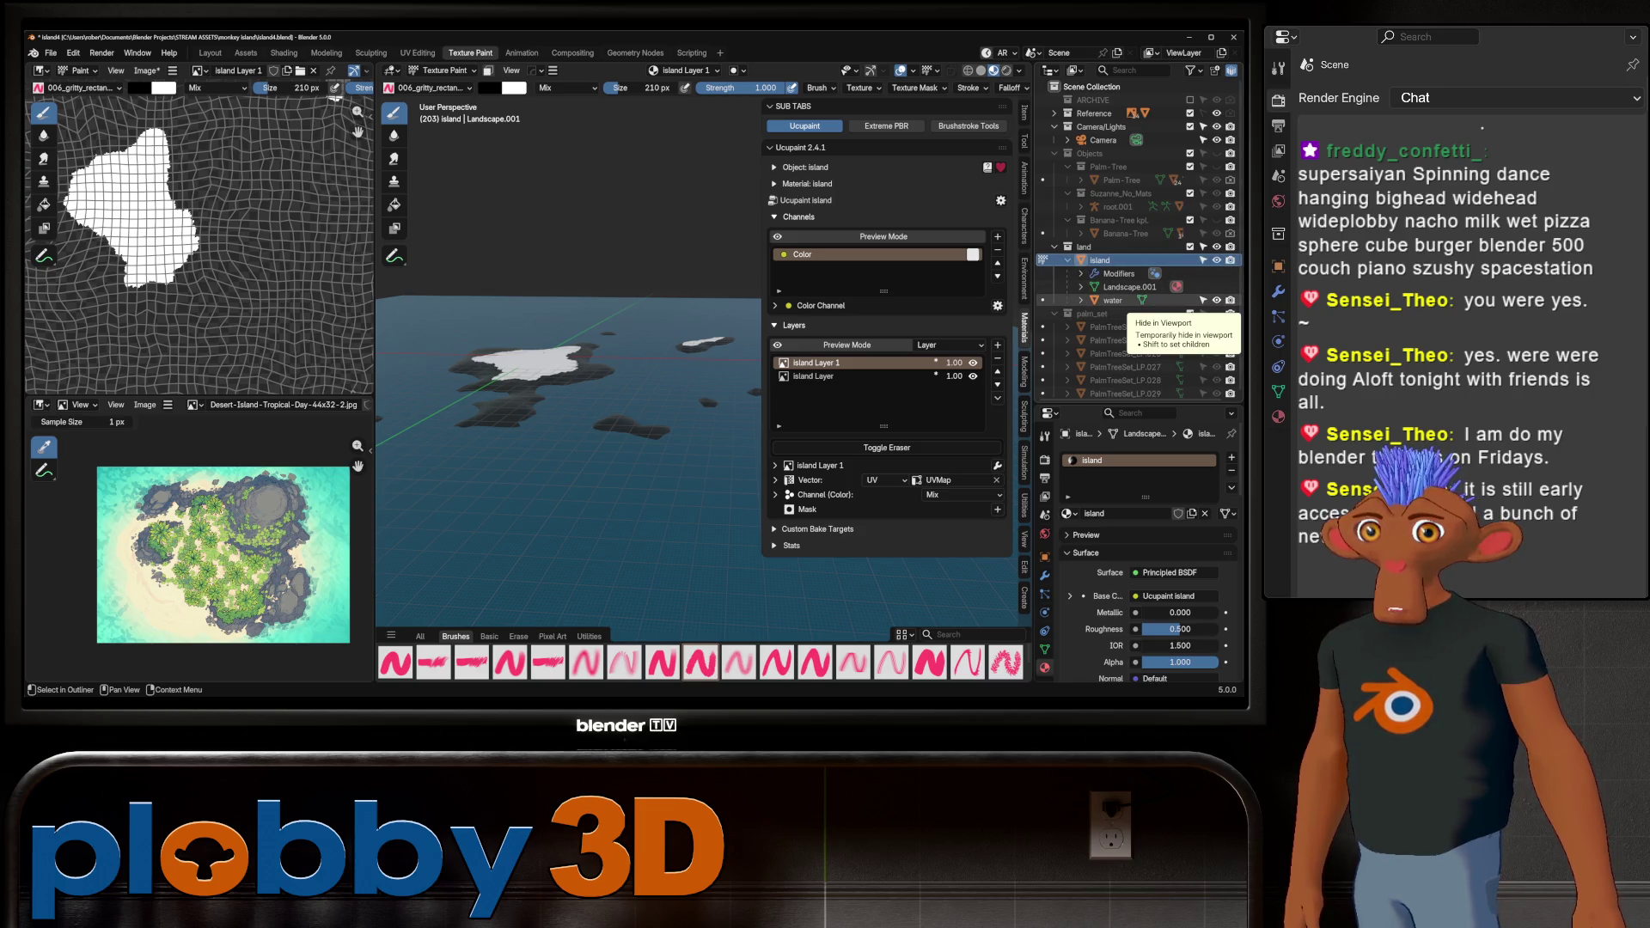
click(1217, 300)
middle_drag(640, 541, 628, 430)
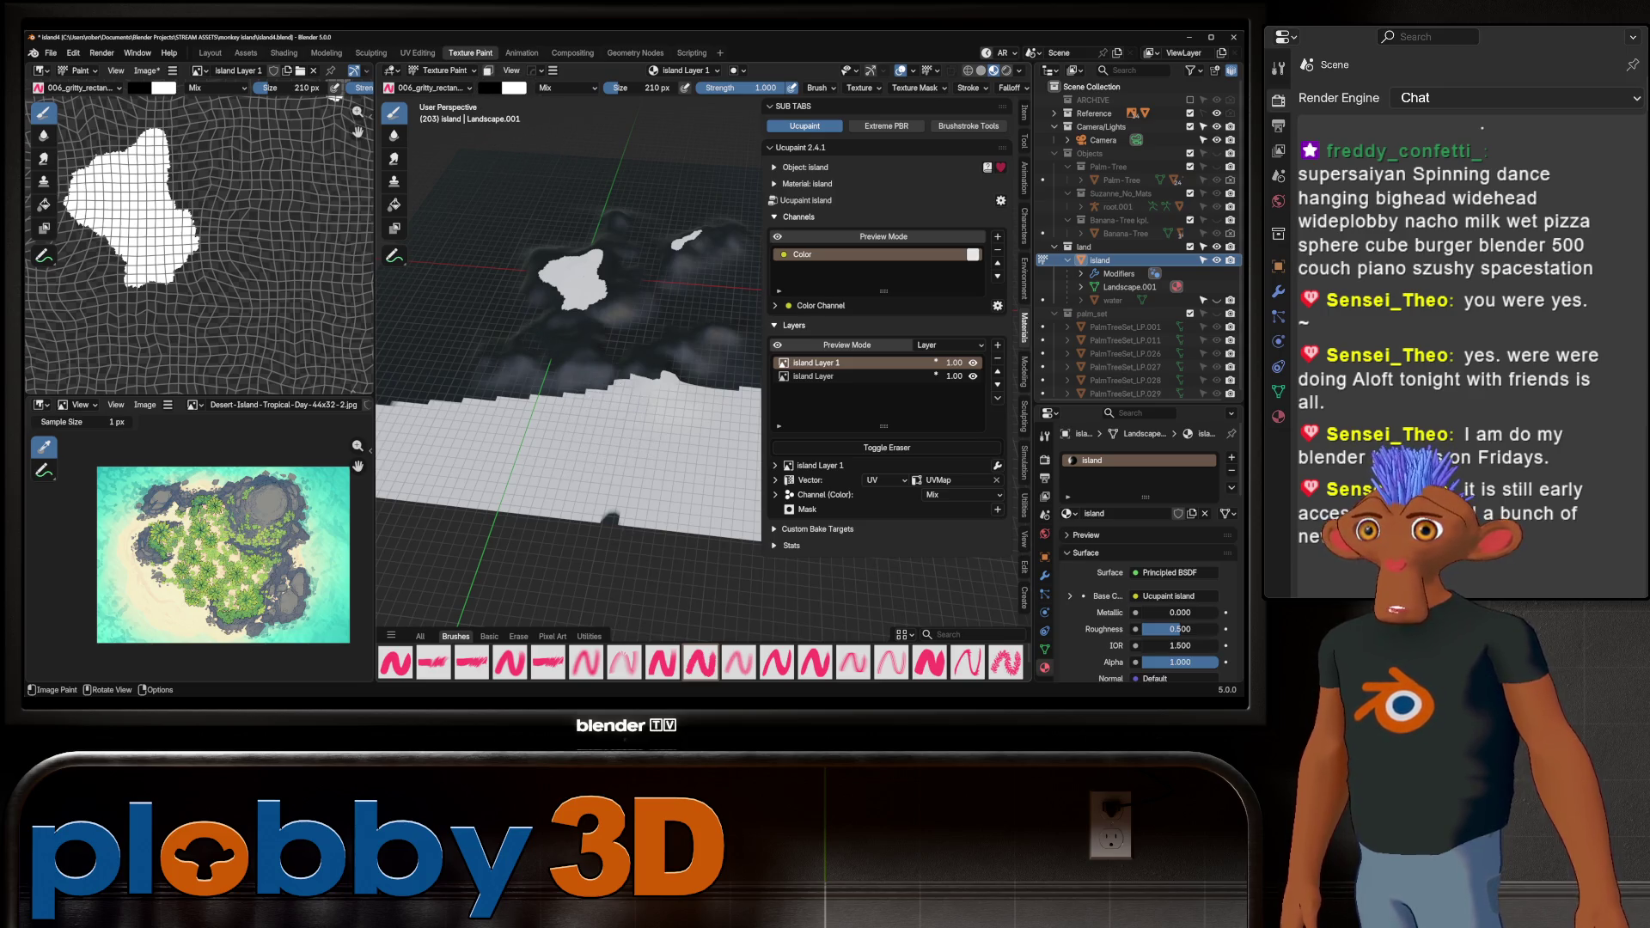
mouse_move(535, 417)
mouse_down()
mouse_move(619, 393)
mouse_move(578, 414)
mouse_move(687, 447)
mouse_move(717, 505)
mouse_move(626, 472)
mouse_up()
mouse_move(626, 472)
middle_down()
mouse_move(661, 460)
mouse_move(582, 472)
middle_up()
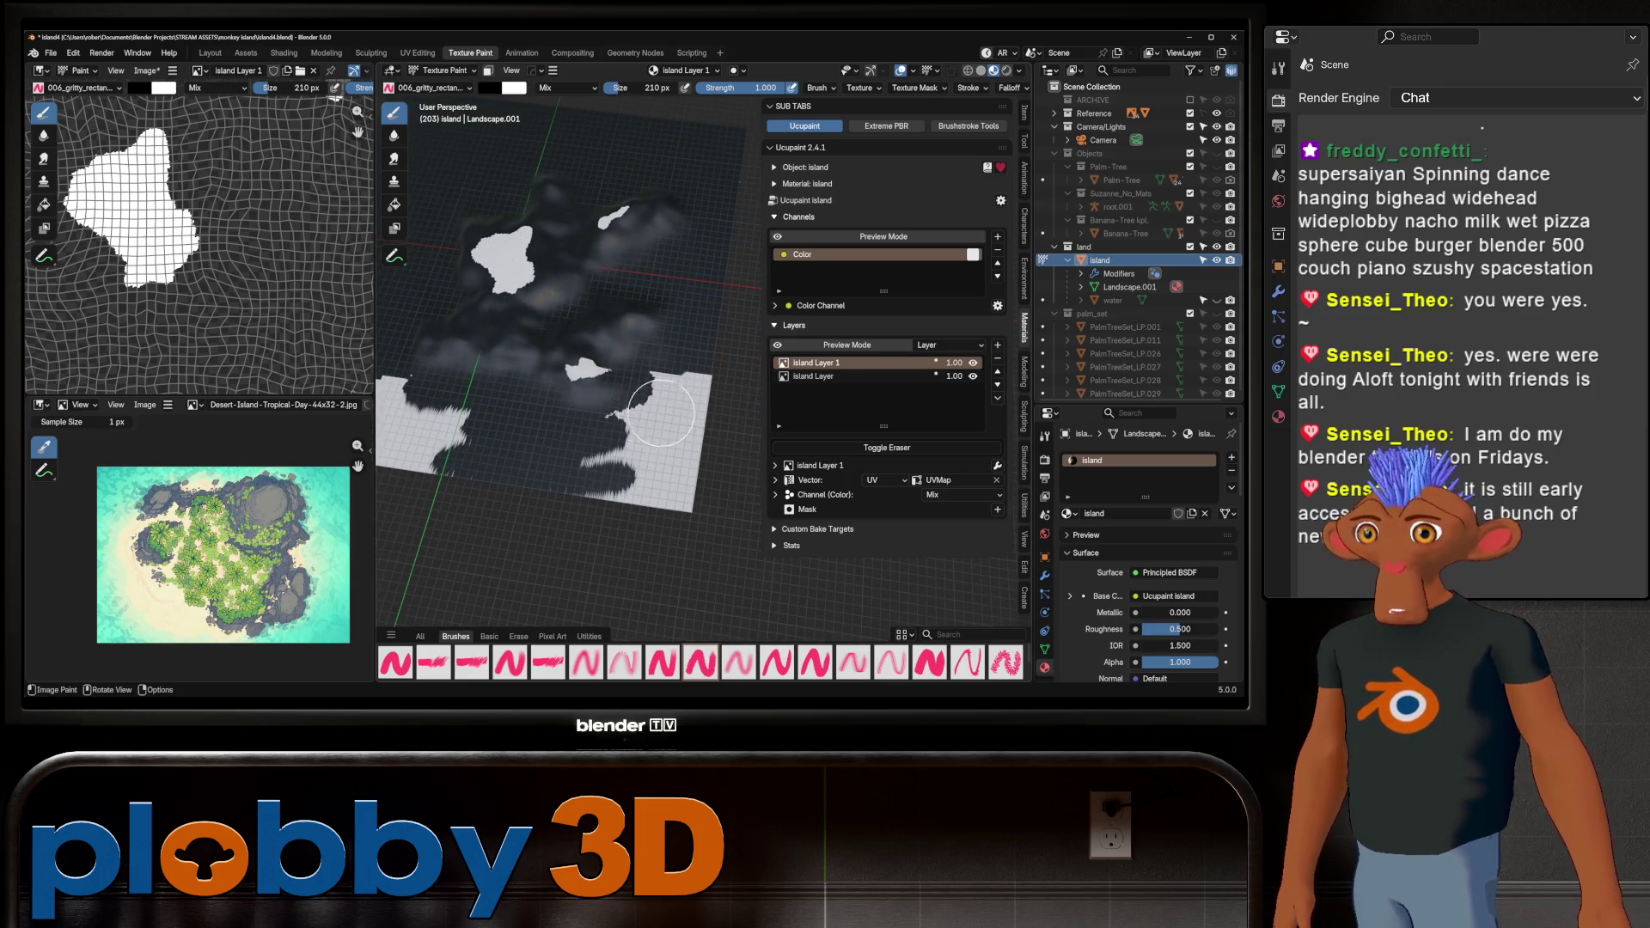
mouse_move(661, 413)
mouse_down()
mouse_move(479, 357)
mouse_move(693, 369)
mouse_move(661, 533)
mouse_move(693, 467)
mouse_move(711, 472)
mouse_move(560, 504)
mouse_move(711, 514)
mouse_move(596, 468)
mouse_move(711, 455)
mouse_up()
mouse_move(656, 415)
middle_down()
mouse_move(550, 434)
mouse_move(619, 447)
middle_up()
mouse_move(649, 490)
mouse_down()
mouse_move(447, 464)
mouse_move(437, 415)
mouse_move(398, 488)
mouse_move(425, 447)
mouse_up()
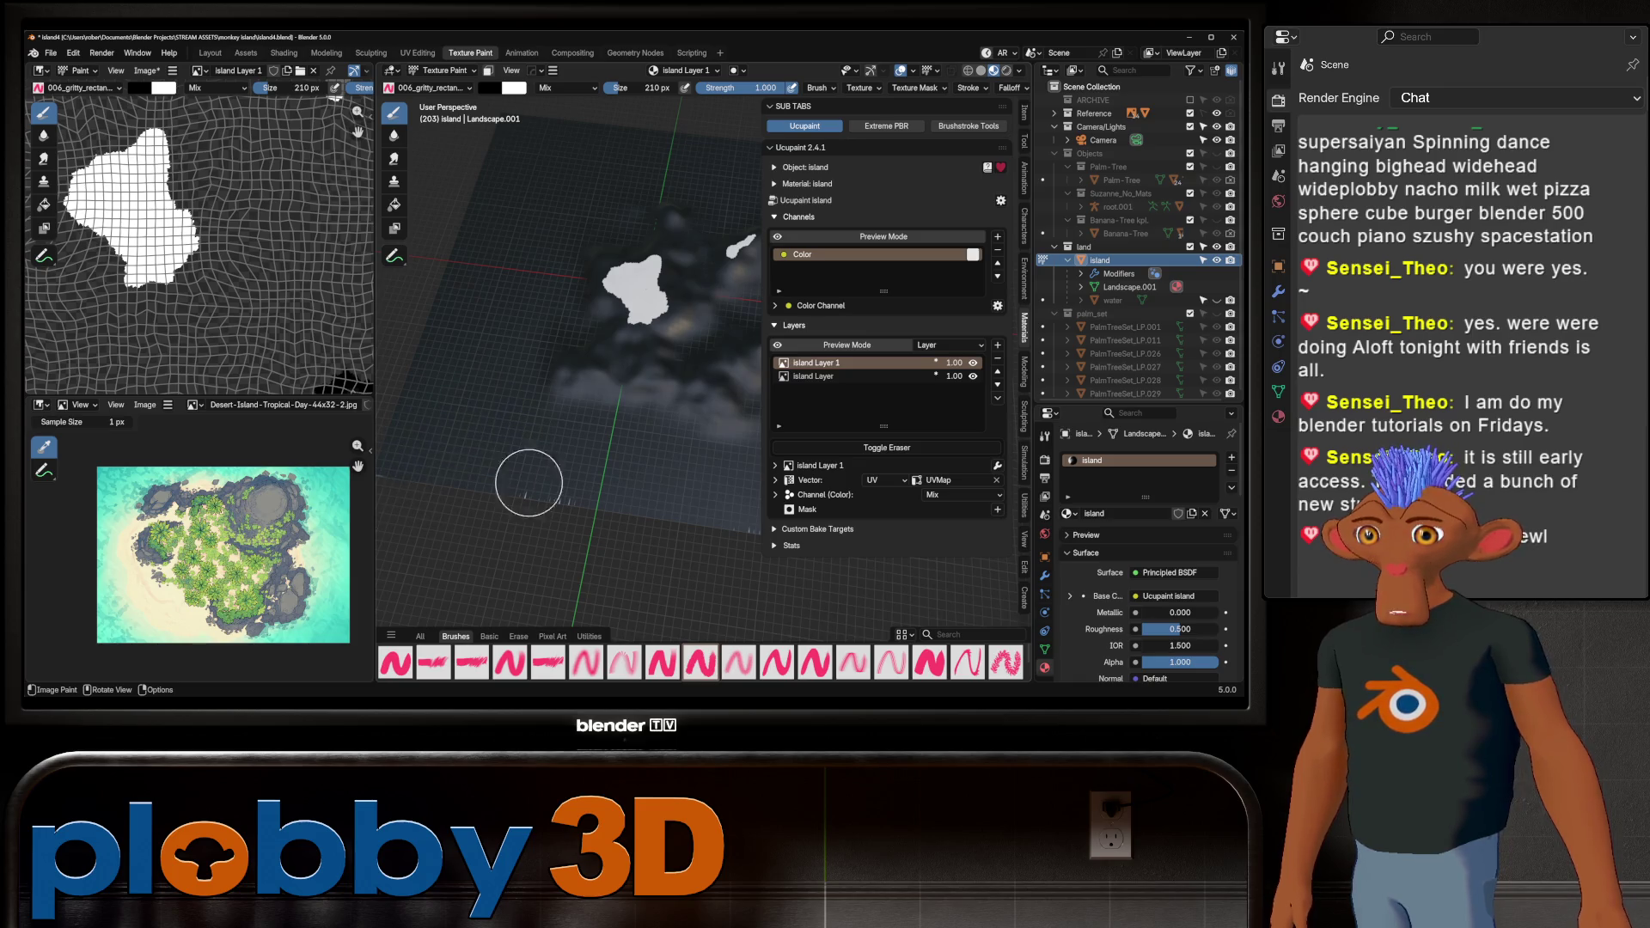
mouse_move(488, 509)
middle_down()
mouse_move(553, 395)
mouse_move(619, 379)
mouse_move(688, 452)
middle_up()
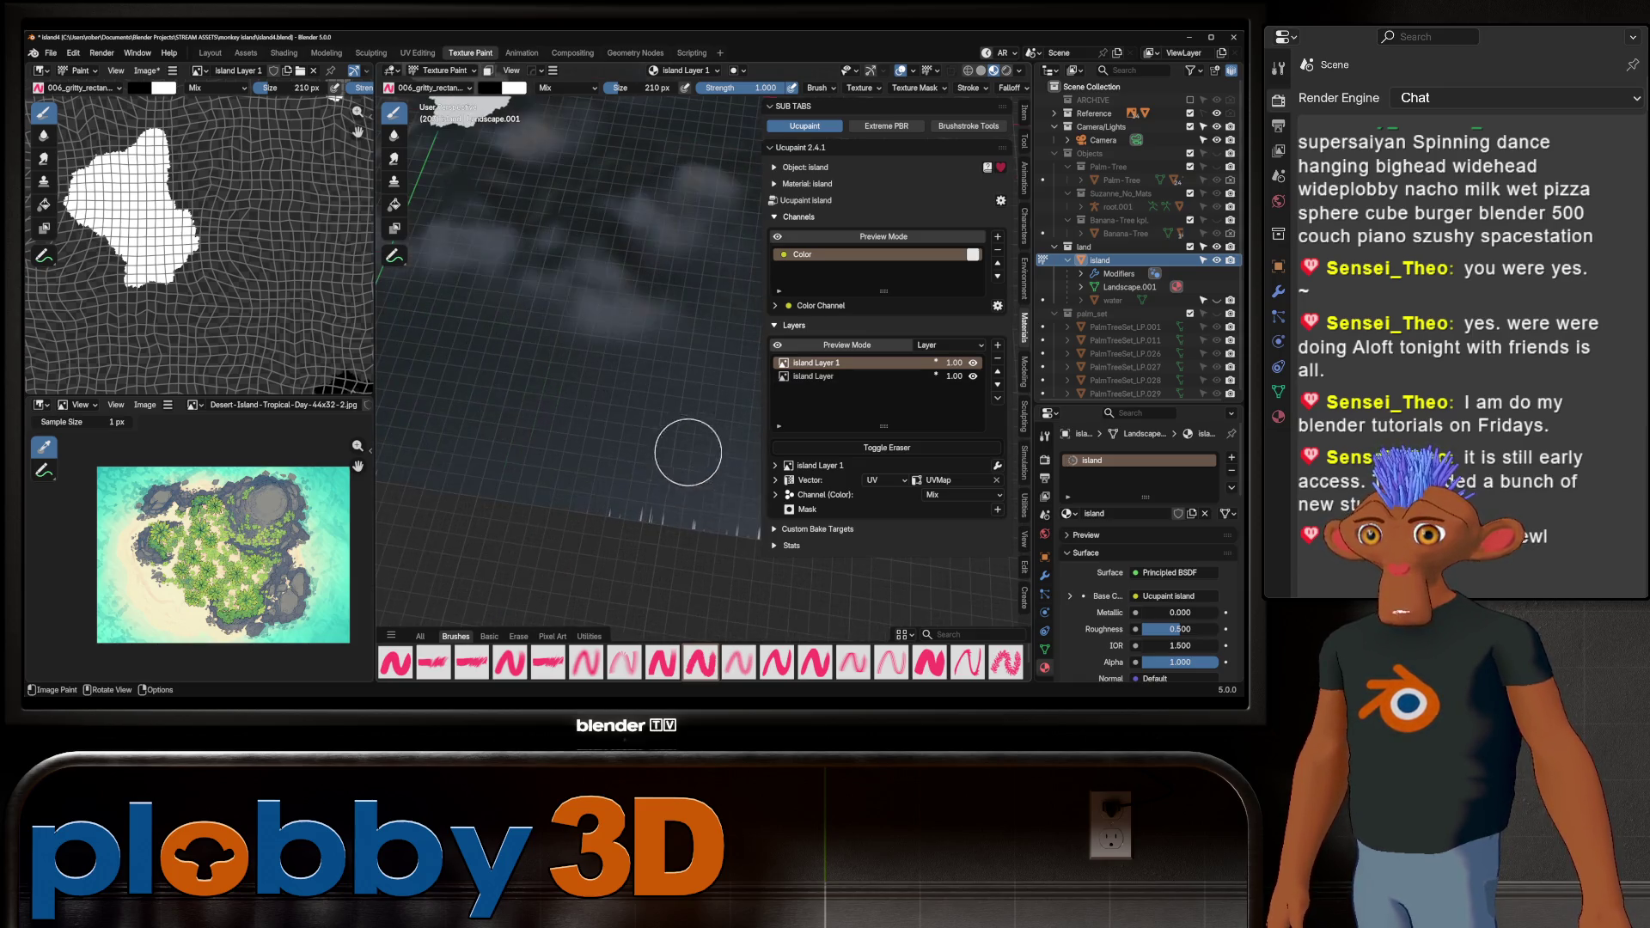
middle_drag(727, 514, 538, 478)
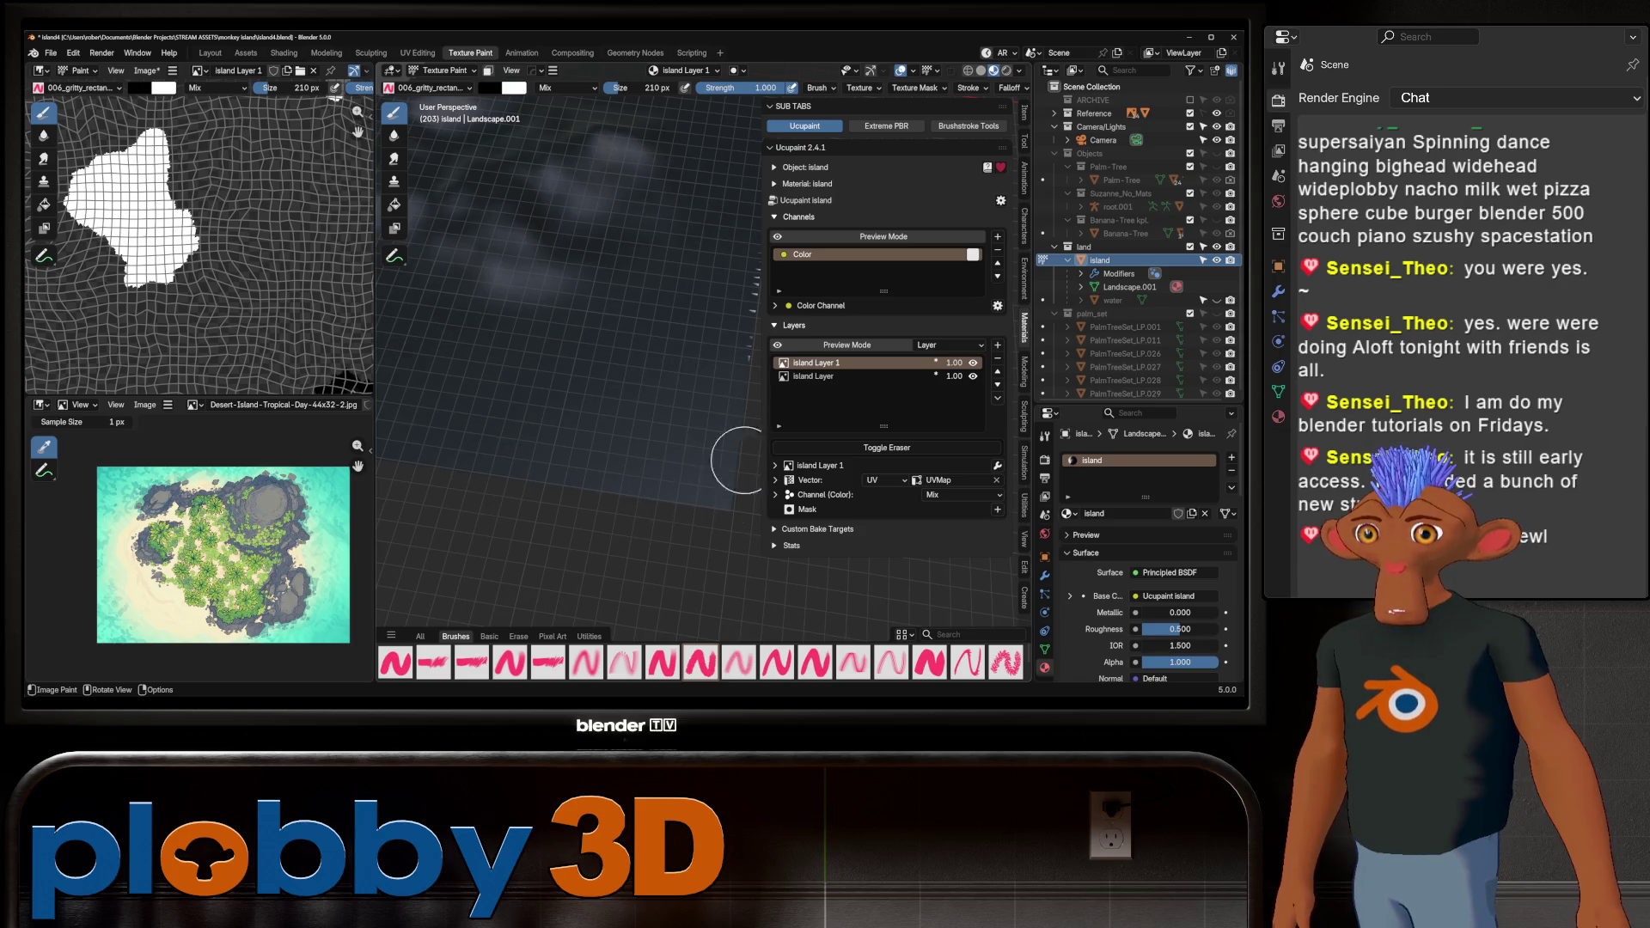
middle_drag(743, 460, 637, 524)
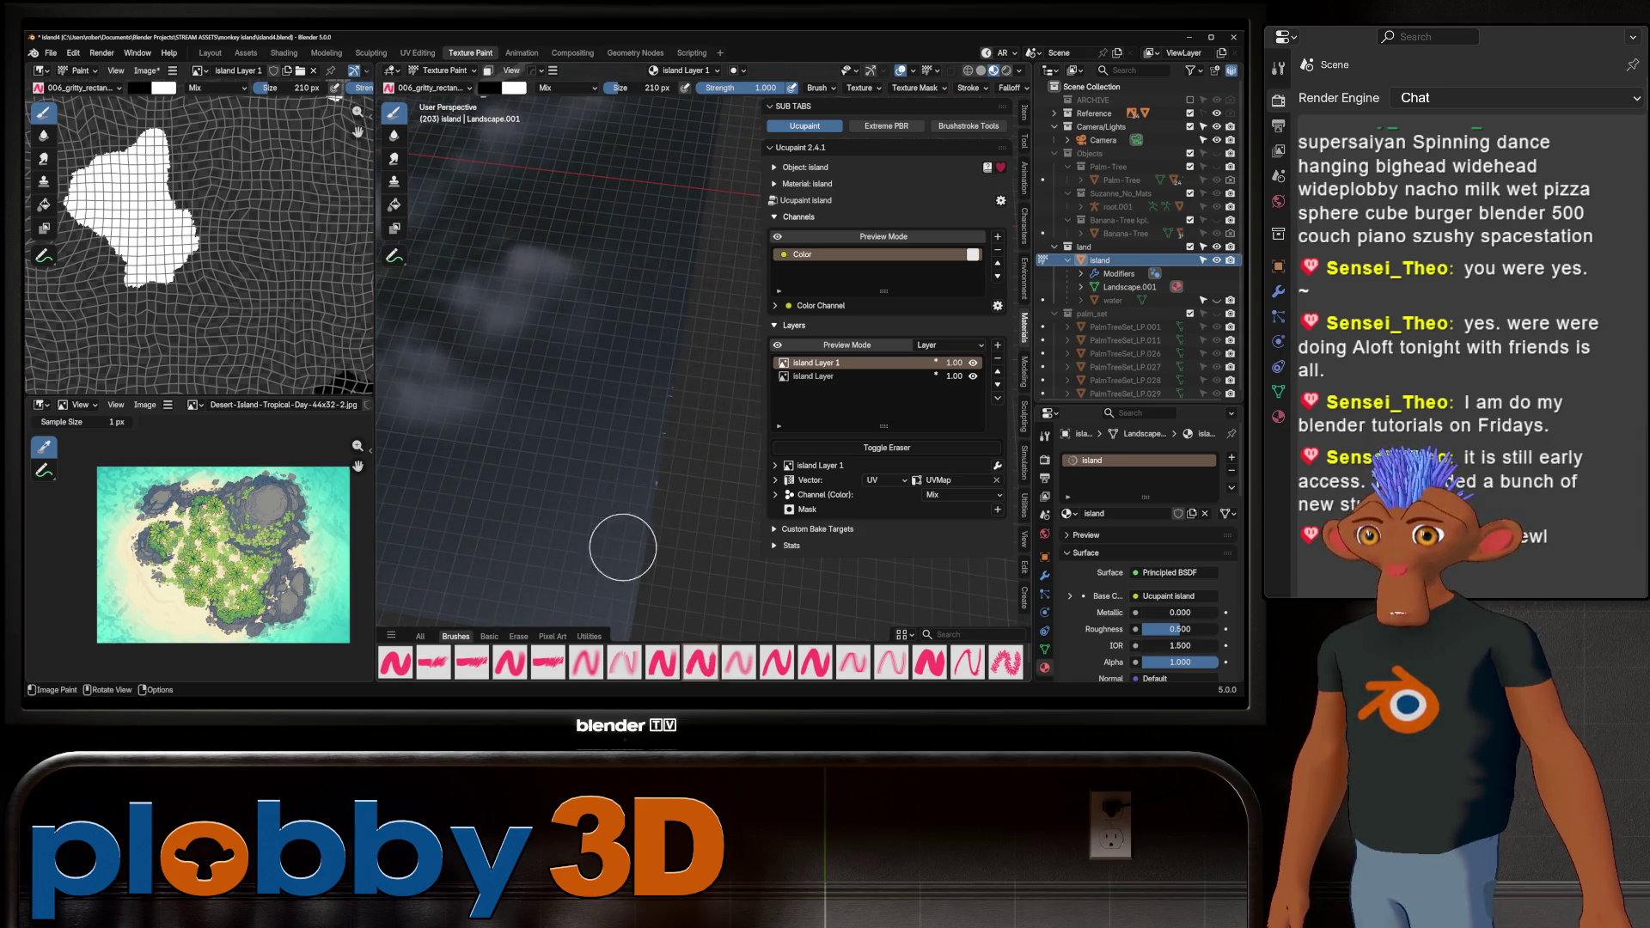
mouse_move(667, 435)
middle_down()
mouse_move(619, 545)
mouse_move(656, 482)
mouse_move(529, 479)
middle_up()
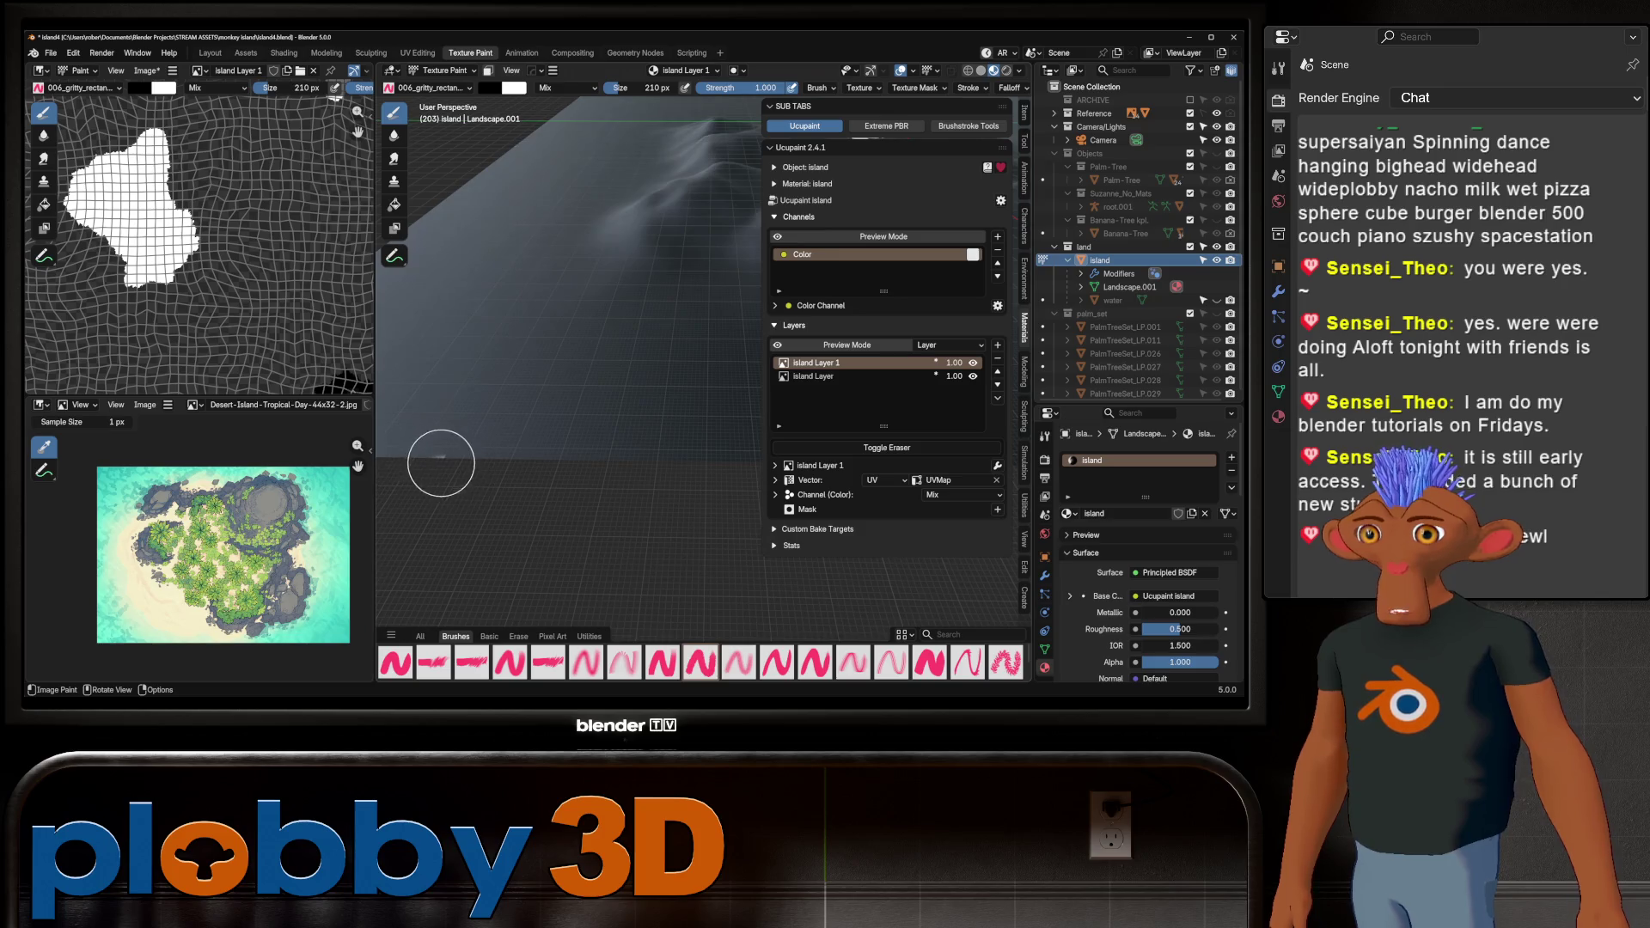
mouse_move(398, 380)
middle_down()
mouse_move(627, 398)
mouse_move(478, 435)
mouse_move(547, 361)
mouse_move(627, 398)
mouse_move(560, 379)
mouse_move(656, 339)
mouse_move(605, 345)
middle_up()
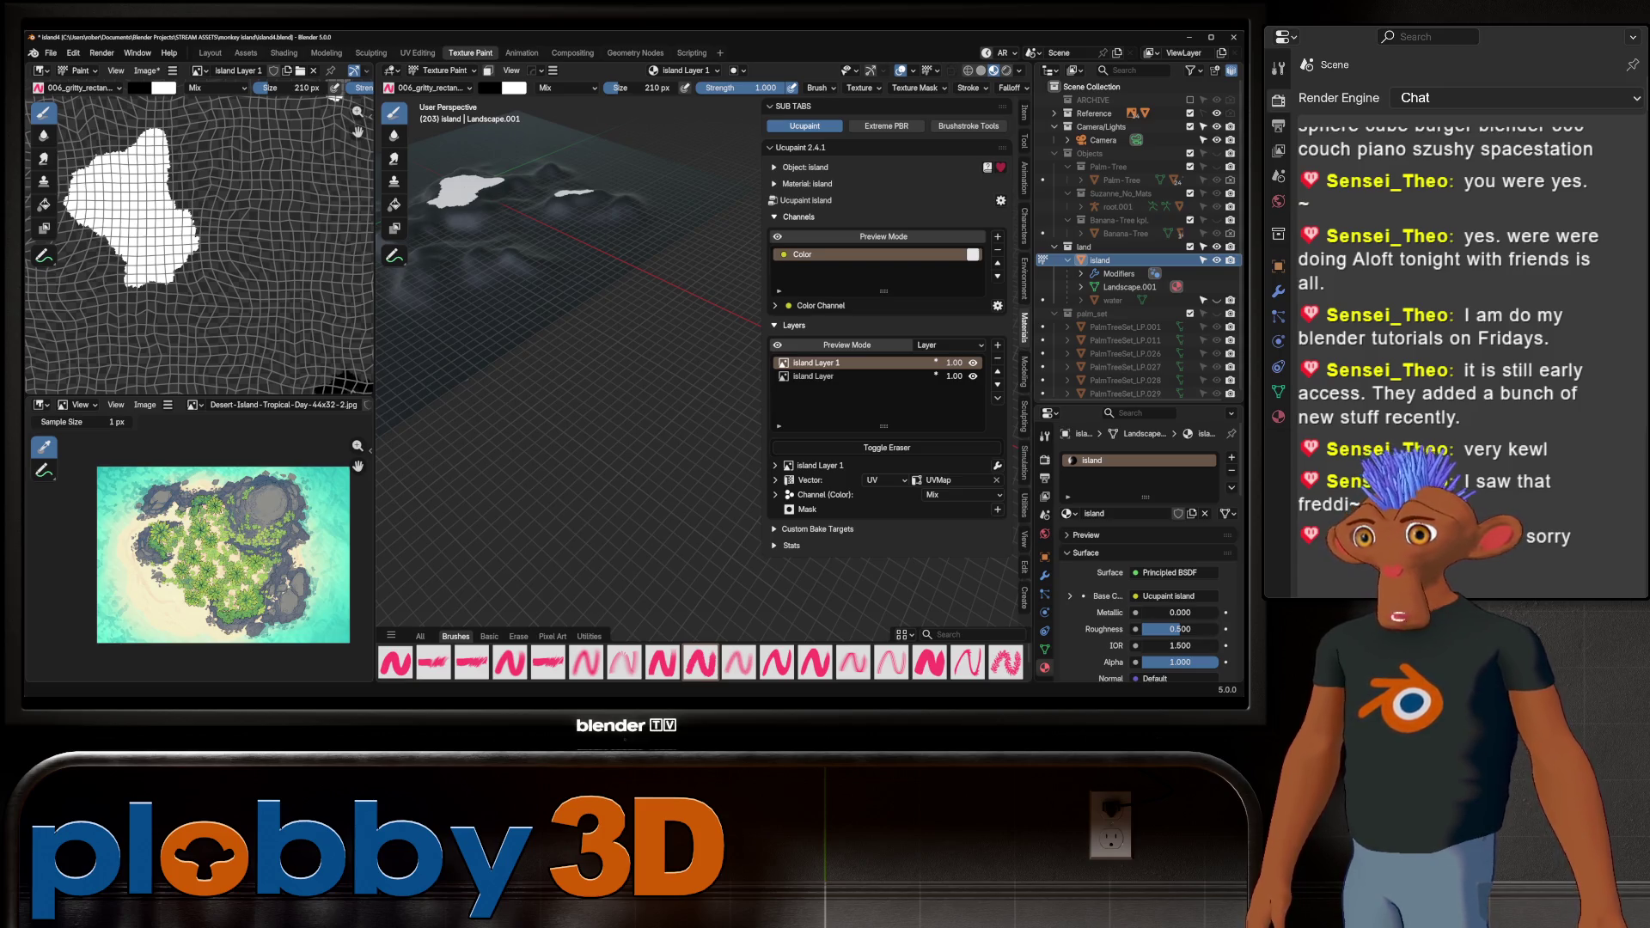
scroll(529, 245, up, 3)
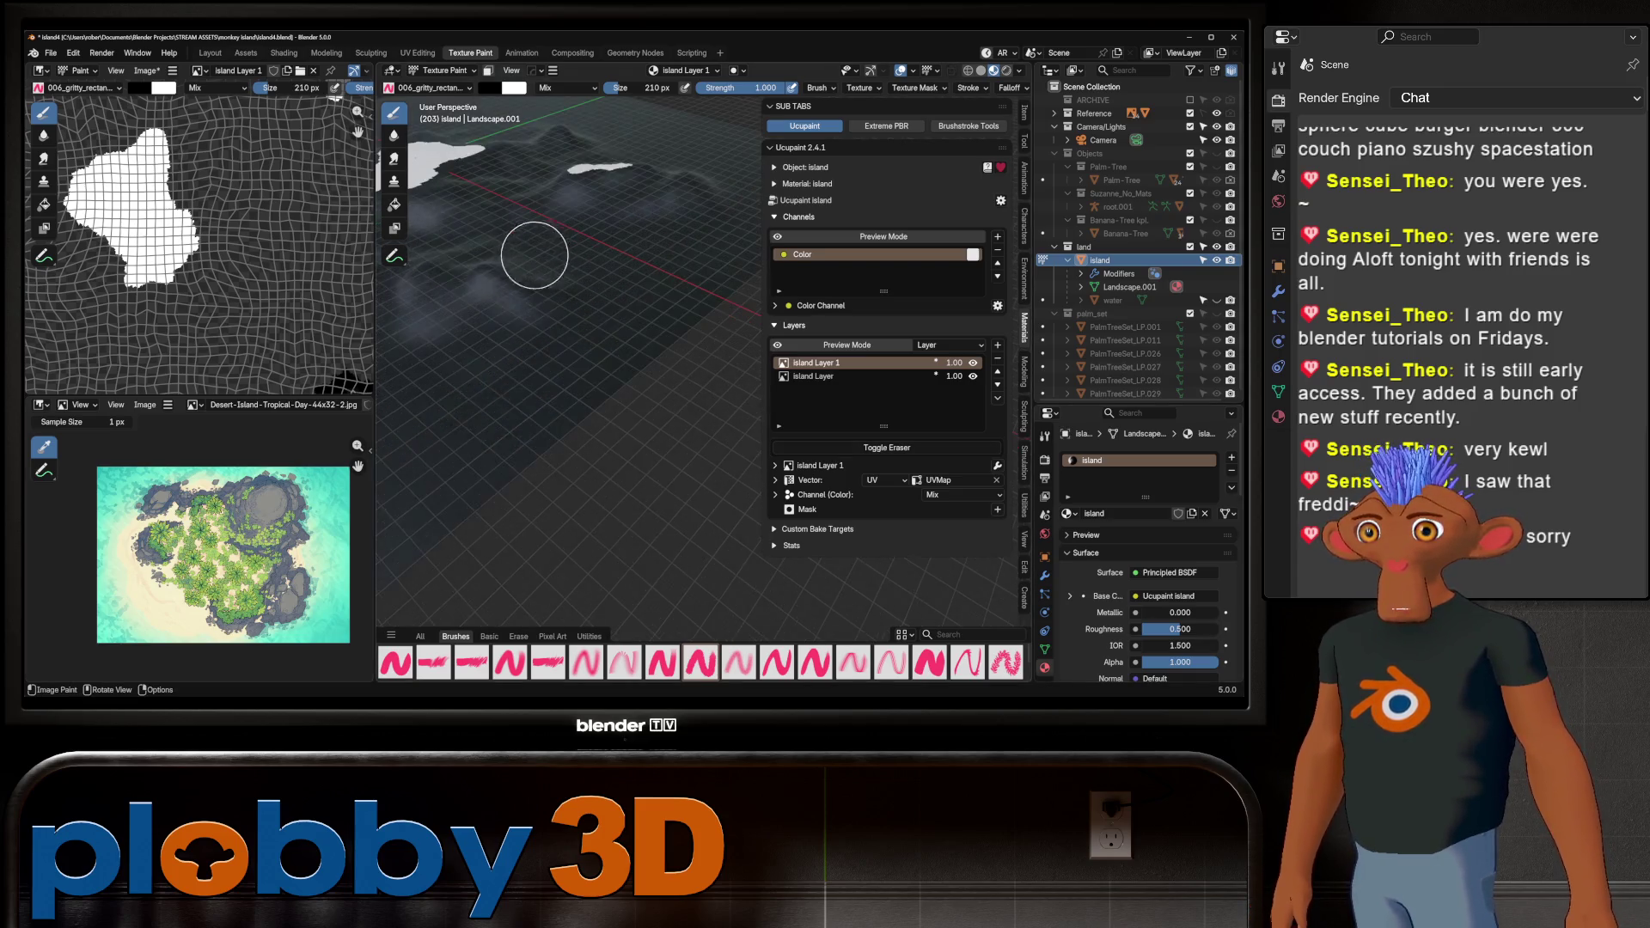
mouse_move(527, 435)
middle_down()
mouse_move(634, 350)
mouse_move(526, 430)
mouse_move(646, 396)
middle_up()
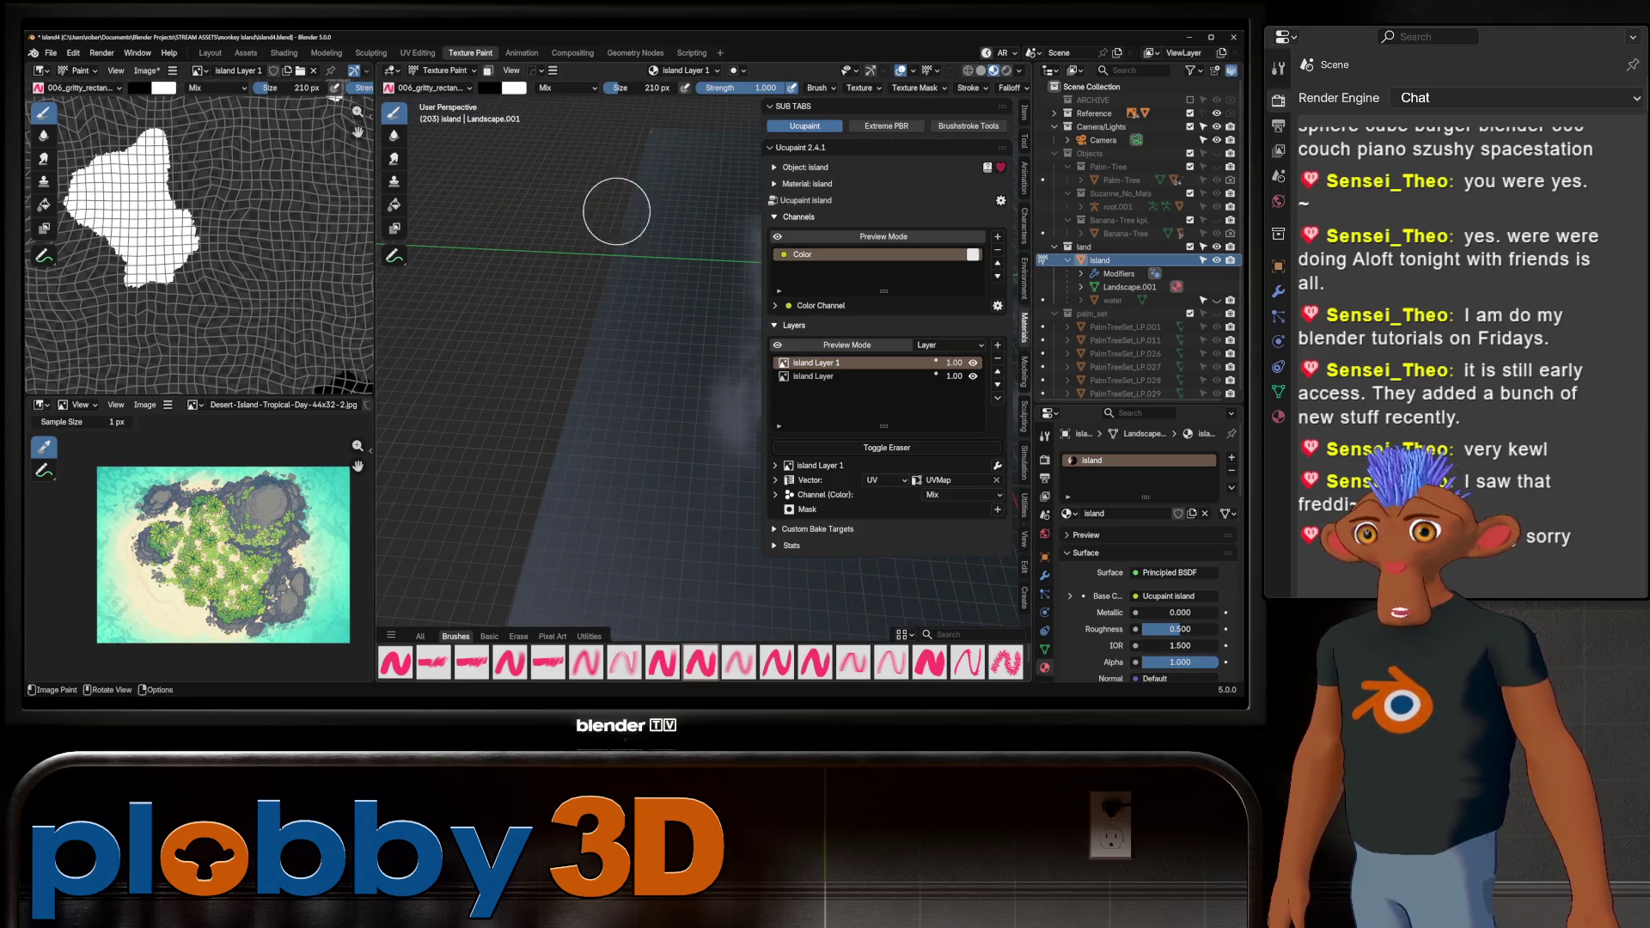
scroll(609, 190, down, 3)
middle_drag(608, 190, 568, 390)
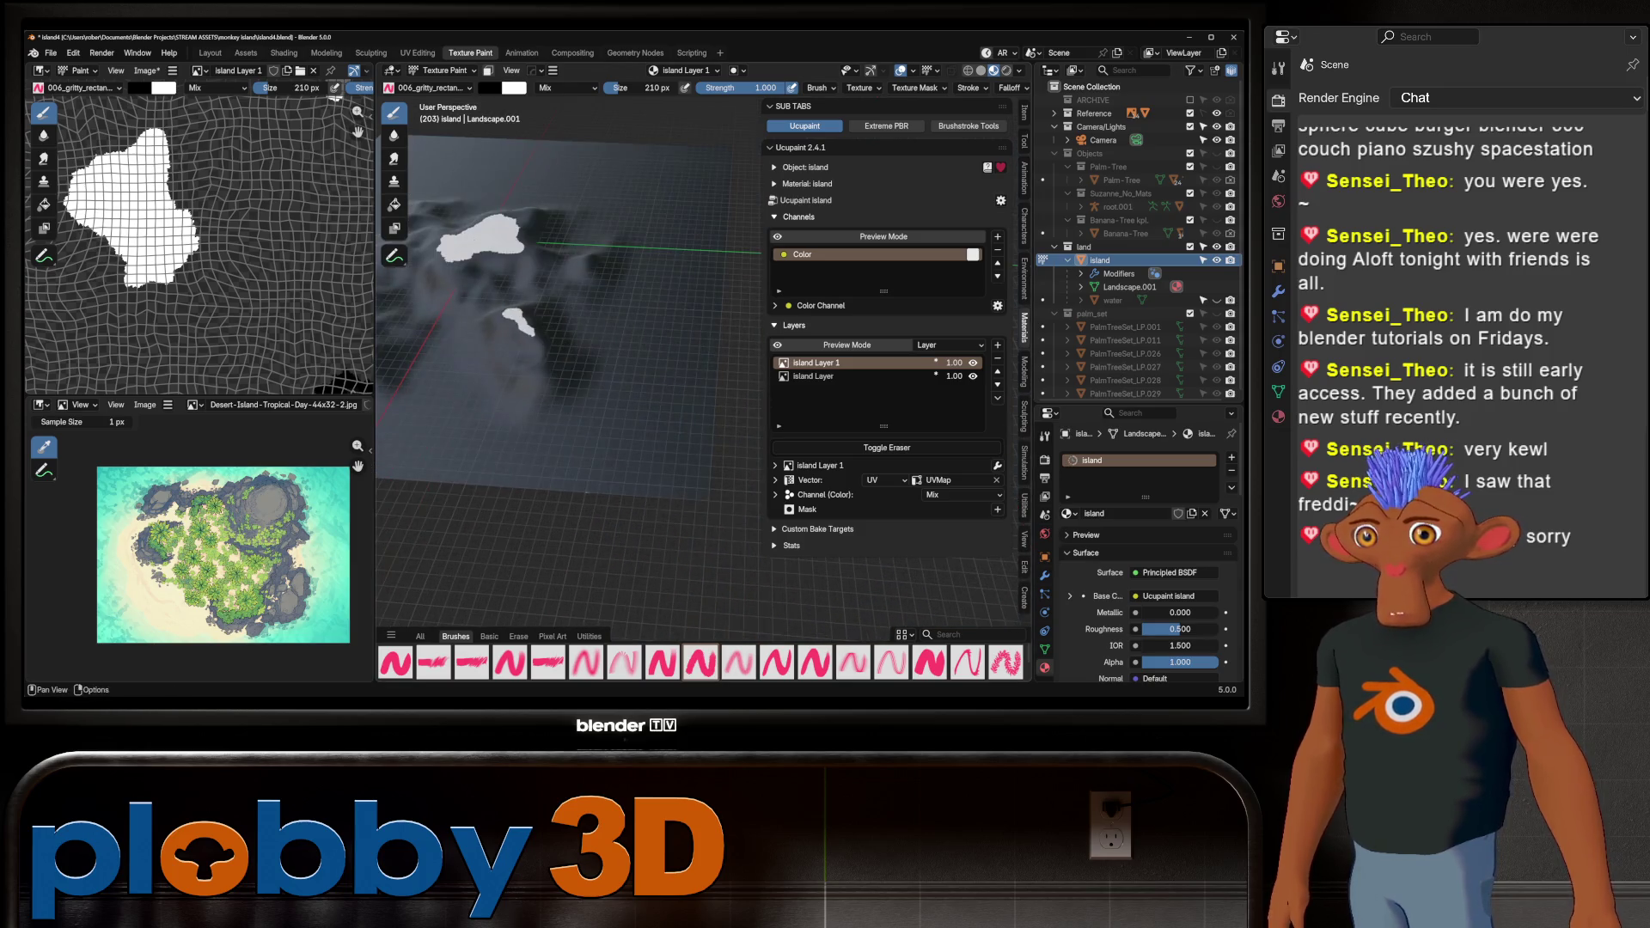
mouse_move(624, 475)
middle_down()
mouse_move(619, 528)
mouse_move(442, 435)
middle_up()
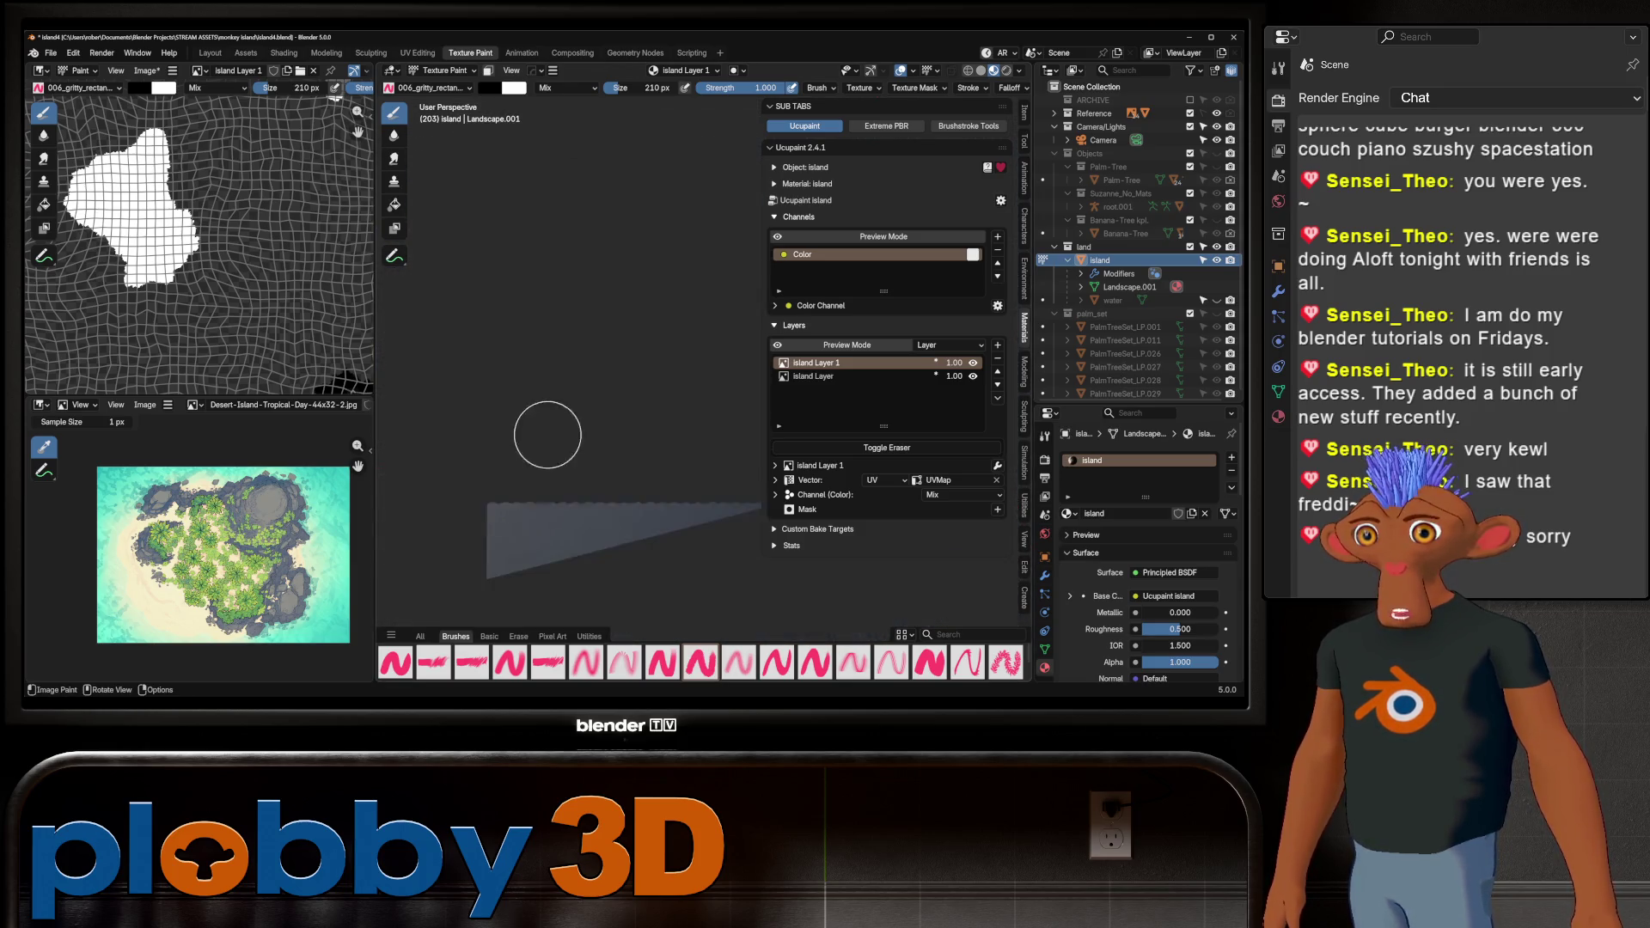
middle_drag(550, 411, 698, 578)
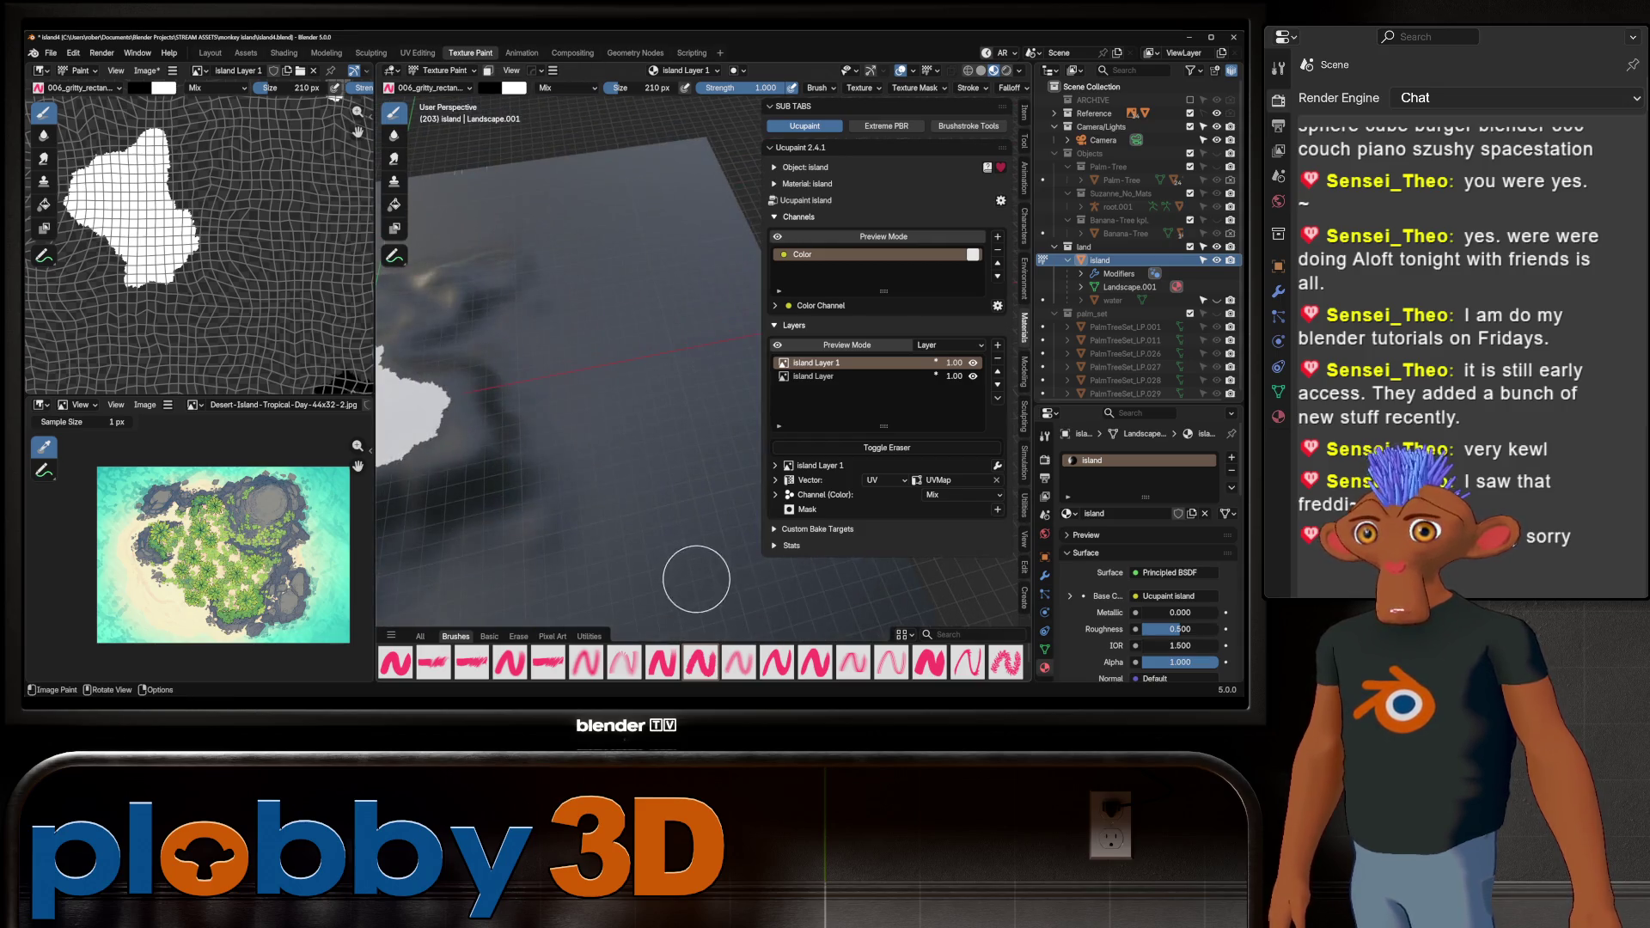
mouse_move(516, 221)
middle_down()
mouse_move(607, 266)
mouse_move(688, 344)
mouse_move(504, 239)
middle_up()
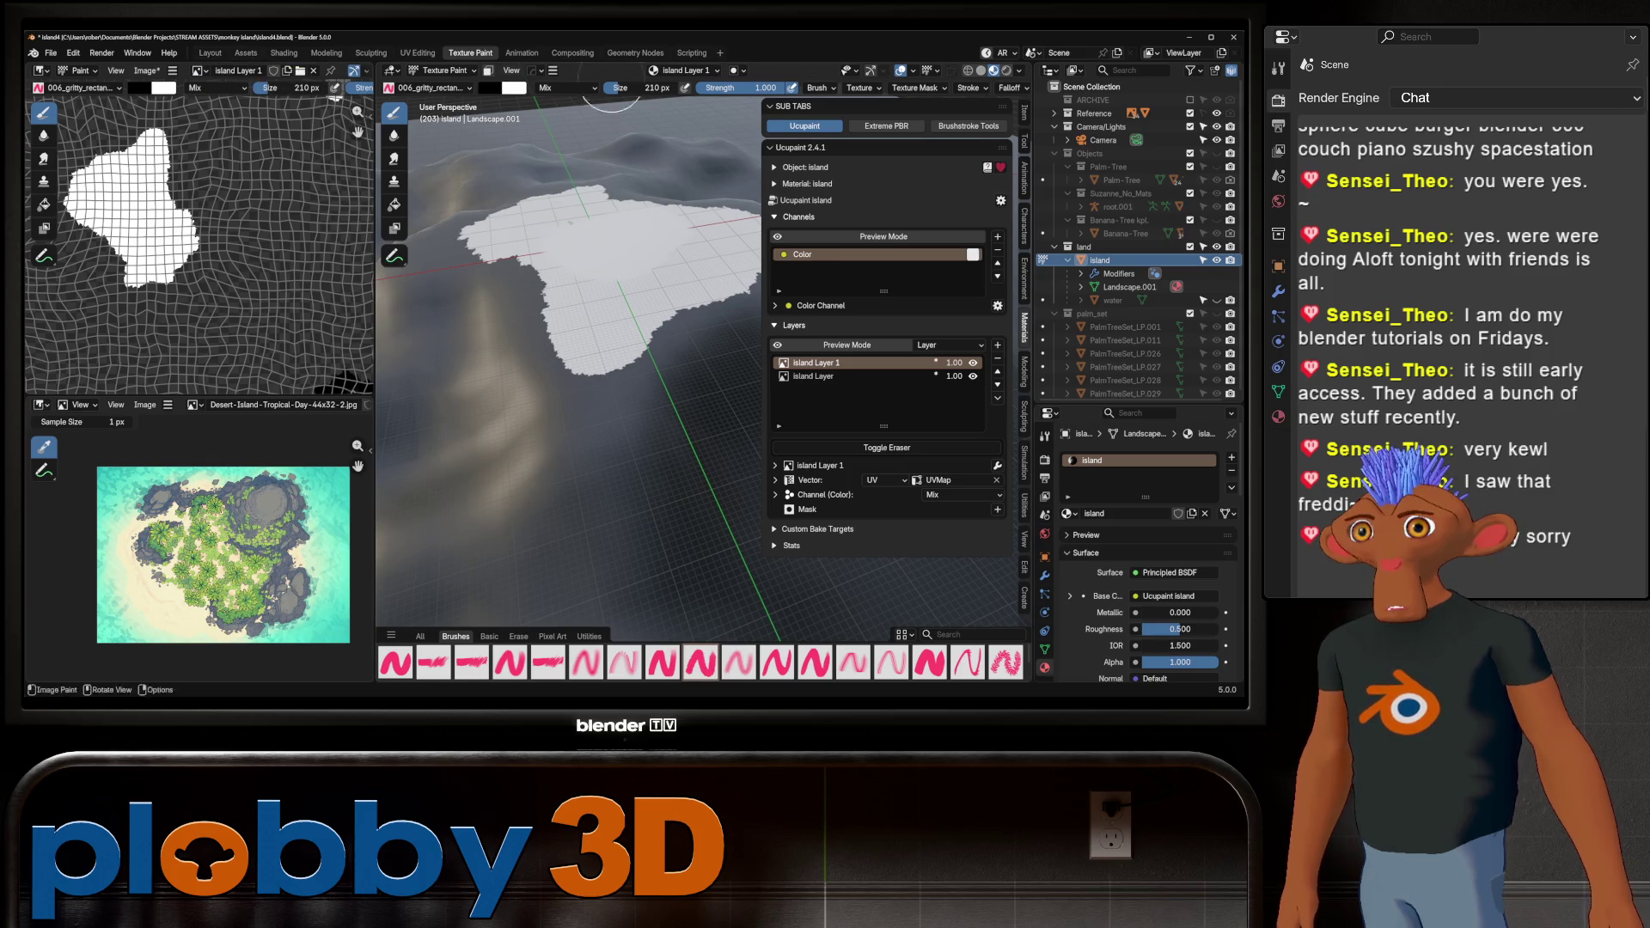
mouse_move(467, 431)
middle_down()
mouse_move(710, 408)
mouse_move(567, 361)
mouse_move(584, 396)
mouse_move(537, 381)
mouse_move(527, 350)
middle_up()
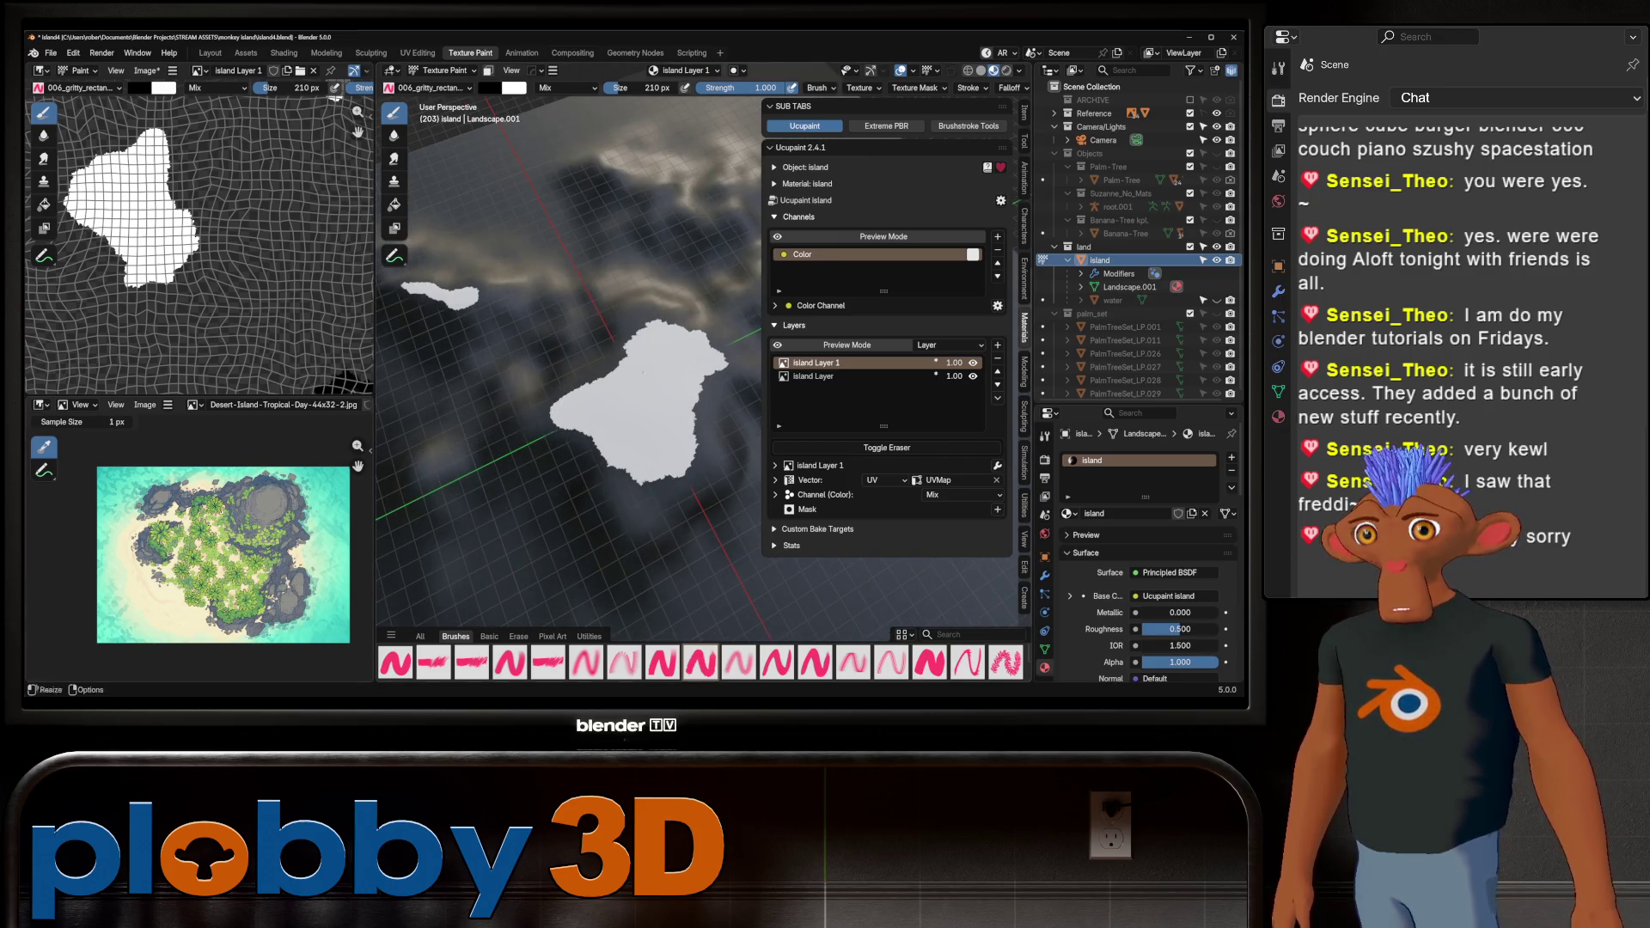
mouse_move(635, 387)
middle_down()
mouse_move(572, 325)
mouse_move(692, 428)
middle_up()
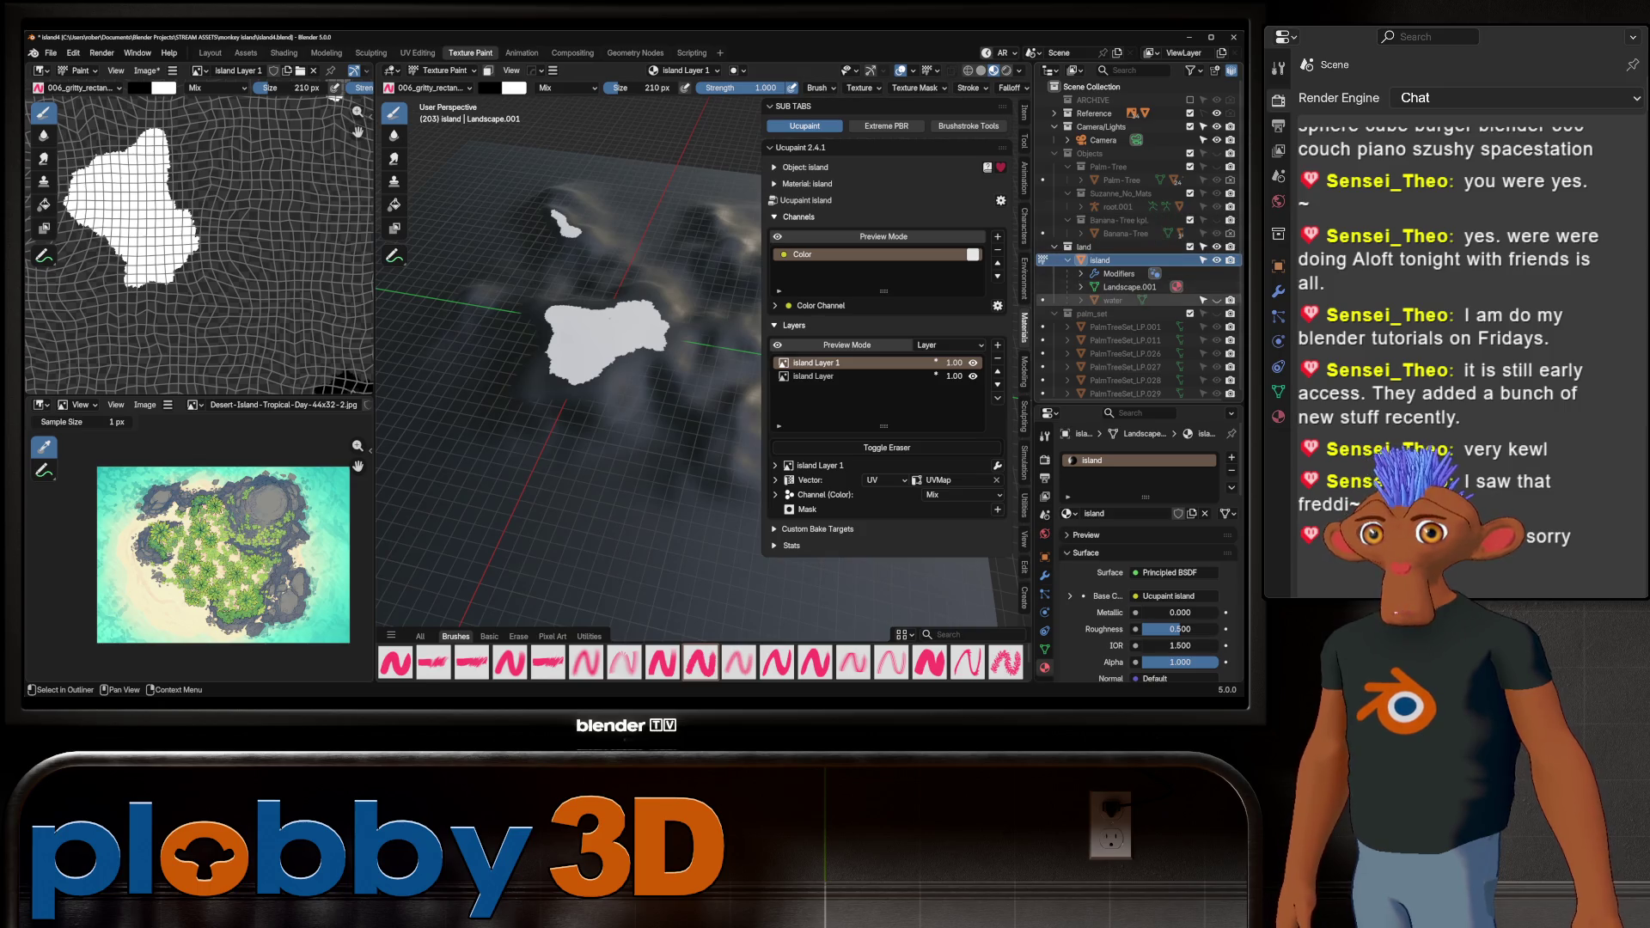
Make the water object visible and tilt the view low over the island
click(1216, 300)
scroll(553, 313, down, 3)
scroll(656, 257, up, 5)
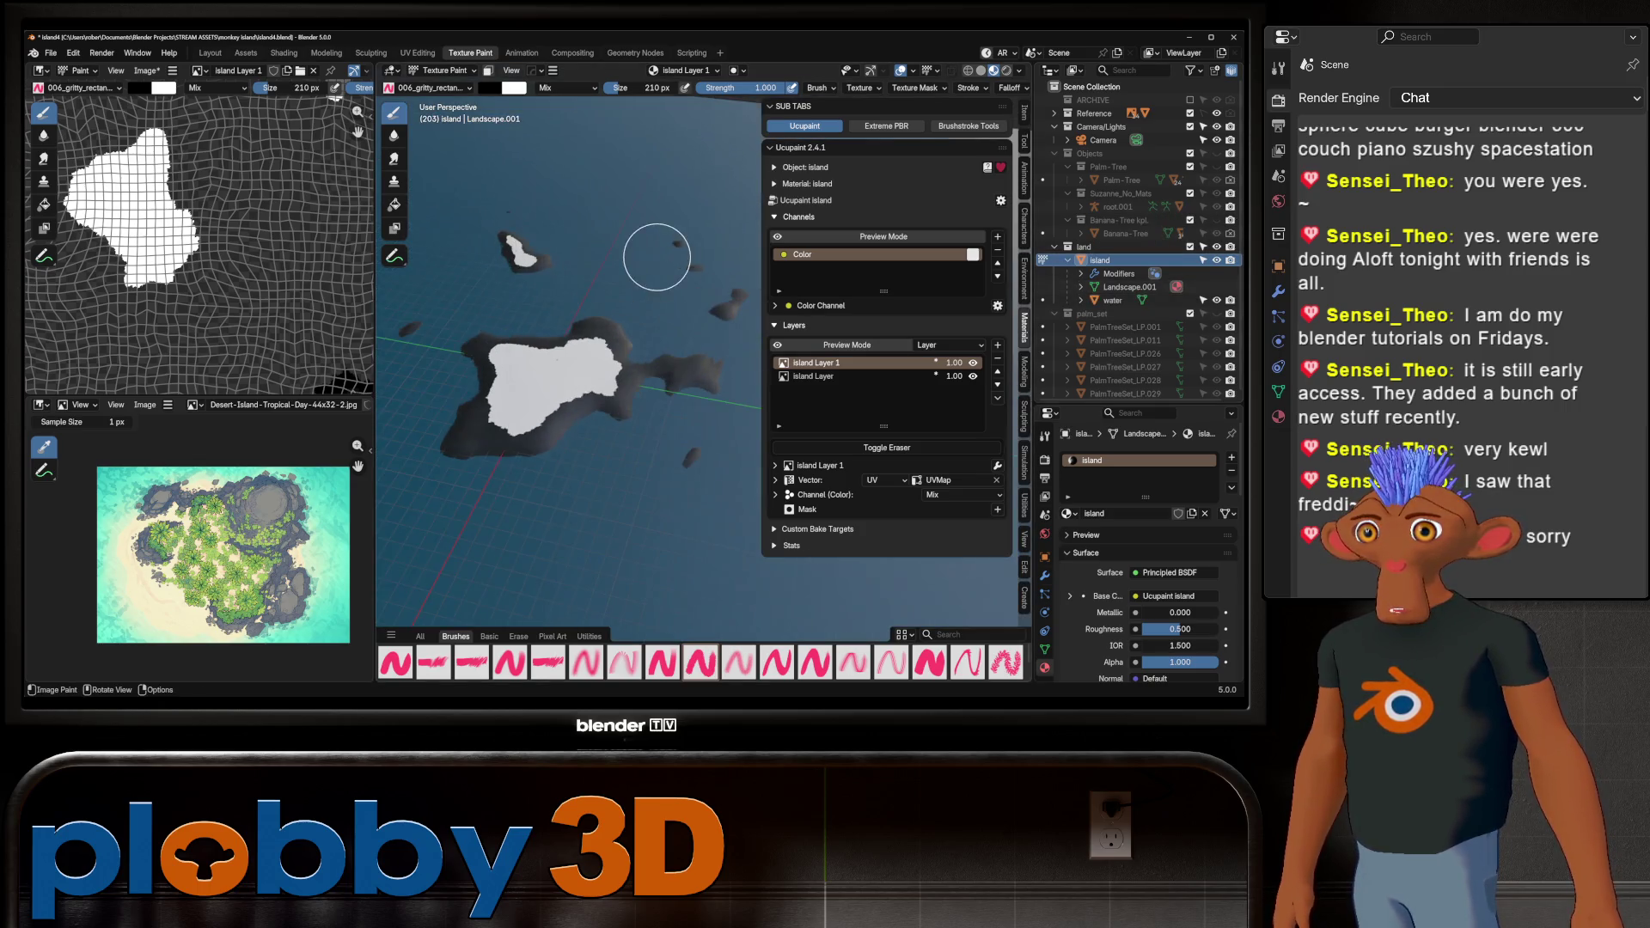
scroll(672, 334, down, 4)
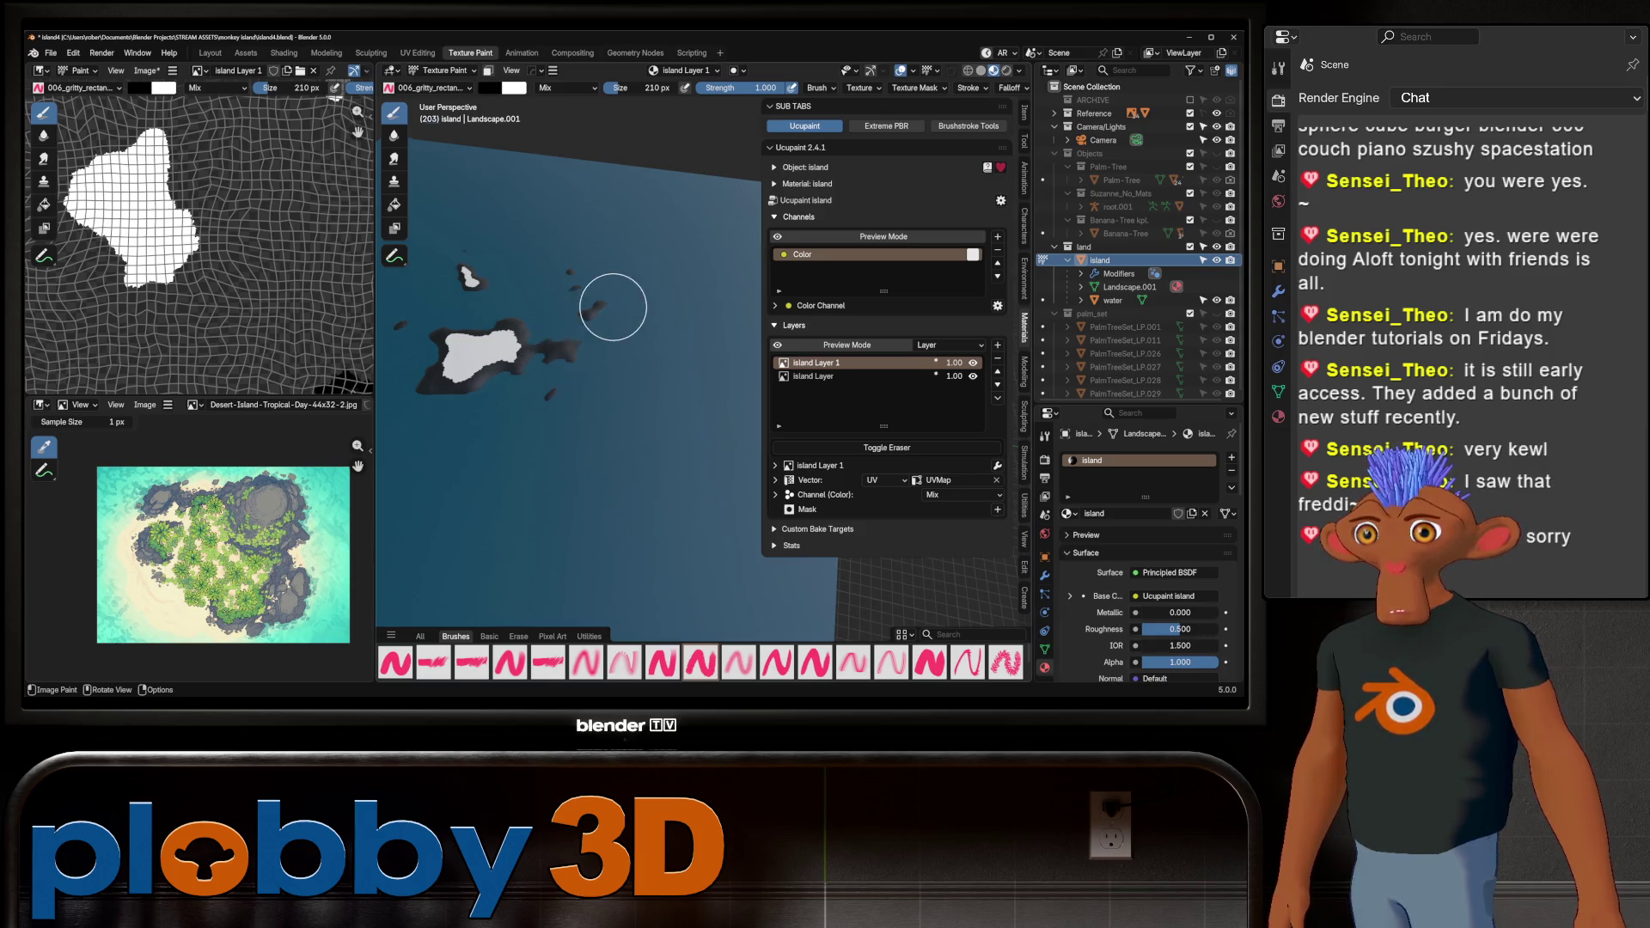
scroll(602, 361, up, 6)
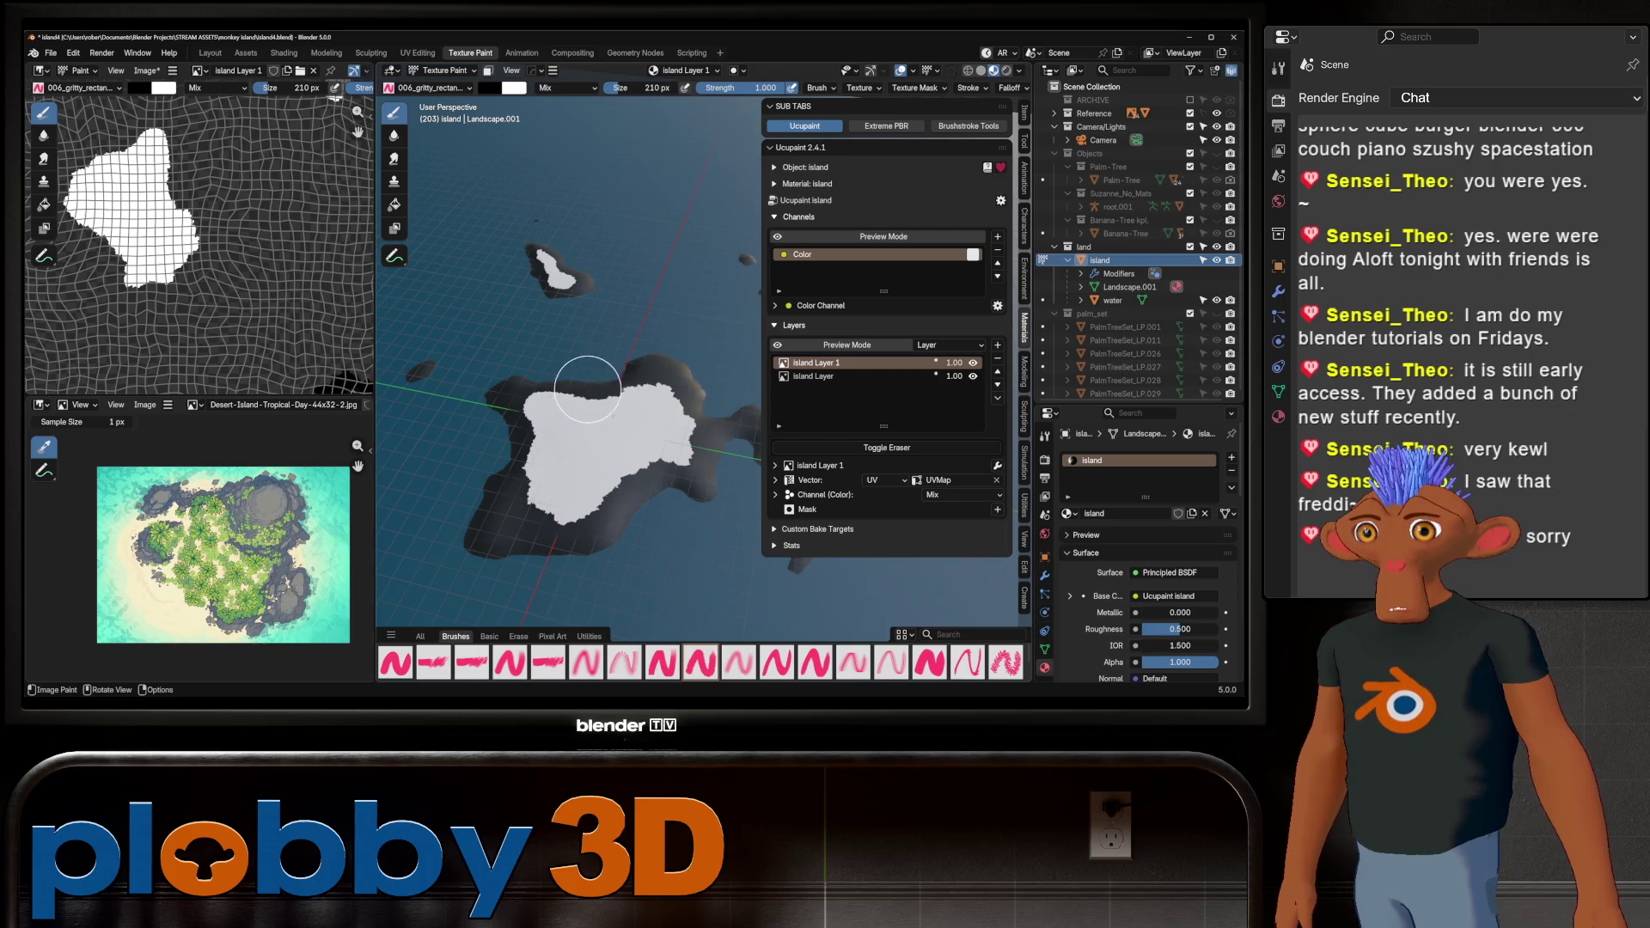
mouse_move(588, 390)
middle_down()
mouse_move(593, 409)
mouse_move(535, 343)
middle_up()
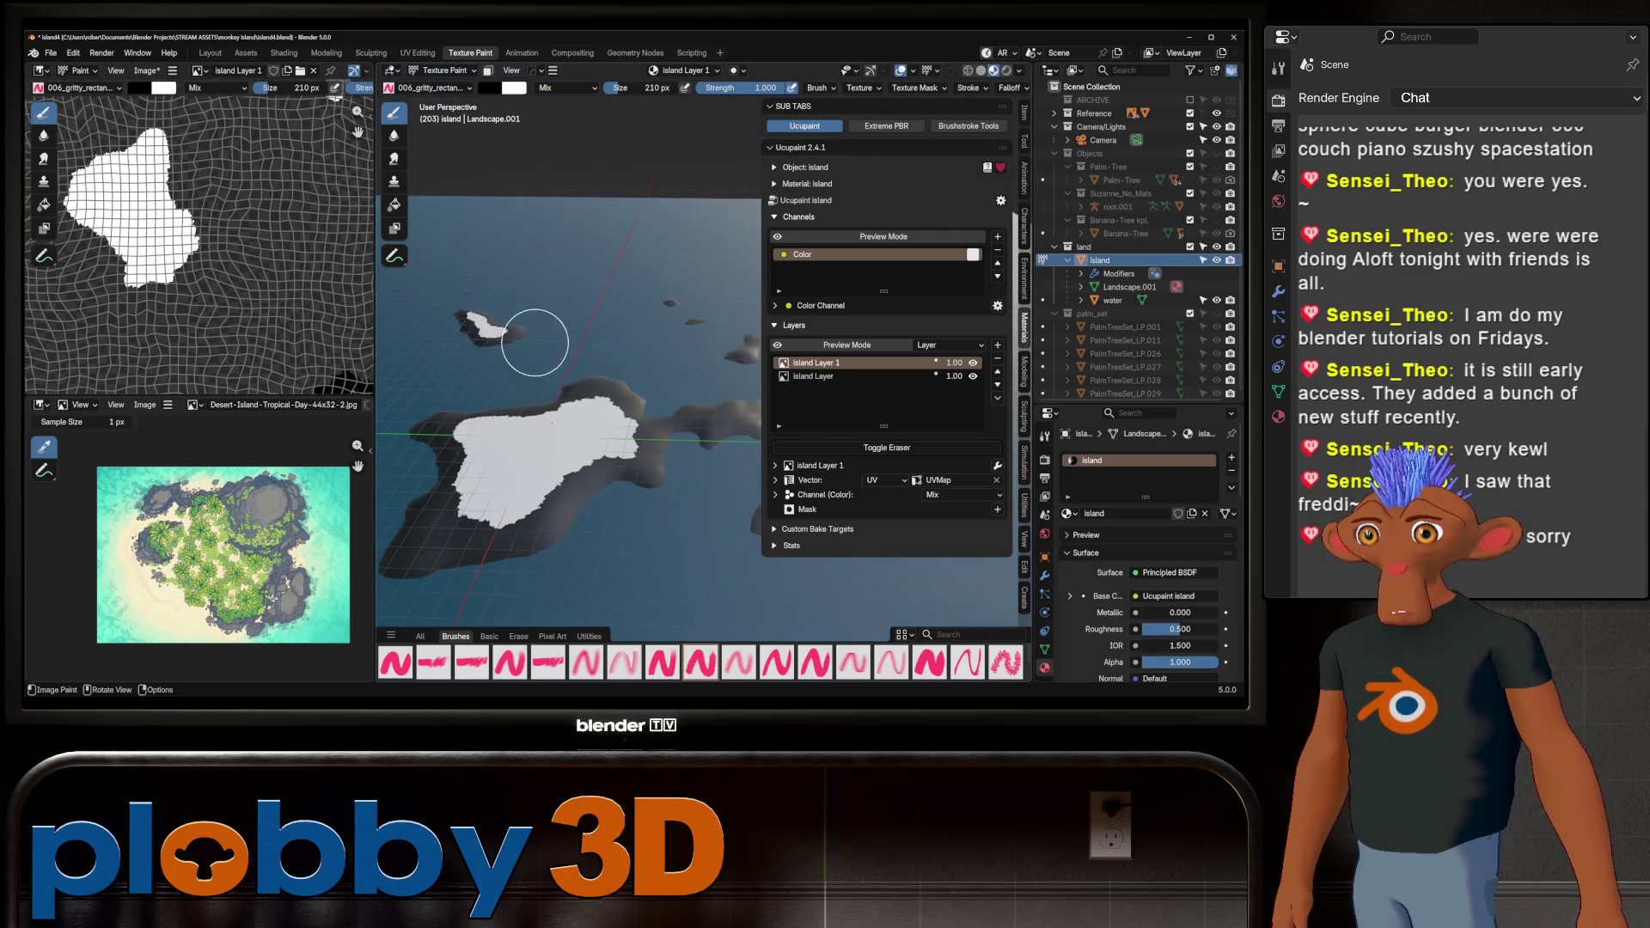
scroll(535, 343, up, 4)
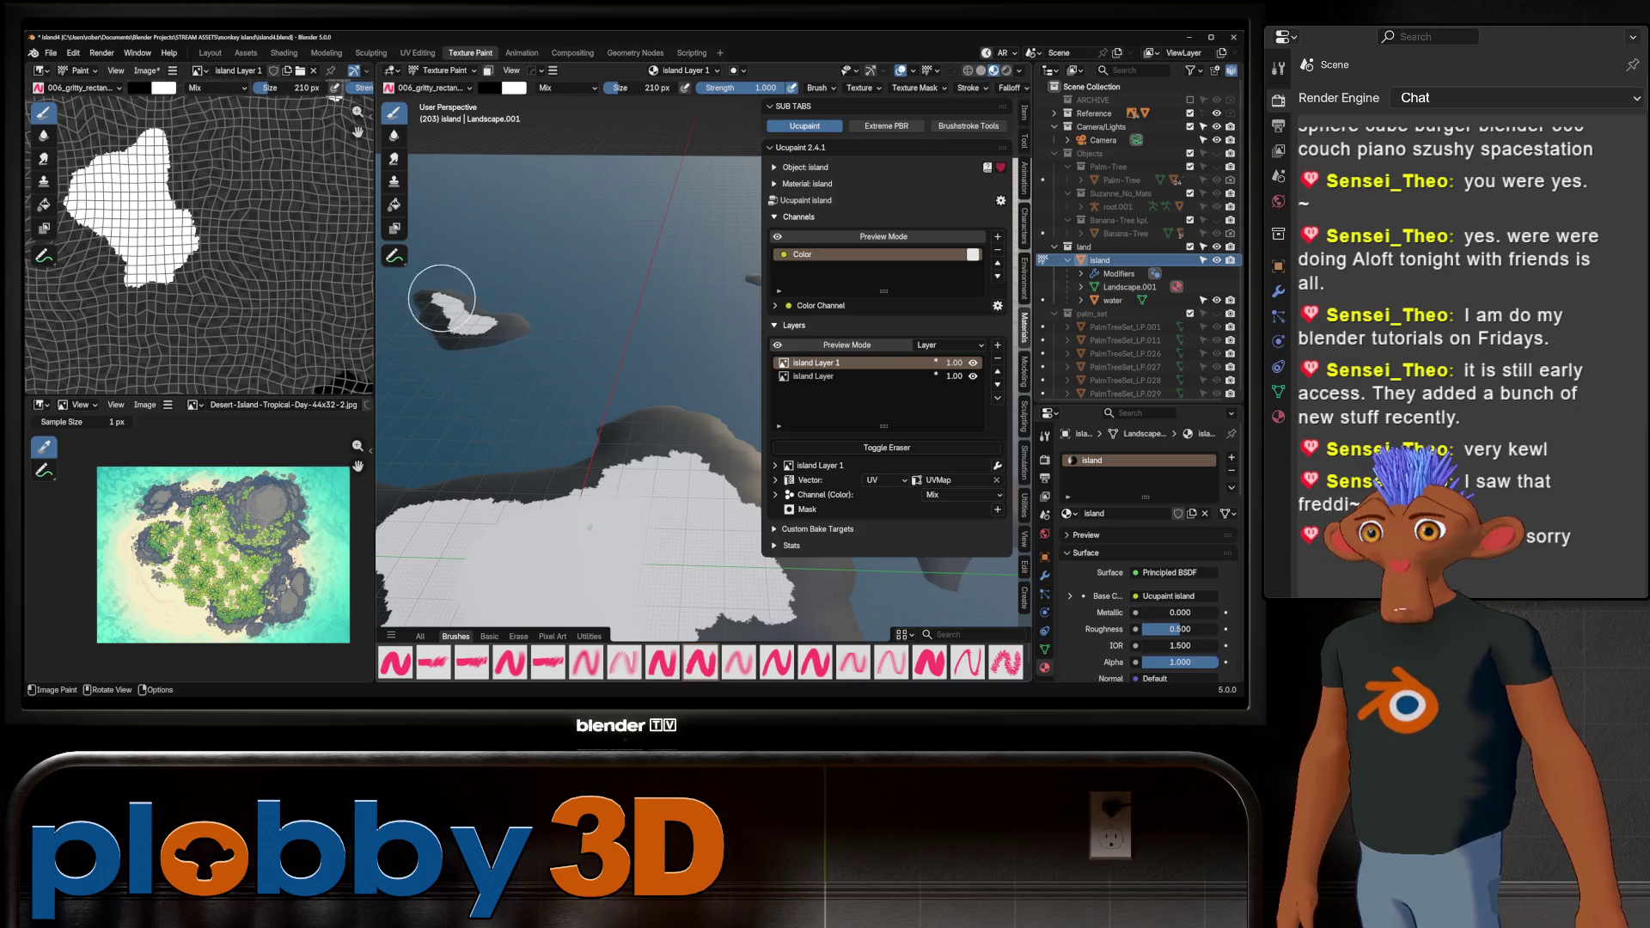
scroll(442, 298, up, 2)
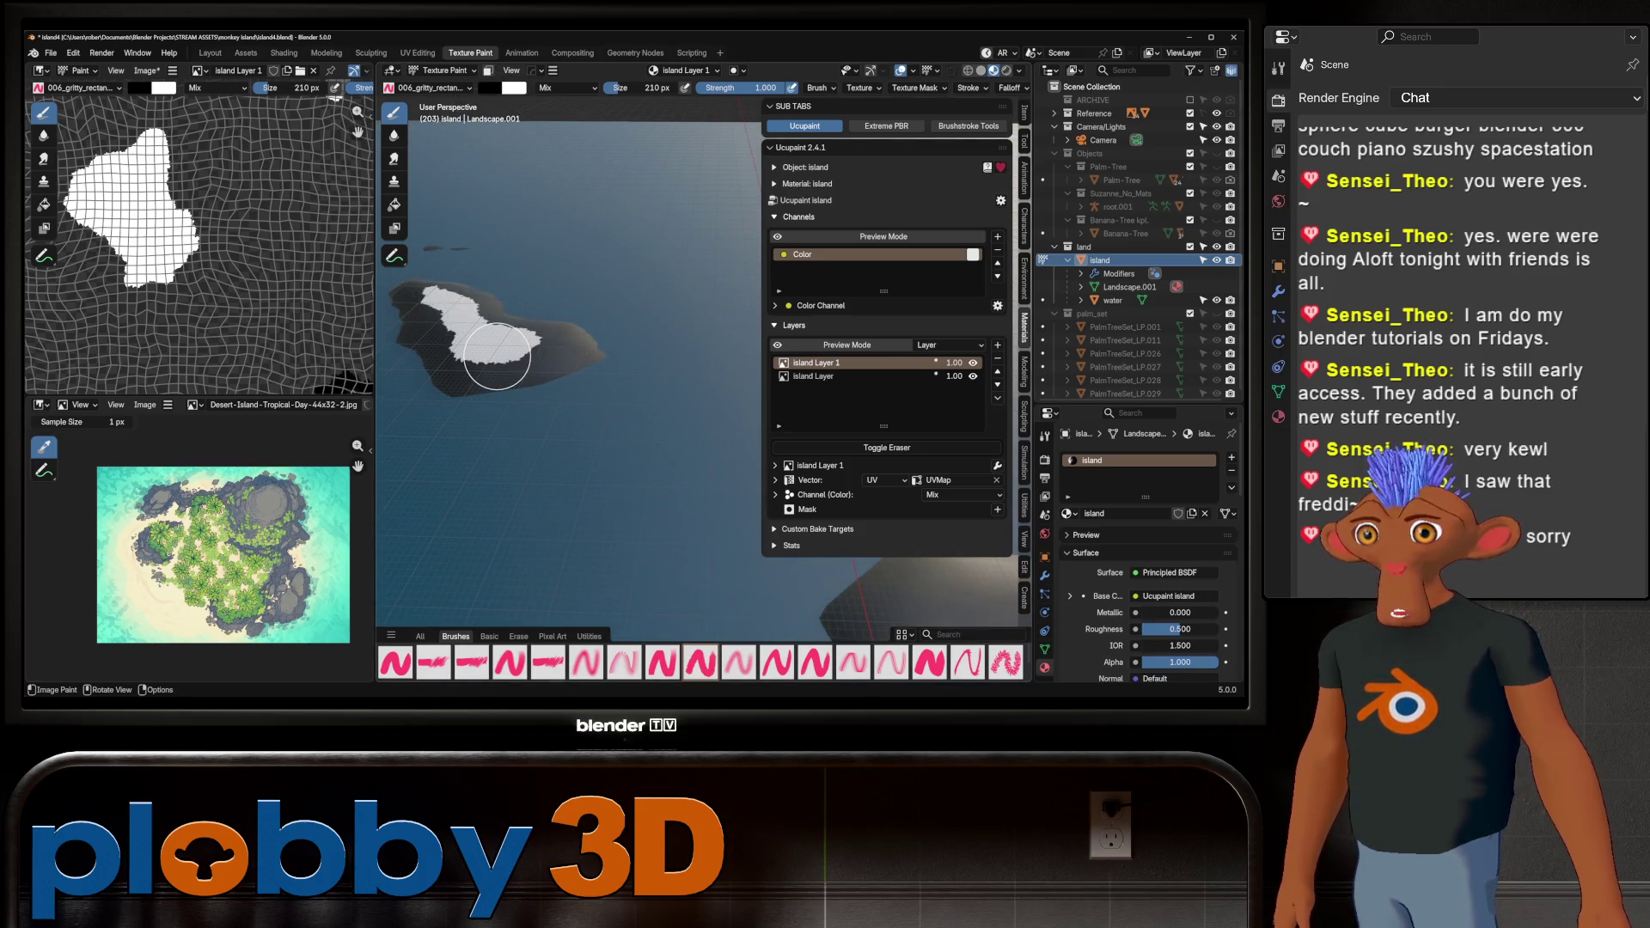
Switch the mask brush to erasing, then view the scene in object mode in Layout
click(888, 447)
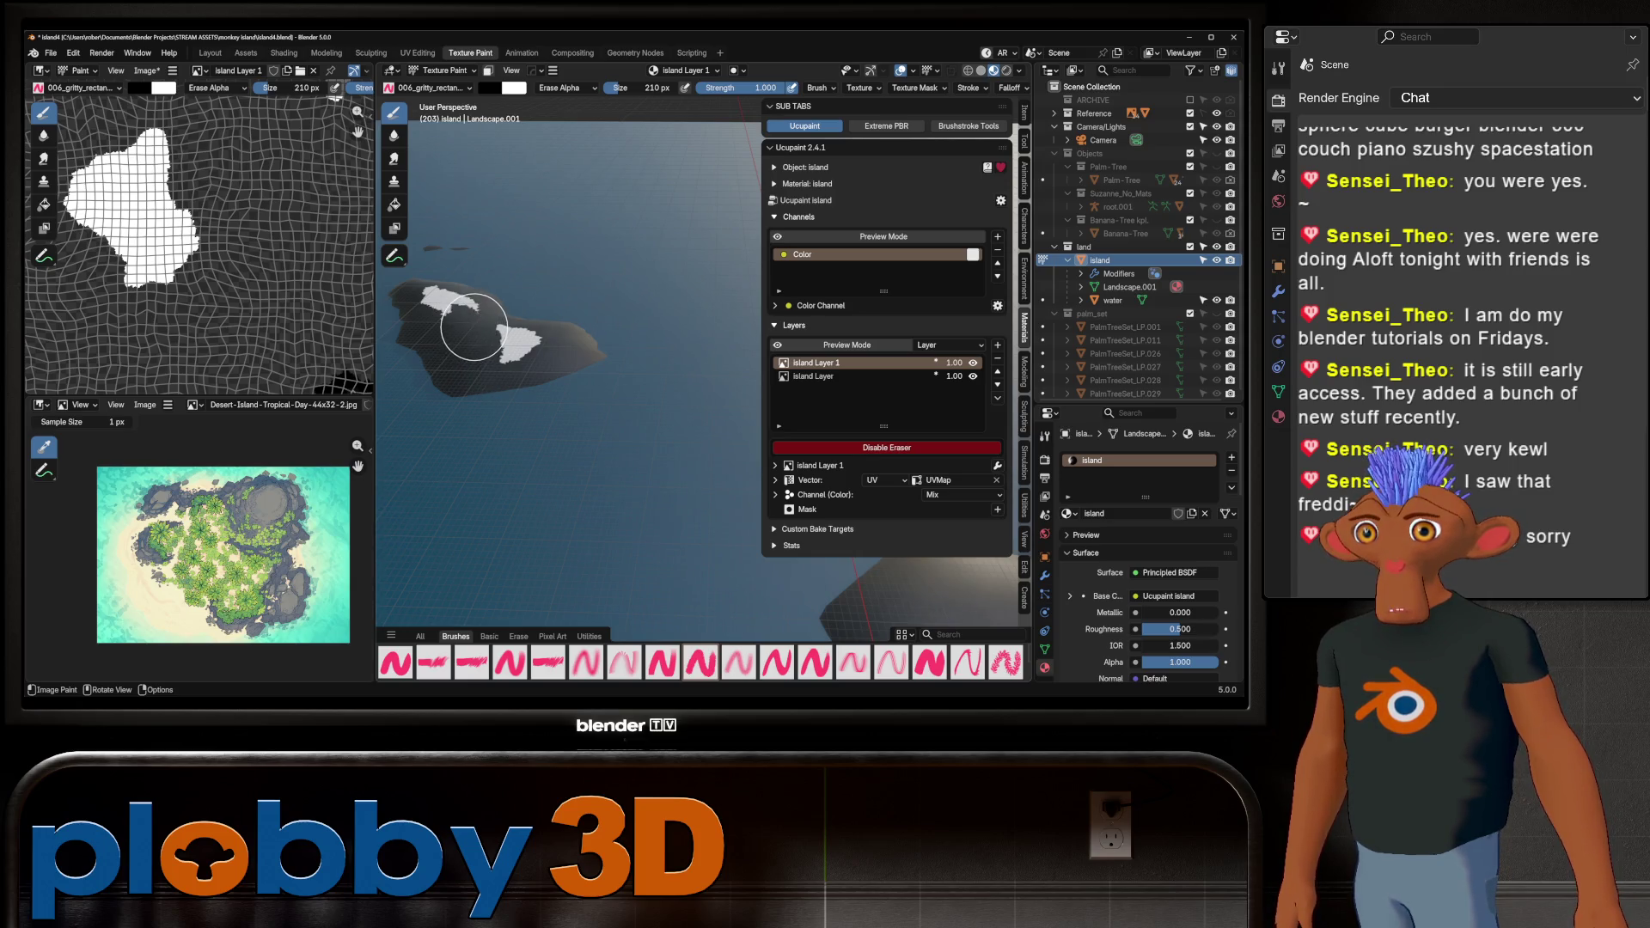
mouse_move(462, 329)
middle_down()
mouse_move(516, 287)
mouse_move(588, 294)
middle_up()
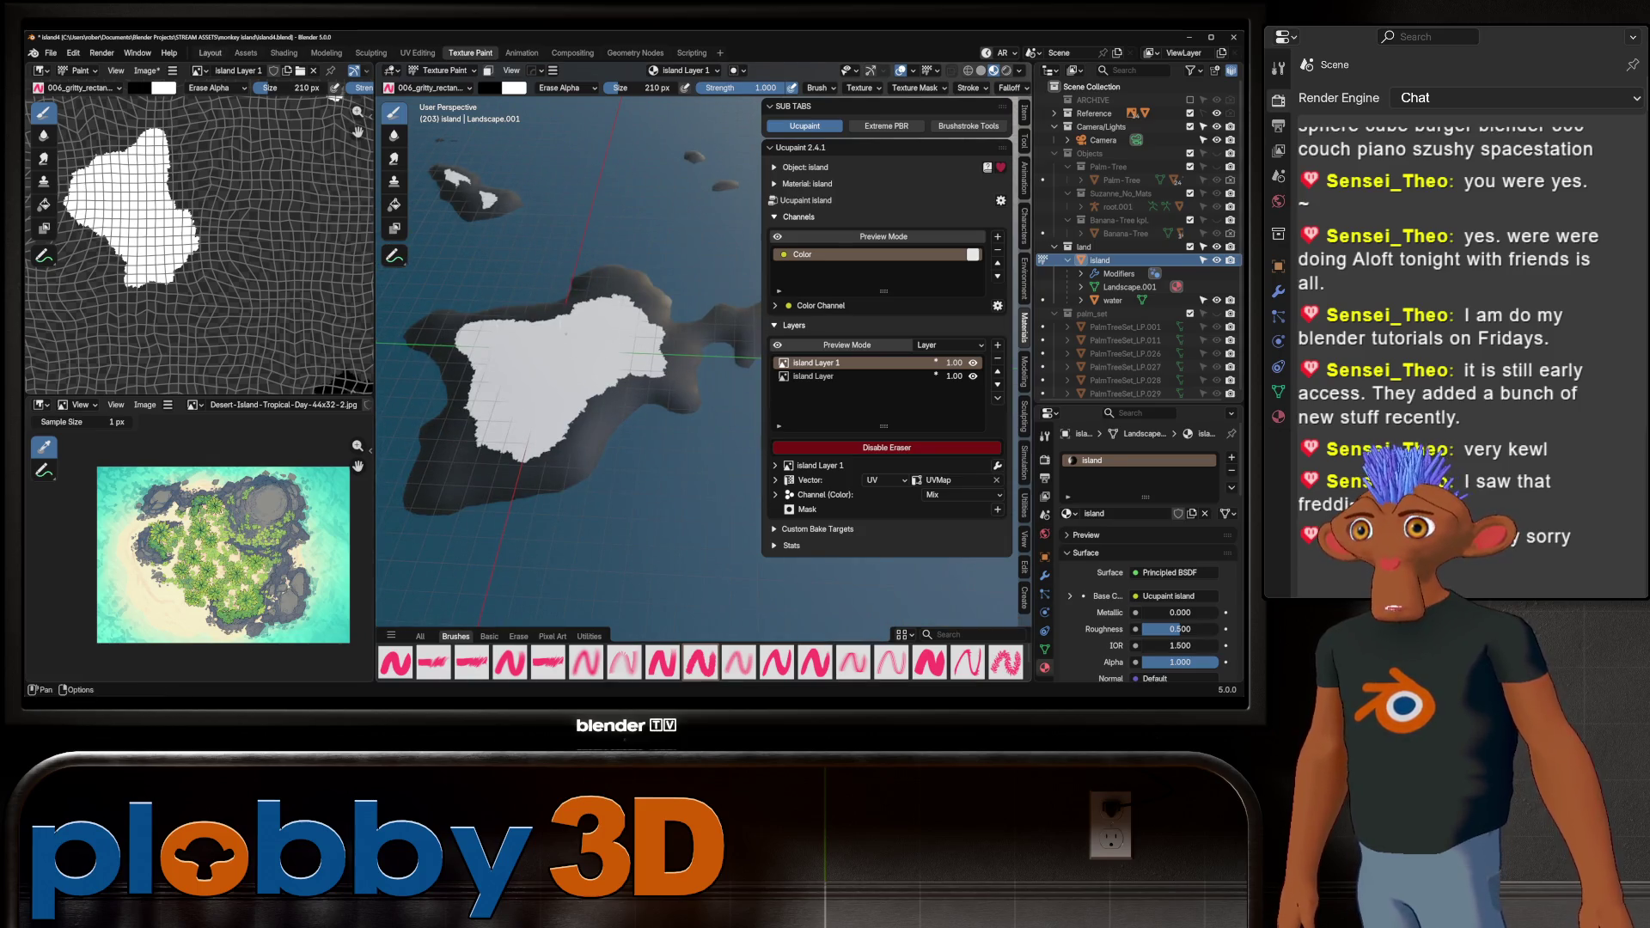
click(209, 52)
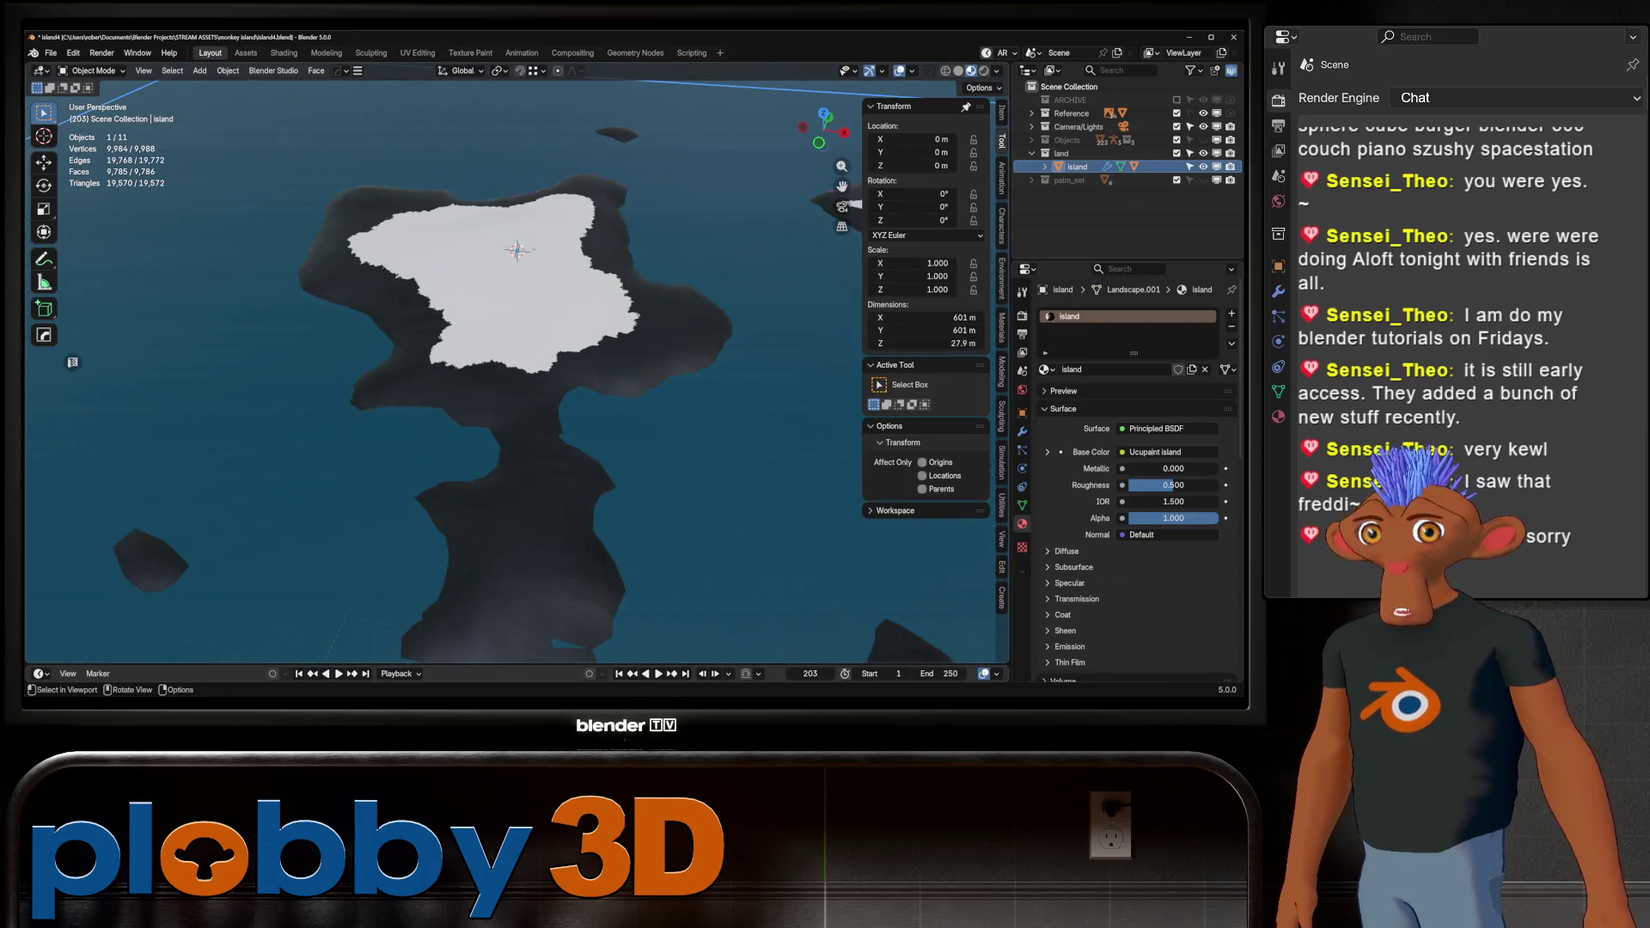
Back in Texture Paint, disable the eraser, save incrementally as island5.blend, and start baking the Color channel
click(471, 53)
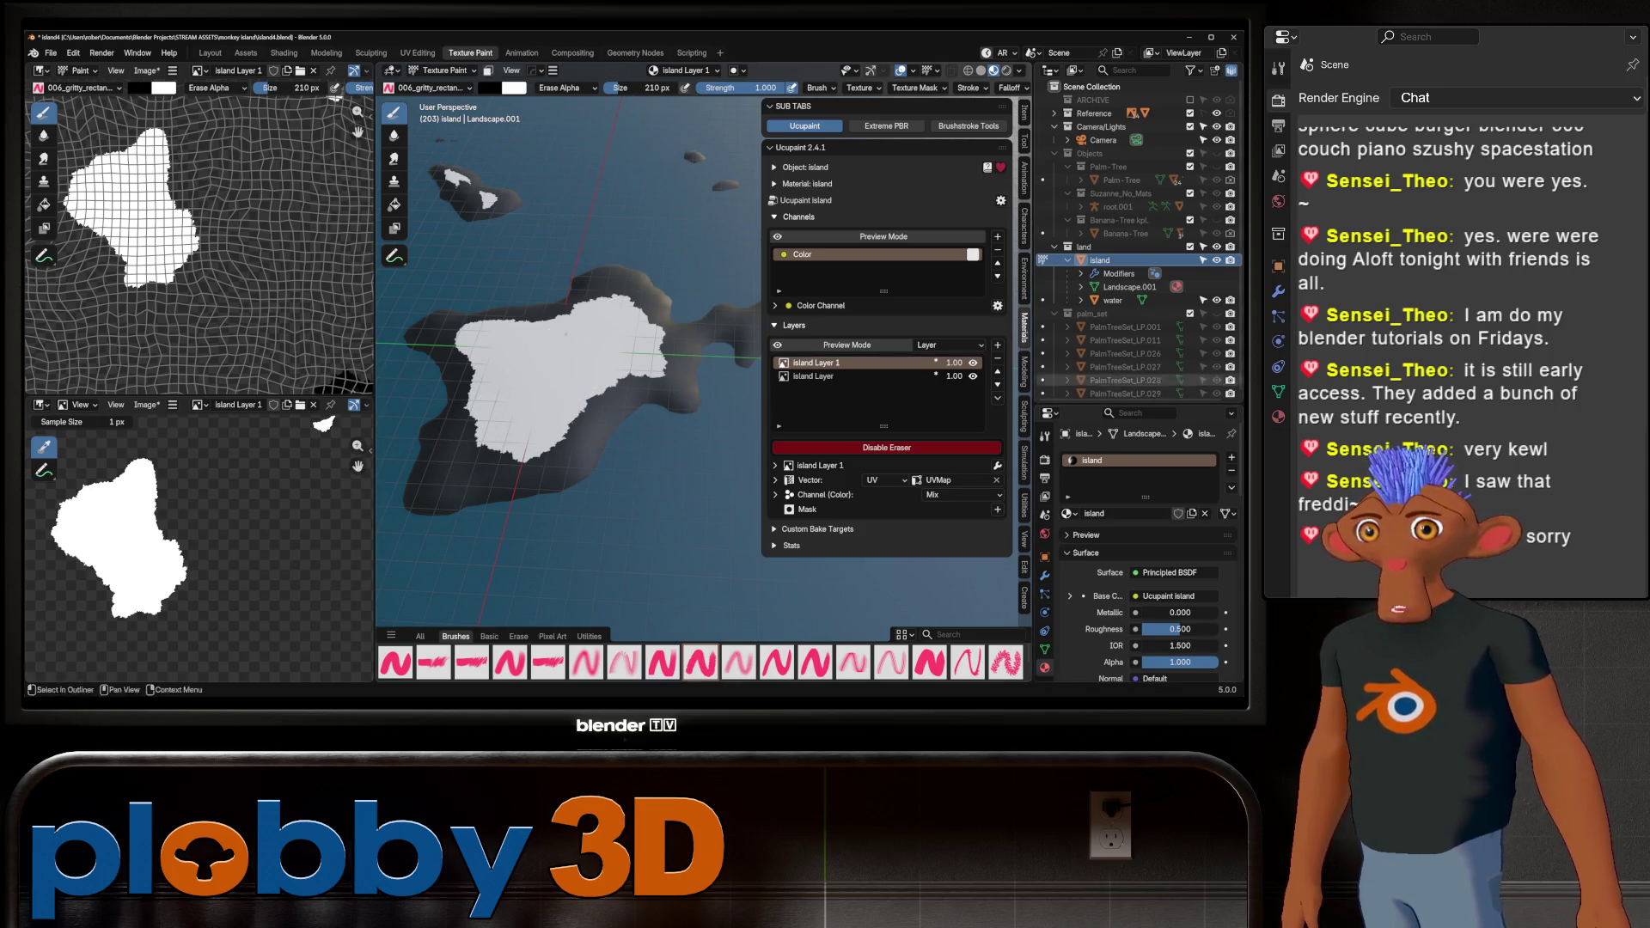
click(887, 447)
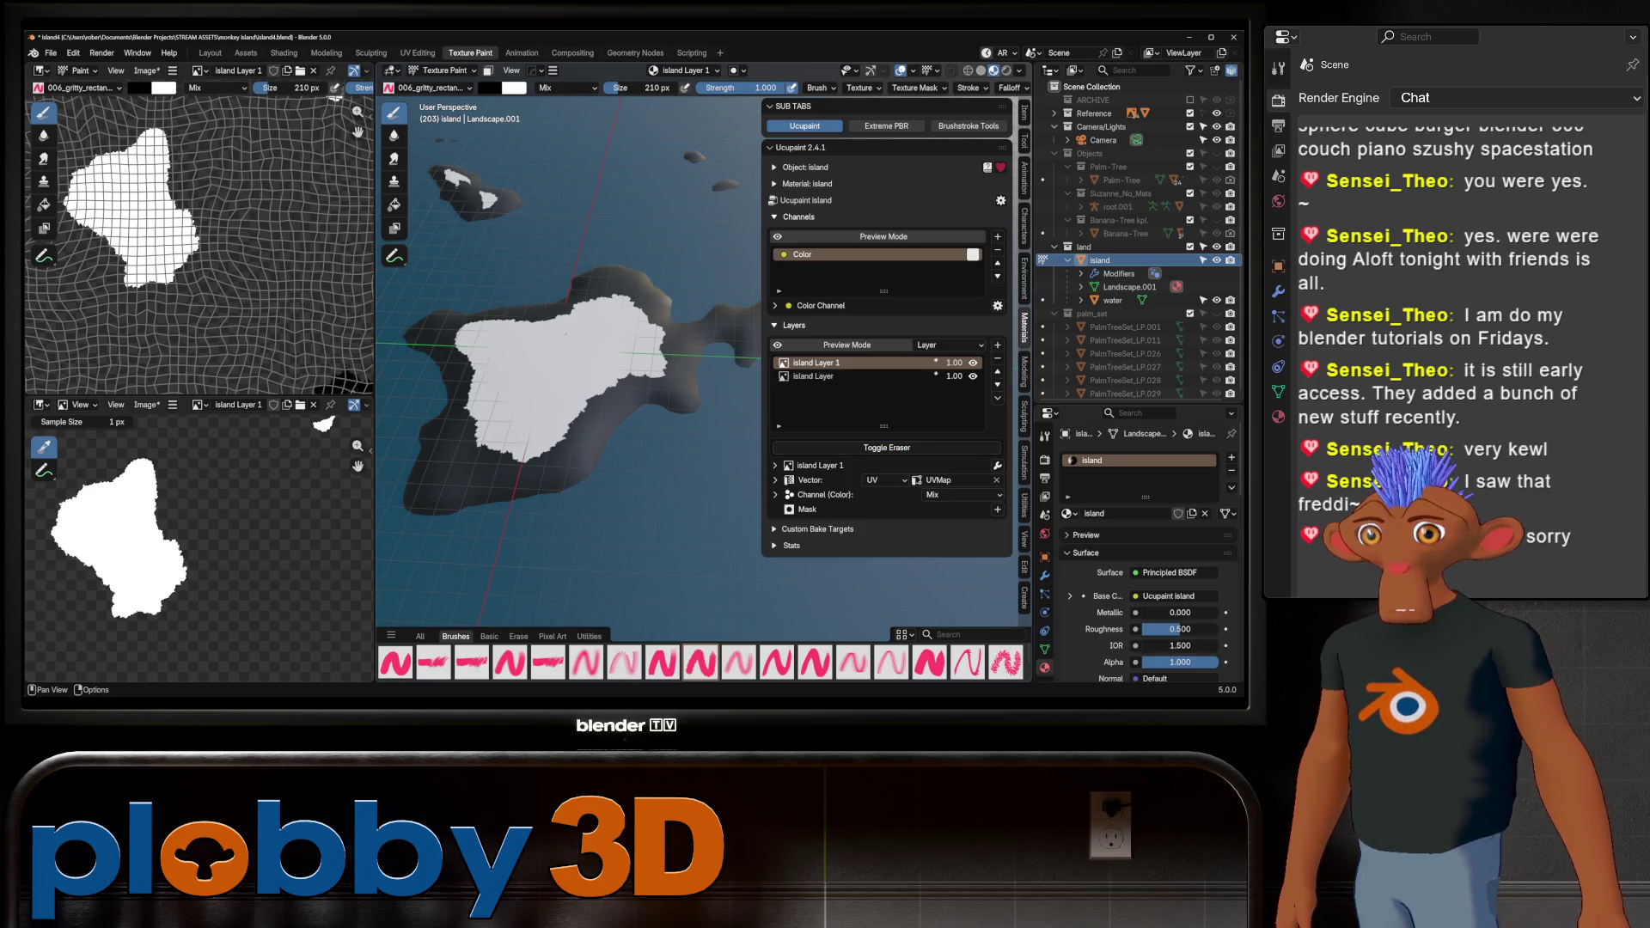
key(ctrl+s)
key(ctrl+alt+s)
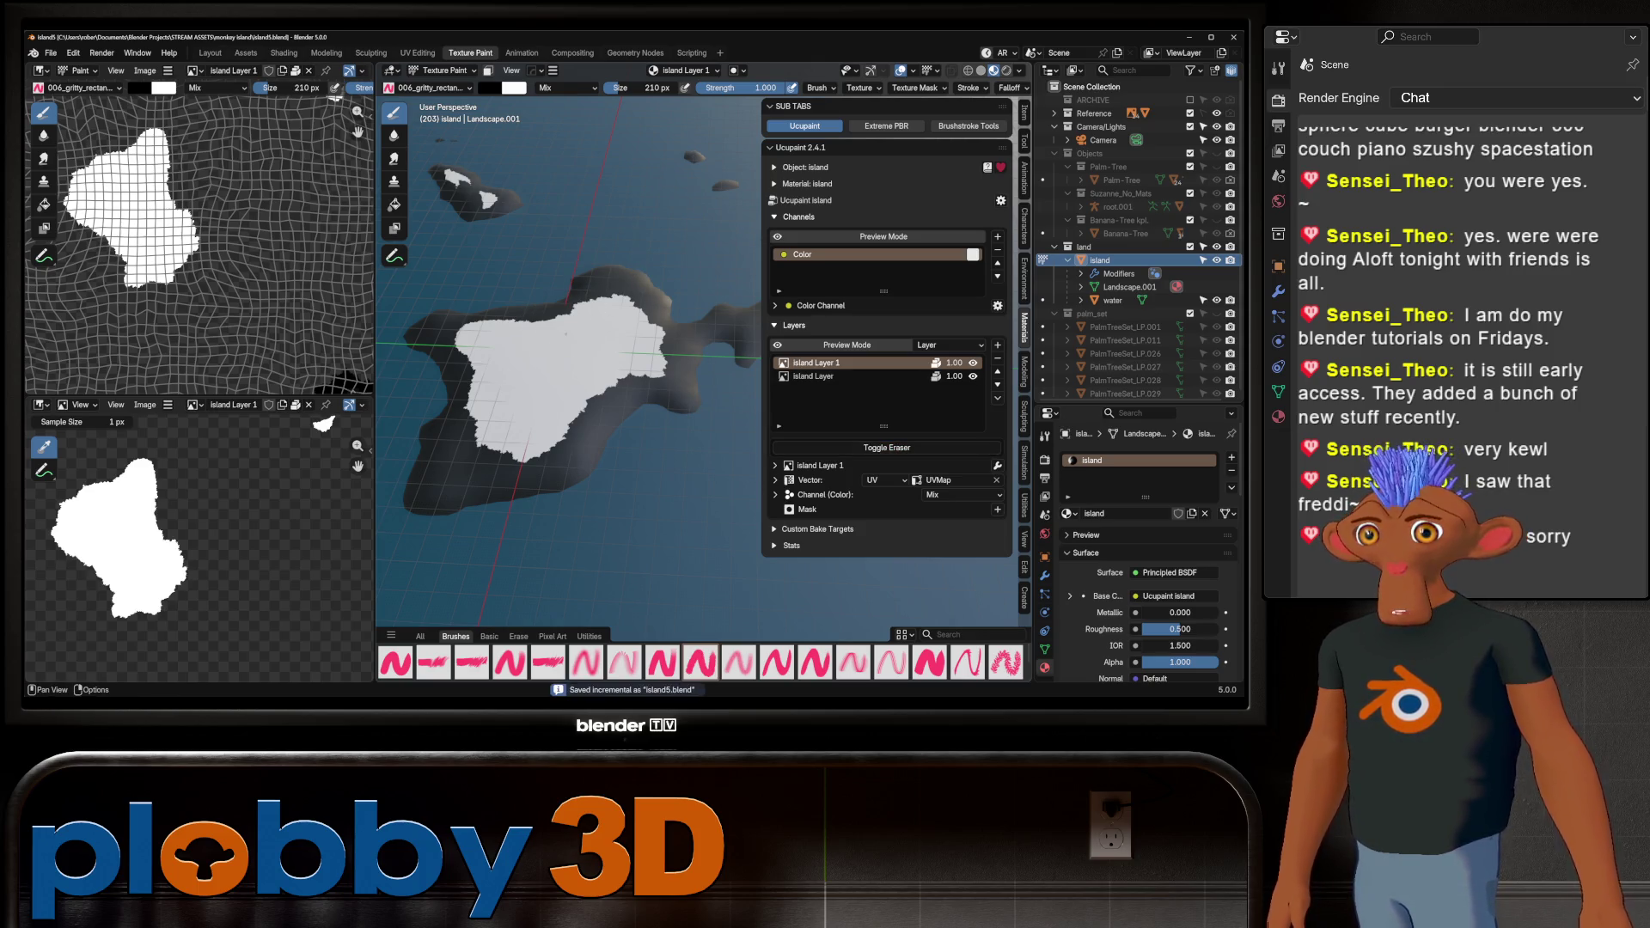
click(997, 305)
click(1046, 321)
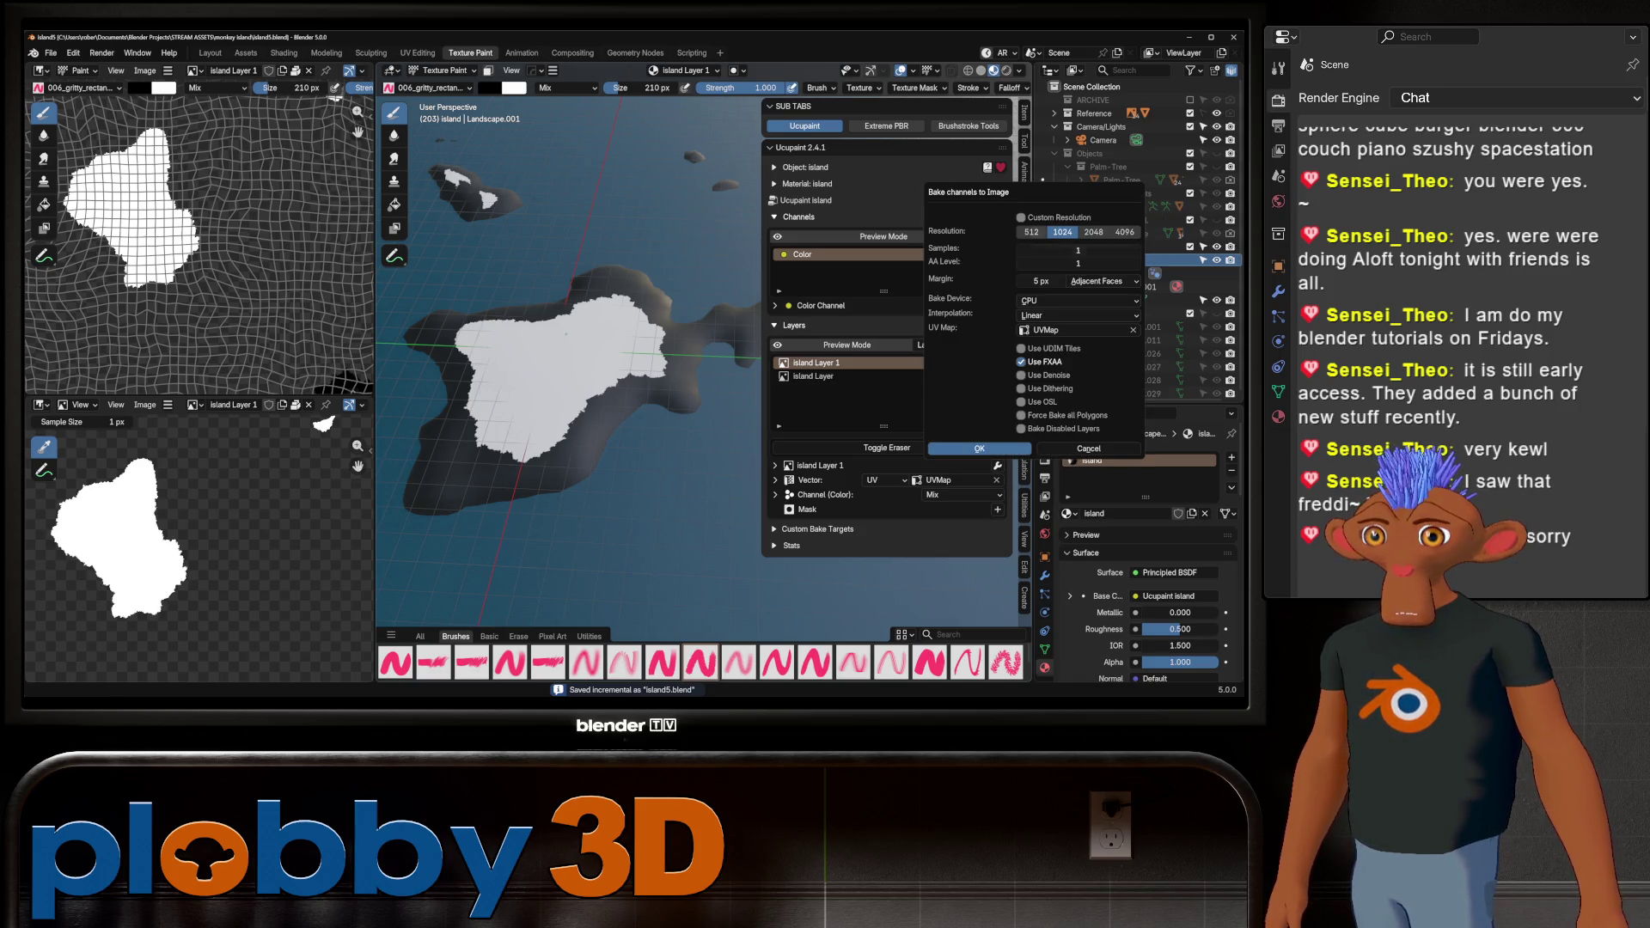
Bake the Color channel to an image at 2048 resolution
click(1093, 232)
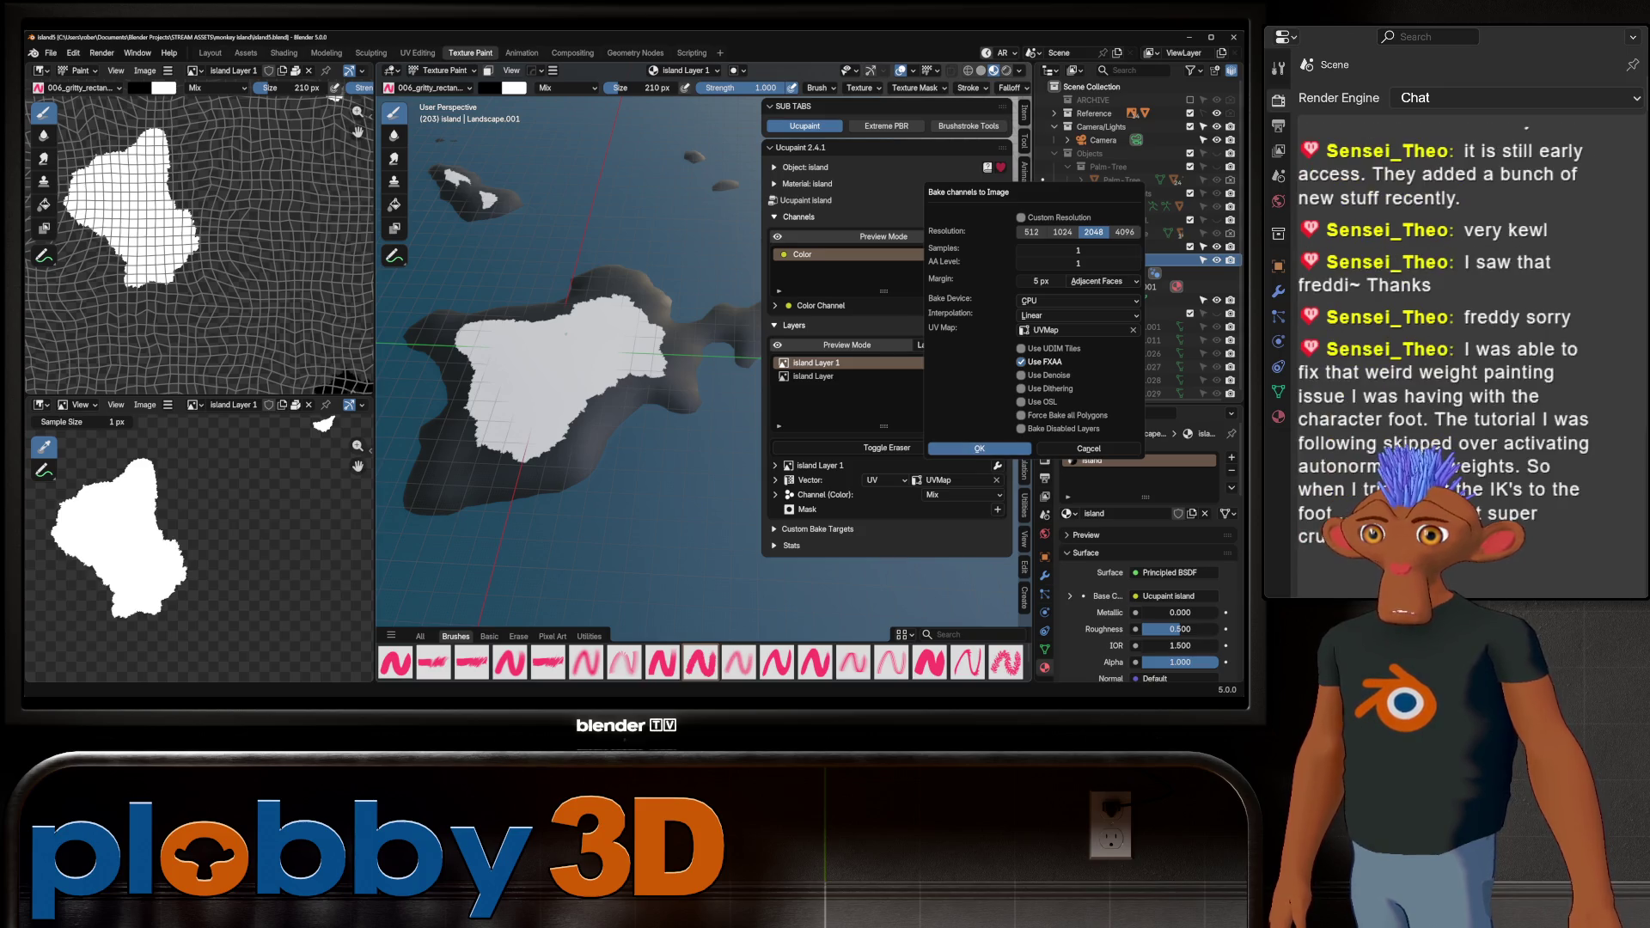
click(979, 448)
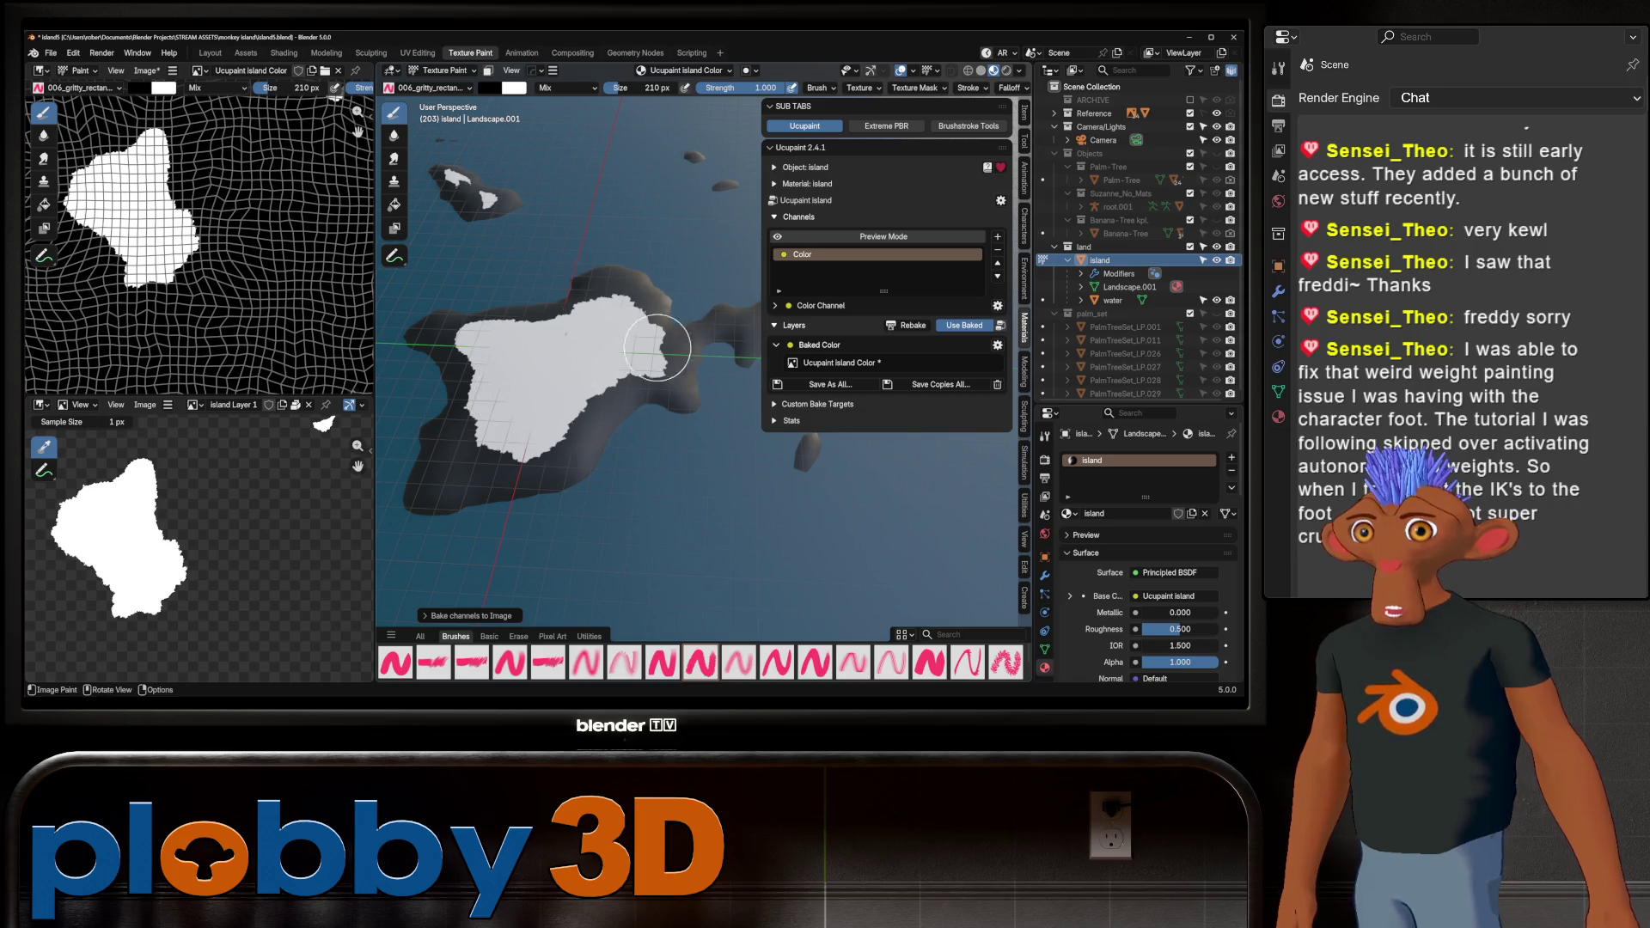
scroll(454, 167, up, 4)
middle_drag(454, 168, 450, 229)
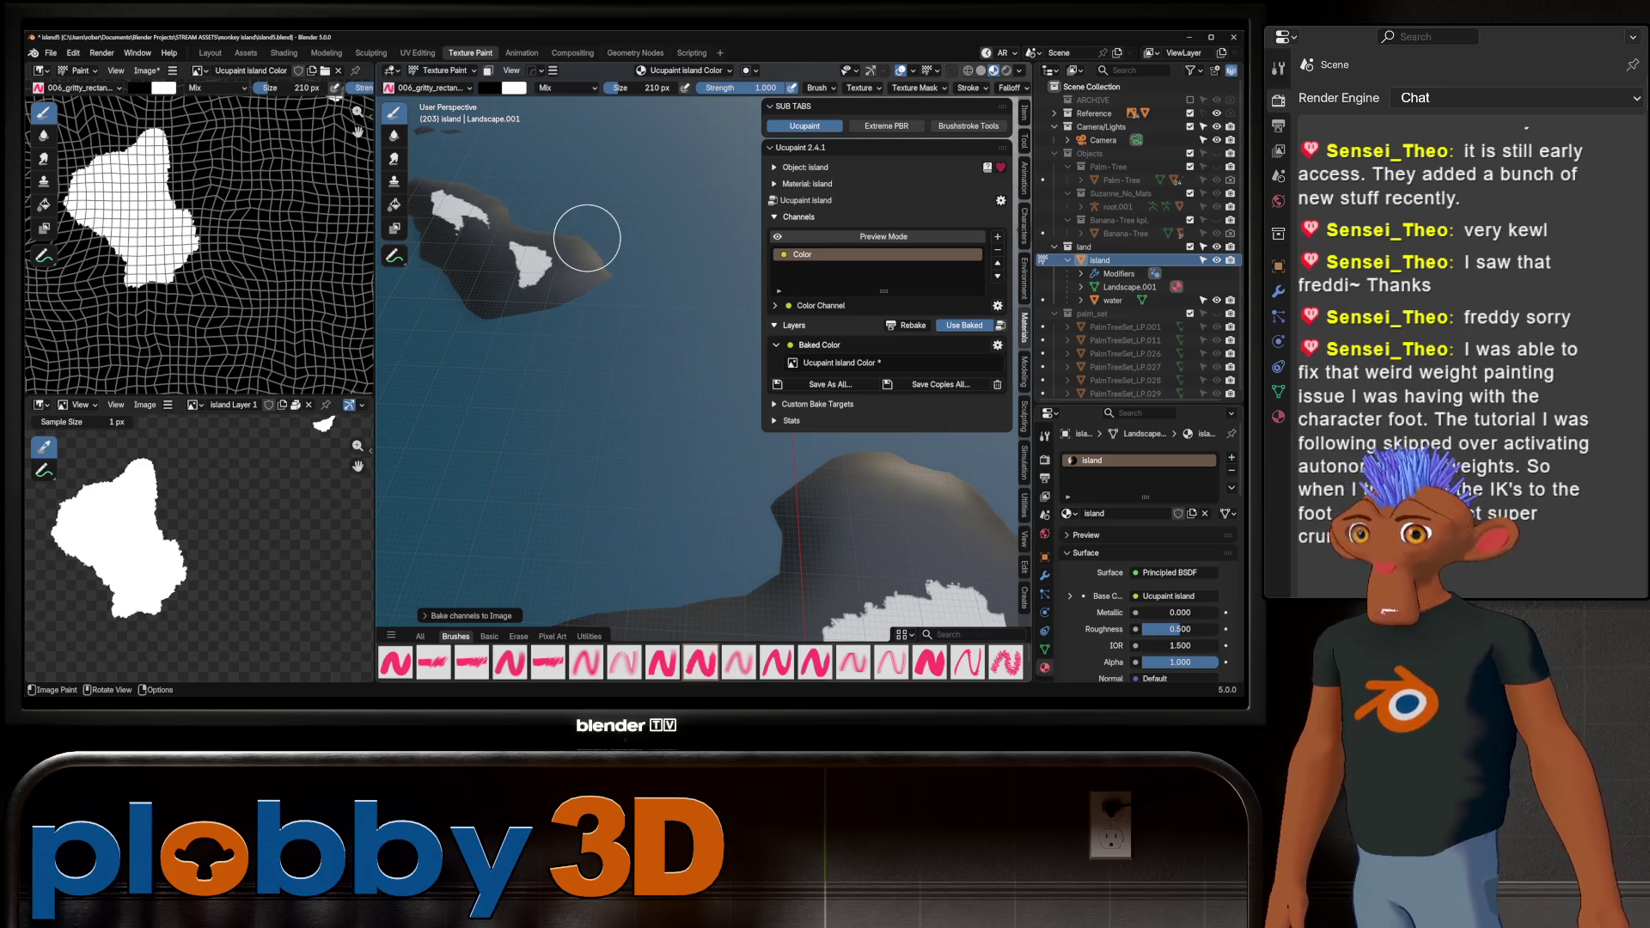
Switch to the Layout workspace to view the baked island in object mode
scroll(533, 284, down, 4)
scroll(690, 477, up, 2)
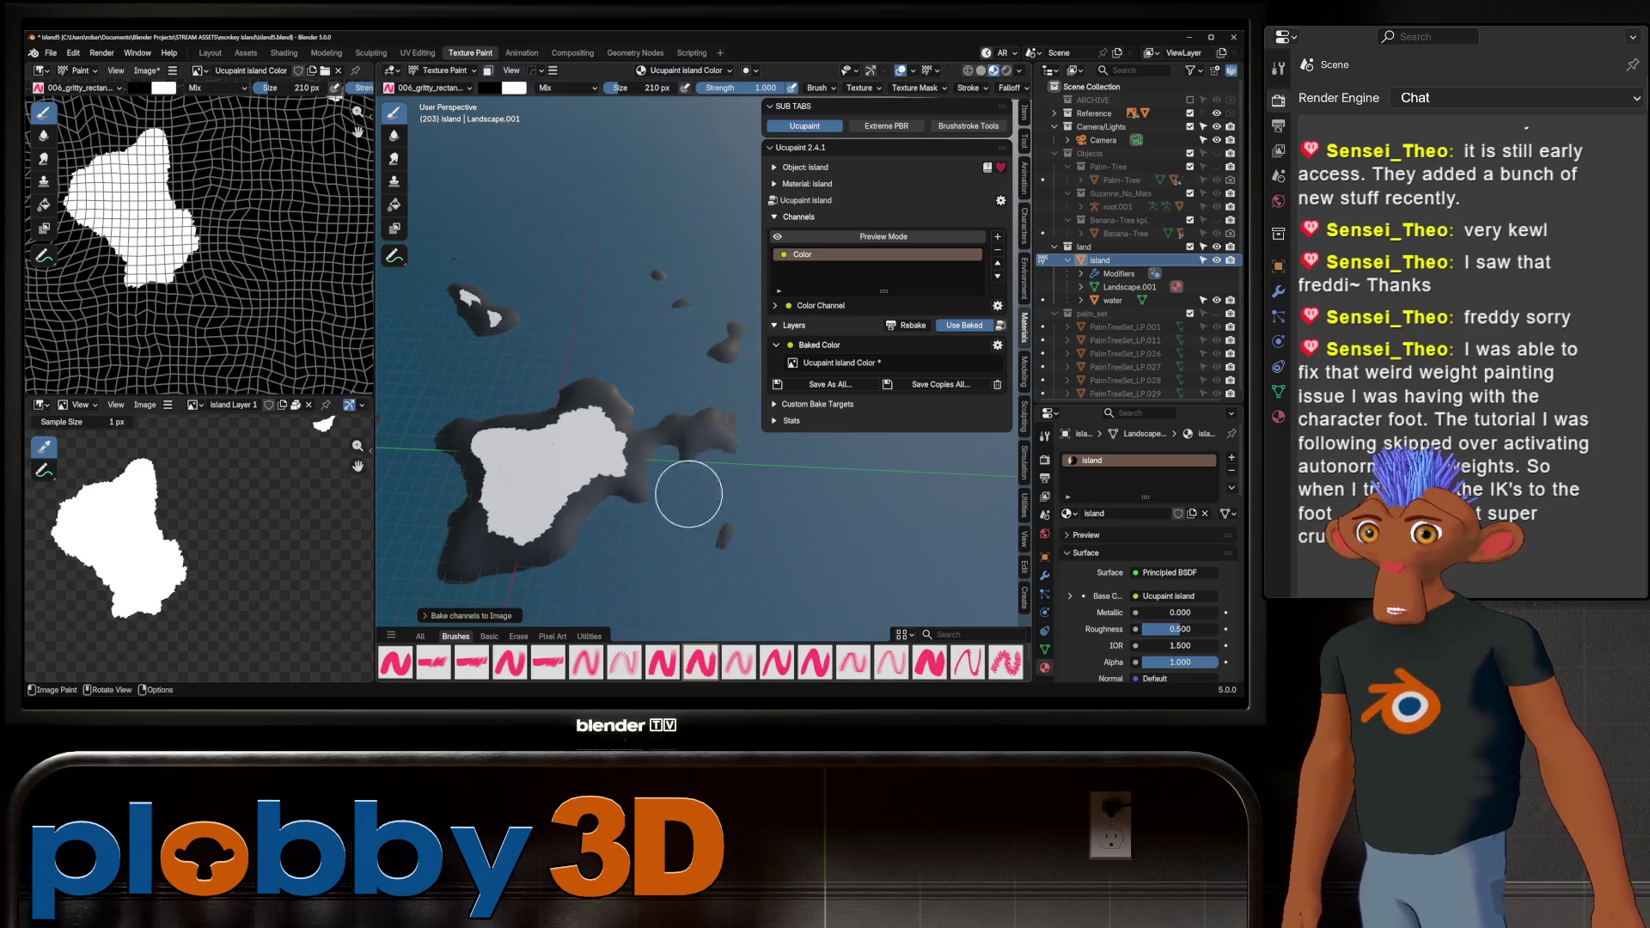
scroll(688, 495, up, 2)
click(146, 71)
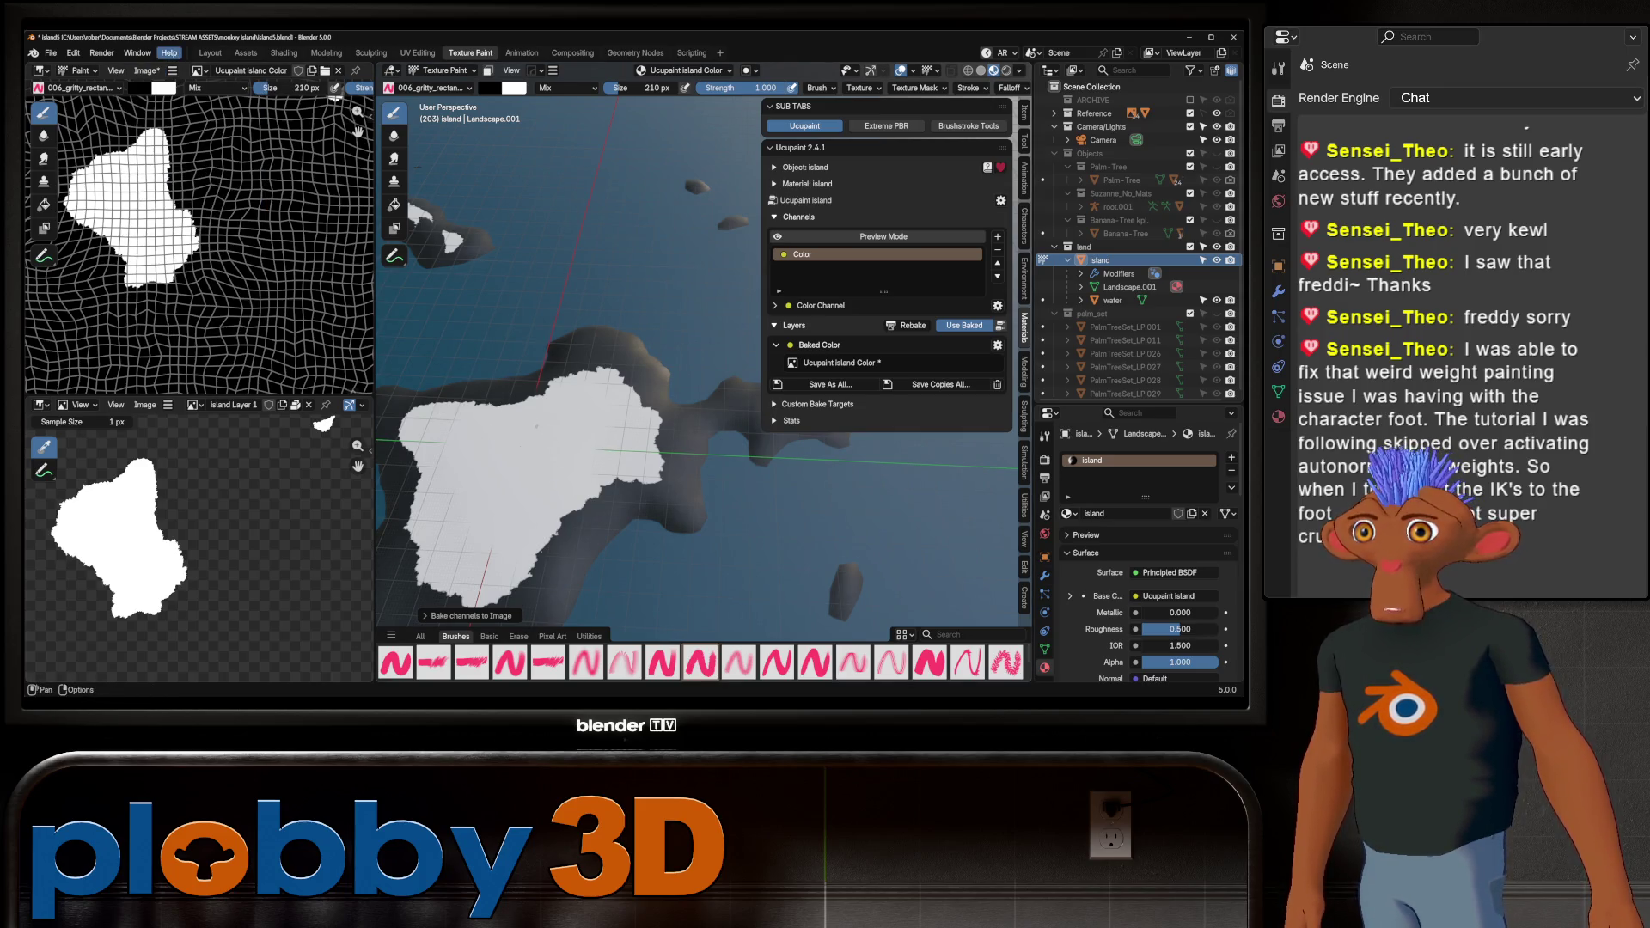
click(168, 52)
click(209, 52)
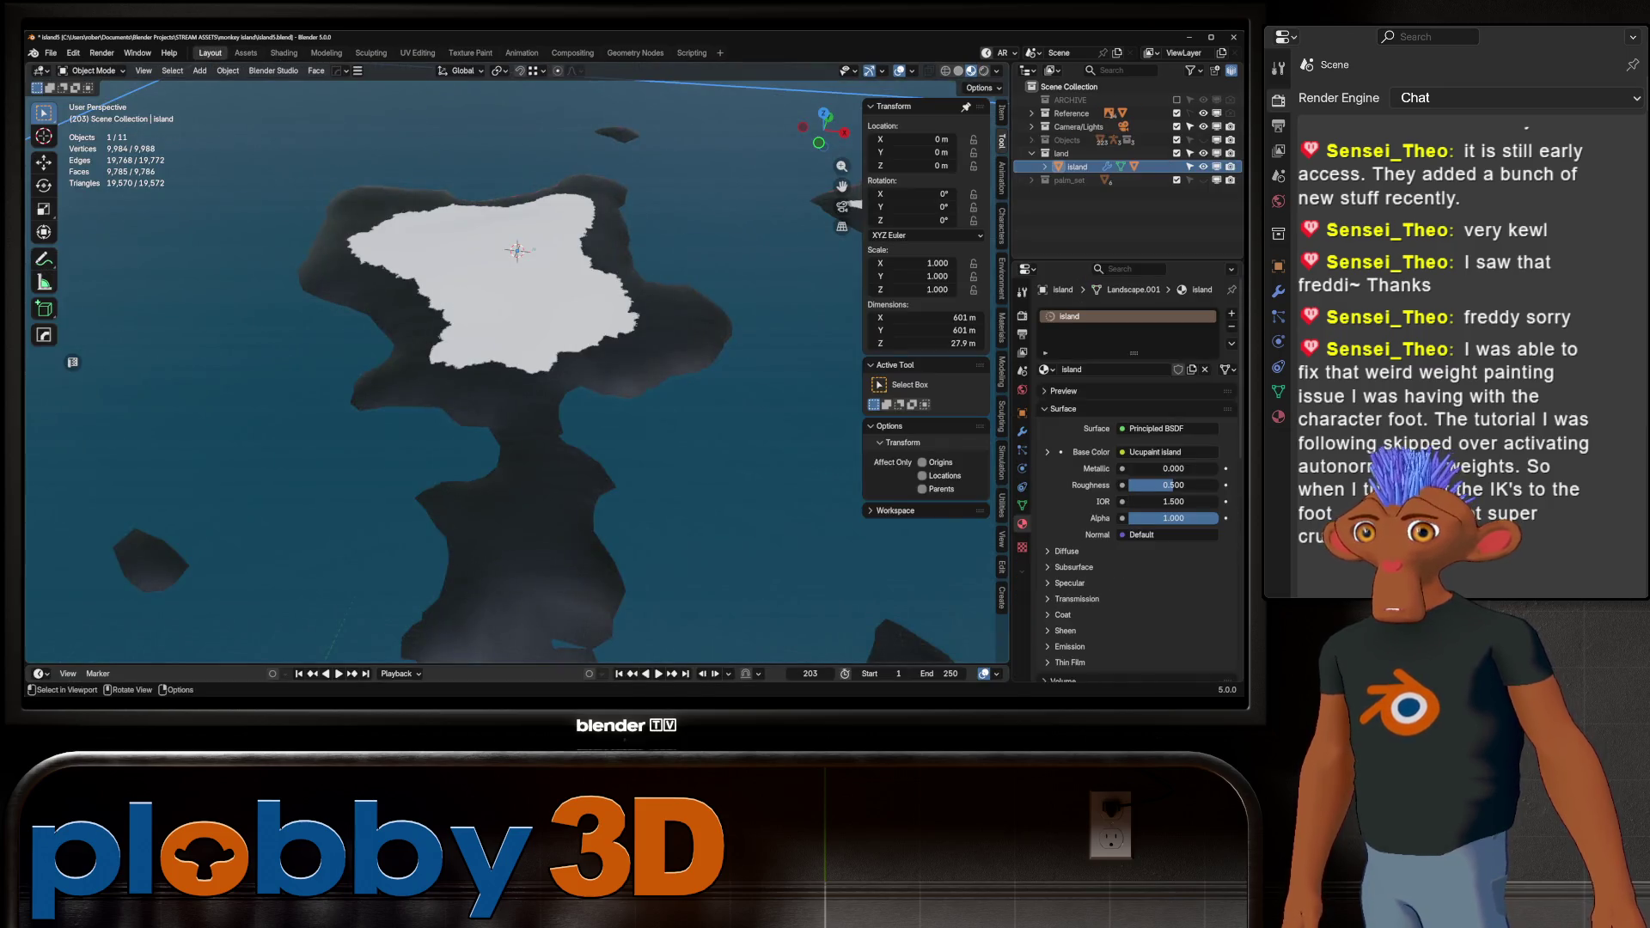
In the shader nodes, inspect the Ucupaint group's layers and reposition the Ucupaint island node
mouse_move(602, 309)
middle_down()
mouse_move(609, 272)
mouse_move(519, 352)
middle_up()
scroll(608, 272, up, 4)
scroll(520, 353, down, 5)
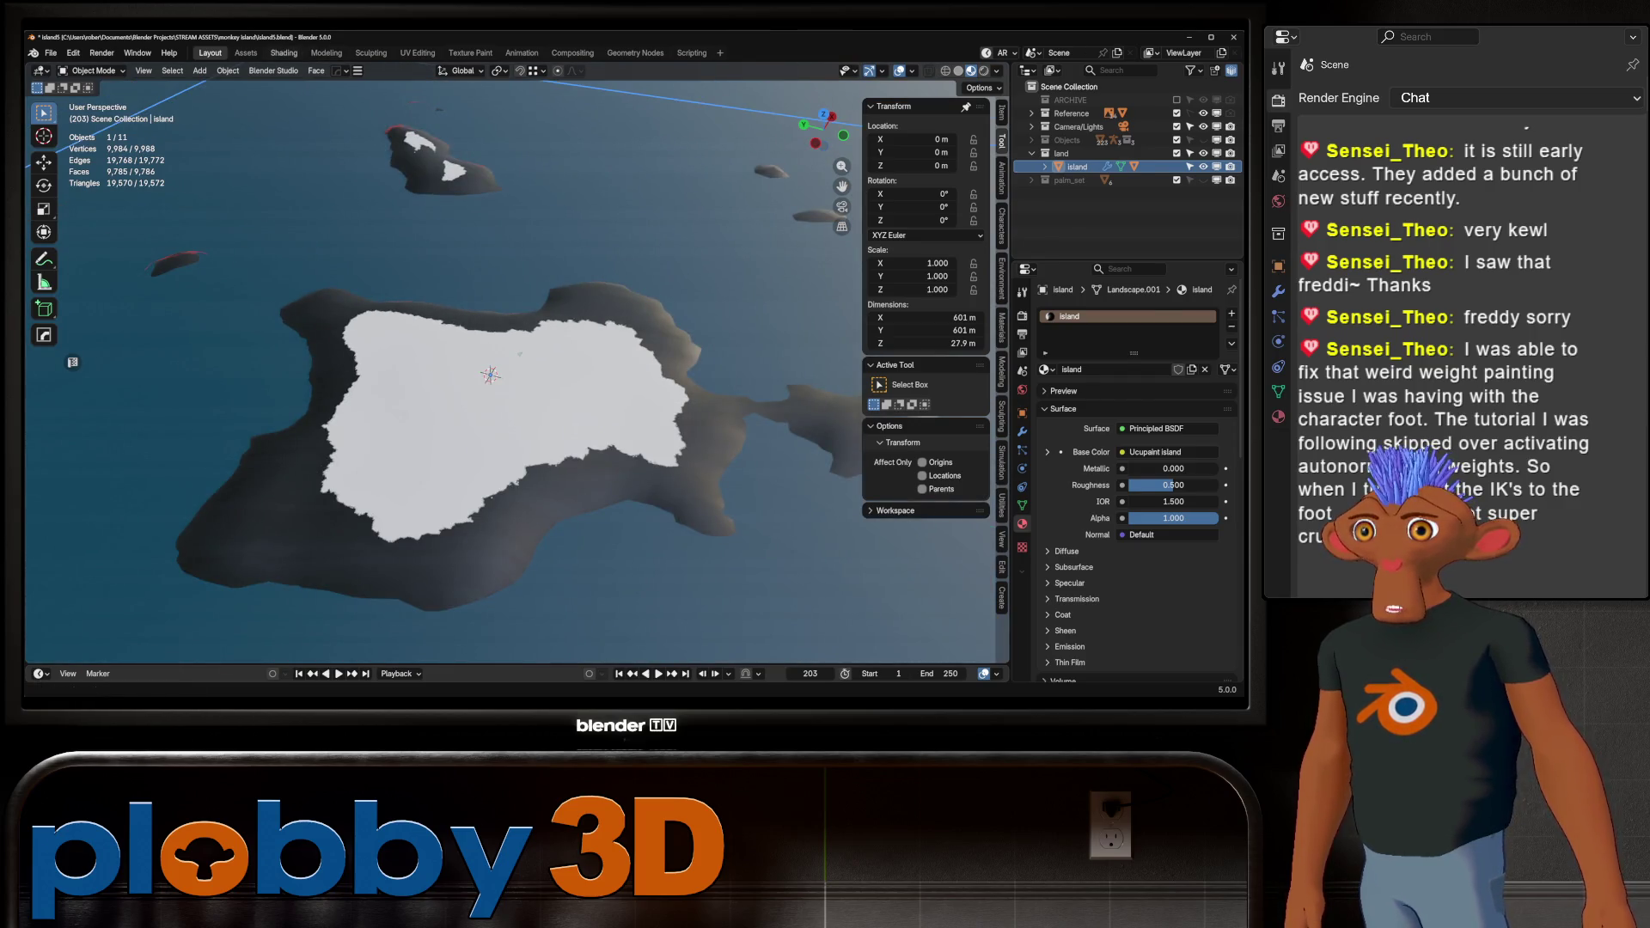
click(283, 53)
drag(657, 563, 473, 559)
key(Tab)
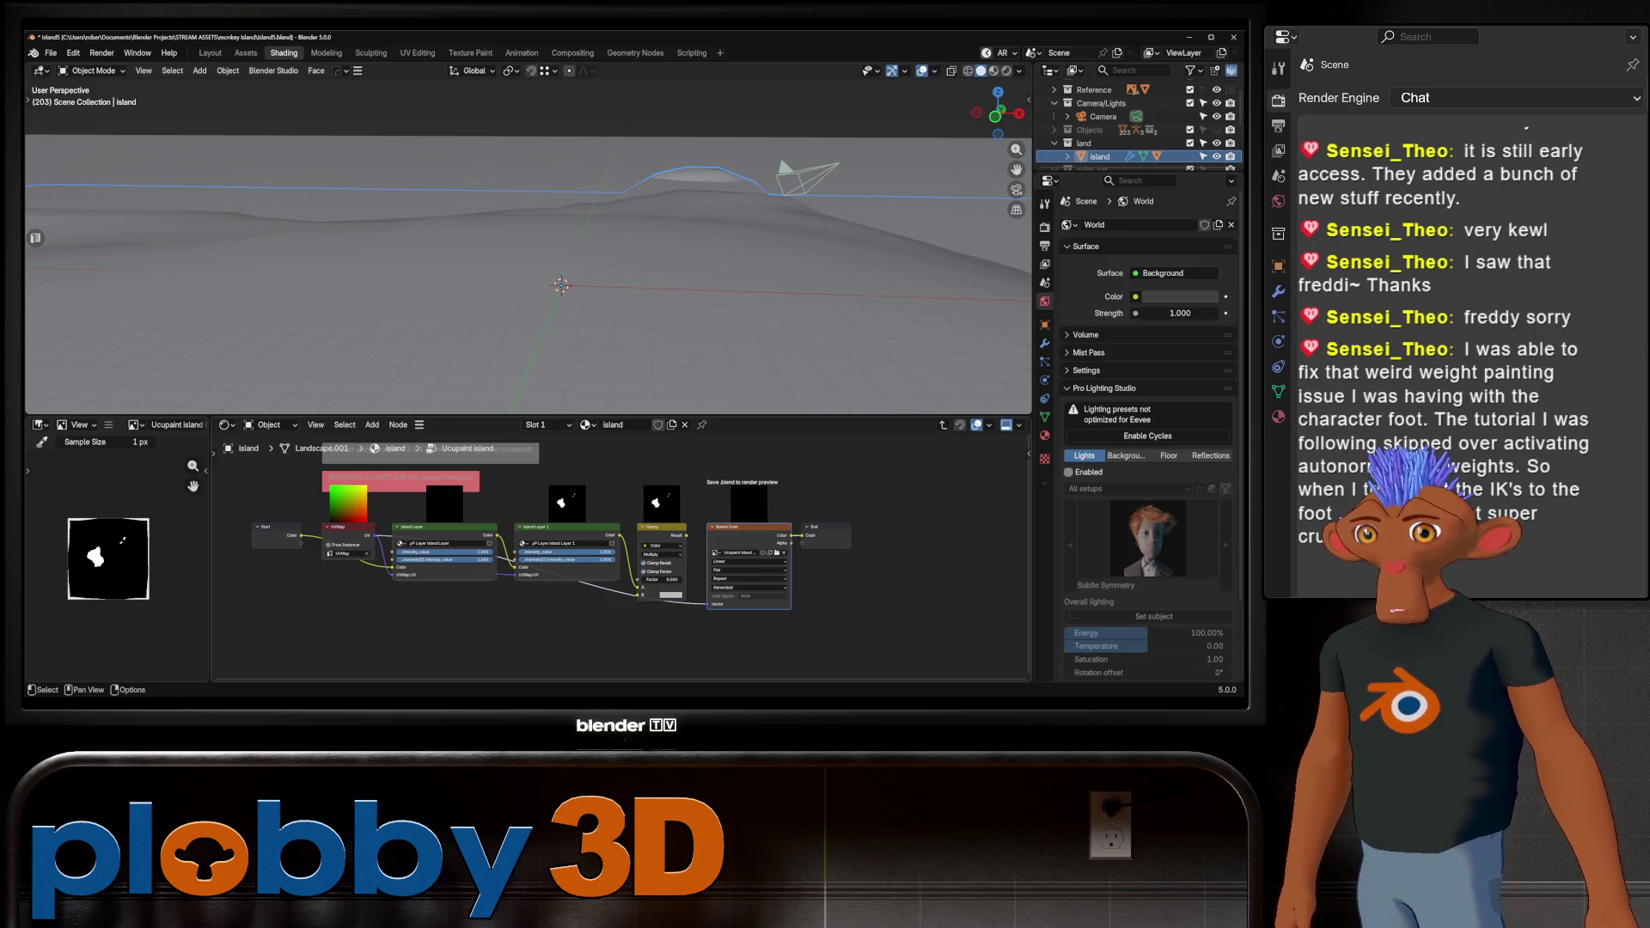
key(Tab)
key(Home)
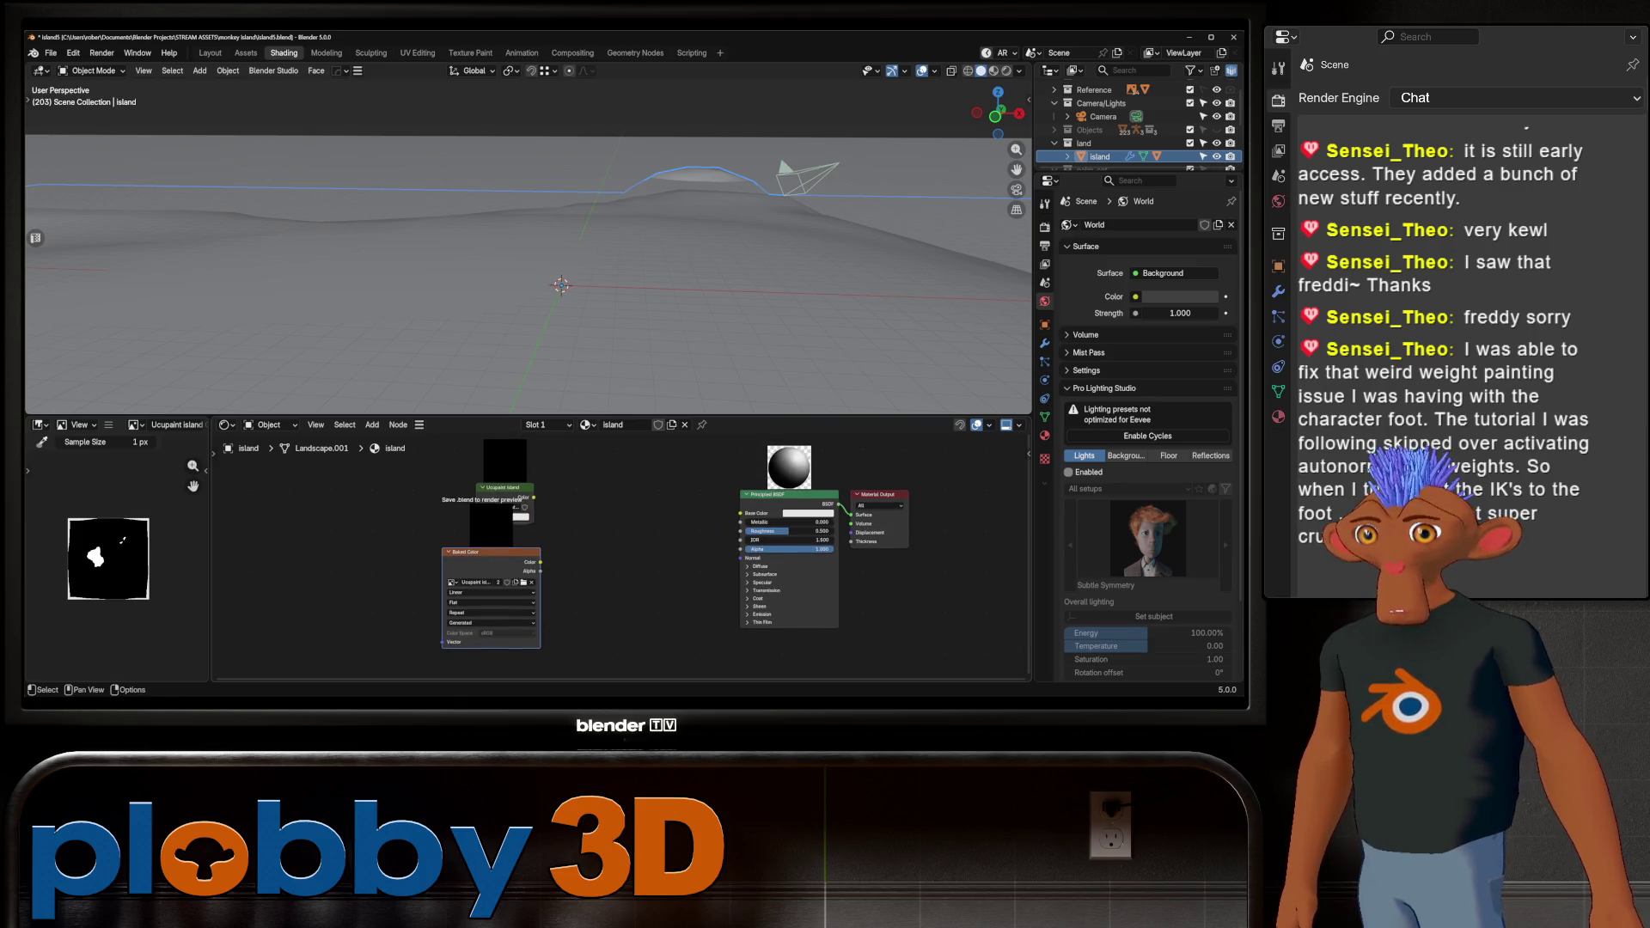
drag(505, 487, 232, 440)
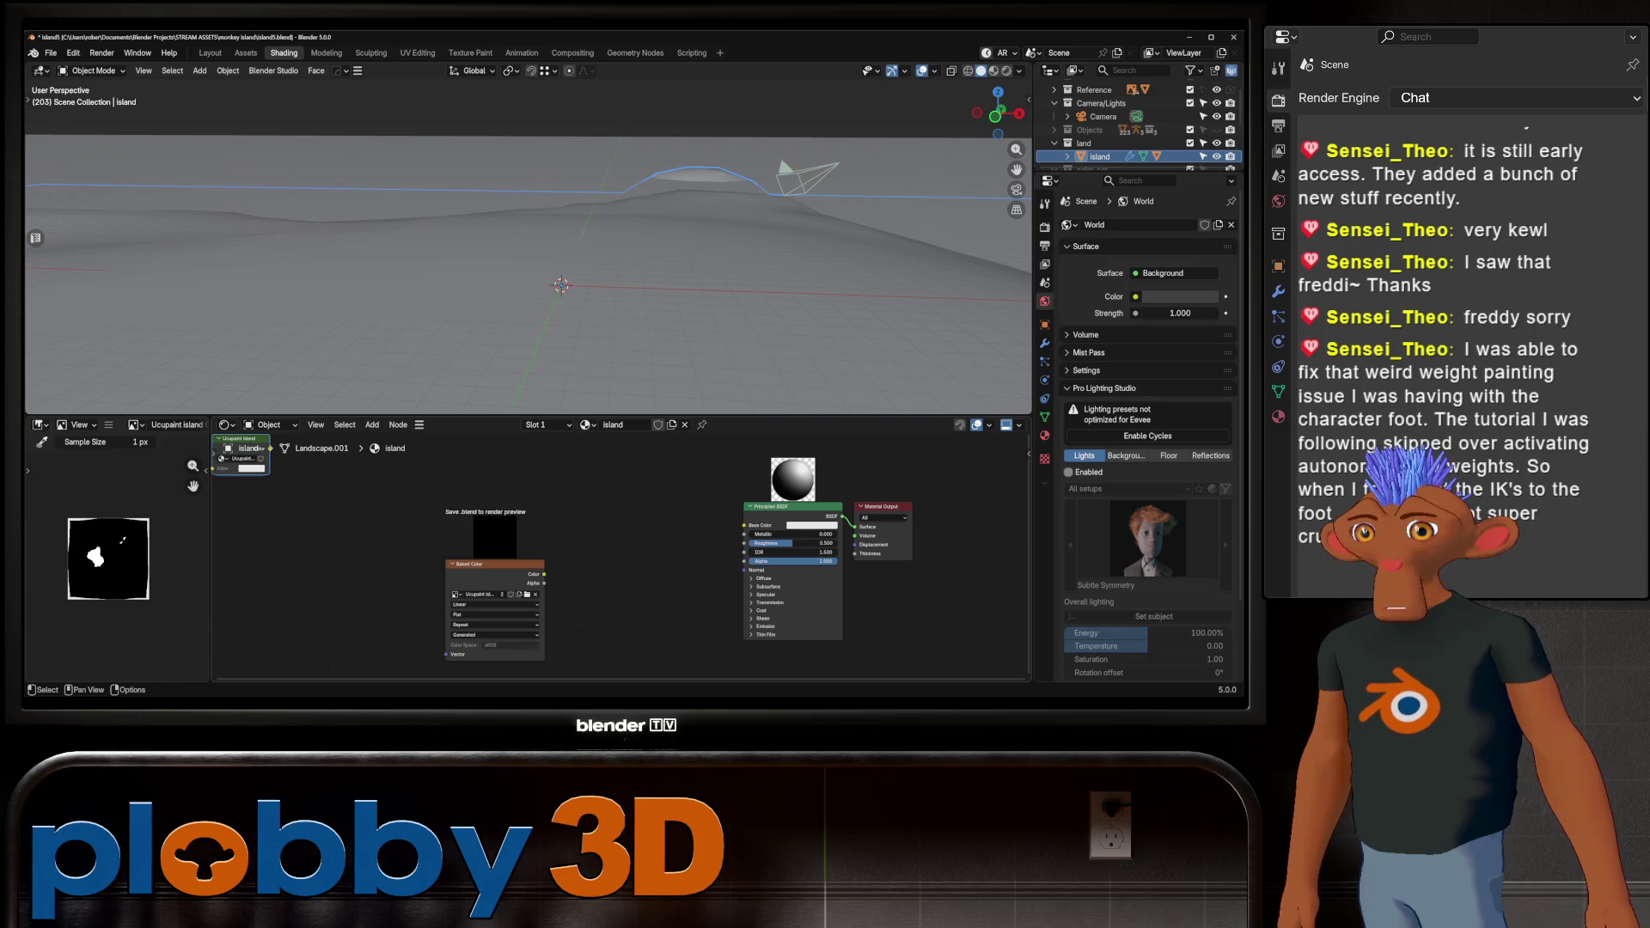
scroll(602, 559, up, 2)
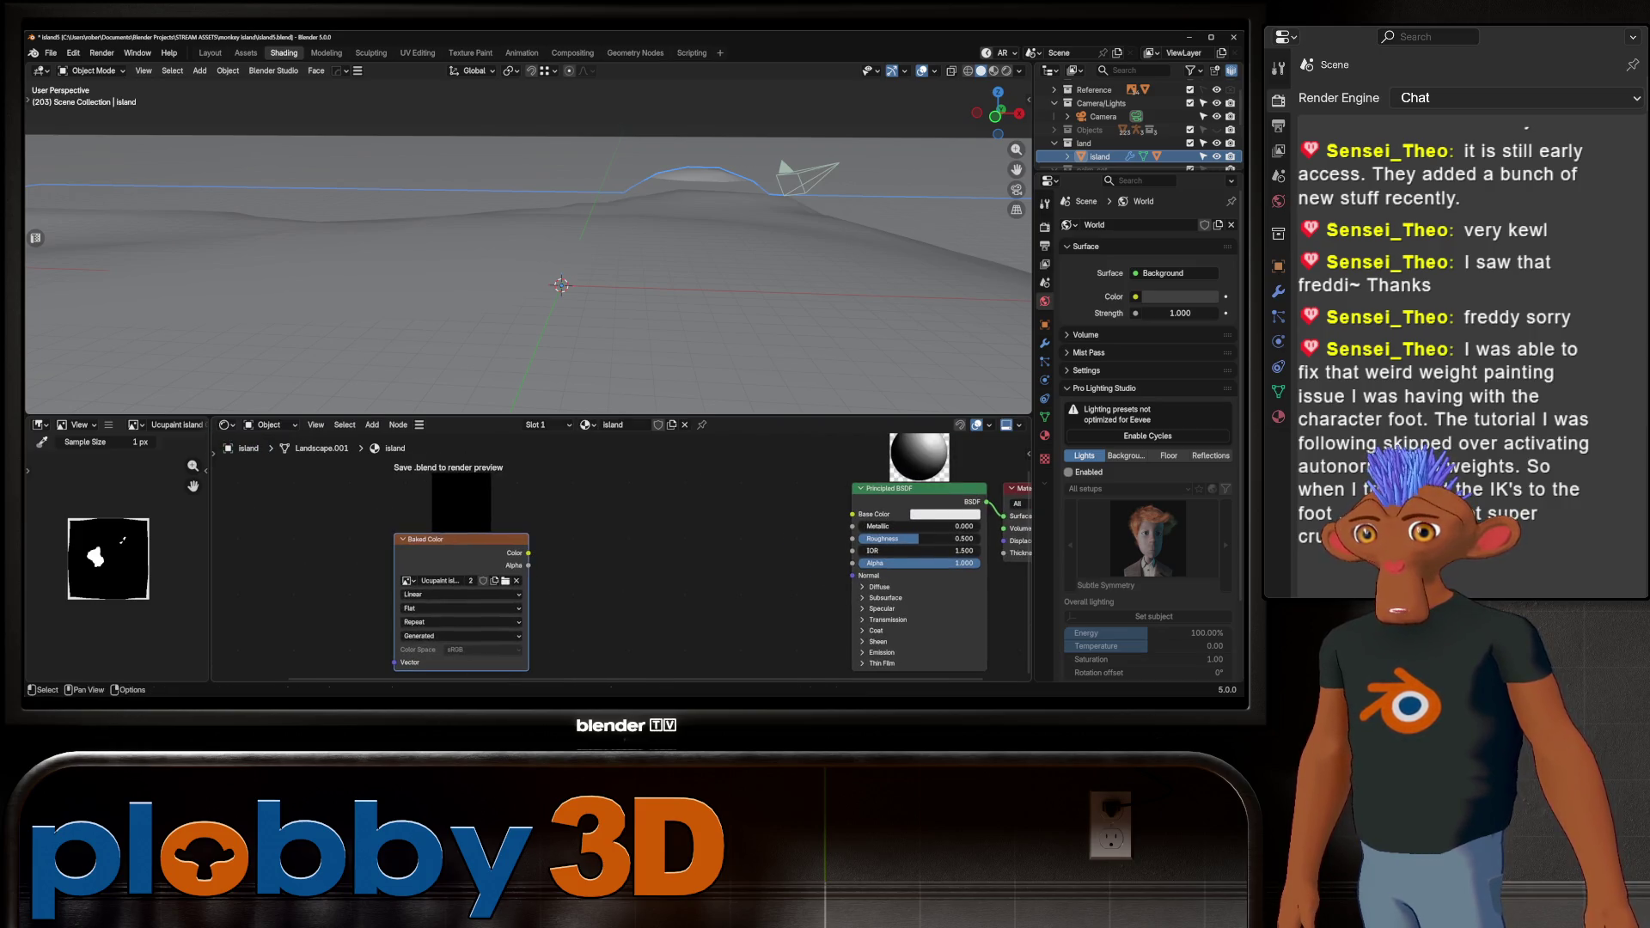
Save island5.blend, reframe the terrain, and switch to the Assets workspace
key(ctrl+s)
scroll(619, 558, down, 3)
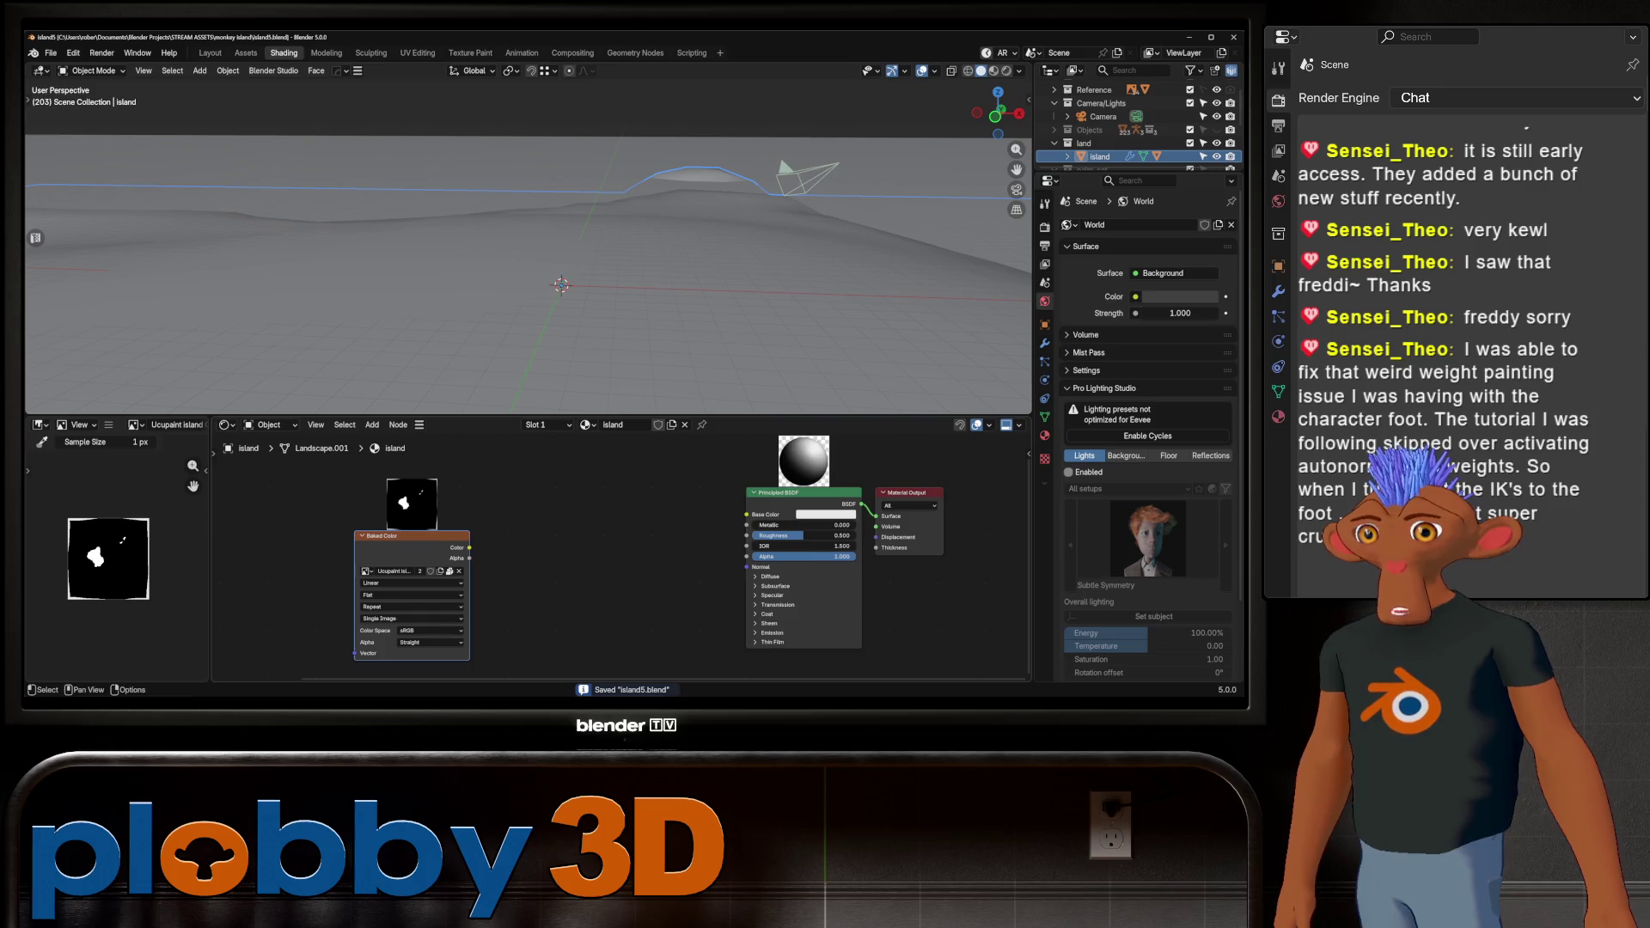
scroll(90, 550, up, 3)
scroll(91, 550, down, 2)
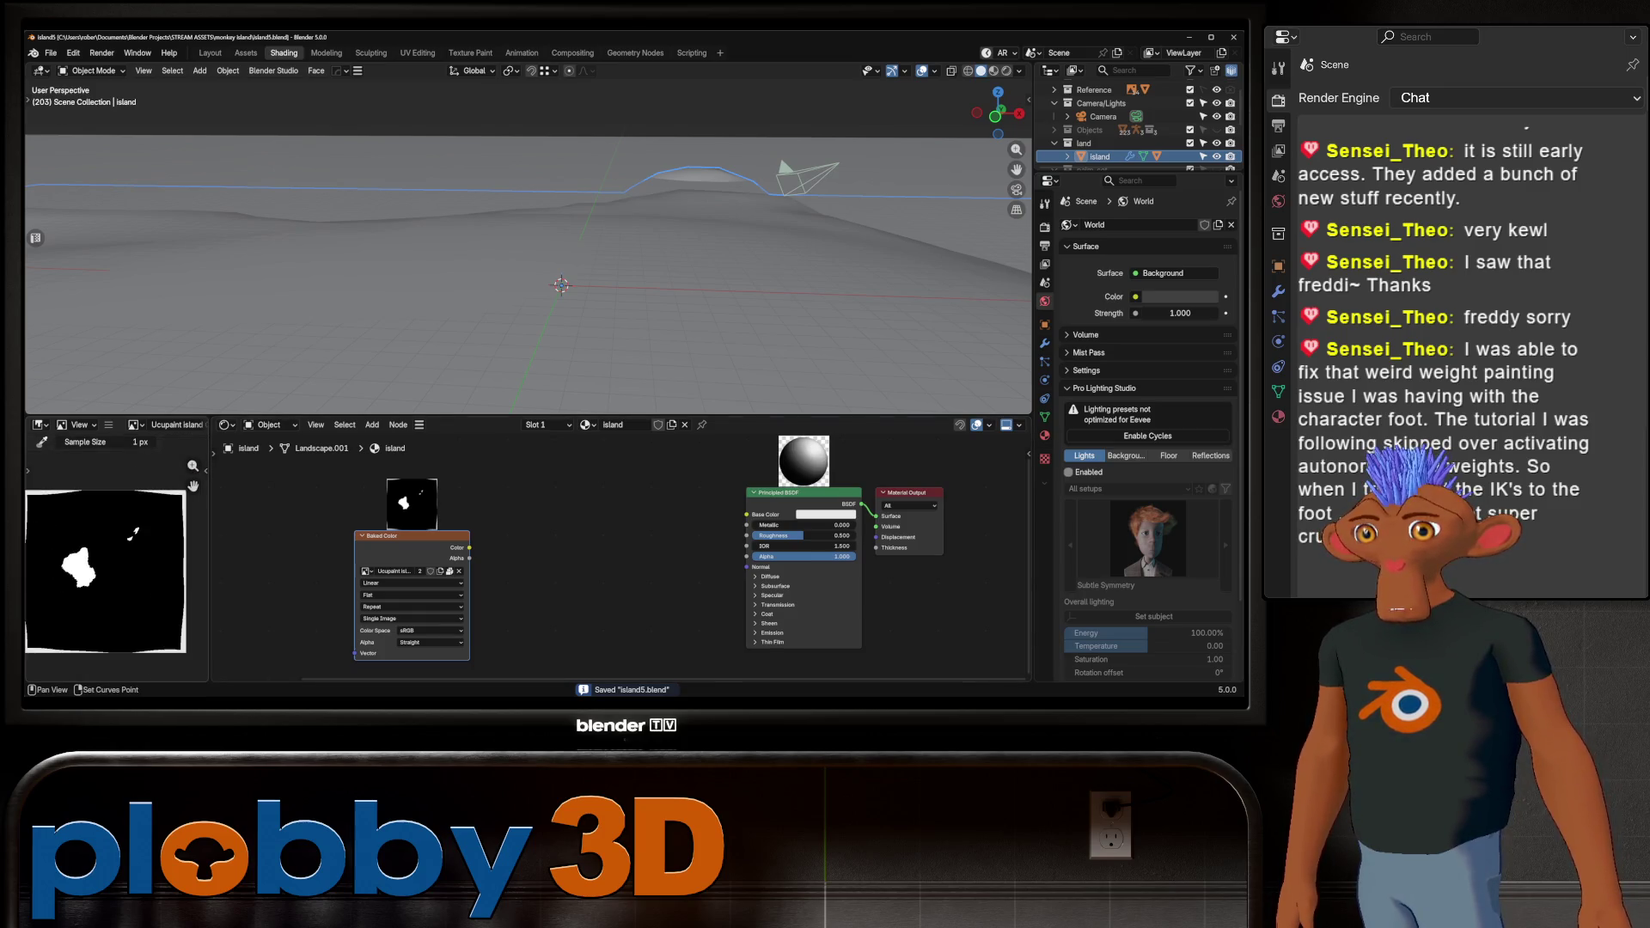
scroll(90, 550, up, 1)
scroll(225, 520, up, 1)
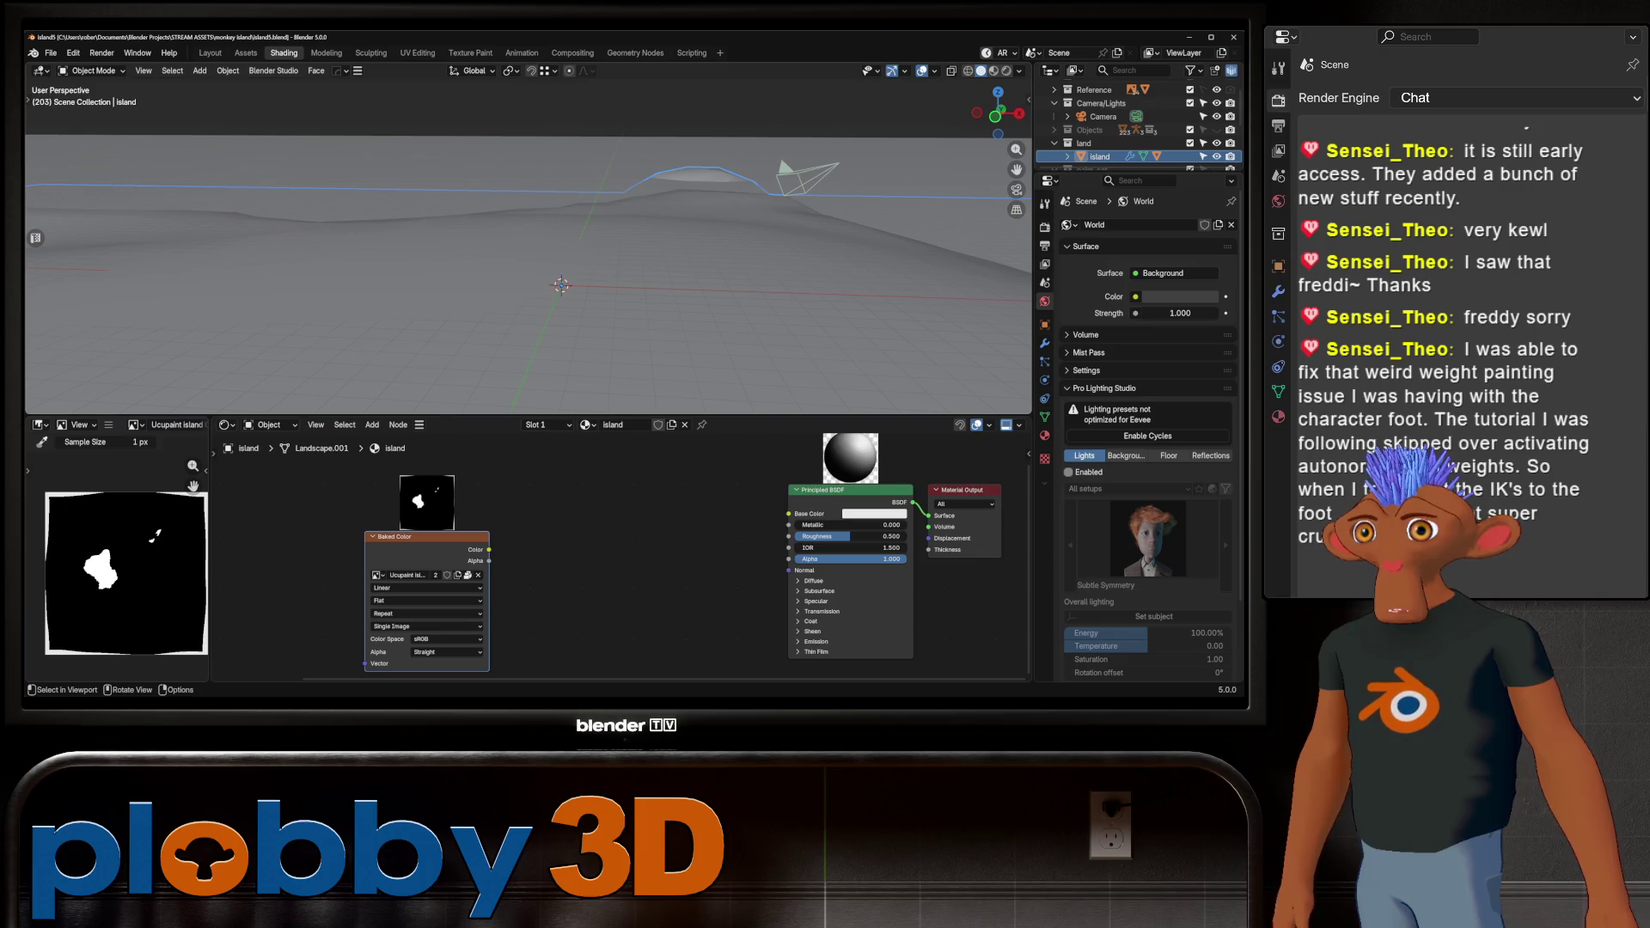
scroll(602, 558, down, 3)
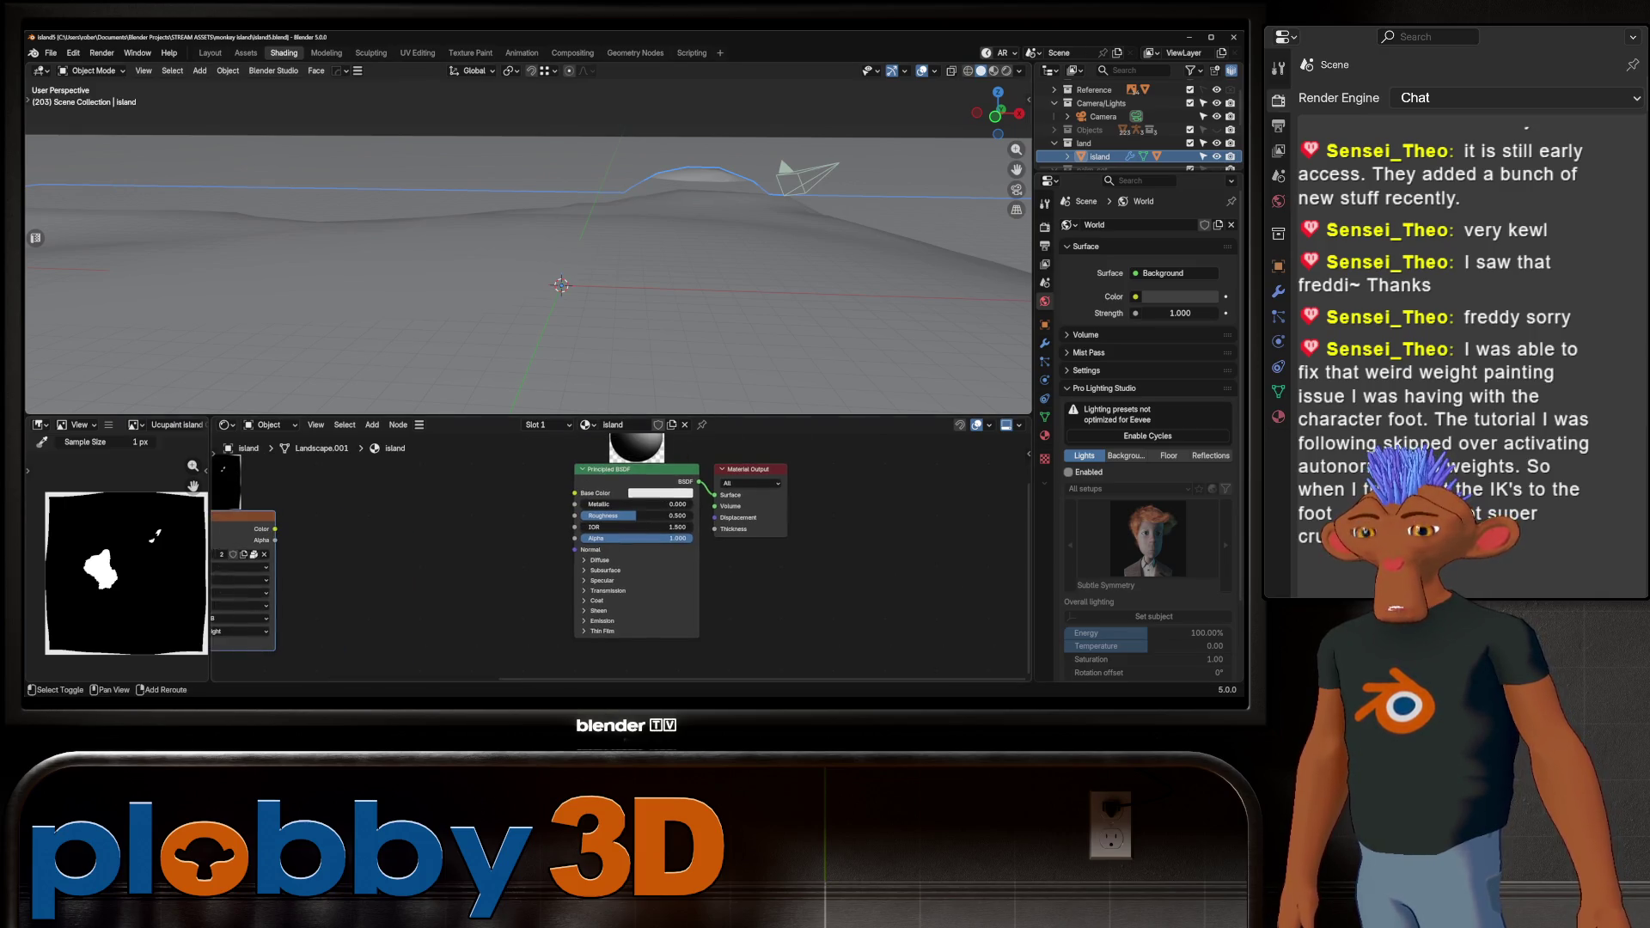
middle_drag(602, 558, 694, 605)
mouse_move(550, 223)
shift+middle_down()
mouse_move(468, 116)
mouse_move(482, 166)
shift+middle_up()
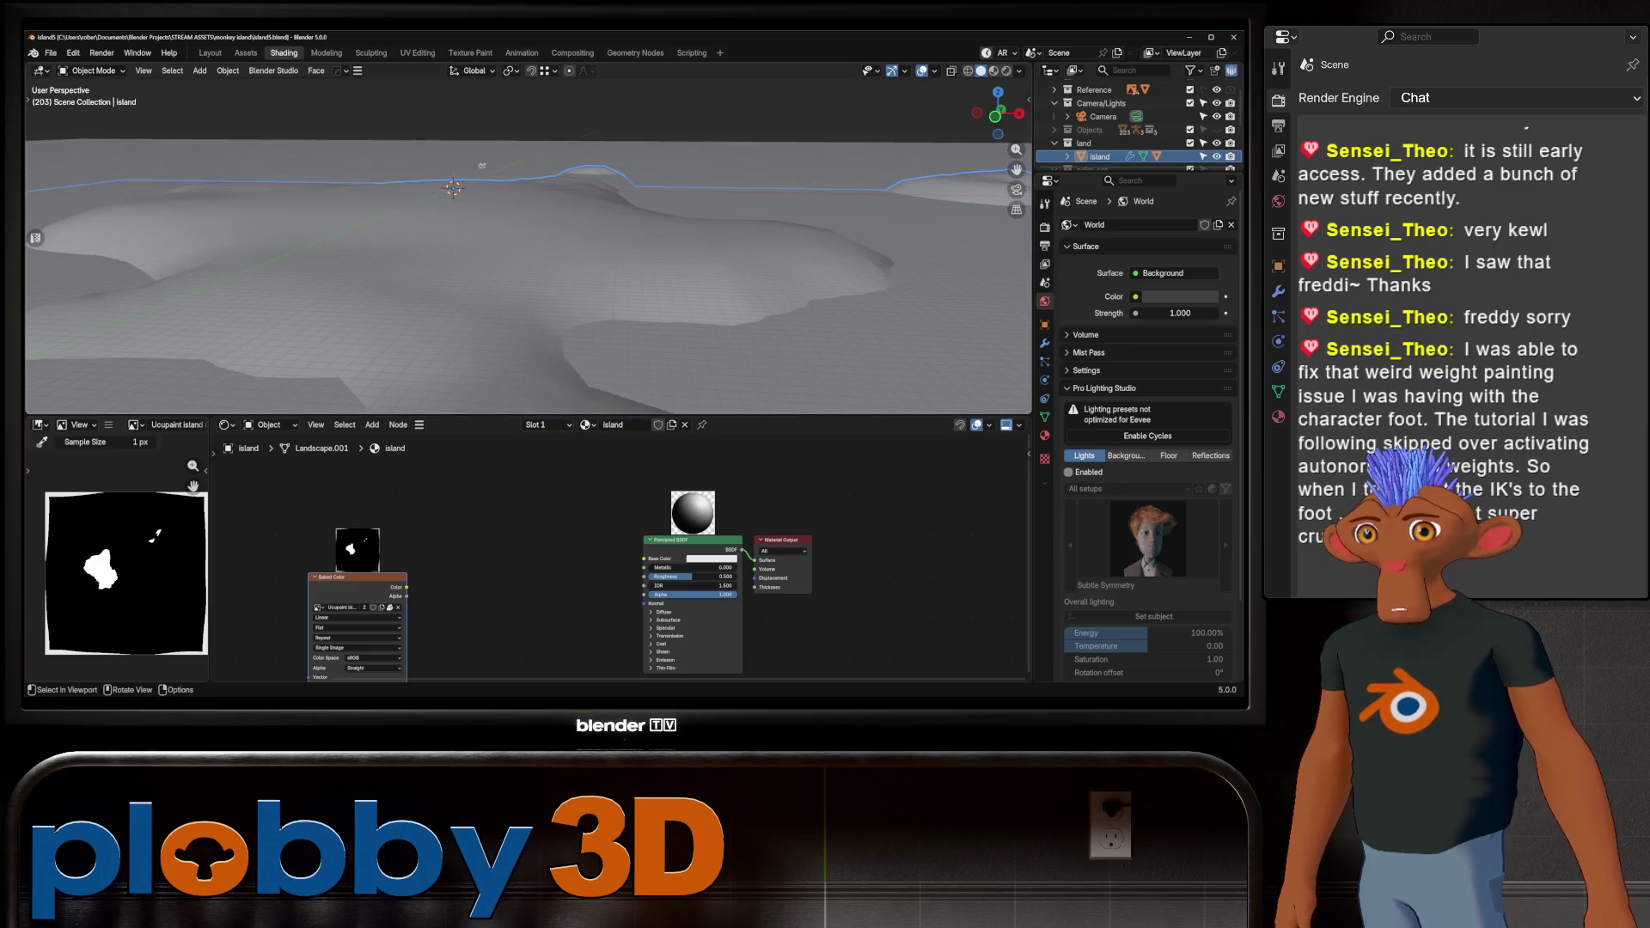
click(245, 53)
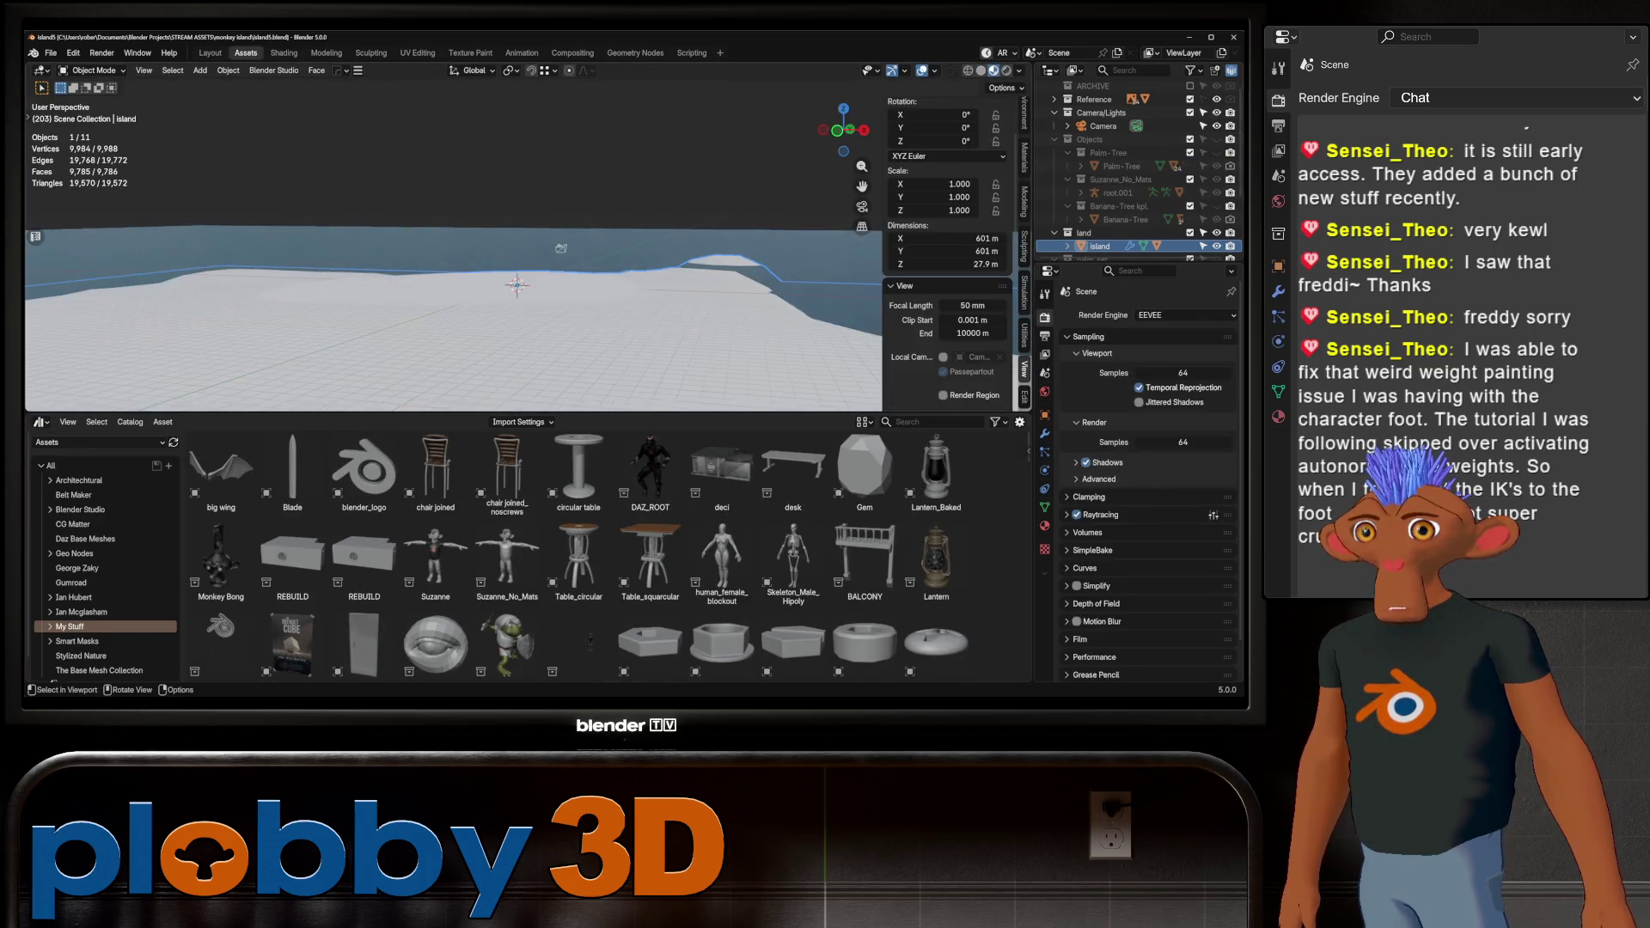
Switch the asset browser to the Sylized_PBR library and drag sand_04_2k onto the island
click(83, 656)
scroll(86, 637, down, 1)
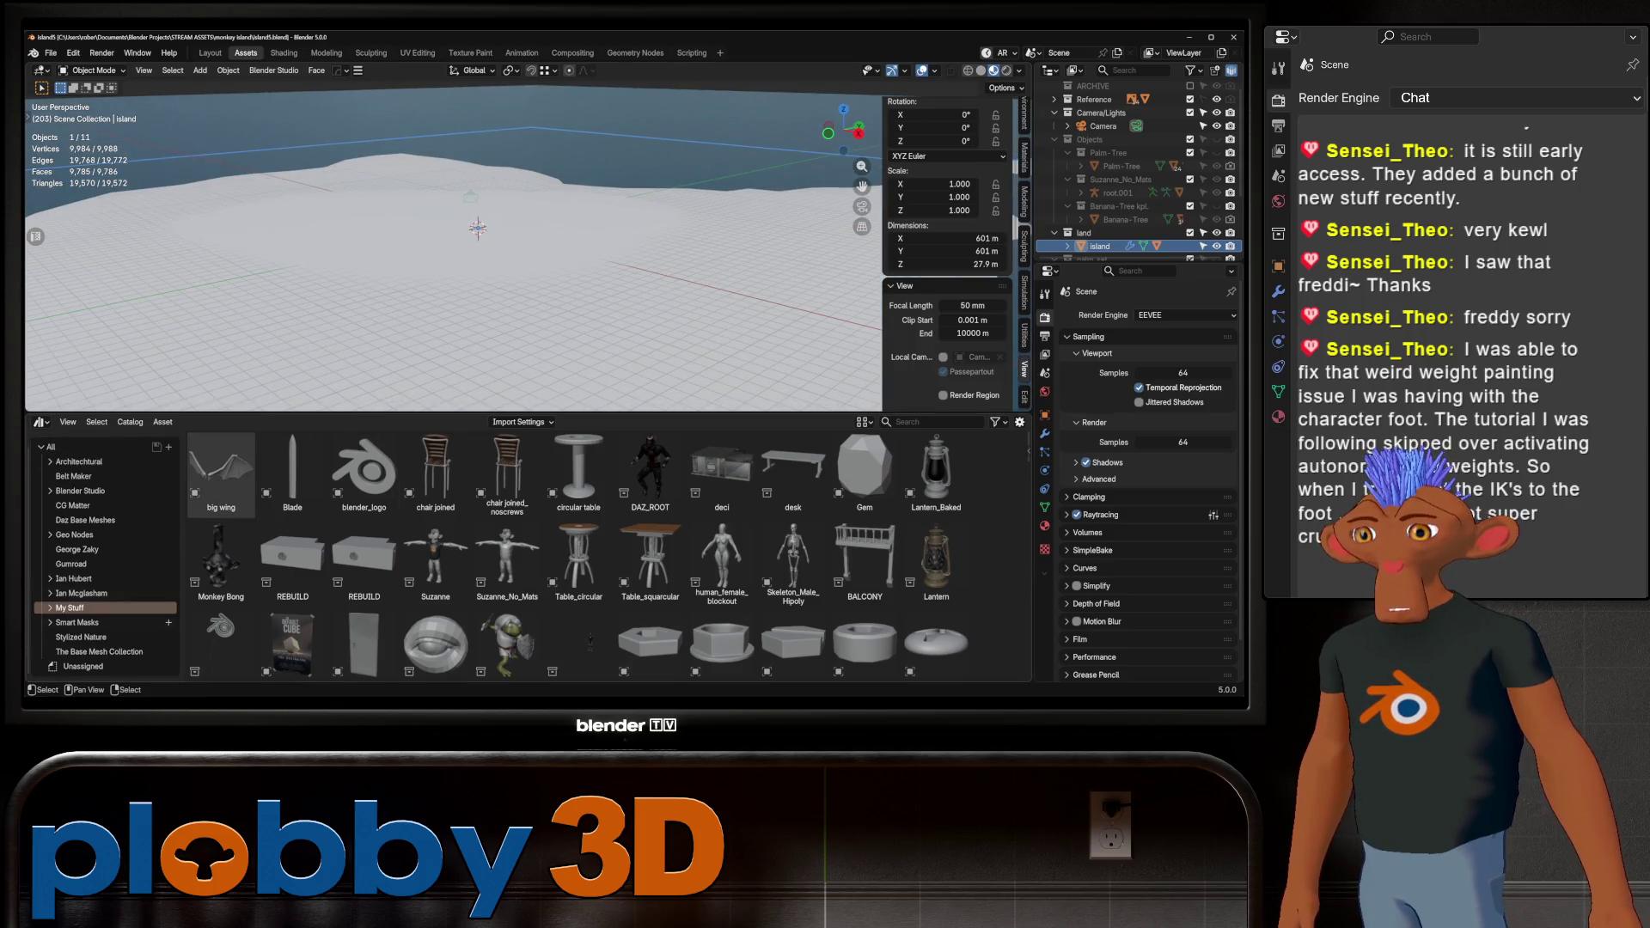
scroll(86, 637, up, 1)
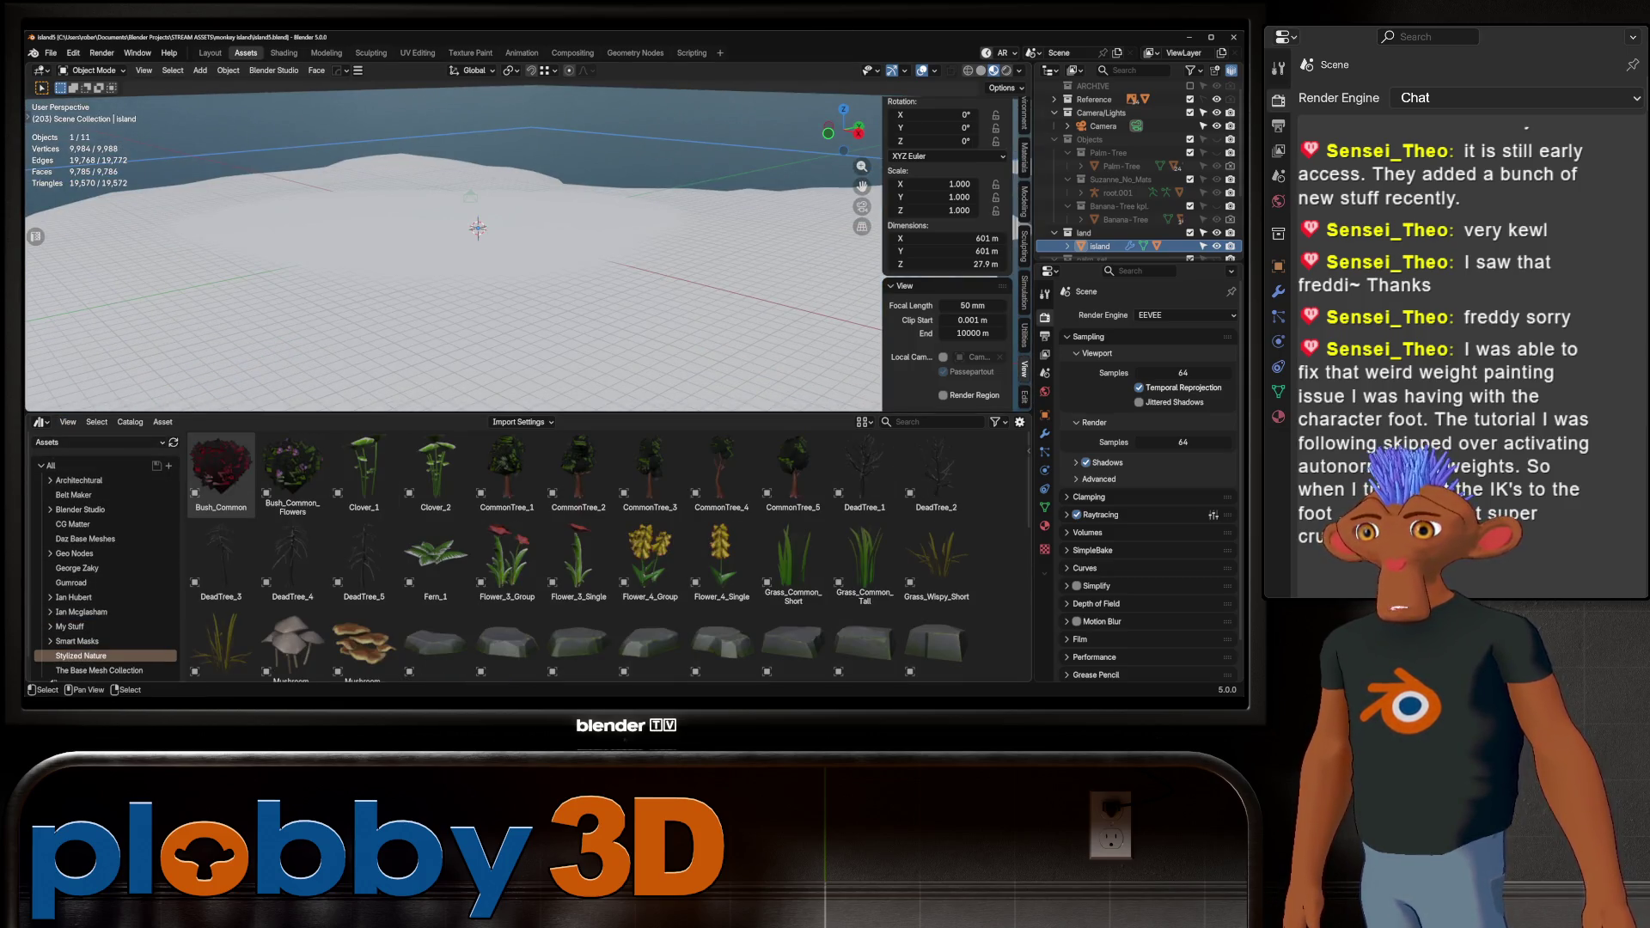
click(51, 442)
click(212, 563)
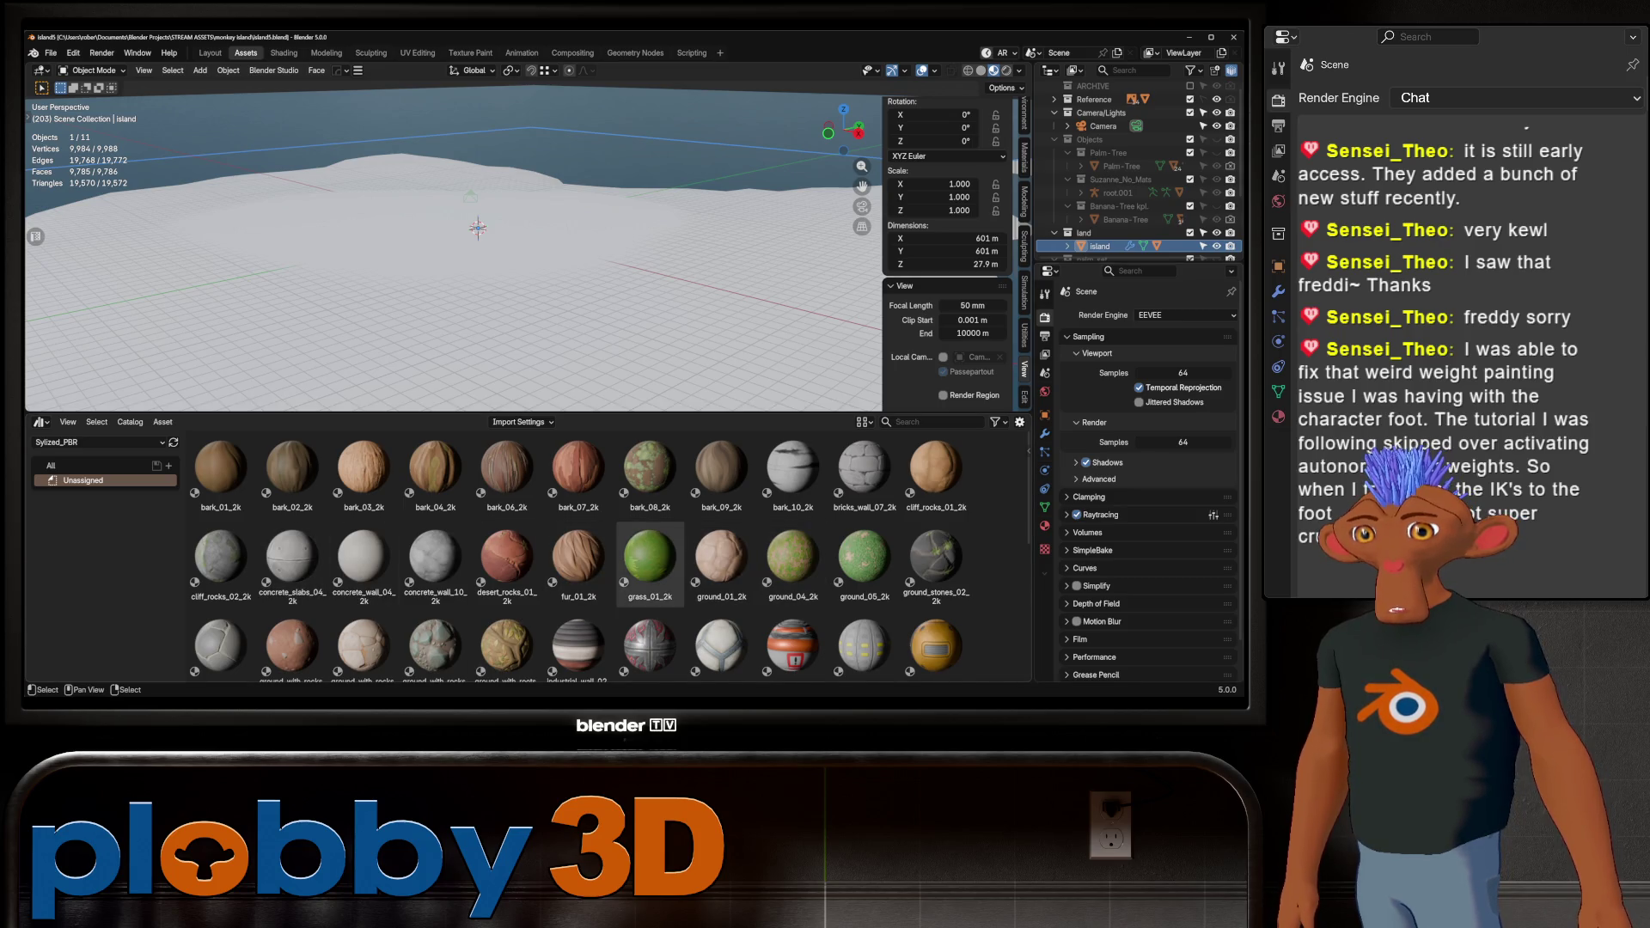
scroll(650, 559, down, 3)
scroll(651, 533, down, 5)
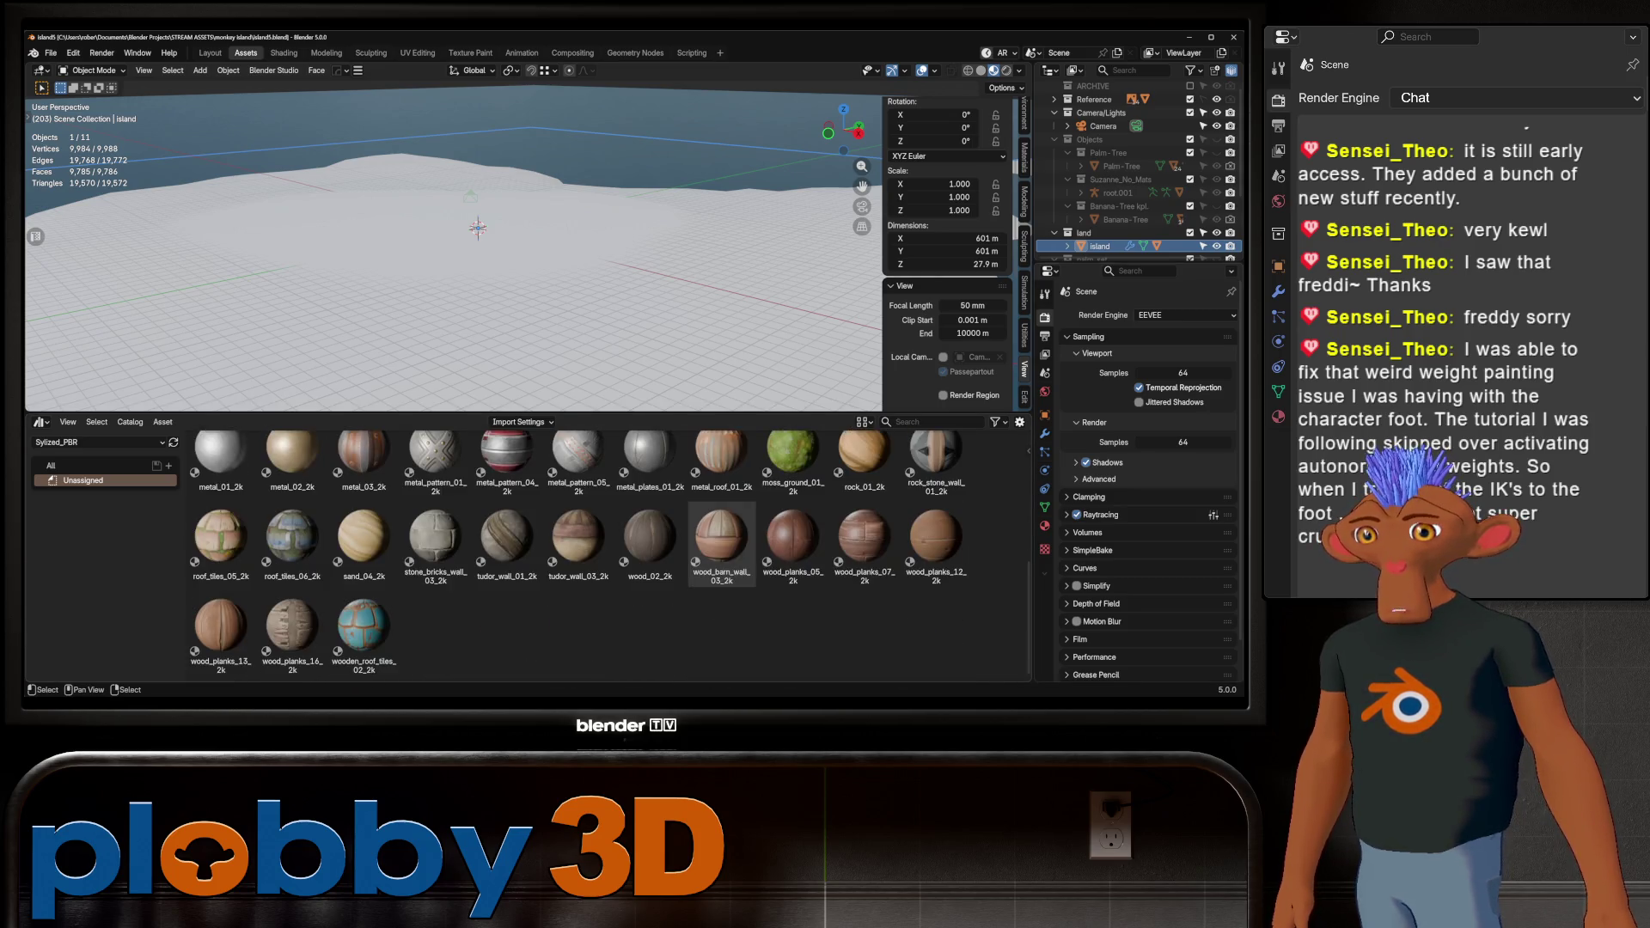
mouse_move(363, 542)
mouse_down()
mouse_move(413, 253)
mouse_move(482, 245)
mouse_up()
mouse_move(481, 258)
middle_down()
mouse_move(481, 344)
mouse_move(482, 296)
middle_up()
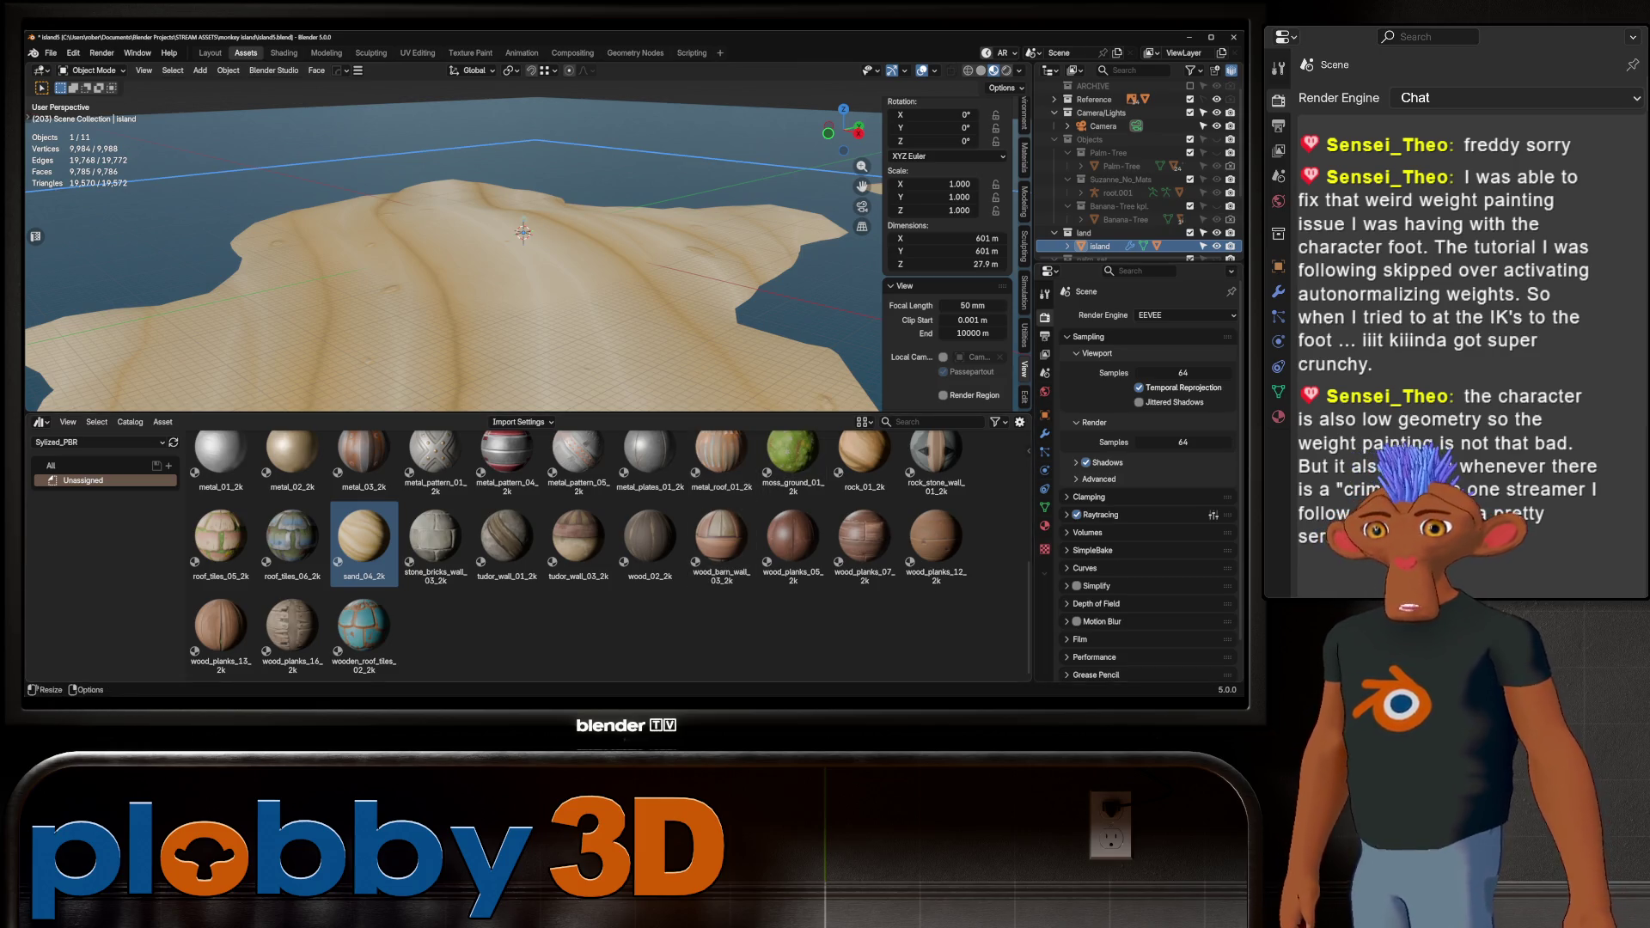
Add a second material slot to the island and assign sand_04_2k to it
click(1044, 526)
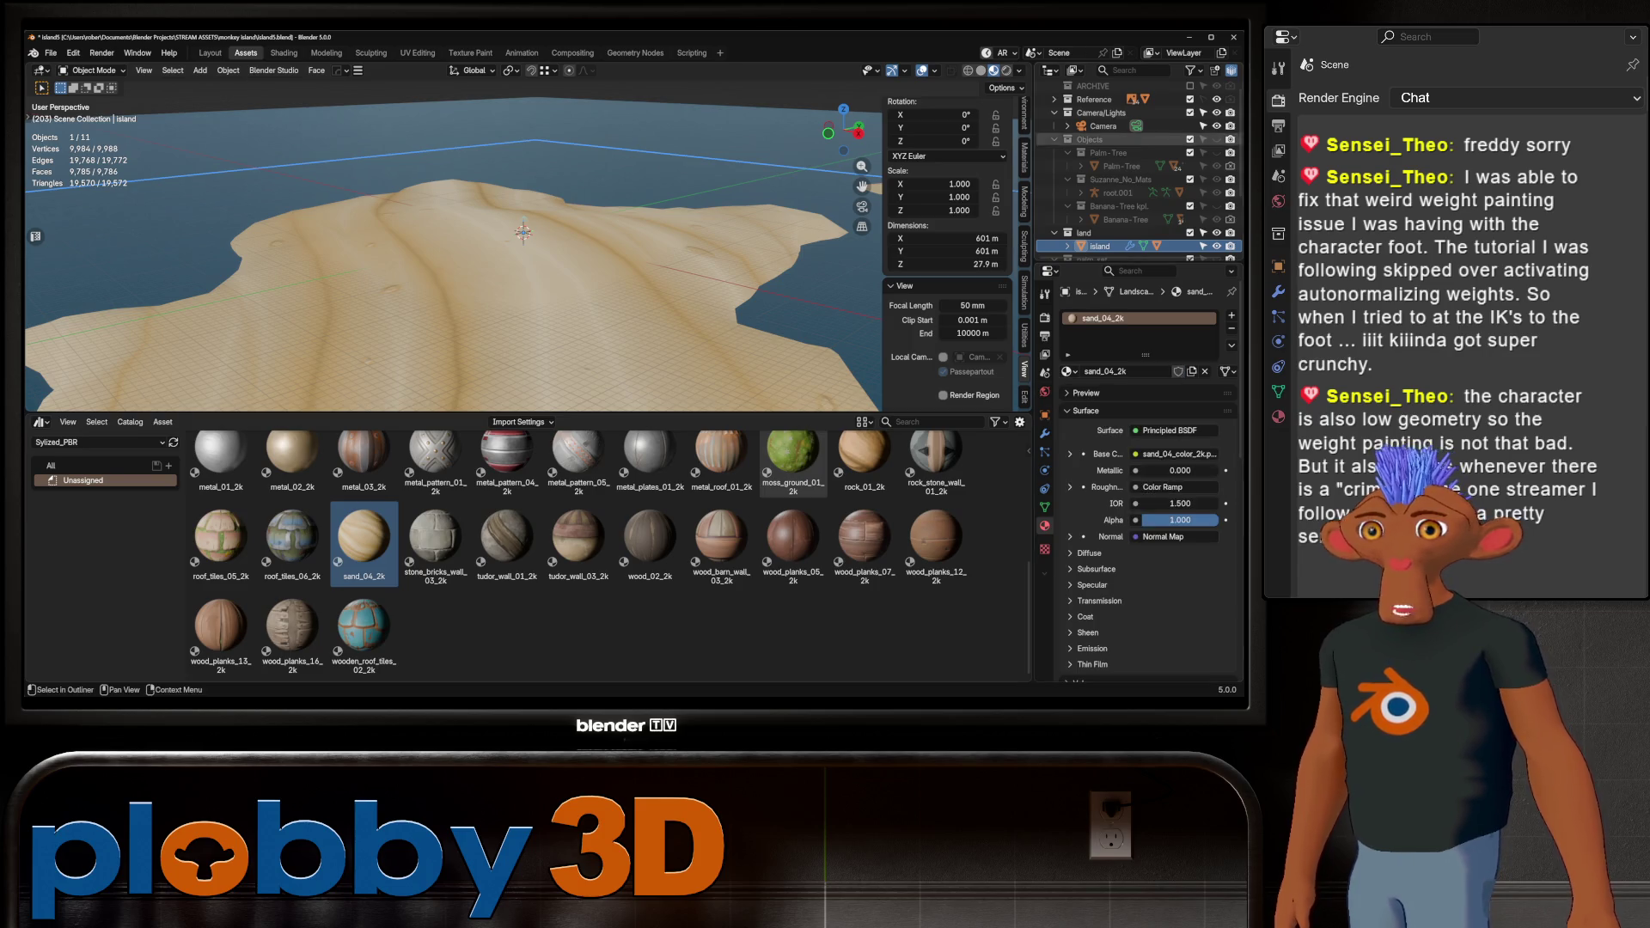
click(1232, 315)
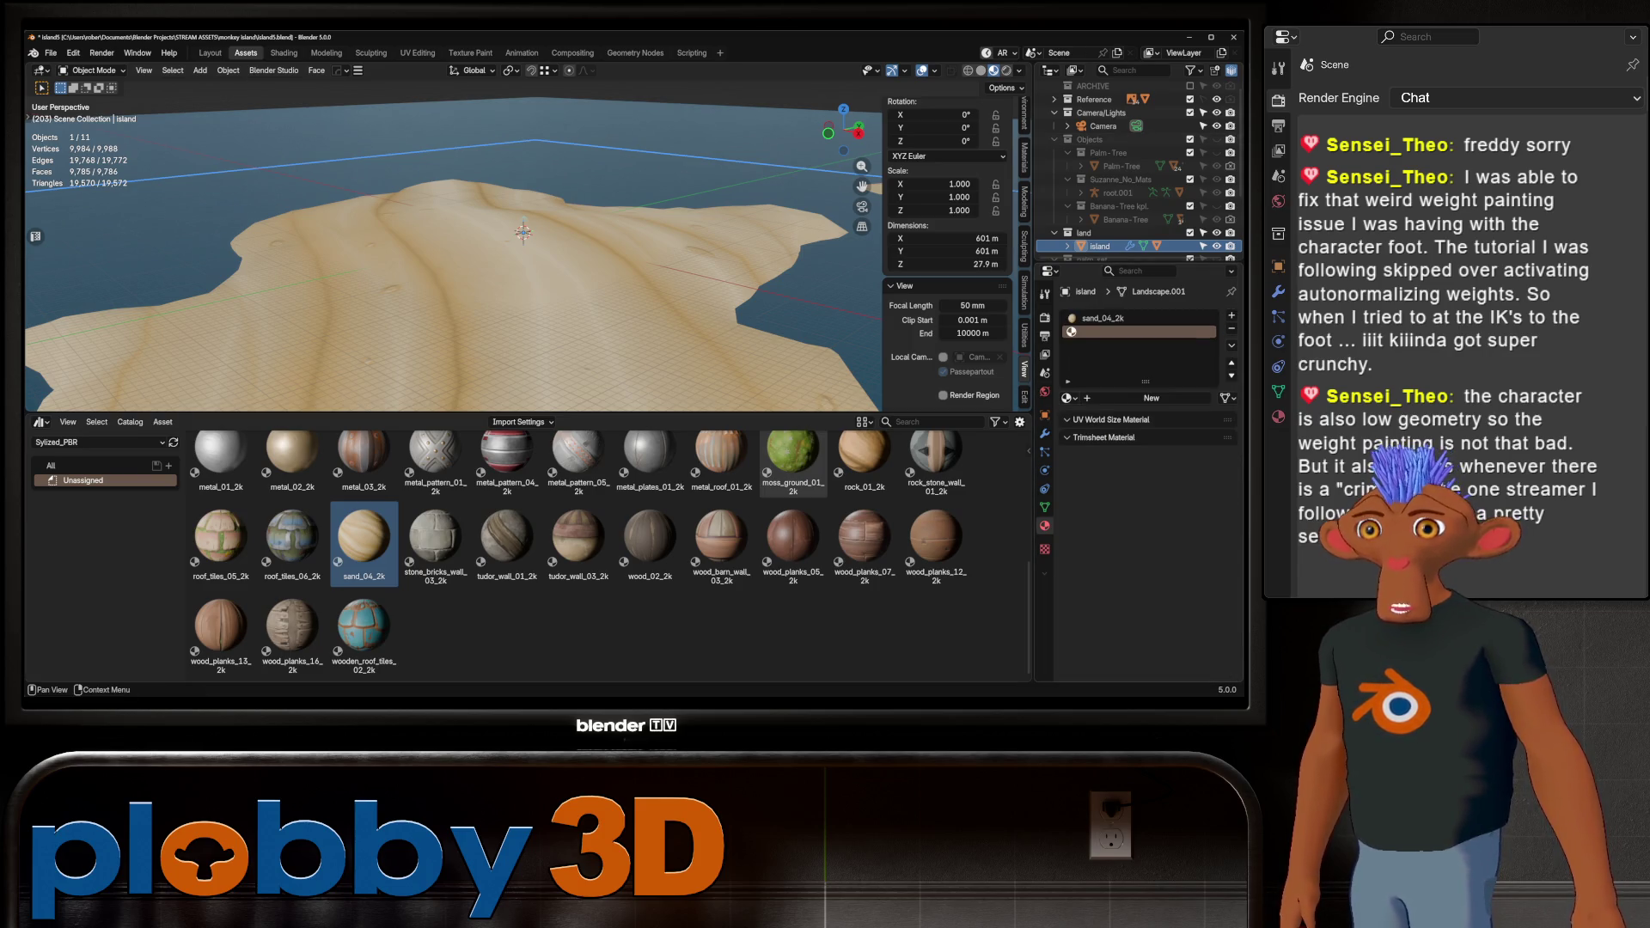
click(1069, 398)
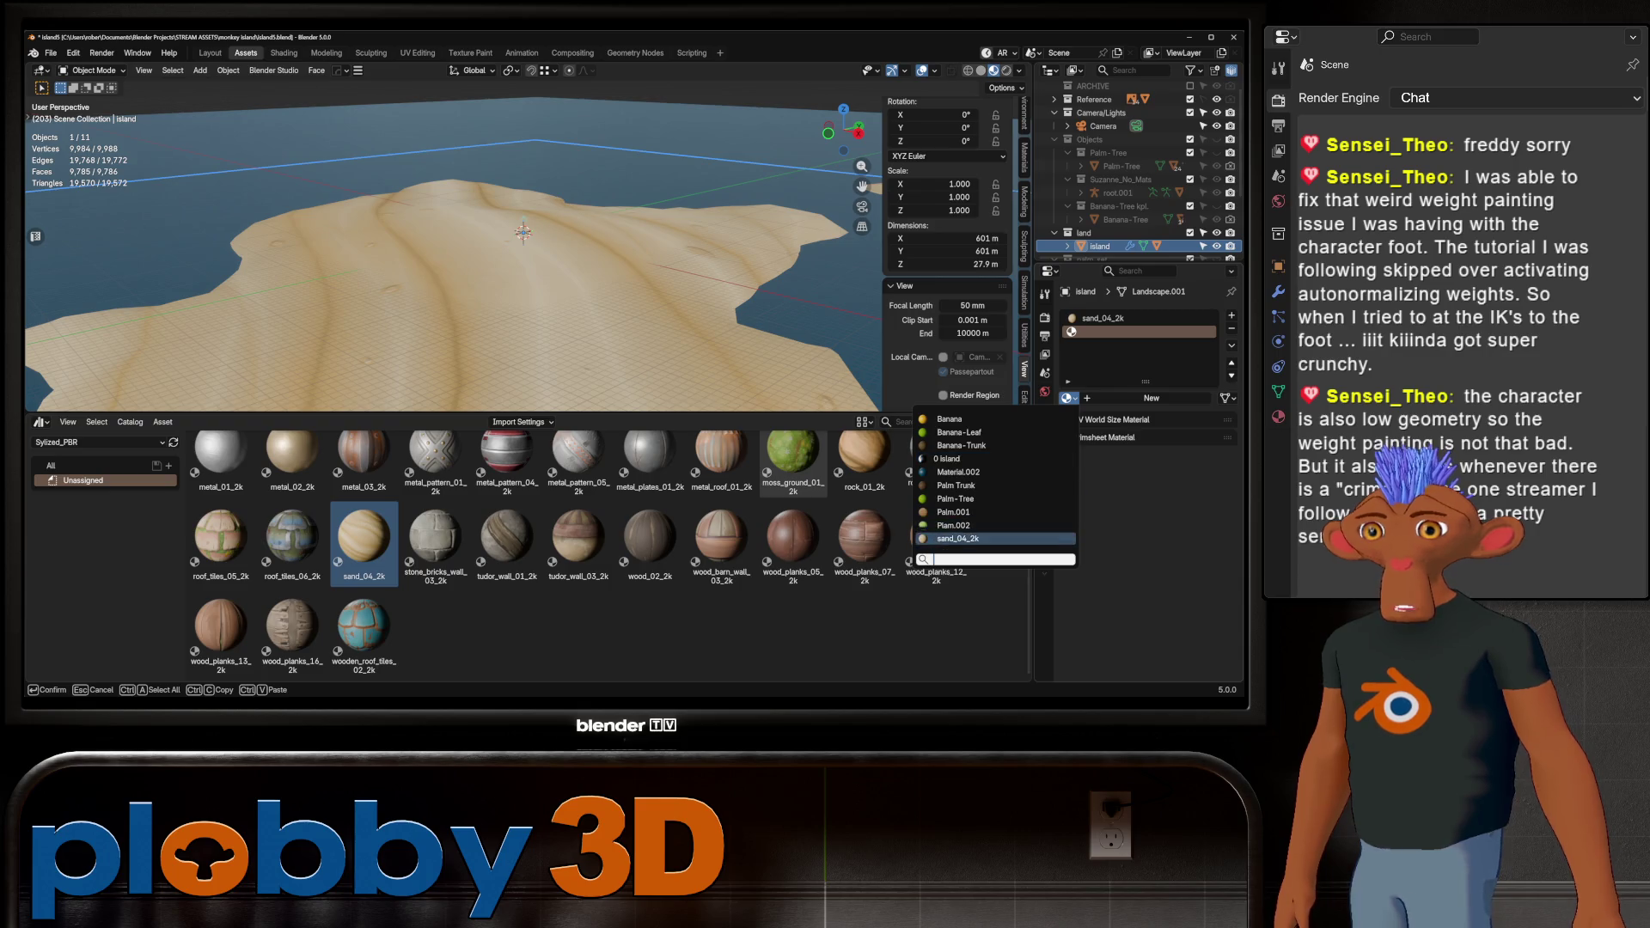
click(958, 539)
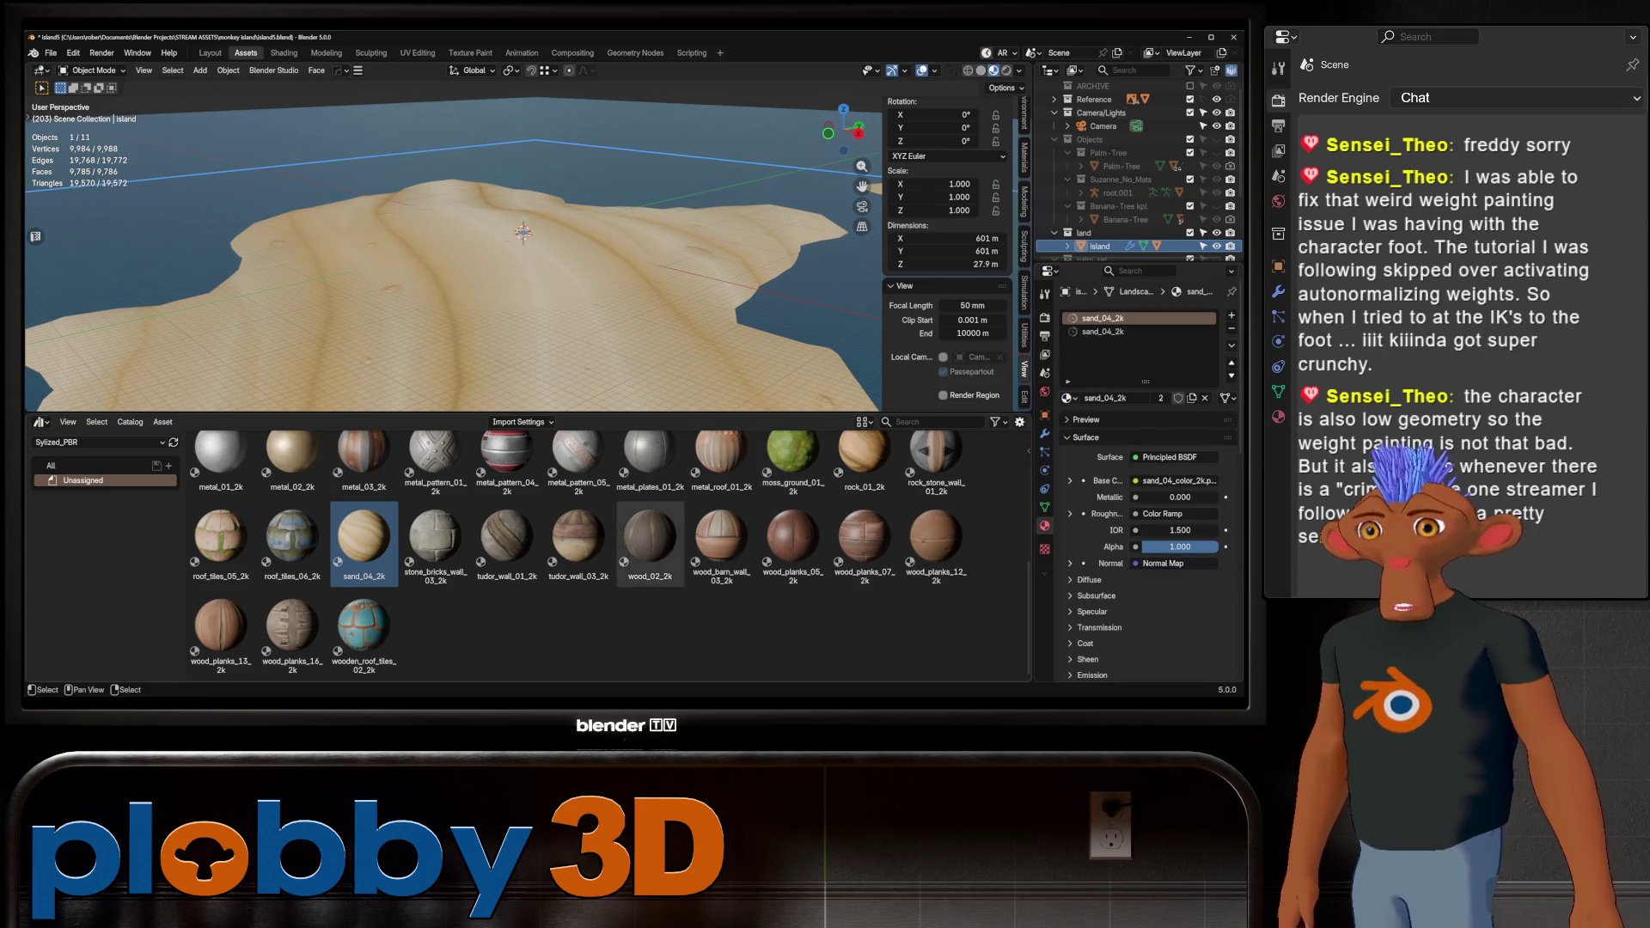
Drag moss_ground_01_2k from the asset browser onto the island and view it from above
scroll(651, 529, up, 1)
scroll(679, 550, up, 3)
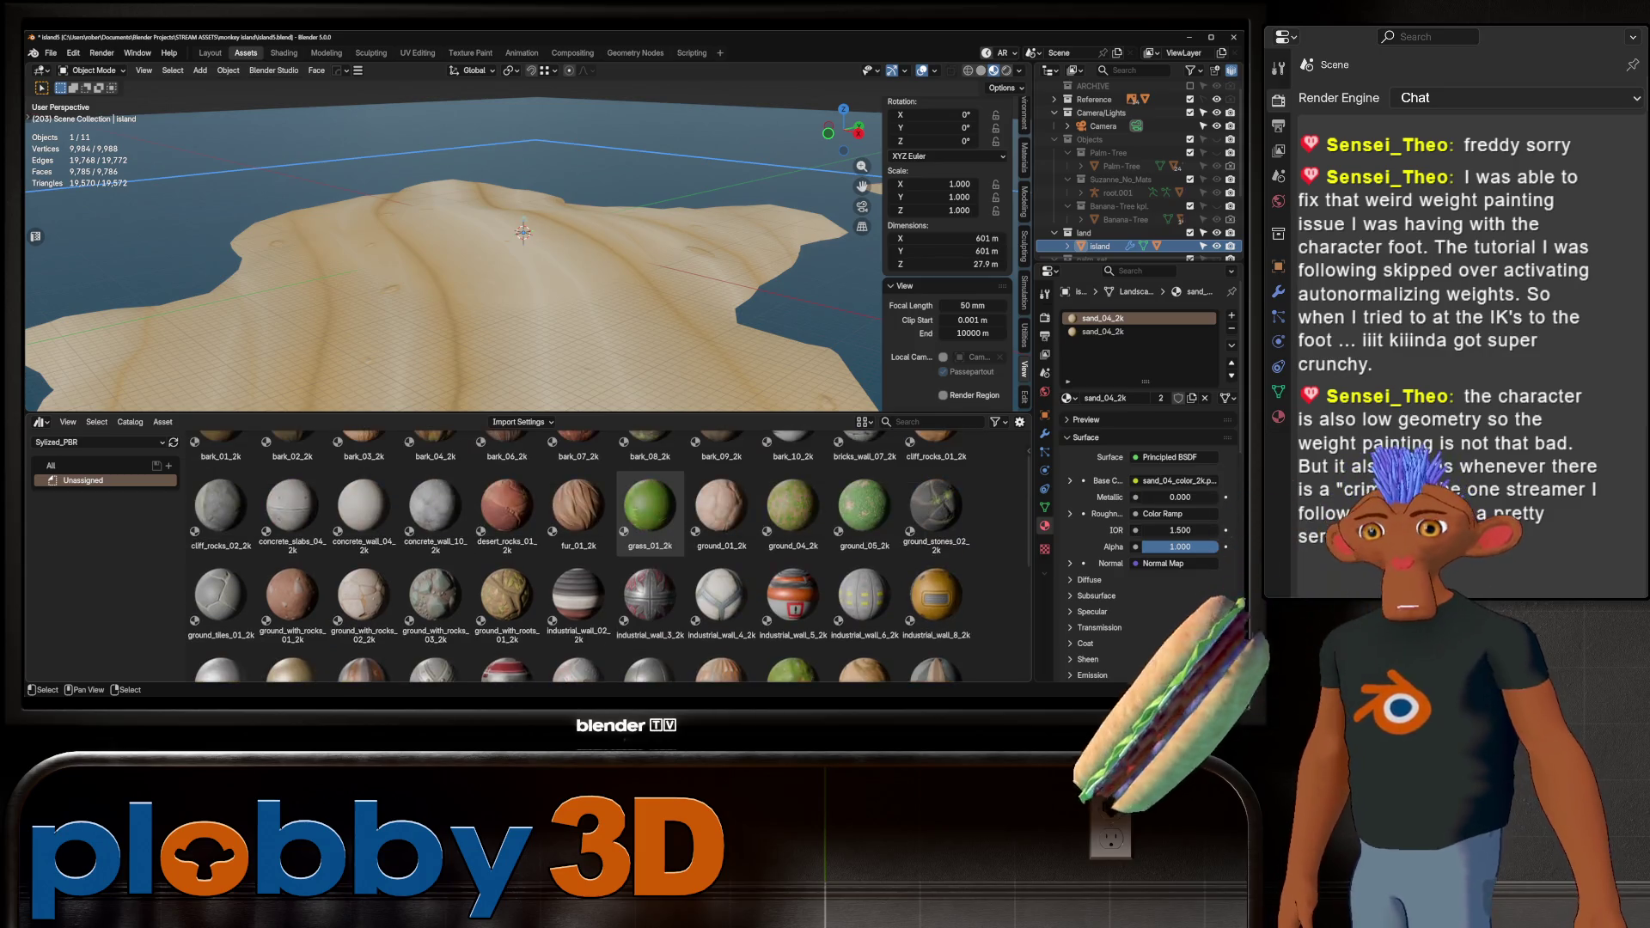
scroll(722, 602, down, 1)
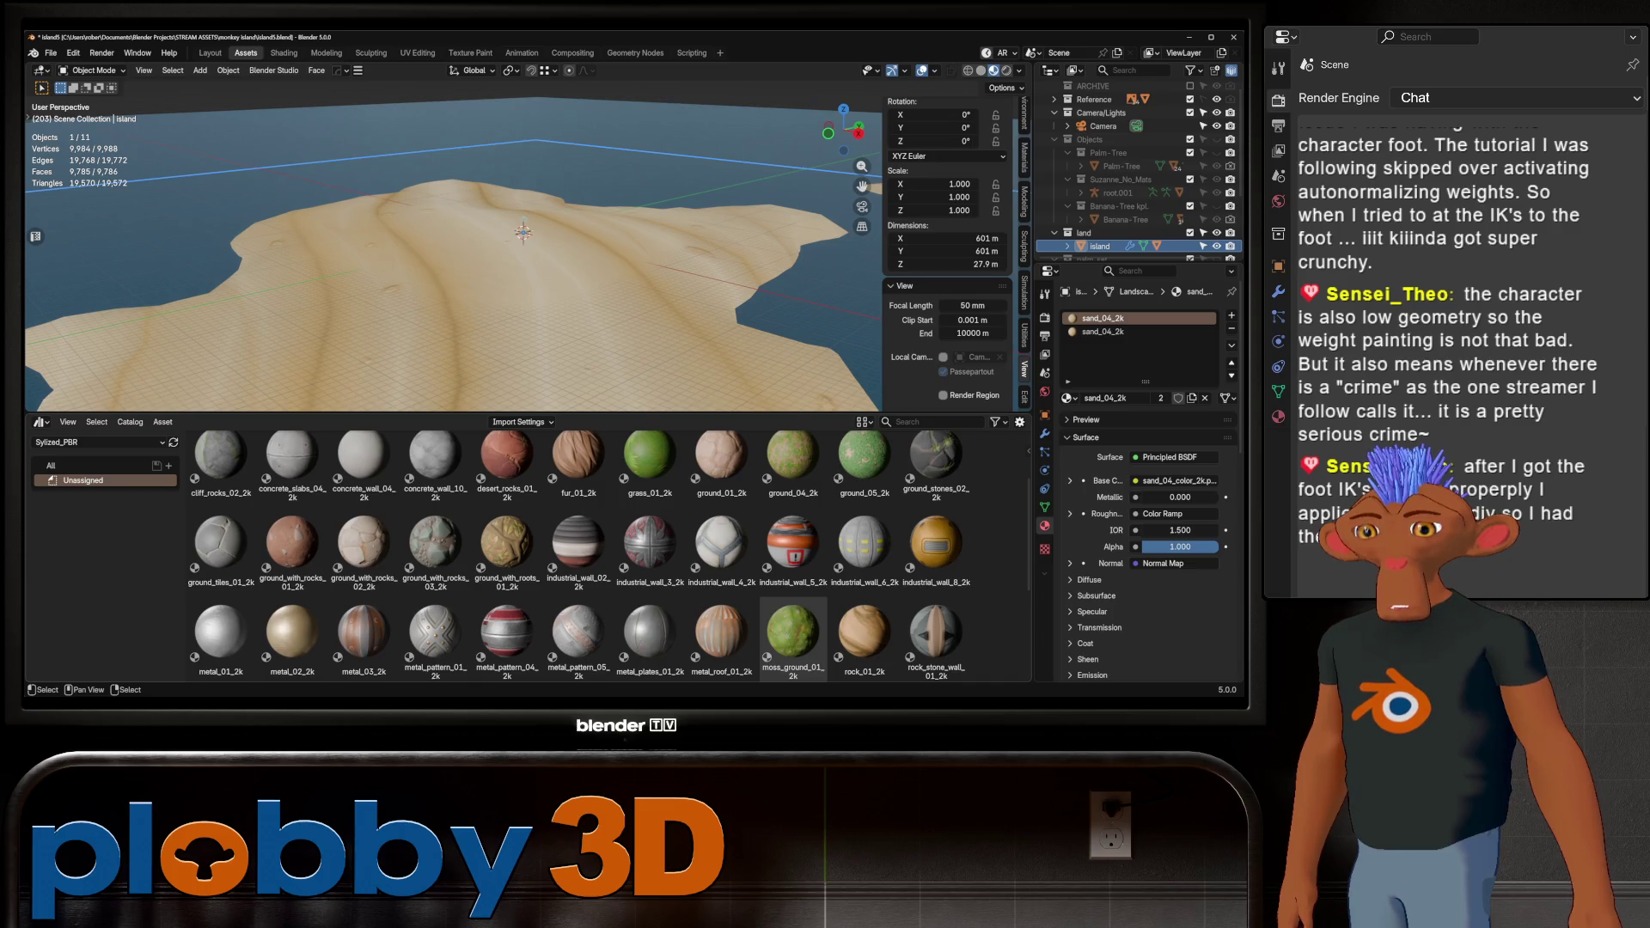
mouse_move(793, 636)
mouse_down()
mouse_move(516, 331)
mouse_move(524, 221)
mouse_up()
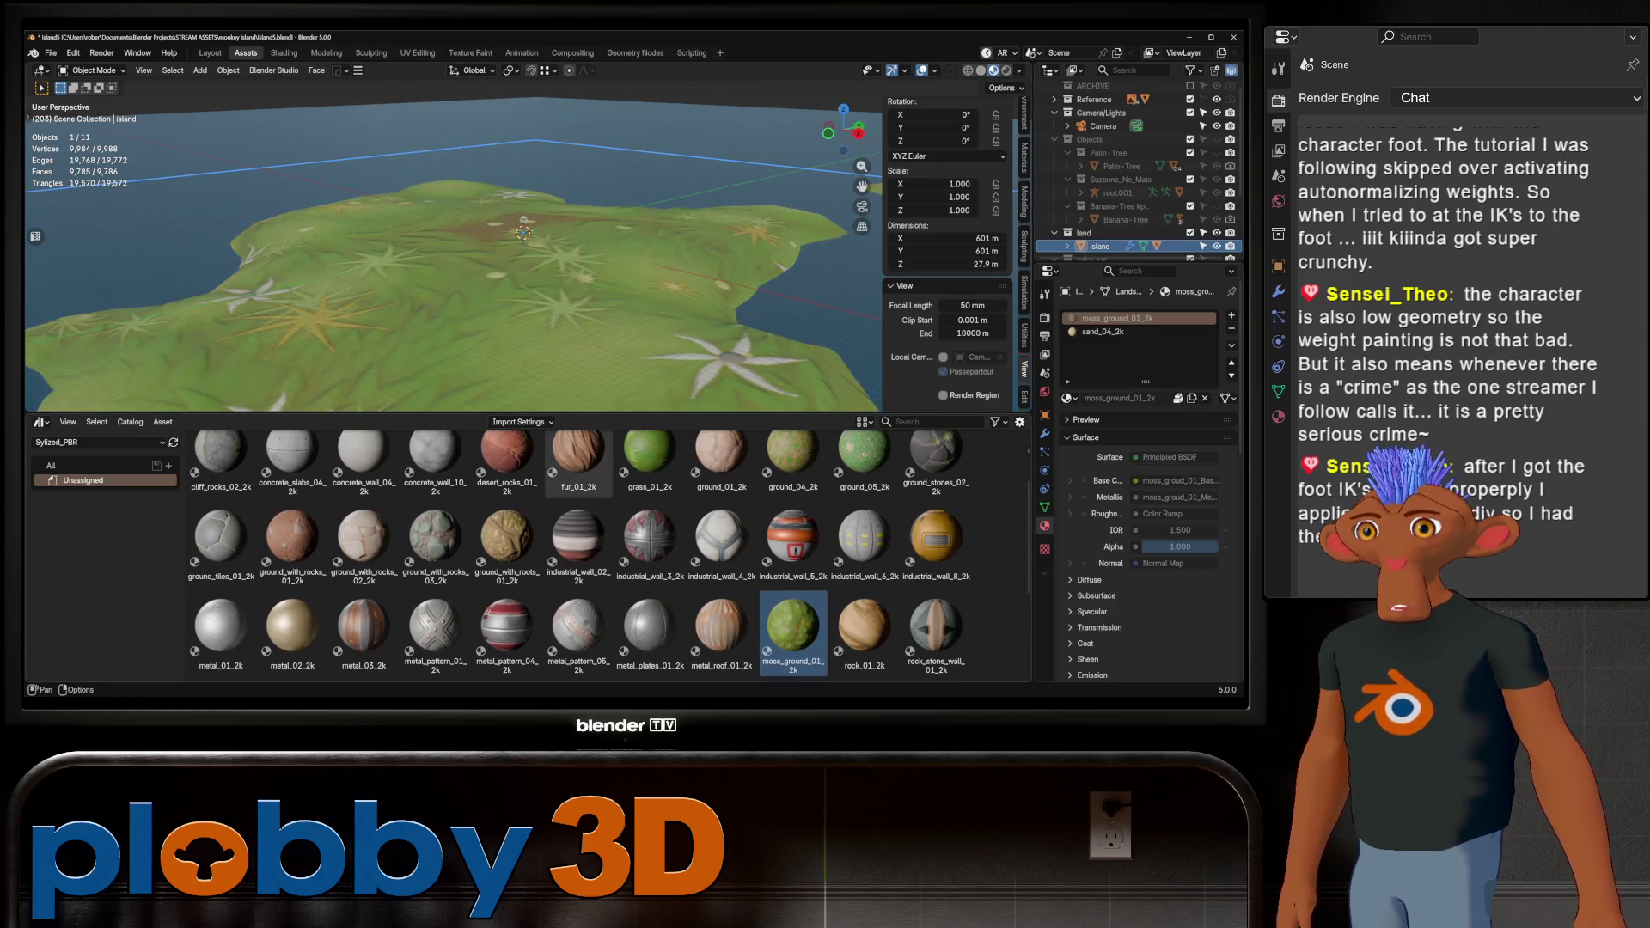
mouse_move(524, 228)
middle_down()
mouse_move(506, 292)
mouse_move(573, 274)
mouse_move(529, 252)
middle_up()
scroll(484, 299, up, 4)
scroll(611, 559, up, 3)
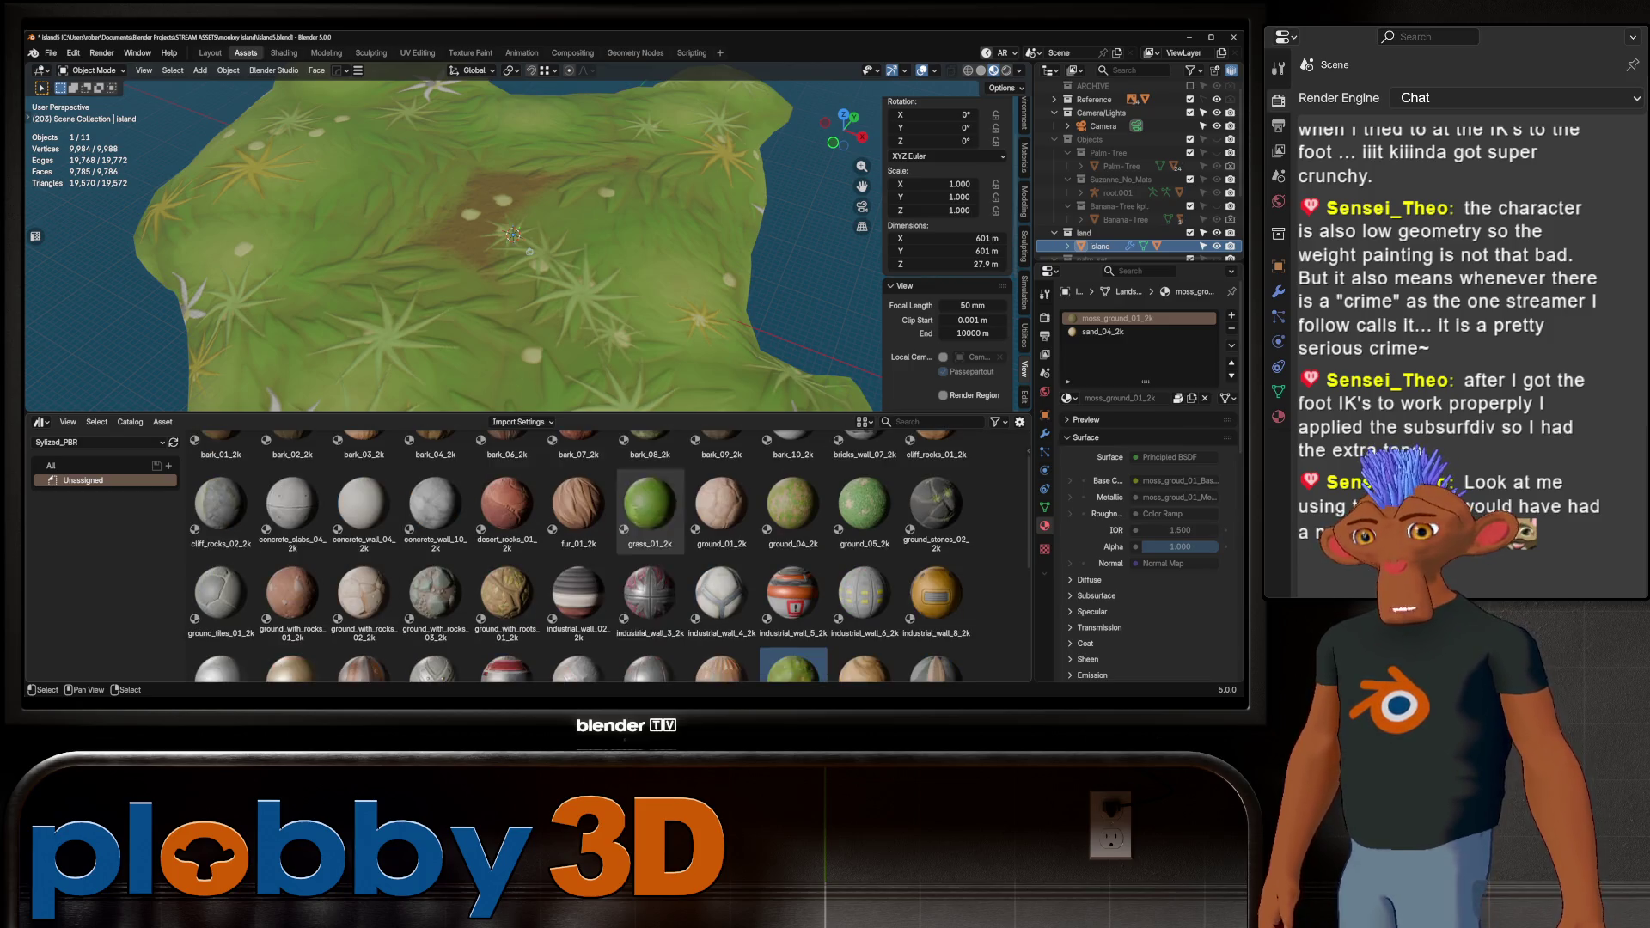
scroll(578, 563, down, 2)
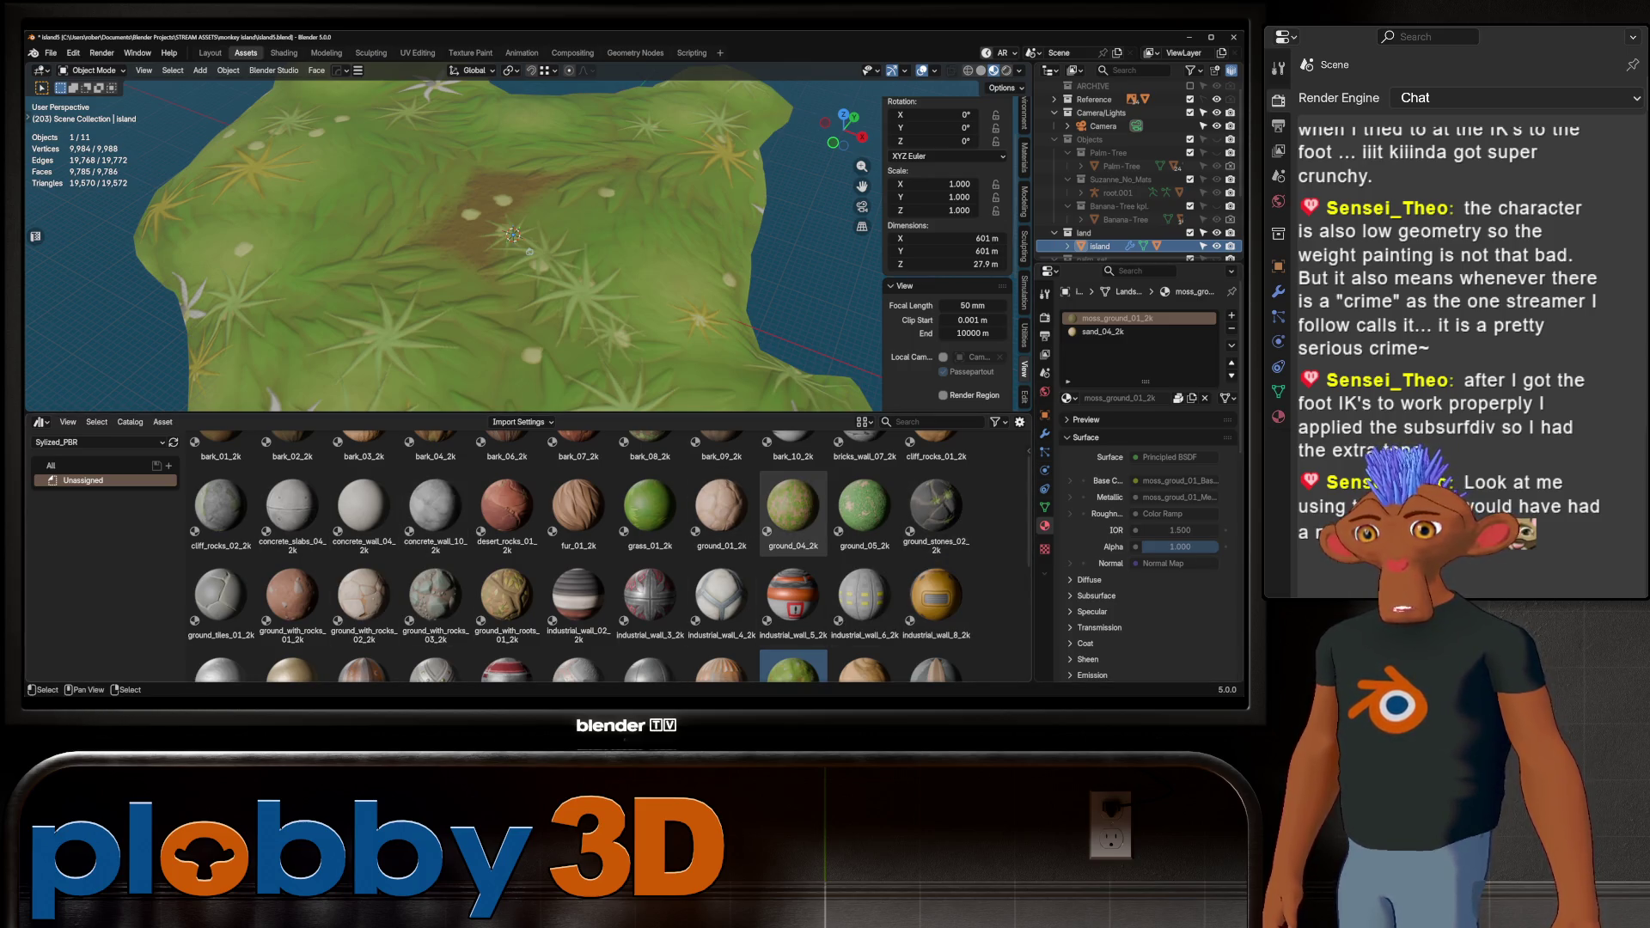
Try ground_04_2k and grass_01_2k, restore moss_ground_01_2k, then select the sand_04_2k slot
drag(793, 509, 537, 349)
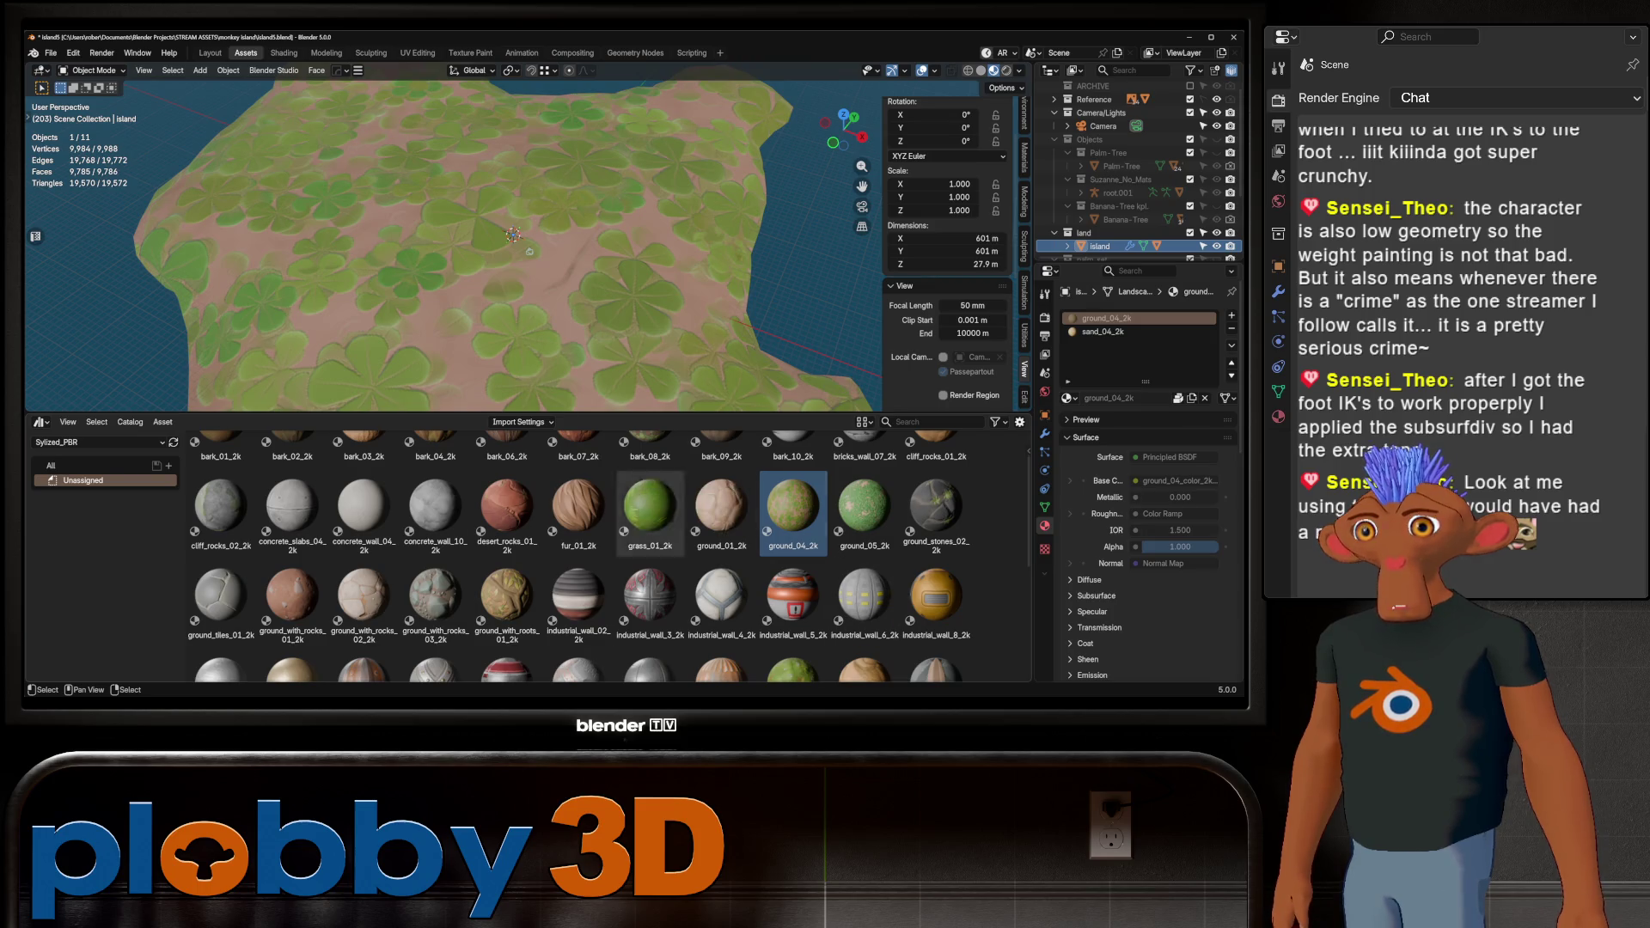
mouse_move(651, 507)
mouse_down()
mouse_move(527, 379)
mouse_move(537, 370)
mouse_up()
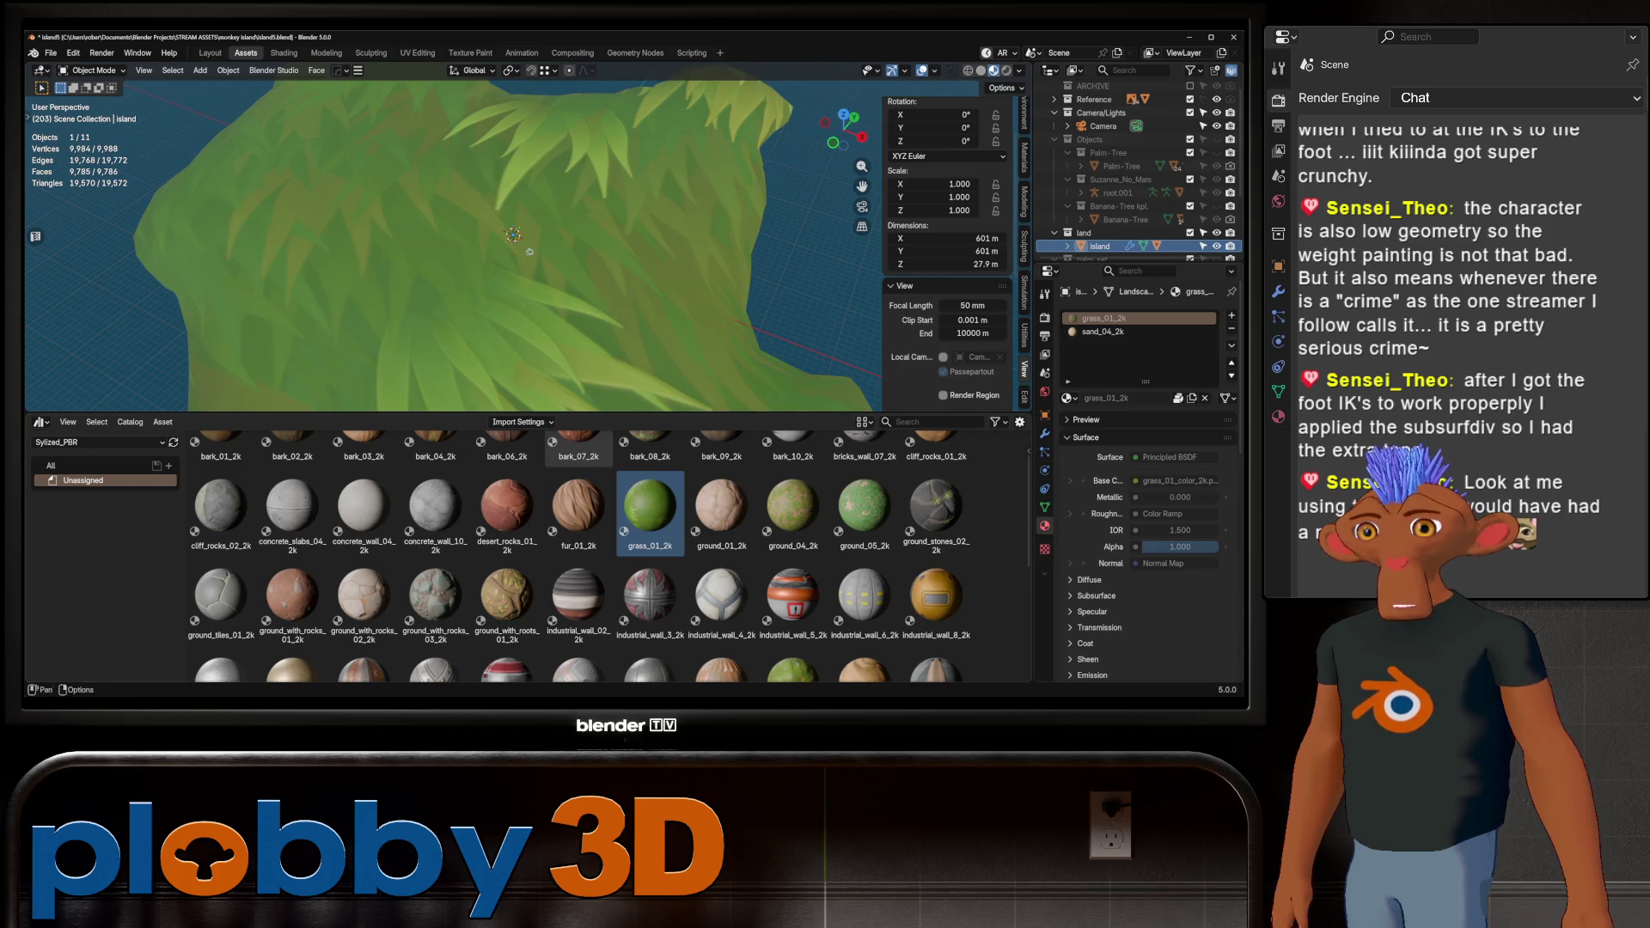
scroll(722, 516, down, 2)
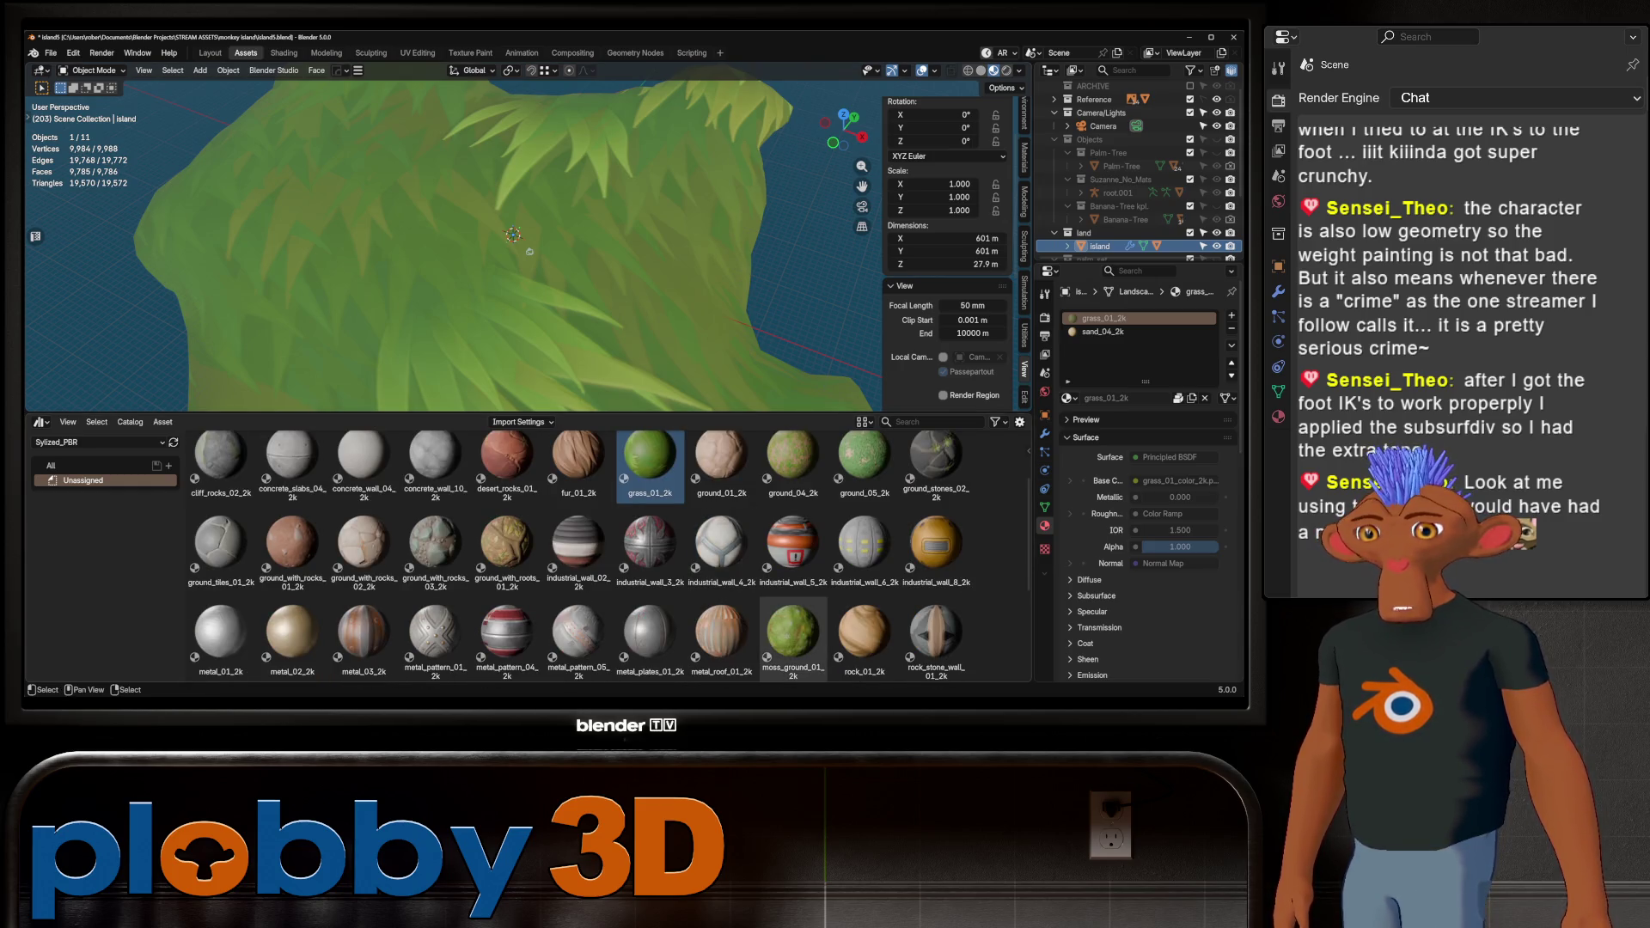
drag(792, 636, 537, 250)
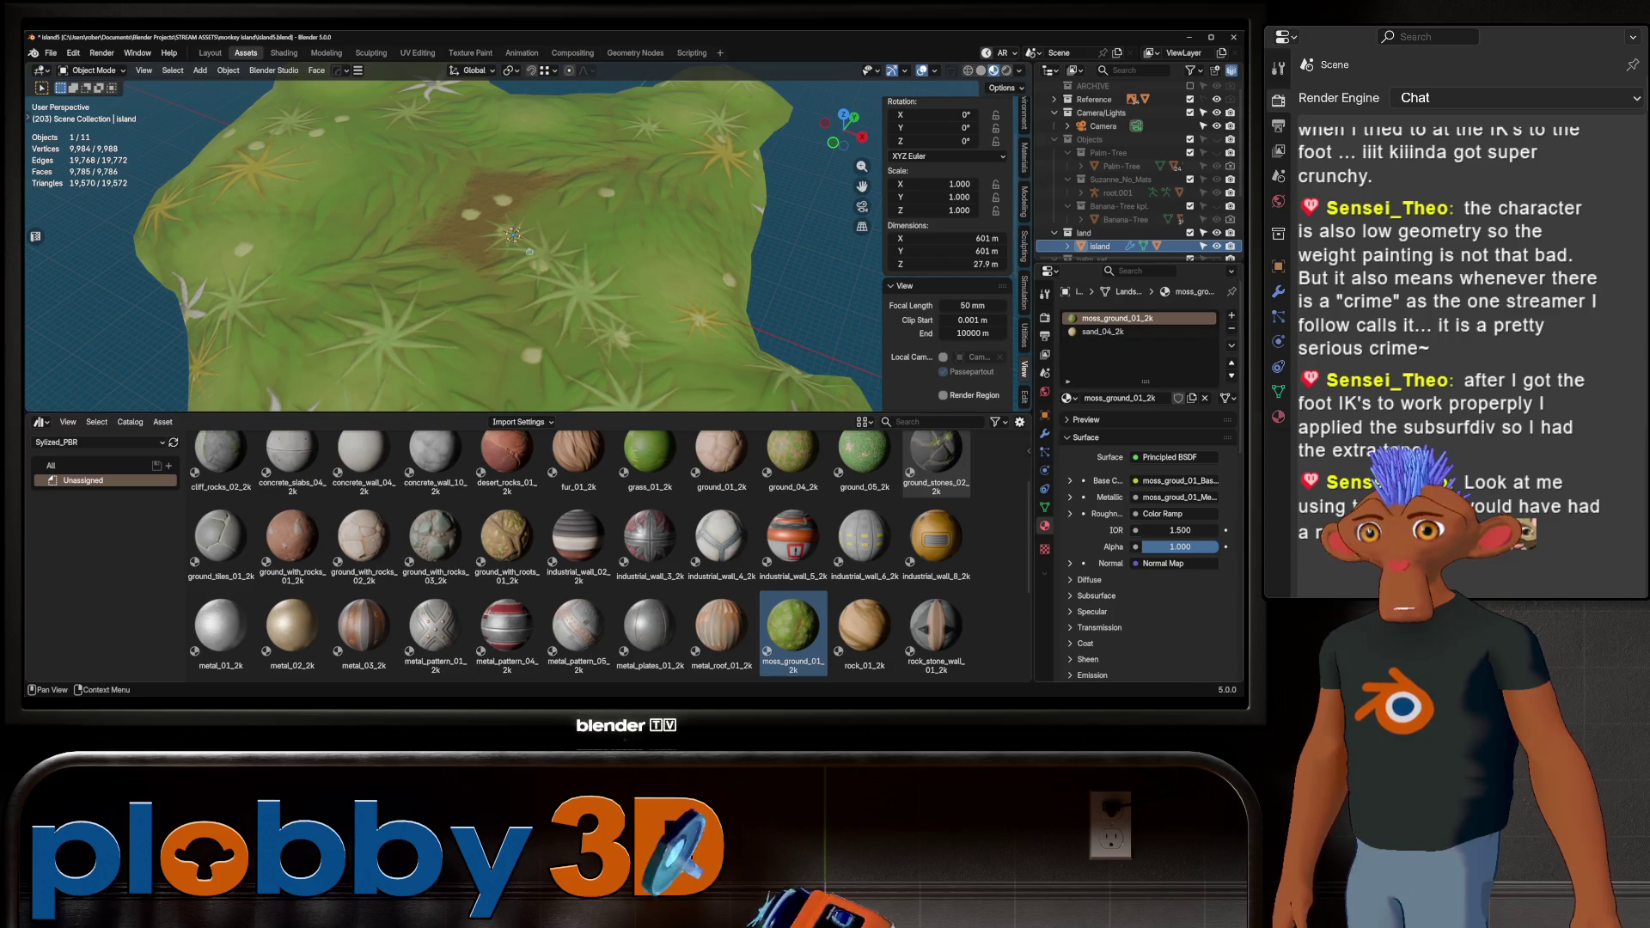
click(1109, 332)
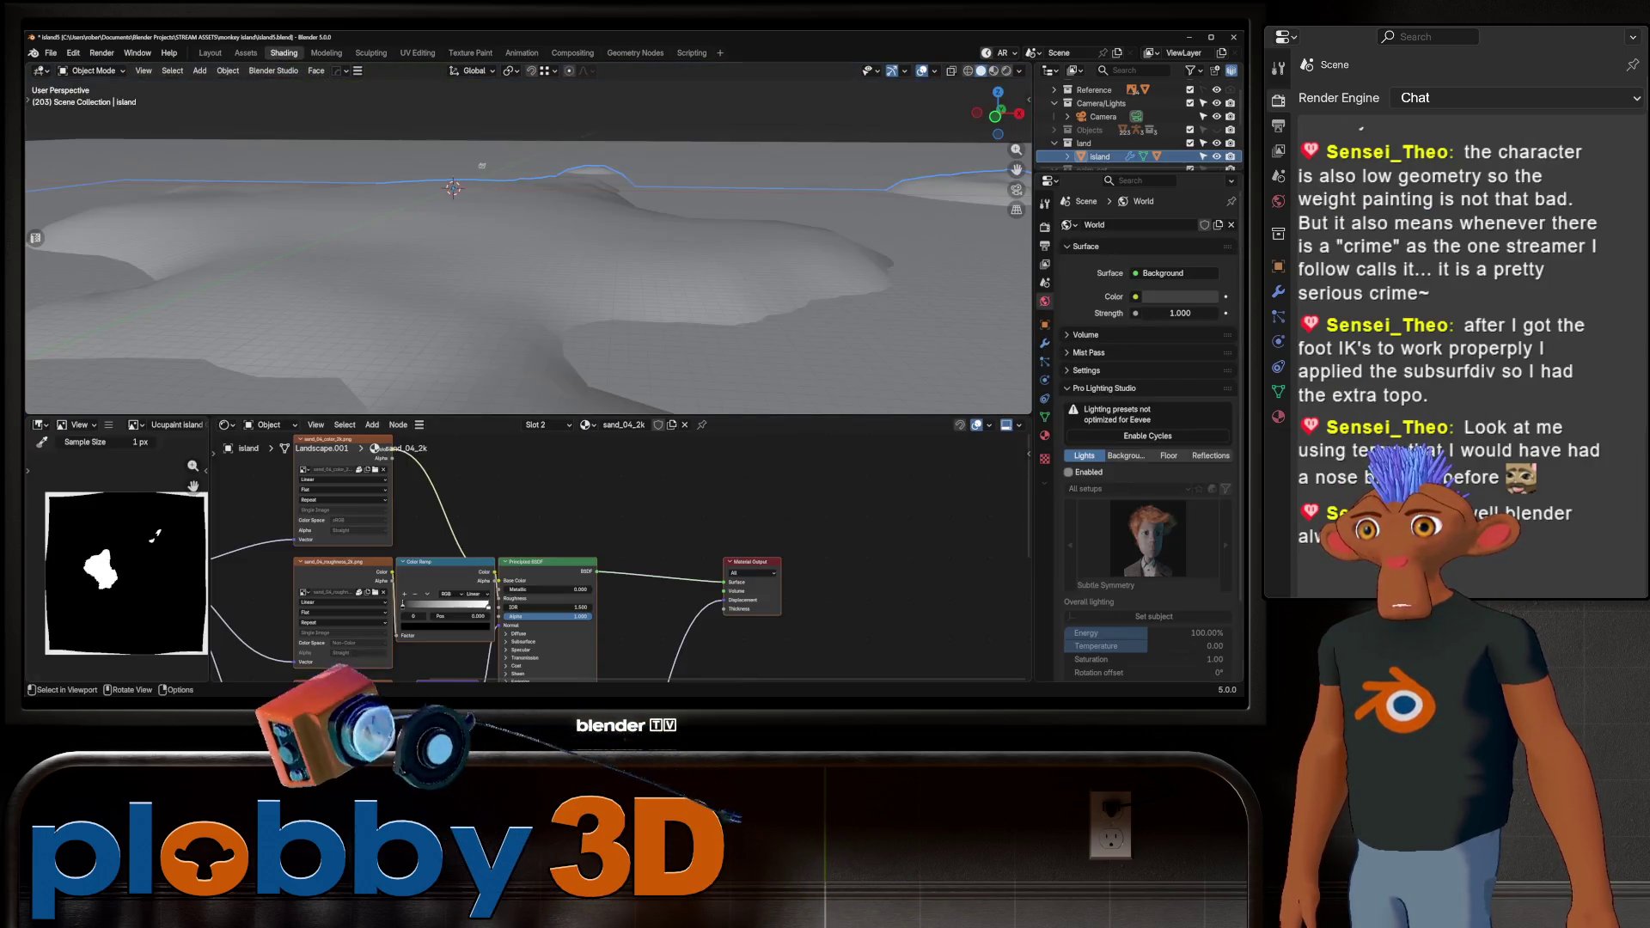
Switch to the Shading workspace and zoom out to see the whole sand_04_2k node tree
key(ctrl+Page_Down)
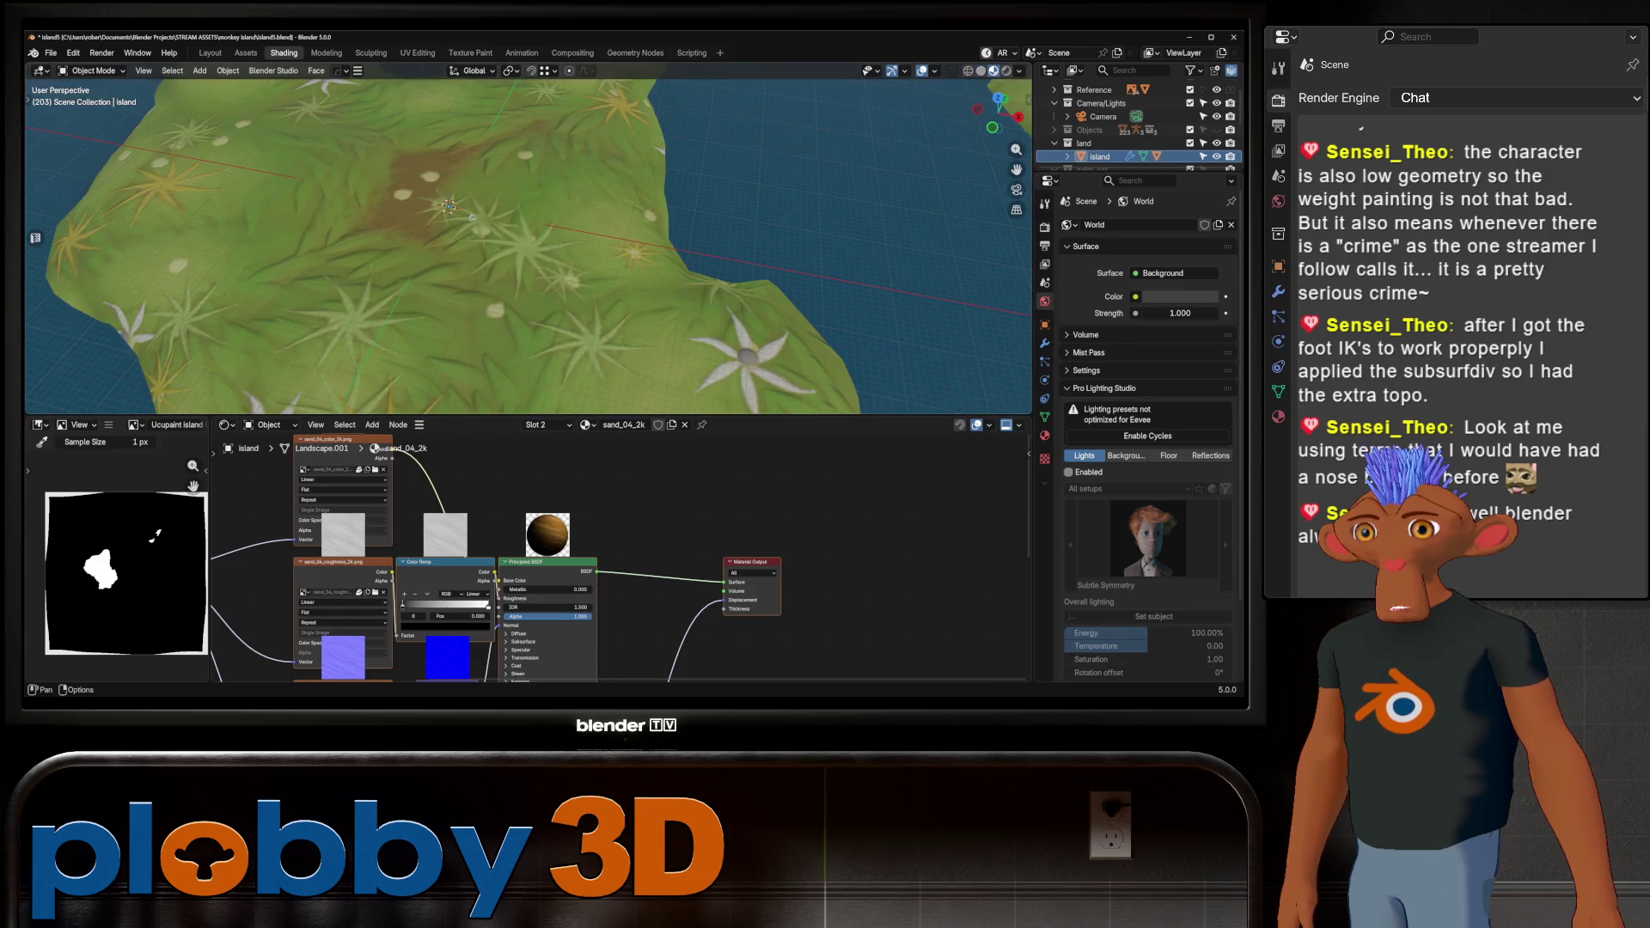
middle_drag(516, 258, 581, 228)
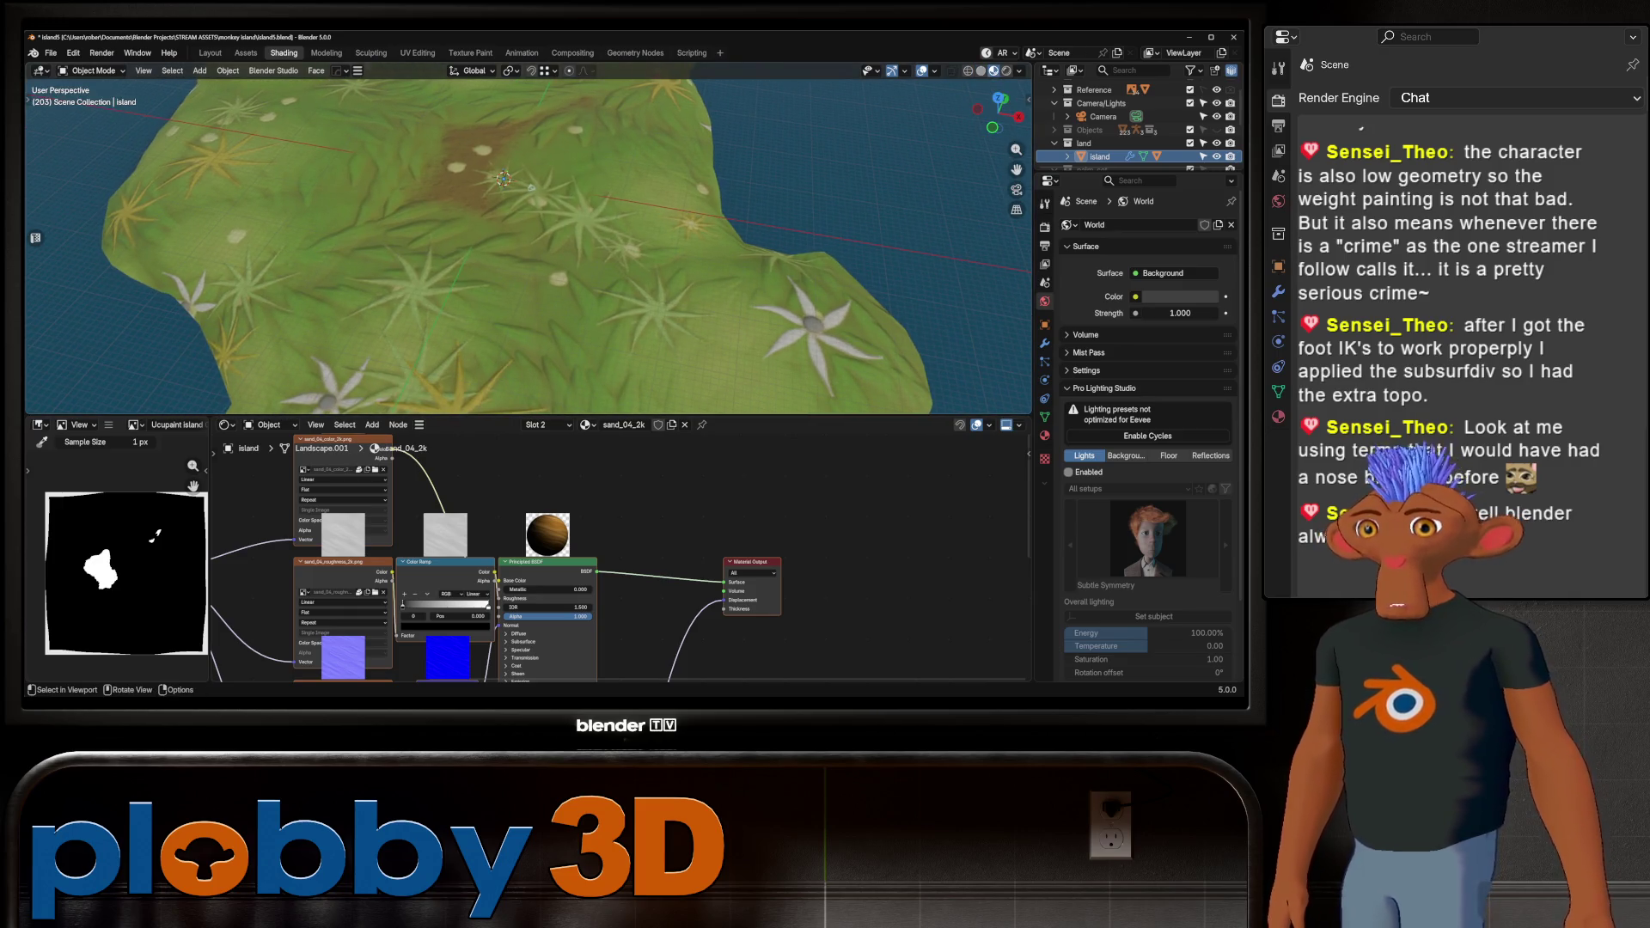
scroll(528, 245, down, 5)
scroll(528, 245, up, 5)
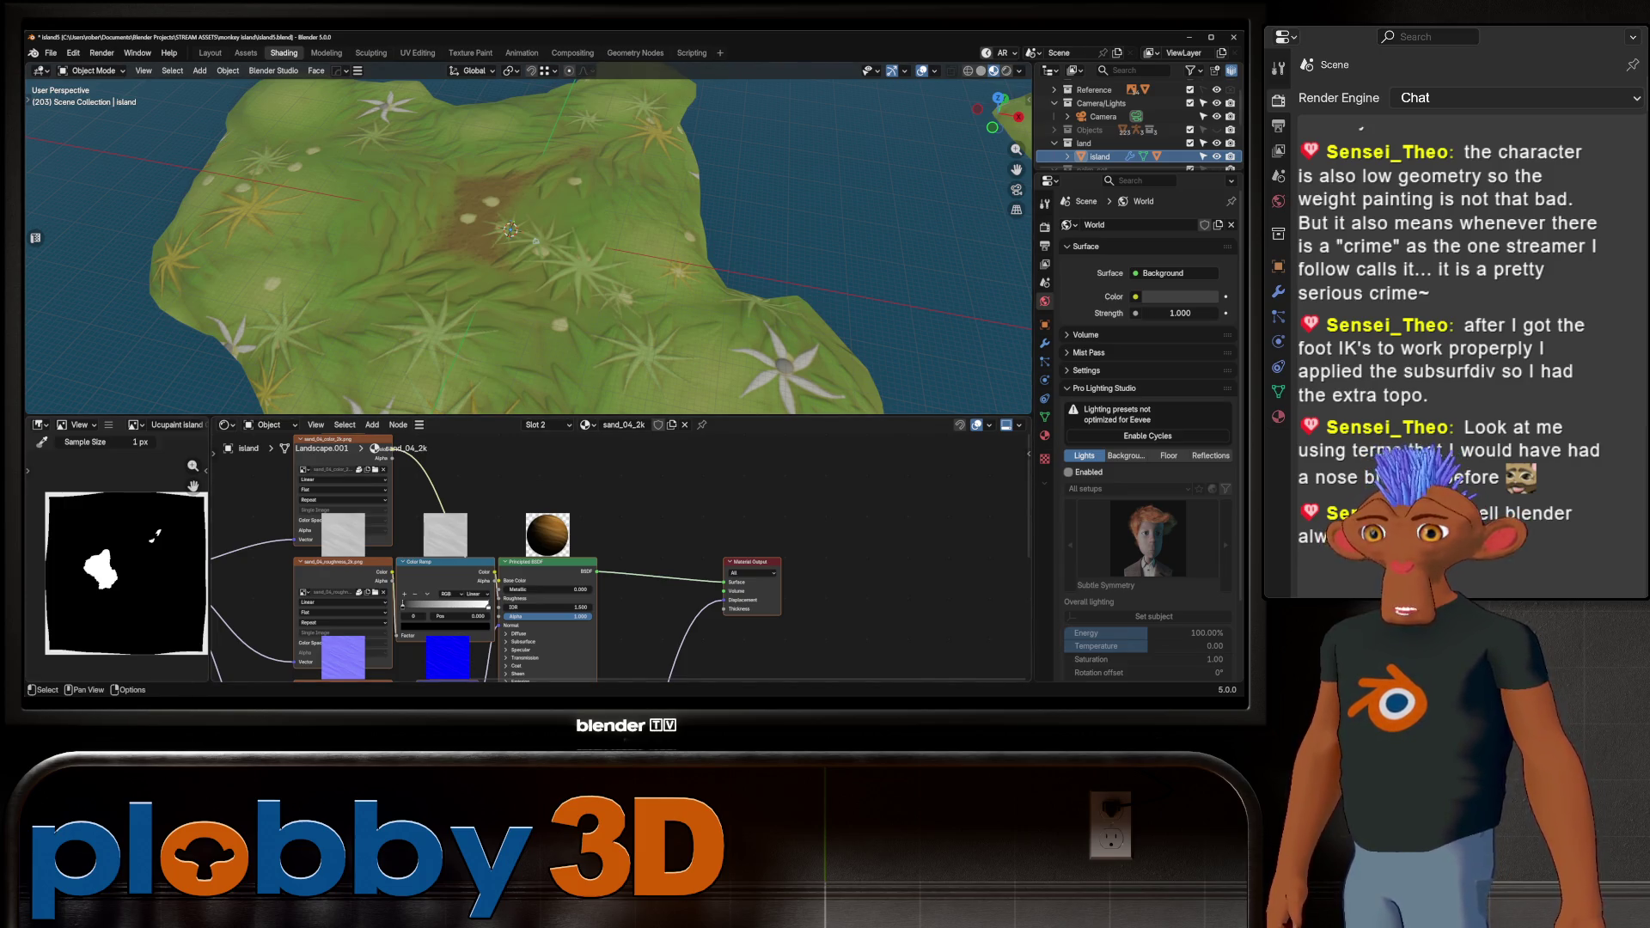
scroll(859, 545, down, 2)
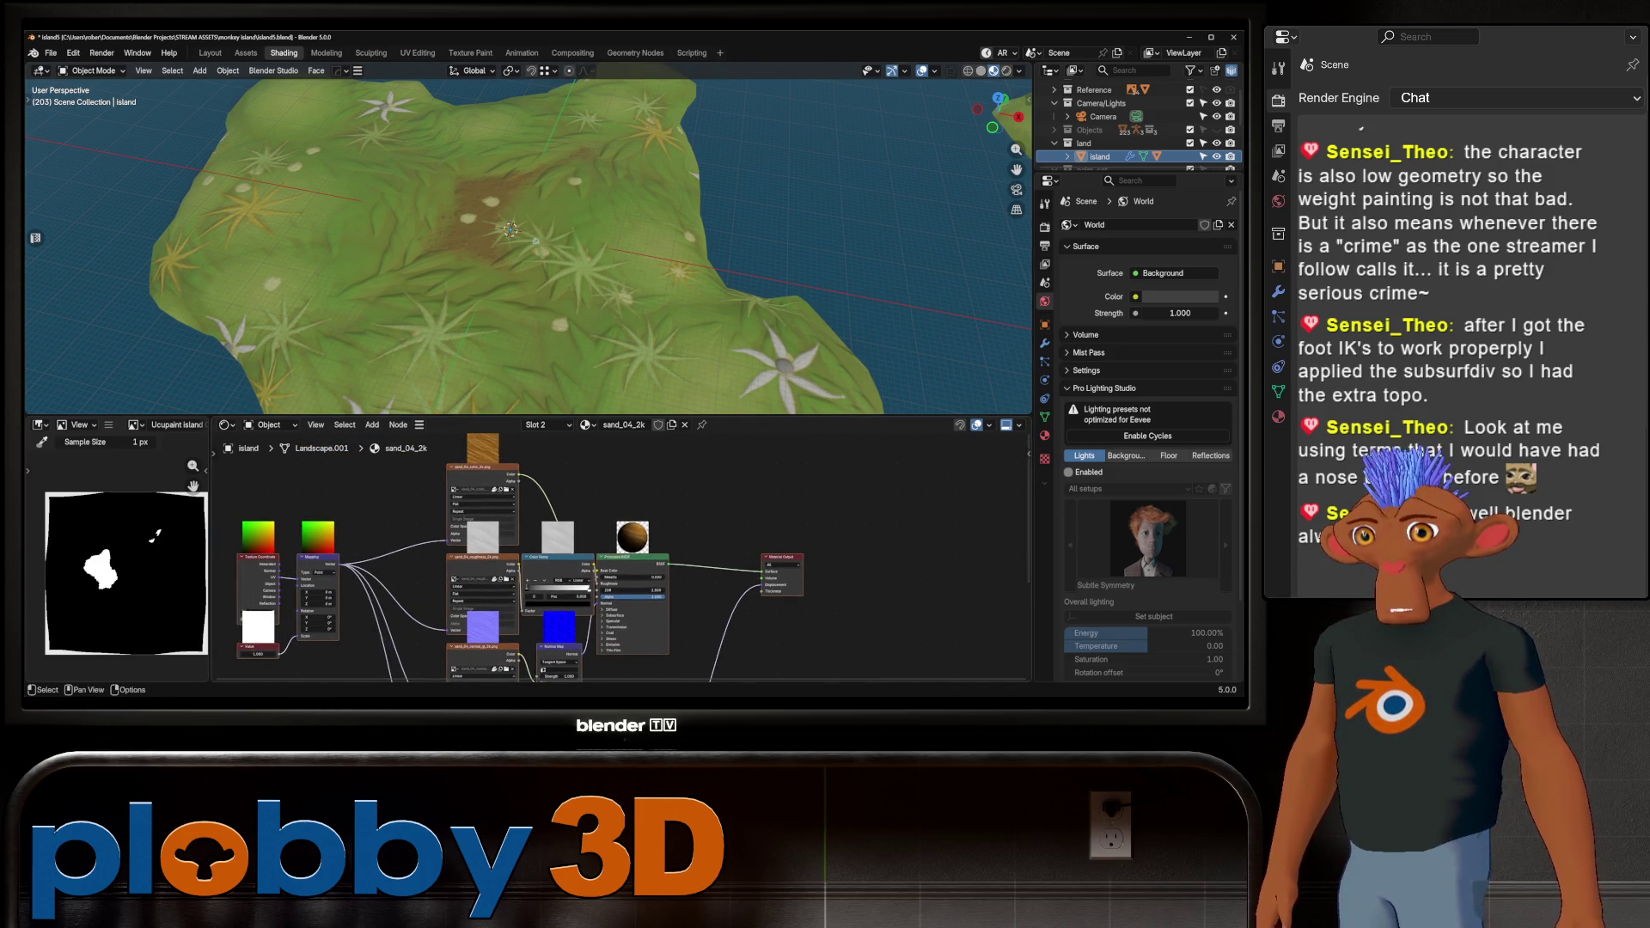
scroll(497, 487, down, 5)
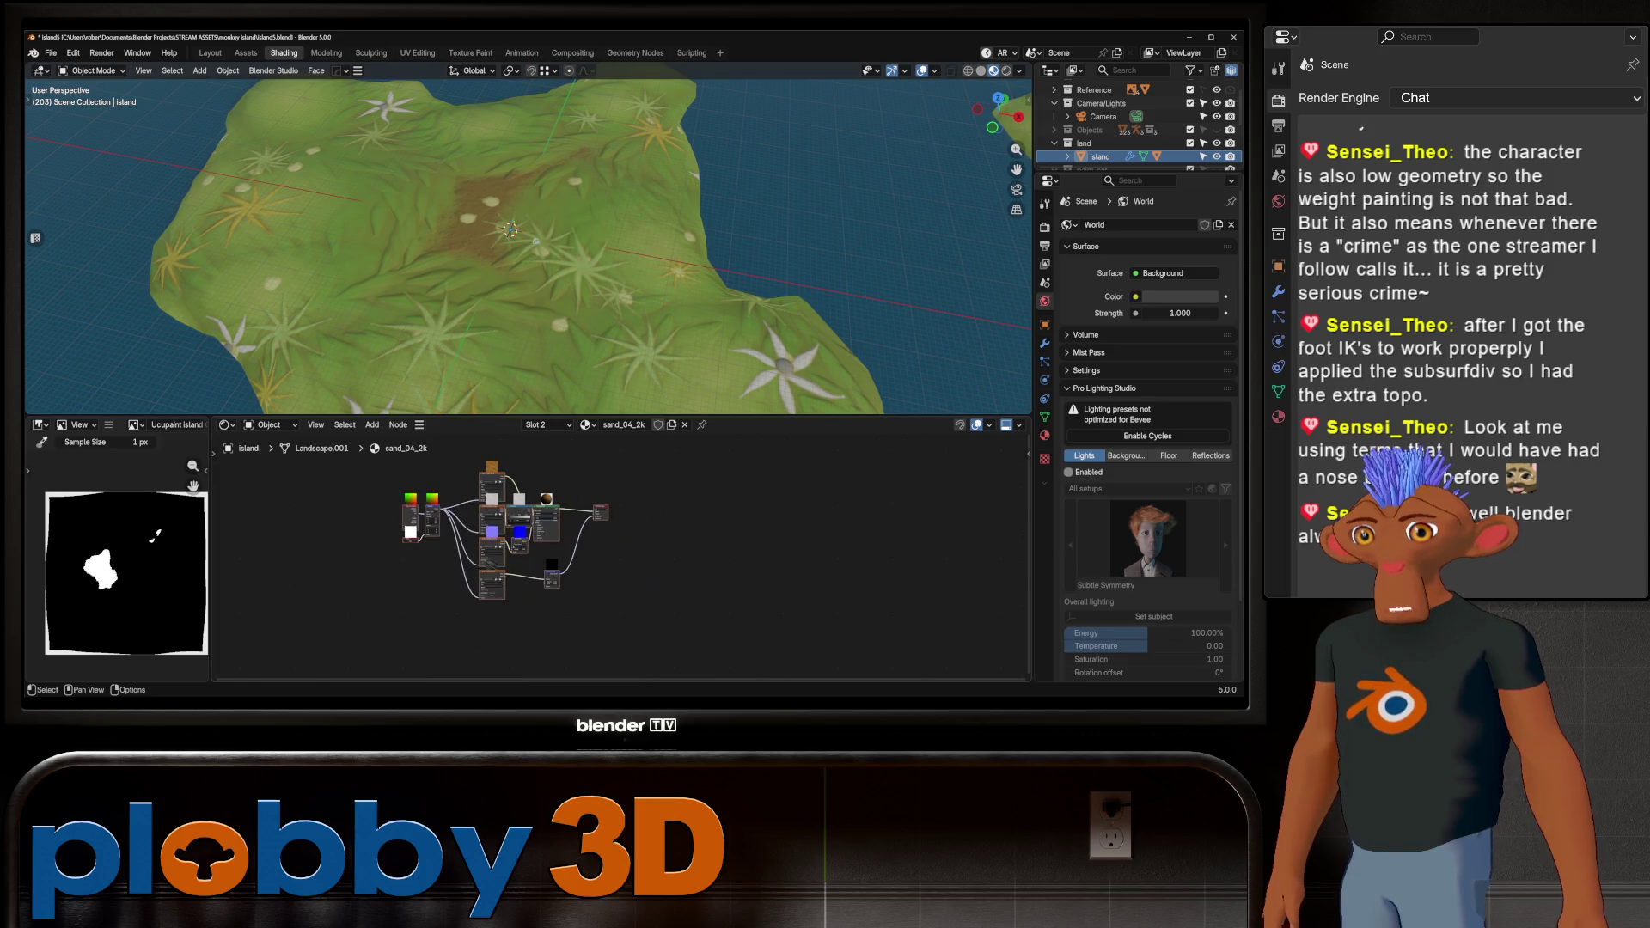
Move the Material Output node right and reposition the small node, framing both node groups
key(g)
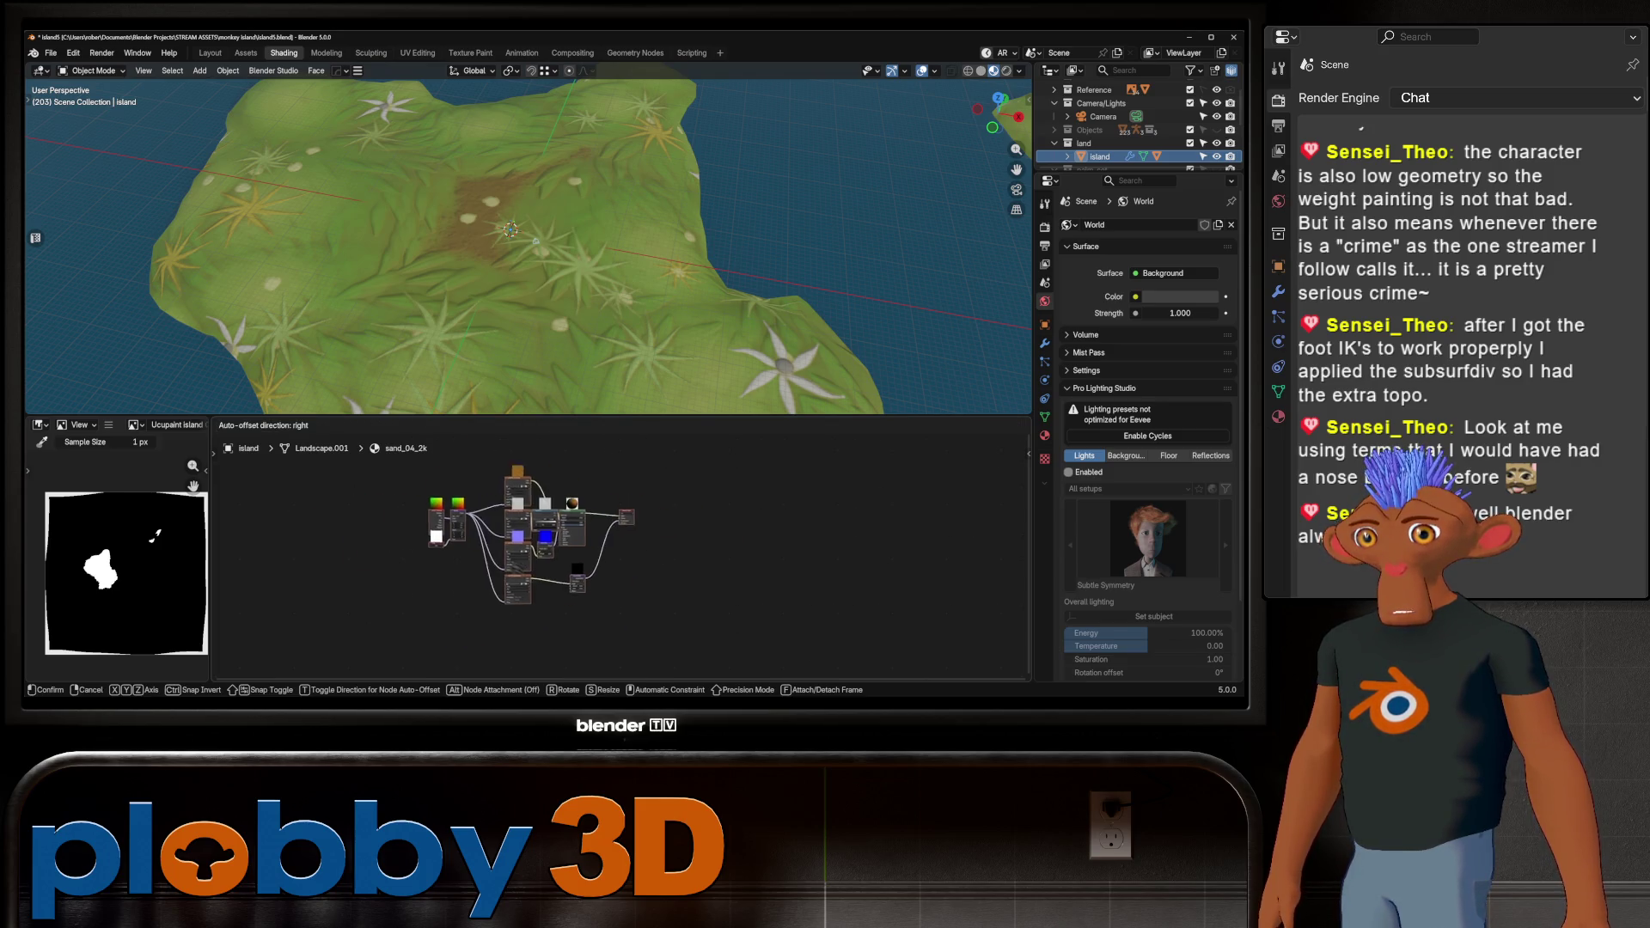
key(Return)
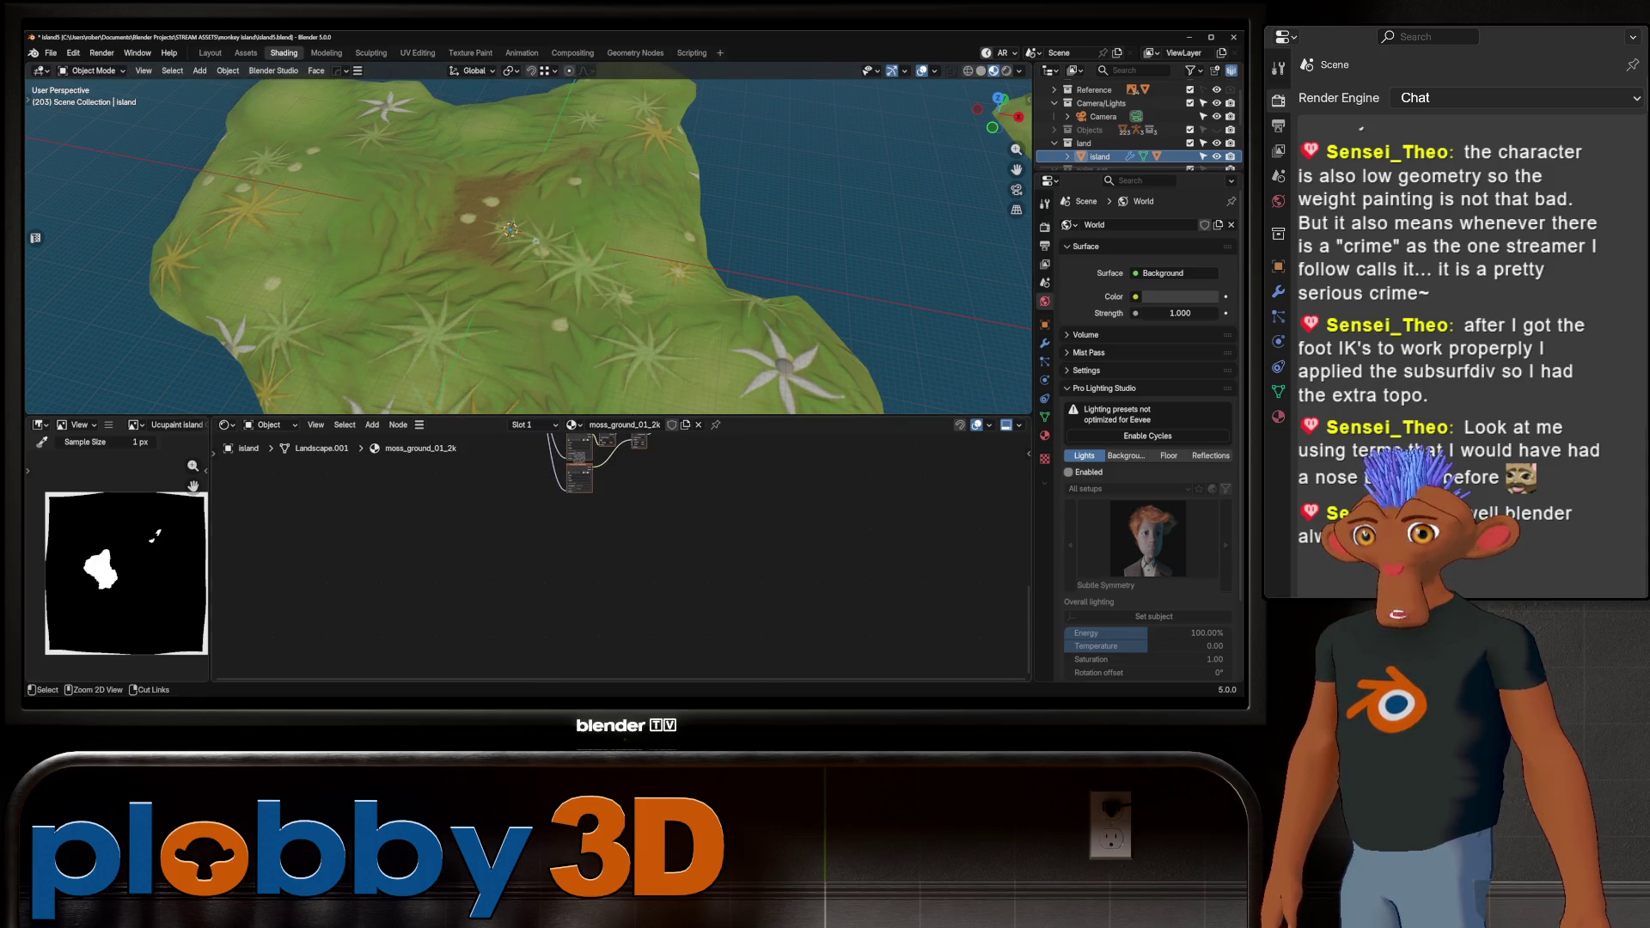
mouse_move(601, 559)
middle_down()
mouse_move(561, 565)
mouse_move(643, 563)
mouse_move(588, 601)
mouse_move(562, 458)
middle_up()
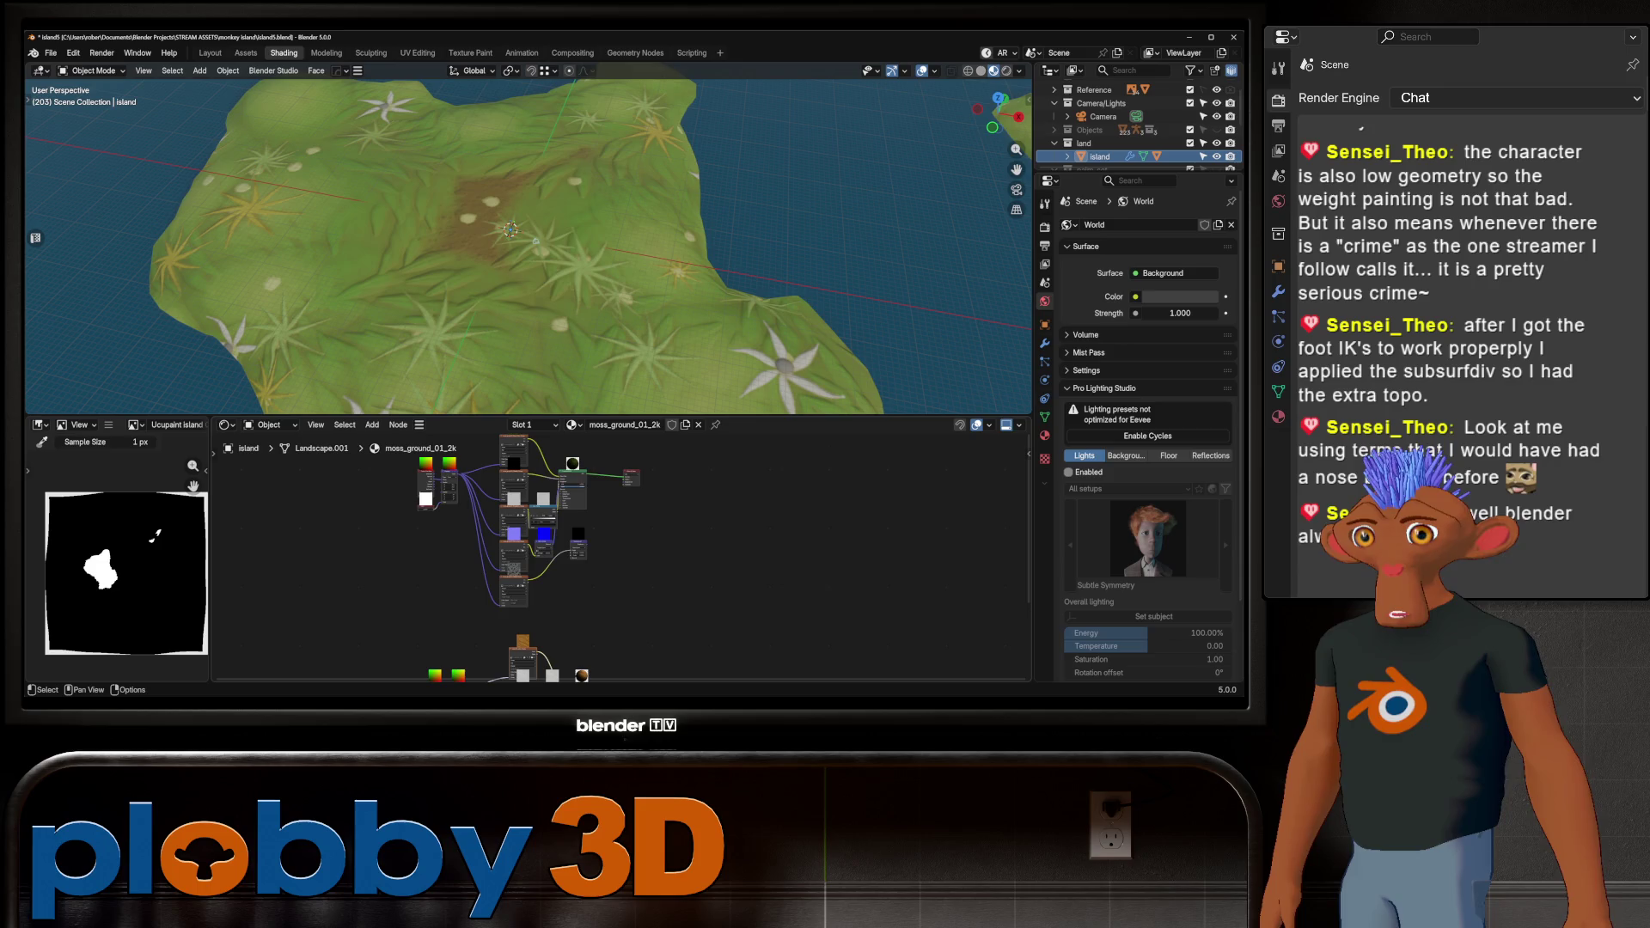
drag(629, 466, 719, 601)
key(g)
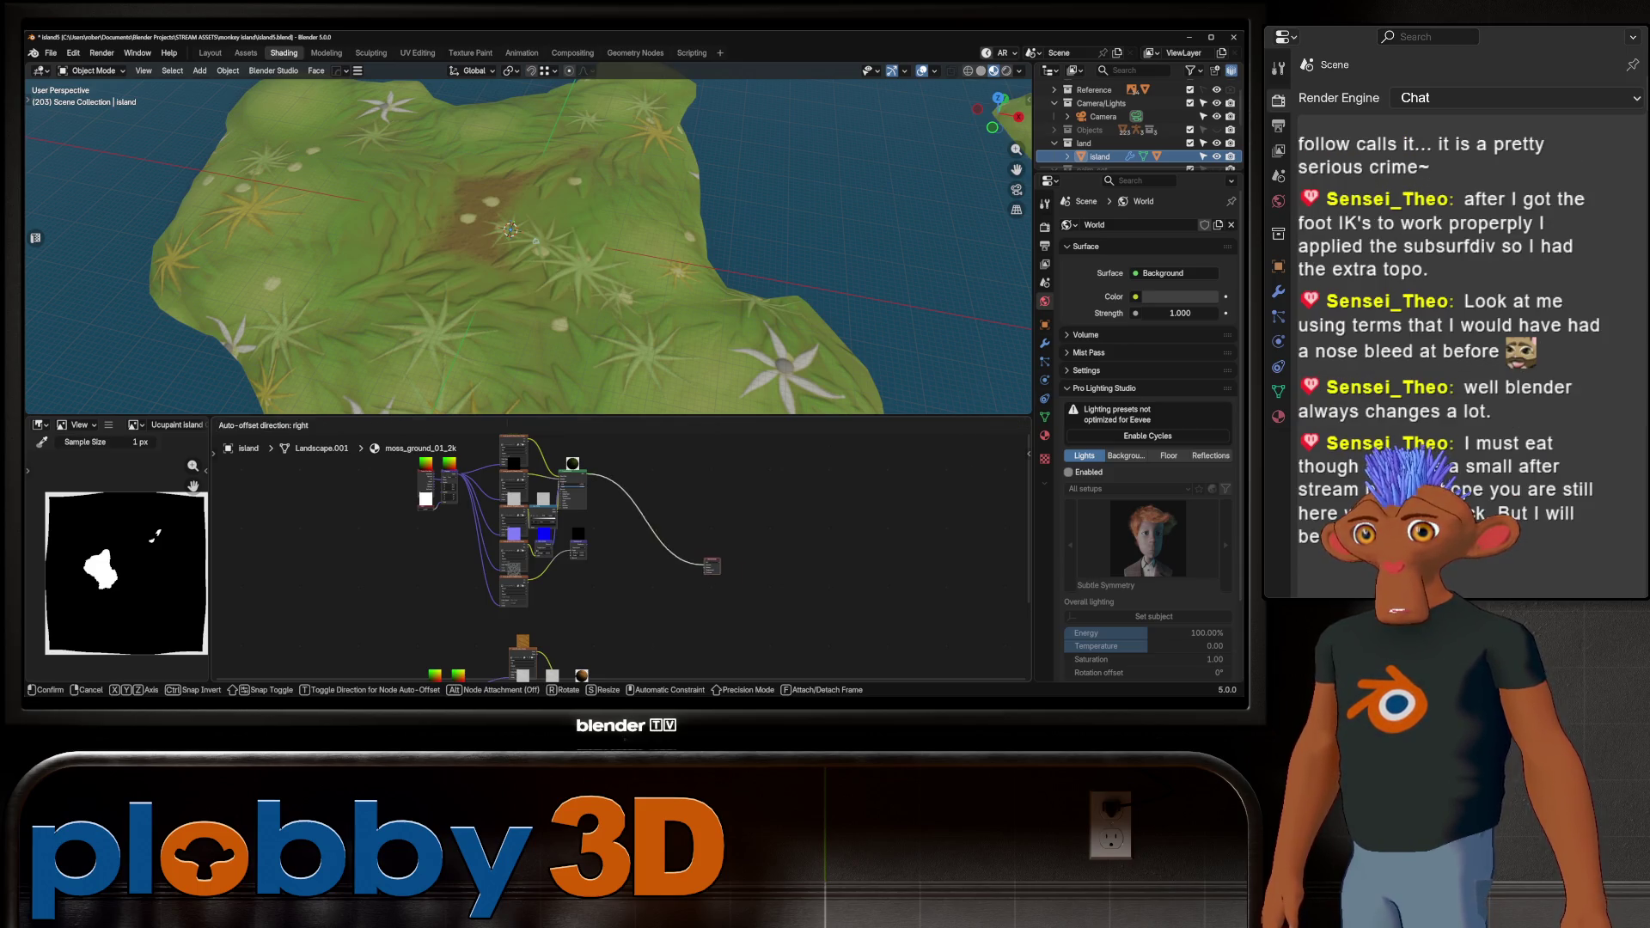
click(801, 584)
mouse_move(801, 584)
middle_down()
mouse_move(765, 578)
mouse_move(869, 774)
middle_up()
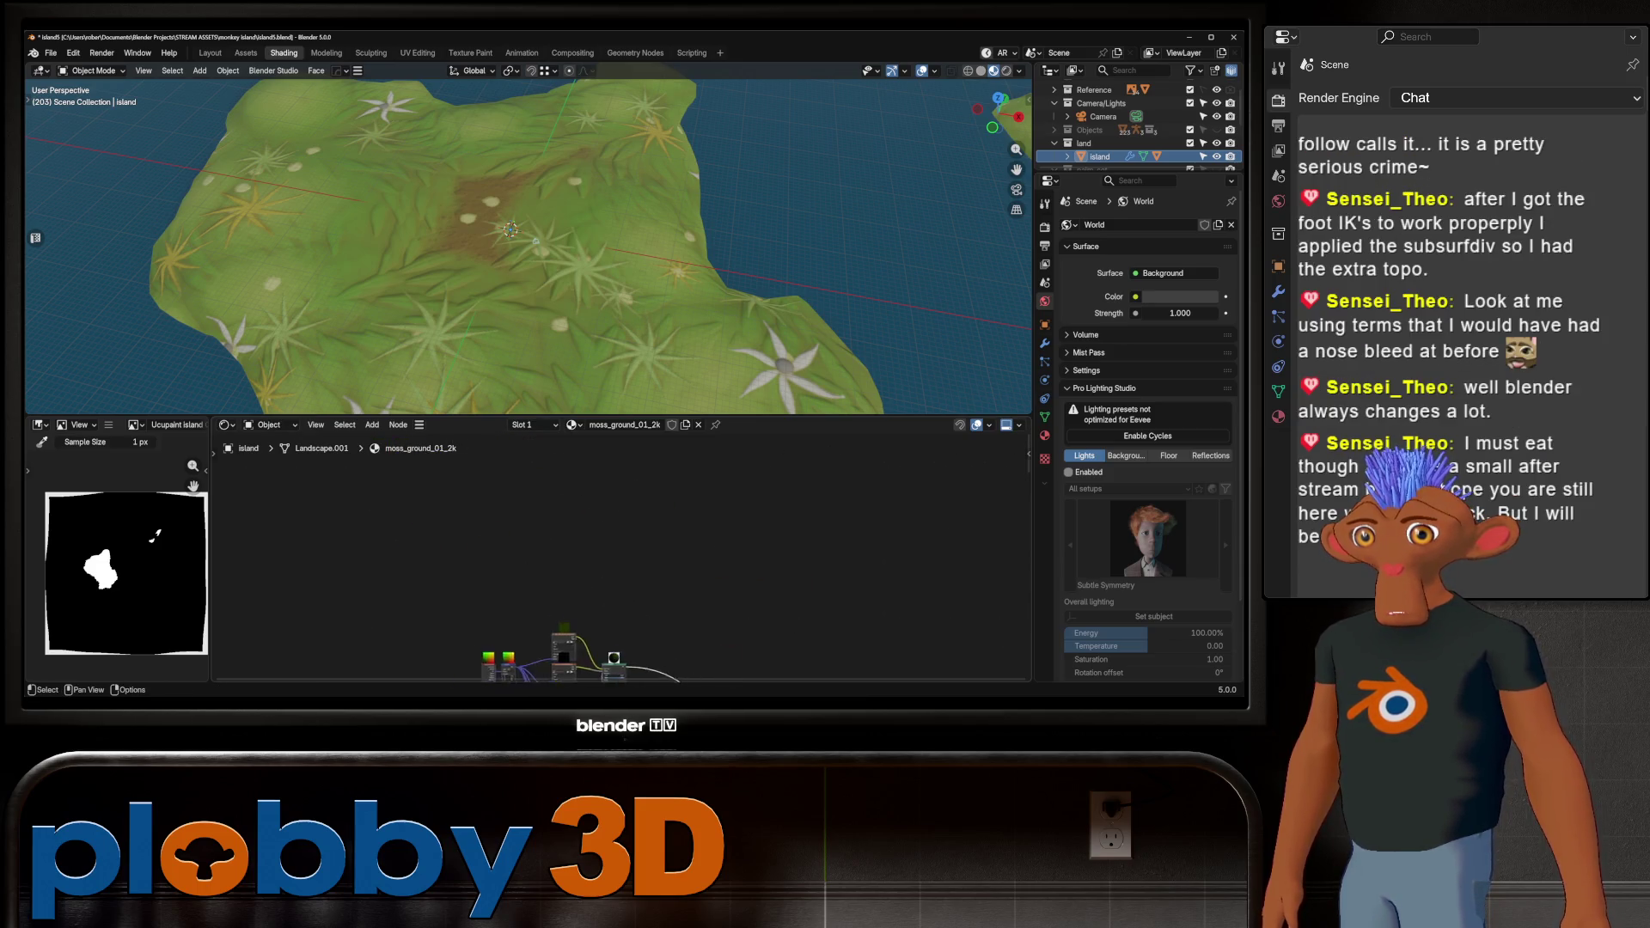
middle_drag(687, 653, 602, 439)
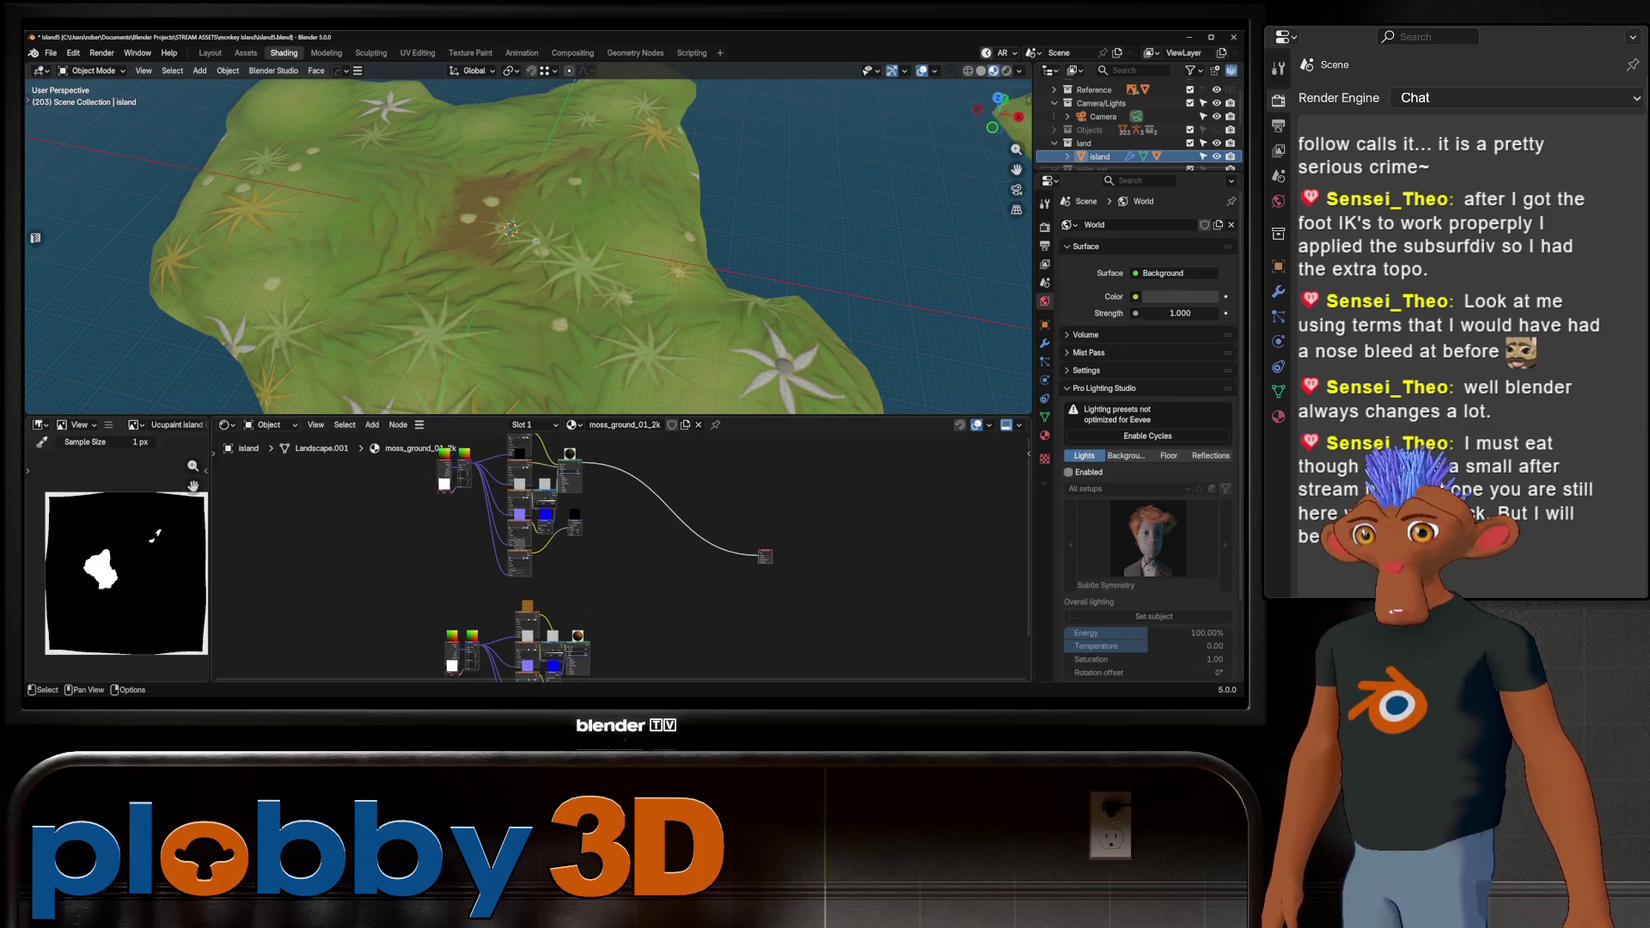
Add a Mix Shader node onto the link feeding the Material Output
scroll(550, 516, down, 1)
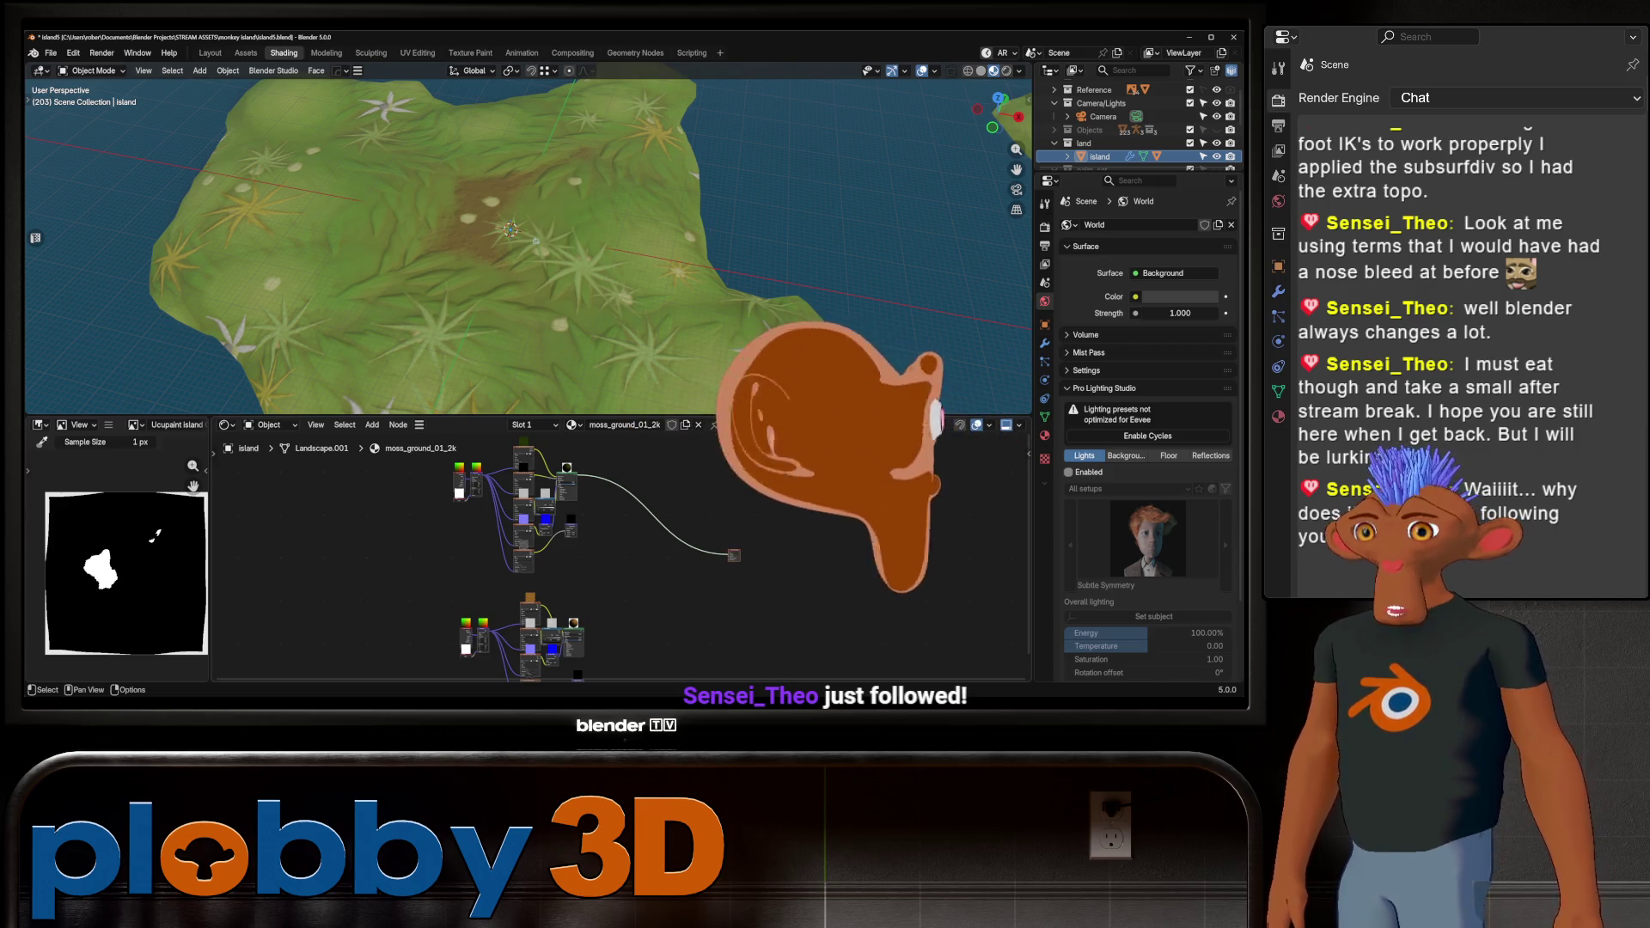
scroll(744, 585, up, 3)
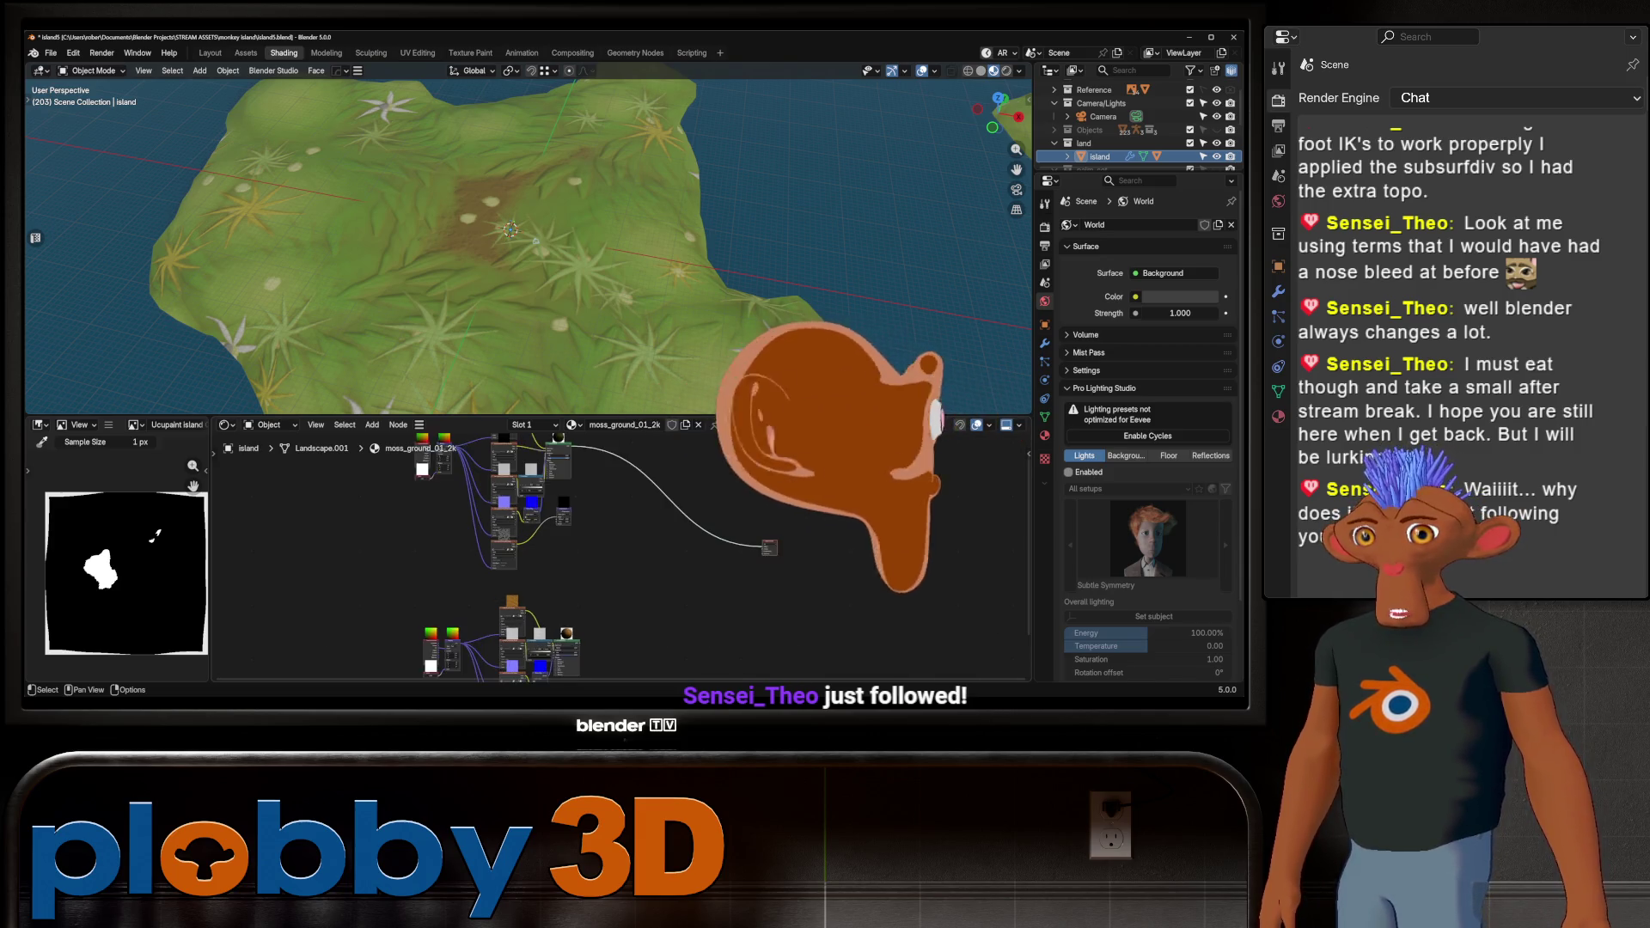
key(shift+a)
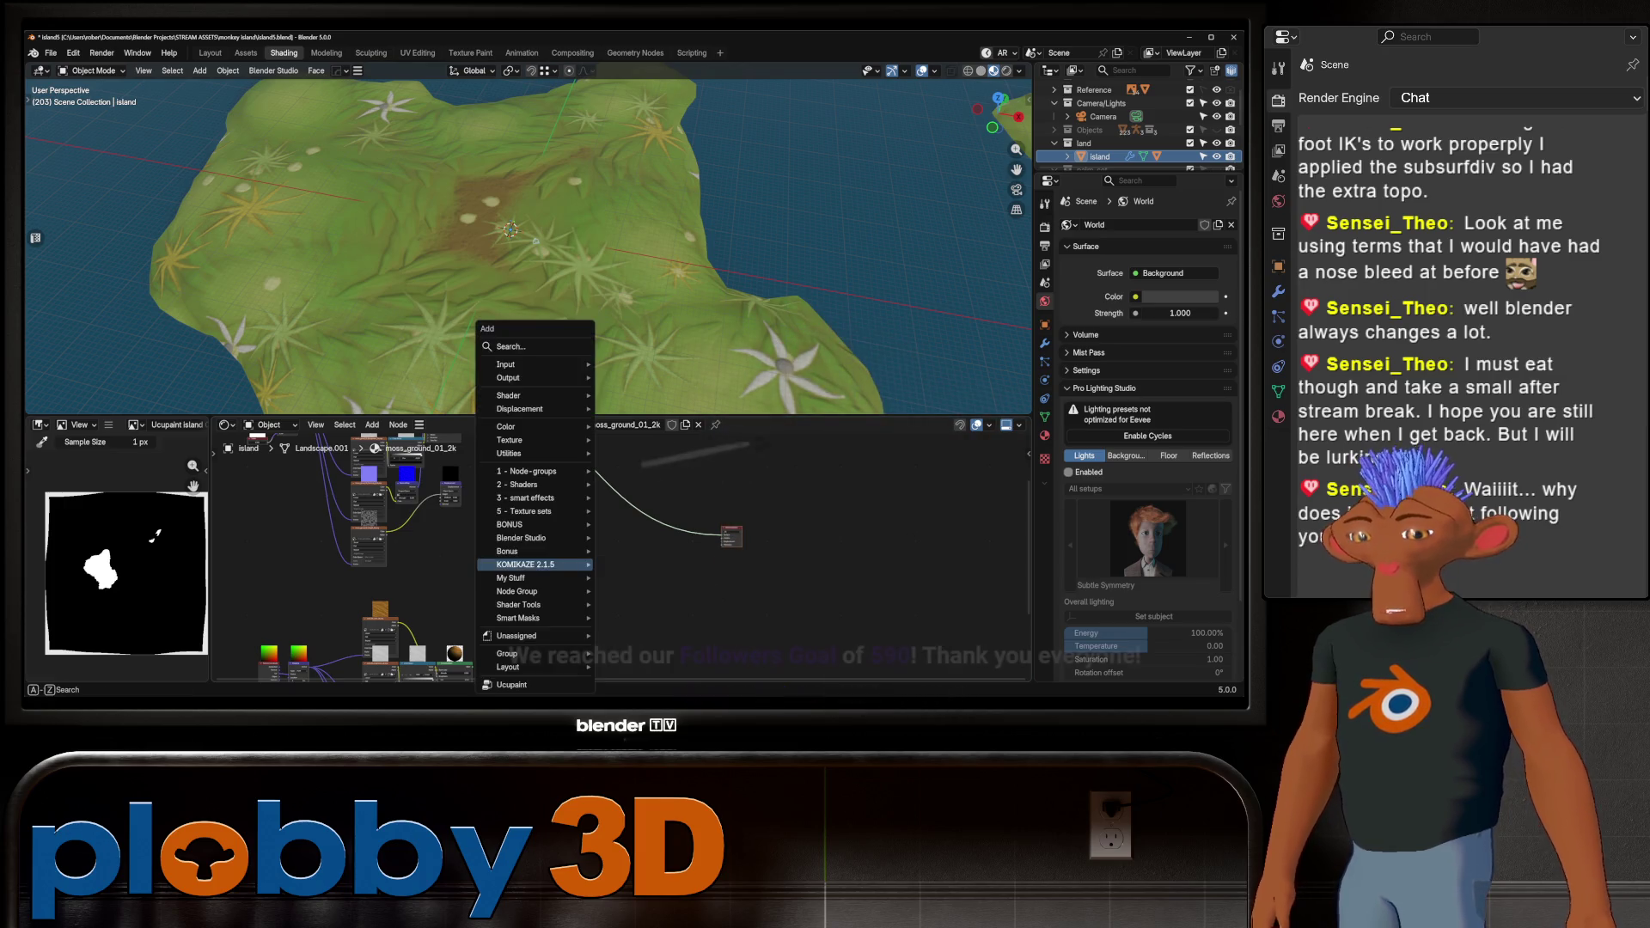
text(mix shaf)
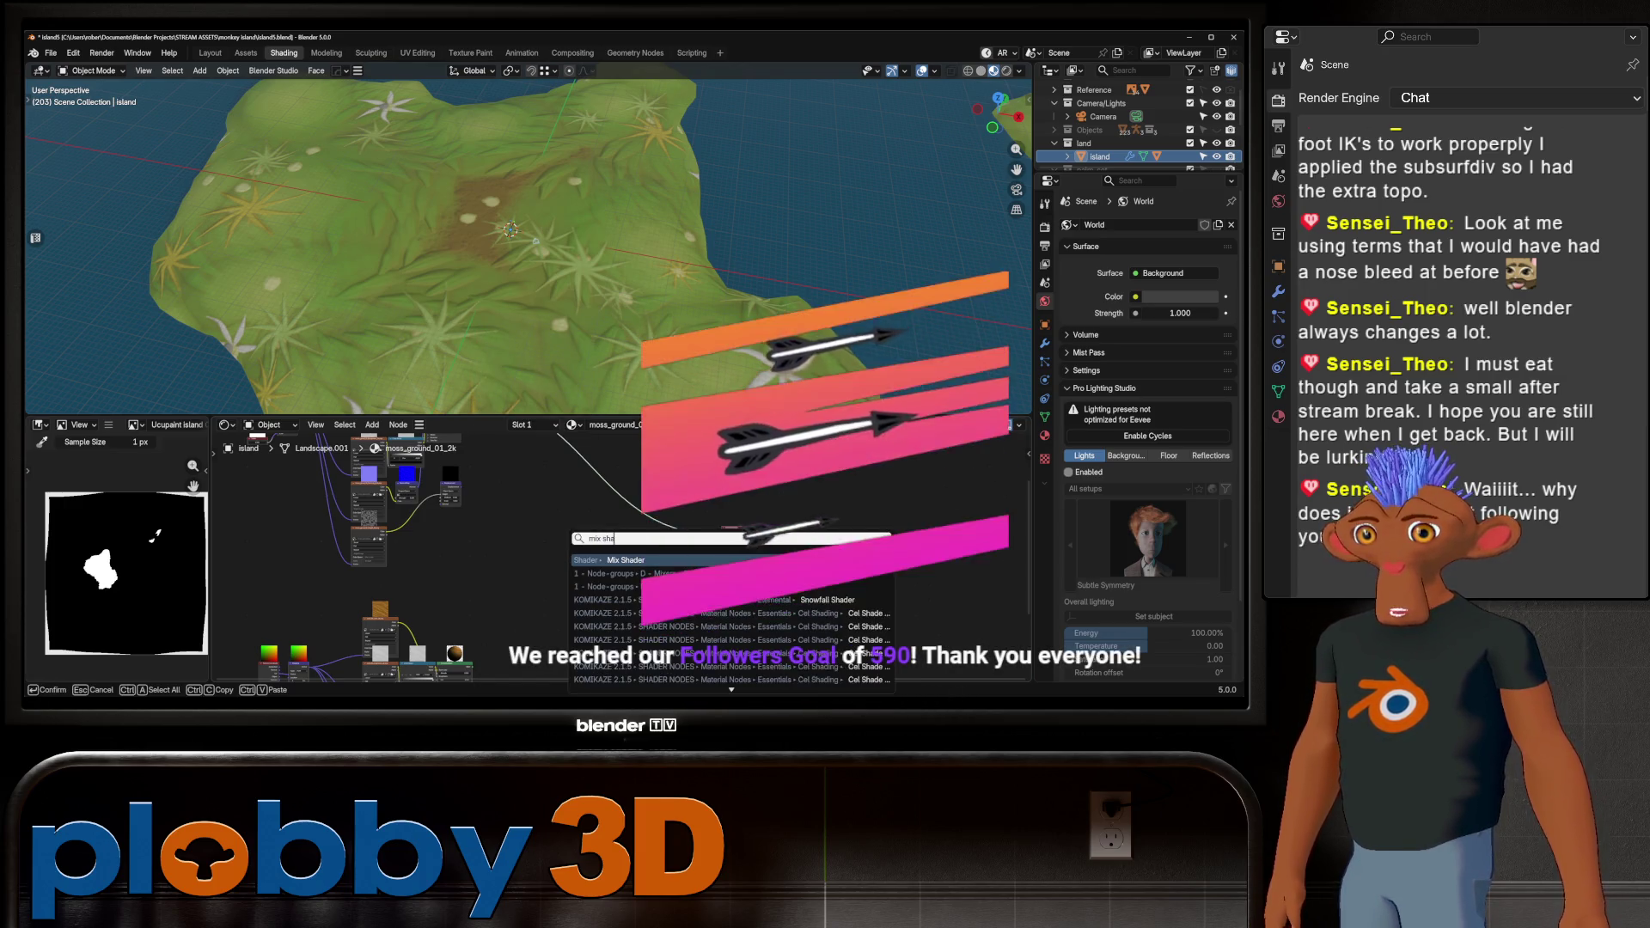
key(Return)
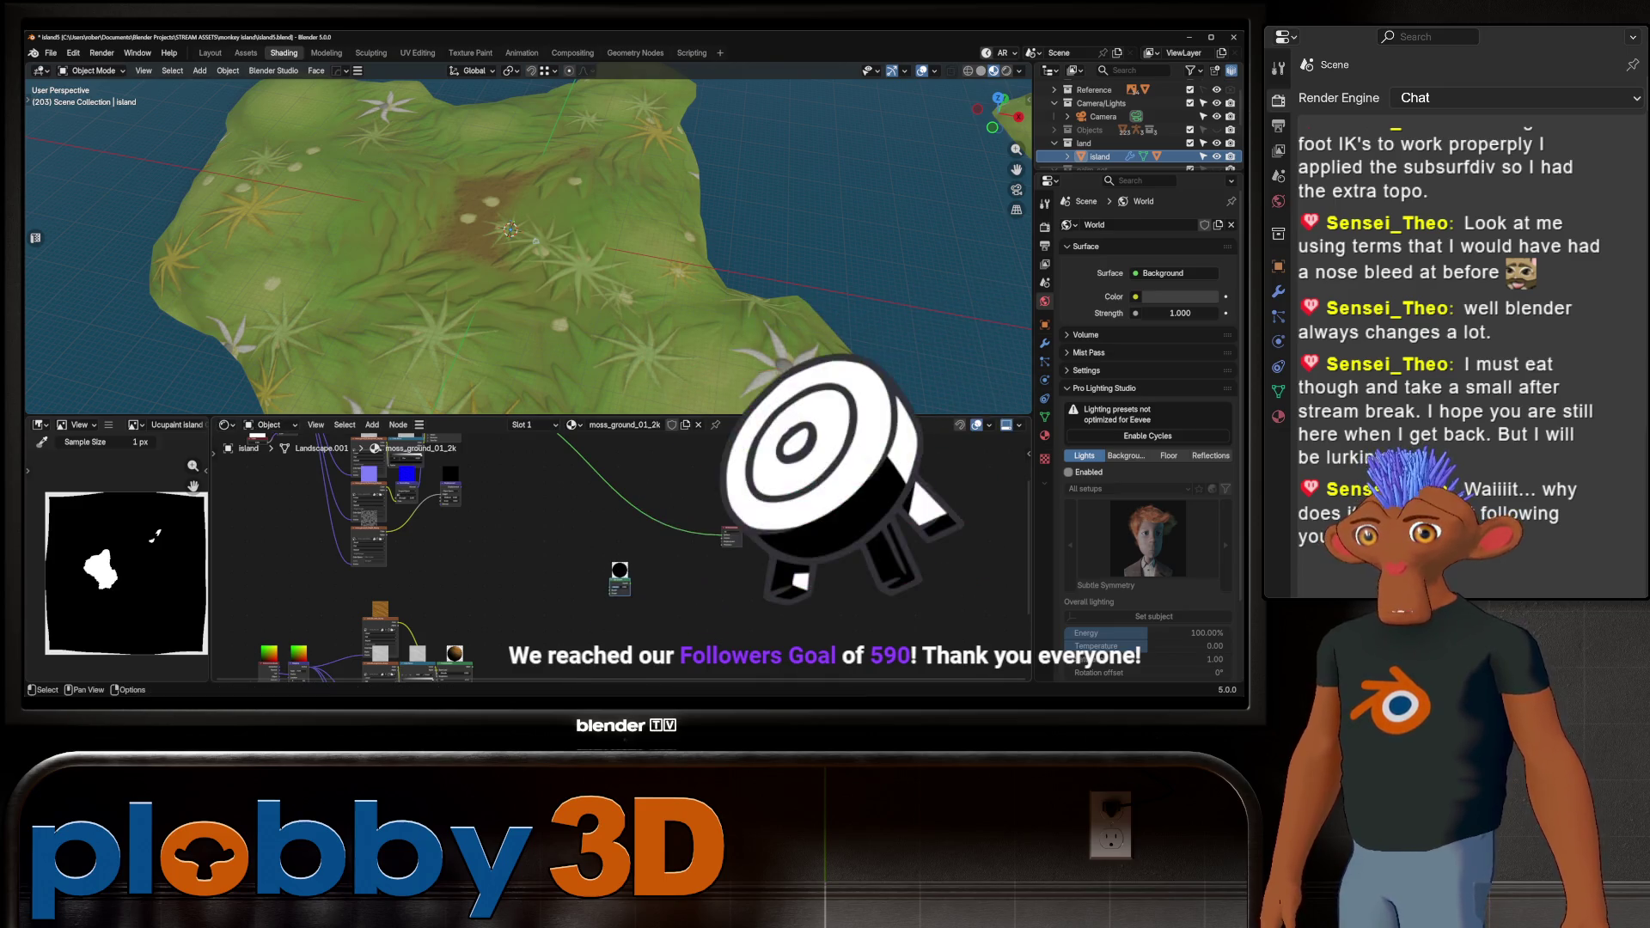
click(660, 509)
middle_drag(515, 550, 507, 623)
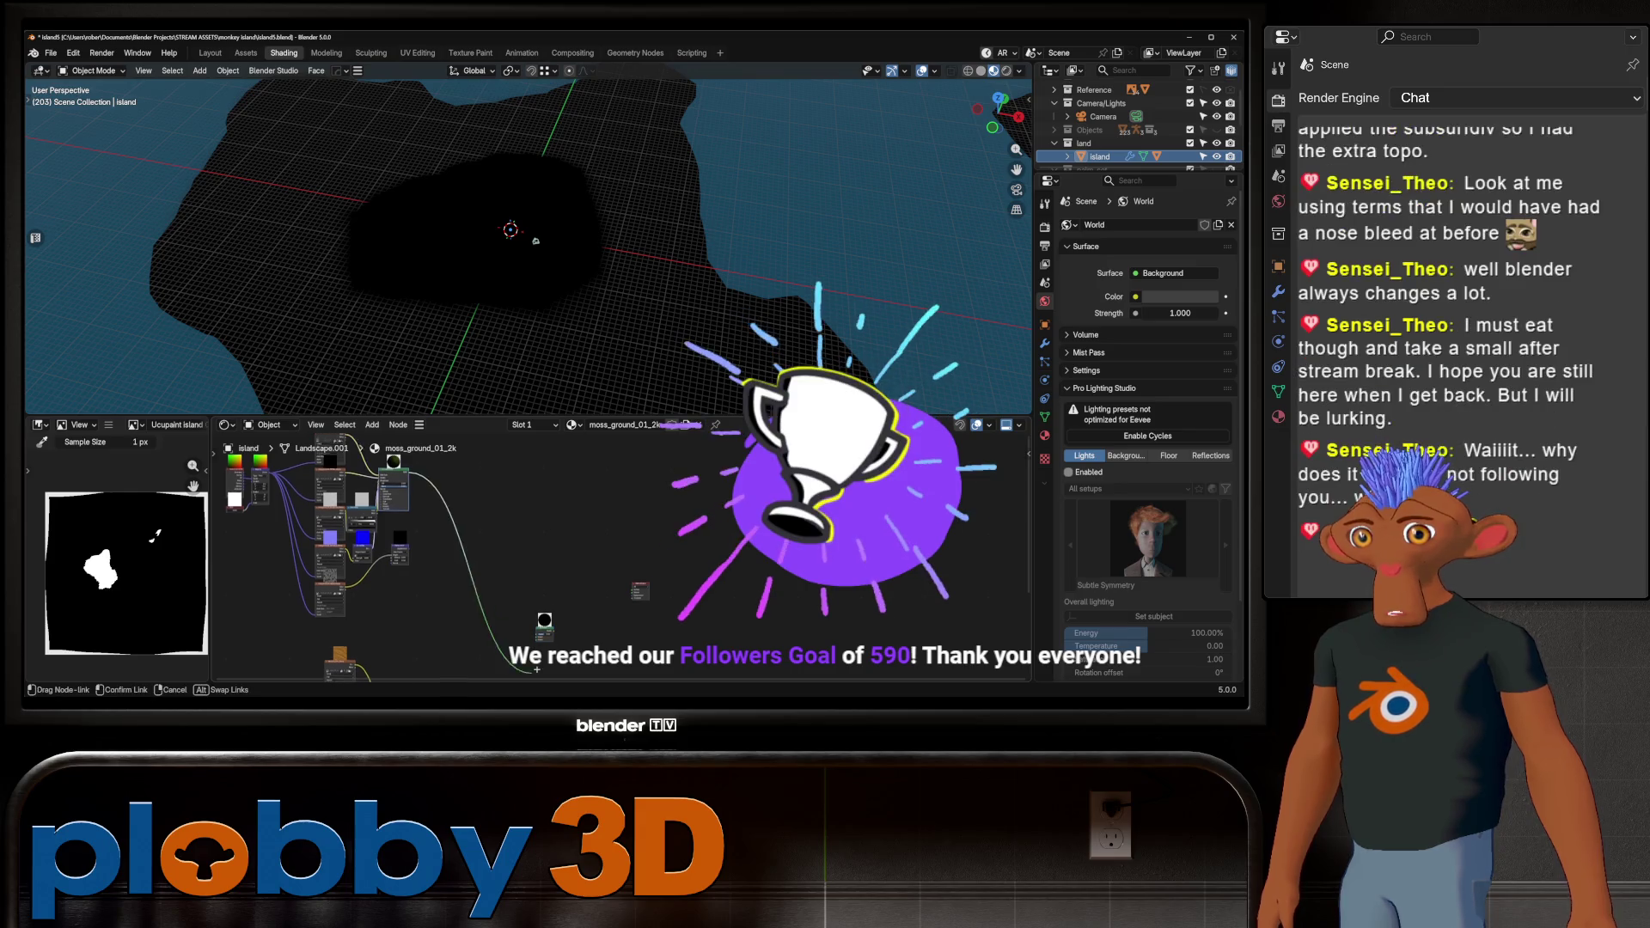
Connect the moss_ground shader and the second shader group into the Mix Shader's inputs
drag(410, 472, 540, 632)
scroll(540, 632, up, 2)
middle_drag(540, 632, 556, 517)
scroll(445, 601, up, 1)
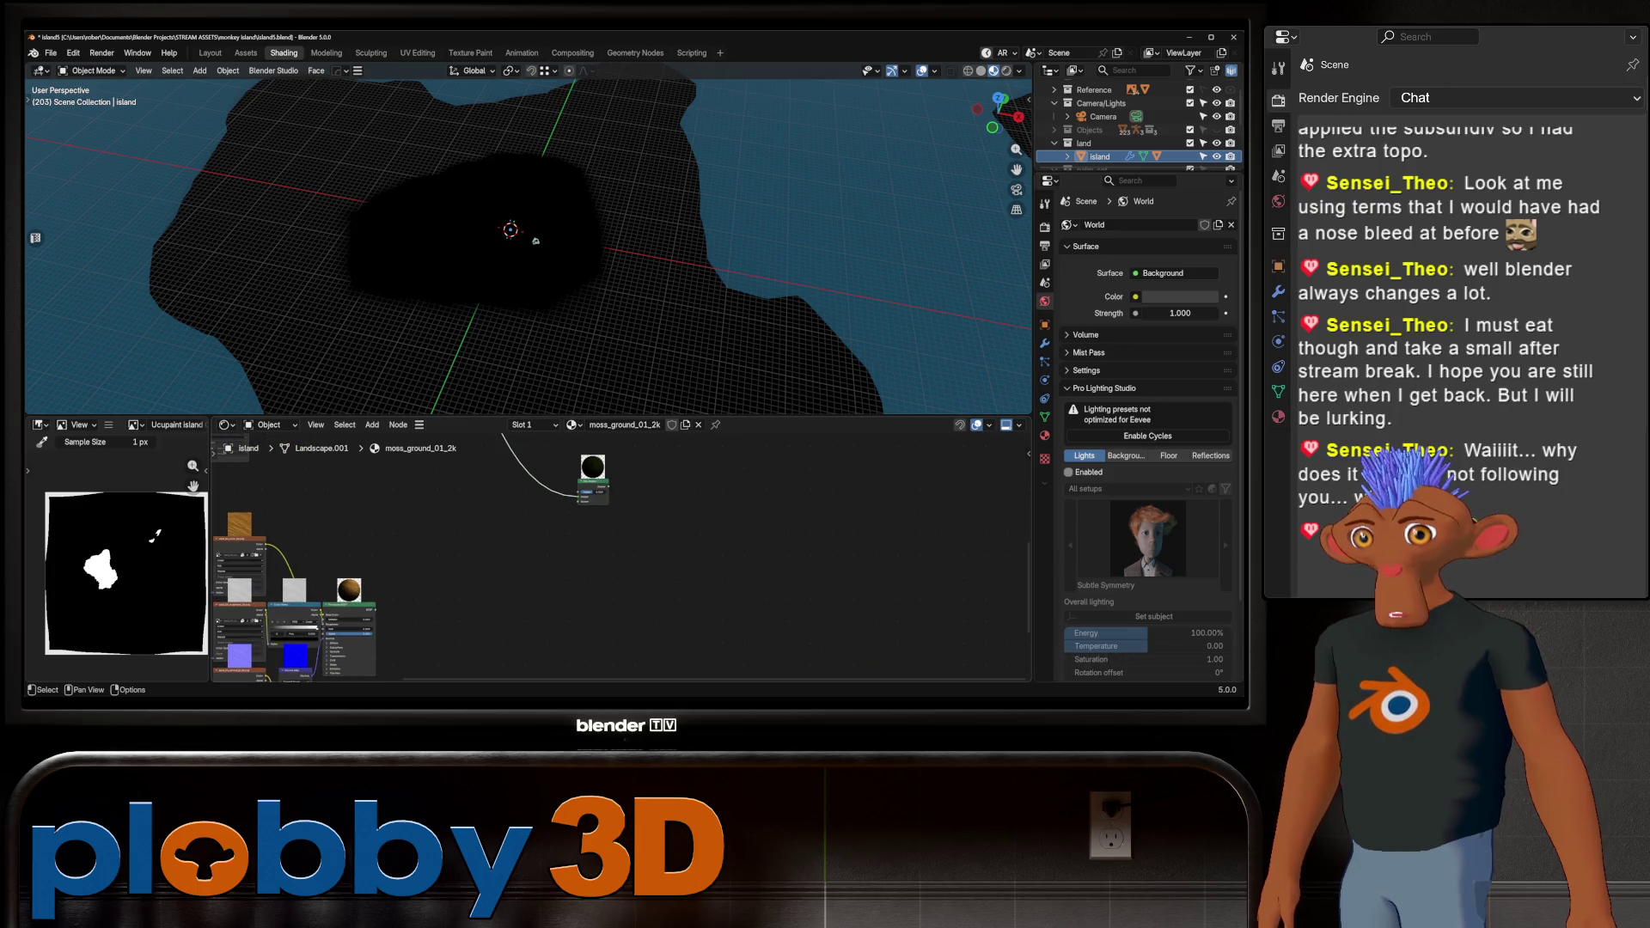
mouse_move(377, 609)
mouse_down()
mouse_move(547, 542)
mouse_move(581, 501)
mouse_up()
scroll(581, 500, down, 4)
mouse_move(582, 500)
middle_down()
mouse_move(482, 533)
mouse_move(645, 619)
mouse_move(877, 571)
mouse_move(731, 533)
mouse_move(601, 553)
mouse_move(542, 507)
mouse_move(589, 516)
middle_up()
key(shift+a)
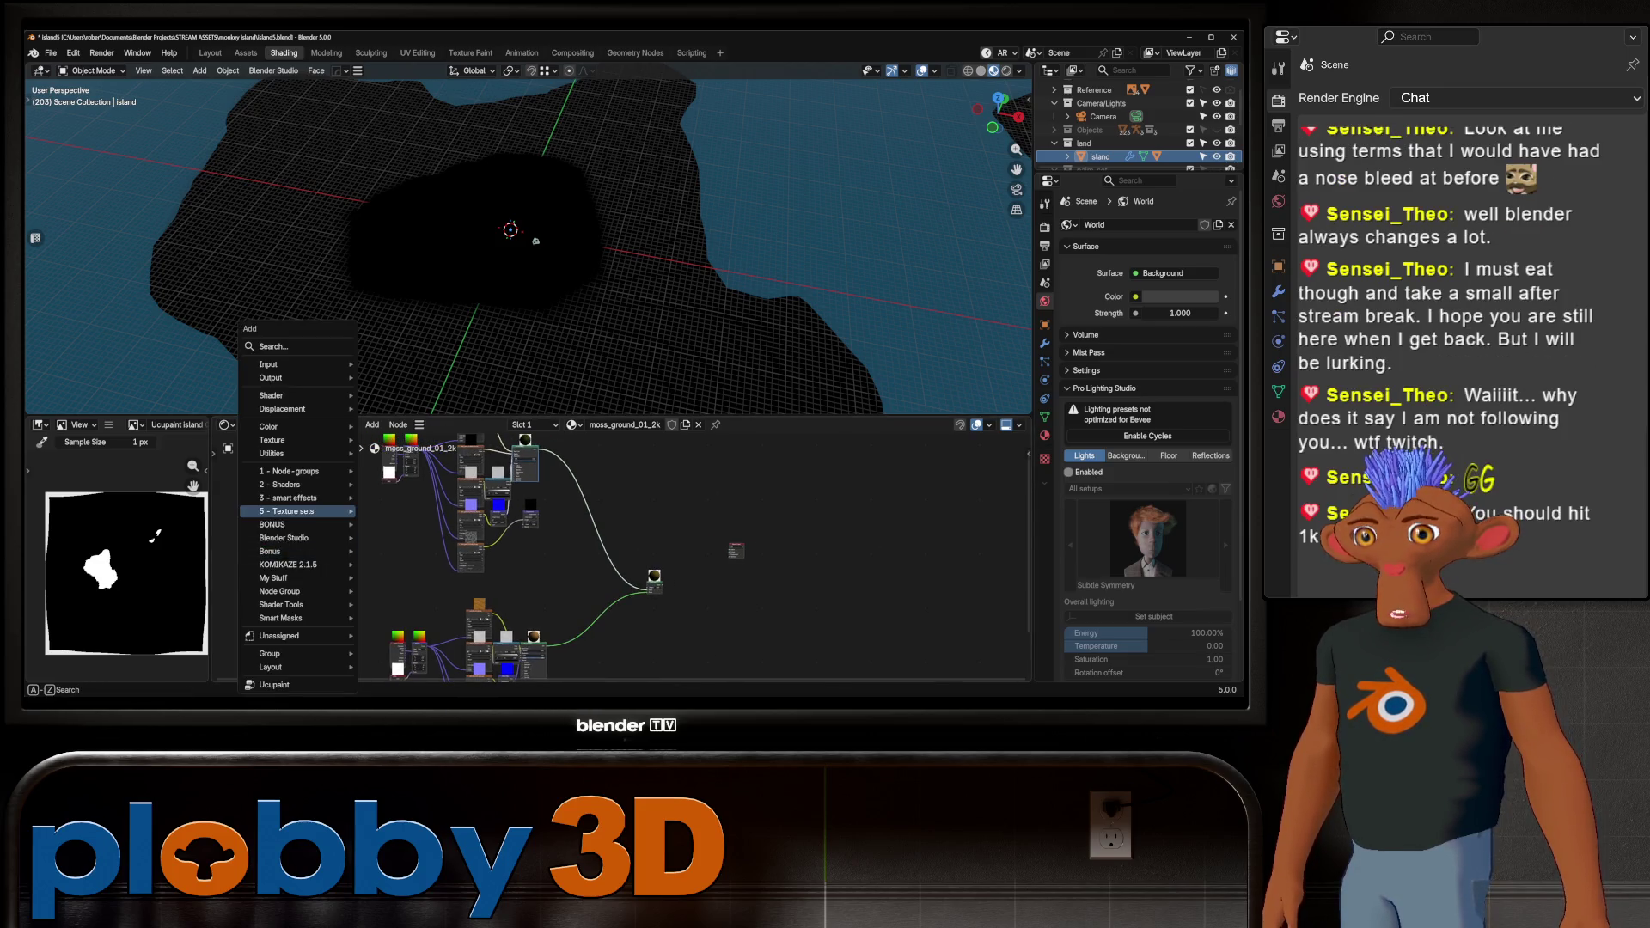
Add an Image Texture node loading the Ucupaint island Color mask image
text(image)
key(Return)
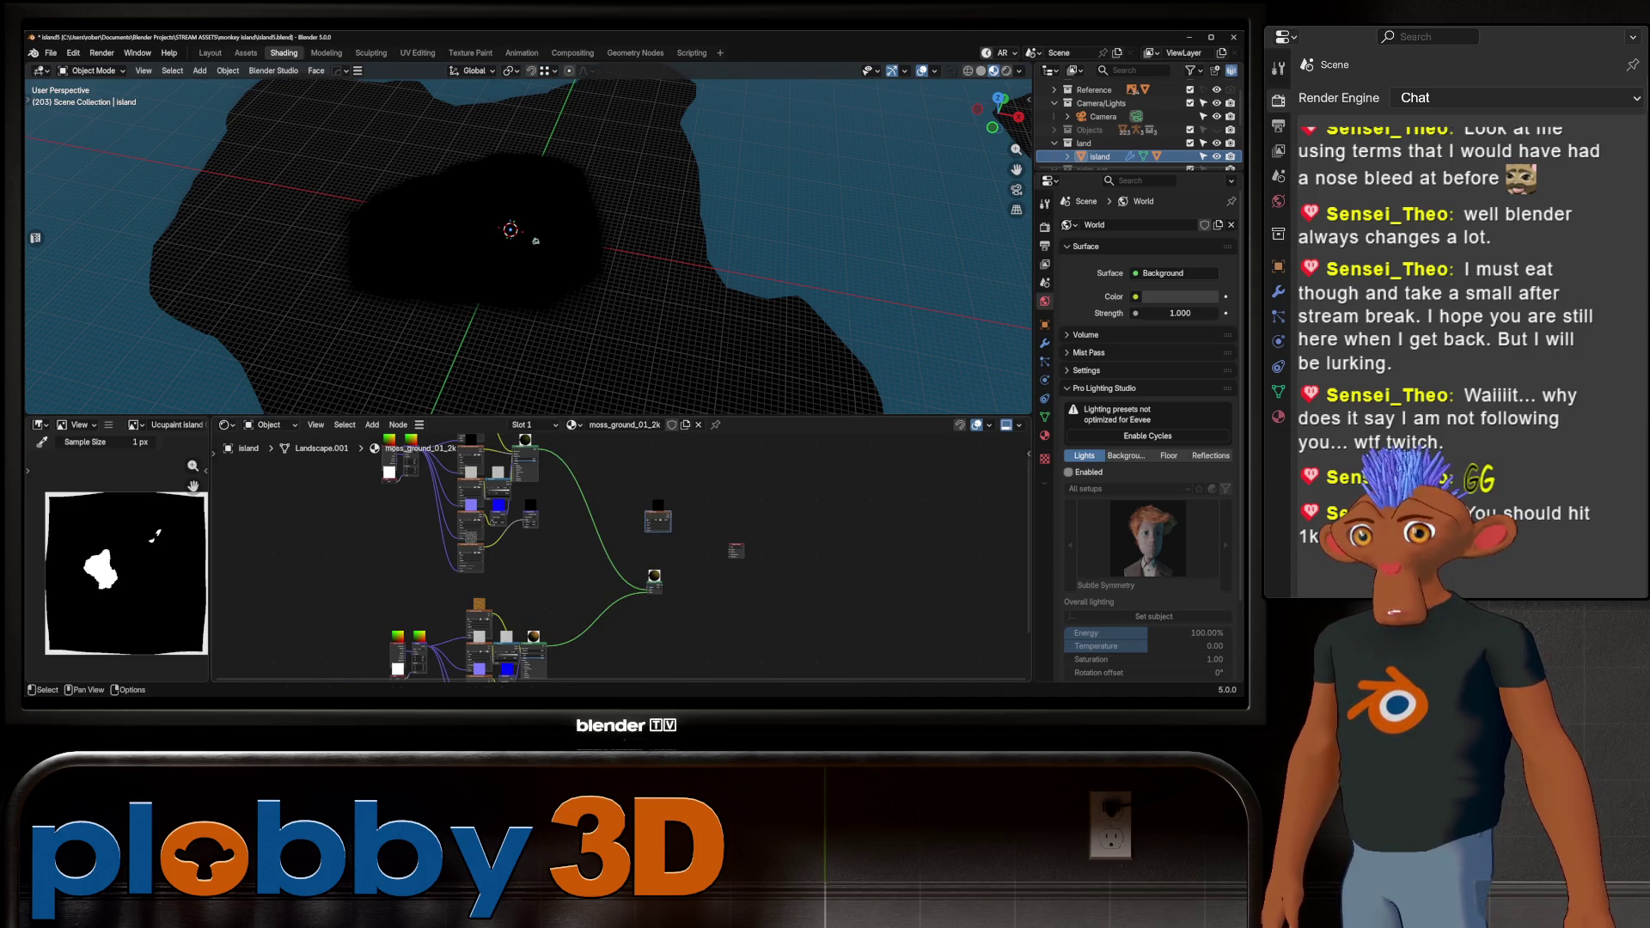
click(657, 515)
scroll(645, 524, up, 2)
scroll(723, 530, up, 3)
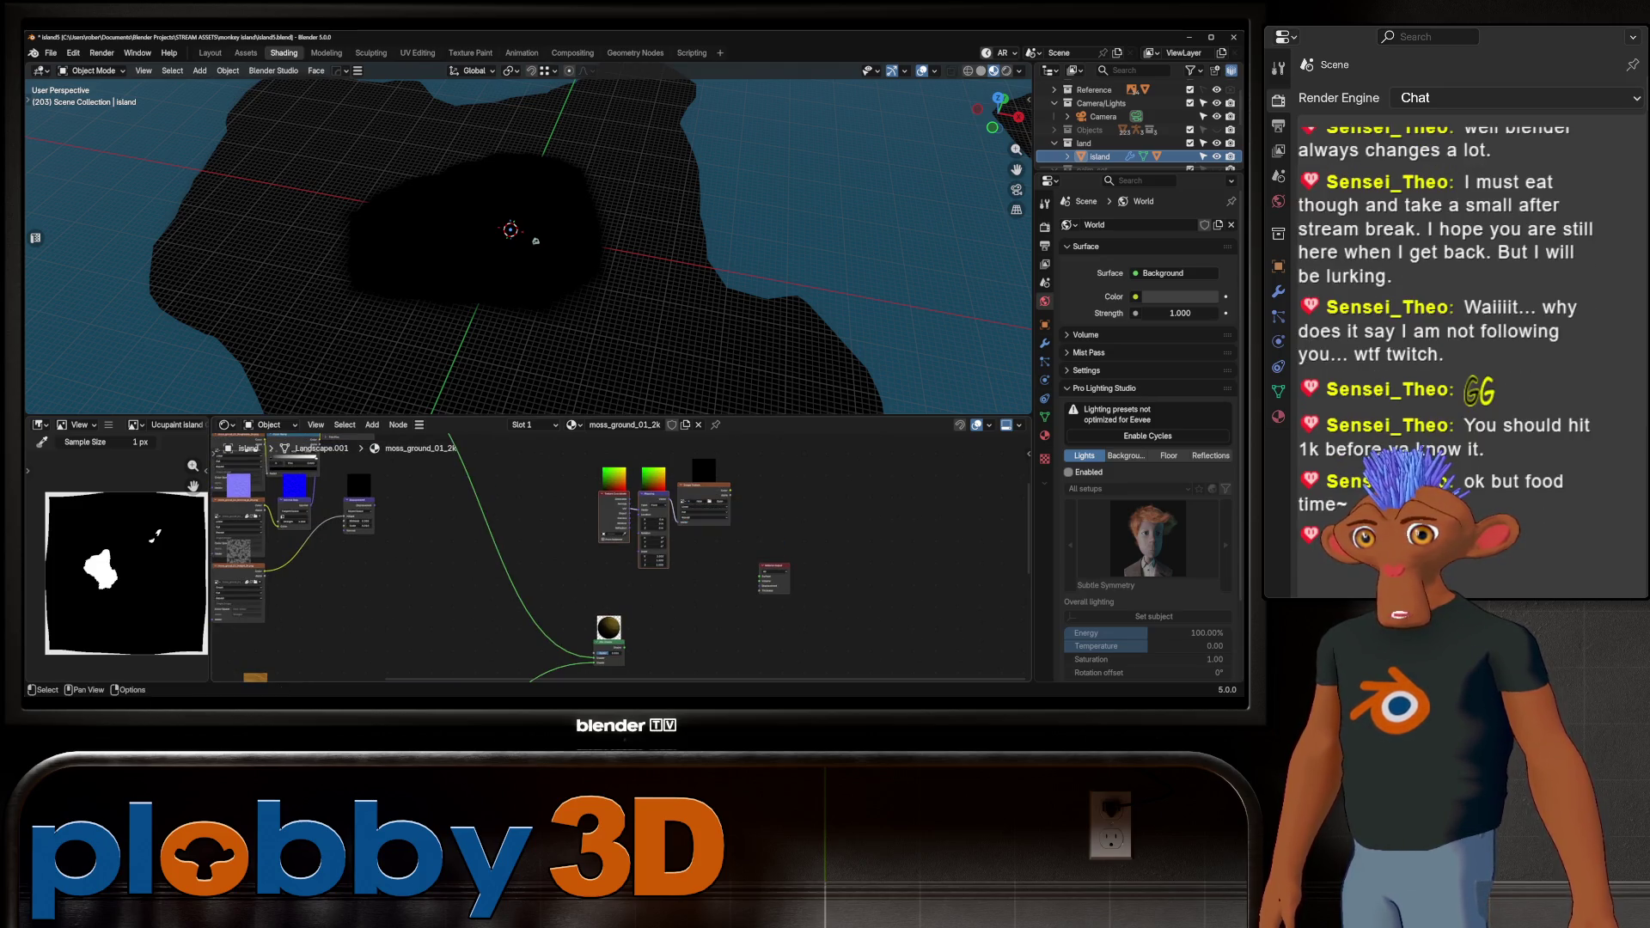
scroll(688, 524, up, 4)
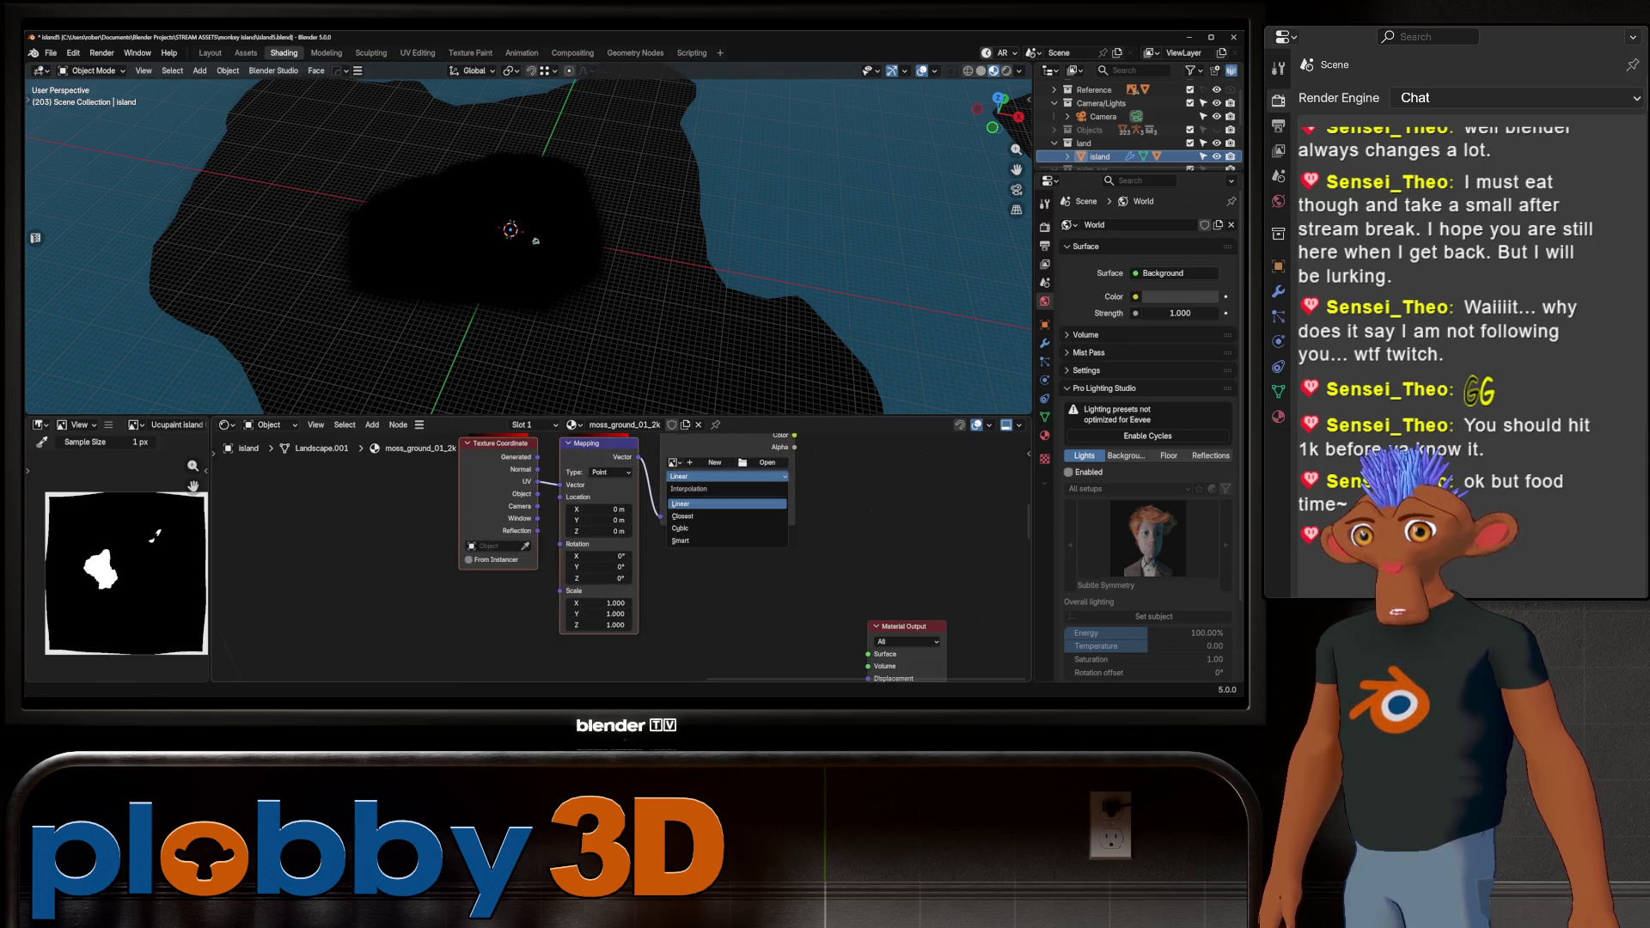
click(675, 463)
scroll(798, 533, down, 10)
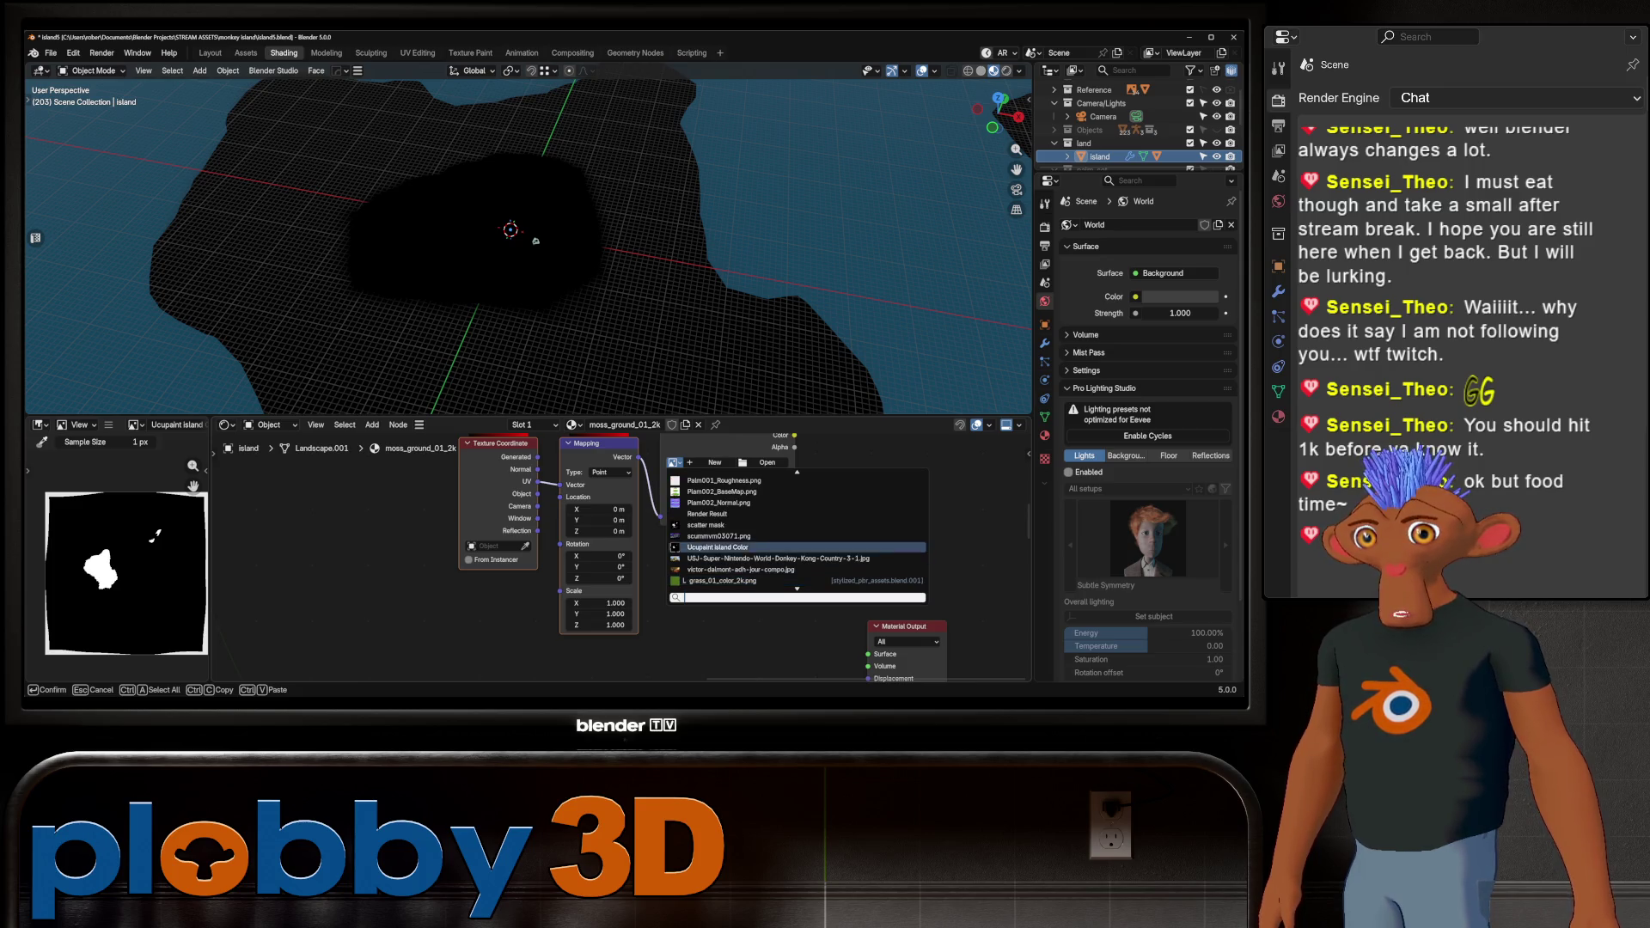
click(718, 548)
Link the Mix Shader result to the Material Output so the island shows its materials
scroll(703, 555, down, 3)
scroll(703, 554, down, 2)
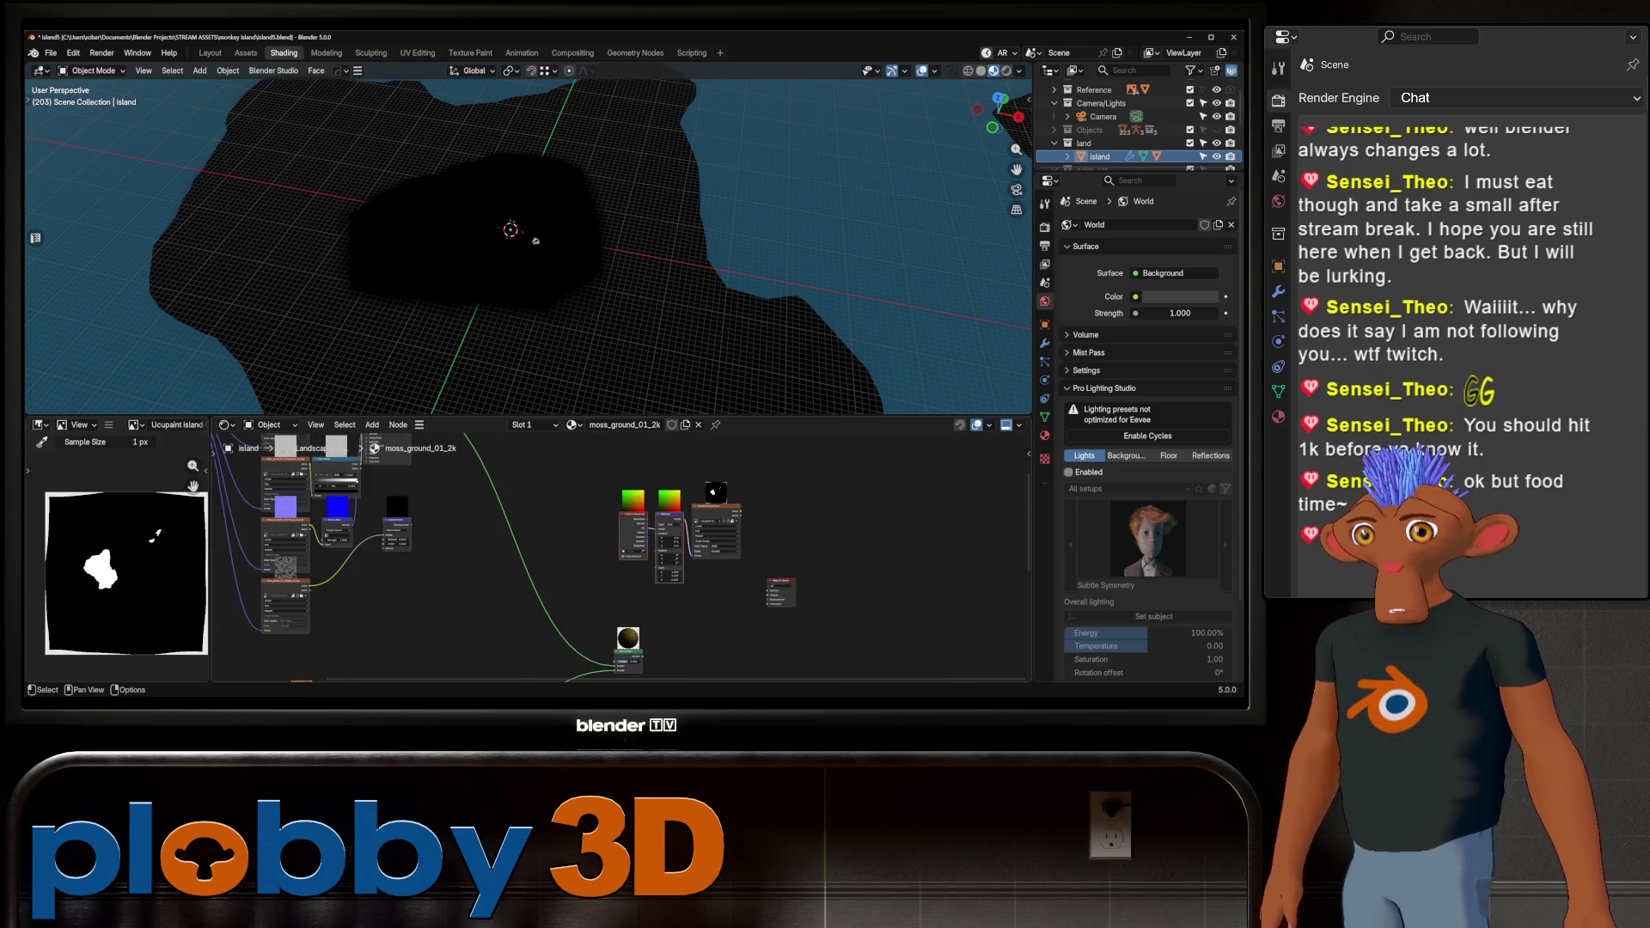
middle_drag(703, 555, 684, 576)
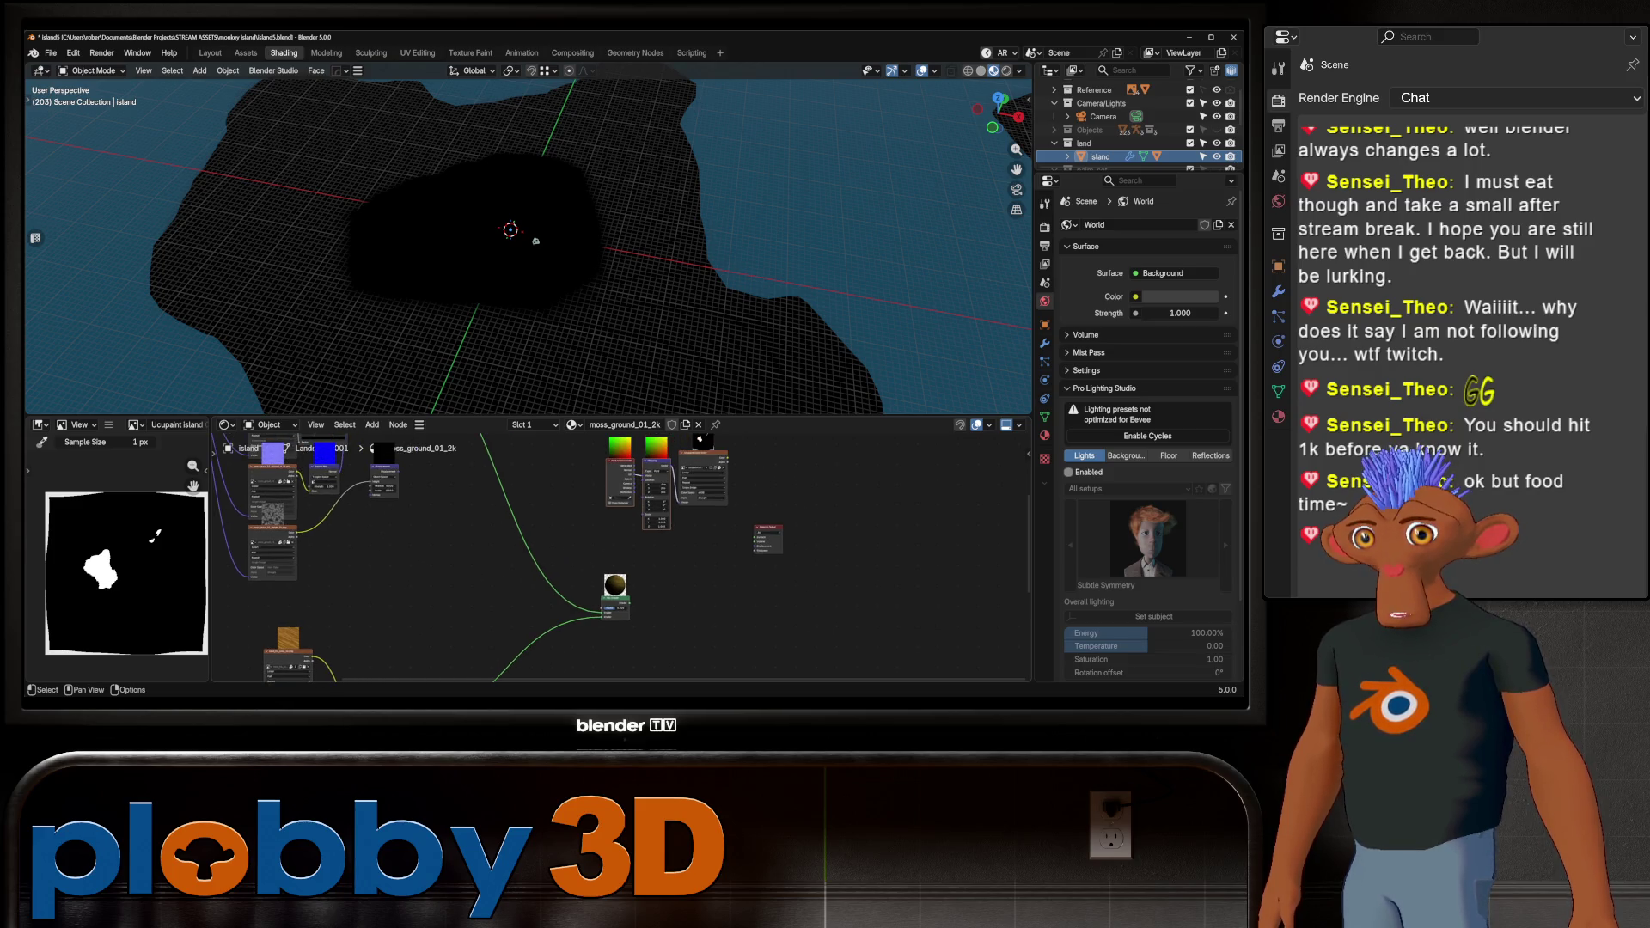
mouse_move(729, 460)
mouse_down()
mouse_move(602, 607)
mouse_move(715, 563)
mouse_up()
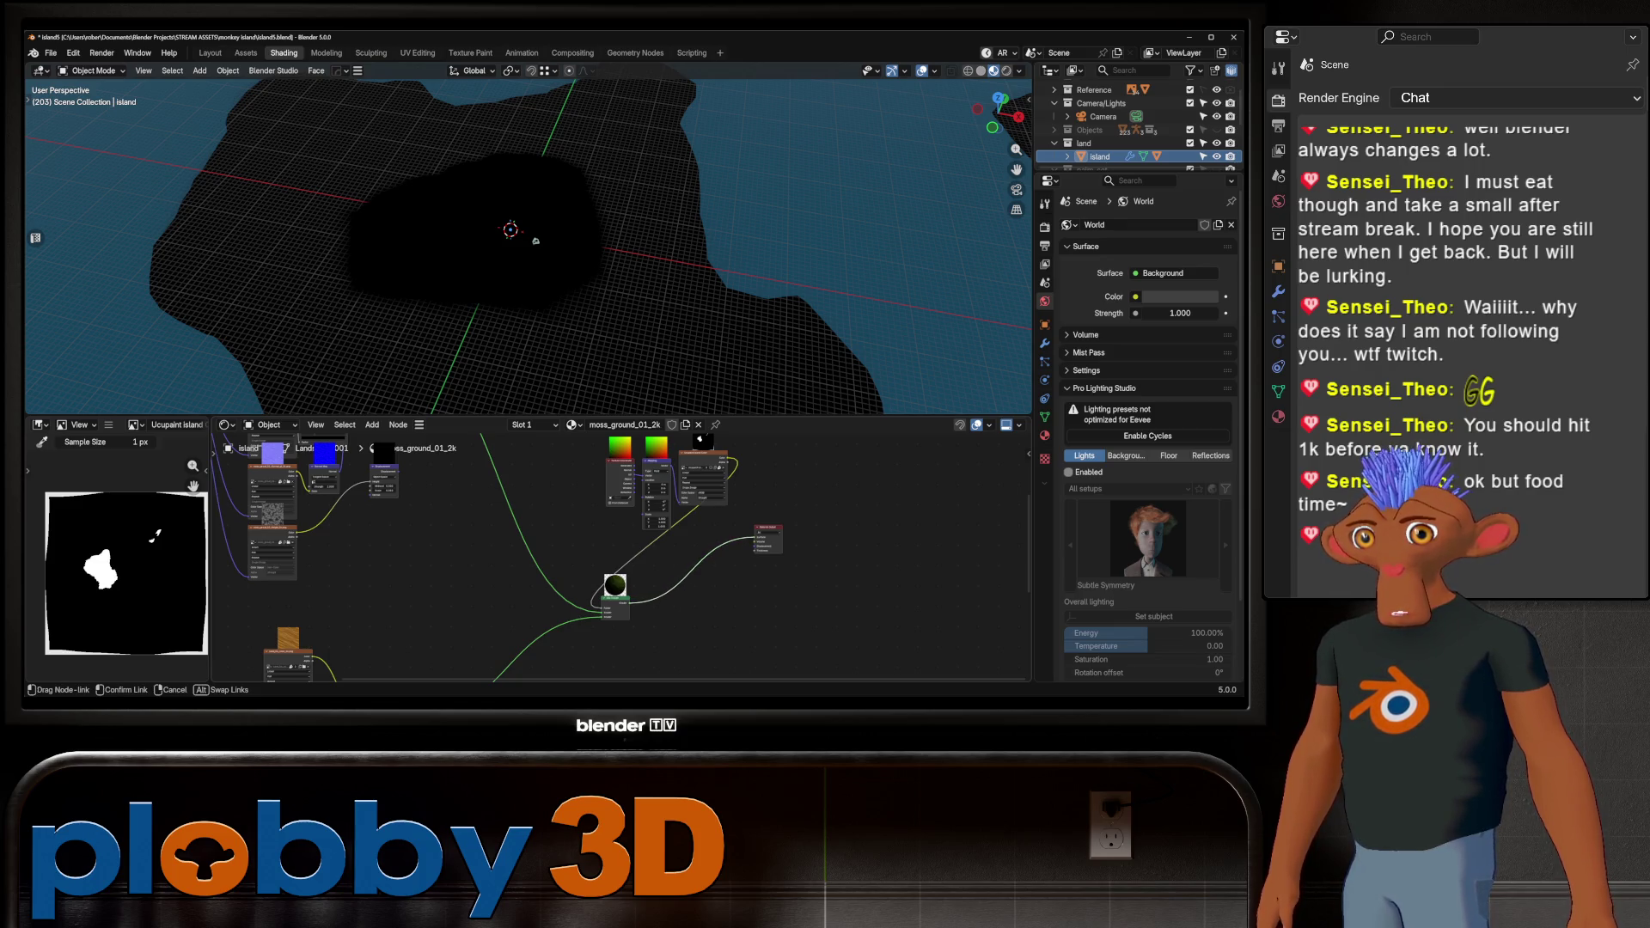
drag(537, 242, 537, 241)
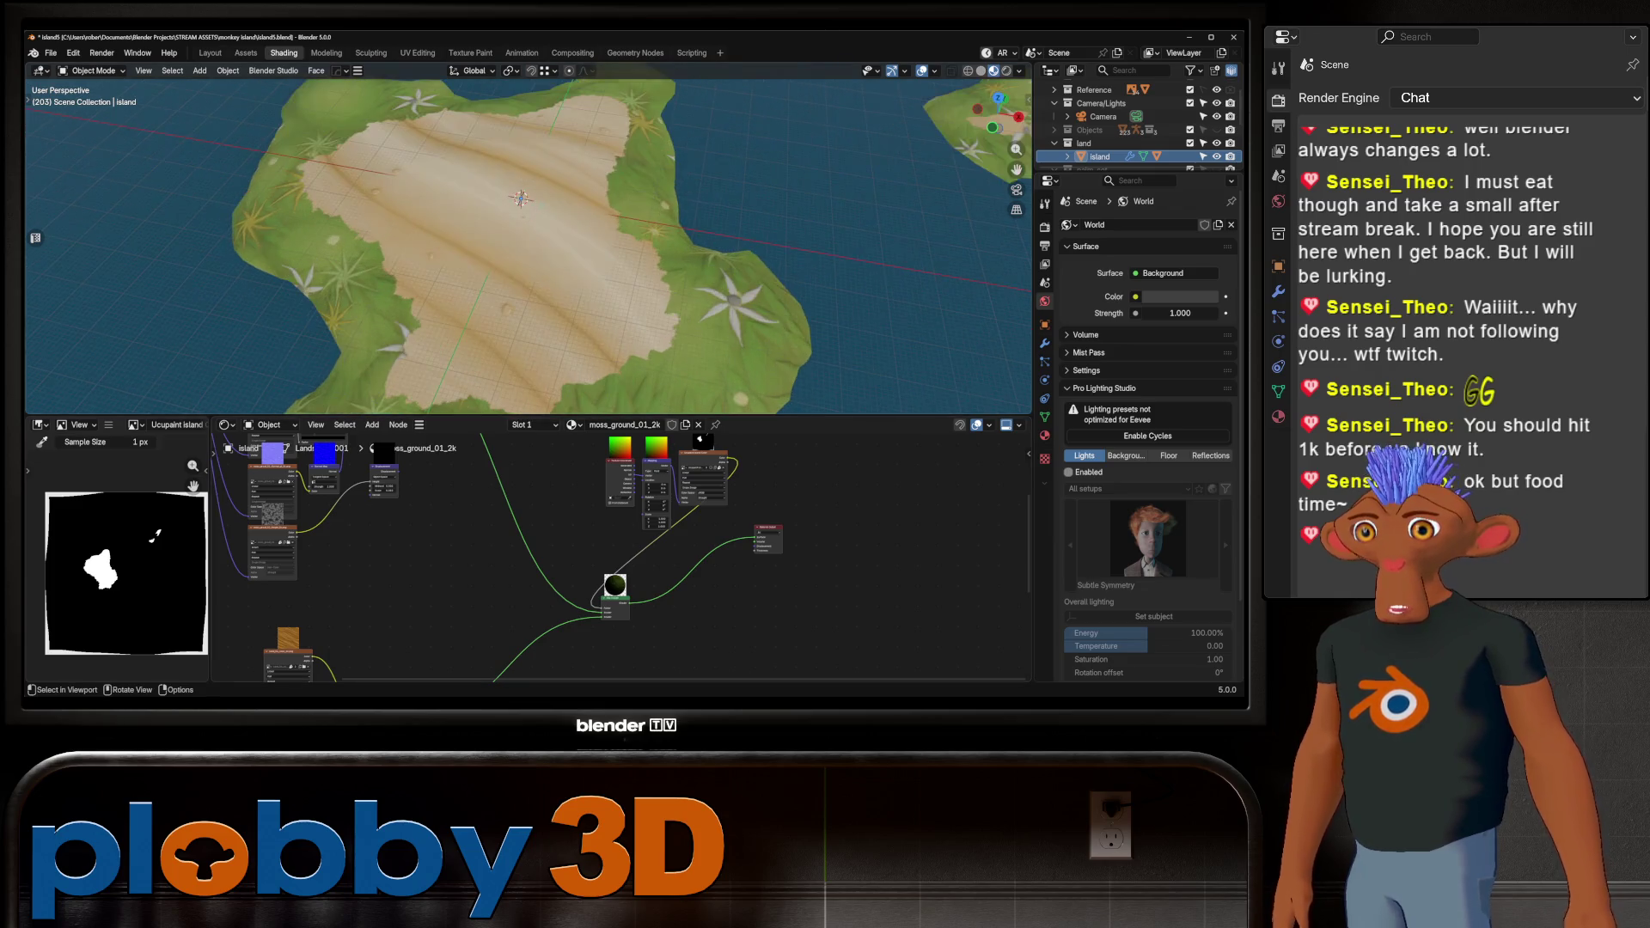
Plug the grass shader output into the Mix Shader's other shader input
scroll(537, 242, down, 6)
middle_drag(536, 242, 550, 215)
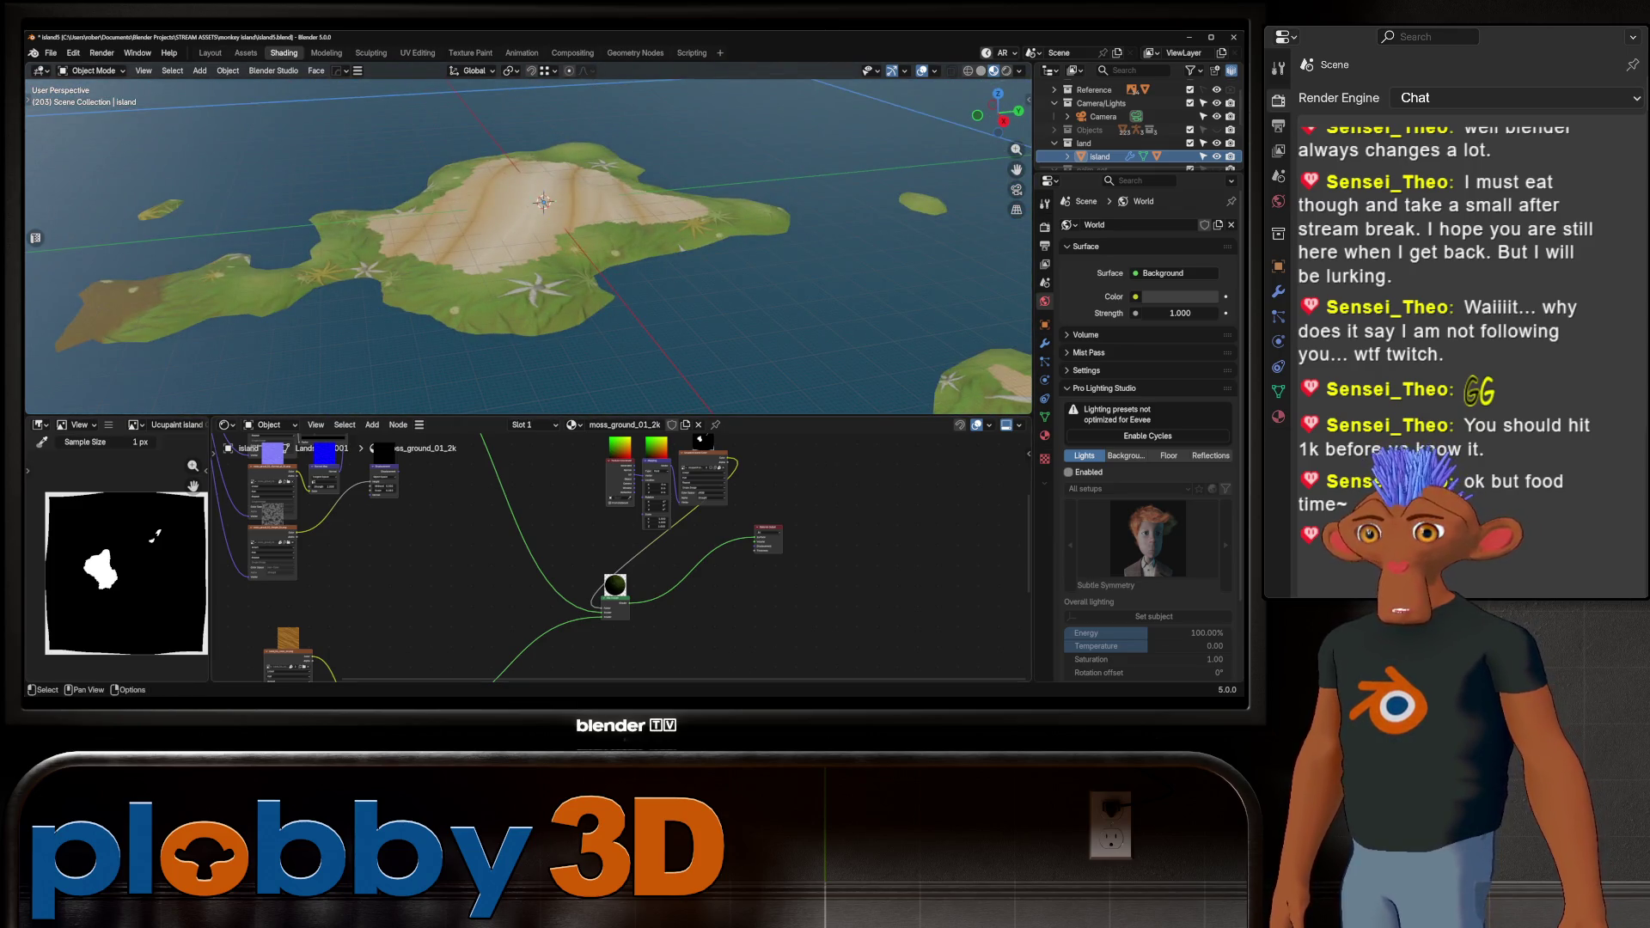
scroll(601, 627, up, 3)
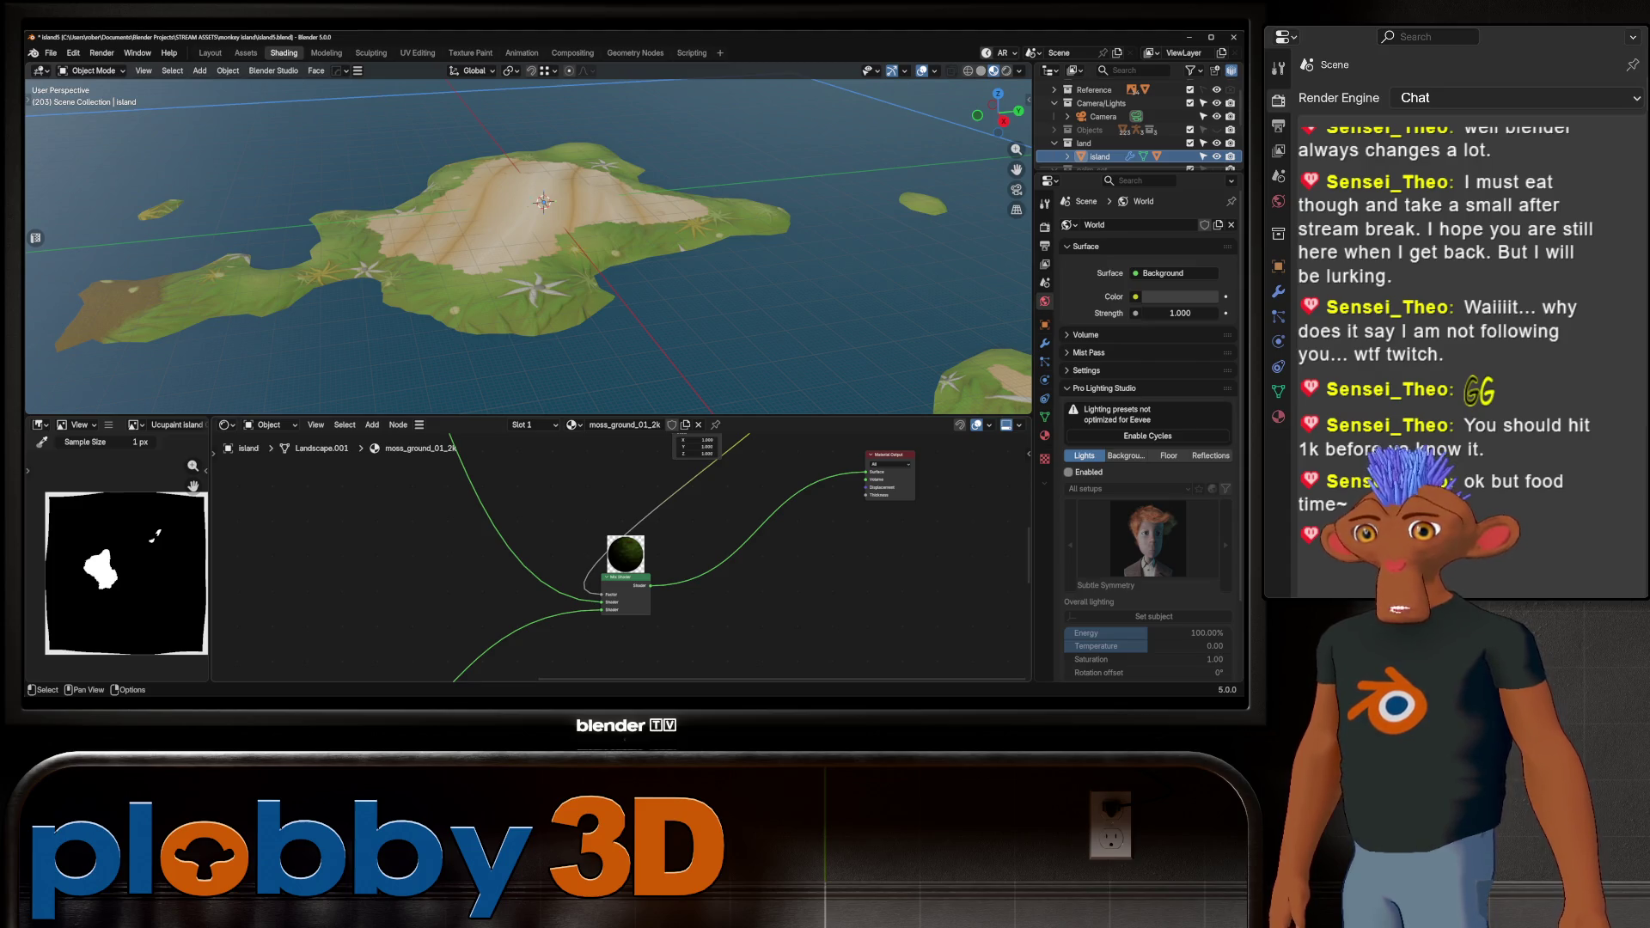
scroll(619, 559, down, 3)
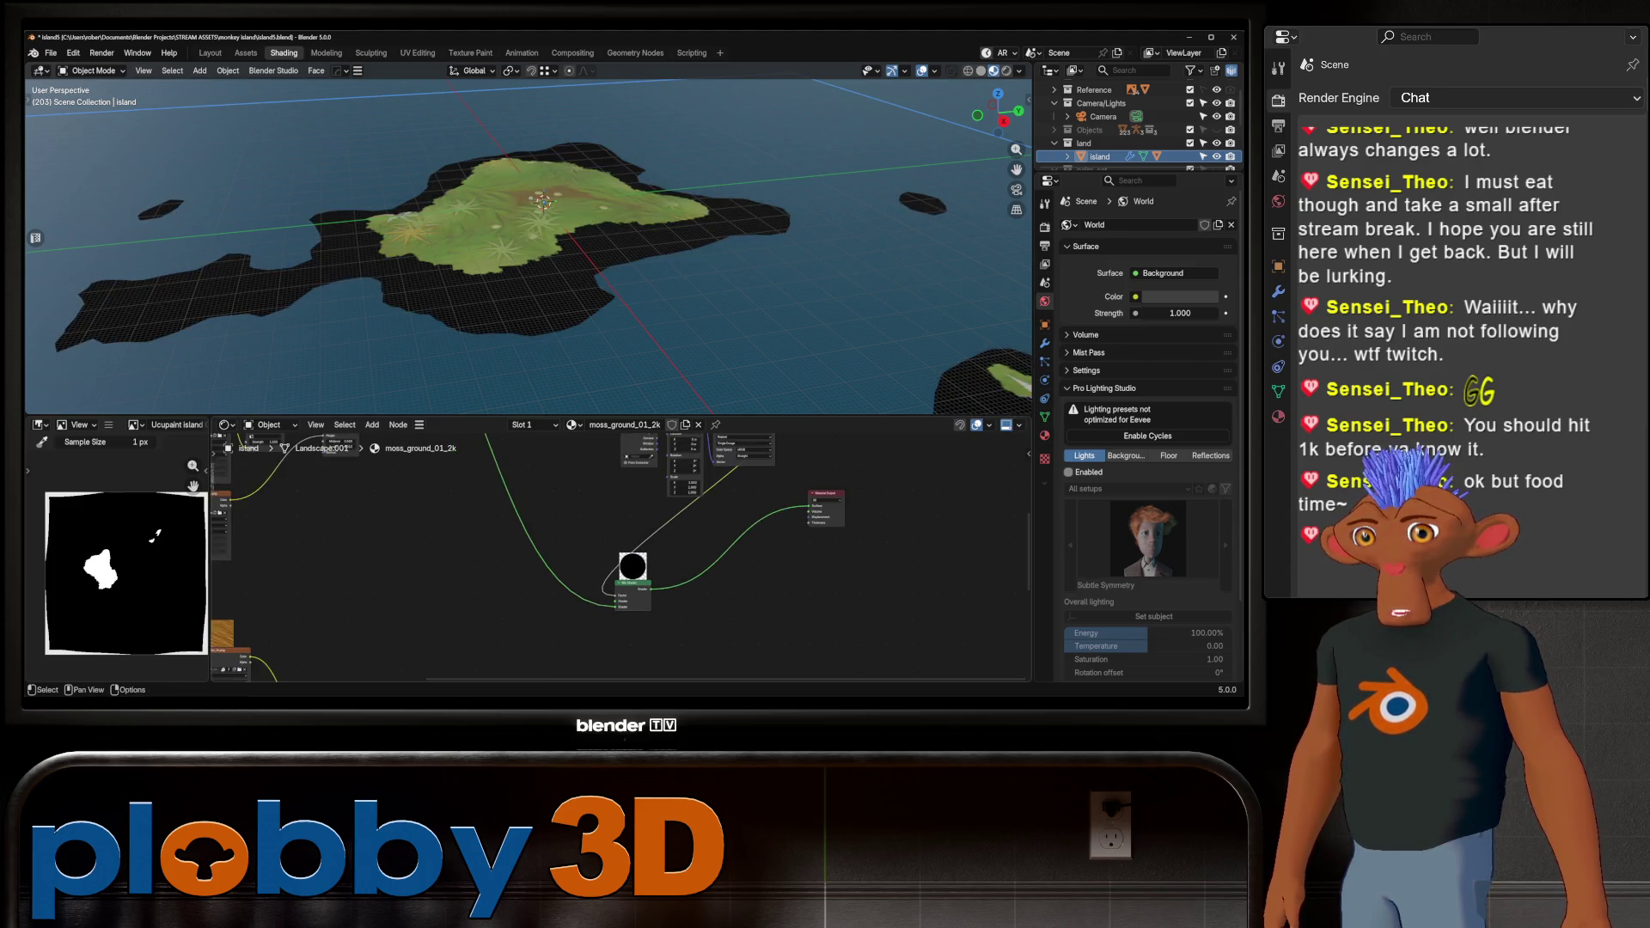
scroll(619, 559, down, 2)
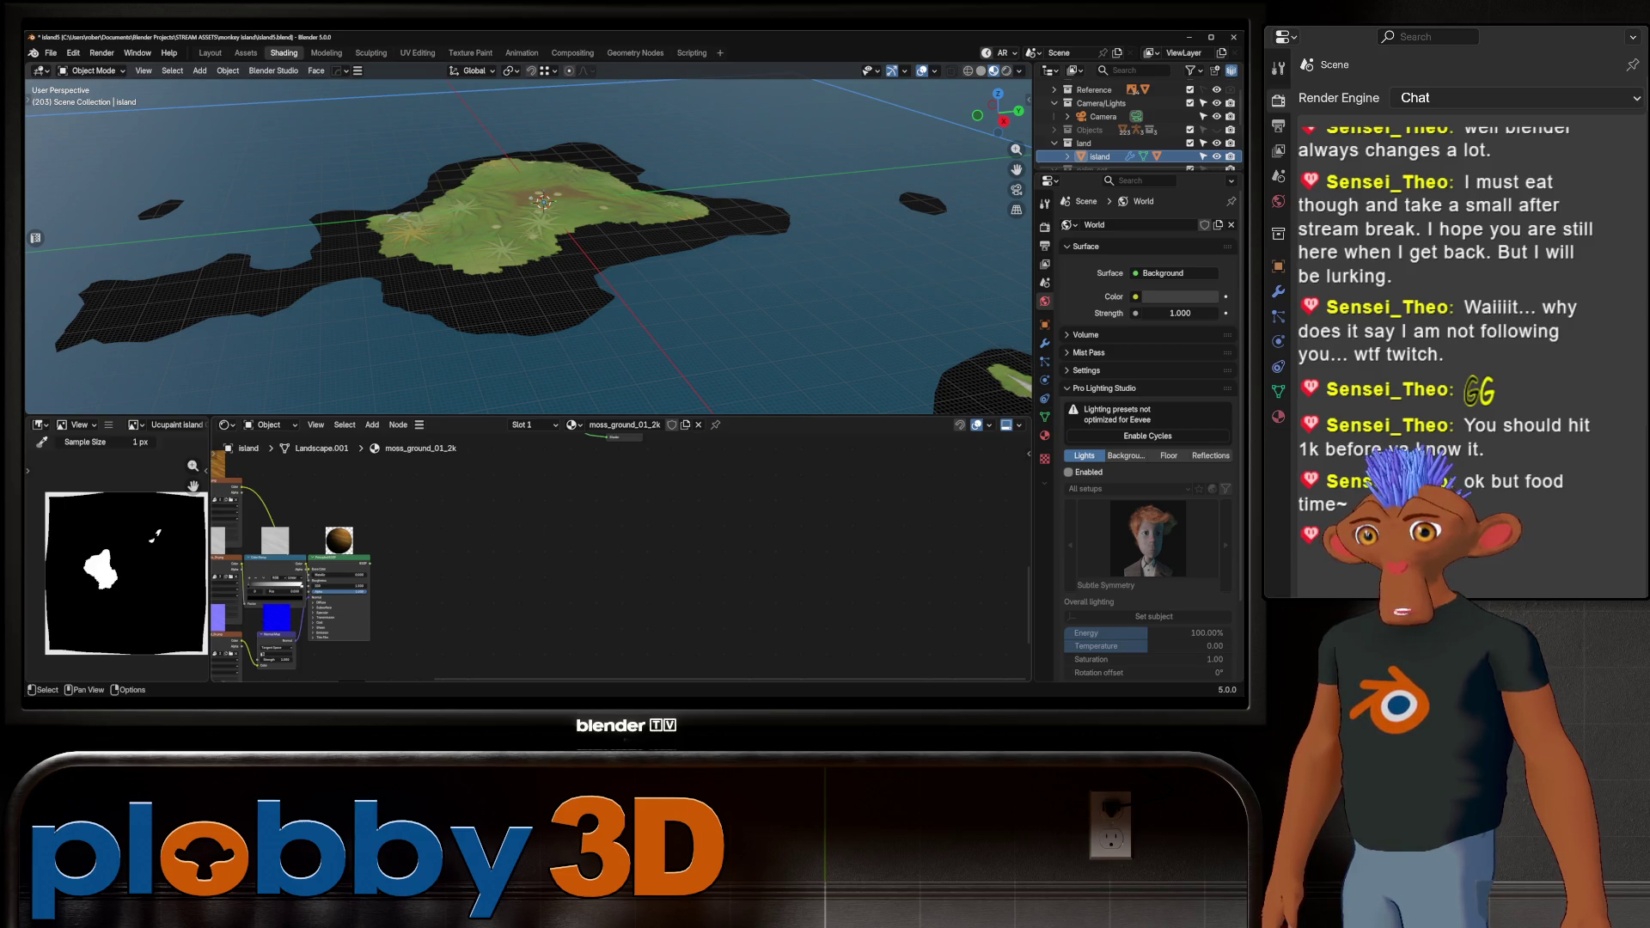
mouse_move(370, 563)
mouse_down()
mouse_move(487, 434)
mouse_move(516, 438)
mouse_move(607, 528)
mouse_up()
Orbit and zoom to inspect the grassy interior and sandy shoreline of the island
middle_drag(533, 258, 430, 258)
scroll(437, 438, down, 2)
scroll(515, 240, down, 4)
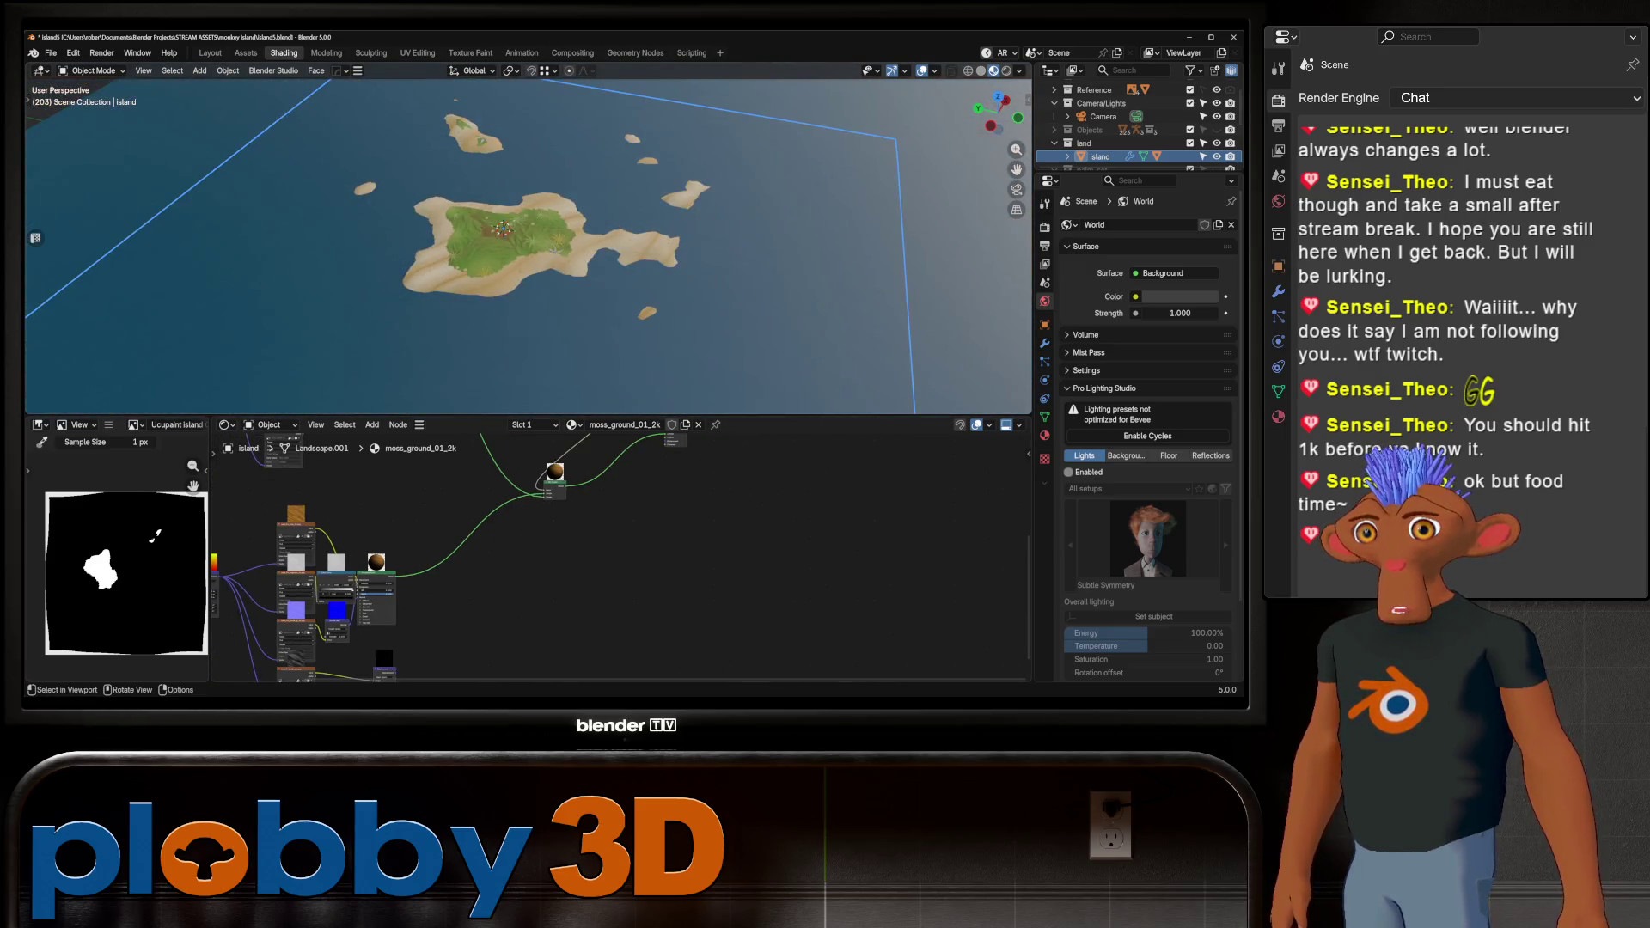
scroll(529, 241, up, 6)
mouse_move(344, 559)
middle_down()
mouse_move(593, 516)
mouse_move(687, 533)
mouse_move(616, 611)
mouse_move(630, 672)
mouse_move(694, 540)
middle_up()
scroll(602, 550, down, 2)
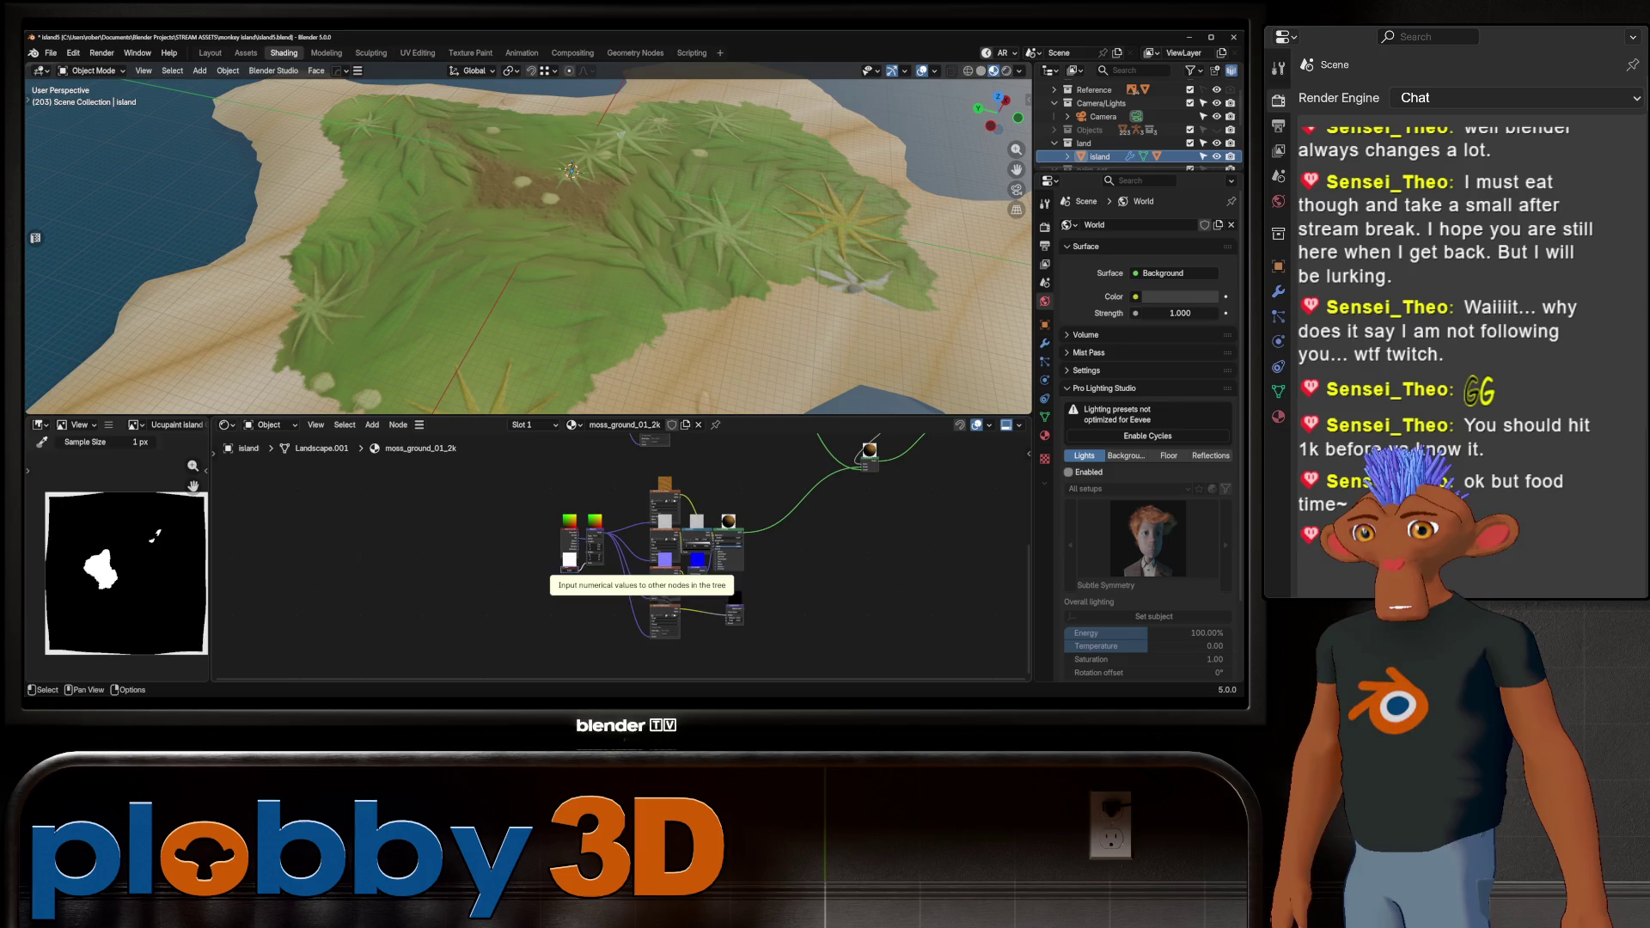
Move the white image node out of the cluster and connect the small node below it
scroll(559, 563, down, 1)
mouse_move(559, 563)
middle_down()
mouse_move(594, 546)
mouse_move(541, 654)
middle_up()
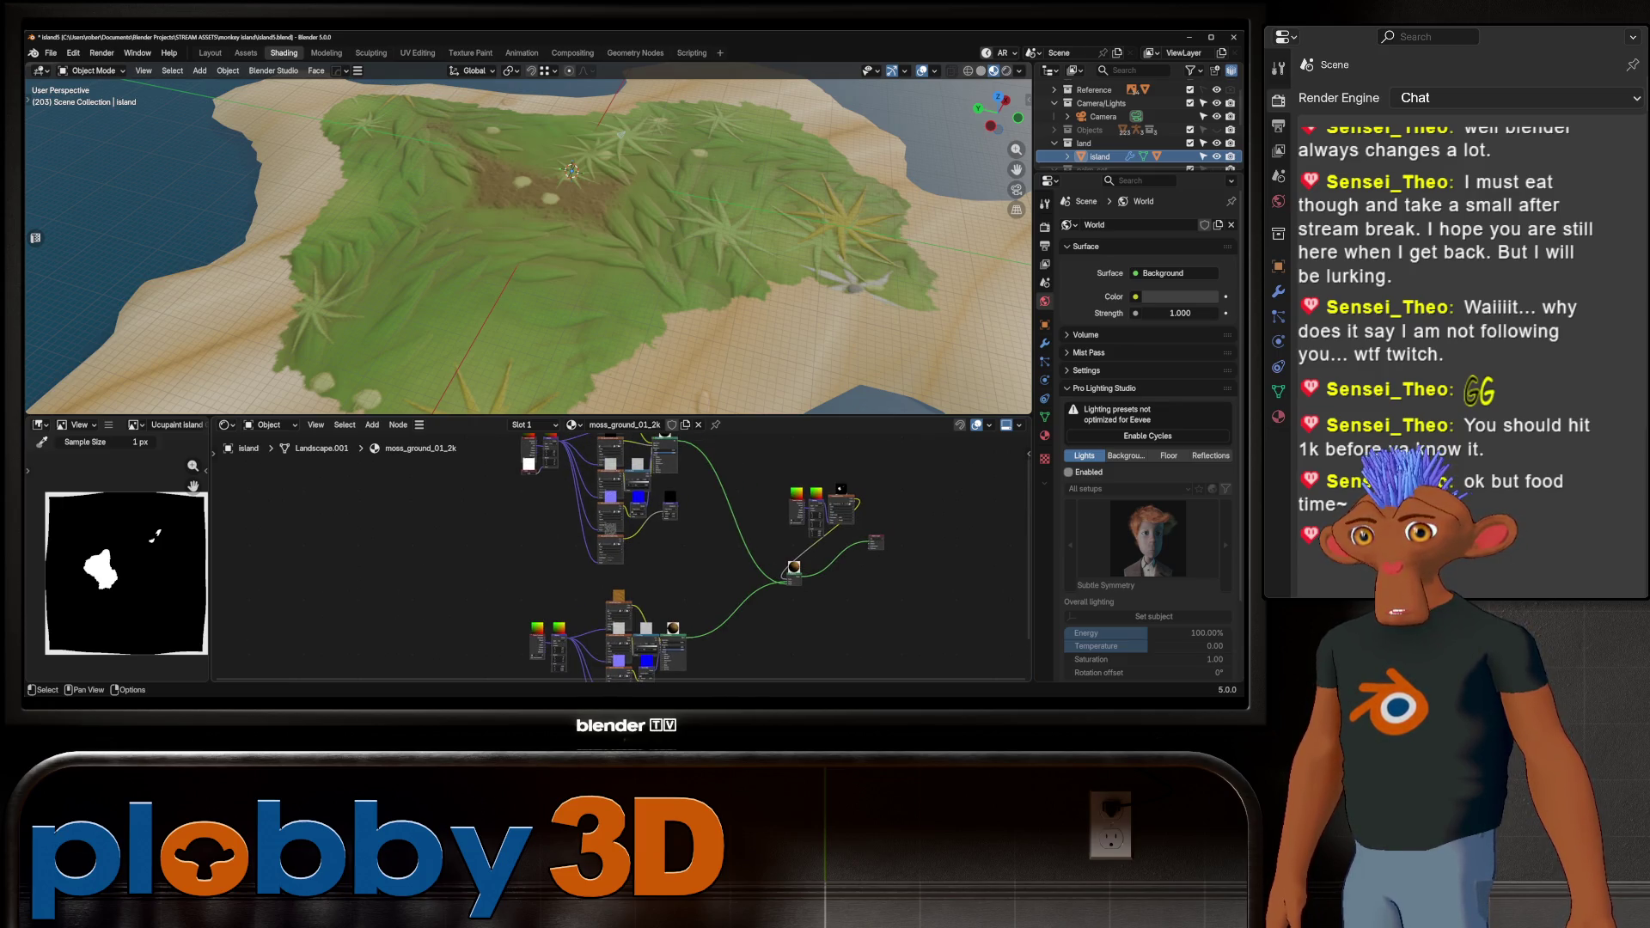
drag(529, 464, 431, 578)
middle_drag(430, 579, 428, 483)
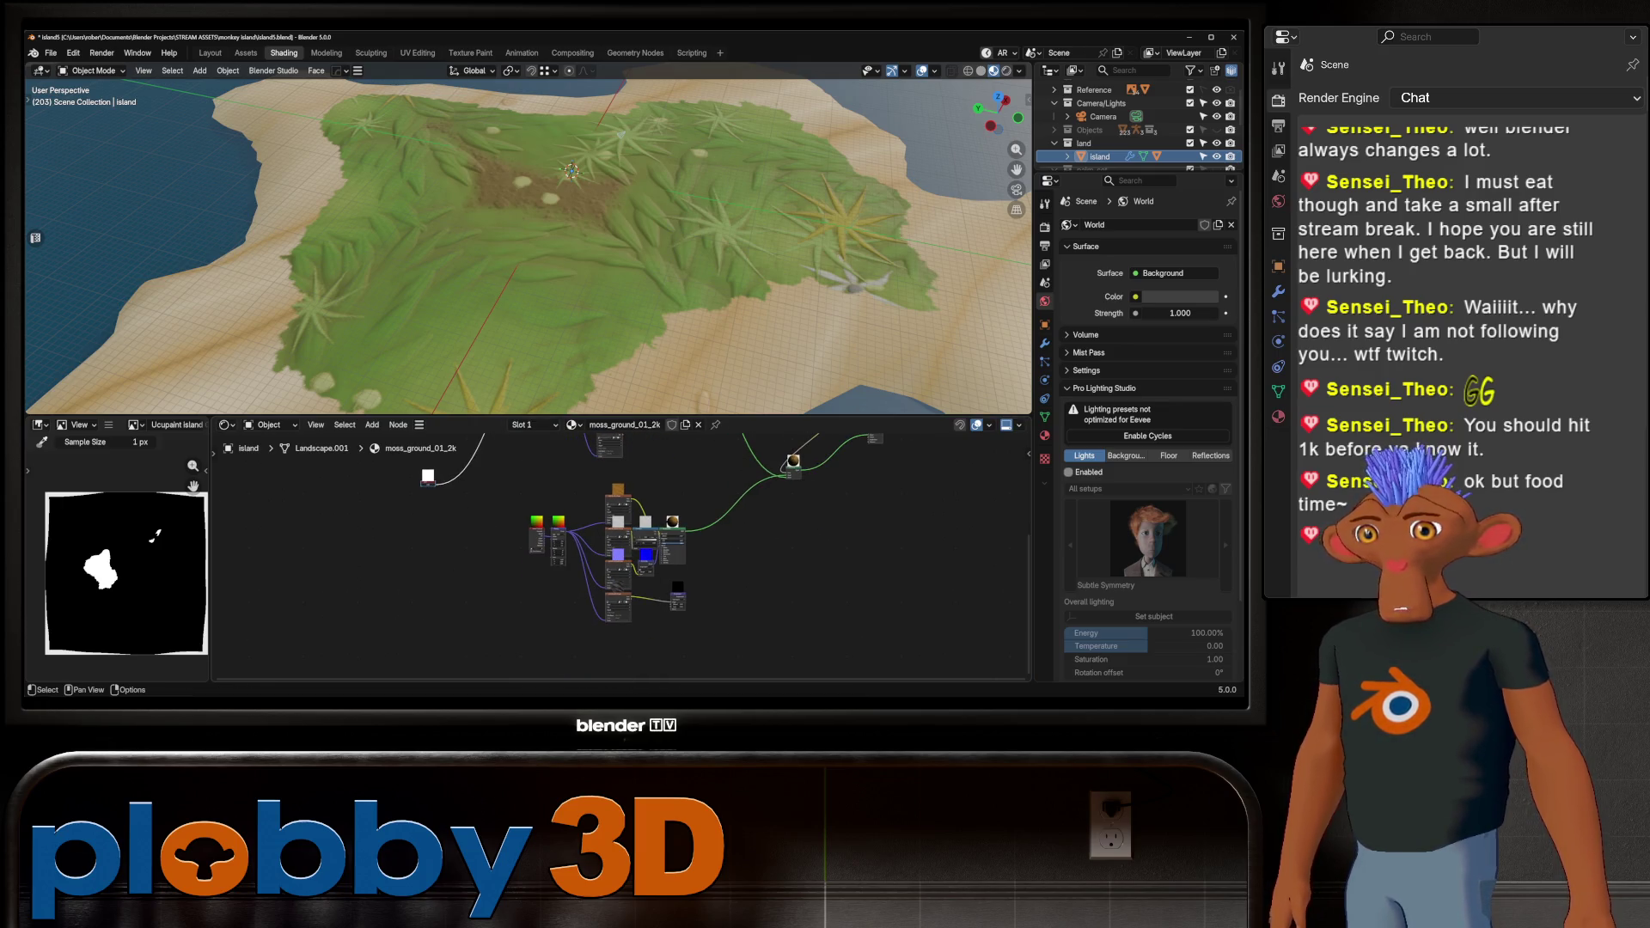
scroll(430, 486, up, 2)
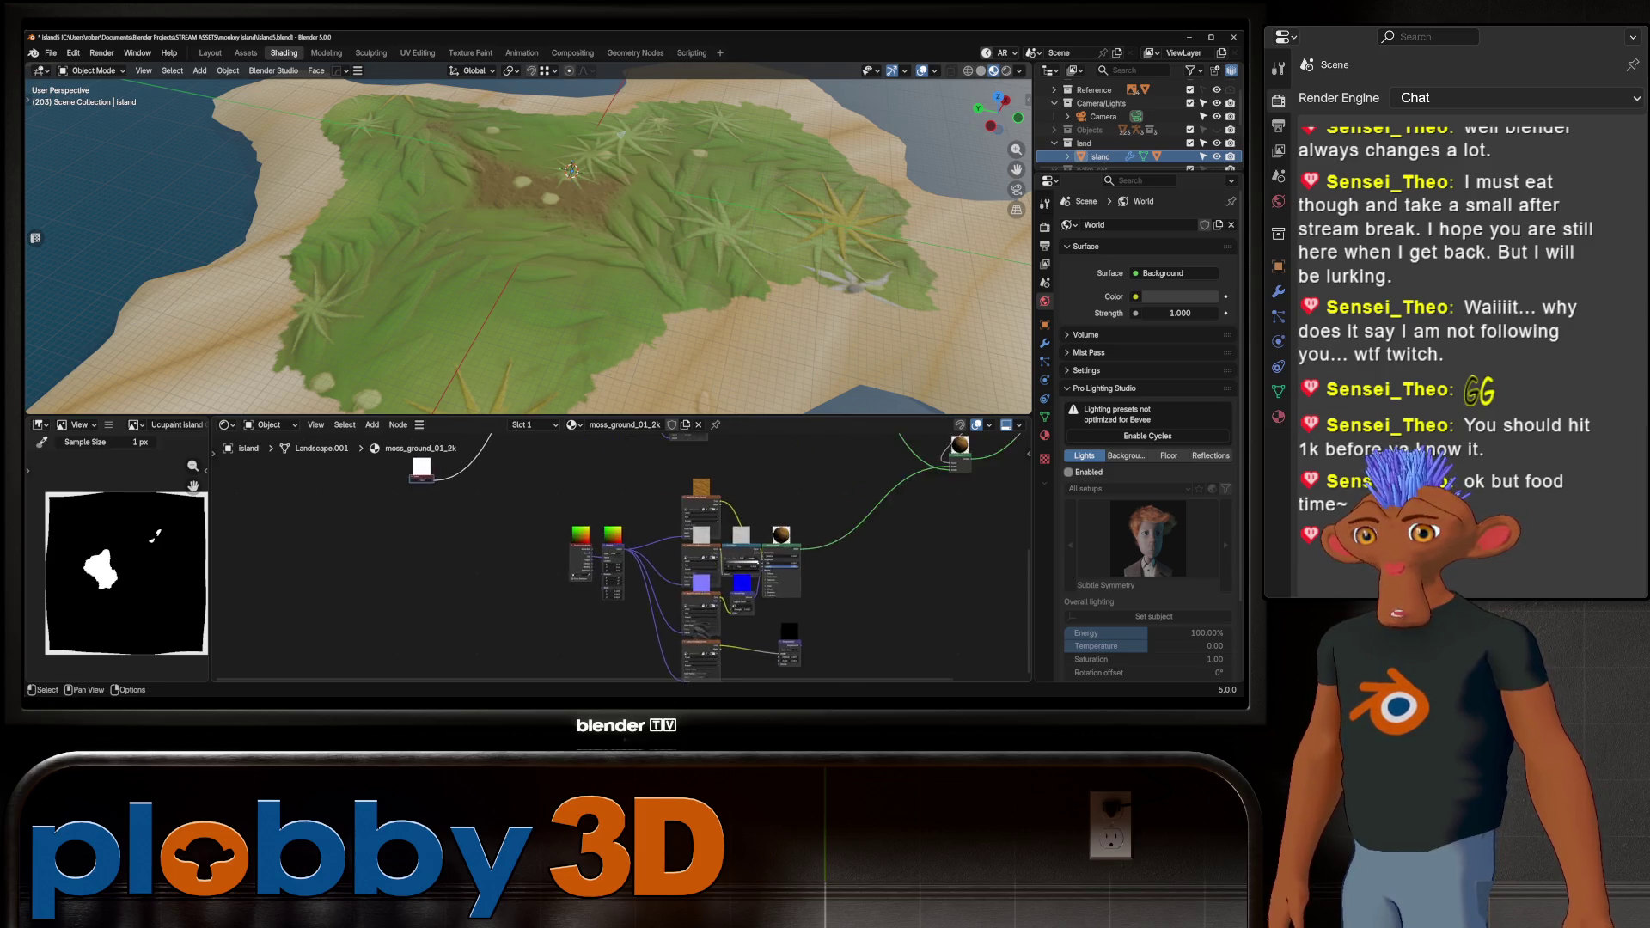
scroll(447, 494, up, 2)
mouse_move(429, 469)
mouse_down()
mouse_move(653, 643)
mouse_move(682, 626)
mouse_up()
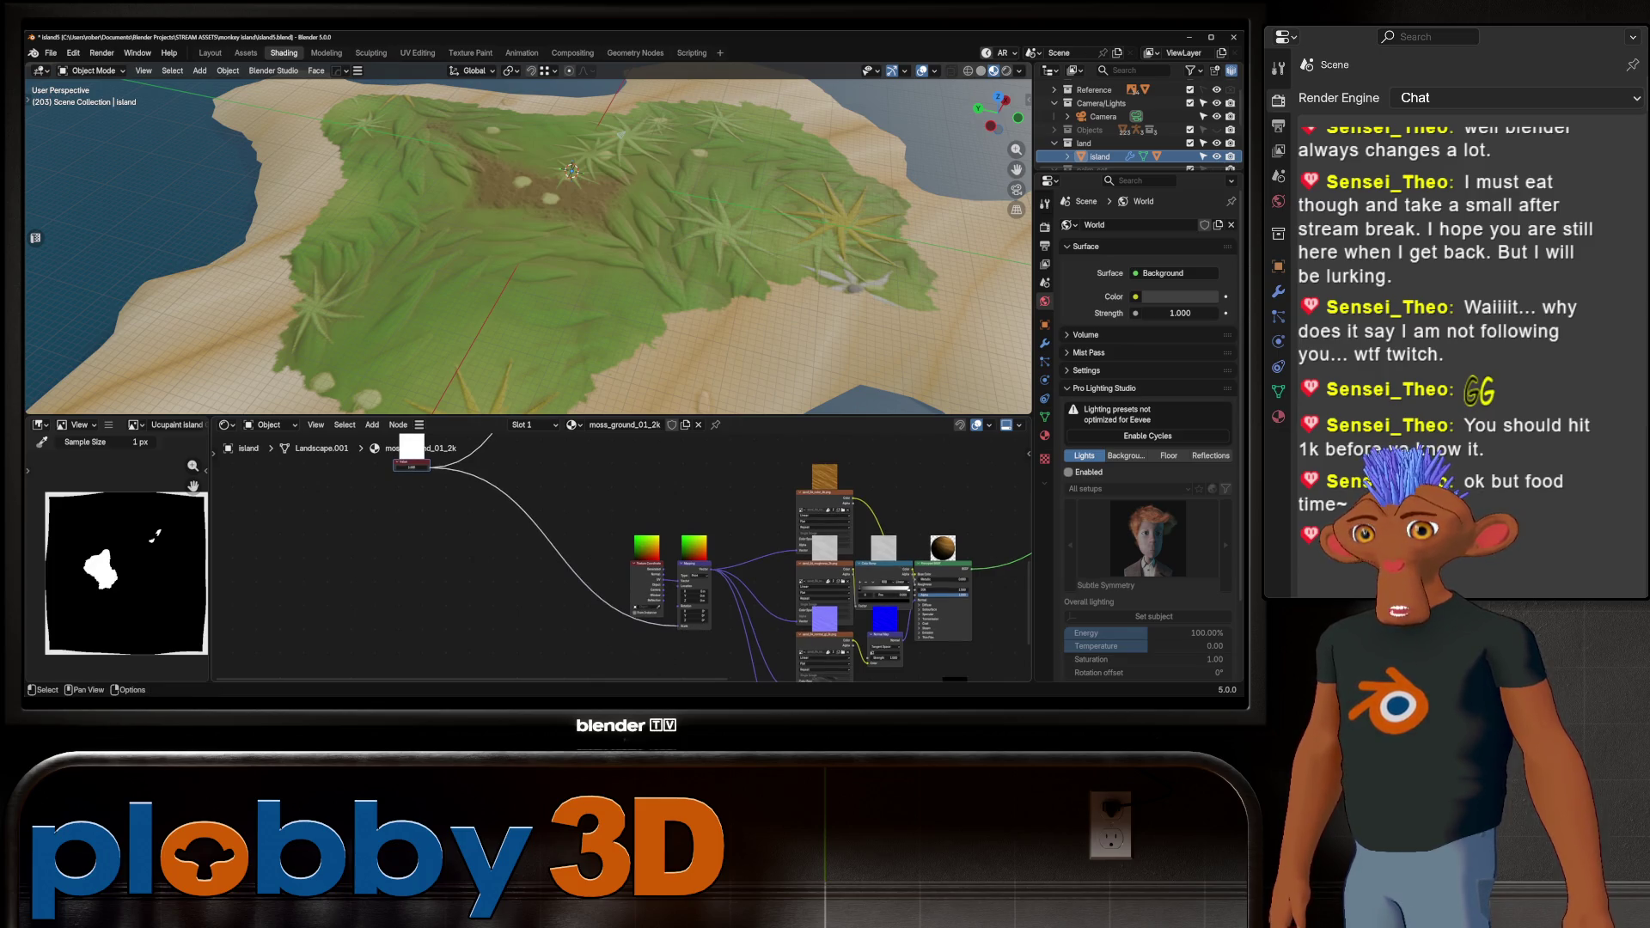
Adjust the Value node for finer moss tiling, then inspect the grass and beach up close
key(shift)
drag(411, 467, 412, 467)
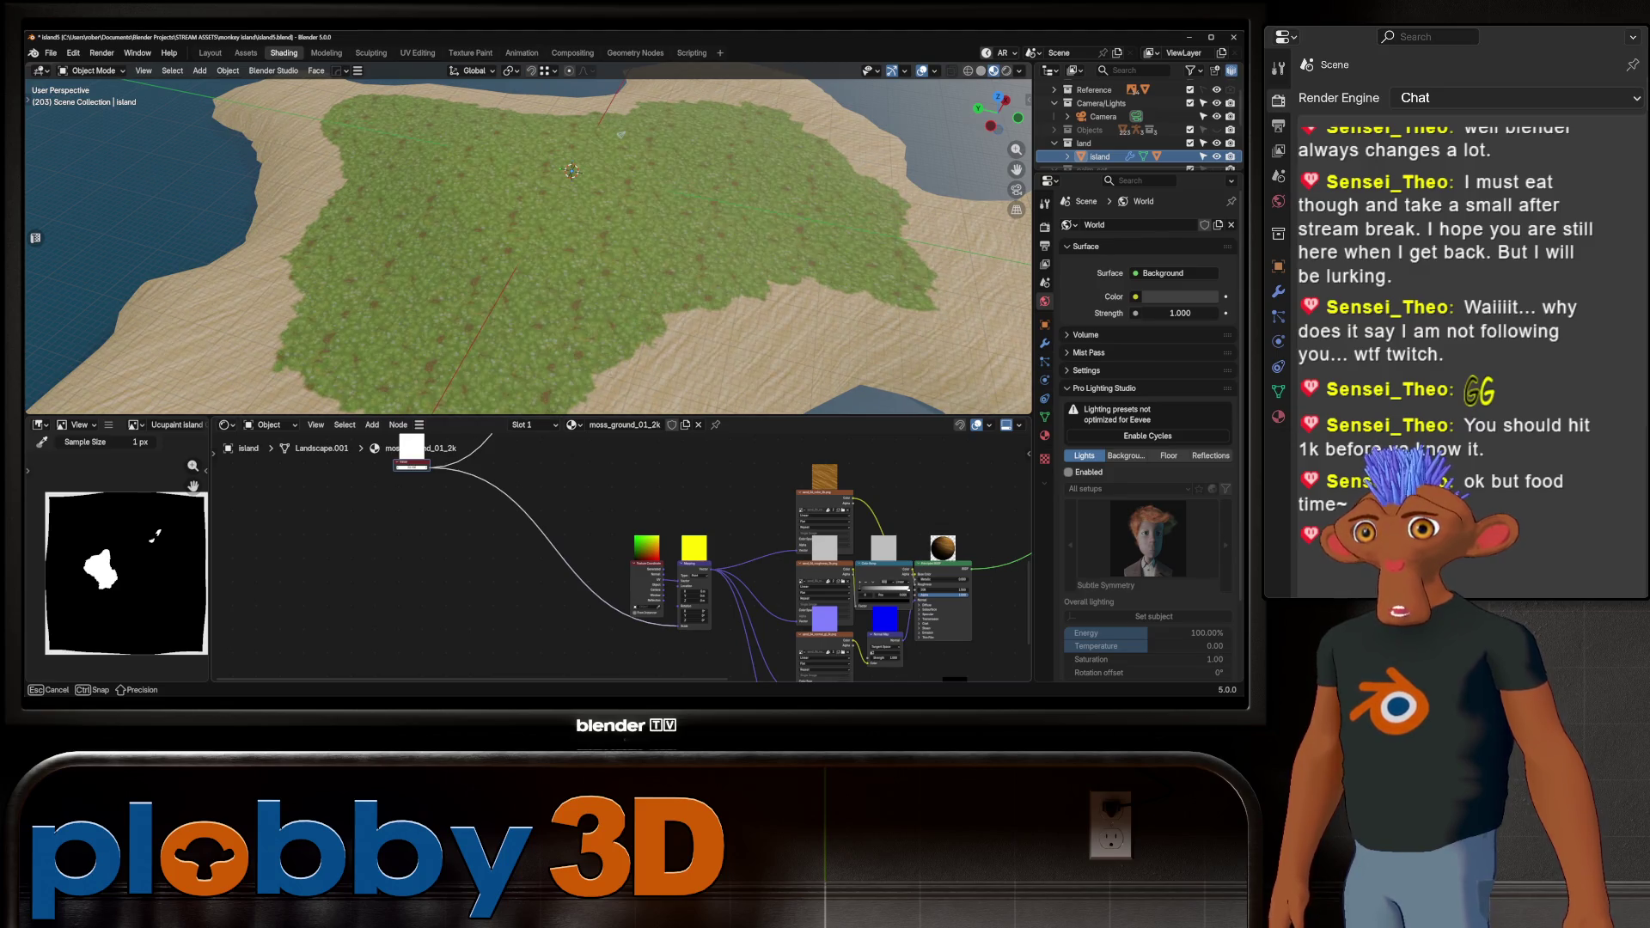
drag(412, 466, 412, 467)
scroll(759, 223, up, 5)
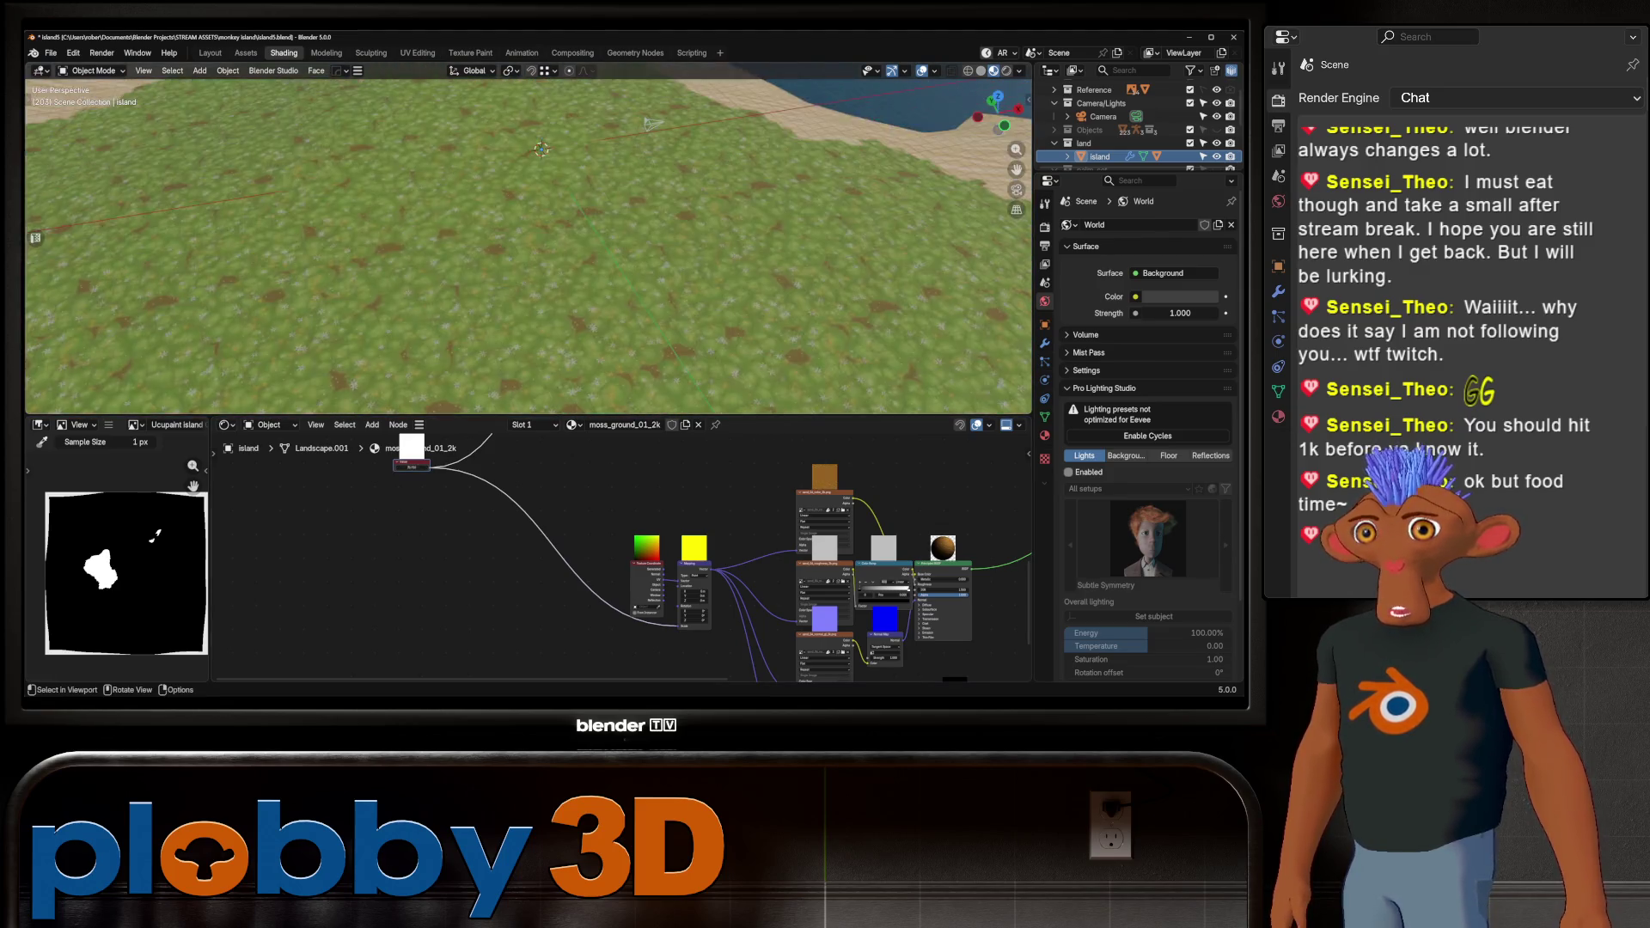
middle_drag(758, 224, 758, 136)
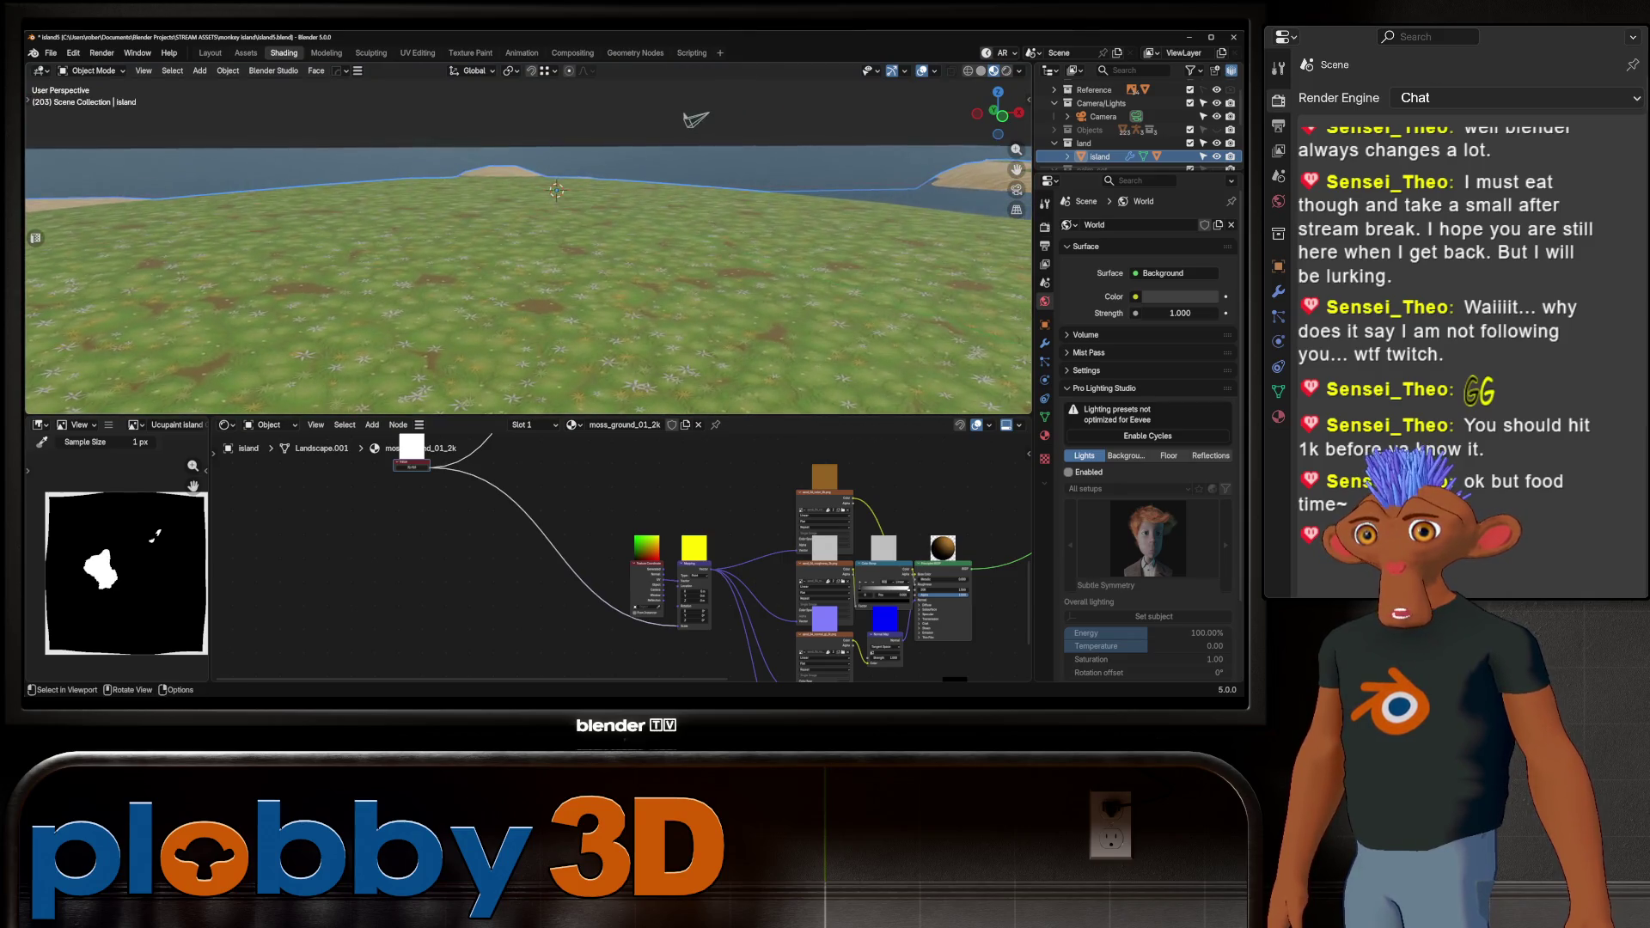
mouse_move(602, 258)
middle_down()
mouse_move(344, 262)
mouse_move(369, 318)
mouse_move(481, 311)
mouse_move(494, 400)
mouse_move(469, 254)
mouse_move(469, 309)
middle_up()
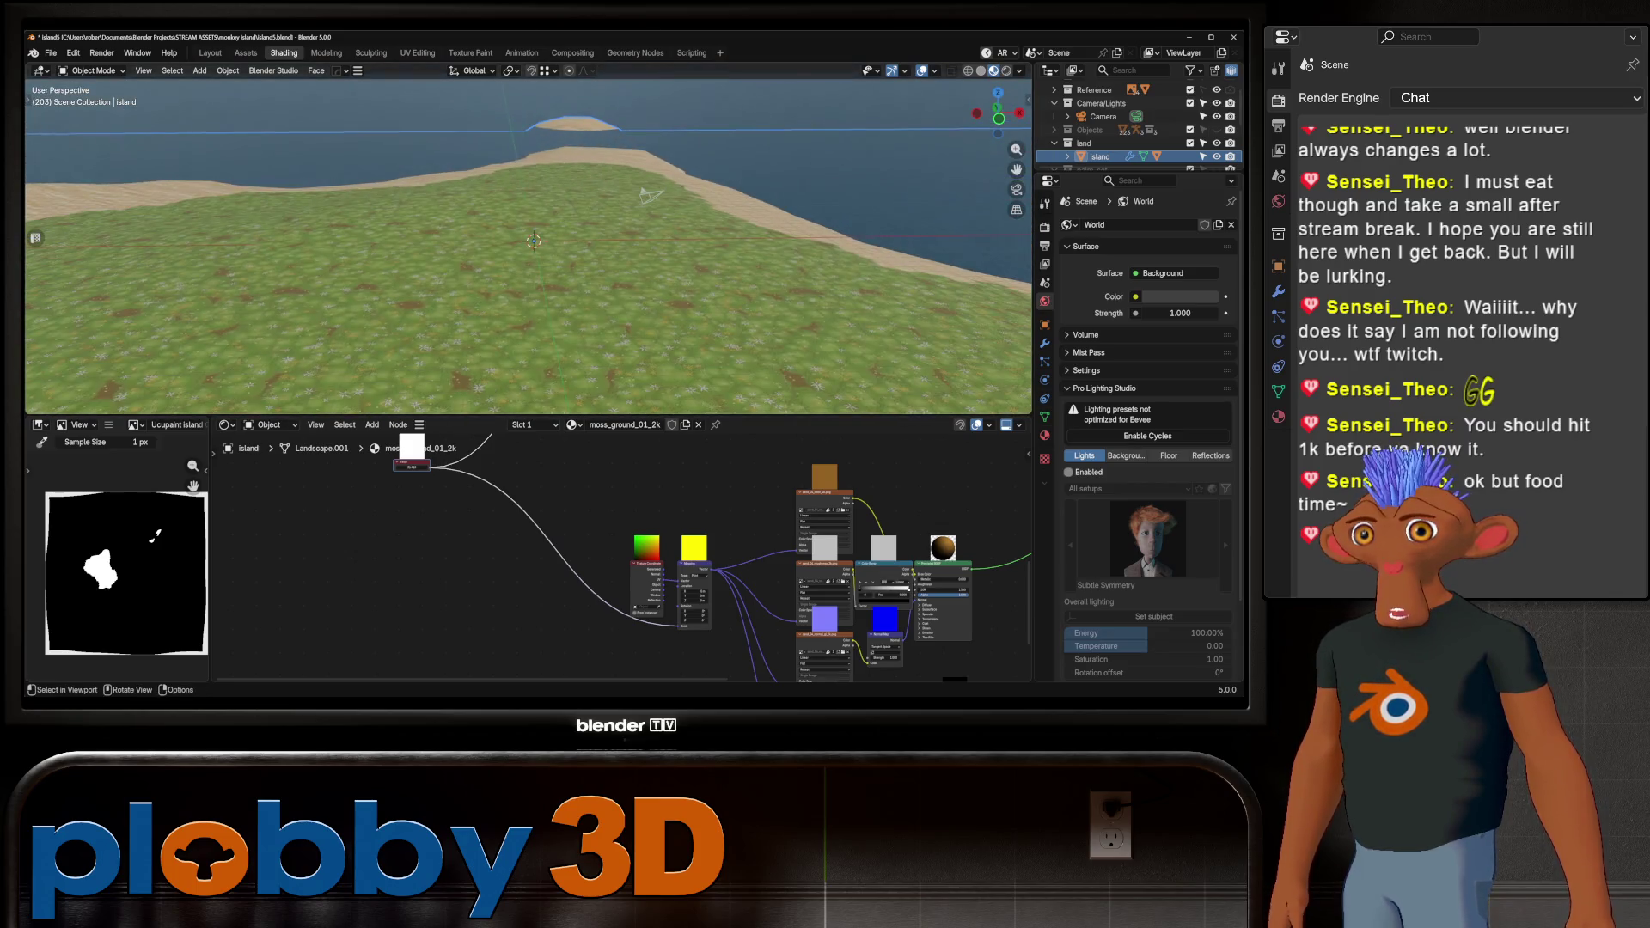
Change the Color Management view transform from AgX to Standard in Render Properties
click(1046, 227)
scroll(1147, 429, down, 10)
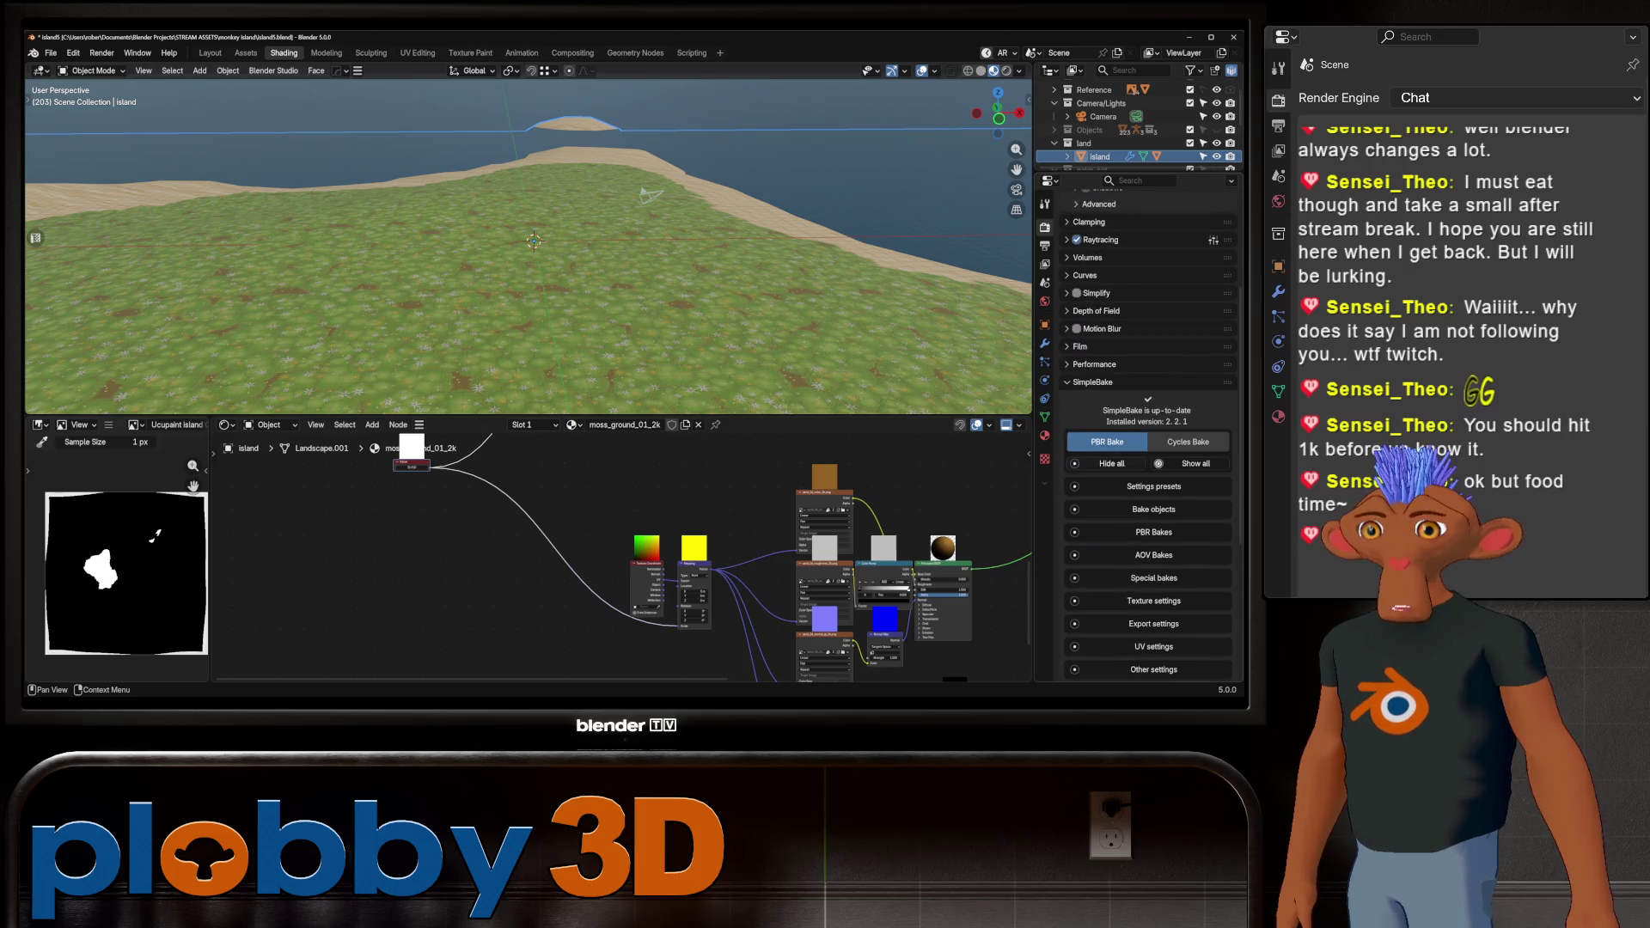
click(1093, 382)
click(1104, 620)
scroll(1135, 516, down, 4)
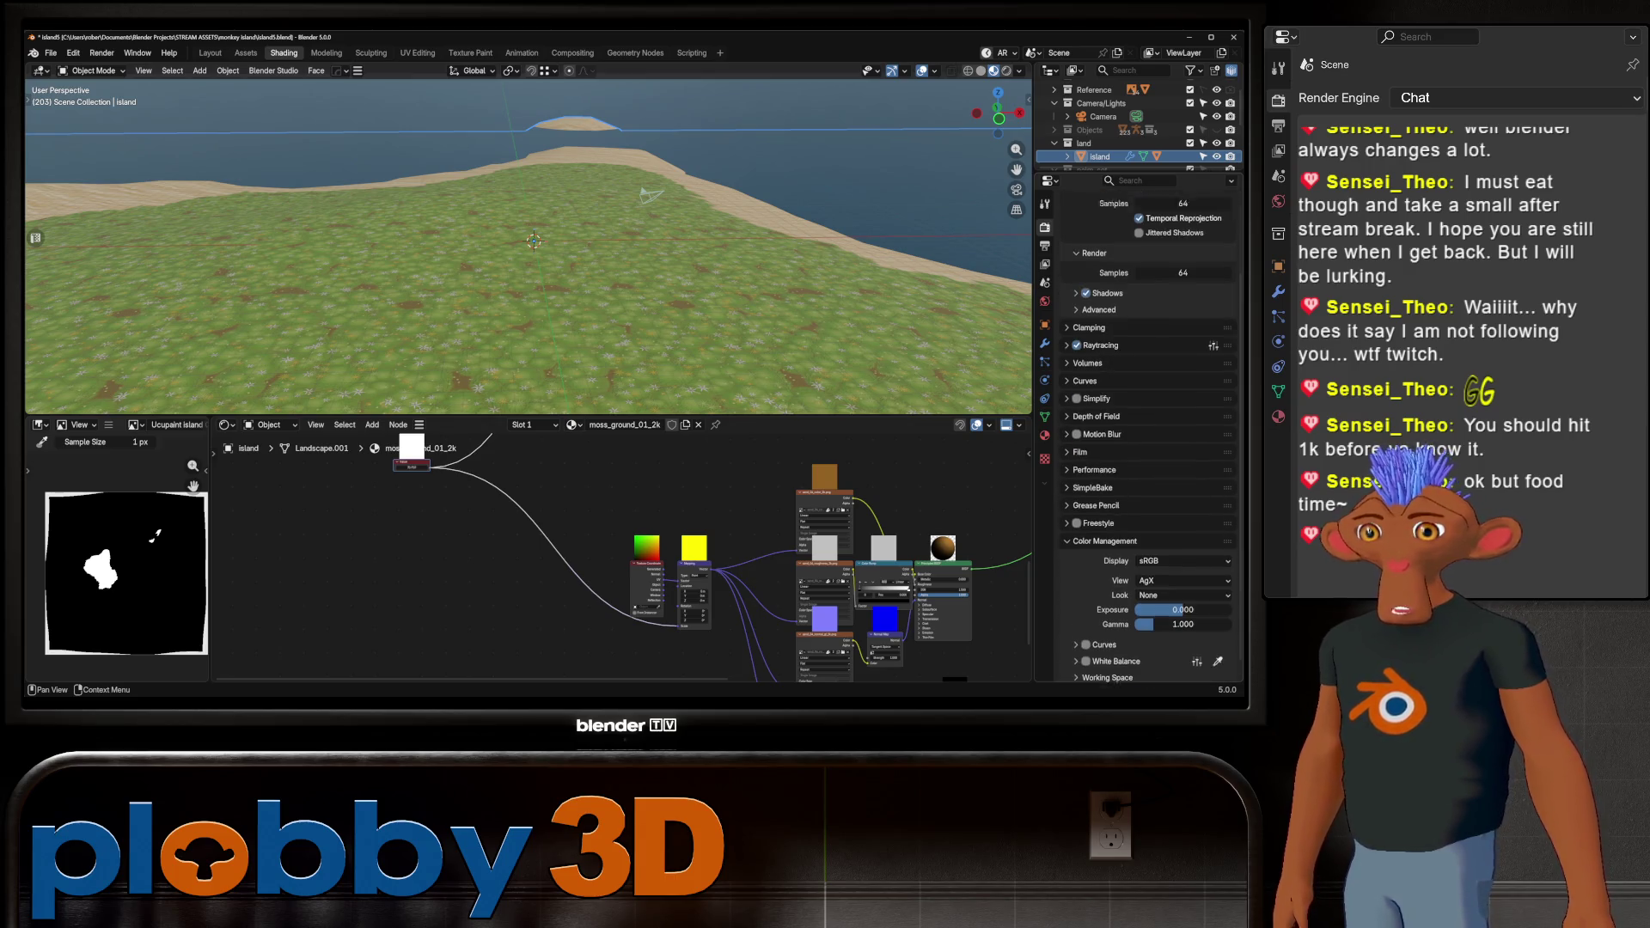
click(1182, 559)
click(1152, 427)
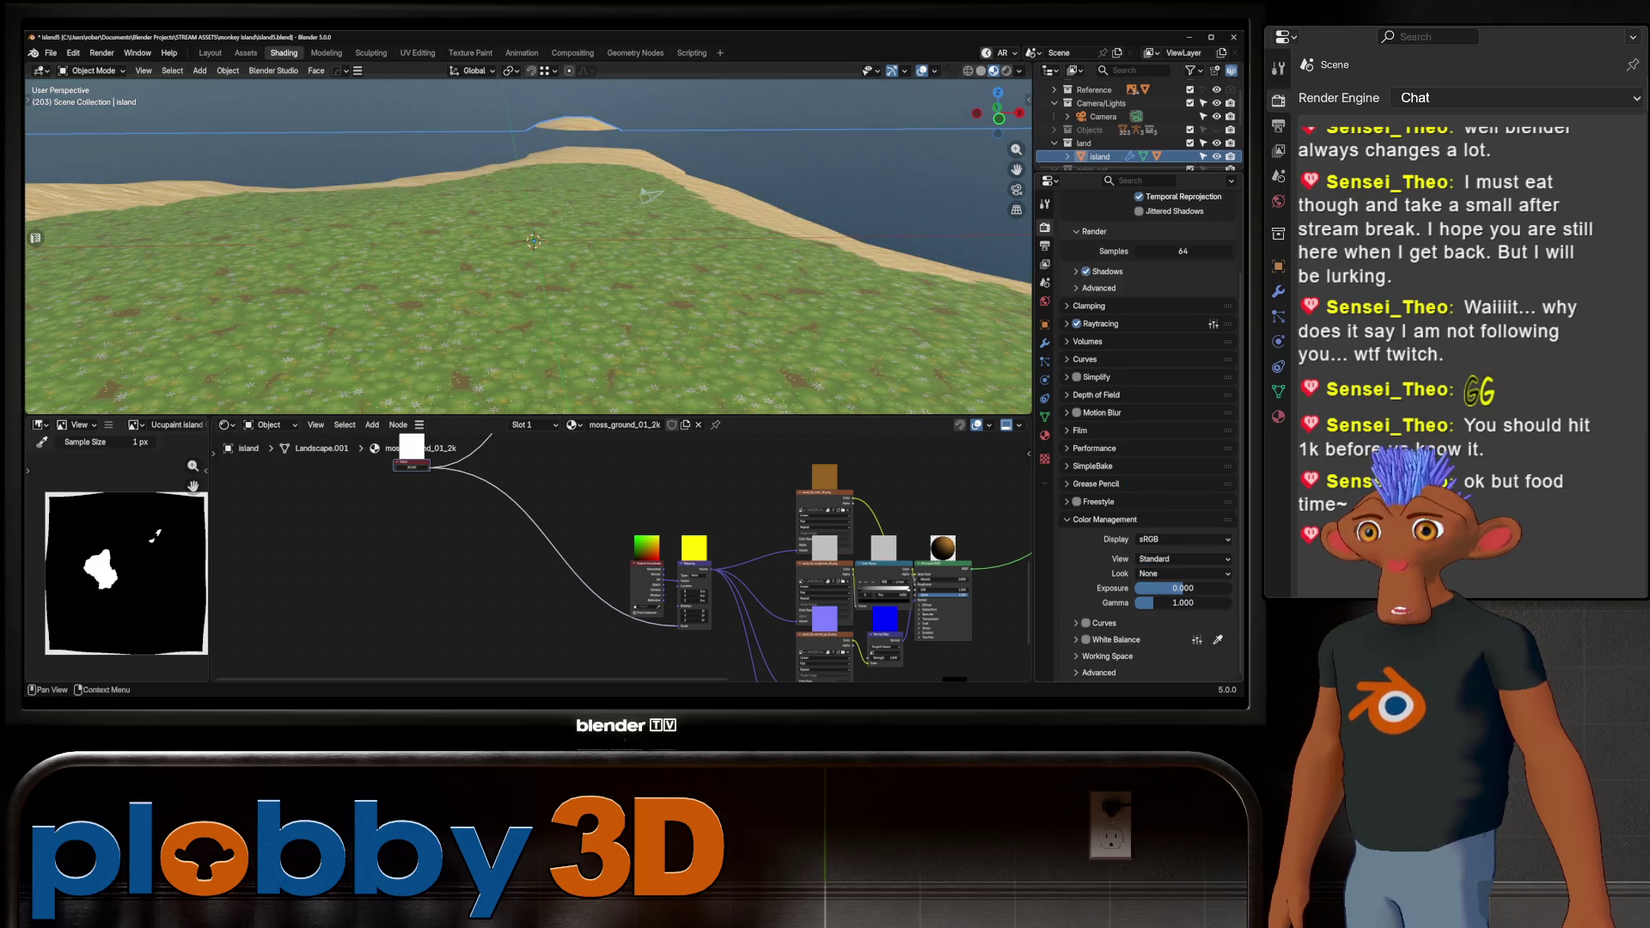
Orbit and pull back to an overhead view to check the island's colours
mouse_move(601, 258)
middle_down()
mouse_move(499, 240)
mouse_move(481, 215)
mouse_move(556, 255)
mouse_move(585, 177)
middle_up()
scroll(533, 241, down, 3)
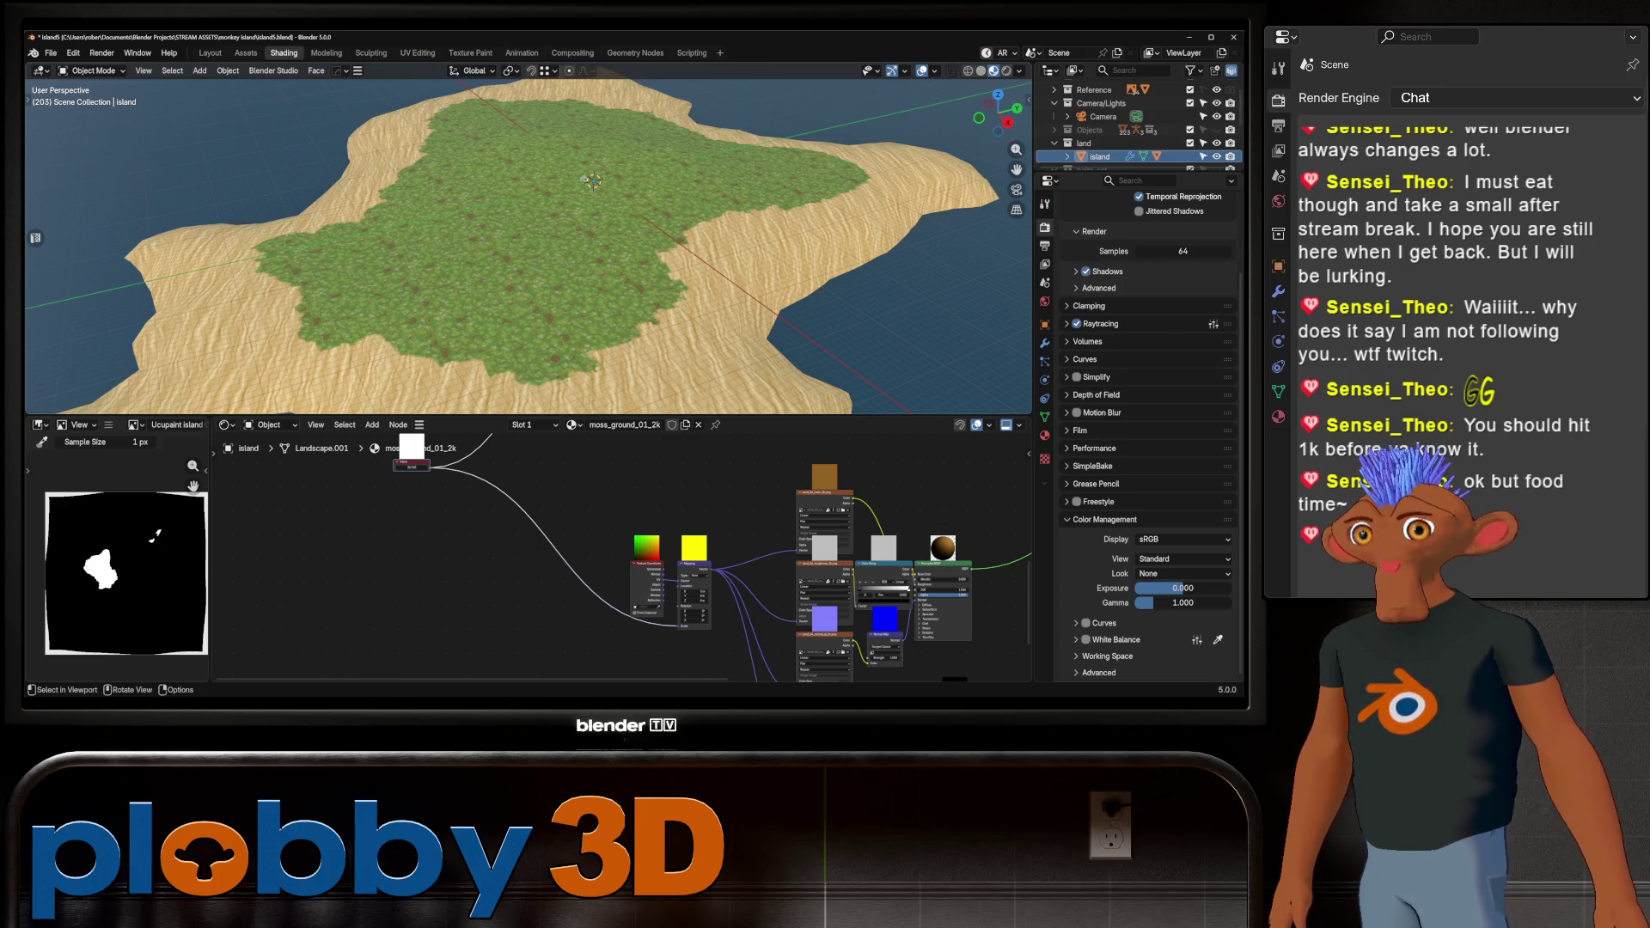
scroll(593, 180, down, 3)
middle_drag(593, 180, 561, 259)
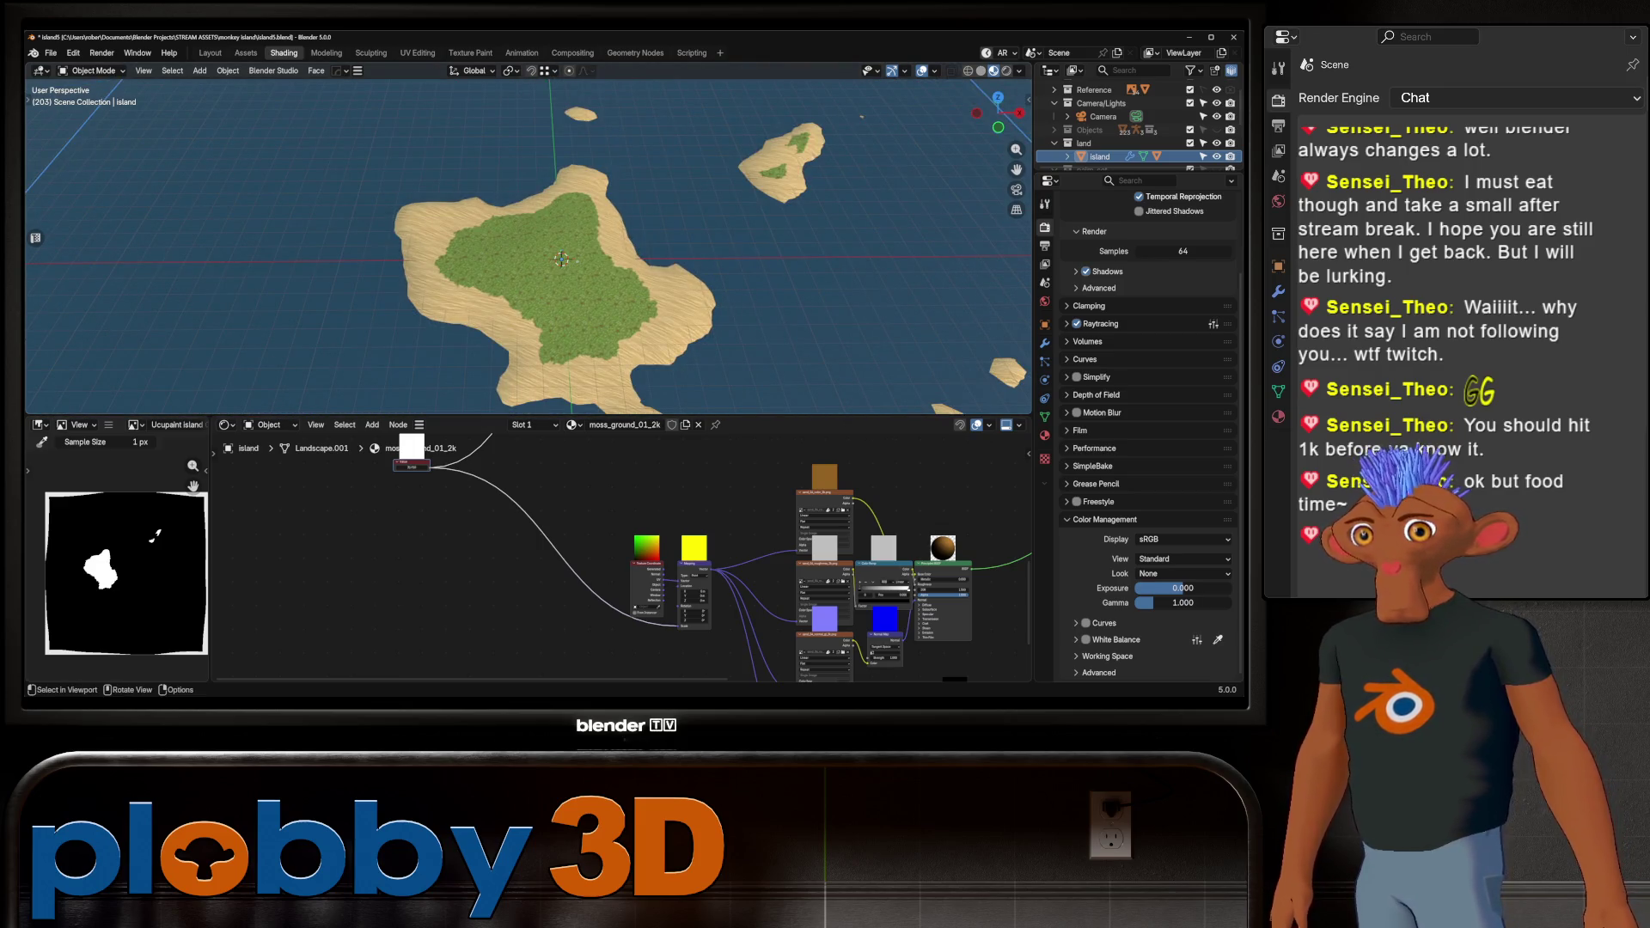
Swing down to a low close-up of the island's moss terrain
scroll(576, 260, up, 4)
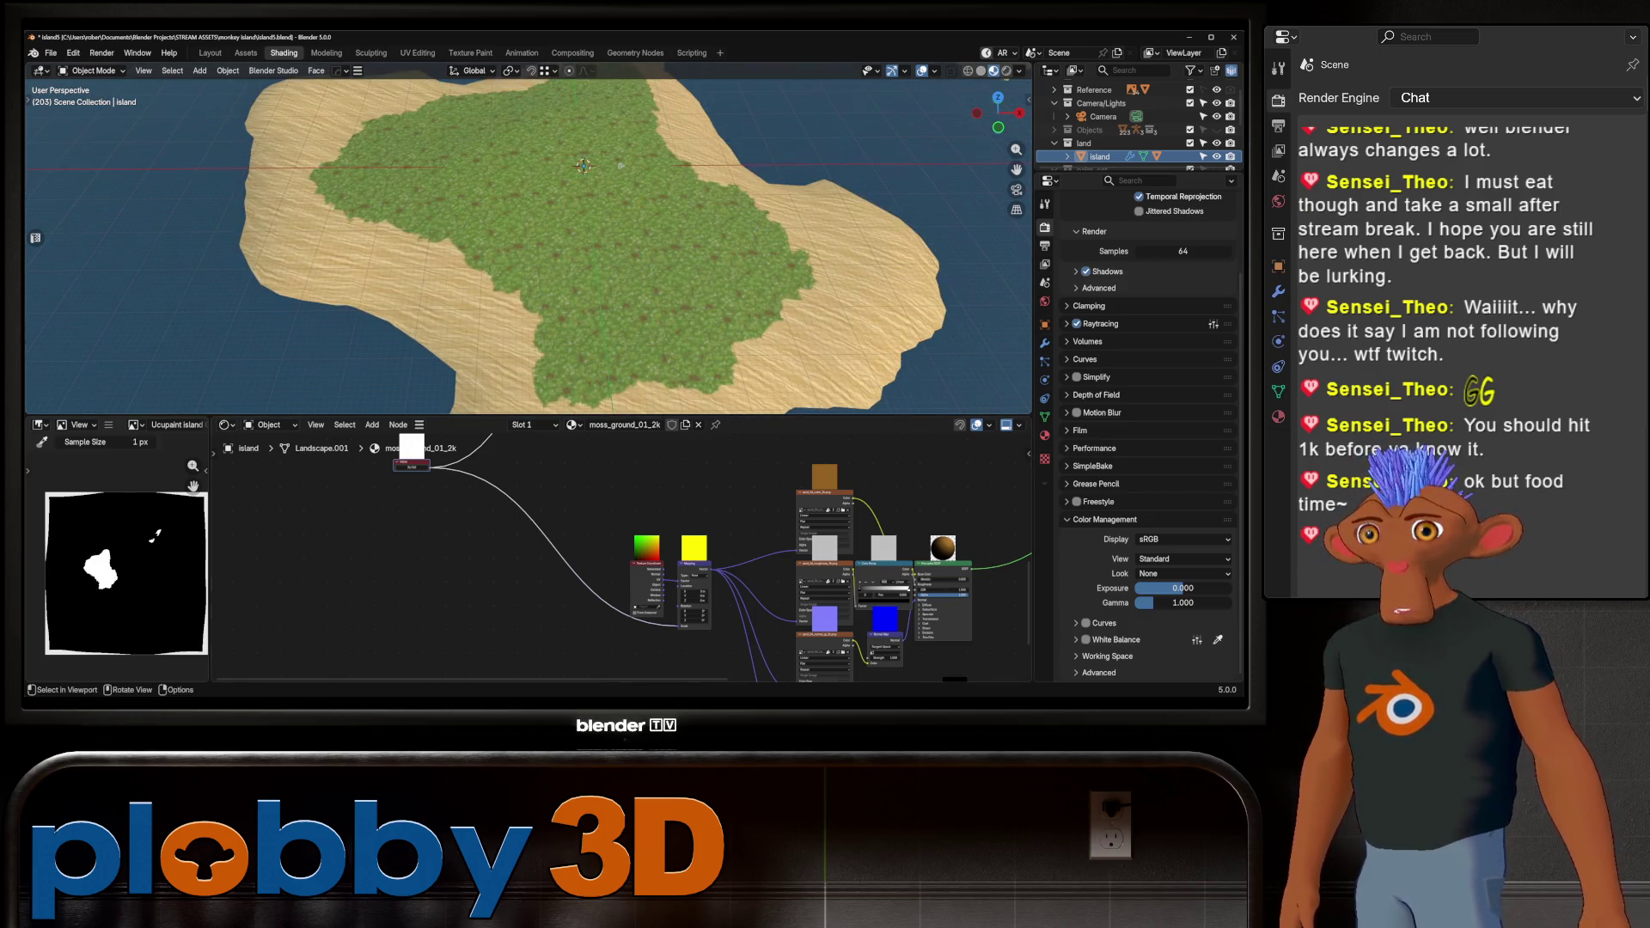
middle_drag(576, 259, 585, 116)
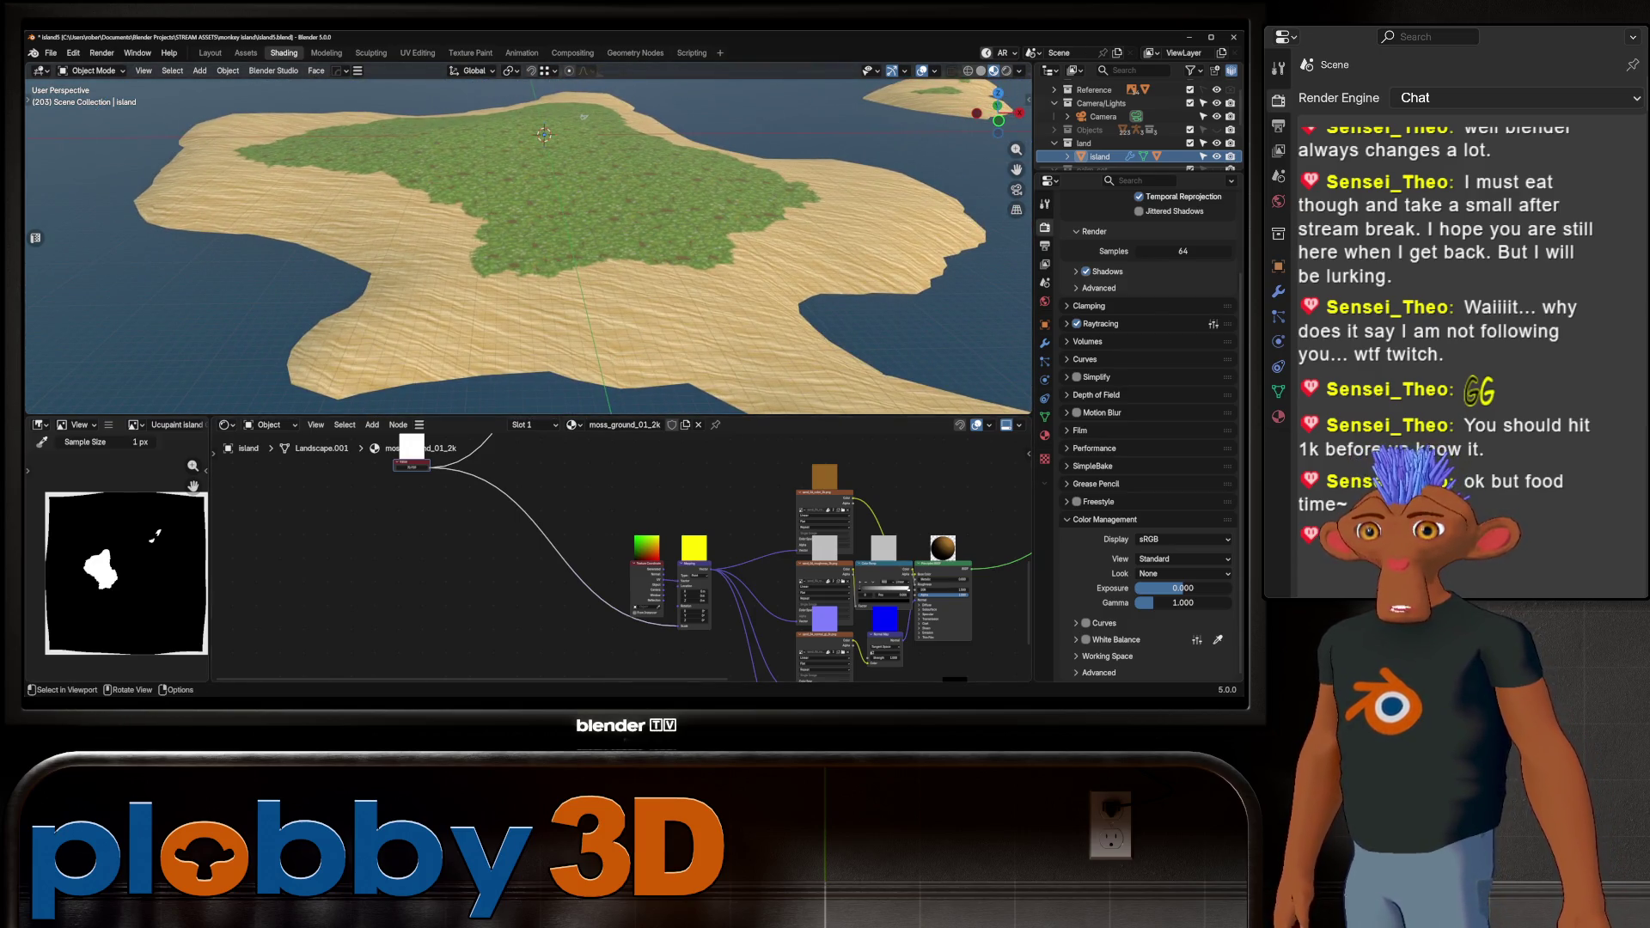
scroll(584, 116, up, 3)
scroll(1135, 129, down, 1)
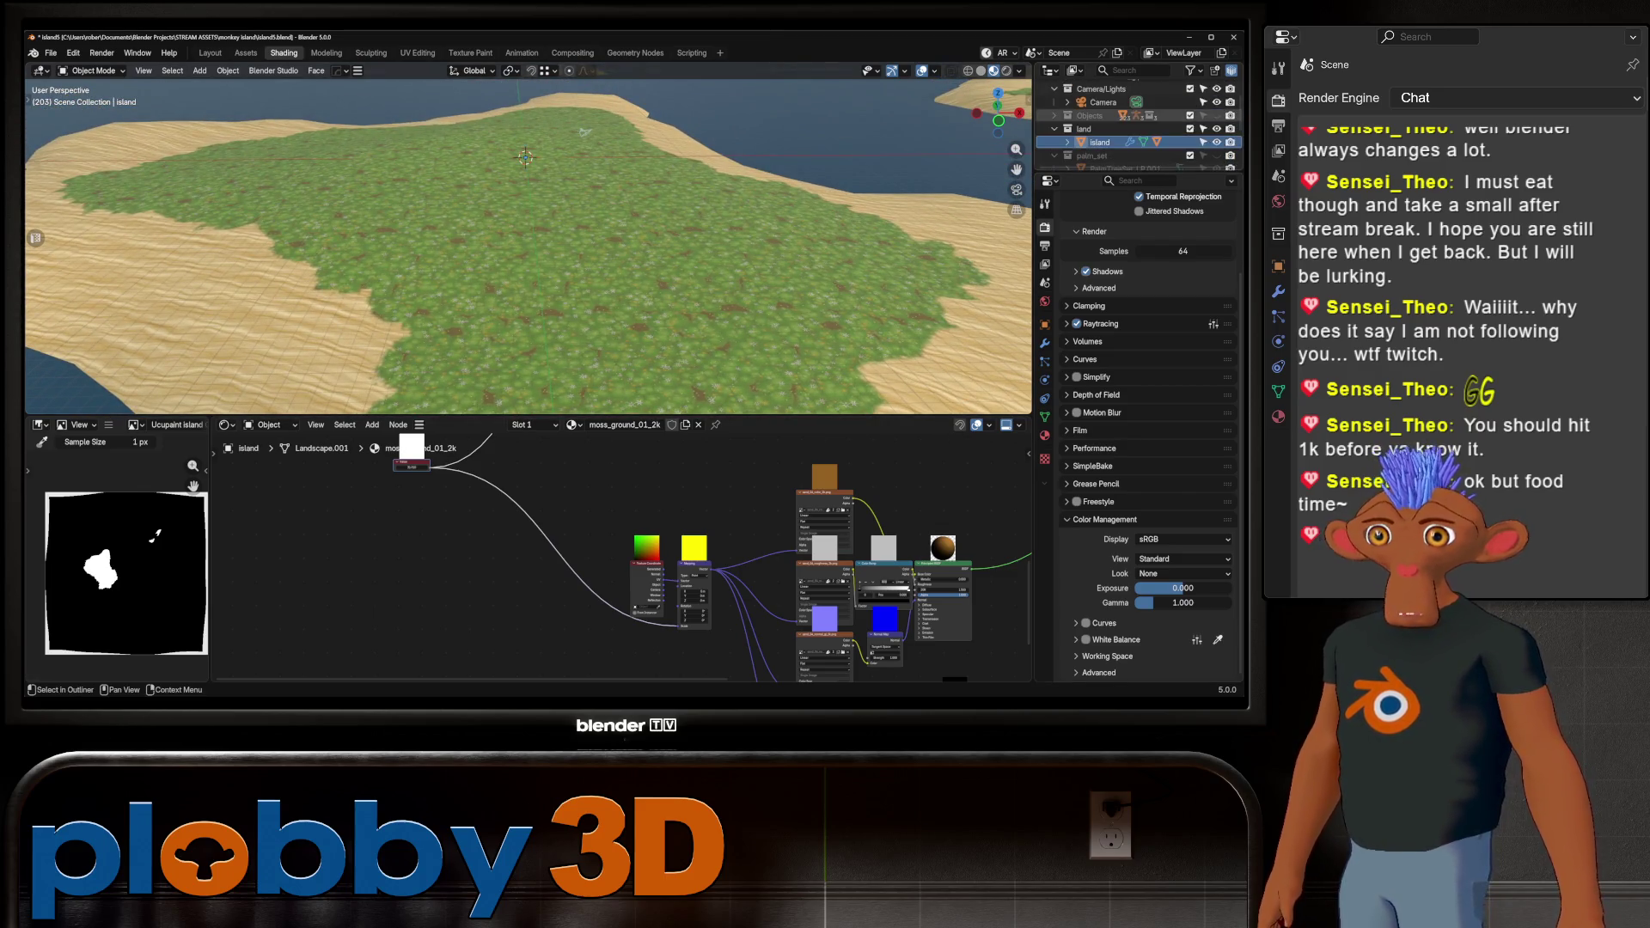
scroll(1135, 129, up, 2)
scroll(1135, 129, down, 3)
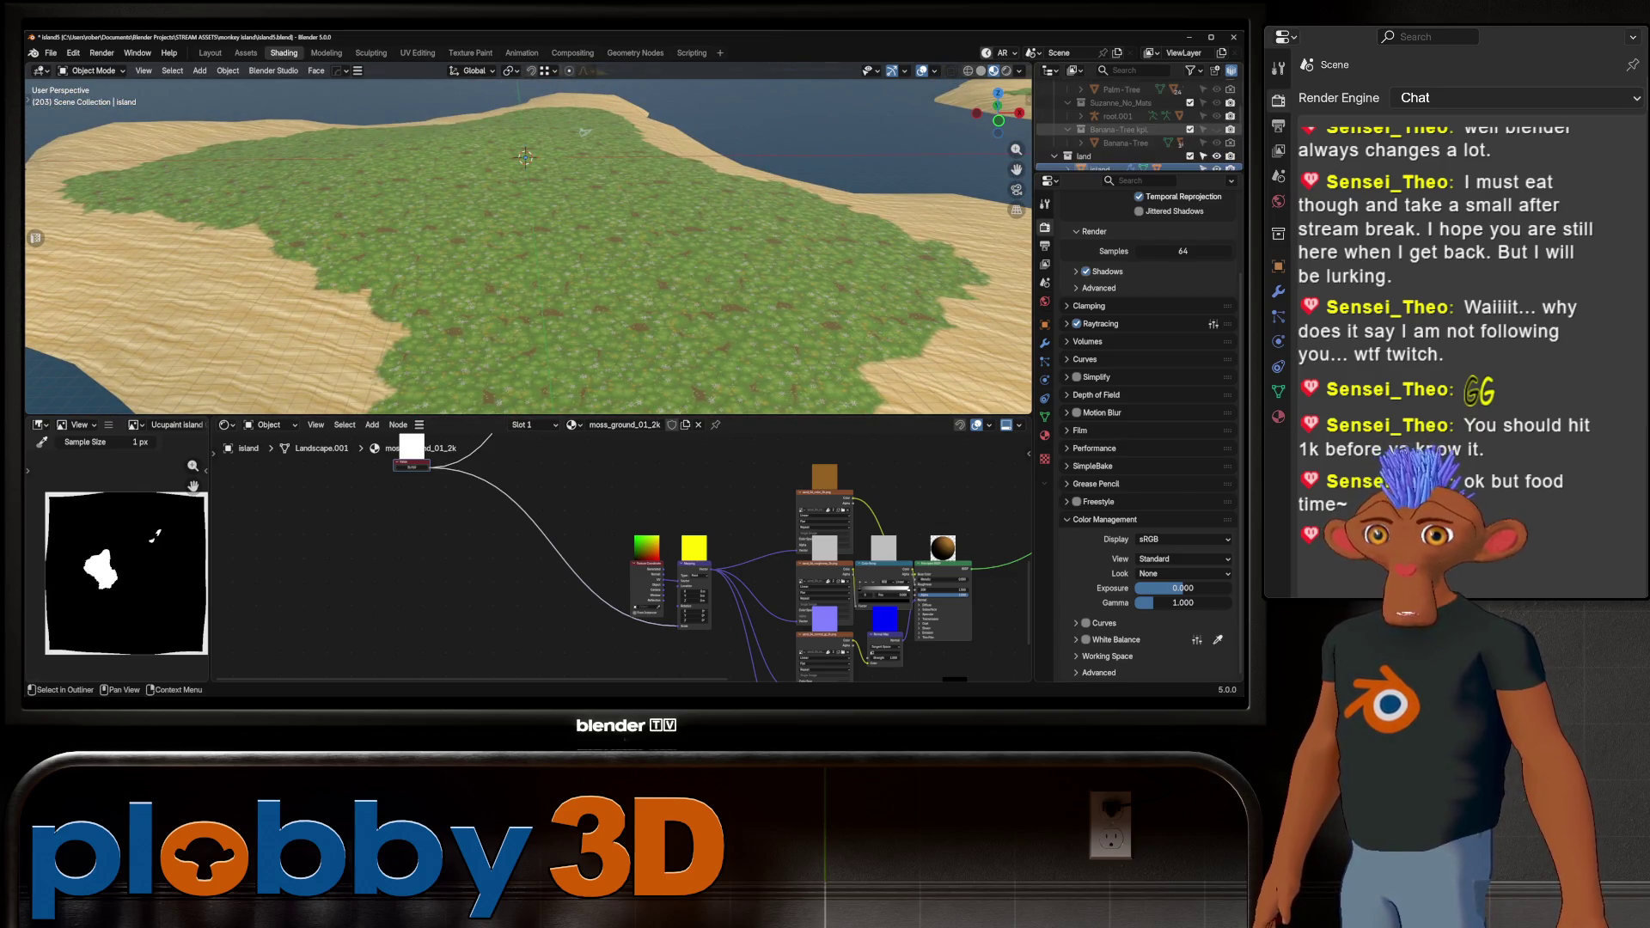
scroll(1135, 129, up, 3)
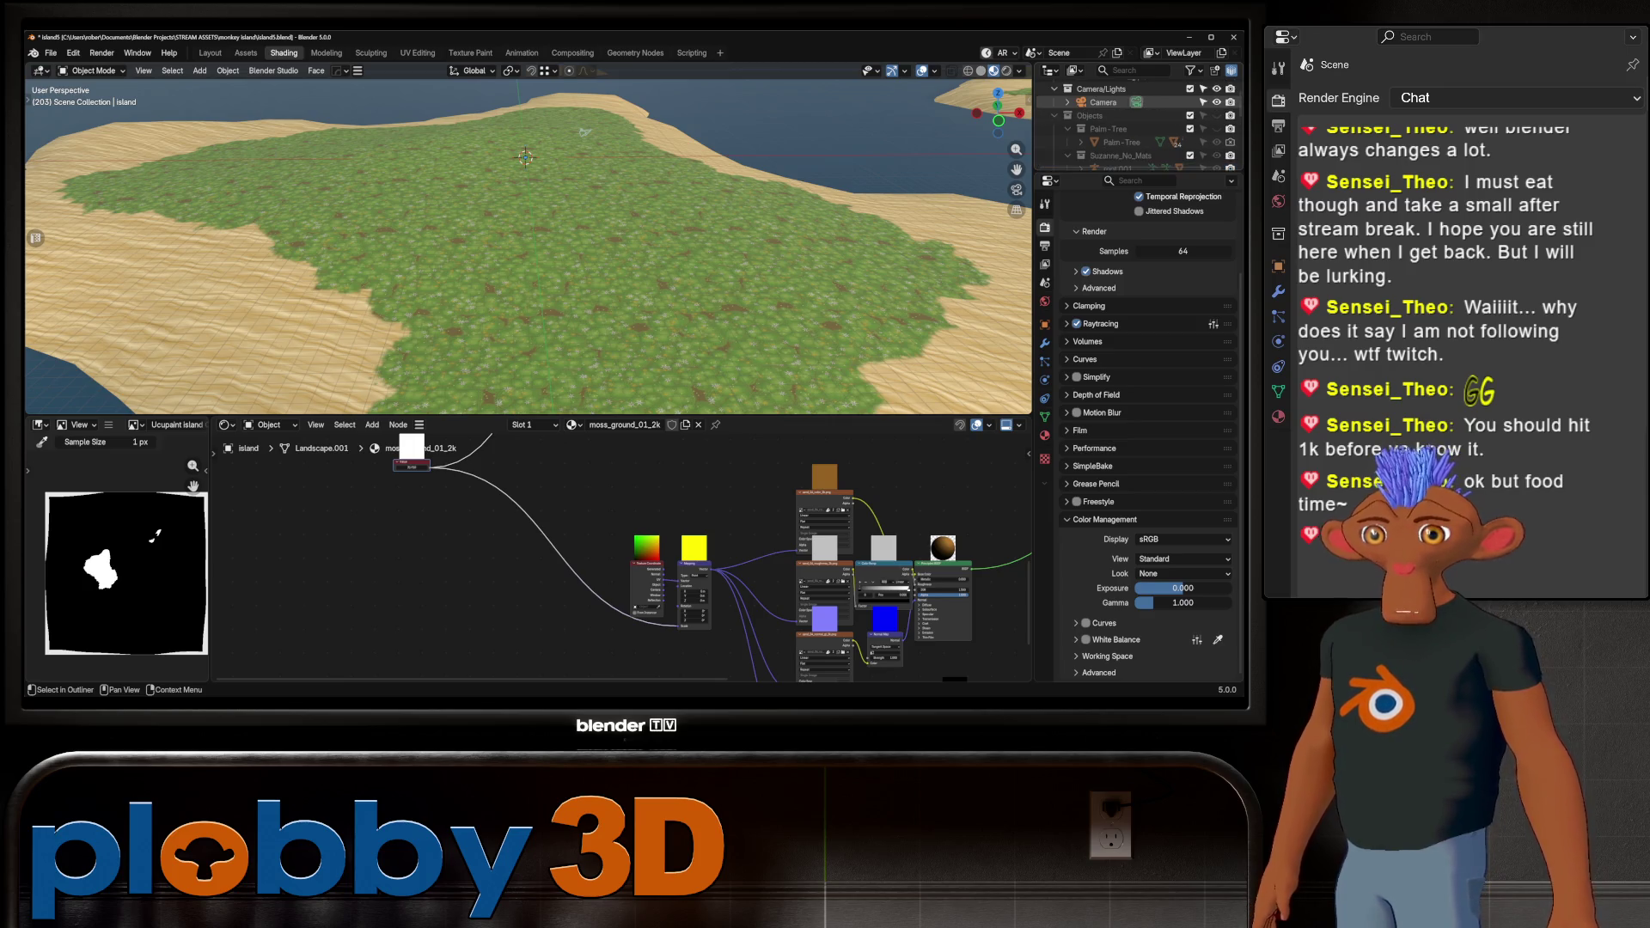
Make the Objects collection visible and frame the T-posed character on the grass
click(1230, 115)
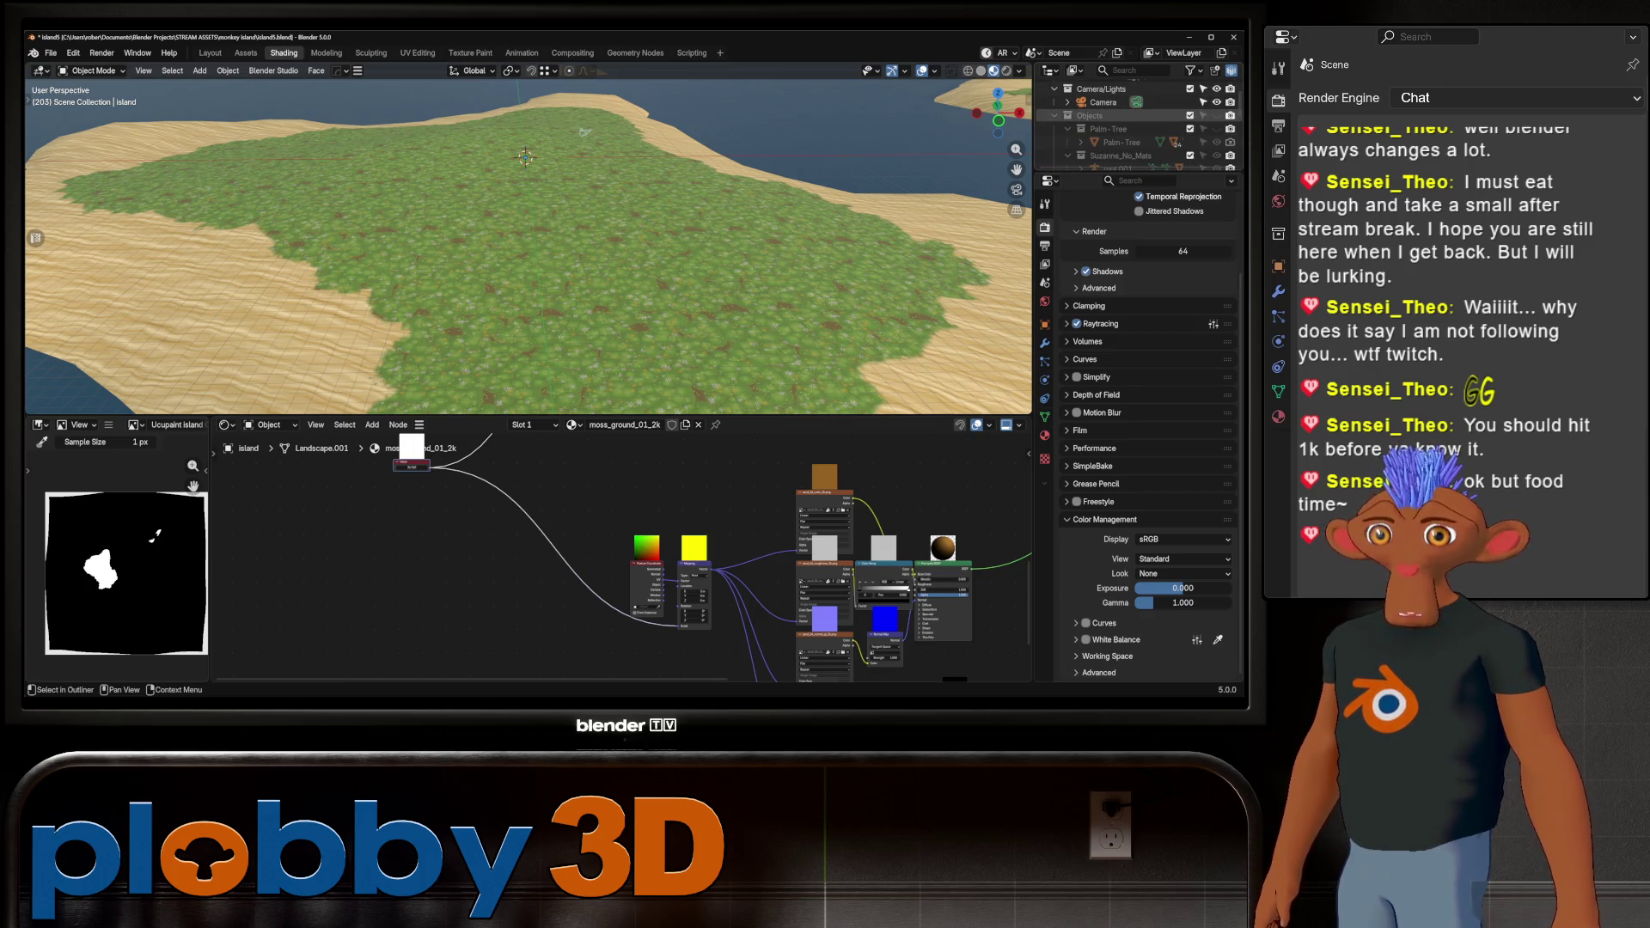
key(KP_Decimal)
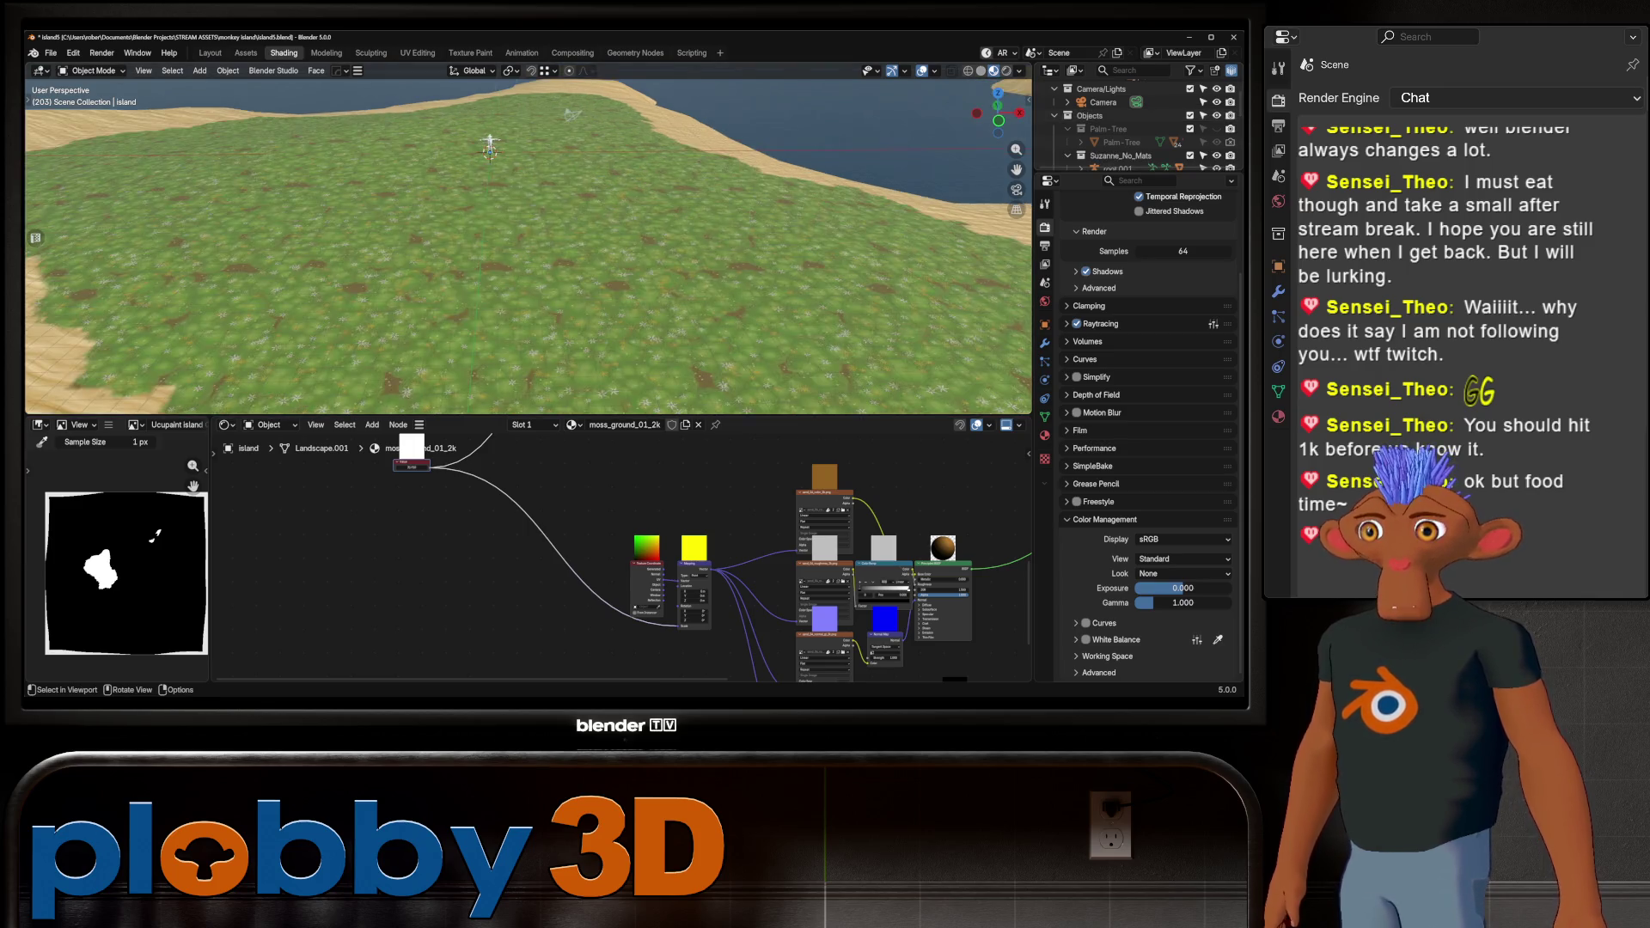
mouse_move(528, 258)
middle_down()
mouse_move(527, 189)
mouse_move(467, 285)
mouse_move(523, 251)
mouse_move(537, 212)
middle_up()
scroll(529, 240, up, 5)
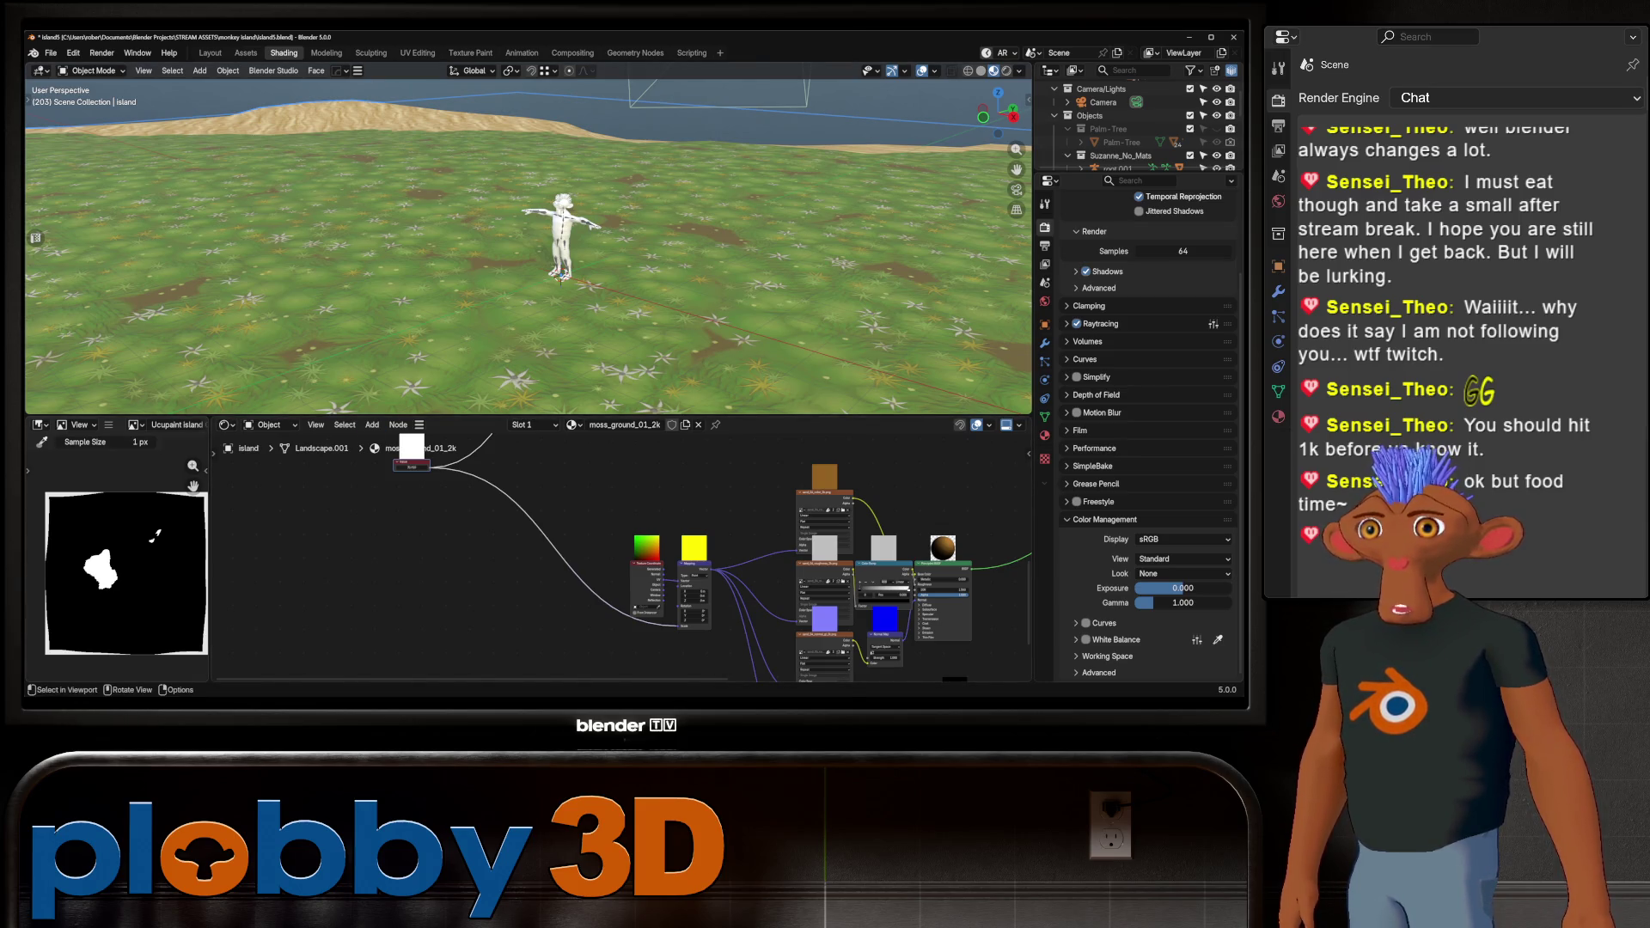
In Texture Paint, lower brush strength to about half and dab the island mask
click(470, 53)
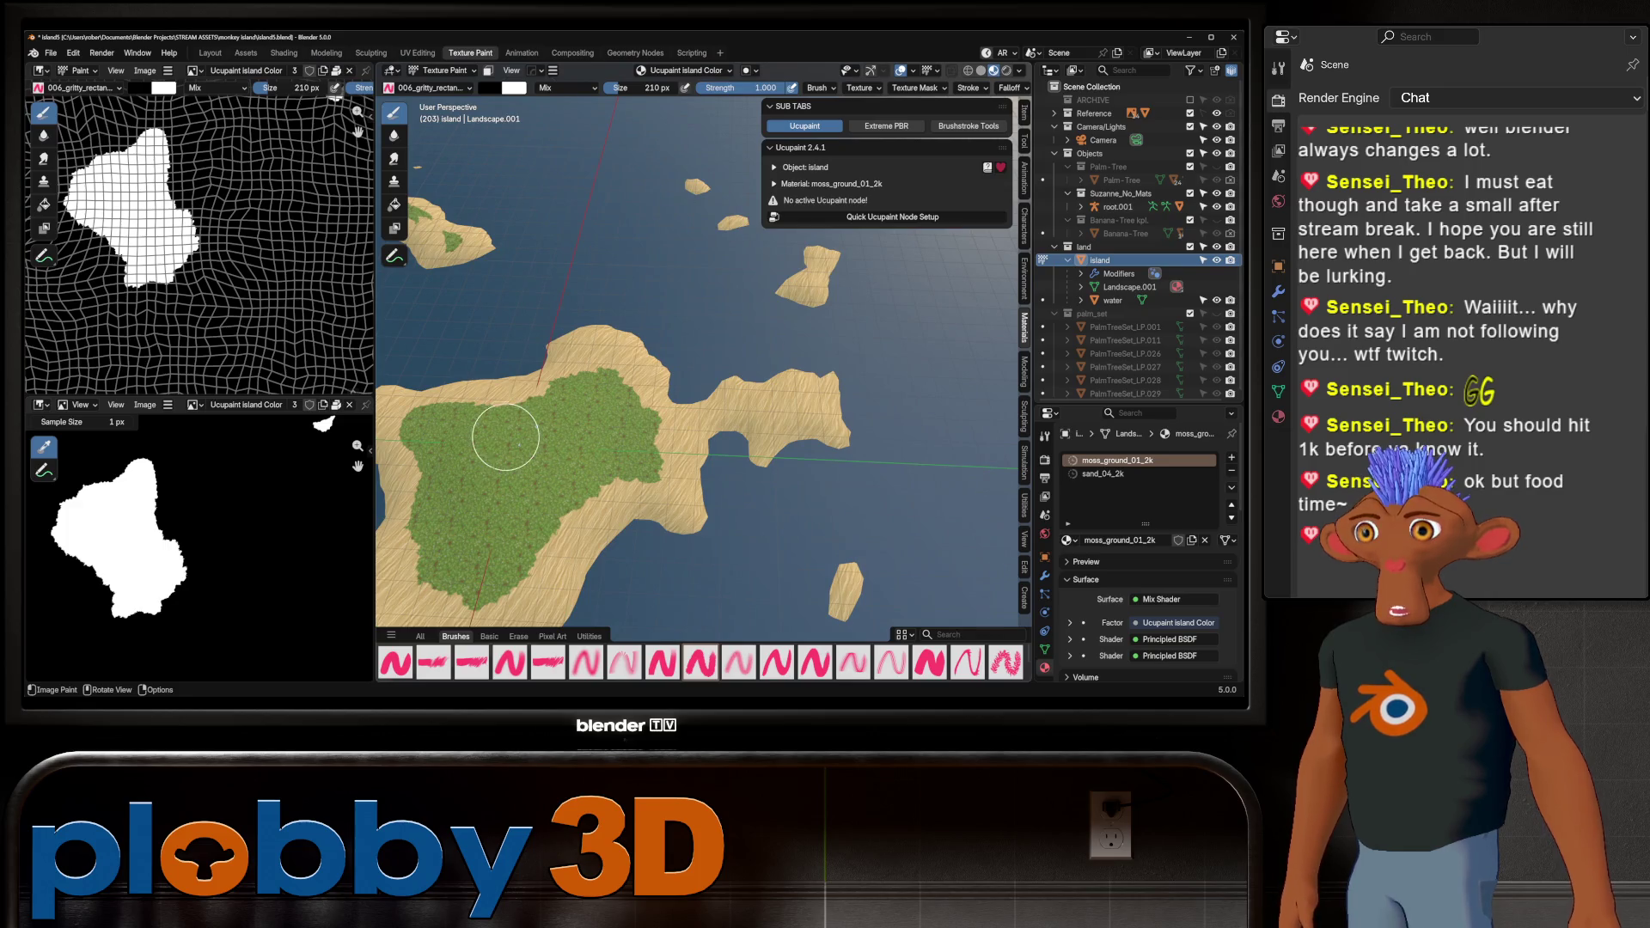
key(shift)
middle_drag(464, 464, 515, 464)
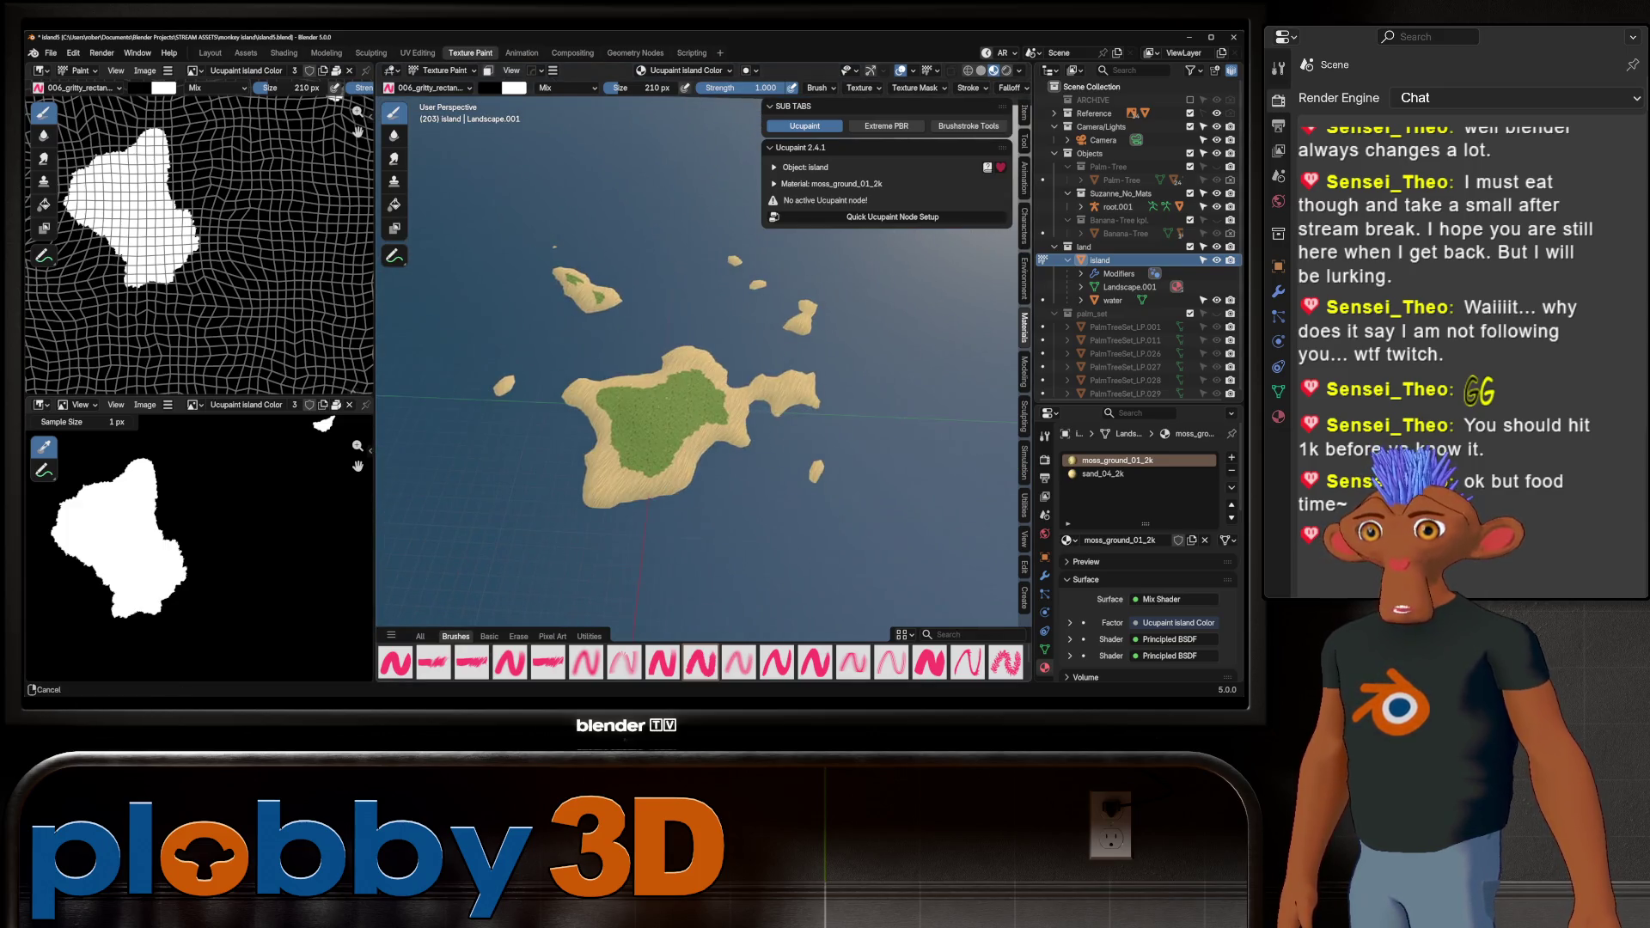
scroll(619, 460, up, 5)
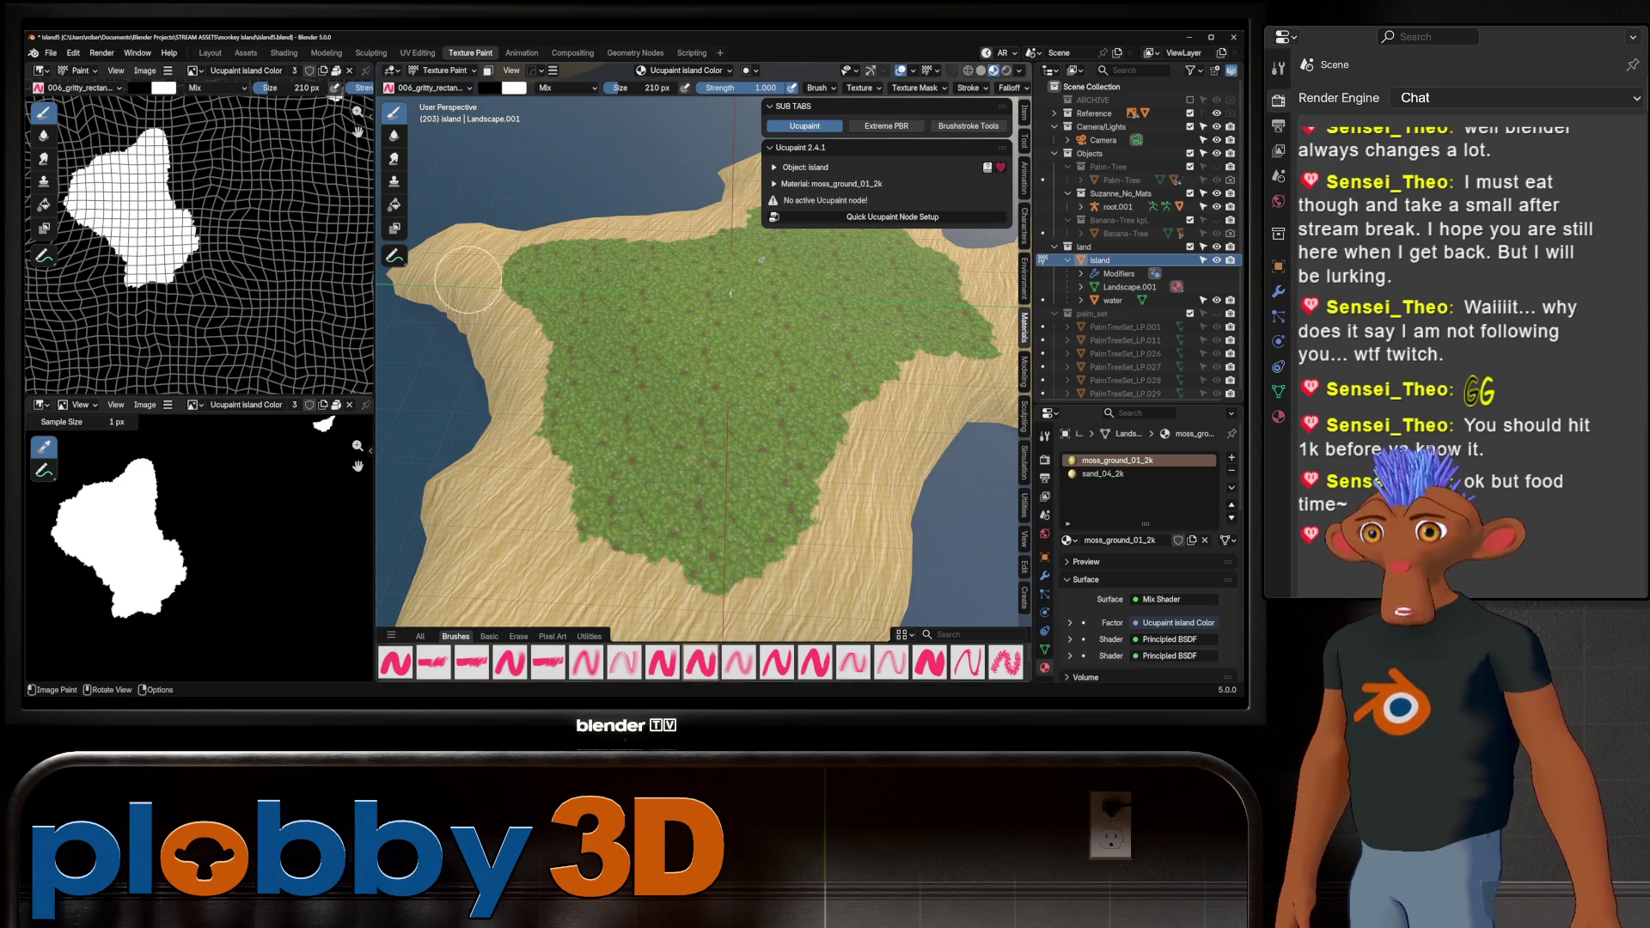
drag(765, 88, 735, 87)
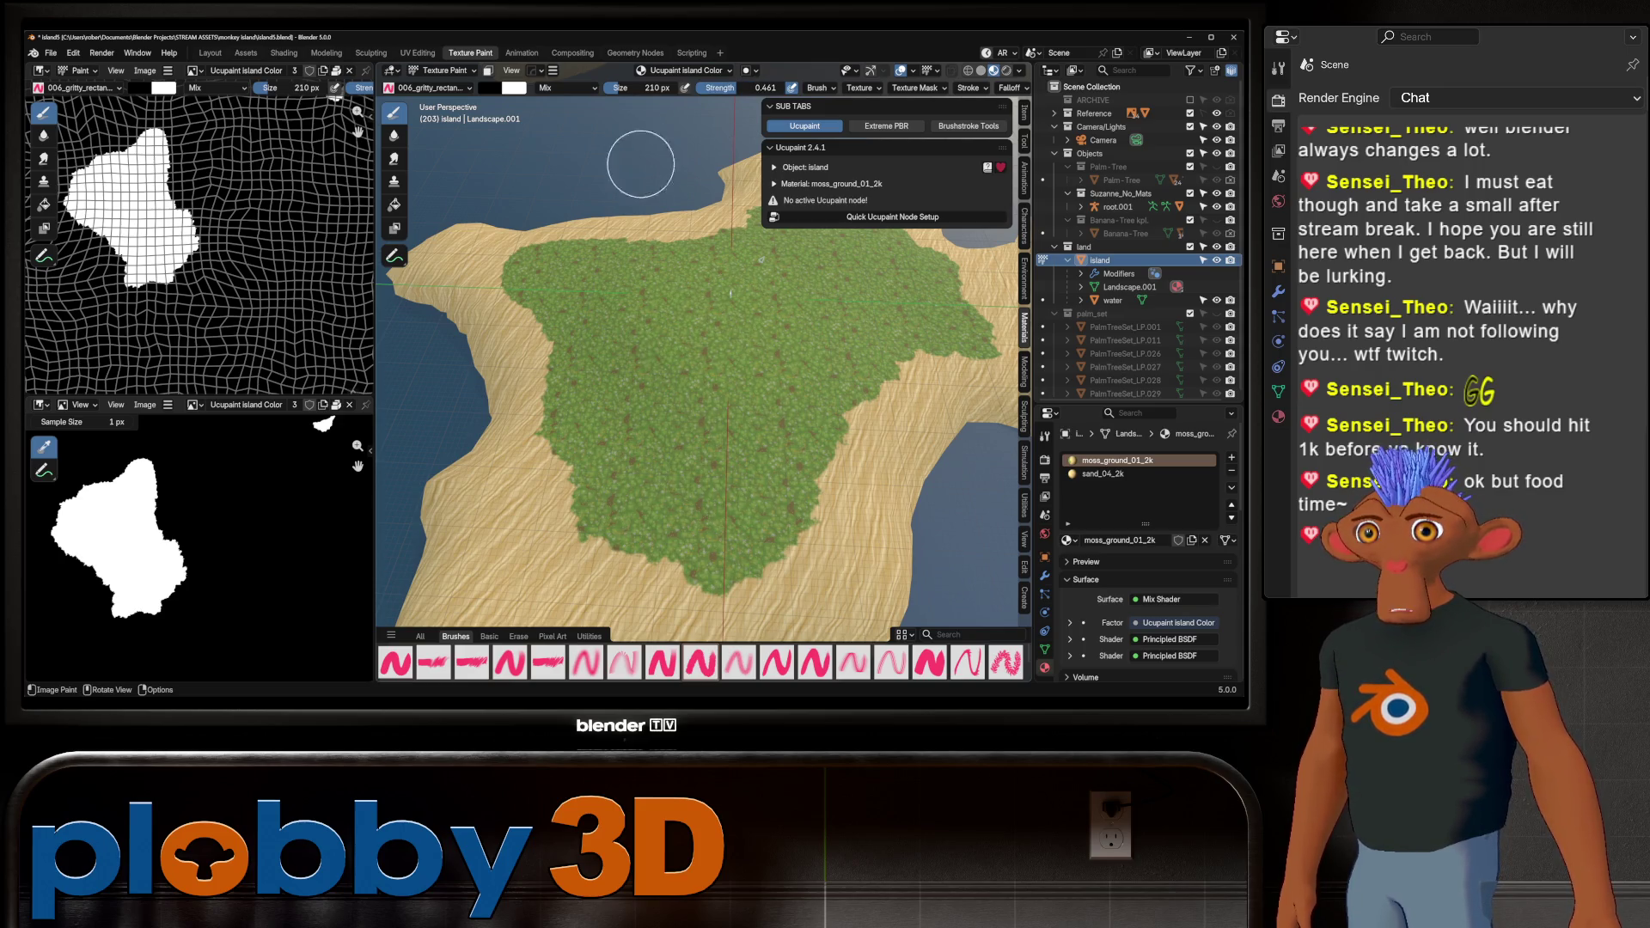
scroll(589, 333, up, 5)
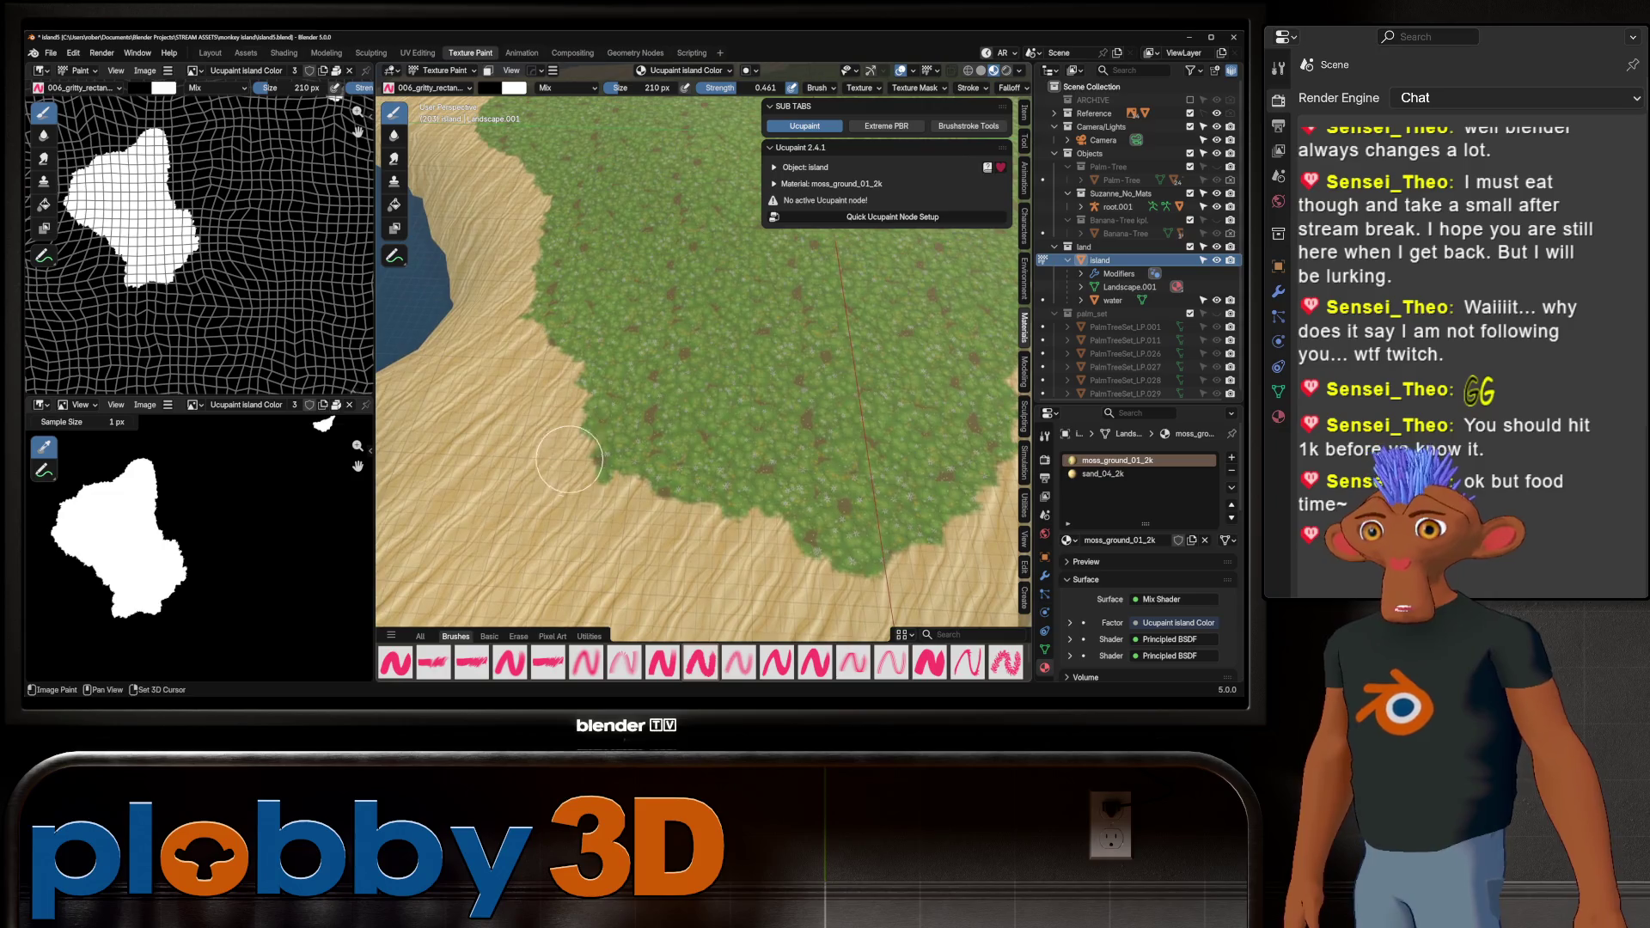
scroll(569, 460, down, 3)
scroll(600, 447, up, 2)
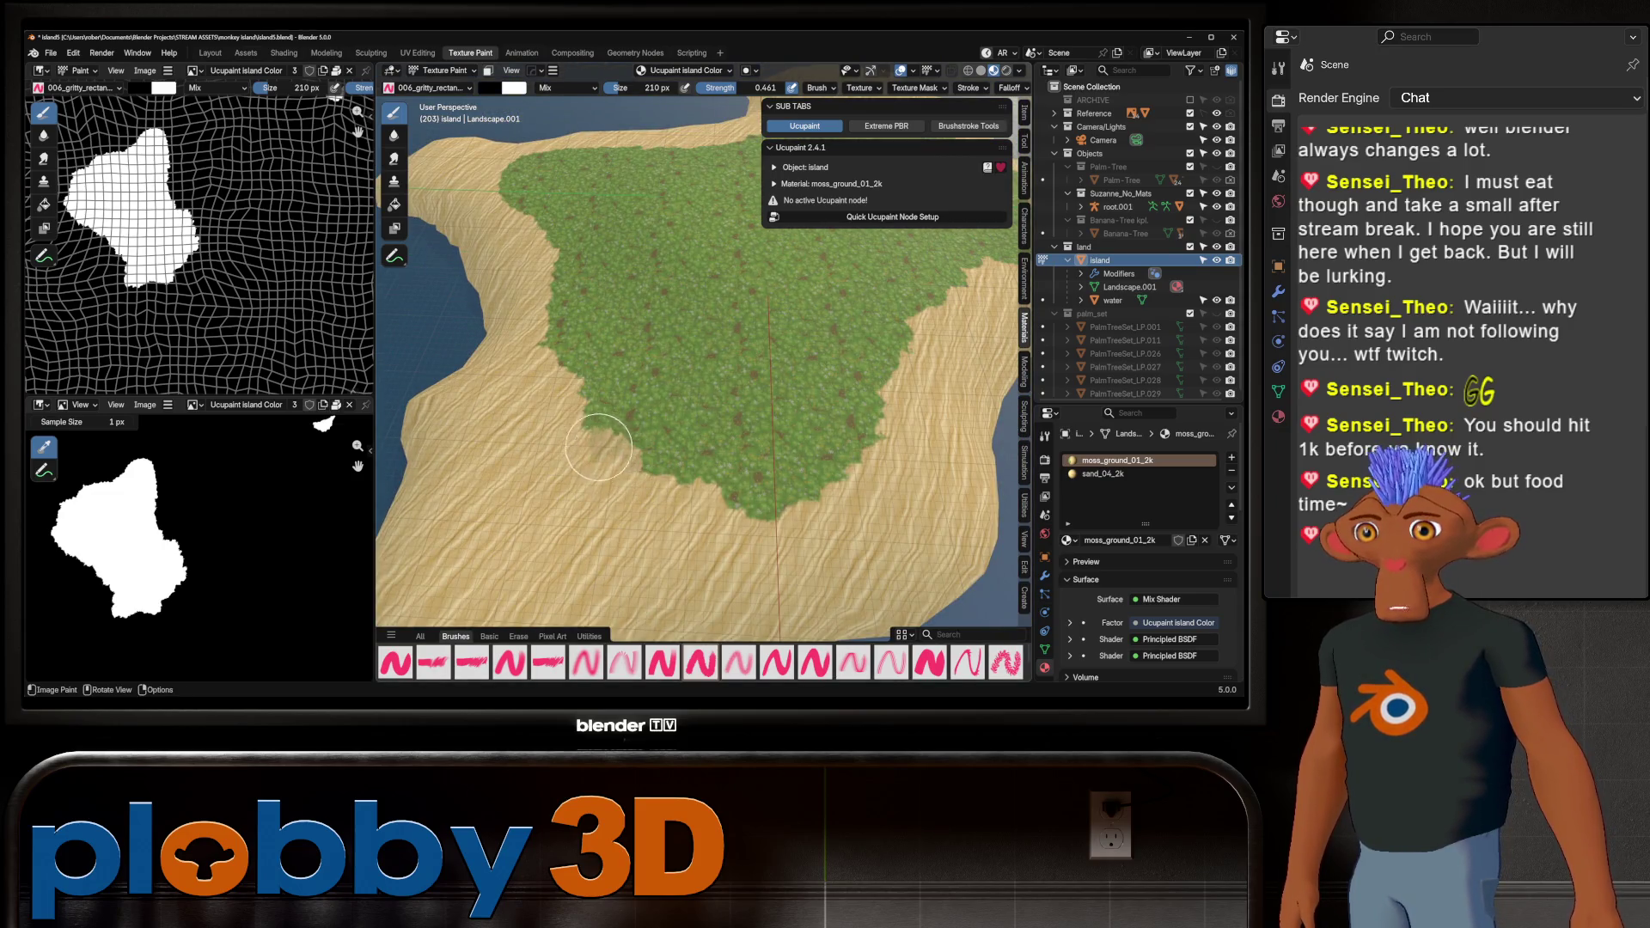
click(600, 447)
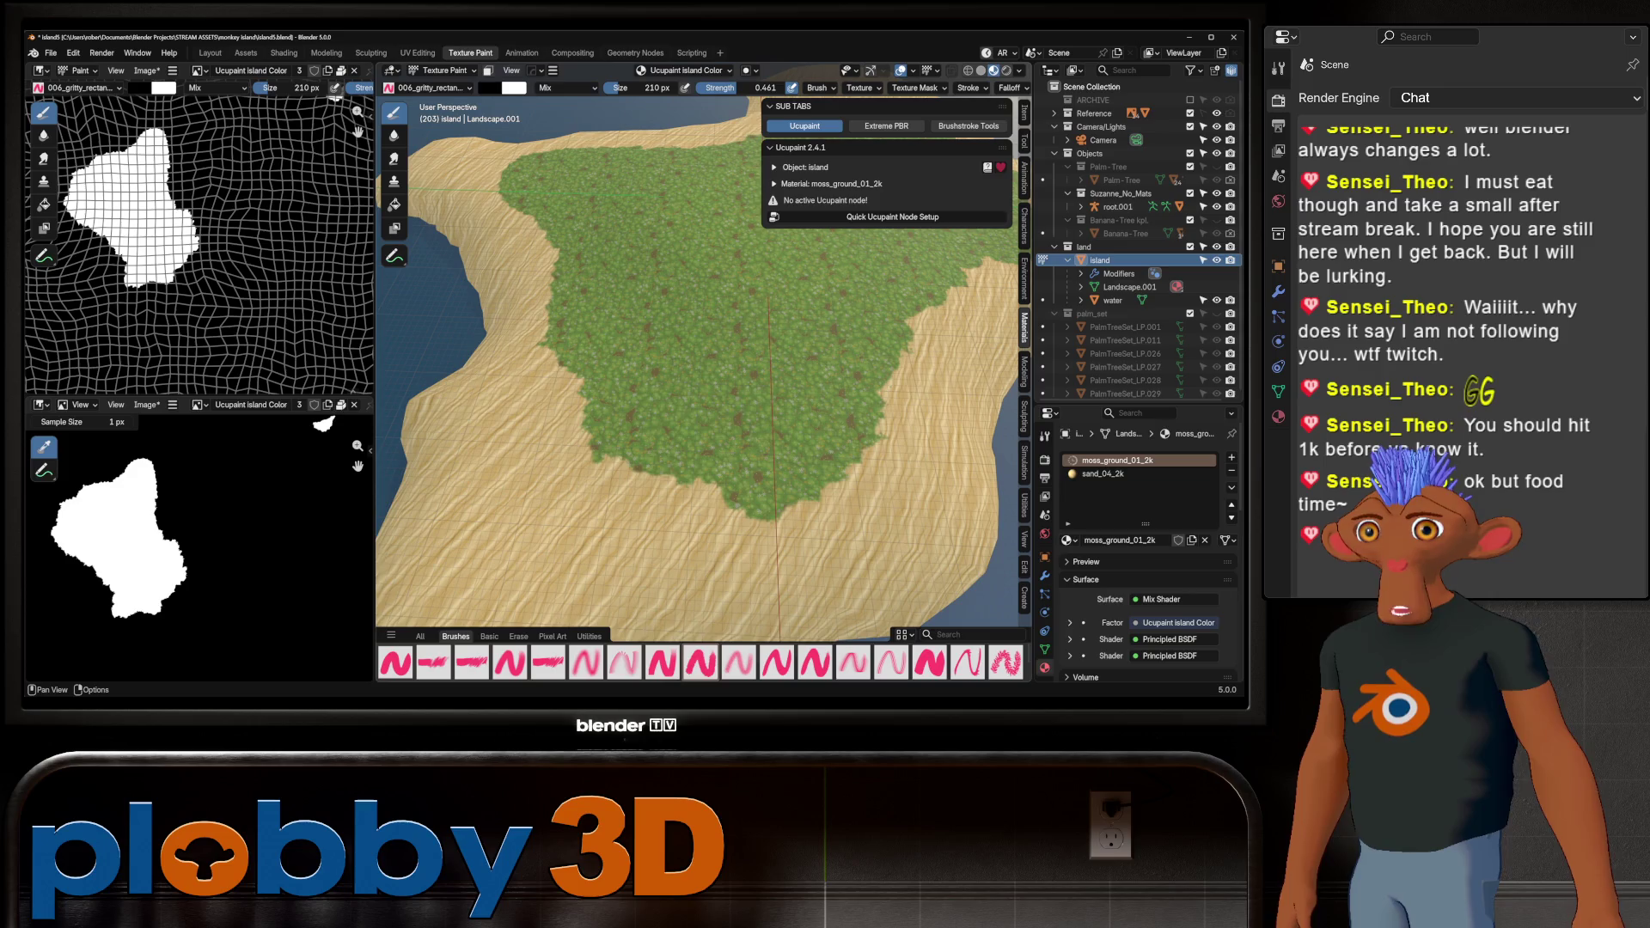
Paint a sand stroke over the grass edge, then undo it
drag(756, 88, 753, 88)
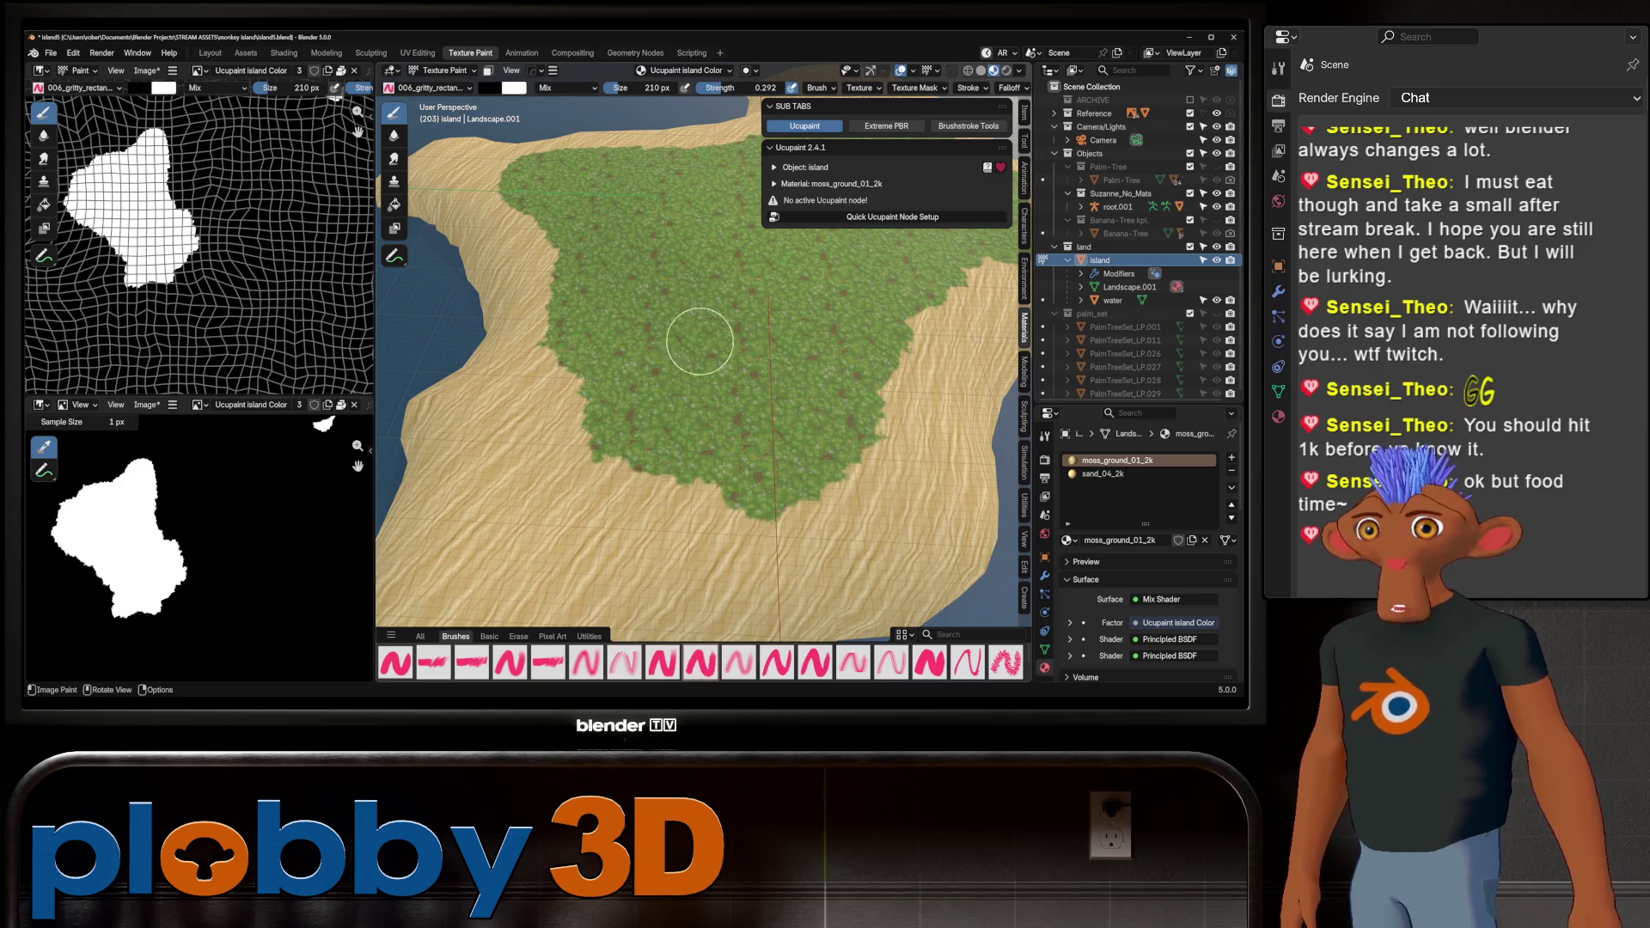
drag(651, 460, 604, 440)
scroll(648, 463, up, 3)
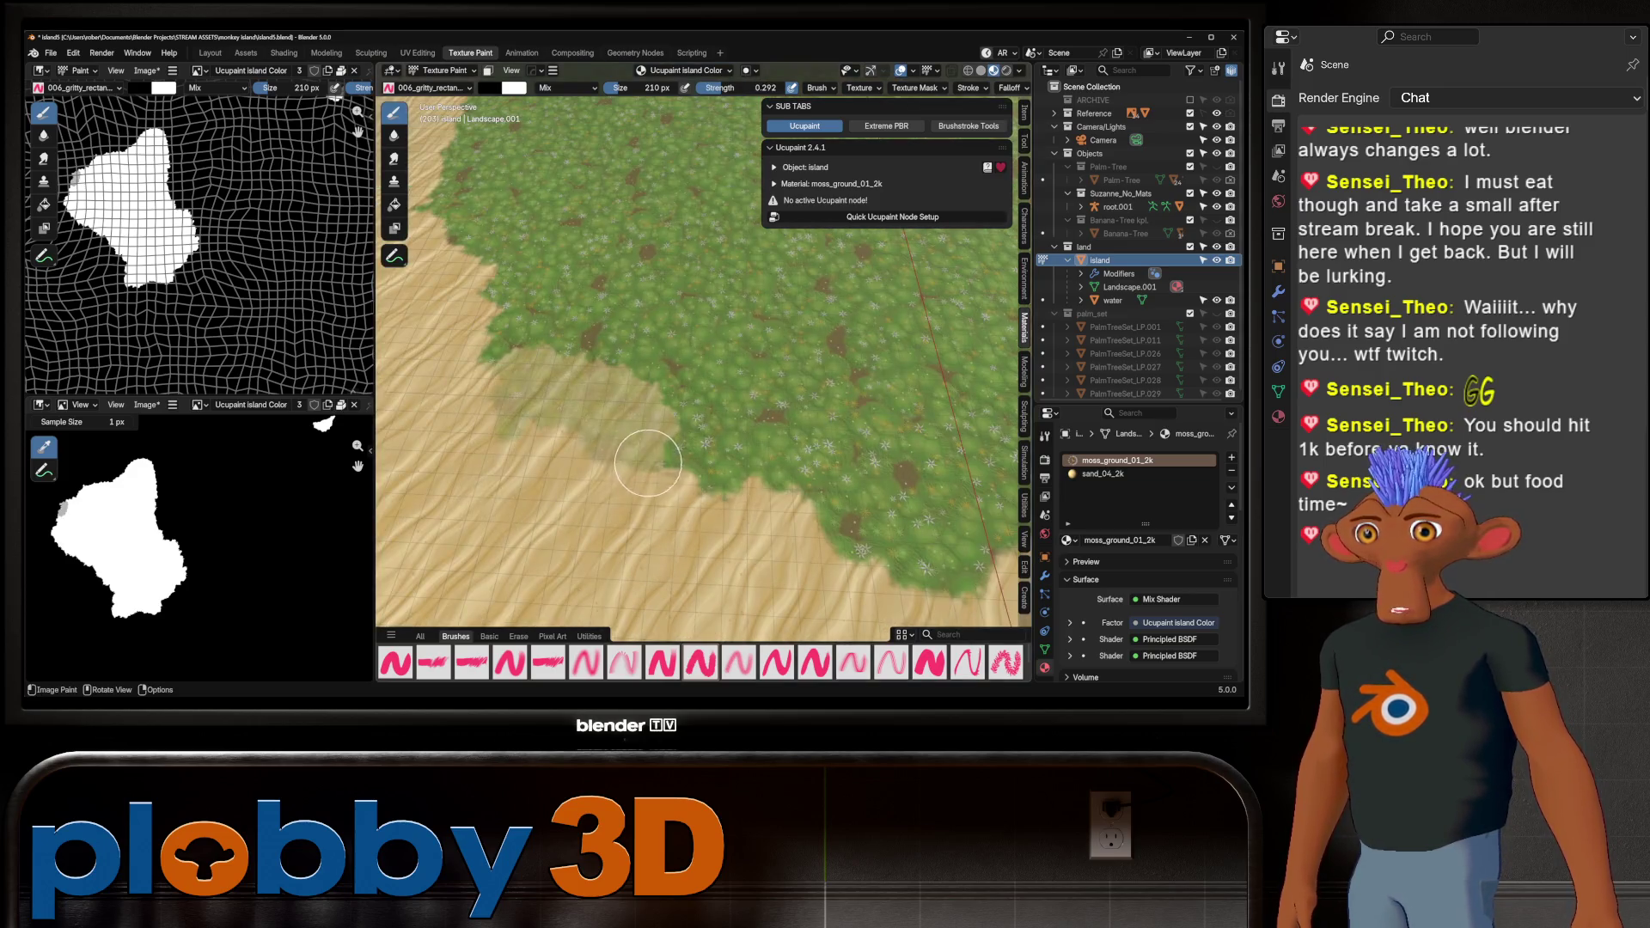
key(ctrl+z)
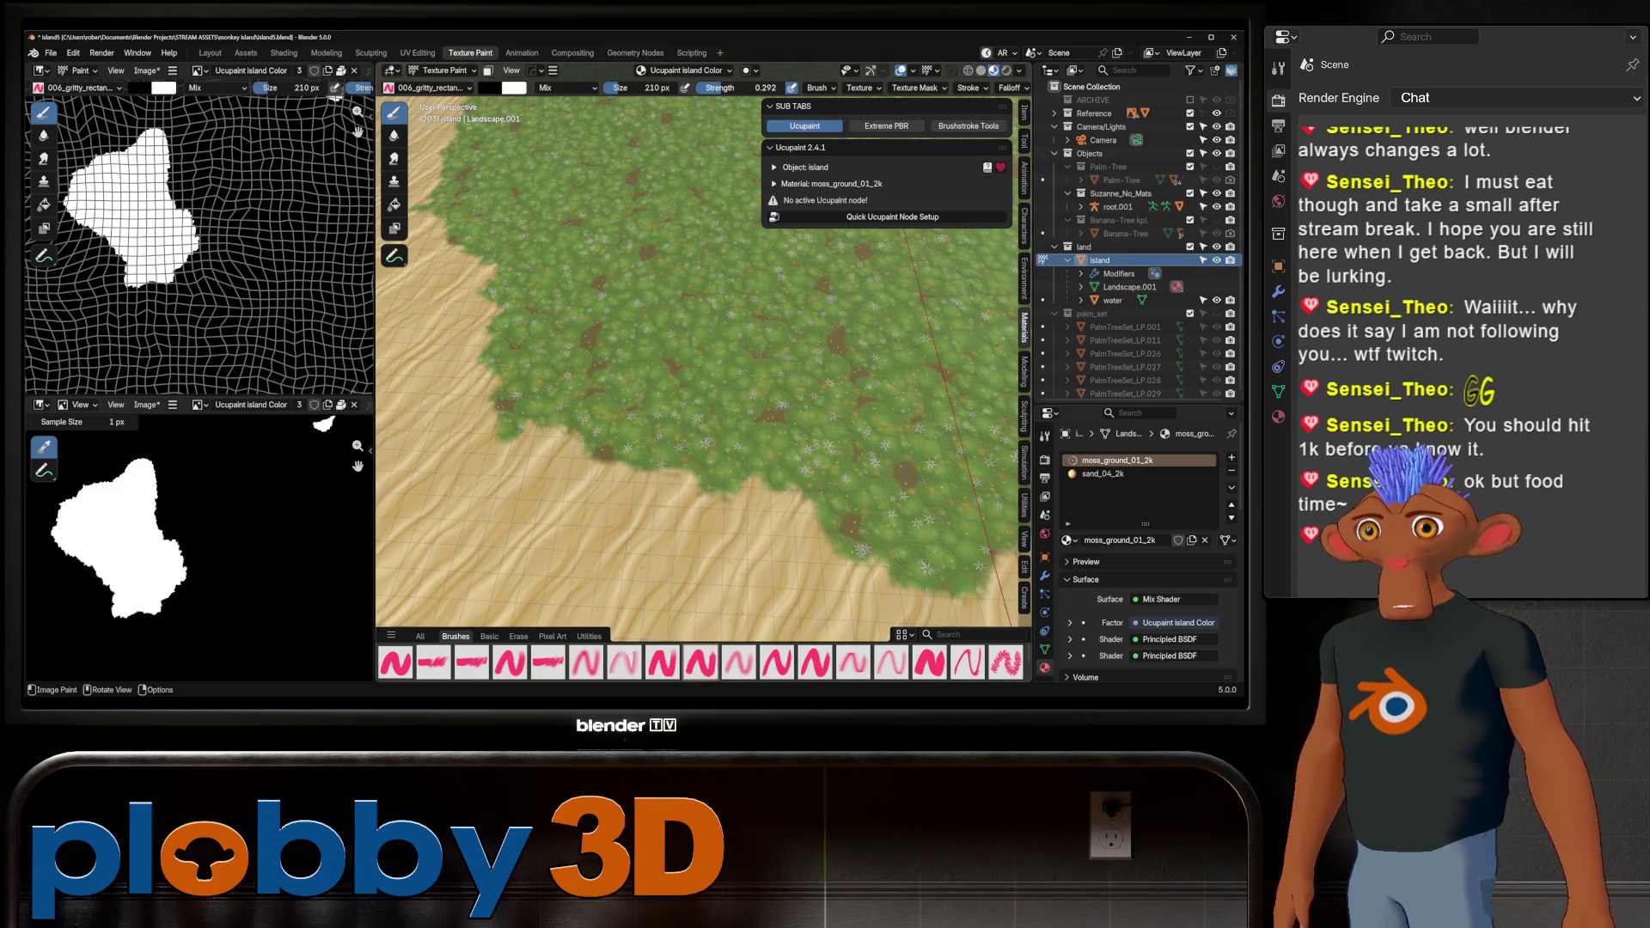
drag(730, 88, 731, 87)
key(Escape)
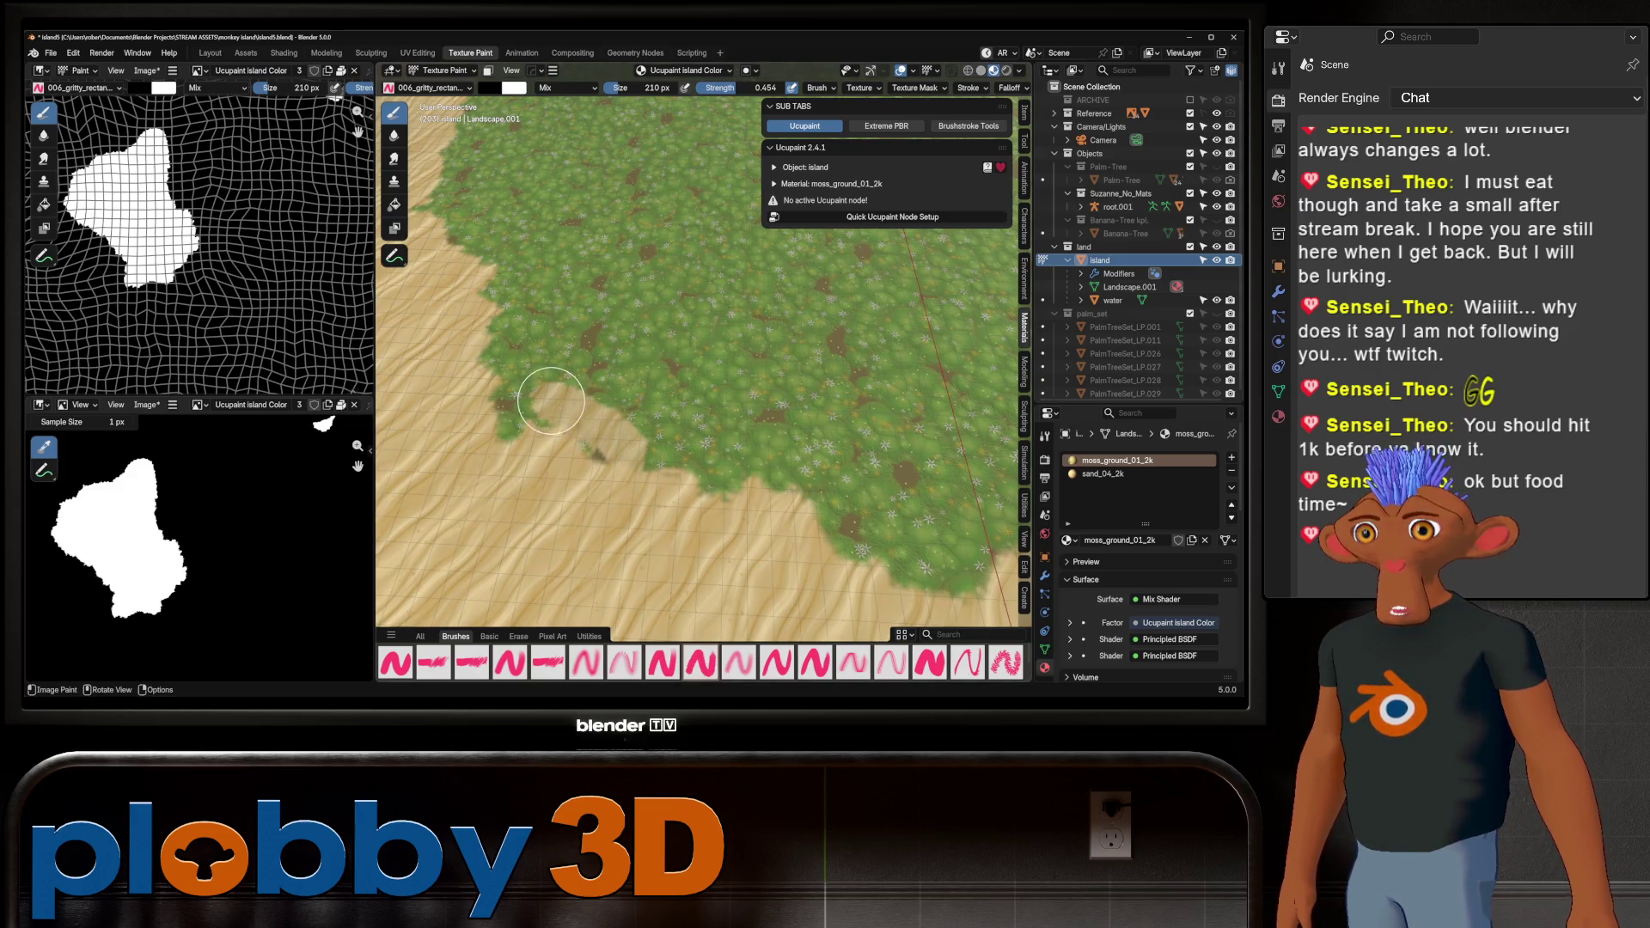
Raise the brush strength back to full 1.000 while orbiting around the shoreline
drag(730, 88, 778, 88)
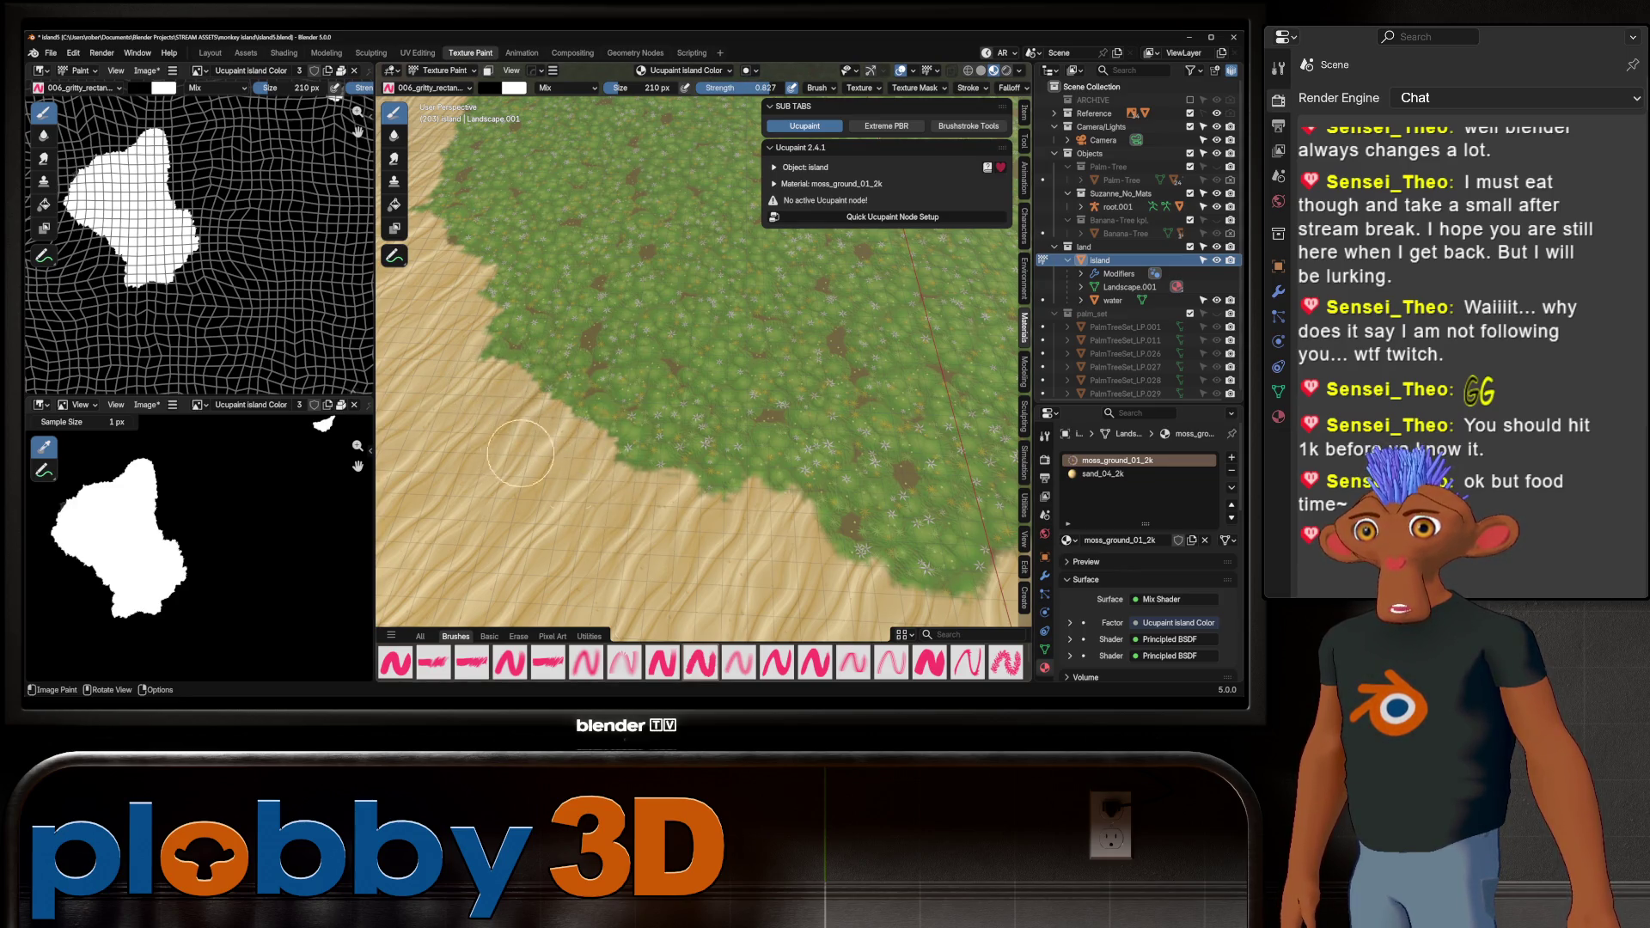
middle_drag(604, 504, 705, 464)
mouse_move(565, 291)
middle_down()
mouse_move(542, 403)
mouse_move(681, 369)
mouse_move(760, 277)
middle_up()
drag(765, 88, 786, 87)
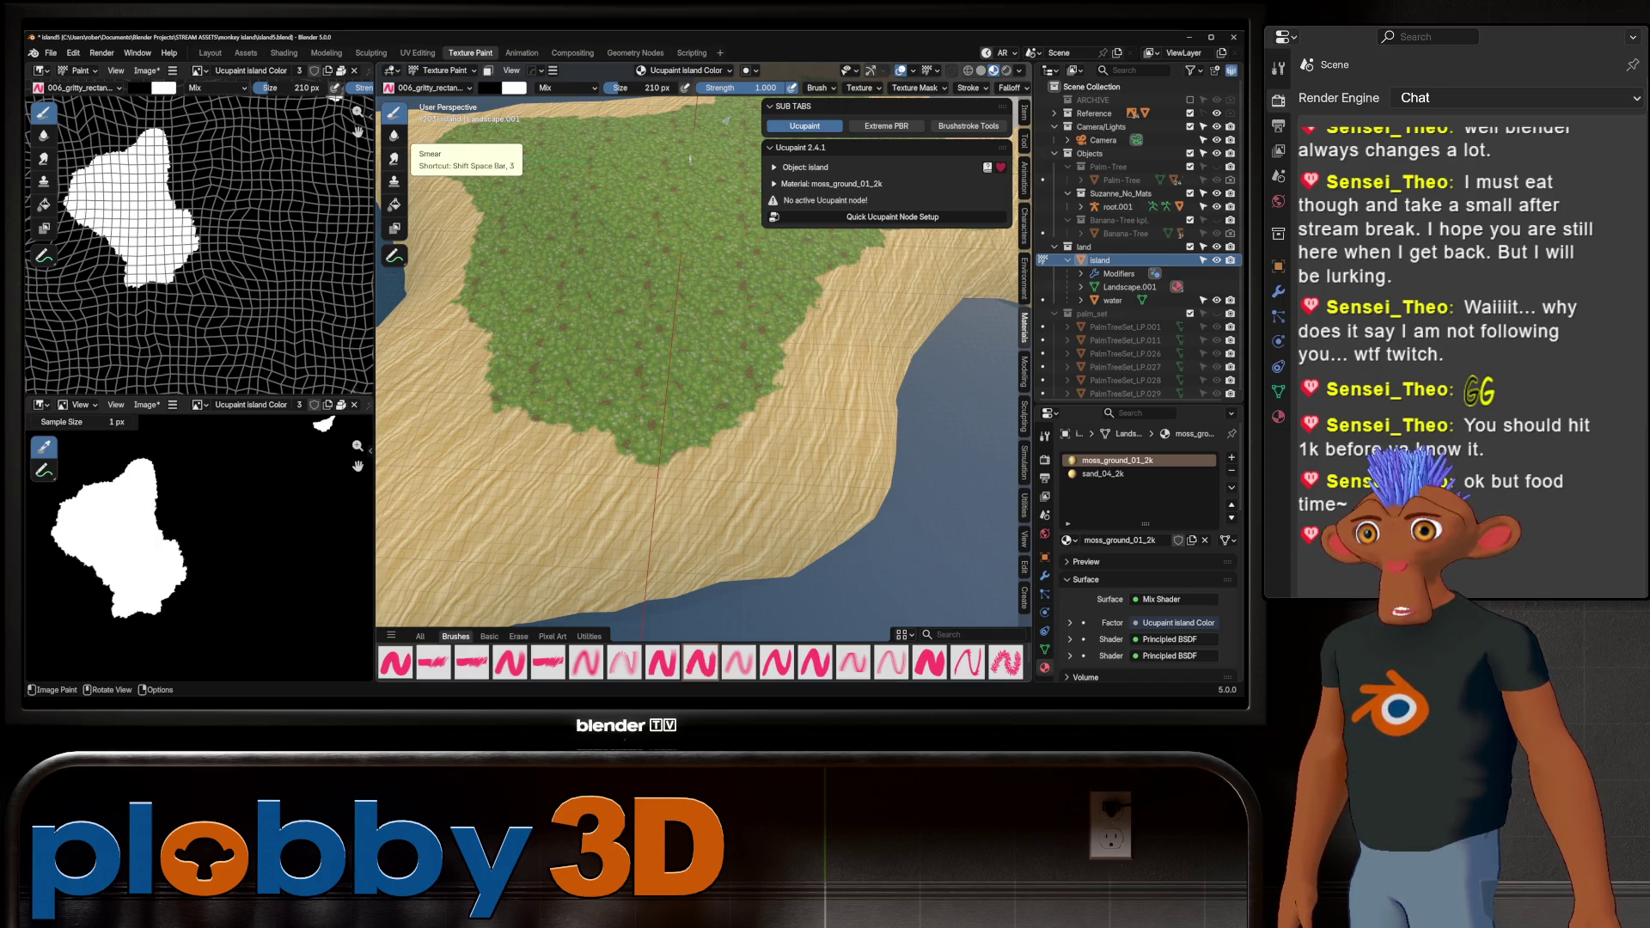
click(394, 135)
Enlarge the paint brush to 318 px and bring the moss-and-sand edge into view
scroll(579, 425, up, 4)
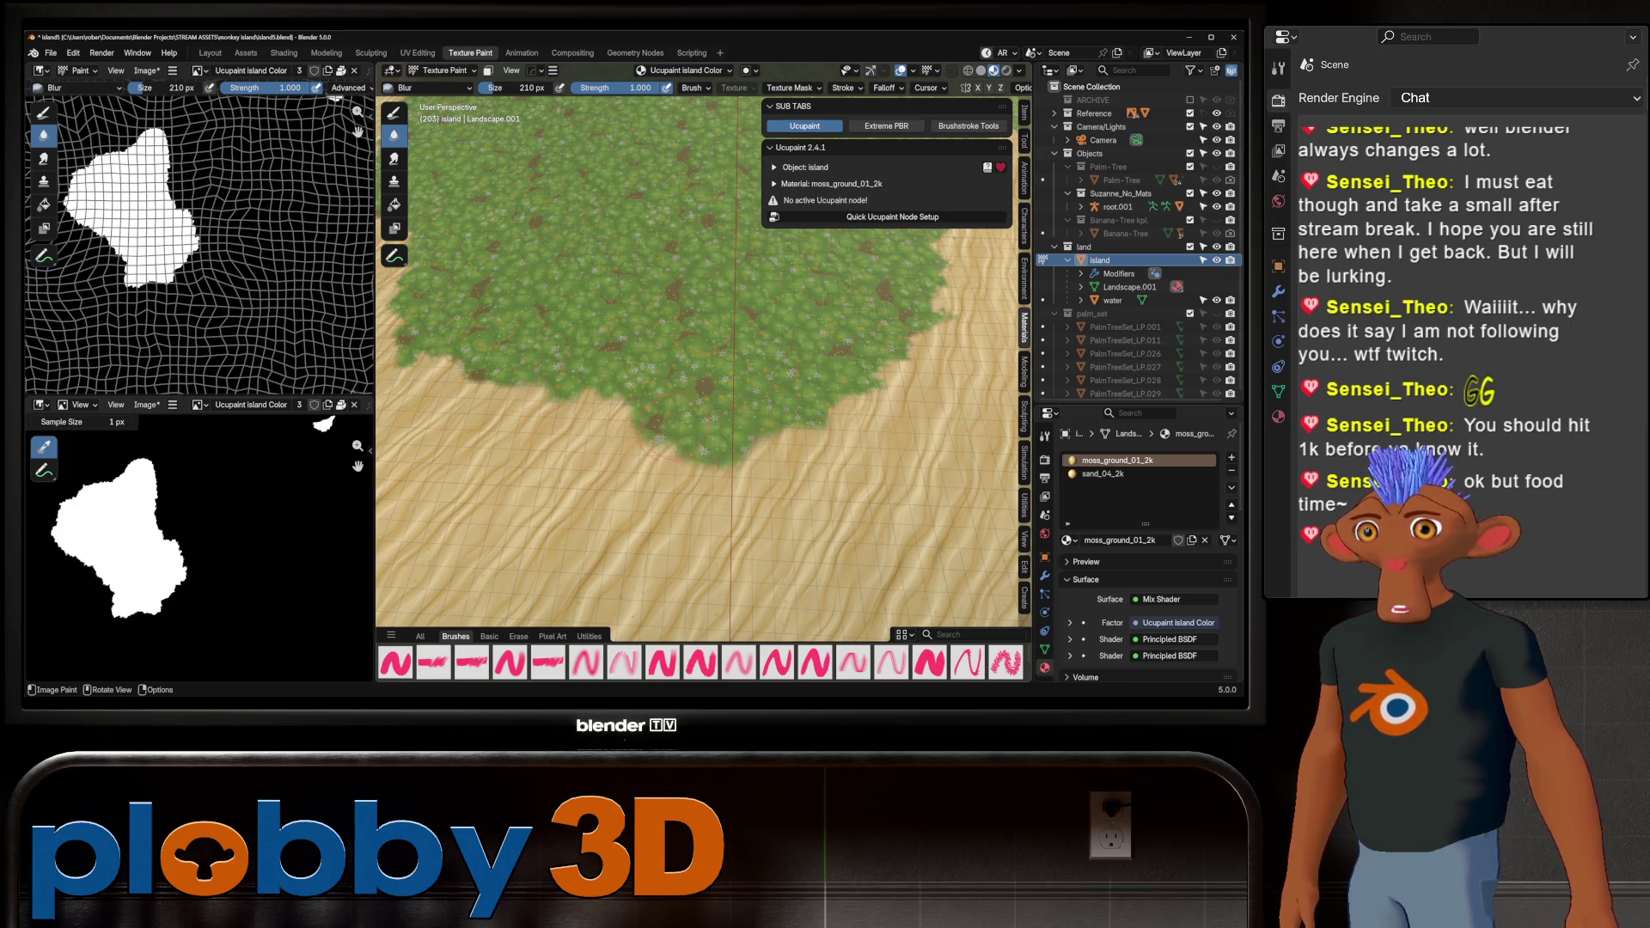
scroll(469, 383, down, 5)
middle_drag(468, 383, 601, 481)
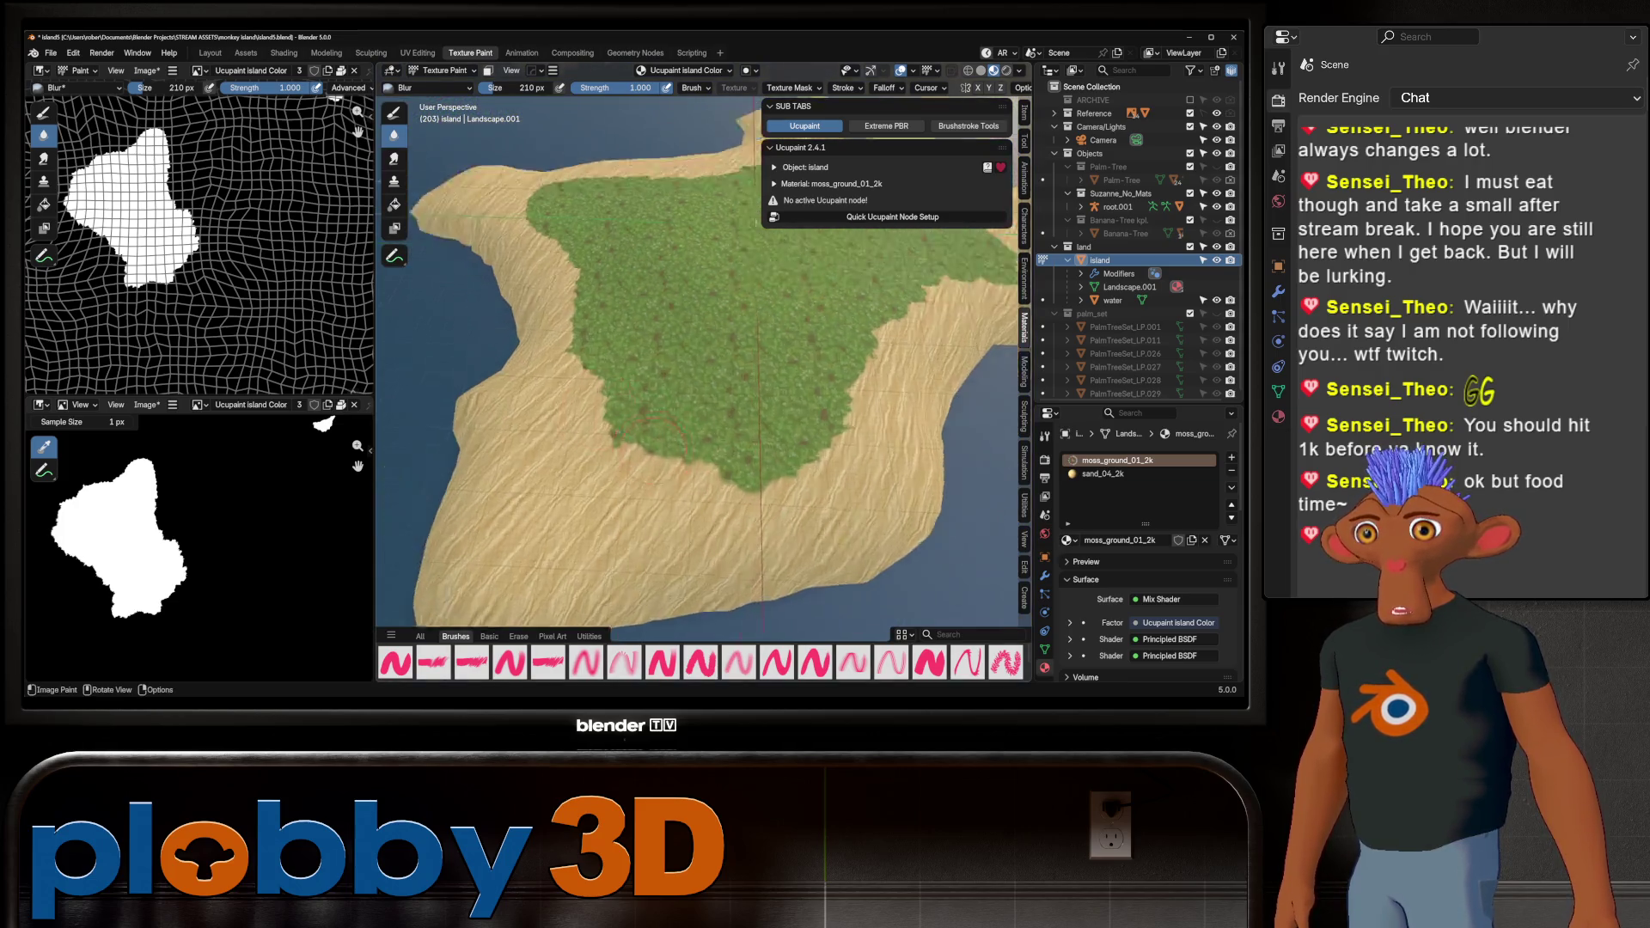
scroll(601, 482, up, 6)
key(f)
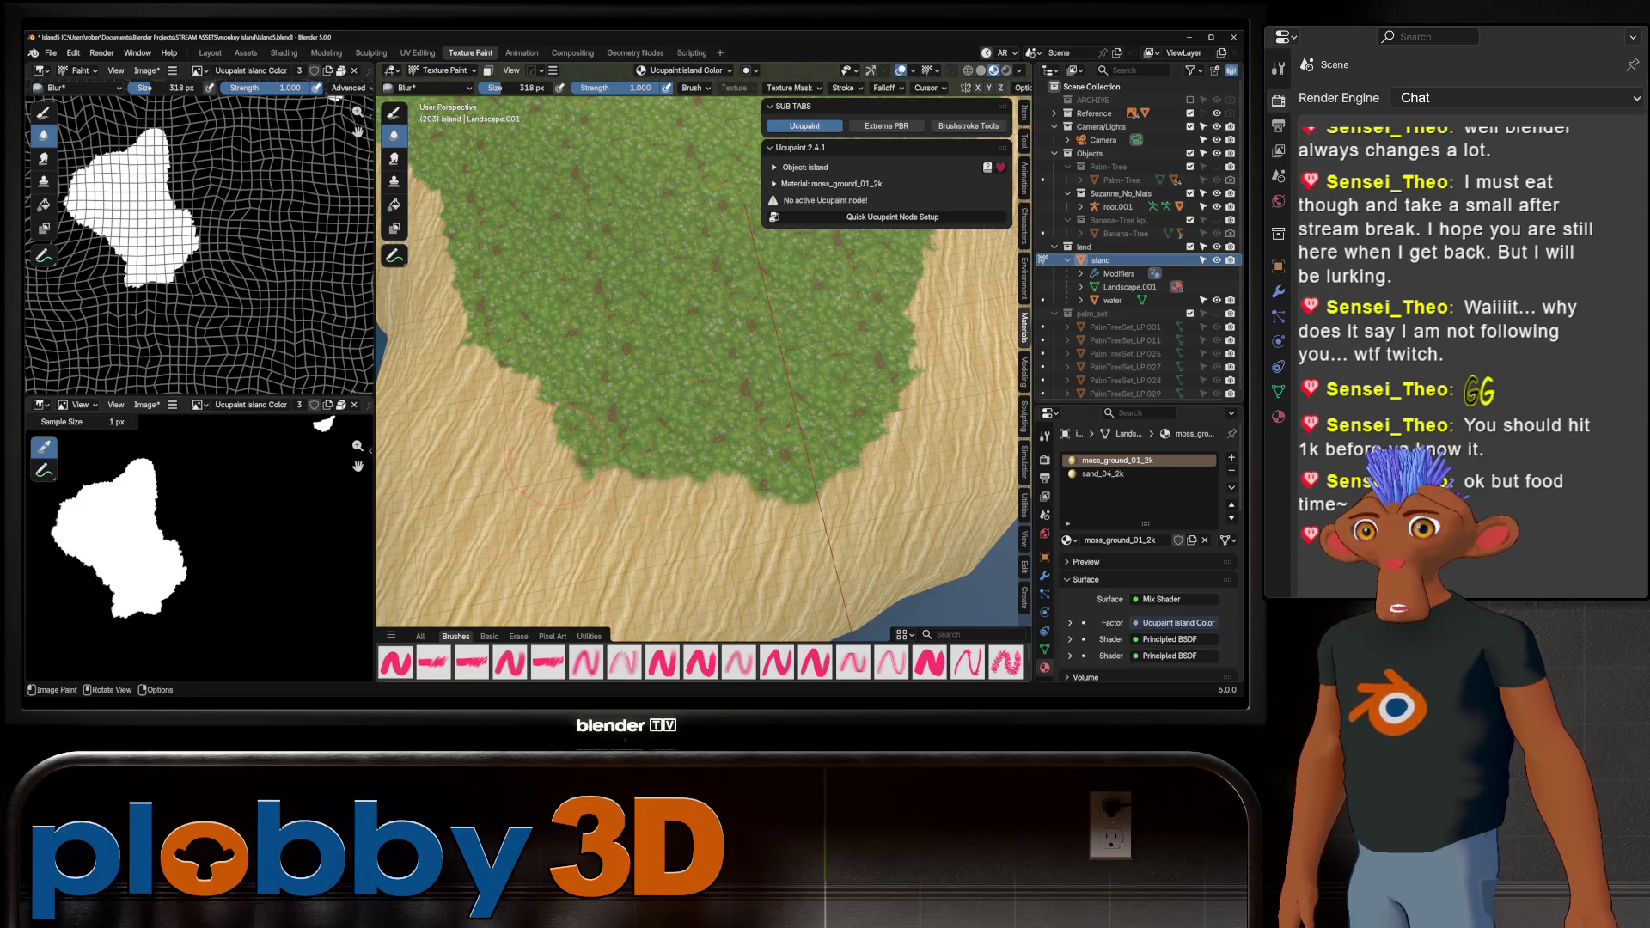
shift+middle_drag(494, 352, 656, 578)
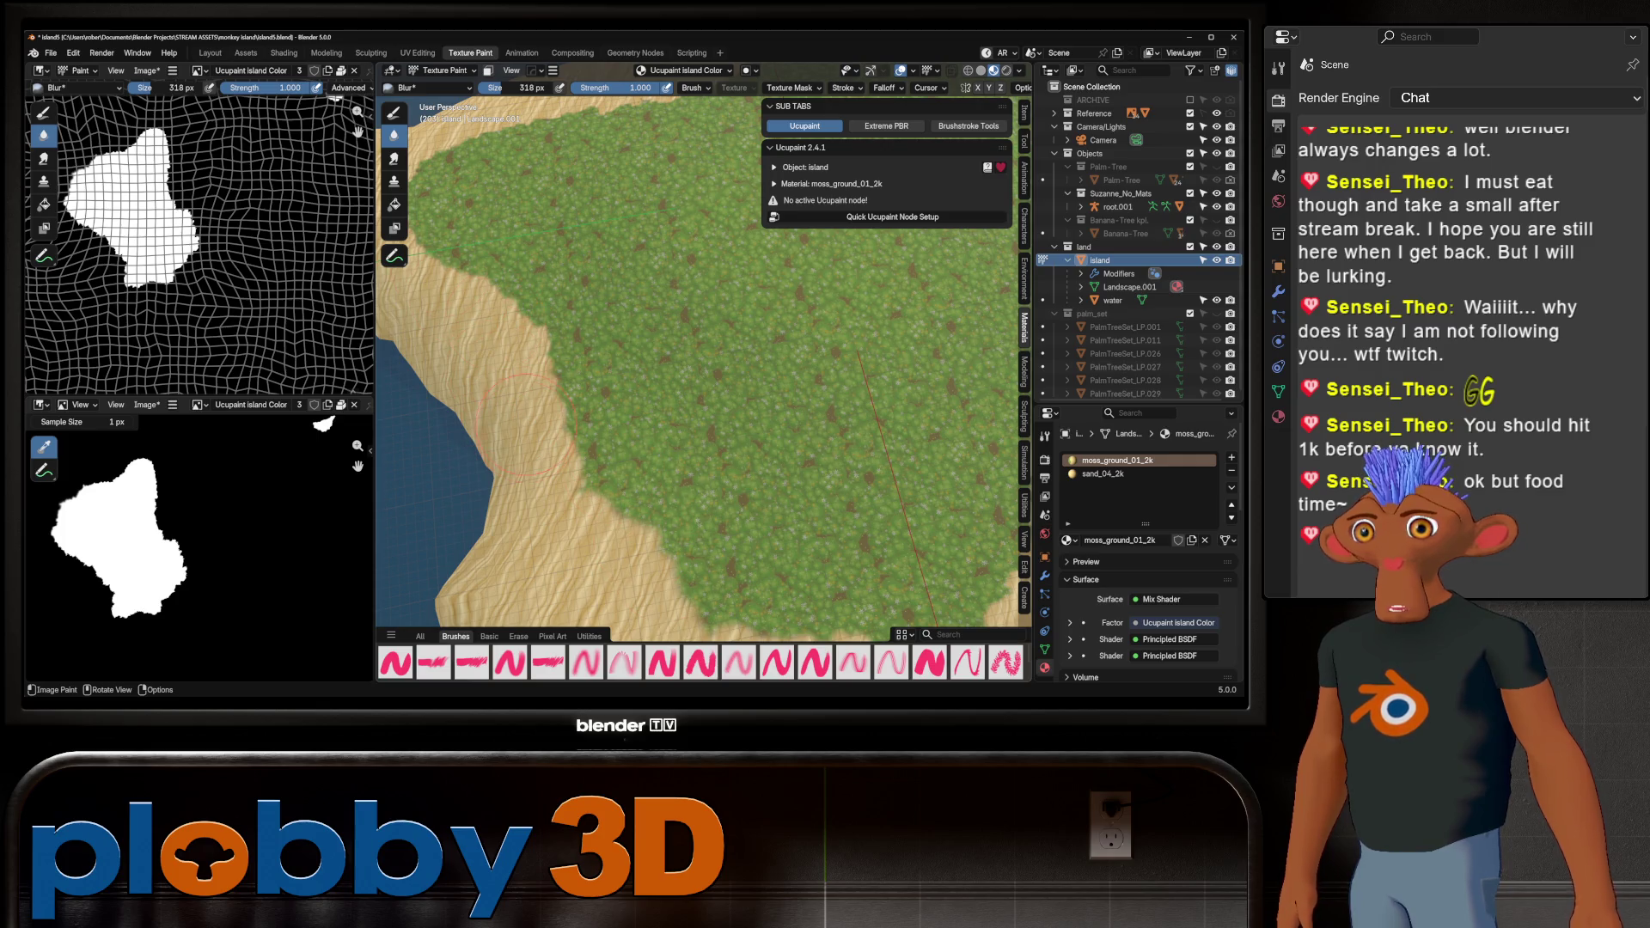
shift+middle_drag(525, 424, 710, 455)
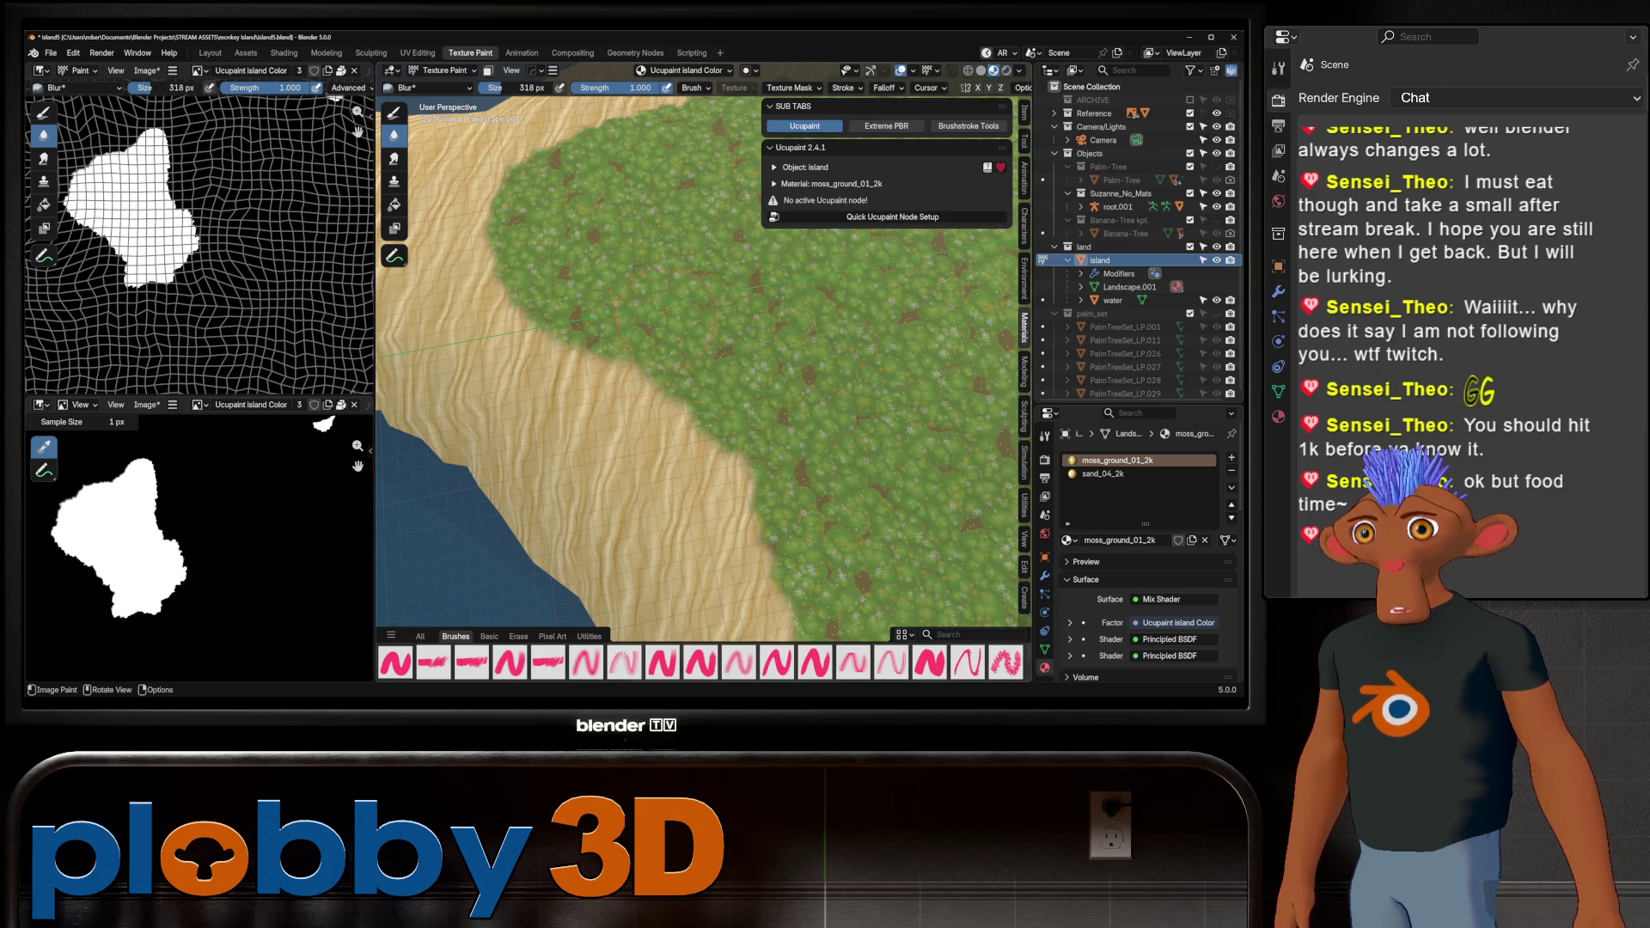
middle_drag(653, 311, 465, 411)
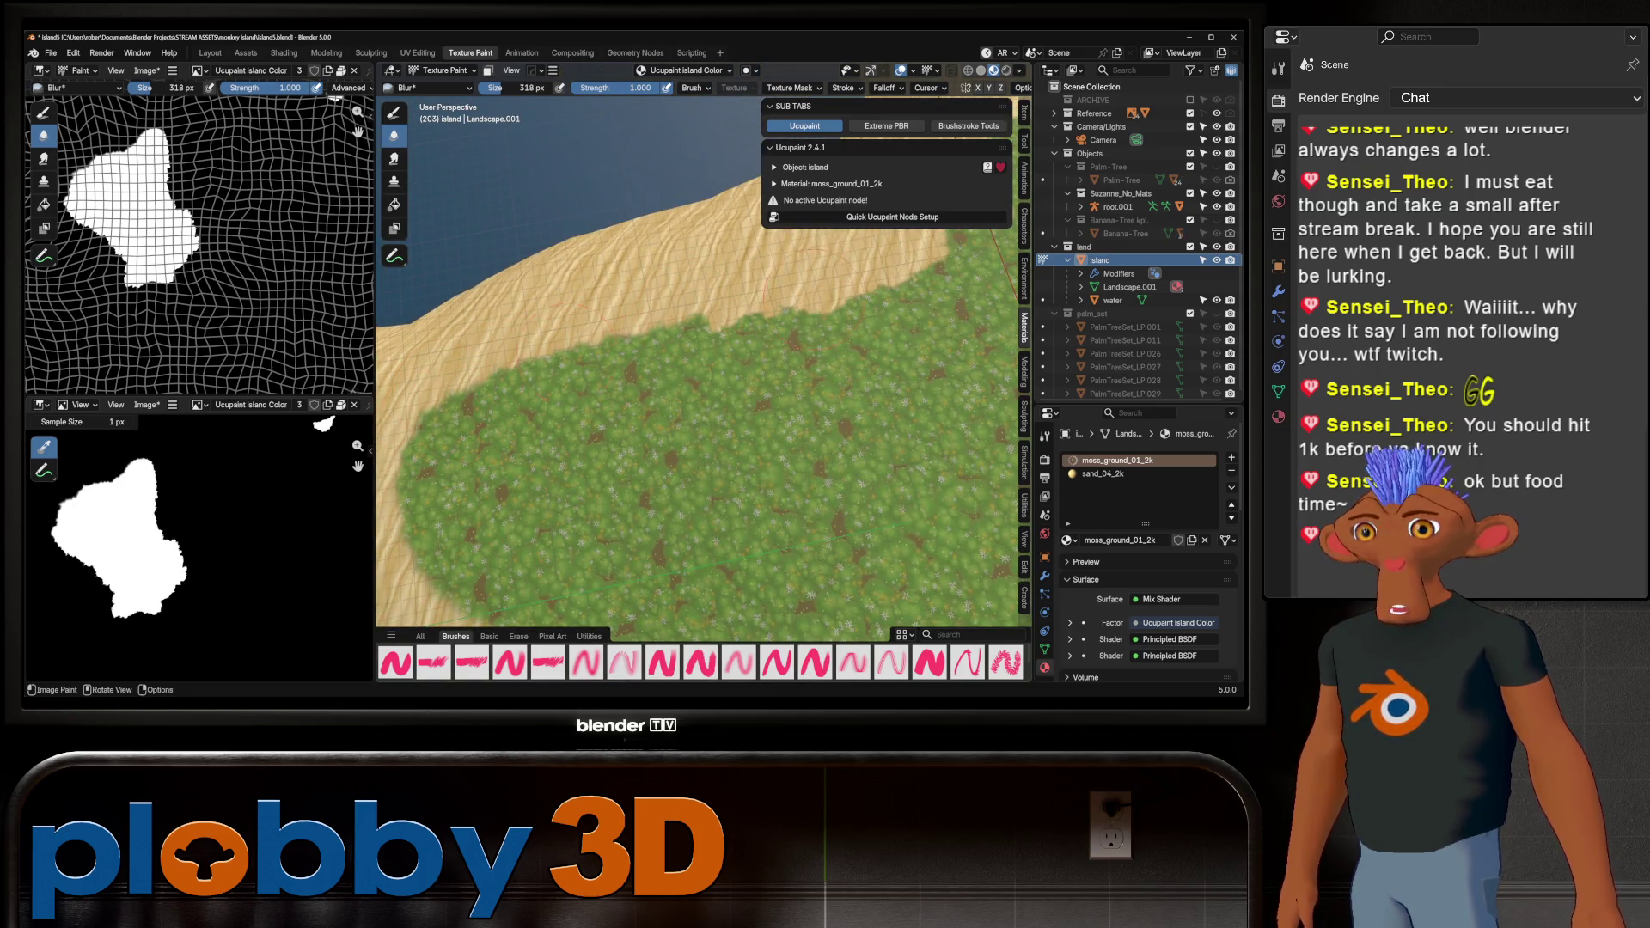
middle_drag(946, 481, 855, 574)
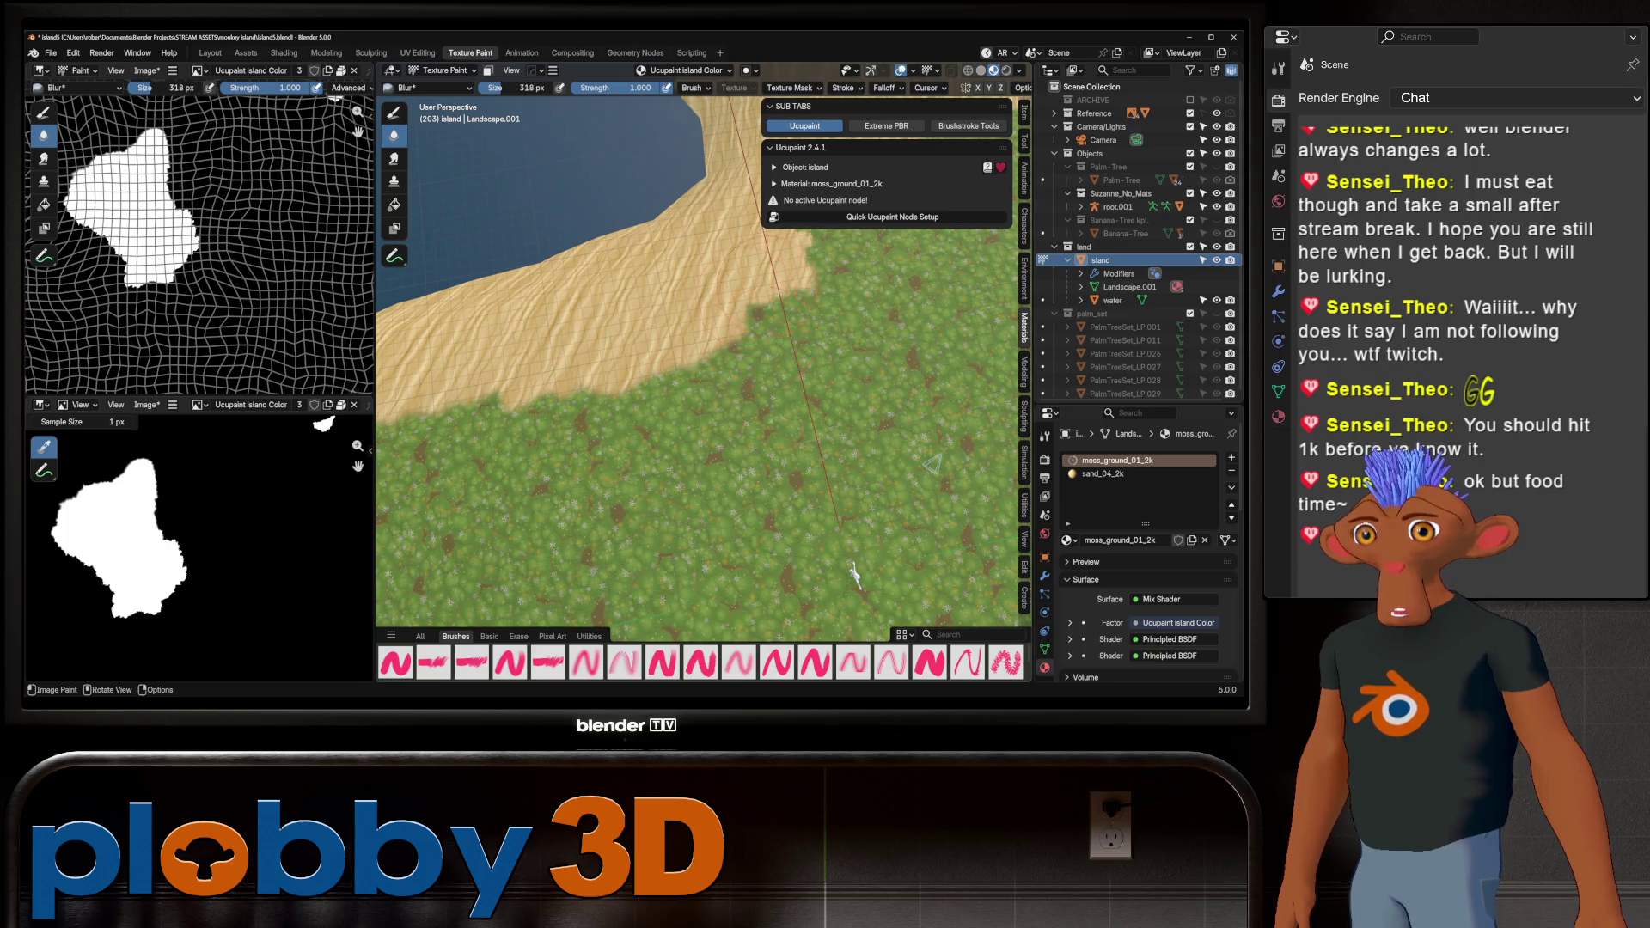
Switch from Blur to the Smear tool and push the sand bulge back into the moss
click(394, 158)
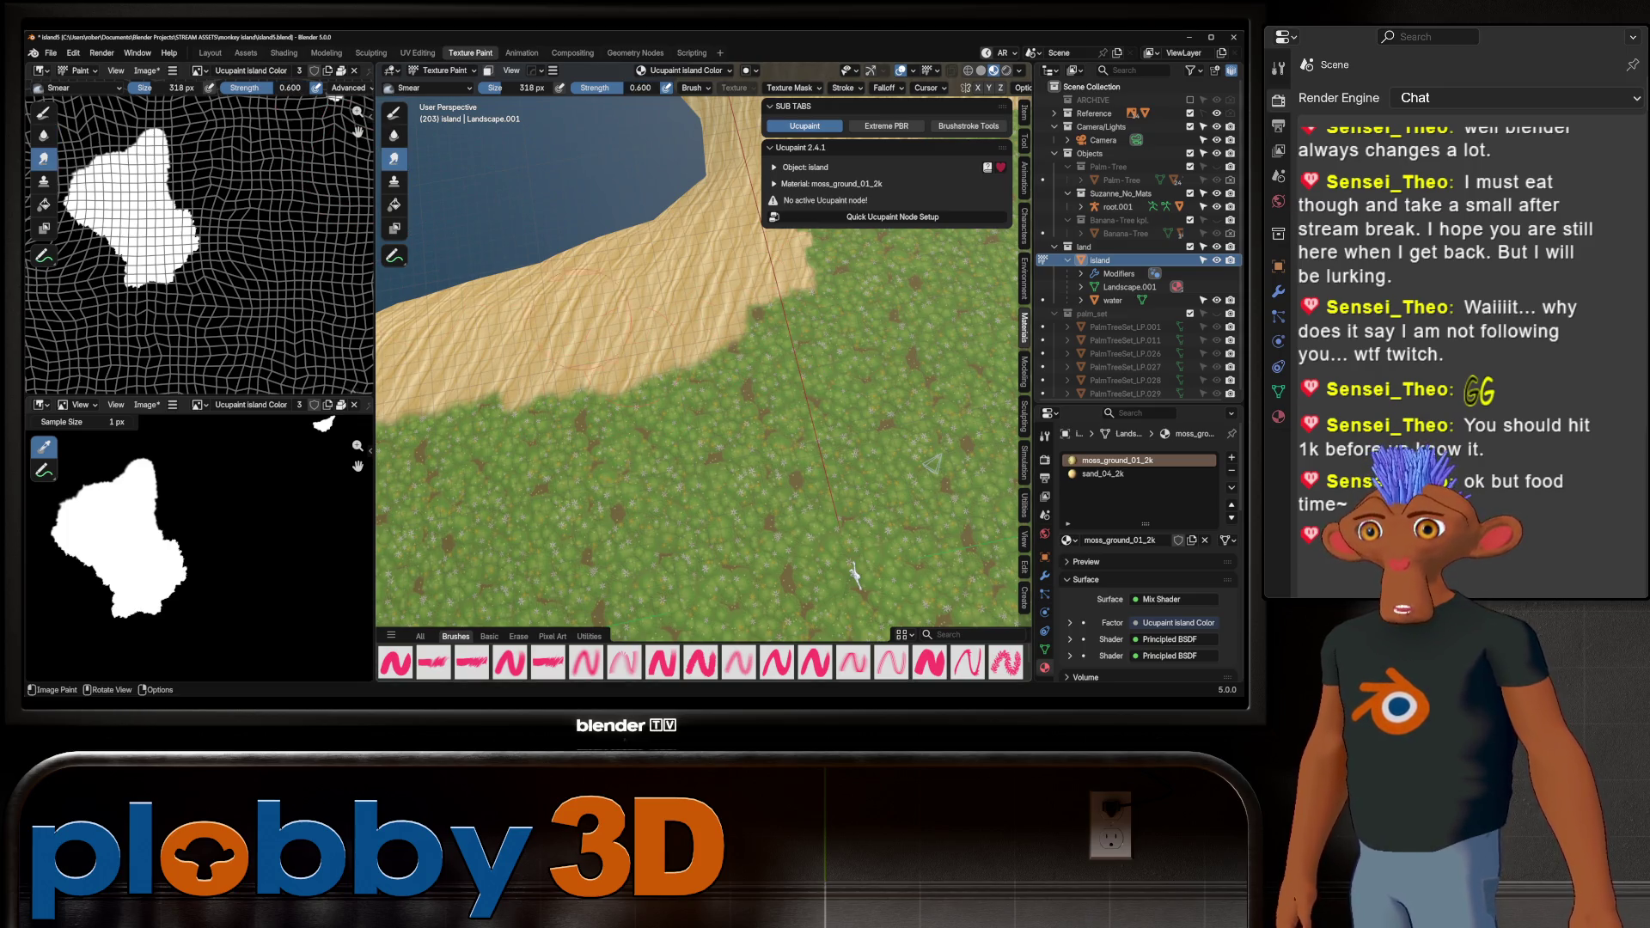
drag(584, 287, 658, 379)
scroll(664, 372, down, 5)
scroll(624, 333, up, 5)
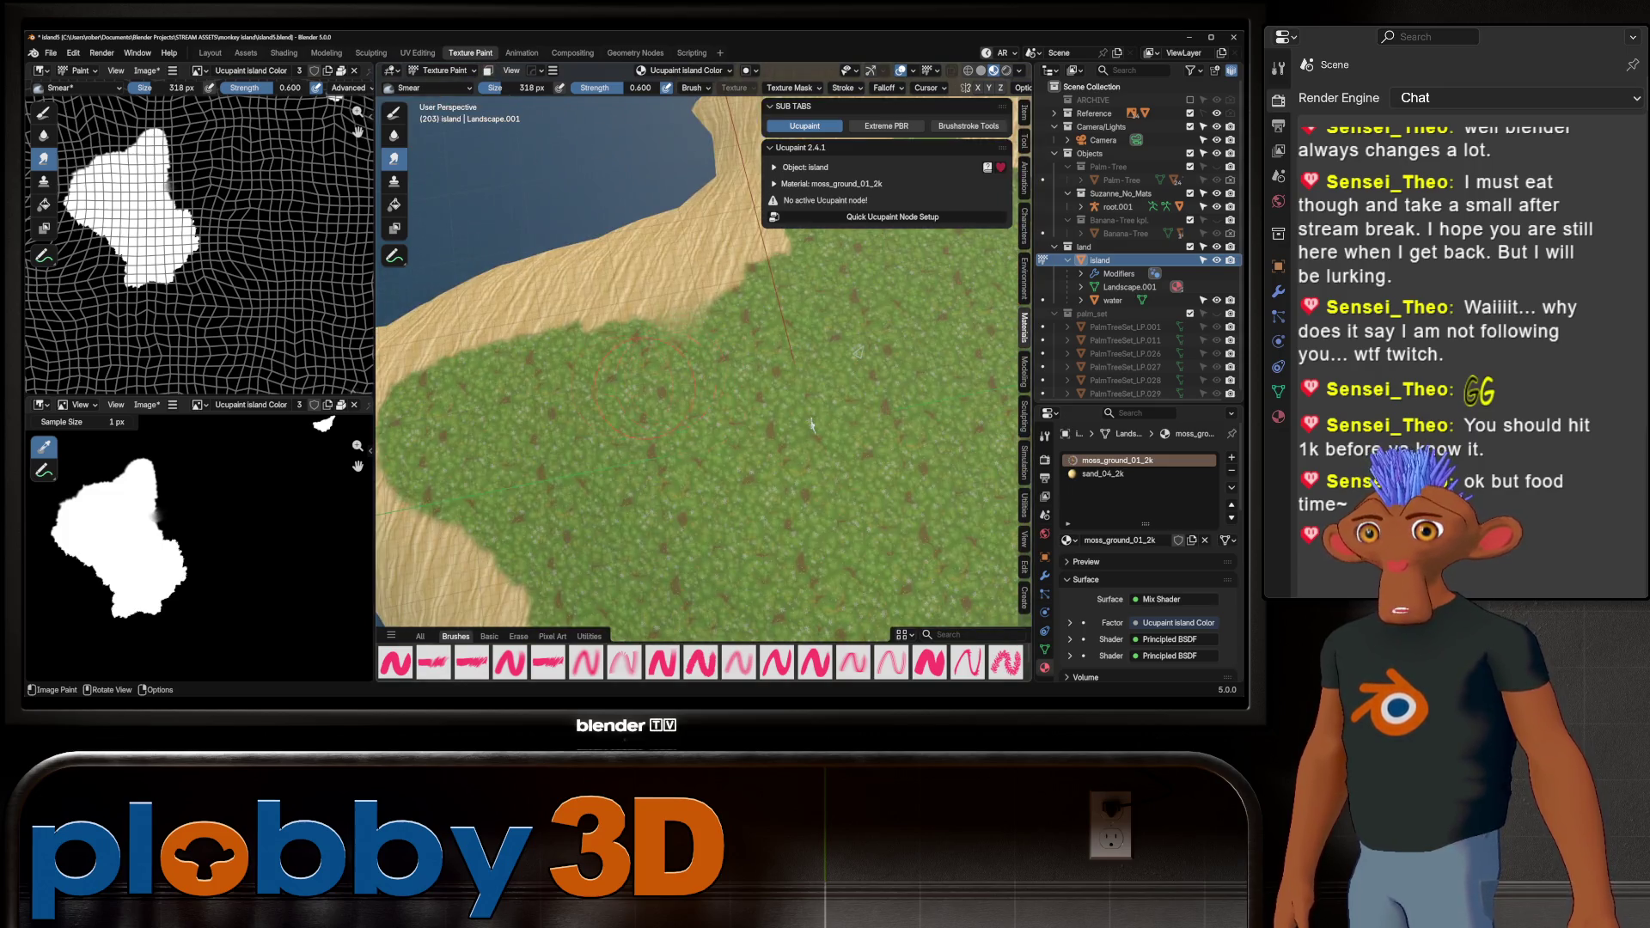
mouse_move(623, 334)
mouse_down()
mouse_move(602, 339)
mouse_move(705, 377)
mouse_up()
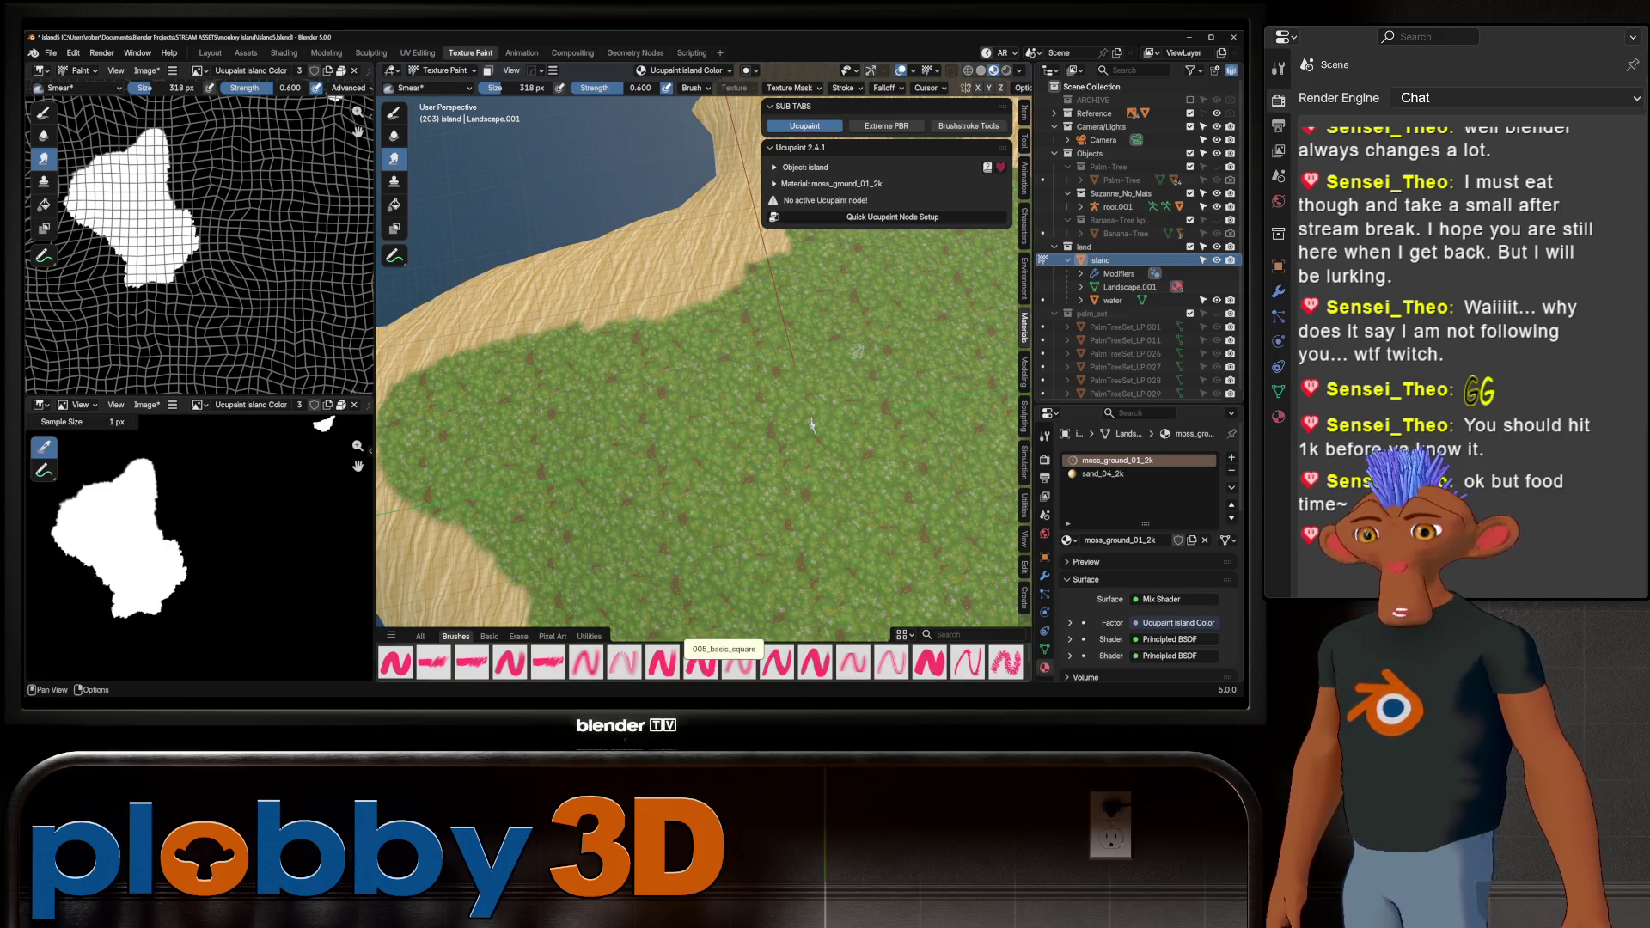
With the 003_gritty_smear brush, fray the left and lower-left moss edges into the sand
click(548, 663)
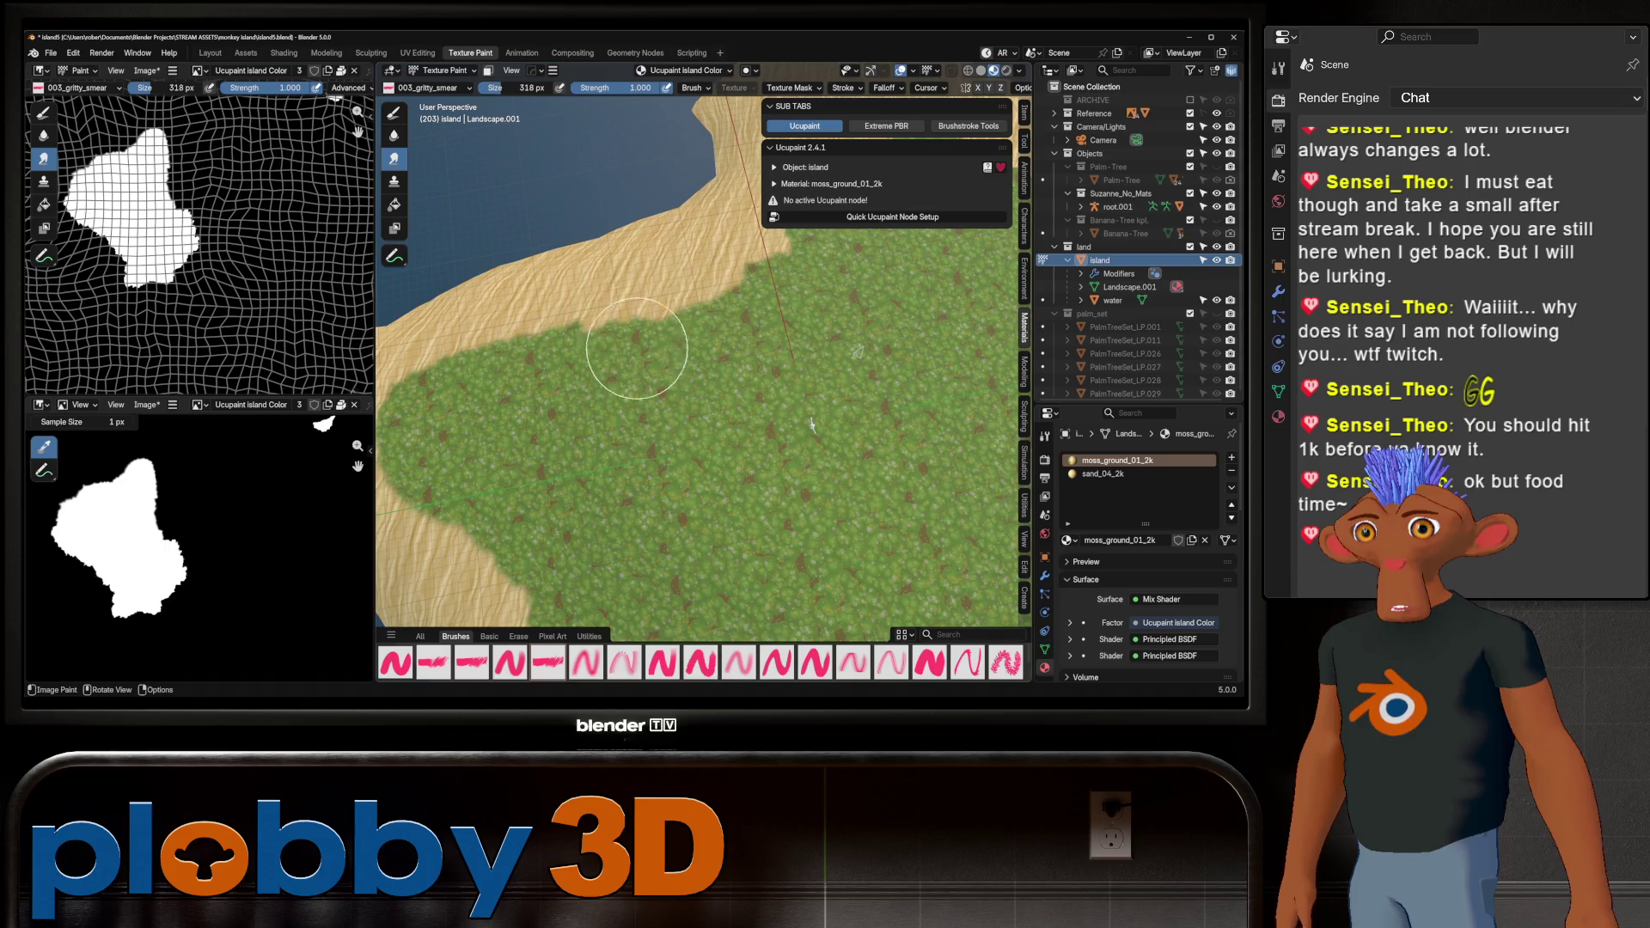
mouse_move(626, 350)
mouse_down()
mouse_move(626, 324)
mouse_move(625, 347)
mouse_move(663, 332)
mouse_move(528, 352)
mouse_move(442, 395)
mouse_up()
middle_drag(442, 394, 520, 375)
mouse_move(521, 375)
mouse_down()
mouse_move(447, 383)
mouse_move(482, 370)
mouse_move(499, 389)
mouse_move(512, 404)
mouse_move(486, 421)
mouse_move(550, 499)
mouse_move(564, 491)
mouse_move(541, 438)
mouse_up()
middle_drag(542, 438, 559, 387)
mouse_move(560, 387)
mouse_down()
mouse_move(543, 414)
mouse_move(607, 468)
mouse_move(590, 473)
mouse_move(633, 544)
mouse_move(615, 563)
mouse_move(722, 550)
mouse_up()
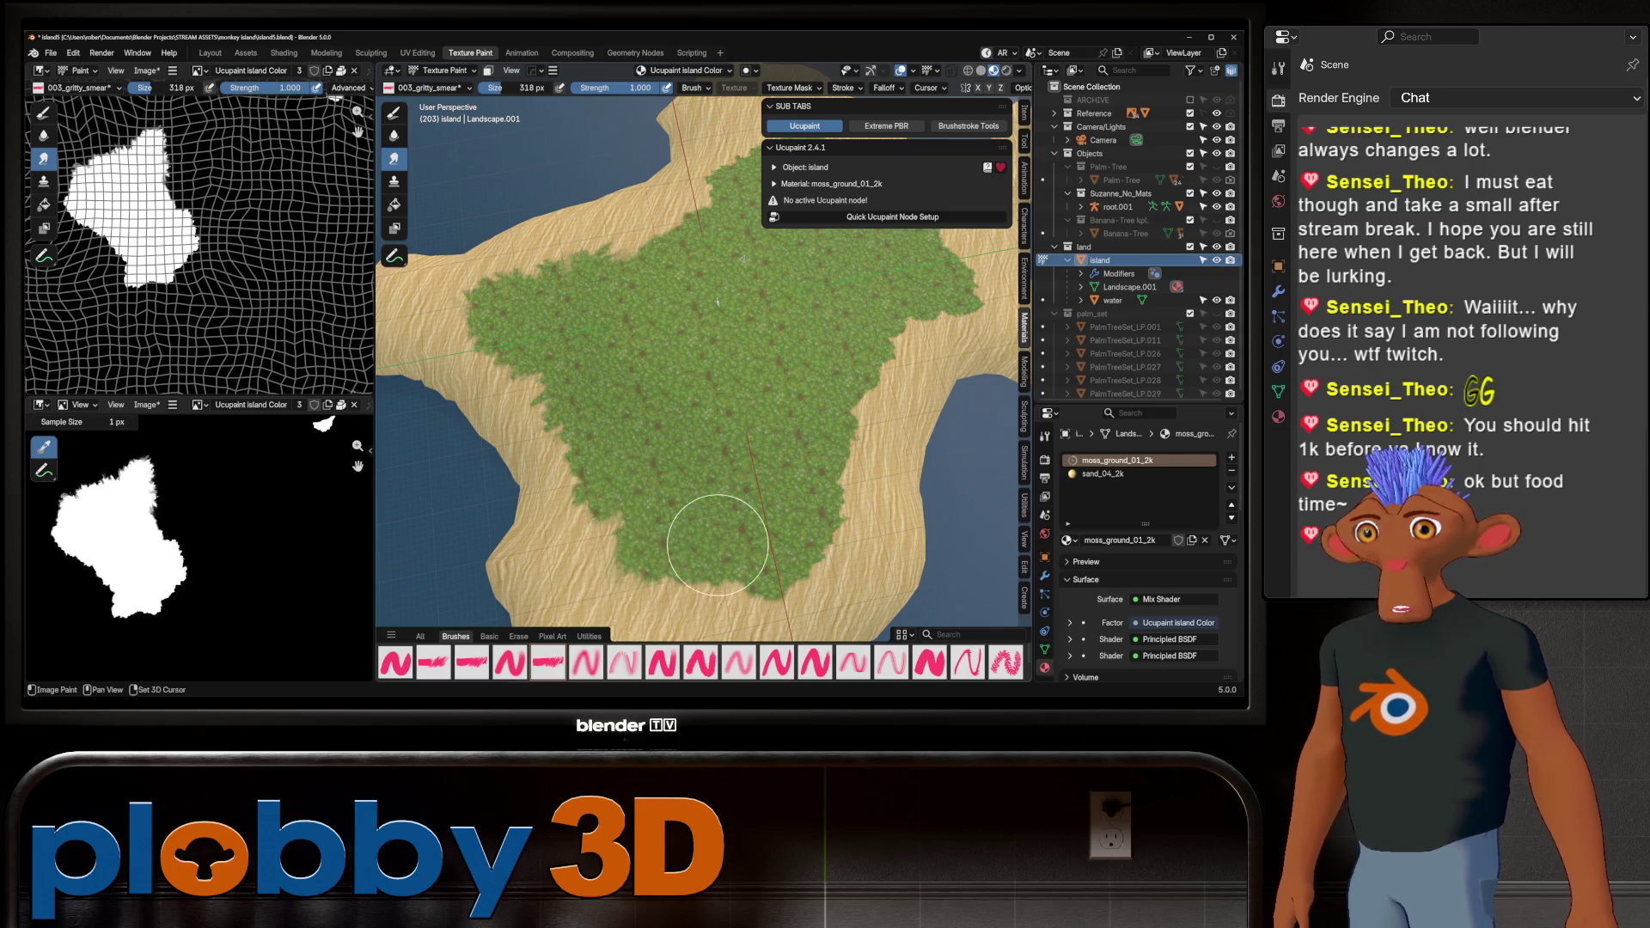
shift+middle_drag(722, 550, 606, 464)
mouse_move(567, 529)
mouse_down()
mouse_move(558, 556)
mouse_move(555, 537)
mouse_move(511, 533)
mouse_move(609, 551)
mouse_move(602, 576)
mouse_move(705, 527)
mouse_move(651, 557)
mouse_move(657, 571)
mouse_move(737, 469)
mouse_move(761, 464)
mouse_up()
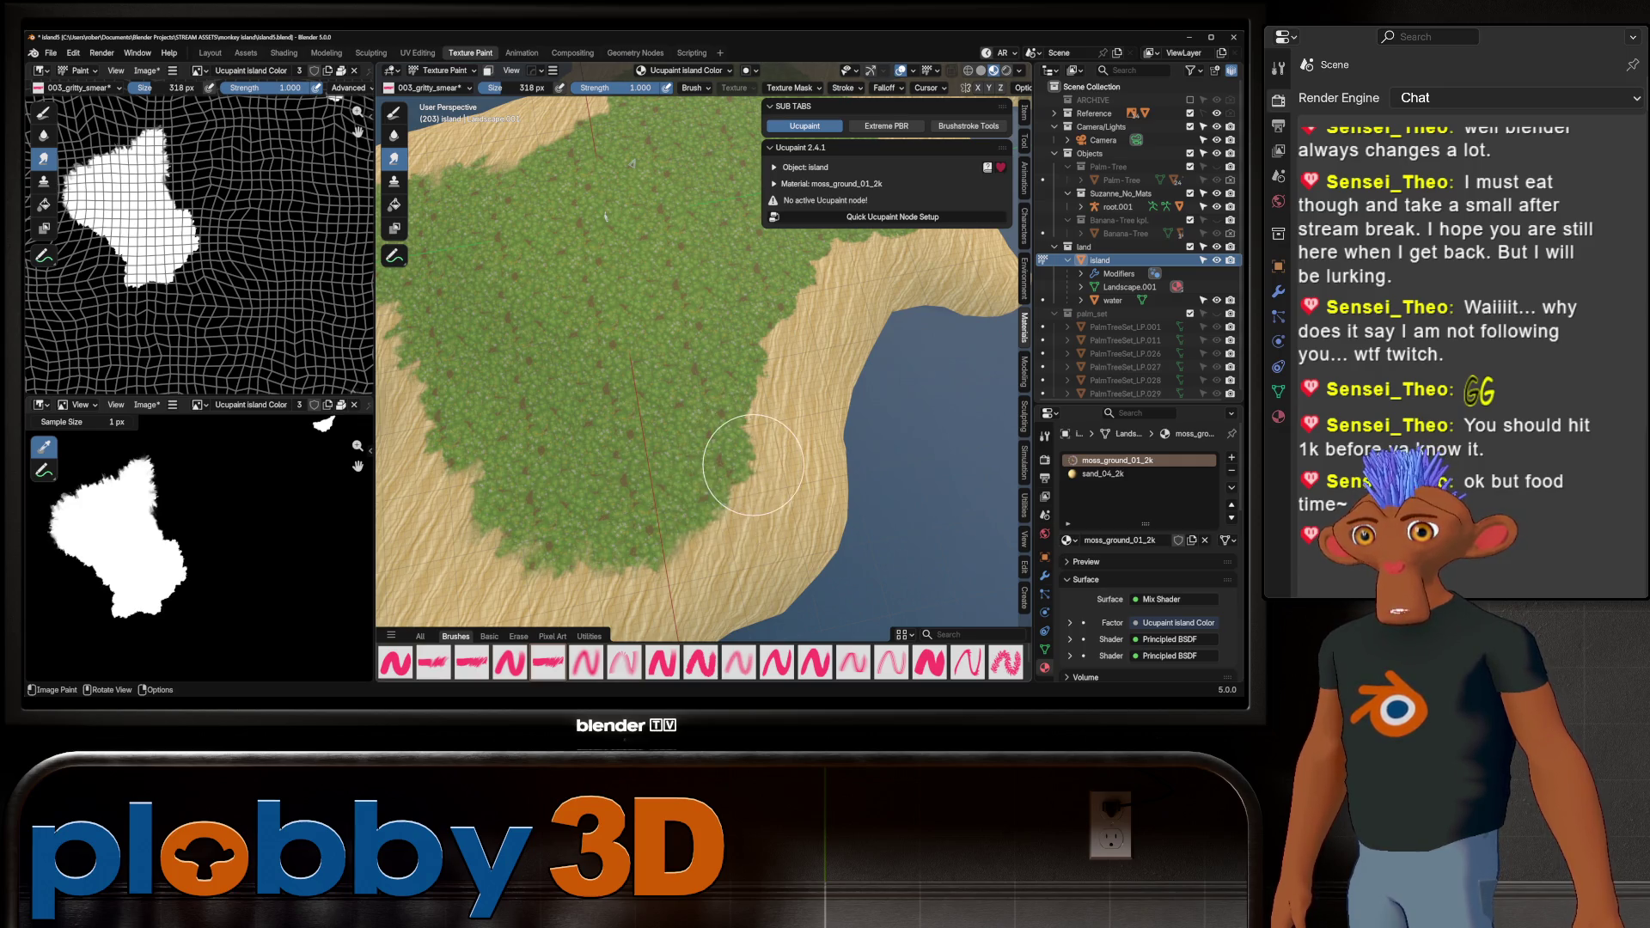
middle_drag(761, 464, 637, 474)
mouse_move(637, 473)
mouse_down()
mouse_move(705, 430)
mouse_move(635, 492)
mouse_up()
Resize the gritty smear brush to 271 px
scroll(634, 492, down, 2)
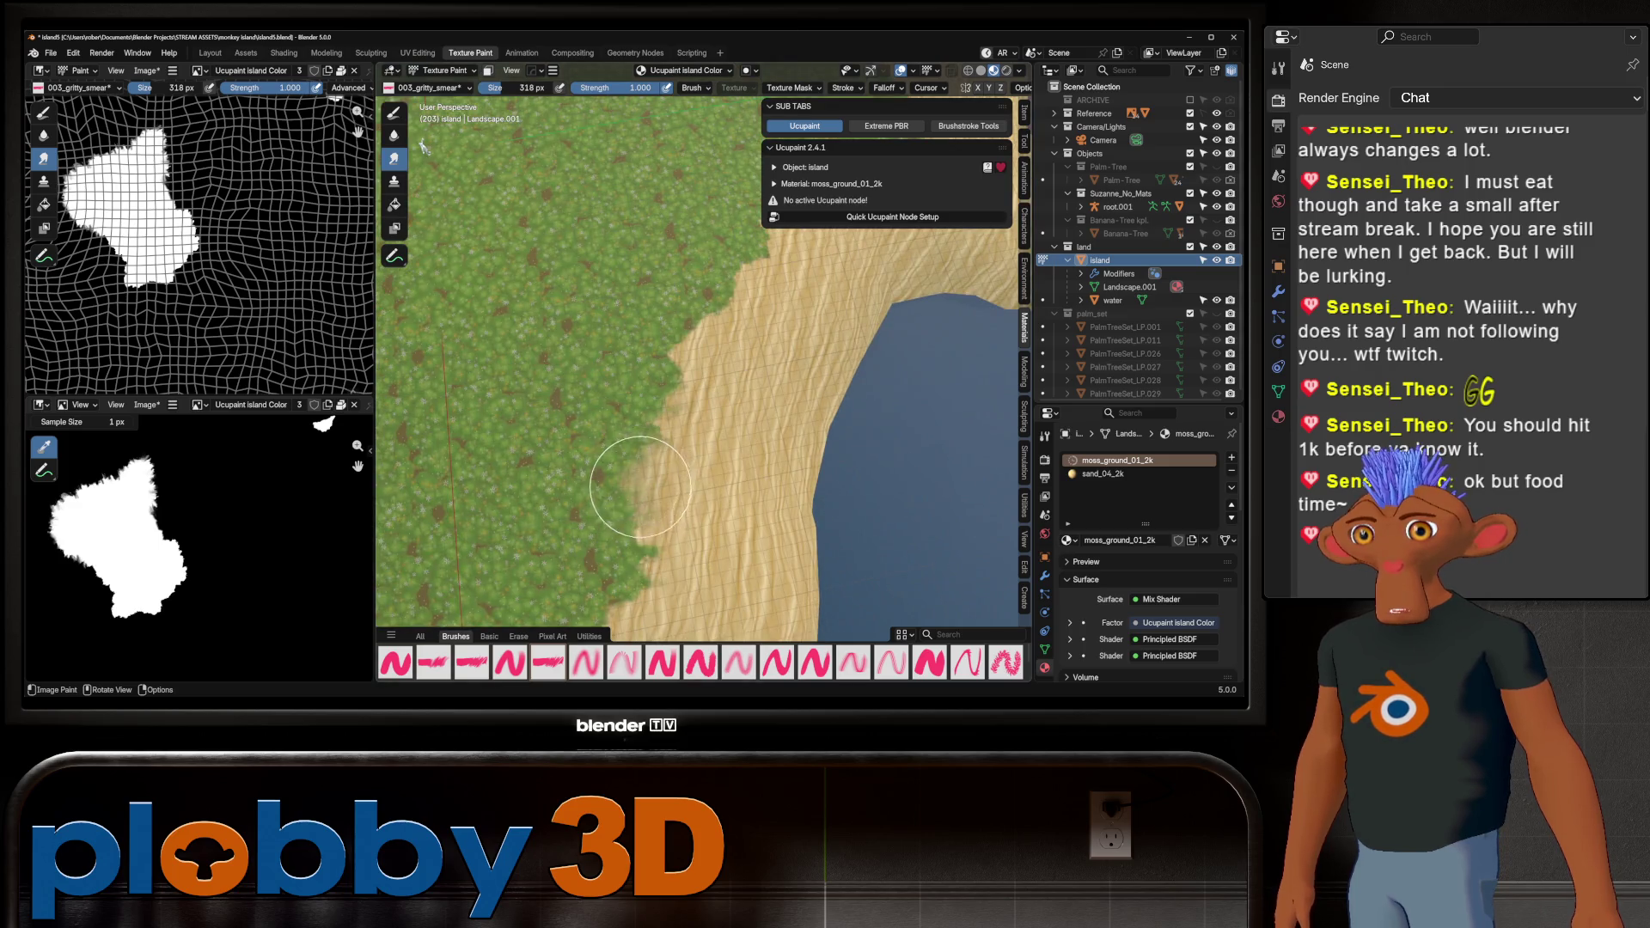
scroll(641, 469, down, 5)
scroll(739, 464, up, 1)
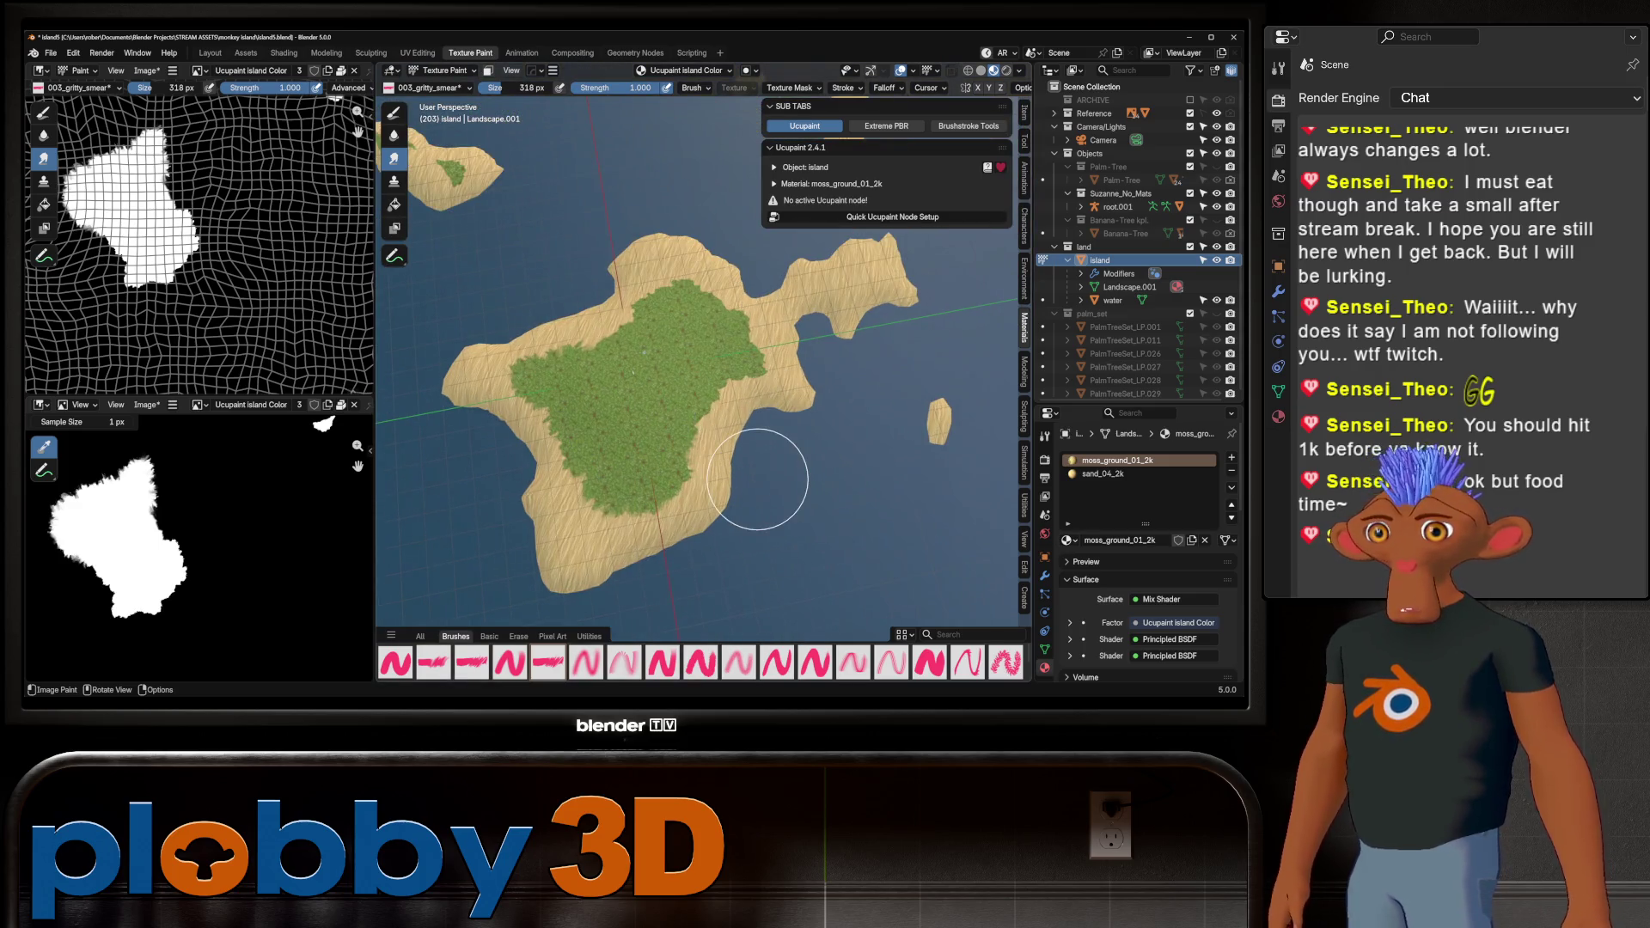
scroll(656, 386, up, 4)
scroll(663, 461, up, 3)
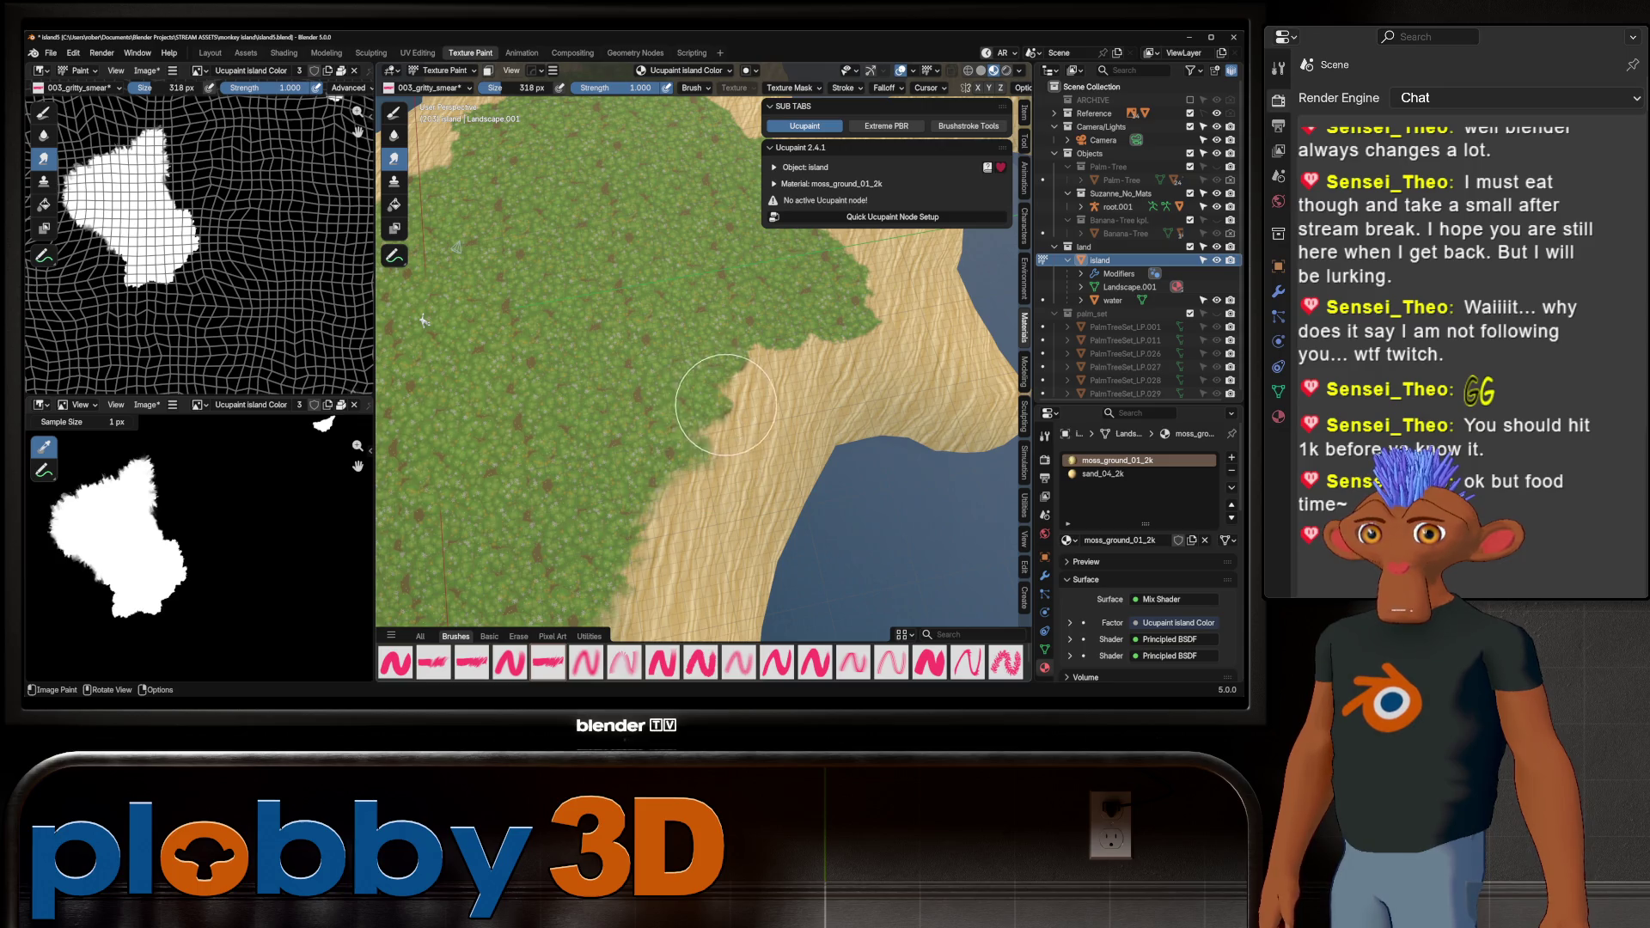
key(f)
click(733, 395)
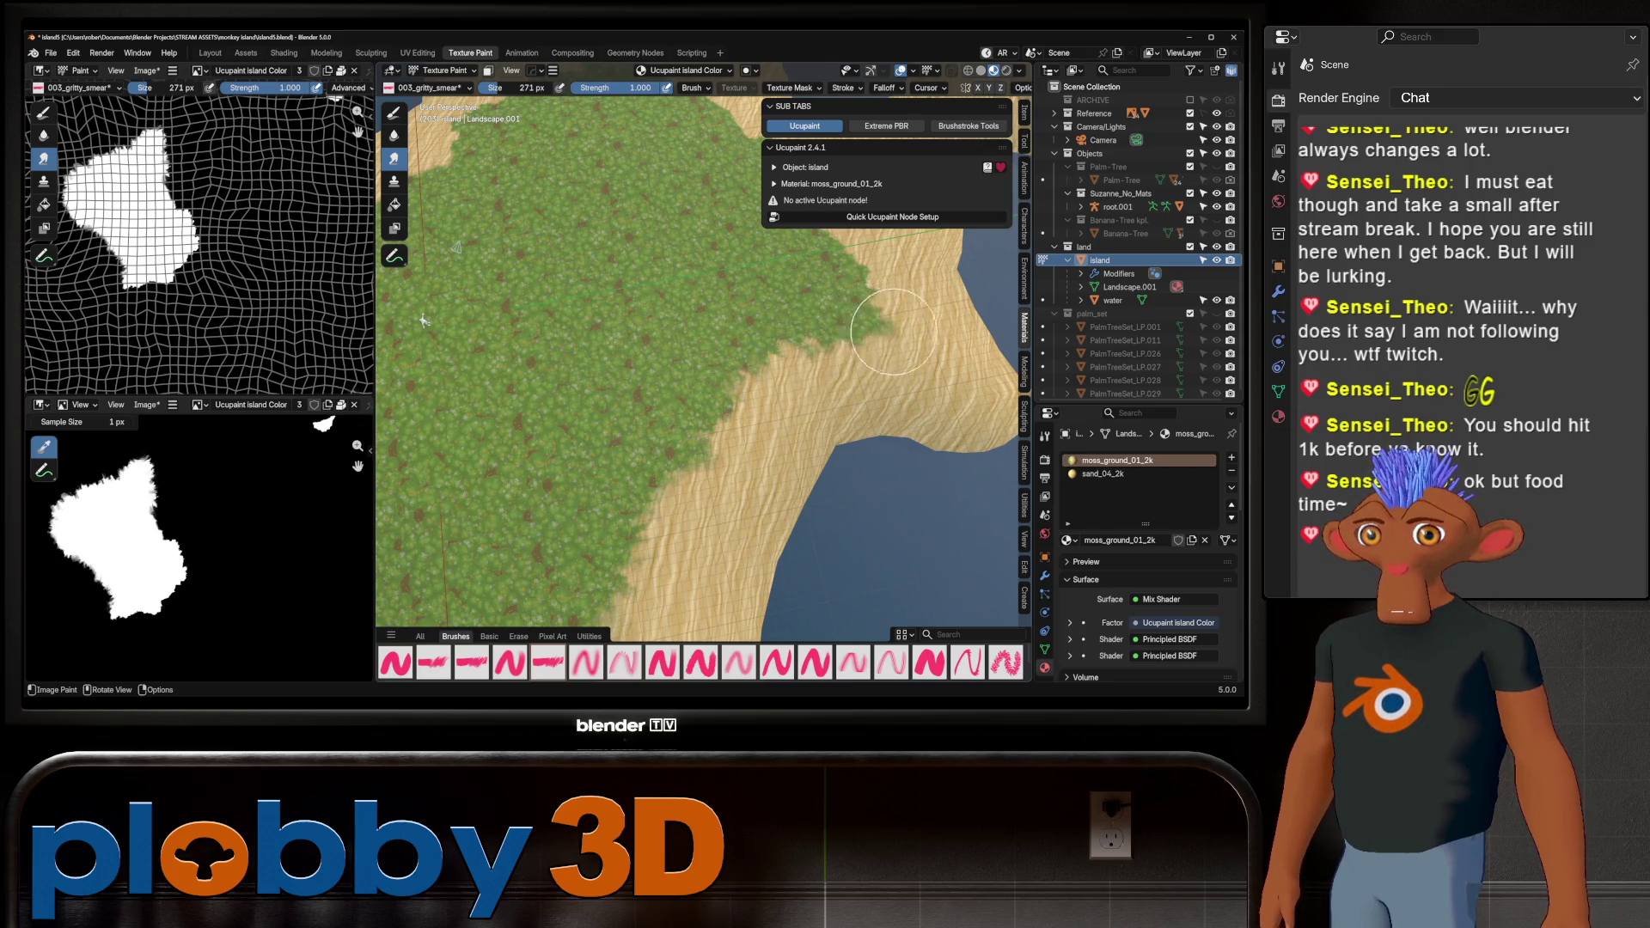
Orbit and pan around the island to see the whole green patch and the upper-right shore
middle_drag(817, 361, 789, 418)
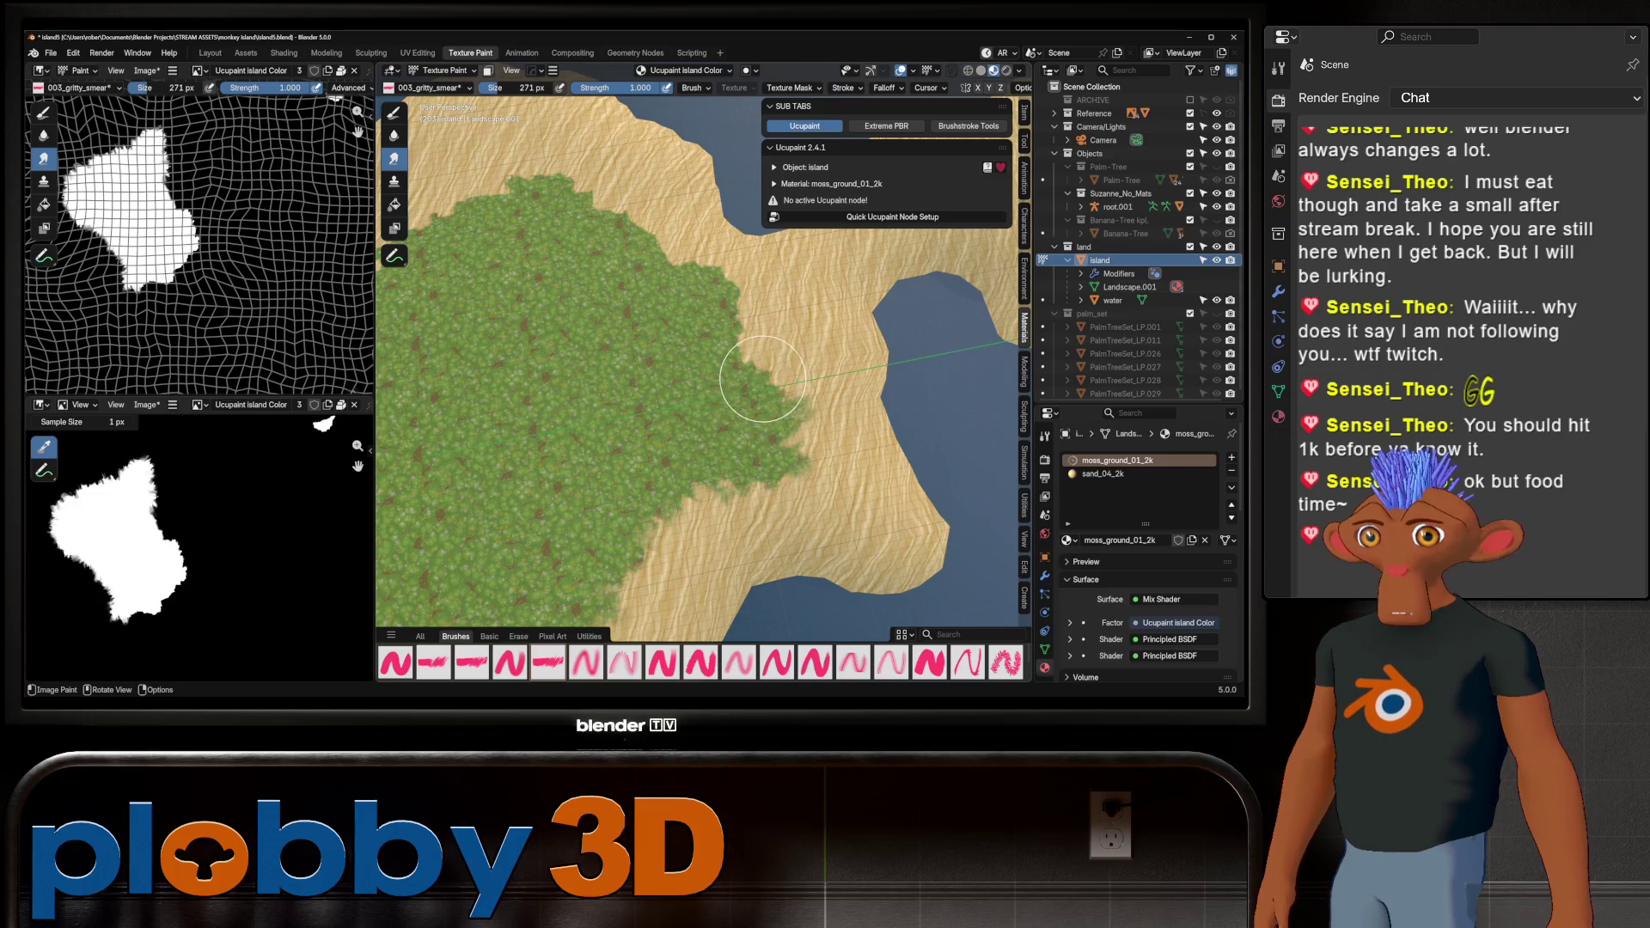
mouse_move(745, 335)
middle_down()
mouse_move(731, 388)
mouse_move(813, 393)
middle_up()
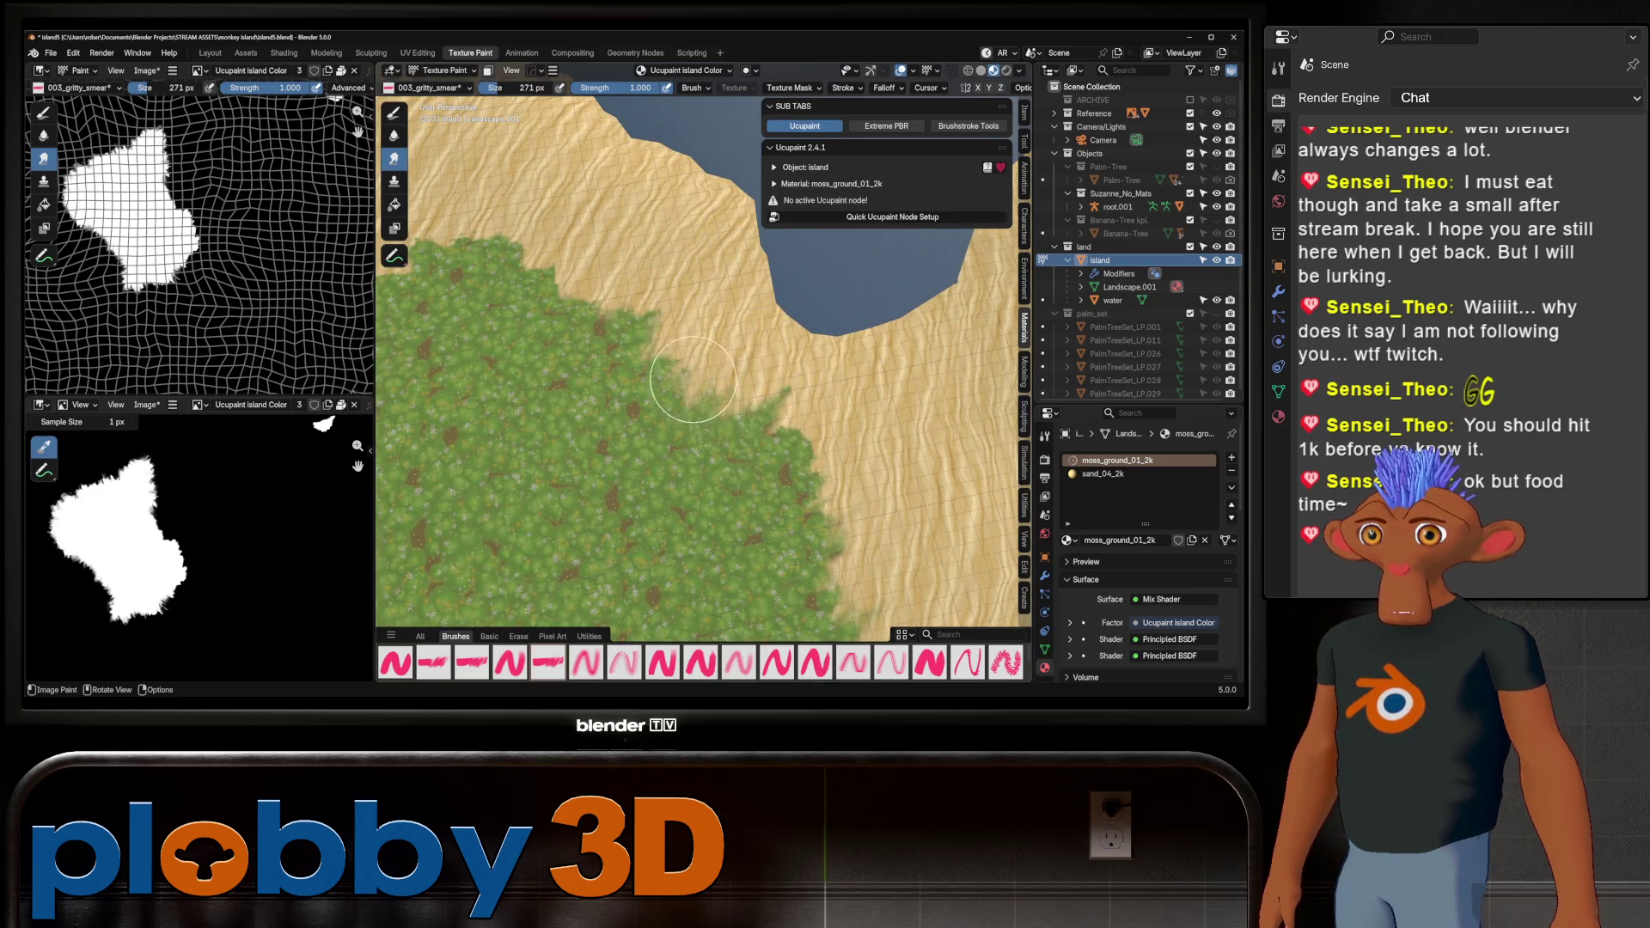
middle_drag(693, 379, 772, 368)
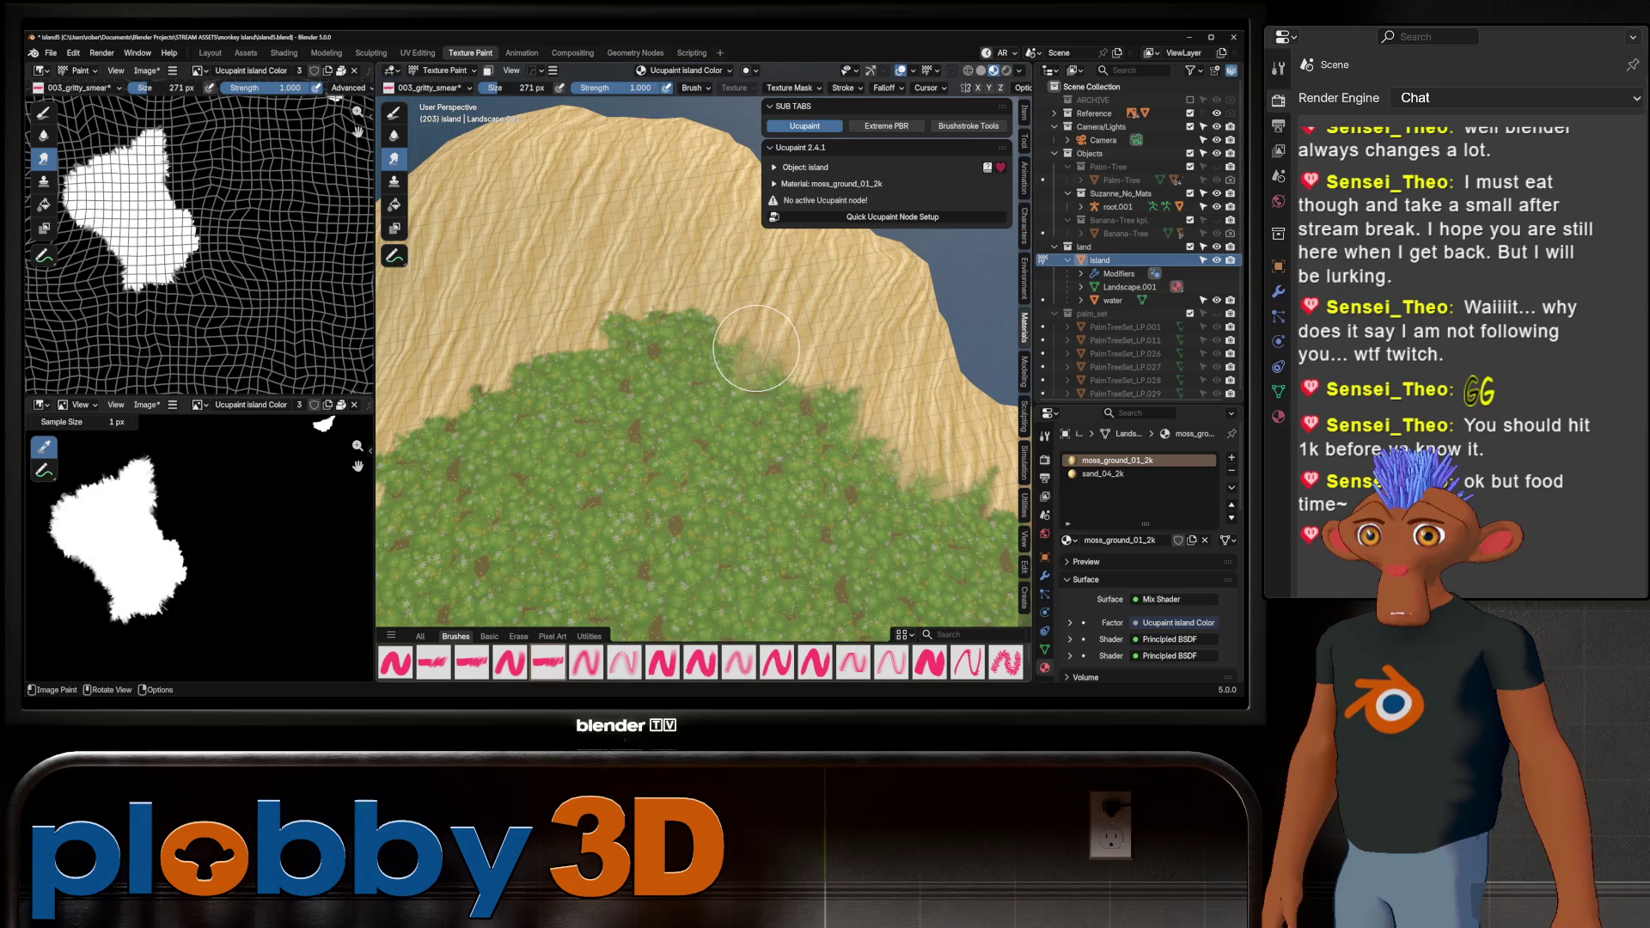
scroll(645, 361, down, 1)
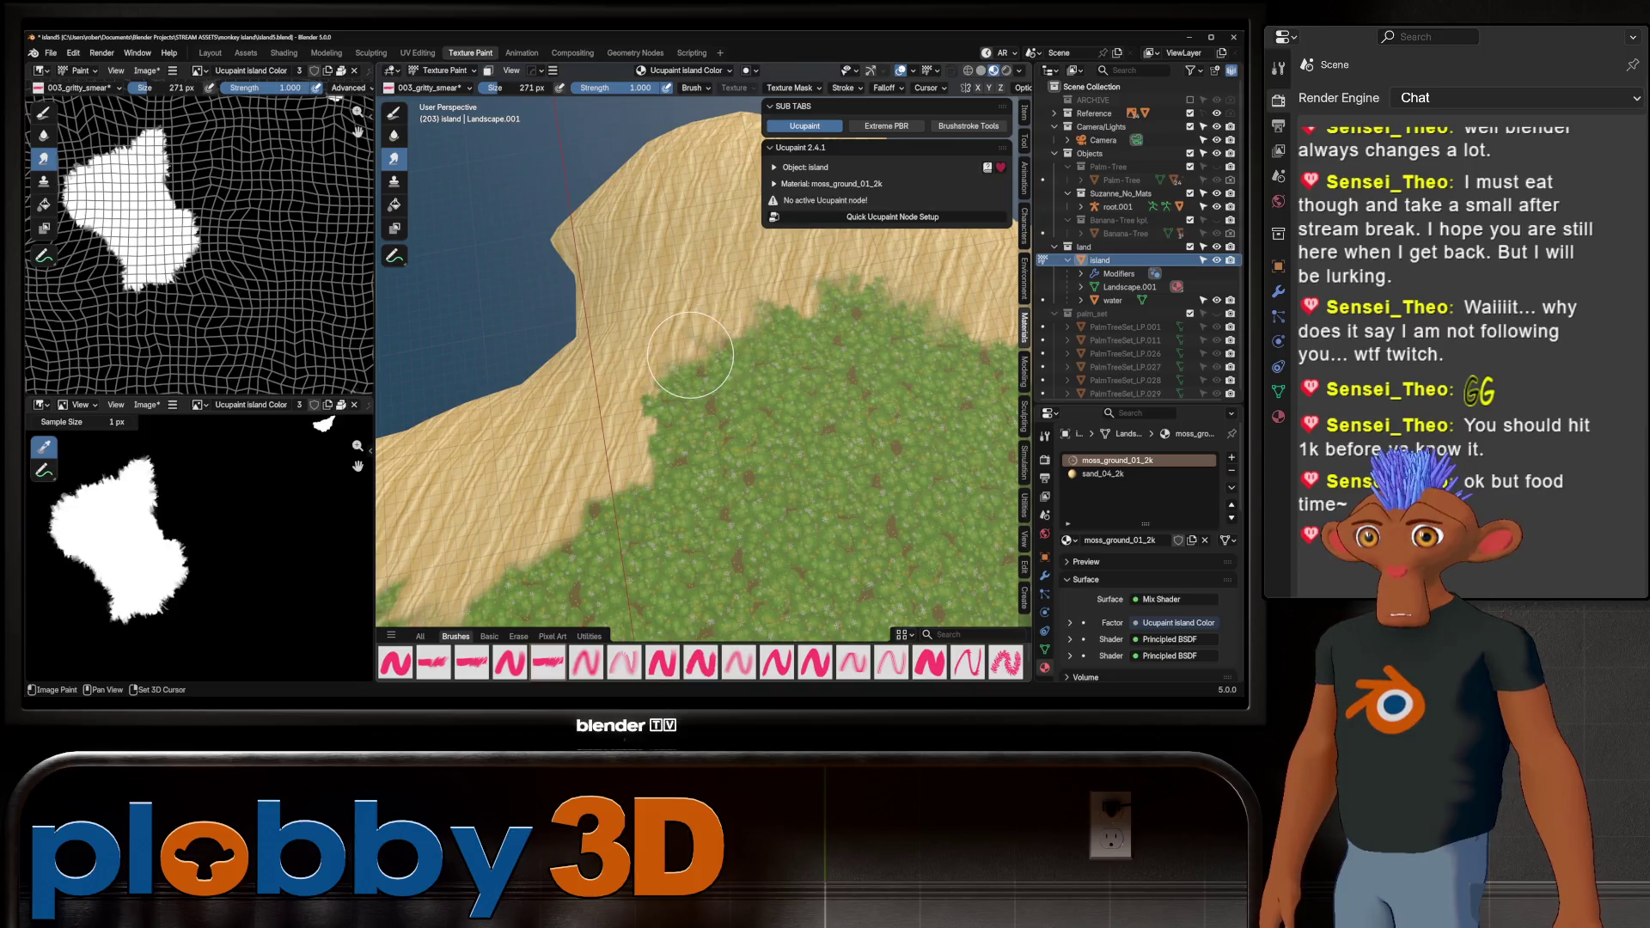
scroll(662, 396, down, 1)
scroll(718, 375, up, 2)
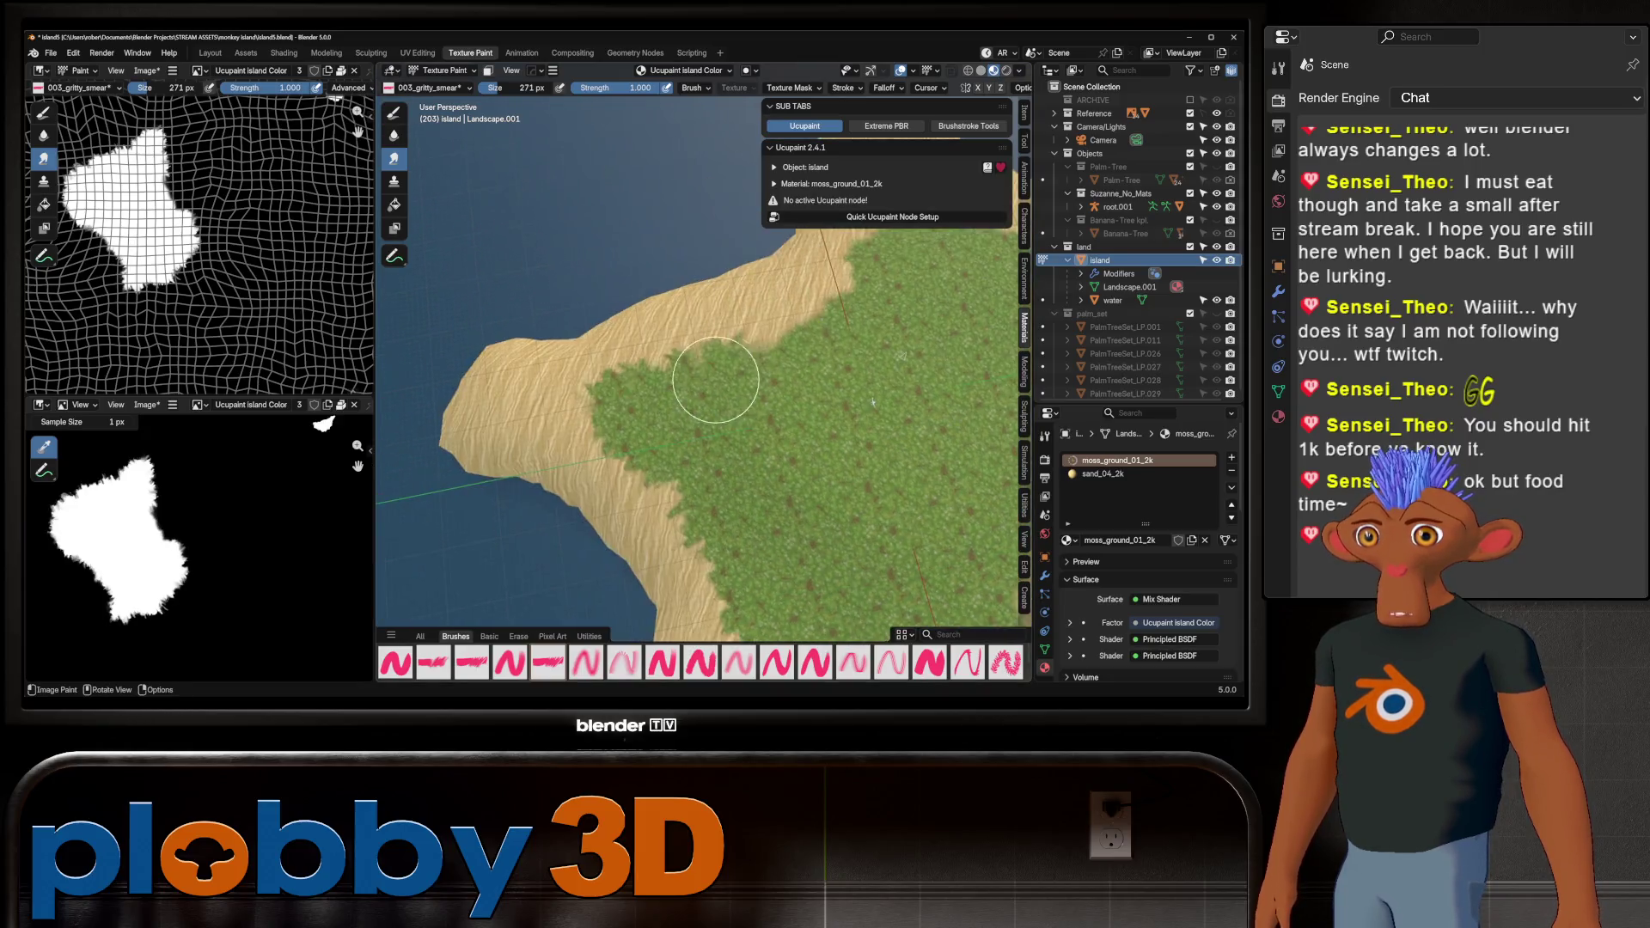
scroll(511, 365, down, 3)
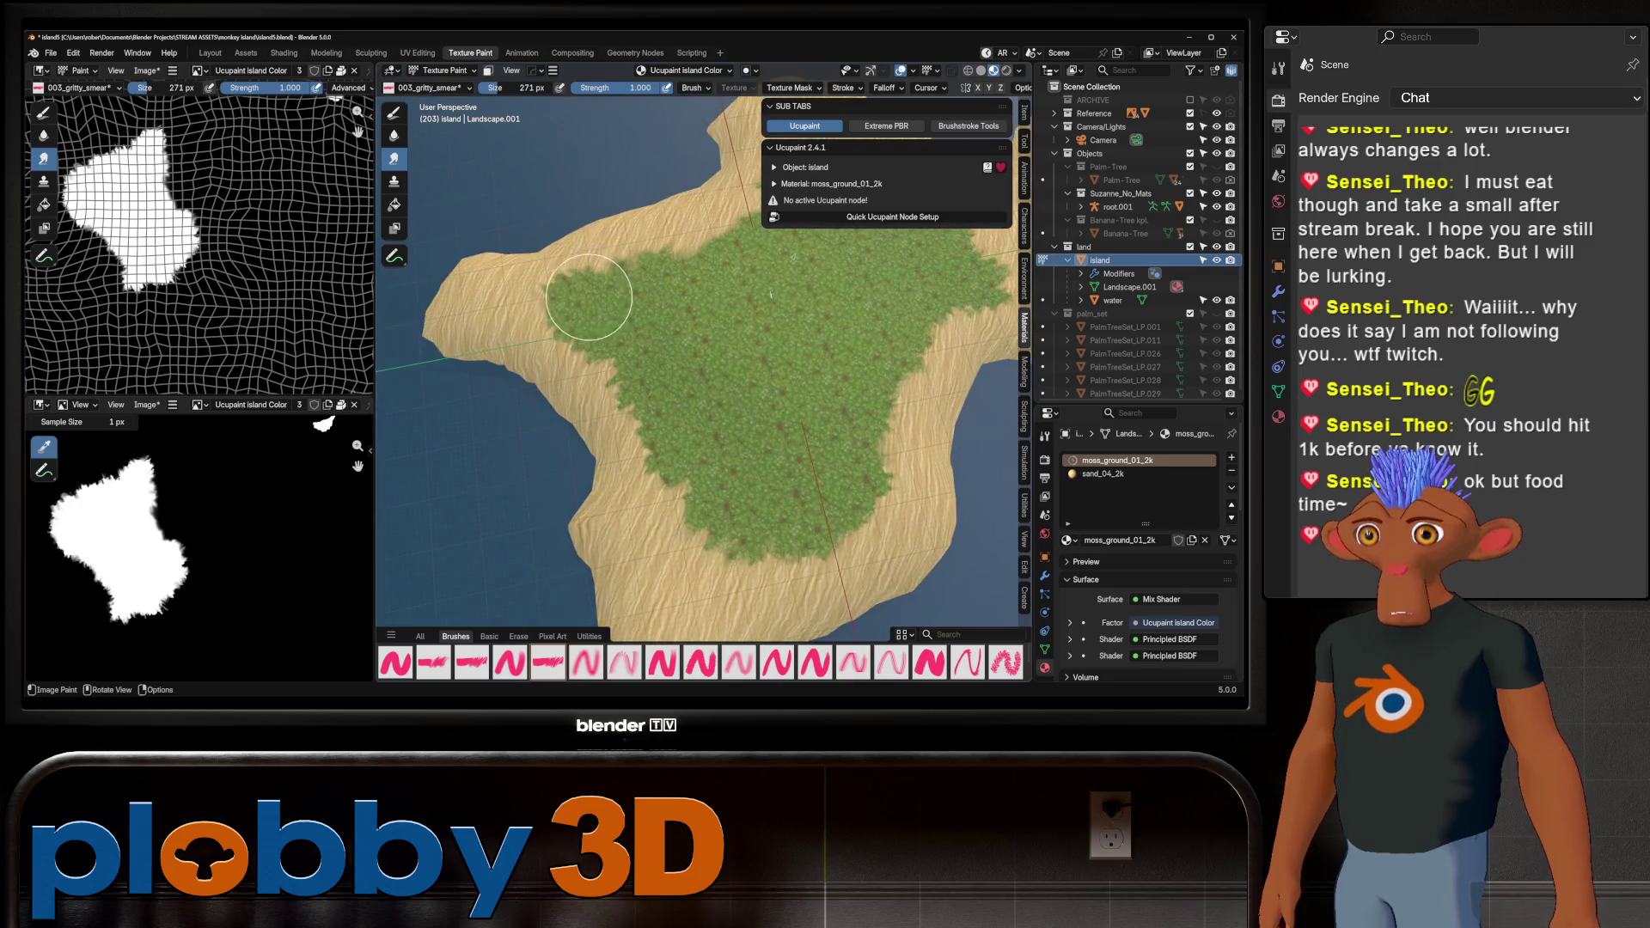
scroll(578, 293, up, 2)
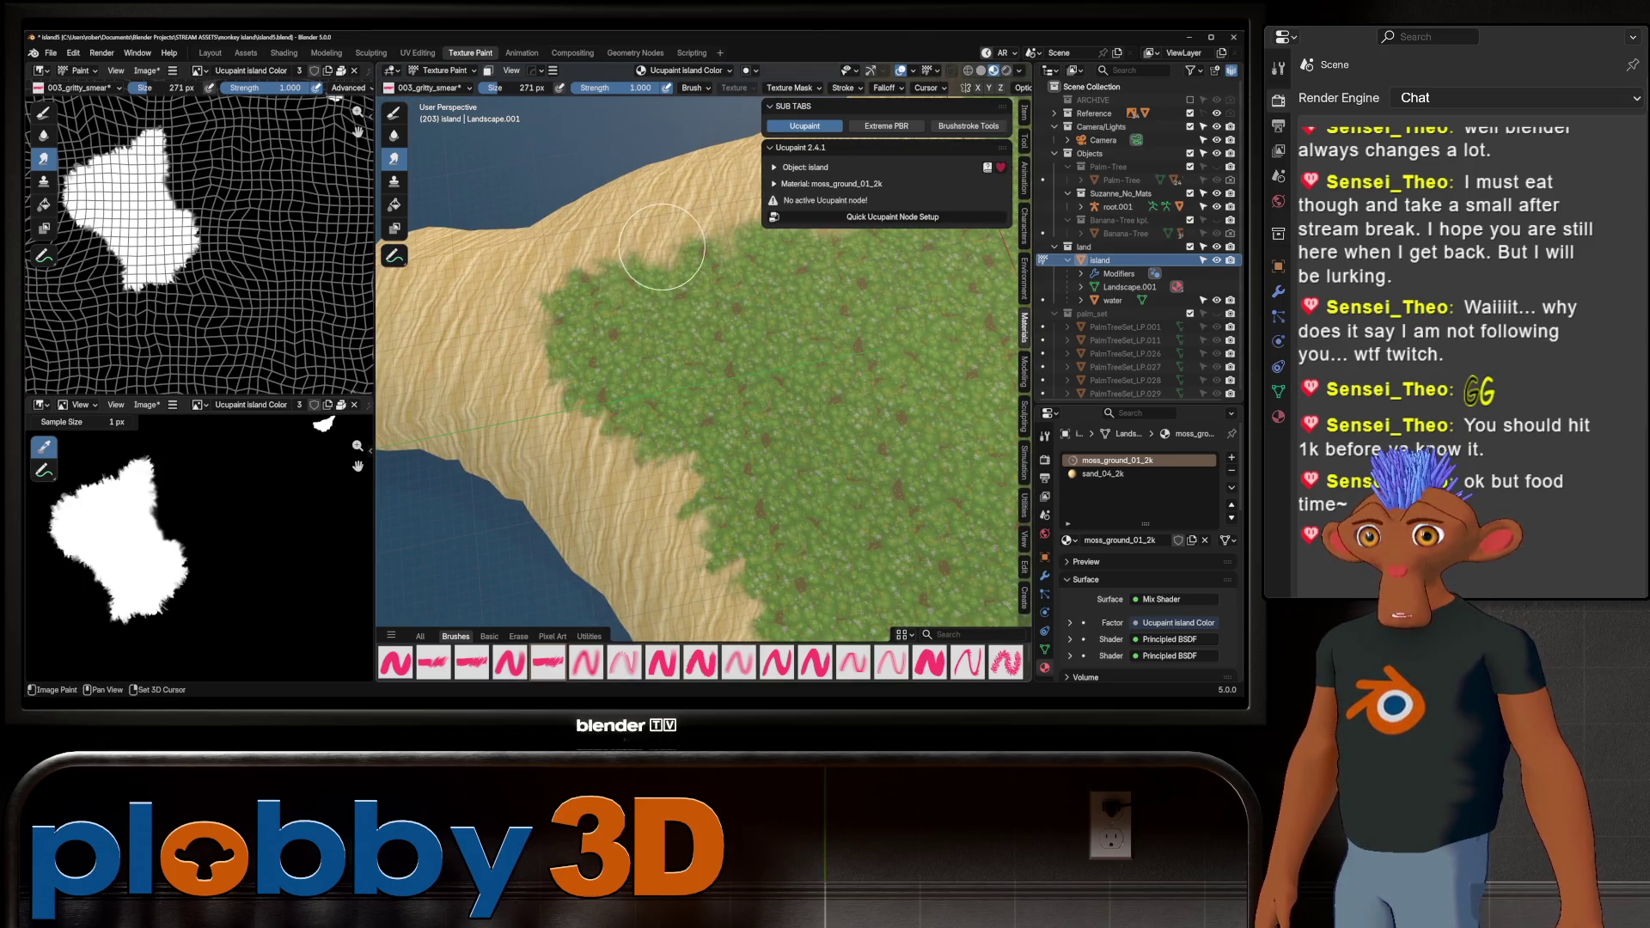
scroll(637, 405, down, 3)
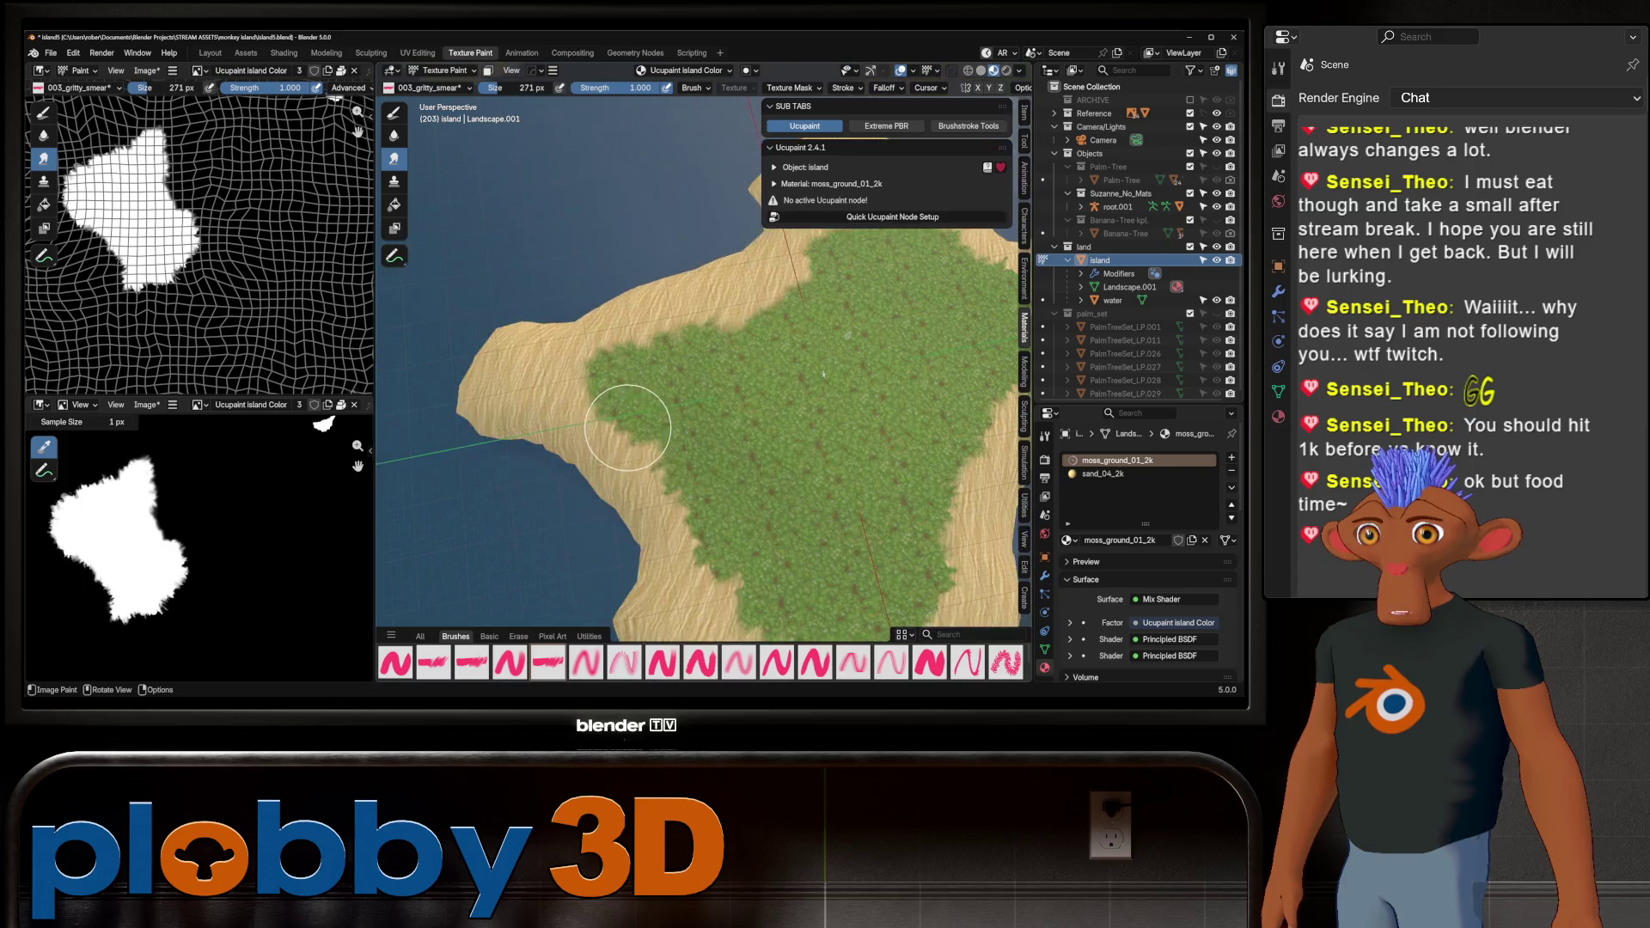
middle_drag(637, 405, 573, 256)
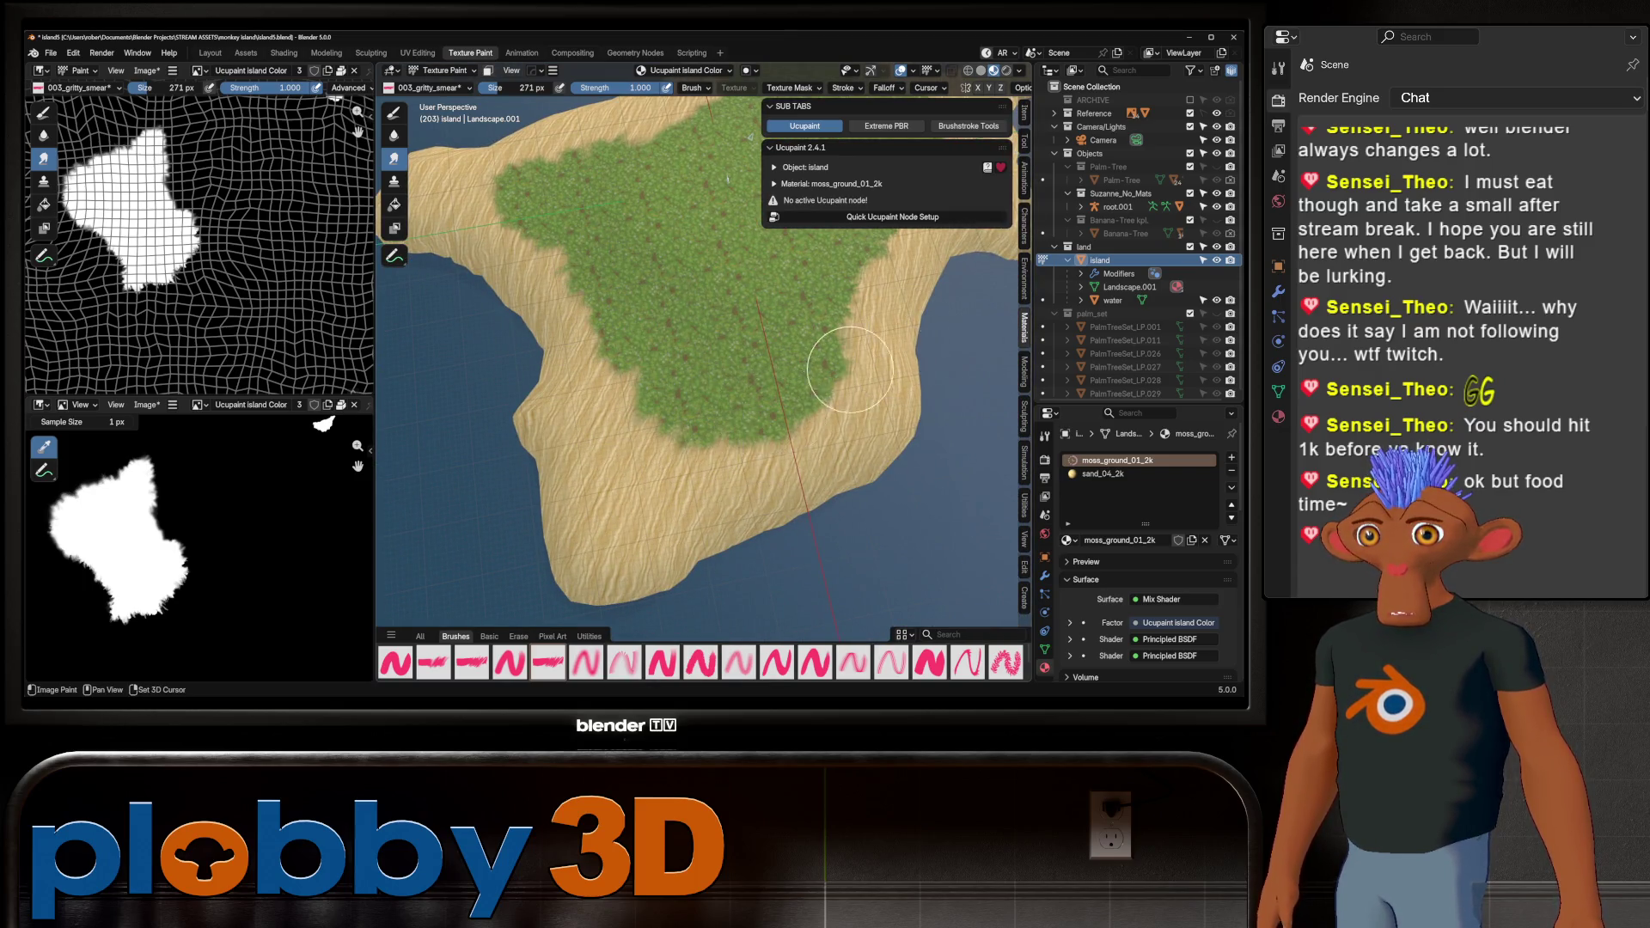
scroll(851, 370, up, 2)
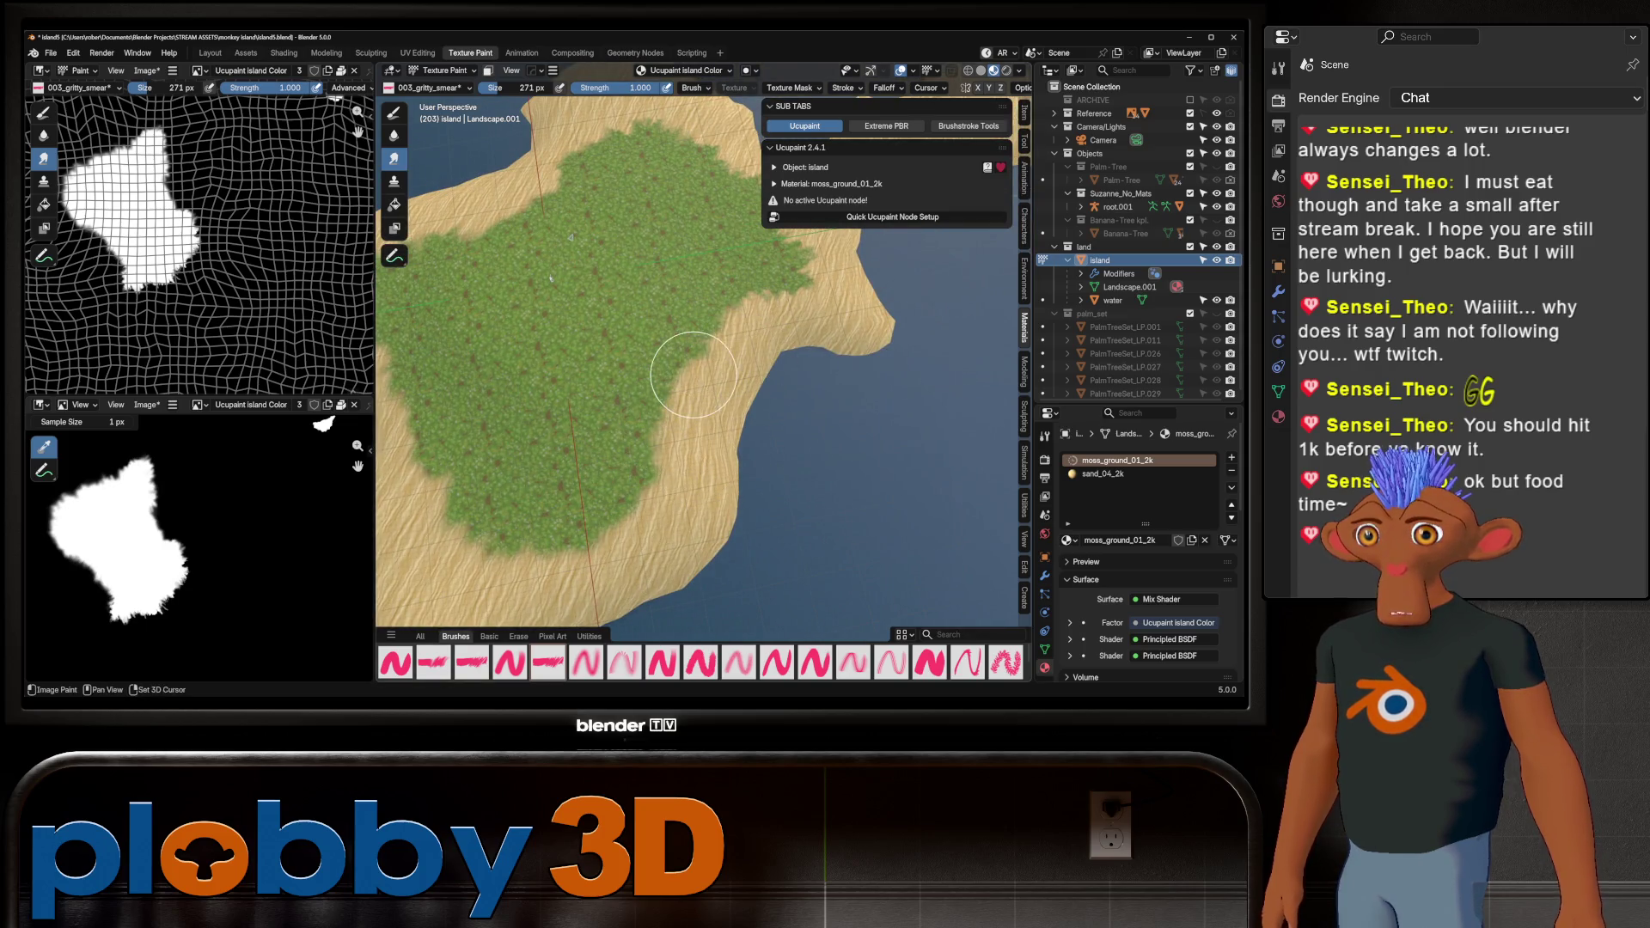
shift+middle_drag(678, 384, 533, 550)
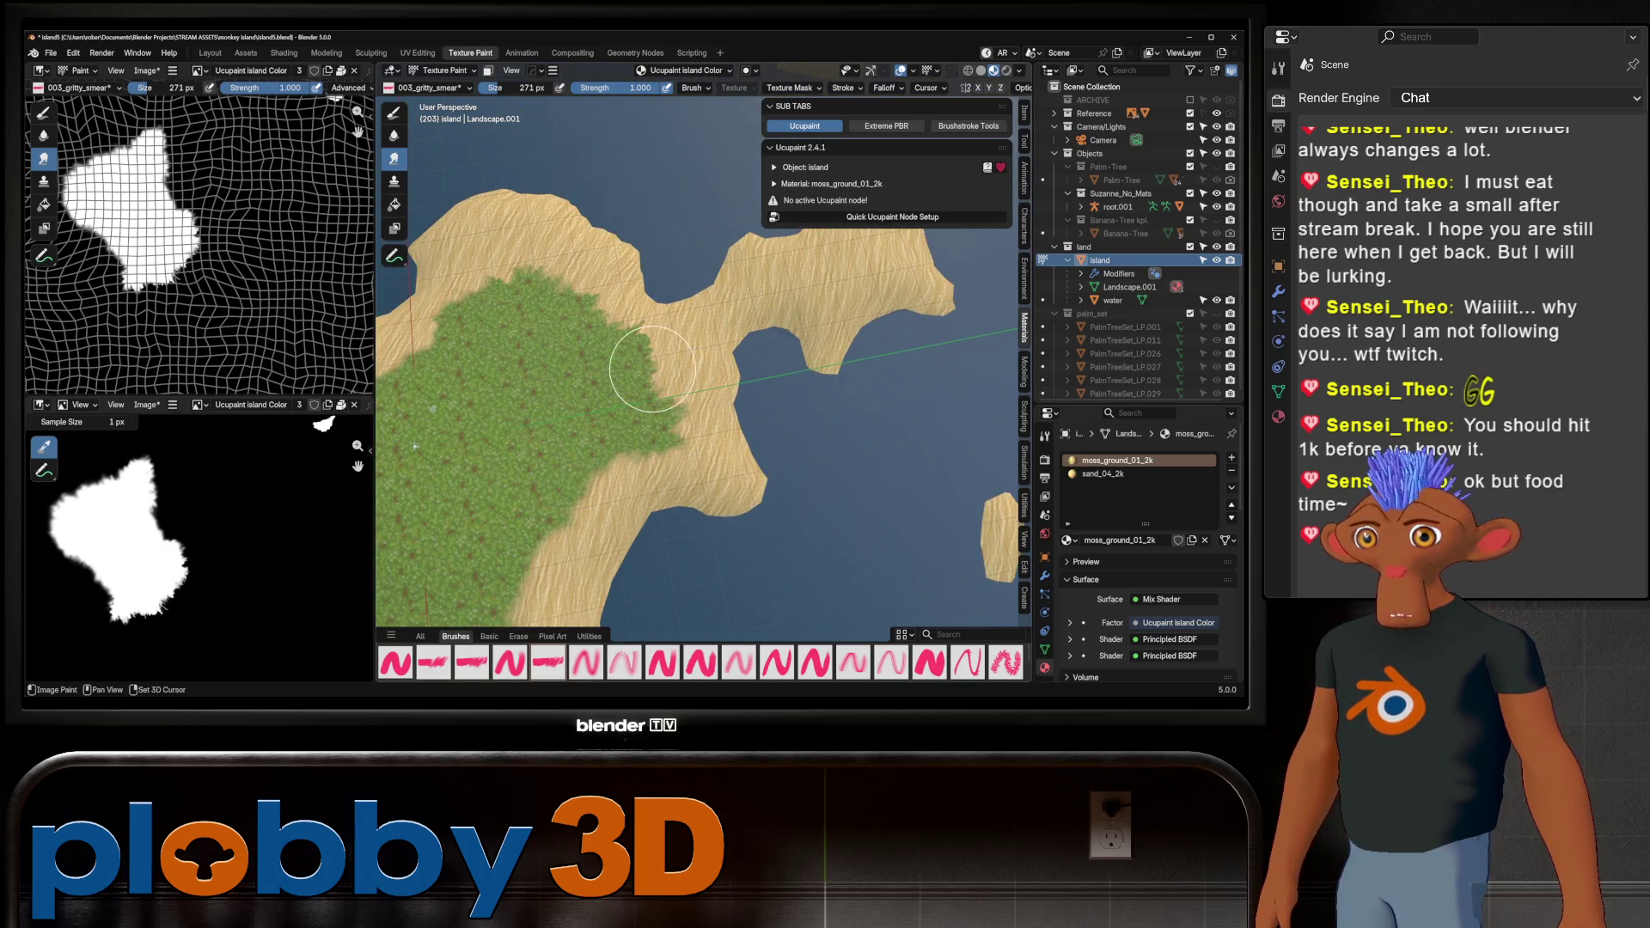
shift+middle_drag(590, 324, 693, 393)
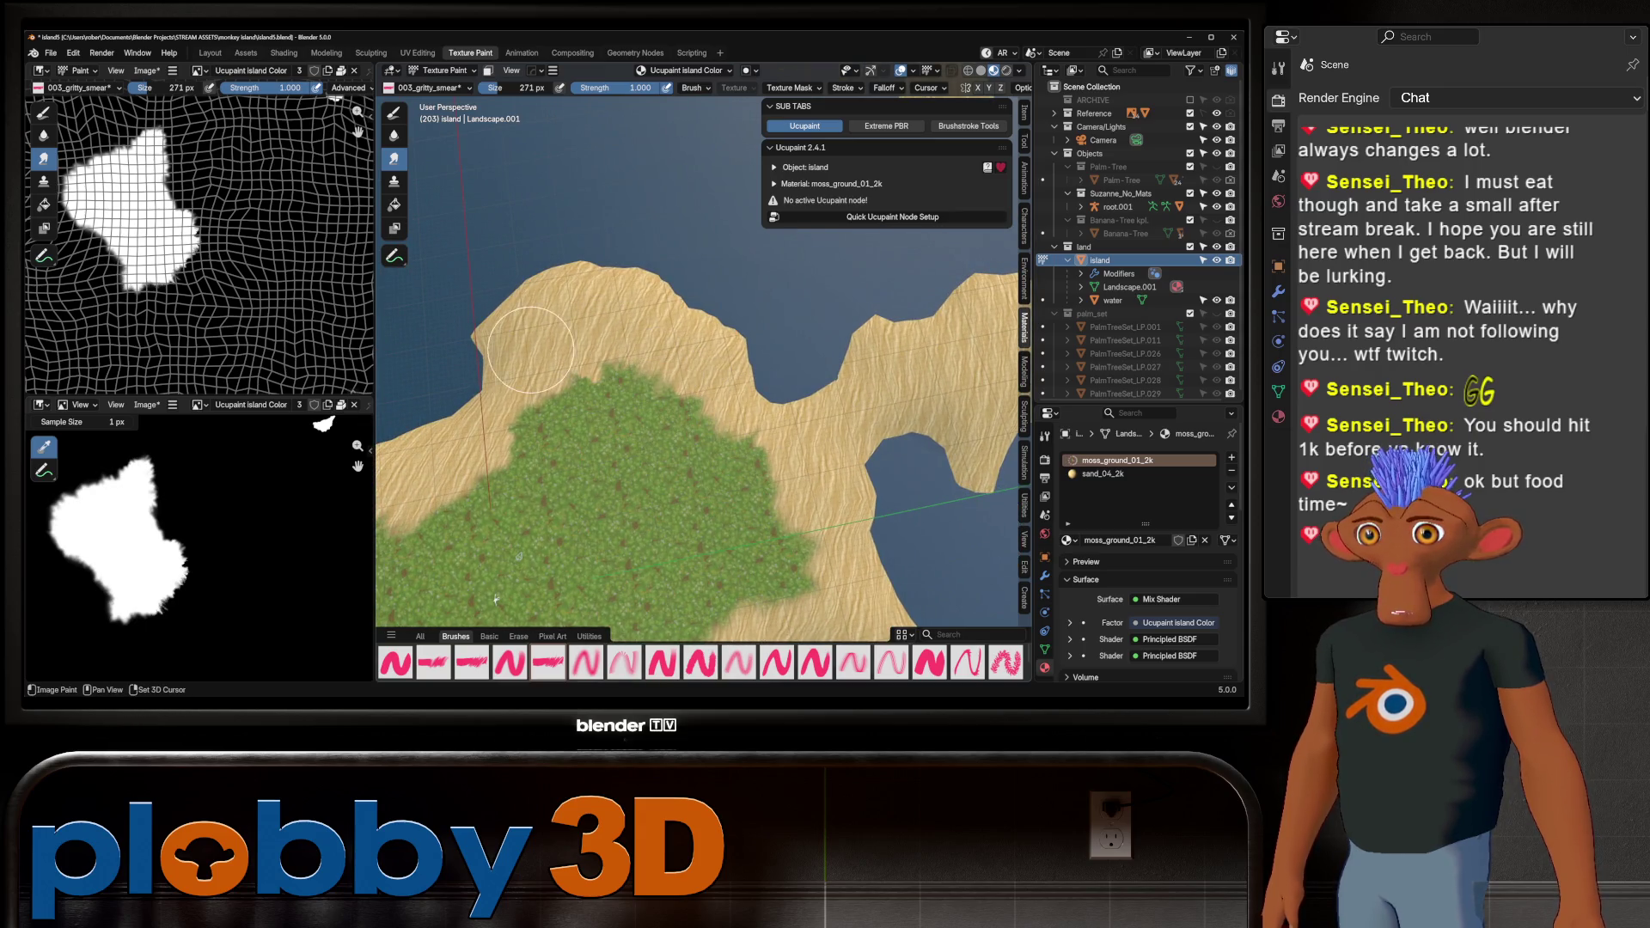
scroll(533, 429, down, 5)
scroll(603, 459, up, 5)
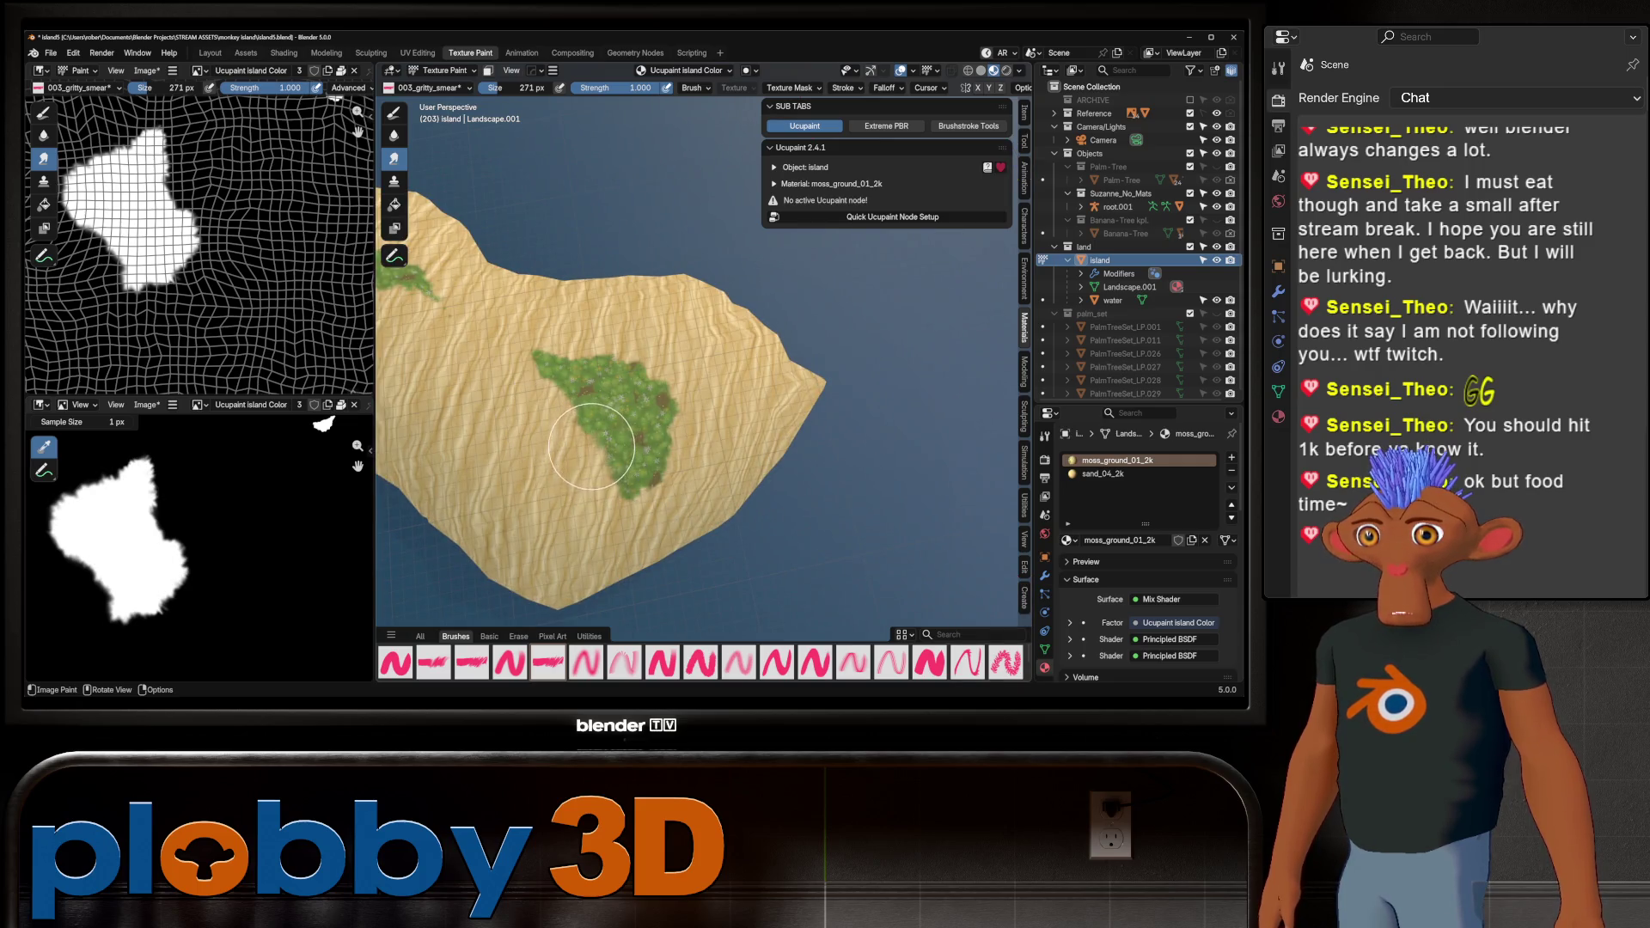
Paint moss joining the islet's two grass patches and extend the strip at its upper-left end
drag(562, 446, 551, 435)
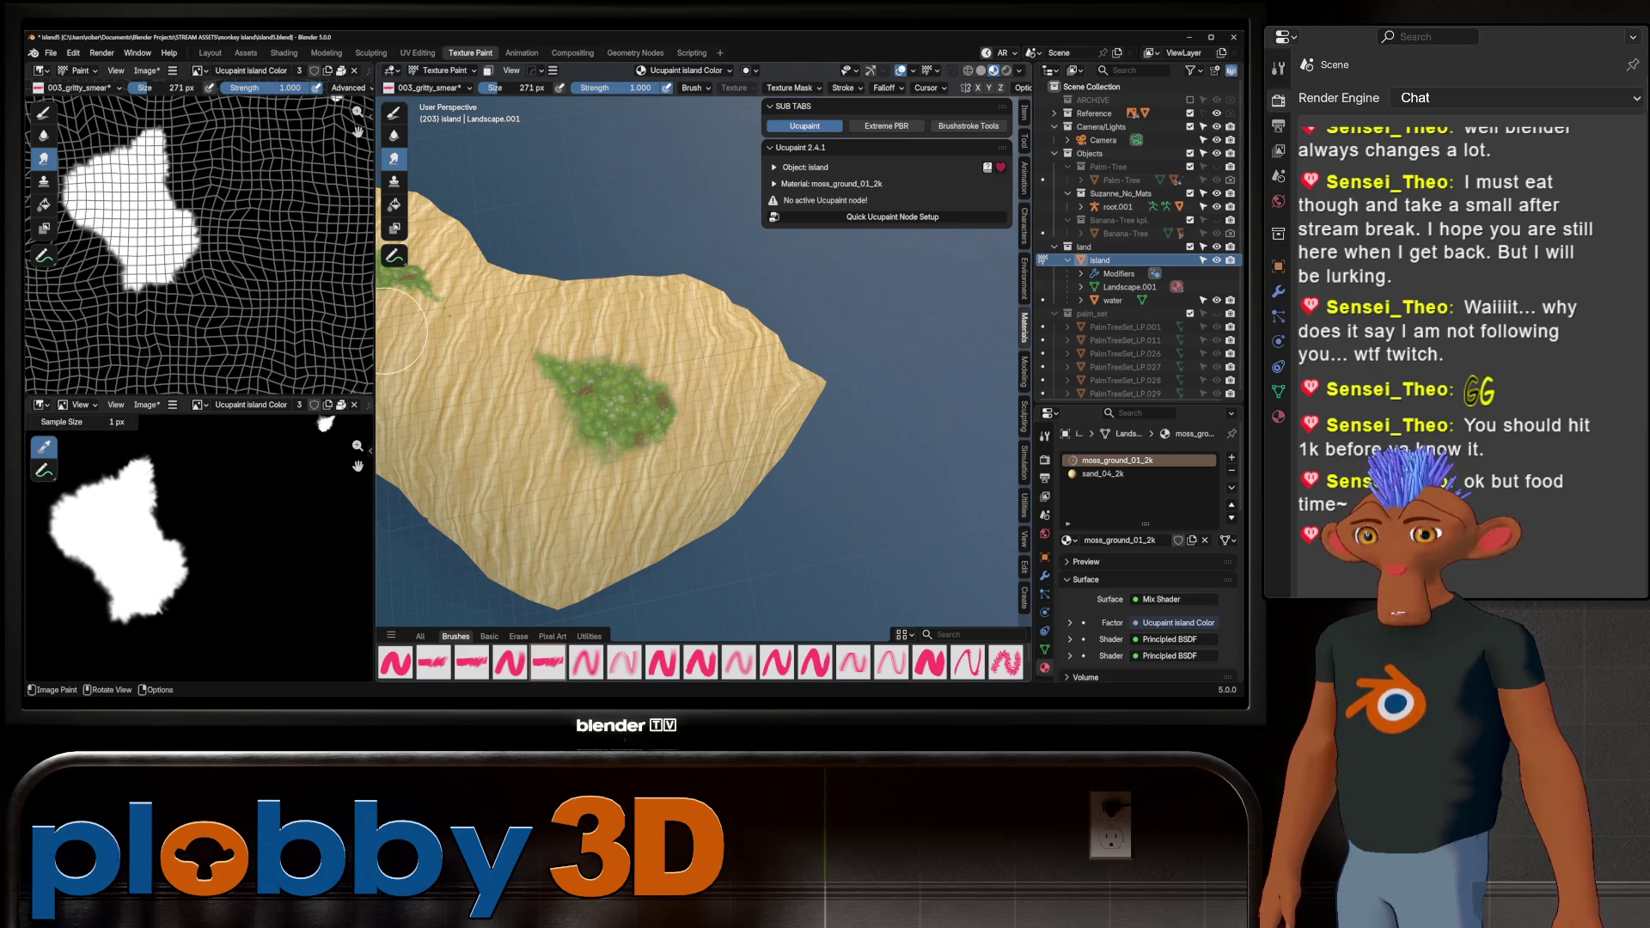
scroll(385, 328, down, 5)
scroll(632, 358, down, 3)
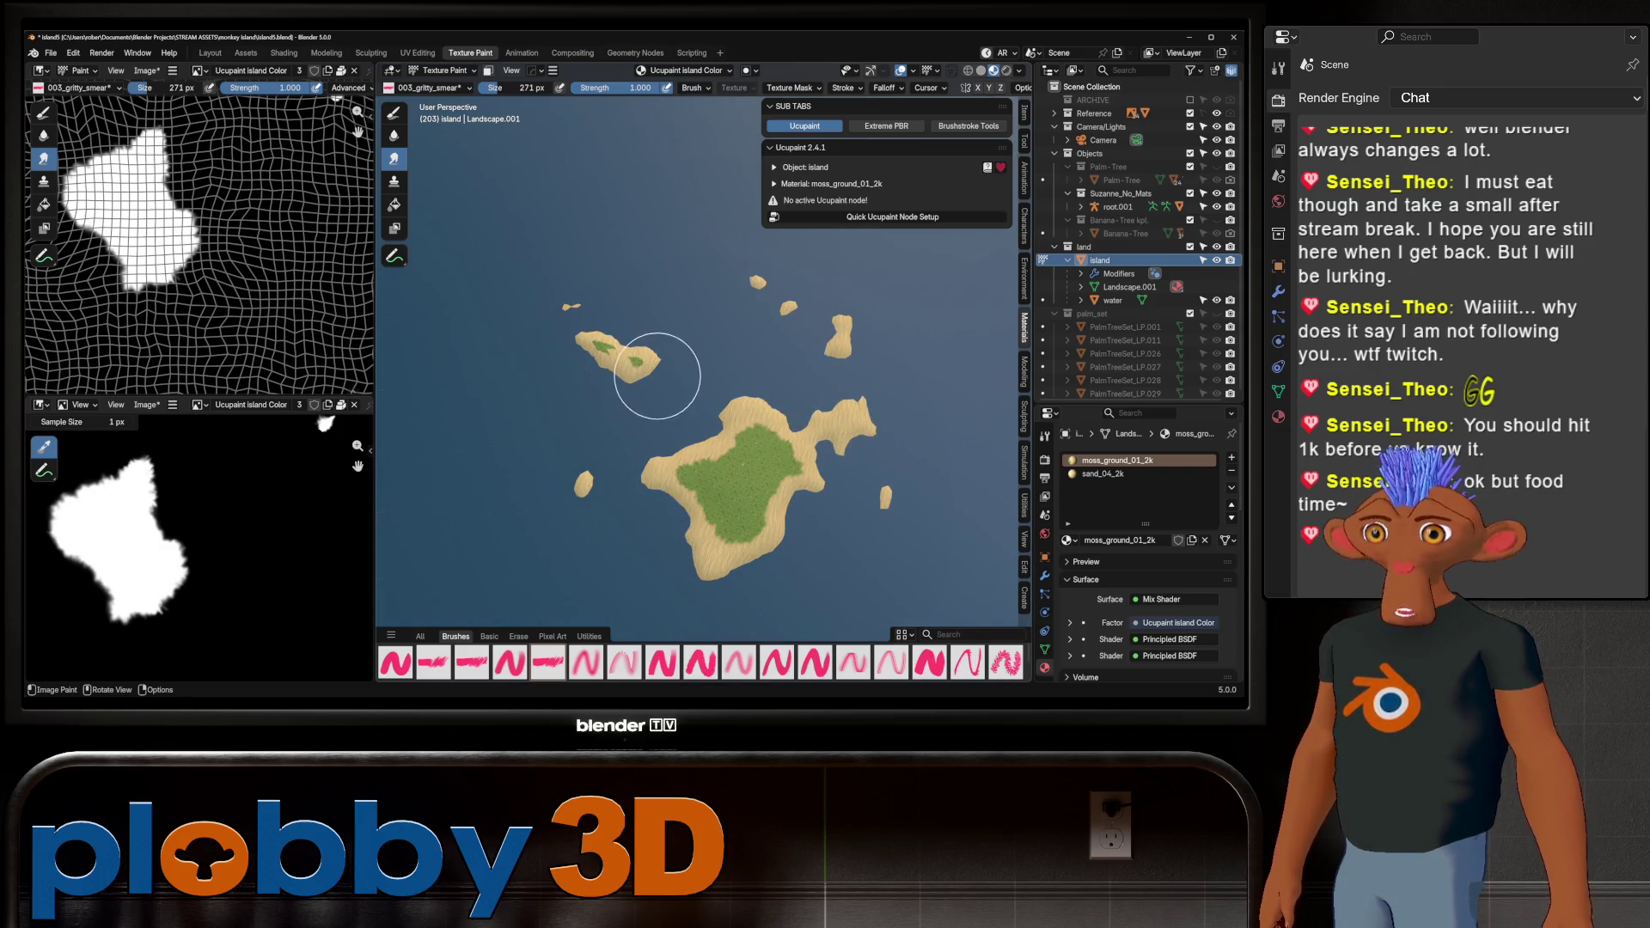
scroll(628, 362, up, 6)
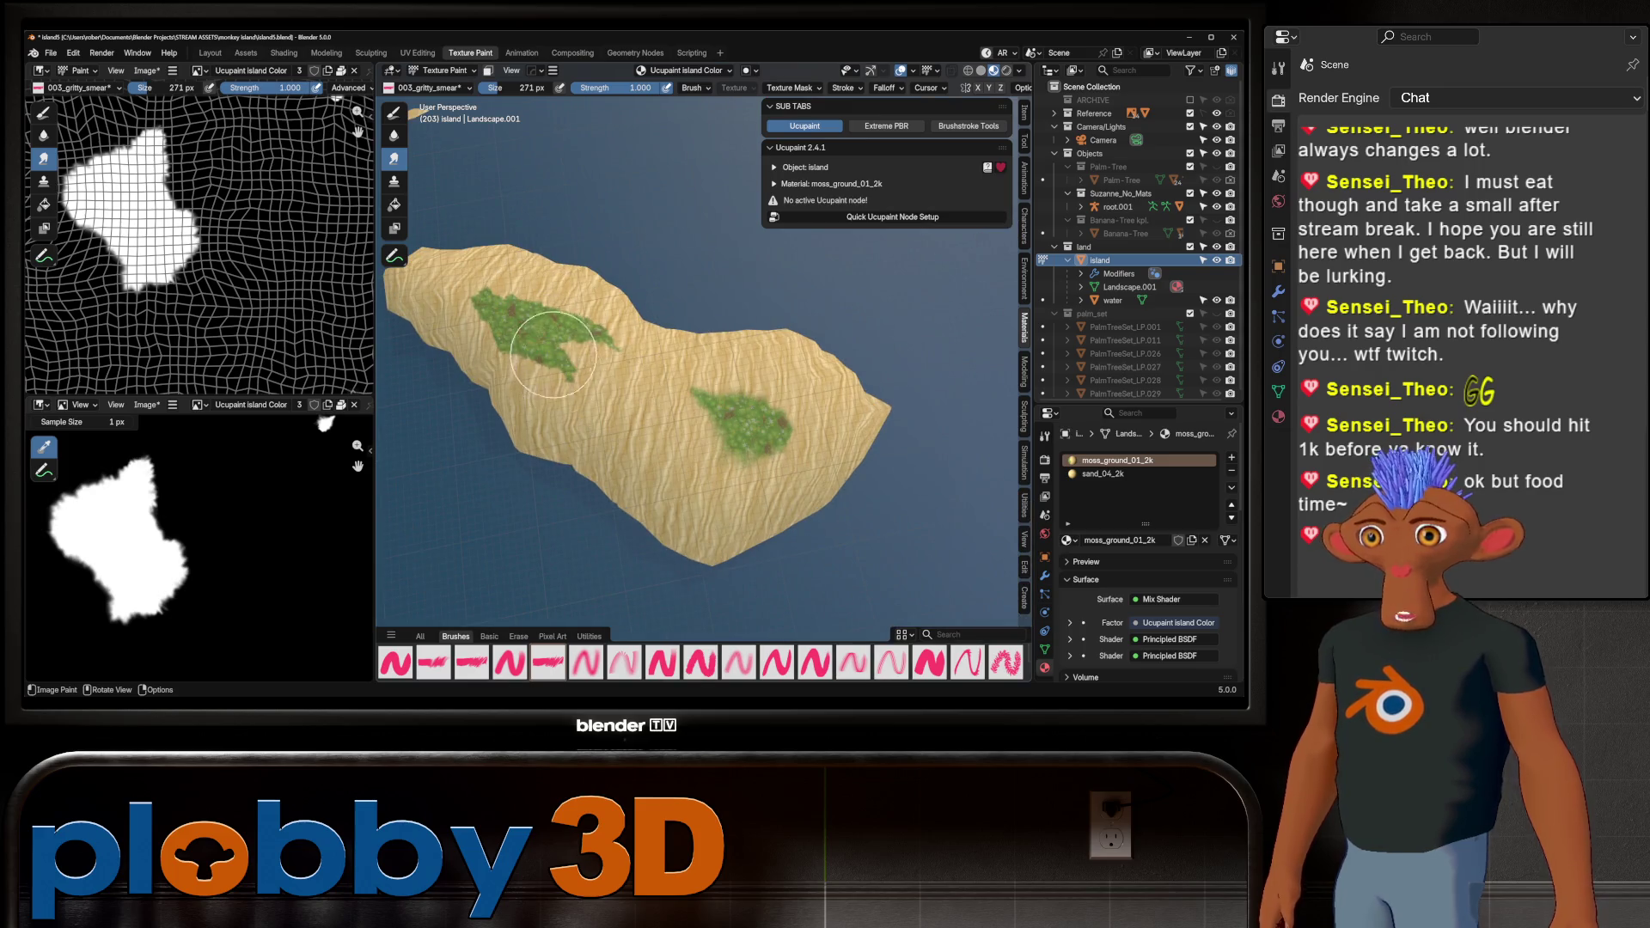
mouse_move(632, 412)
mouse_down()
mouse_move(718, 417)
mouse_move(749, 443)
mouse_move(673, 373)
mouse_move(688, 404)
mouse_move(662, 399)
mouse_move(692, 409)
mouse_up()
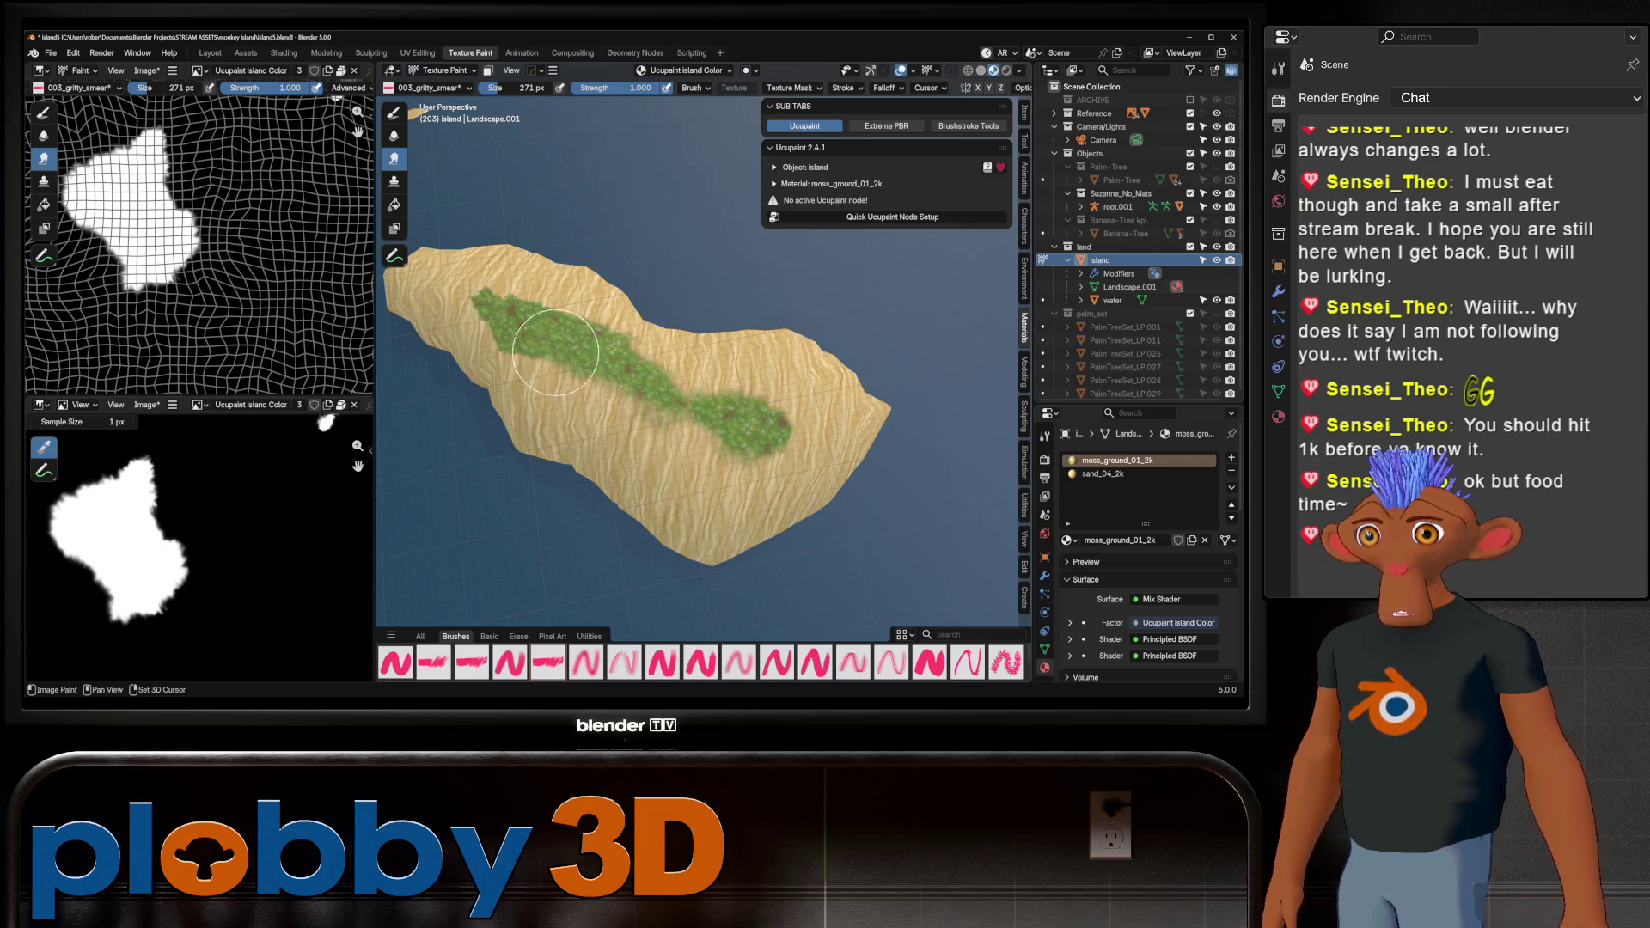
drag(503, 331, 536, 343)
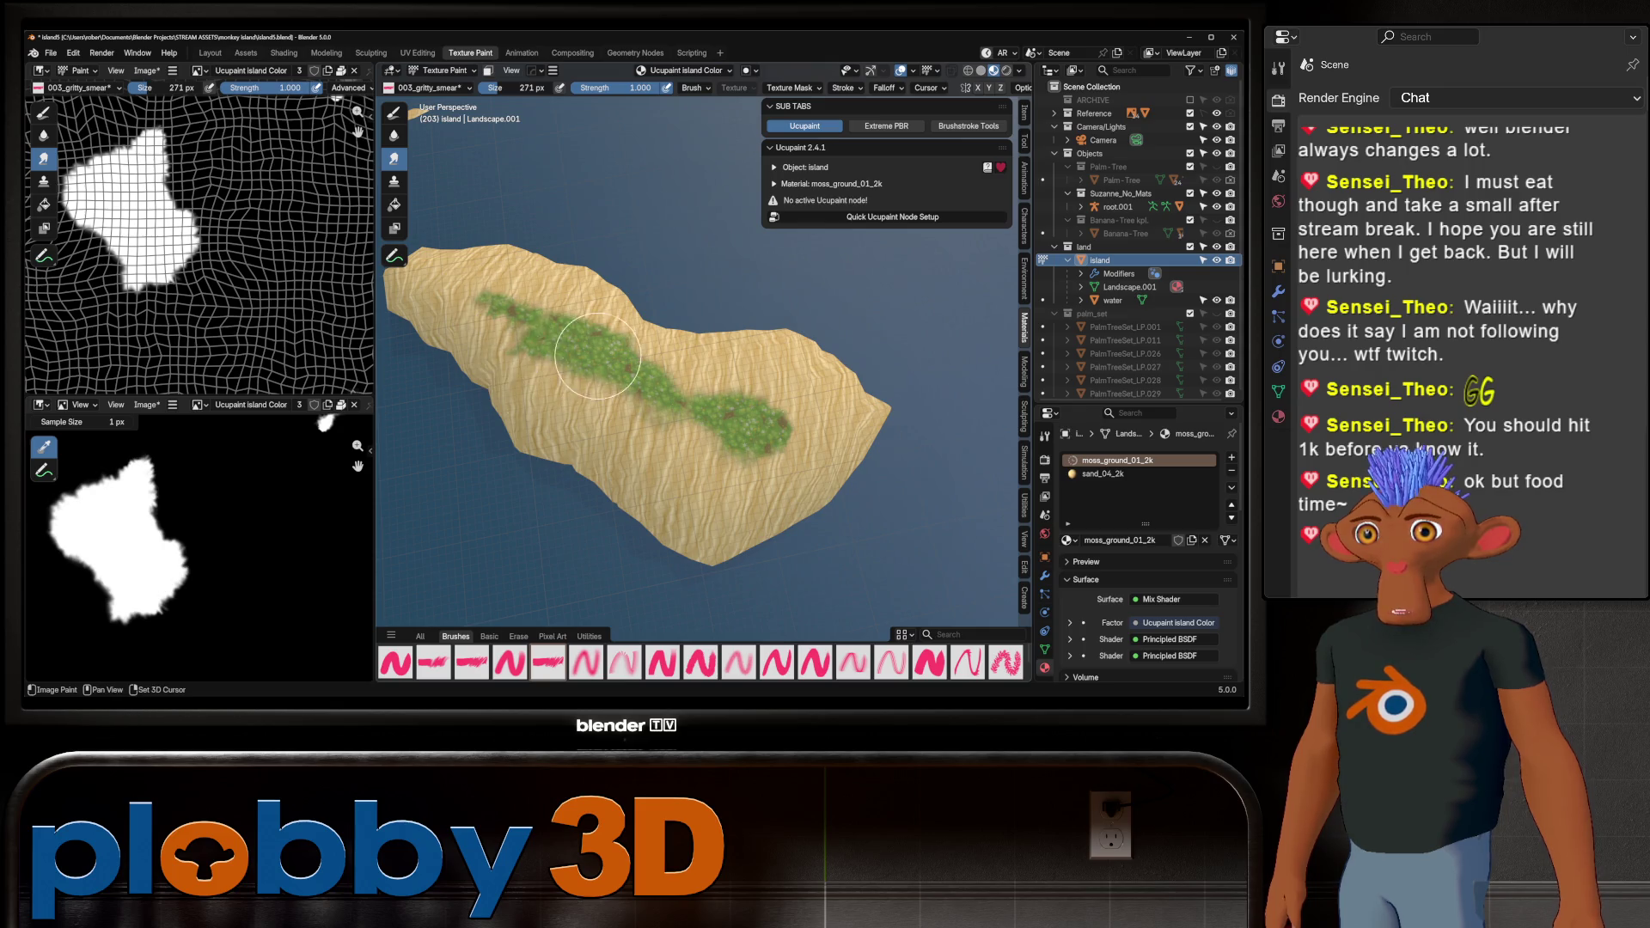
Add more moss to the islet's grass patch, then inspect it from a low angle
scroll(813, 412, down, 5)
mouse_move(813, 413)
middle_down()
mouse_move(571, 221)
mouse_move(646, 299)
middle_up()
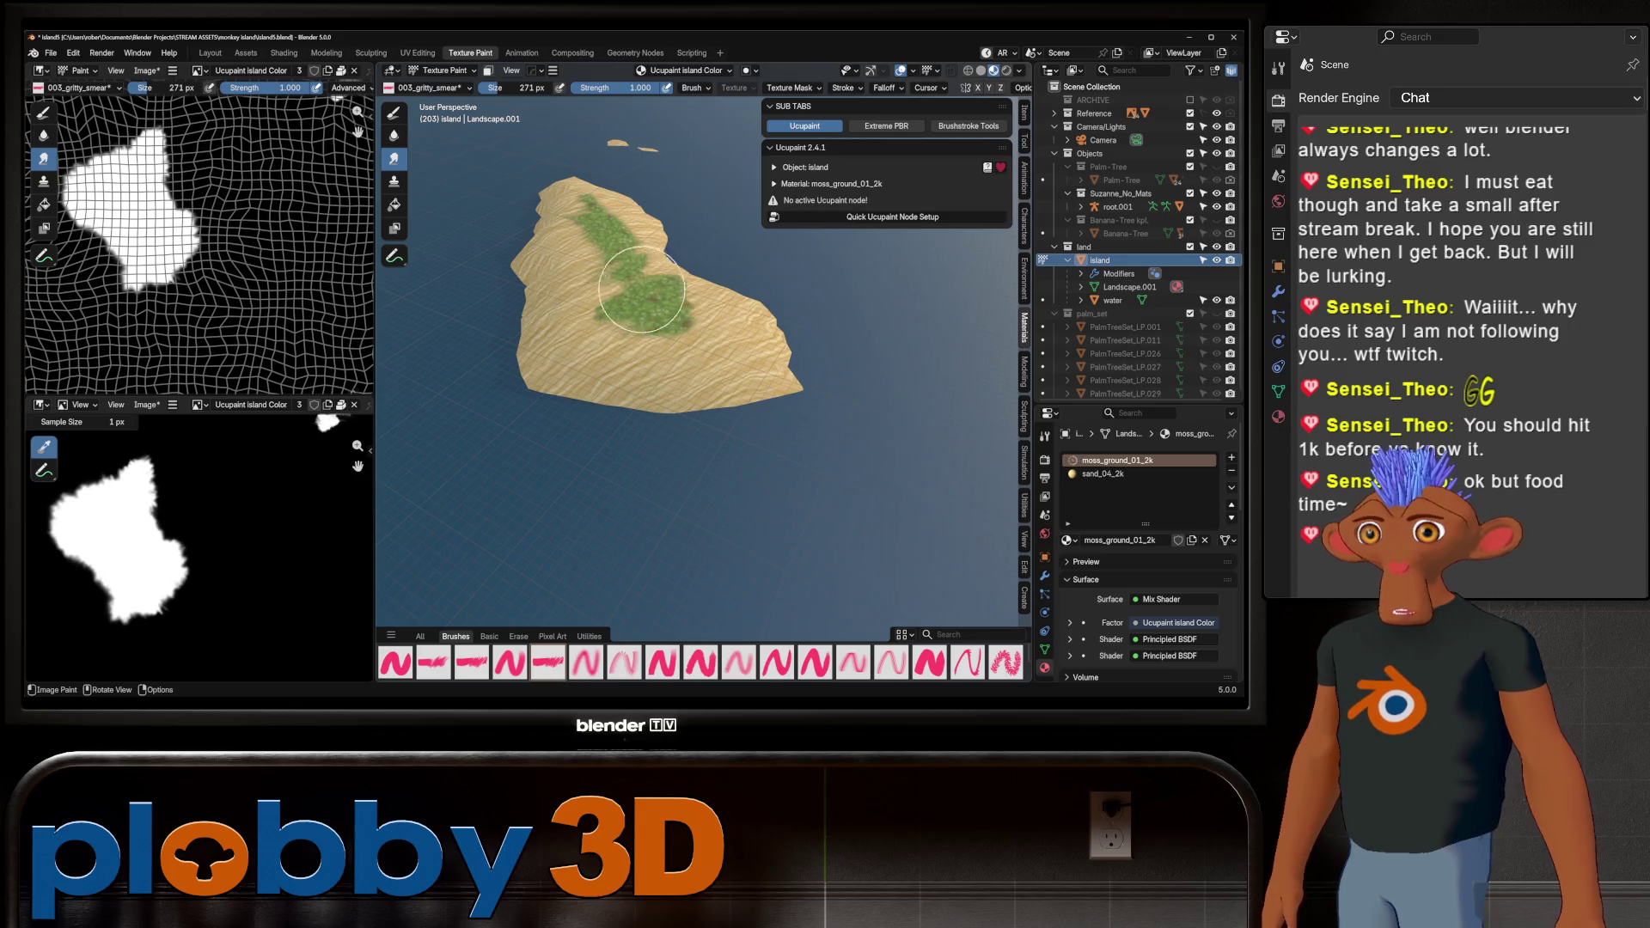
mouse_move(615, 282)
mouse_down()
mouse_move(632, 275)
mouse_move(585, 257)
mouse_move(665, 315)
mouse_up()
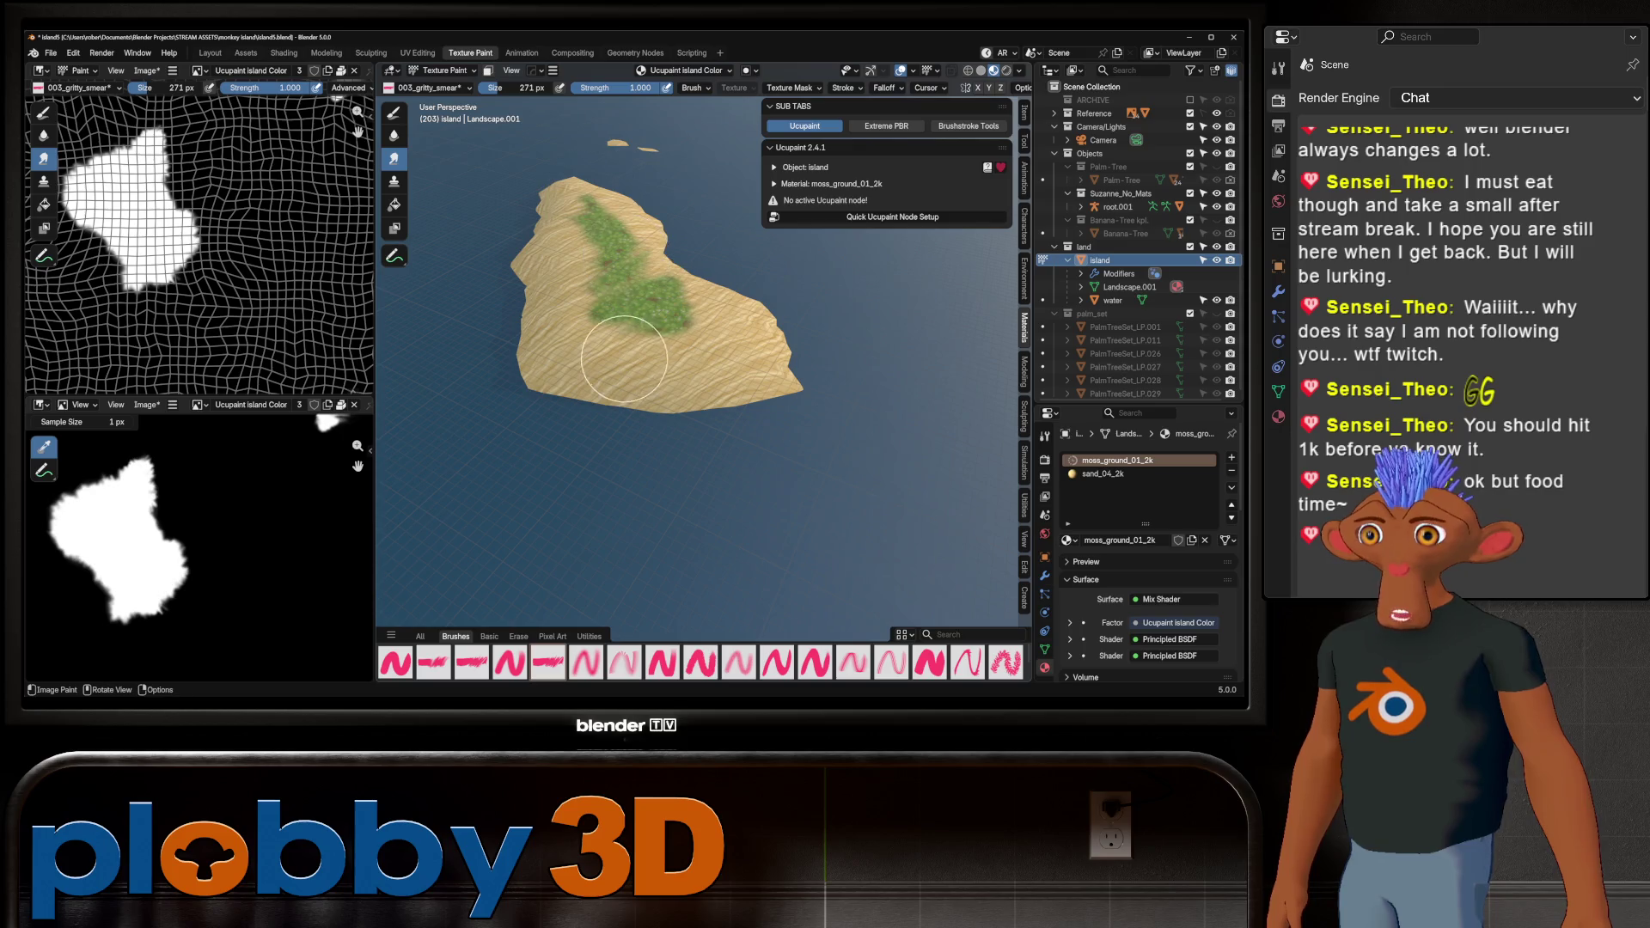
mouse_move(624, 360)
middle_down()
mouse_move(608, 232)
mouse_move(699, 361)
middle_up()
scroll(769, 399, up, 6)
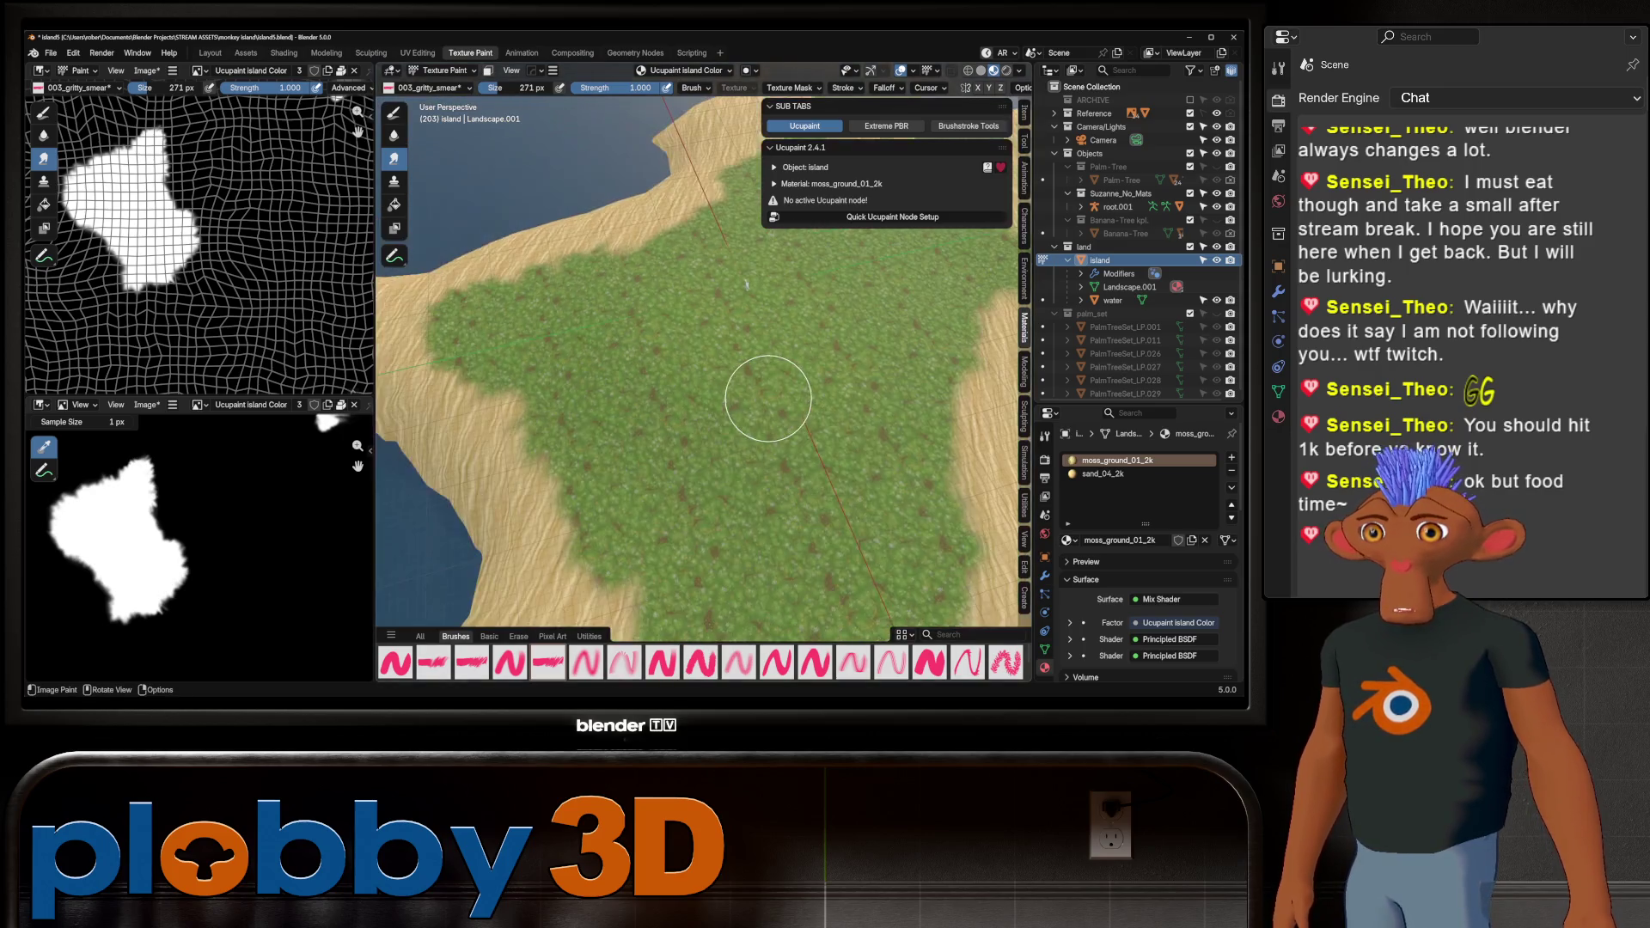
scroll(769, 399, down, 10)
mouse_move(700, 368)
middle_down()
mouse_move(700, 283)
mouse_move(656, 325)
middle_up()
scroll(700, 369, up, 2)
scroll(700, 332, down, 3)
scroll(596, 314, up, 5)
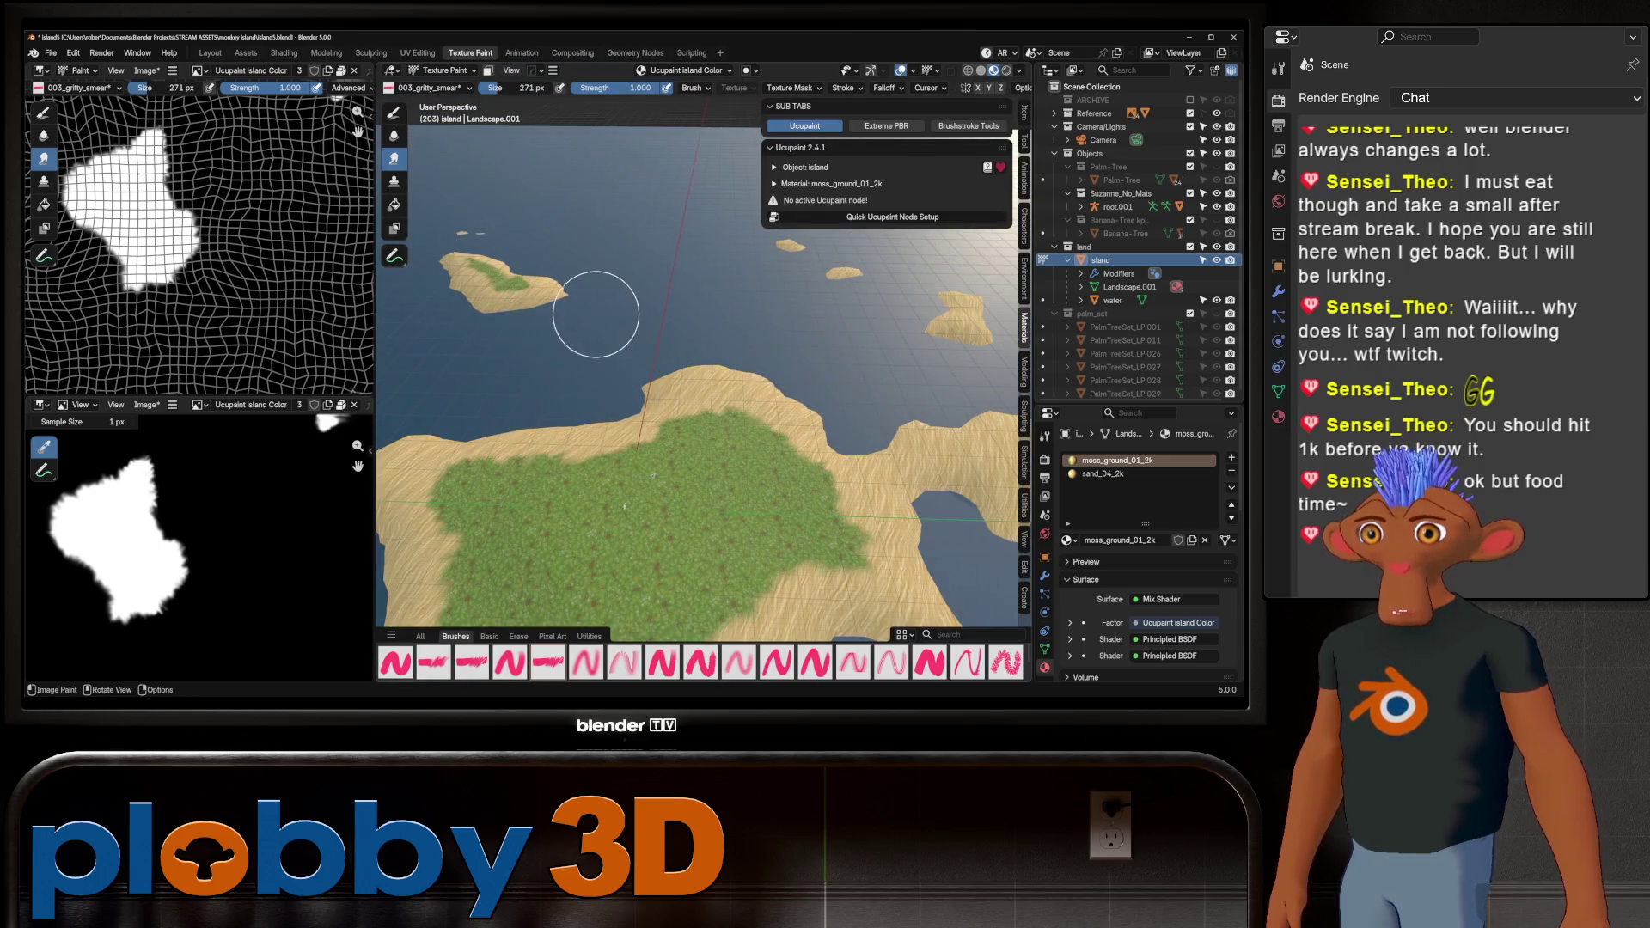
Save the painted mask image through the image editor's Image > Save
click(146, 70)
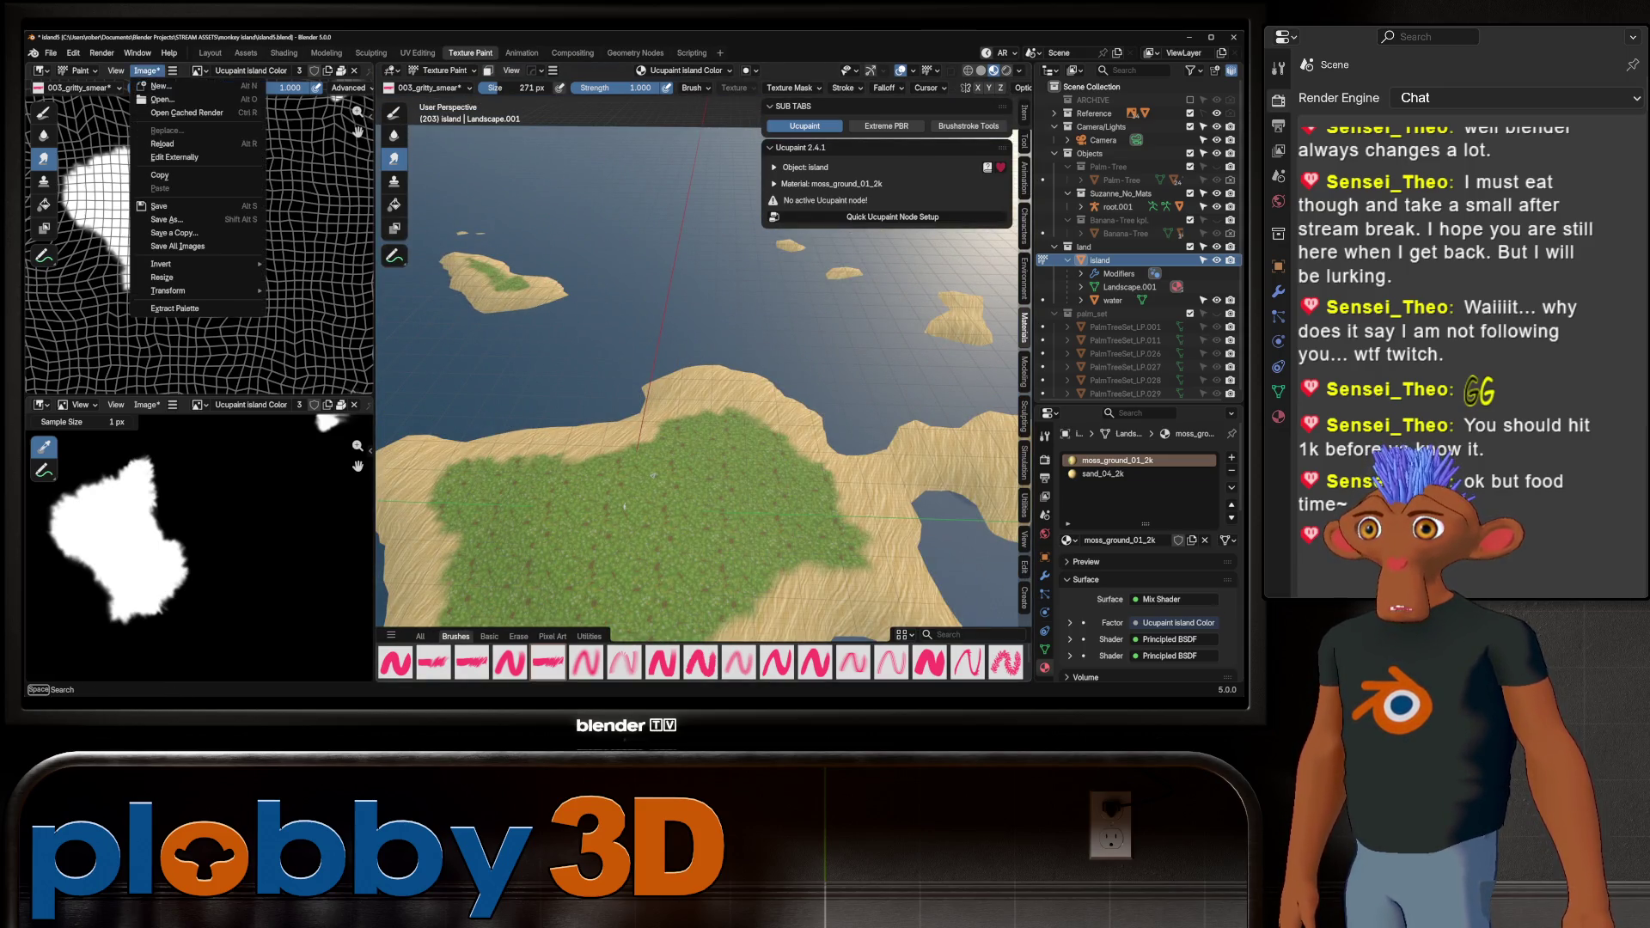
click(159, 206)
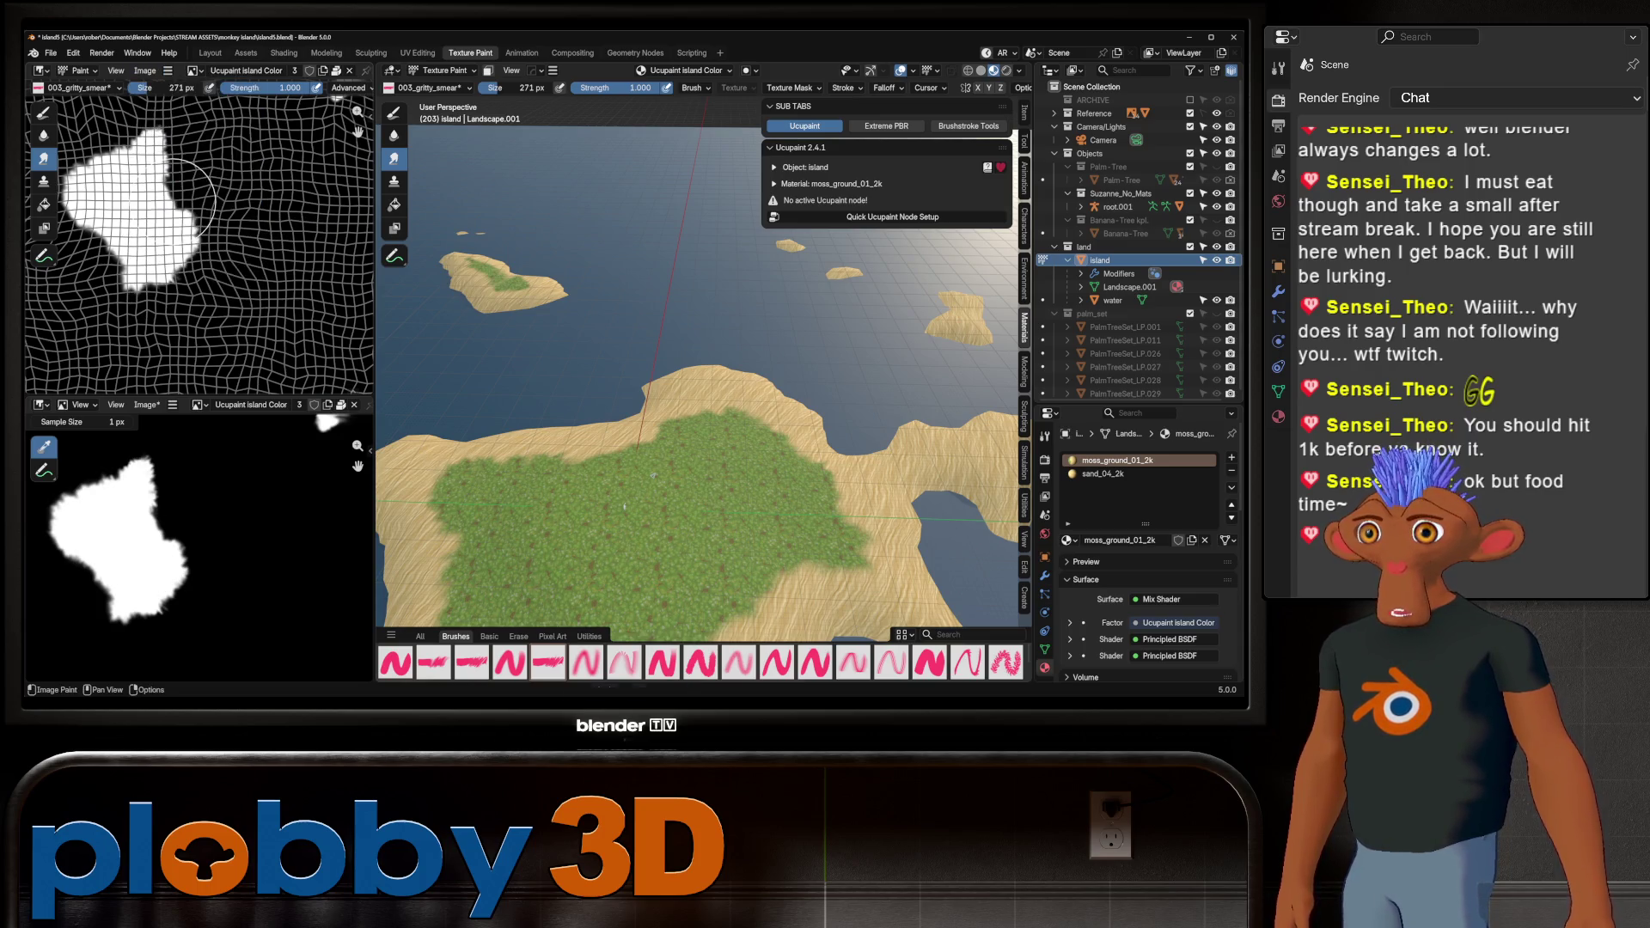
click(211, 52)
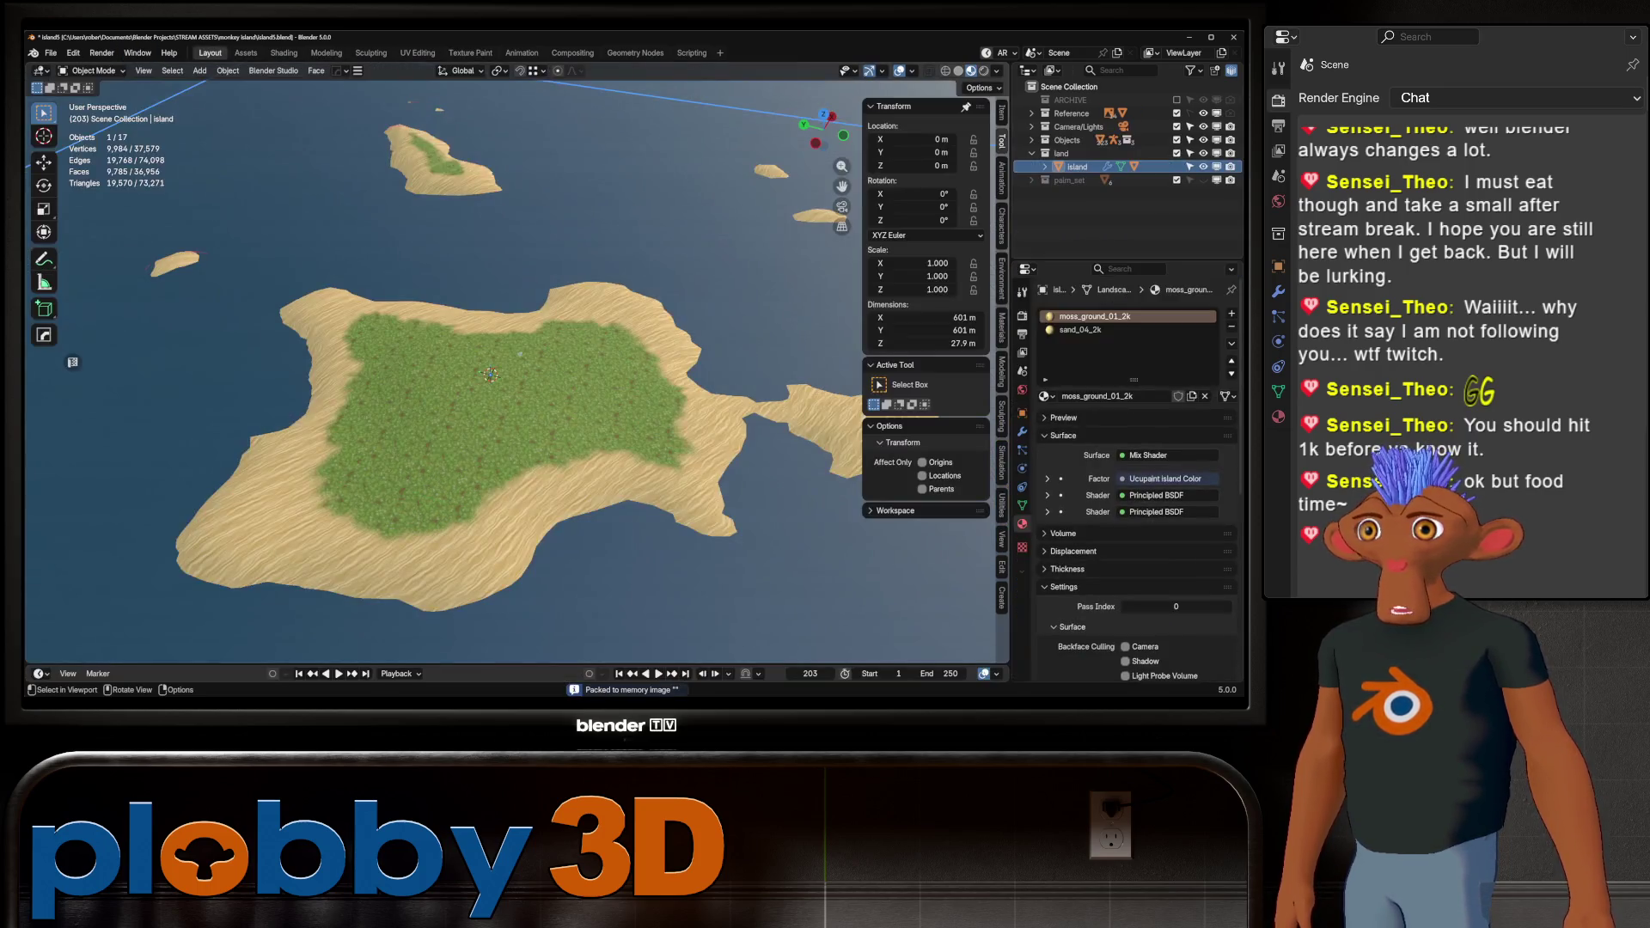
click(284, 53)
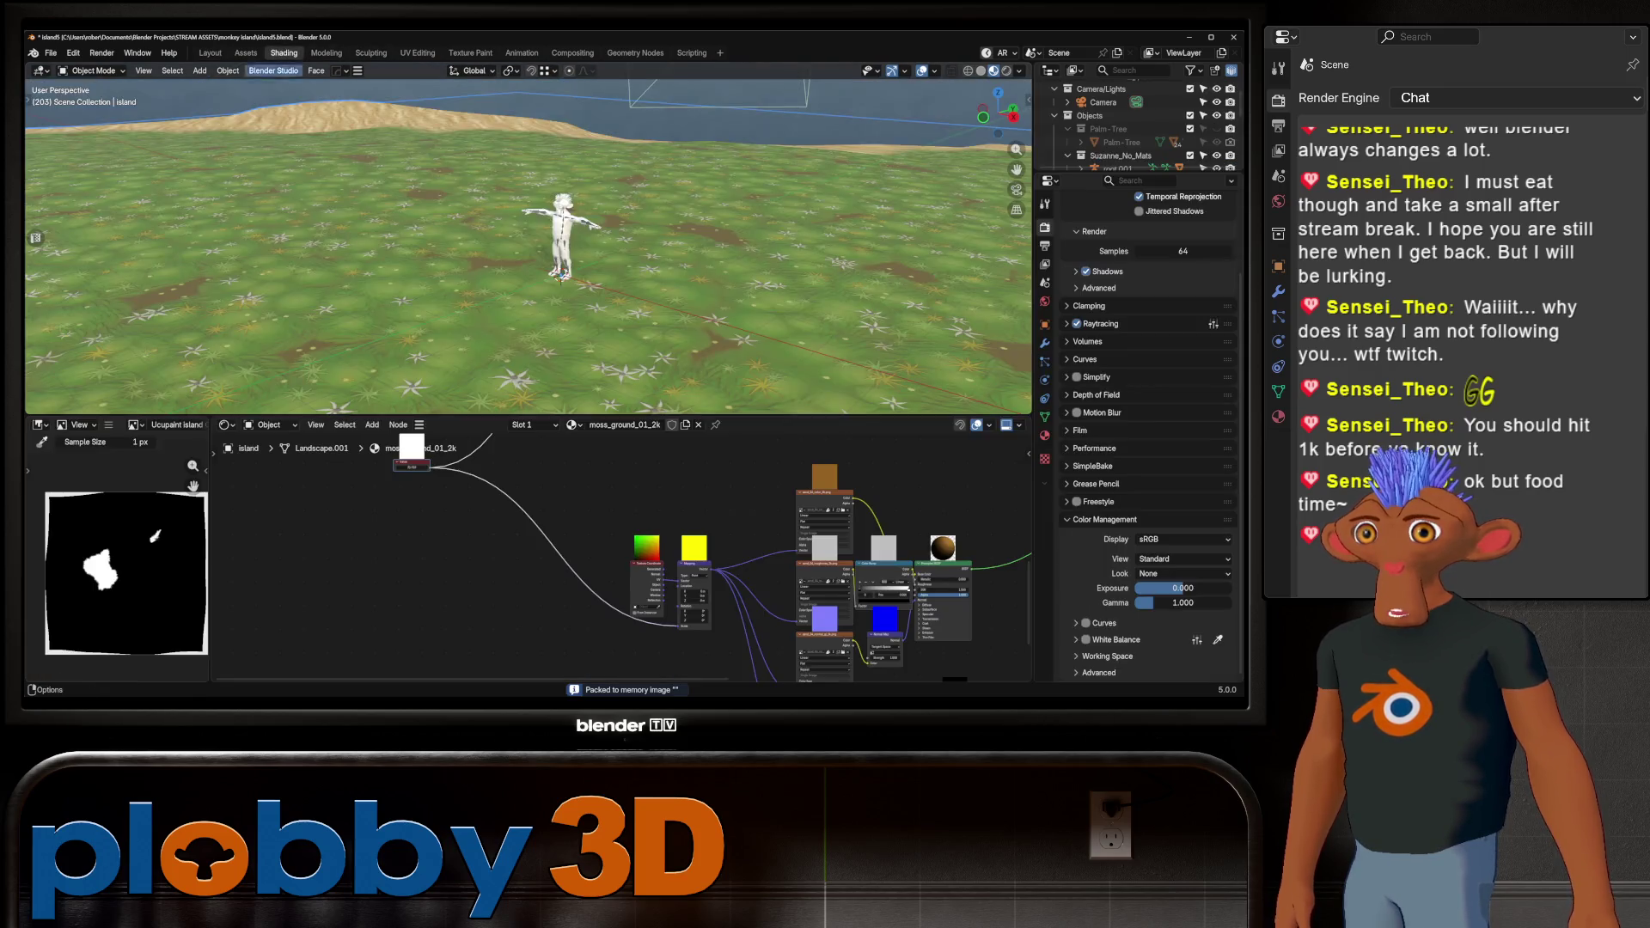
Duplicate the mask image texture node below the original and link the copy into the shader
shift+middle_drag(550, 361, 550, 189)
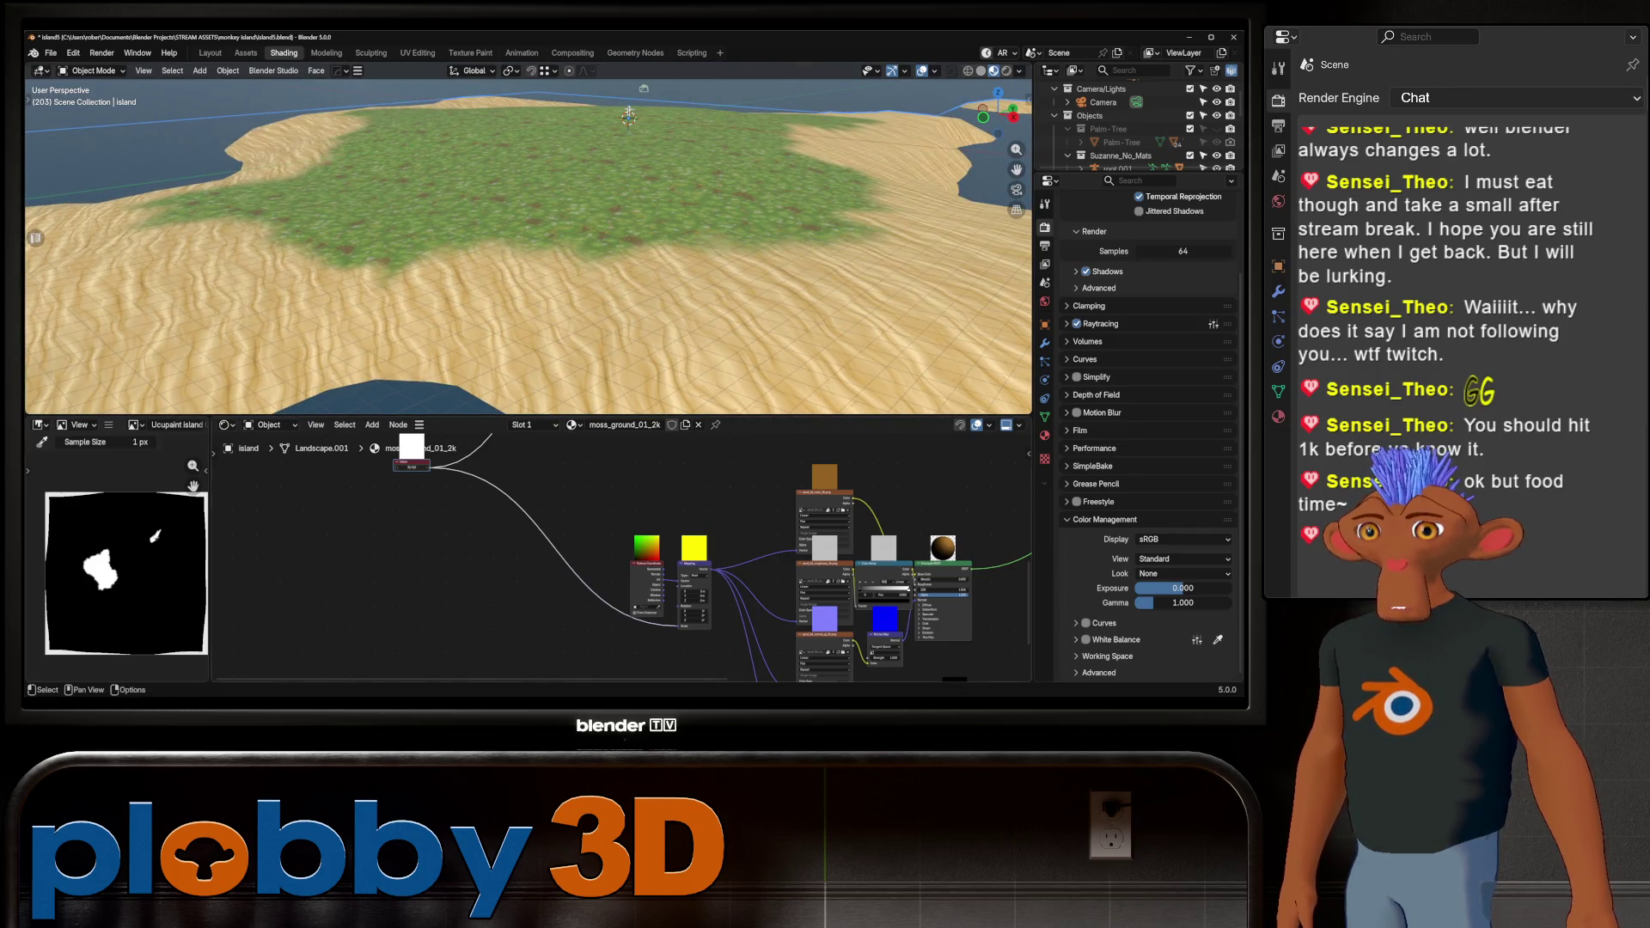
key(shift+d)
click(479, 593)
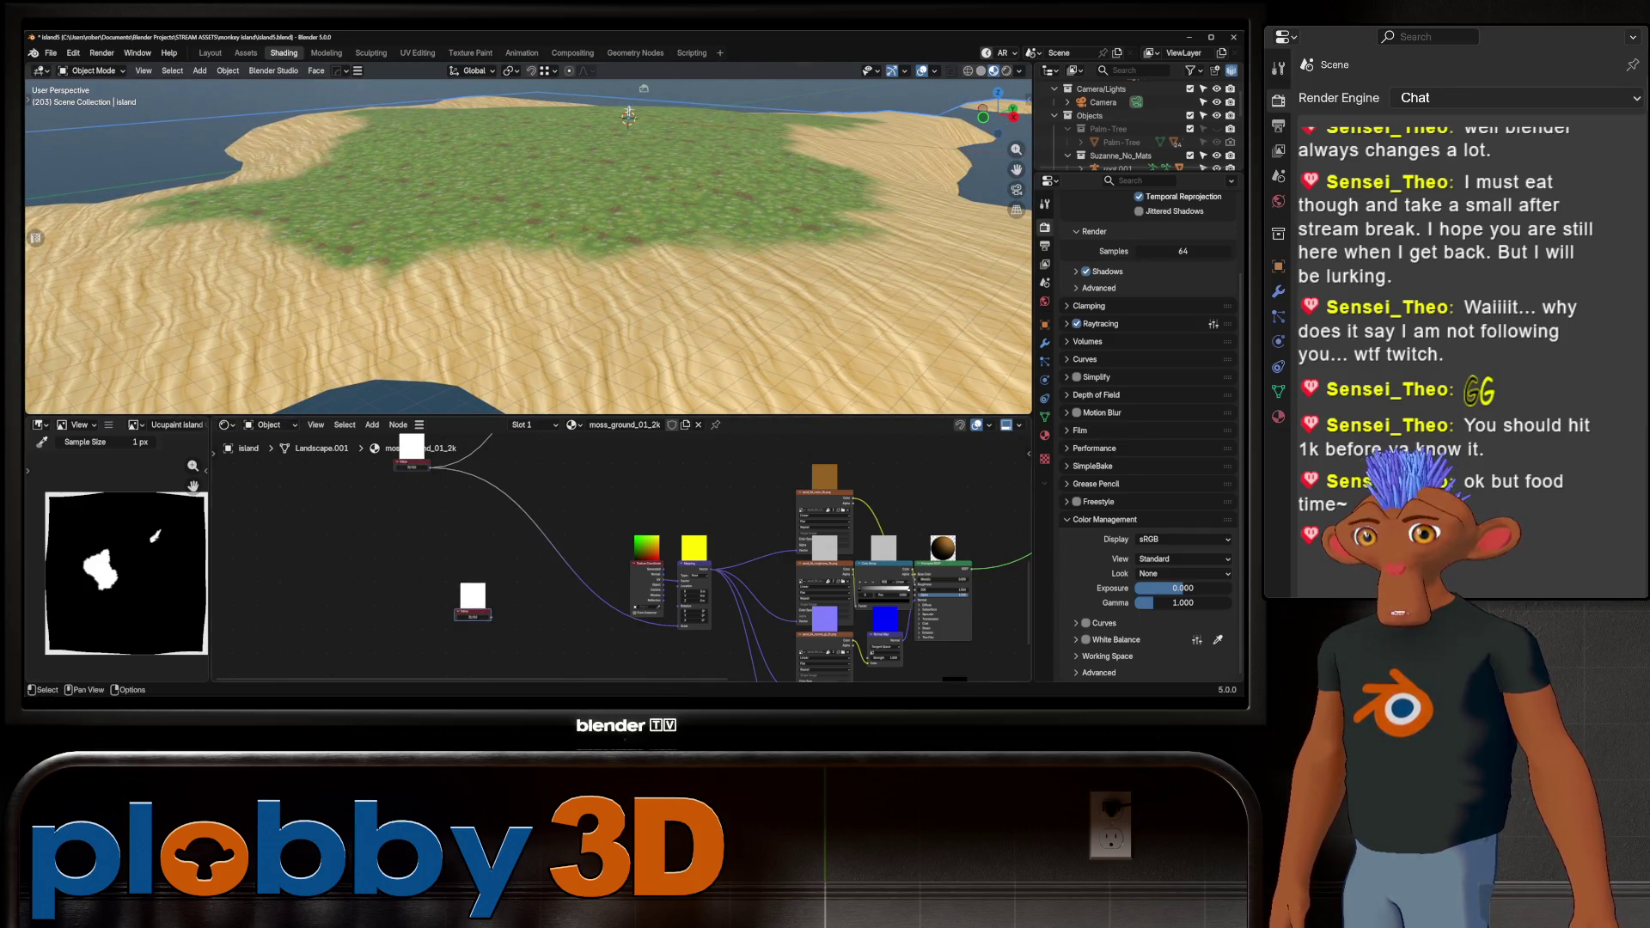
scroll(649, 560, down, 2)
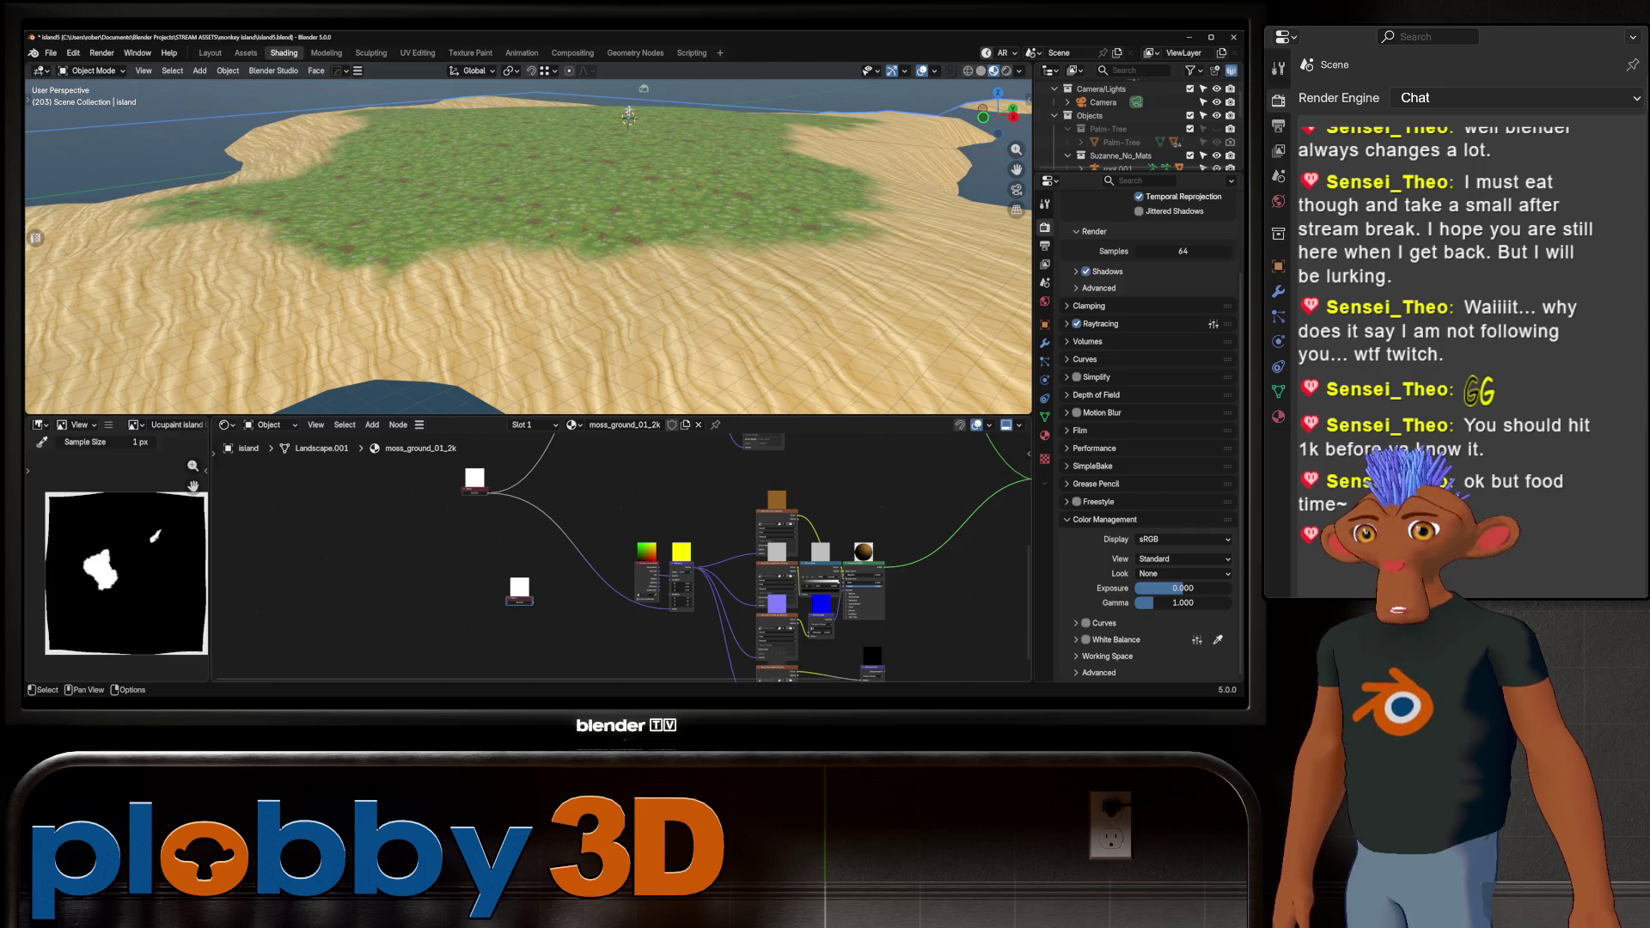
drag(533, 601, 722, 593)
Pull the view back to check the grass, sand and water, then return to Layout
scroll(558, 258, down, 5)
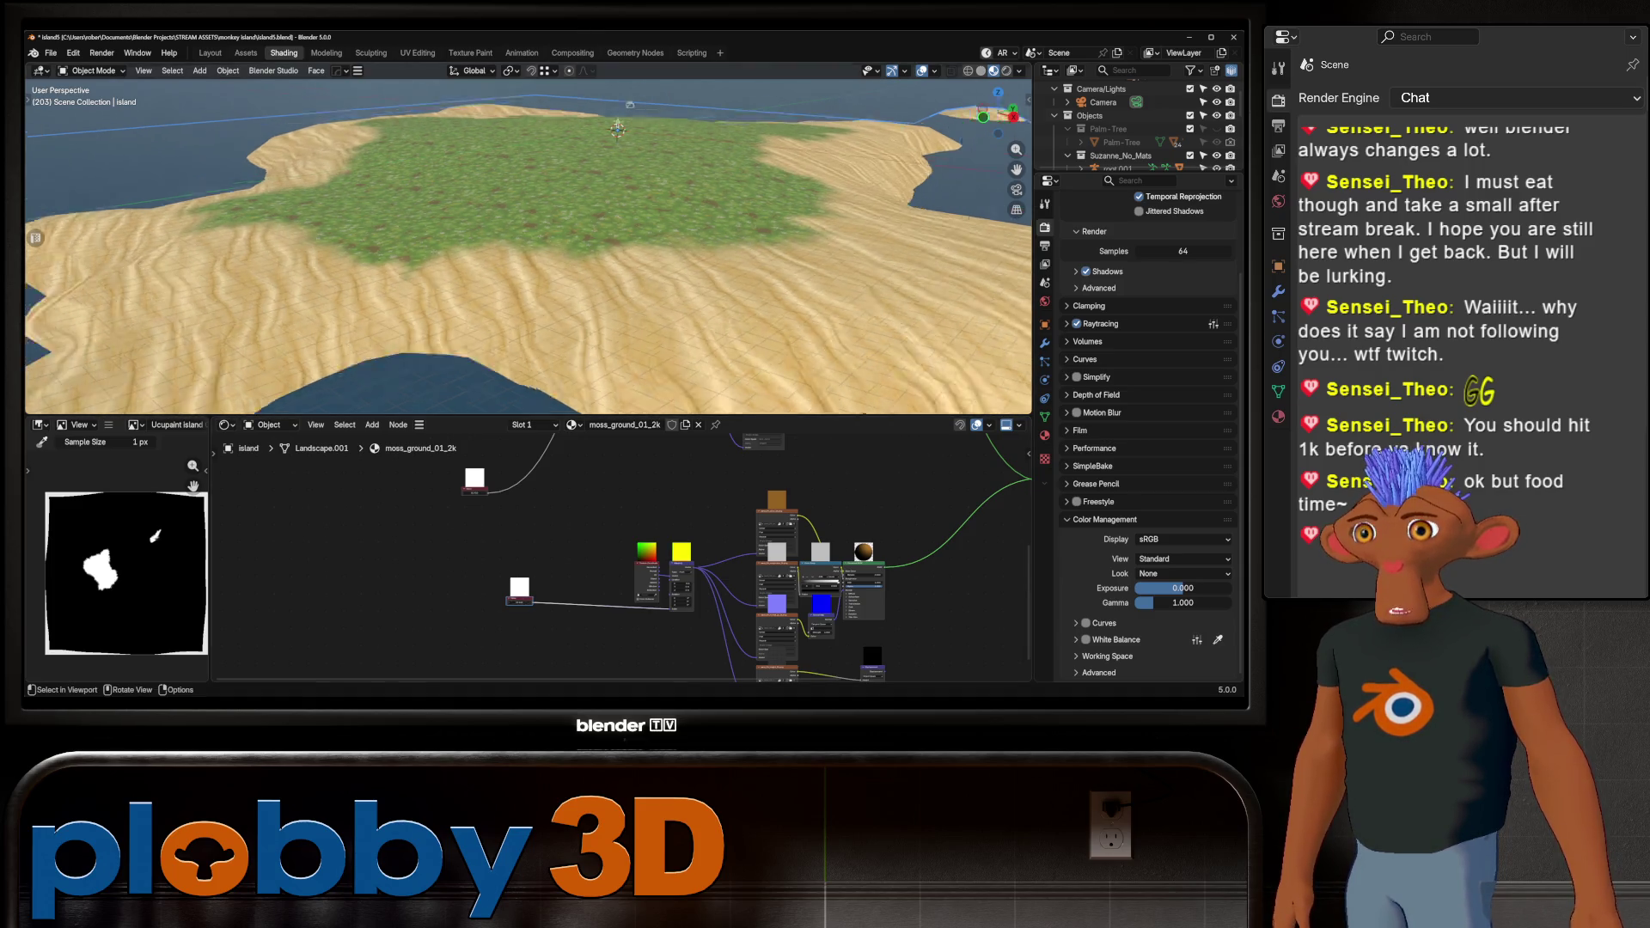
mouse_move(558, 258)
middle_down()
mouse_move(567, 232)
mouse_move(602, 223)
mouse_move(589, 327)
mouse_move(588, 258)
middle_up()
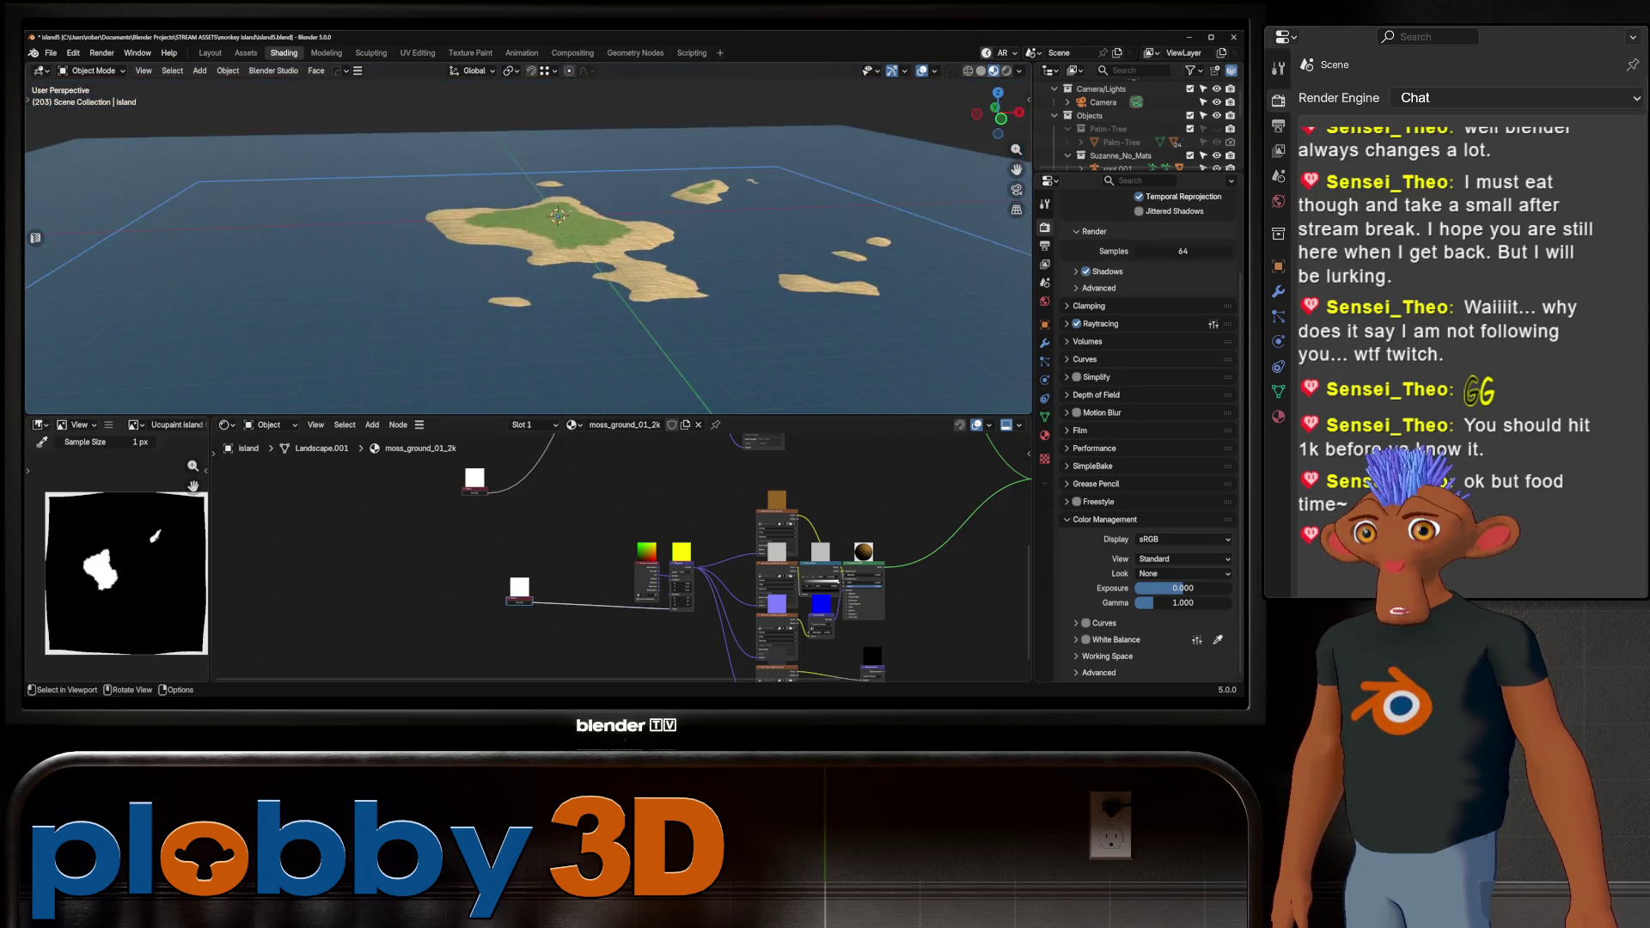
scroll(528, 240, up, 5)
scroll(529, 241, up, 5)
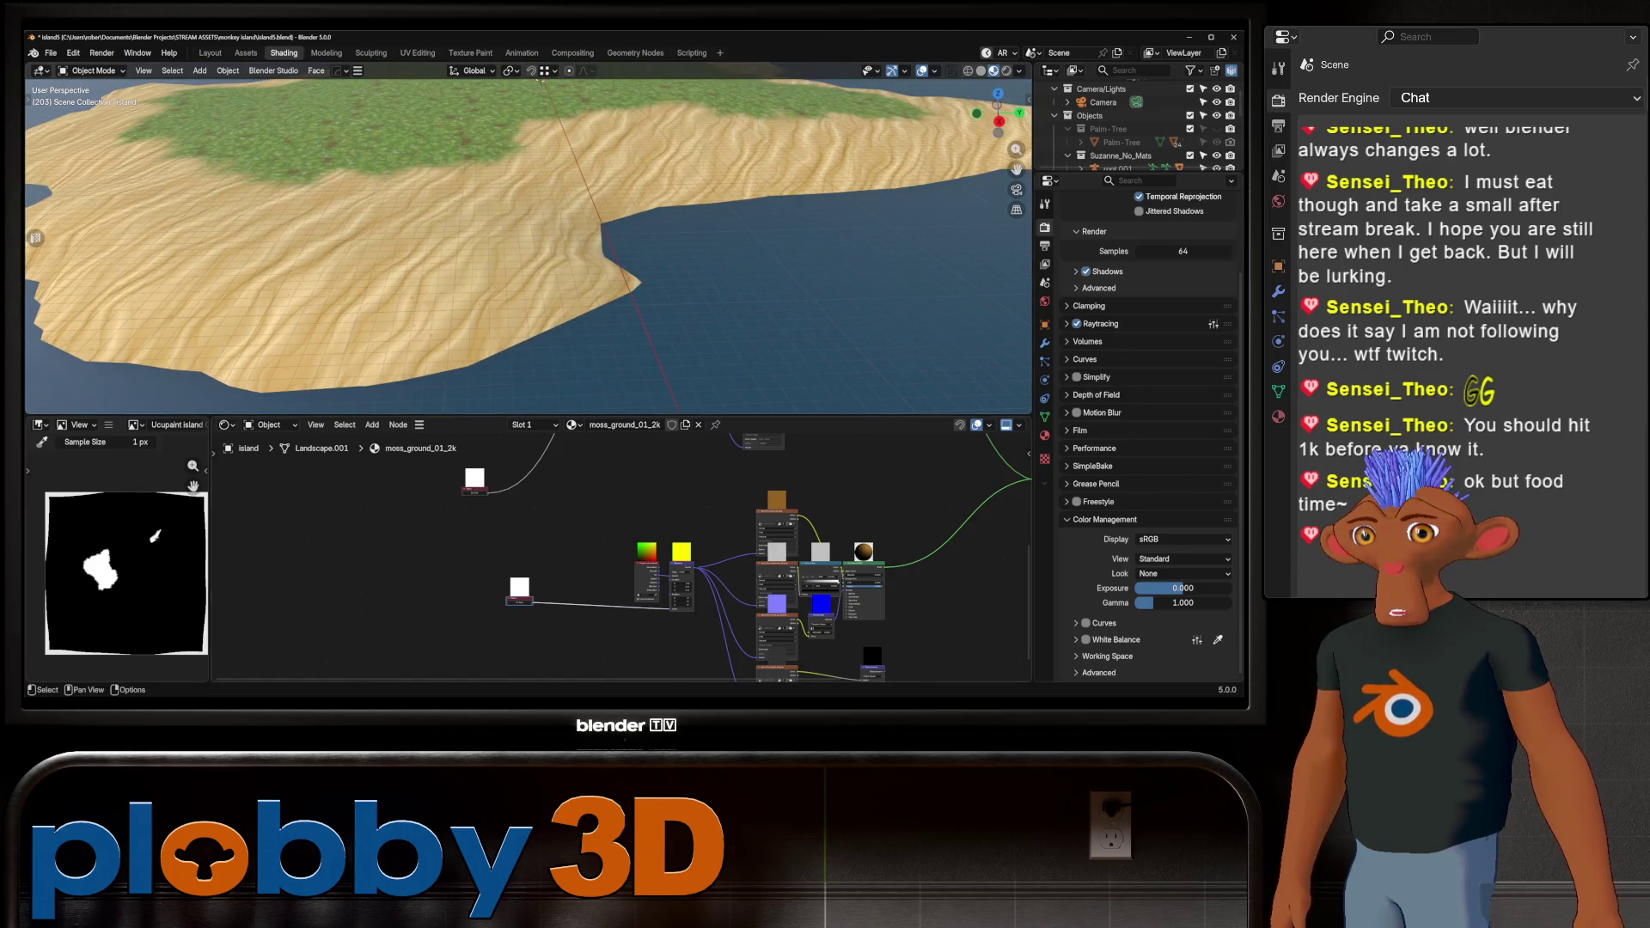
mouse_move(528, 241)
middle_down()
mouse_move(473, 262)
mouse_move(443, 249)
mouse_move(516, 241)
mouse_move(520, 266)
mouse_move(494, 296)
mouse_move(550, 240)
mouse_move(541, 283)
mouse_move(558, 258)
middle_up()
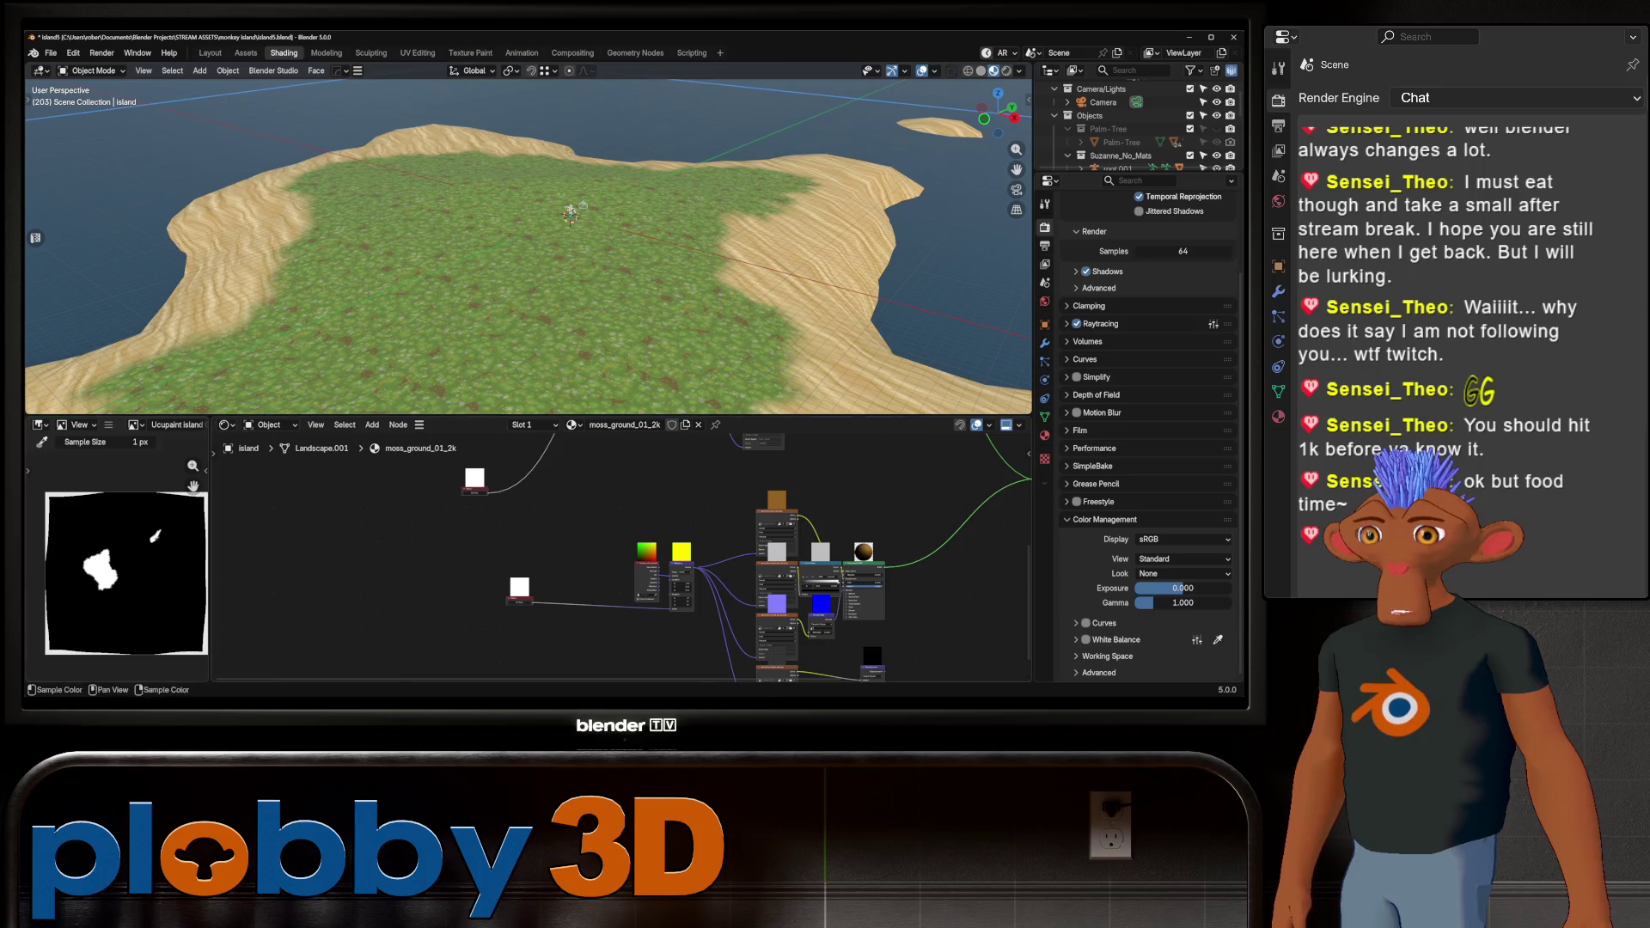
key(ctrl+Page_Up)
key(ctrl+Page_Up)
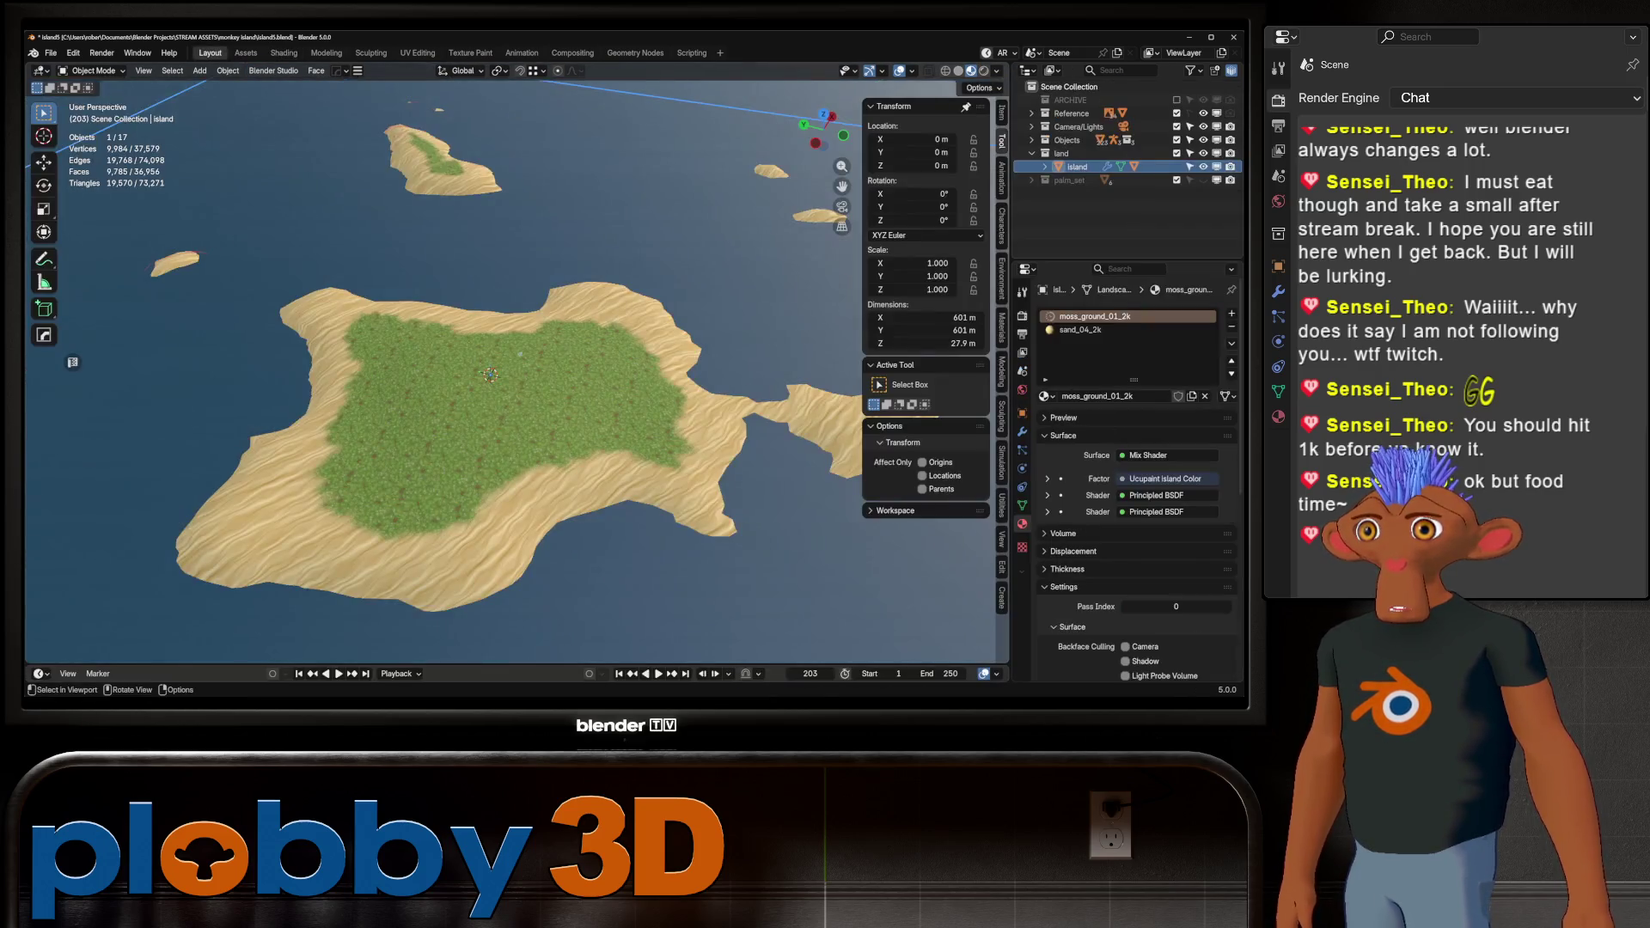
Orbit from a close grass view down toward the sea and around the character on the moss
mouse_move(516, 344)
middle_down()
mouse_move(486, 379)
mouse_move(507, 352)
mouse_move(490, 331)
mouse_move(498, 447)
middle_up()
scroll(516, 369, down, 4)
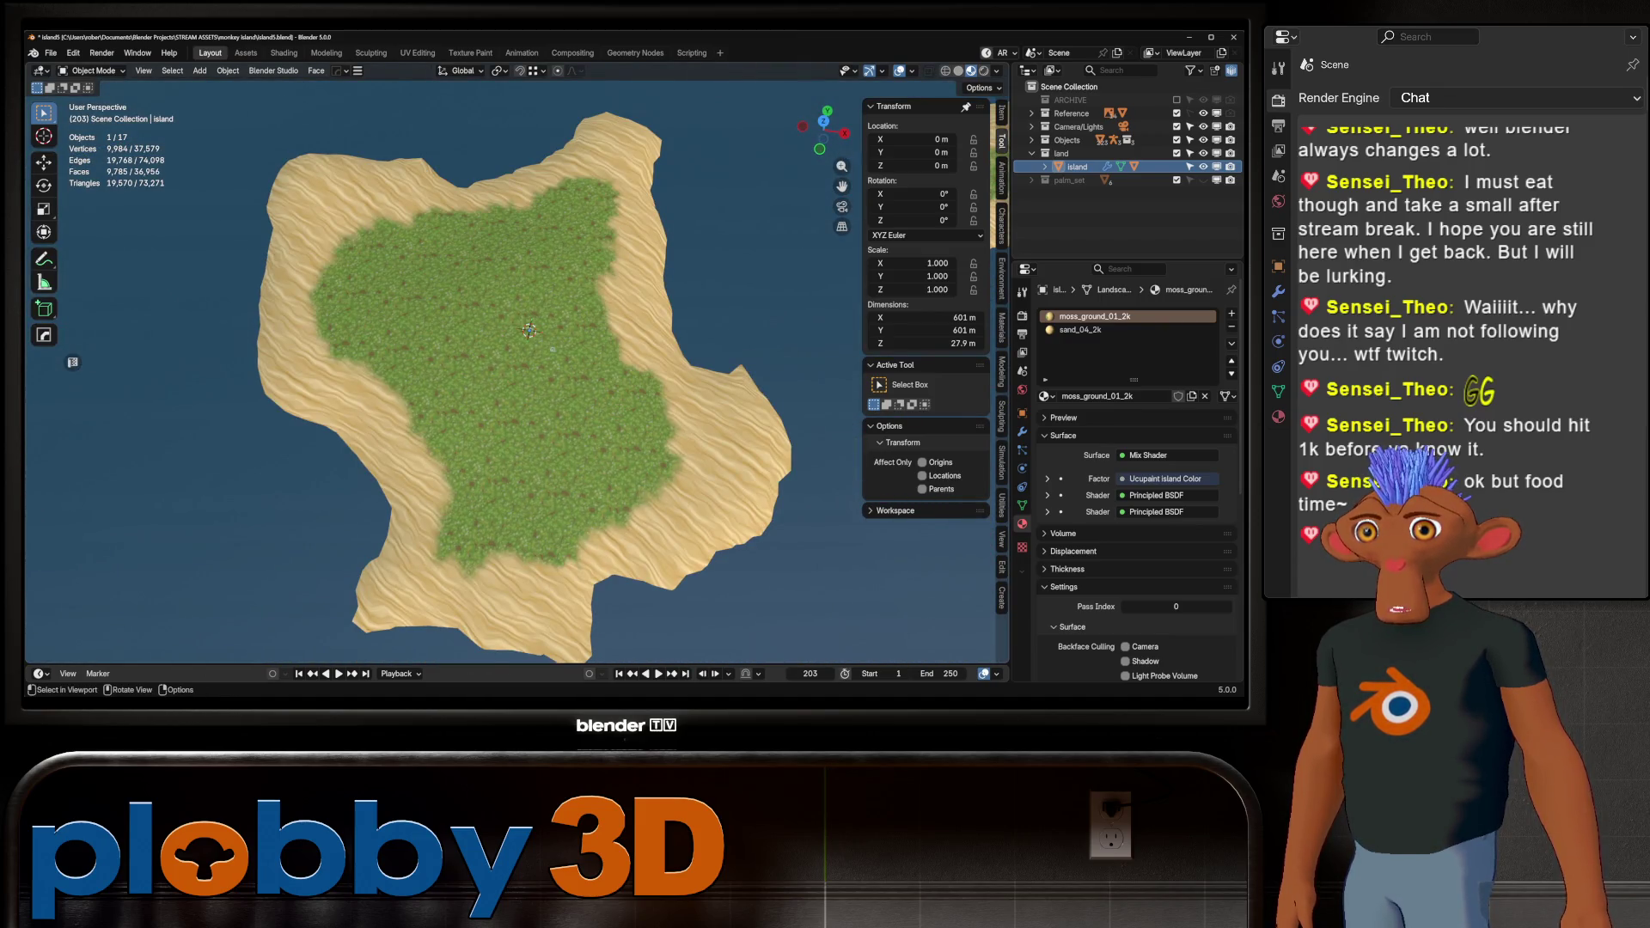
scroll(515, 370, up, 5)
mouse_move(516, 369)
middle_down()
mouse_move(507, 429)
mouse_move(344, 391)
mouse_move(412, 391)
middle_up()
scroll(516, 387, up, 3)
scroll(516, 387, down, 3)
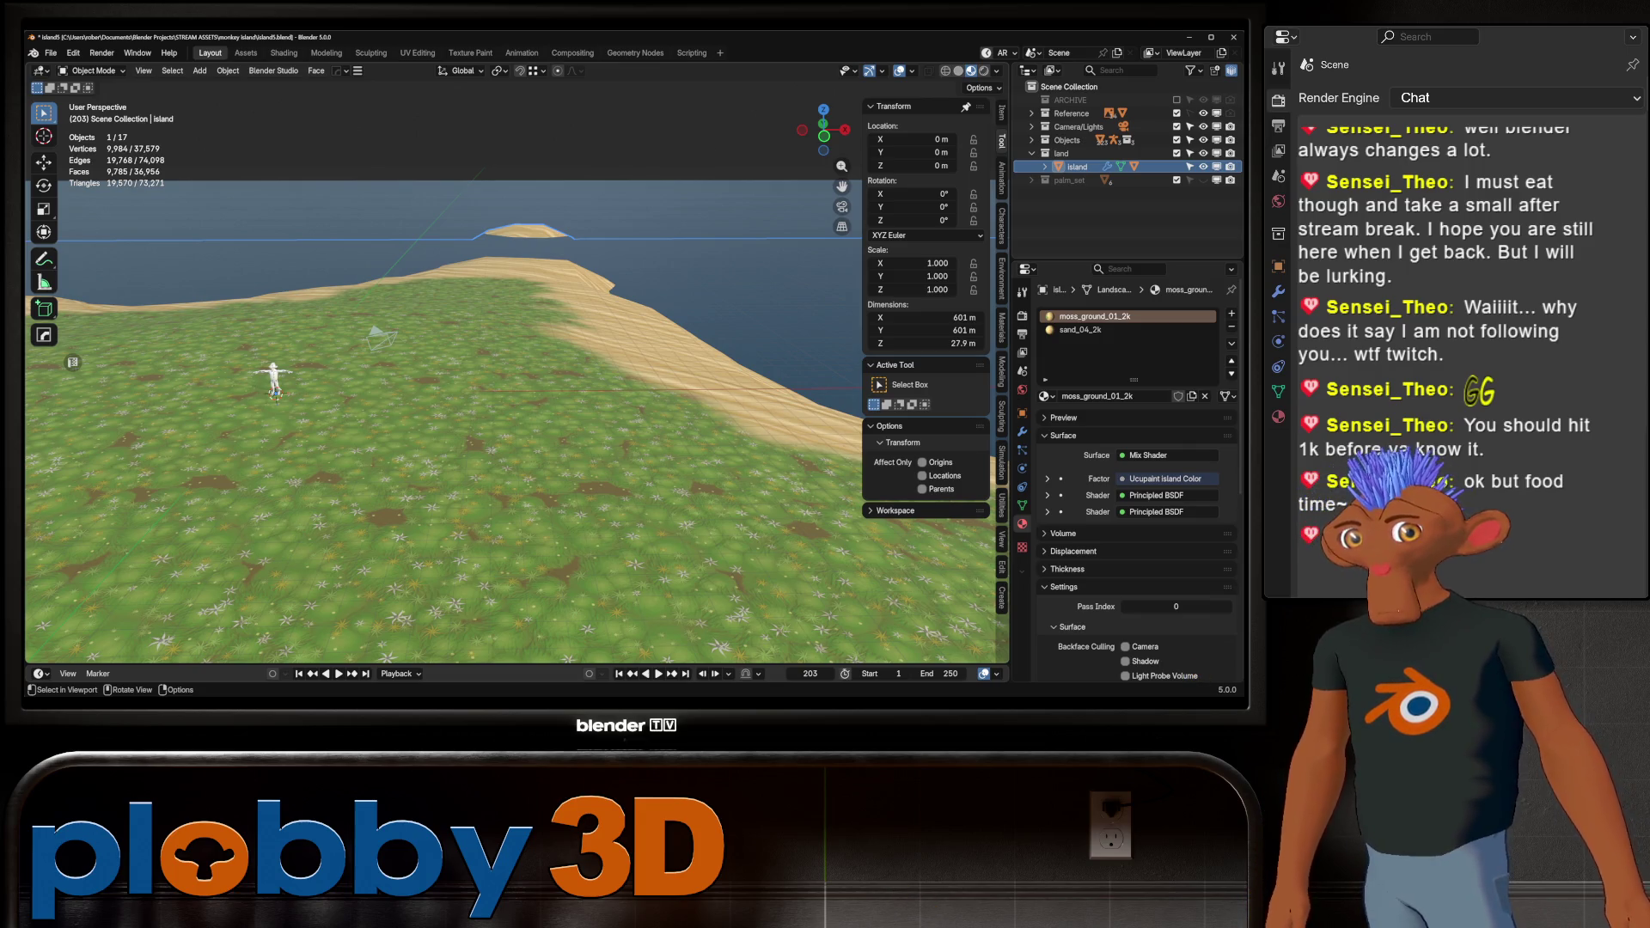
scroll(516, 386, down, 5)
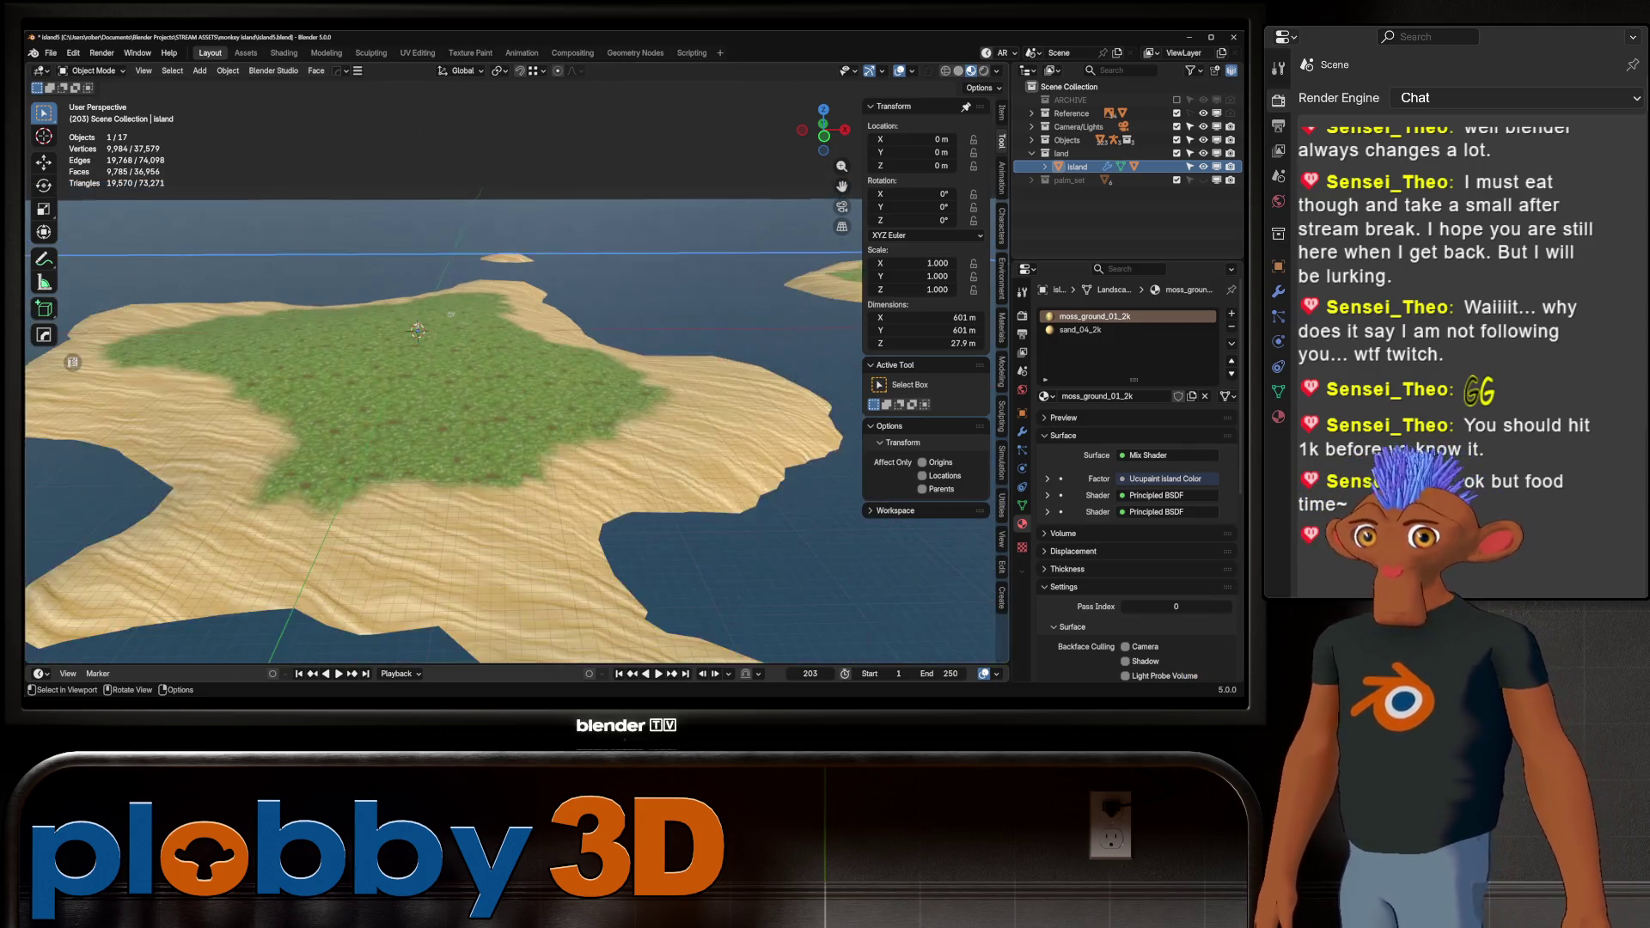
scroll(516, 387, up, 5)
scroll(515, 387, up, 4)
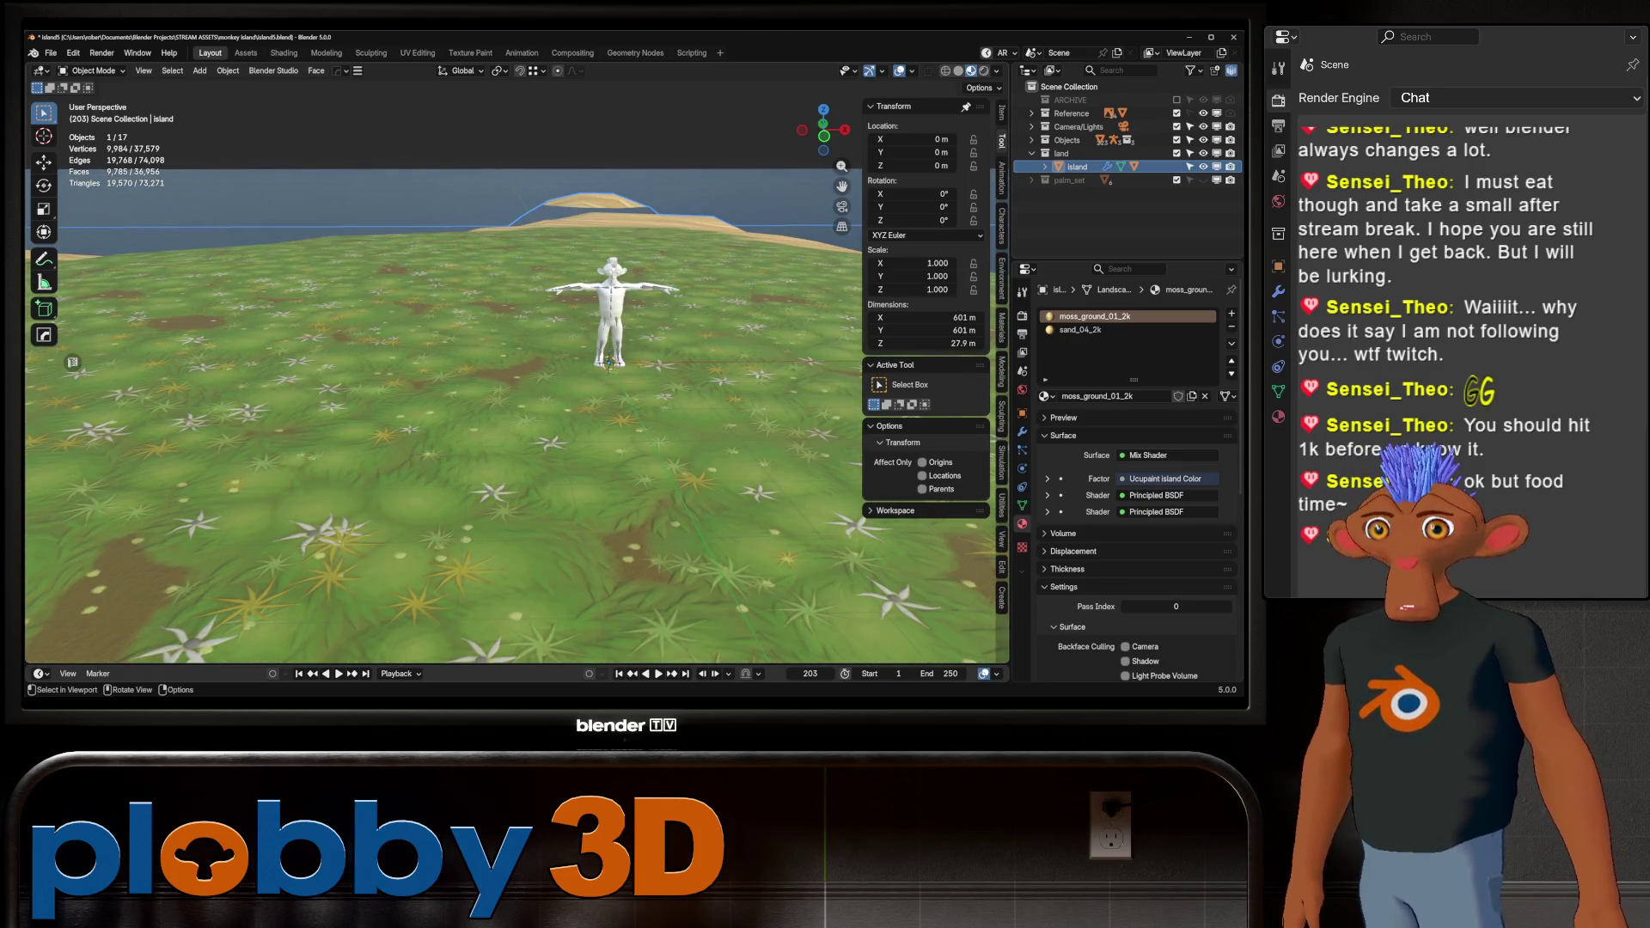
mouse_move(515, 387)
middle_down()
mouse_move(413, 387)
mouse_move(550, 365)
mouse_move(498, 365)
middle_up()
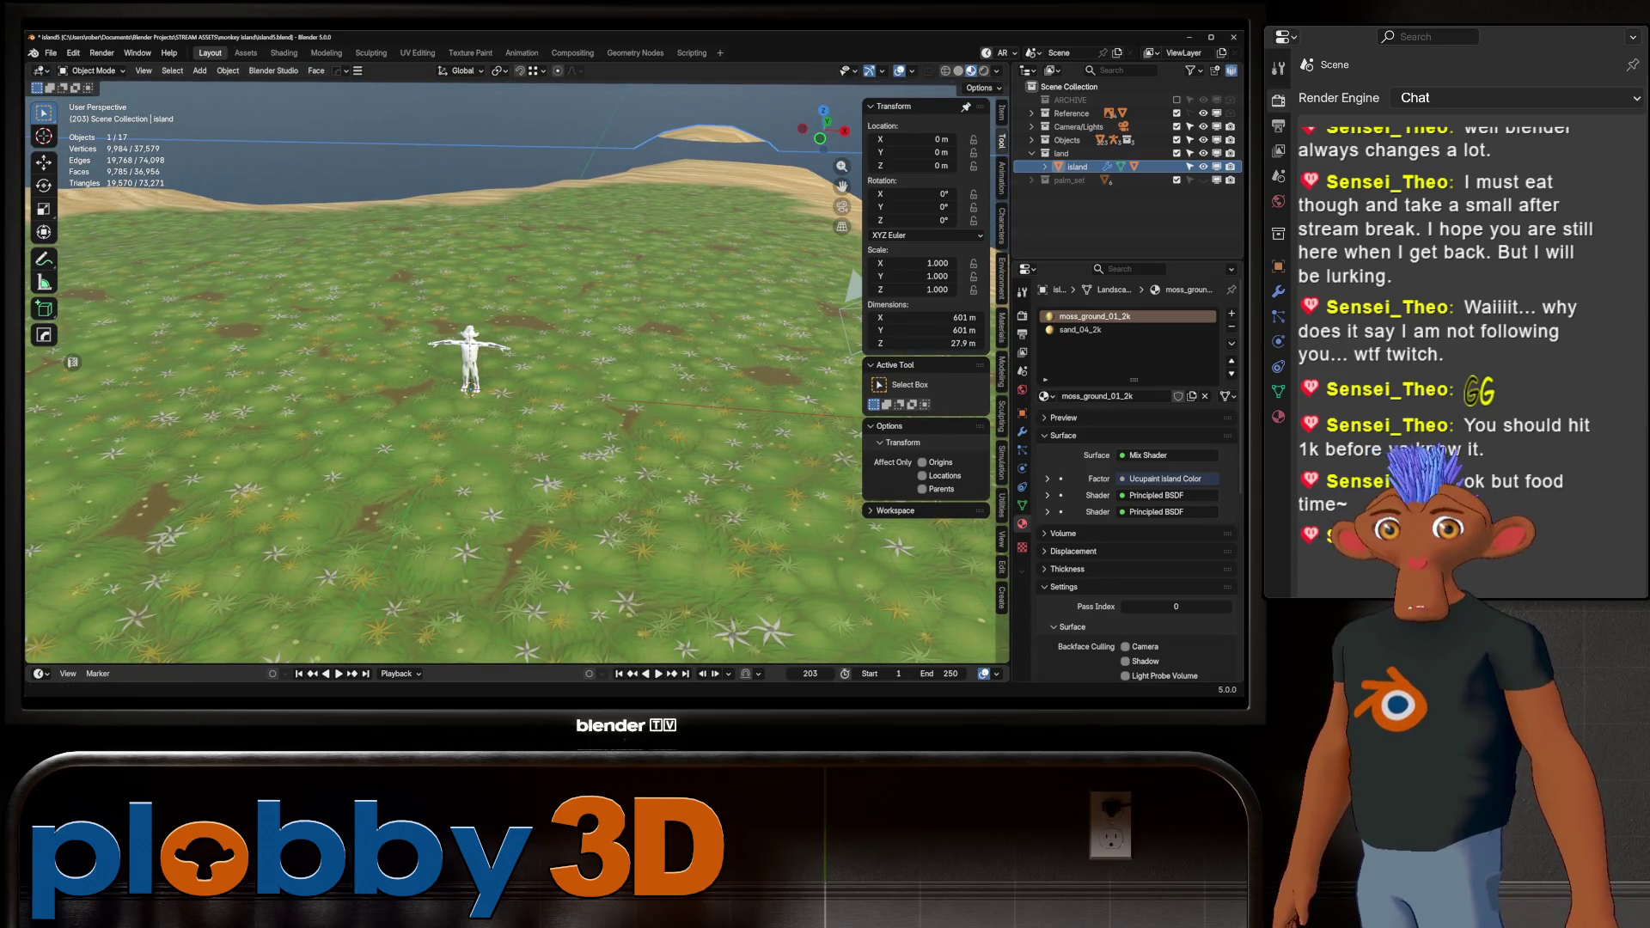
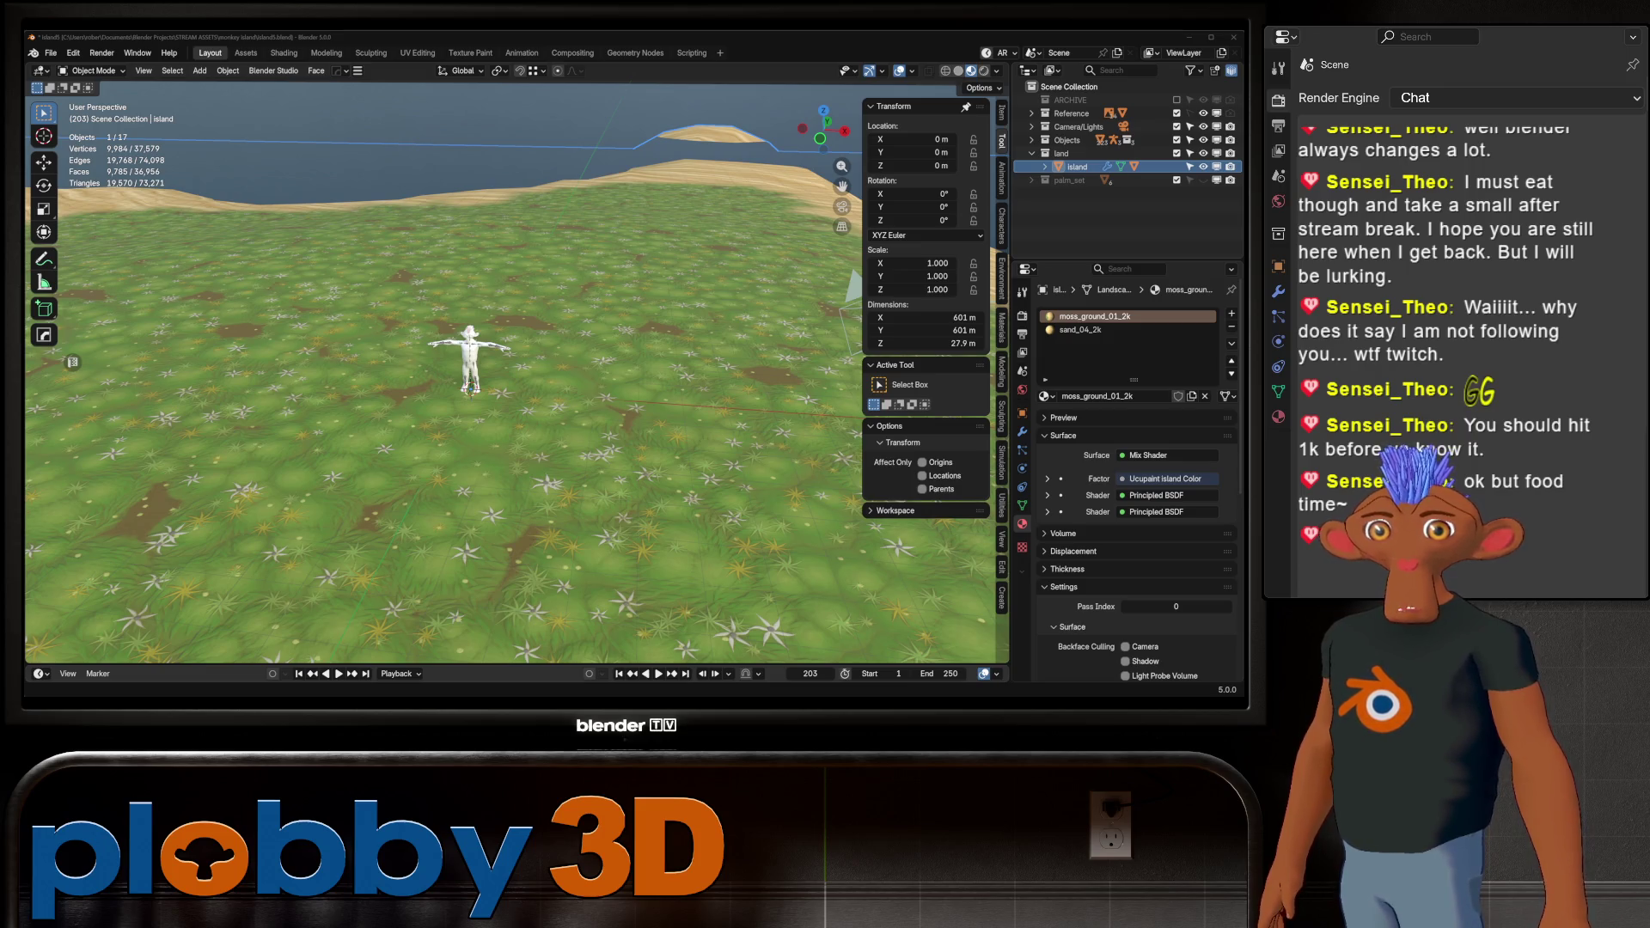
Show the island's Scatter on Surface modifier settings and scroll down to its Masking options
mouse_move(559, 361)
middle_down()
mouse_move(570, 418)
mouse_move(568, 343)
middle_up()
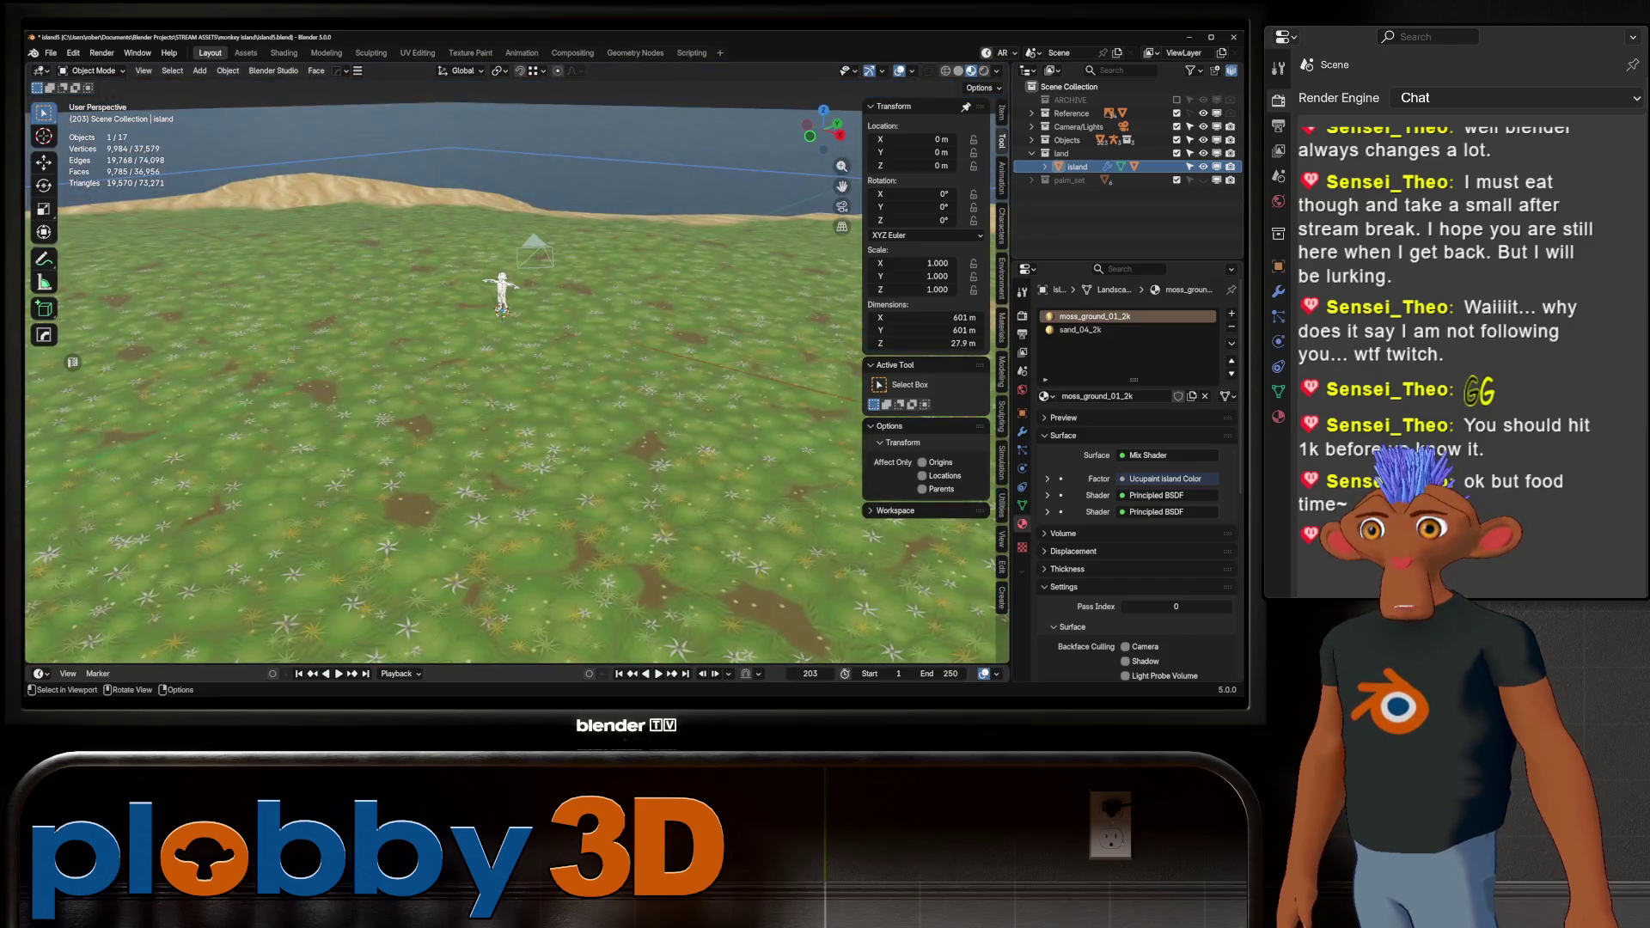
scroll(567, 344, up, 5)
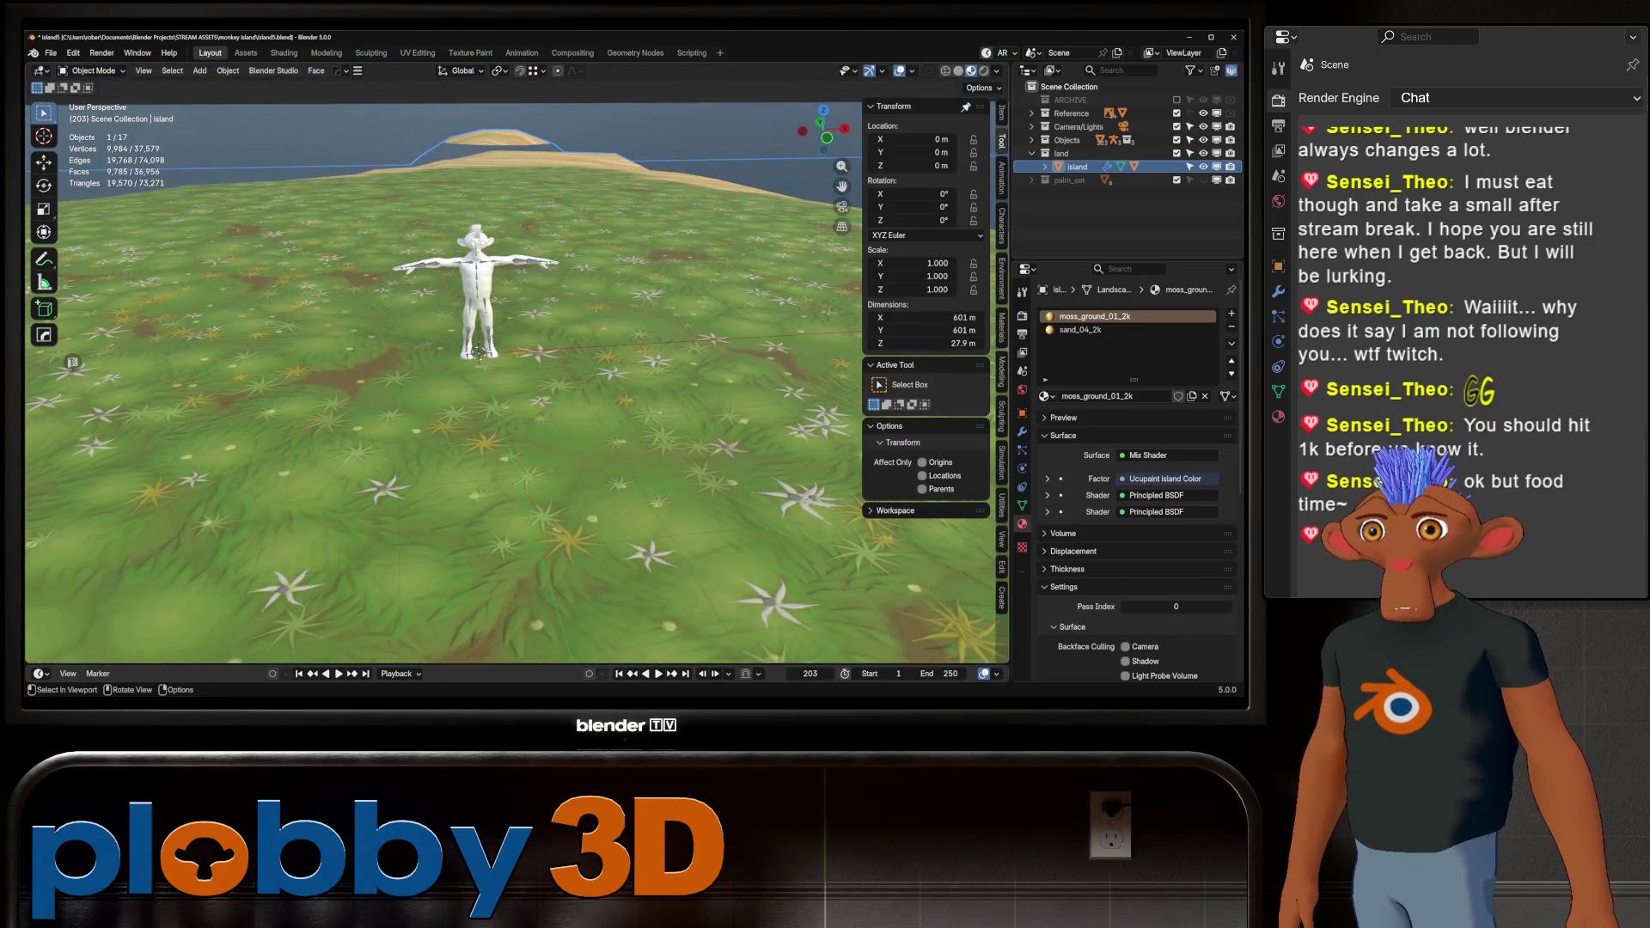
middle_drag(567, 344, 567, 320)
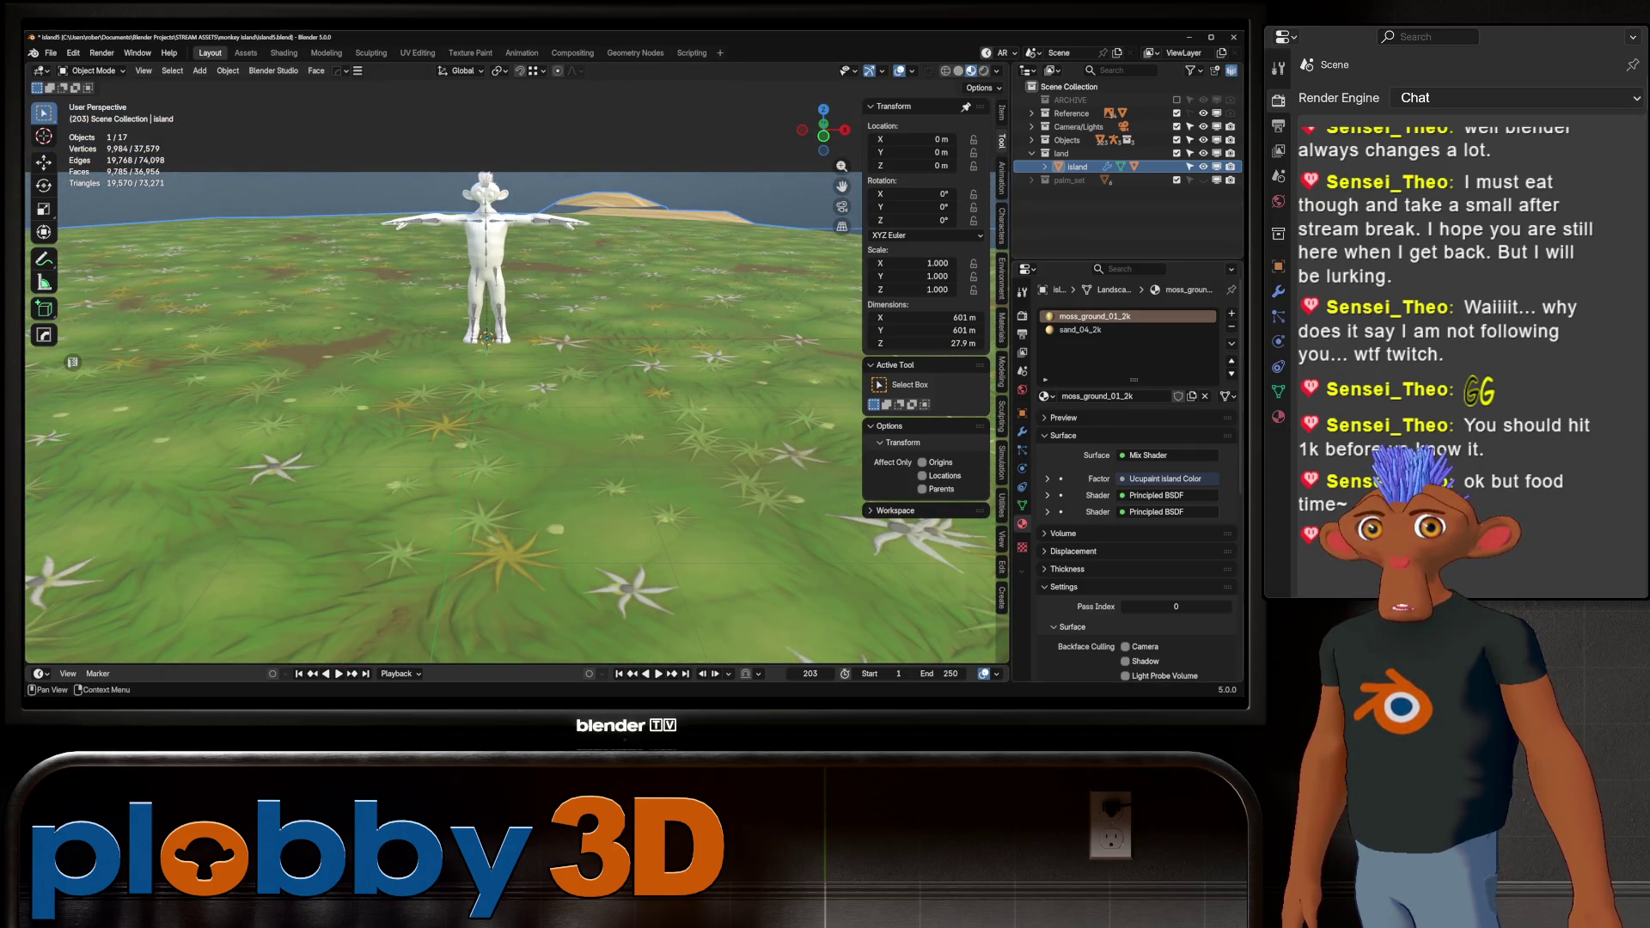
click(1022, 432)
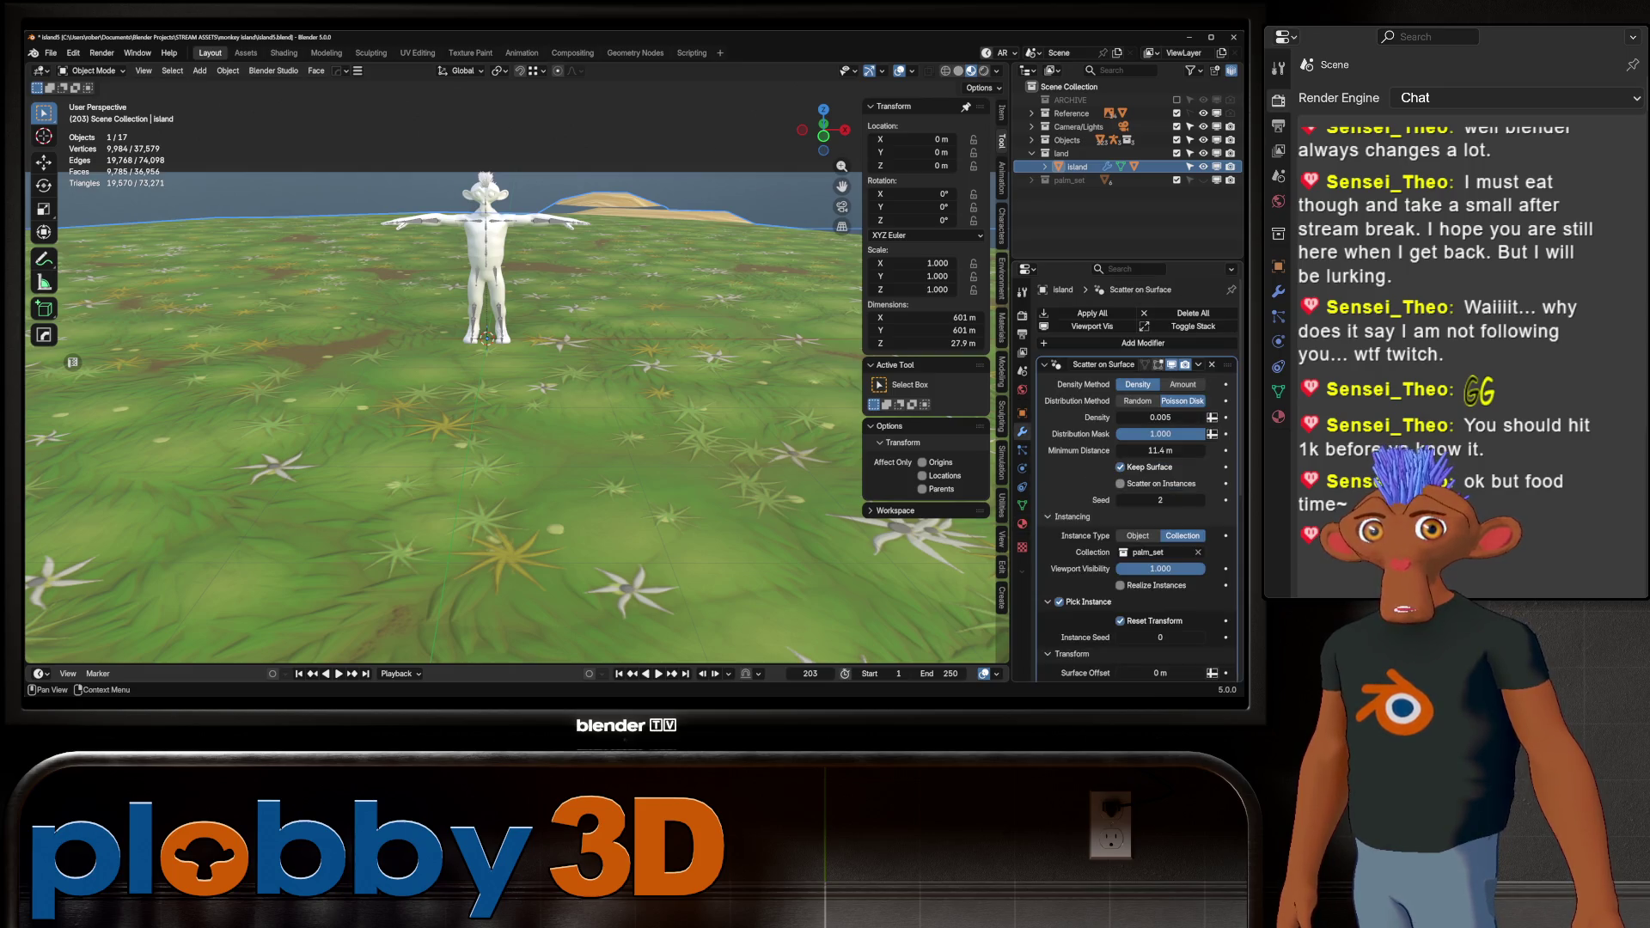
scroll(516, 387, down, 8)
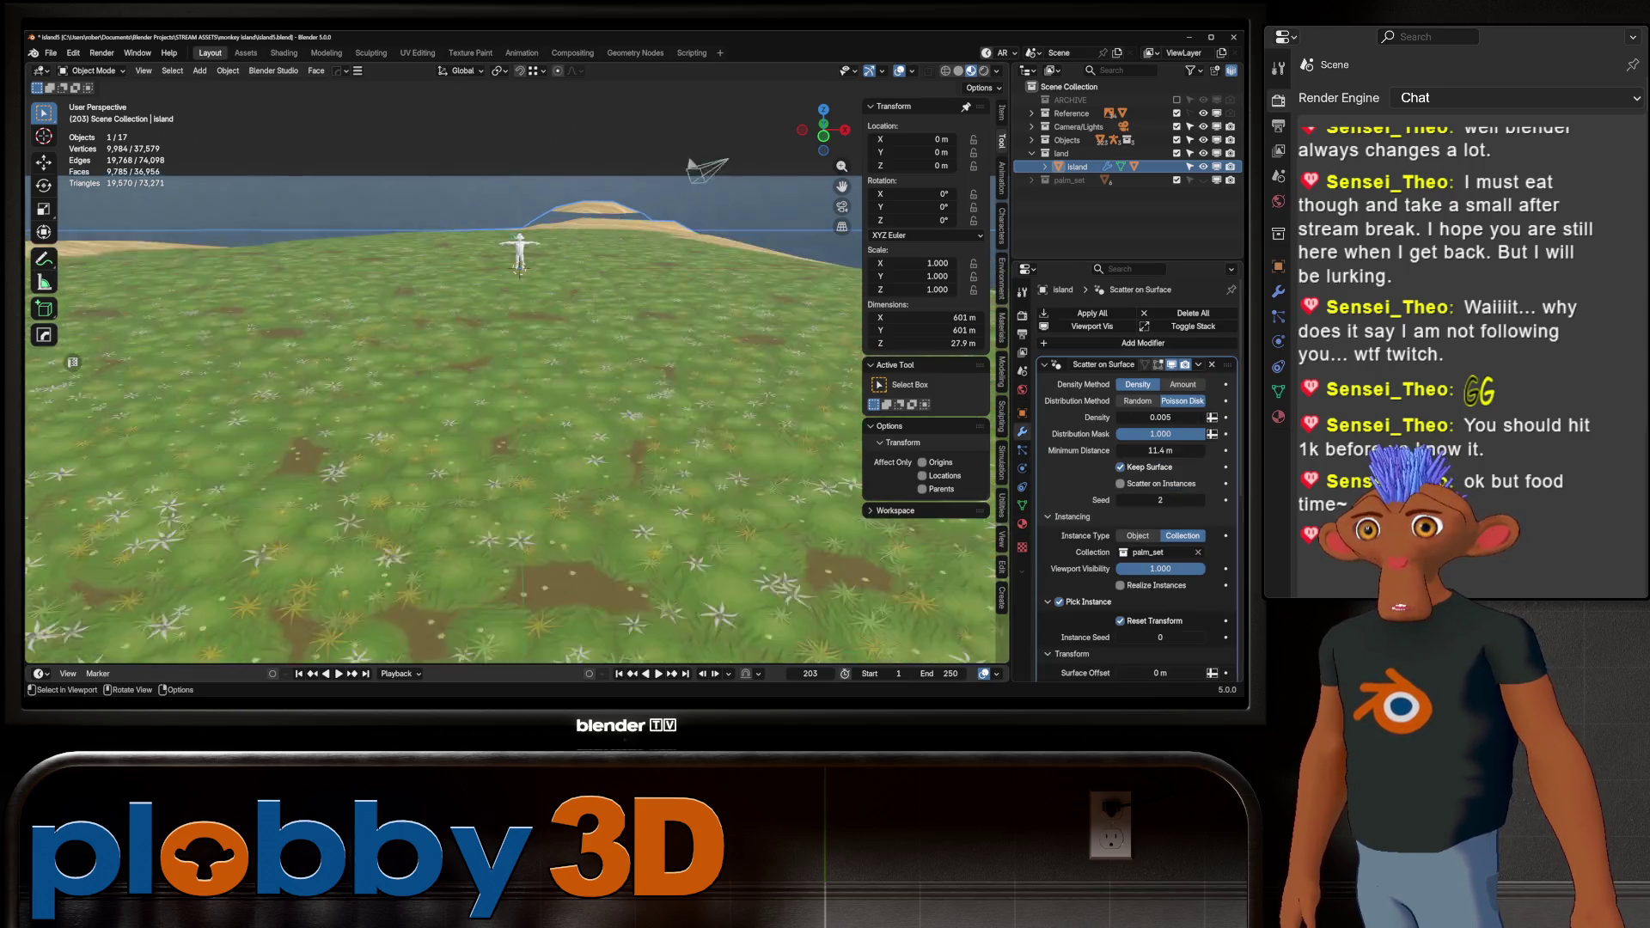
mouse_move(516, 387)
middle_down()
mouse_move(481, 413)
mouse_move(550, 438)
middle_up()
scroll(1136, 482, down, 10)
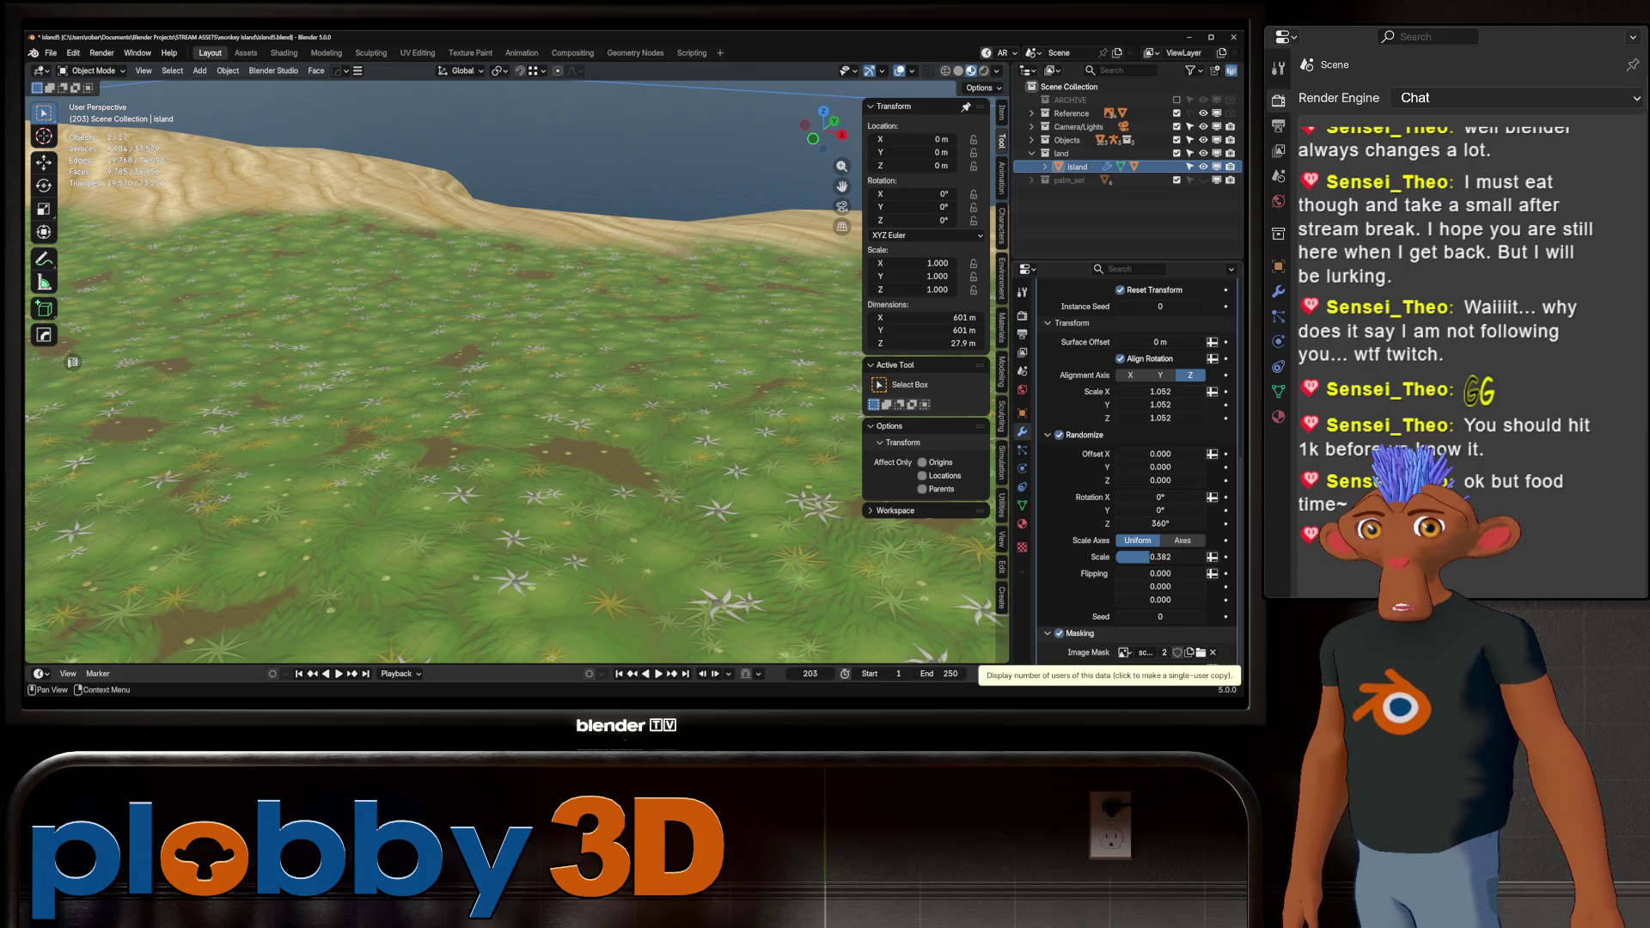
scroll(516, 378, down, 6)
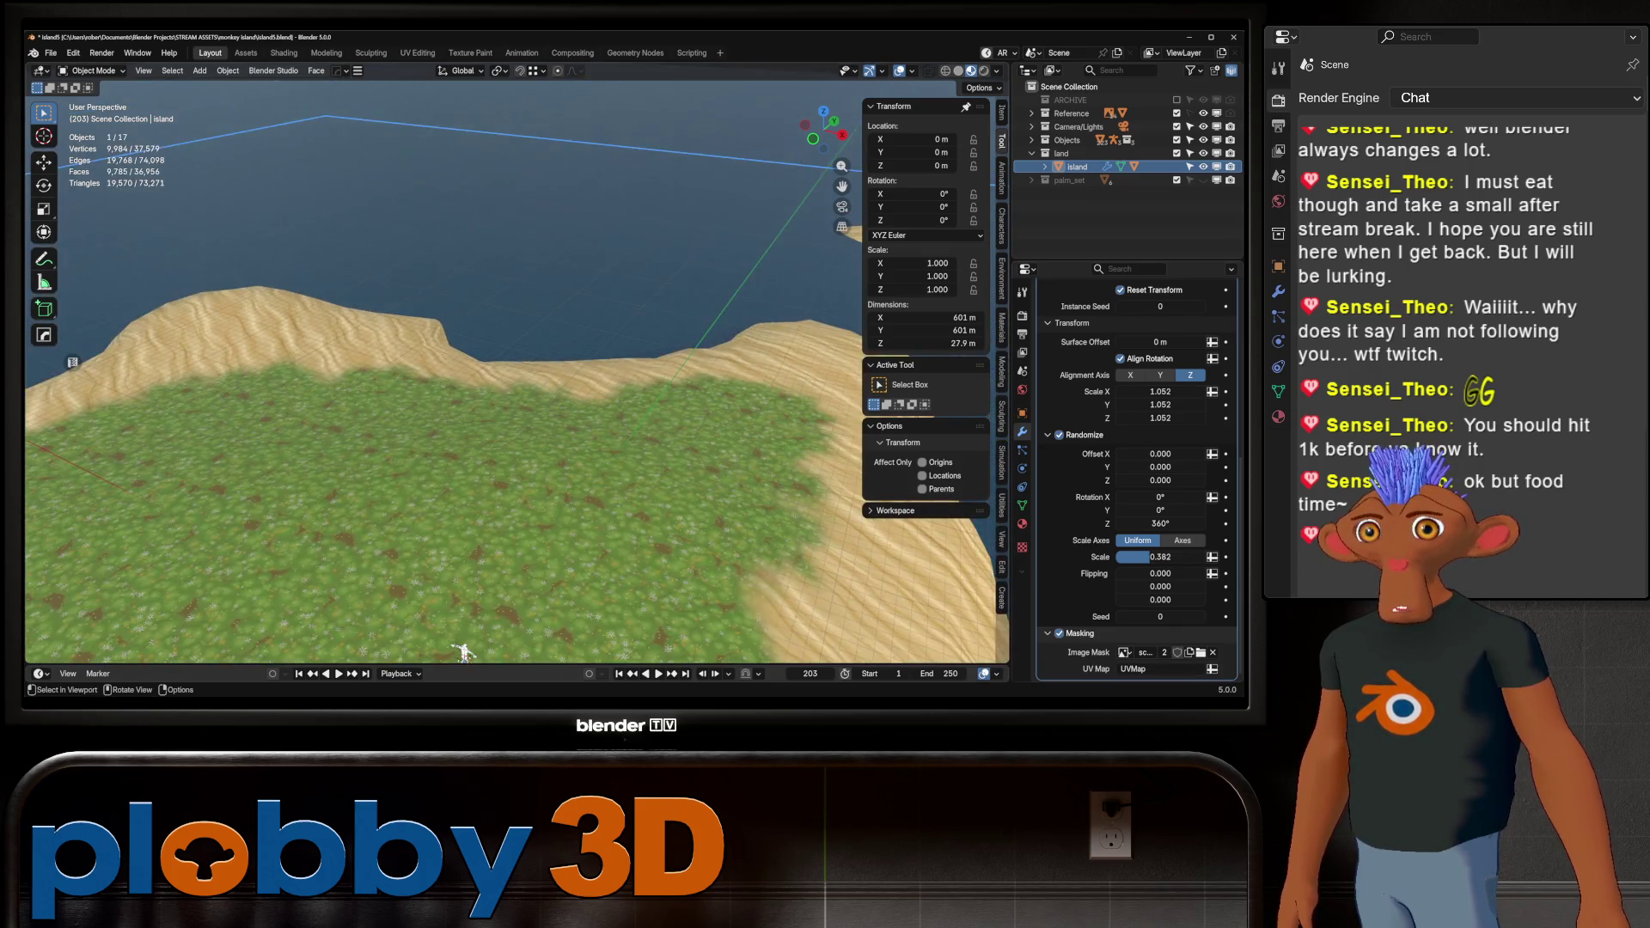
scroll(515, 379, up, 1)
scroll(1134, 472, up, 8)
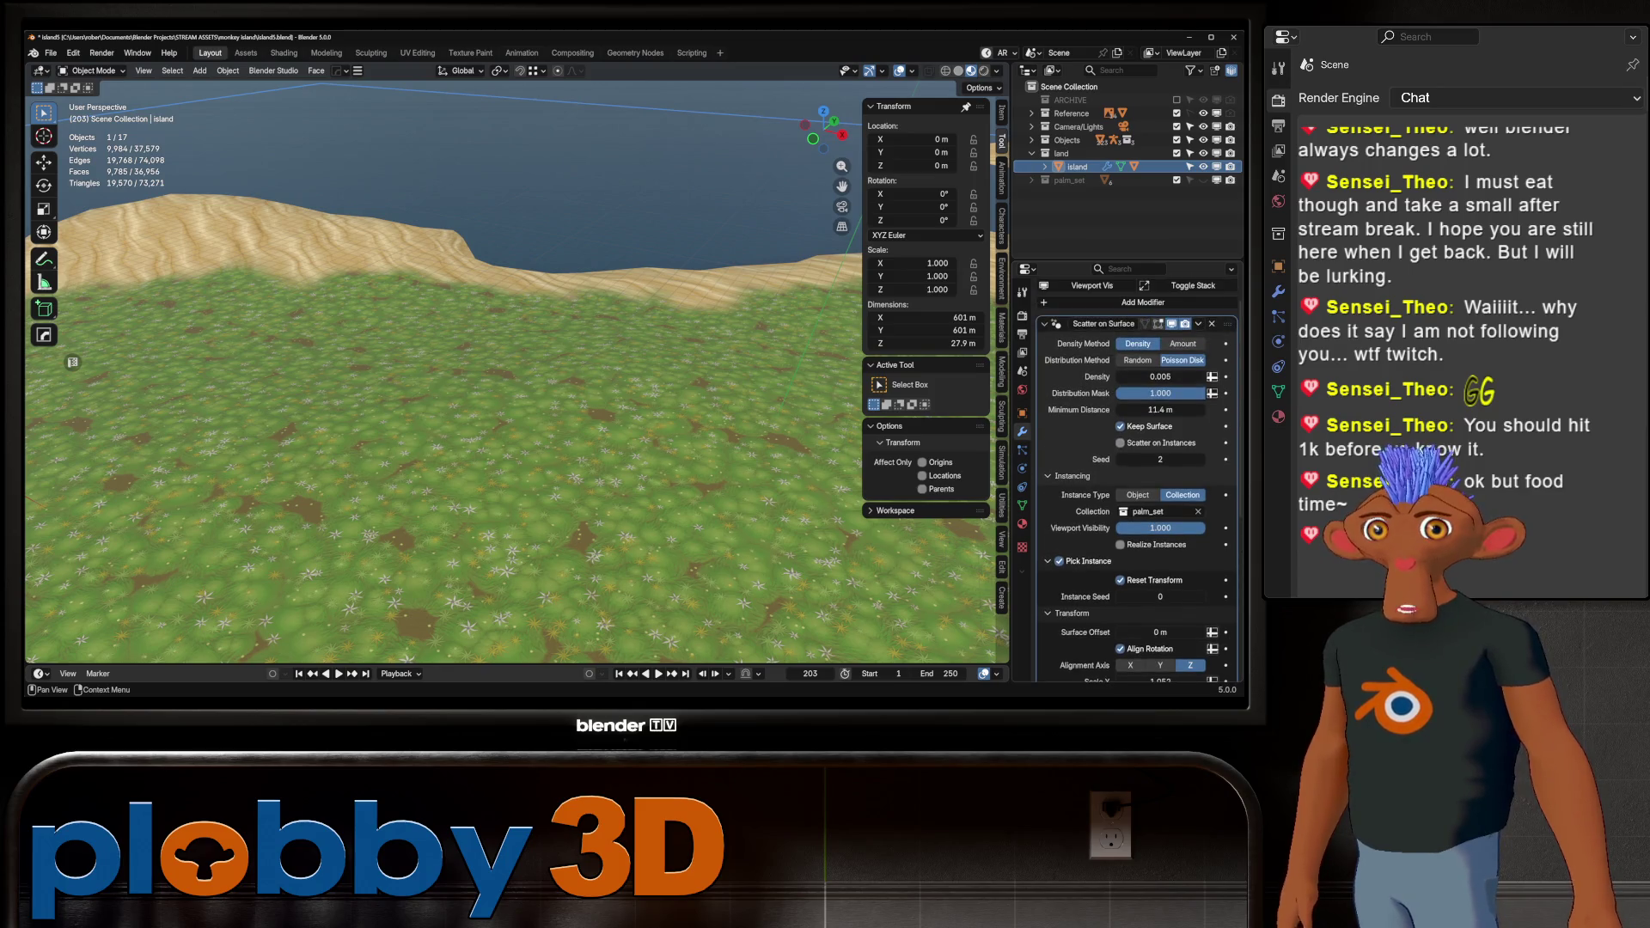
middle_drag(573, 283, 573, 322)
scroll(574, 322, up, 2)
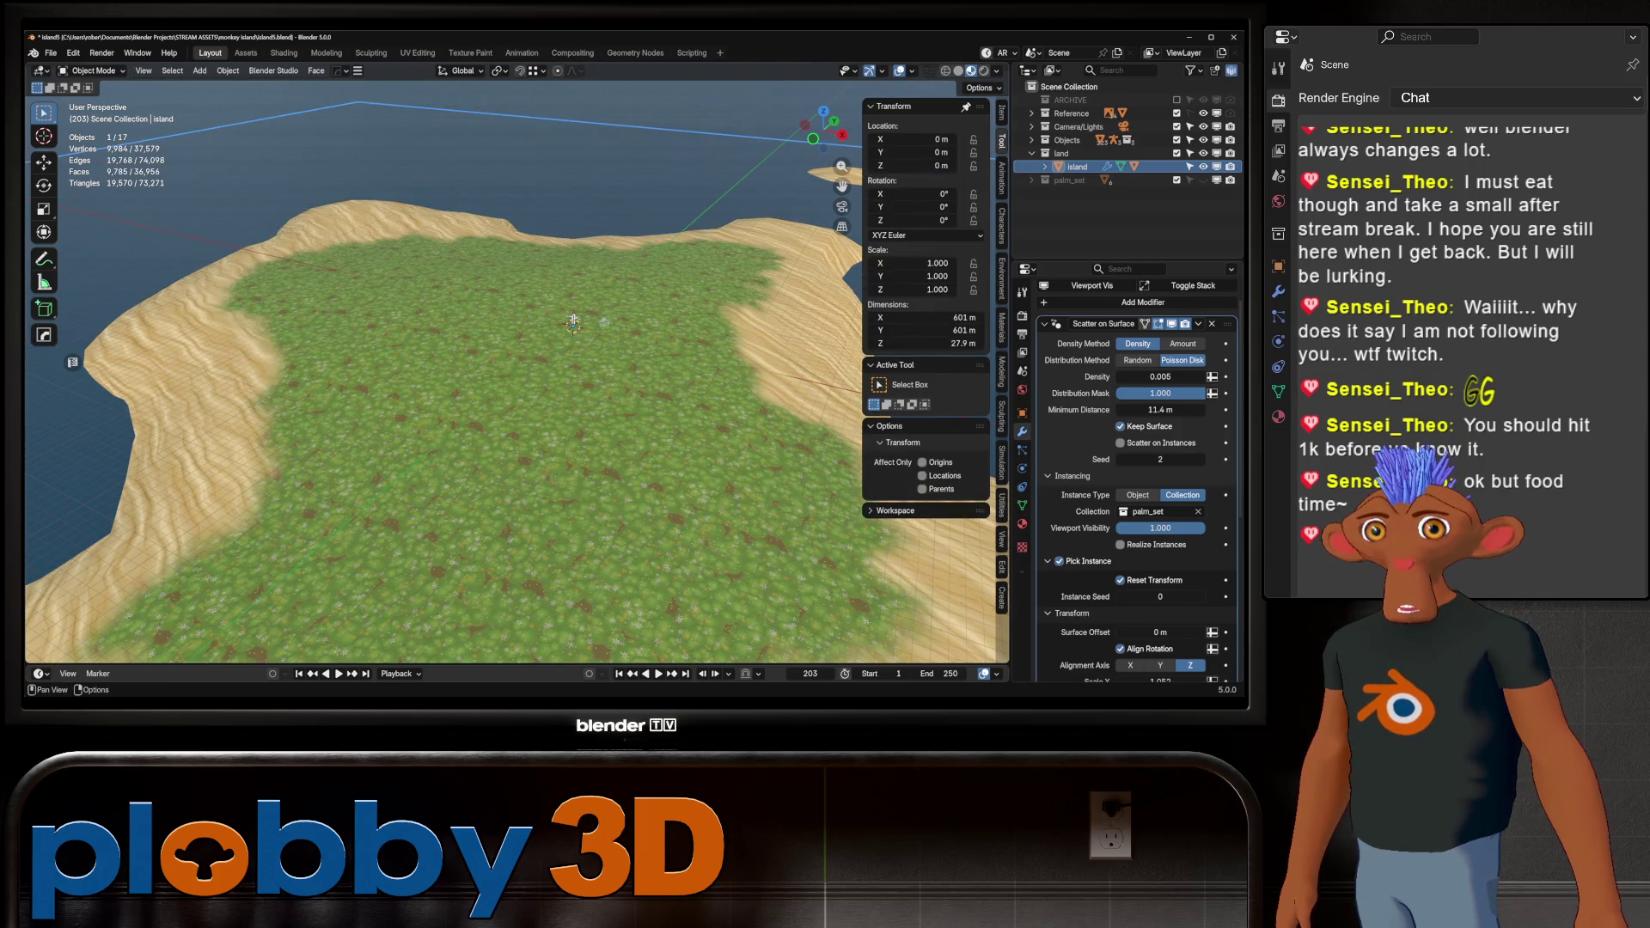
scroll(1134, 473, down, 8)
Toggle scatter masking off and back on to preview the palms, then browse the mask images
click(1059, 633)
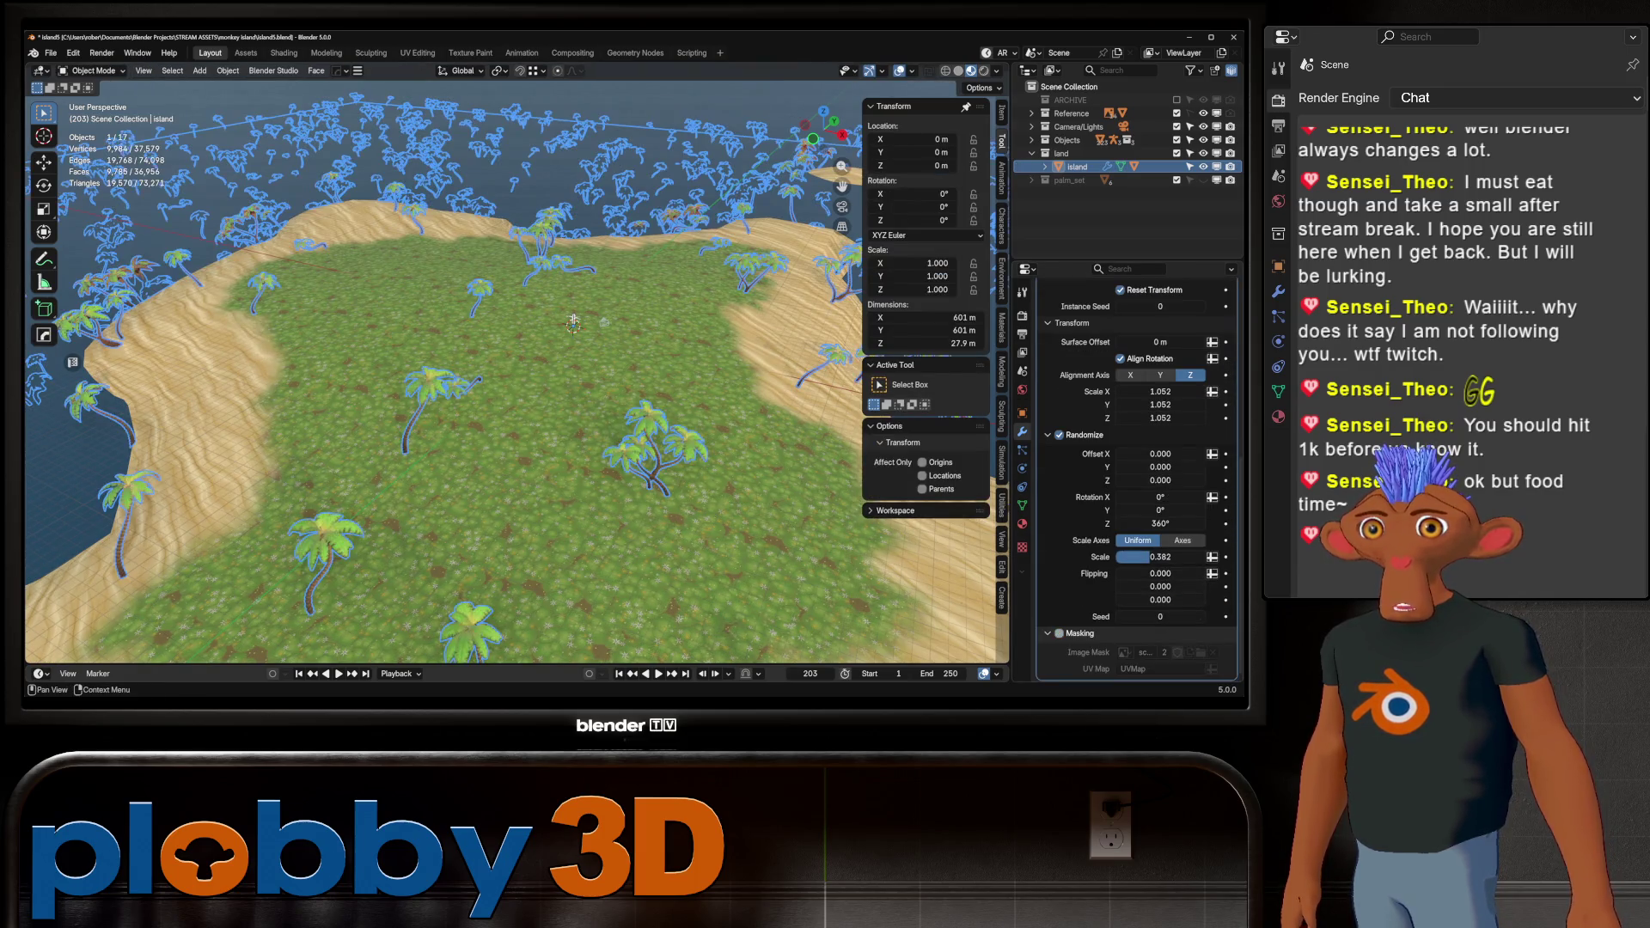
click(1059, 633)
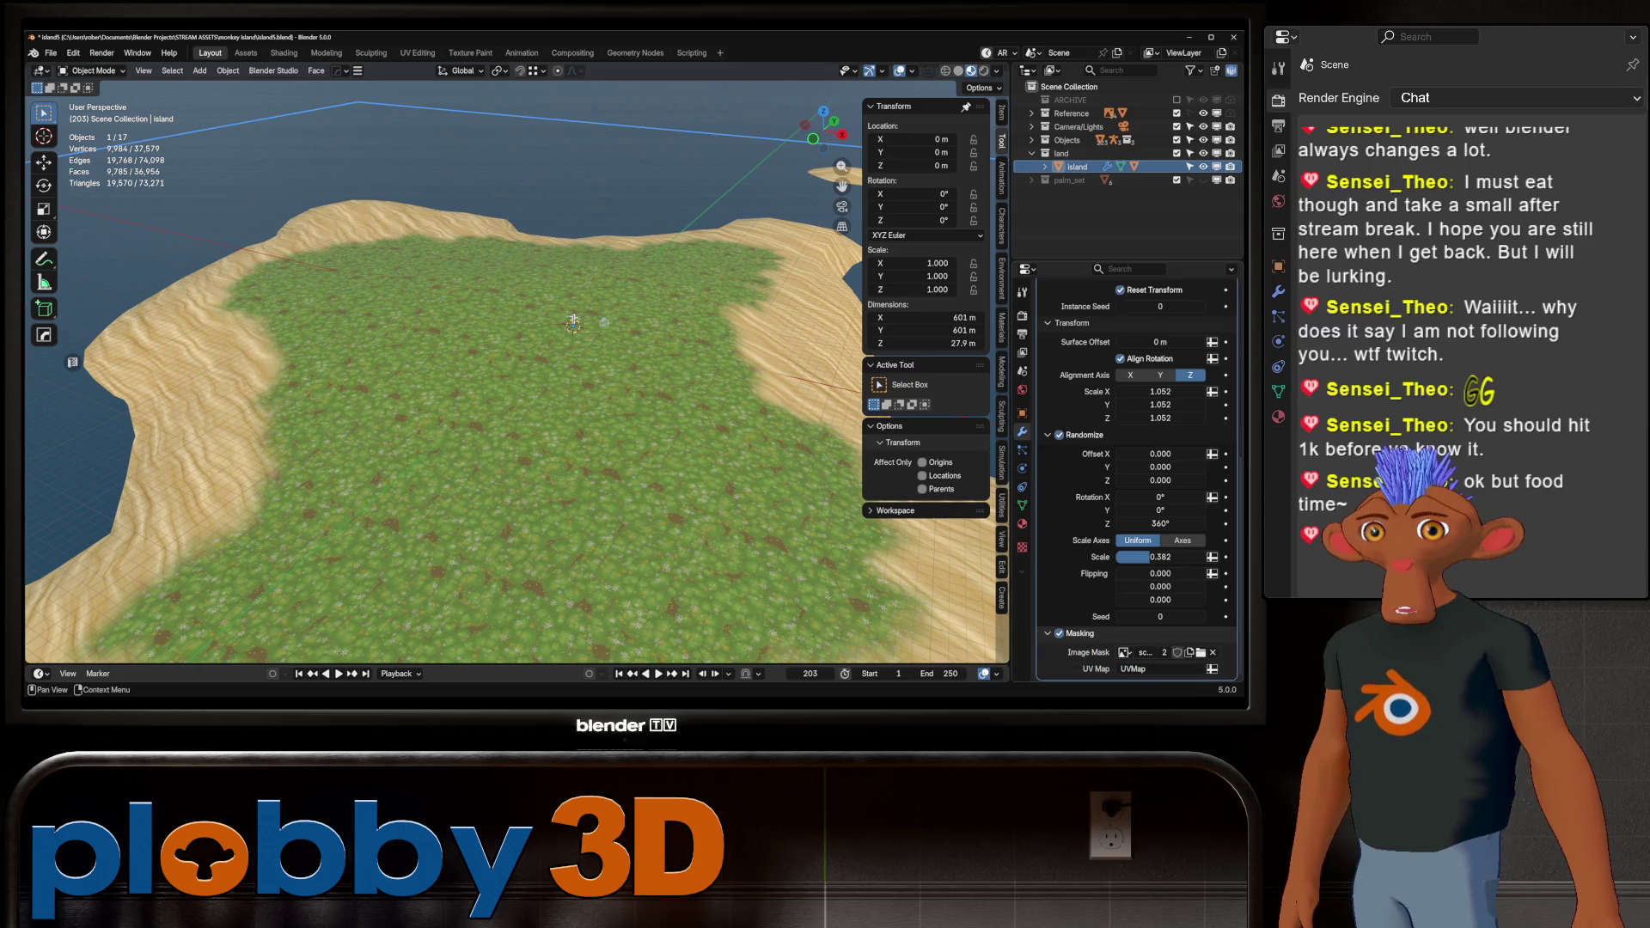
click(1124, 652)
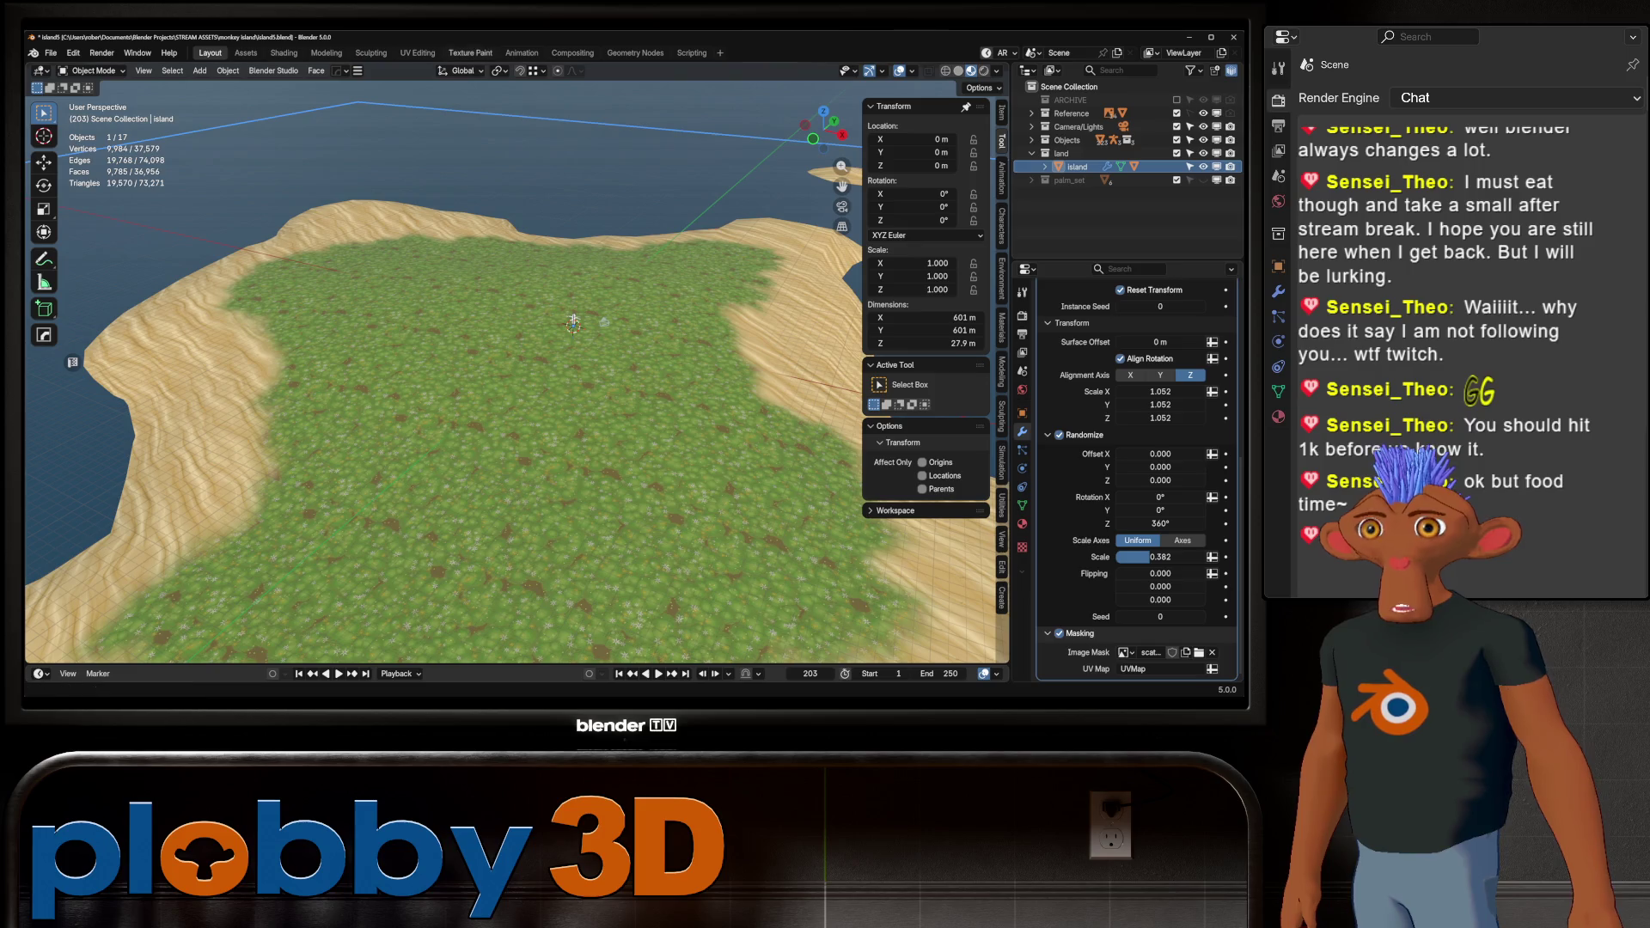
click(285, 52)
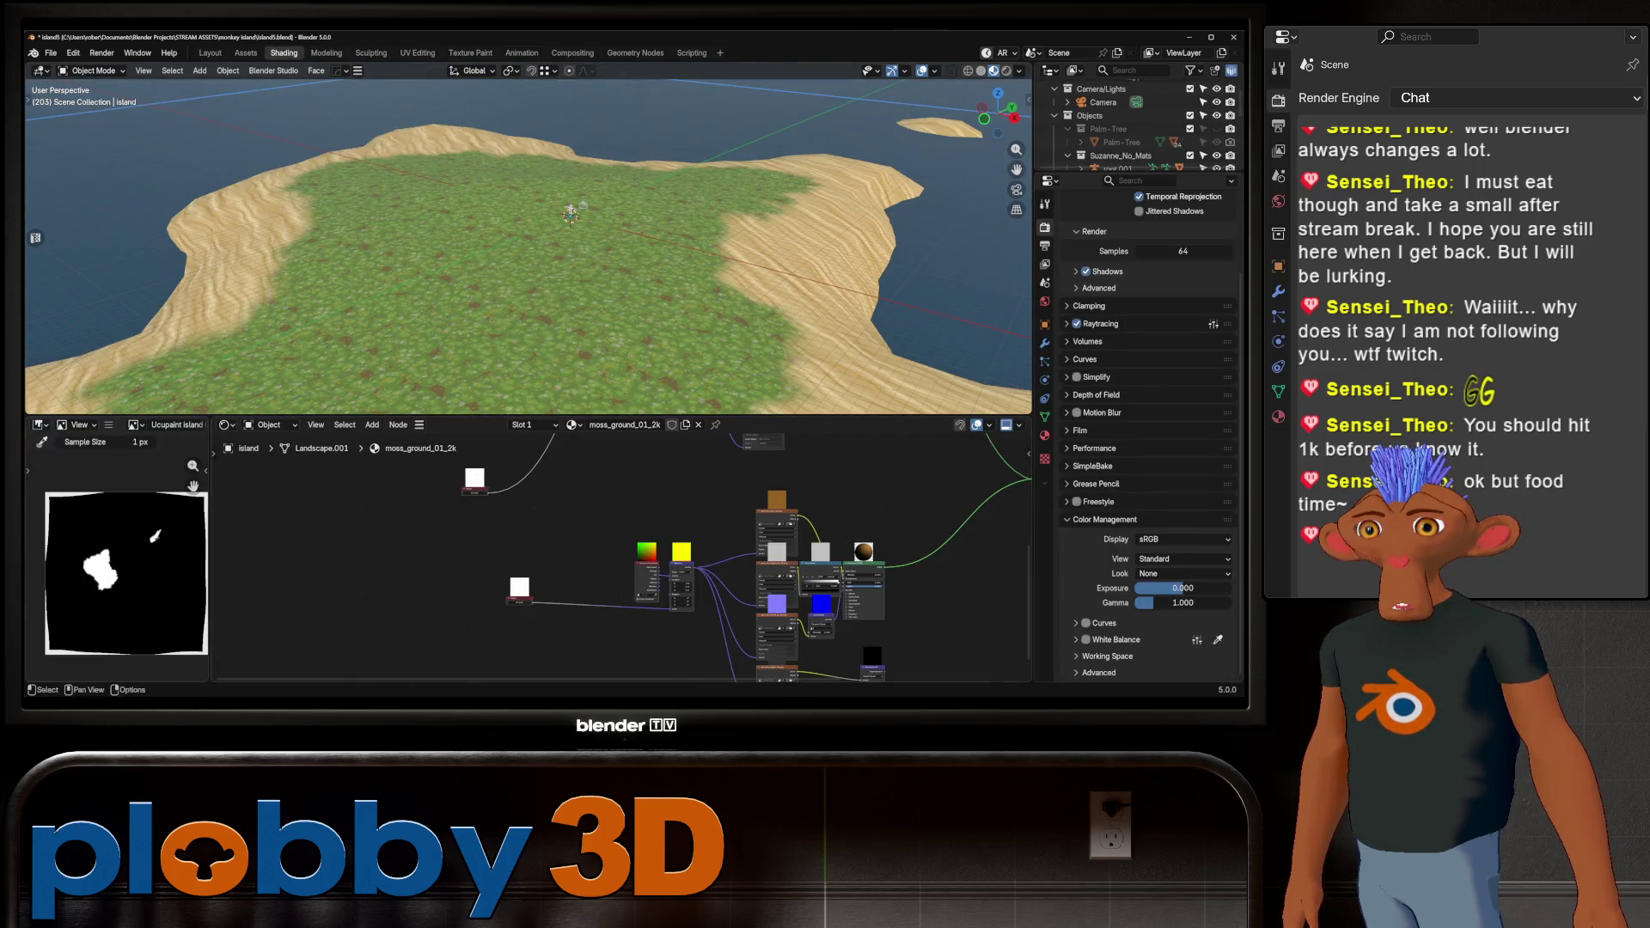
Show the scatter mask image, then scatter mask.001, in the image editor
middle_drag(529, 258, 550, 310)
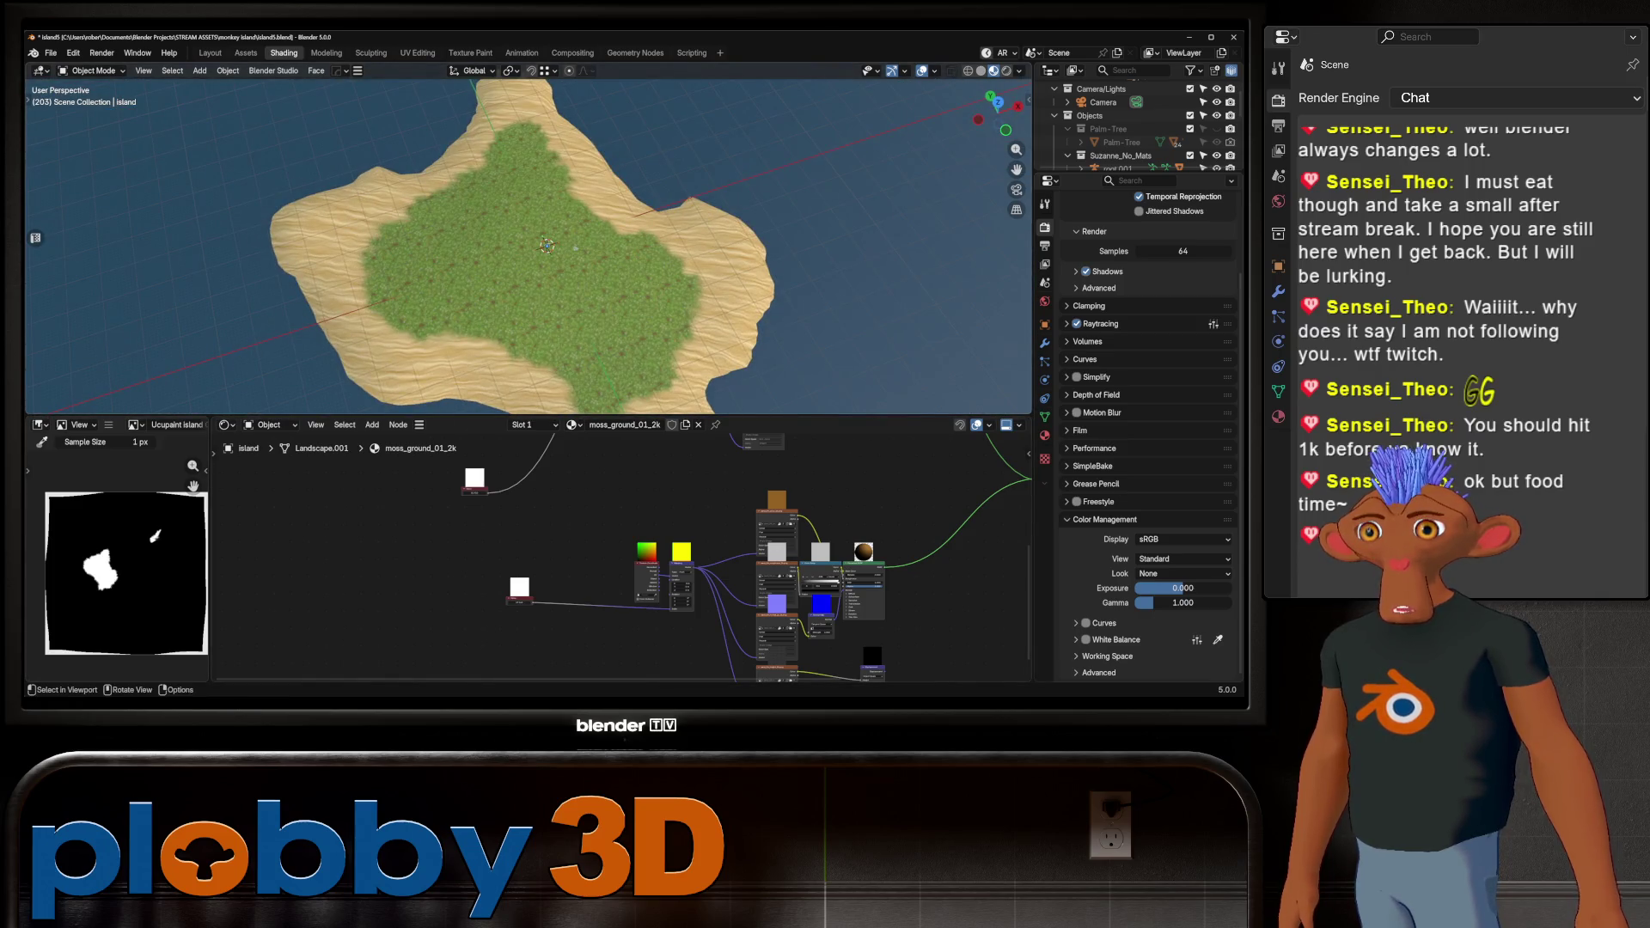
scroll(547, 245, down, 6)
middle_drag(547, 245, 535, 244)
scroll(529, 245, up, 6)
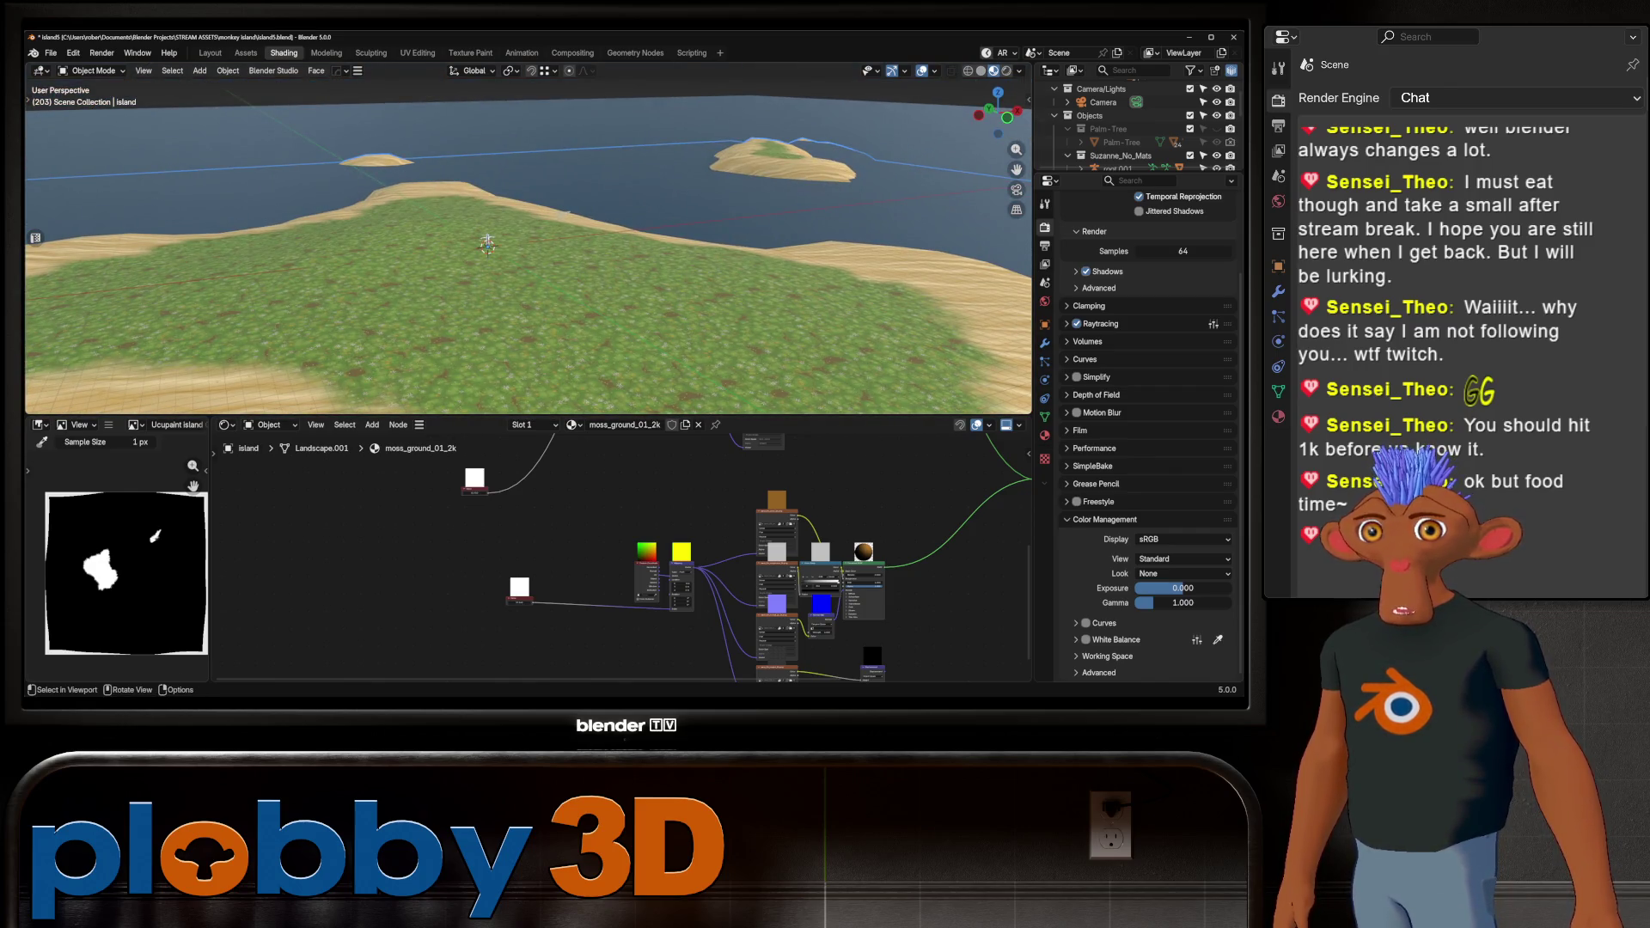
middle_drag(529, 245, 535, 284)
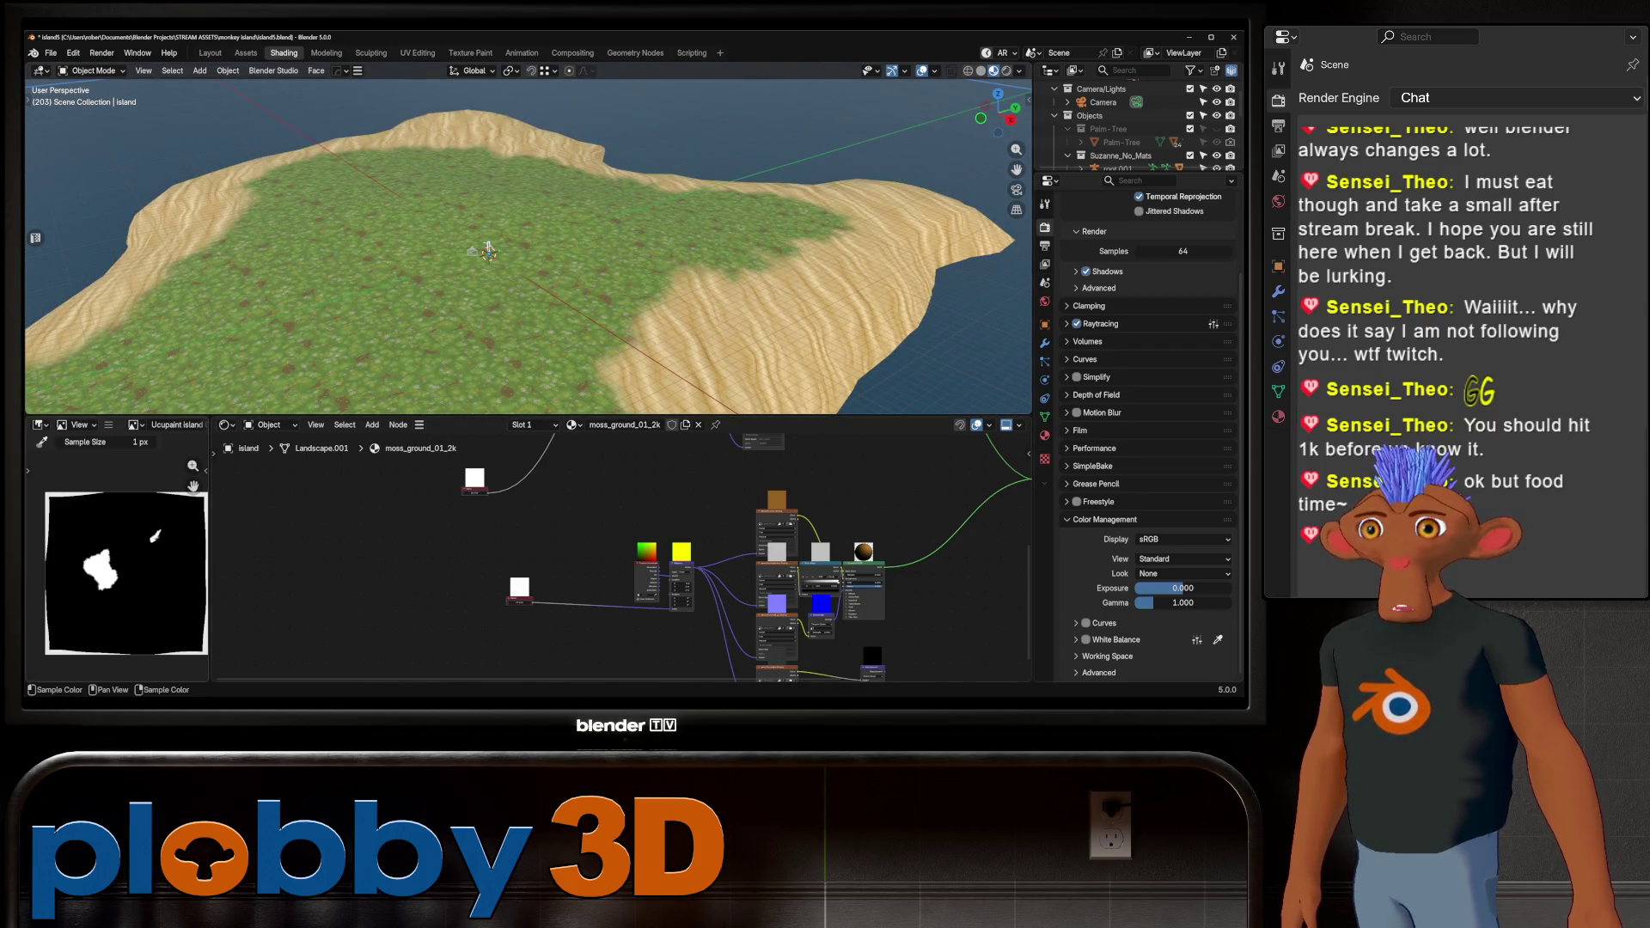
click(135, 425)
click(214, 484)
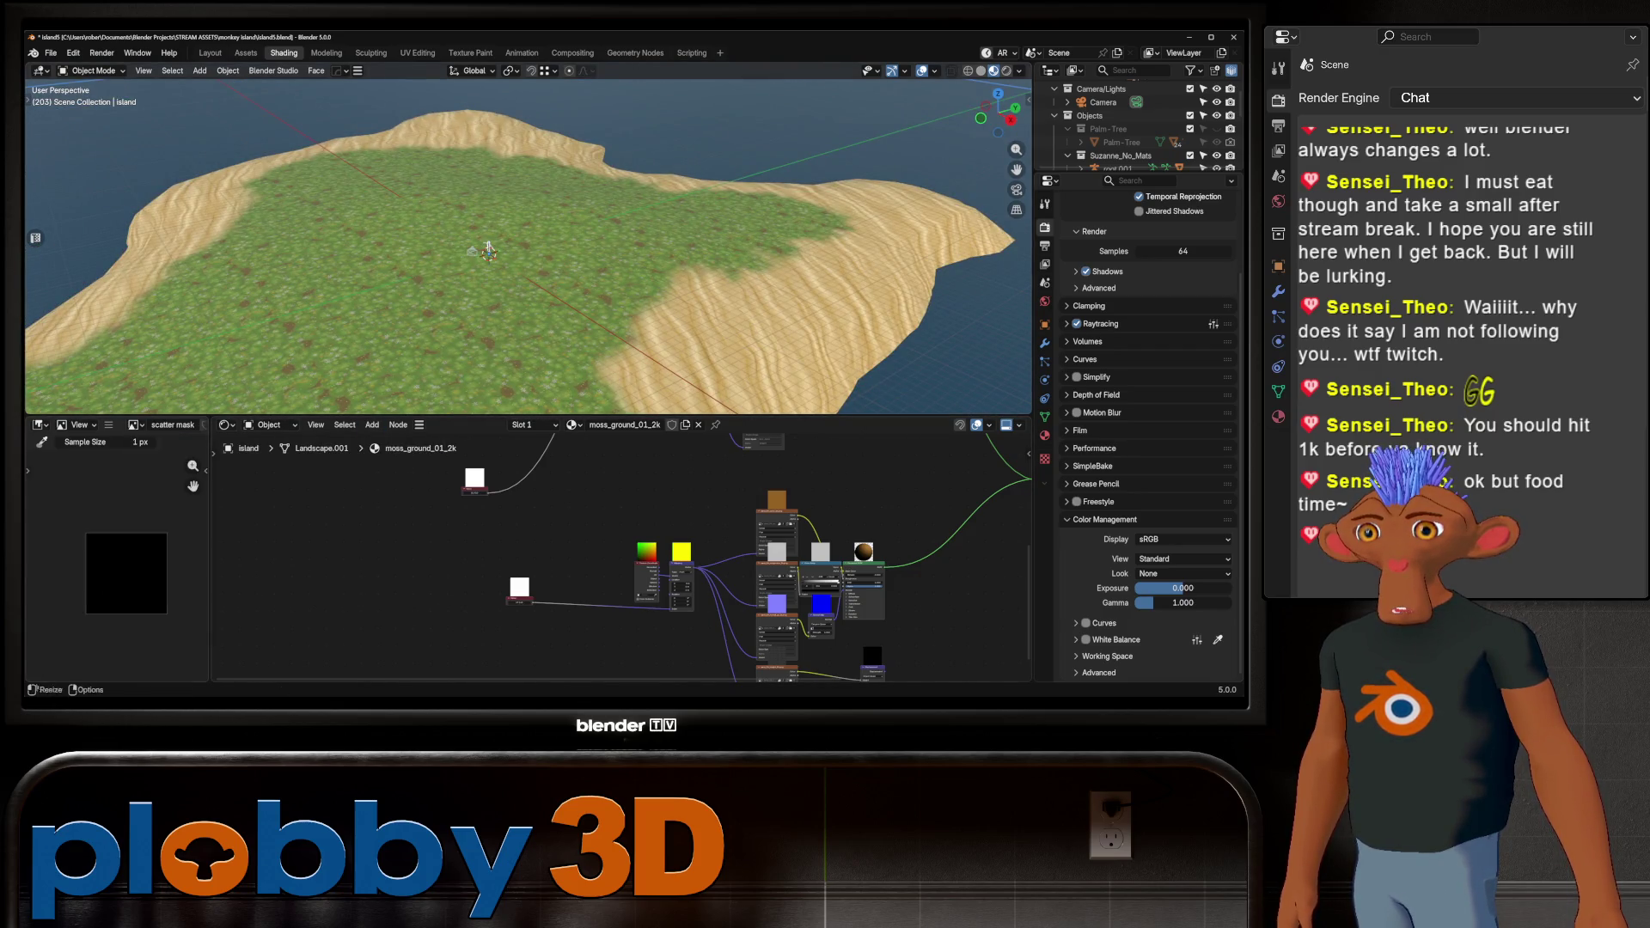
click(135, 425)
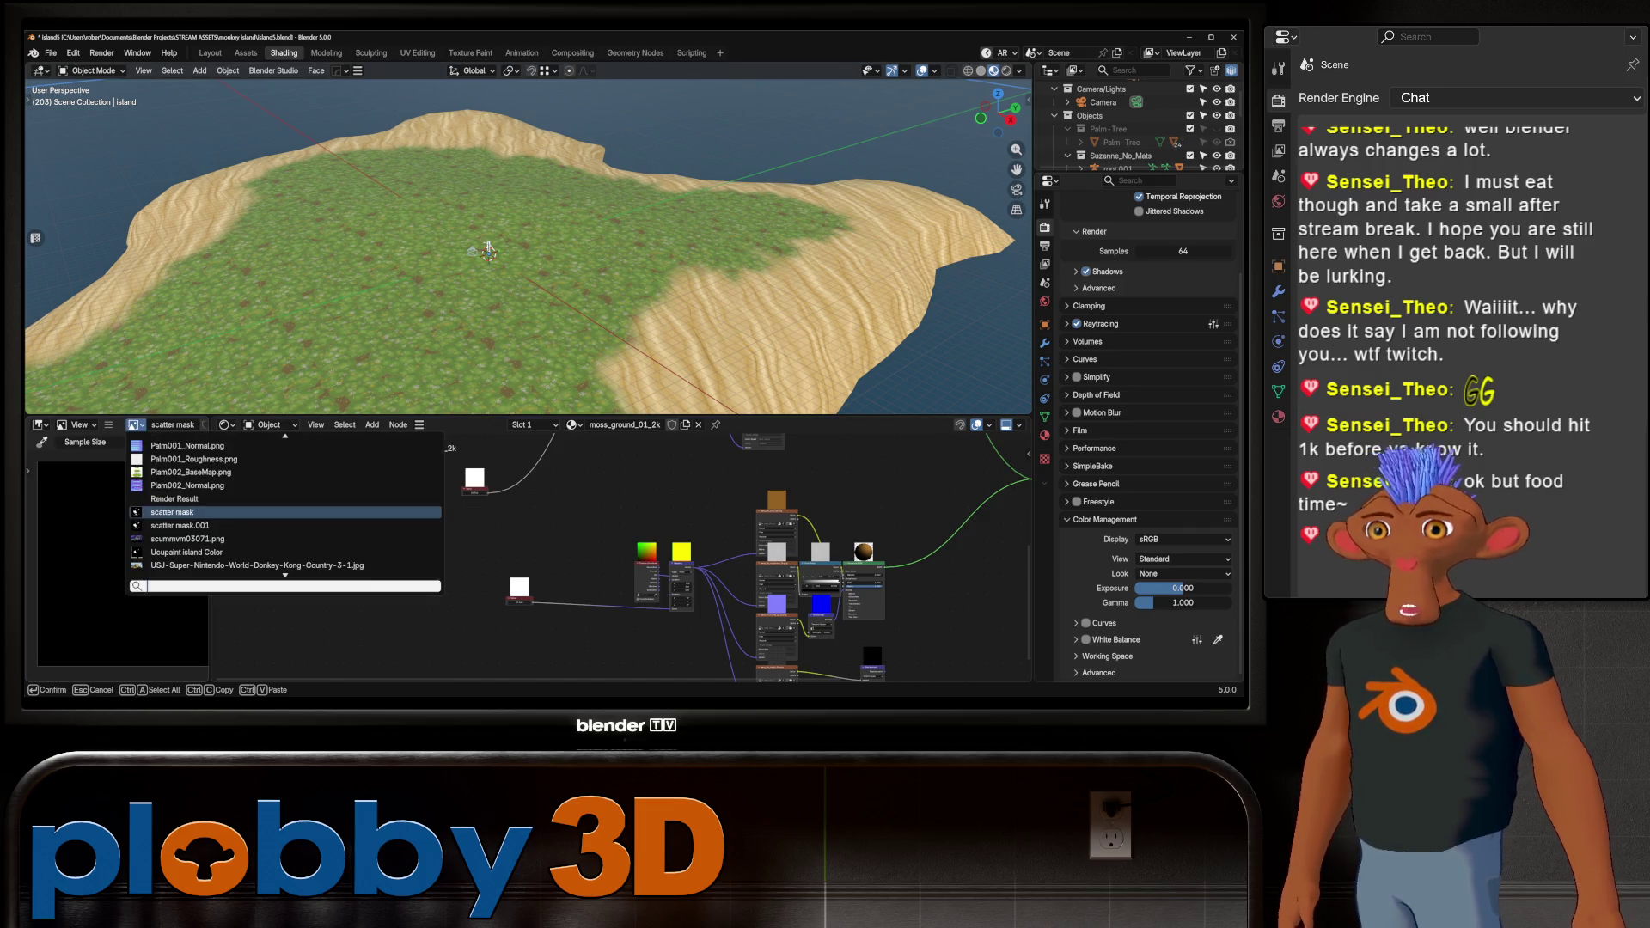
click(180, 526)
Save an incremental copy of the project as island6.blend
scroll(120, 585, down, 2)
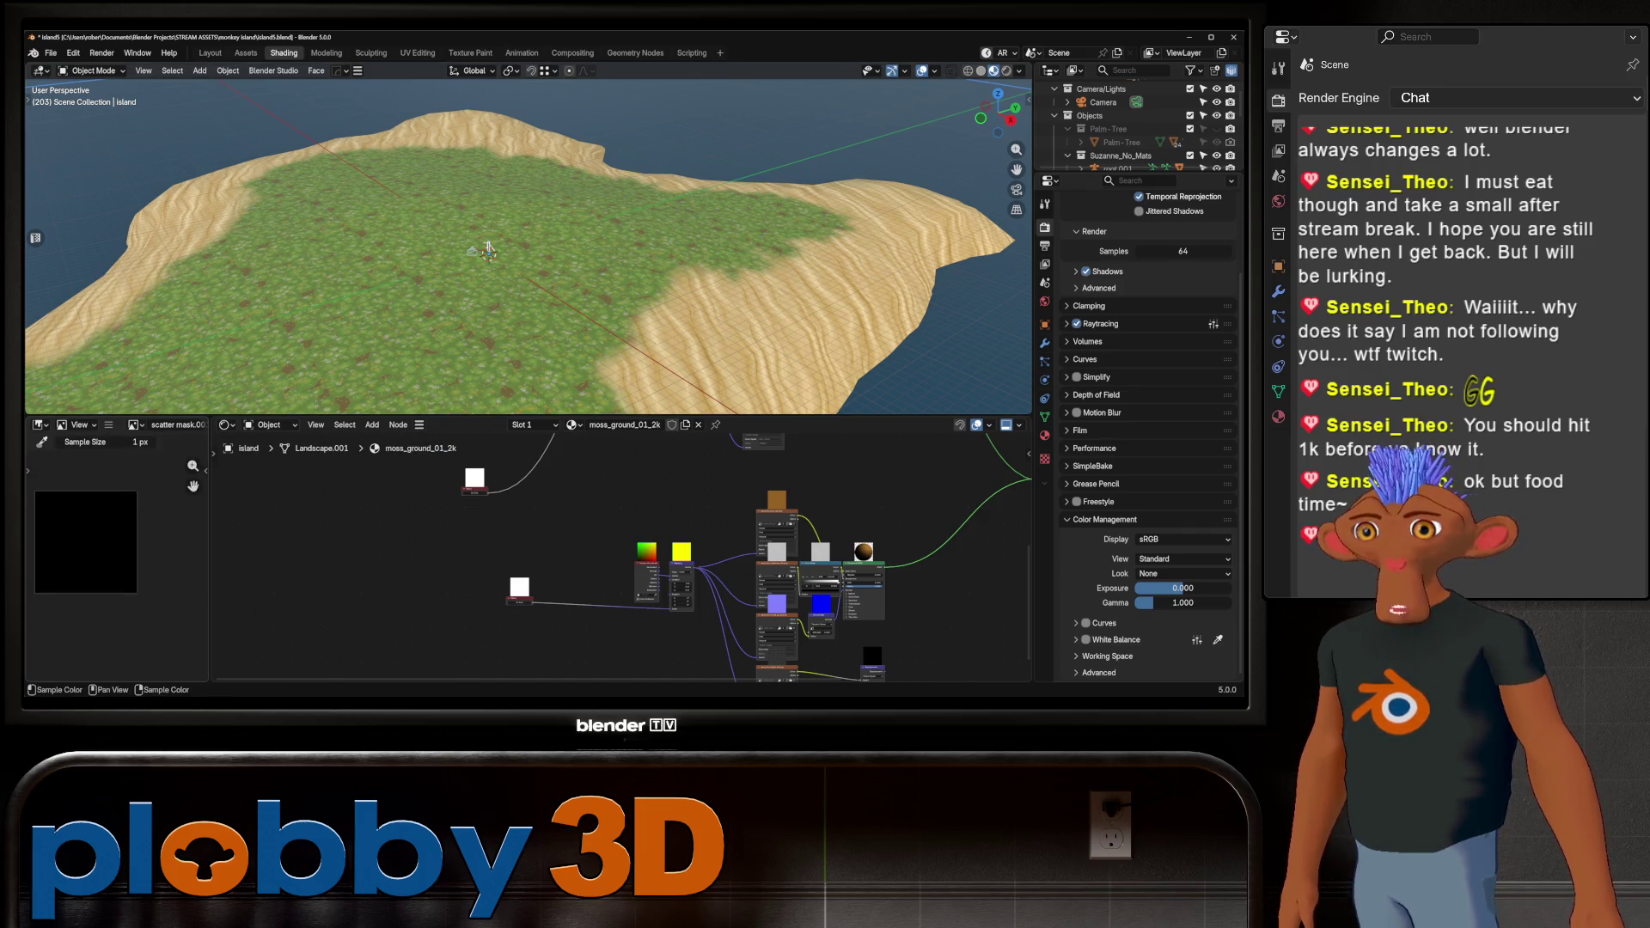
scroll(112, 424, down, 3)
mouse_move(529, 249)
middle_down()
mouse_move(551, 241)
mouse_move(550, 284)
mouse_move(550, 198)
mouse_move(567, 194)
mouse_move(575, 224)
middle_up()
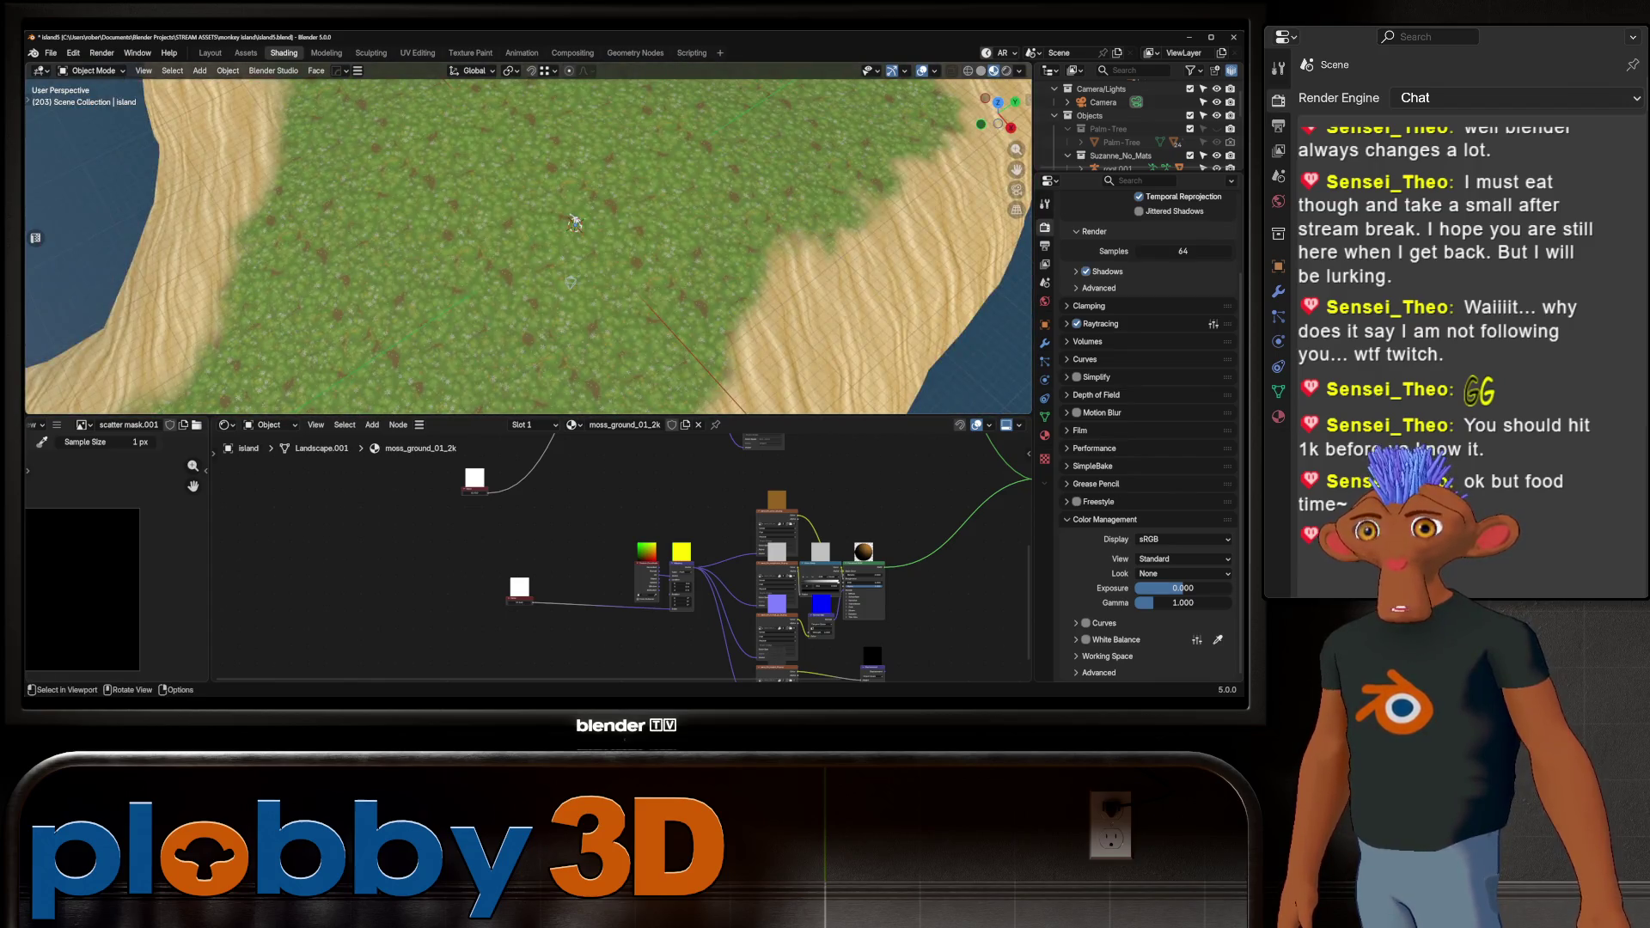
key(ctrl+alt+s)
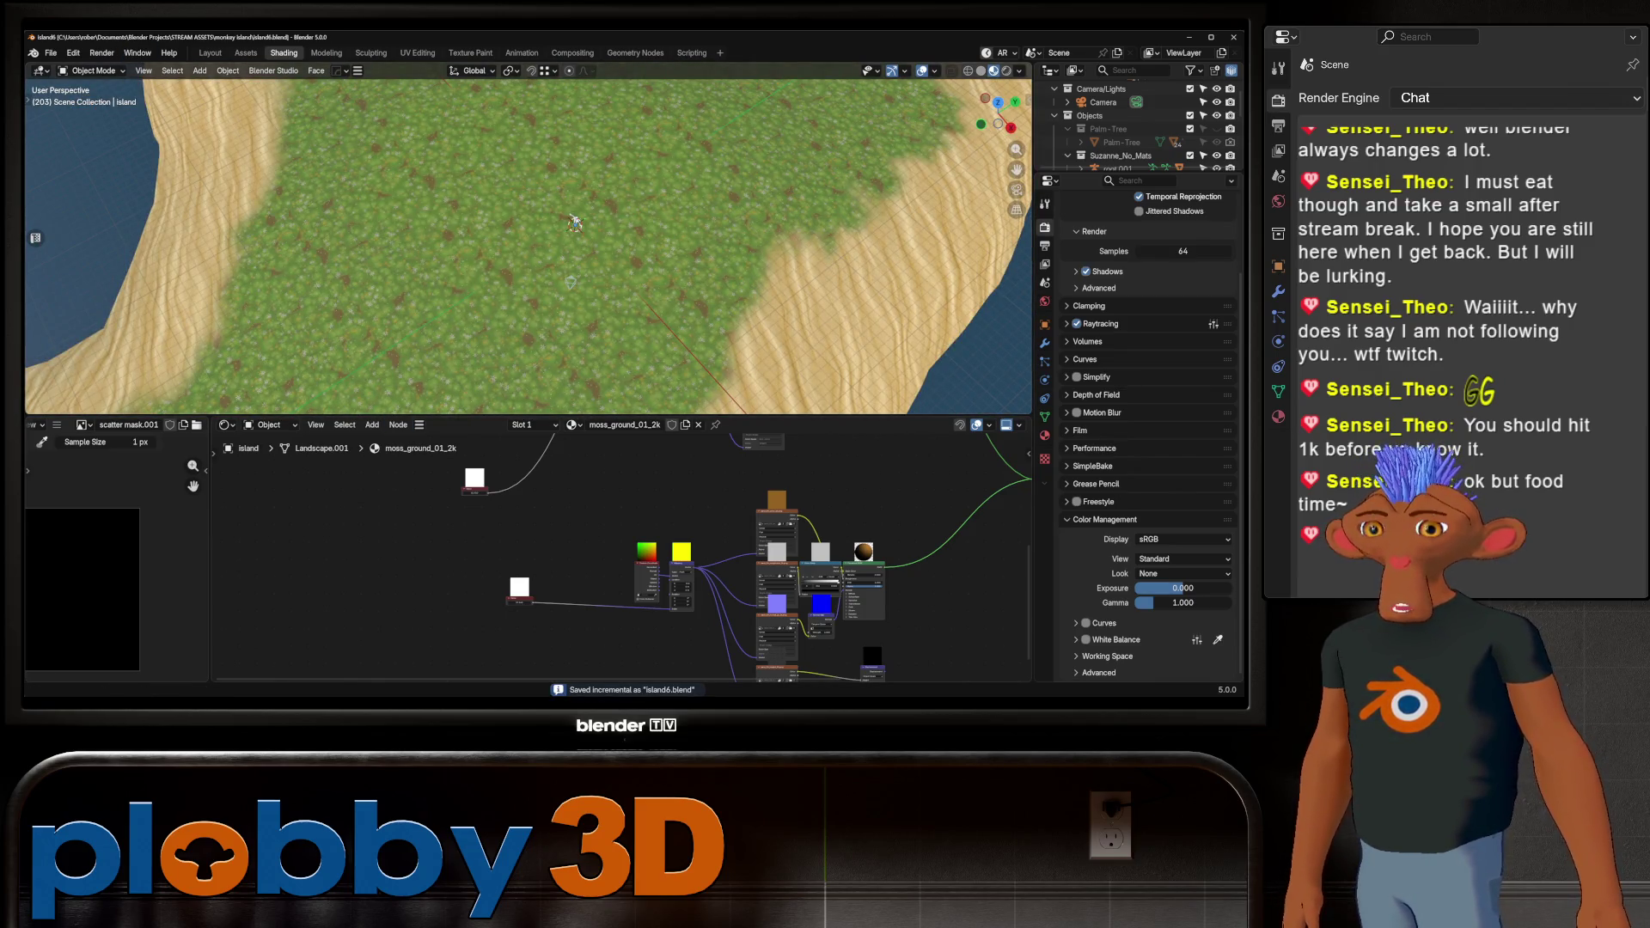
Check the File menu's recent files and dismiss it without choosing anything
click(50, 52)
mouse_move(84, 95)
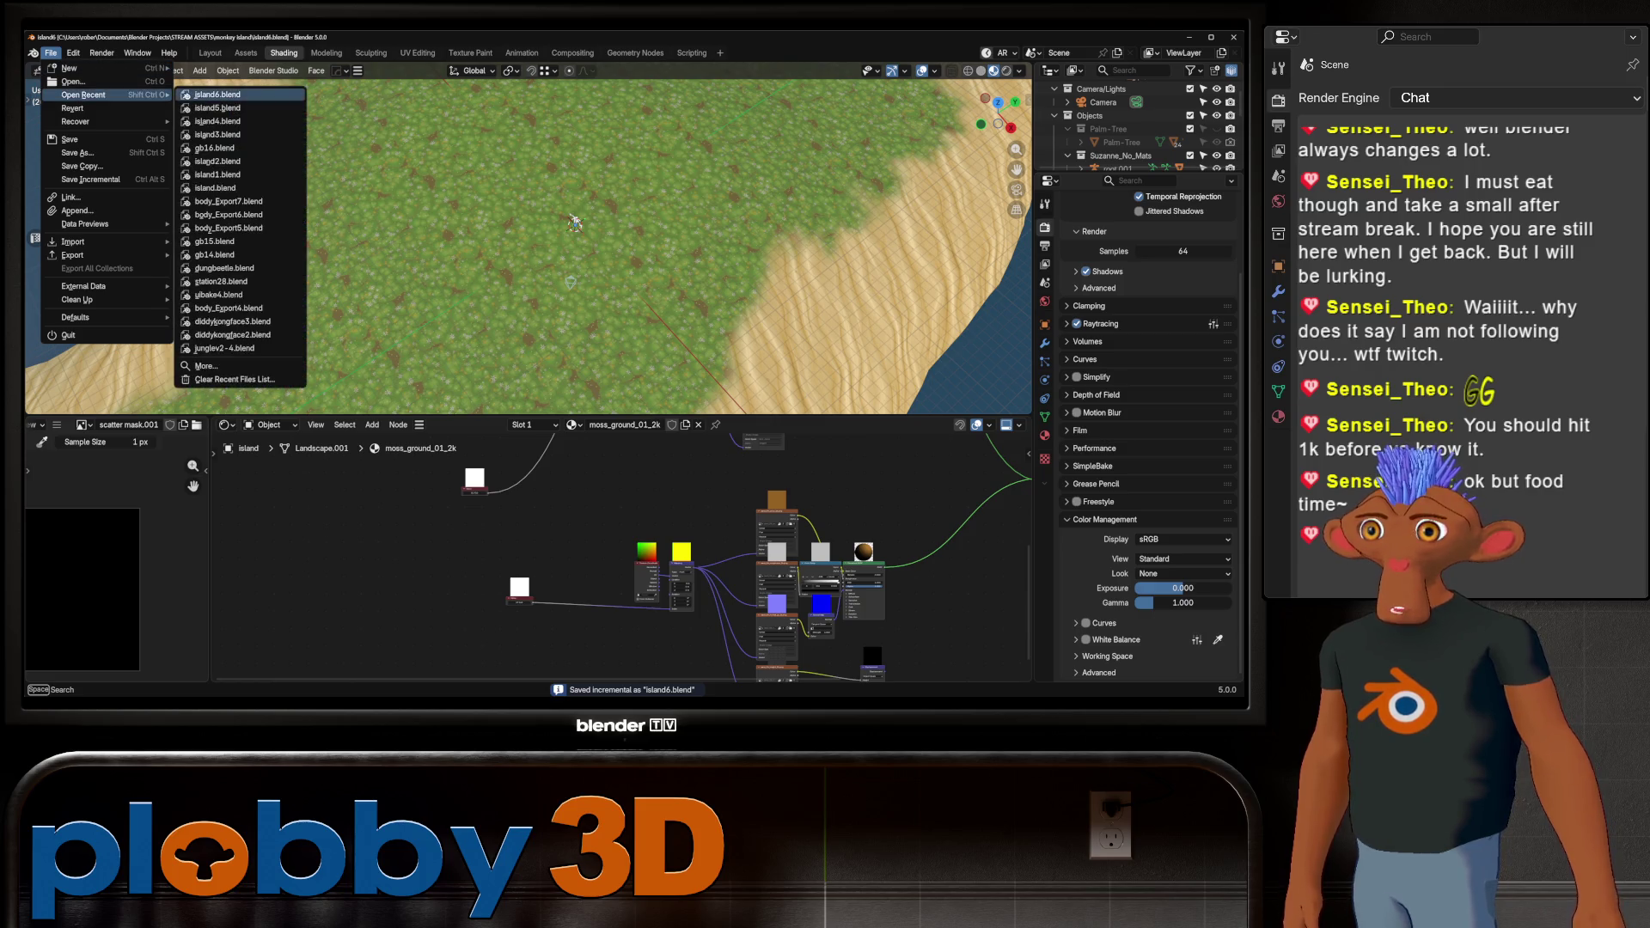
key(Escape)
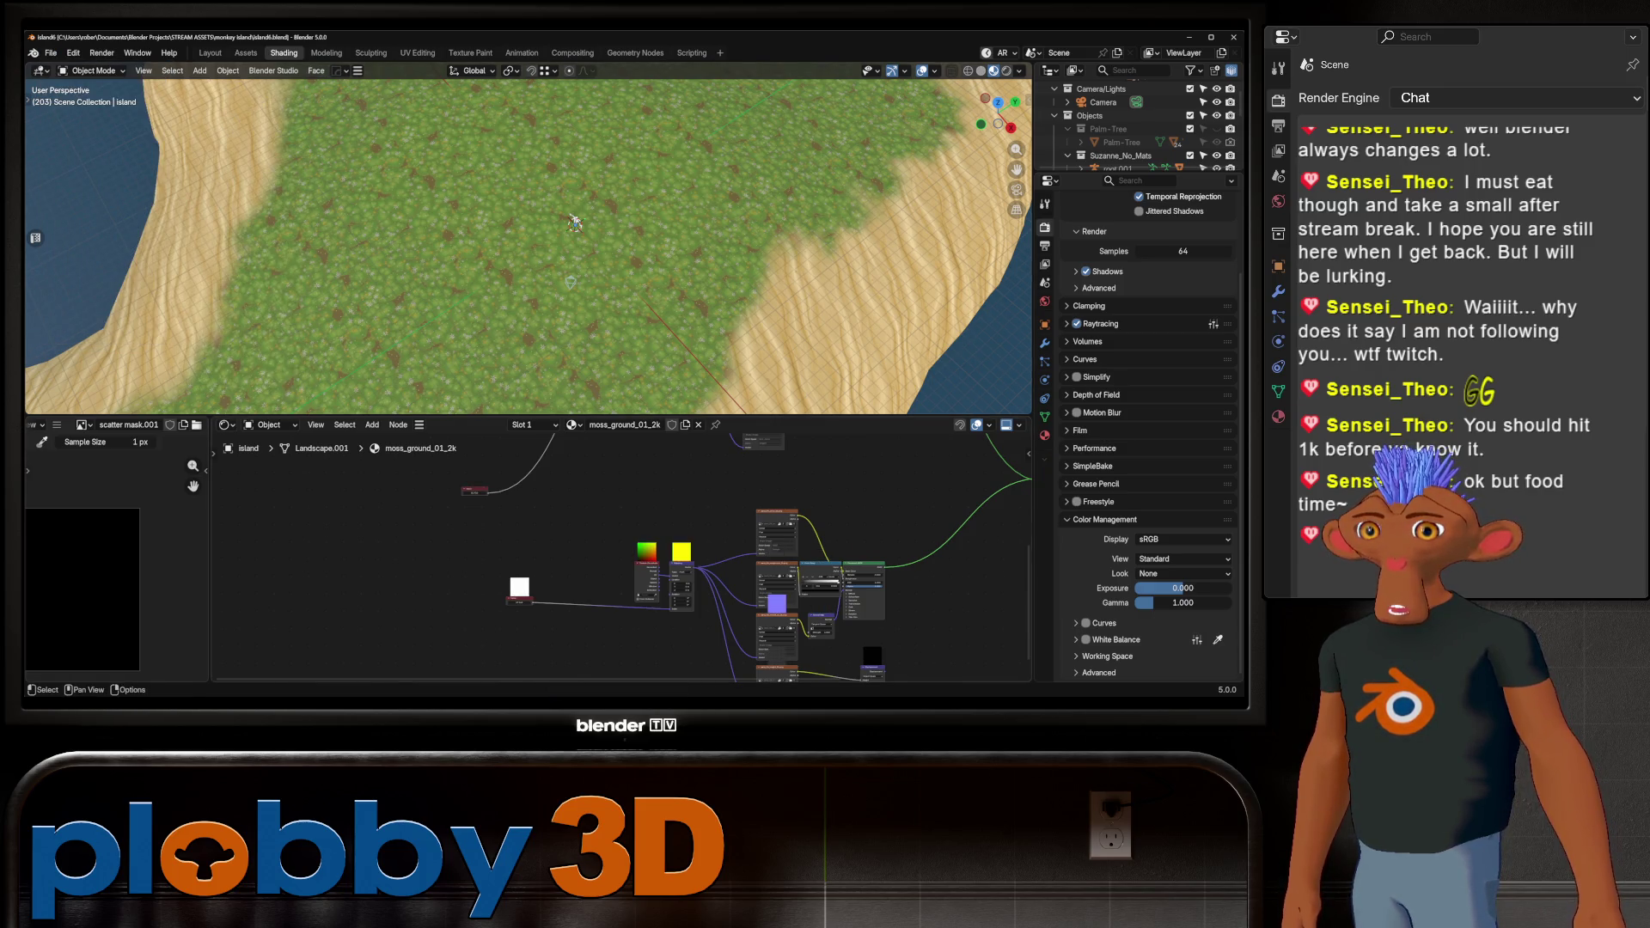
scroll(524, 238, down, 4)
scroll(518, 265, down, 3)
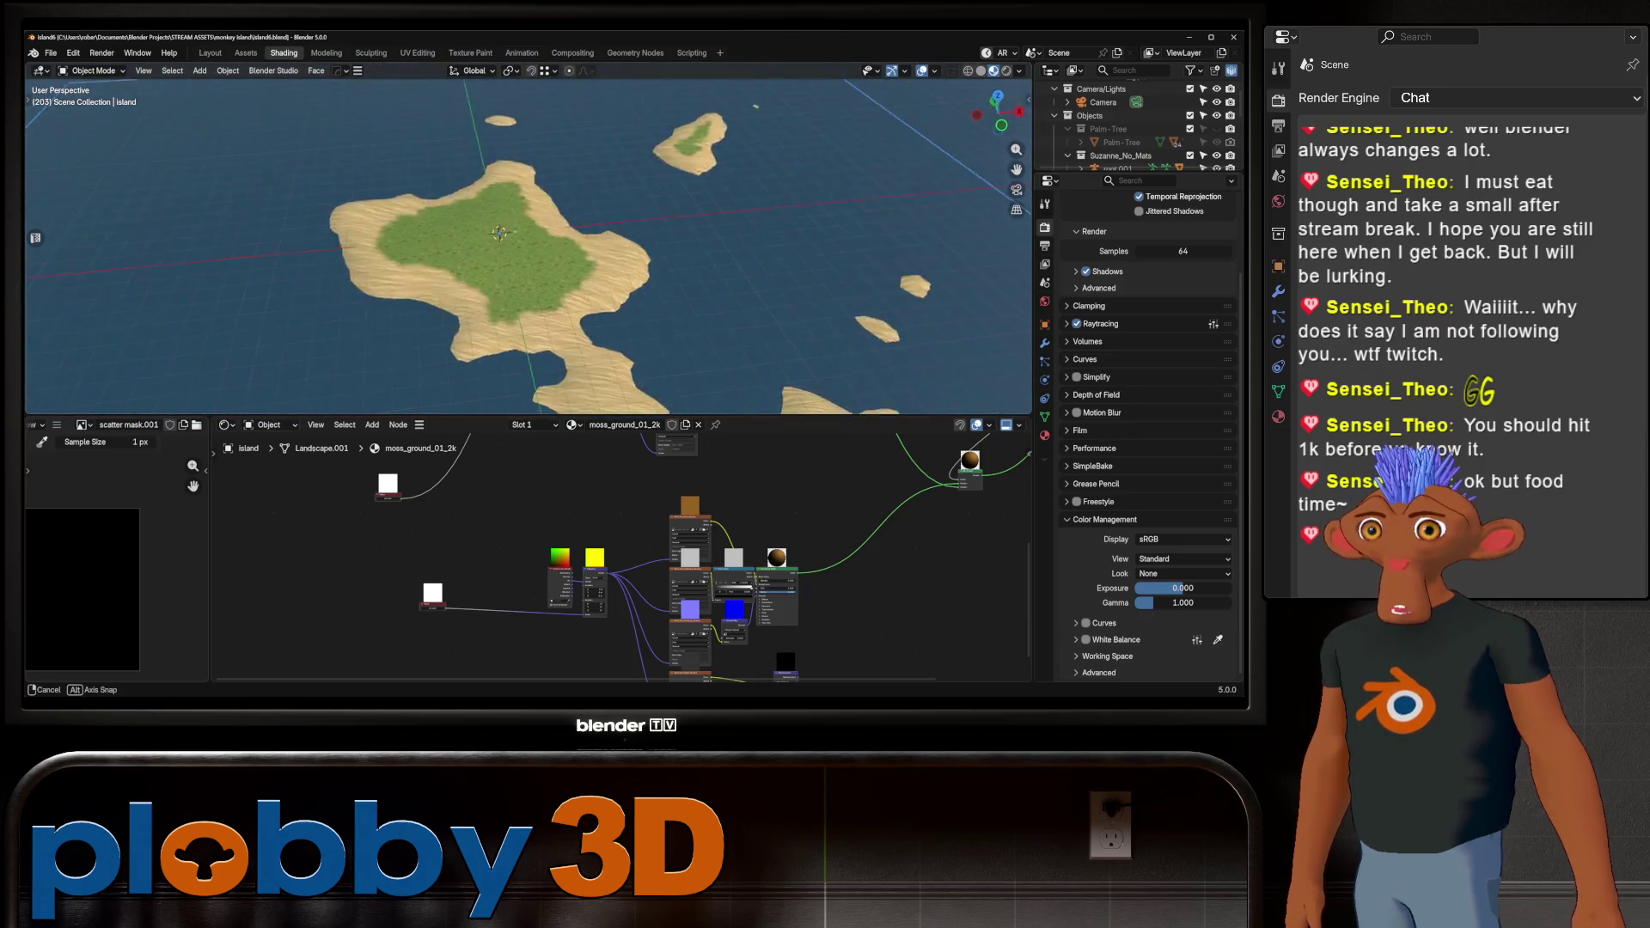
middle_drag(518, 265, 662, 306)
scroll(543, 249, up, 6)
middle_drag(543, 249, 571, 237)
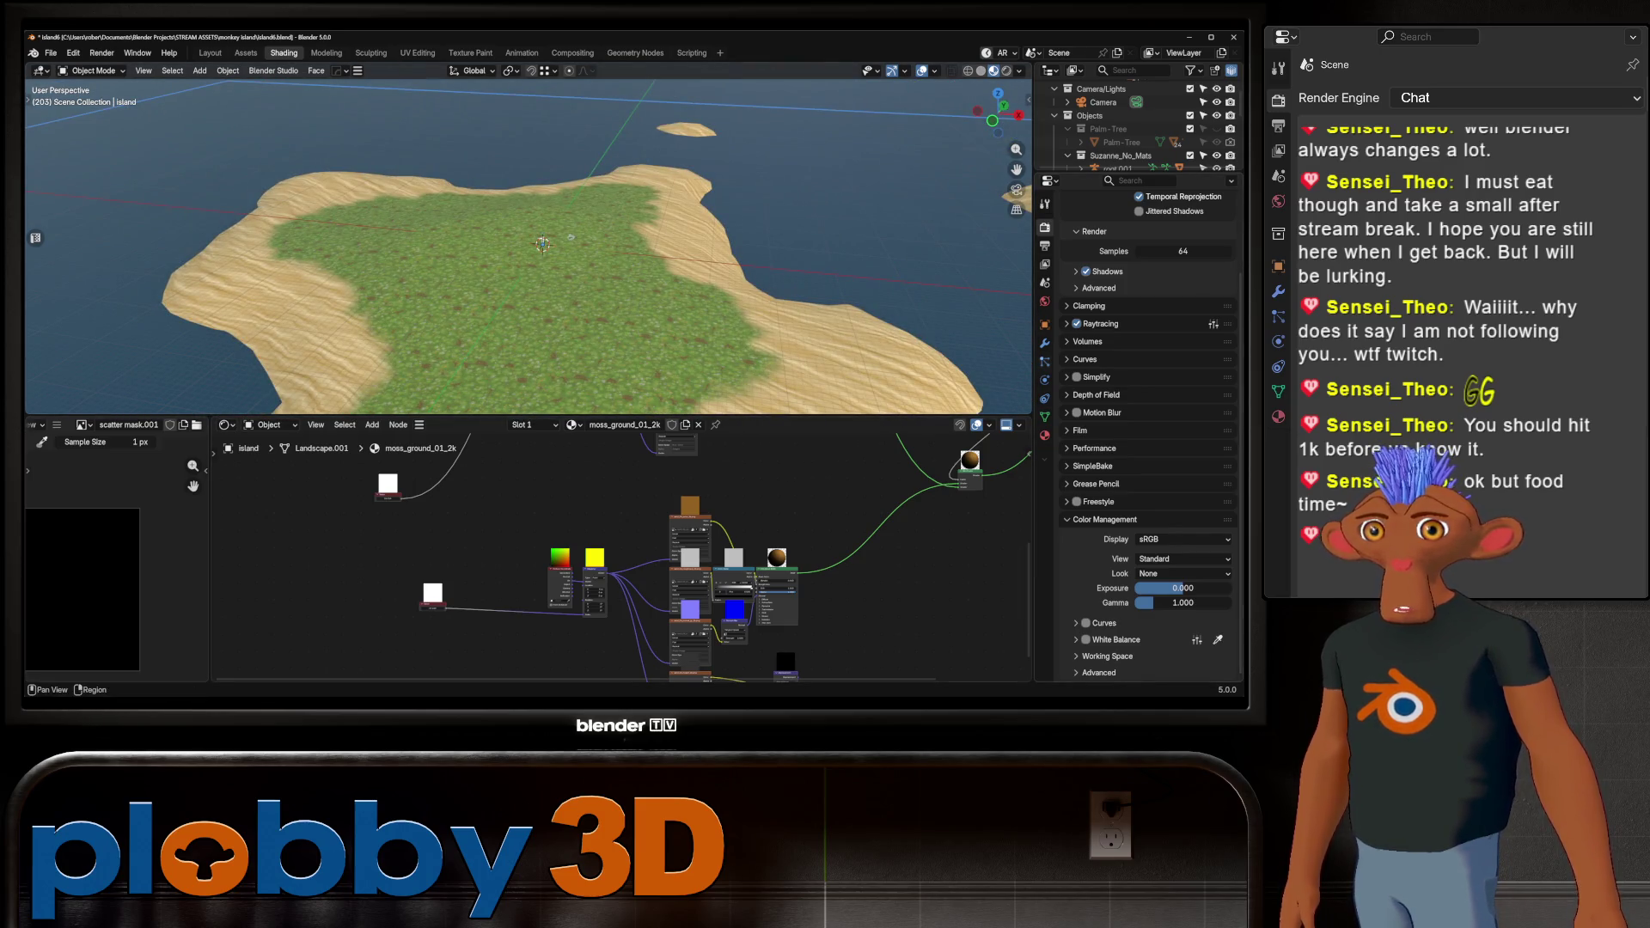
Switch the scatter modifier's image mask to Ucupaint Island Color so palms cover the island
click(1045, 343)
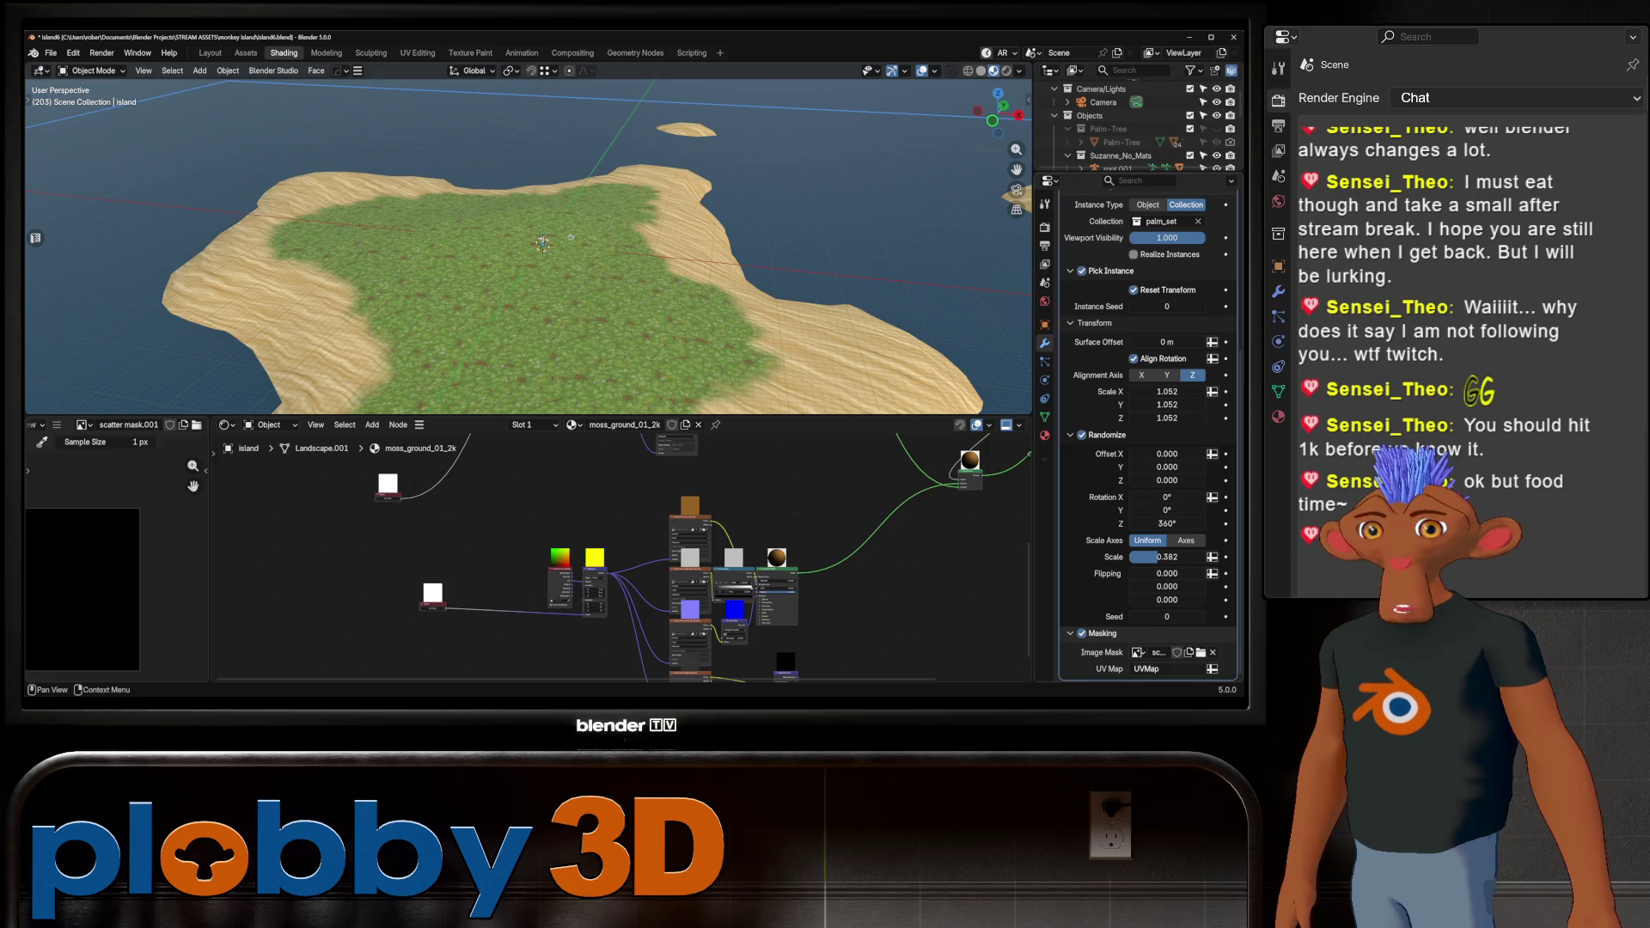
click(1138, 652)
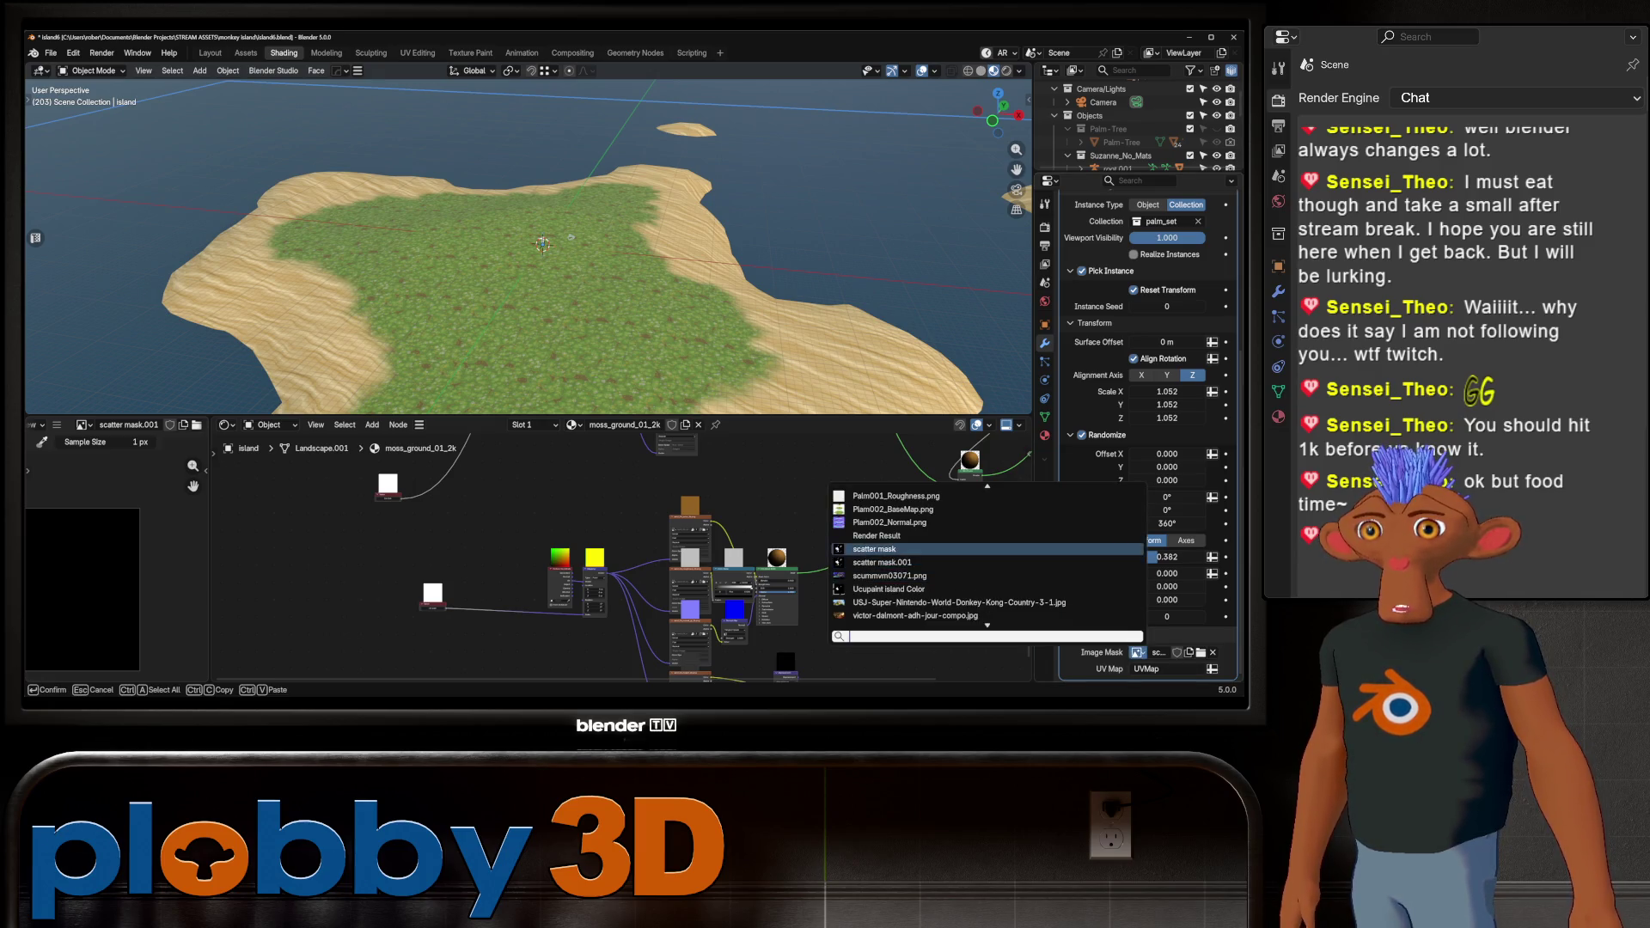
click(988, 550)
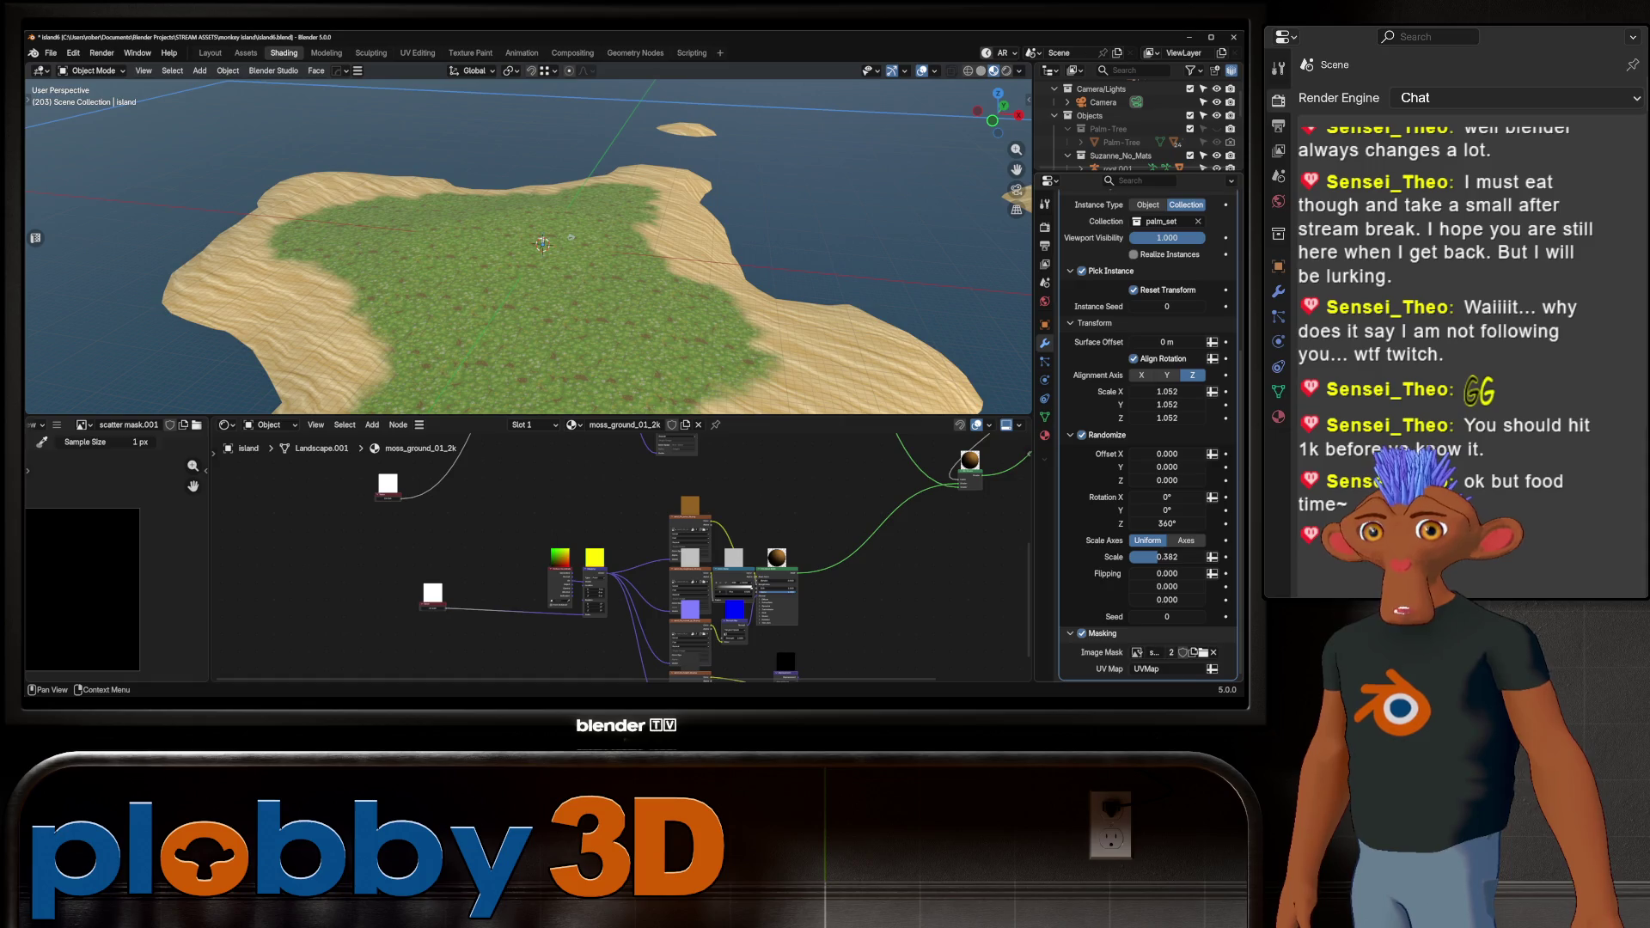
click(1137, 652)
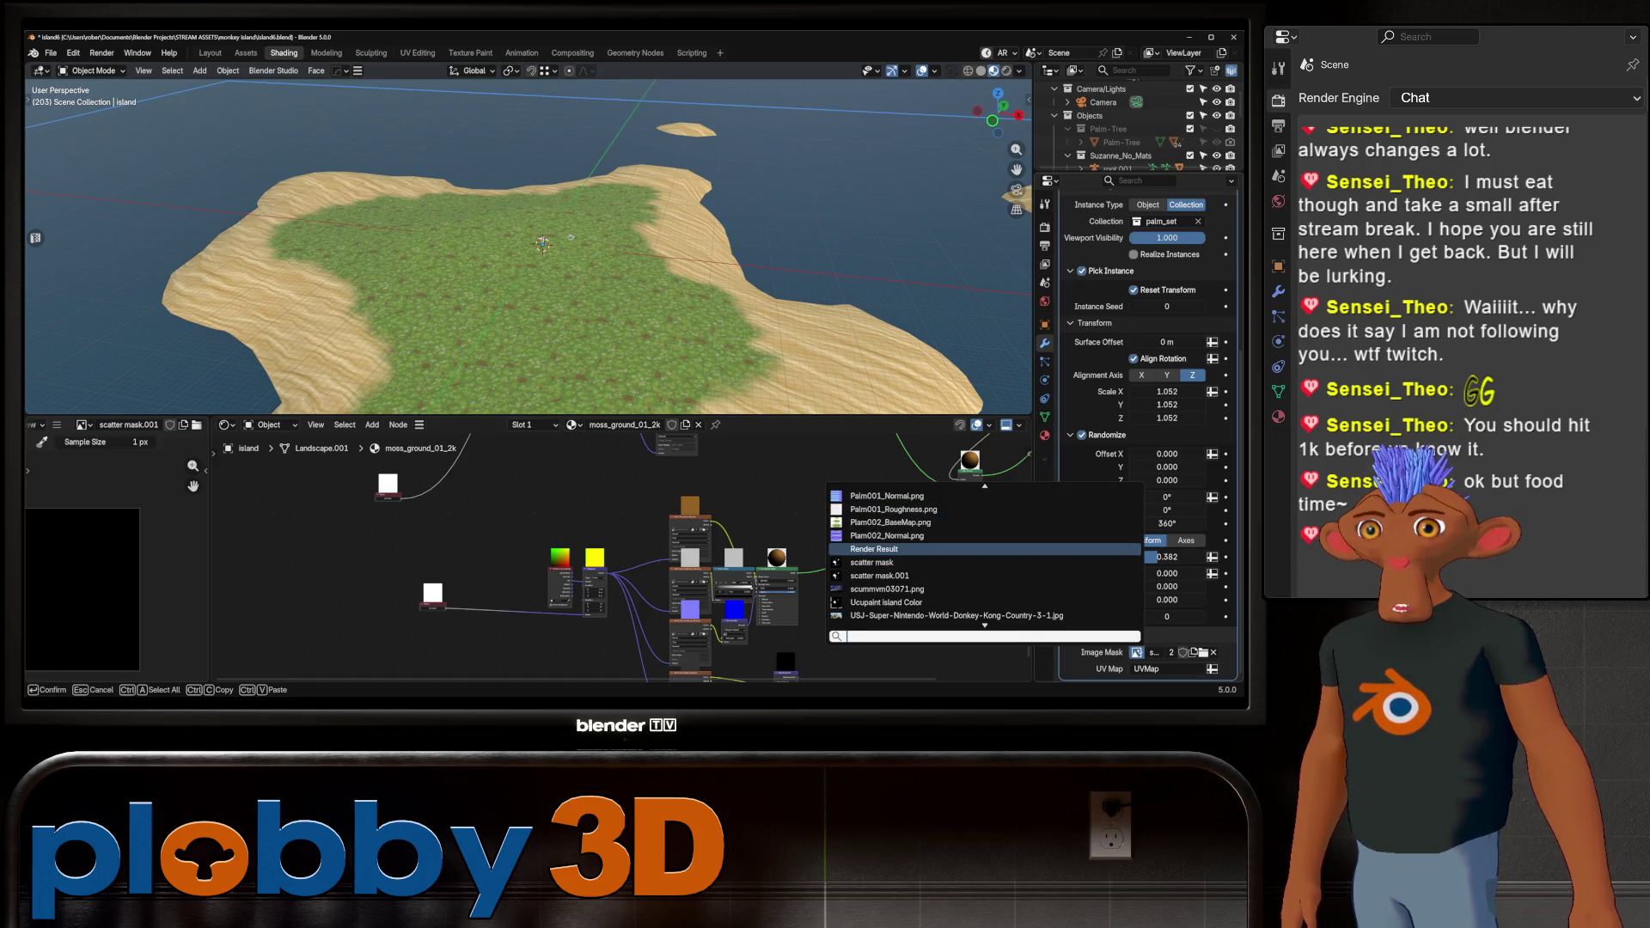
click(886, 603)
scroll(550, 249, down, 5)
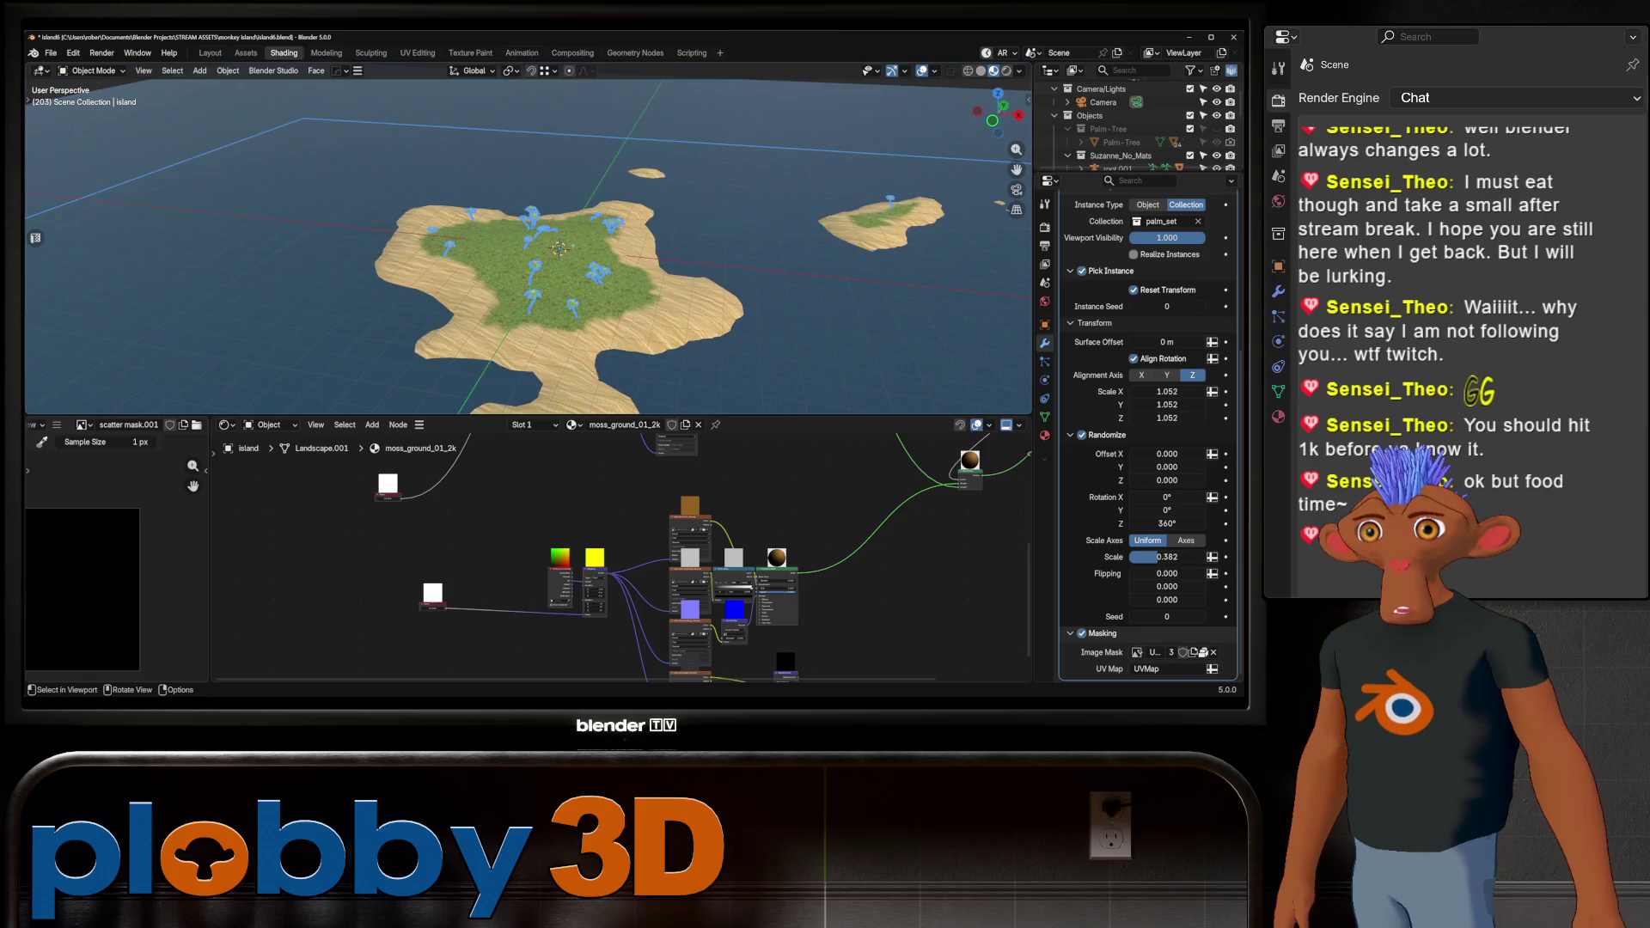
Lower the palm scatter density to 0.003 so only a sparse handful of palms remain
mouse_move(550, 249)
middle_down()
mouse_move(516, 224)
mouse_move(516, 241)
mouse_move(473, 245)
mouse_move(533, 219)
mouse_move(533, 202)
mouse_move(516, 275)
mouse_move(598, 273)
mouse_move(606, 240)
mouse_move(602, 254)
middle_up()
scroll(529, 245, up, 3)
scroll(533, 241, up, 6)
scroll(1143, 430, up, 5)
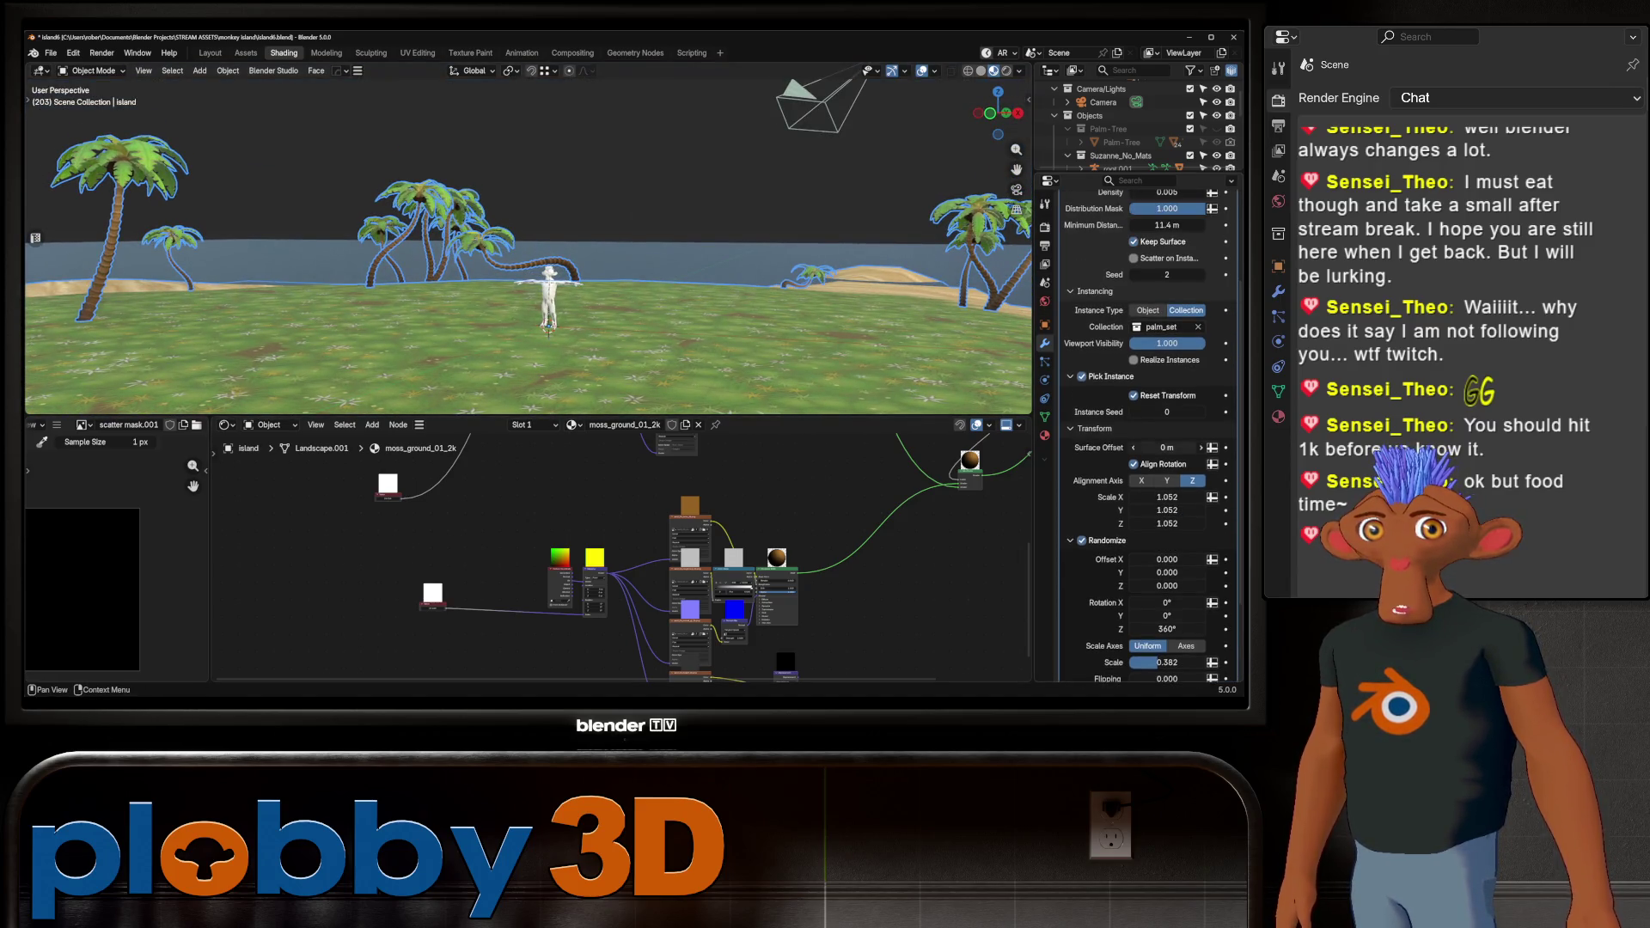
scroll(1167, 448, up, 3)
mouse_move(1167, 271)
mouse_down()
mouse_move(1195, 271)
mouse_move(1162, 271)
mouse_up()
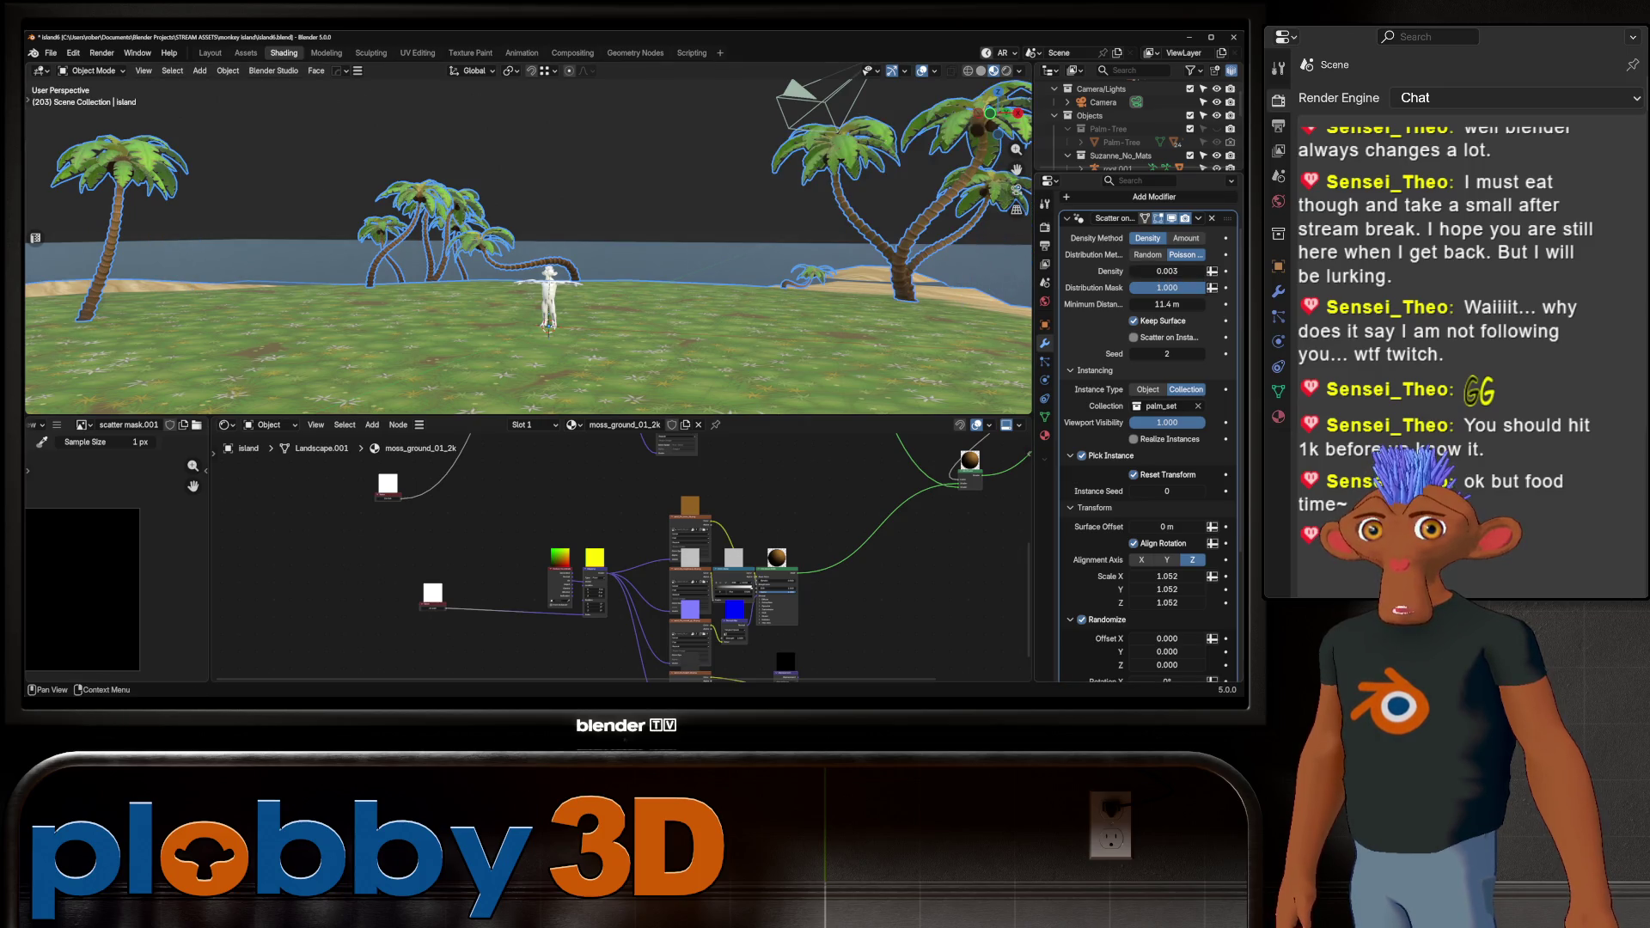
mouse_move(550, 284)
middle_down()
mouse_move(516, 310)
mouse_move(538, 292)
middle_up()
click(258, 184)
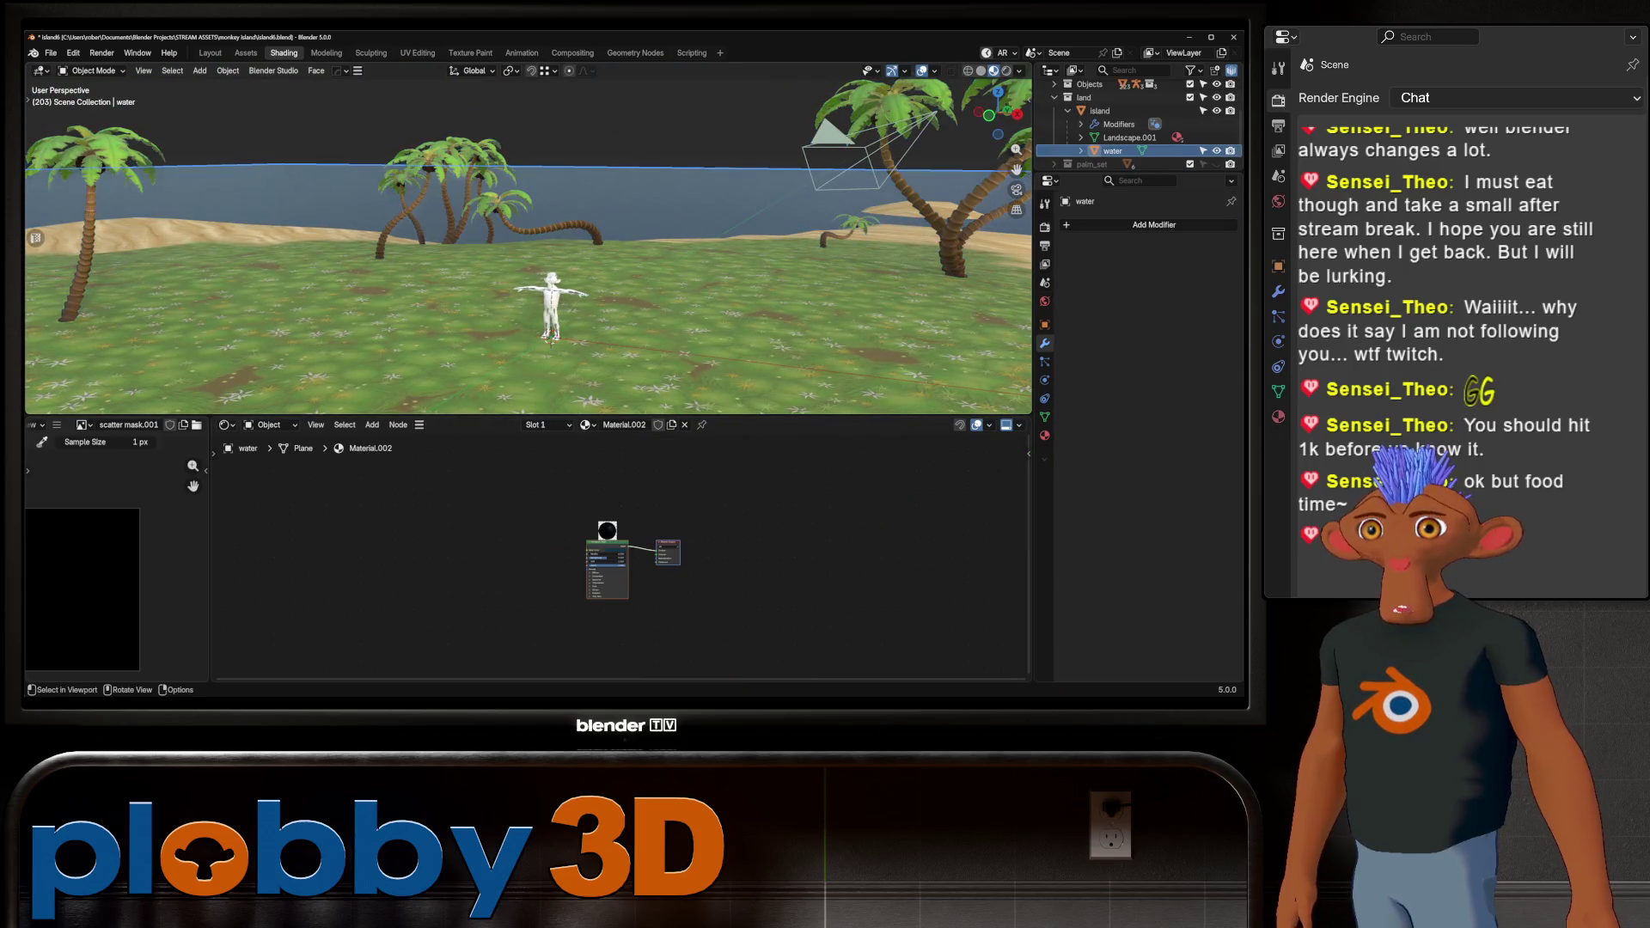
Purge the 24 unused data-blocks via File > Clean Up, then save island6.blend
scroll(537, 292, up, 5)
middle_drag(537, 293, 526, 242)
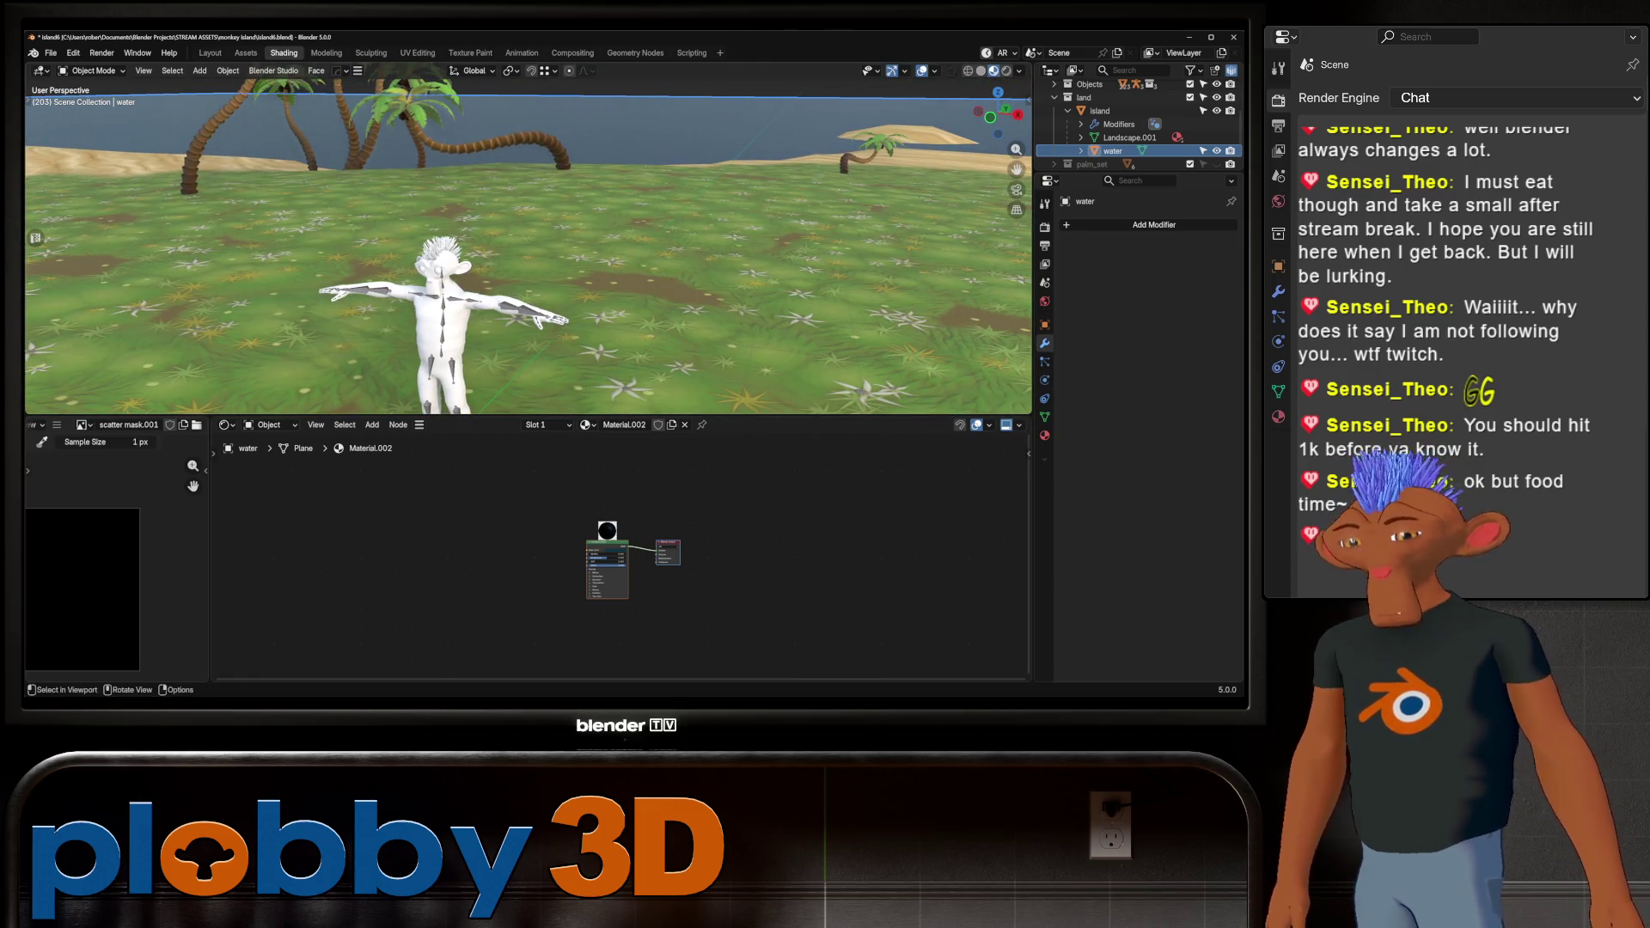
middle_drag(526, 242, 507, 248)
scroll(529, 258, up, 3)
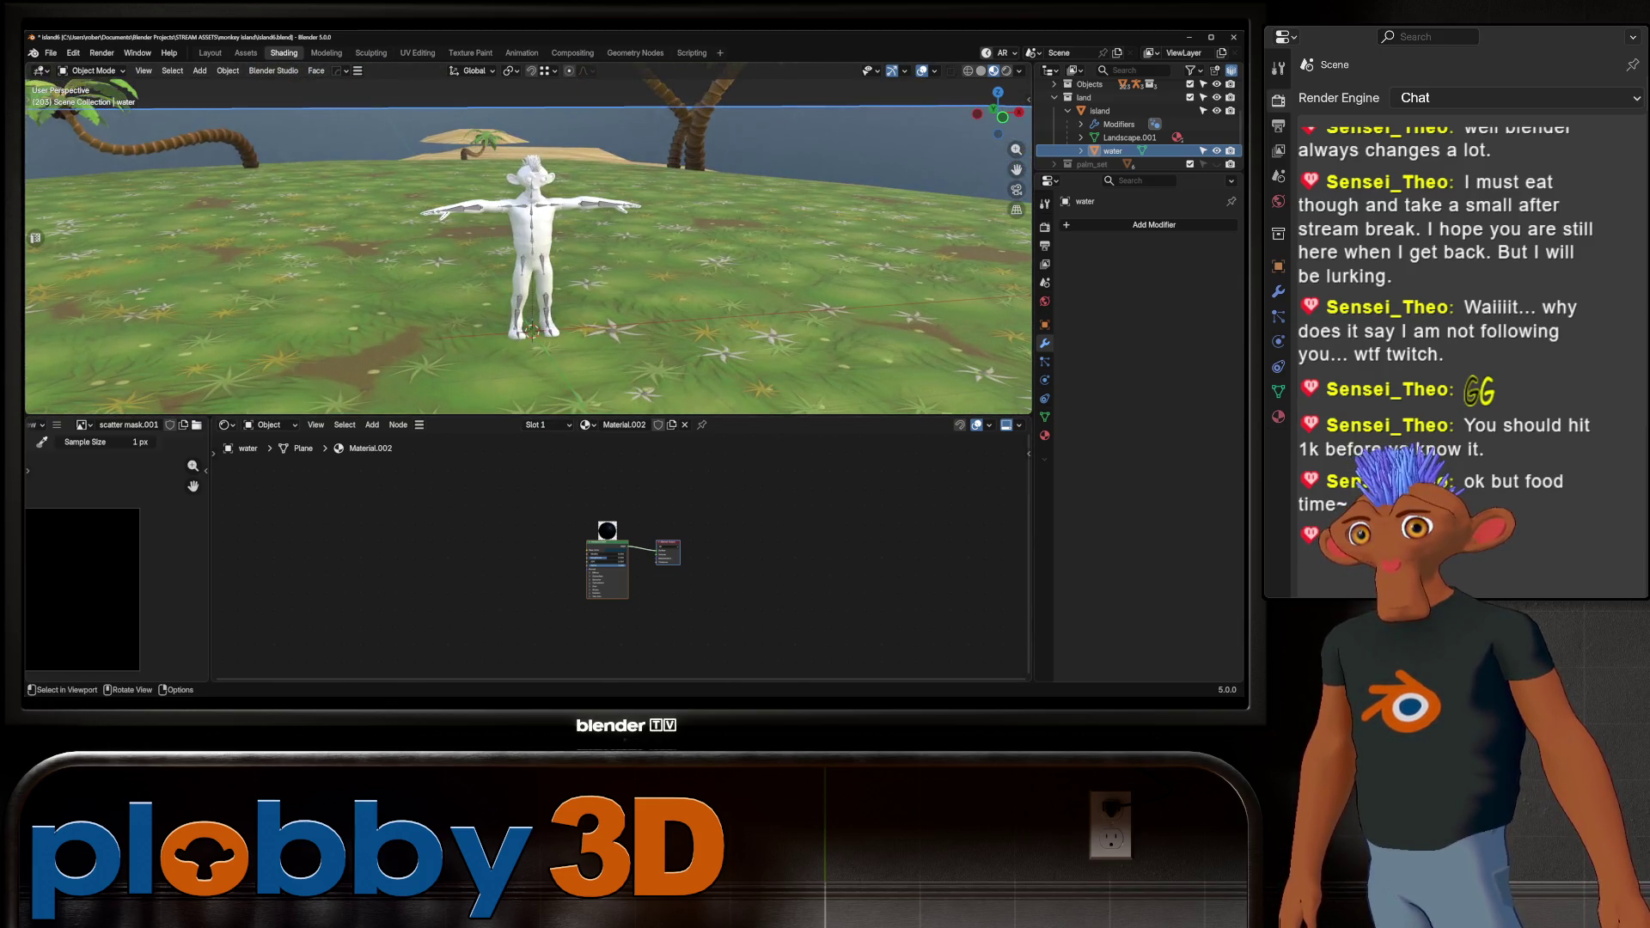
click(51, 52)
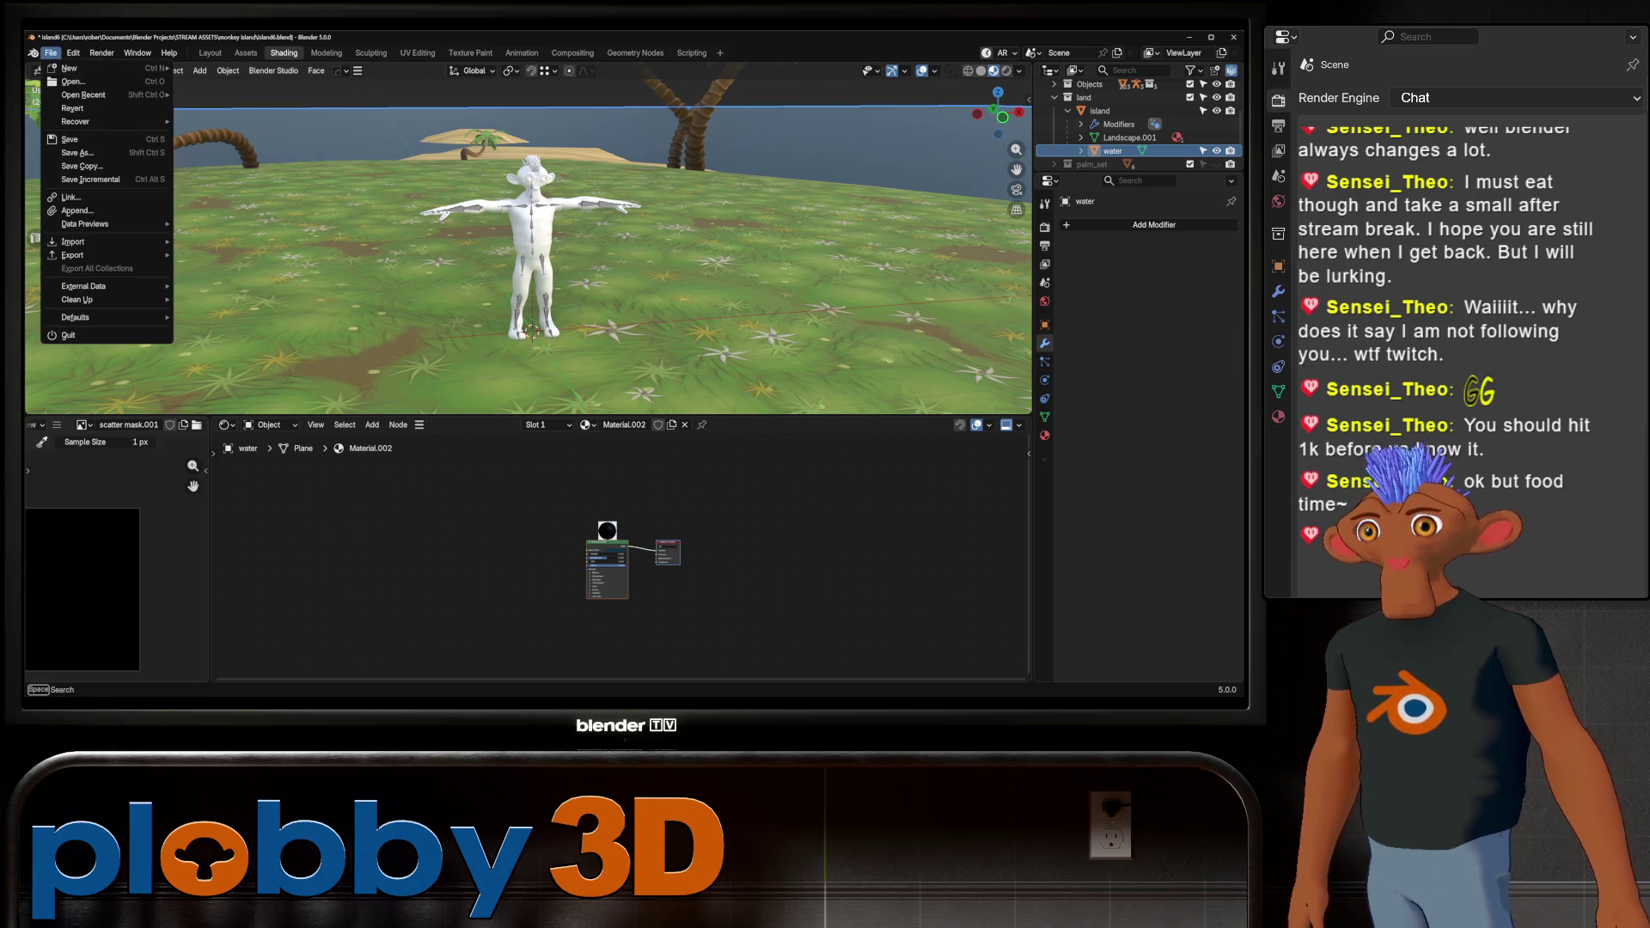
mouse_move(112, 299)
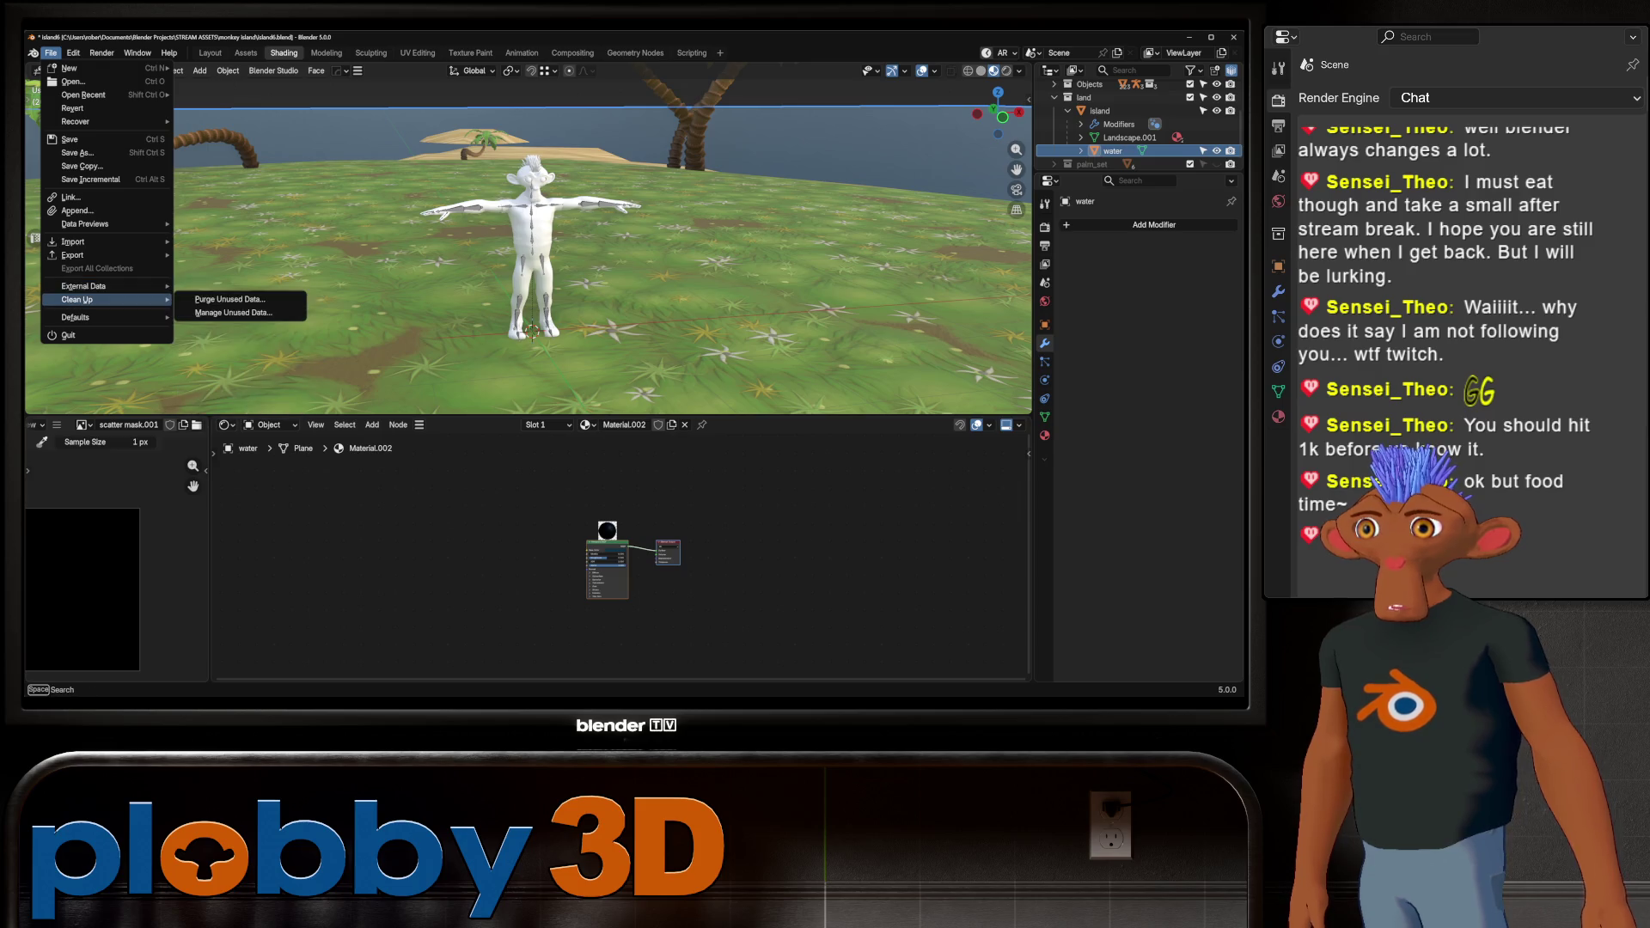
click(230, 299)
click(227, 389)
key(ctrl+s)
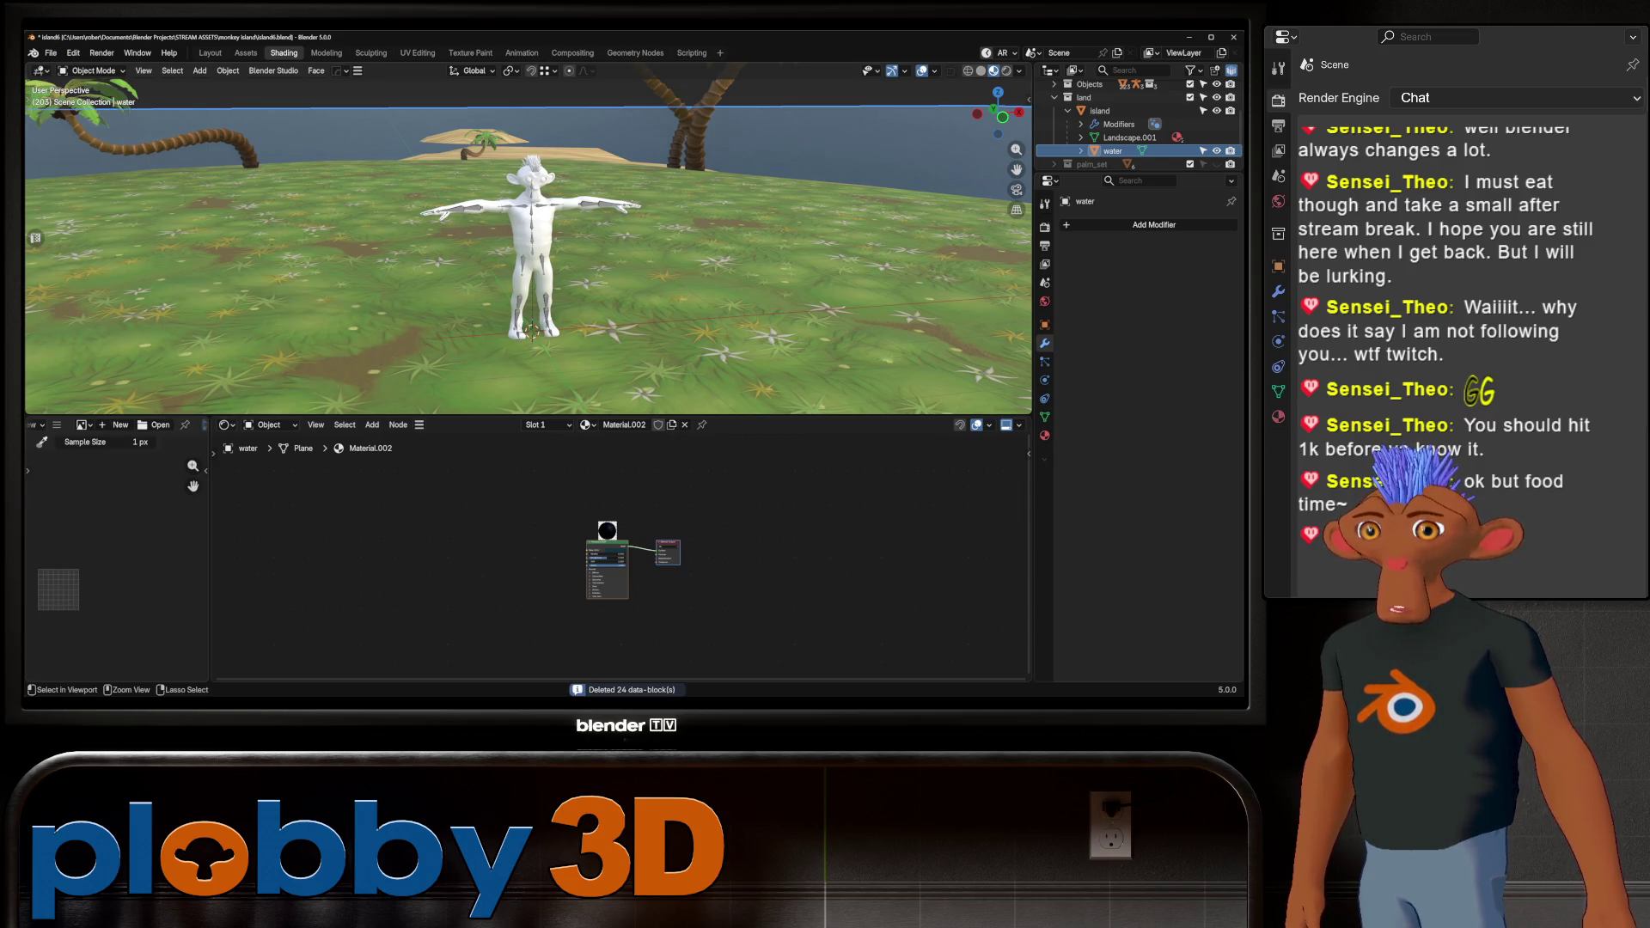
middle_drag(516, 258, 344, 258)
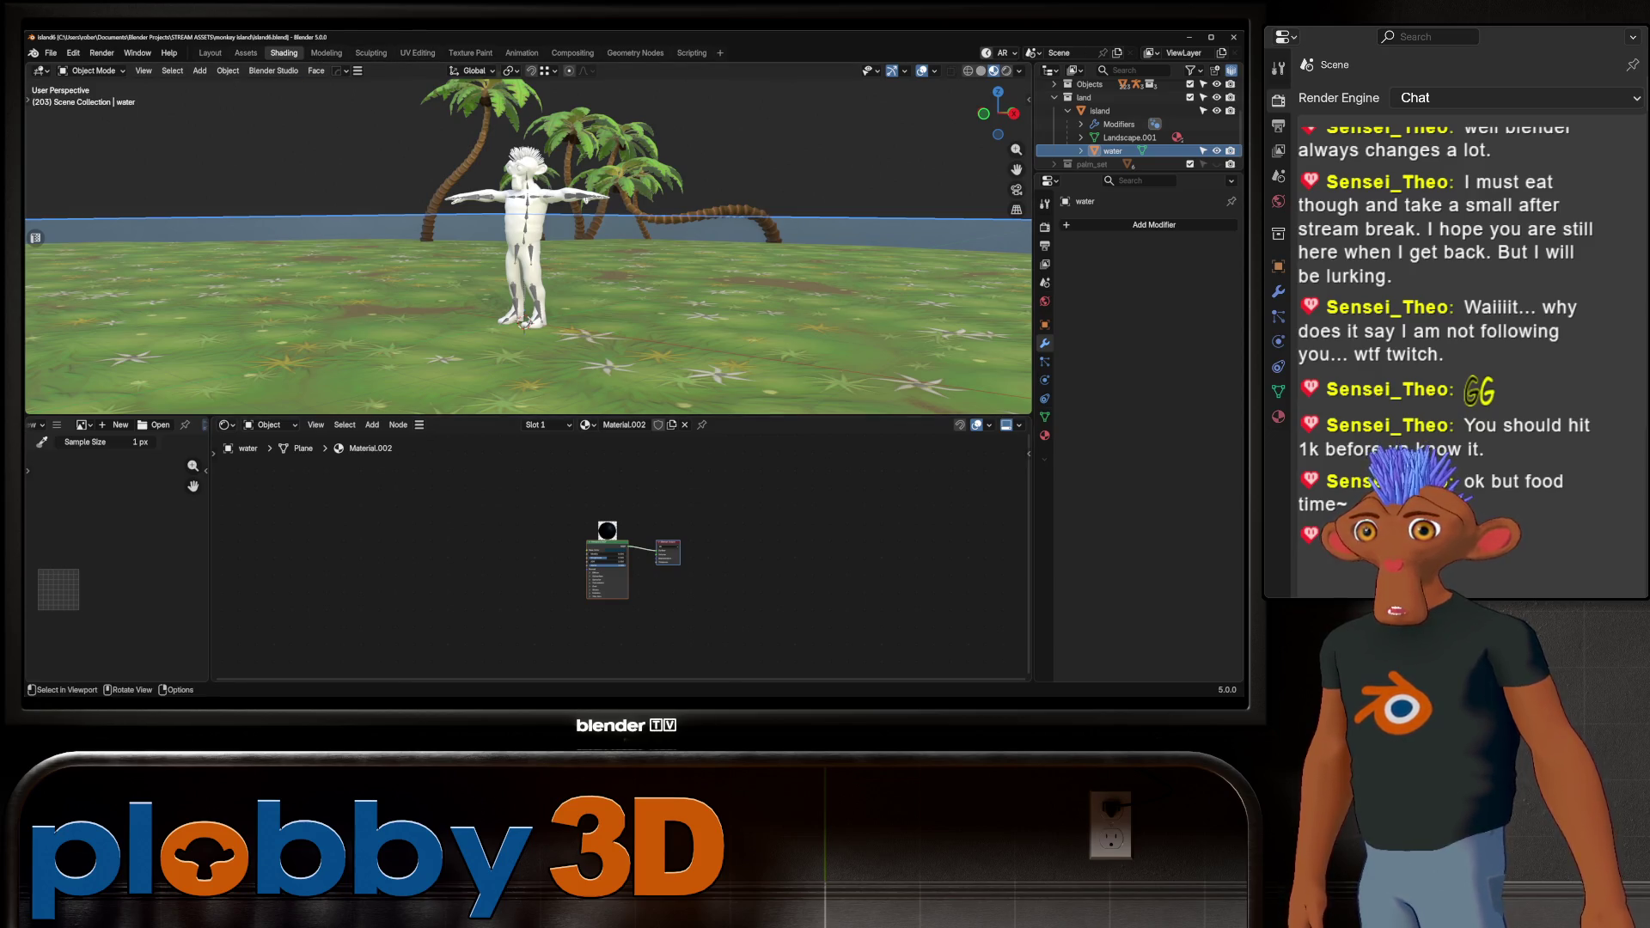
click(343, 361)
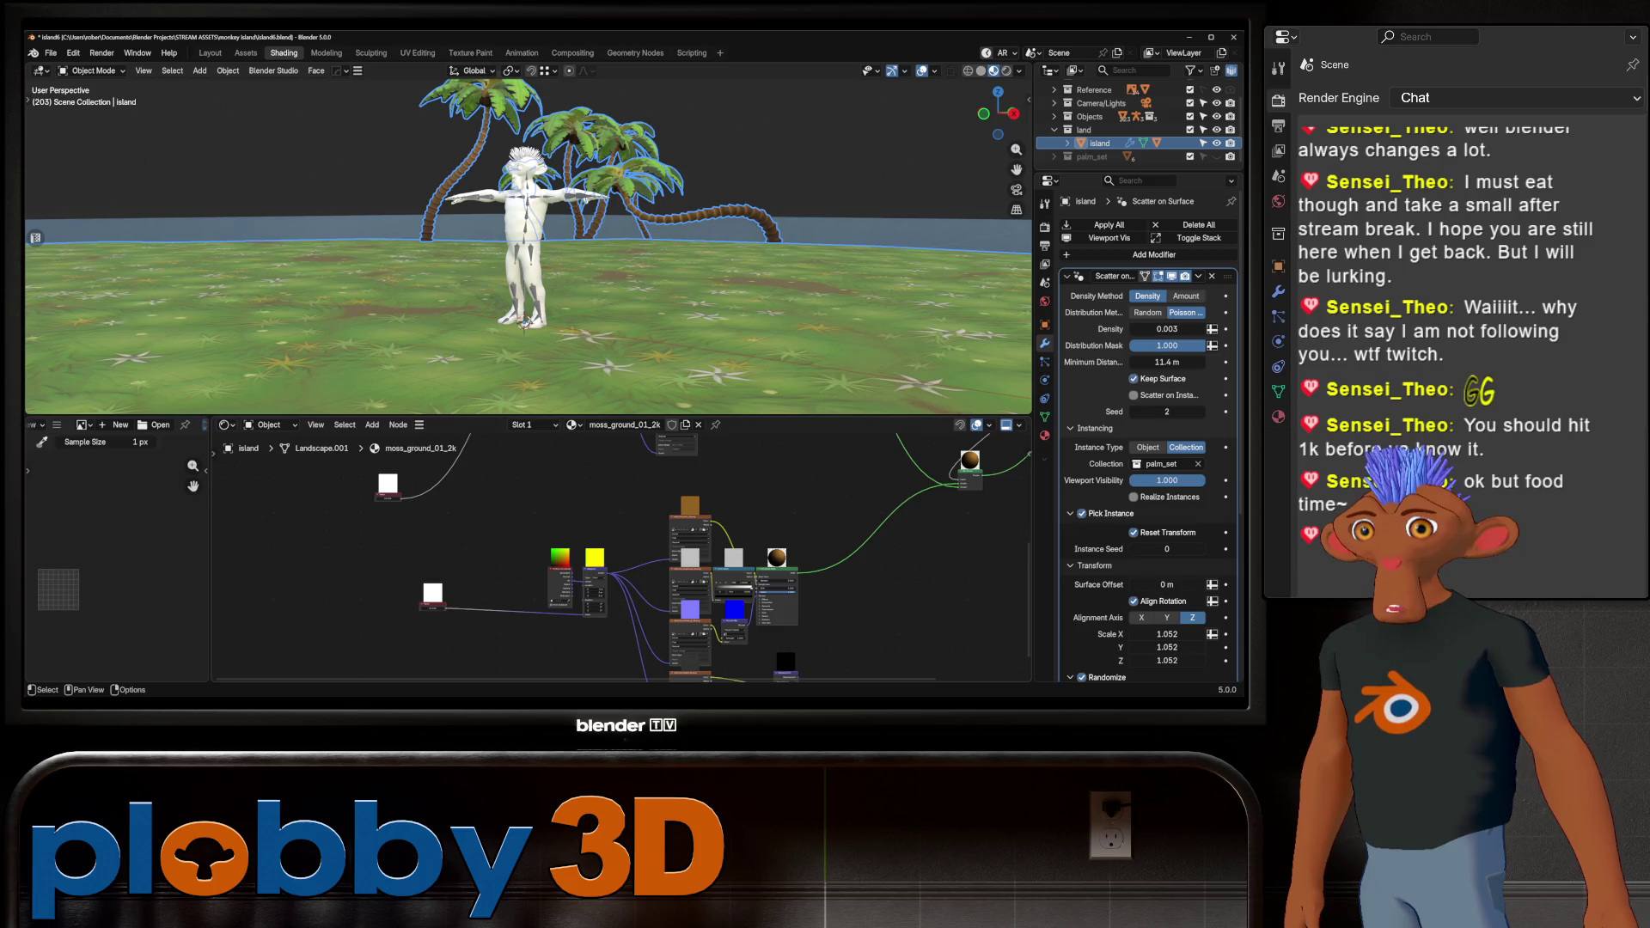
Insert a Hue/Saturation/Value node before the Principled BSDF and raise its Value to brighten the moss
mouse_move(594, 557)
middle_down()
mouse_move(516, 482)
mouse_move(424, 450)
mouse_move(461, 472)
mouse_move(298, 467)
mouse_move(336, 557)
middle_up()
drag(606, 559, 713, 558)
key(shift+a)
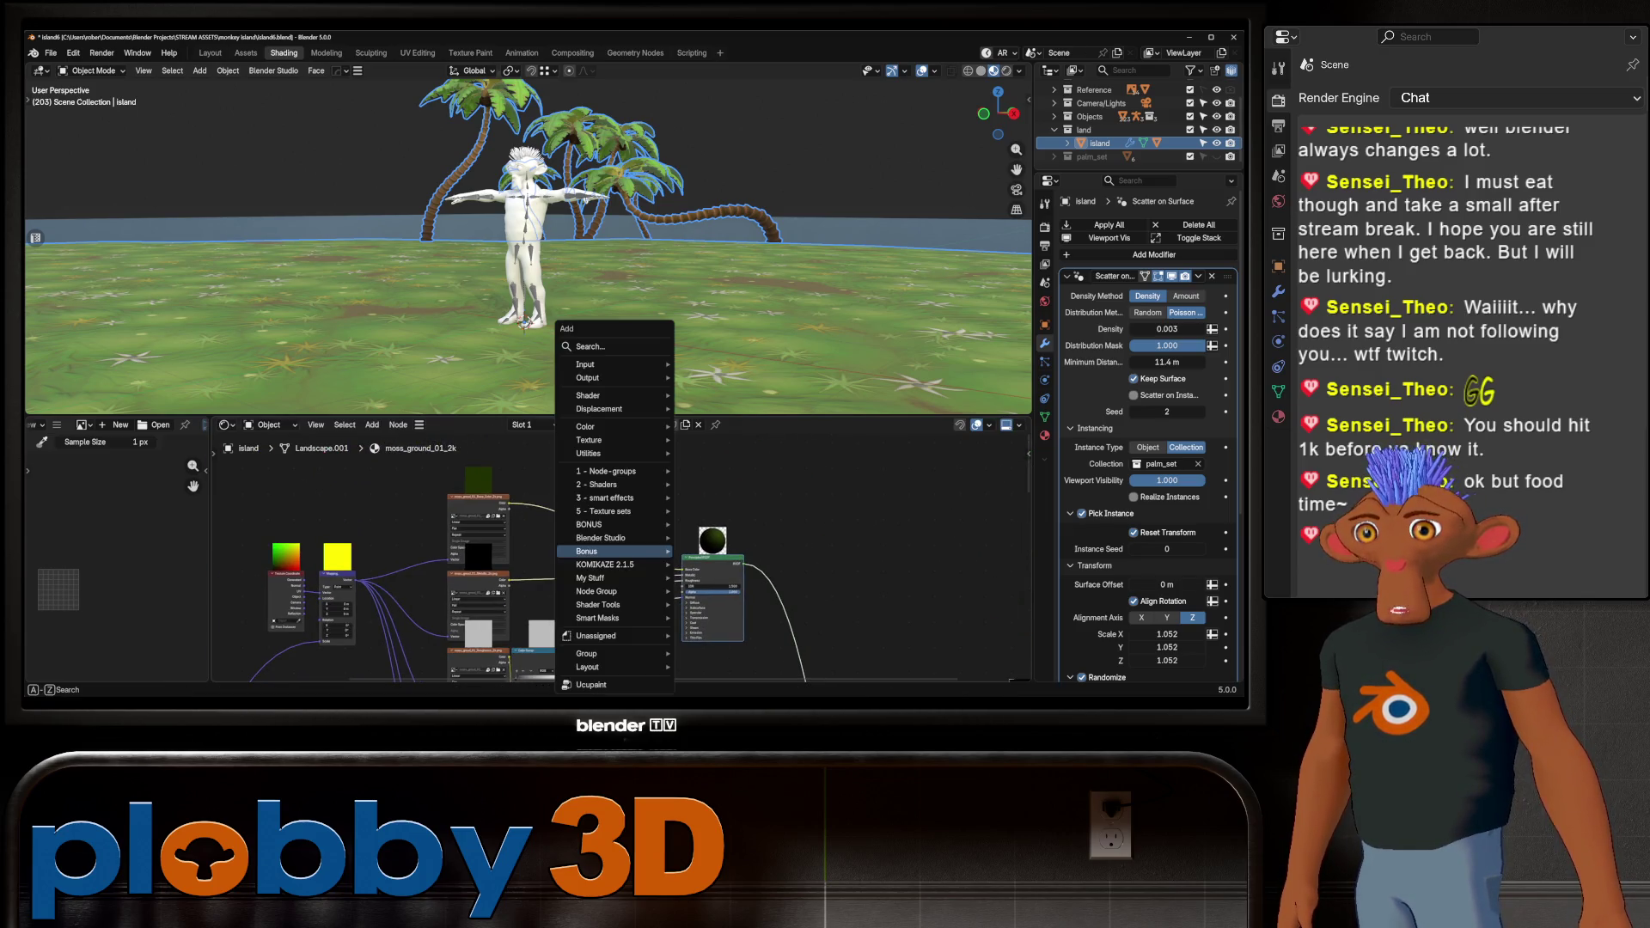
text(hue)
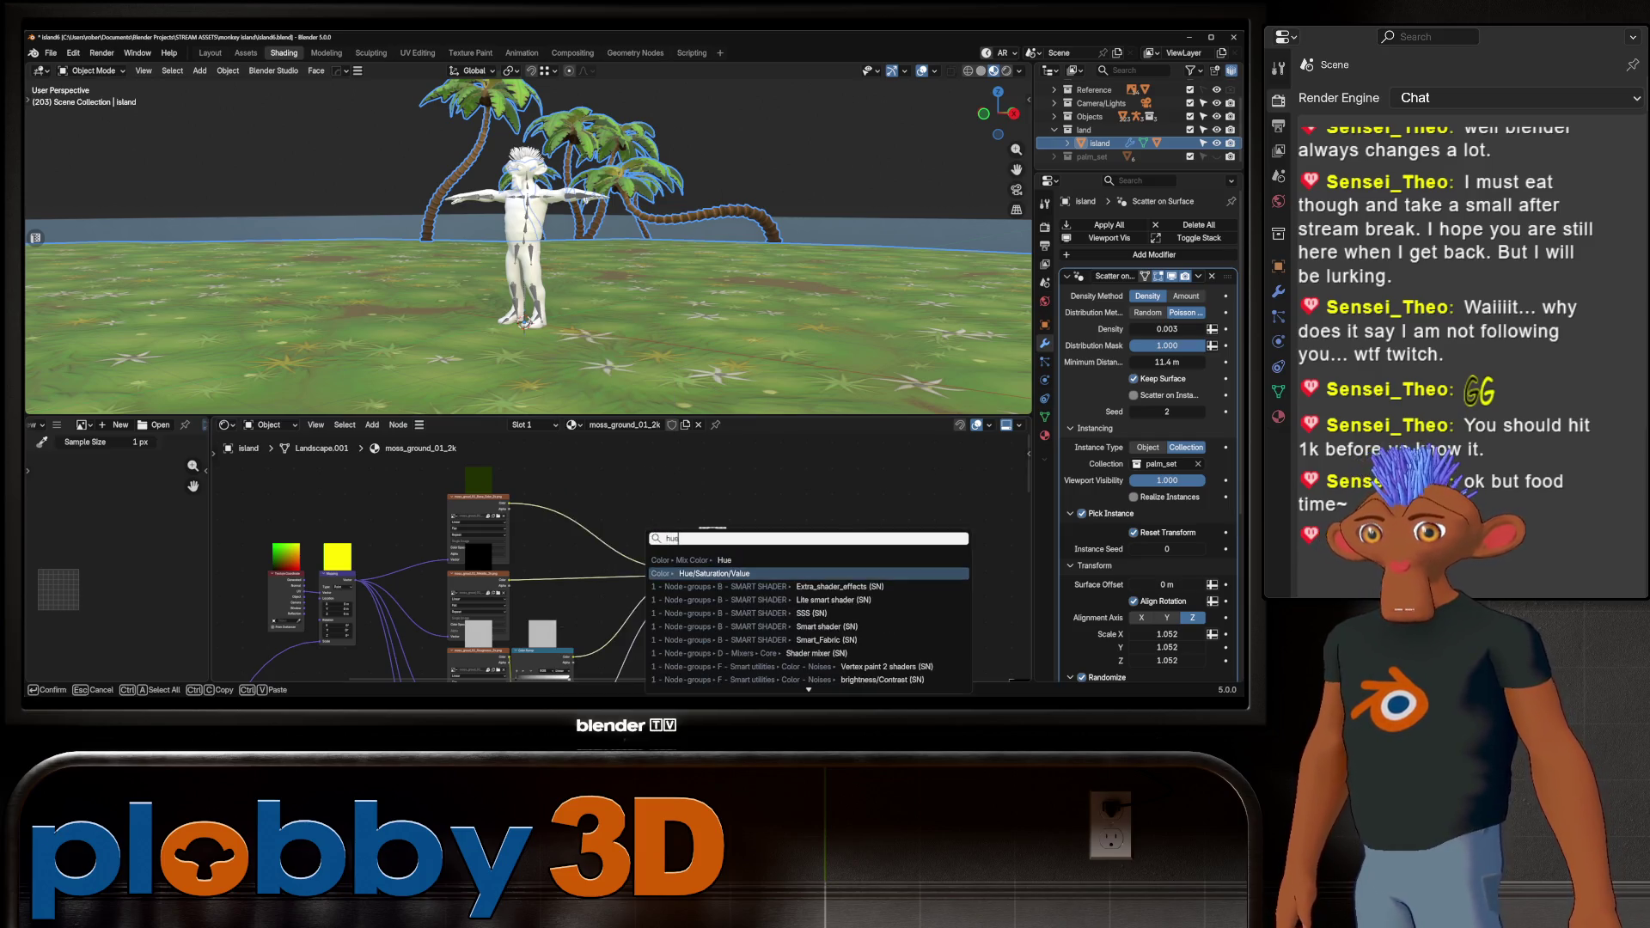
click(713, 573)
click(587, 516)
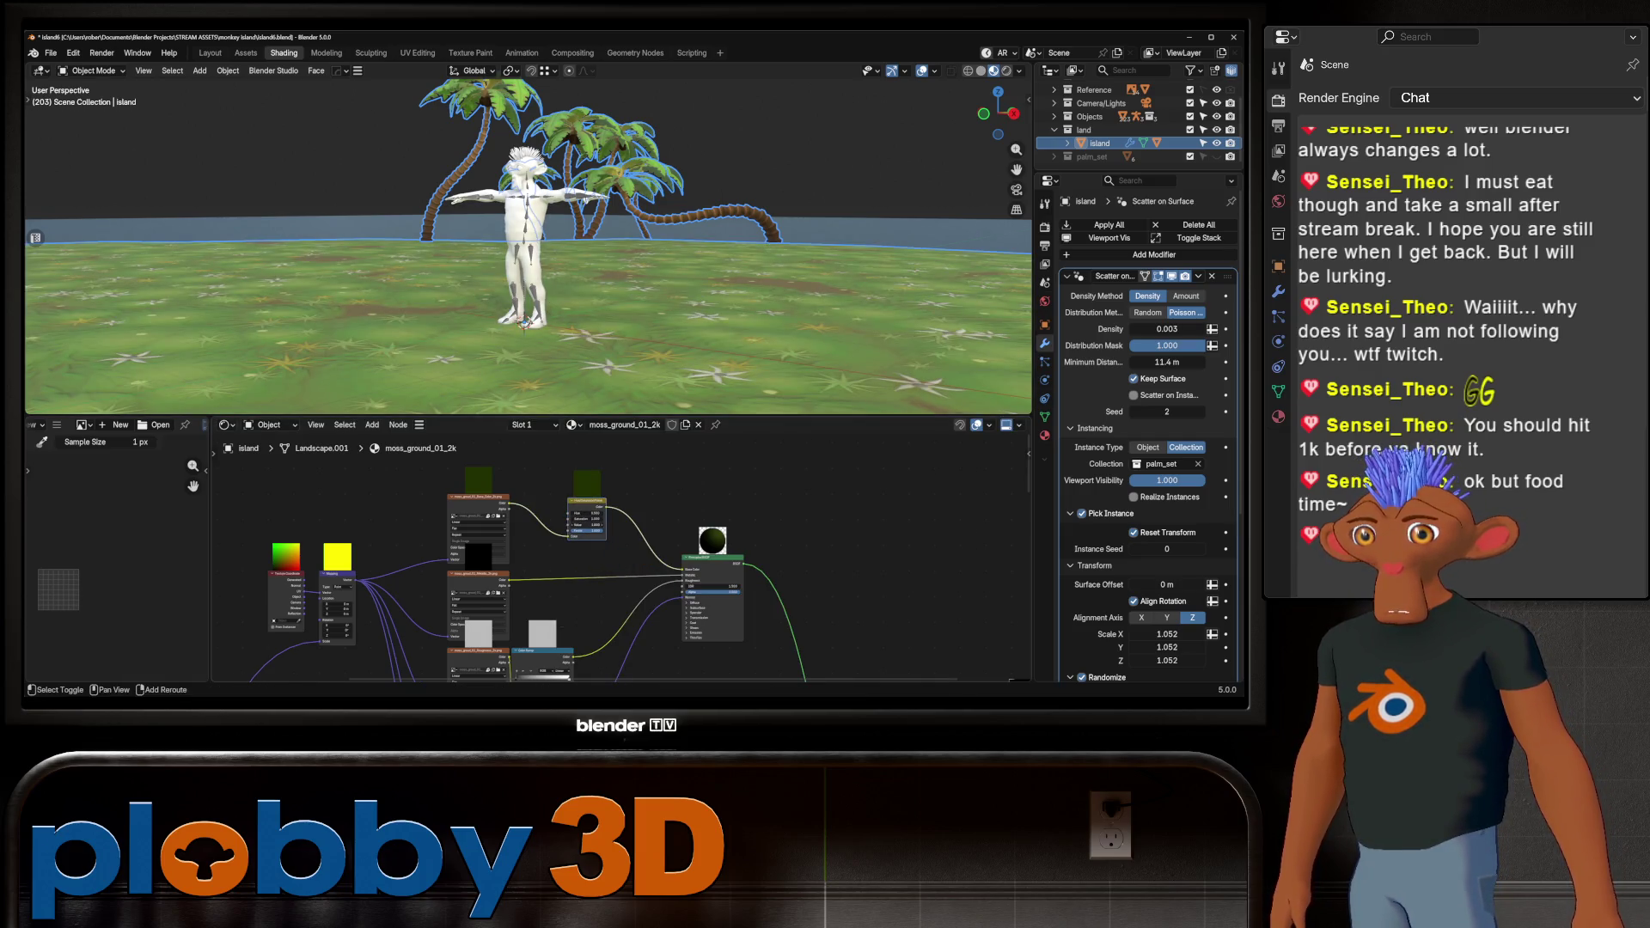
drag(587, 525, 619, 521)
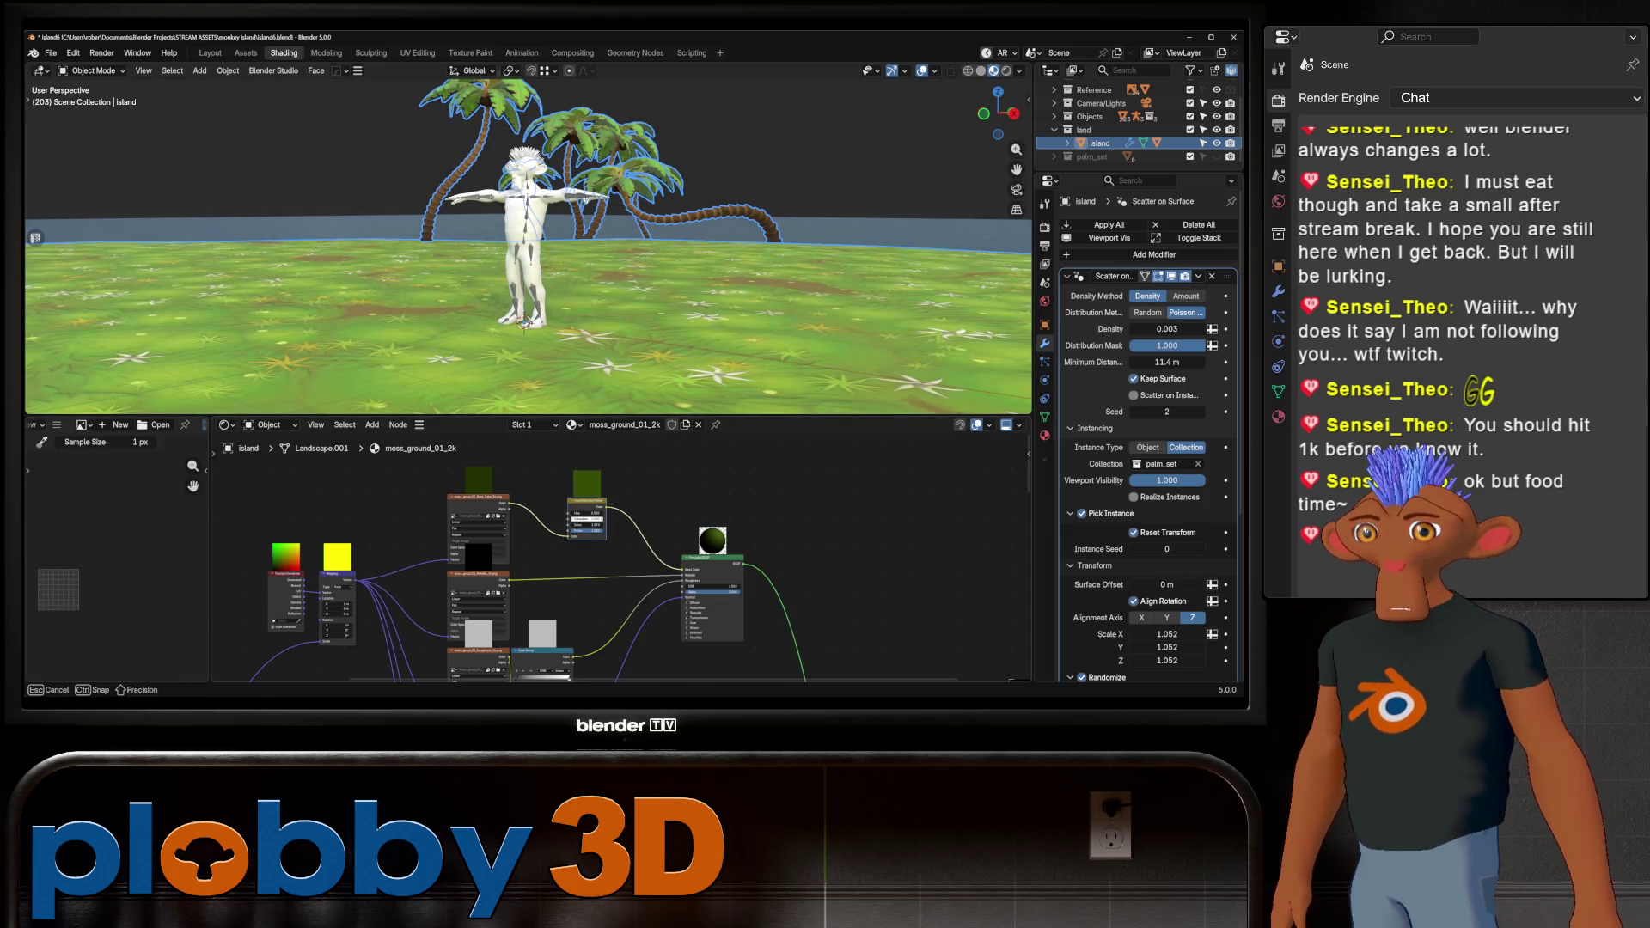
Rescale the ground texture's pattern and inspect the island from several angles
key(alt+a)
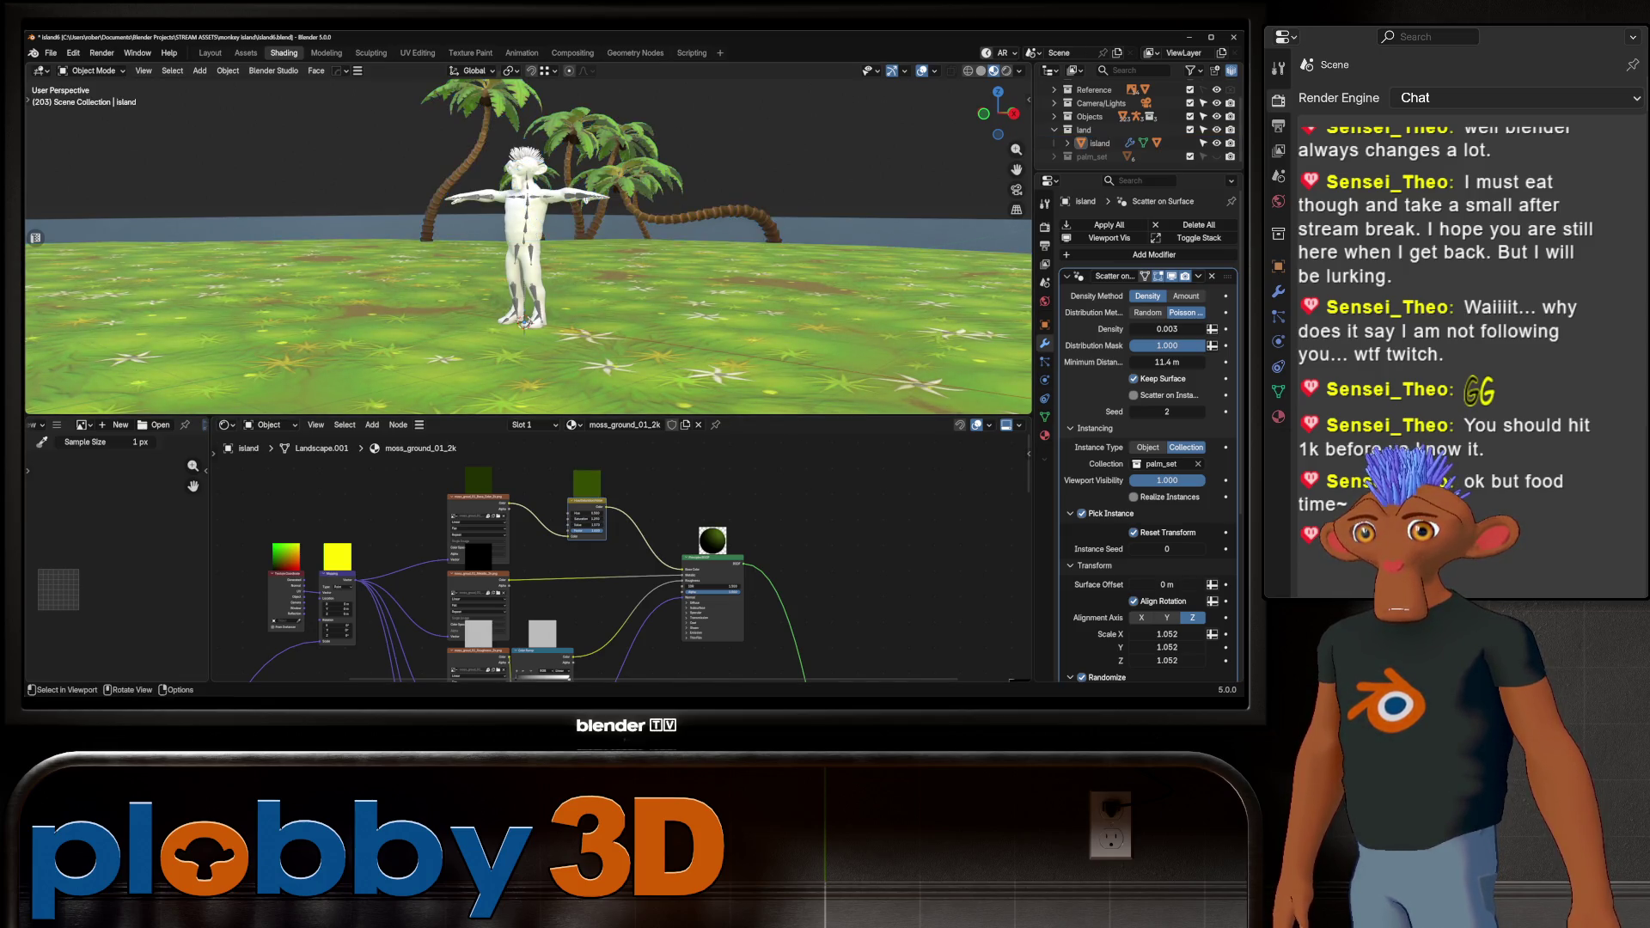
mouse_move(529, 258)
middle_down()
mouse_move(447, 258)
mouse_move(481, 284)
middle_up()
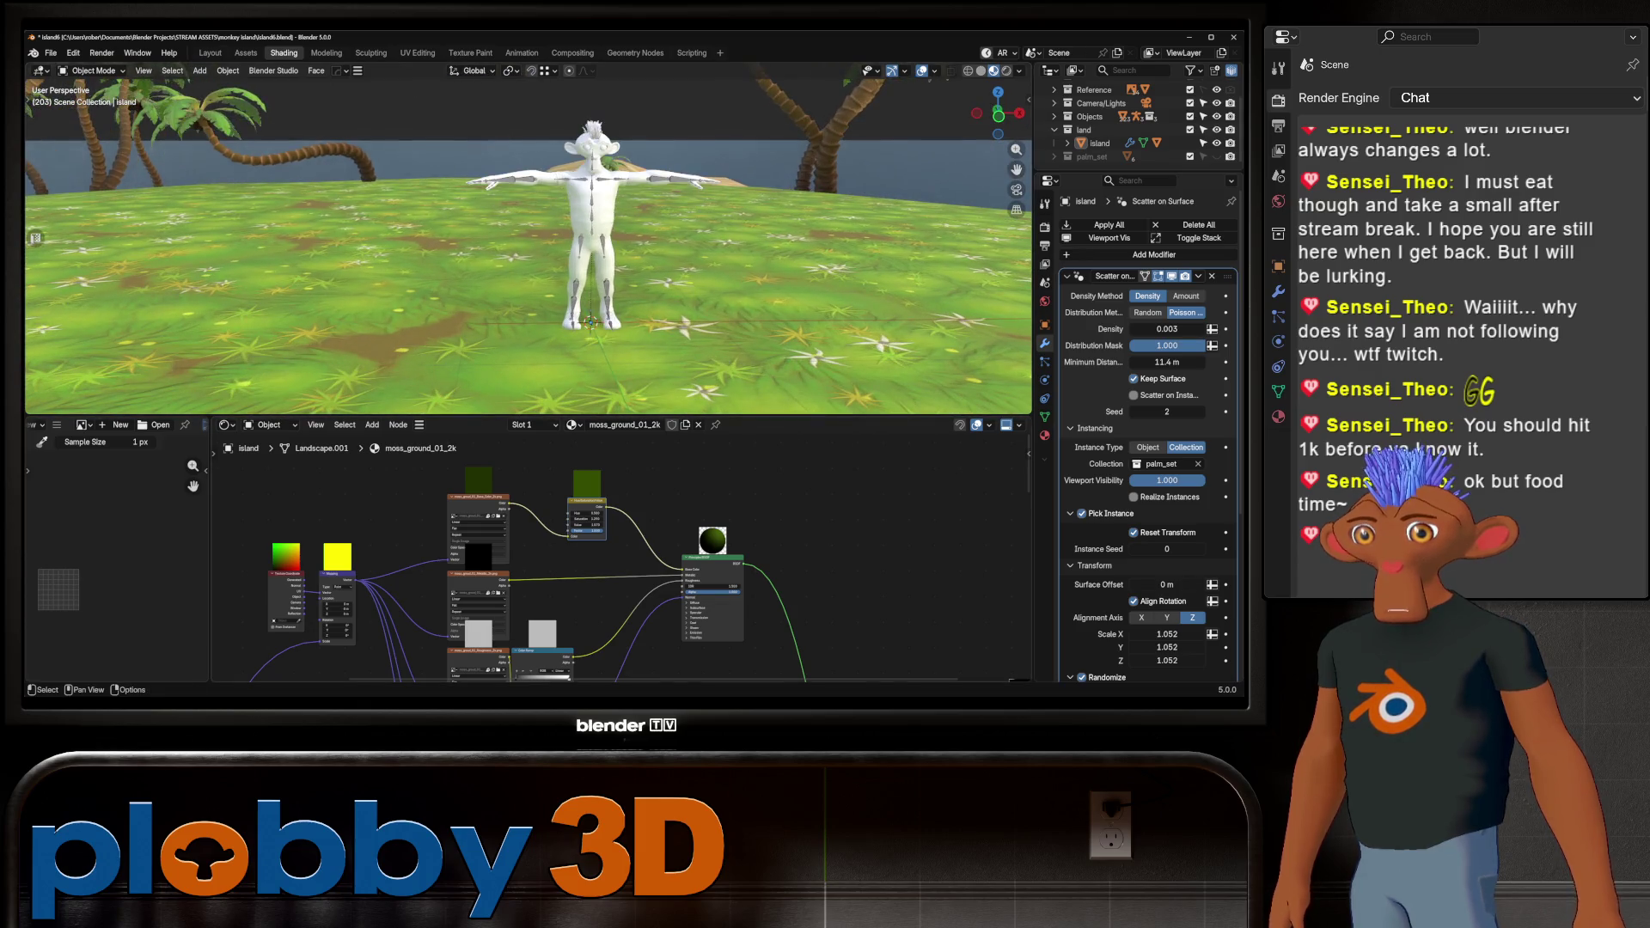
middle_drag(516, 516, 859, 631)
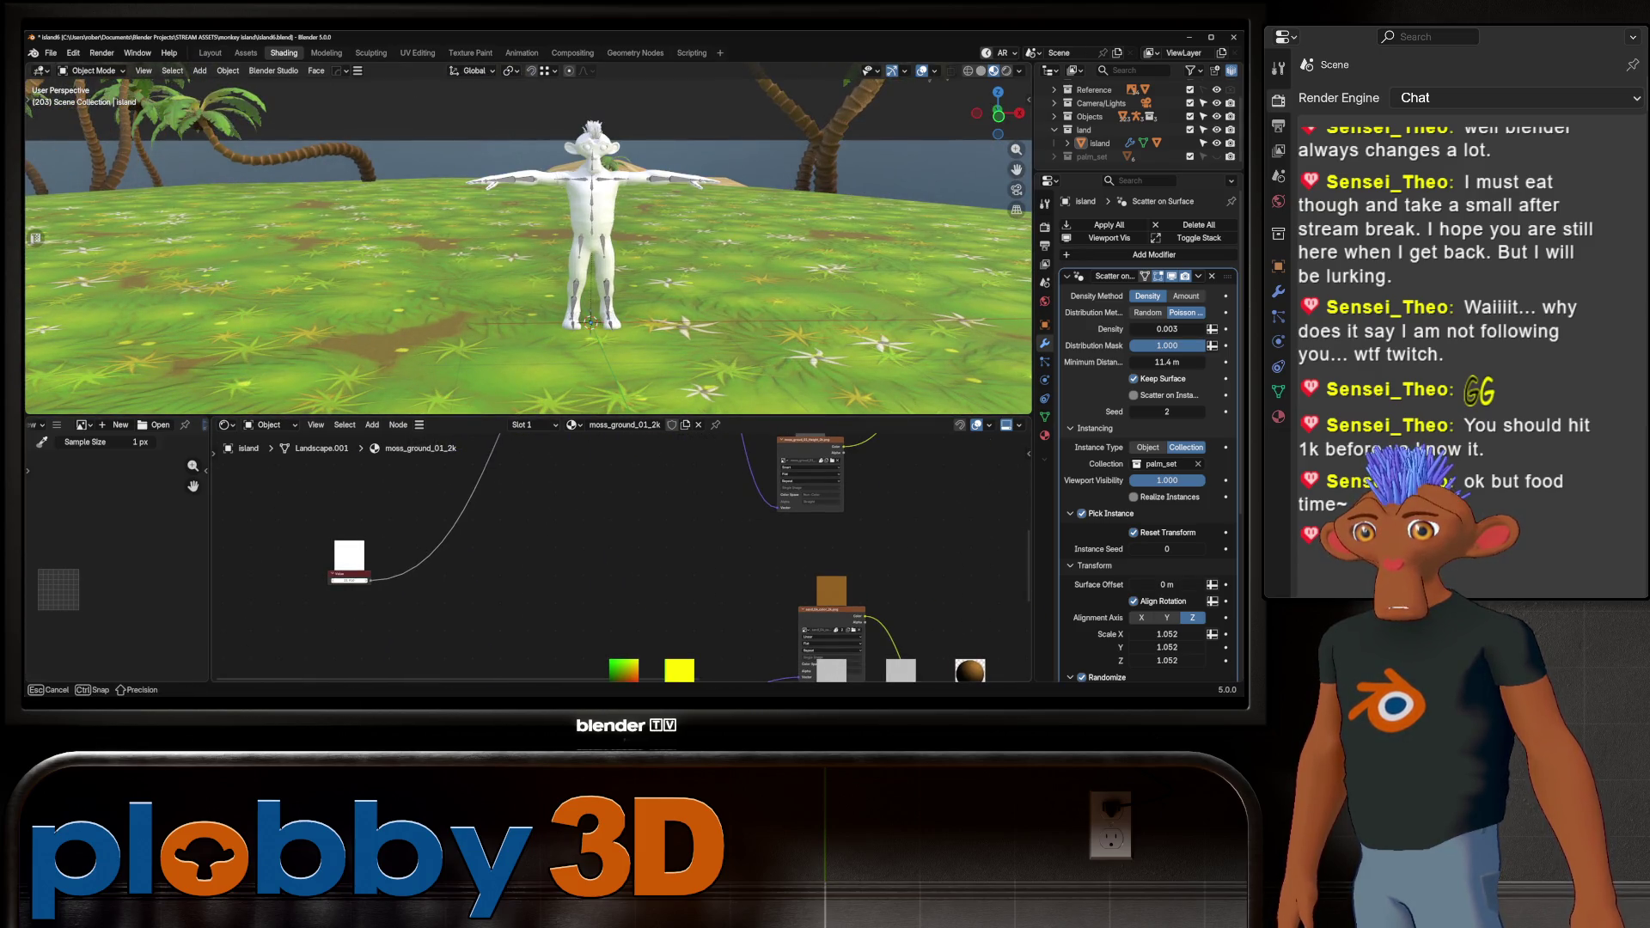
drag(350, 580, 438, 580)
scroll(529, 249, down, 8)
mouse_move(529, 249)
middle_down()
mouse_move(602, 276)
mouse_move(602, 309)
mouse_move(562, 306)
middle_up()
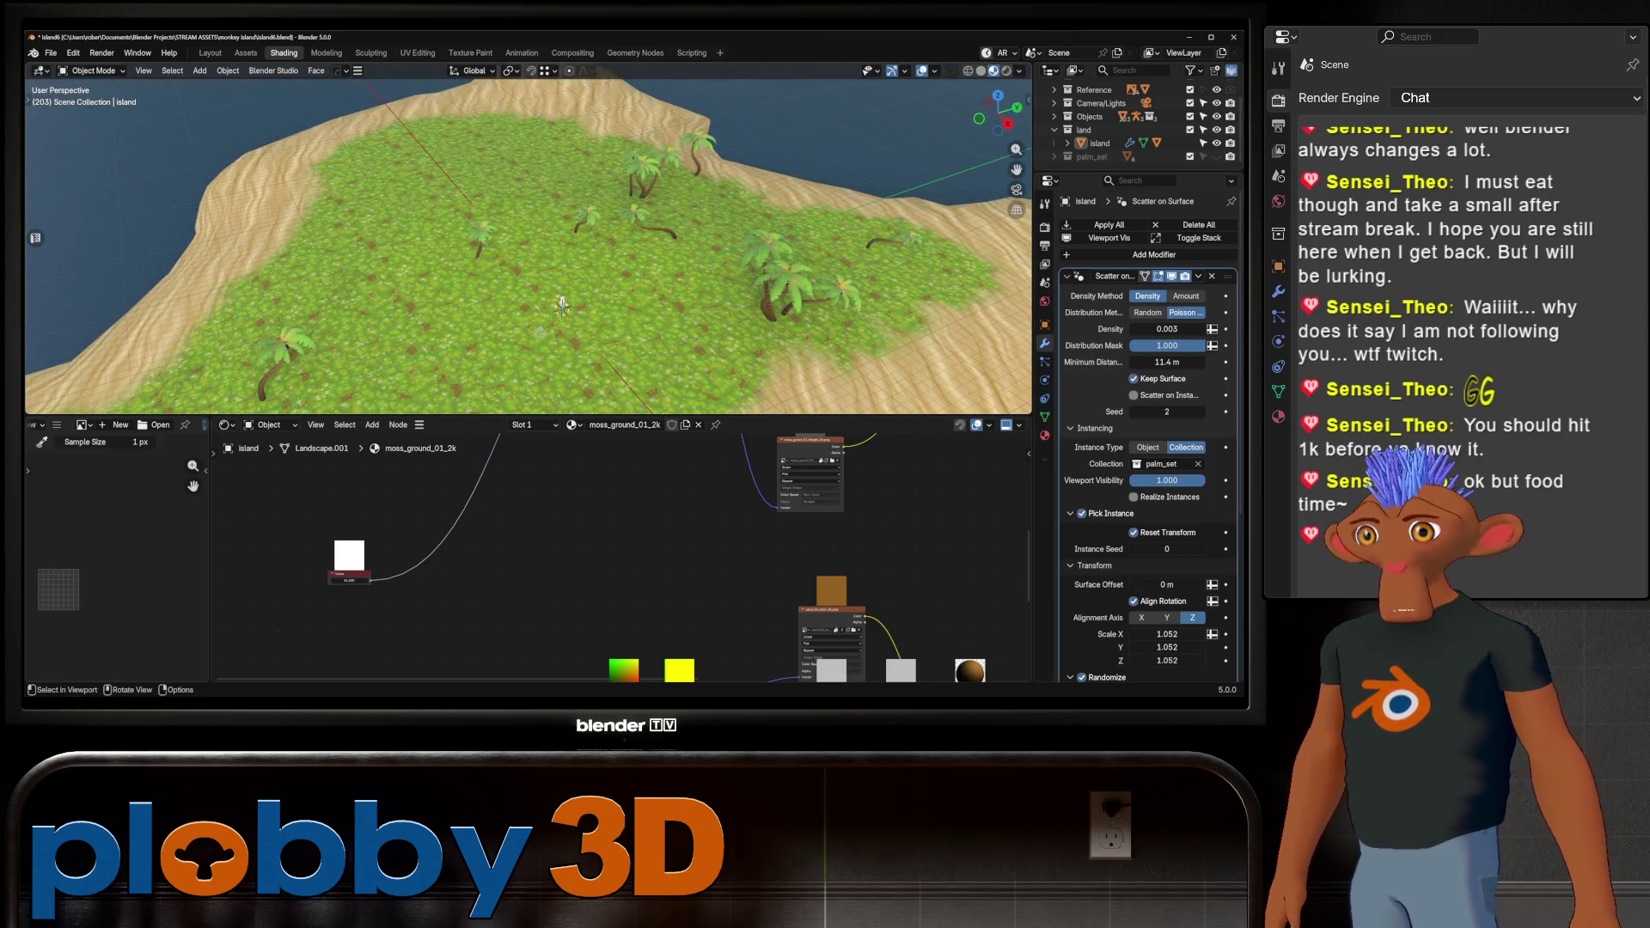
scroll(561, 306, up, 10)
middle_drag(562, 306, 516, 318)
scroll(510, 316, up, 5)
scroll(619, 559, down, 3)
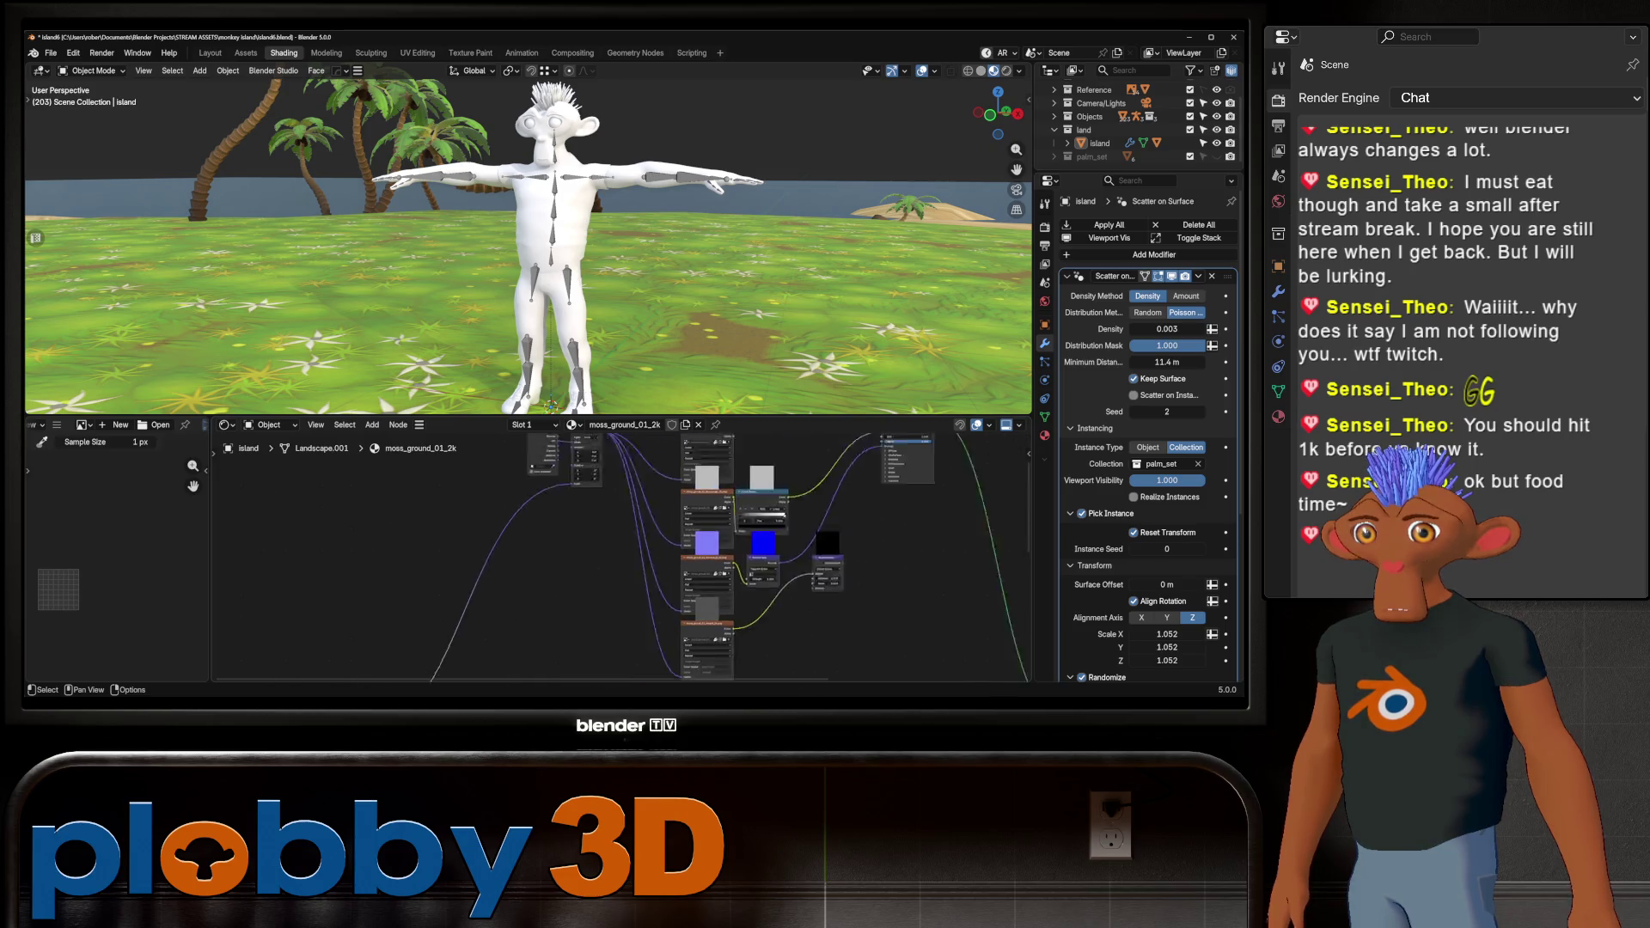
scroll(612, 297, down, 8)
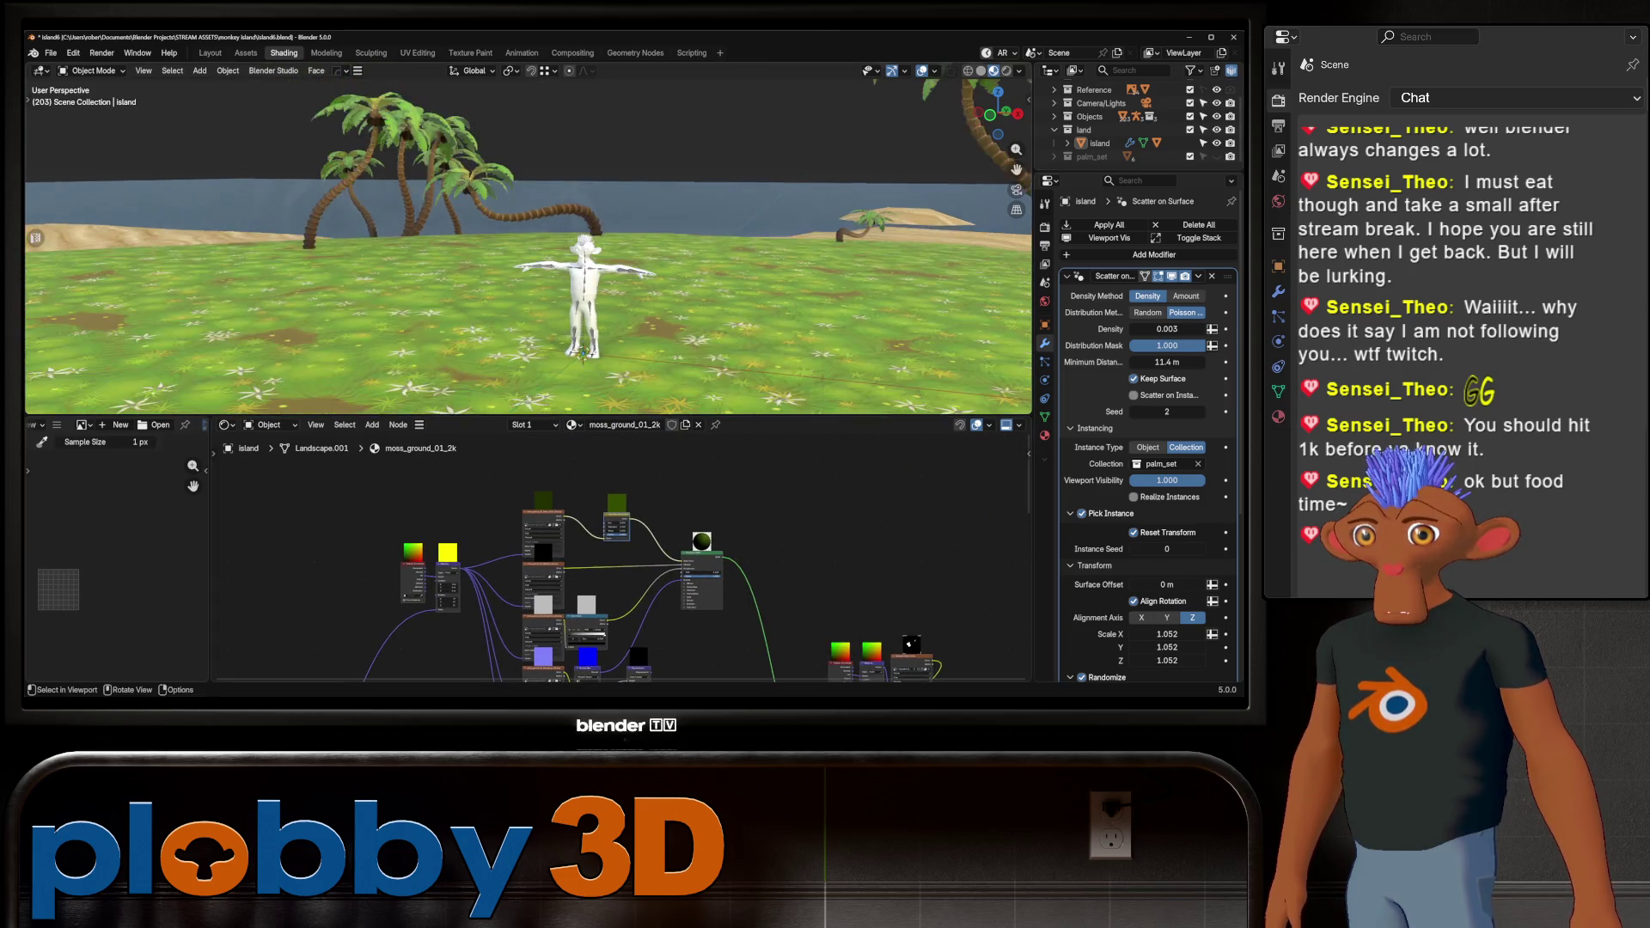
scroll(600, 309, up, 8)
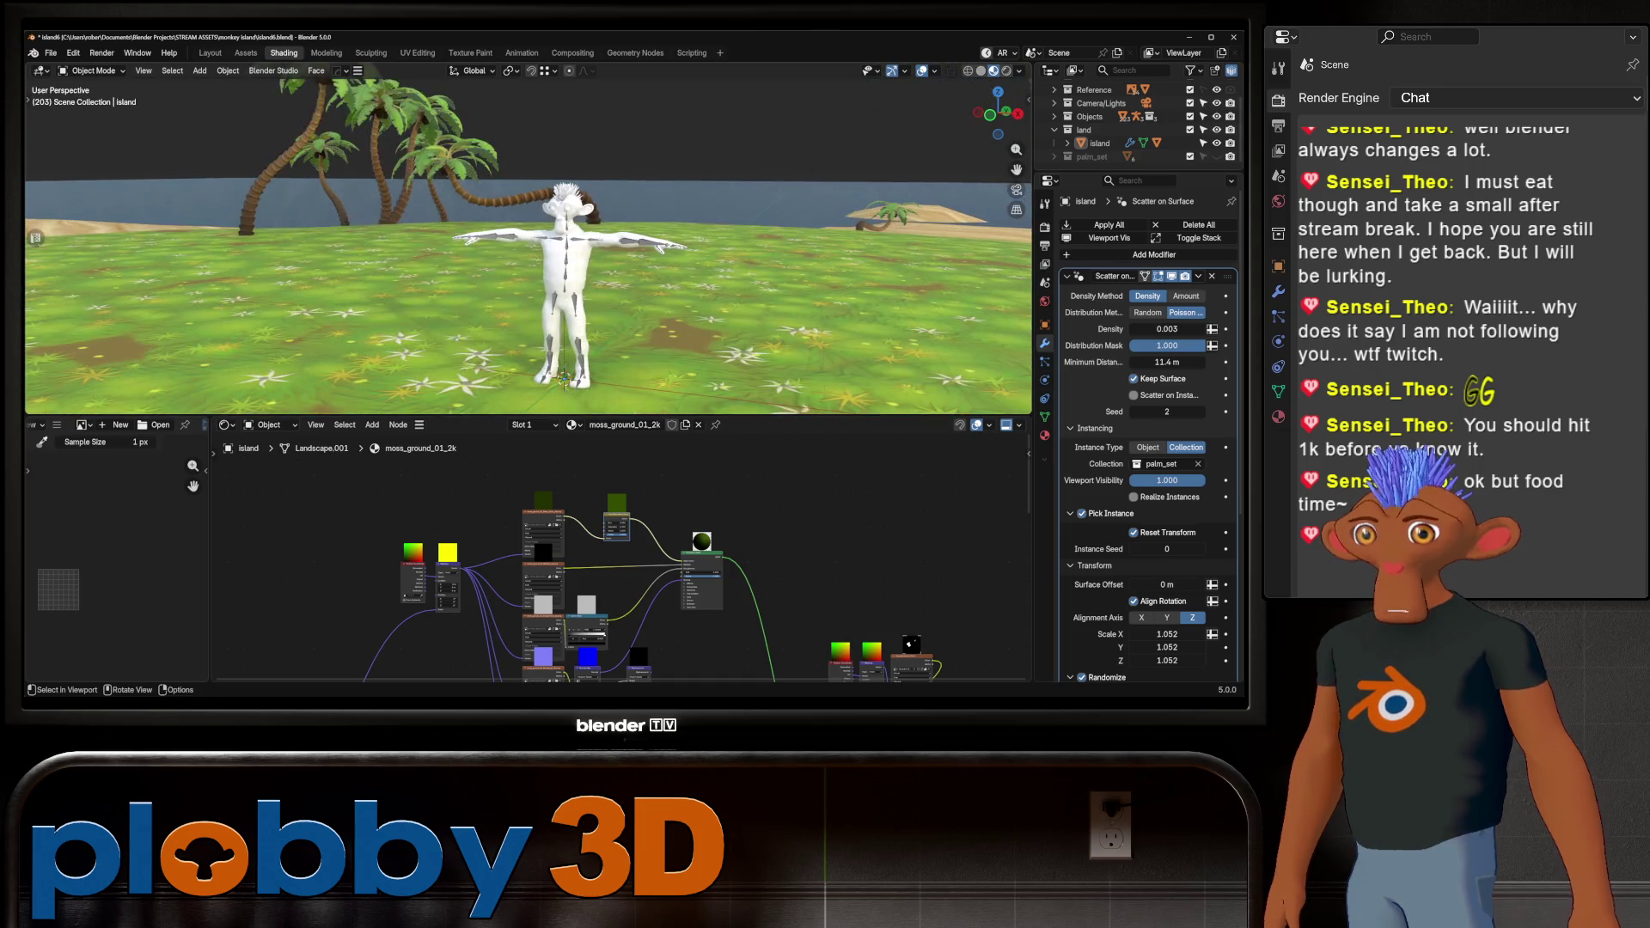
scroll(619, 559, down, 2)
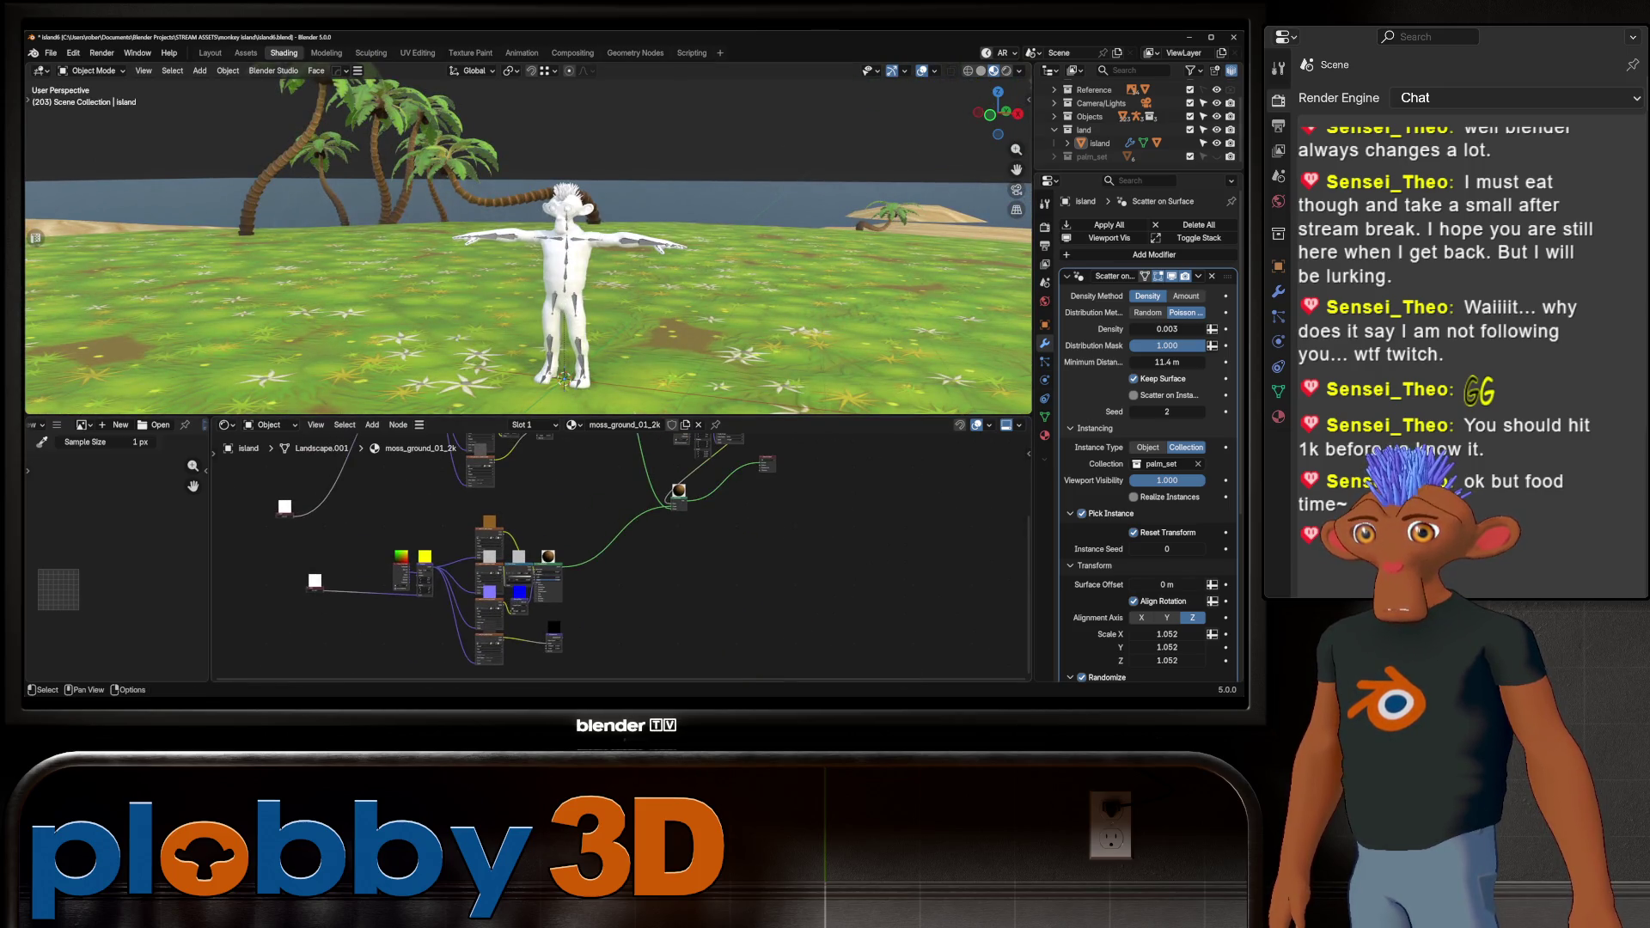
scroll(533, 559, up, 2)
key(shift+a)
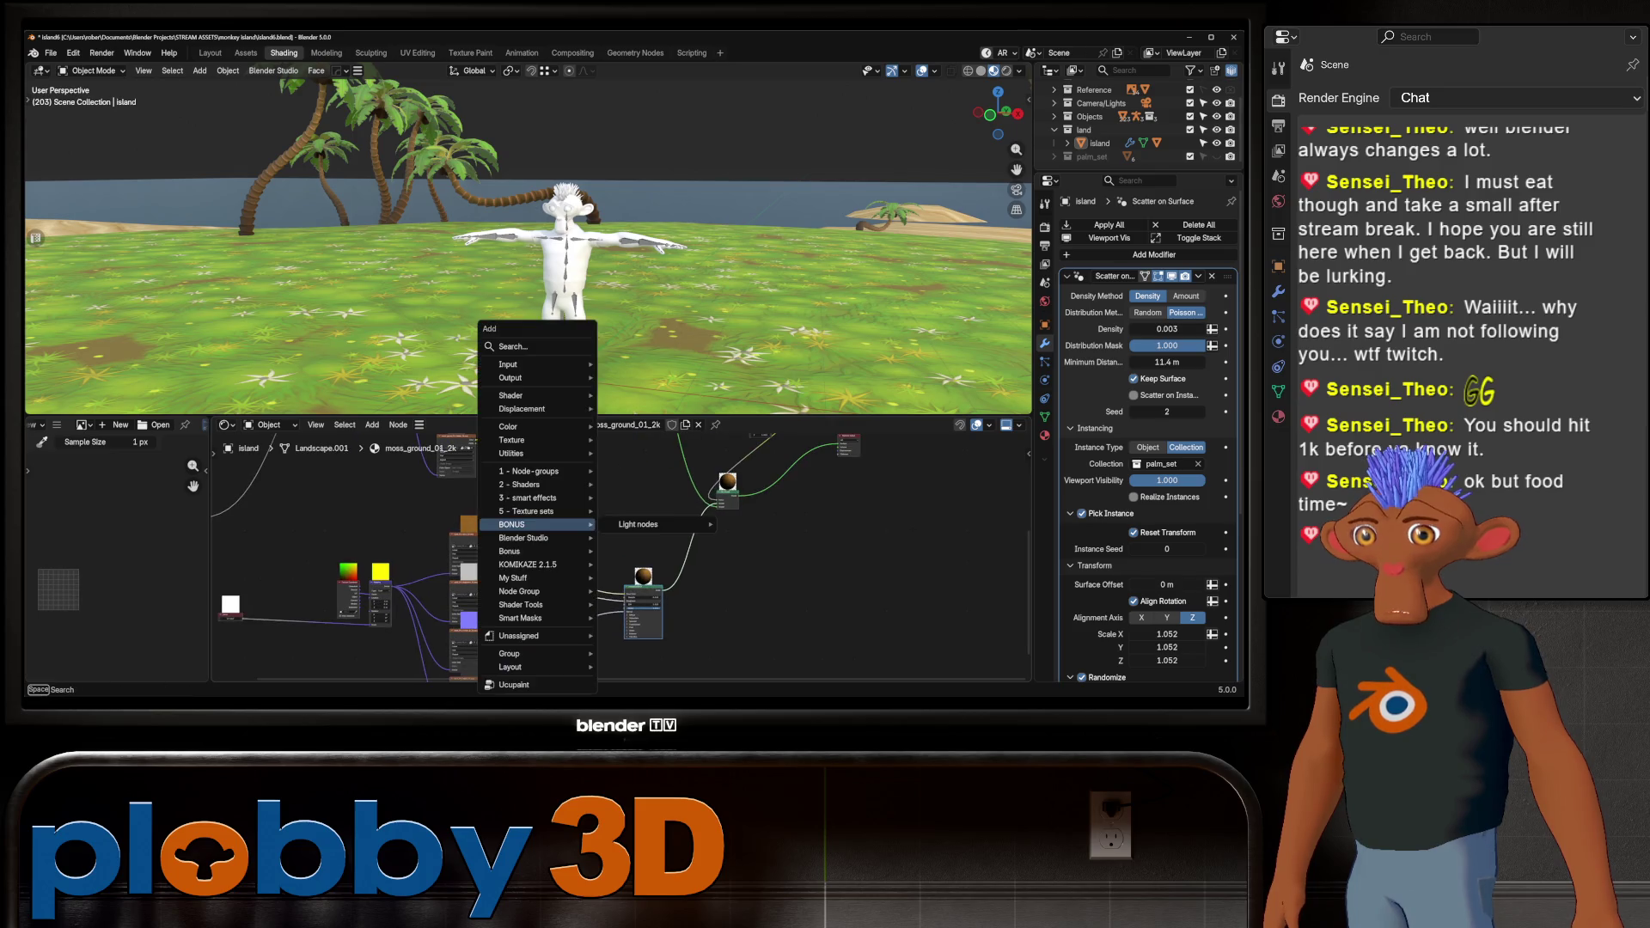
Add another Hue/Saturation/Value node through the node search and place it in the tree
text(hu)
key(Return)
key(Return)
key(shift+a)
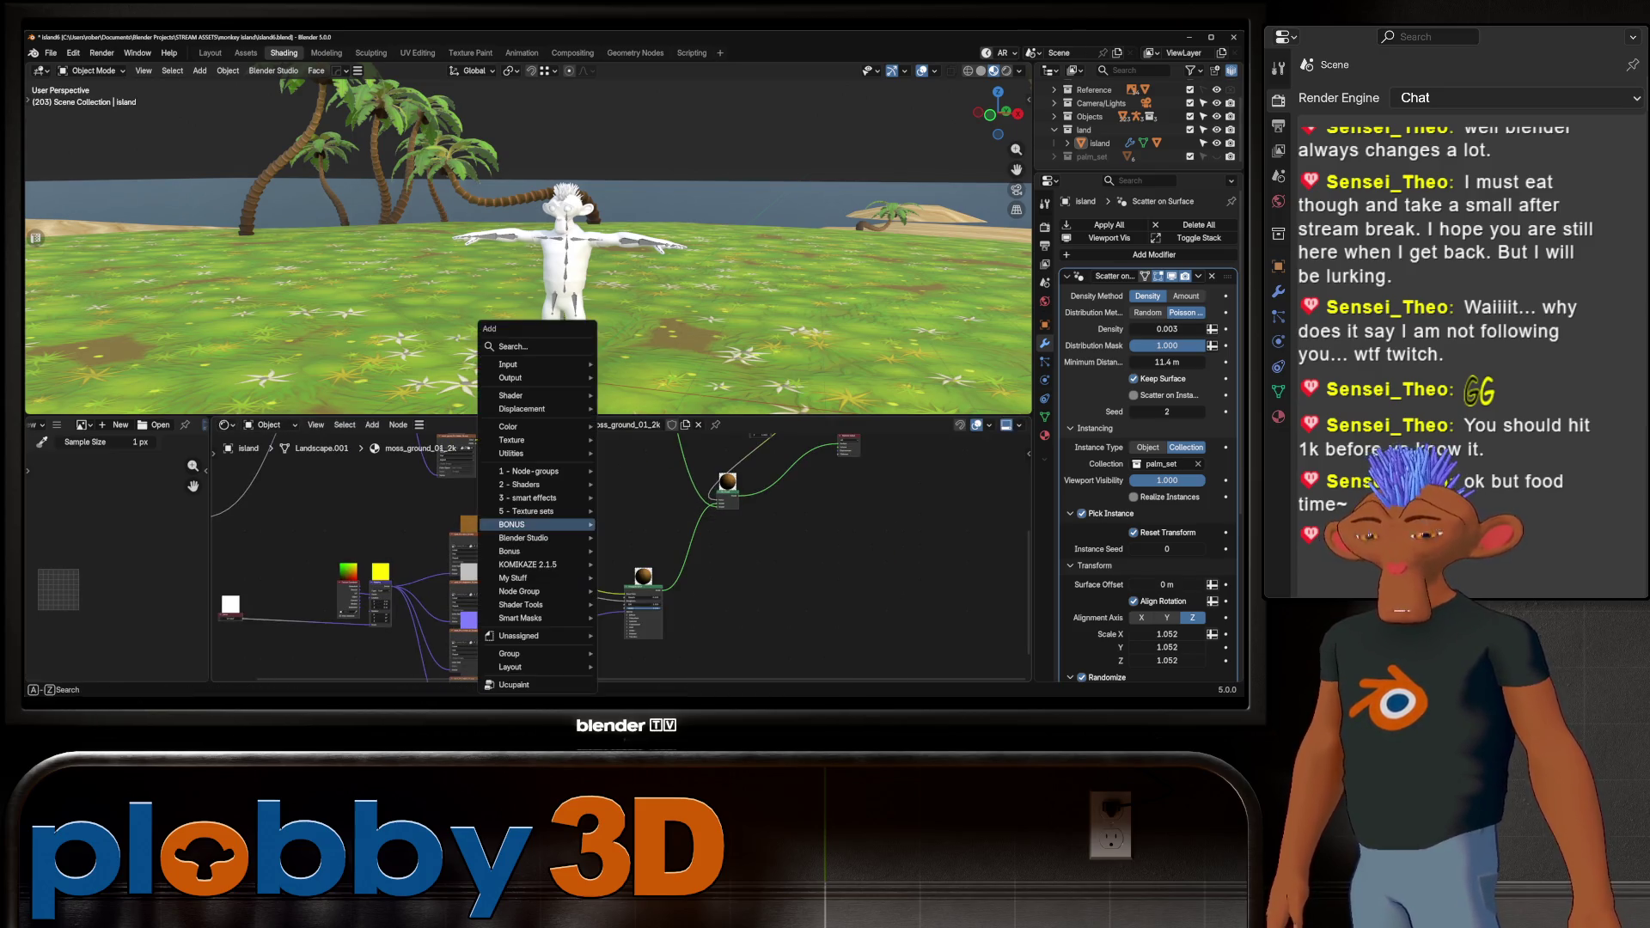
text(hues)
key(Return)
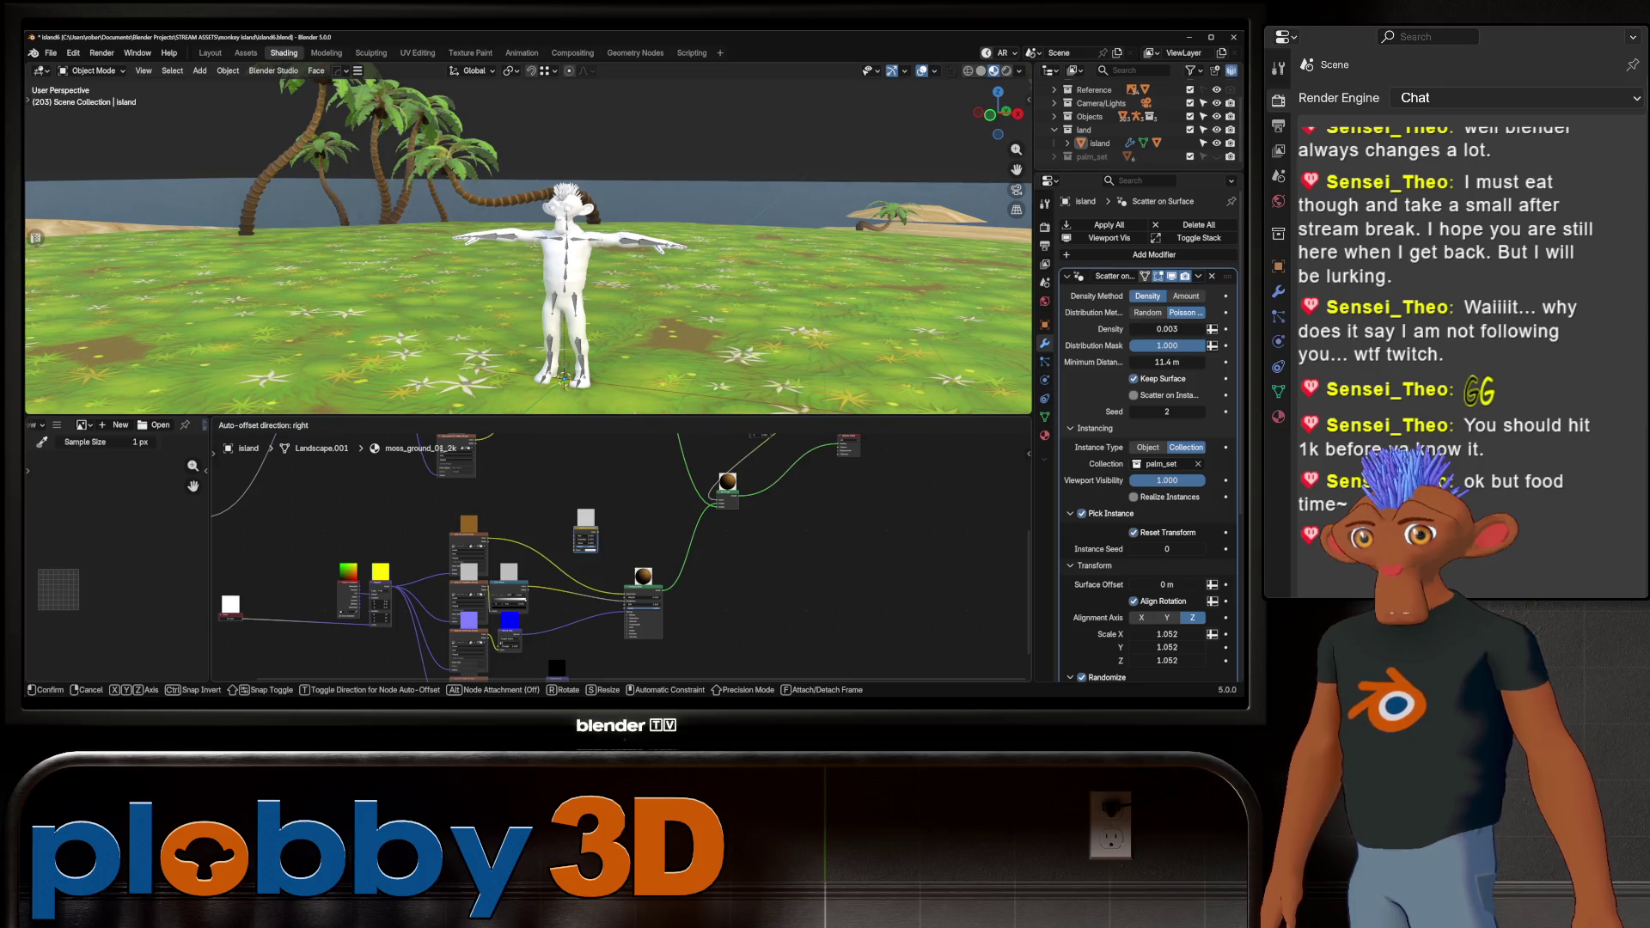
click(547, 554)
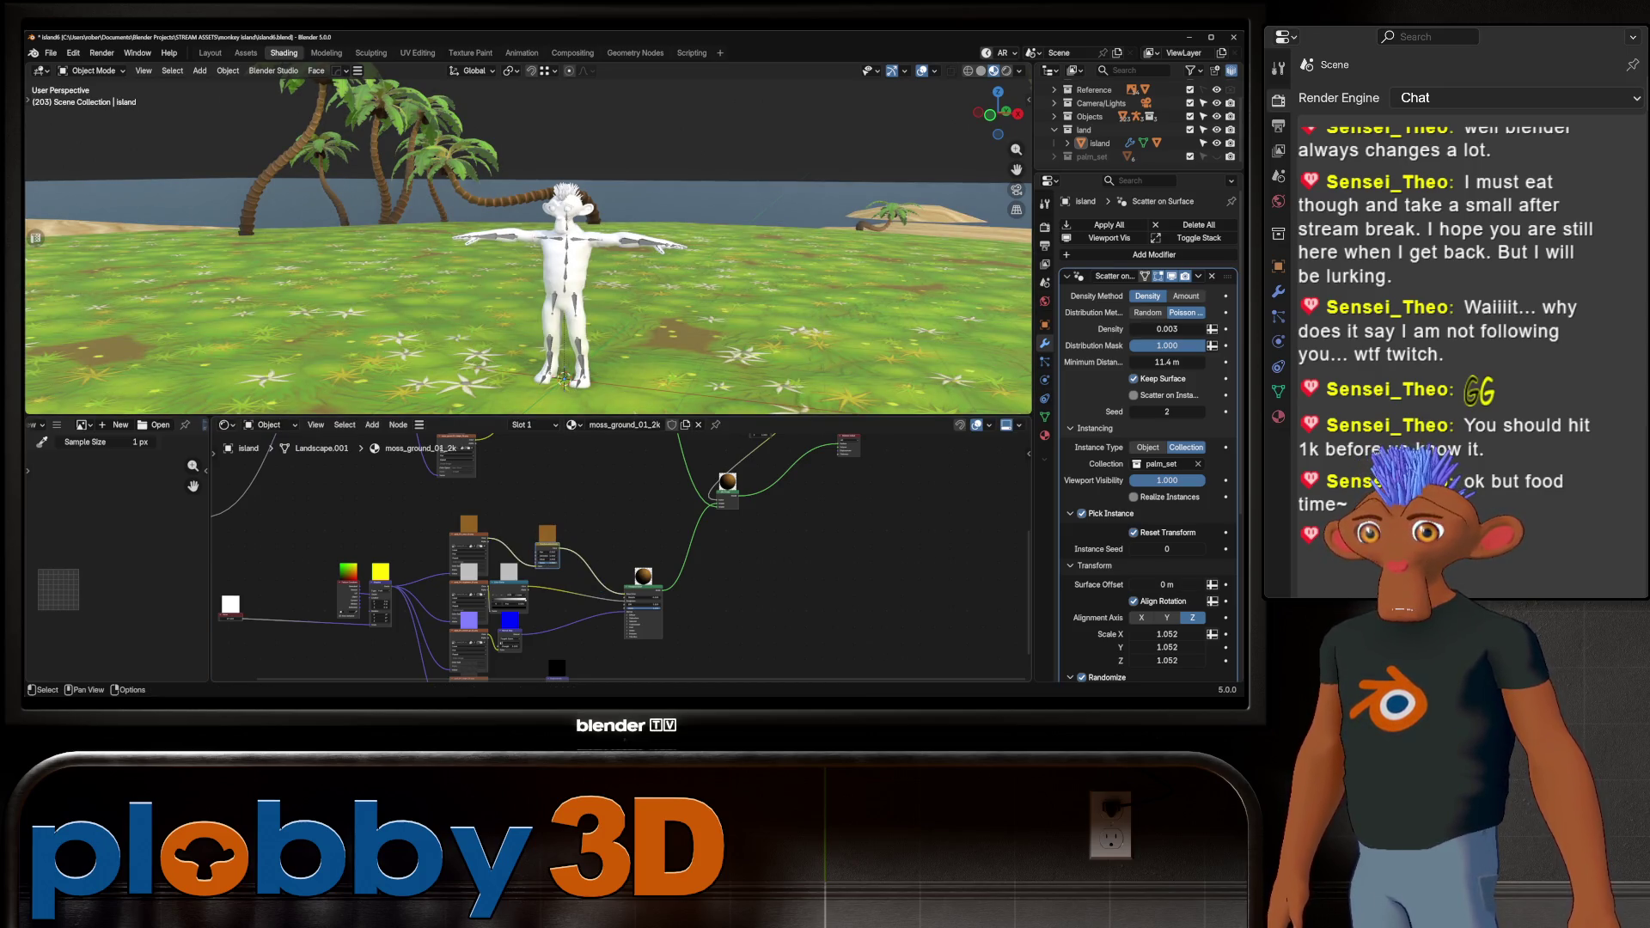
Change the sand texture scale from 17.160 to 13.140
scroll(552, 548, up, 2)
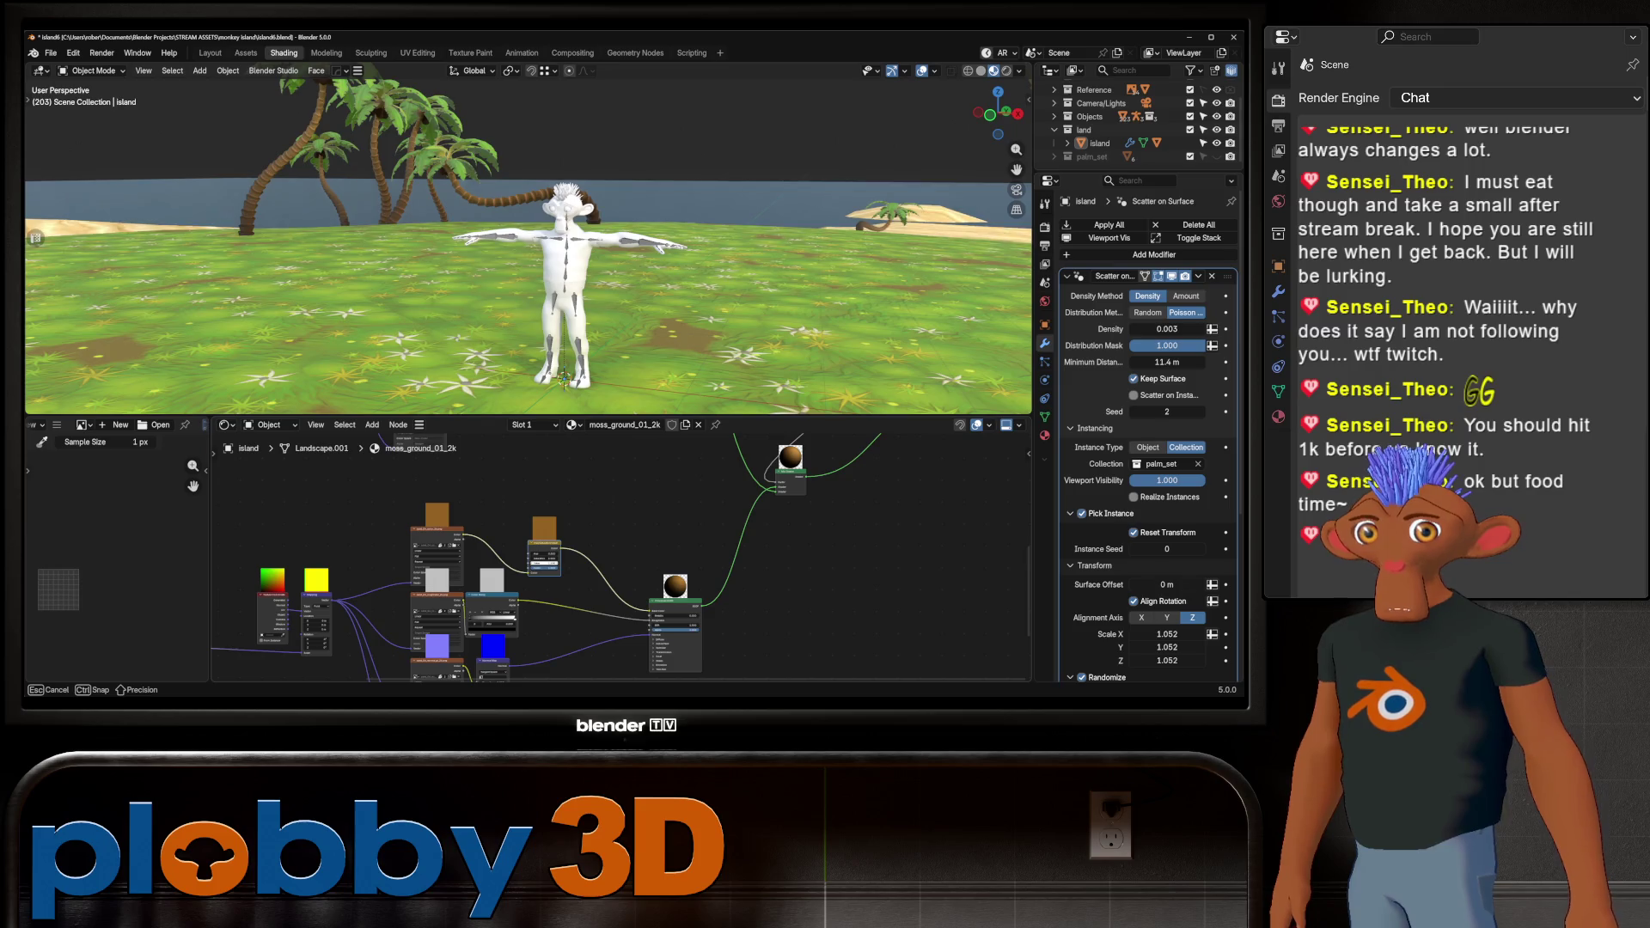
scroll(571, 227, down, 5)
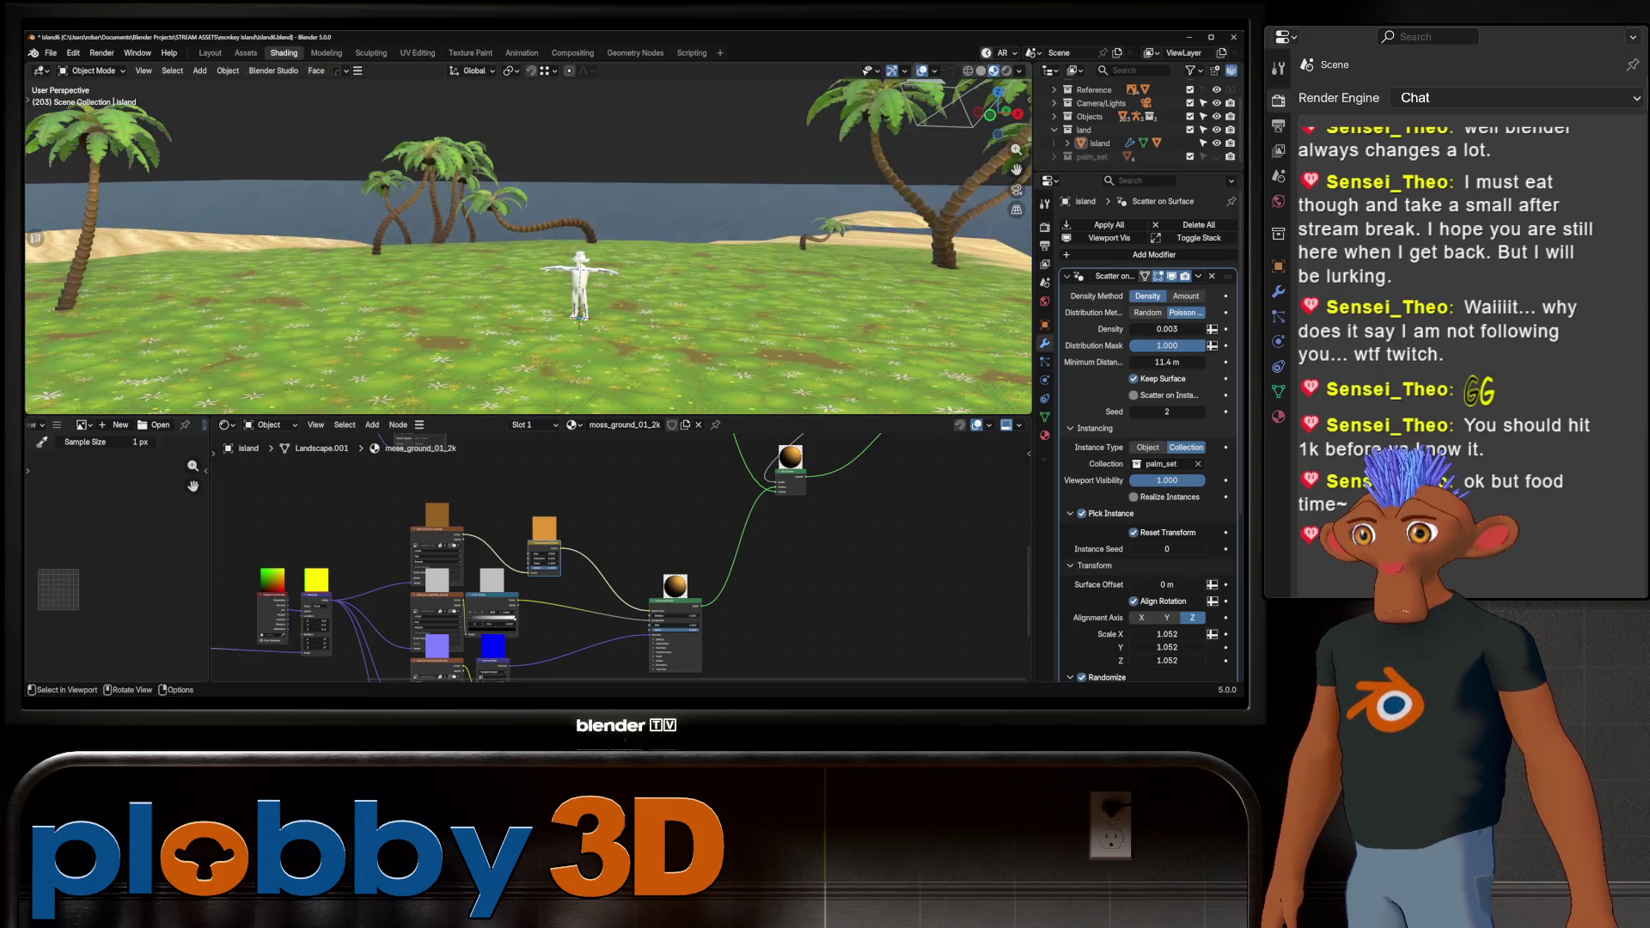
mouse_move(570, 189)
middle_down()
mouse_move(571, 257)
mouse_move(571, 207)
middle_up()
scroll(571, 206, up, 8)
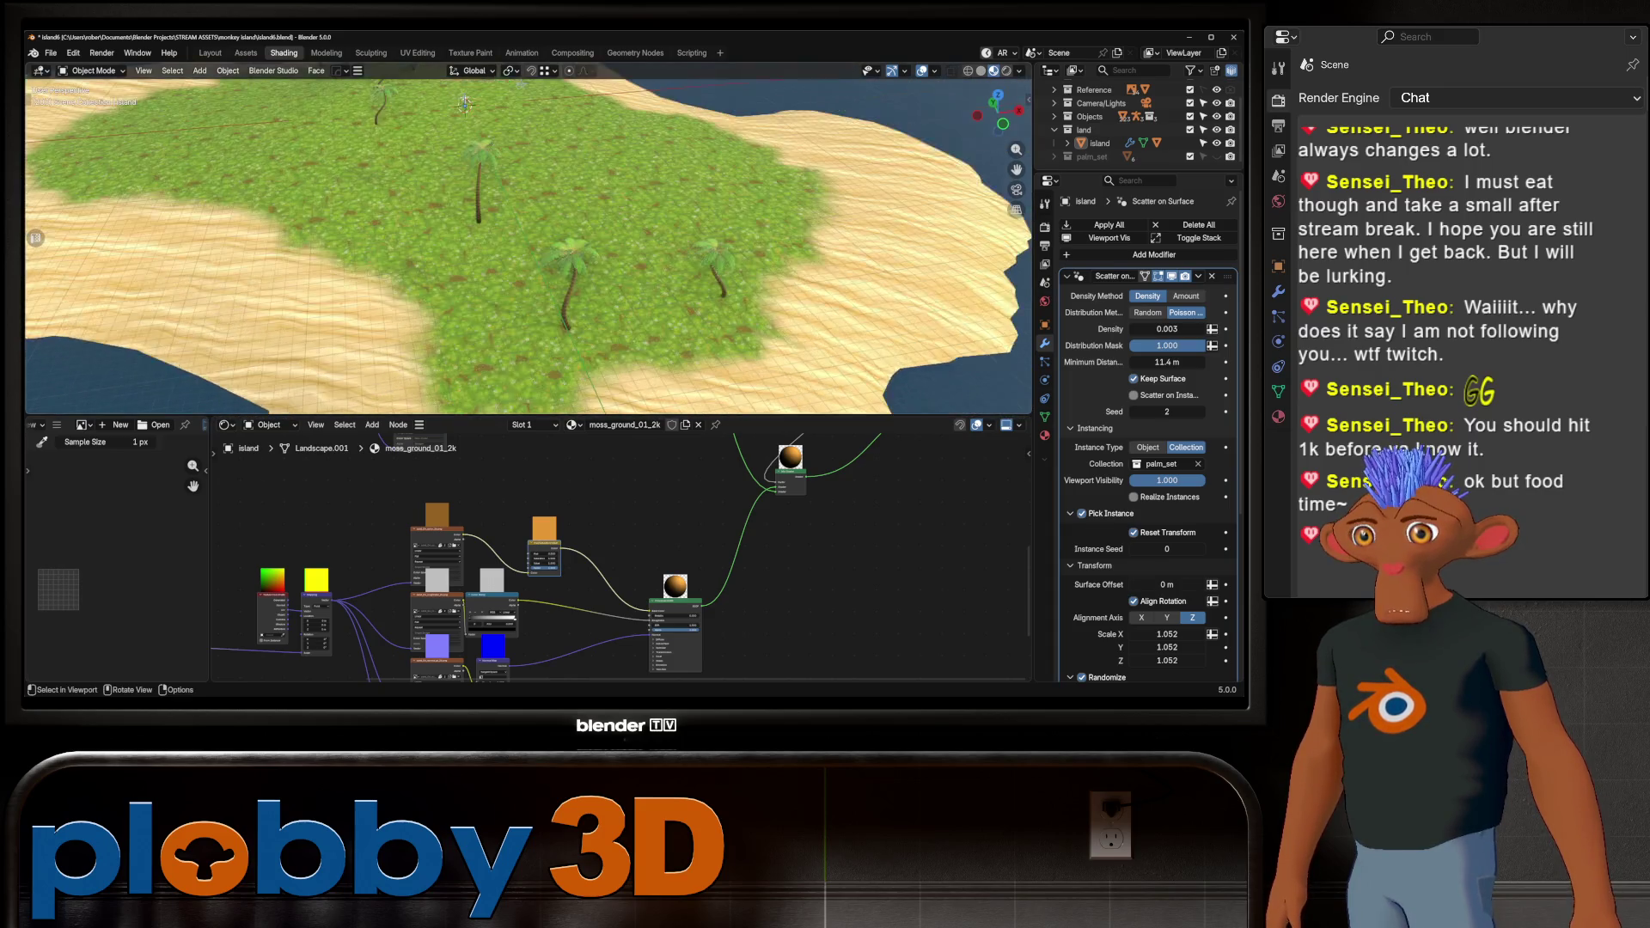
middle_drag(550, 559, 634, 561)
scroll(585, 559, up, 4)
drag(390, 571, 339, 572)
scroll(529, 241, down, 8)
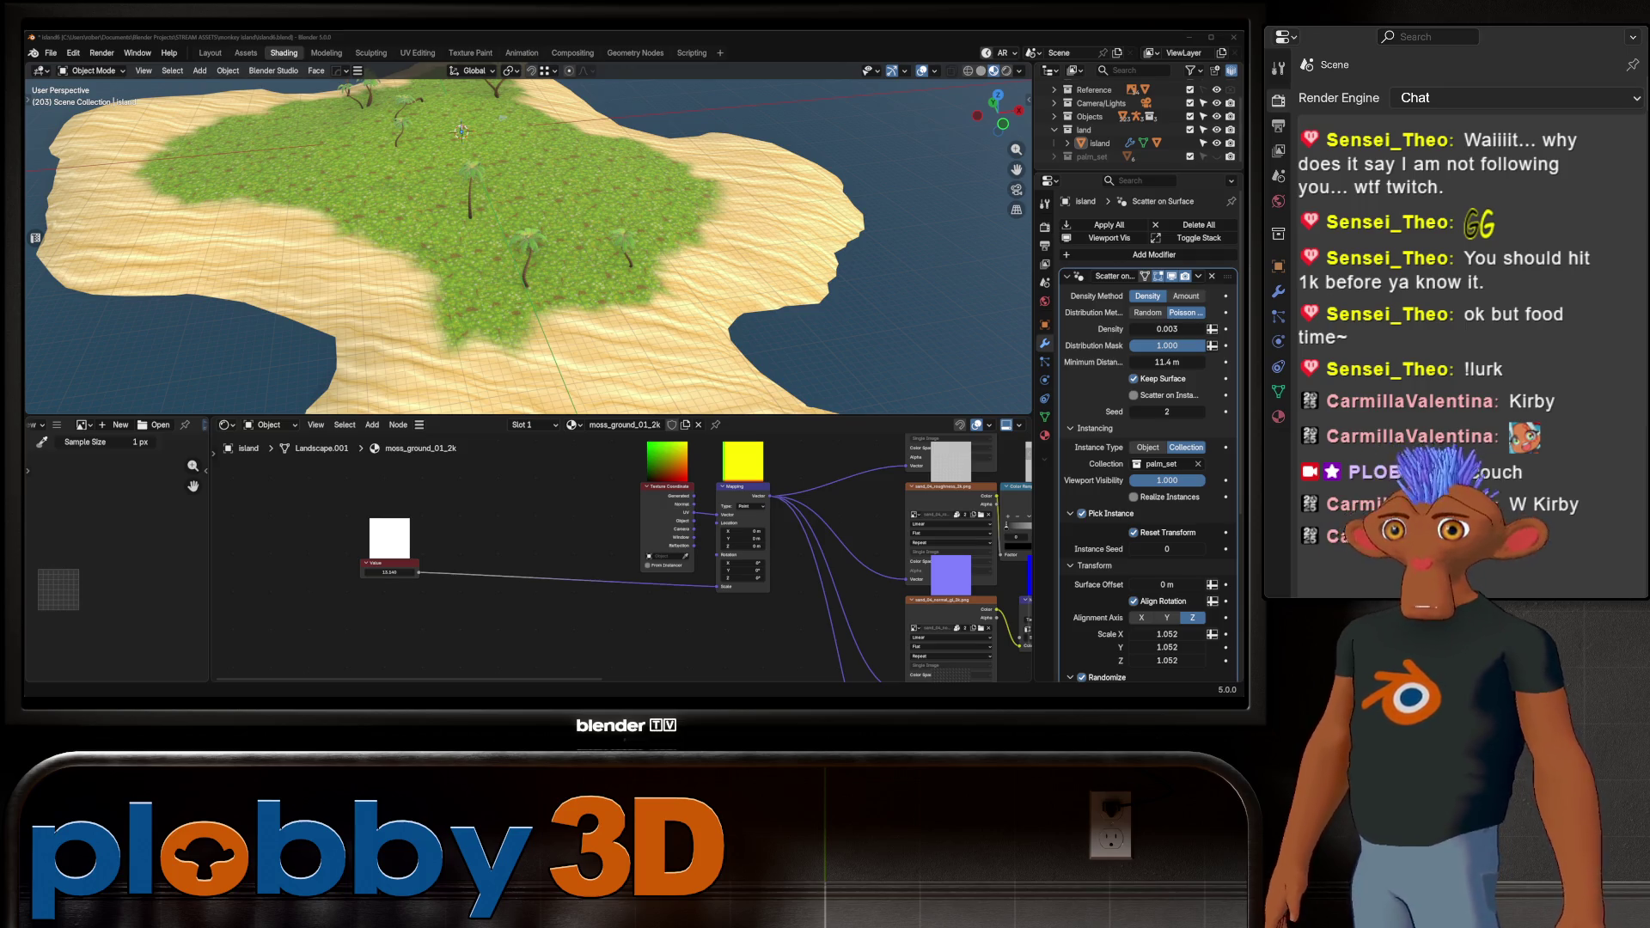
Frame the whole island in the view from a low oblique angle
mouse_move(516, 275)
middle_down()
mouse_move(533, 206)
mouse_move(533, 276)
mouse_move(576, 305)
mouse_move(611, 283)
mouse_move(593, 267)
mouse_move(594, 343)
middle_up()
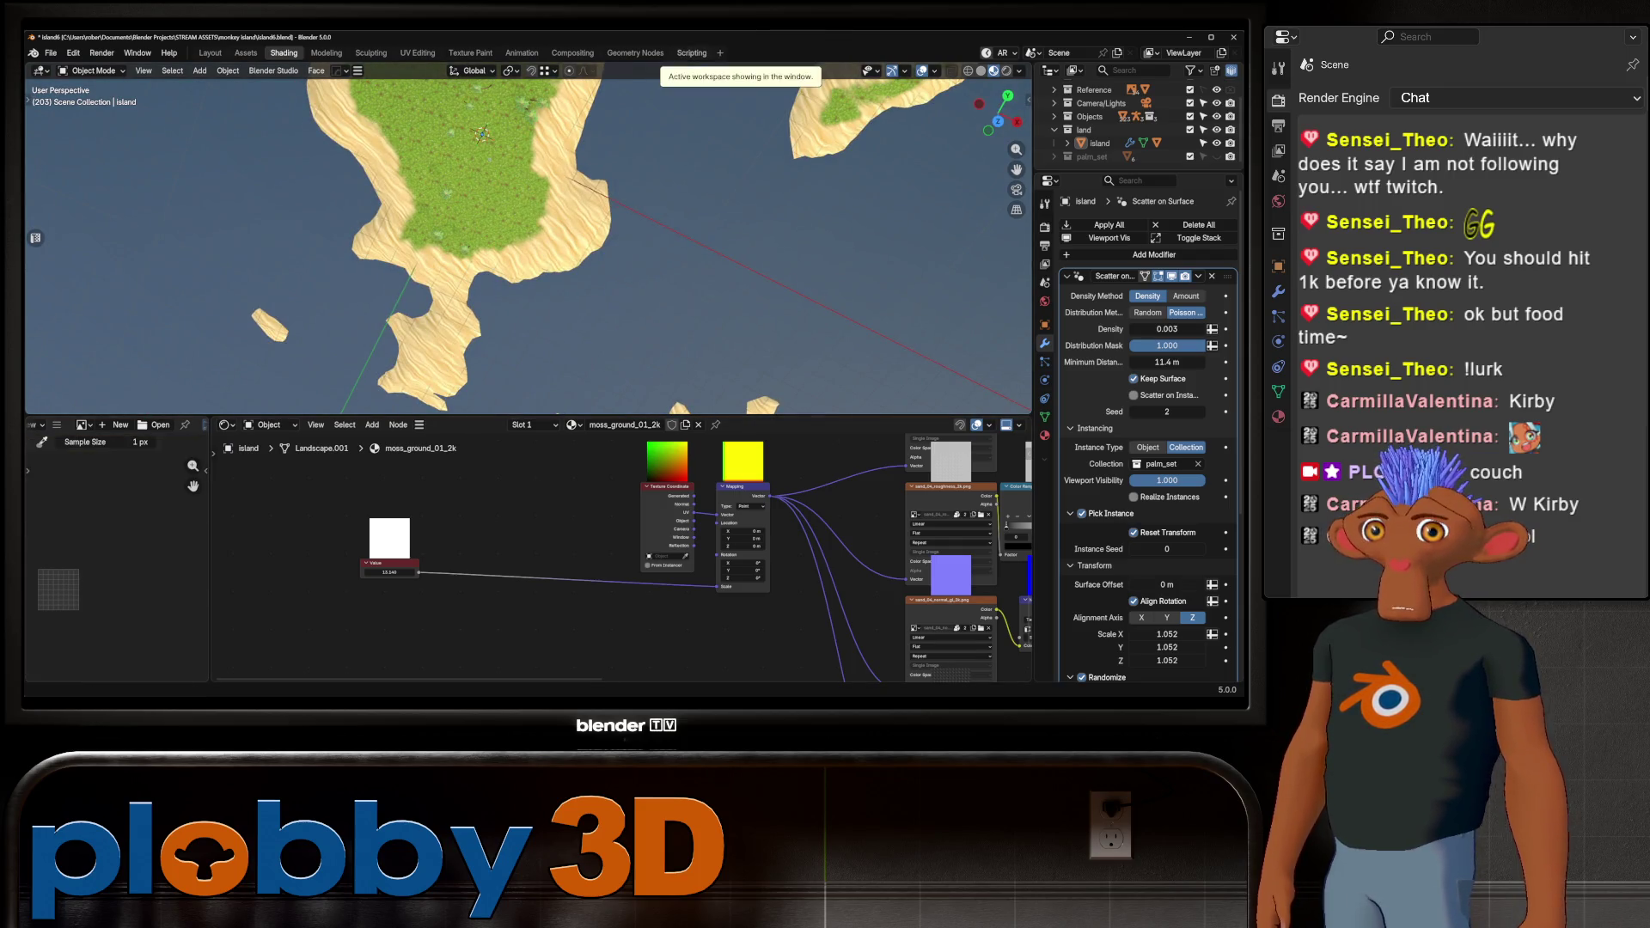
middle_drag(529, 284, 524, 154)
key(KP_Decimal)
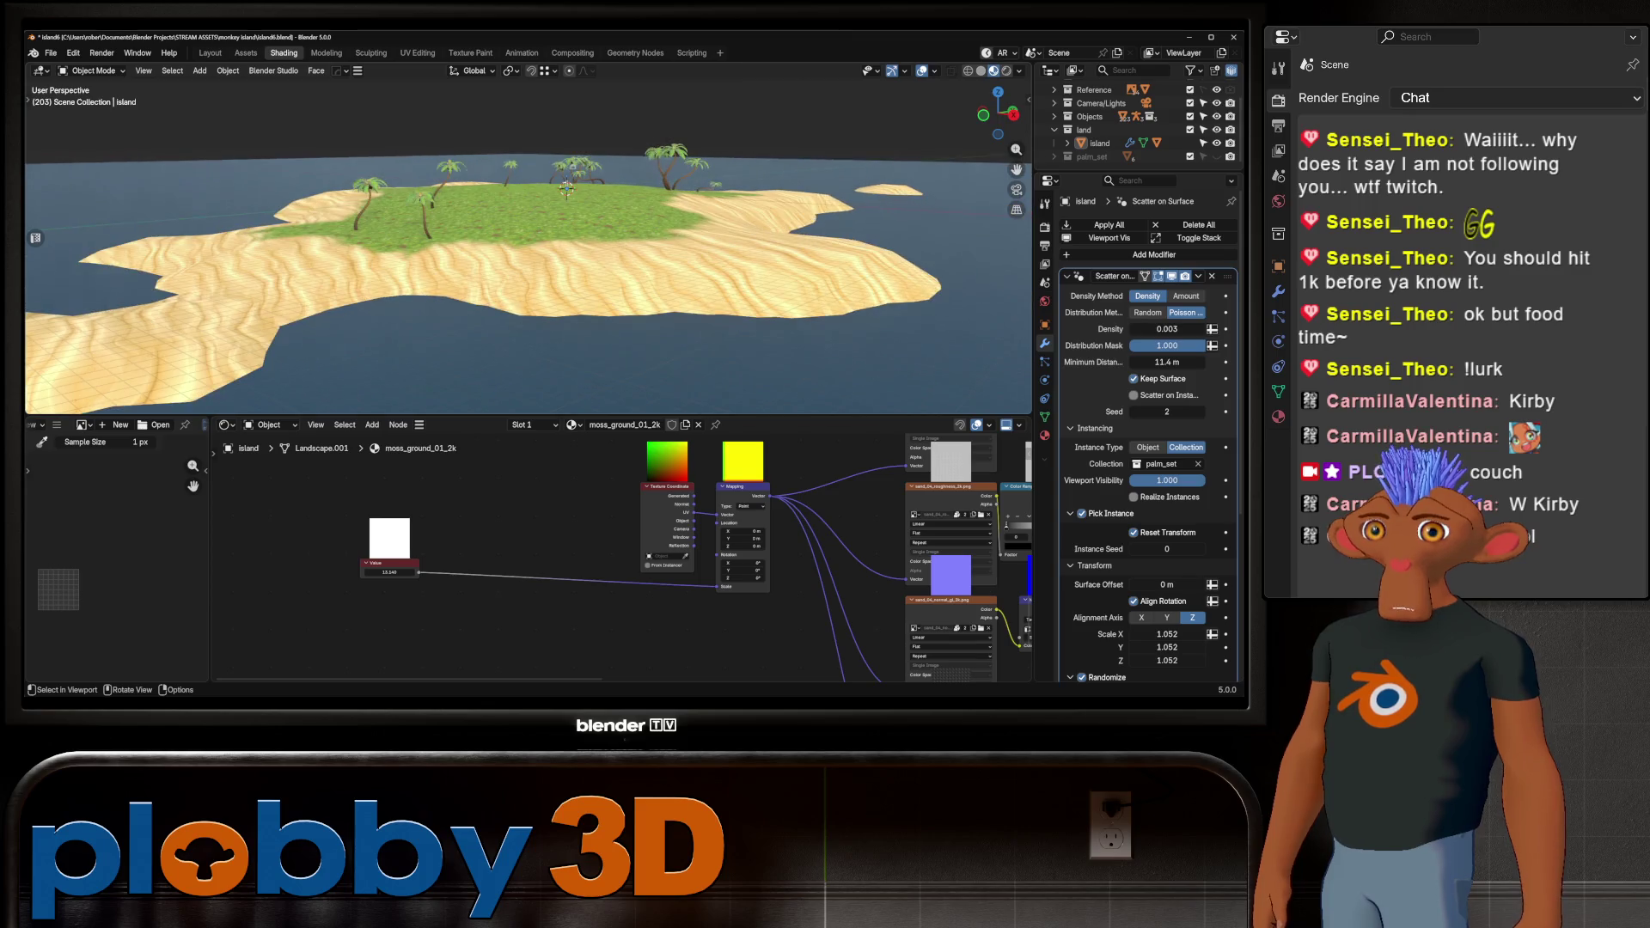
click(172, 361)
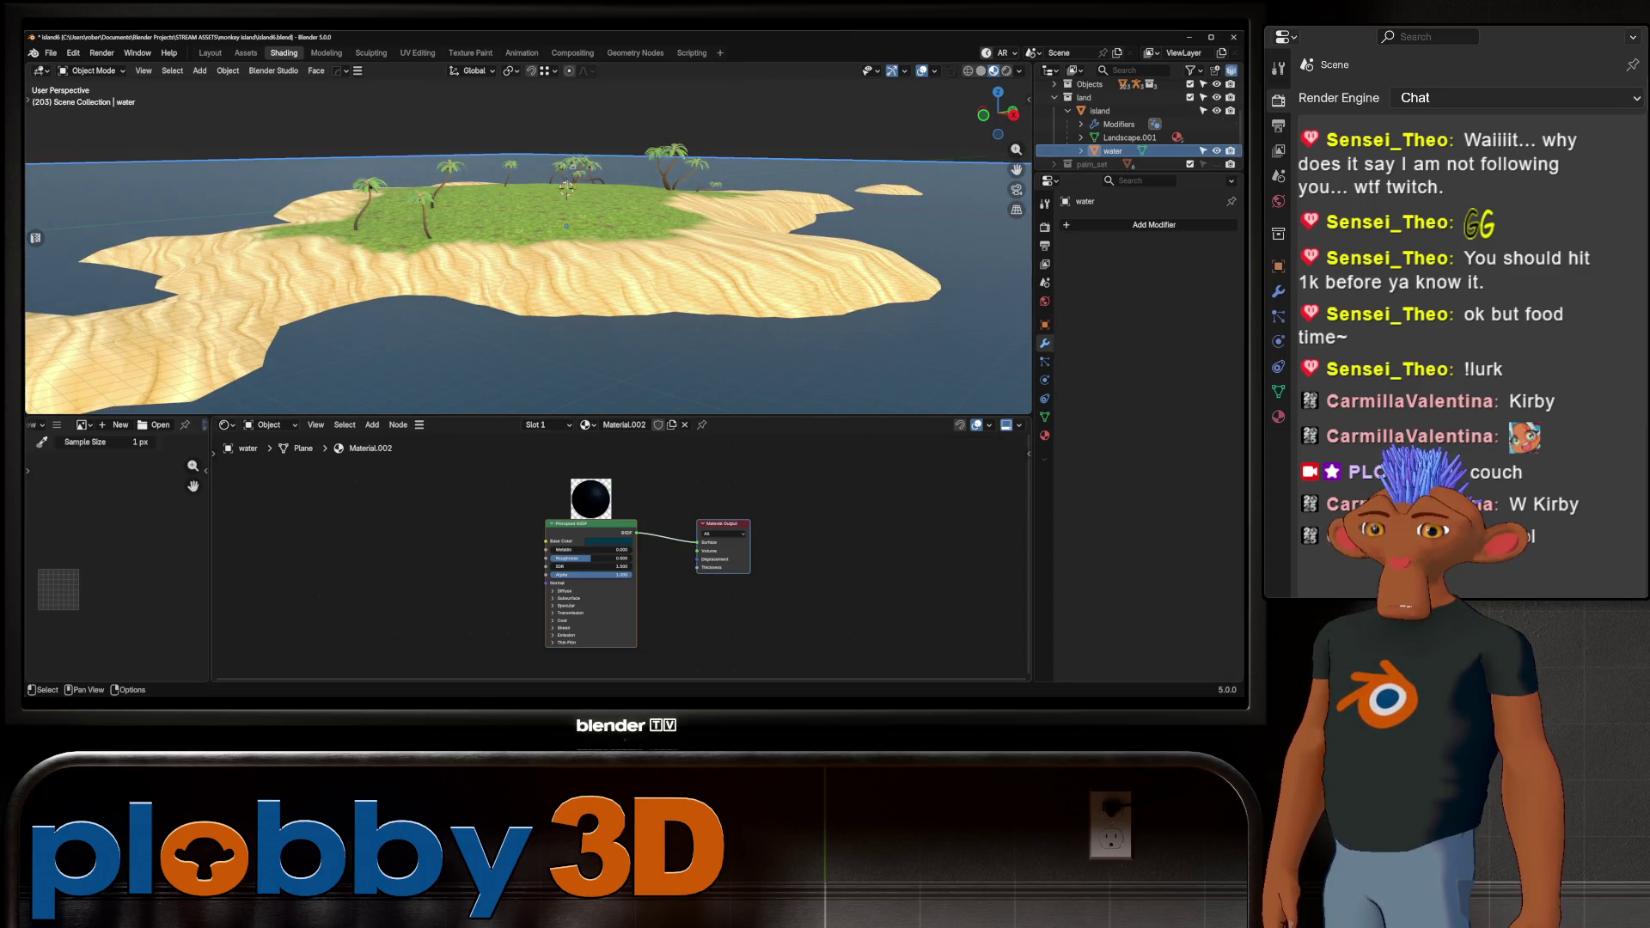
Brighten the water's base colour, shift it toward teal, and adjust its roughness
click(610, 542)
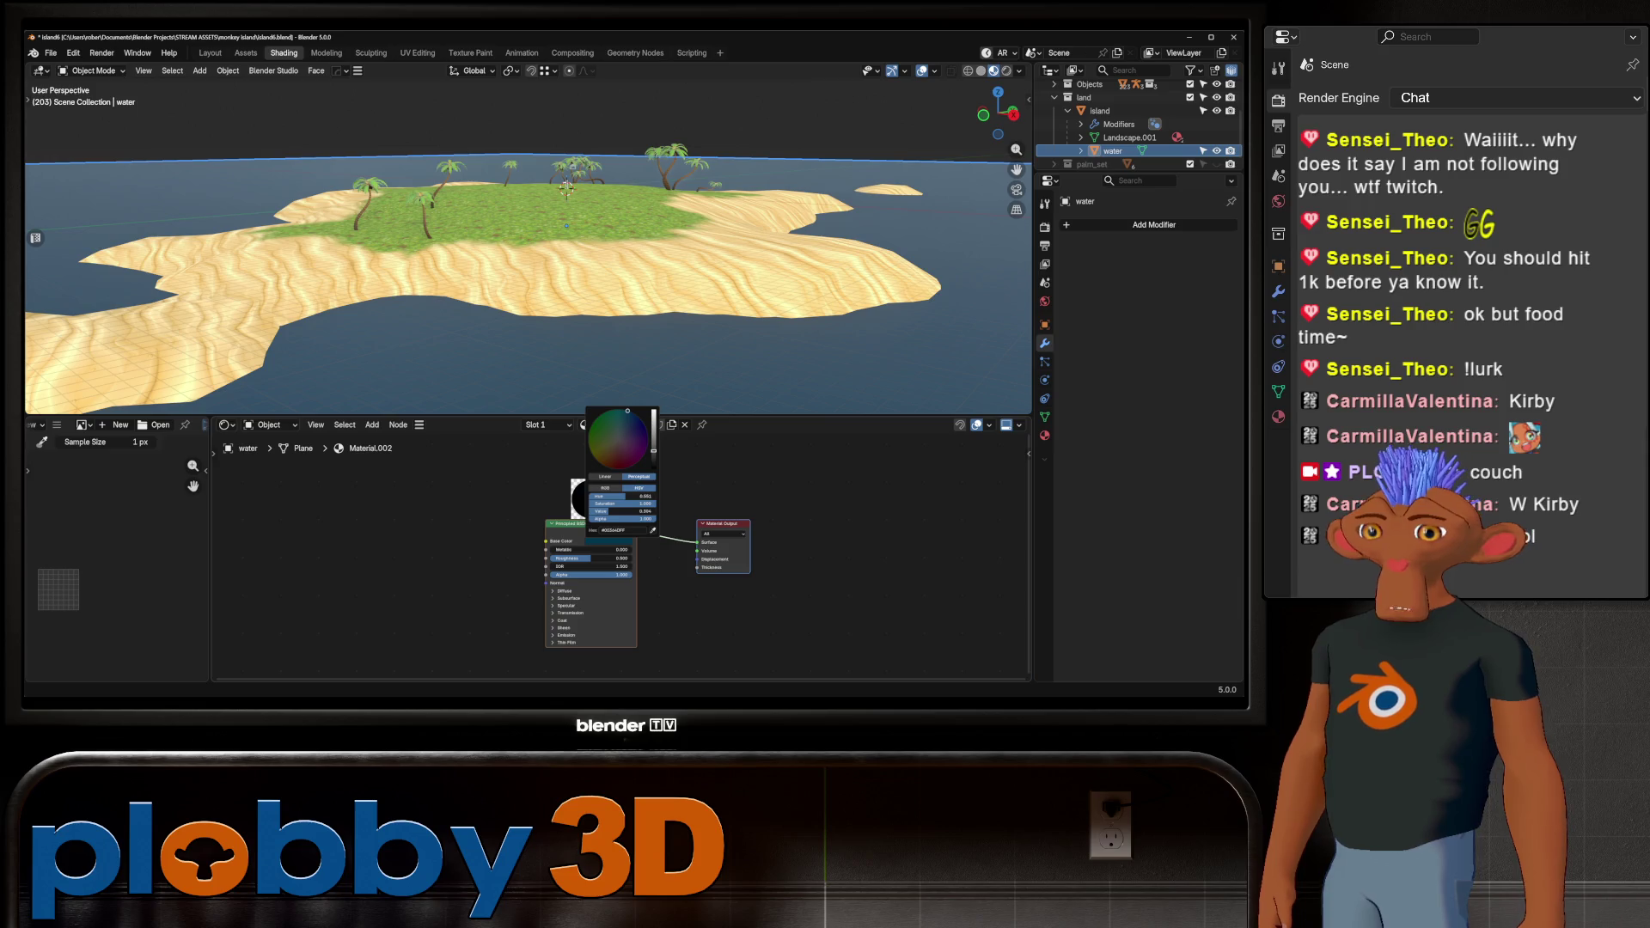
drag(608, 511, 627, 511)
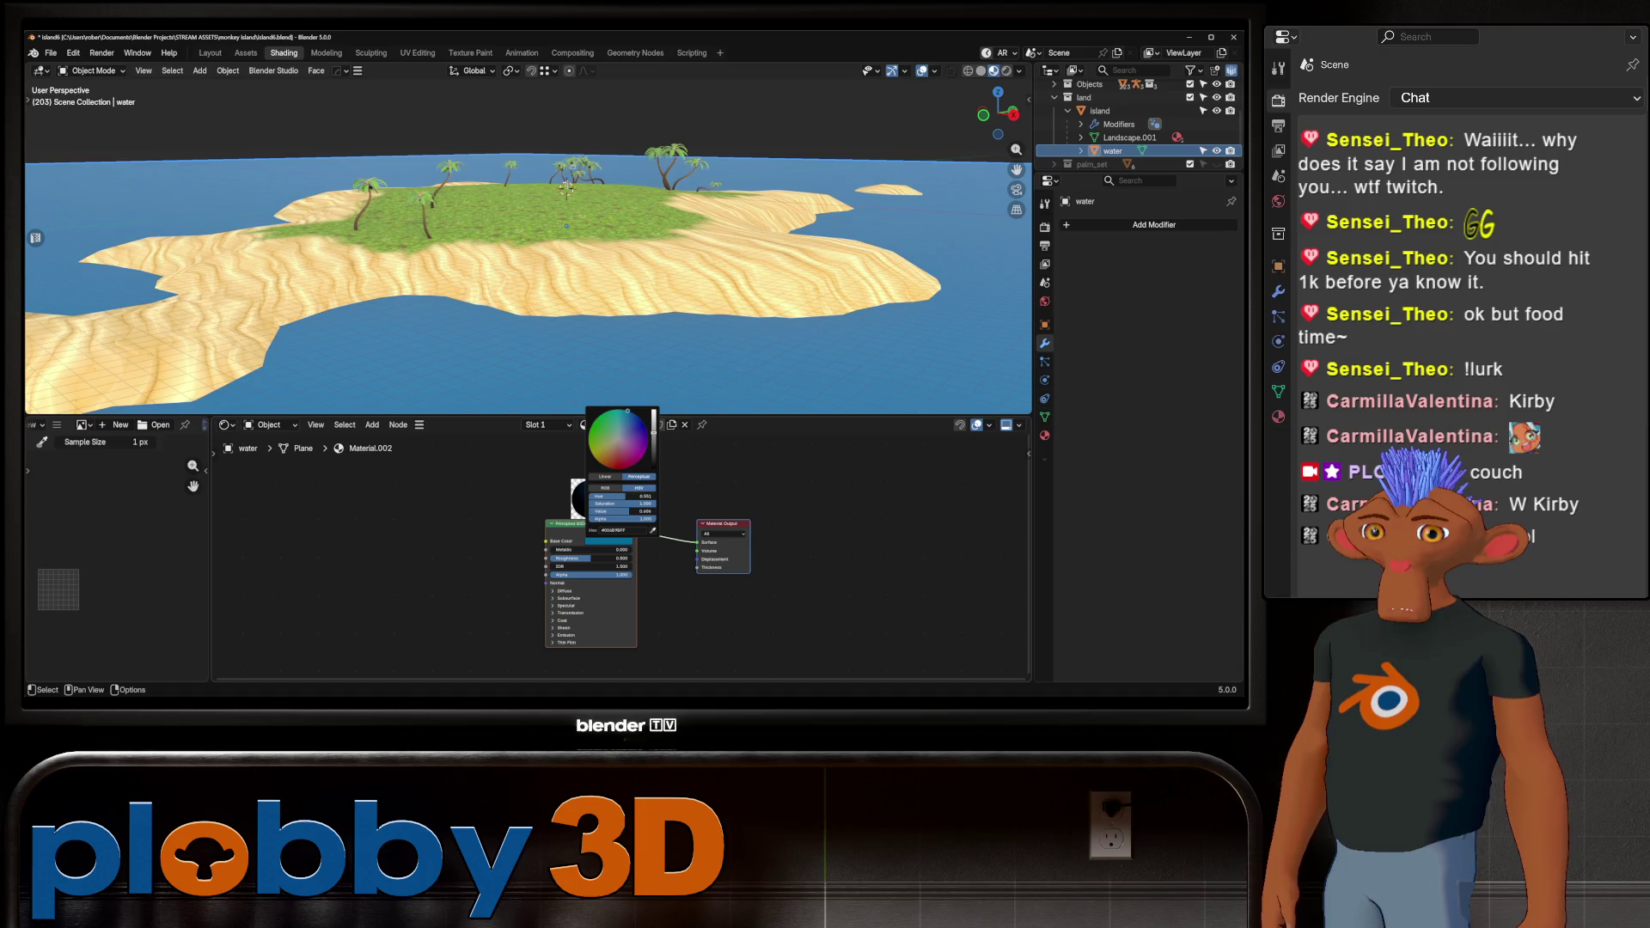
drag(628, 411, 615, 410)
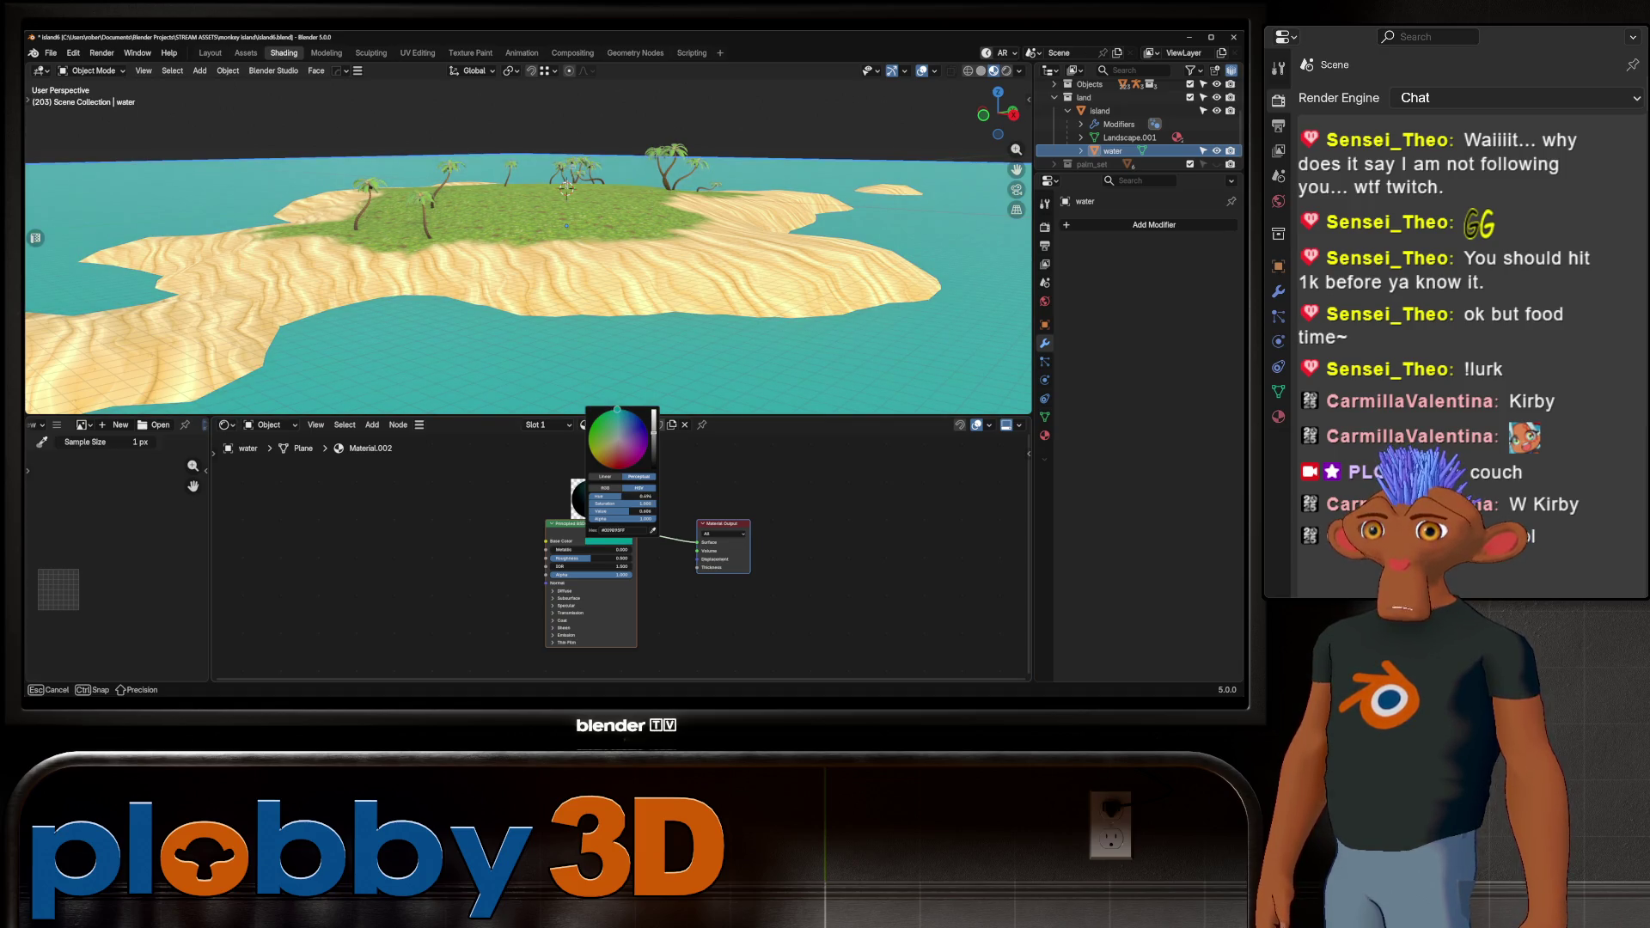
key(Escape)
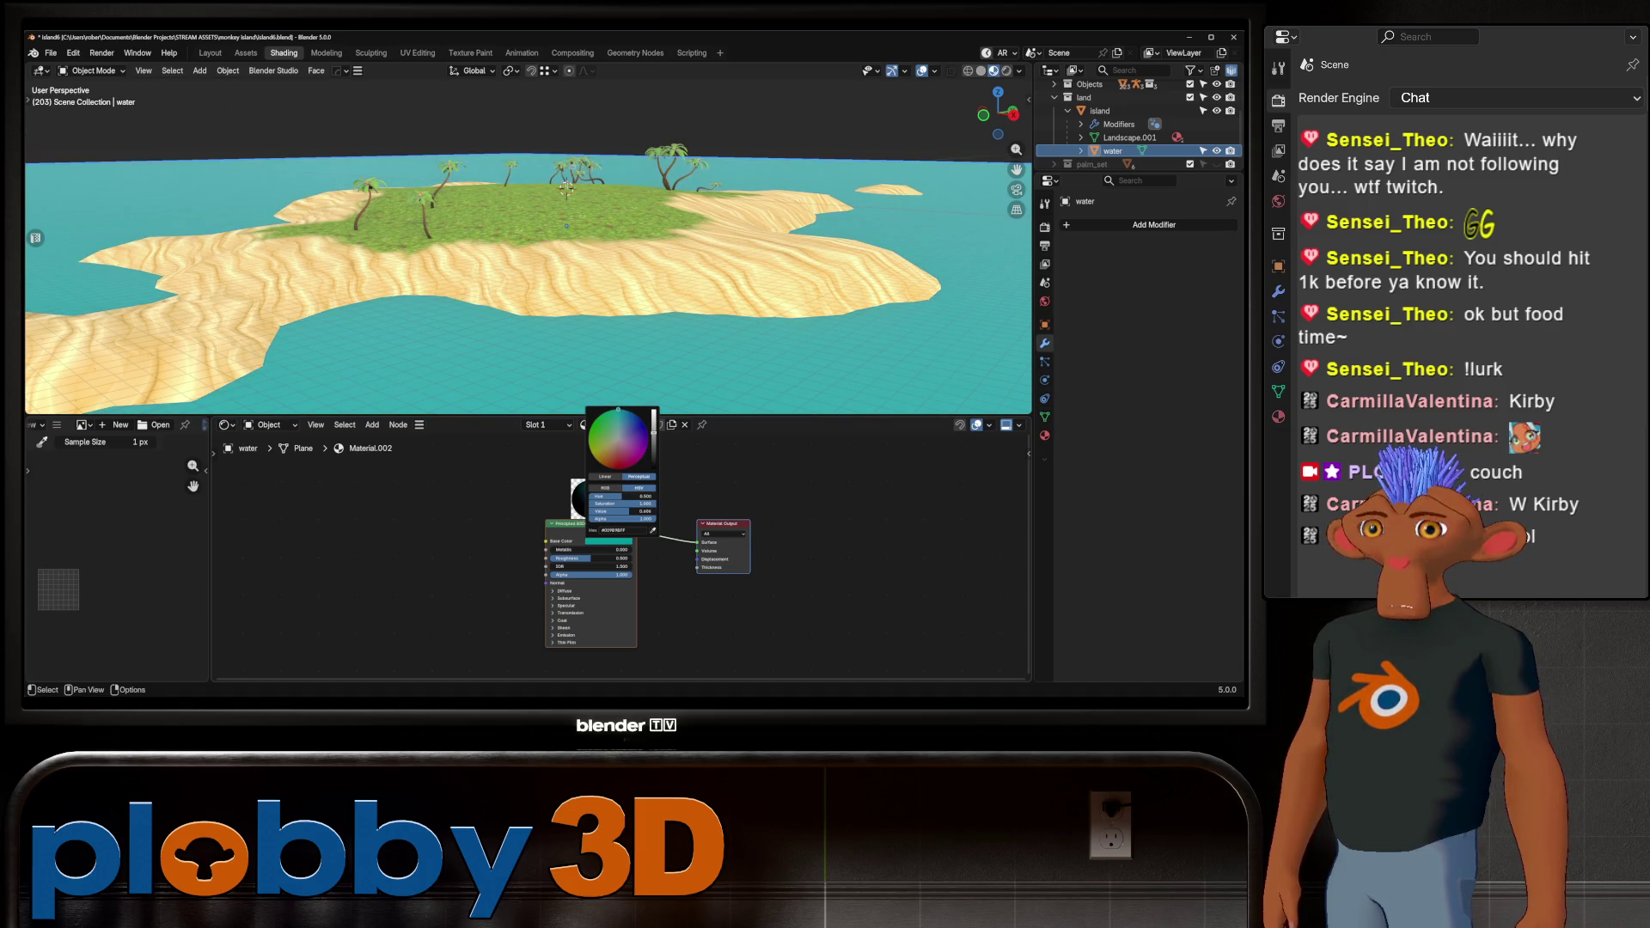
drag(611, 558, 553, 558)
Raise the water's transmission weight to 0.280 and switch the viewport to rendered shading
click(553, 613)
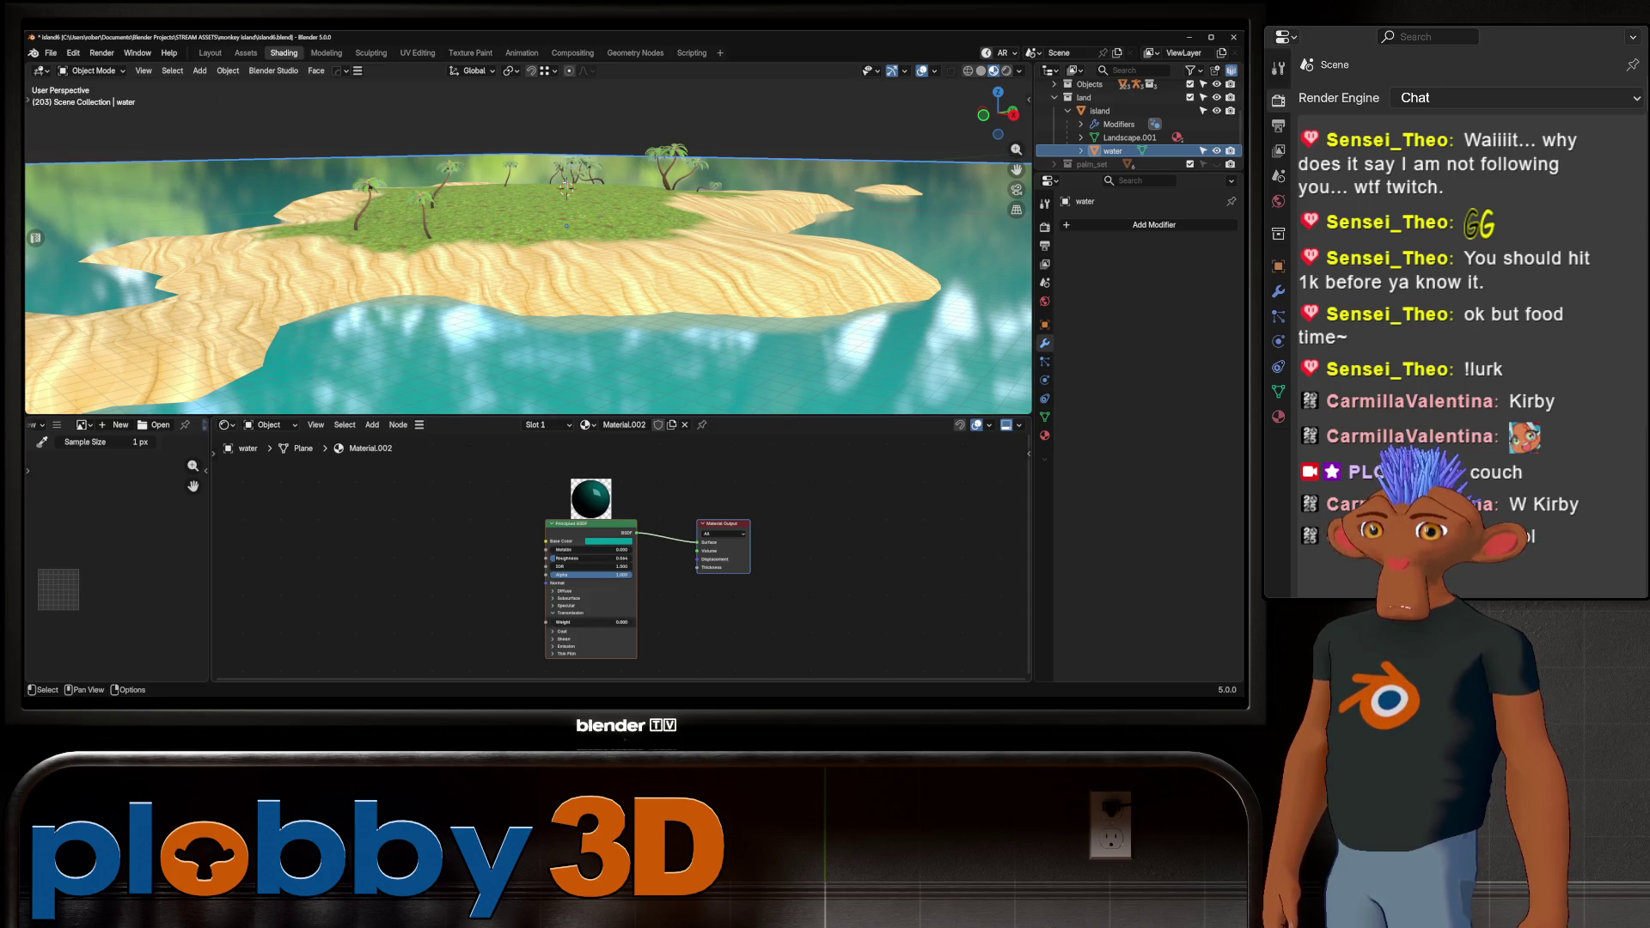
mouse_move(591, 621)
mouse_down()
mouse_move(576, 621)
mouse_move(594, 622)
mouse_up()
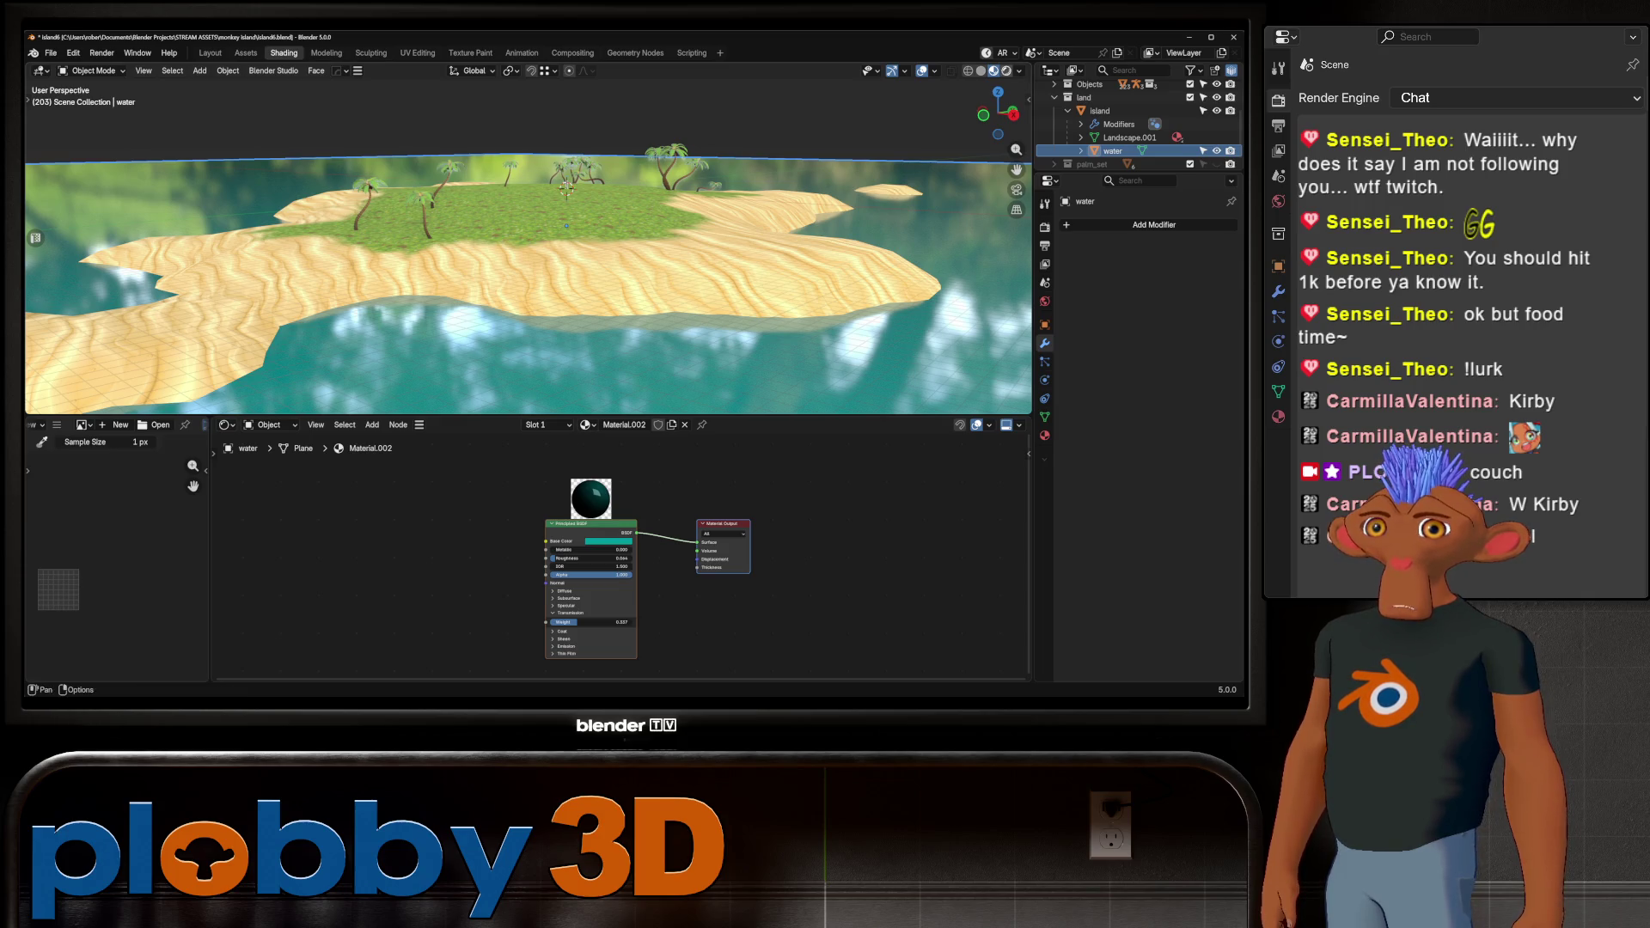
click(1007, 71)
key(shift+a)
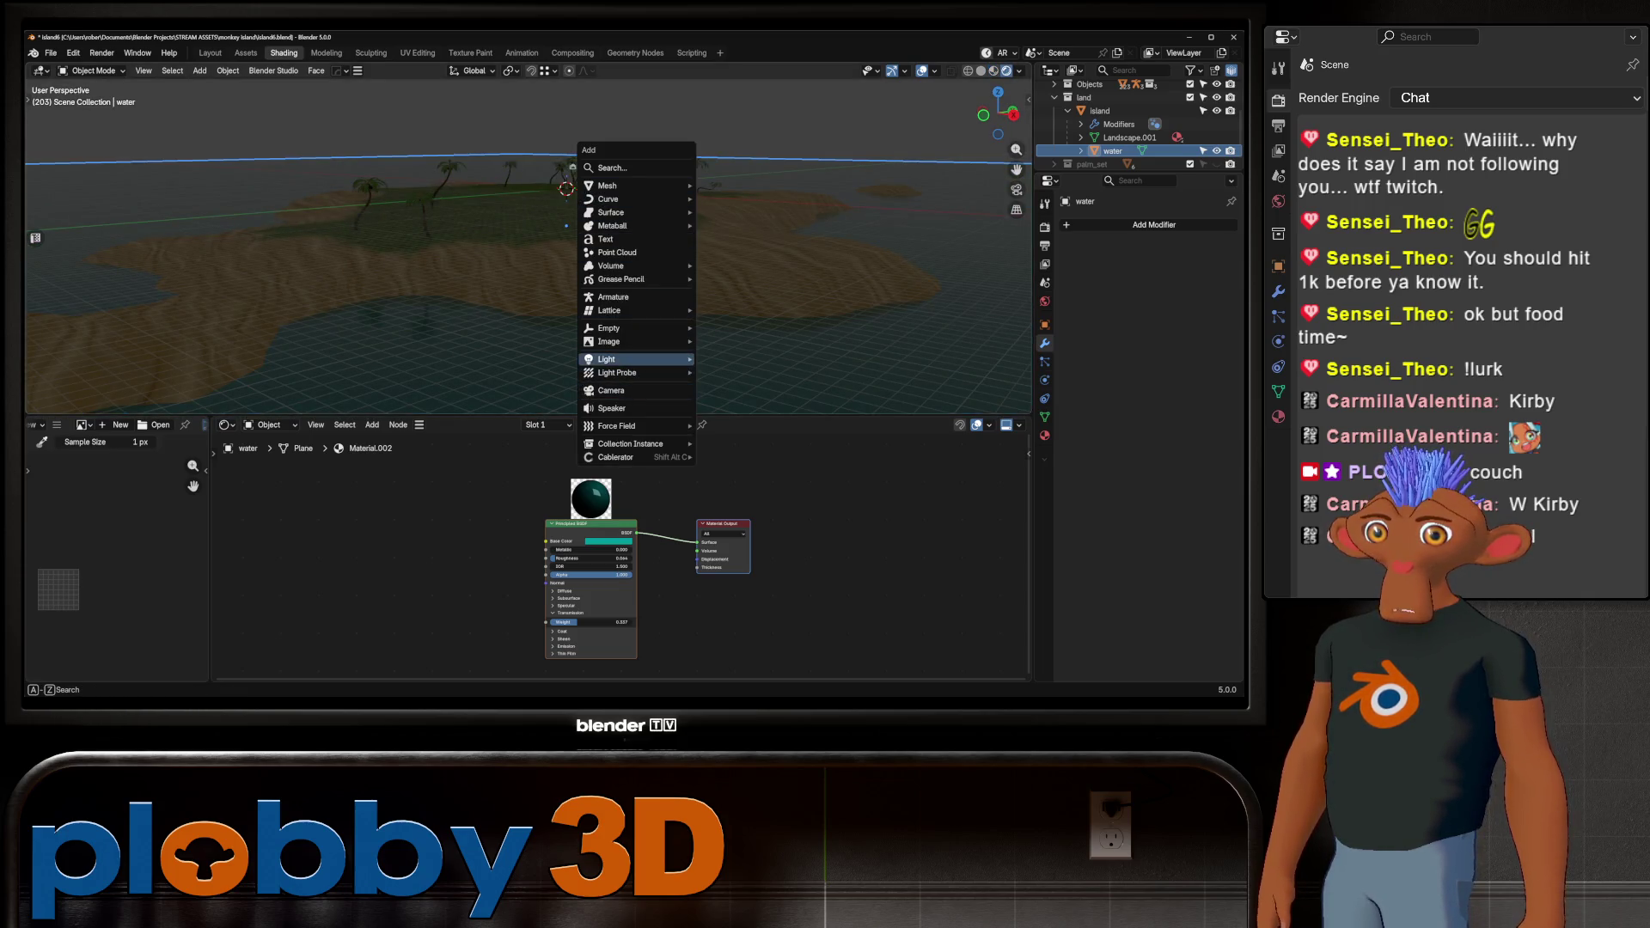
Add a Sun light, delete it again, and bring up the World properties
mouse_move(636, 359)
click(739, 373)
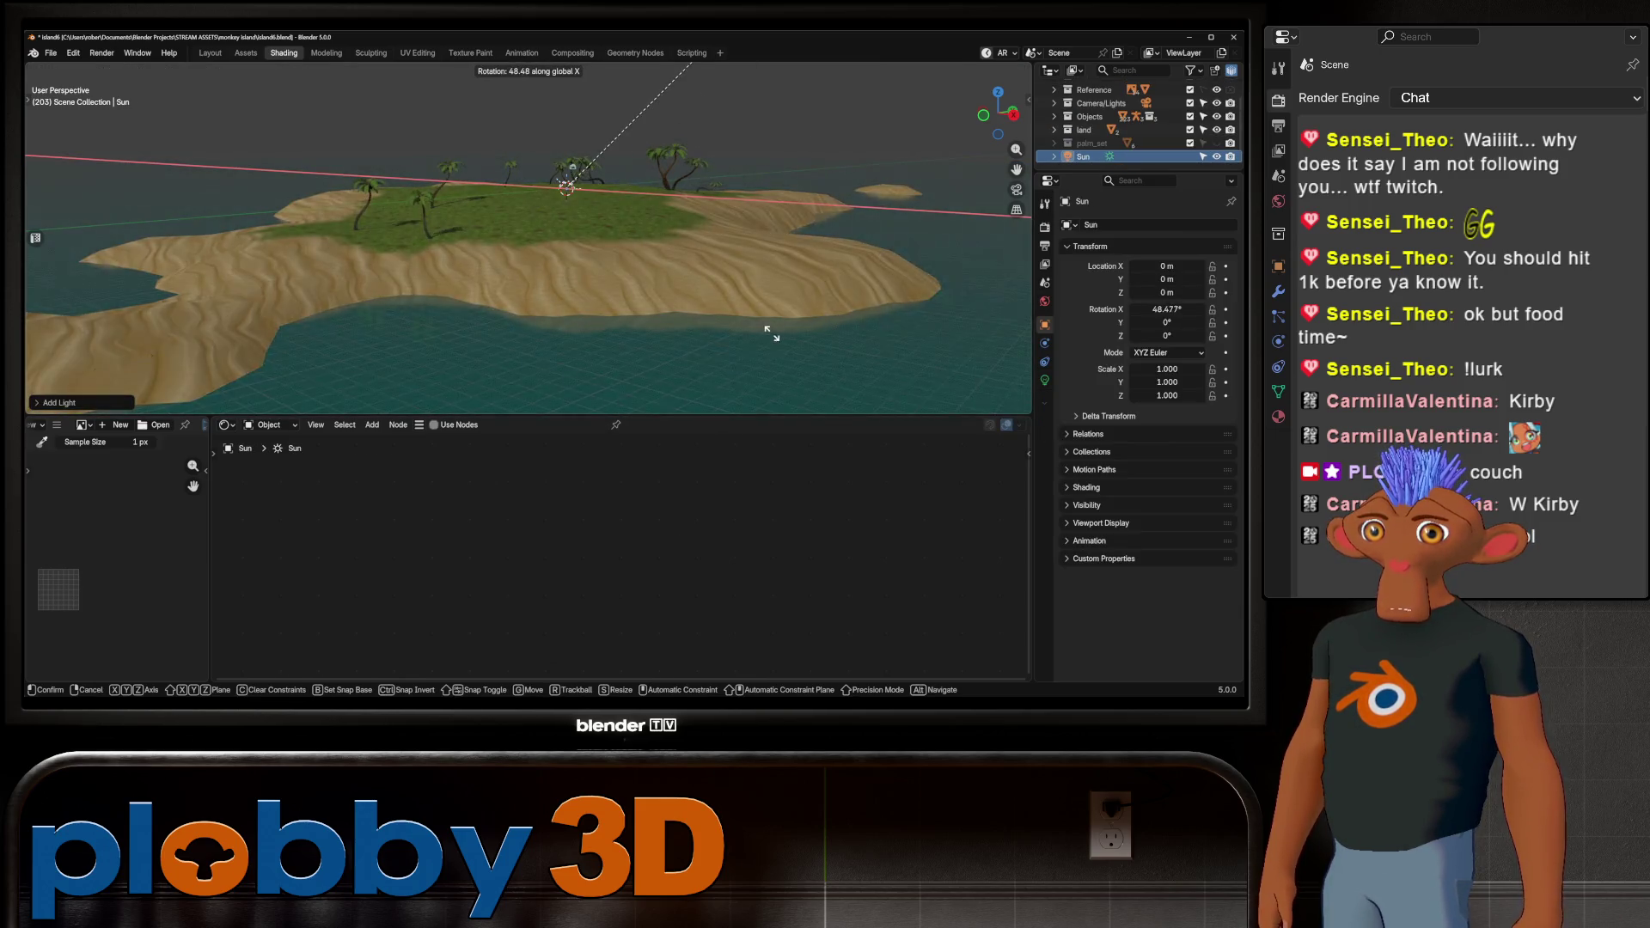
key(Delete)
scroll(528, 247, up, 3)
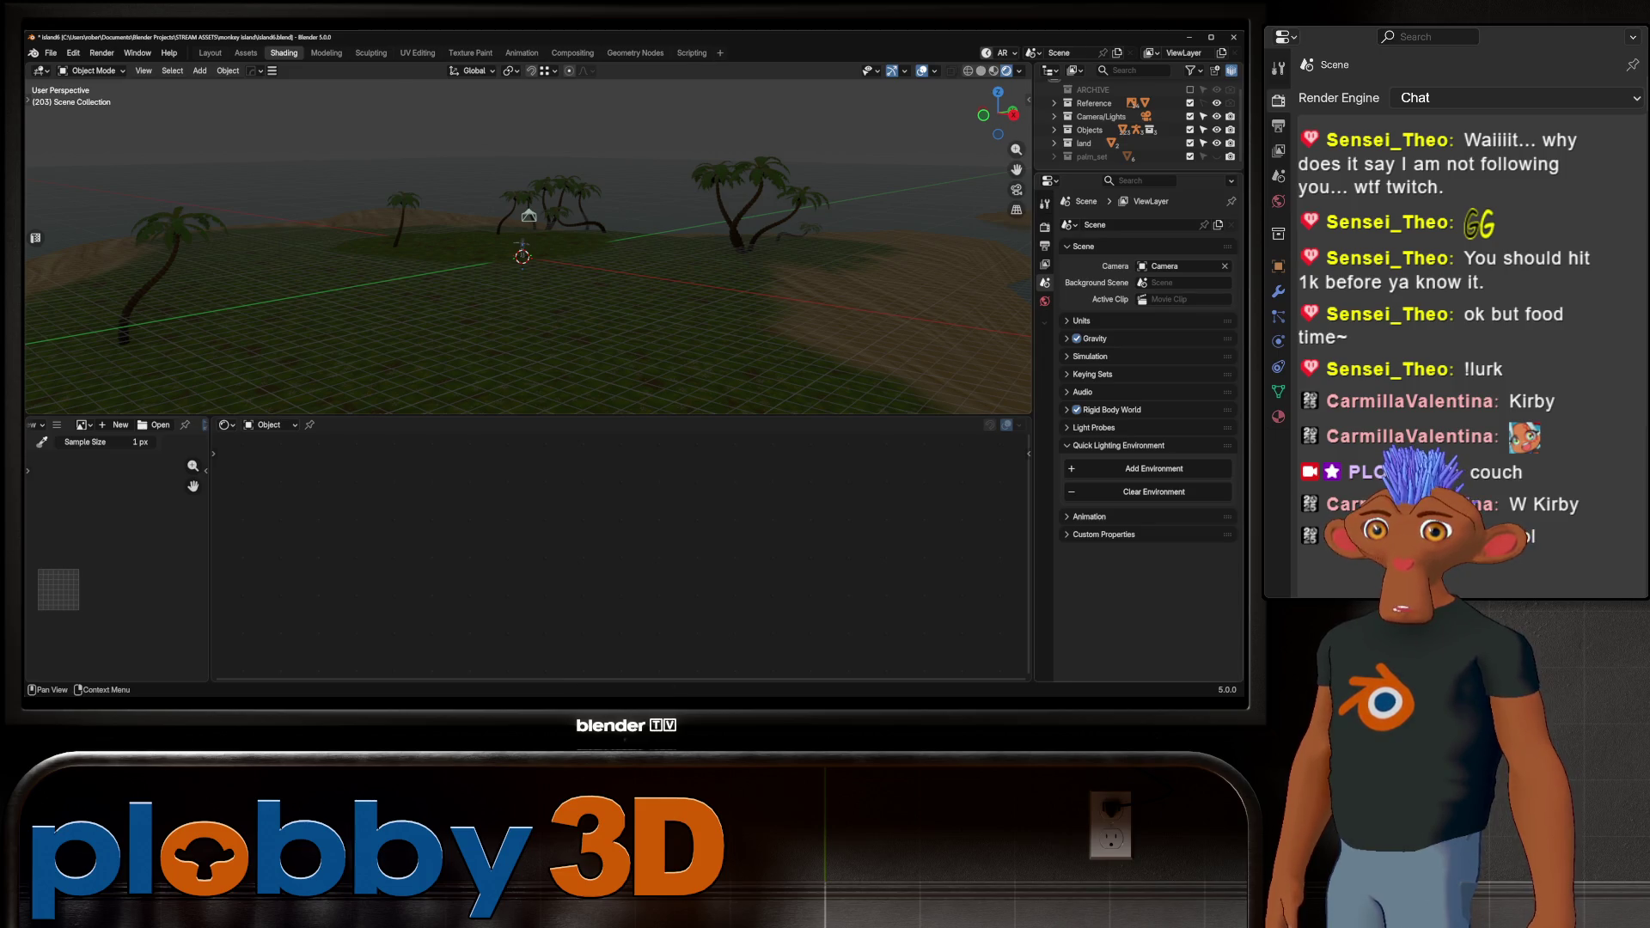
click(1045, 300)
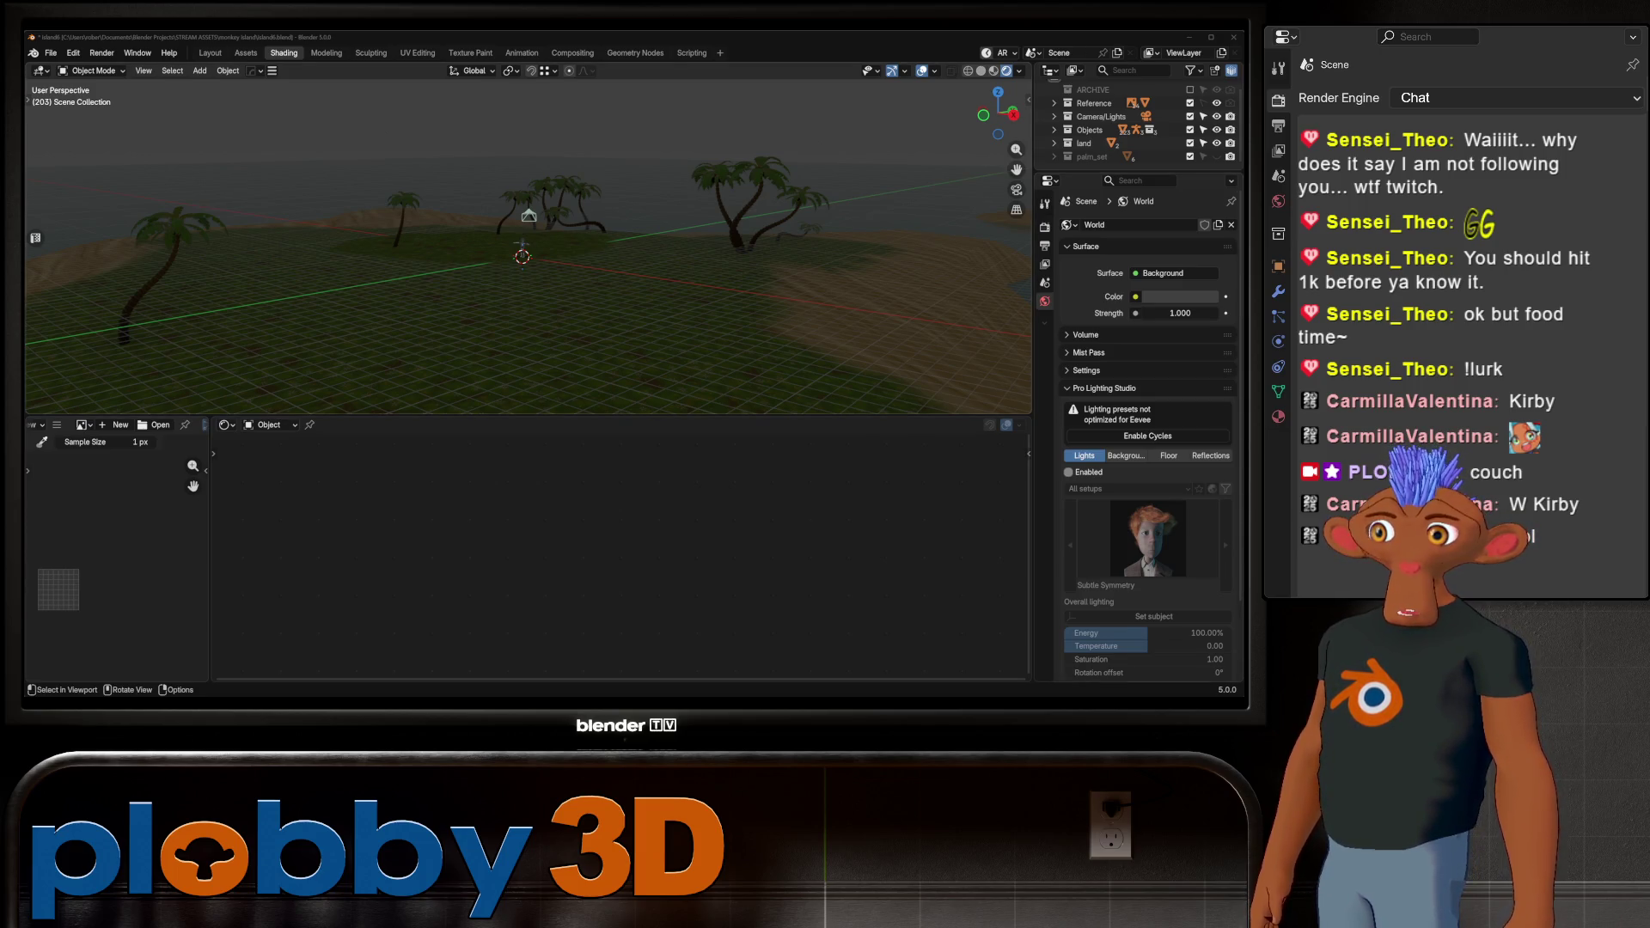
Centre the view on the character and adjust the brightness of the world background colour
key(KP_Decimal)
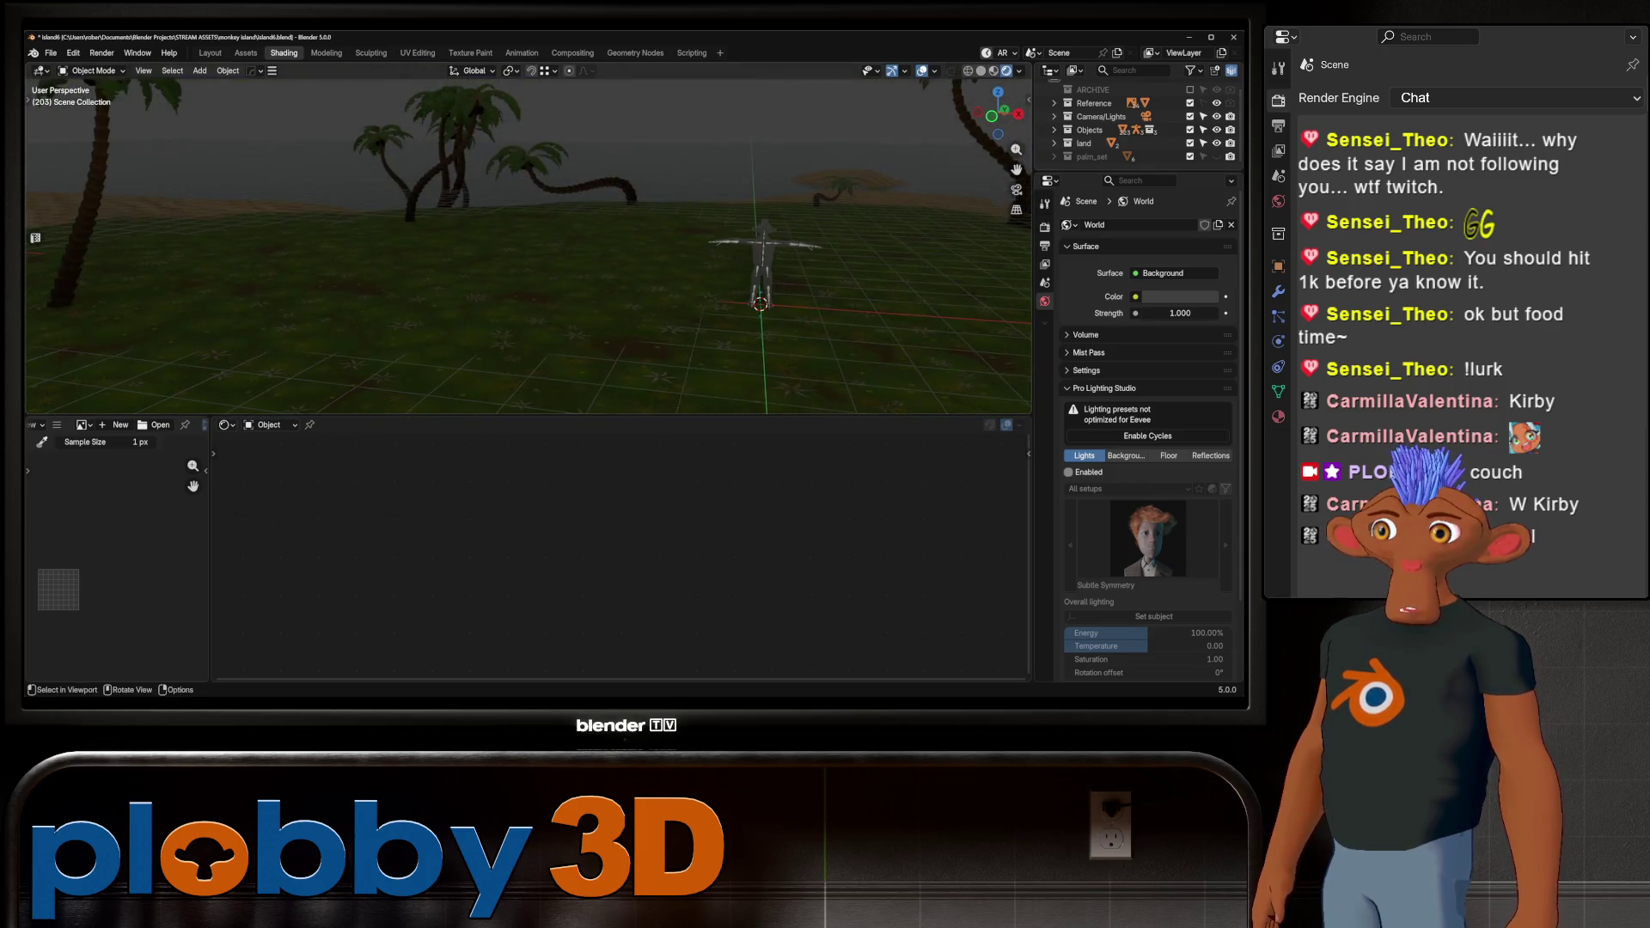
click(1112, 151)
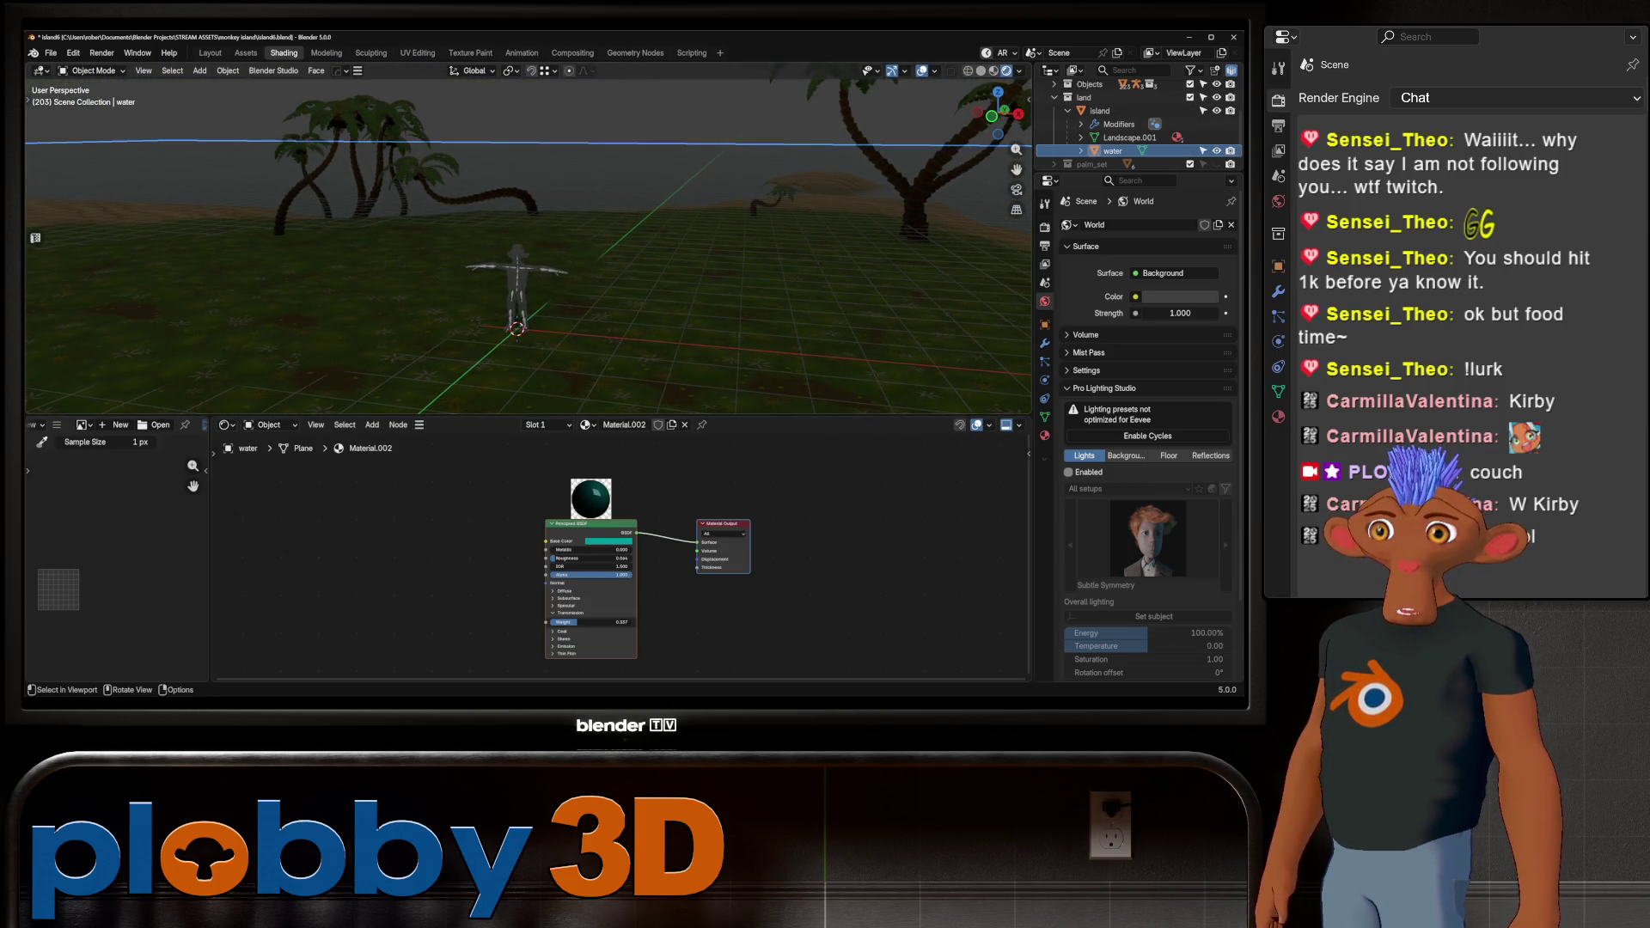
click(1177, 297)
mouse_move(1195, 243)
mouse_down()
mouse_move(1284, 243)
mouse_move(1195, 243)
mouse_up()
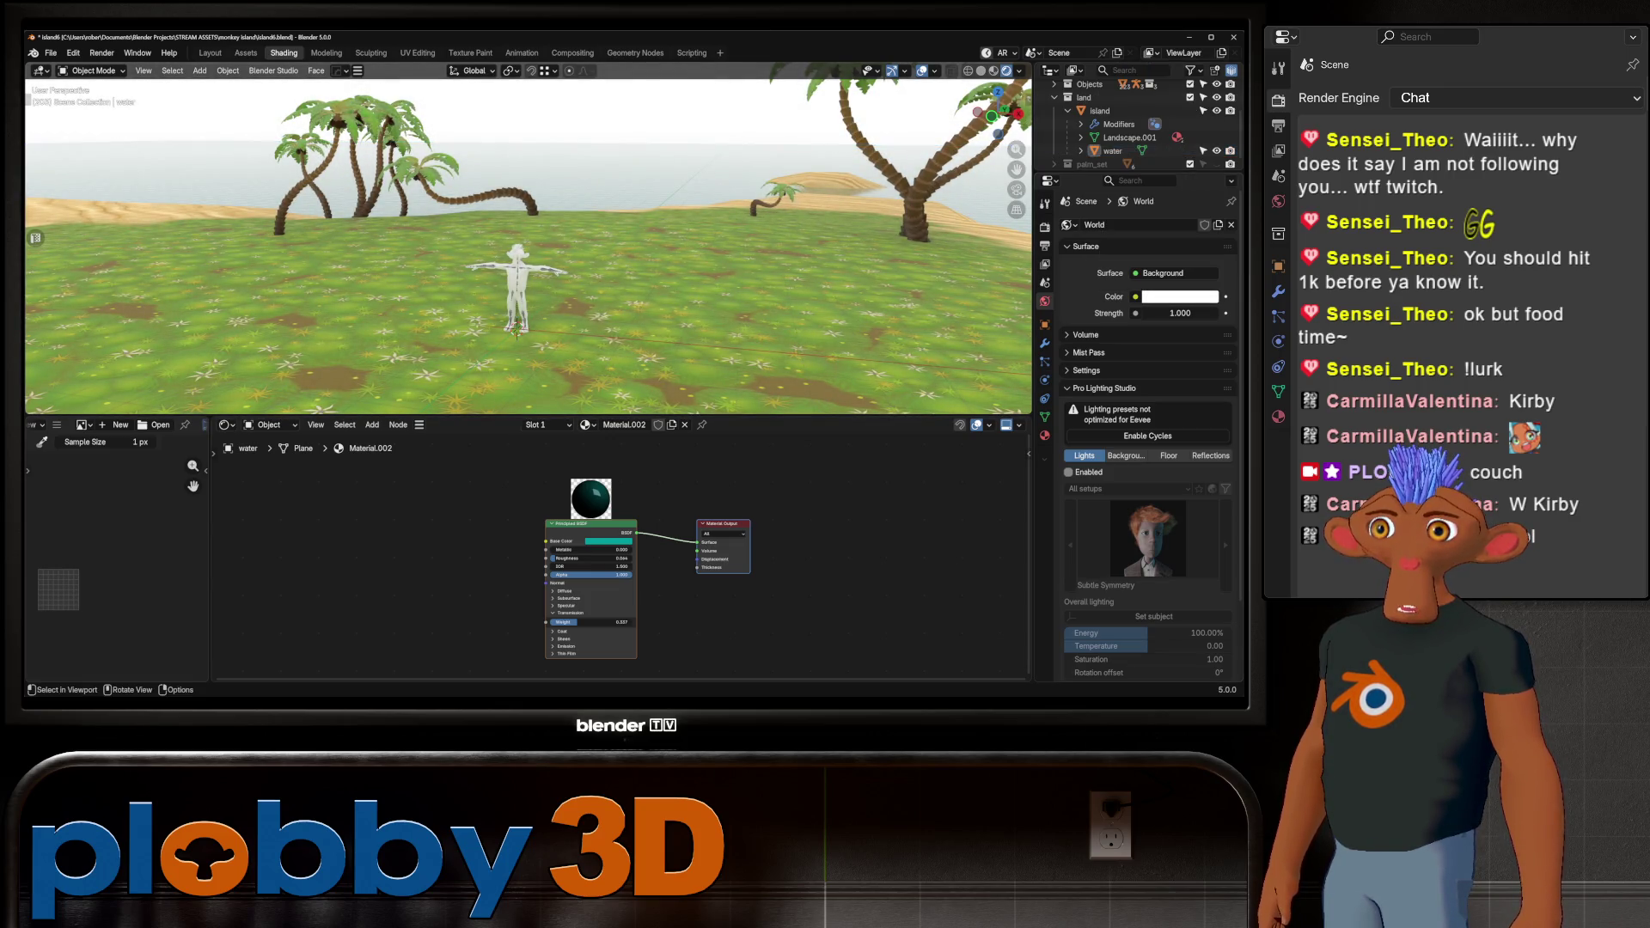
mouse_move(515, 249)
middle_down()
mouse_move(654, 292)
mouse_move(585, 309)
middle_up()
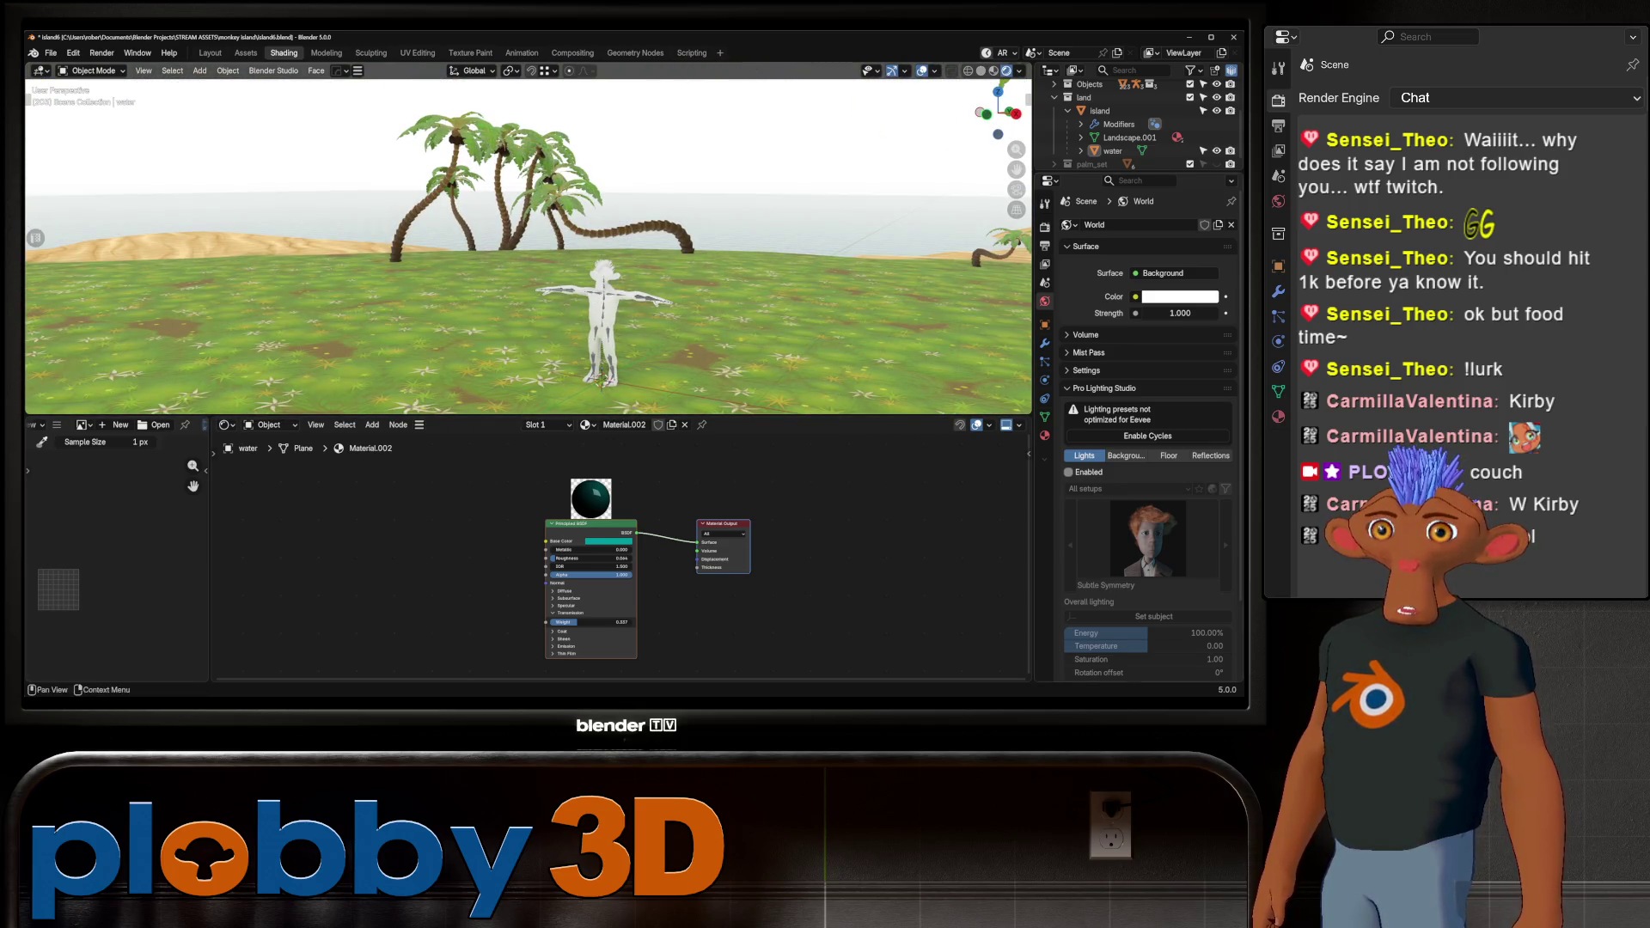
Try a light cyan world colour, then desaturate it to a neutral grey
click(1180, 296)
mouse_move(1145, 116)
mouse_down()
mouse_move(1133, 103)
mouse_move(1161, 129)
mouse_move(1126, 122)
mouse_move(1141, 125)
mouse_up()
middle_drag(602, 240, 636, 223)
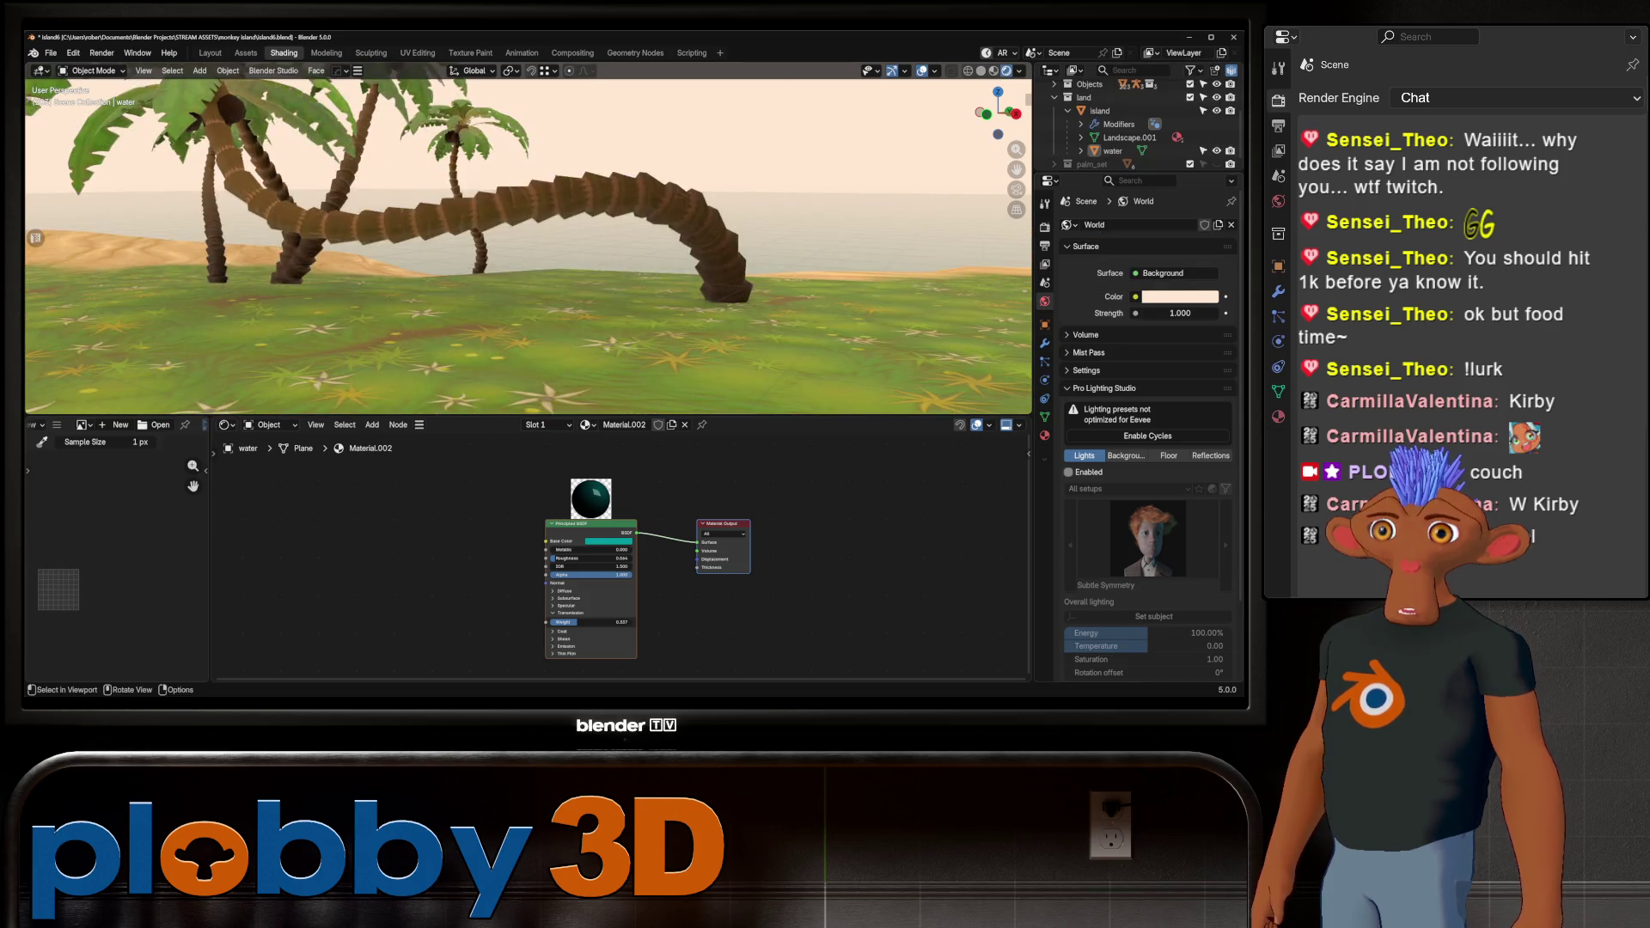
scroll(652, 224, down, 3)
scroll(625, 258, up, 3)
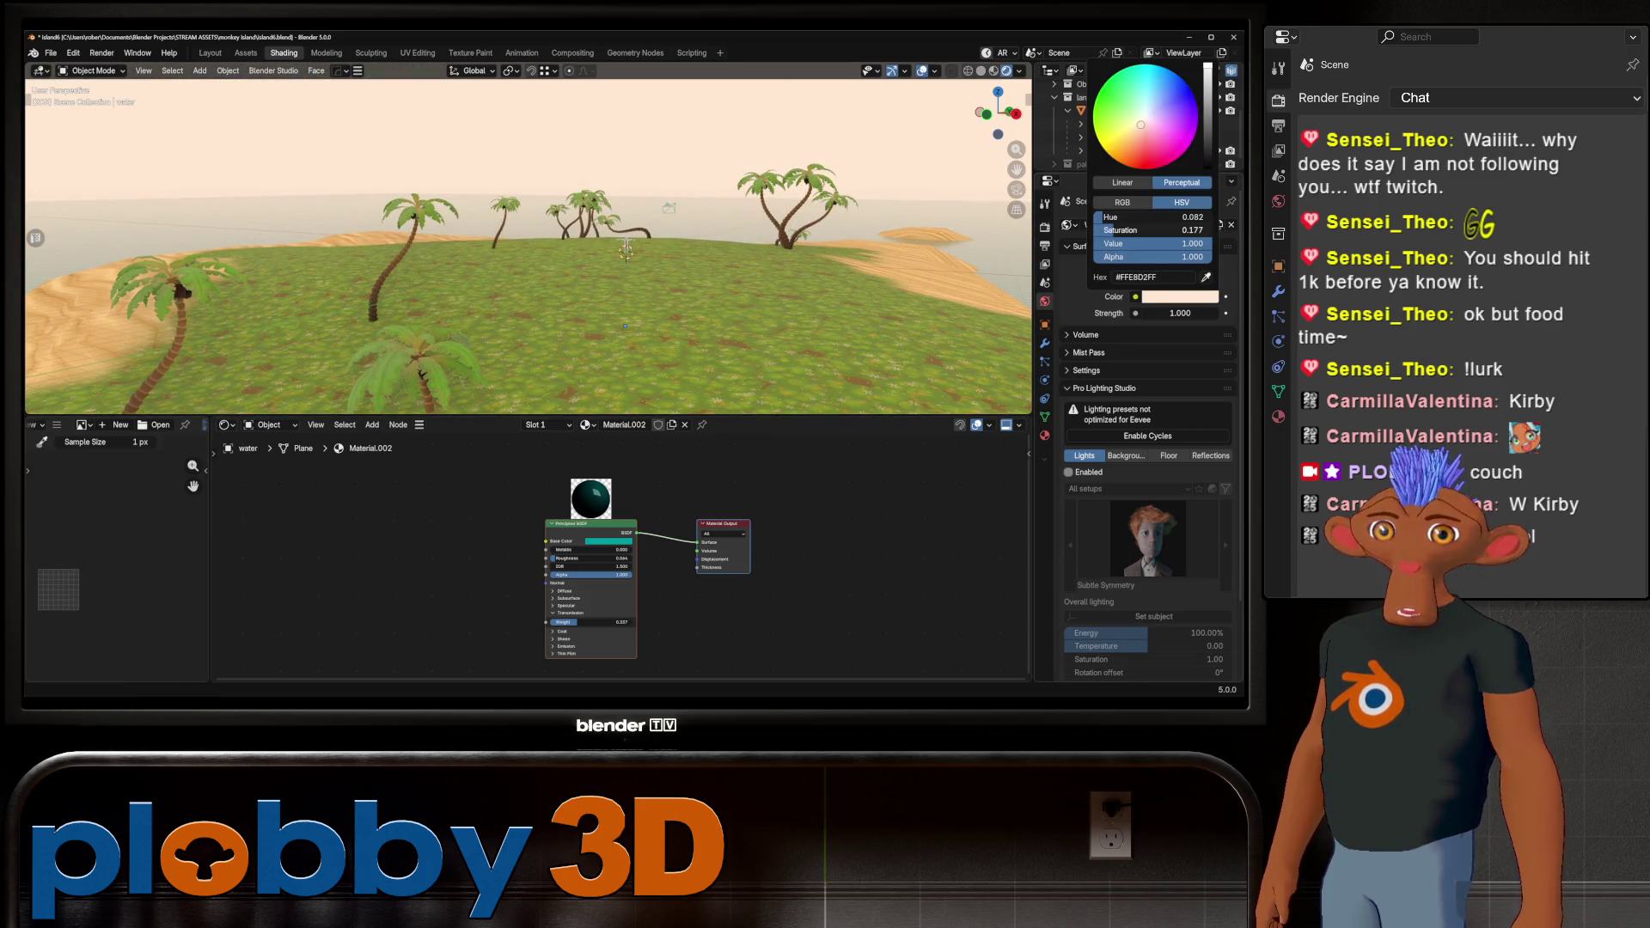
click(1180, 296)
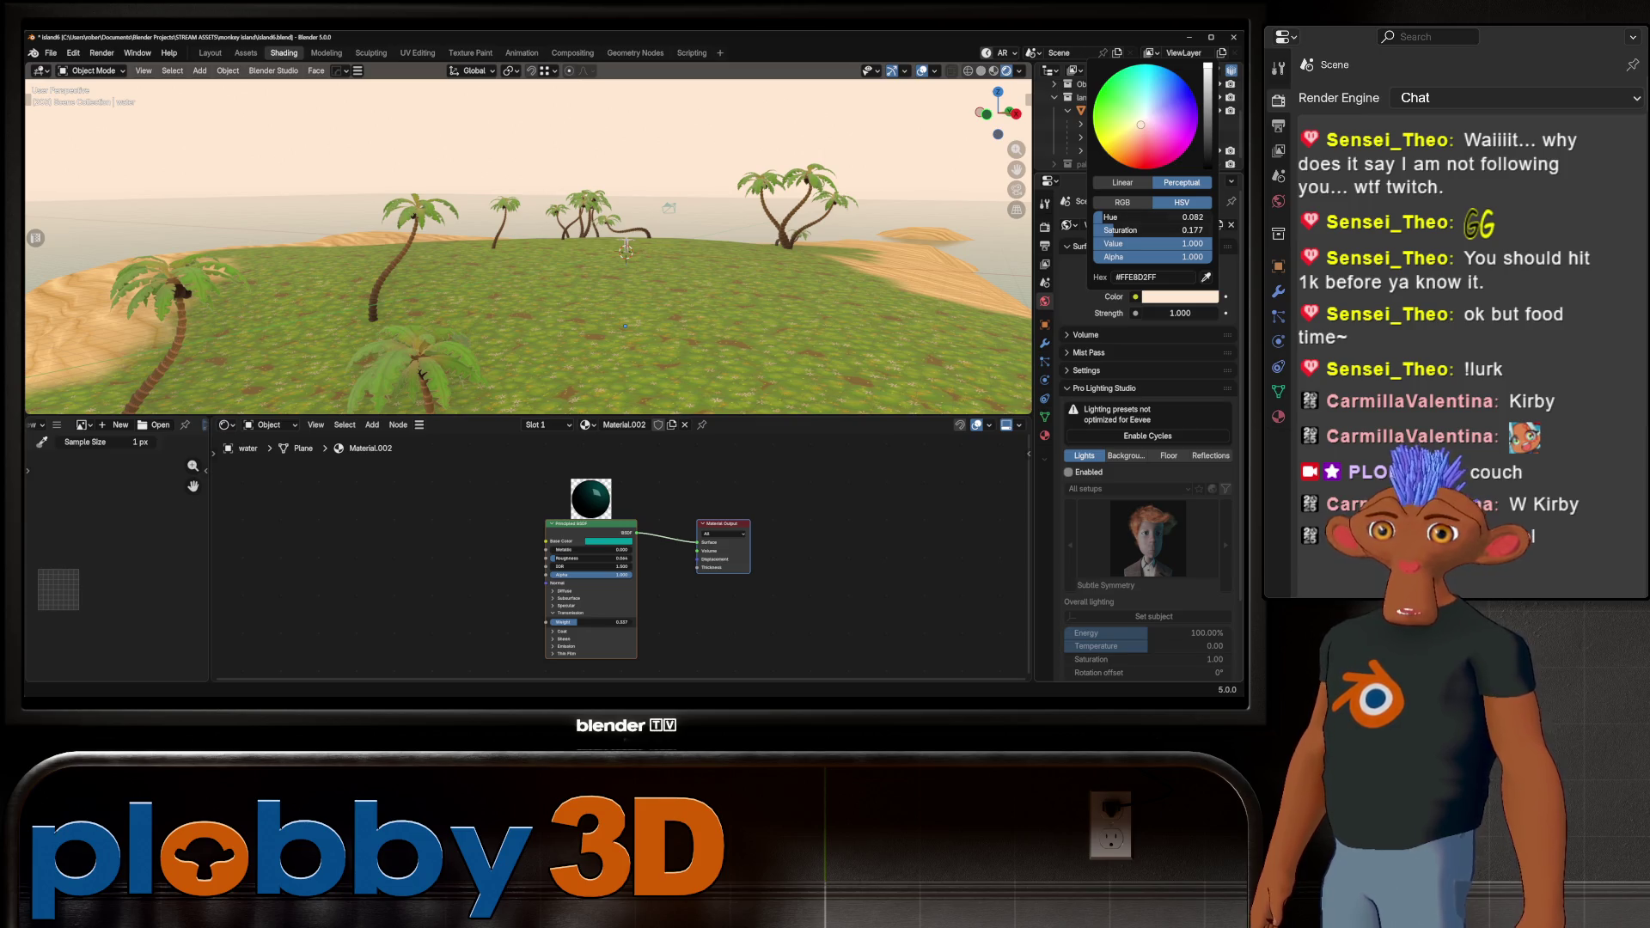
mouse_move(1152, 230)
mouse_down()
mouse_move(1100, 230)
mouse_move(1156, 243)
mouse_move(1089, 243)
mouse_up()
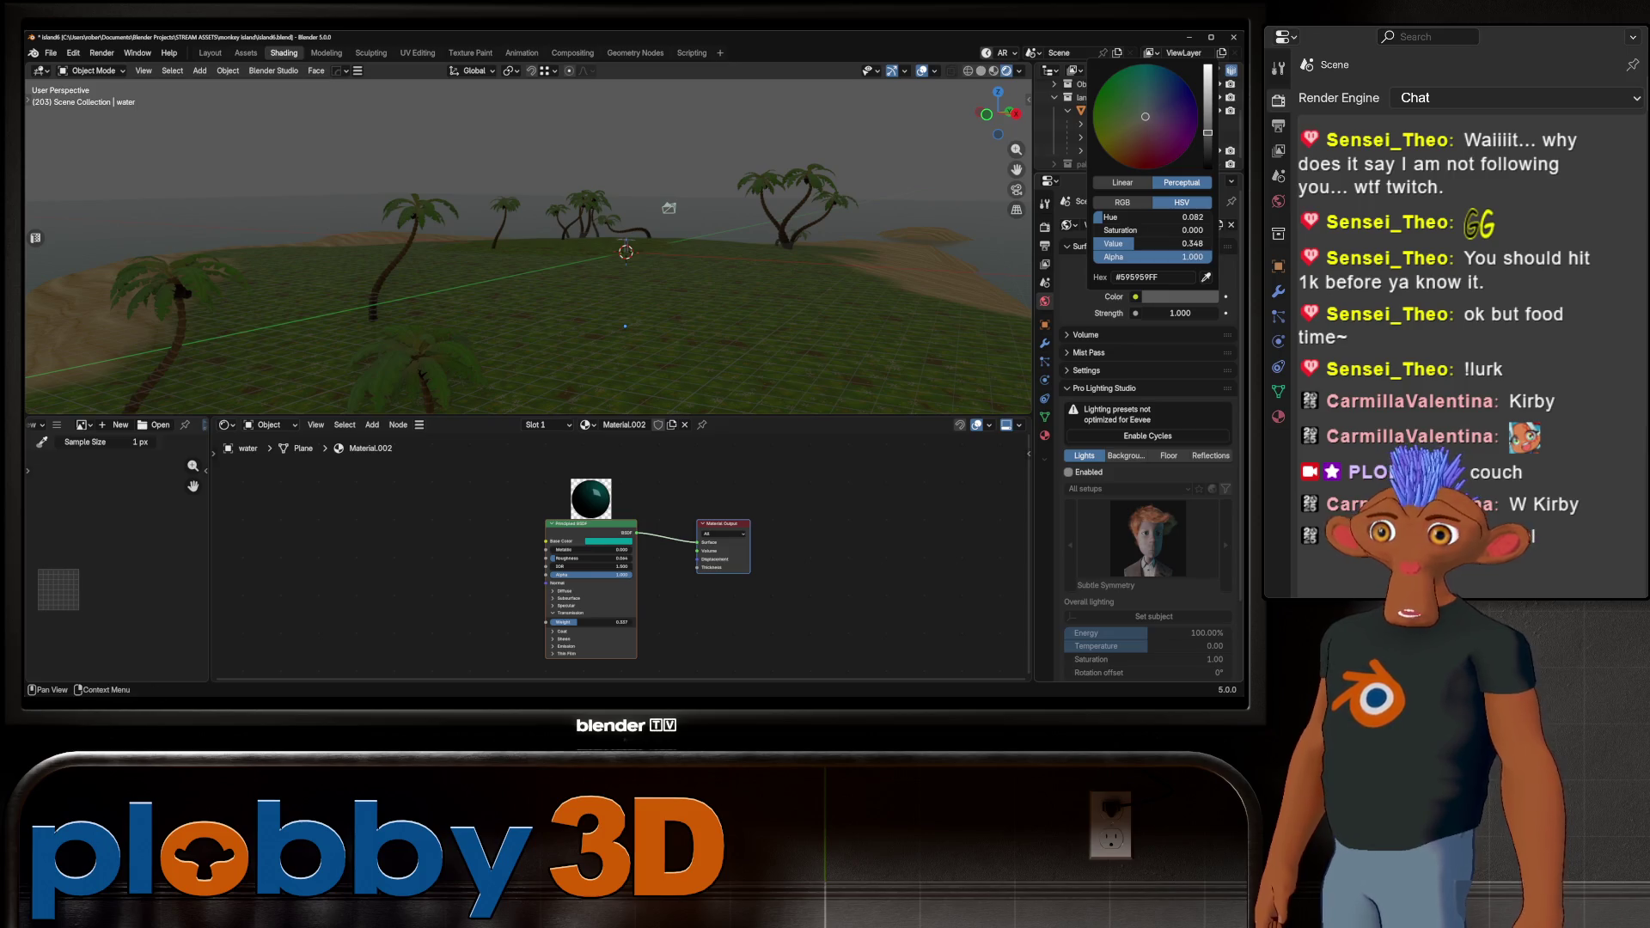
middle_drag(601, 258, 490, 270)
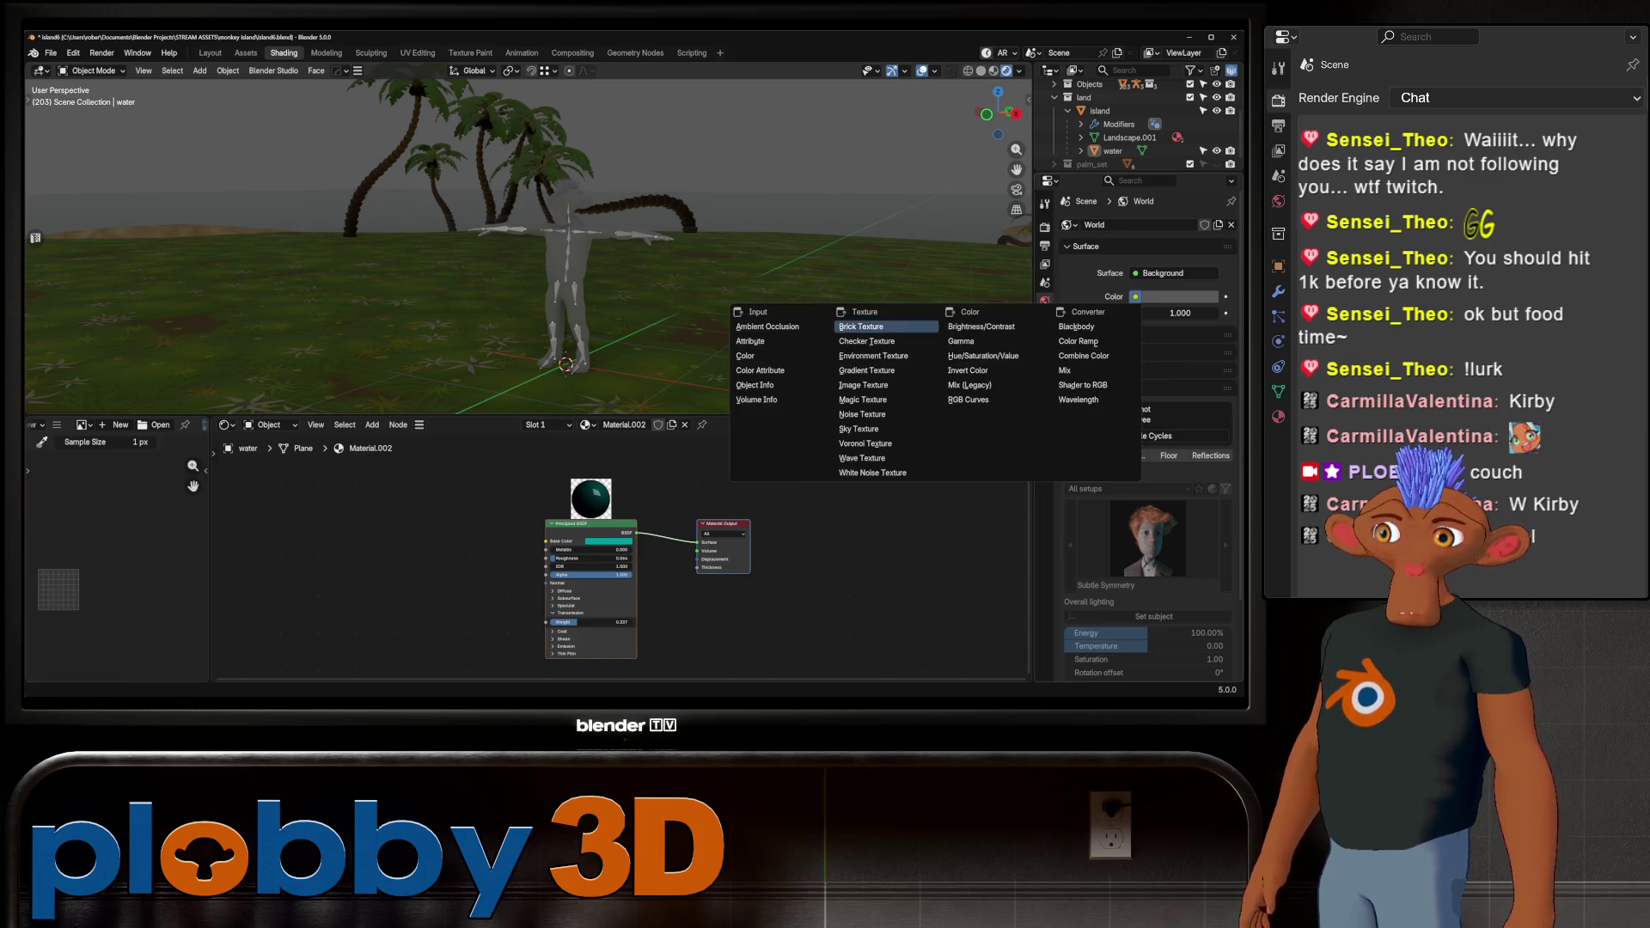
Load sky_05_2k.png as the World's Environment Texture and orbit to view the cloudy sky
click(874, 355)
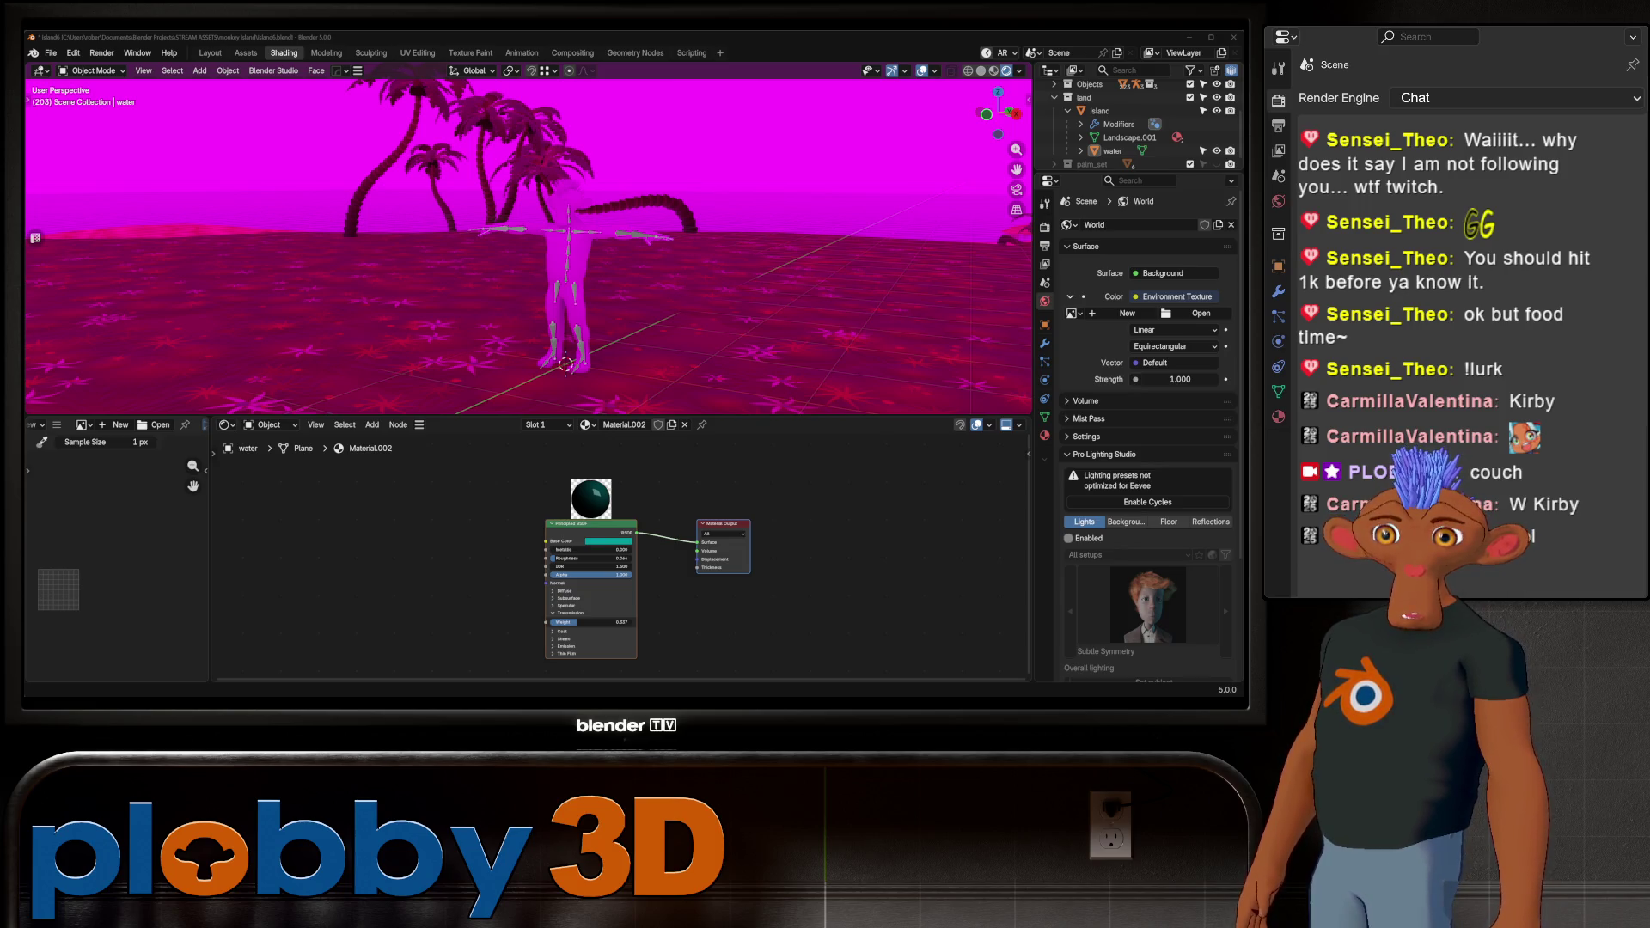
key(Return)
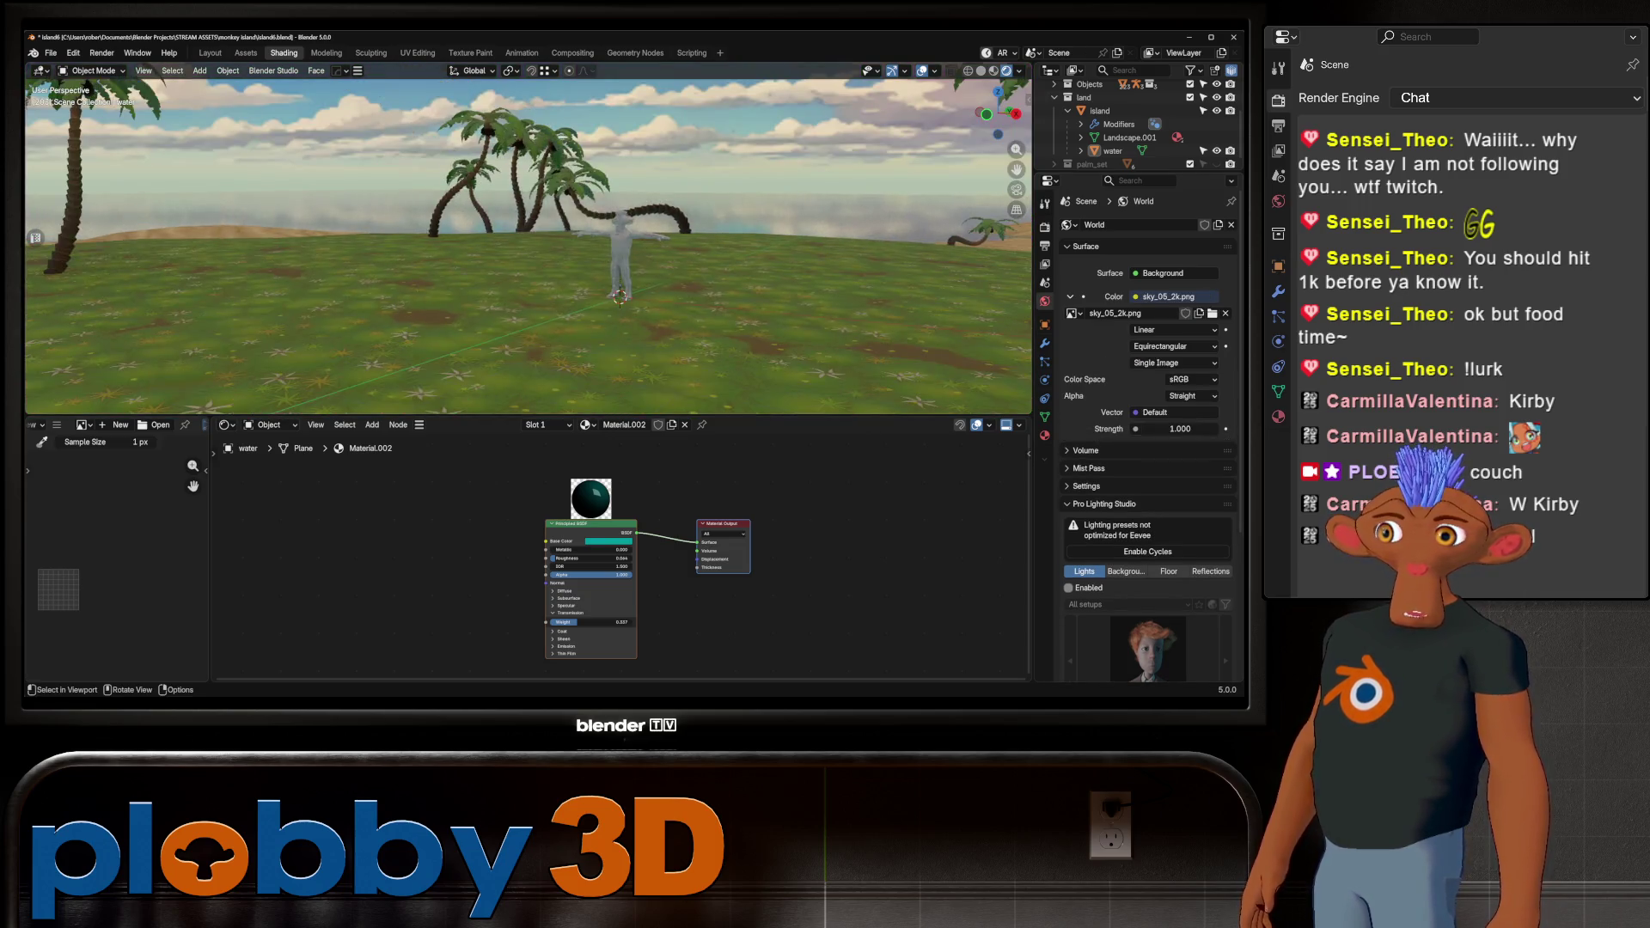
middle_drag(529, 215, 529, 344)
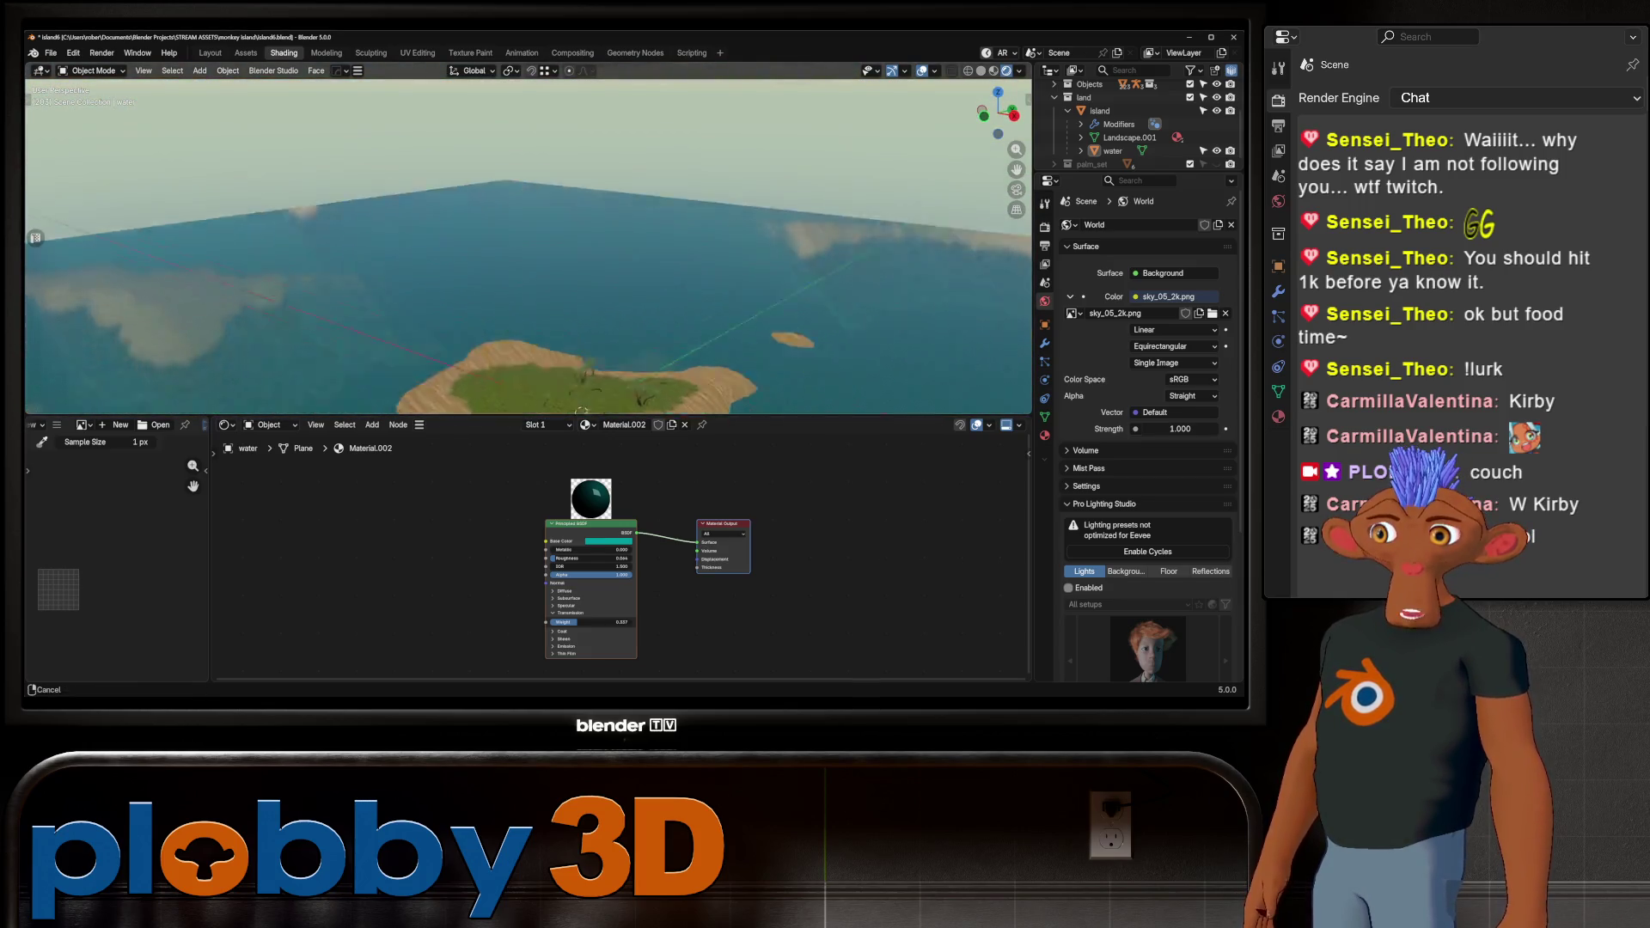
middle_drag(582, 411, 582, 336)
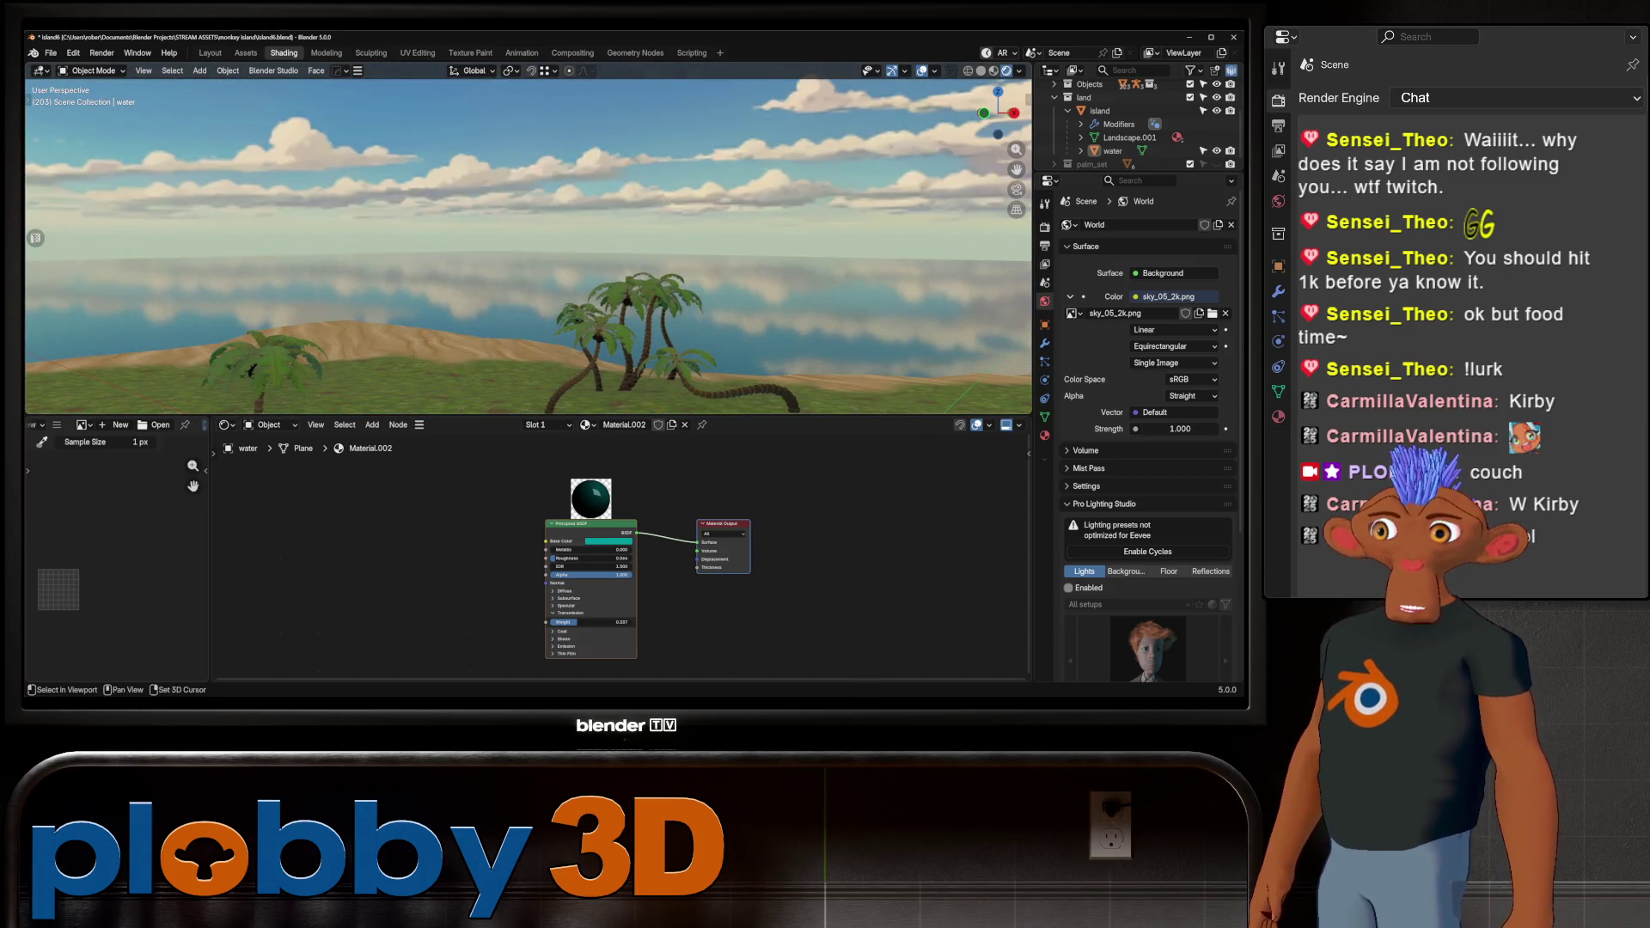
mouse_move(529, 240)
middle_down()
mouse_move(529, 275)
mouse_move(528, 241)
mouse_move(567, 309)
mouse_move(528, 284)
mouse_move(529, 164)
middle_up()
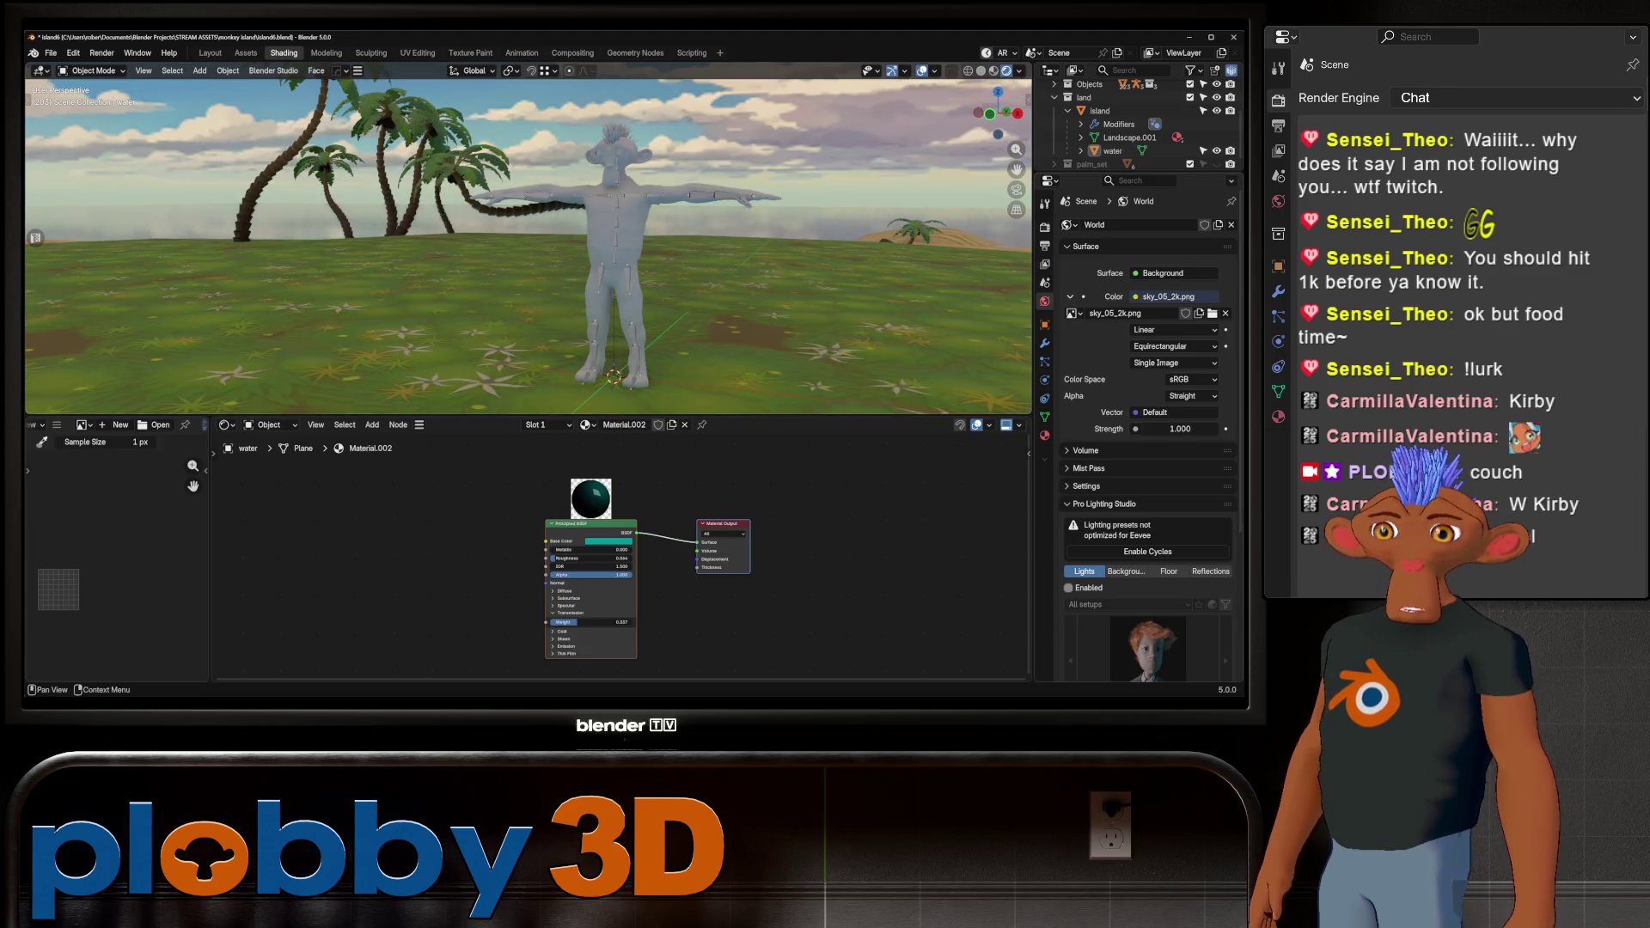
key(alt+space)
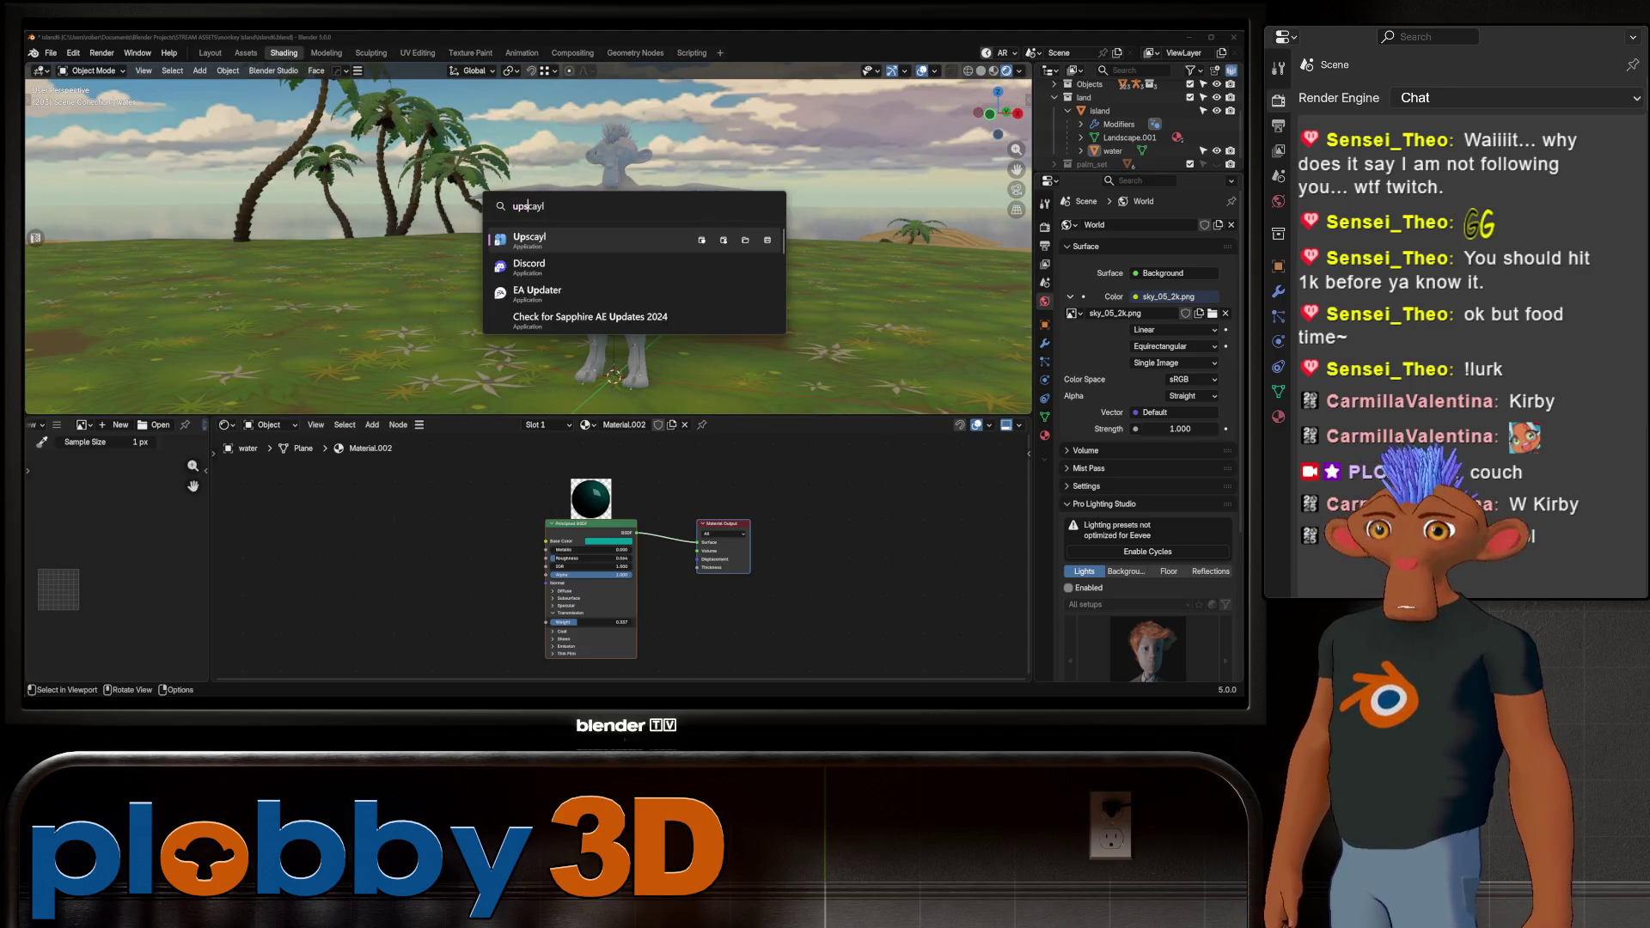
Swap the world sky for the 4x upscaled sky_05_2k image and orbit to check it
key(Escape)
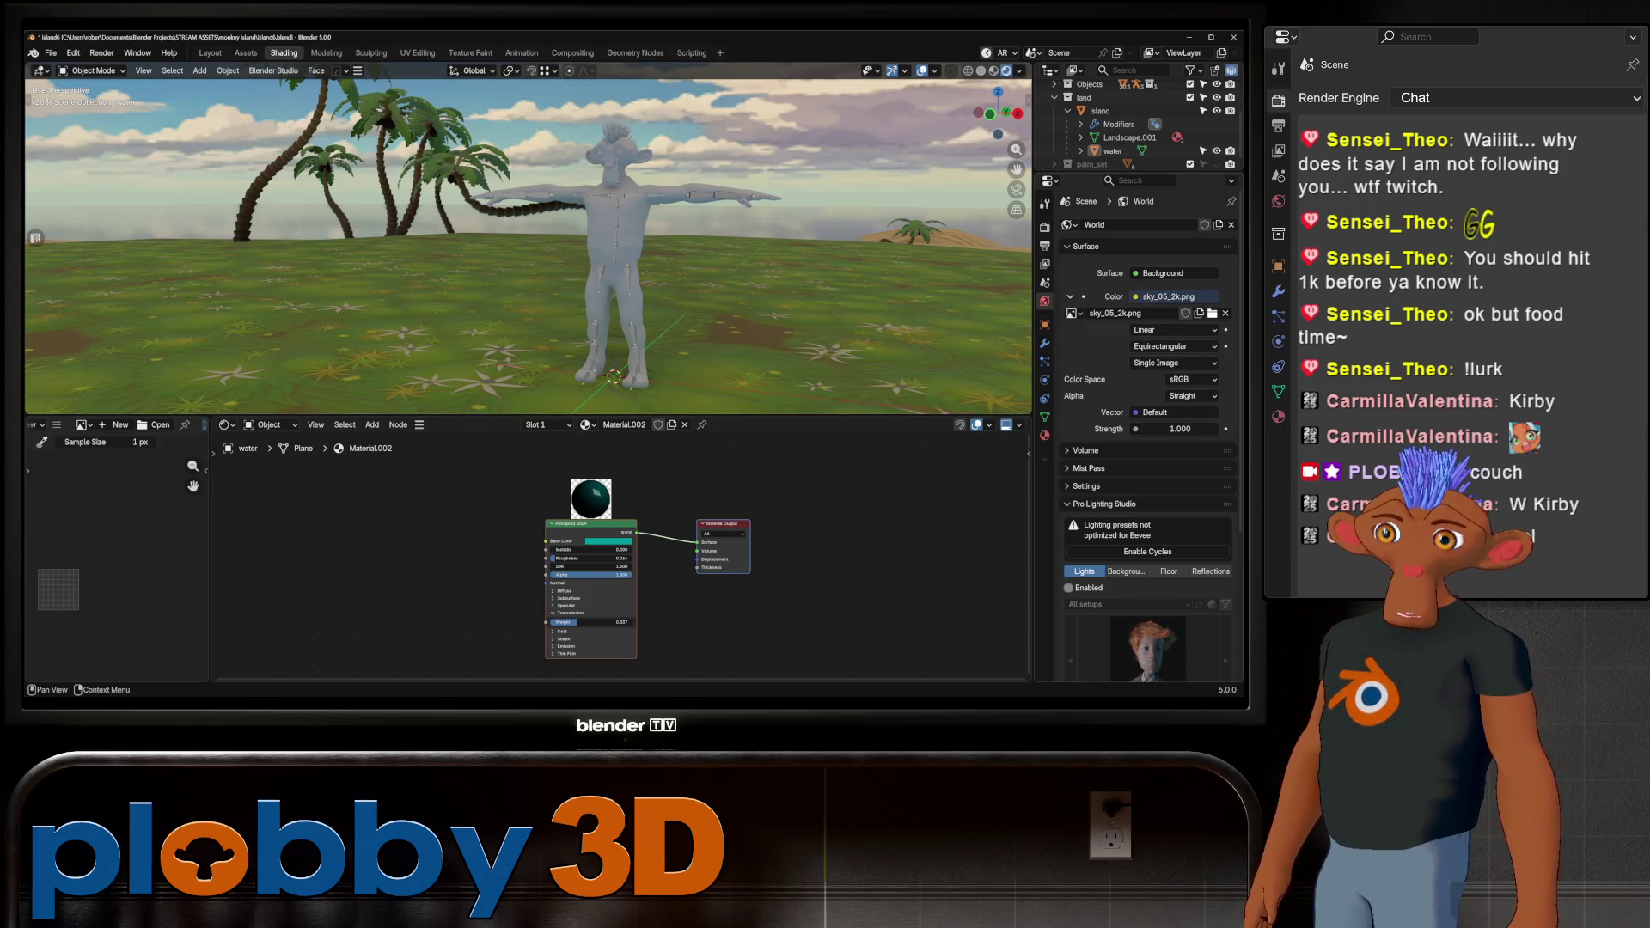
key(Return)
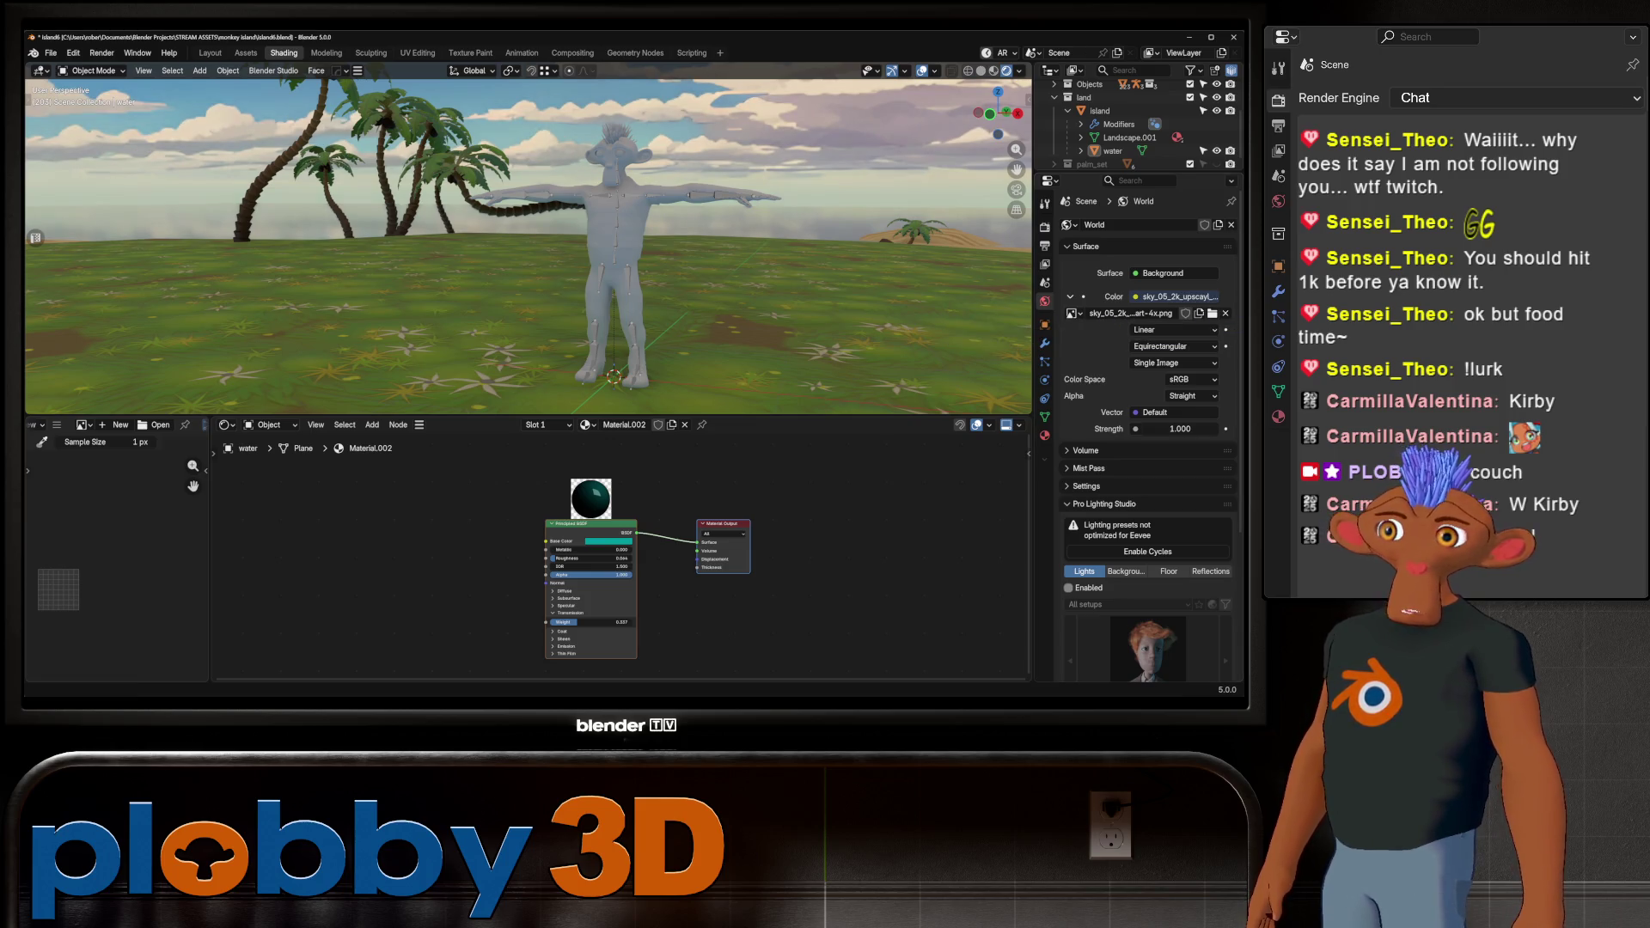
mouse_move(516, 258)
middle_down()
mouse_move(998, 266)
mouse_move(834, 189)
mouse_move(971, 219)
middle_up()
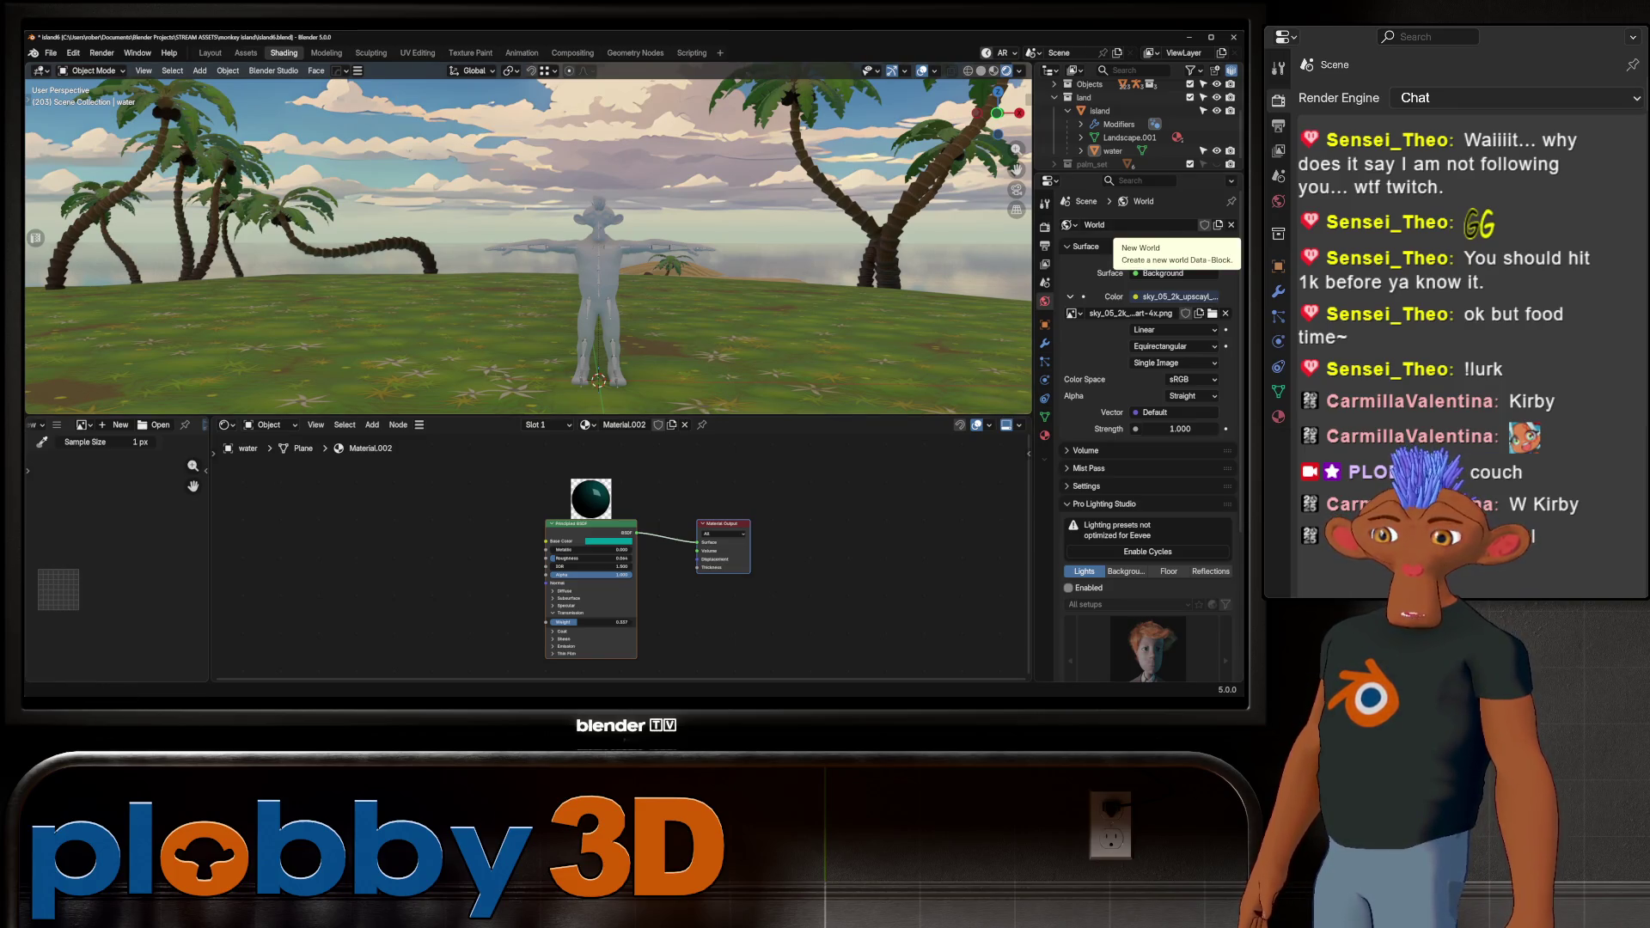
key(alt+space)
text(upsc)
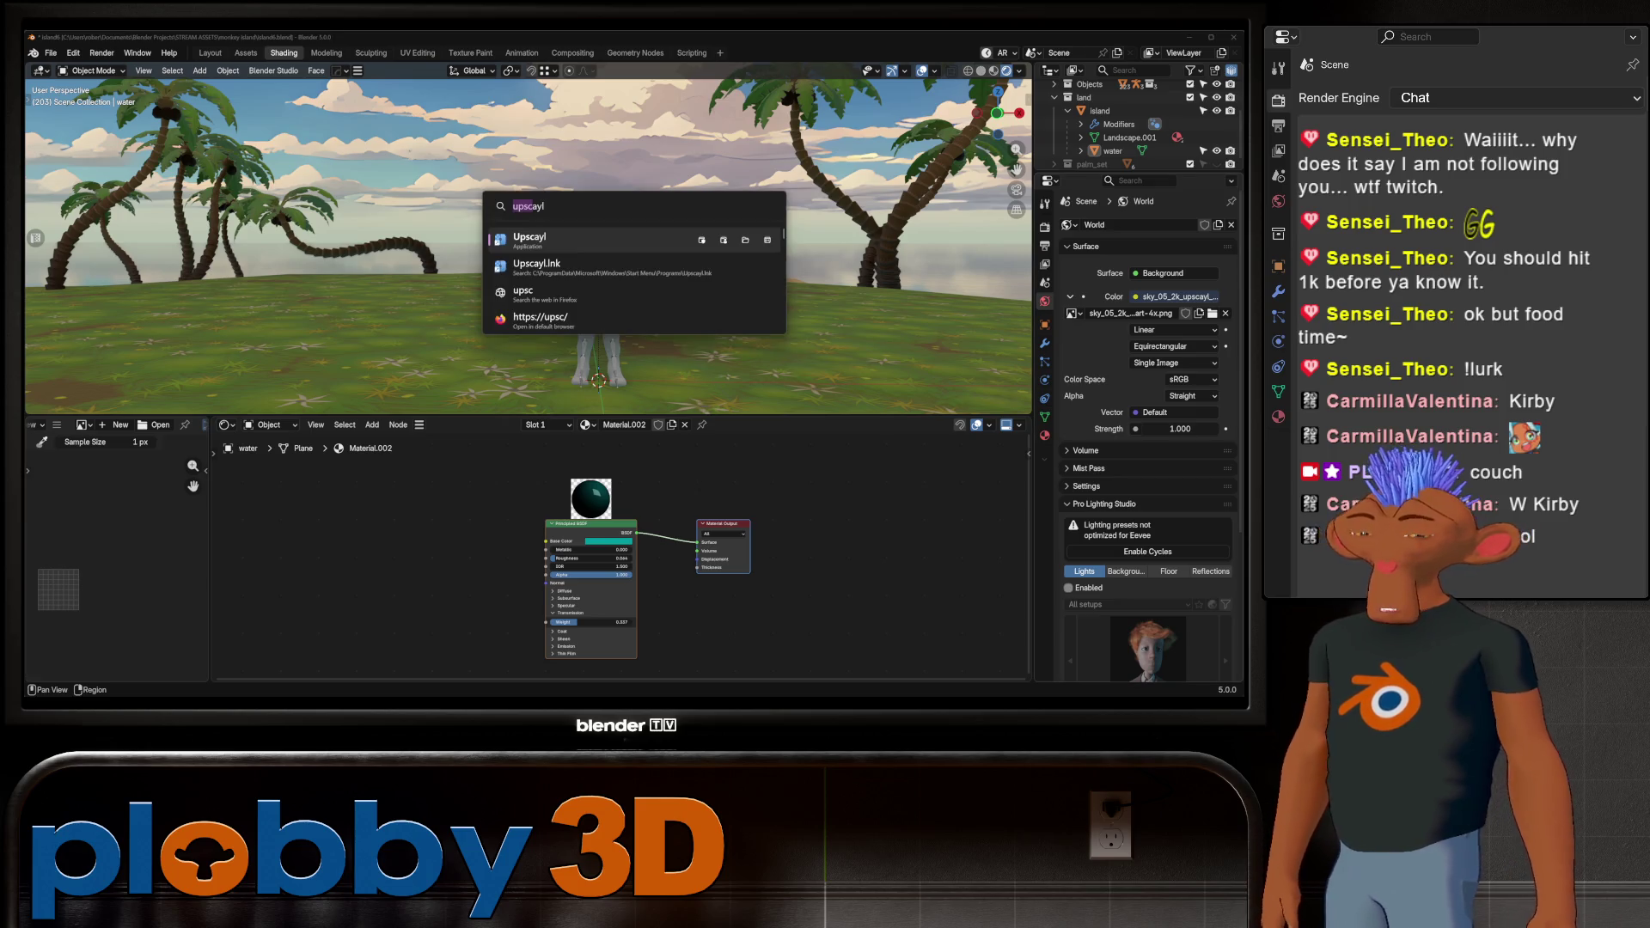
key(Return)
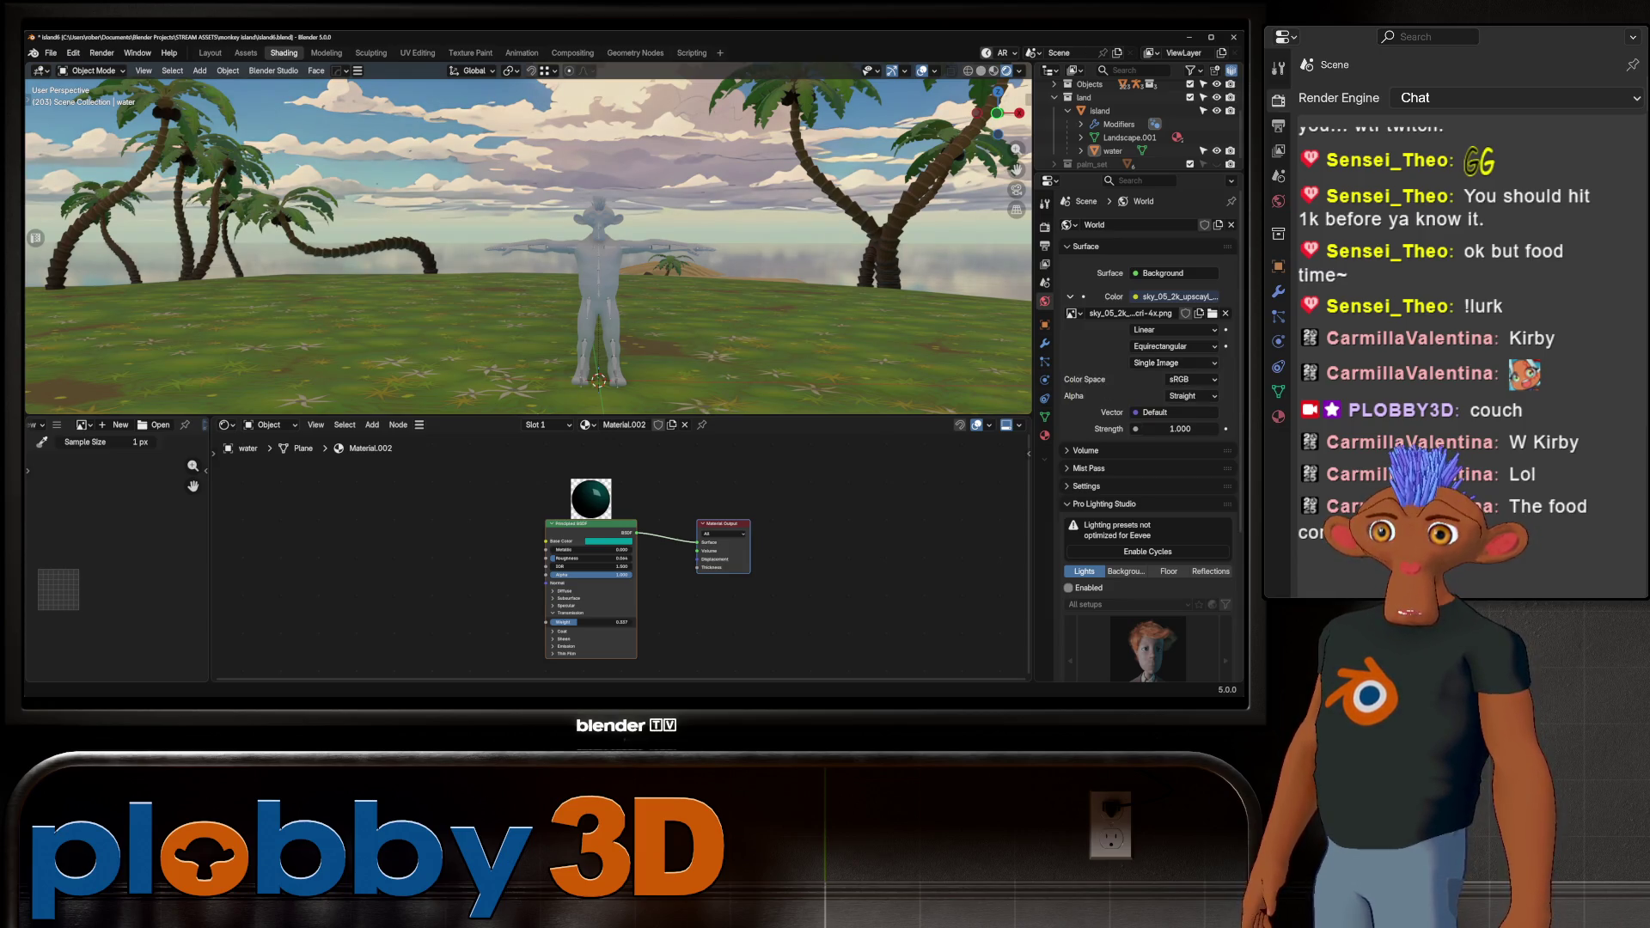
right_click(572, 197)
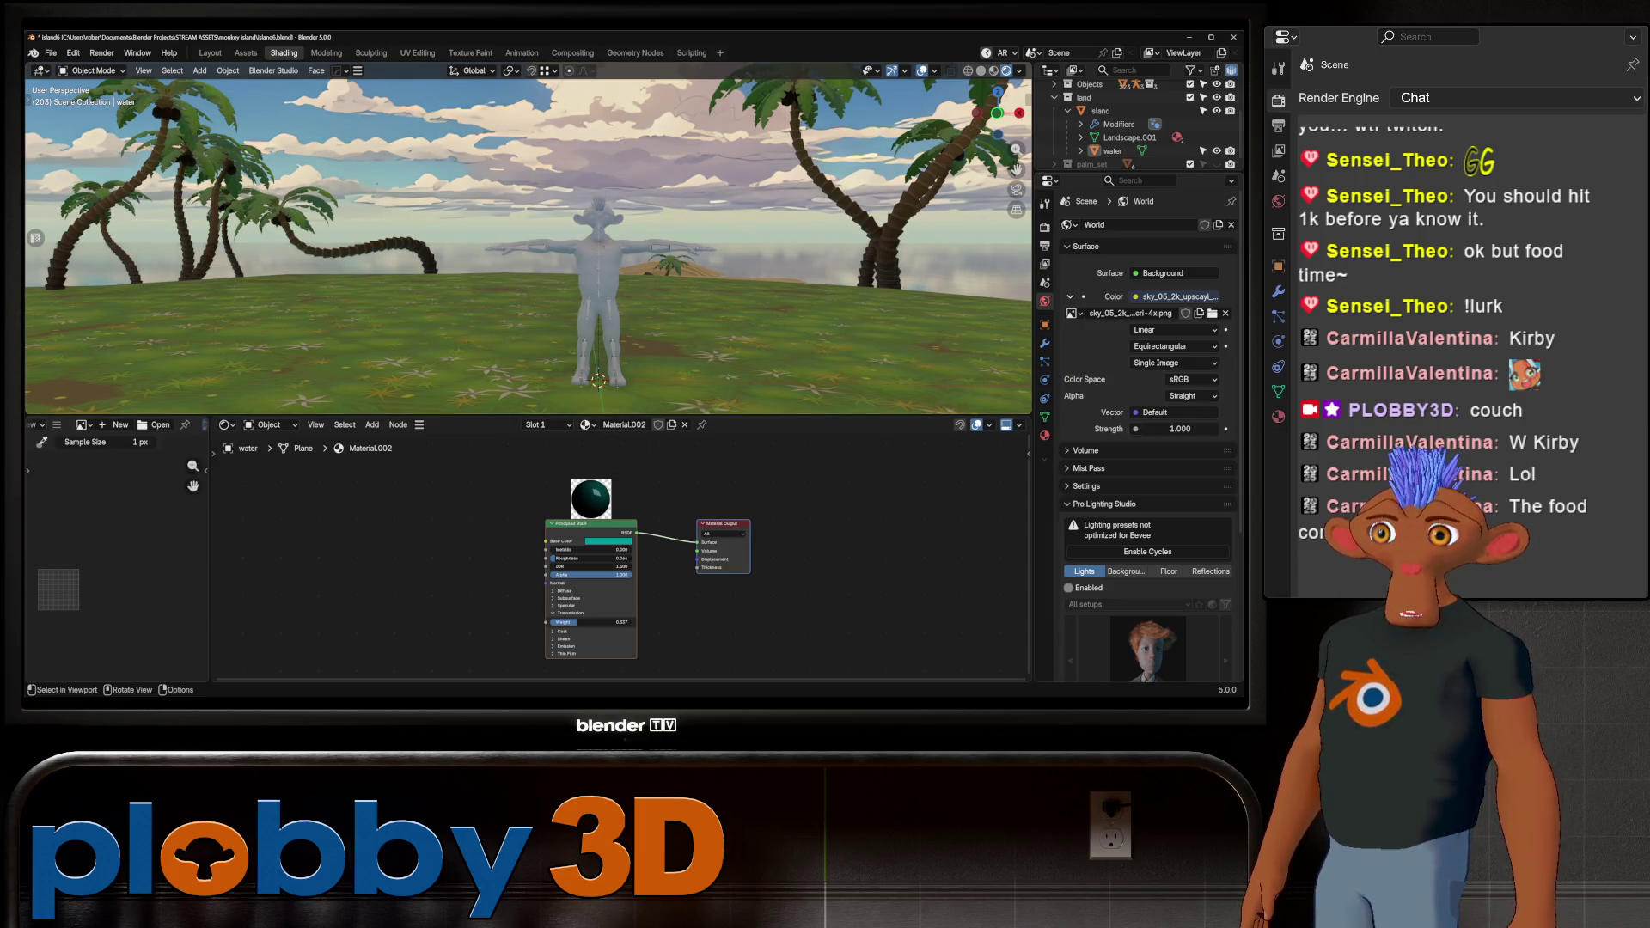
mouse_move(567, 258)
middle_down()
mouse_move(688, 283)
mouse_move(1023, 299)
mouse_move(963, 215)
mouse_move(945, 293)
mouse_move(791, 288)
mouse_move(825, 277)
mouse_move(794, 266)
mouse_move(799, 301)
mouse_move(795, 275)
middle_up()
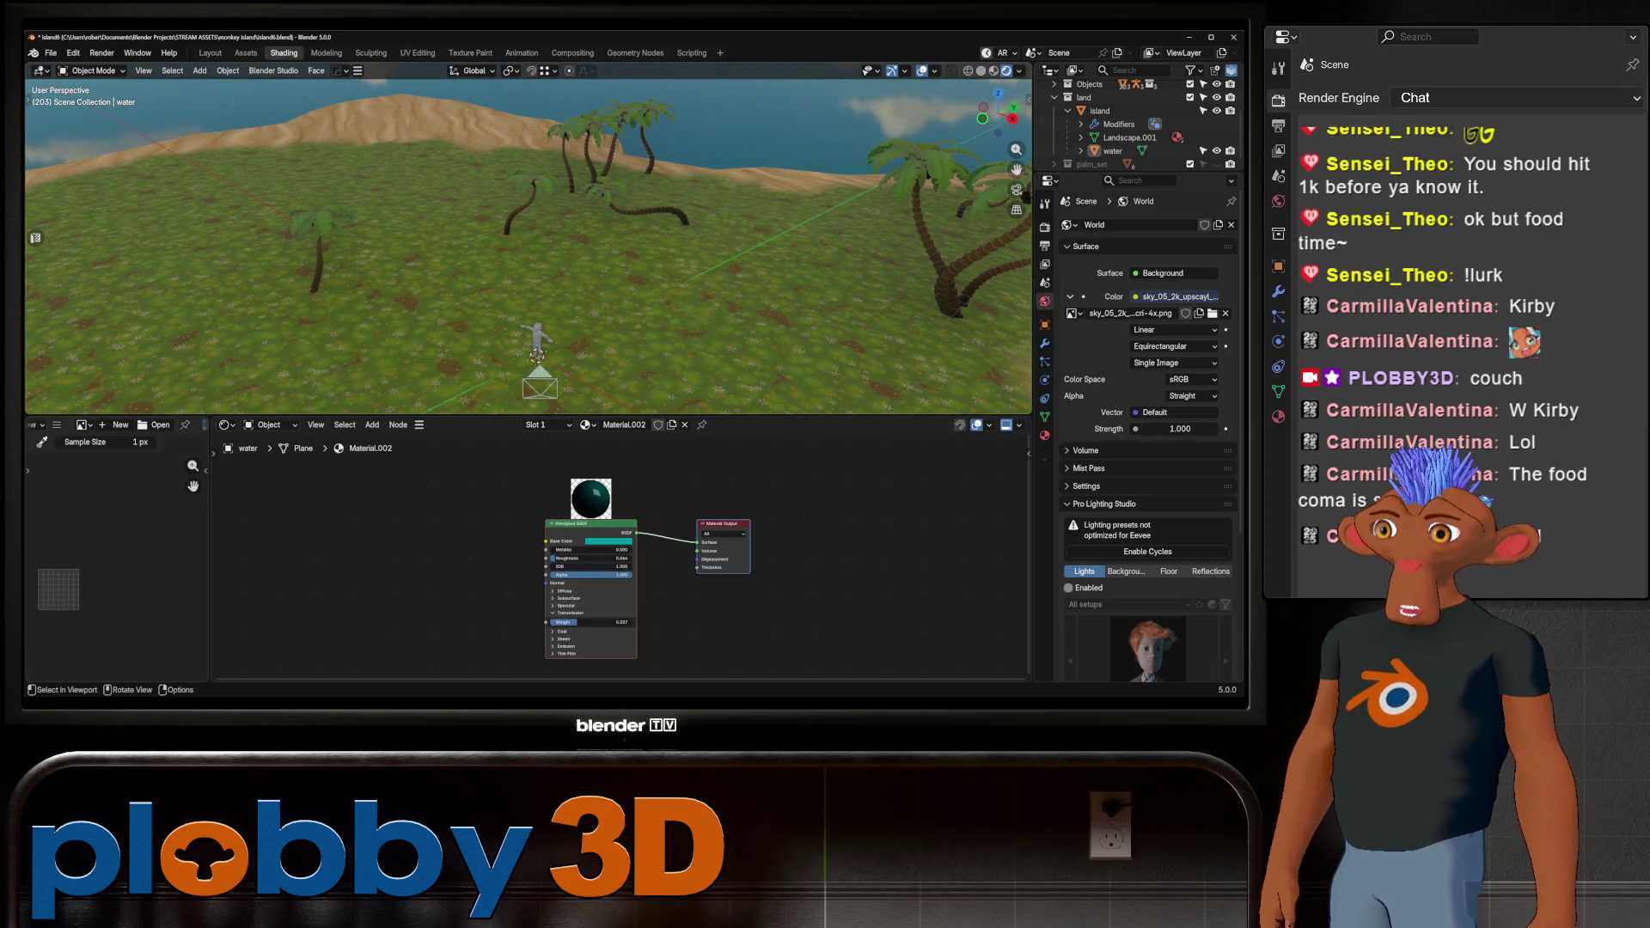
mouse_move(795, 275)
middle_down()
mouse_move(795, 318)
mouse_move(812, 250)
middle_up()
mouse_move(671, 254)
middle_down()
mouse_move(330, 298)
mouse_move(569, 376)
mouse_move(570, 271)
mouse_move(494, 275)
middle_up()
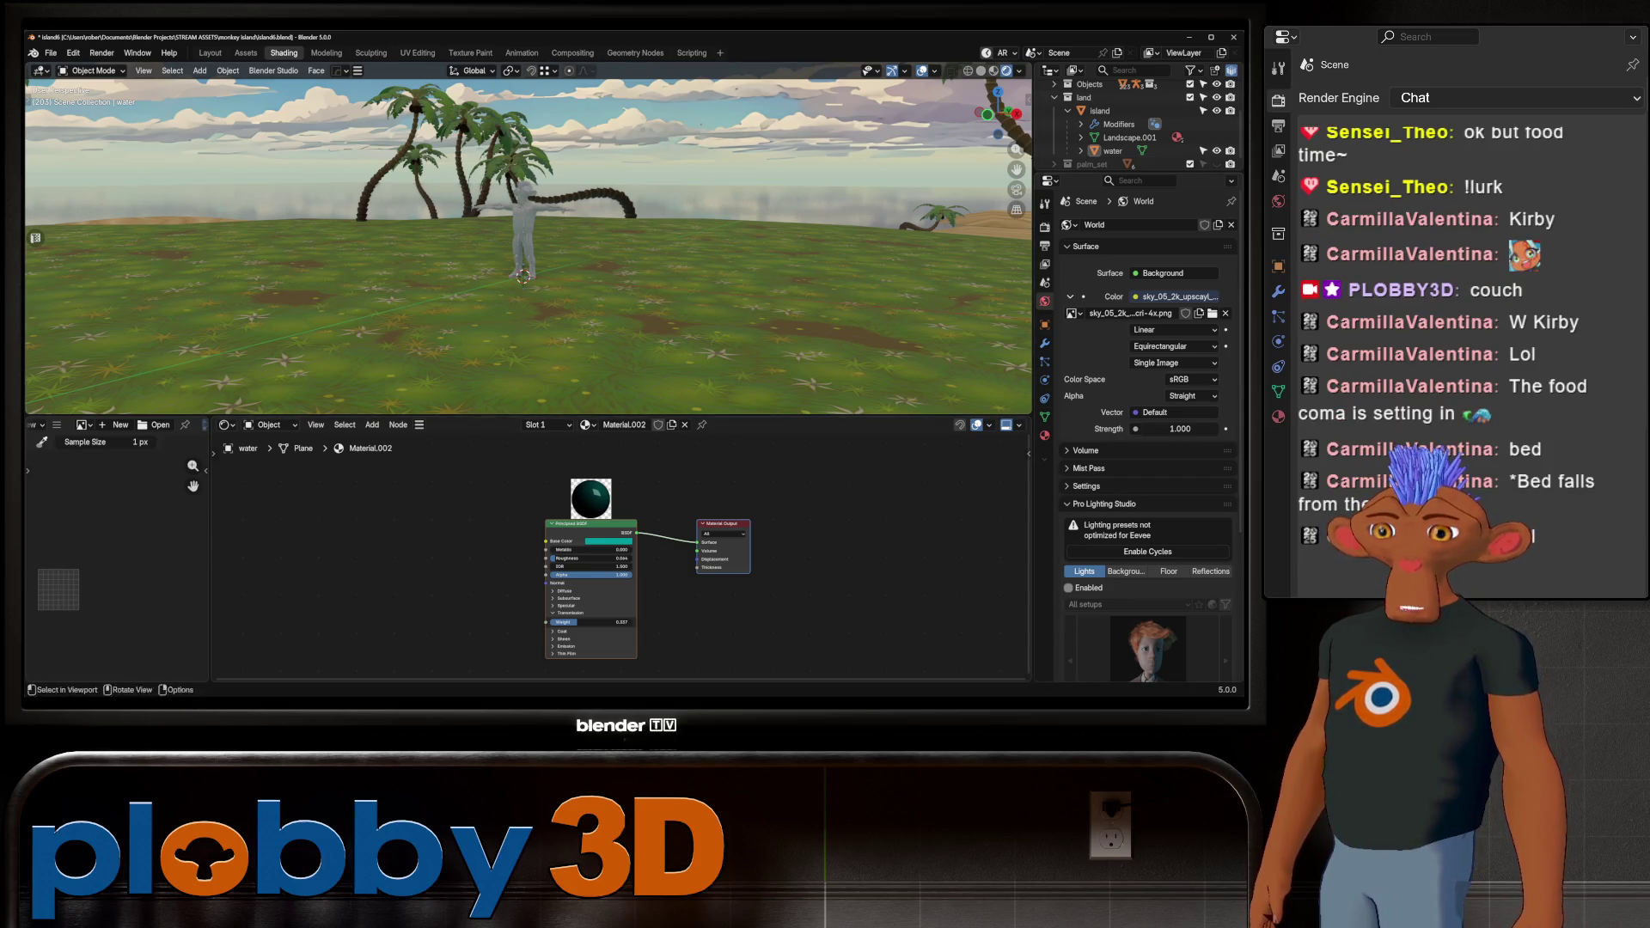
key(shift+a)
Add a Sun light and bring the view down among the palms facing the character
mouse_move(636, 269)
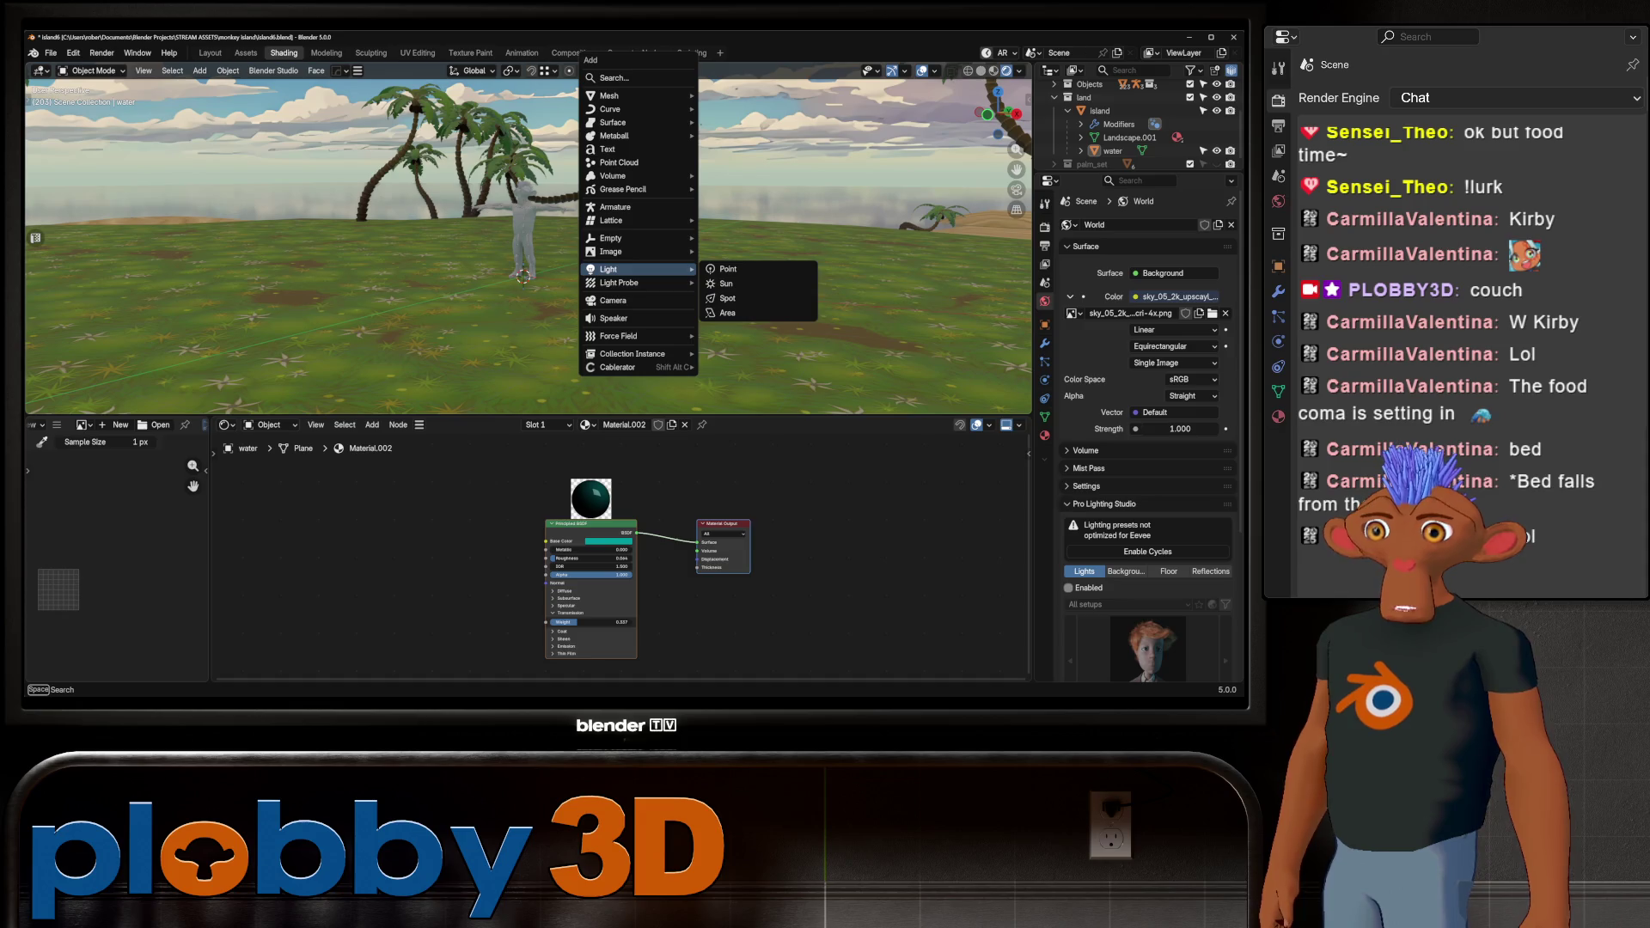
click(727, 284)
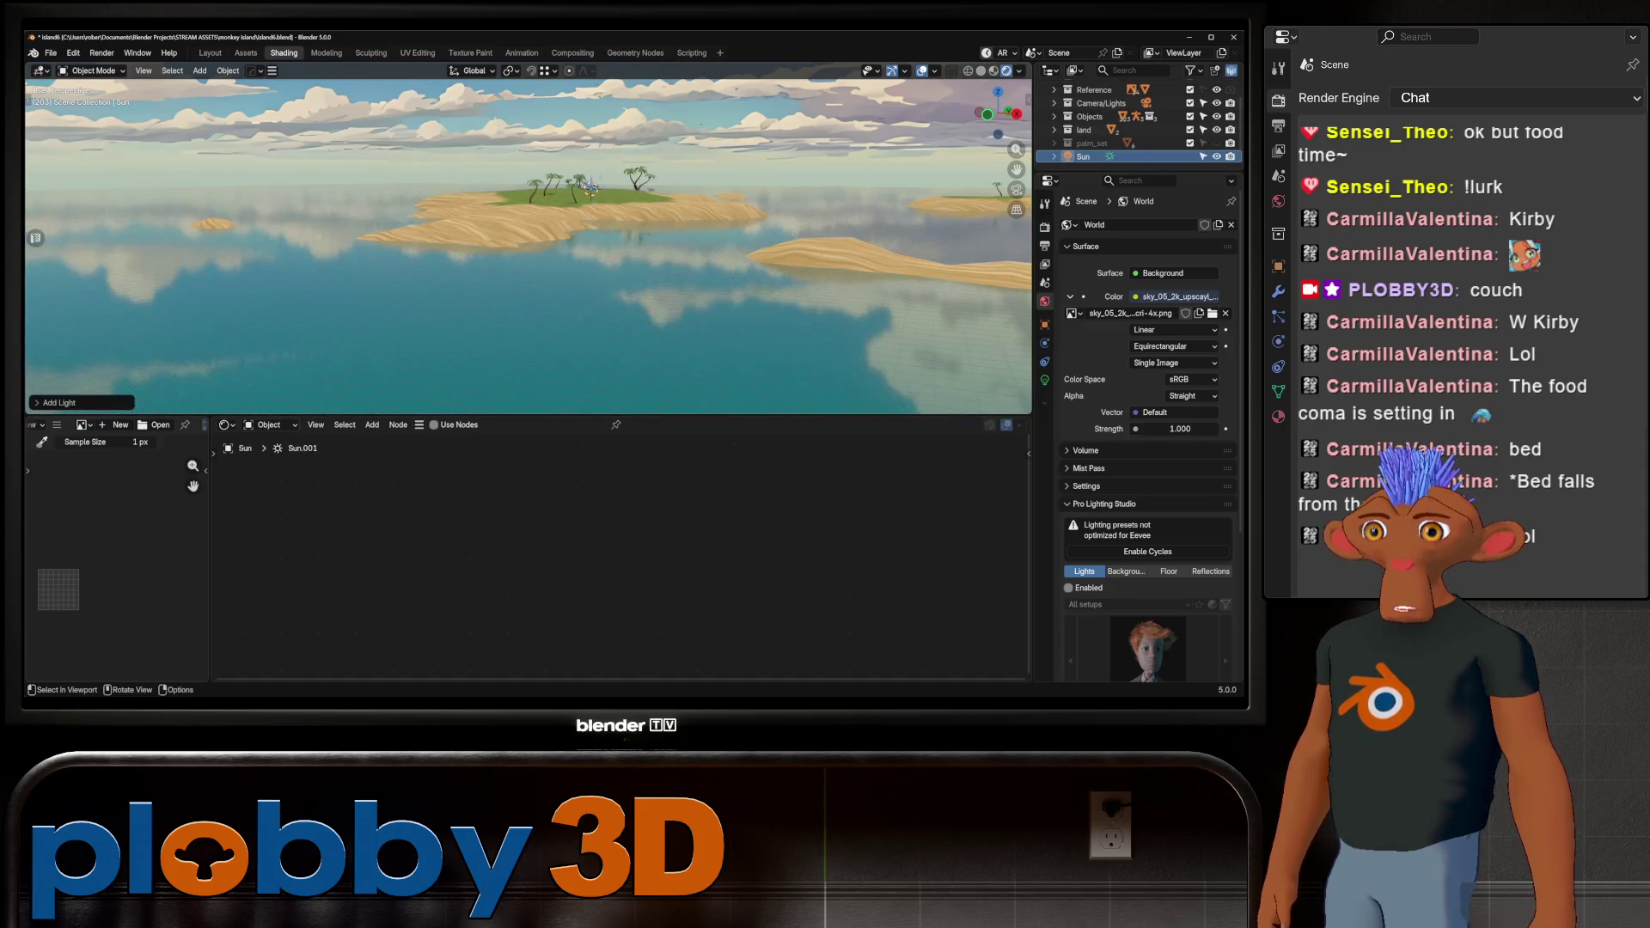
key(ctrl+KP_0)
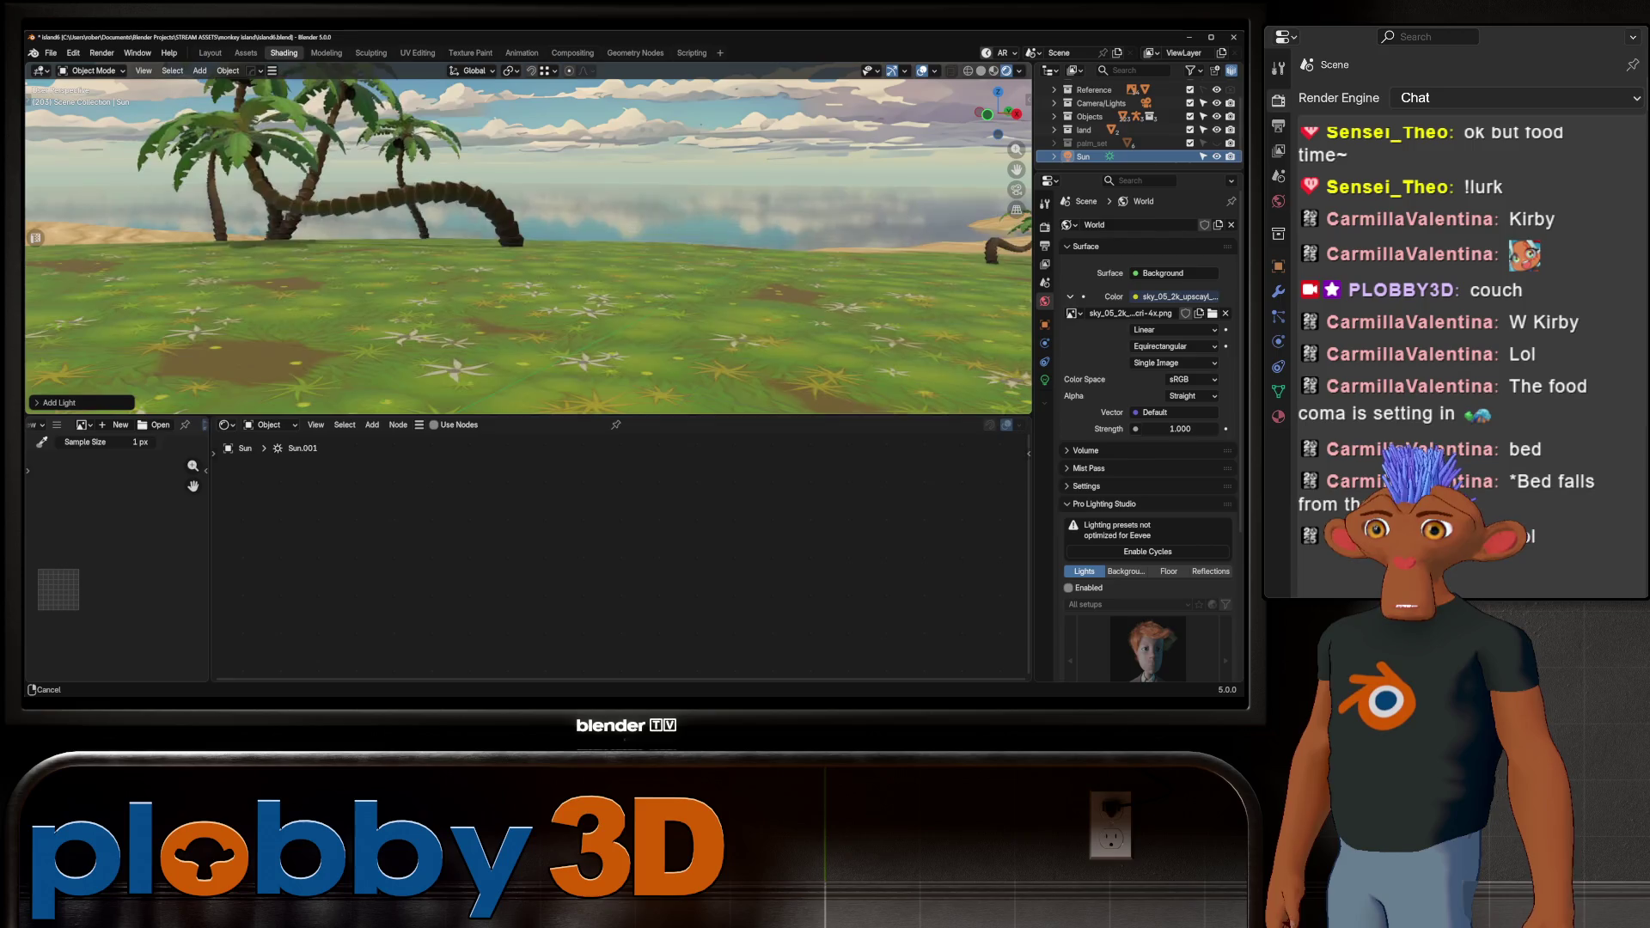
key(Return)
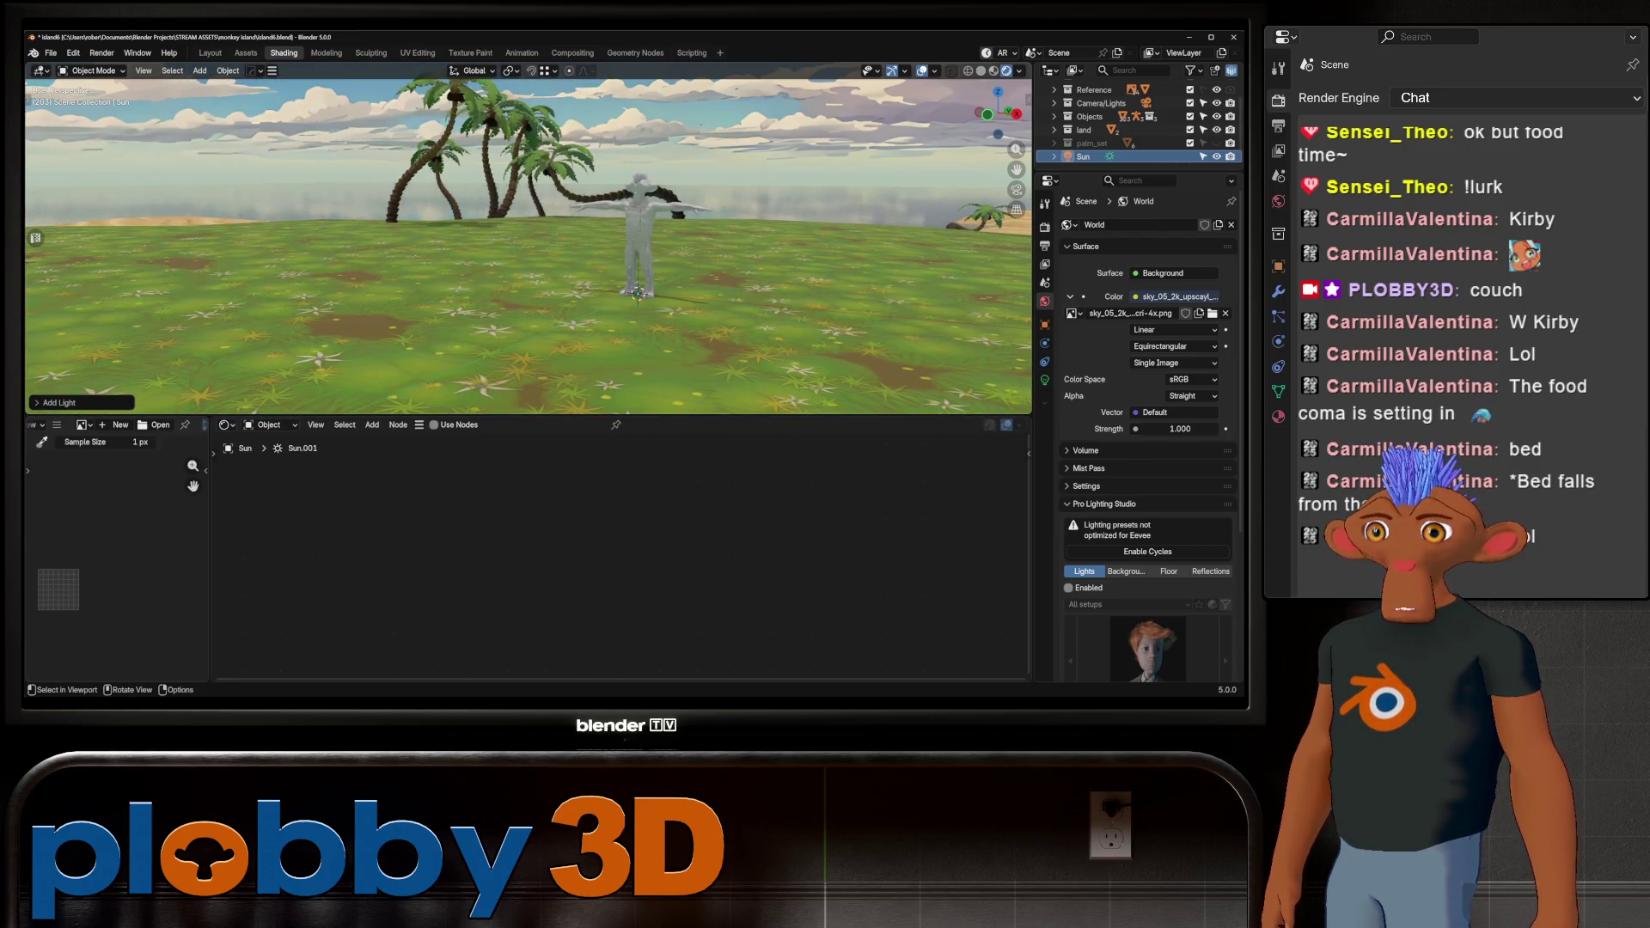
Rotate the sun on the X and Z axes to angle it over the palms, then save island6.blend
key(r)
key(x)
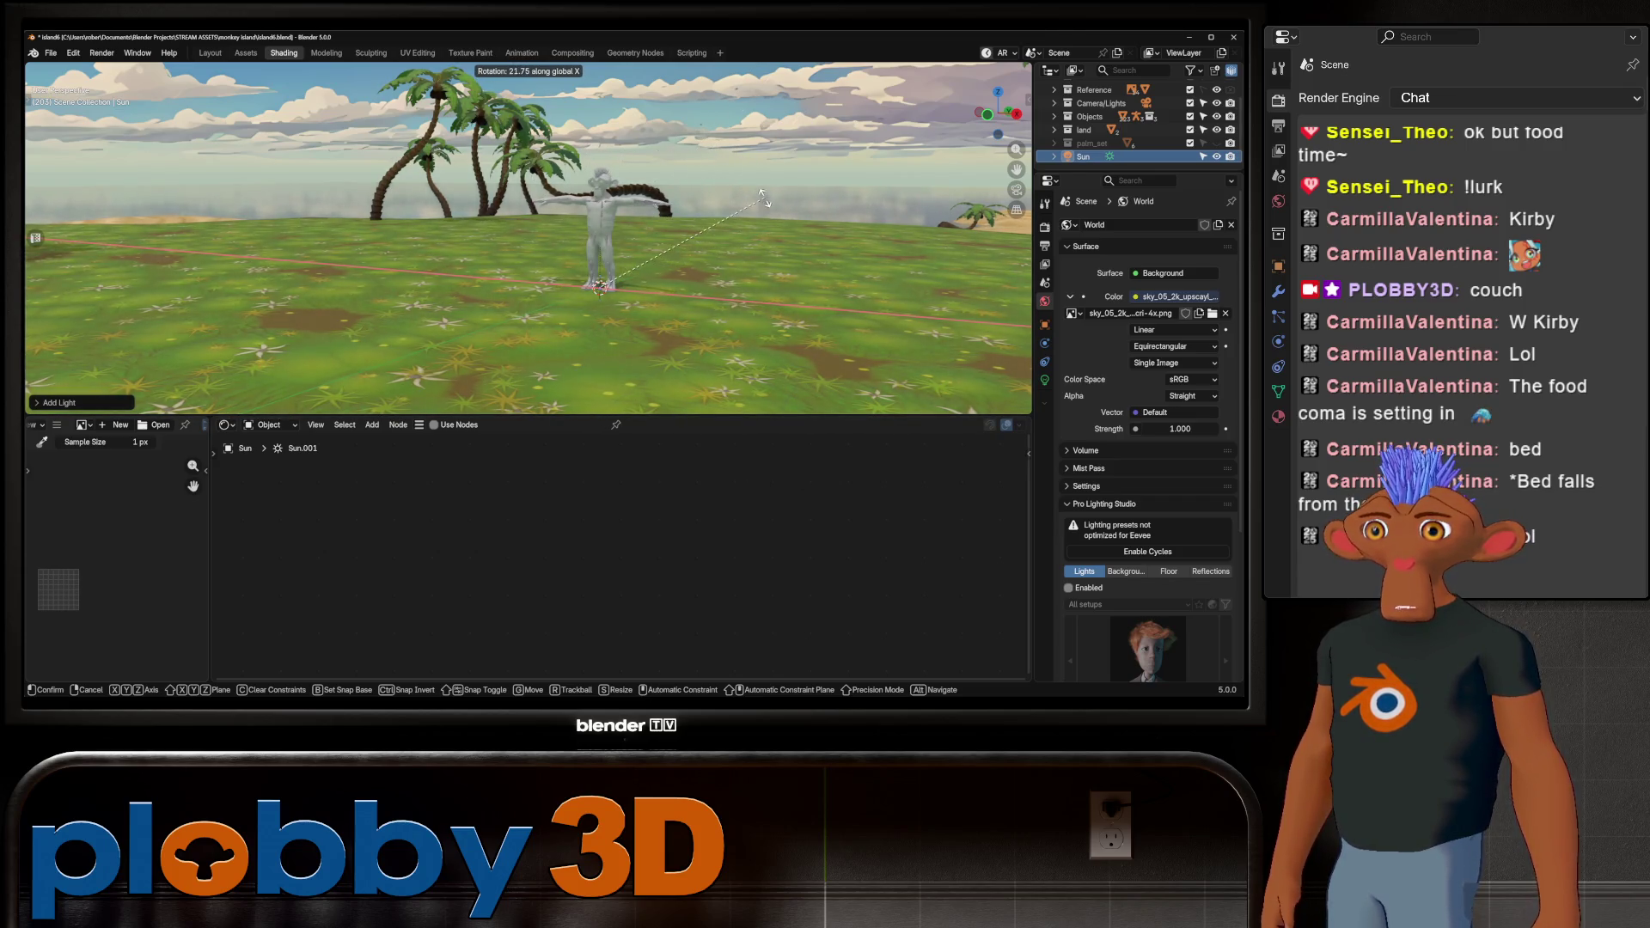
key(z)
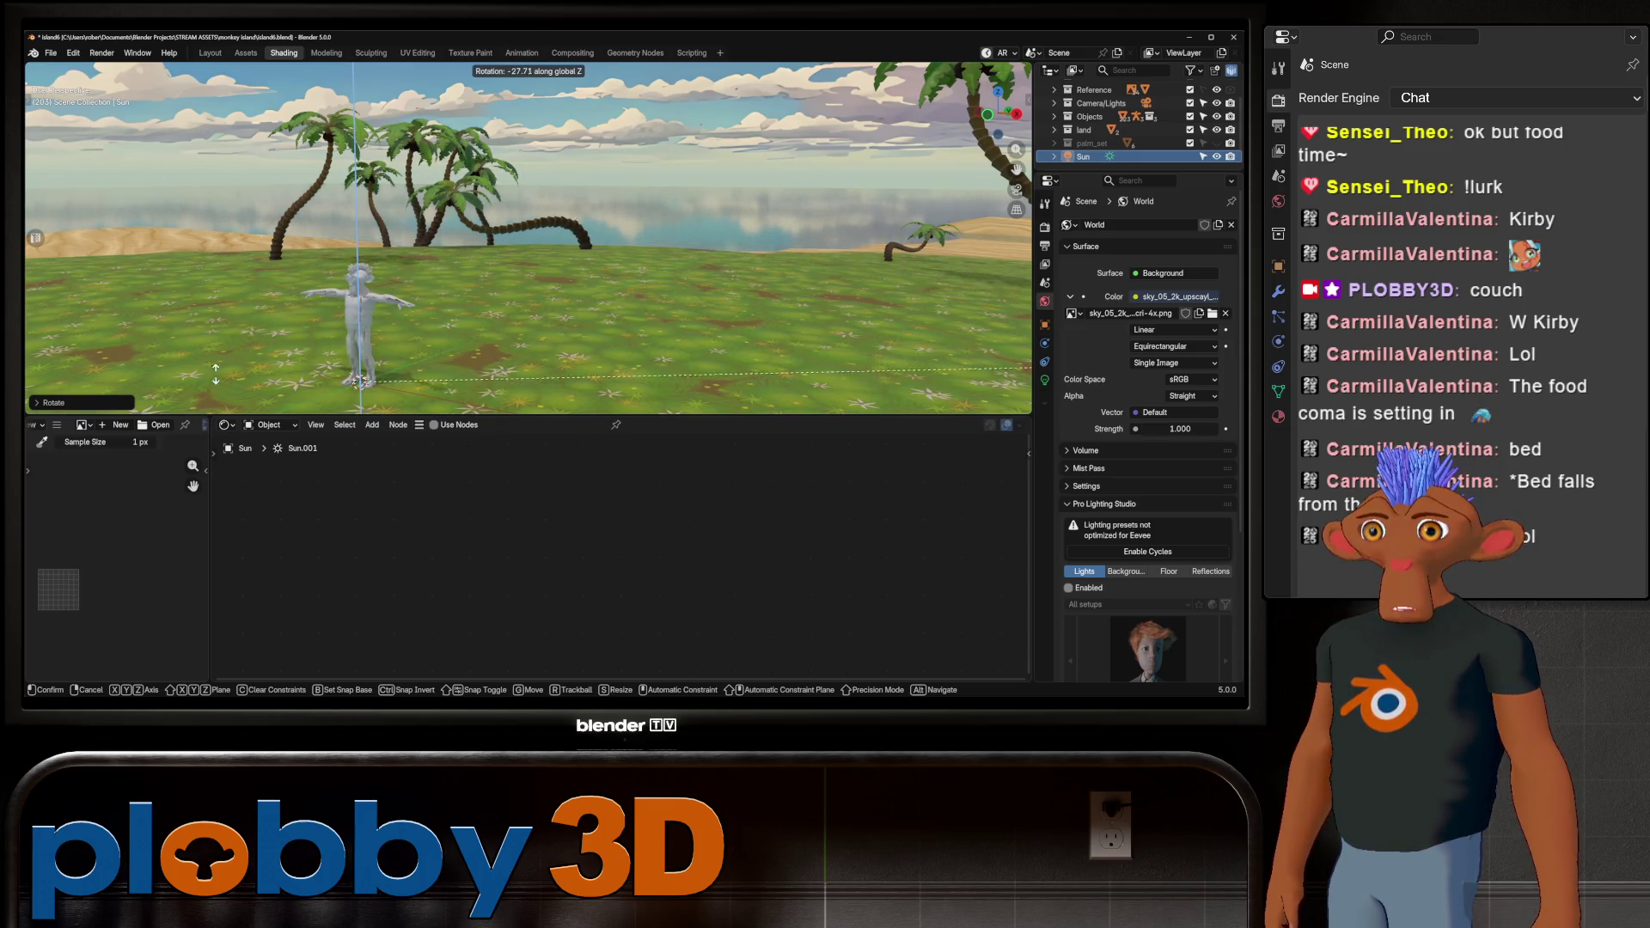
click(234, 244)
middle_drag(234, 243, 180, 251)
middle_drag(35, 238, 36, 238)
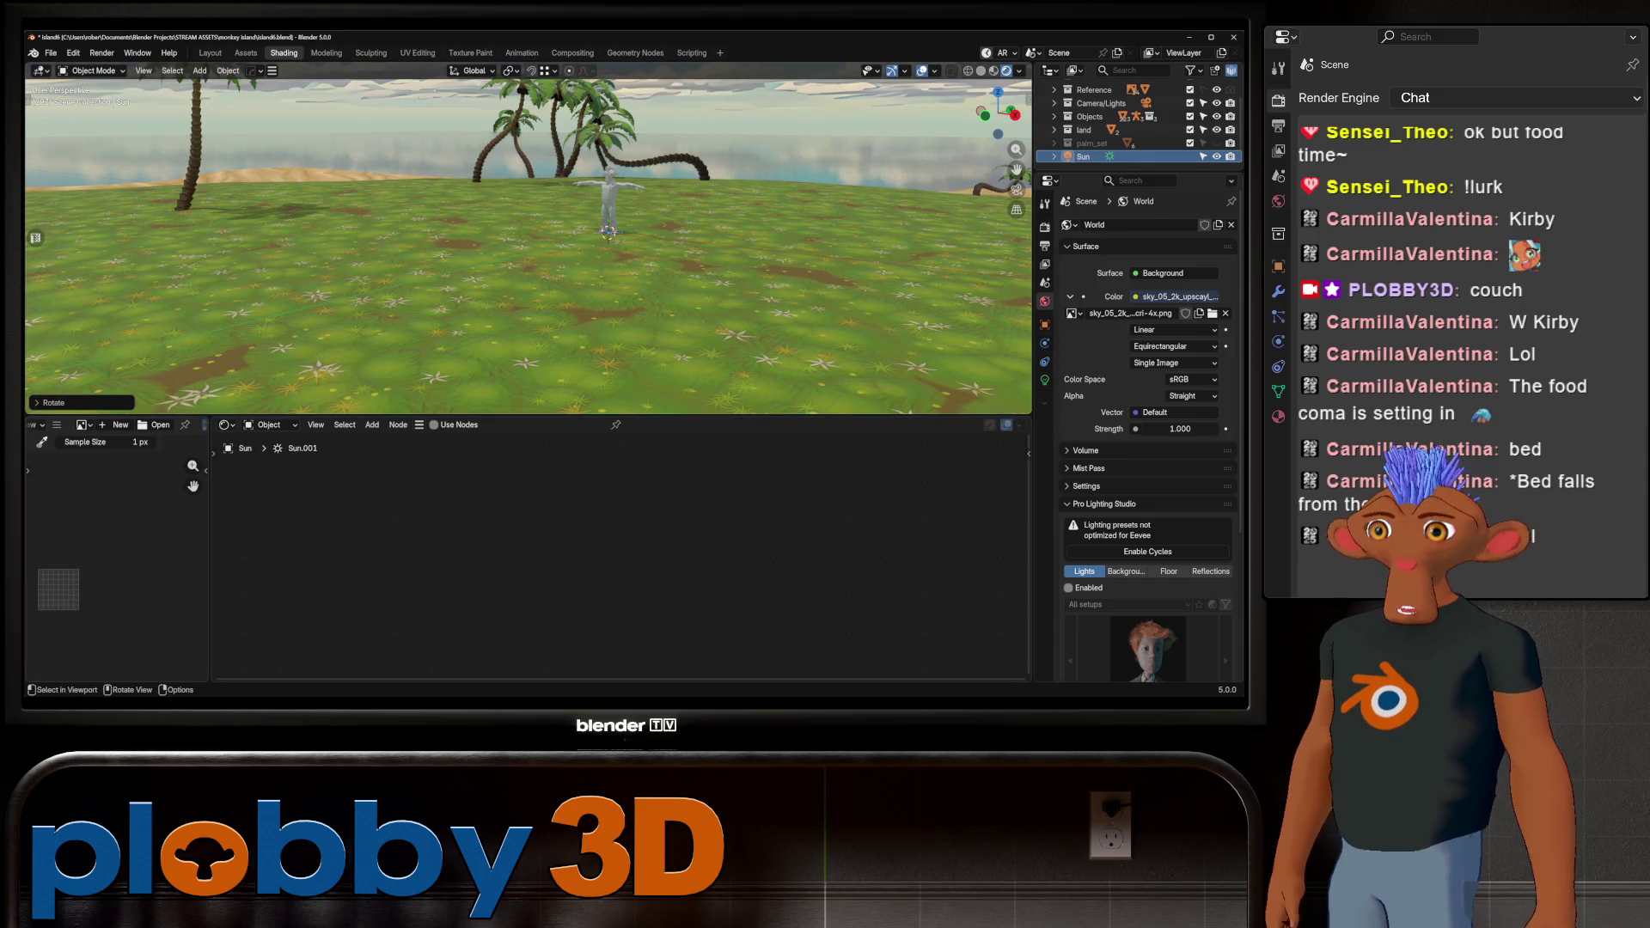
key(ctrl+s)
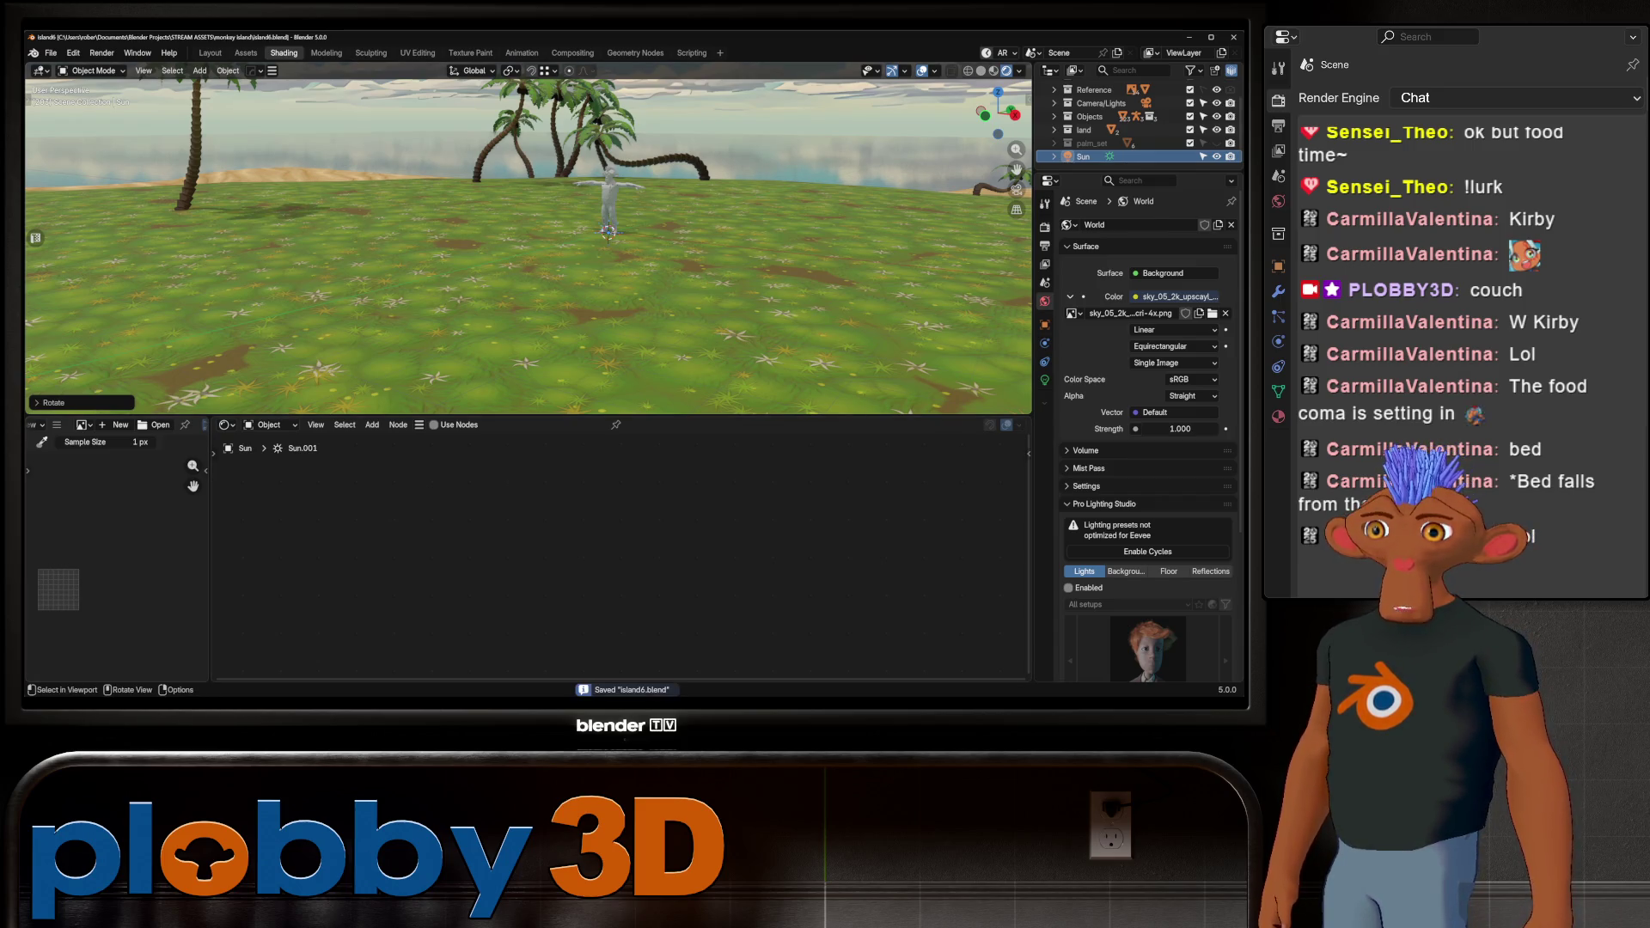
click(73, 52)
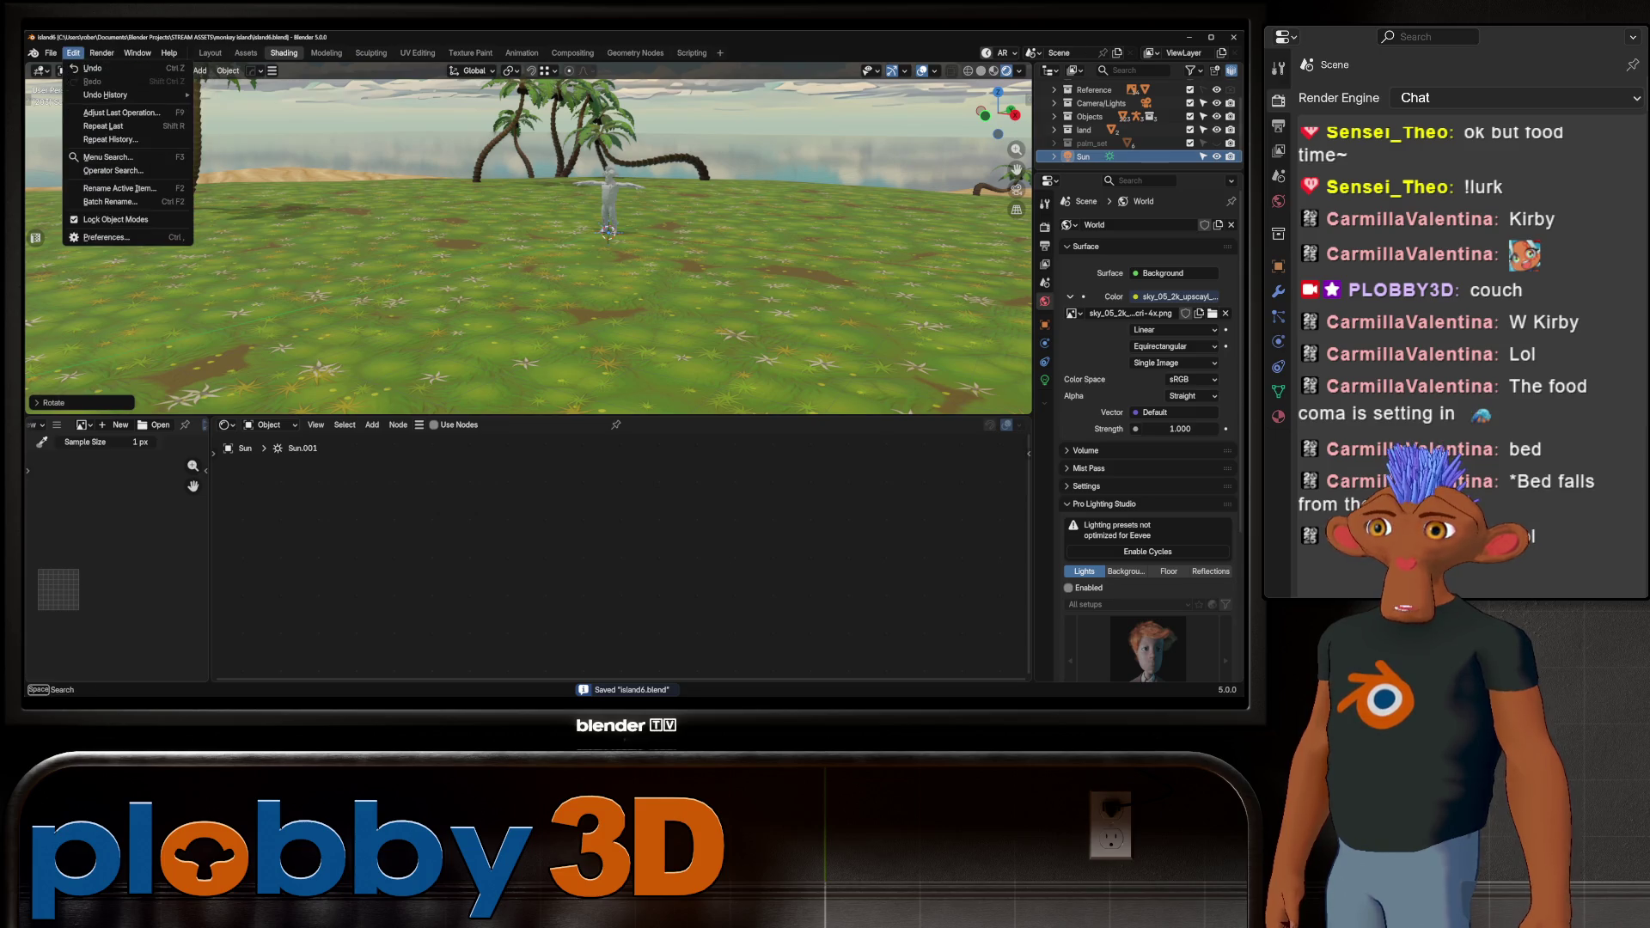
click(50, 52)
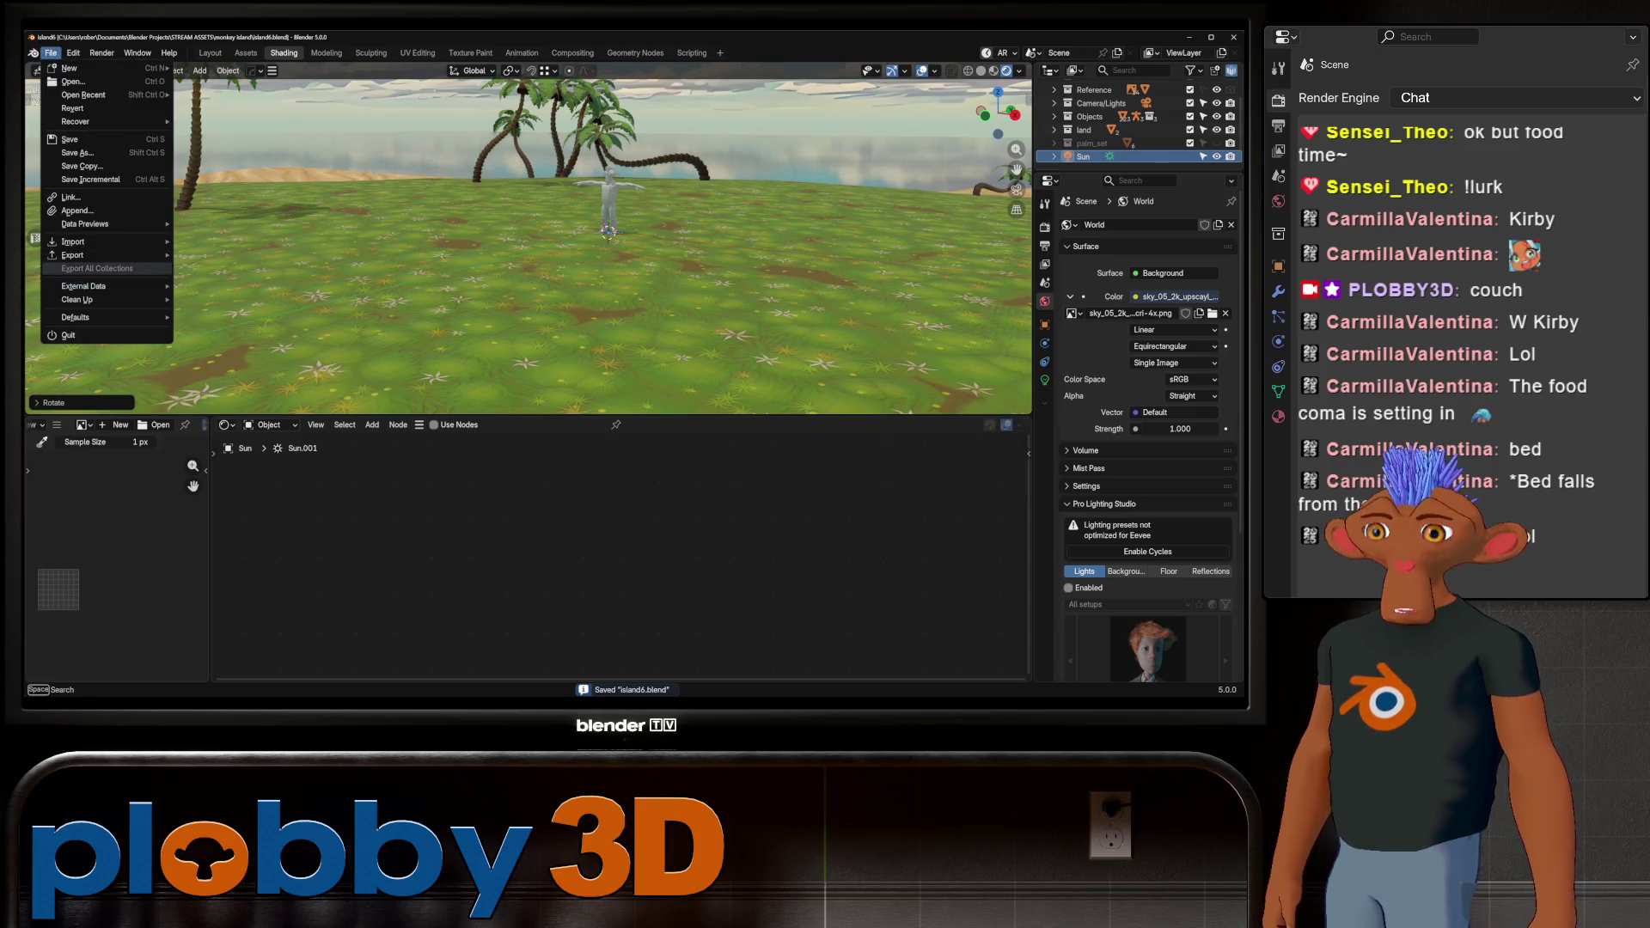
key(Escape)
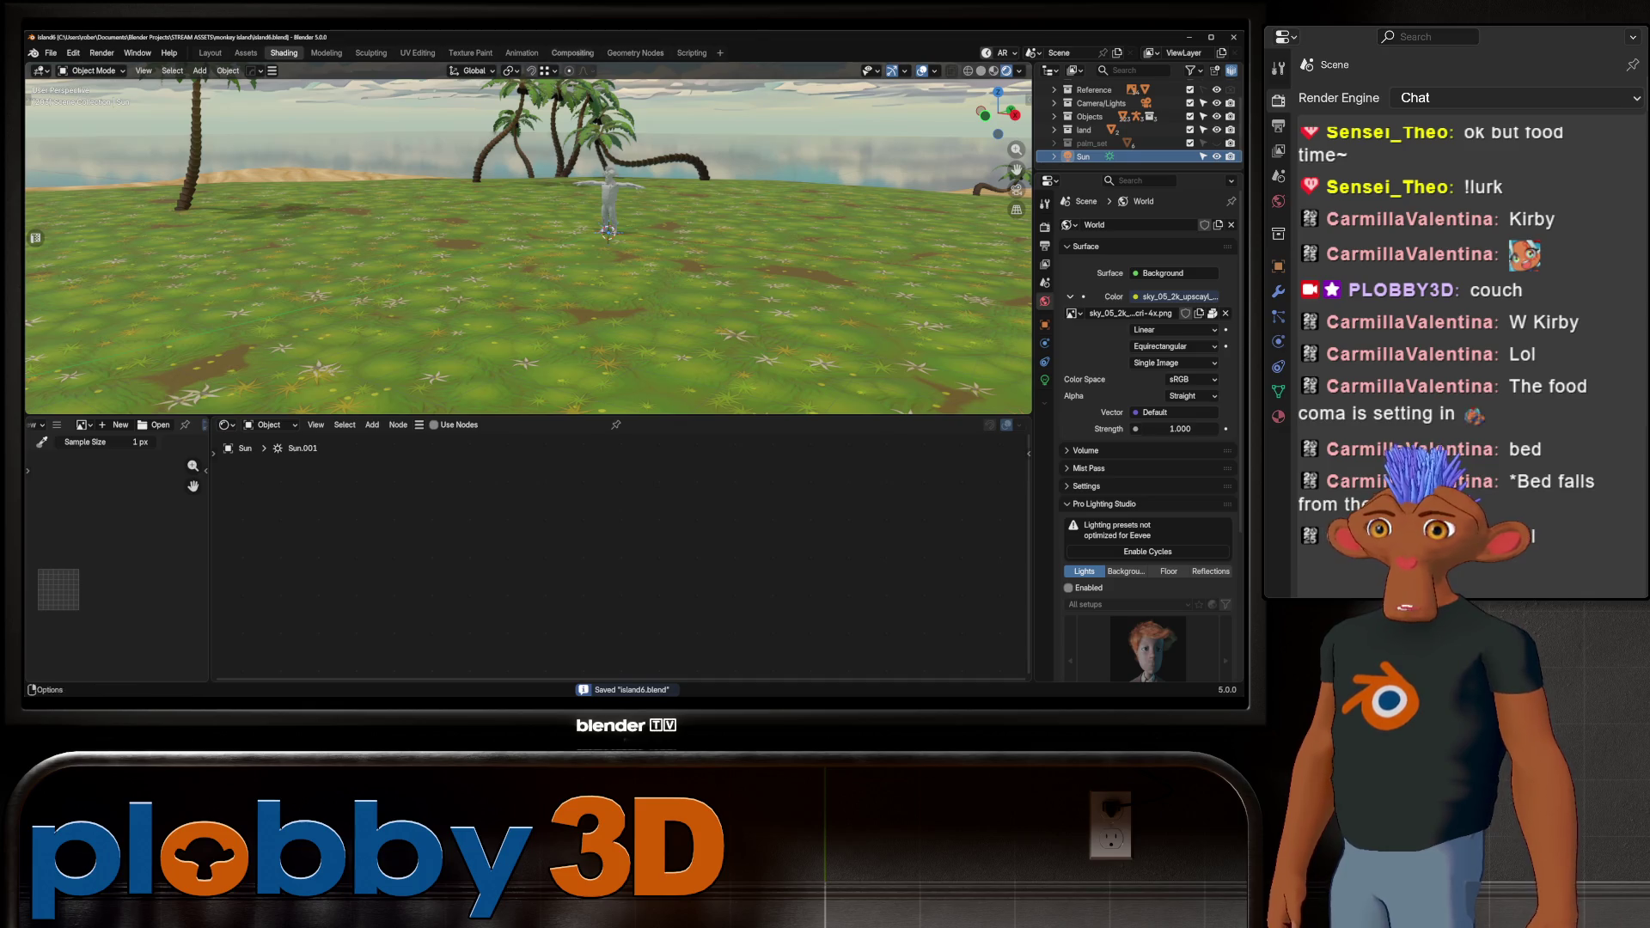
mouse_move(528, 241)
middle_down()
mouse_move(413, 254)
mouse_move(404, 292)
mouse_move(387, 249)
middle_up()
middle_drag(575, 327, 575, 327)
scroll(575, 328, up, 3)
scroll(575, 328, up, 3)
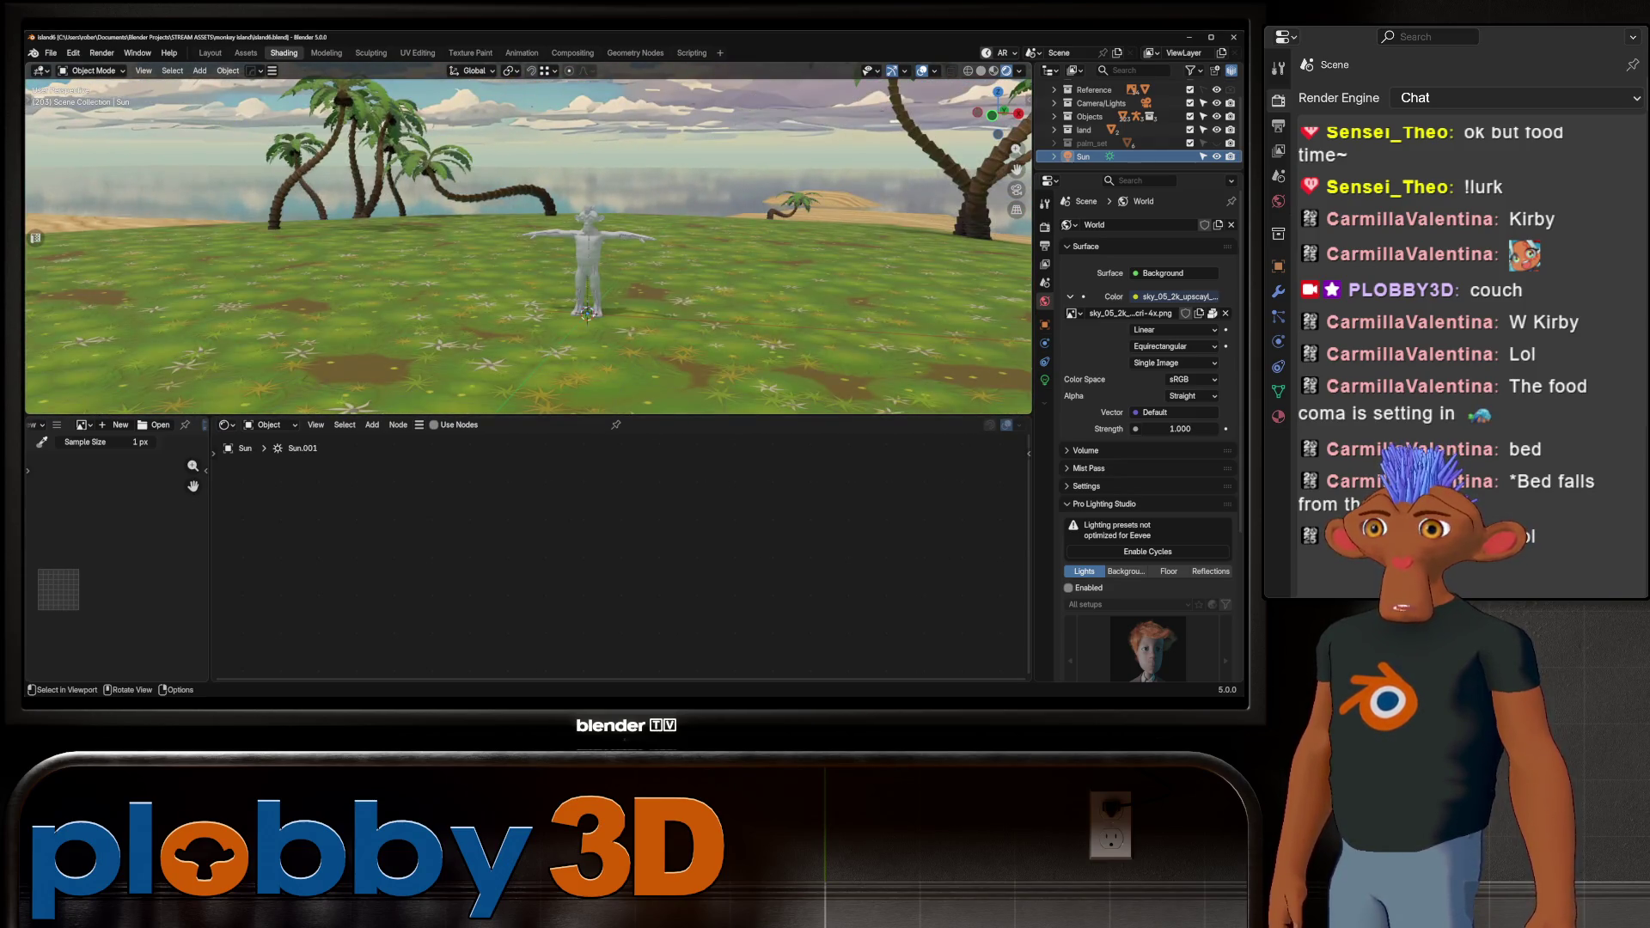
click(246, 52)
Switch to the Flora Paint library and browse the Blooming_Grass through Tropical_Plants catalogs
click(60, 441)
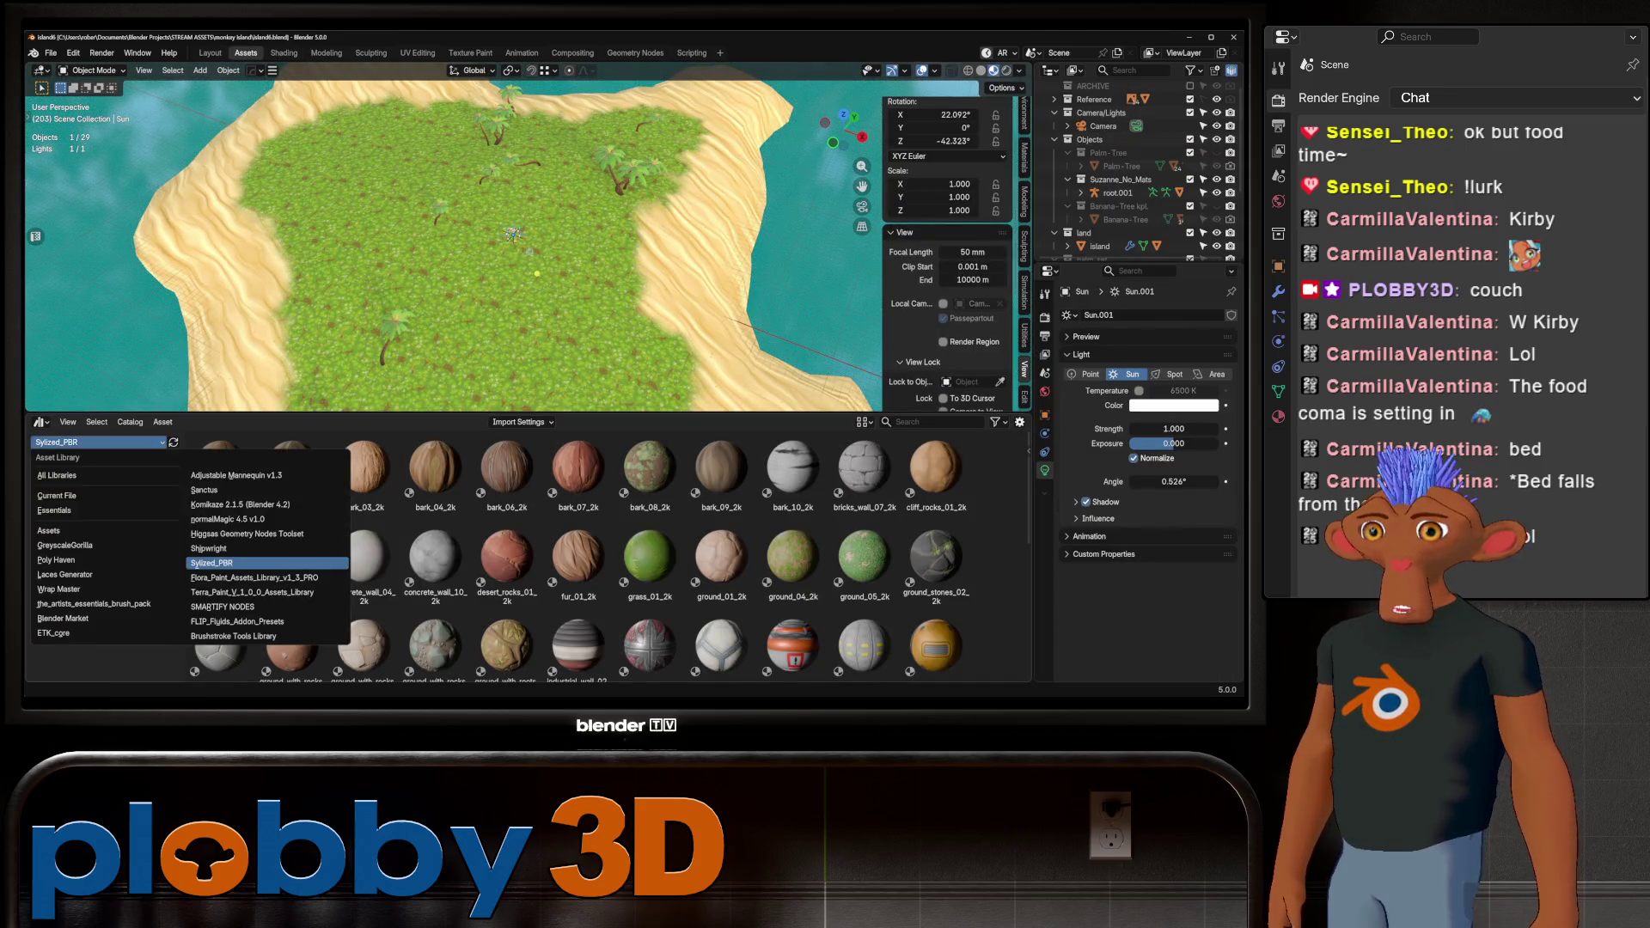
click(255, 578)
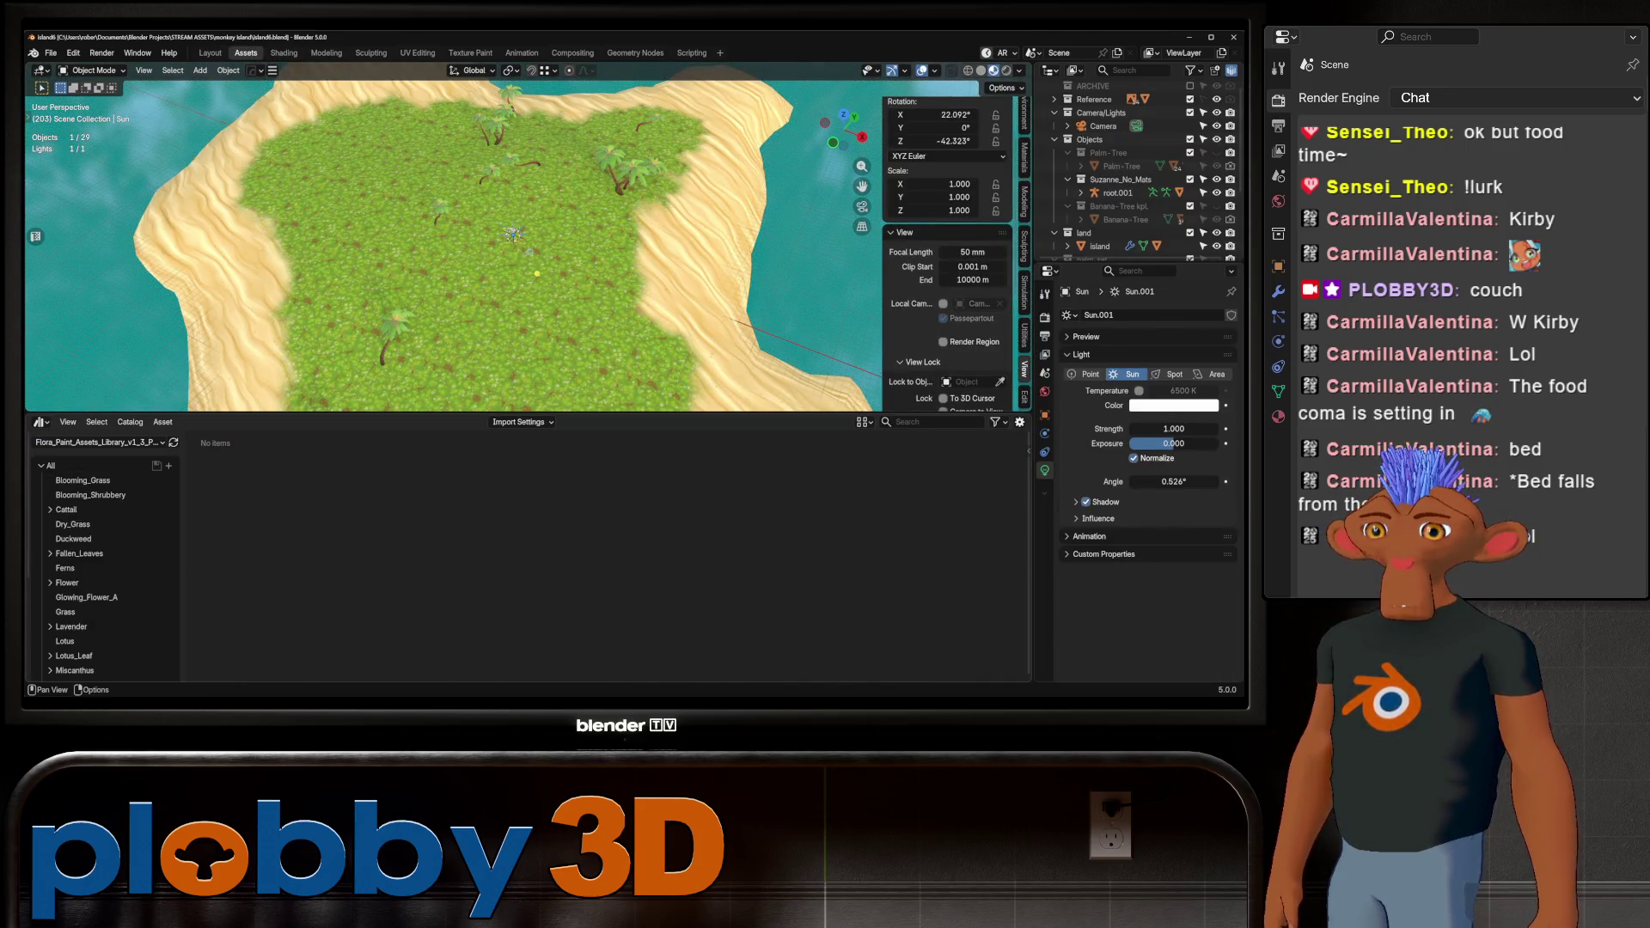
click(82, 481)
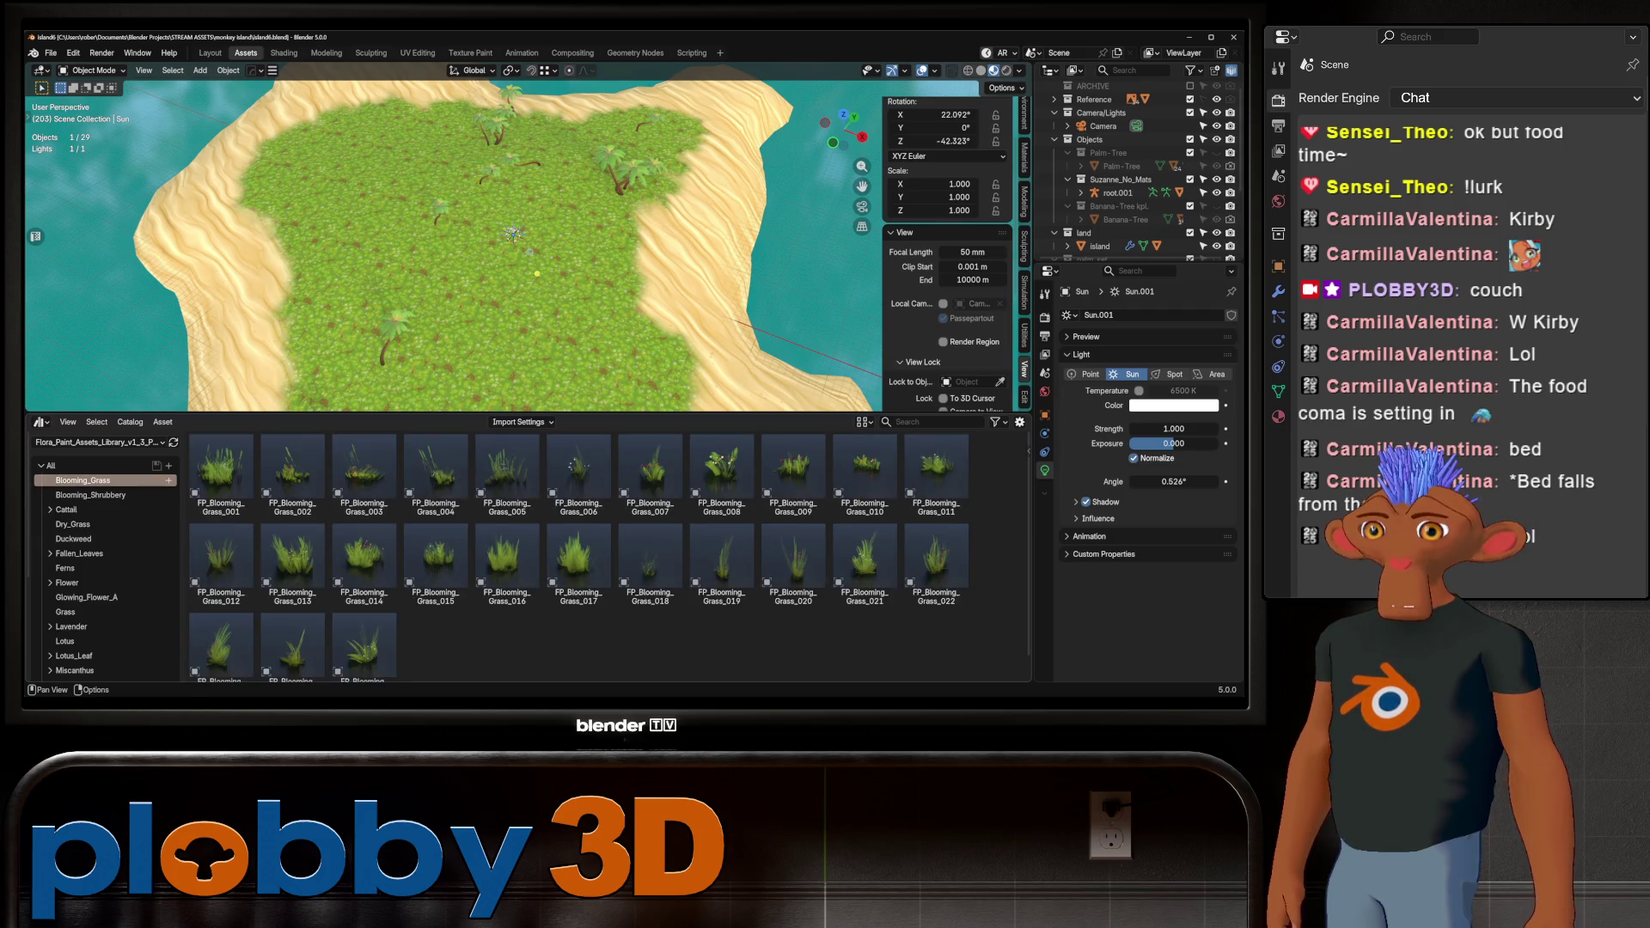
middle_drag(516, 258, 516, 257)
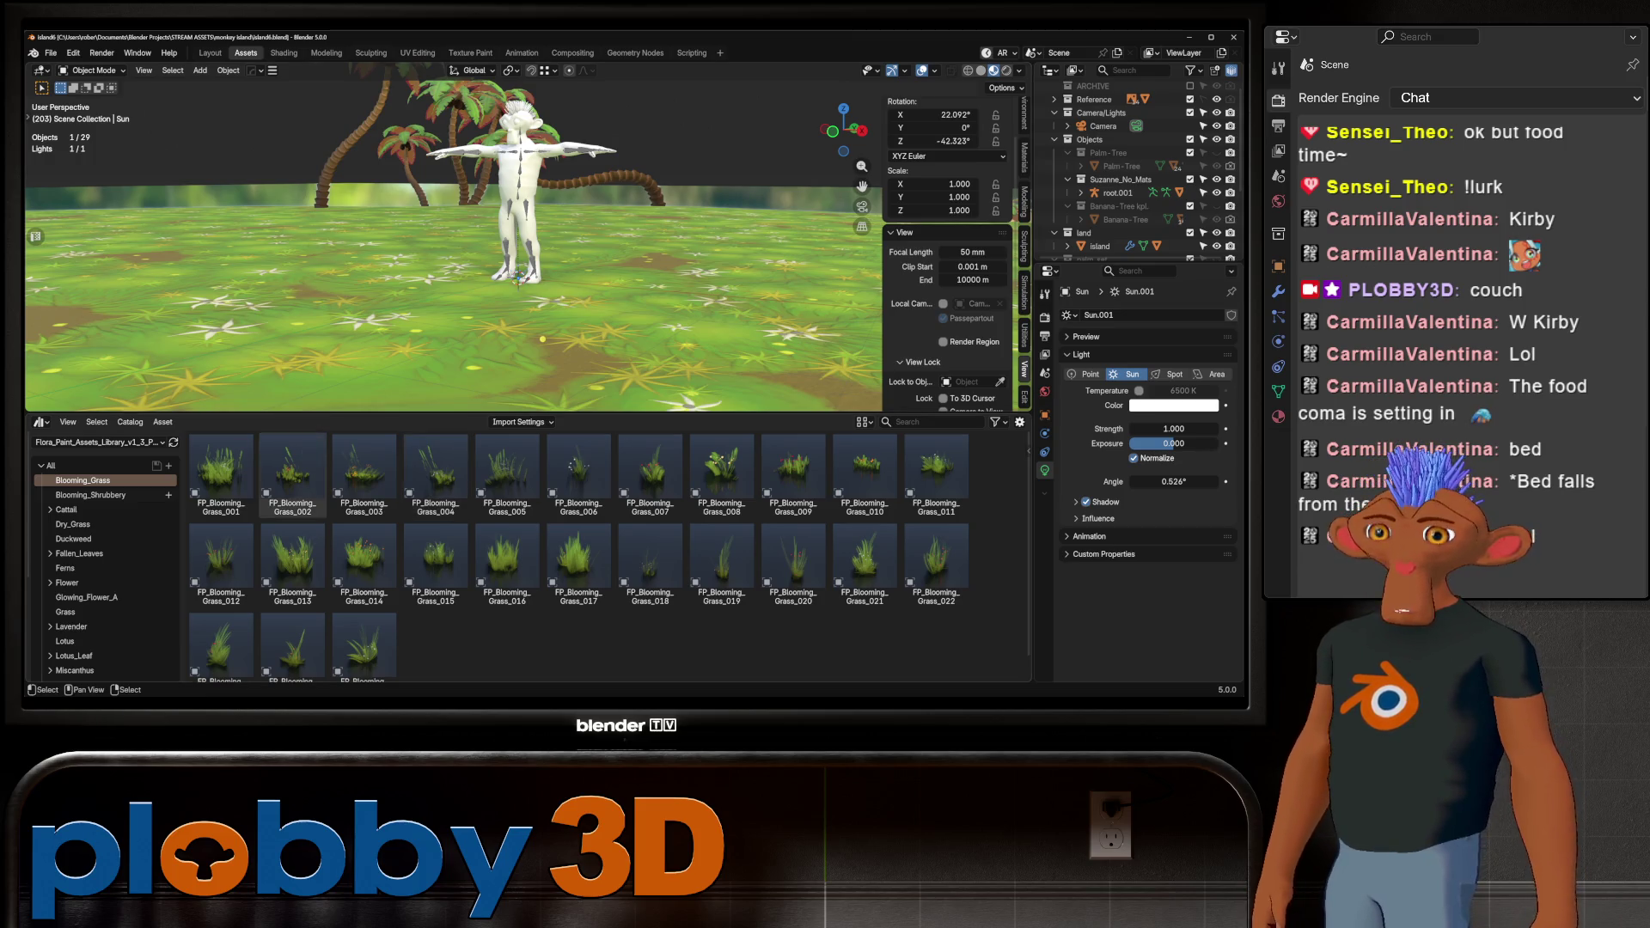
click(90, 495)
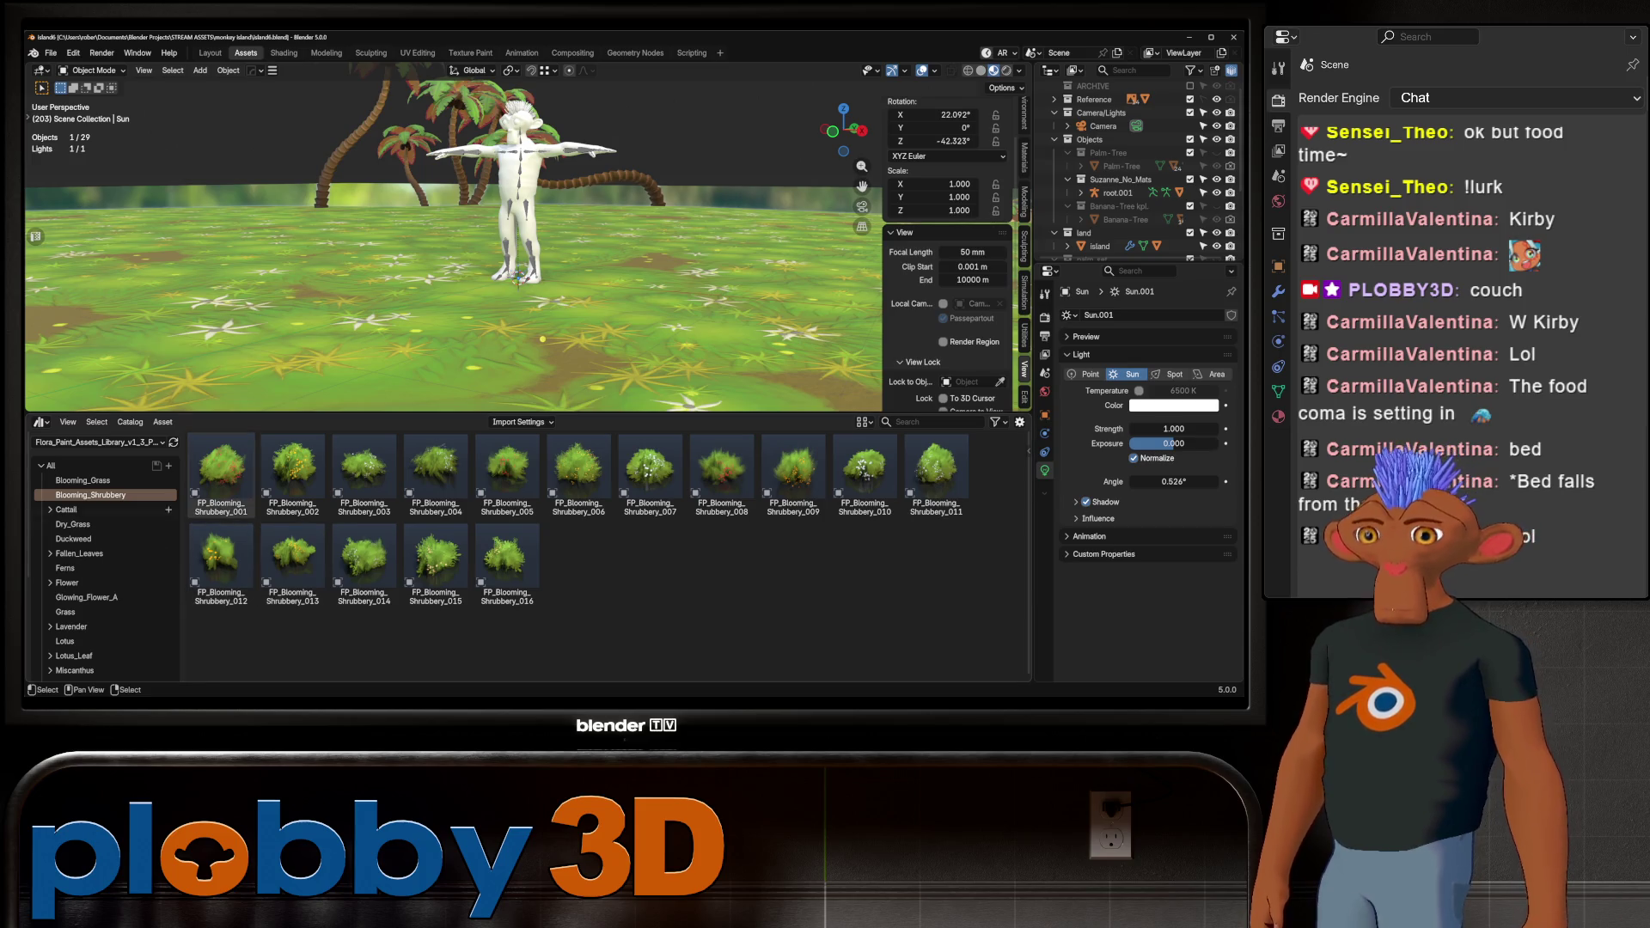
click(86, 524)
click(74, 539)
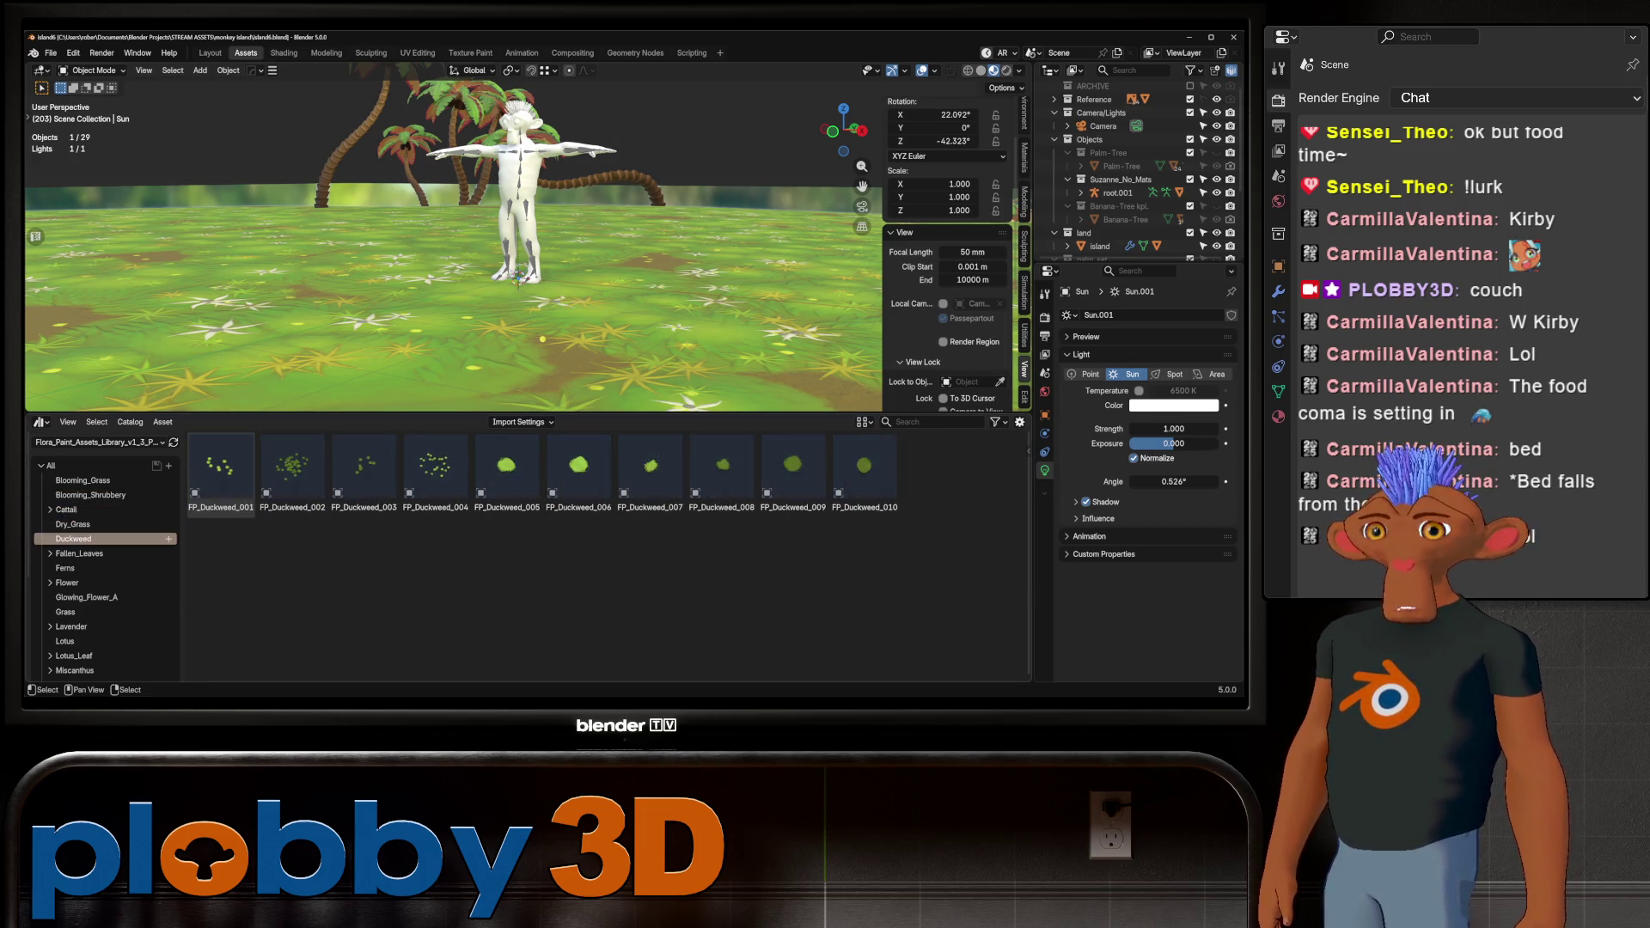
click(79, 554)
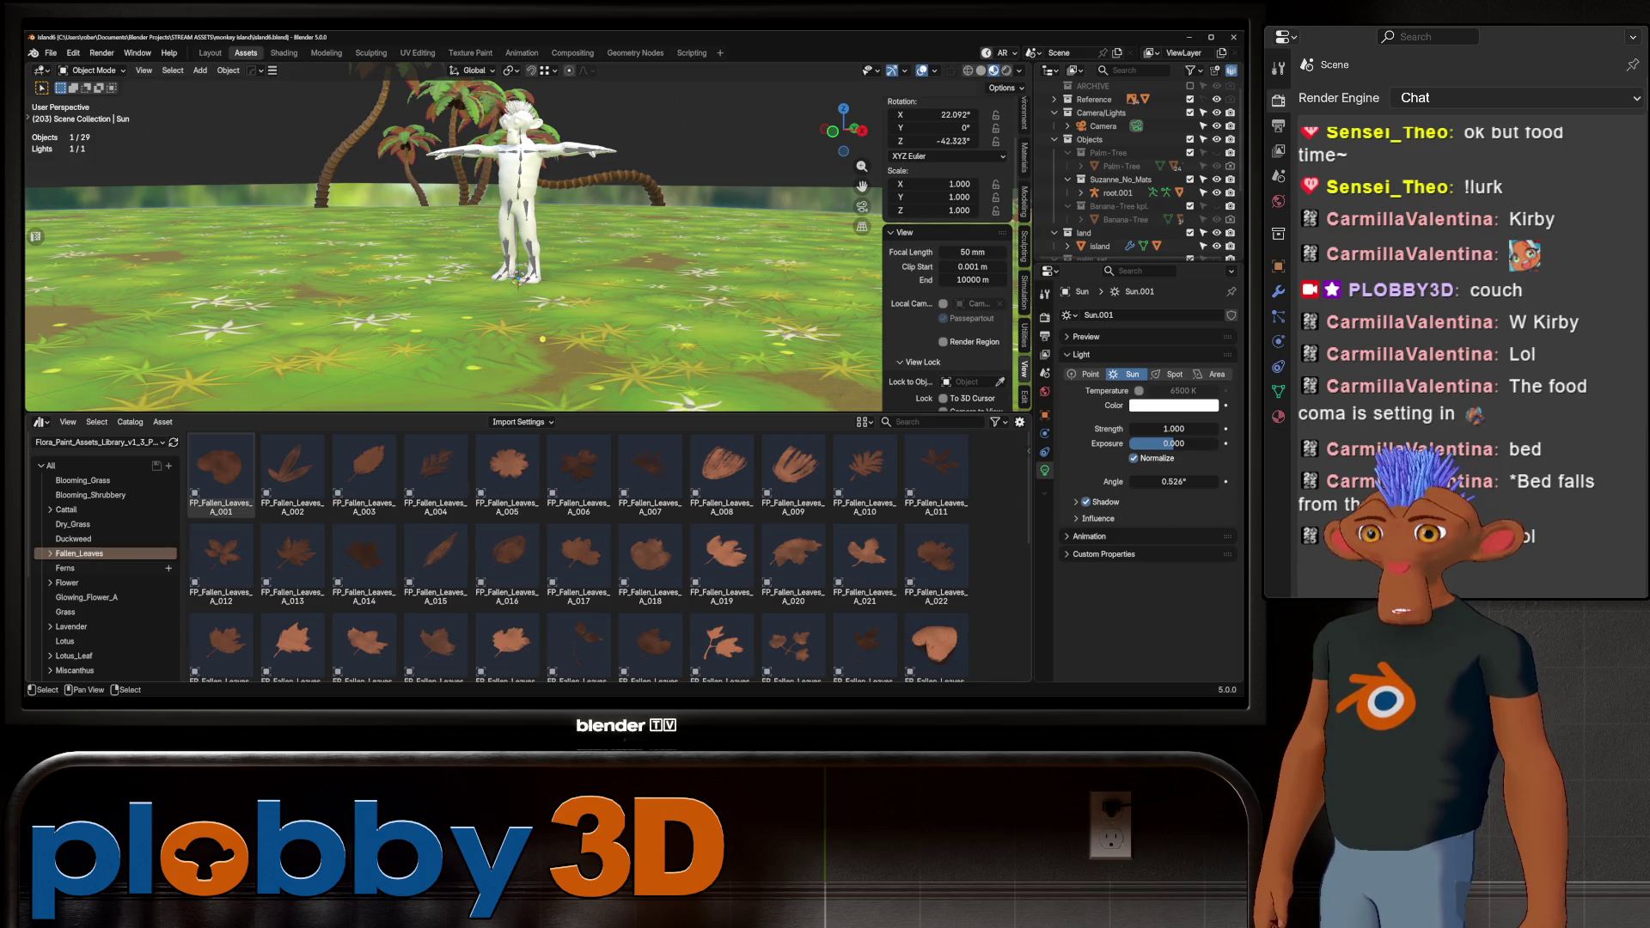
click(65, 568)
scroll(103, 559, down, 4)
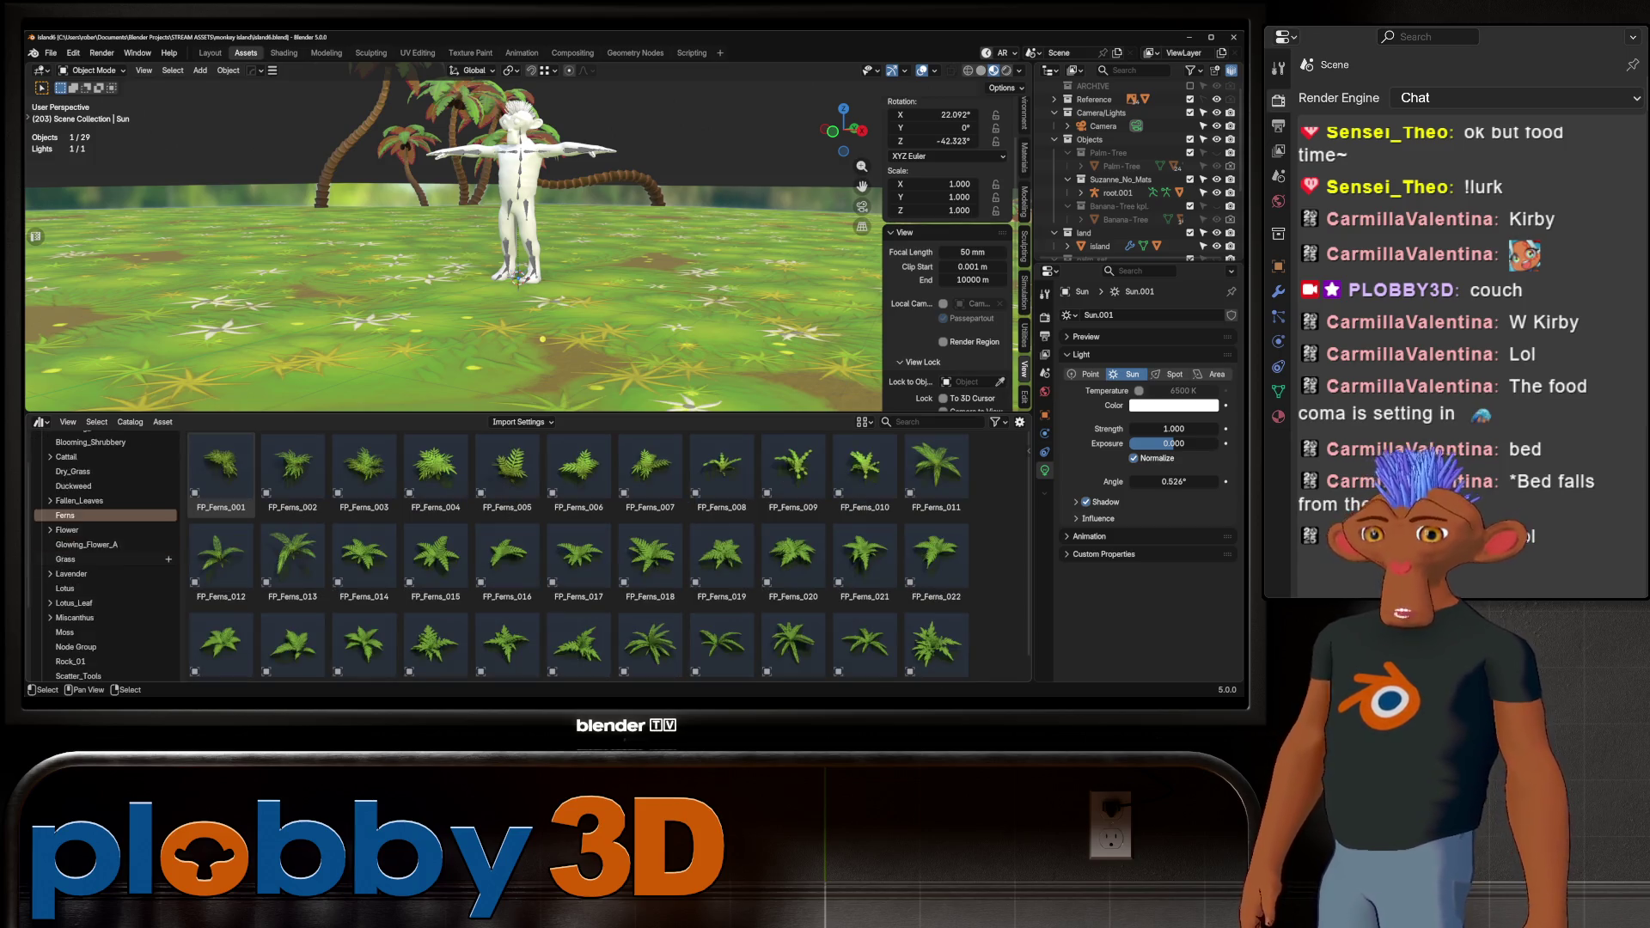
click(81, 655)
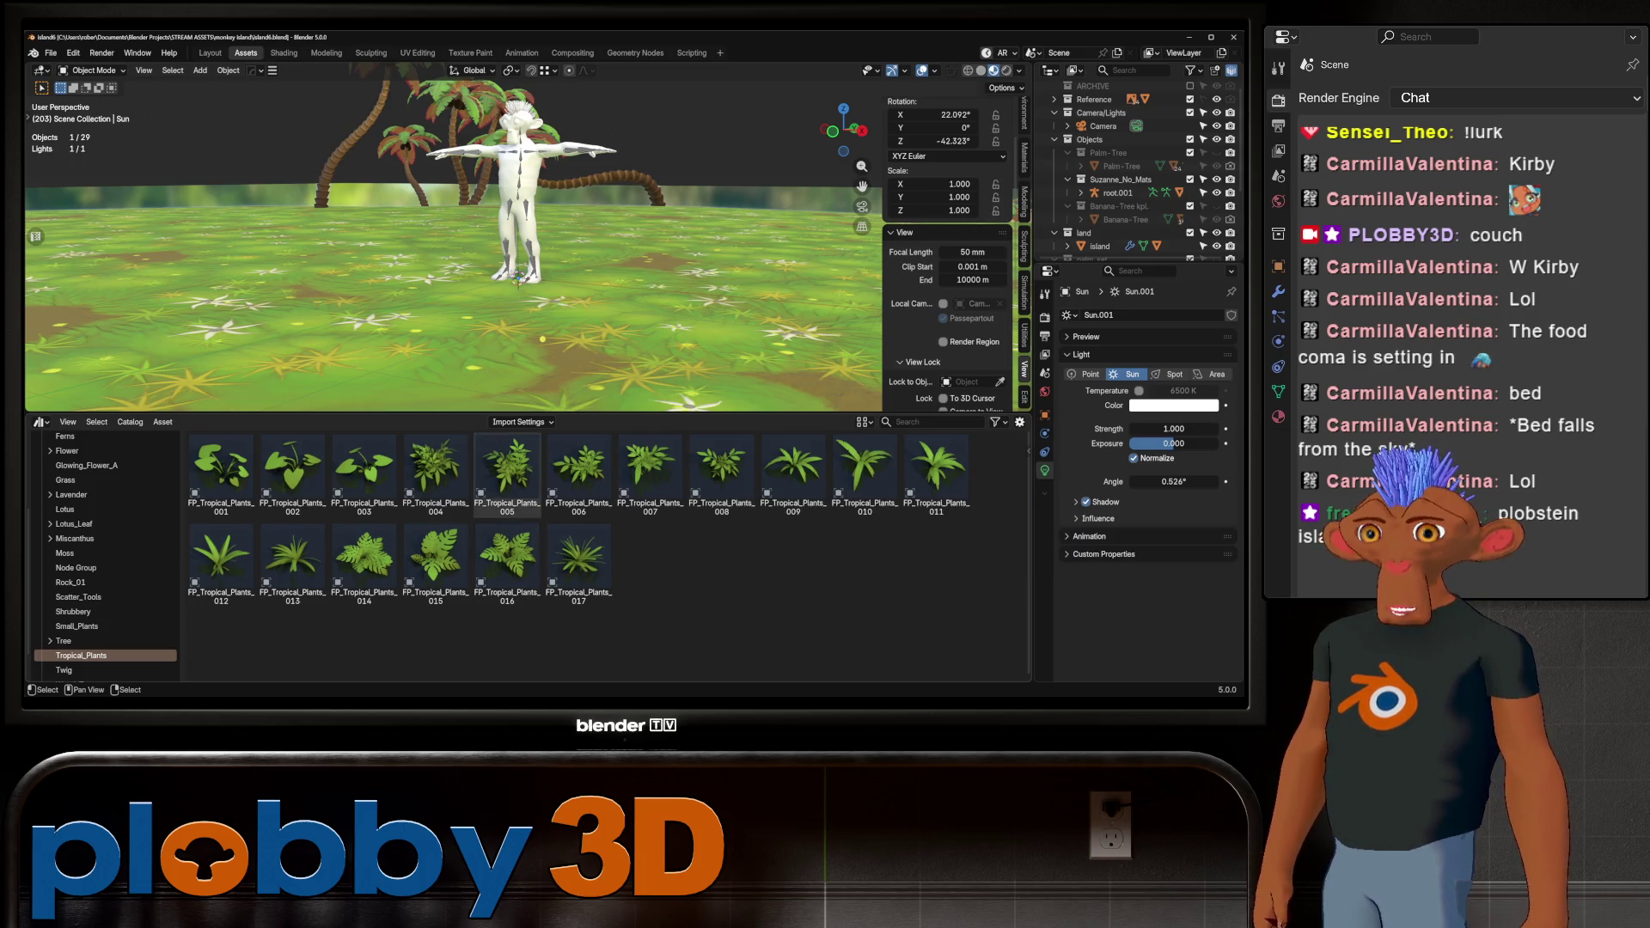
Browse the Tree, Small_Plants, Shrubbery, Rock_01, Moss and Miscanthus catalogs, settling on Scatter_Tools
scroll(103, 582, down, 2)
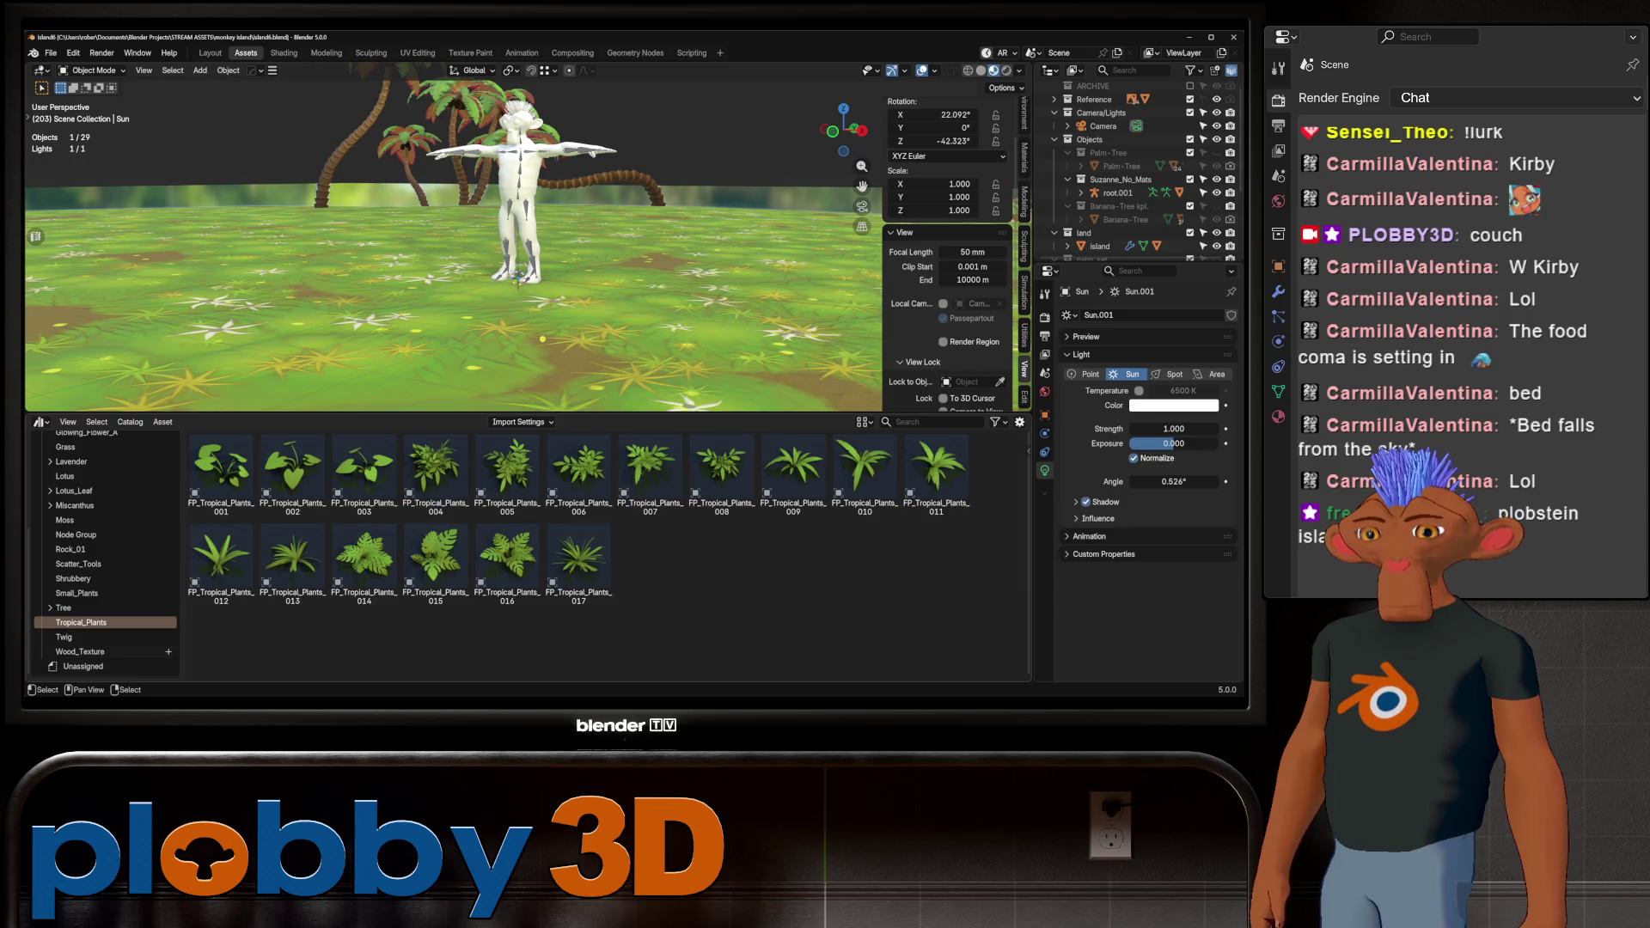
click(86, 608)
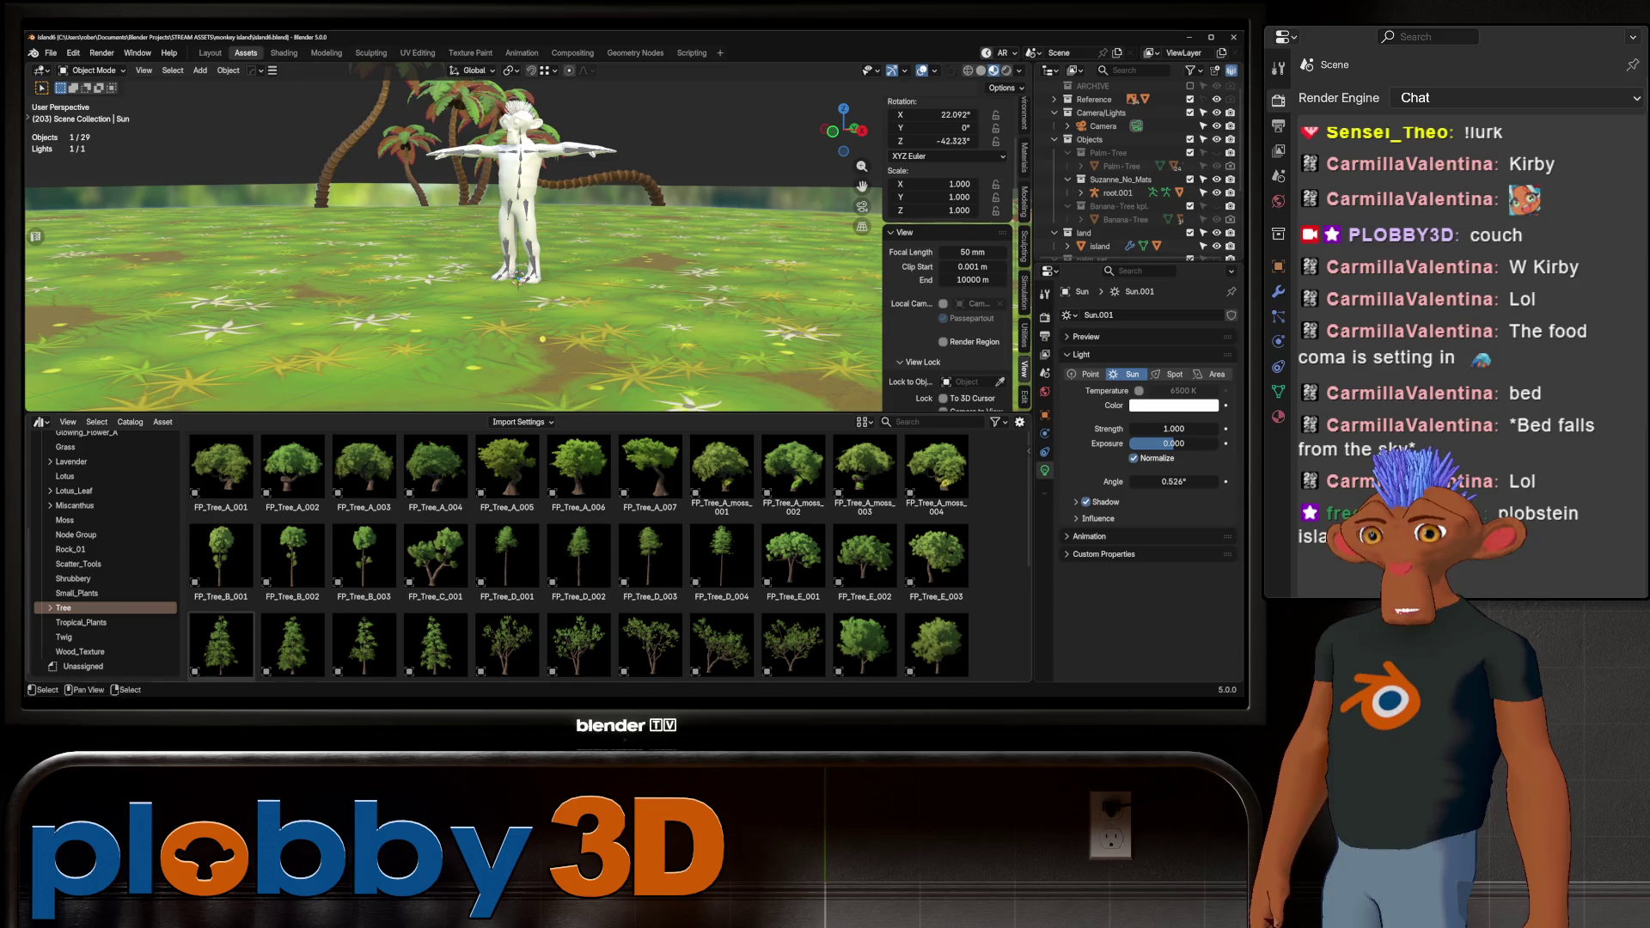
click(77, 593)
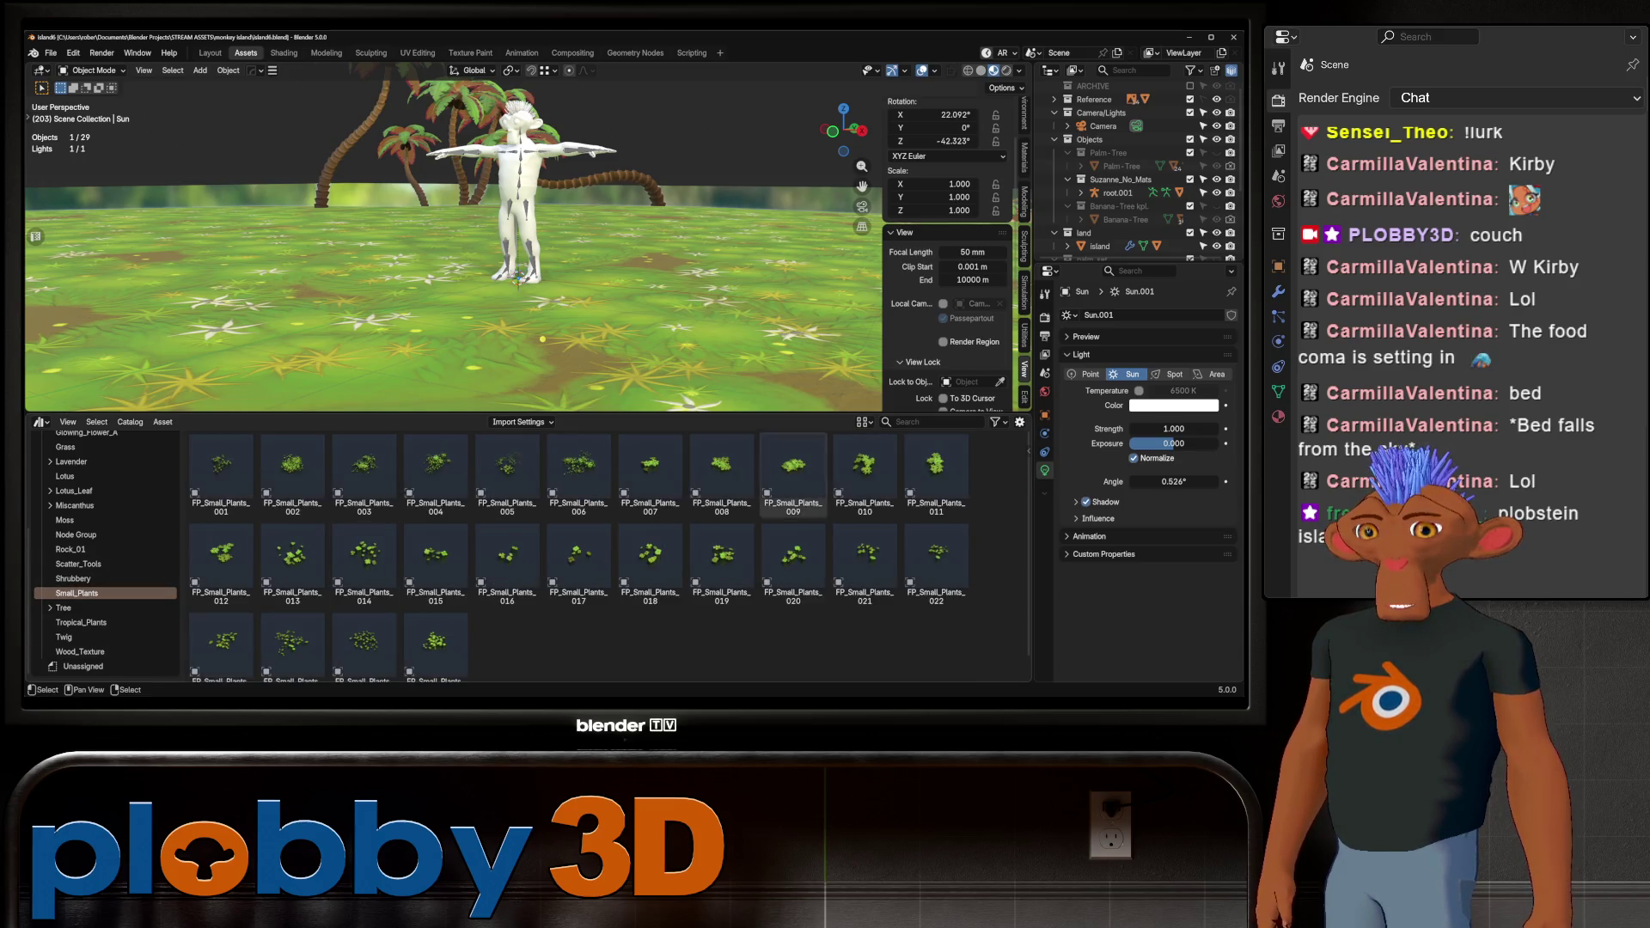
click(74, 579)
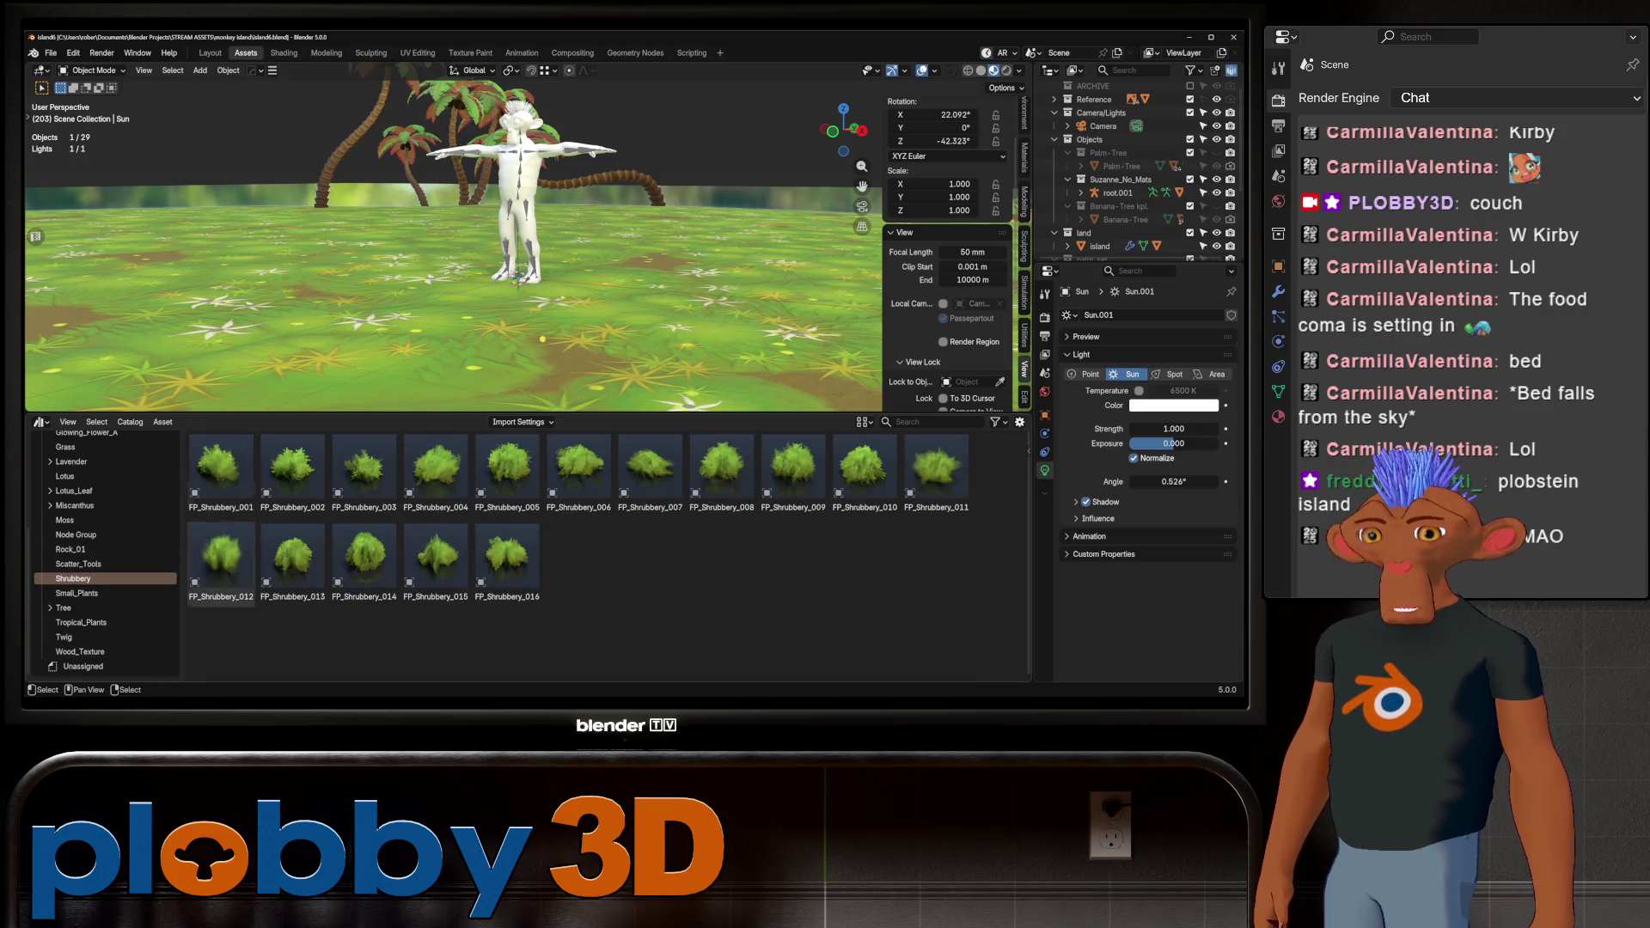
click(79, 564)
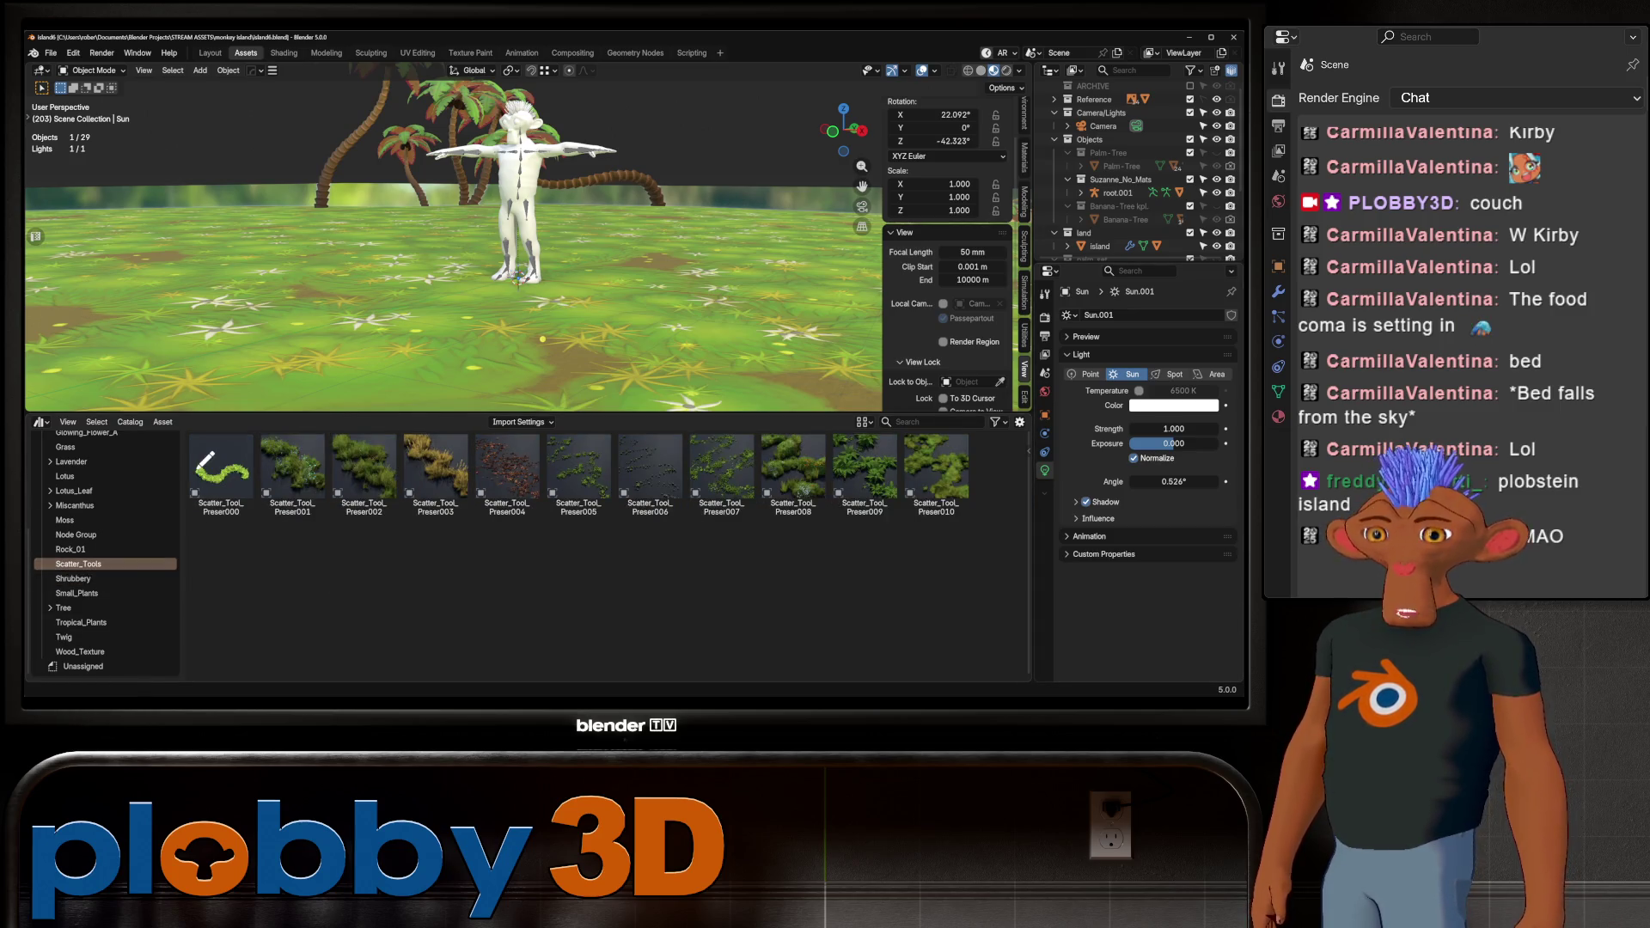
click(70, 549)
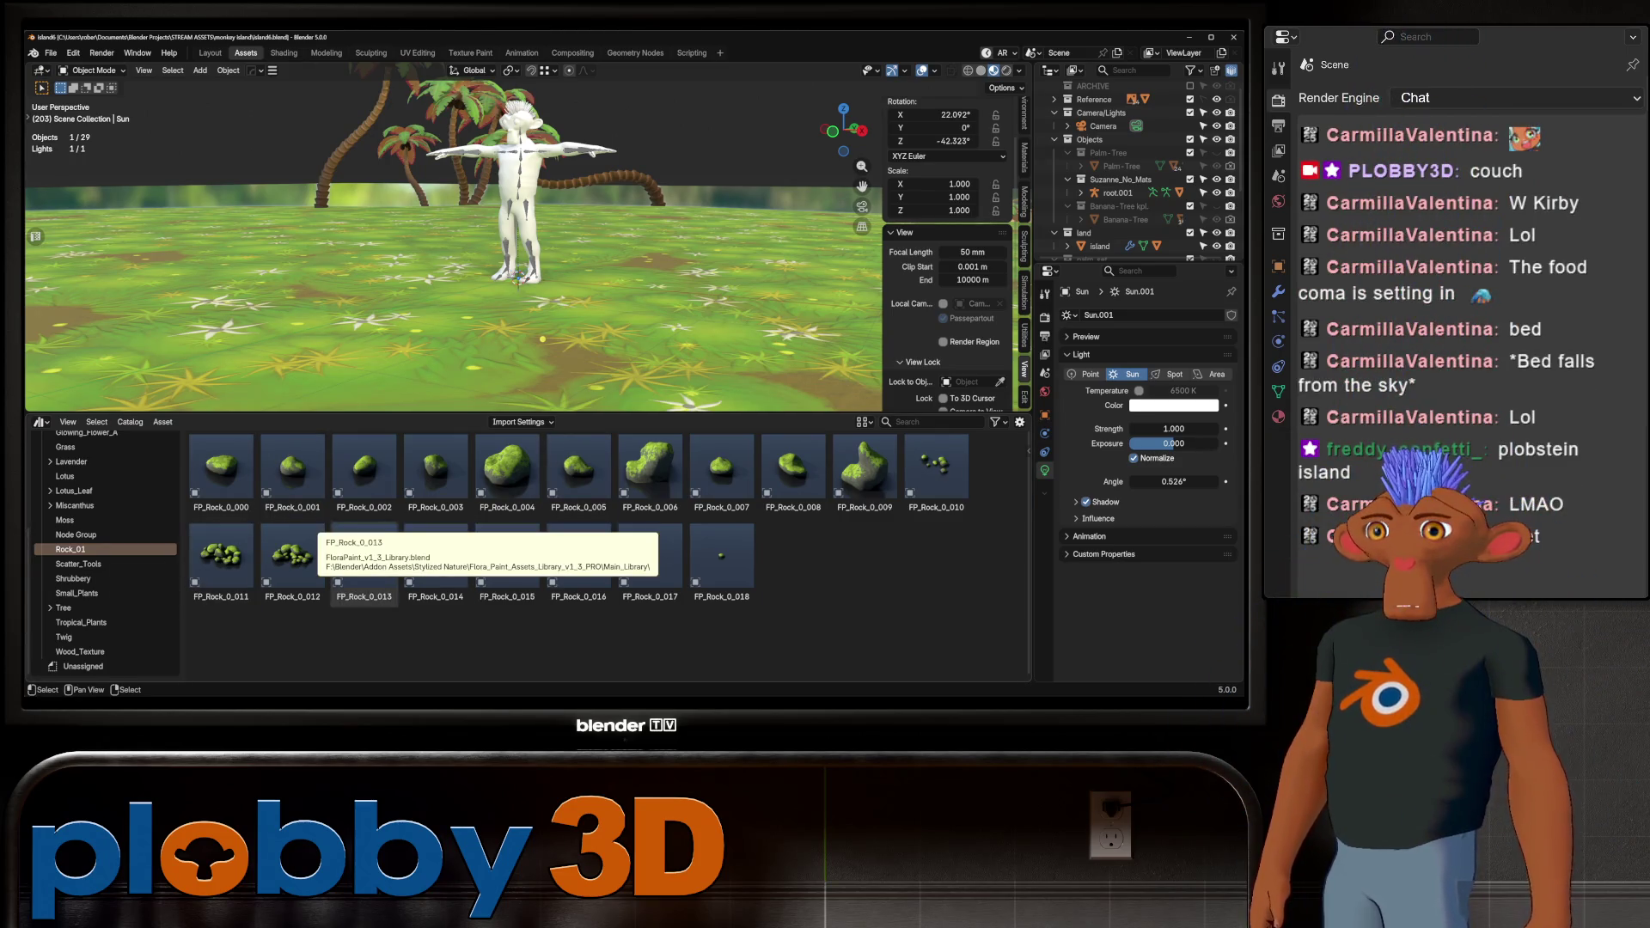
click(94, 535)
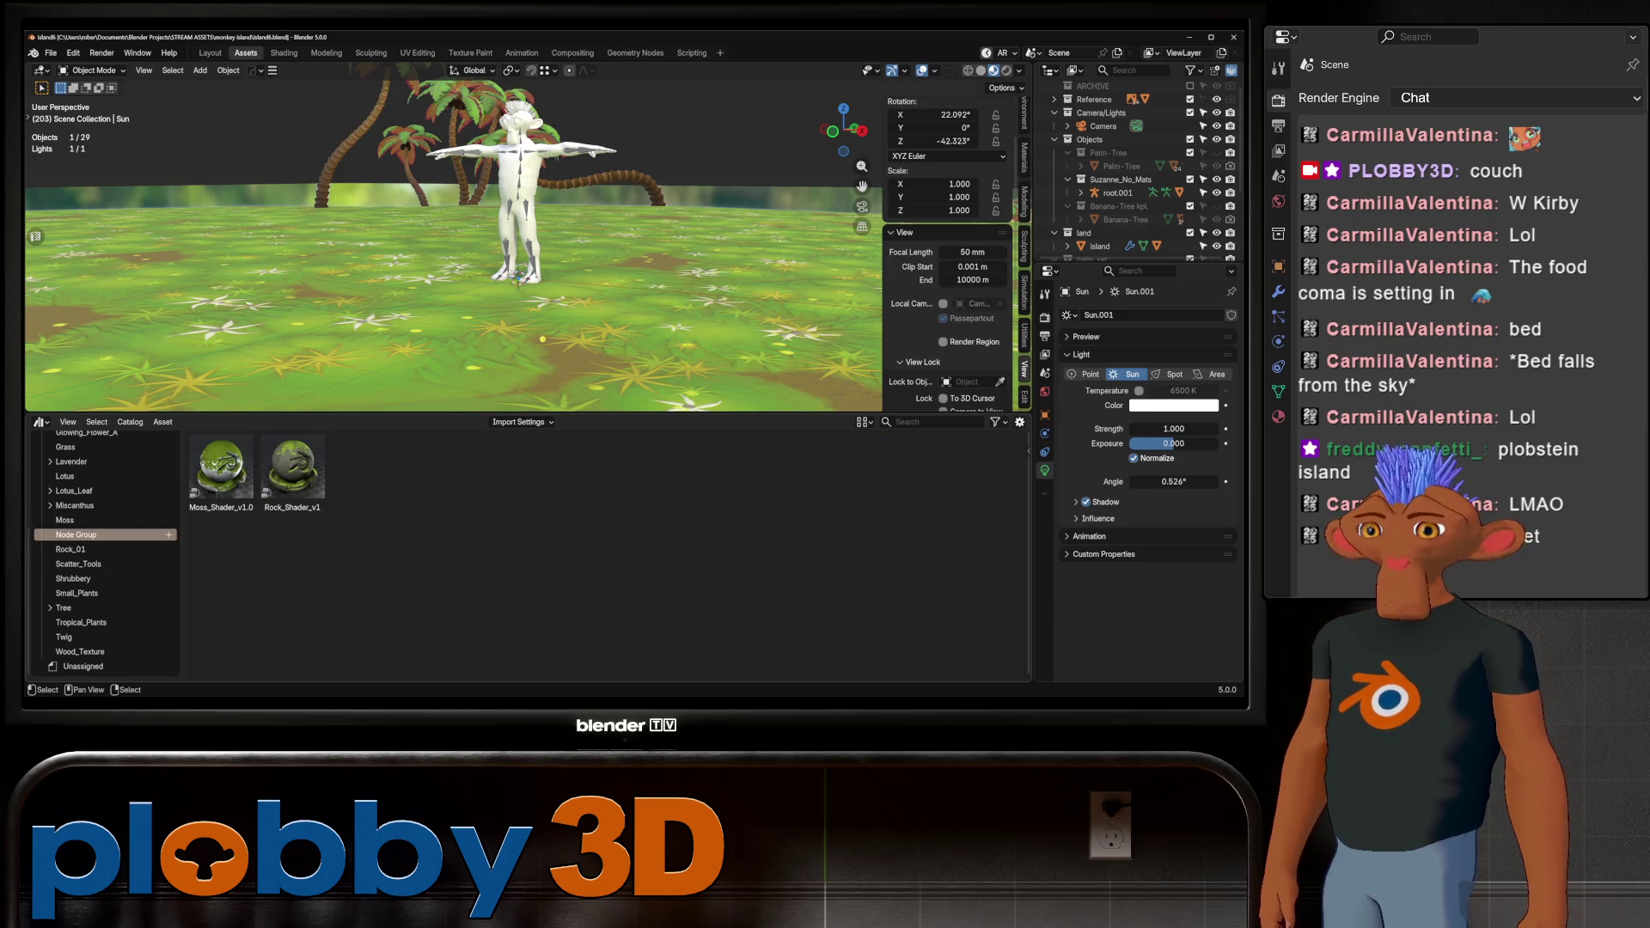
click(95, 520)
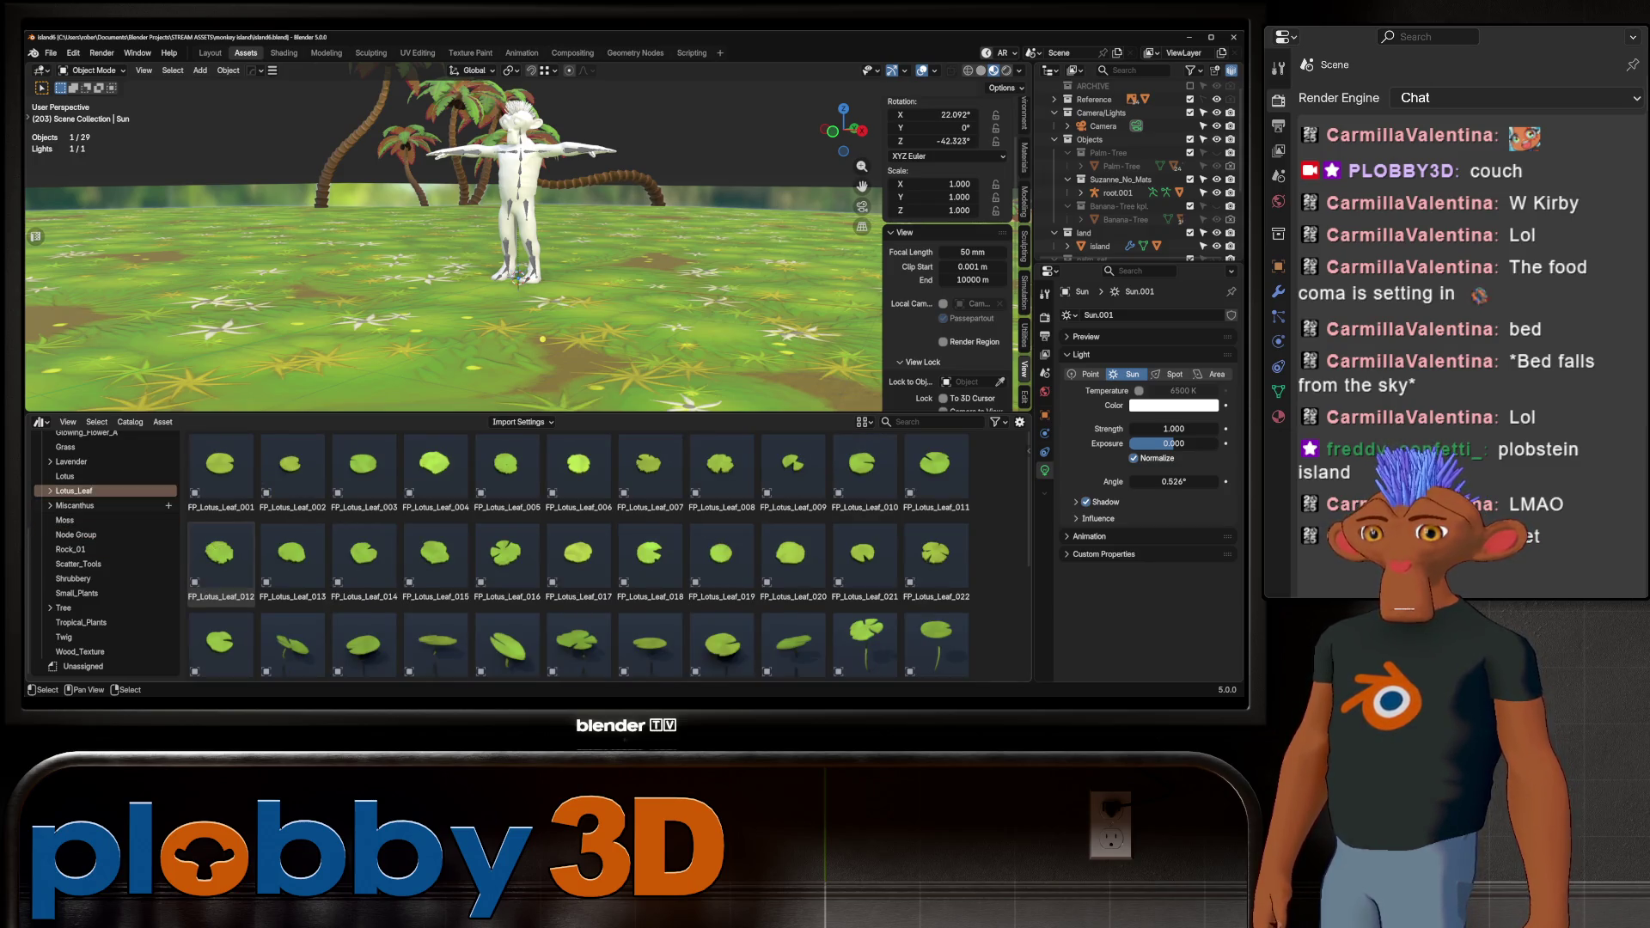
click(95, 505)
click(95, 623)
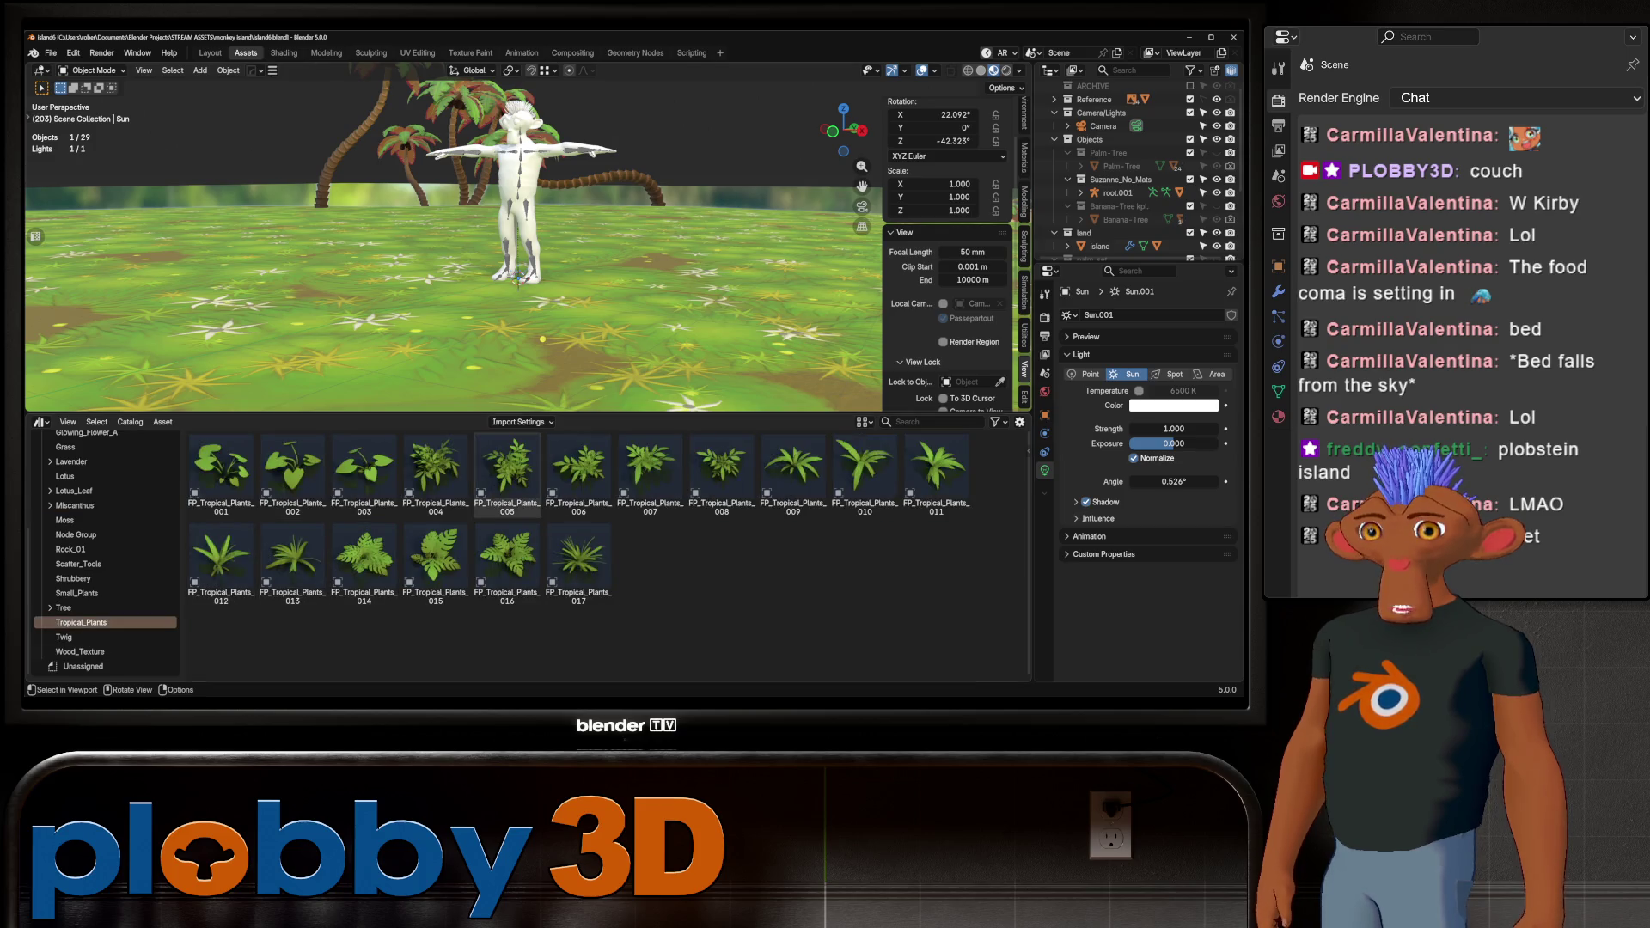
scroll(454, 237, down, 2)
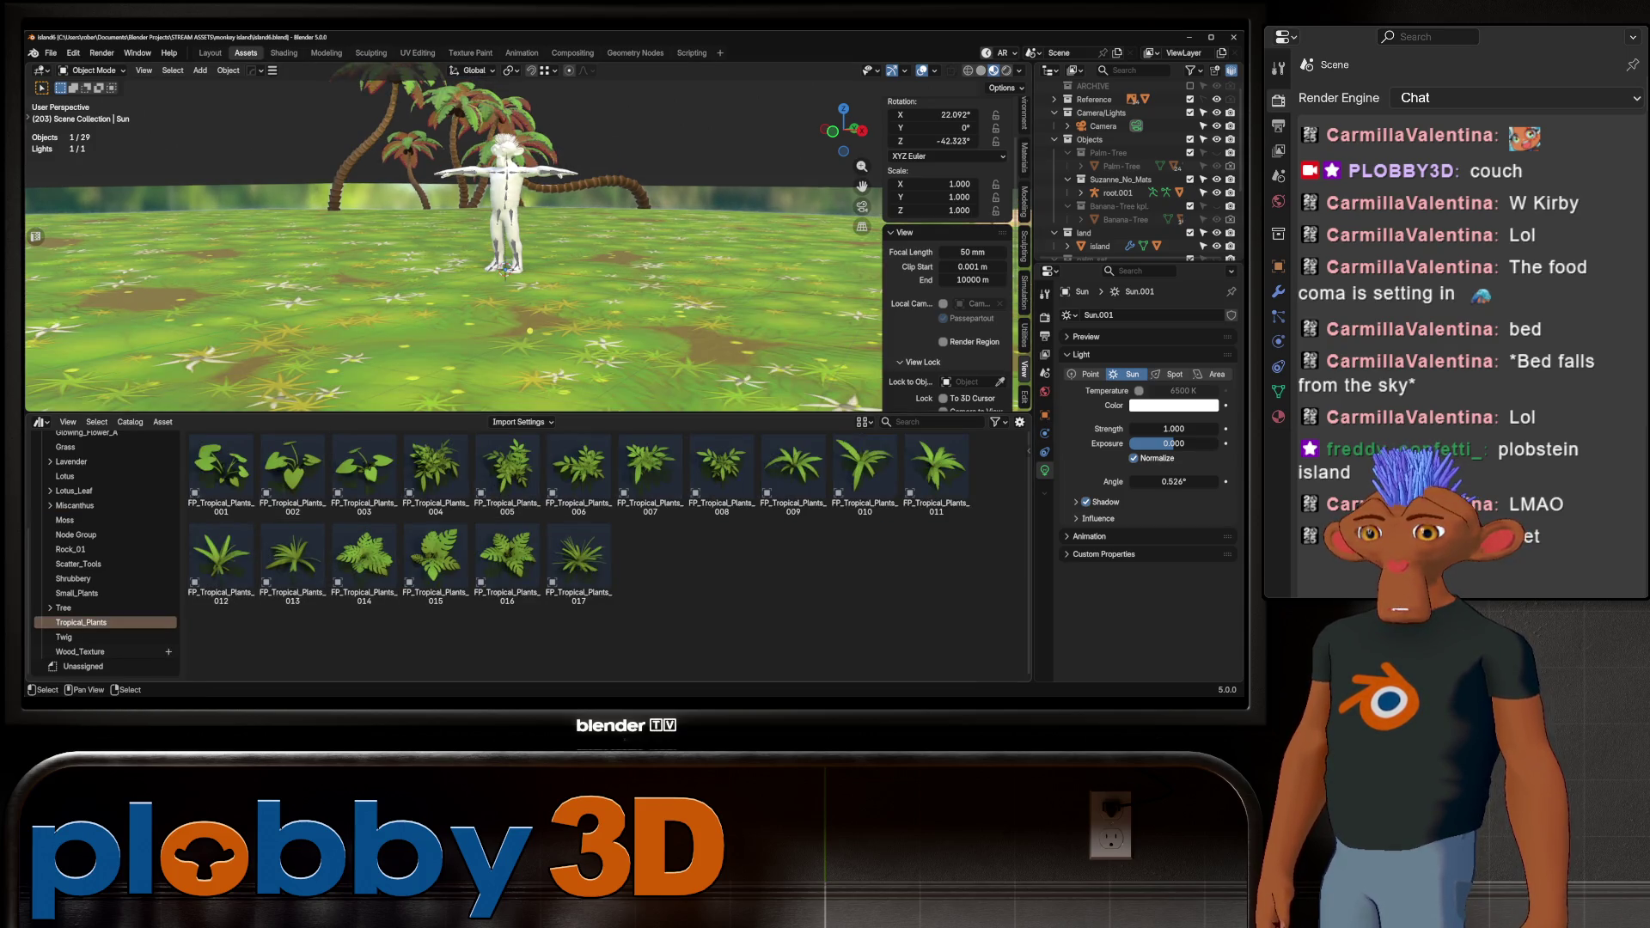
click(78, 564)
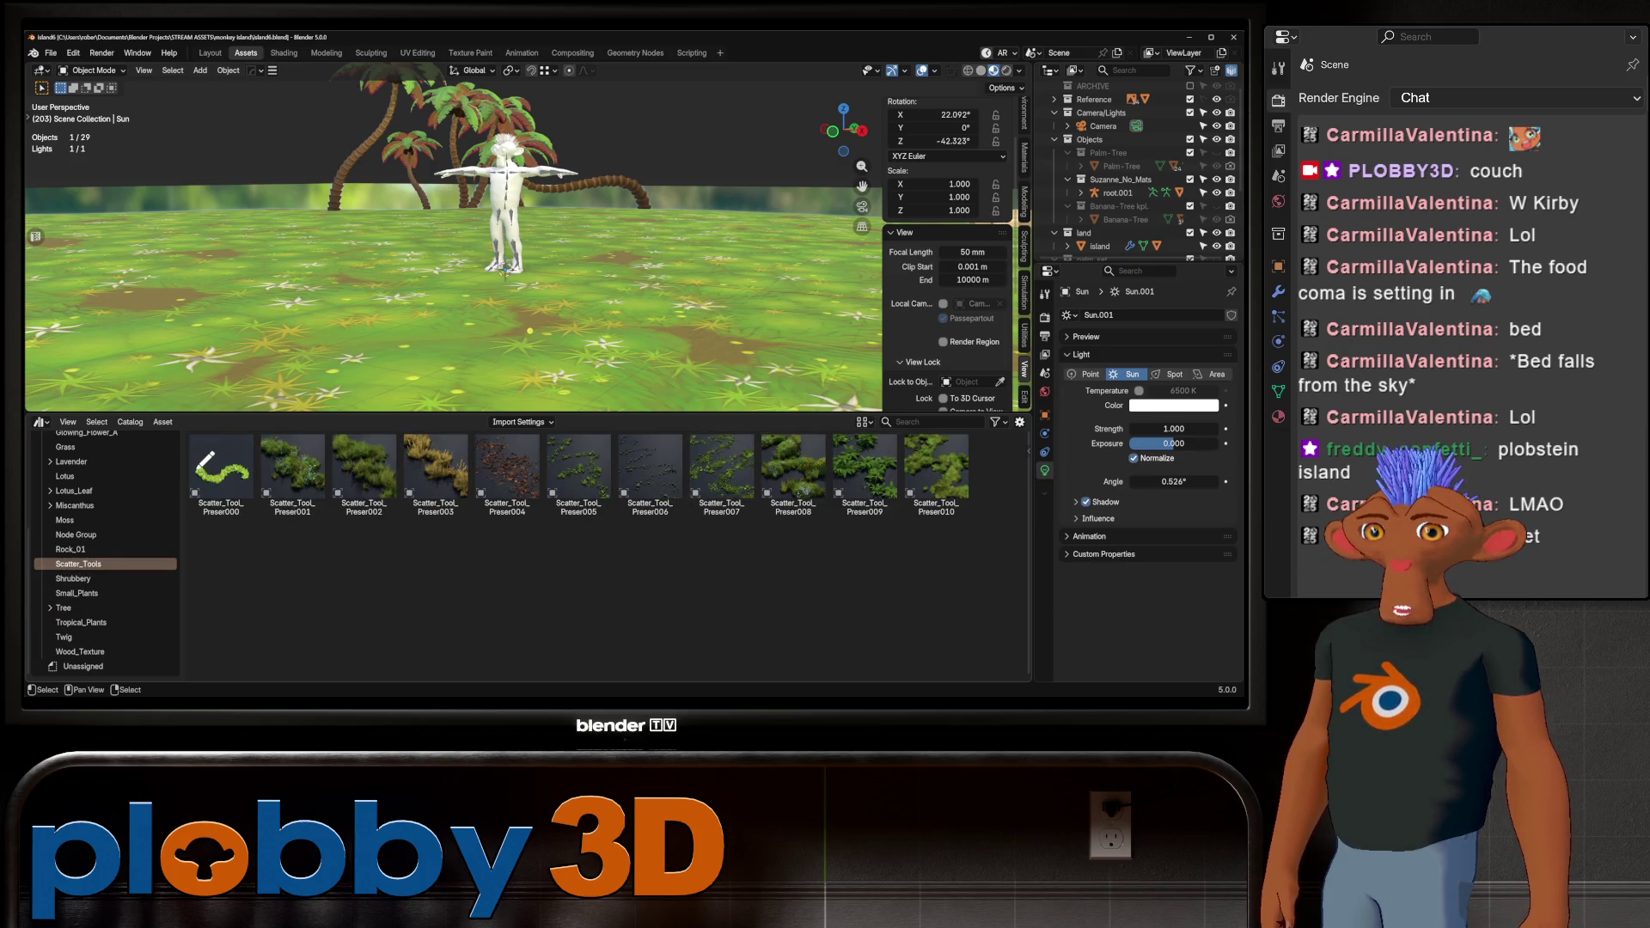
Drag Scatter_Tool_Preser009 into the scene and make its collection active in the Outliner
drag(865, 469, 682, 327)
scroll(1135, 172, down, 3)
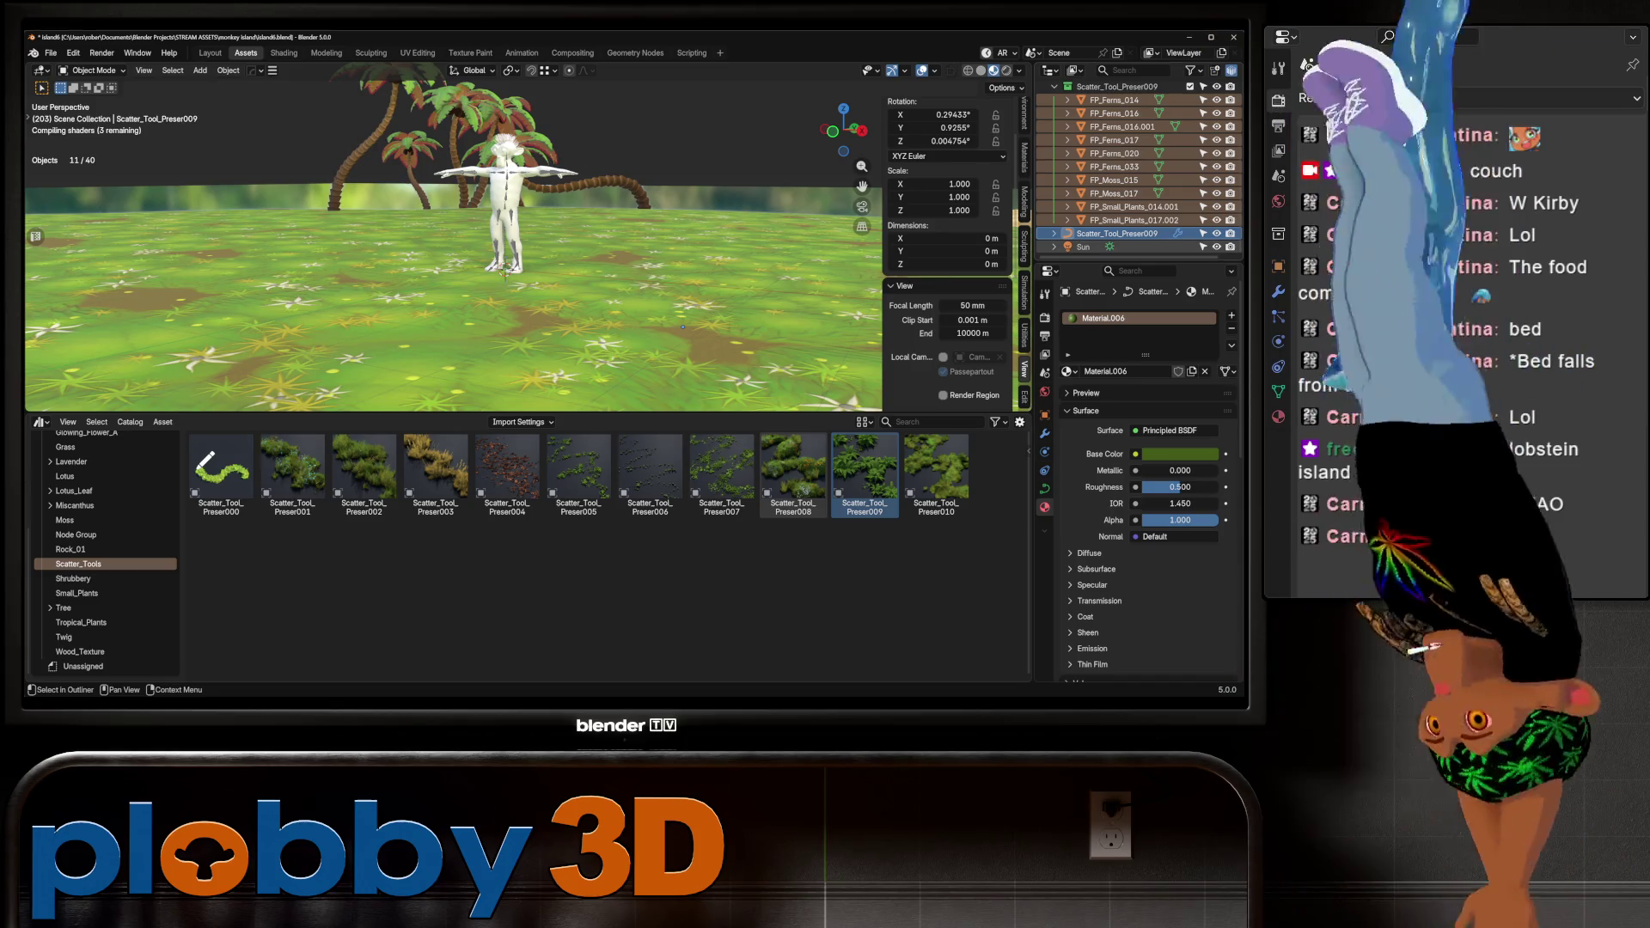
click(1117, 233)
click(1116, 86)
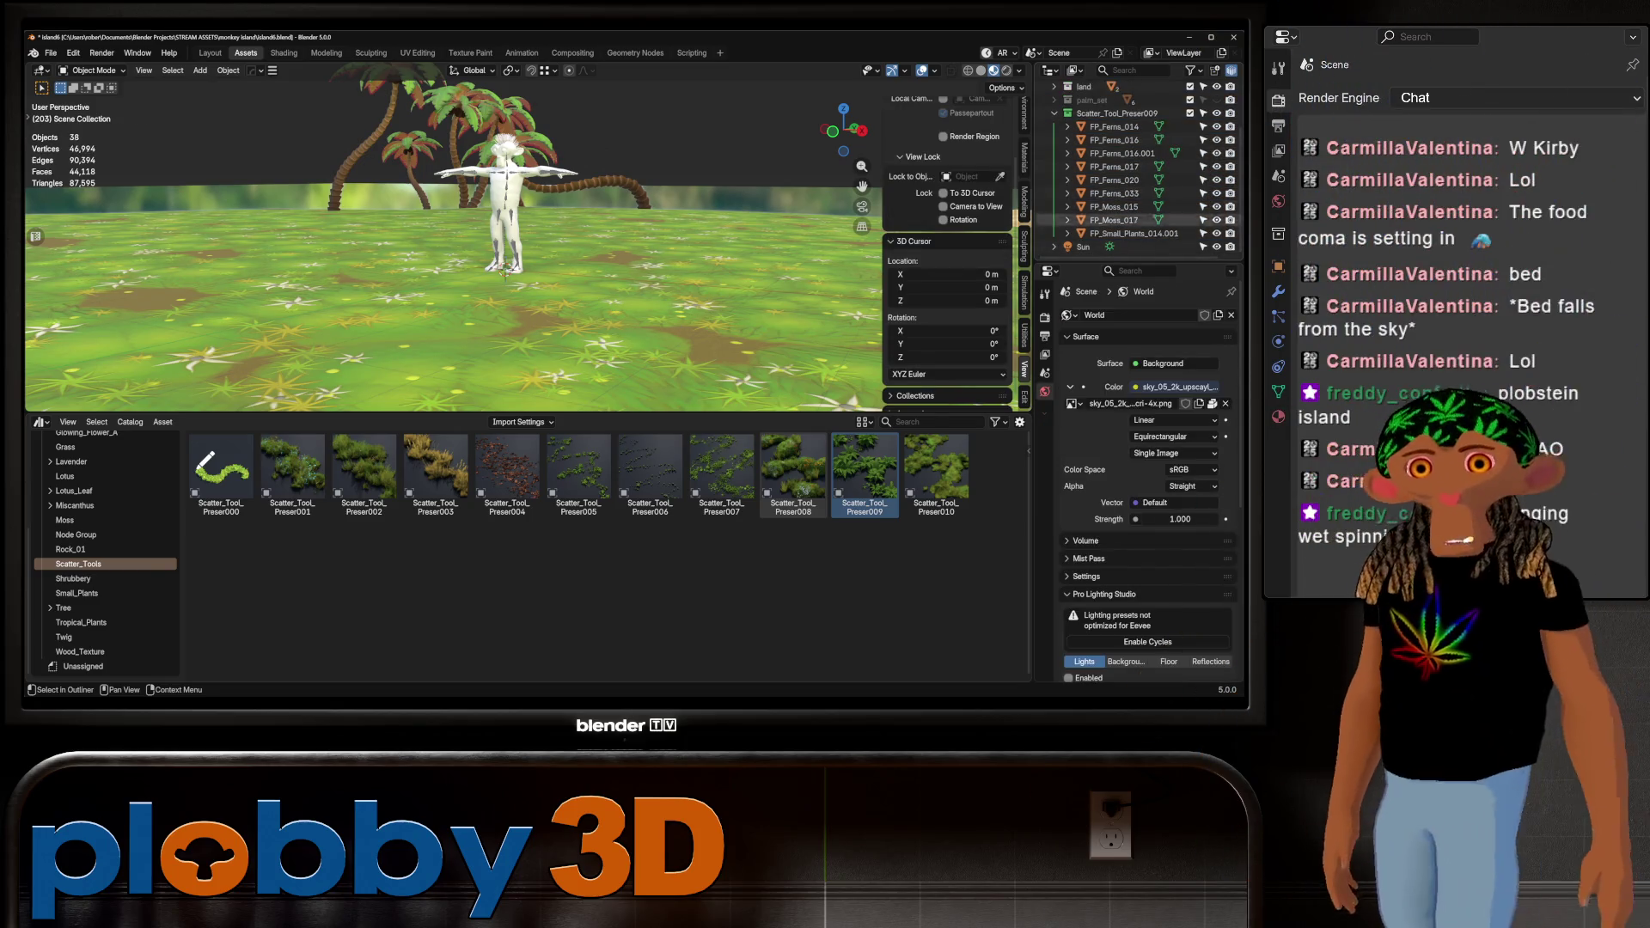
scroll(1118, 172, up, 2)
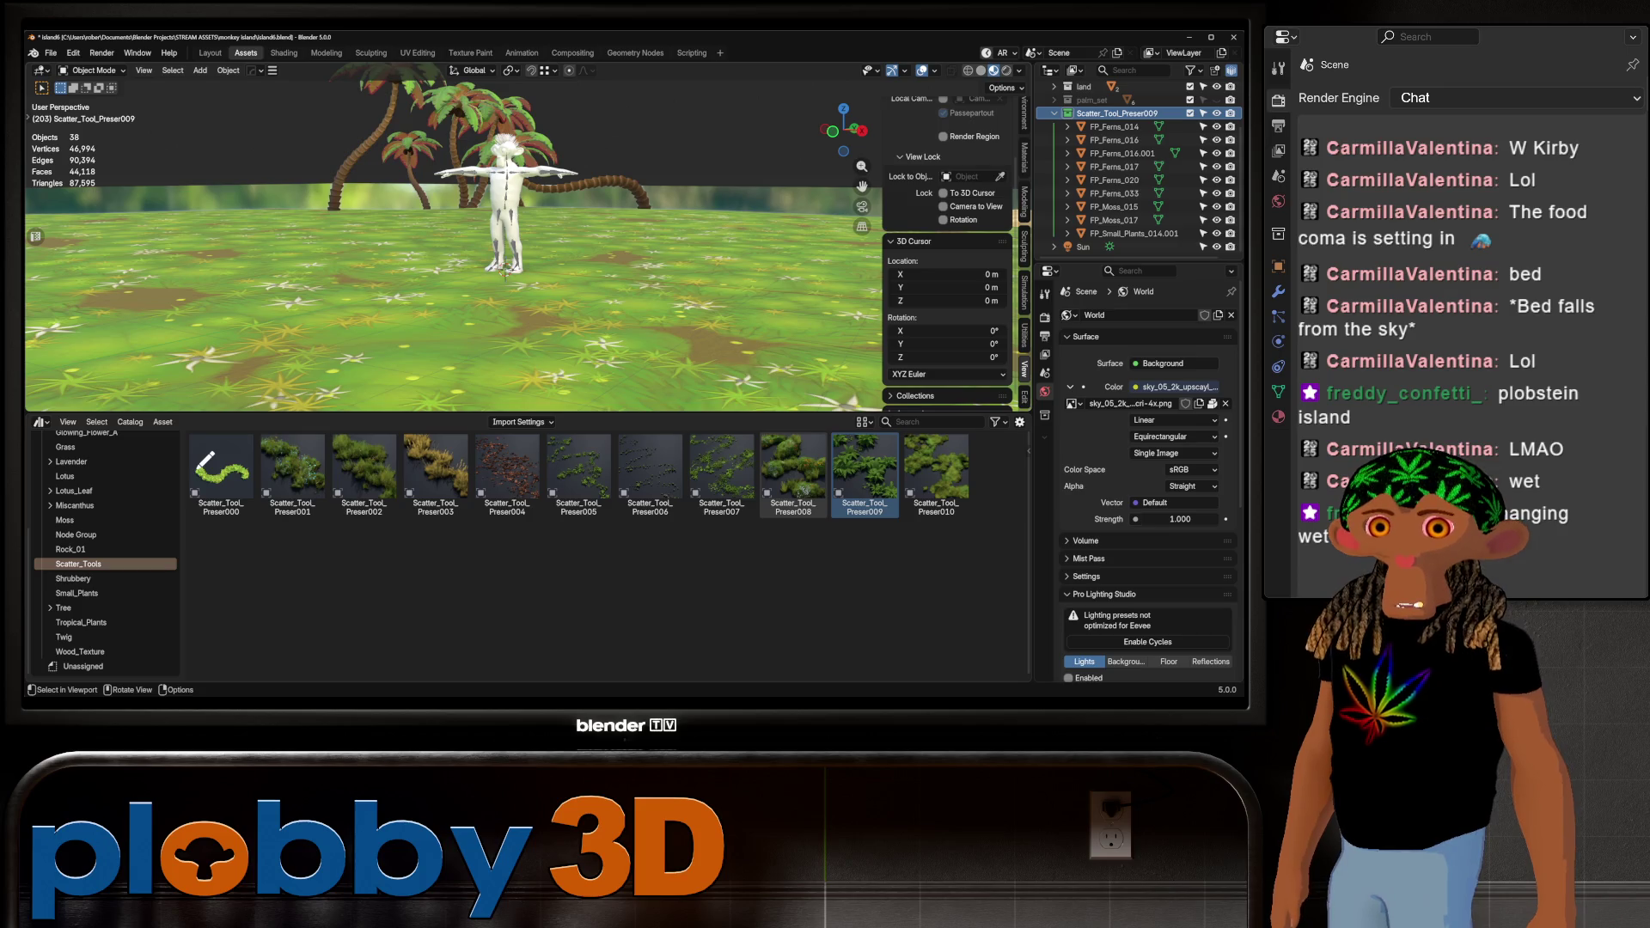
middle_drag(516, 258, 533, 224)
Add another Scatter on Surface modifier to the island ground
click(429, 300)
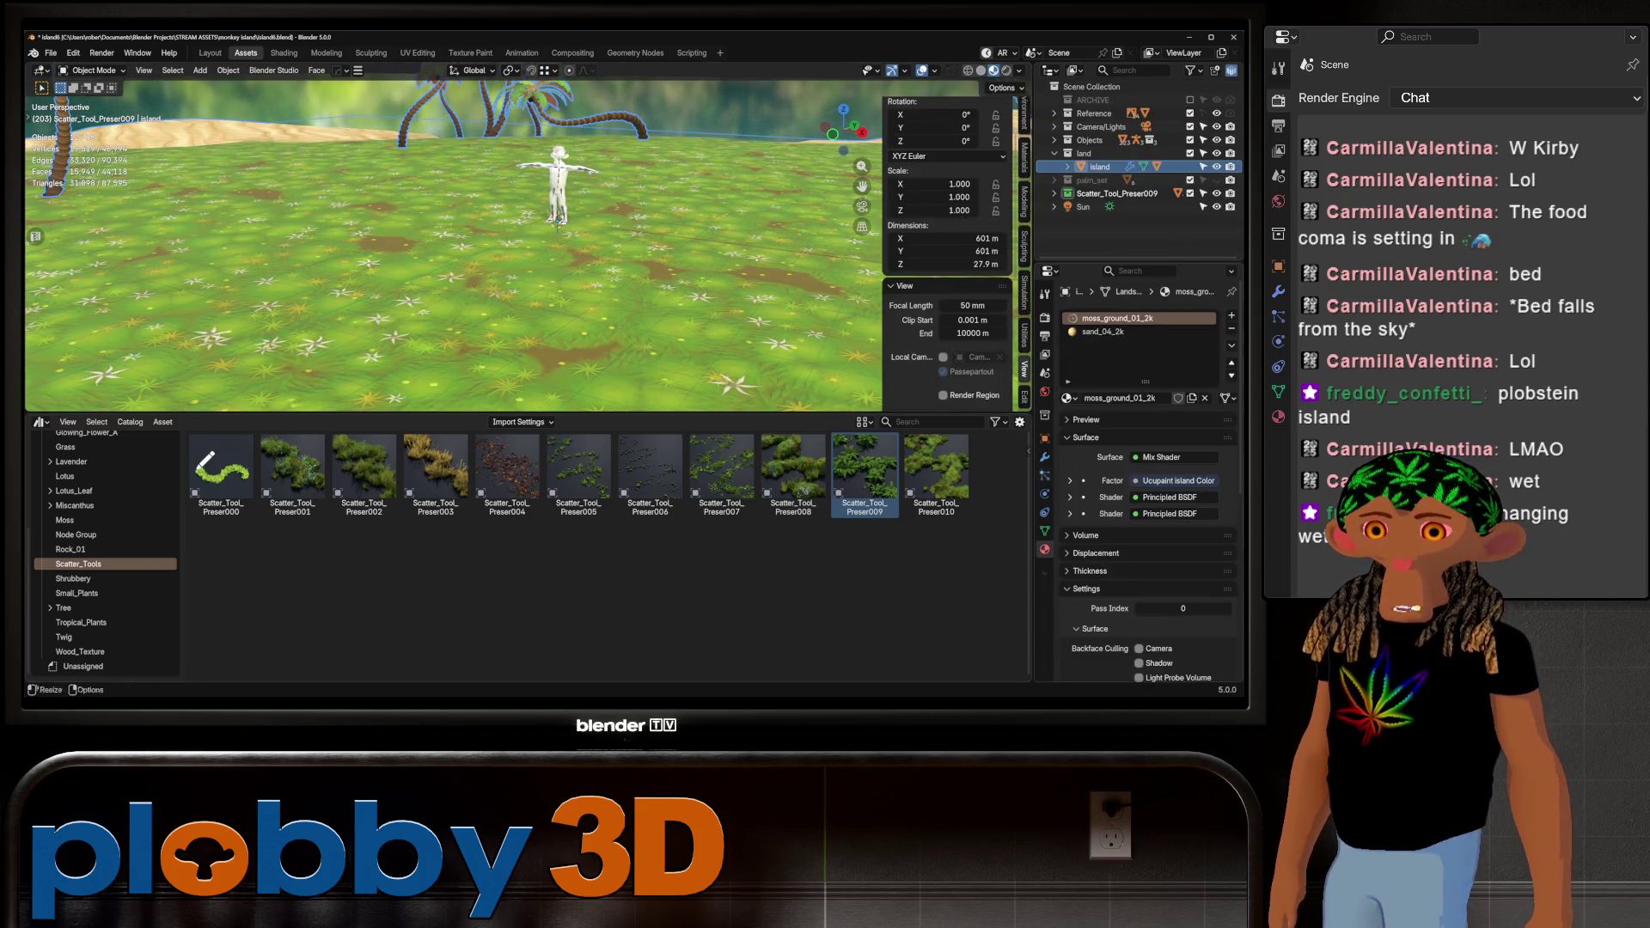
click(1045, 457)
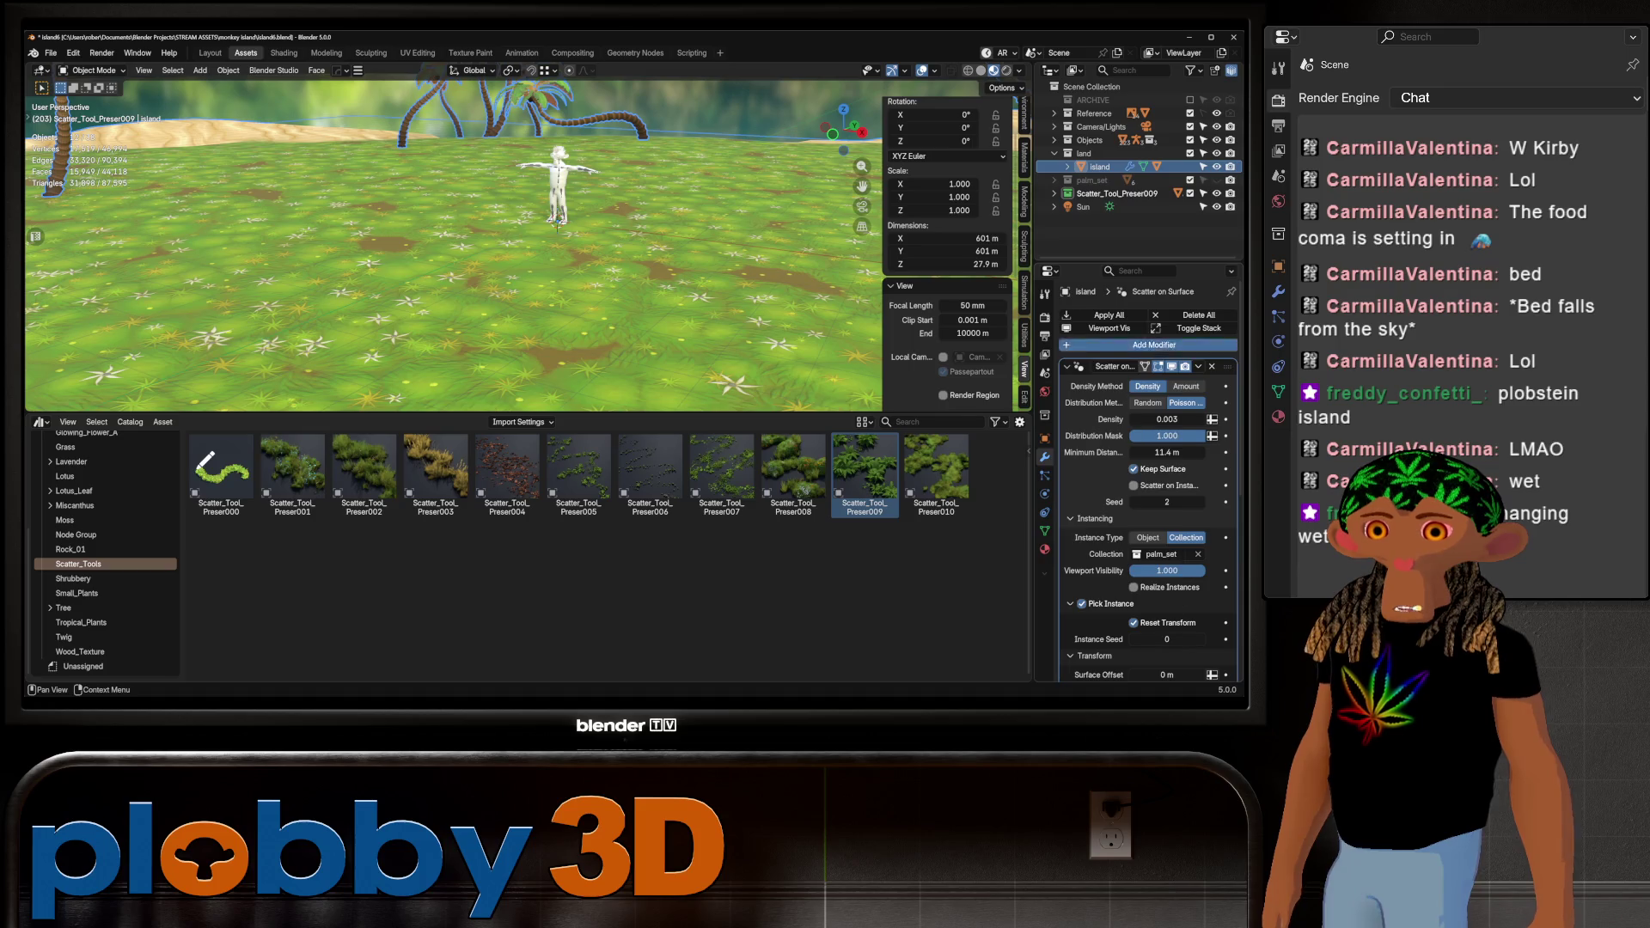
click(1154, 345)
mouse_move(1118, 348)
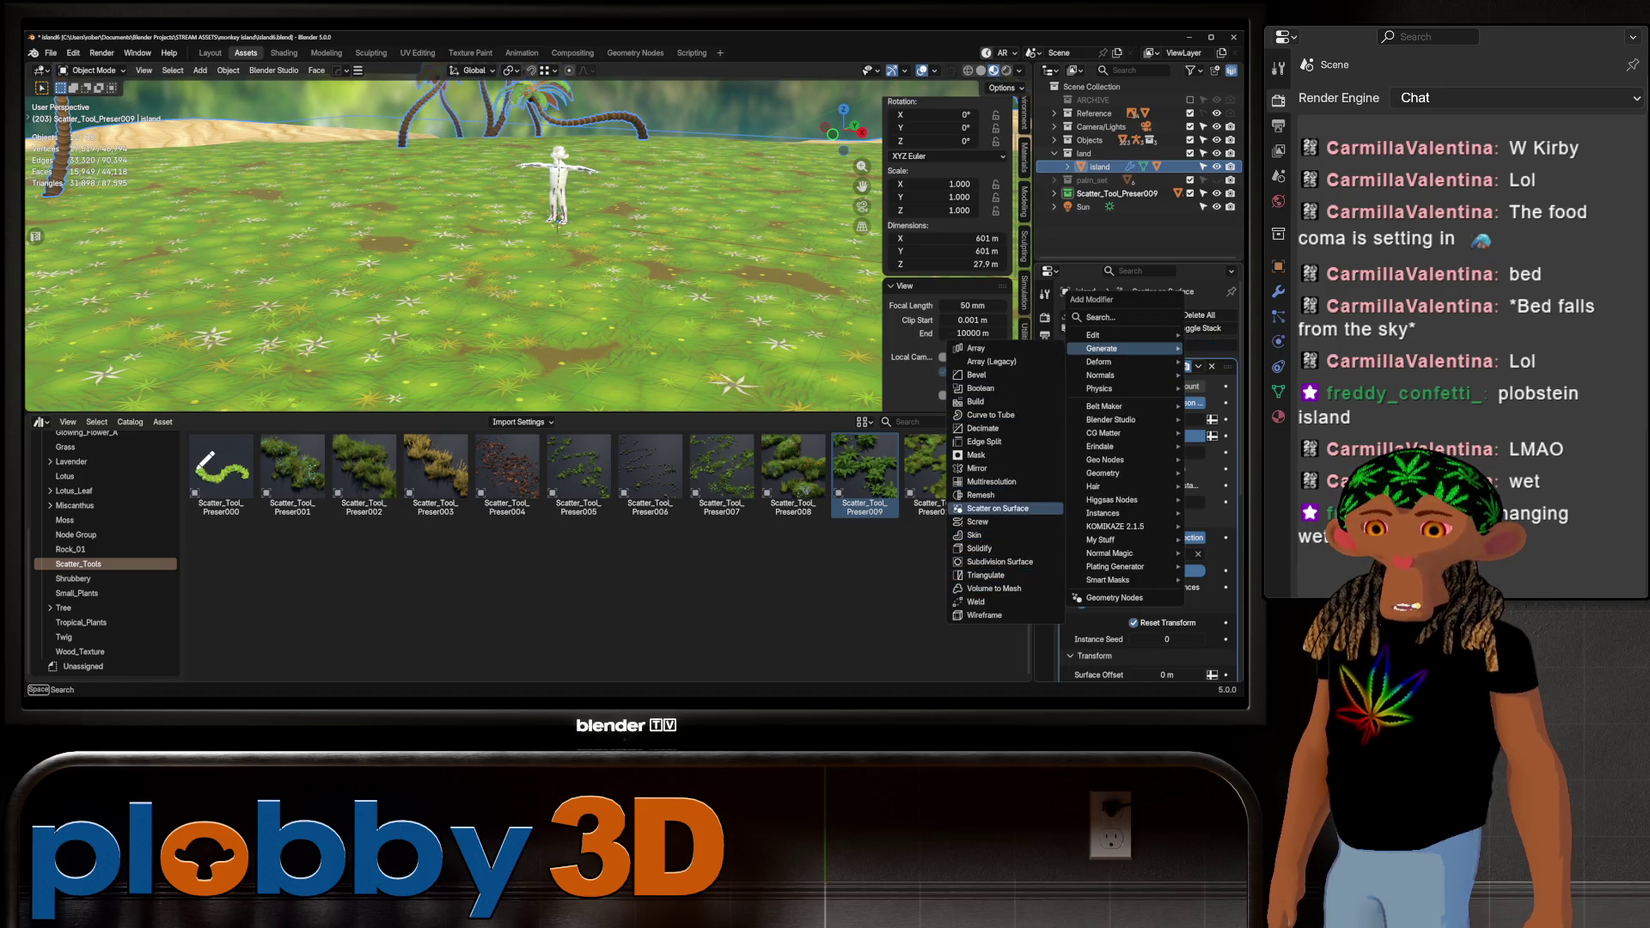
click(997, 508)
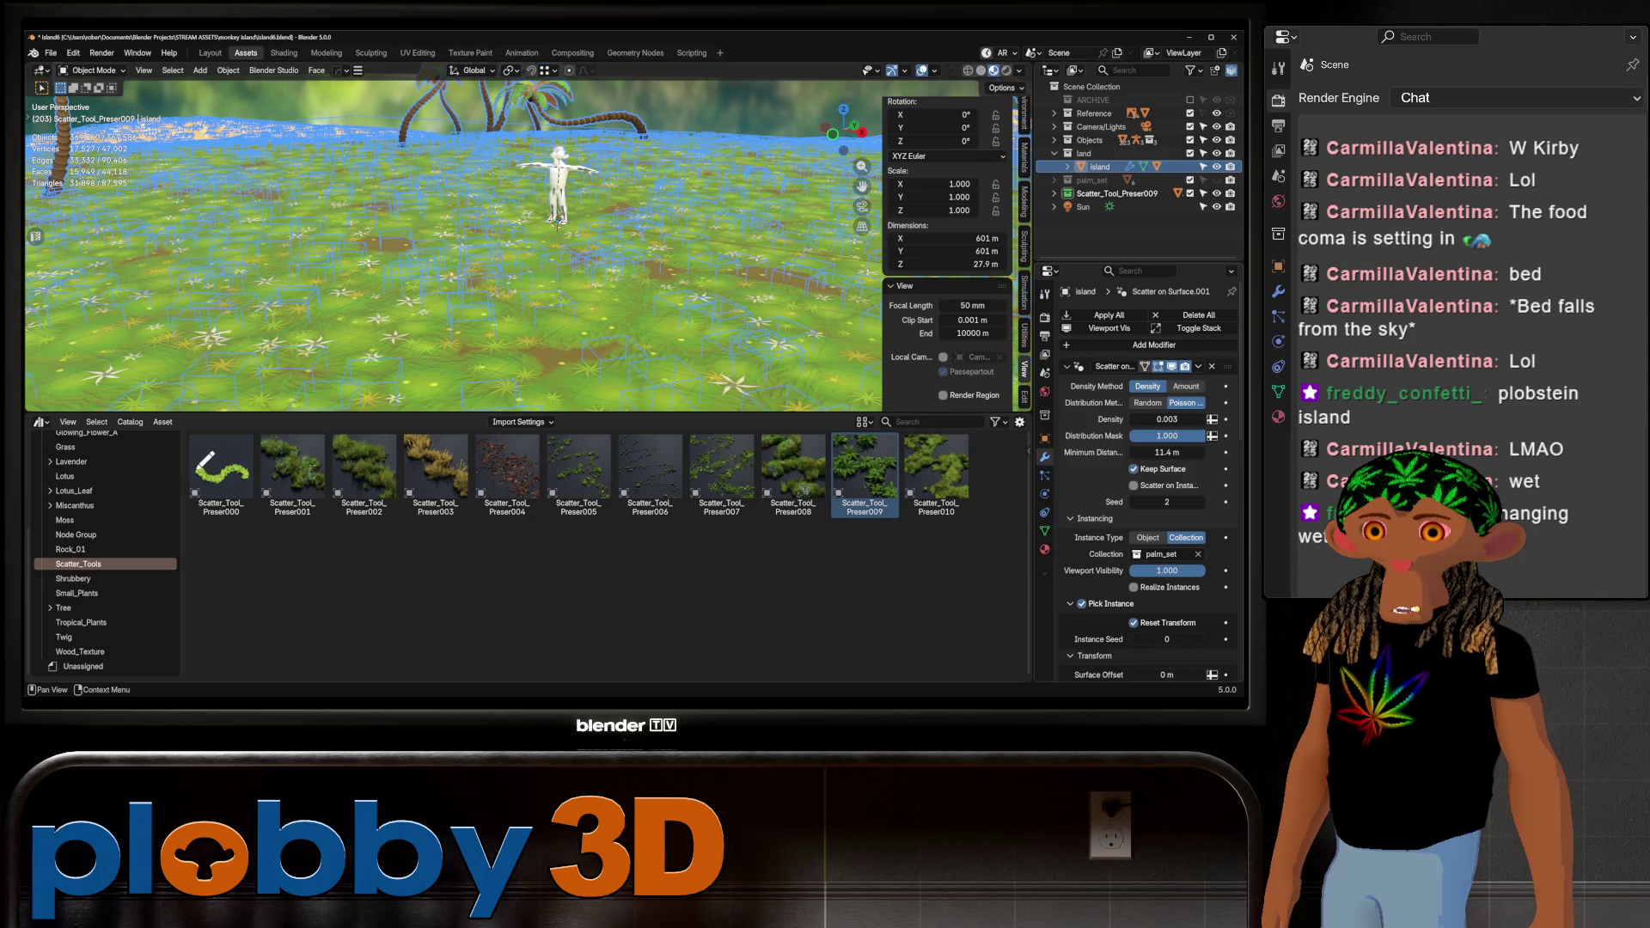
Lower the new scatter's Density from 1.000 to 0.010
scroll(1144, 481, down, 8)
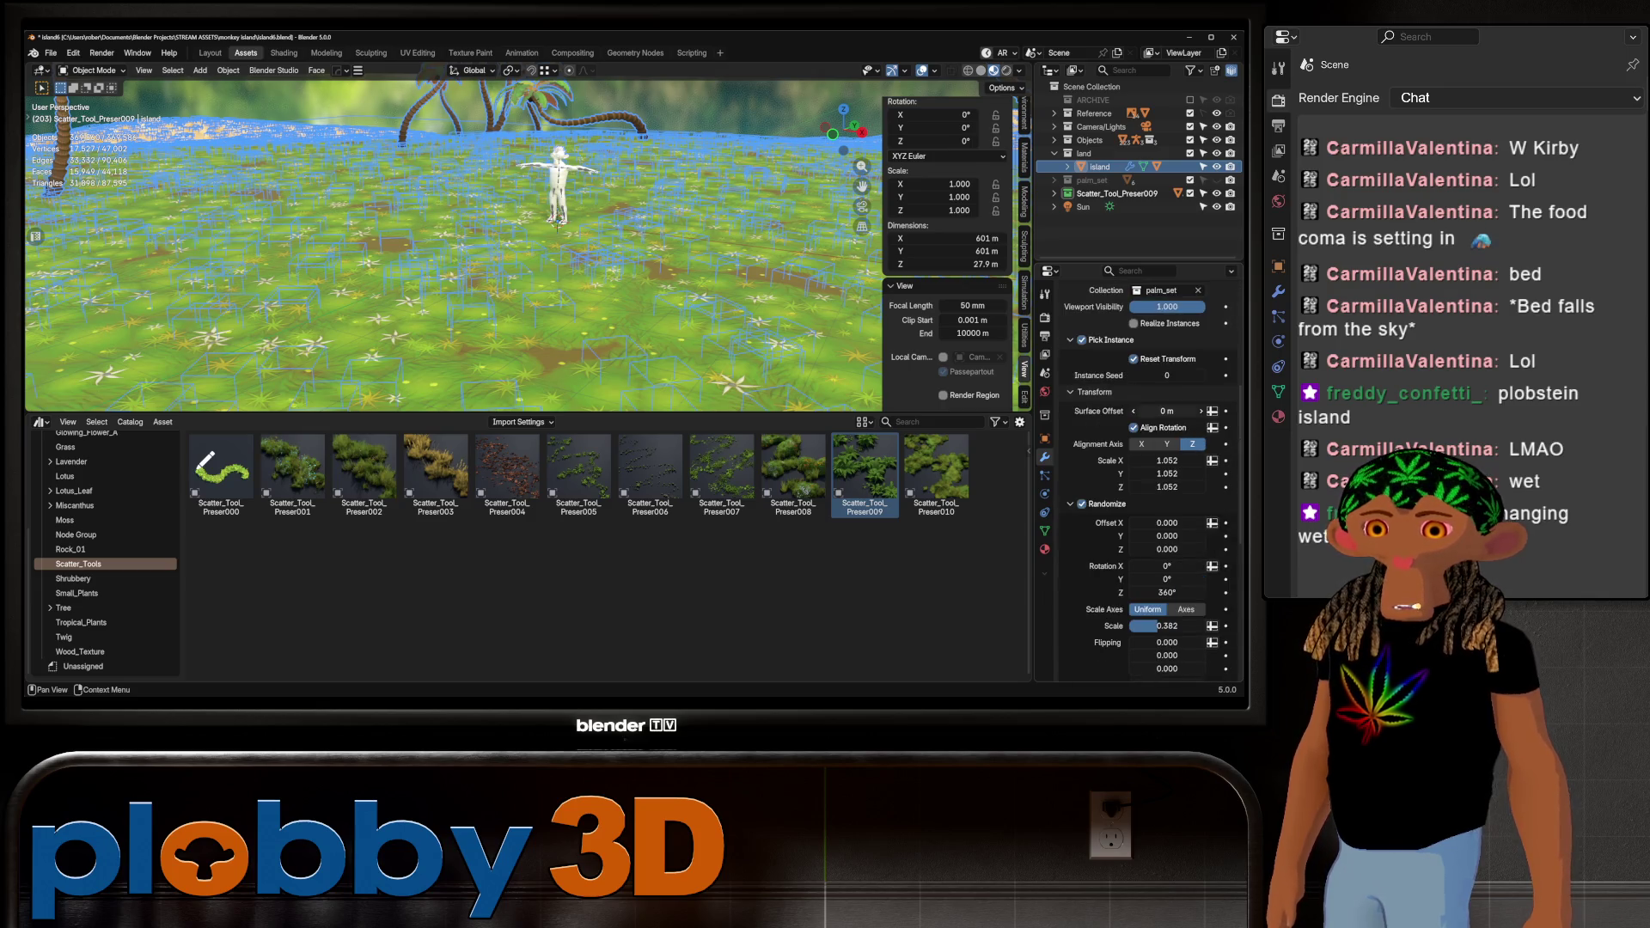
scroll(1143, 481, down, 3)
scroll(1148, 481, down, 6)
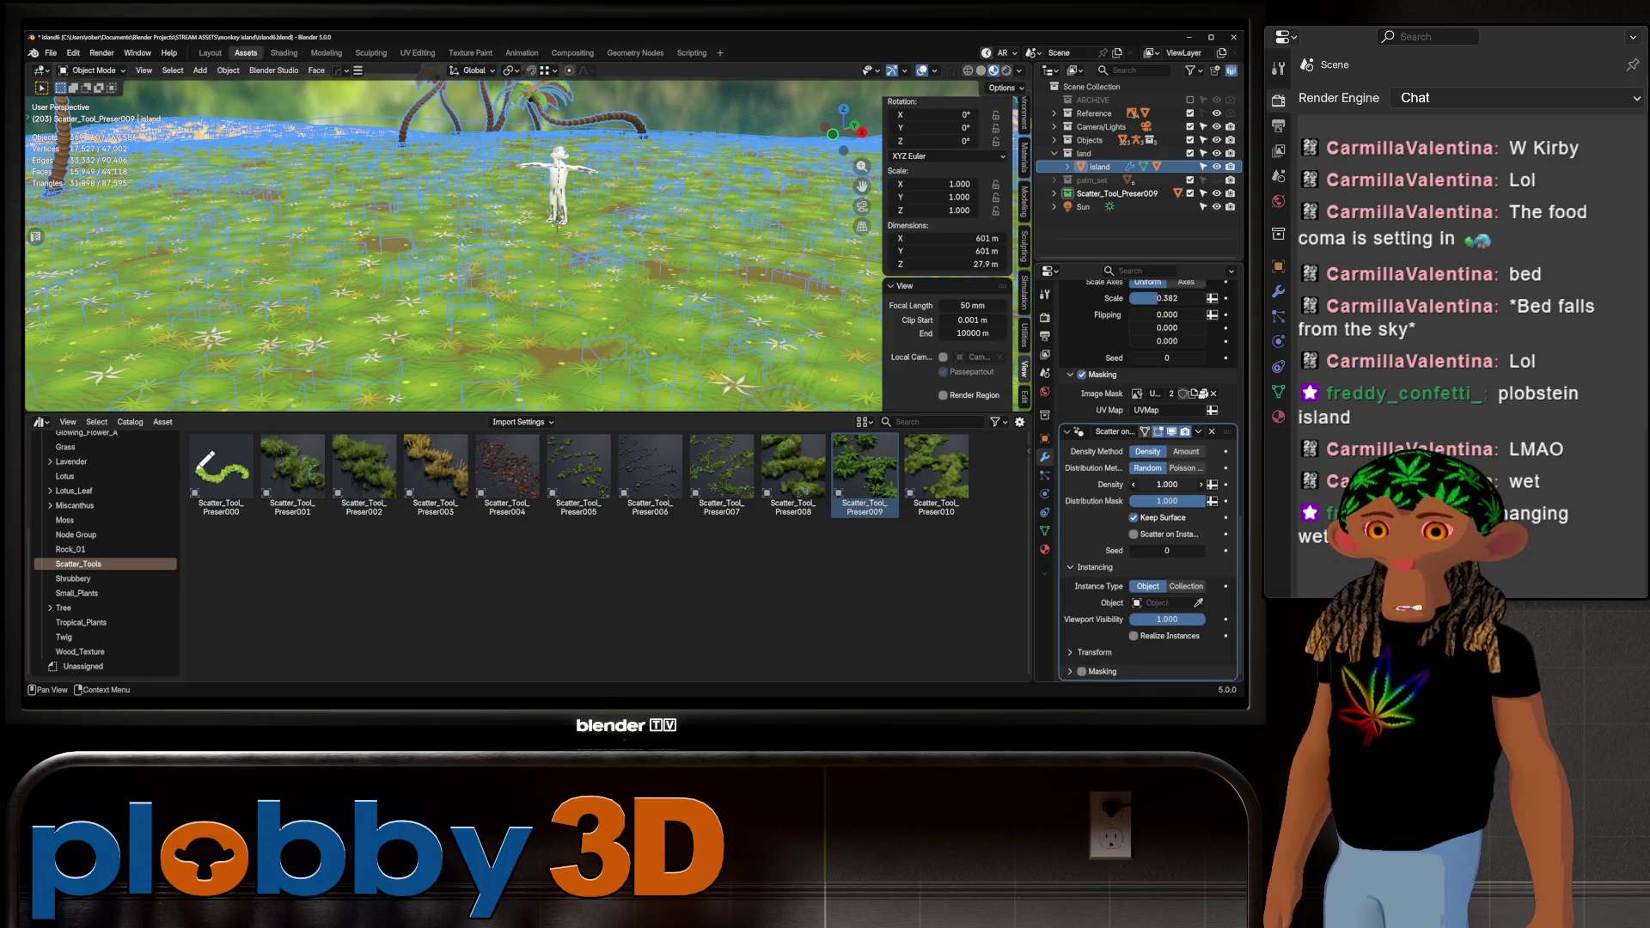
click(1161, 484)
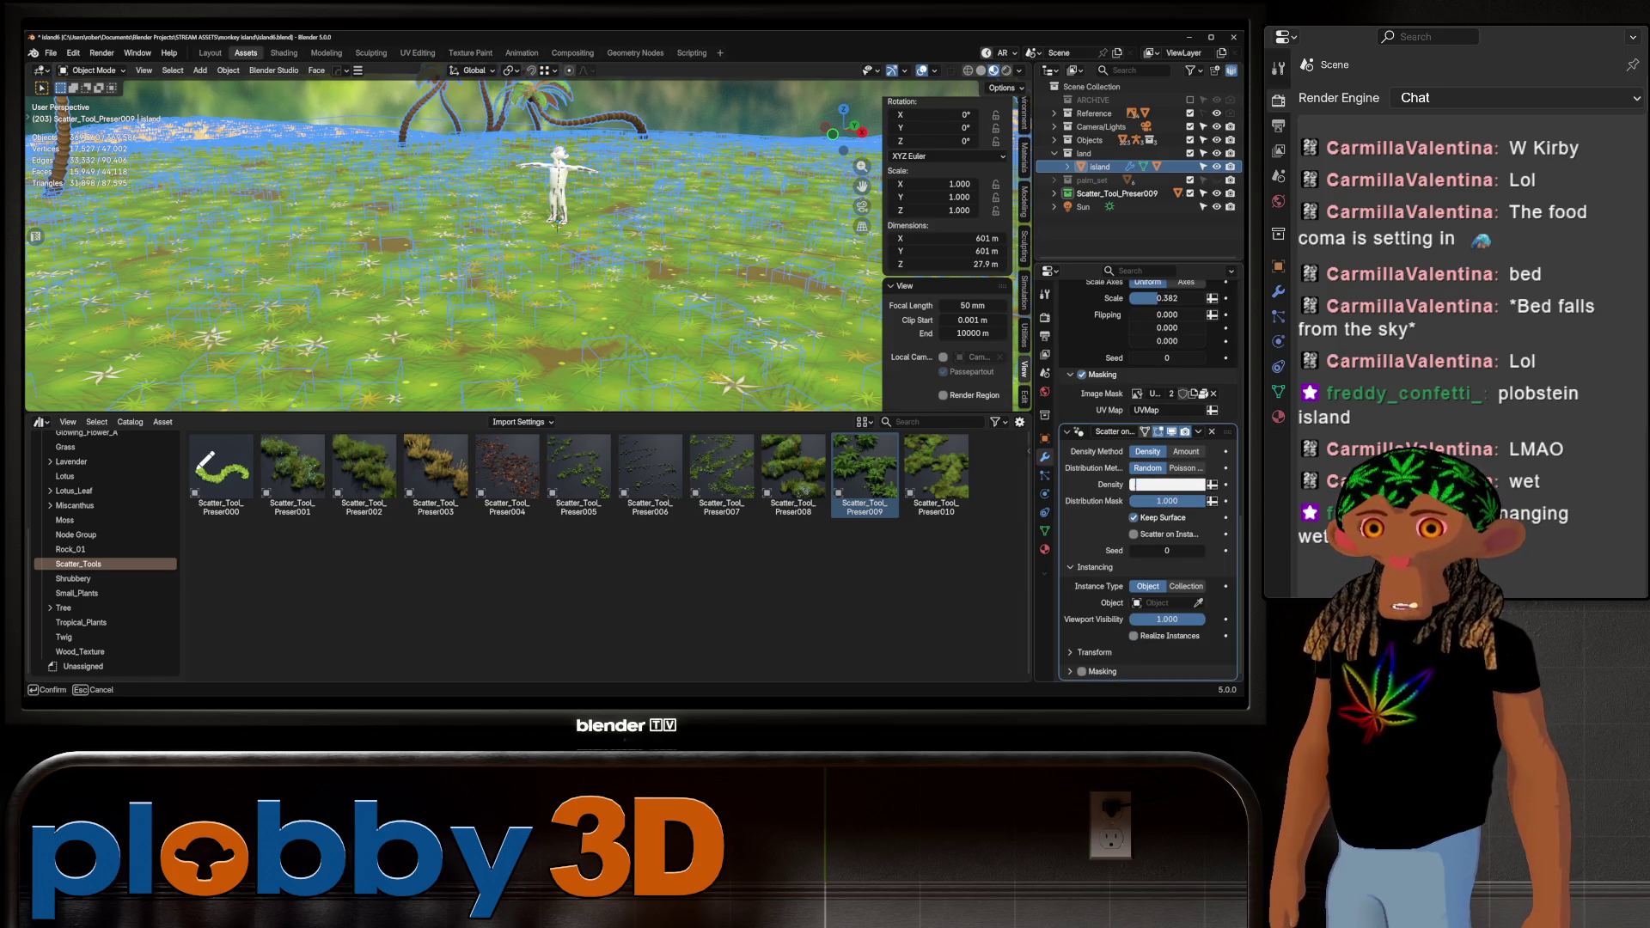
text(0.01)
key(Return)
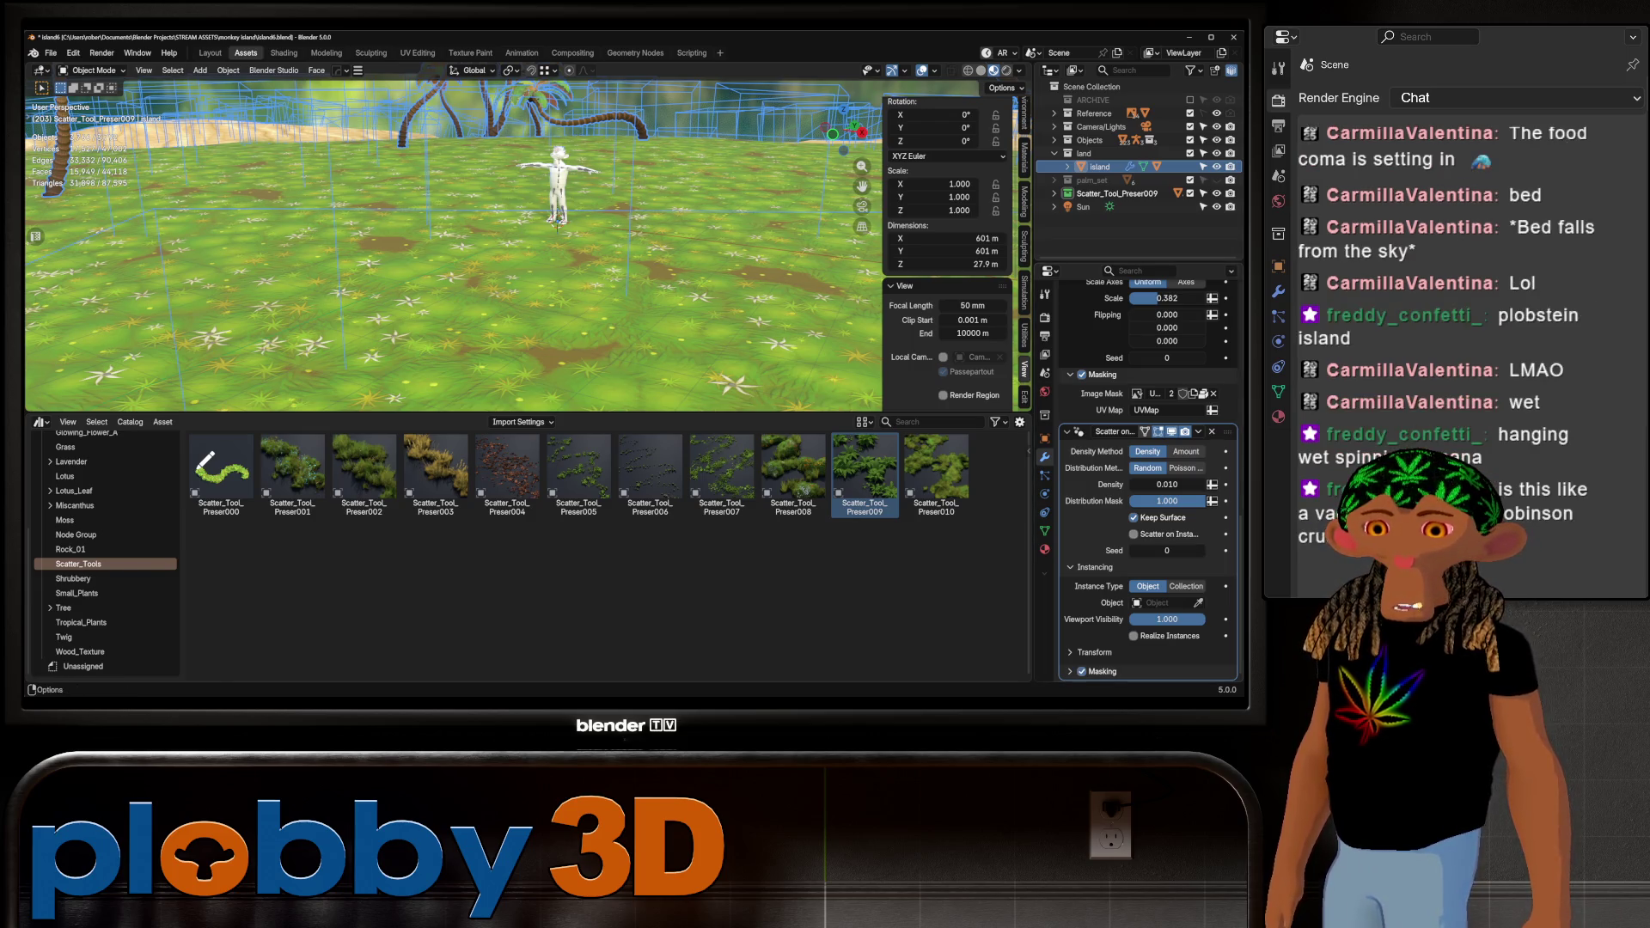
Assign the Ucupaint Island Color image as the scatter's image mask, trying several images first
scroll(1148, 482, down, 2)
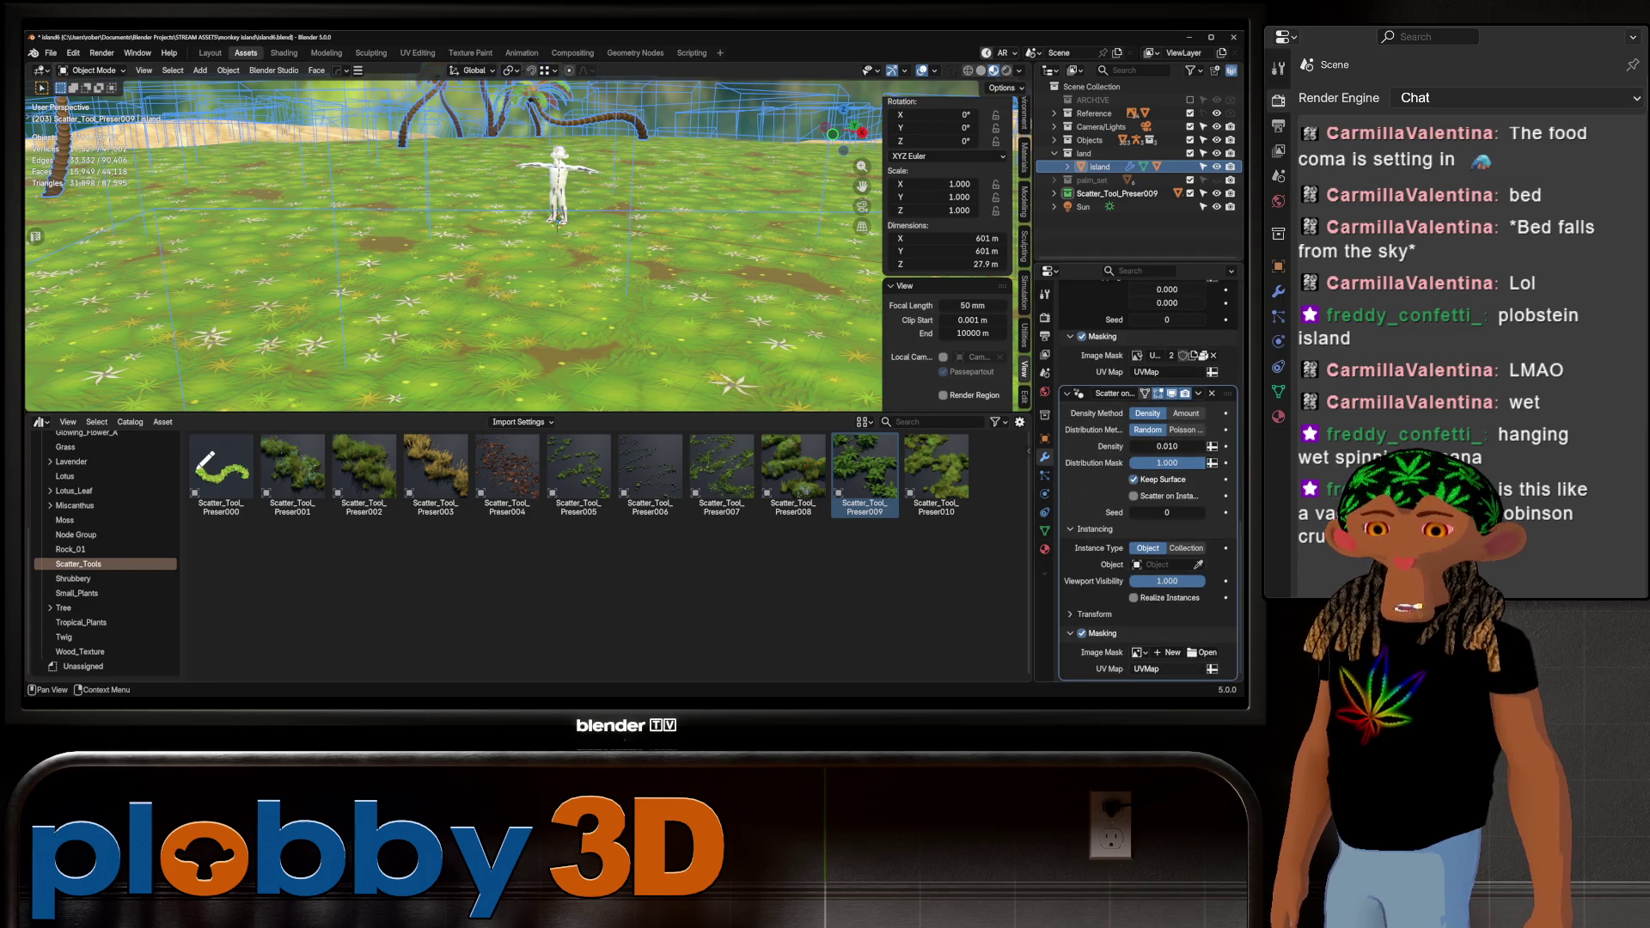
click(1136, 652)
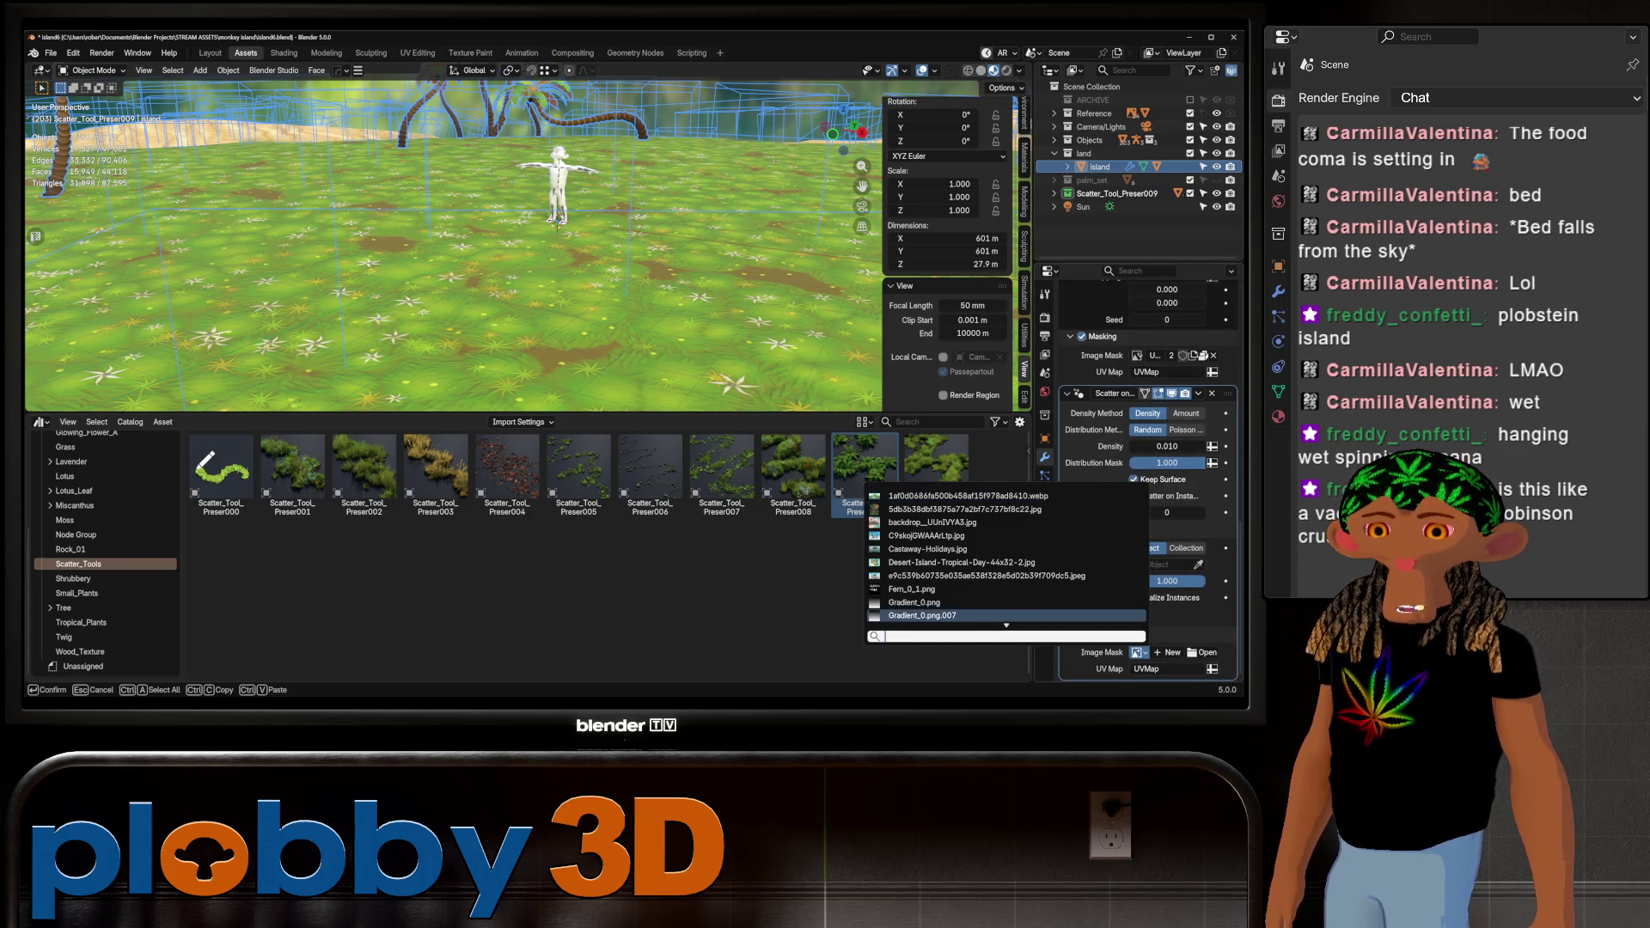
scroll(1006, 554, down, 4)
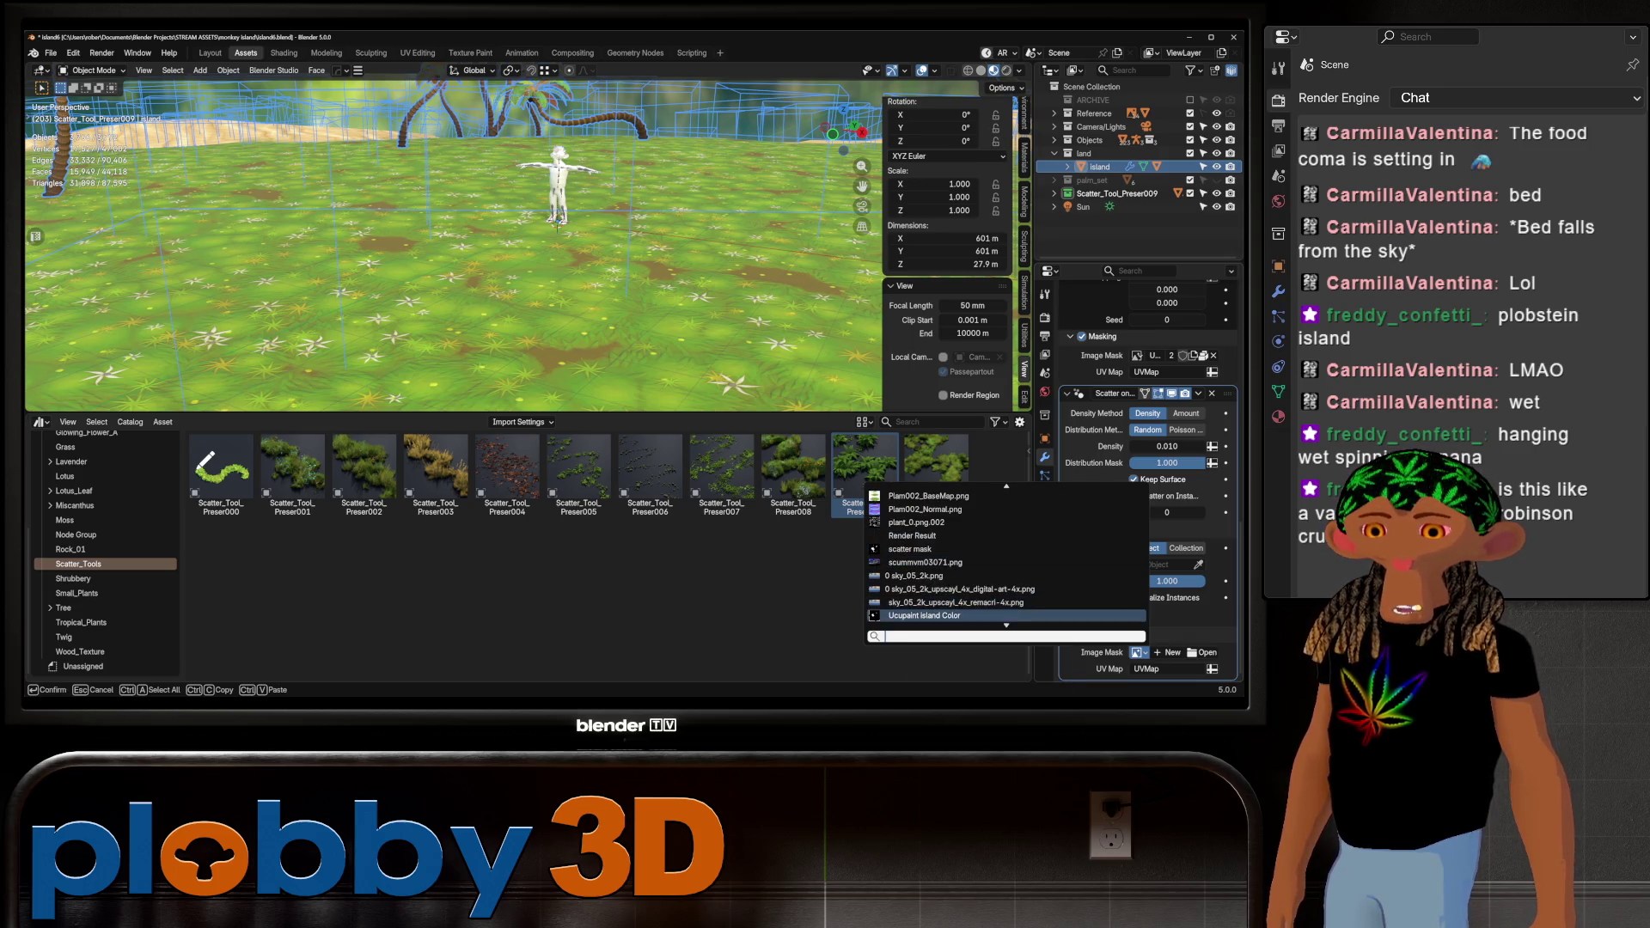
click(898, 616)
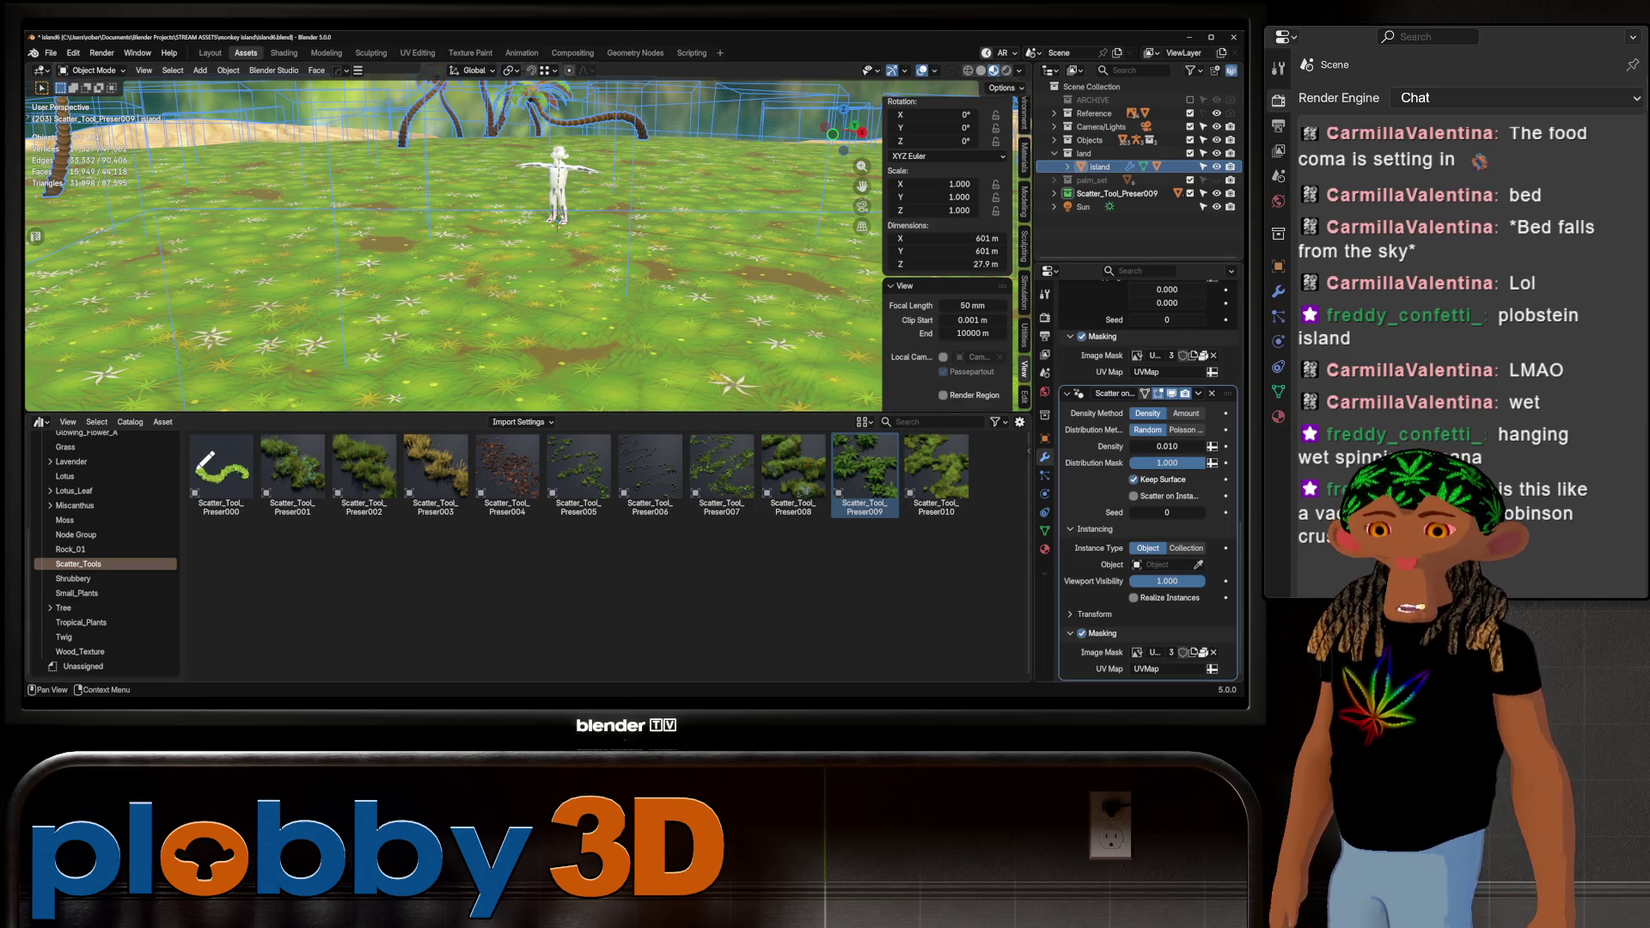
click(1137, 653)
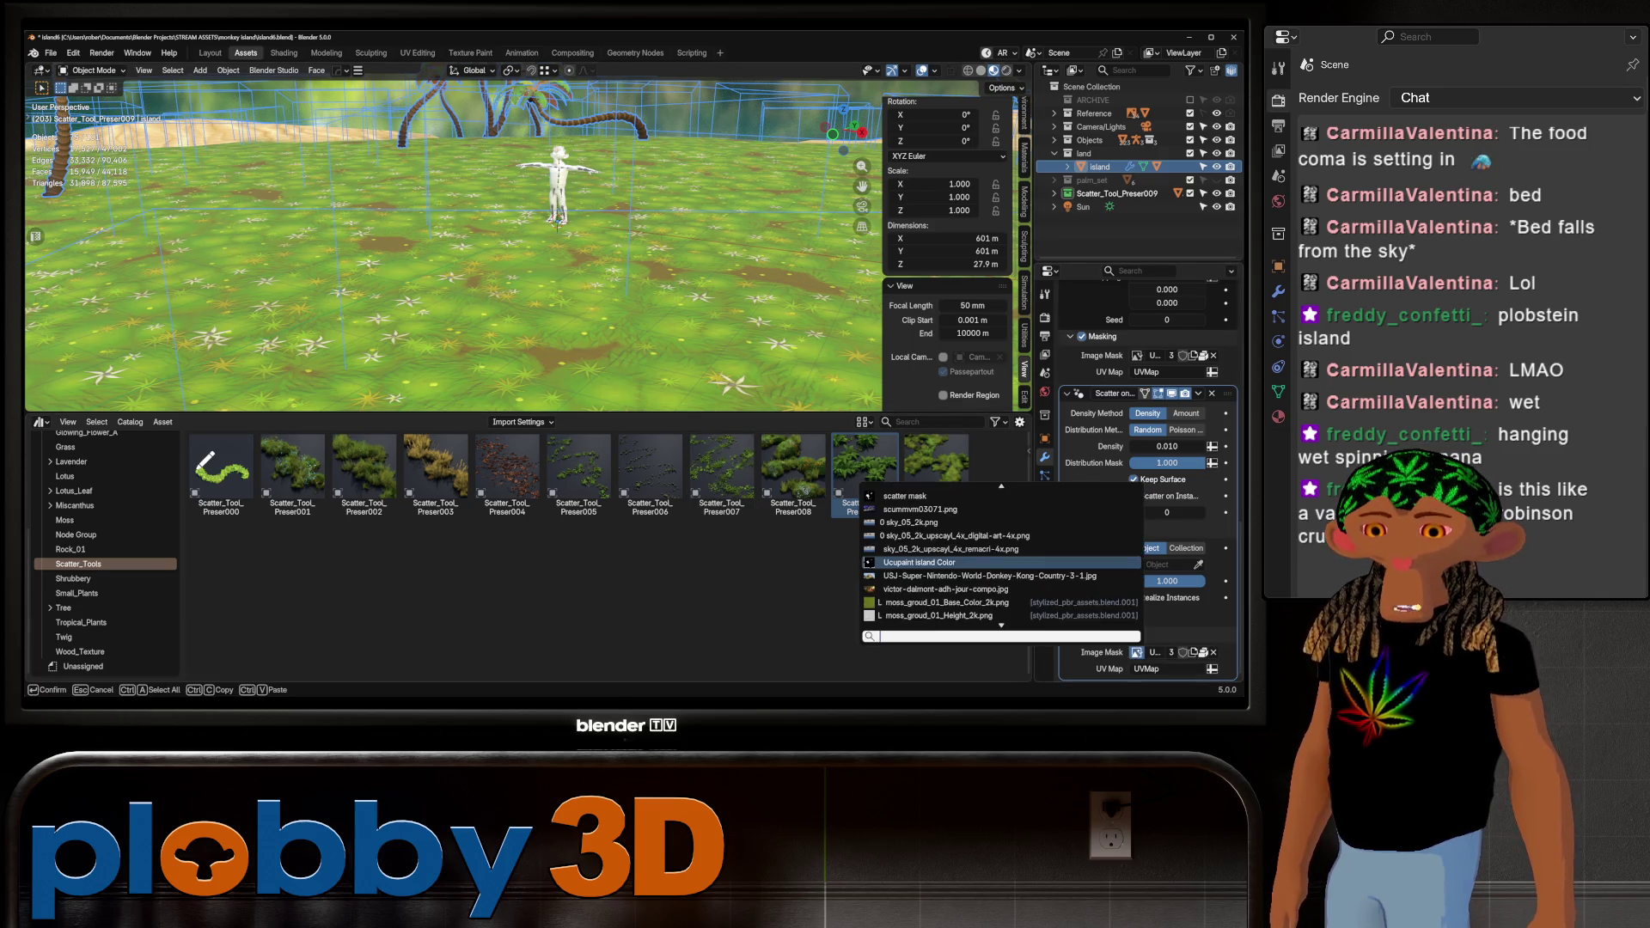
click(902, 496)
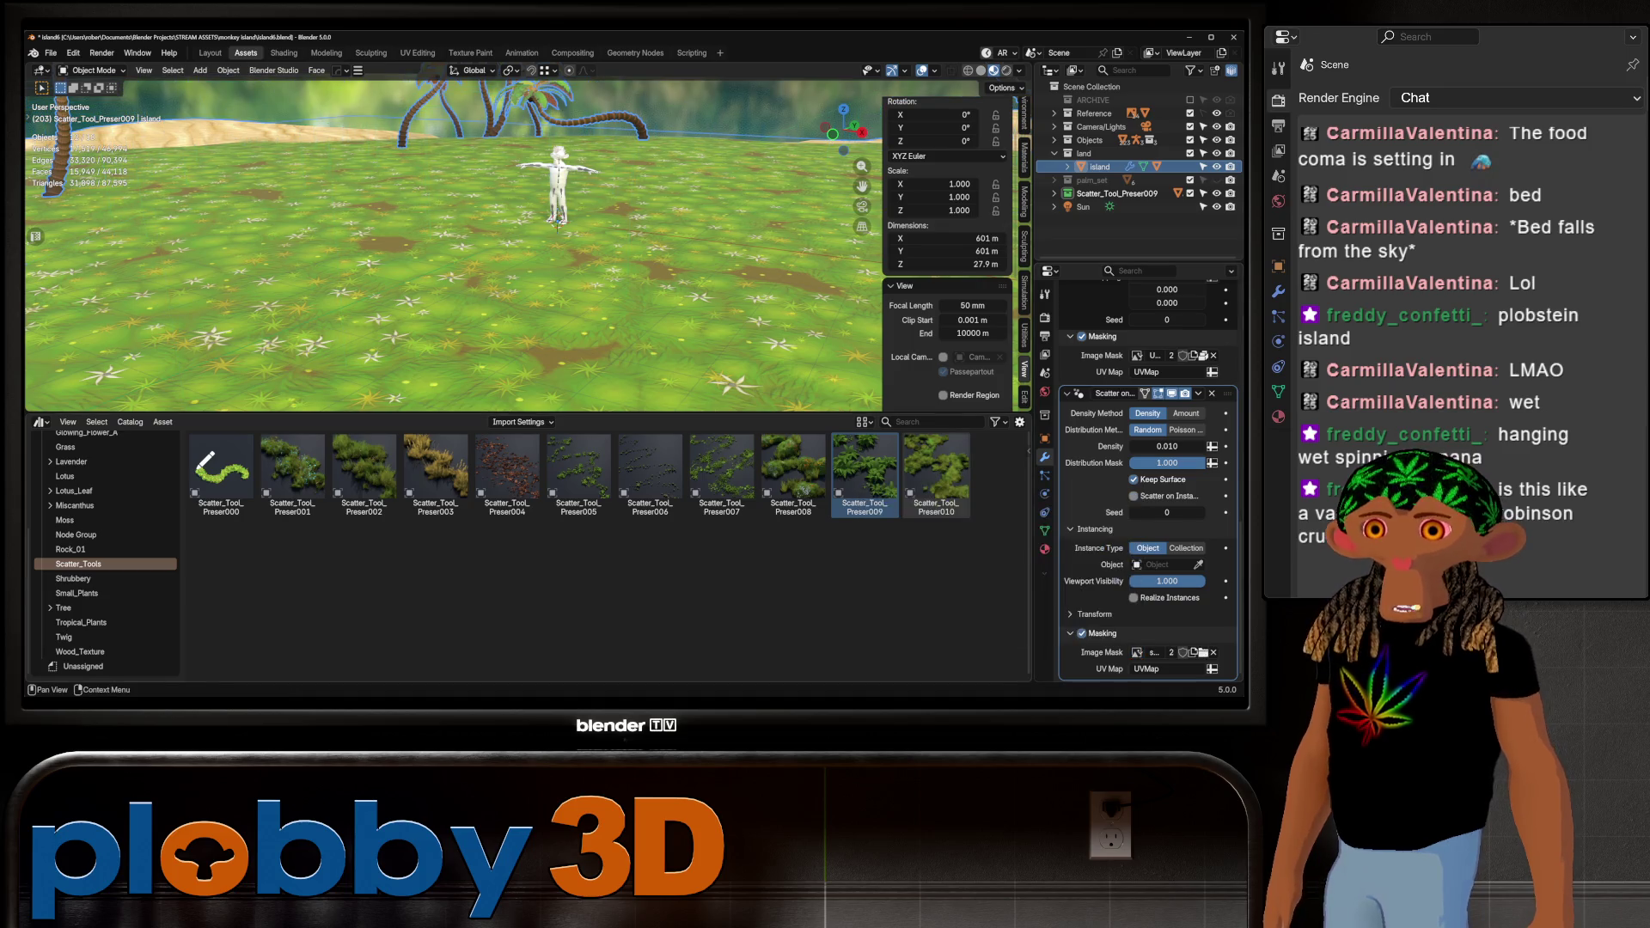
mouse_move(516, 258)
middle_down()
mouse_move(559, 215)
mouse_move(550, 189)
middle_up()
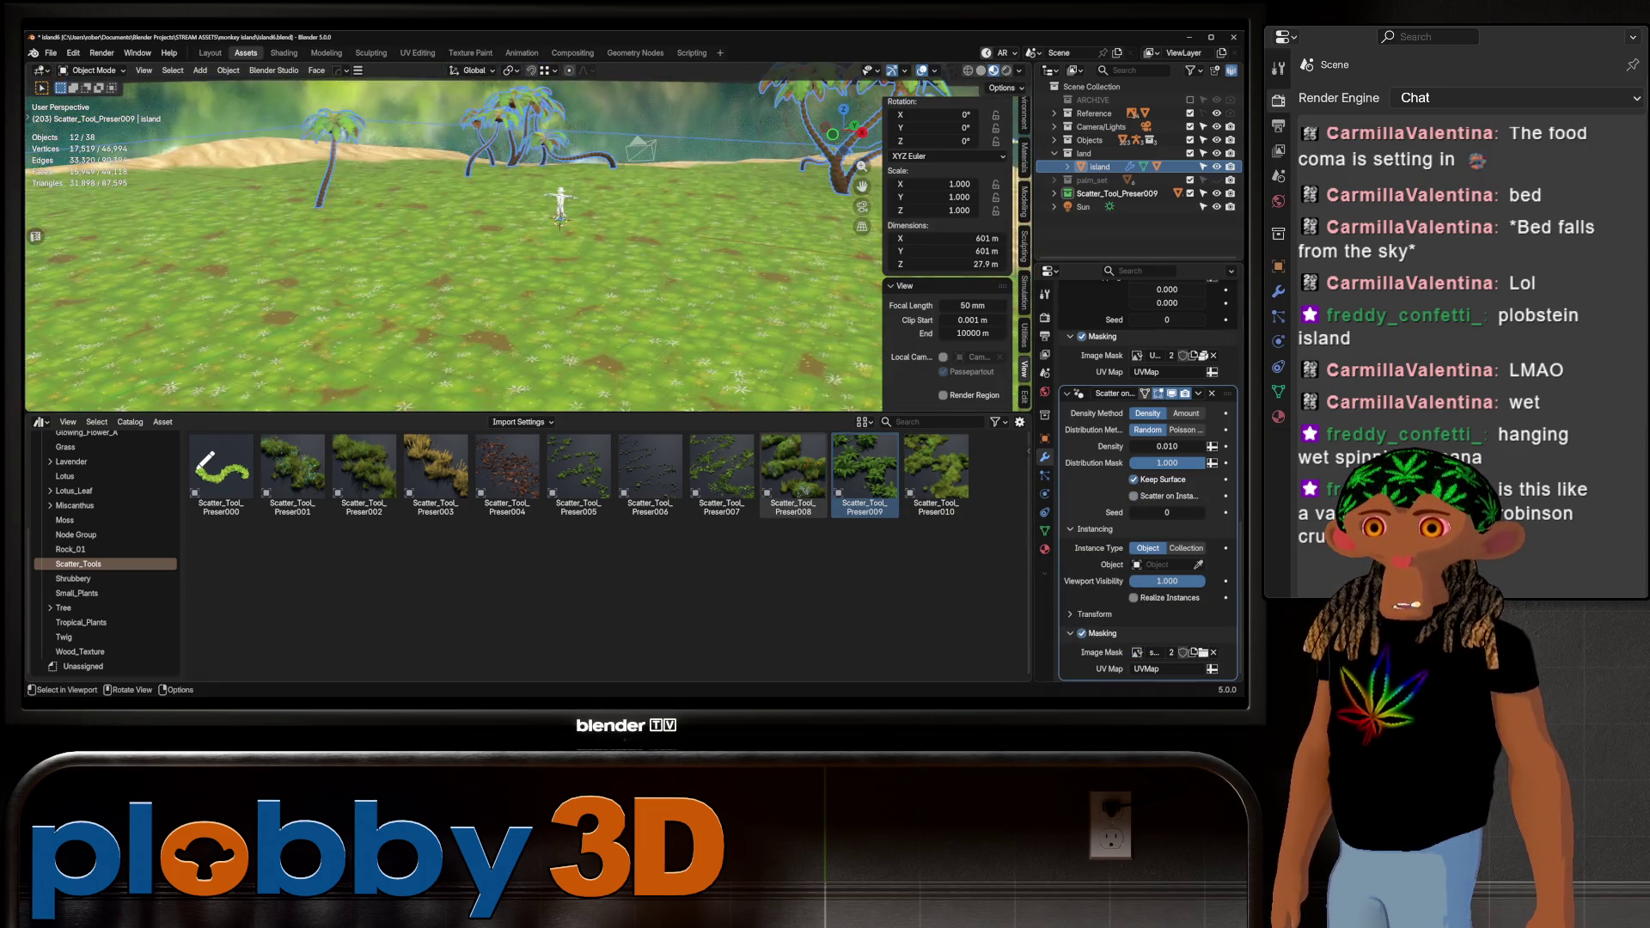
click(1137, 652)
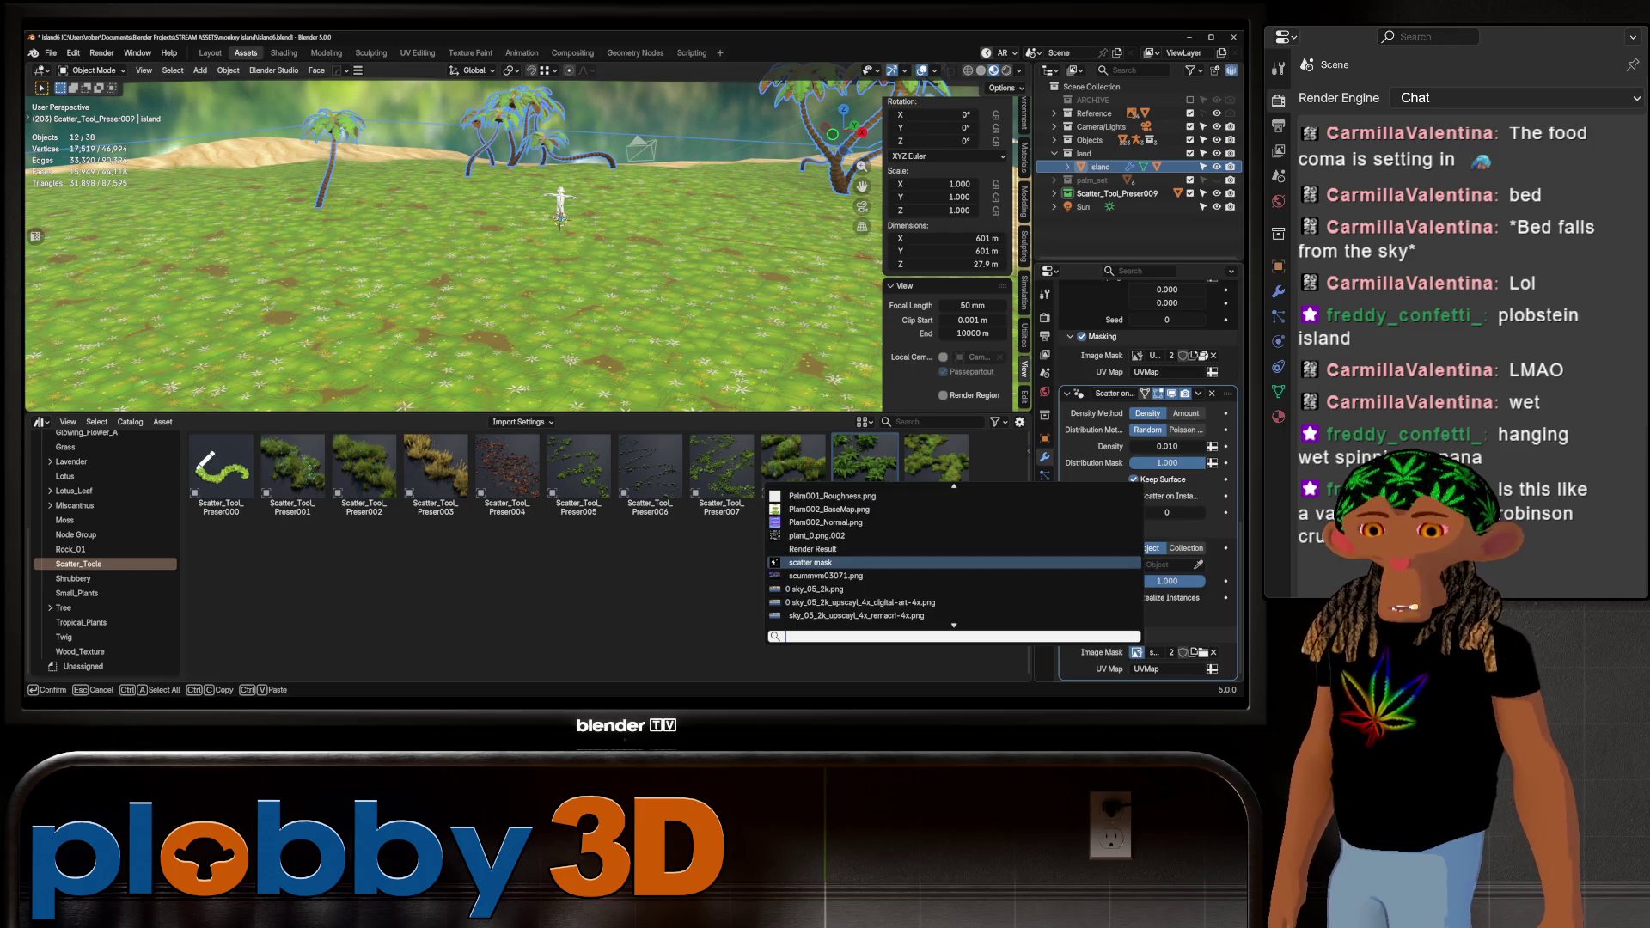
scroll(860, 593, down, 3)
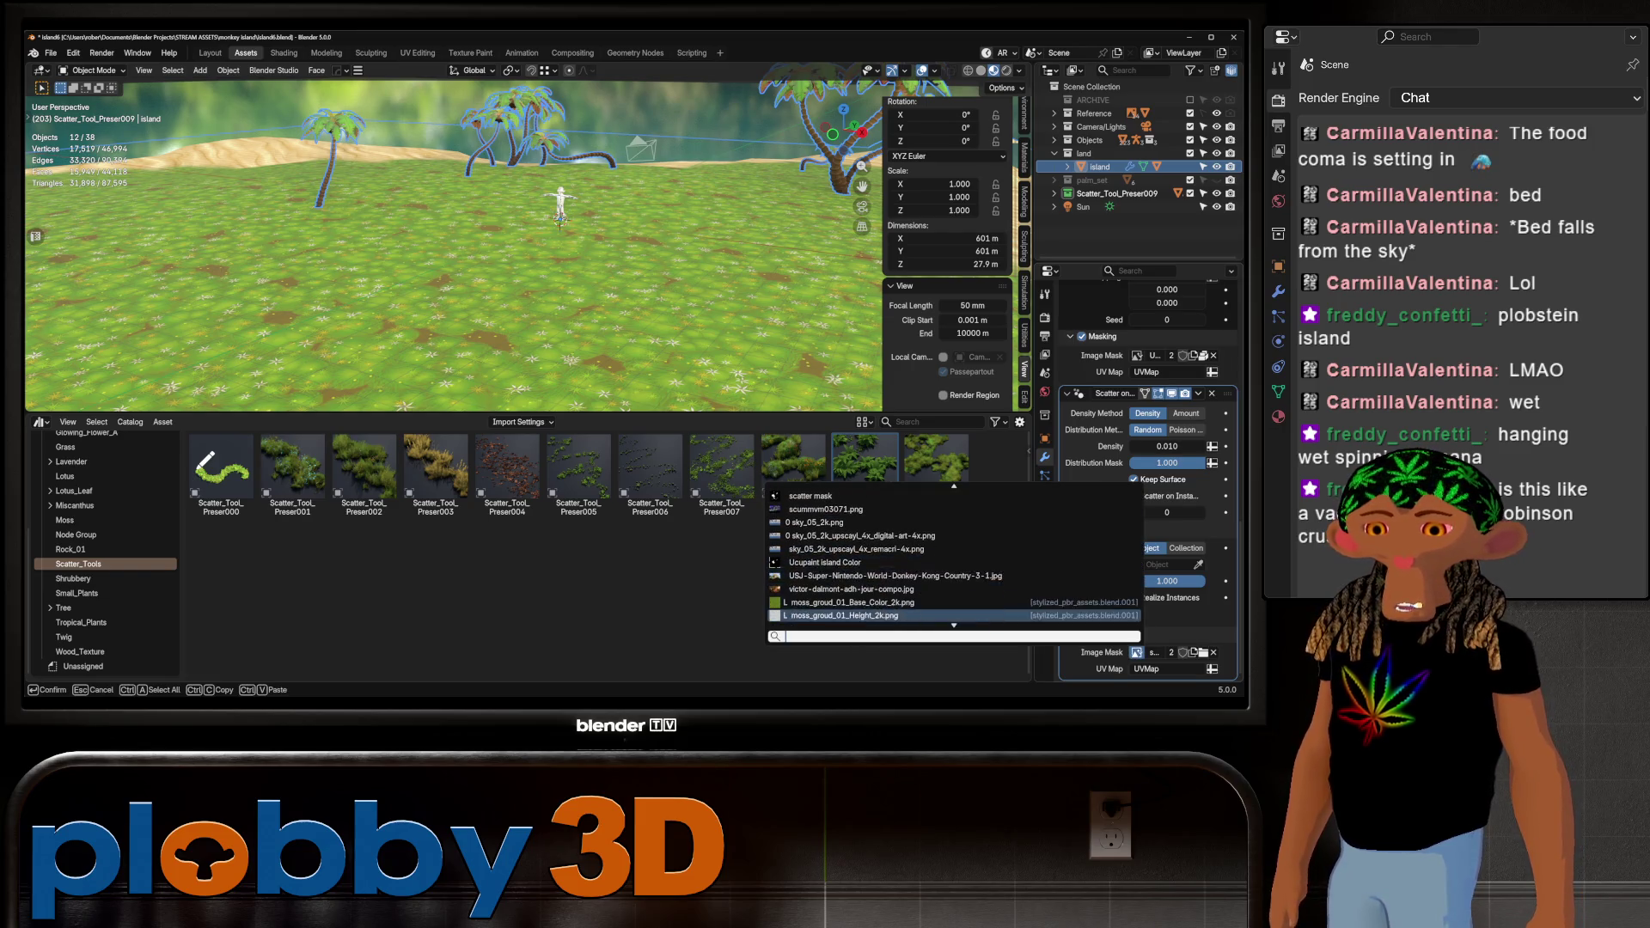
click(859, 616)
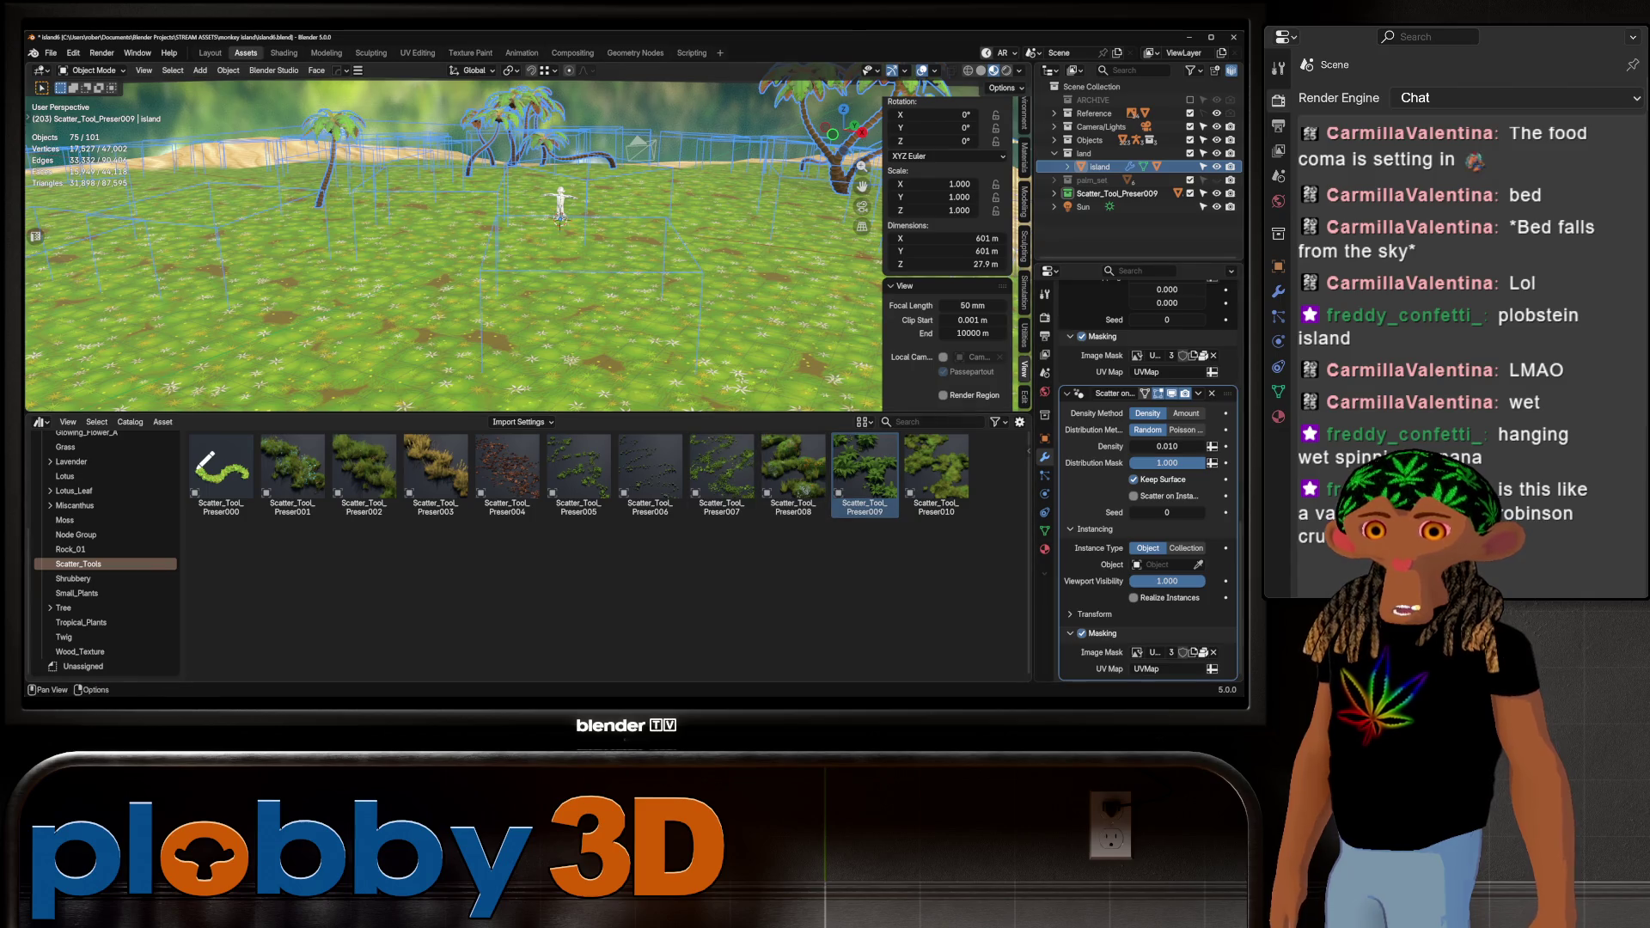
scroll(1149, 482, down, 10)
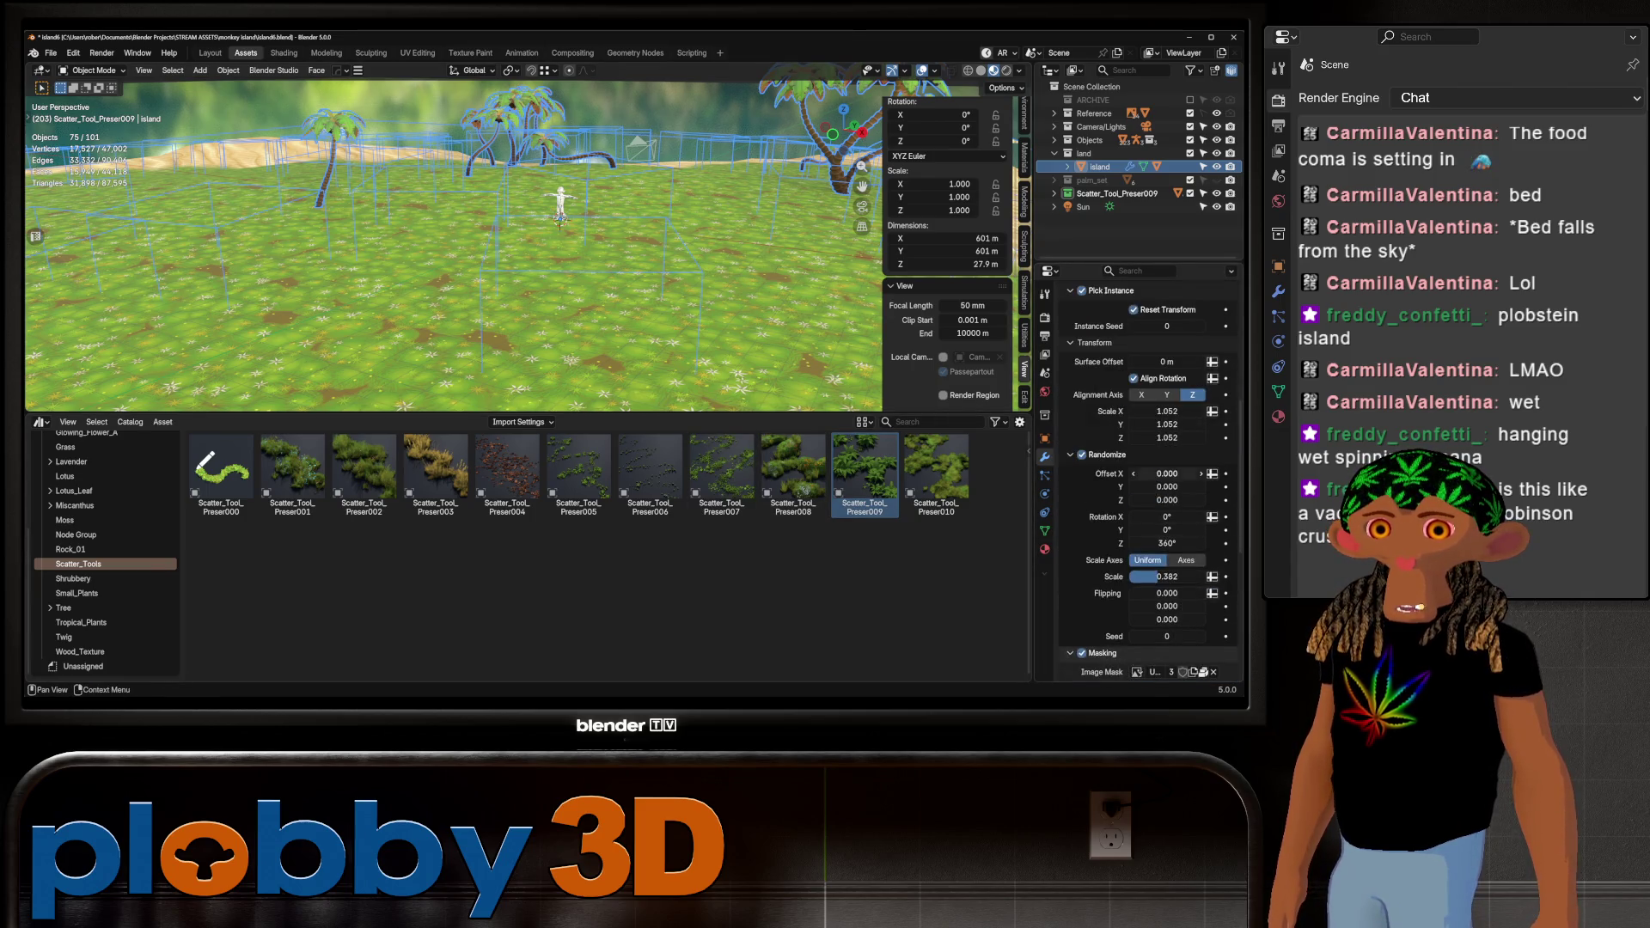
Lower the scatter density to 0.002 and use Poisson distribution with 0.019 m spacing
scroll(1149, 482, down, 6)
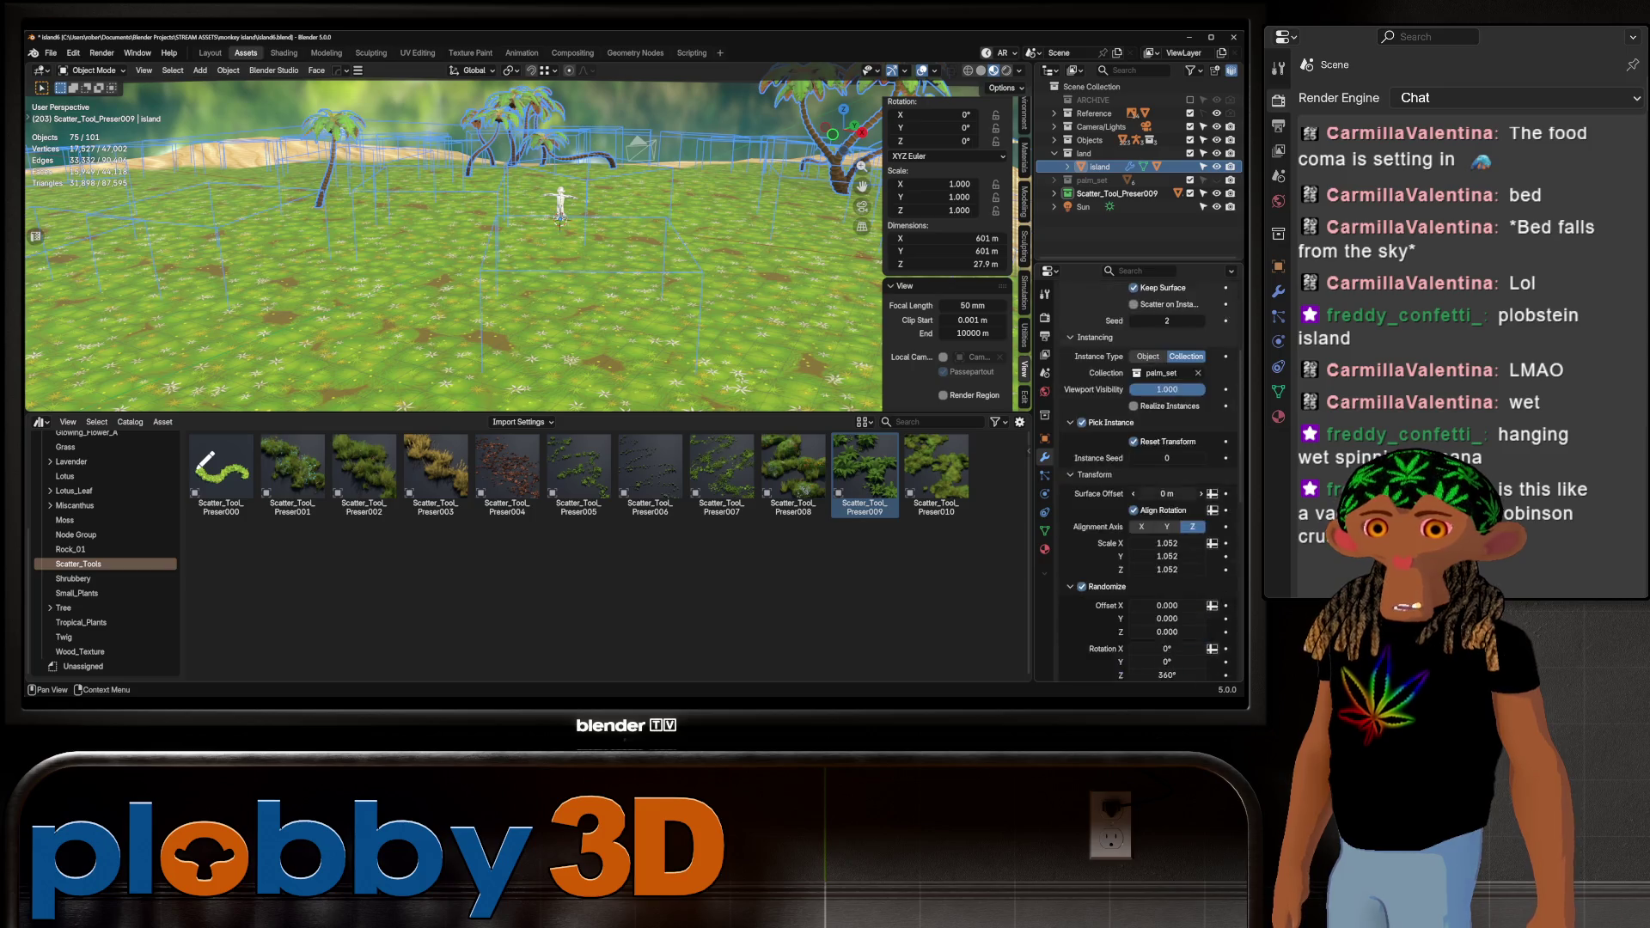
scroll(1167, 525, down, 3)
click(1167, 525)
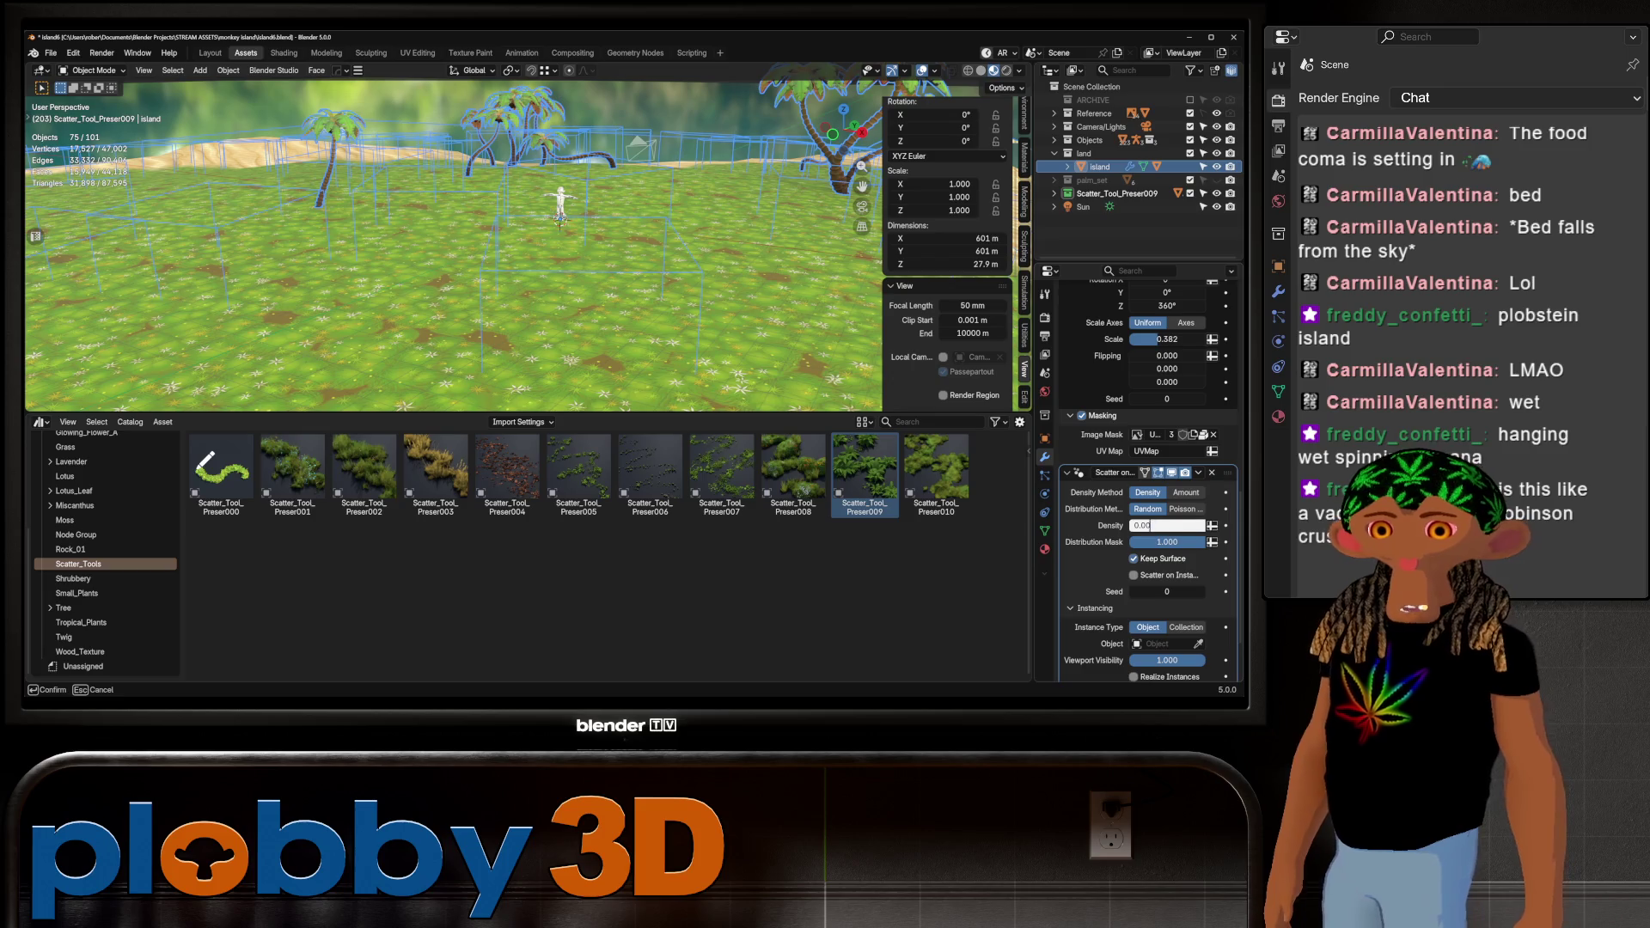
text(2)
key(Return)
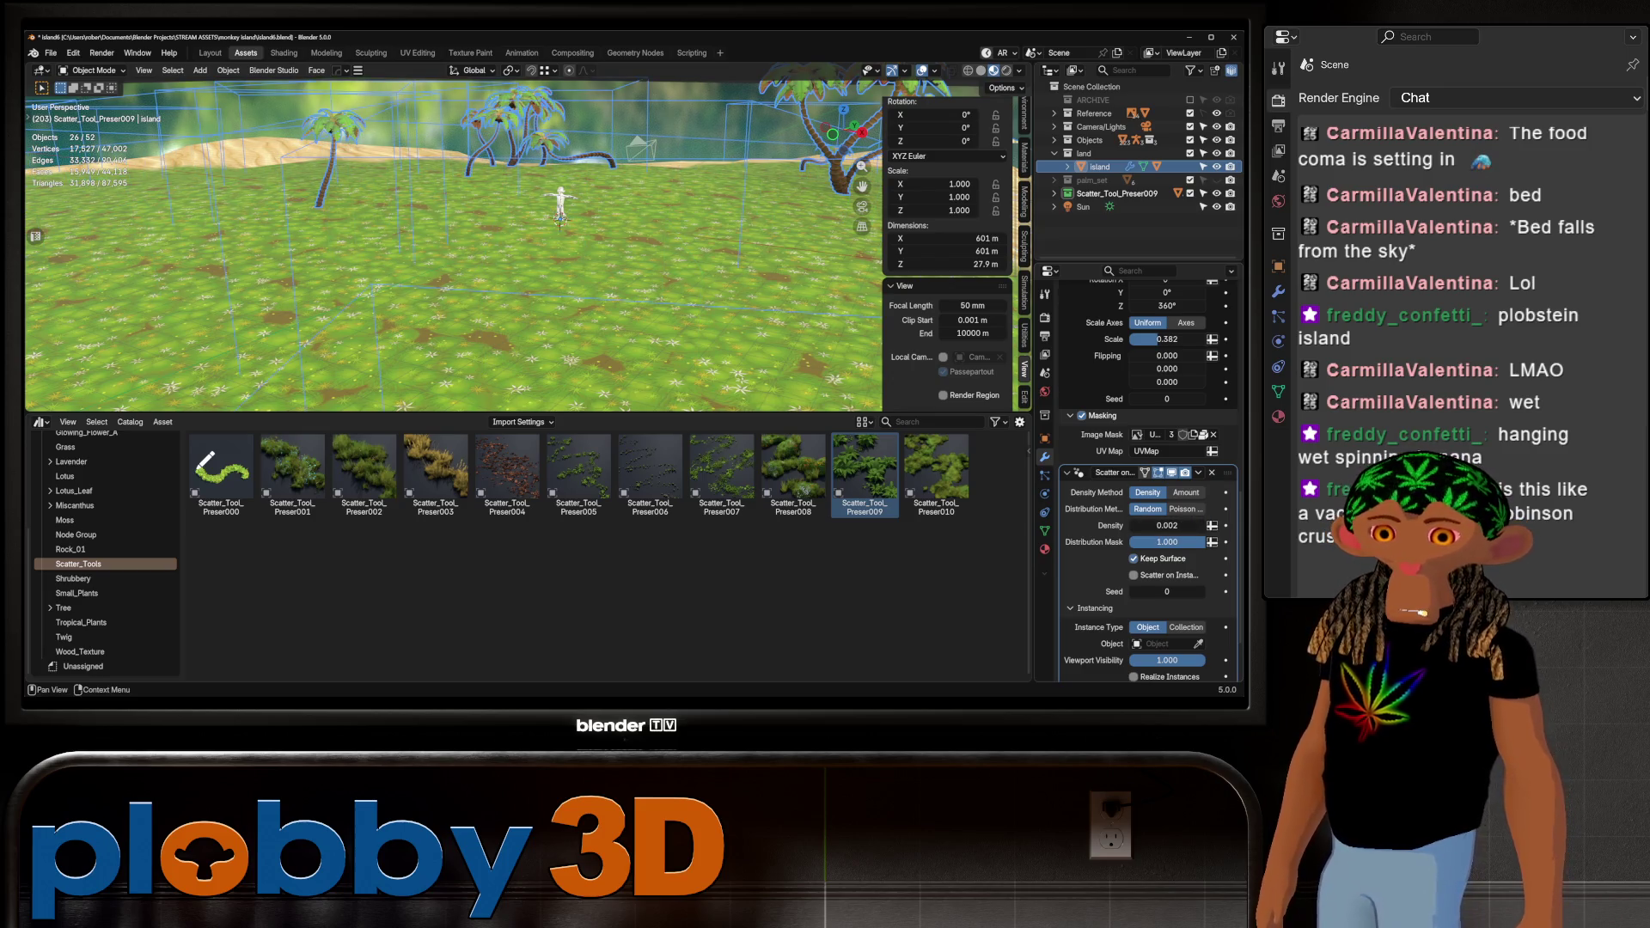
click(1186, 509)
drag(1167, 559, 1169, 559)
Scatter the Scatter_Tool_Preser009 collection with Pick Instance enabled
scroll(1168, 558, down, 3)
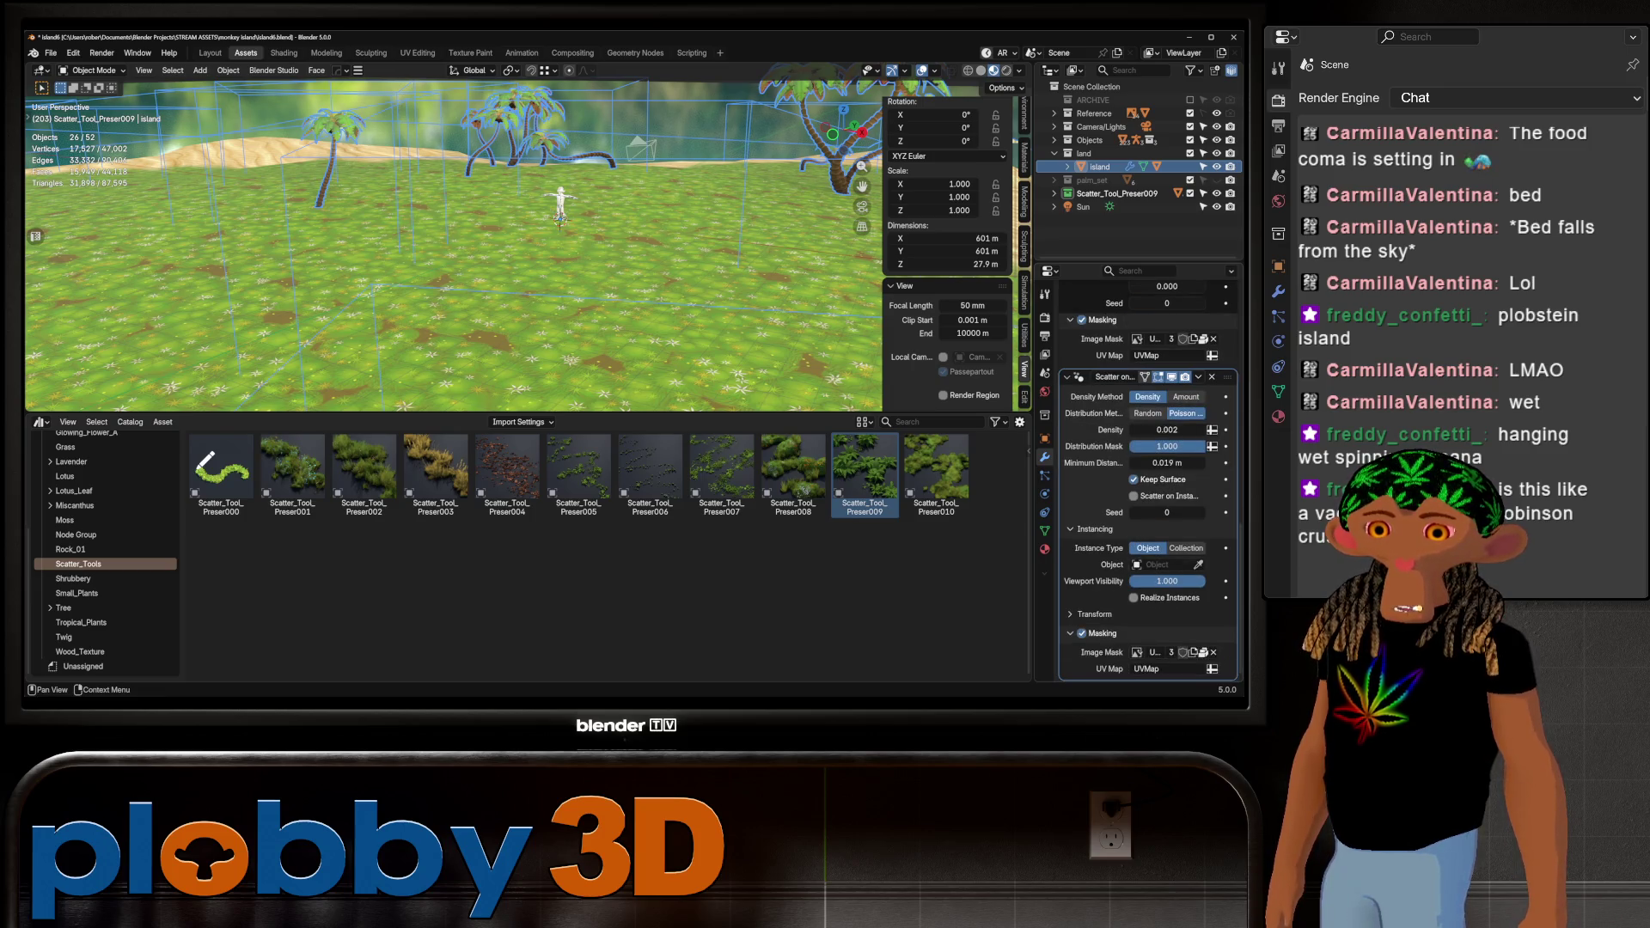
click(1186, 547)
click(1176, 565)
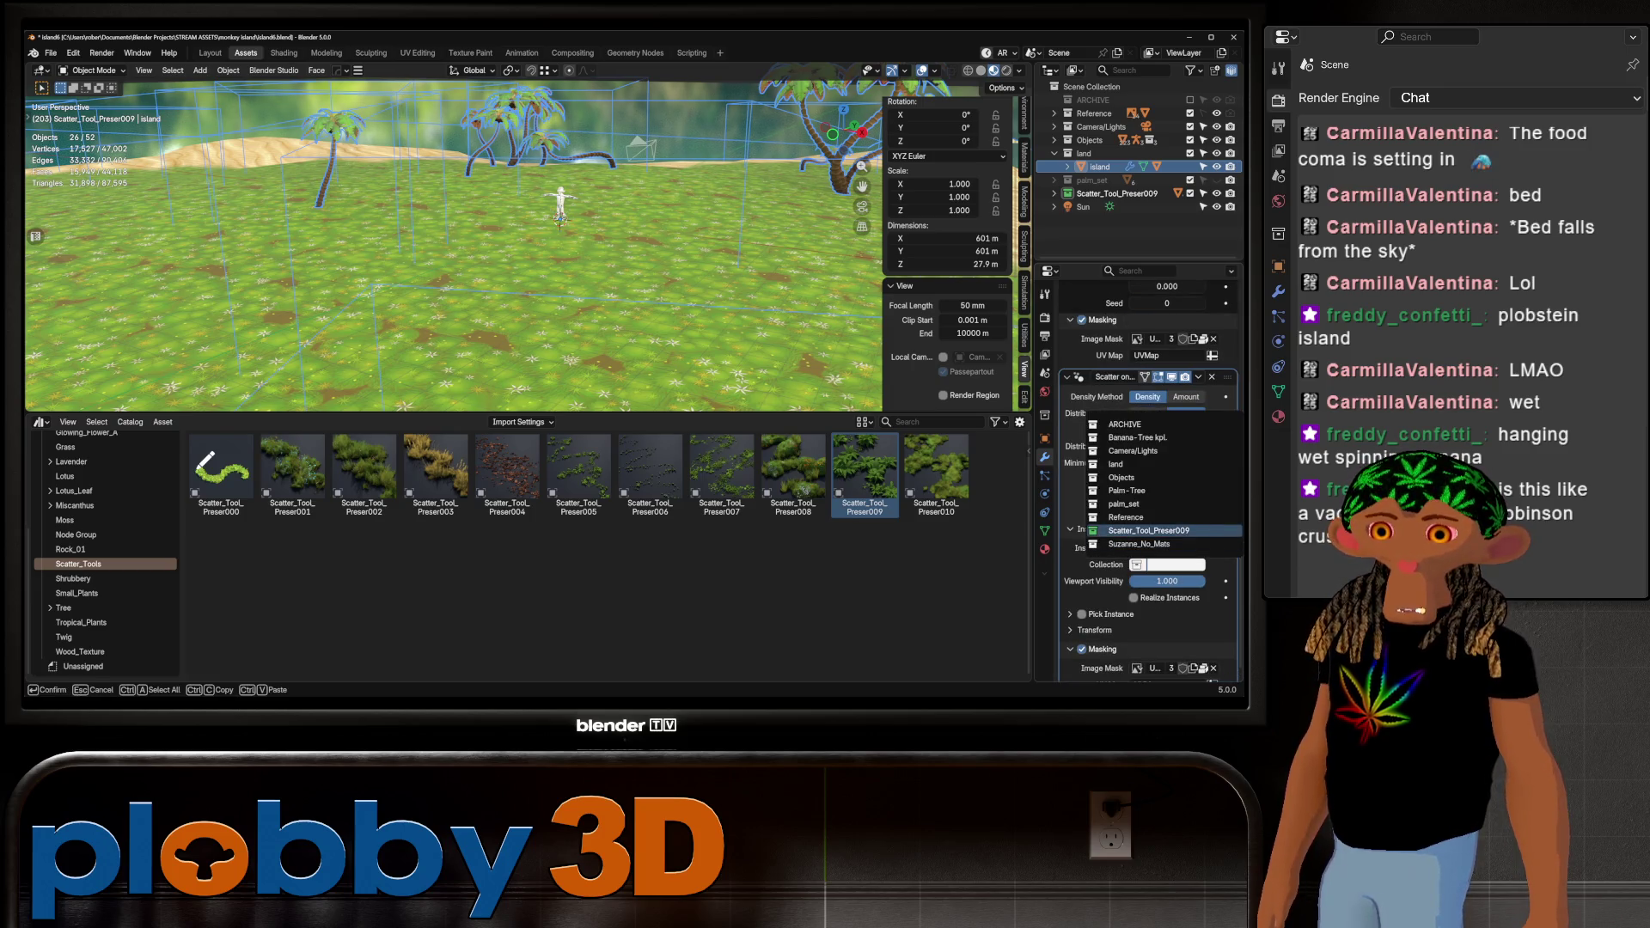
click(1149, 530)
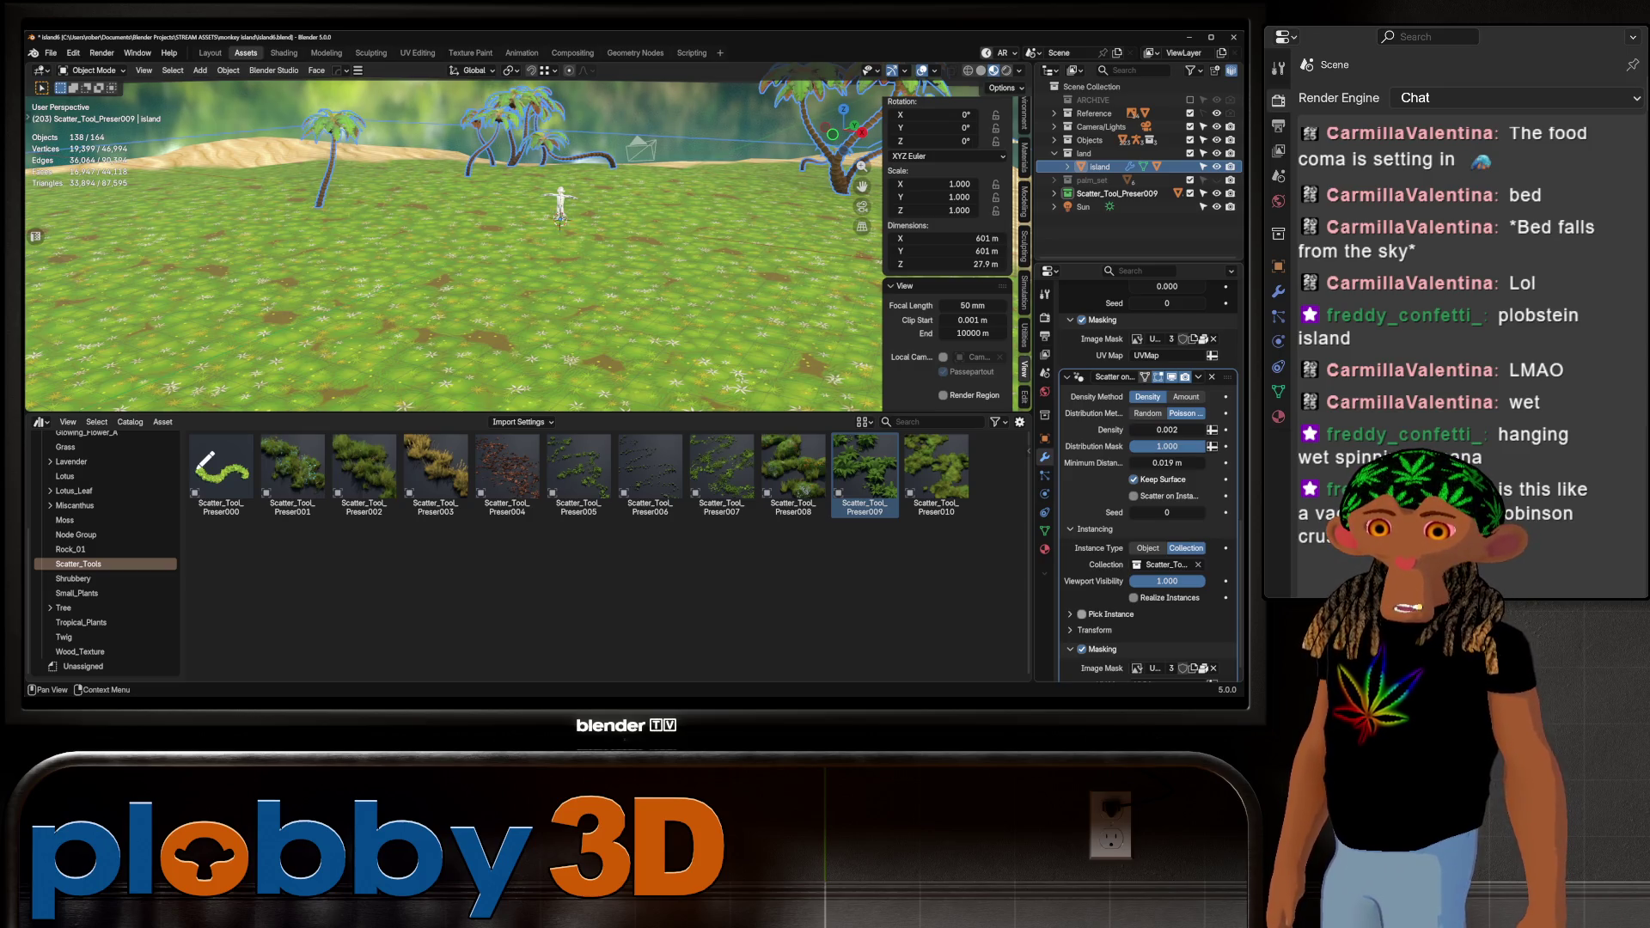
click(1081, 613)
mouse_move(558, 223)
middle_down()
mouse_move(570, 340)
mouse_move(541, 201)
mouse_move(559, 173)
mouse_move(565, 296)
mouse_move(557, 172)
mouse_move(543, 266)
middle_up()
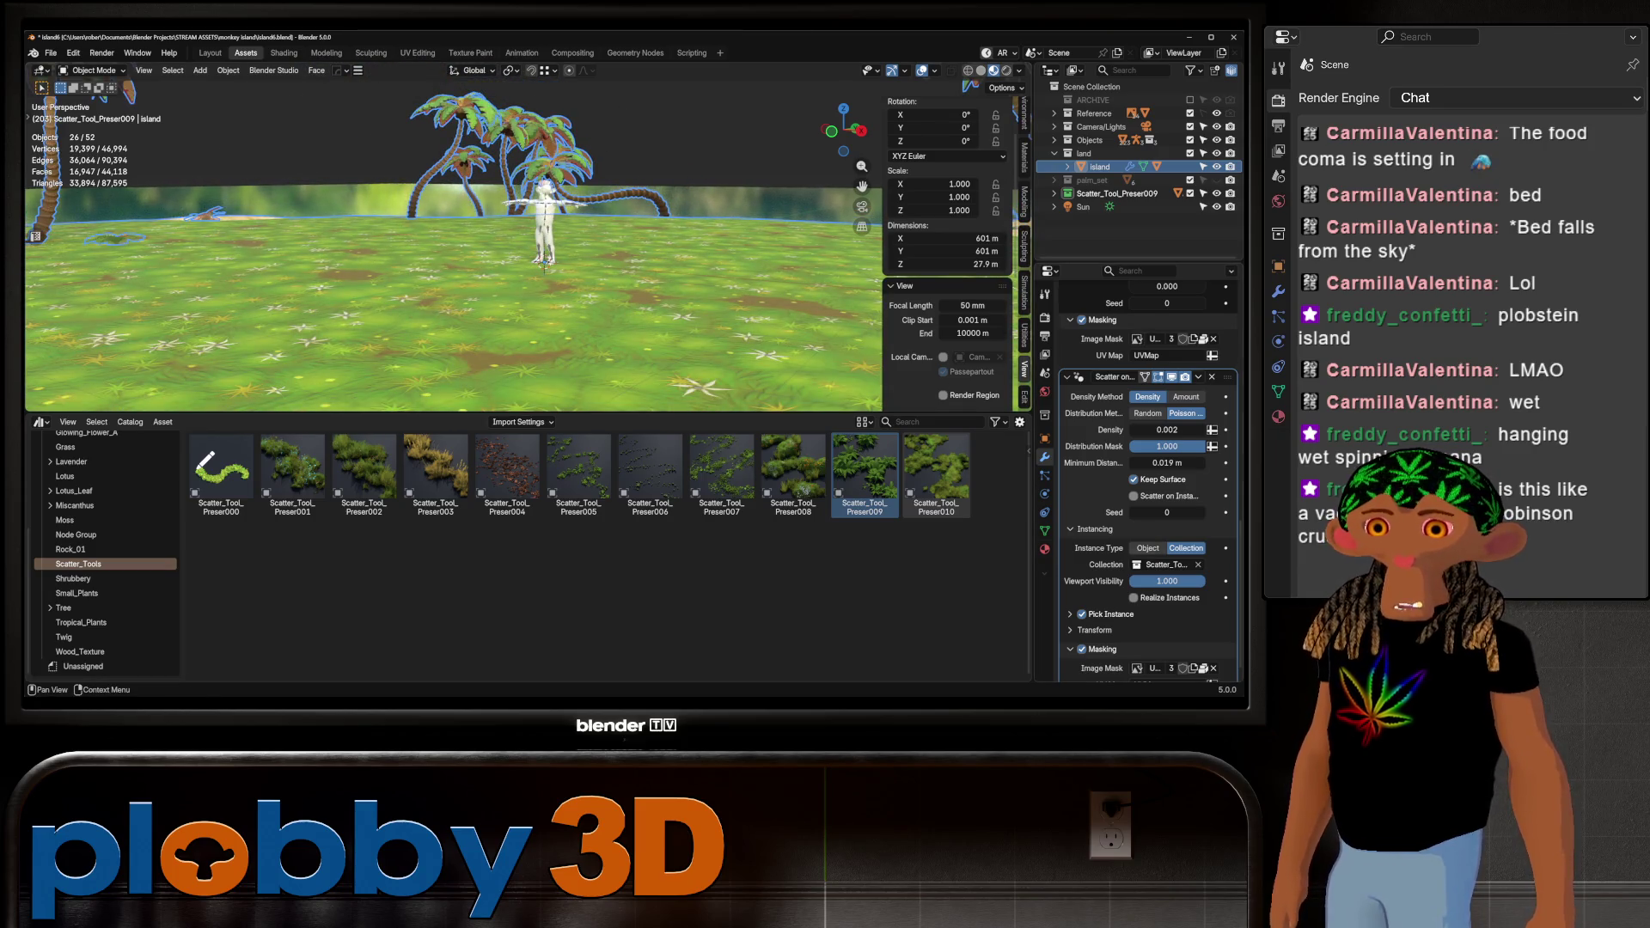
Randomize the instances' Z rotation up to 360° and adjust the random scale variation
scroll(1148, 481, down, 1)
click(1095, 613)
scroll(1095, 614, down, 5)
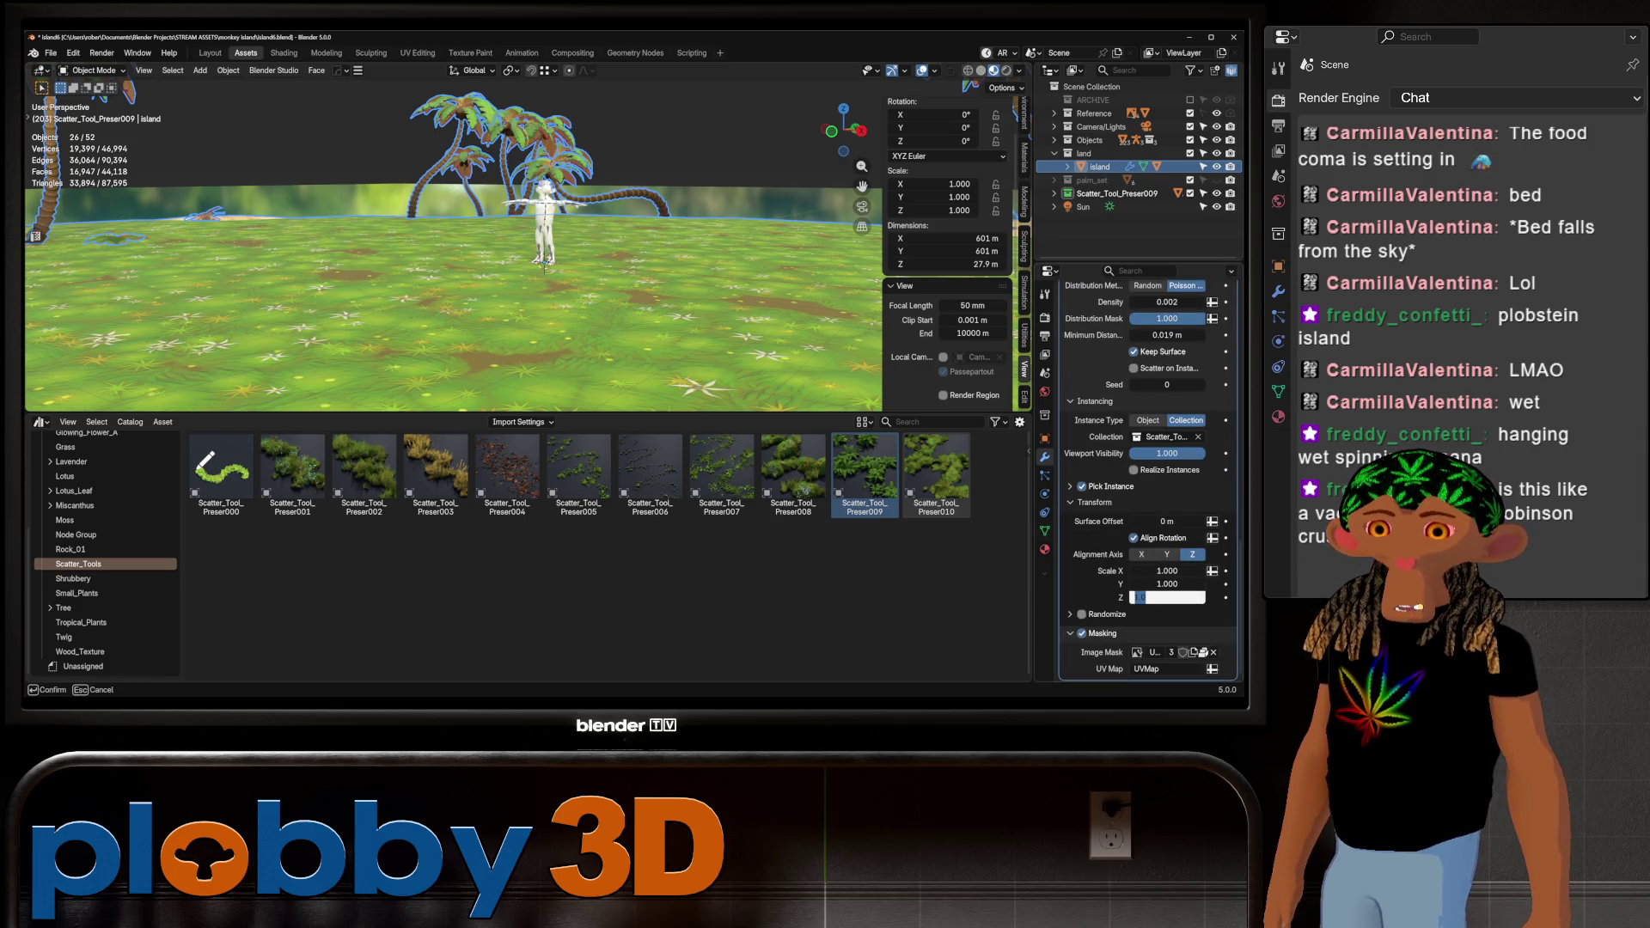
click(1095, 614)
scroll(1095, 614, down, 8)
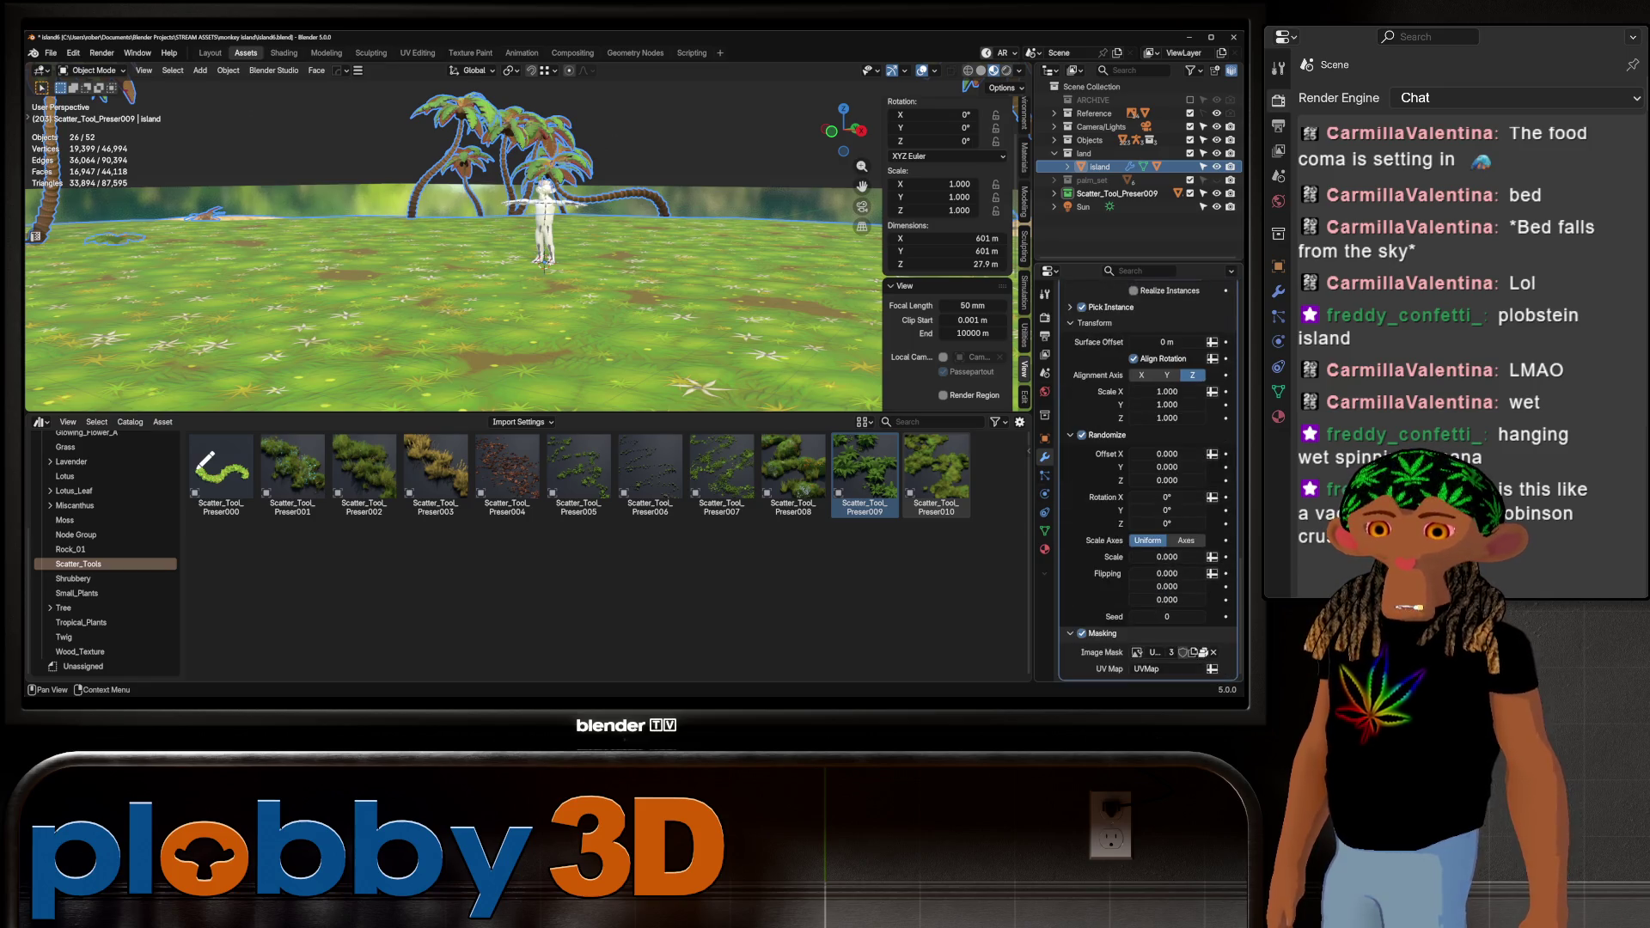
click(1167, 524)
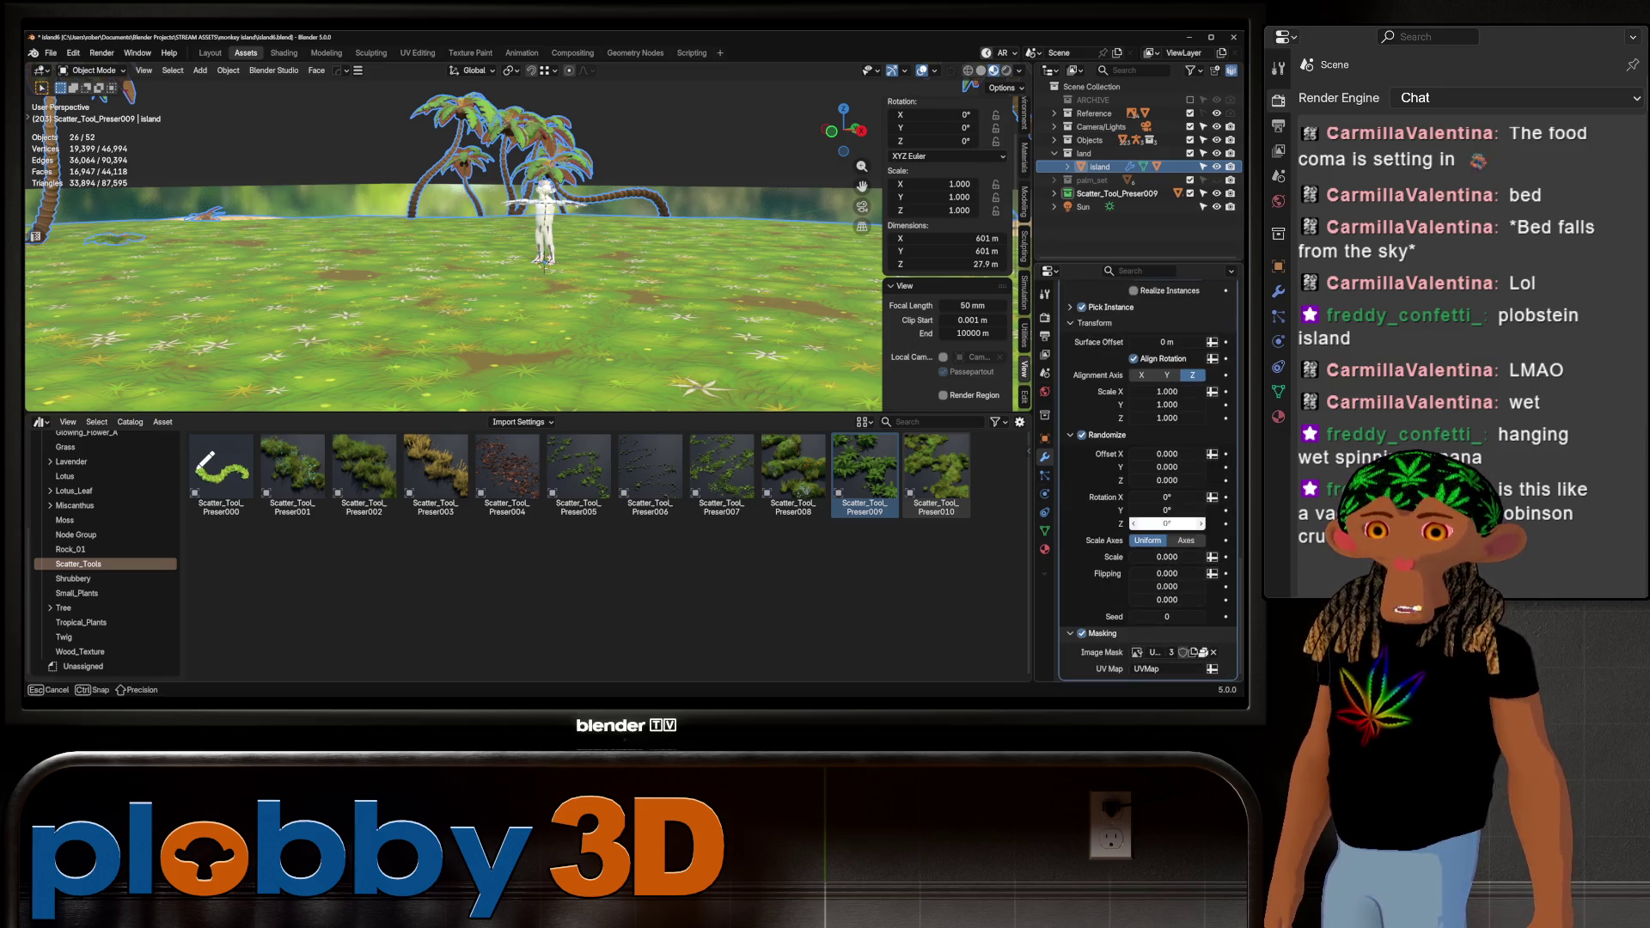
text(60)
key(Return)
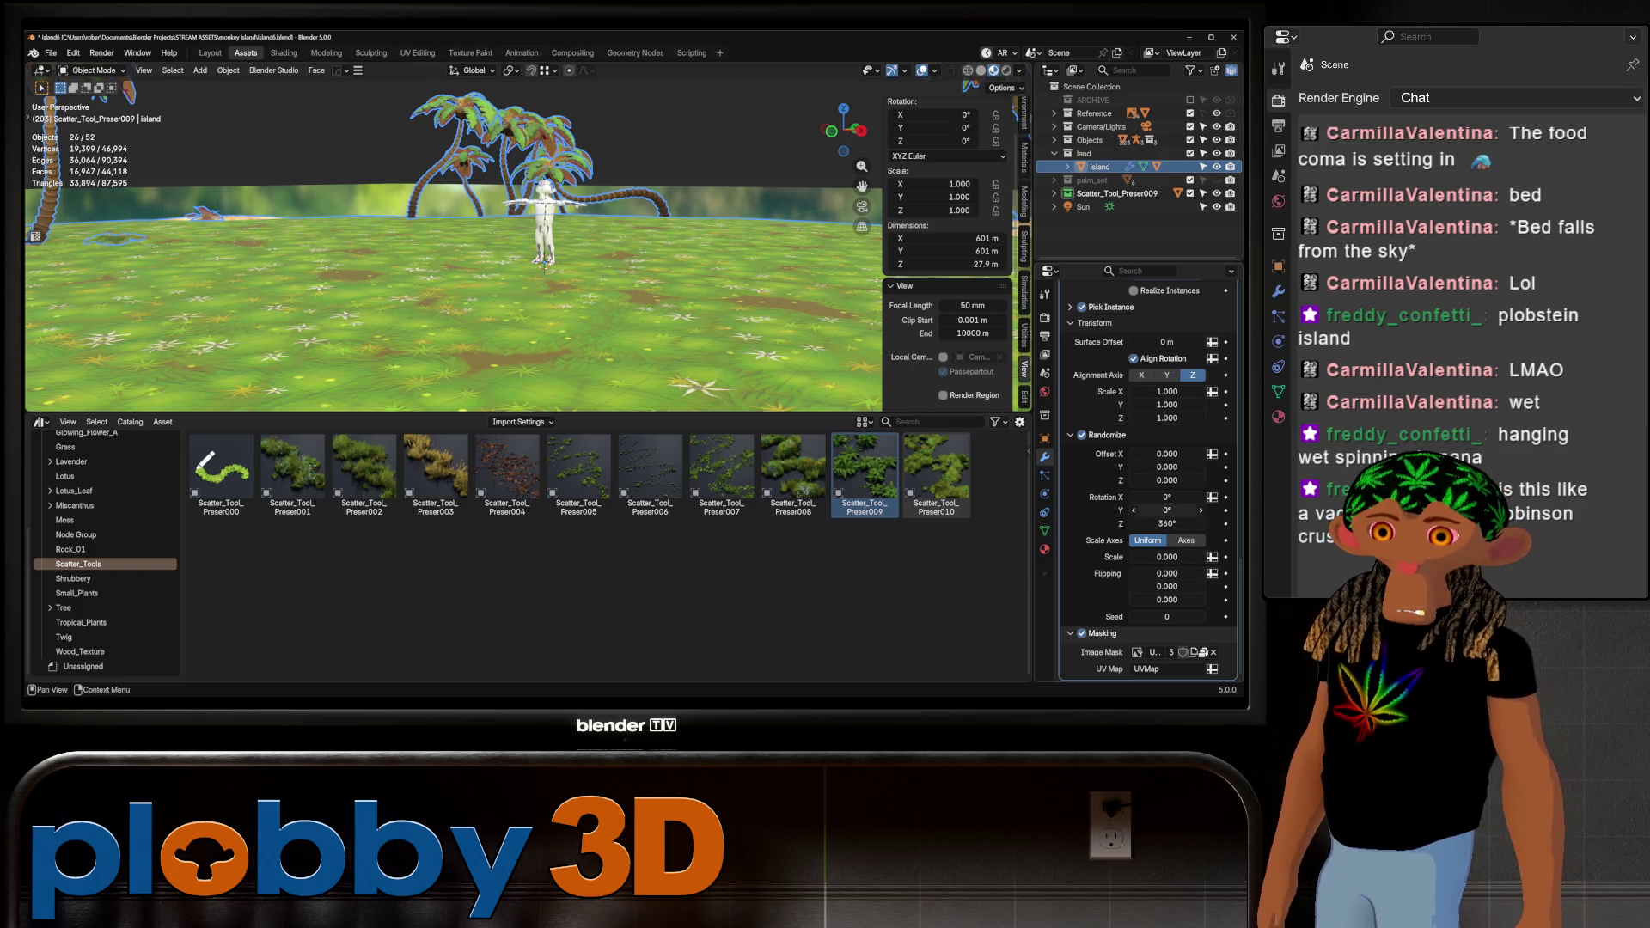
drag(1167, 557, 1168, 557)
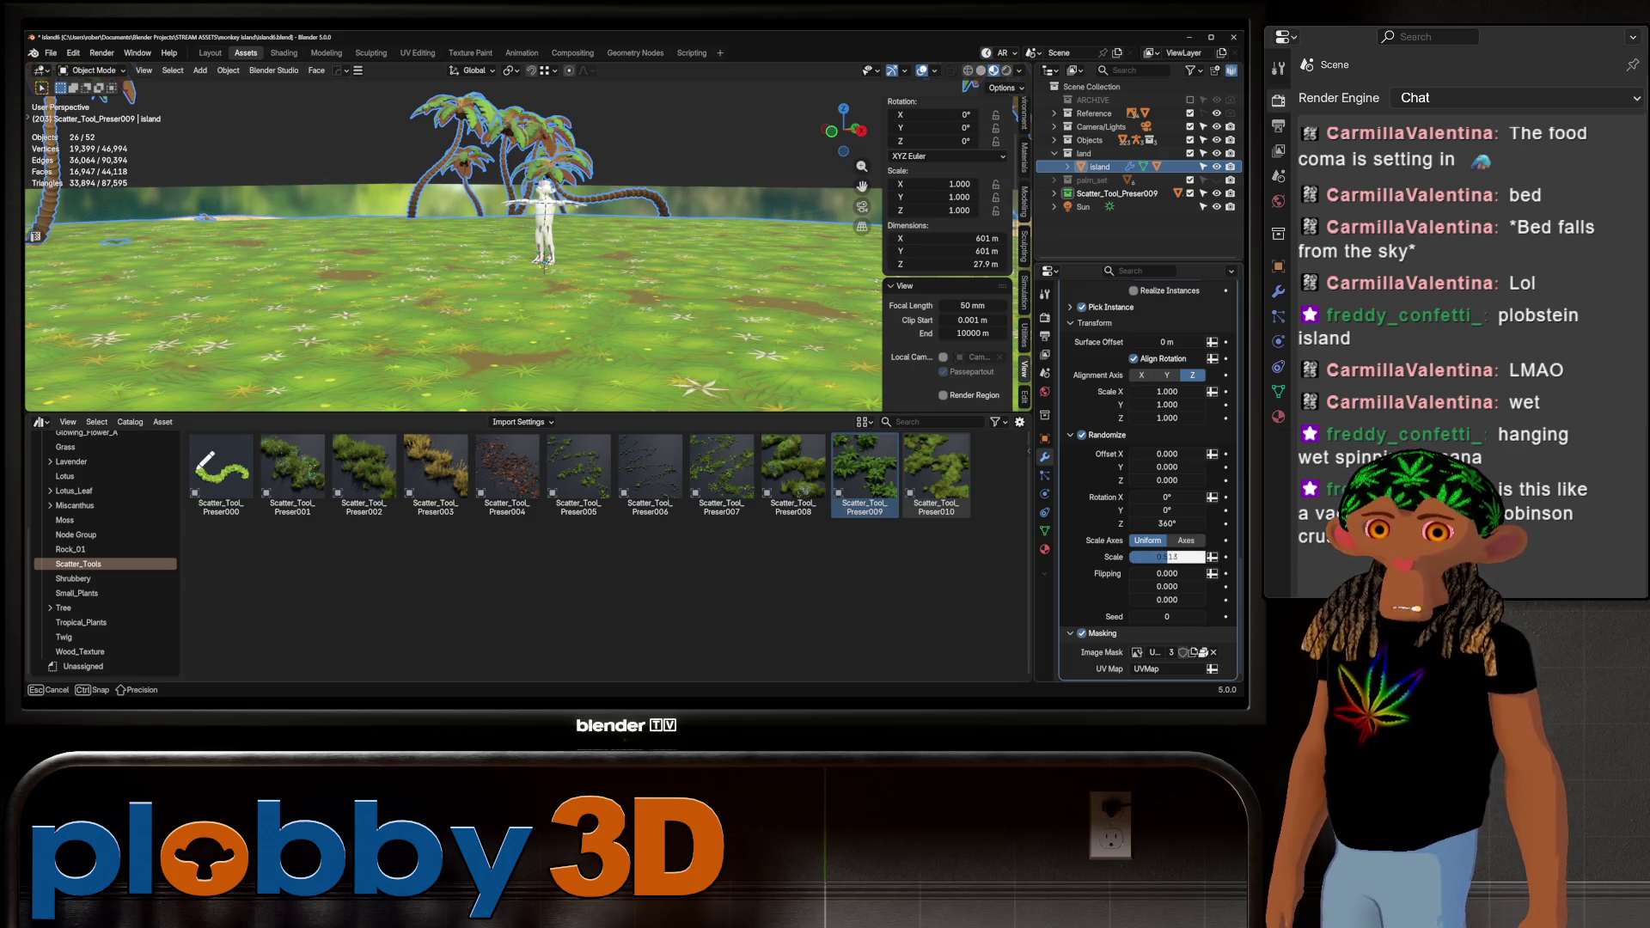
drag(1168, 557, 1162, 611)
Raise the scatter density to 0.005, then 0.050, and view the island from above
scroll(1167, 557, up, 2)
scroll(1162, 611, up, 5)
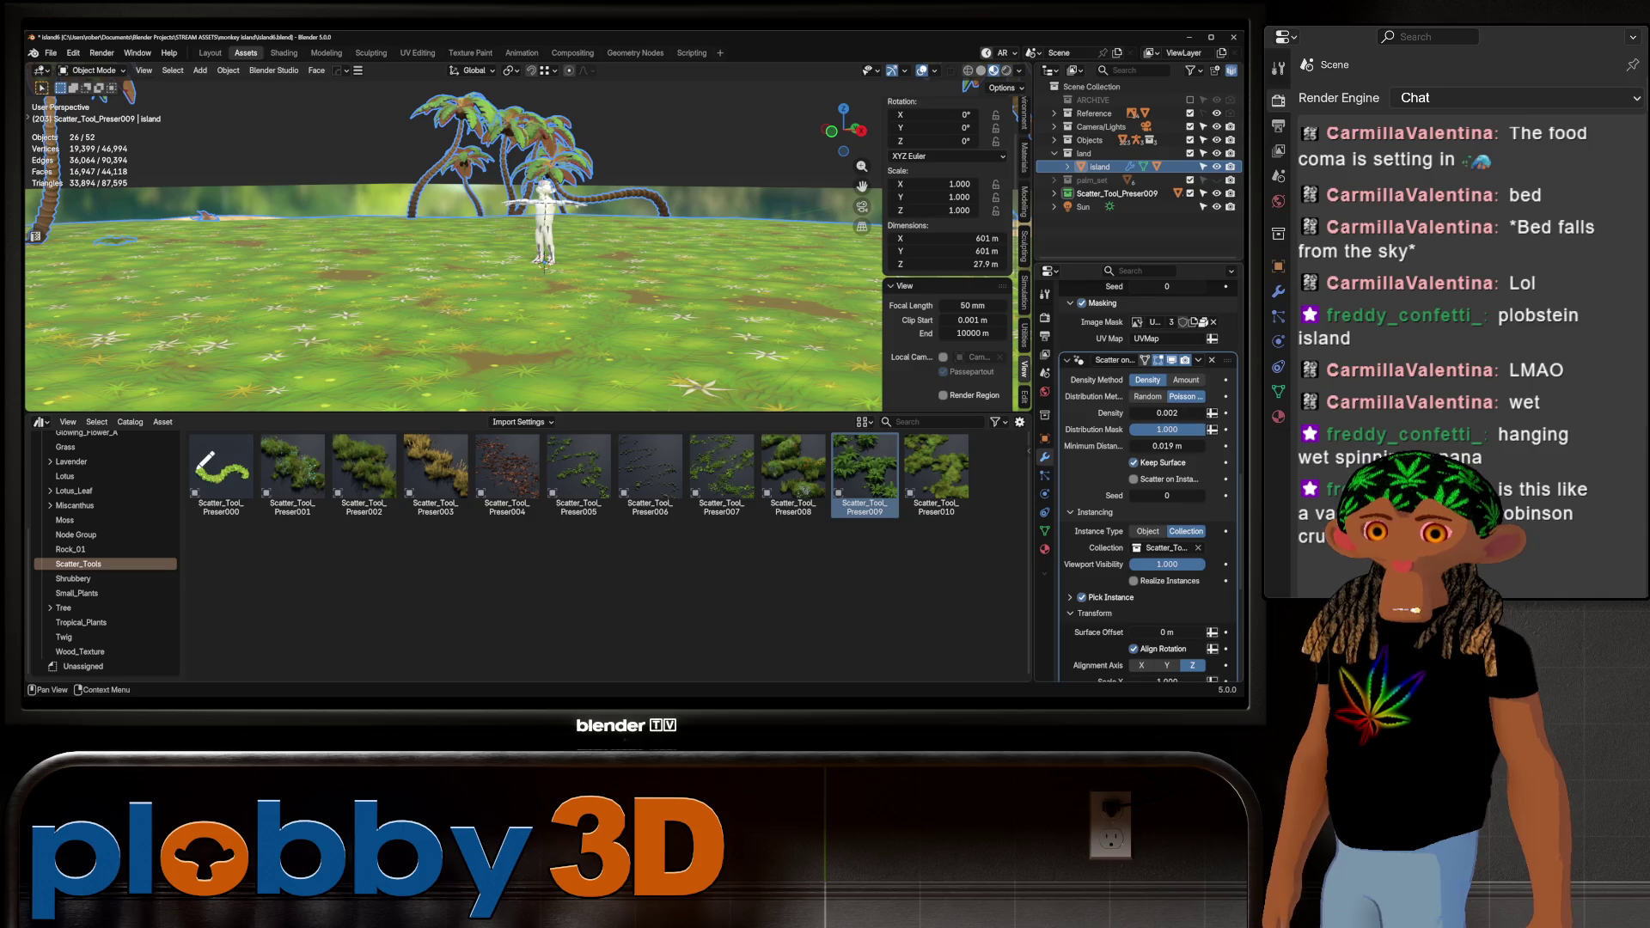
click(1167, 413)
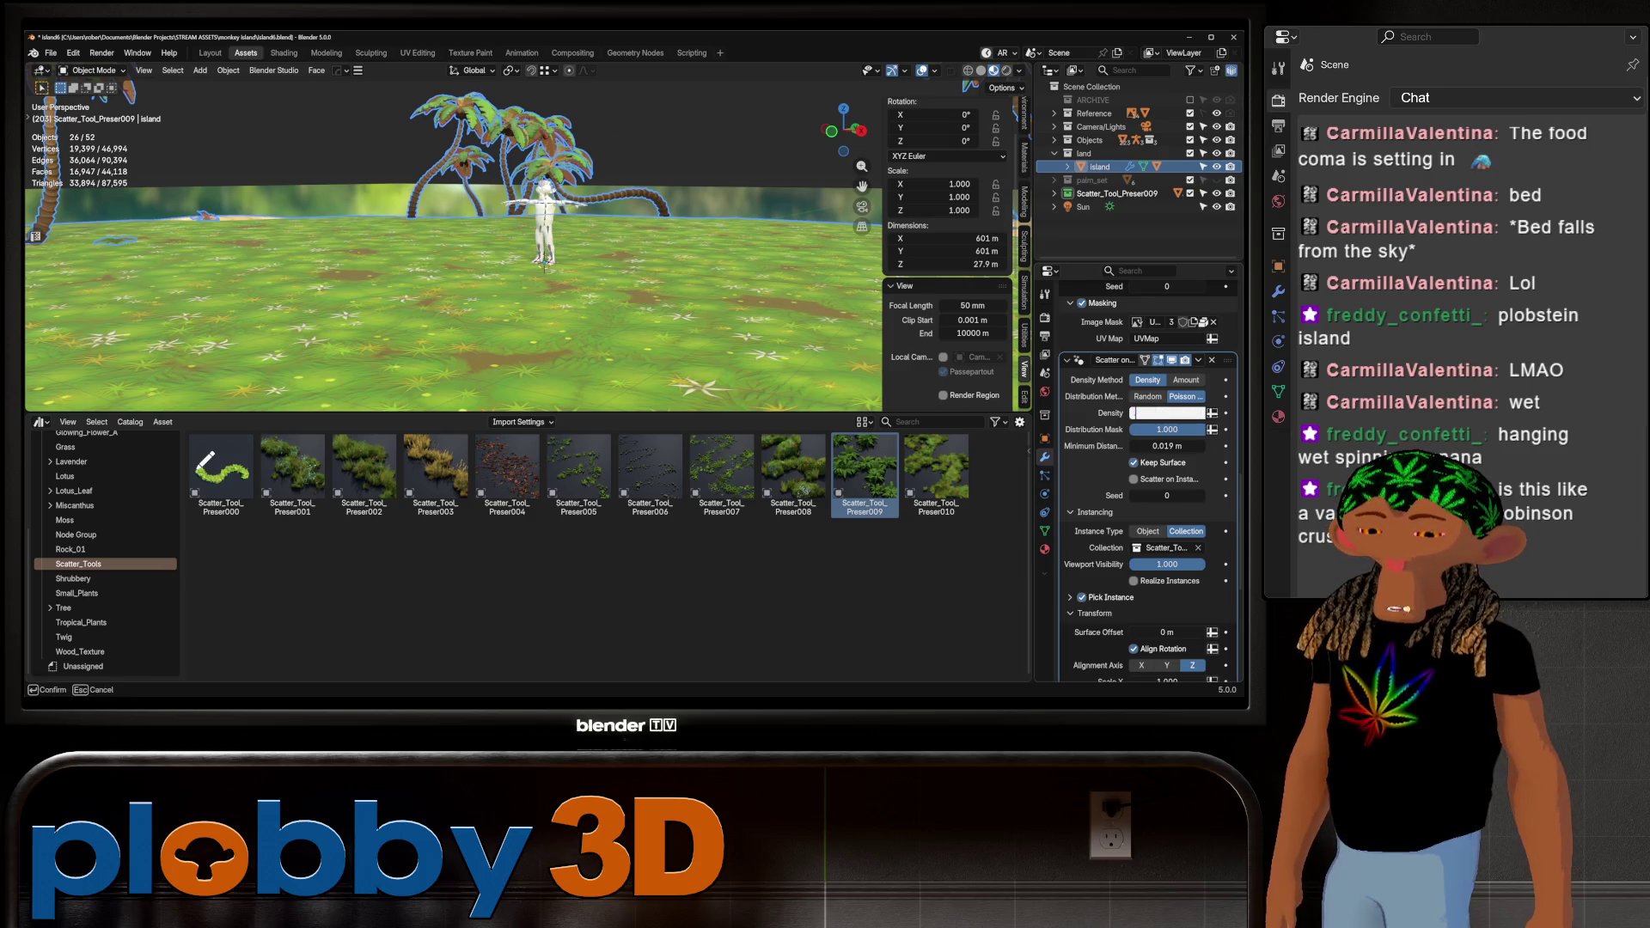
text(0.005)
key(Return)
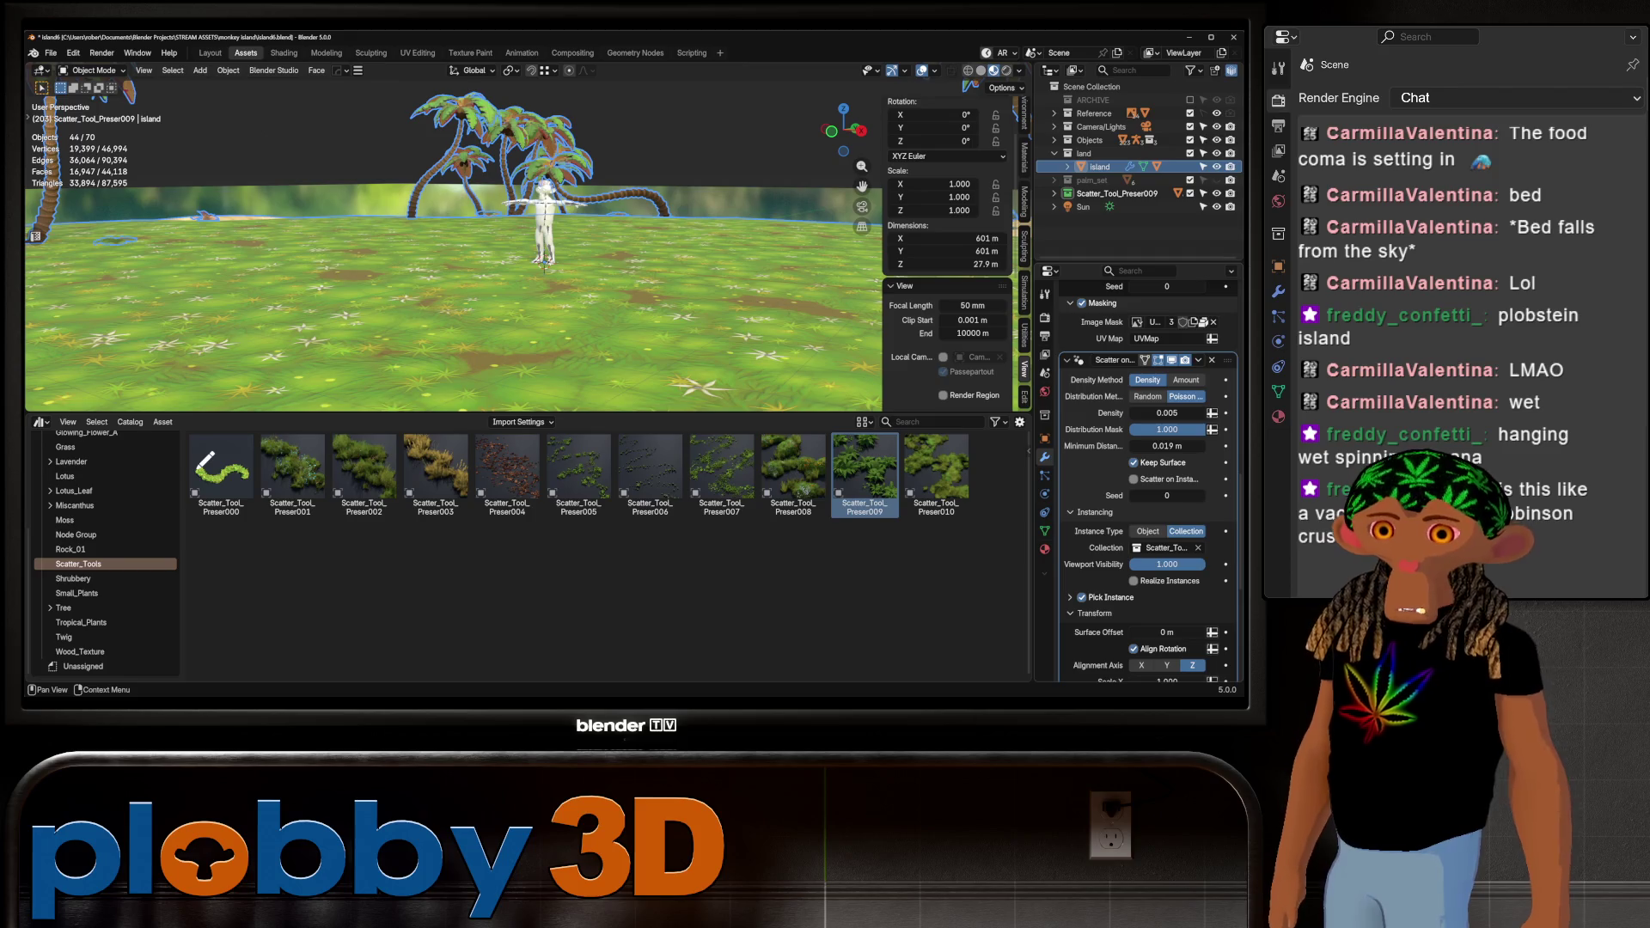
click(1167, 413)
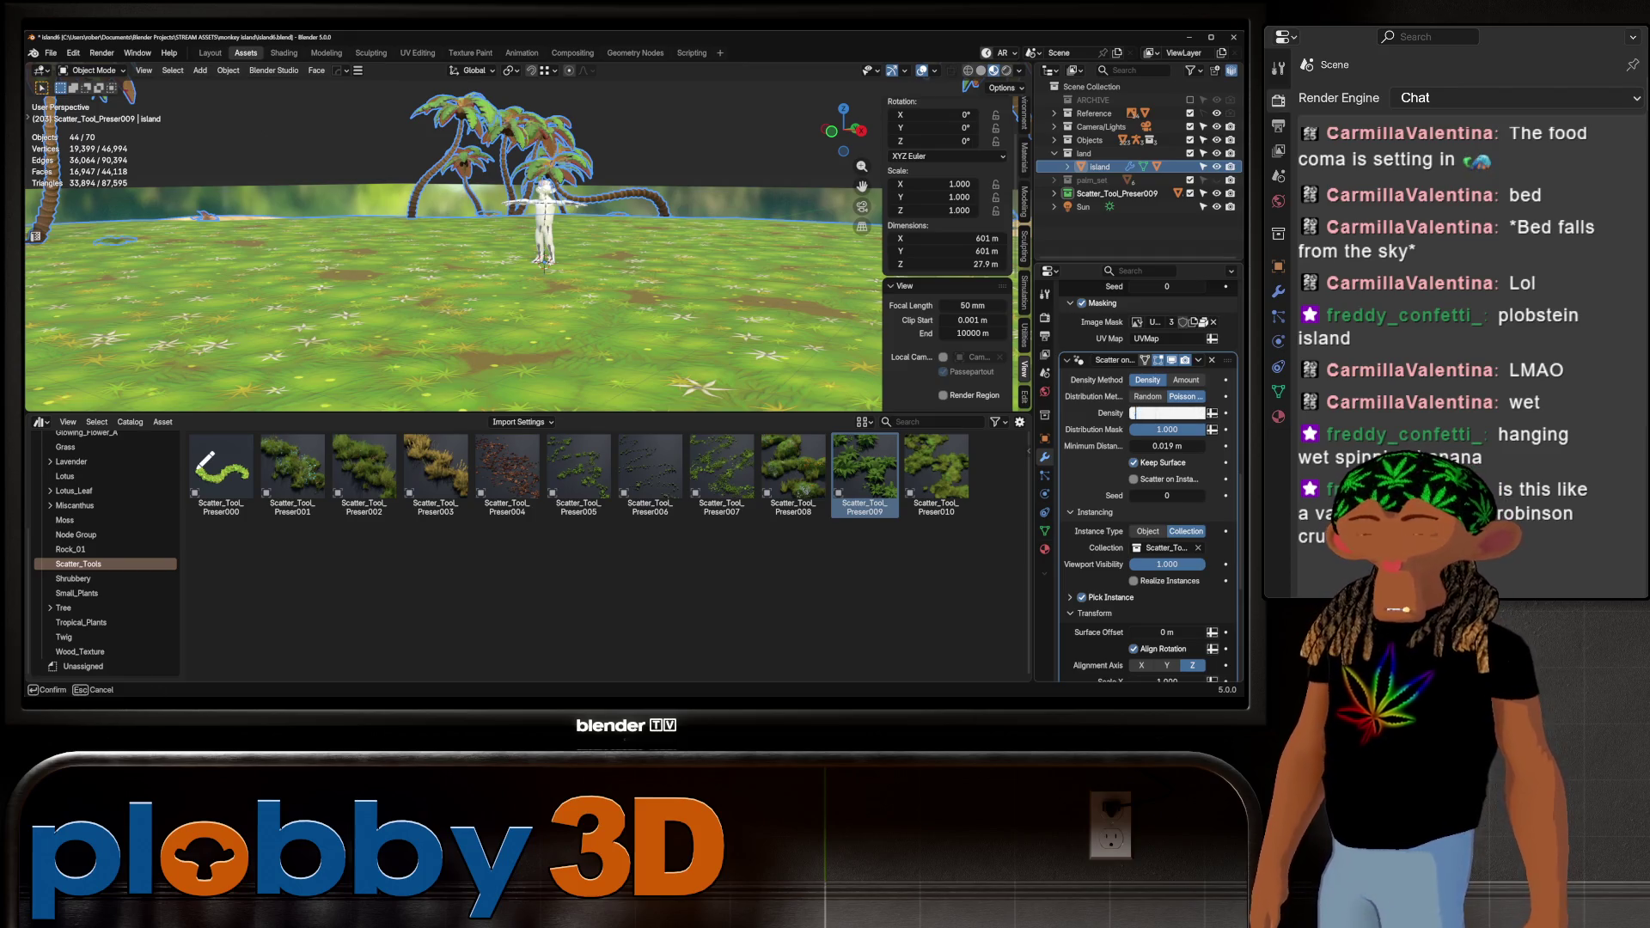
key(Return)
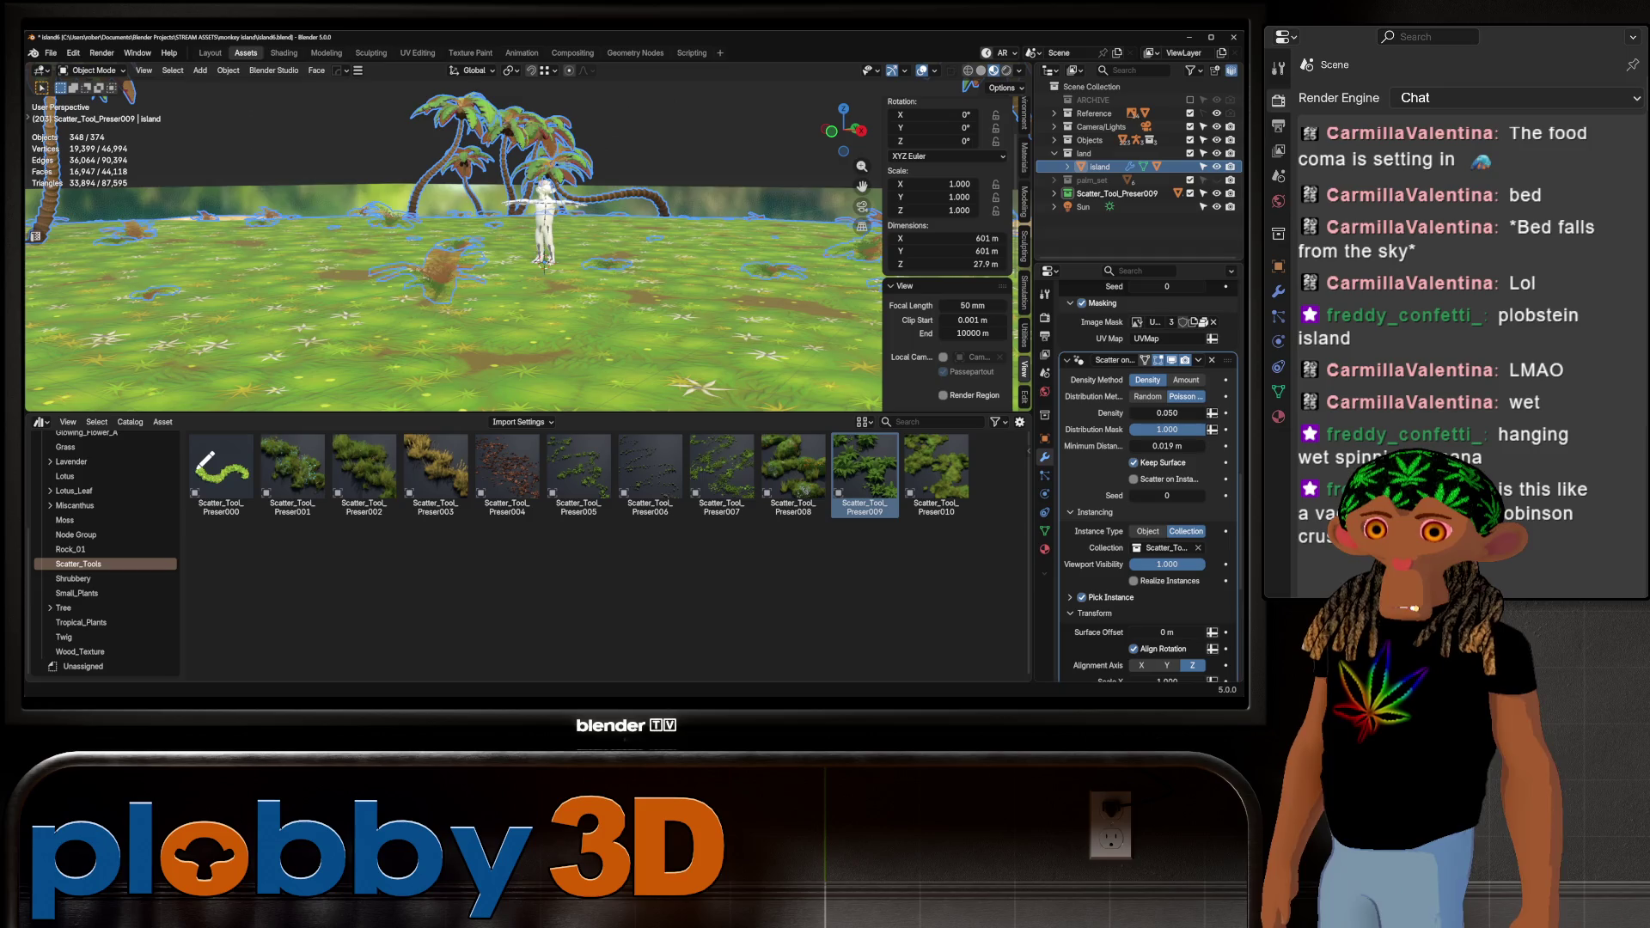
mouse_move(515, 258)
middle_down()
mouse_move(516, 344)
mouse_move(475, 256)
mouse_move(484, 207)
middle_up()
click(484, 236)
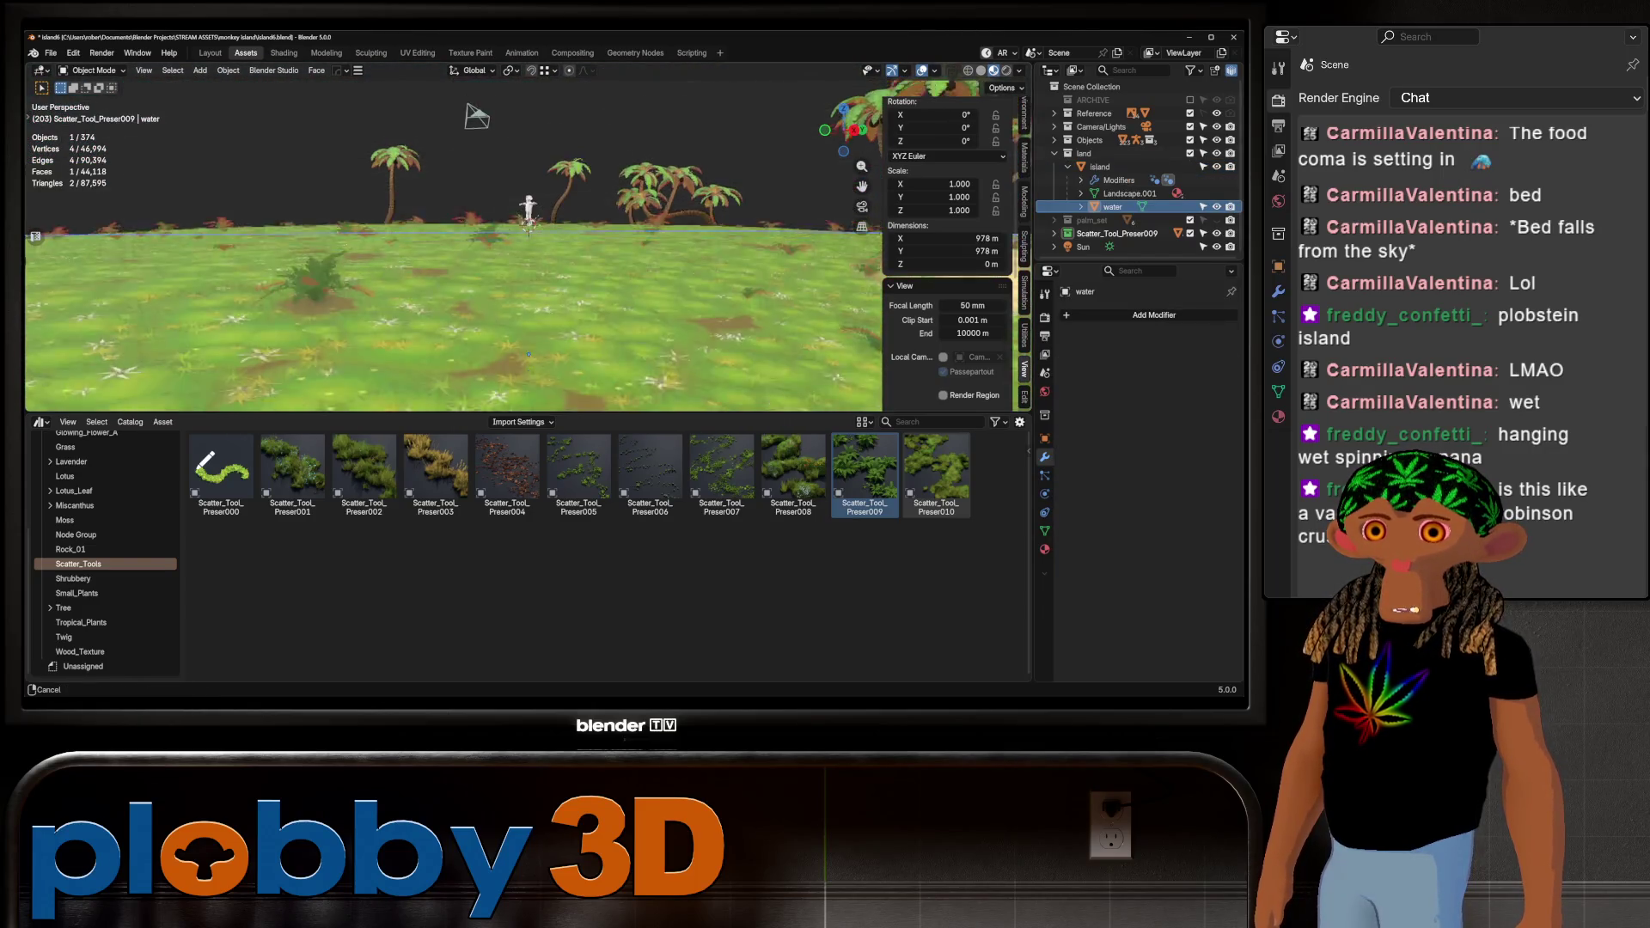
scroll(501, 258, up, 5)
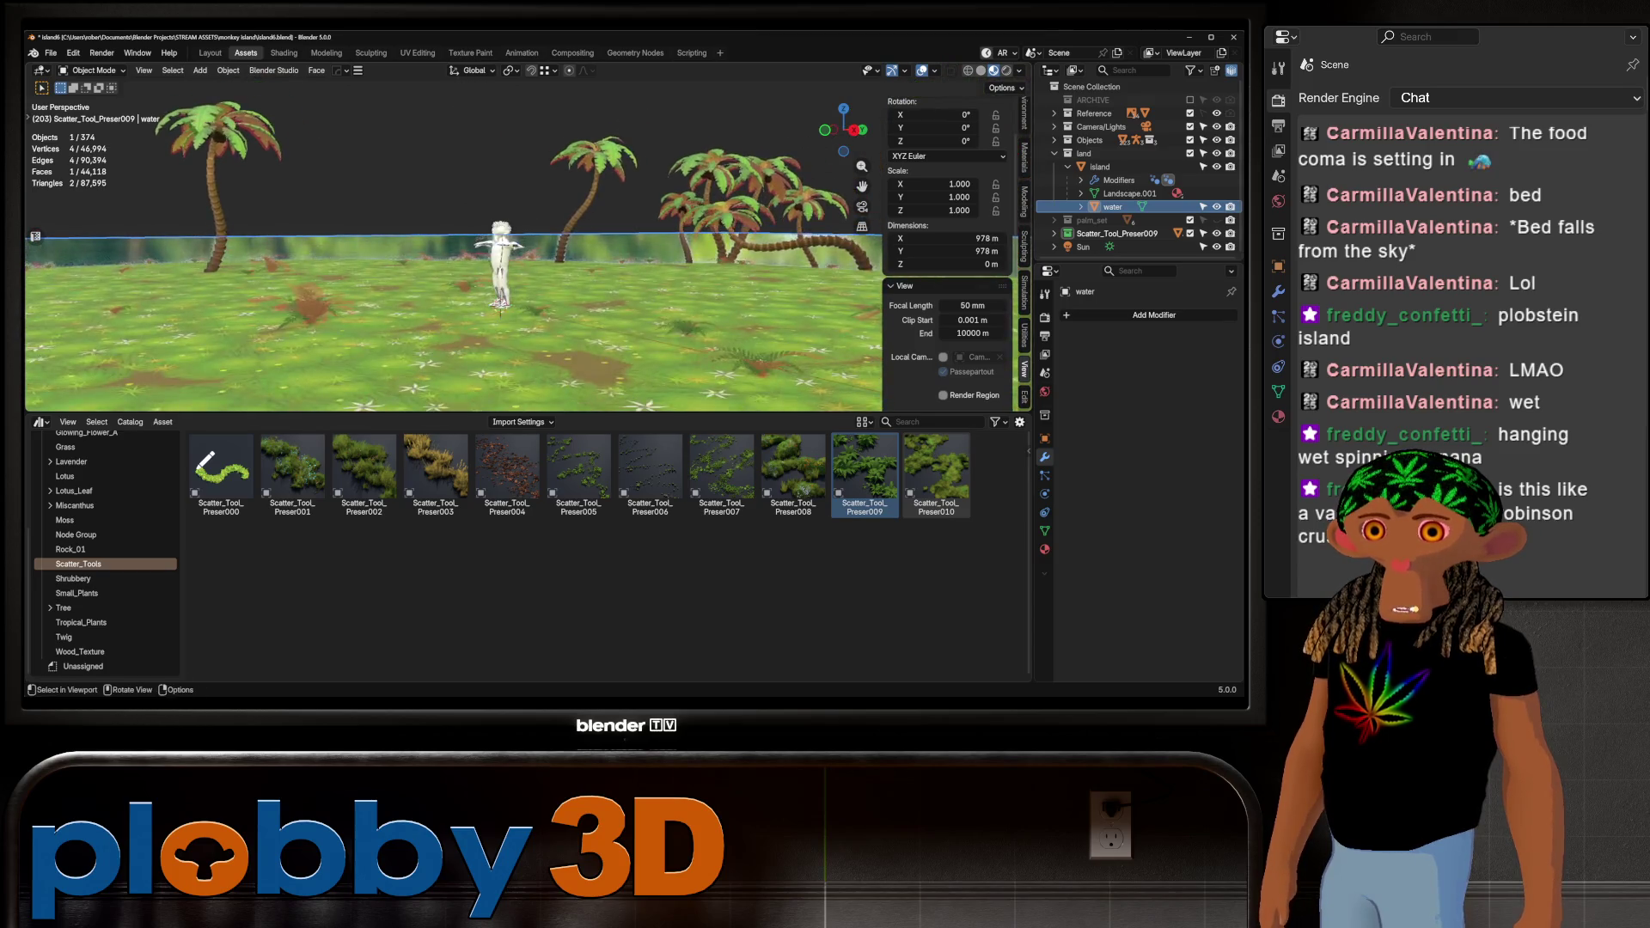
scroll(491, 258, down, 5)
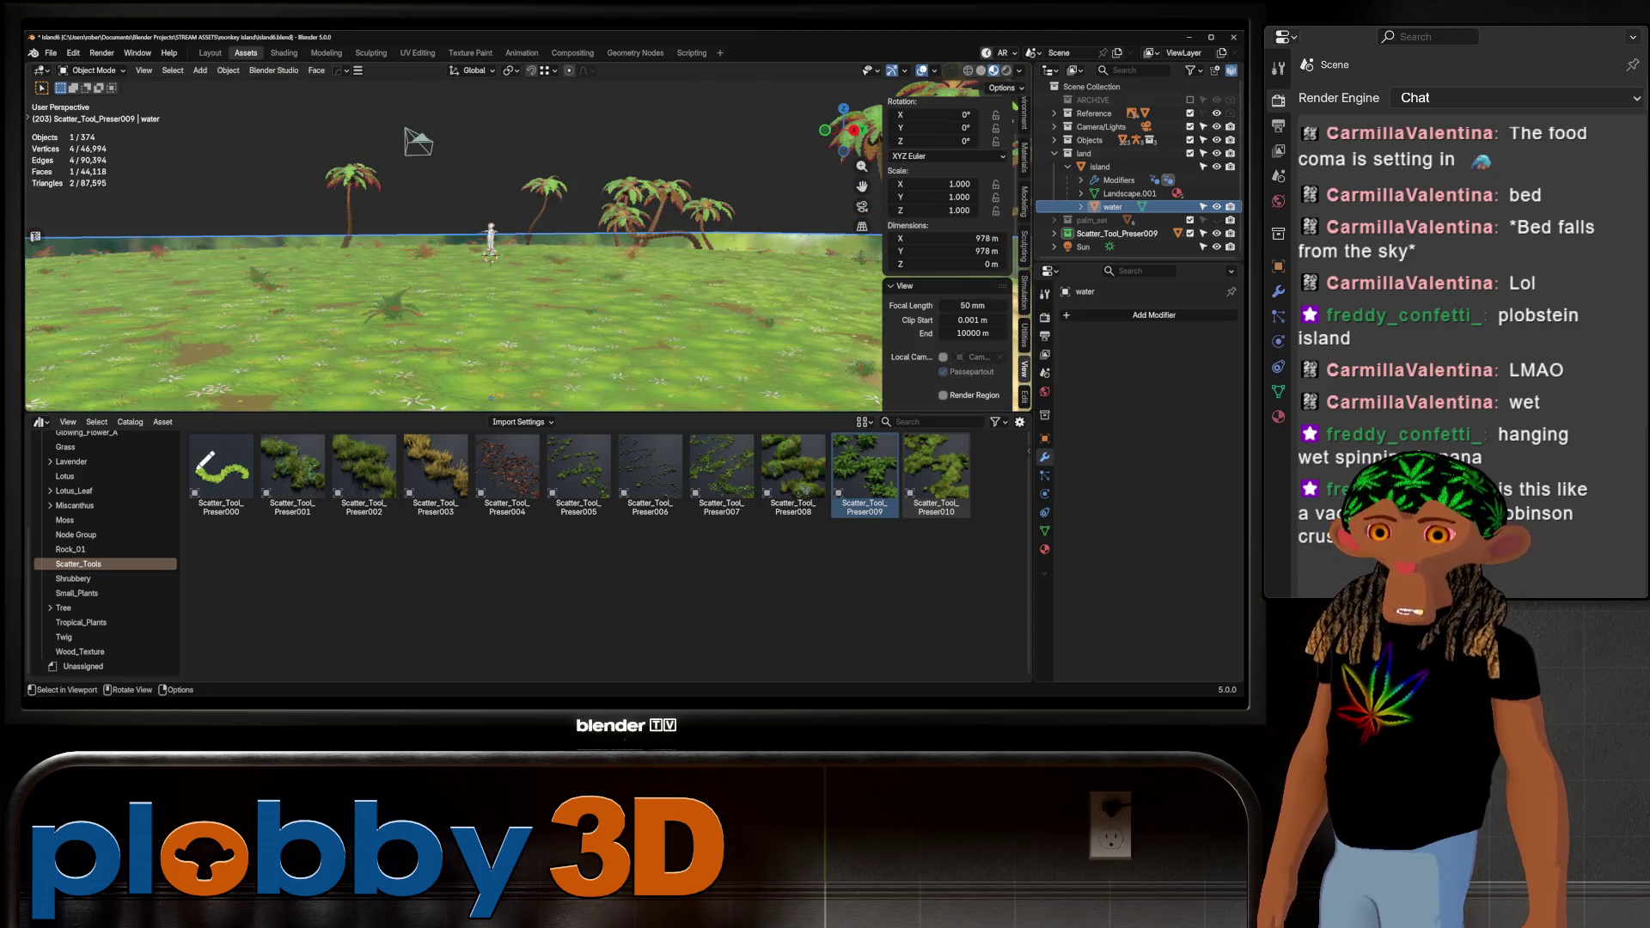
scroll(491, 258, up, 5)
middle_drag(491, 258, 491, 284)
key(Escape)
click(1101, 167)
click(934, 71)
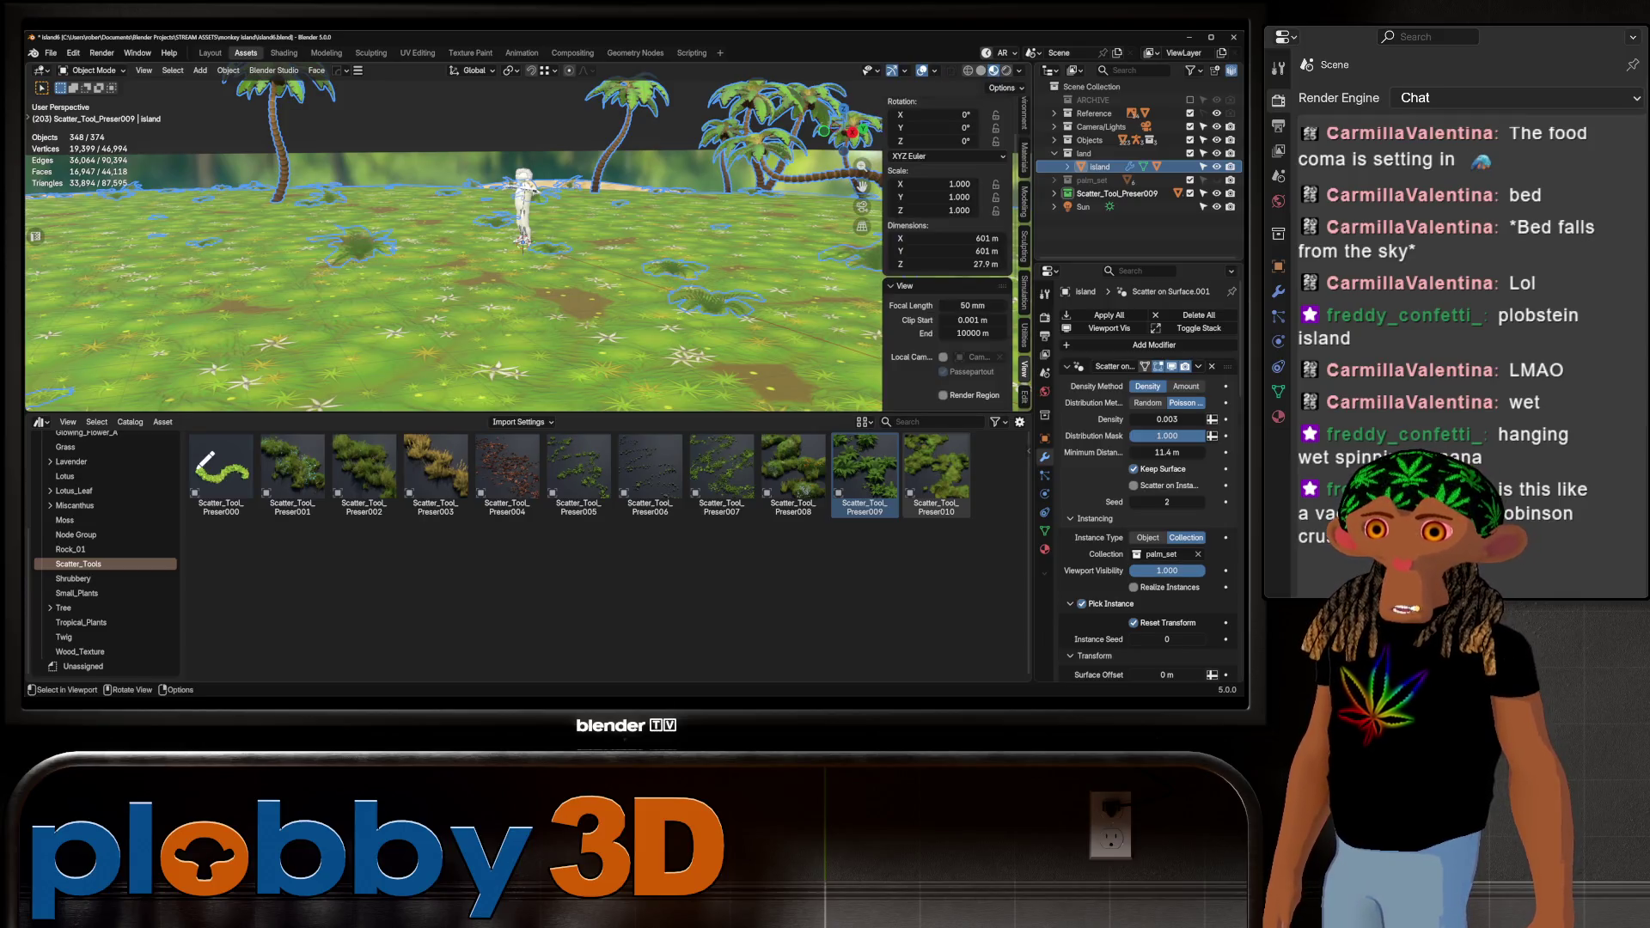
click(215, 167)
mouse_move(515, 250)
middle_down()
mouse_move(481, 262)
mouse_move(516, 258)
mouse_move(518, 274)
mouse_move(519, 239)
middle_up()
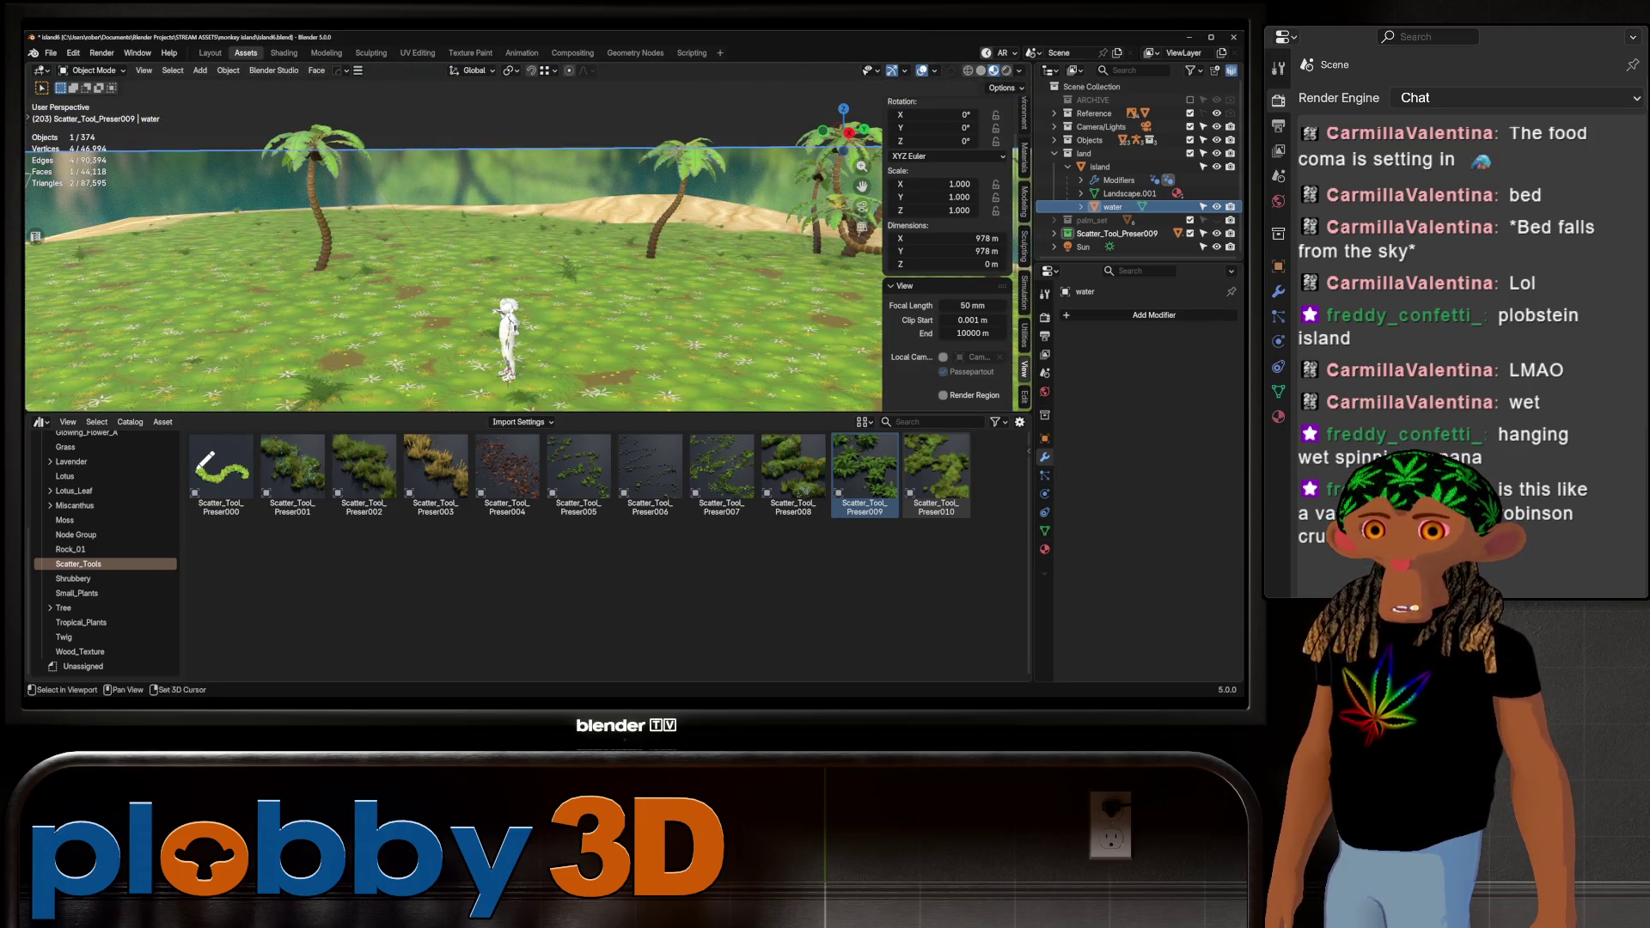
scroll(154, 369, up, 5)
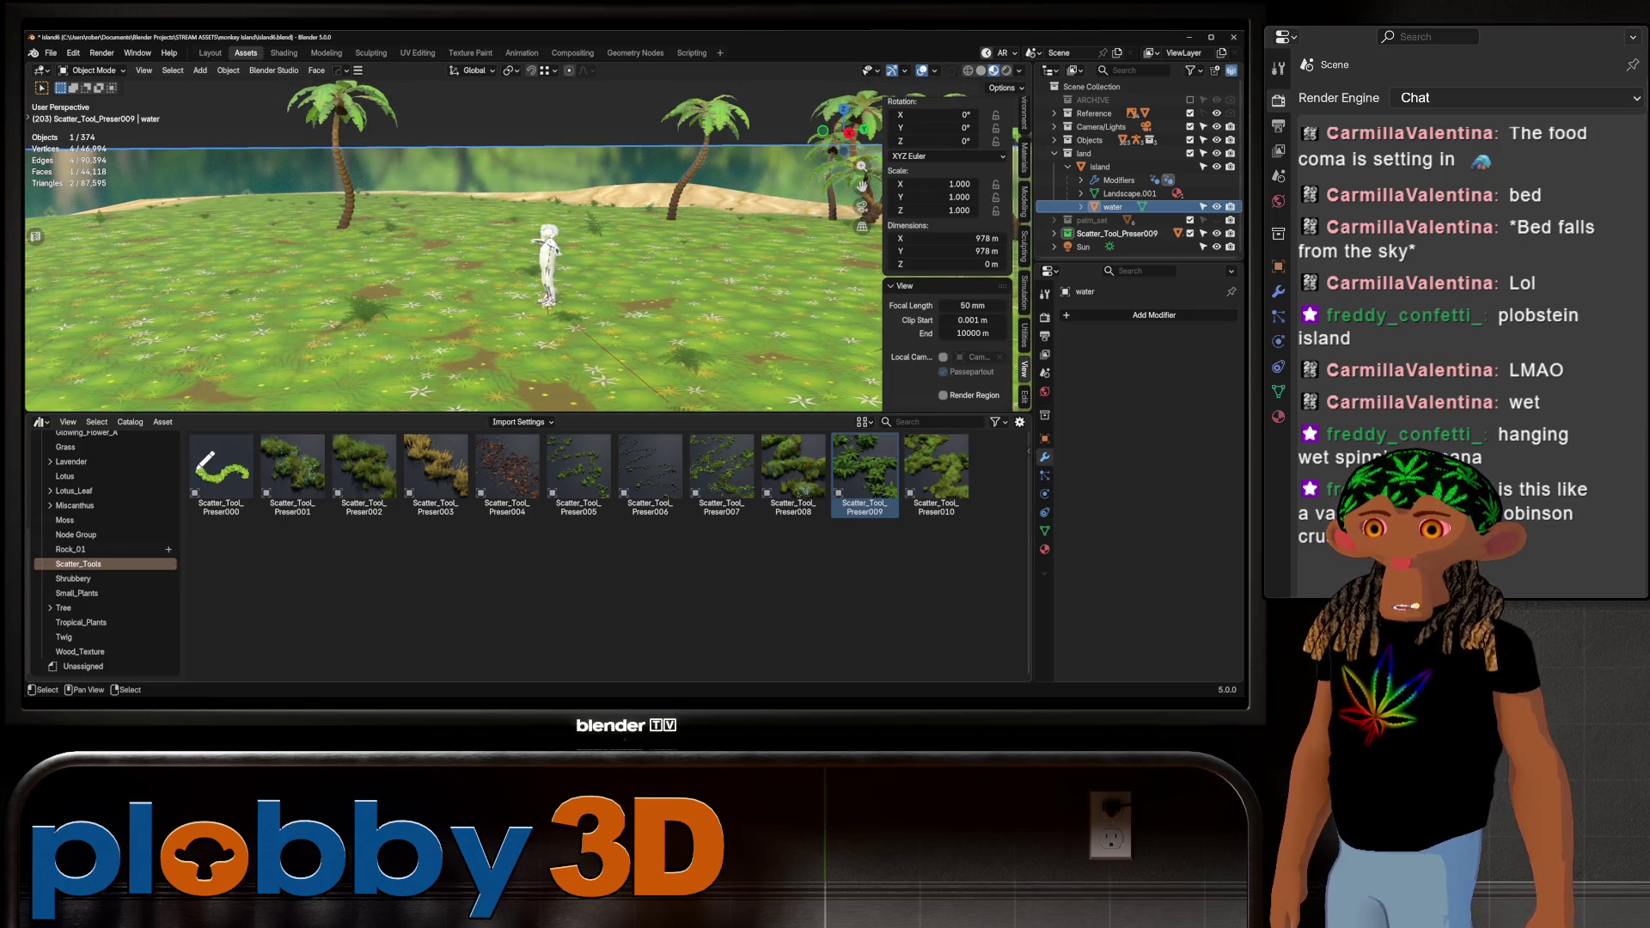
scroll(103, 558, up, 5)
Browse the Duckweed and Flower catalogs, then drag FP_Blooming_Grass_008 from Blooming_Grass onto the island
click(73, 539)
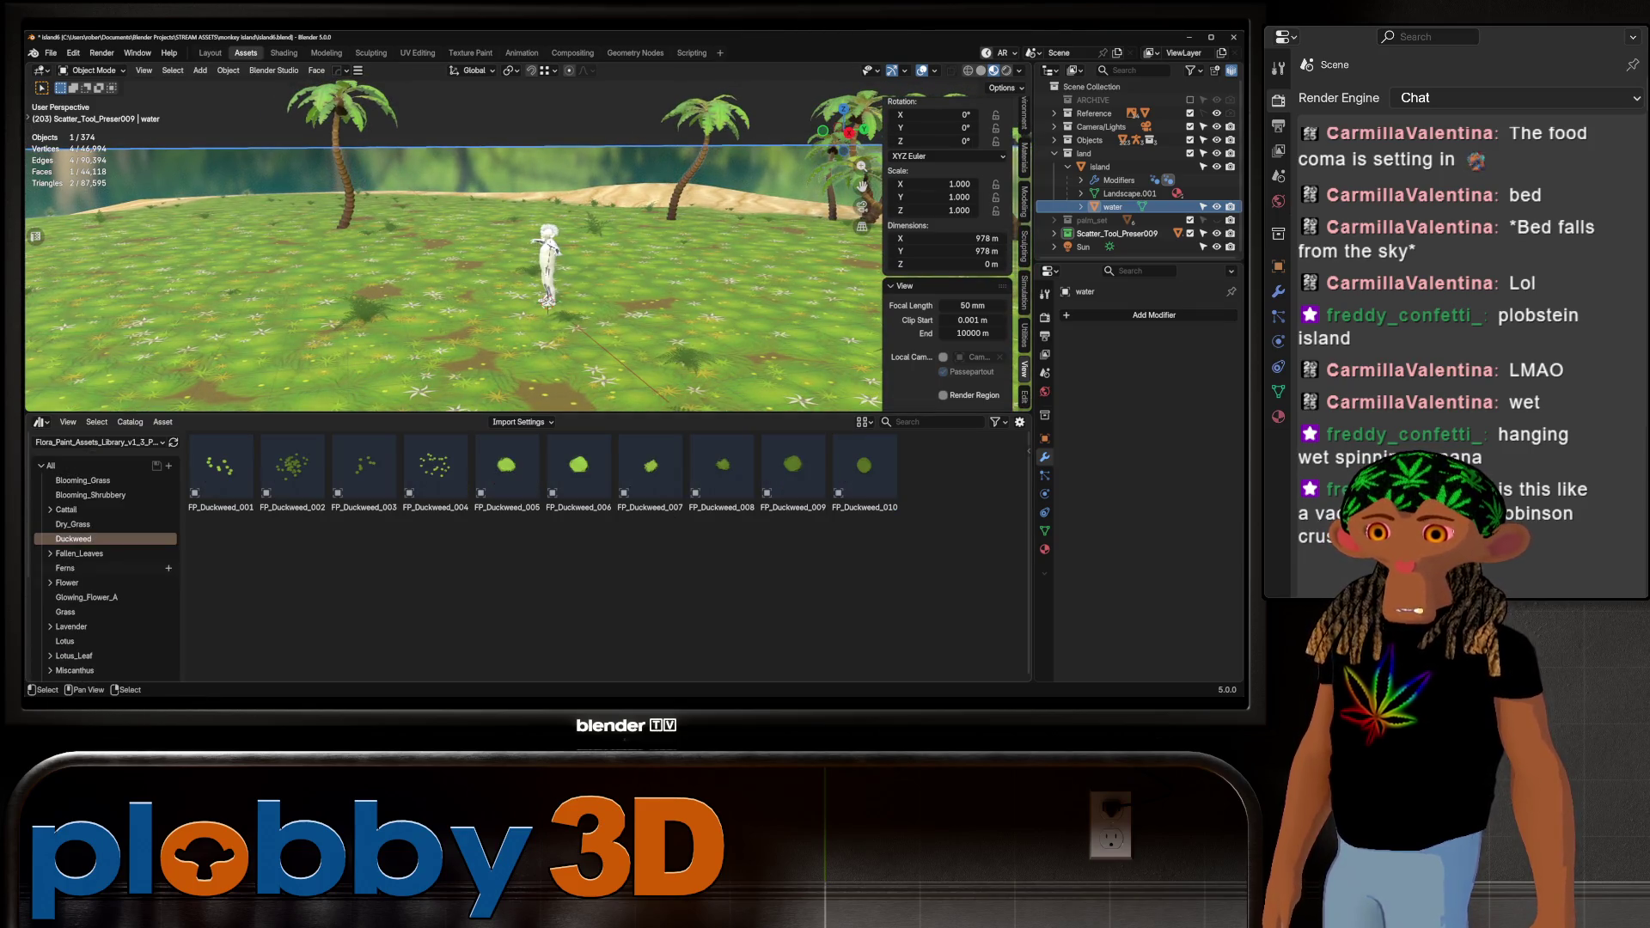
scroll(103, 594, down, 1)
click(67, 556)
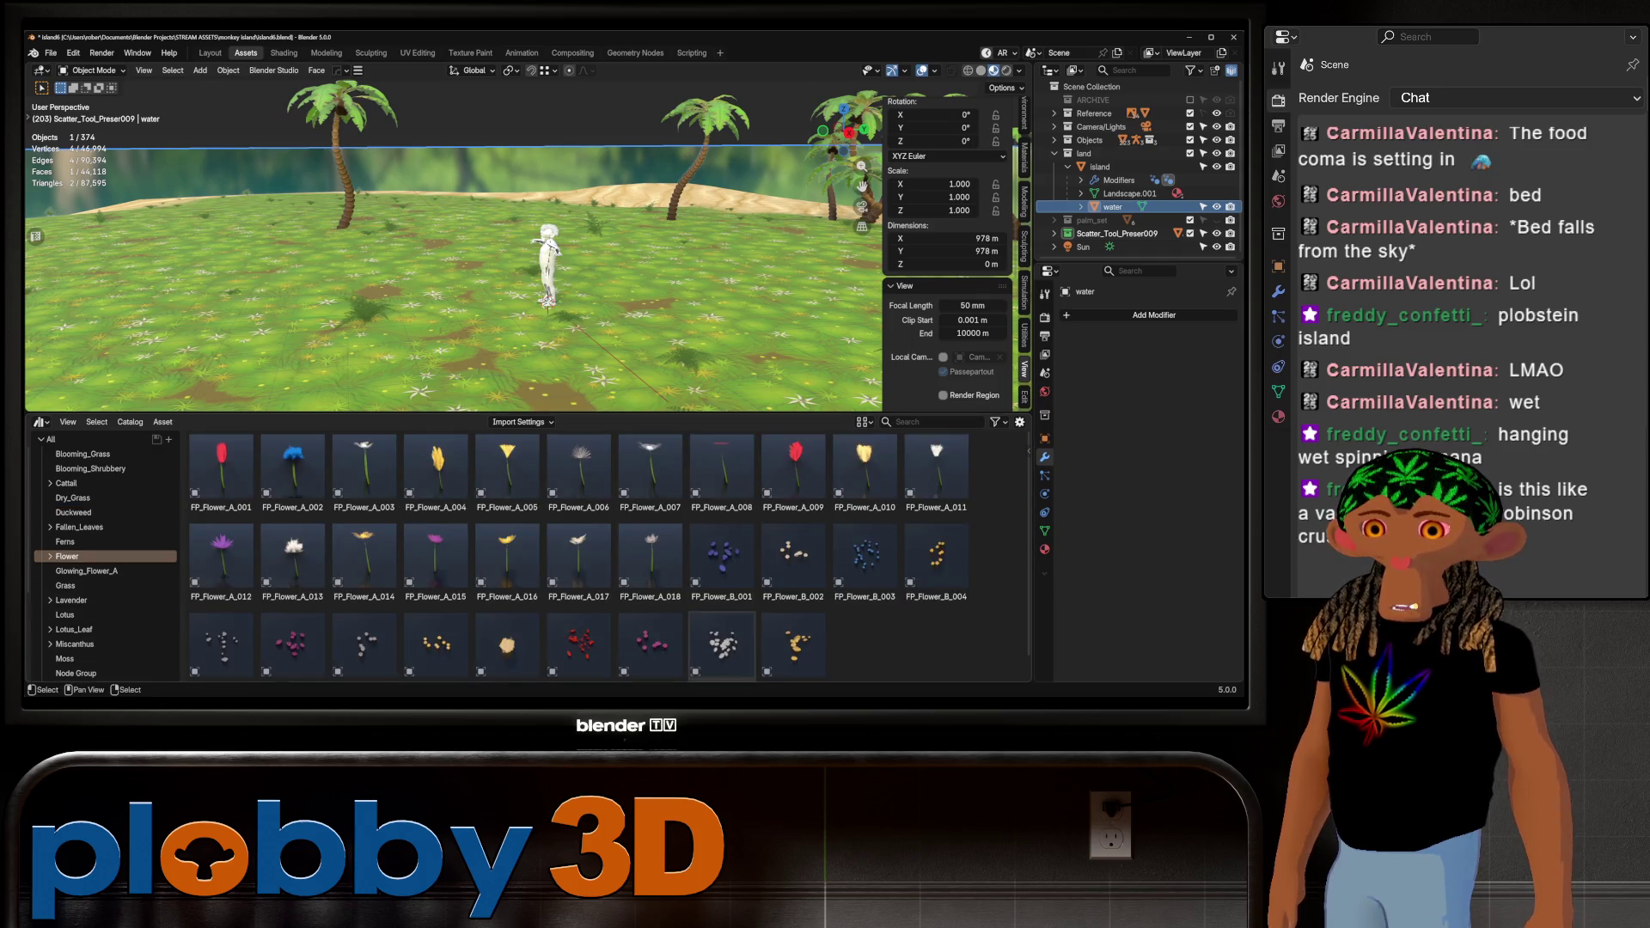
scroll(723, 636, down, 1)
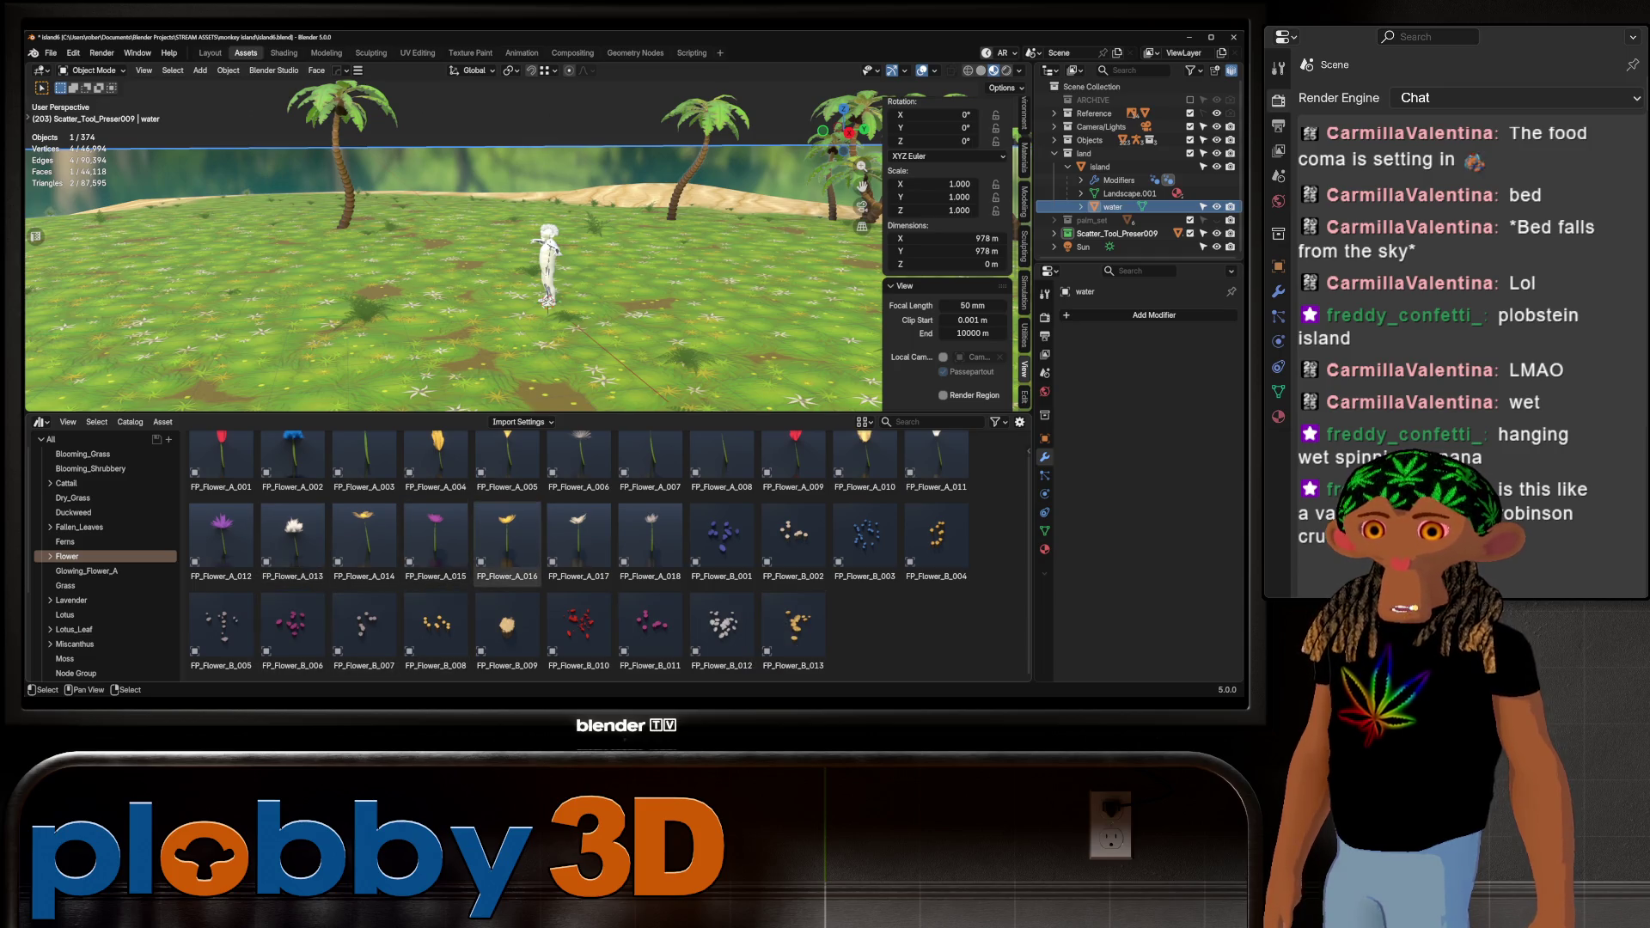
scroll(258, 550, up, 1)
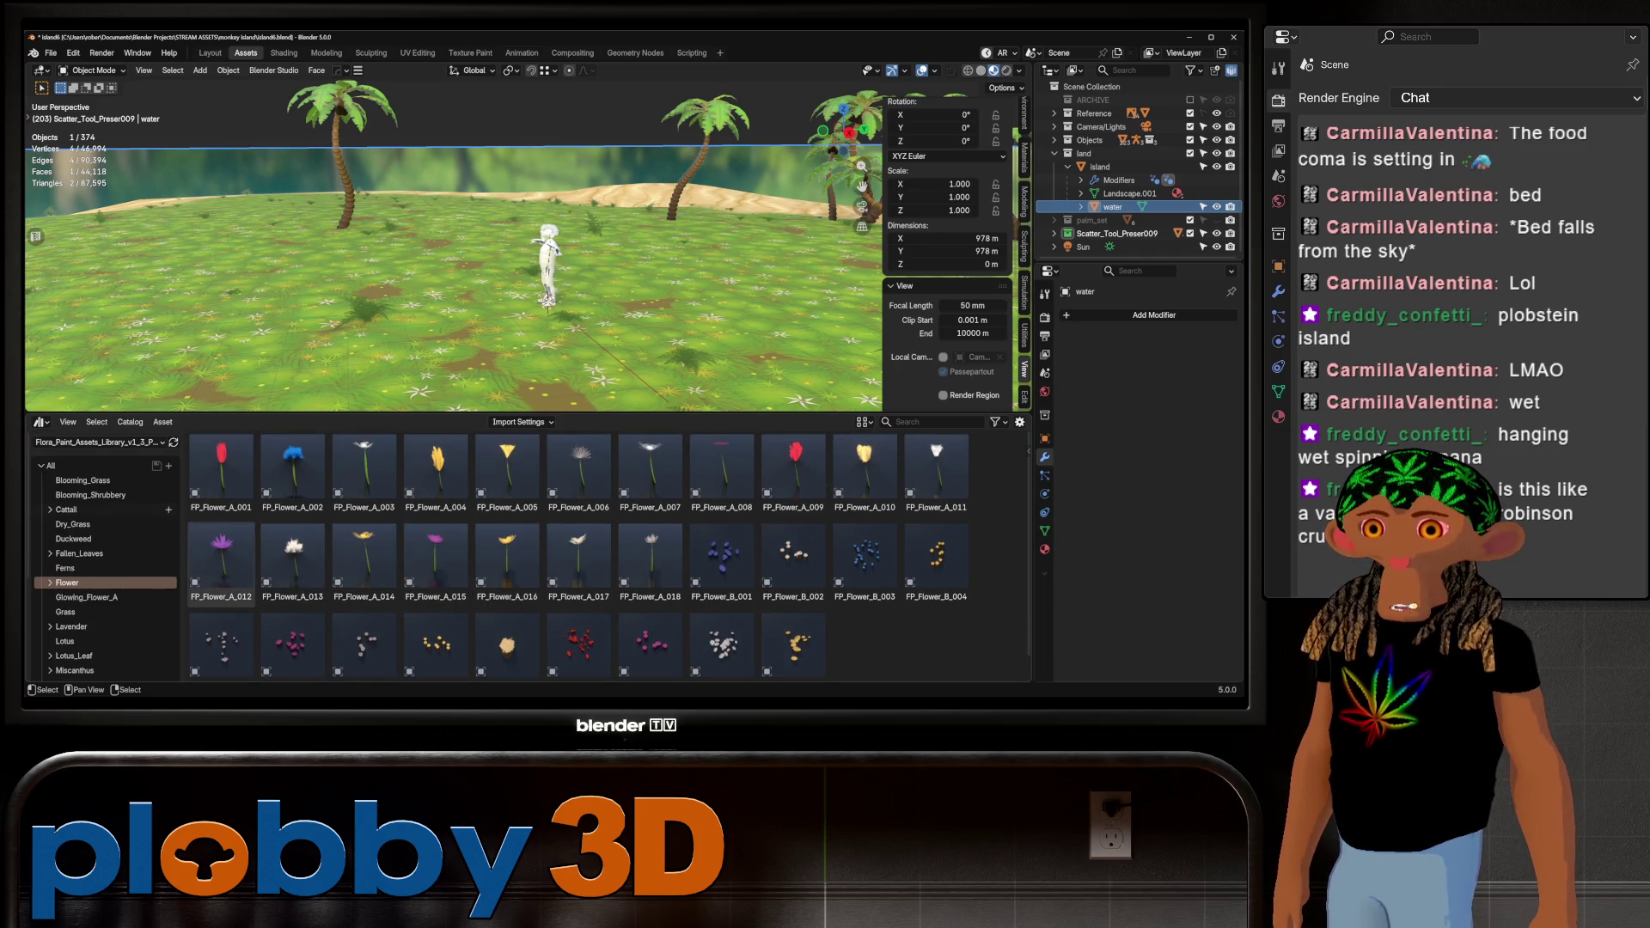
click(83, 481)
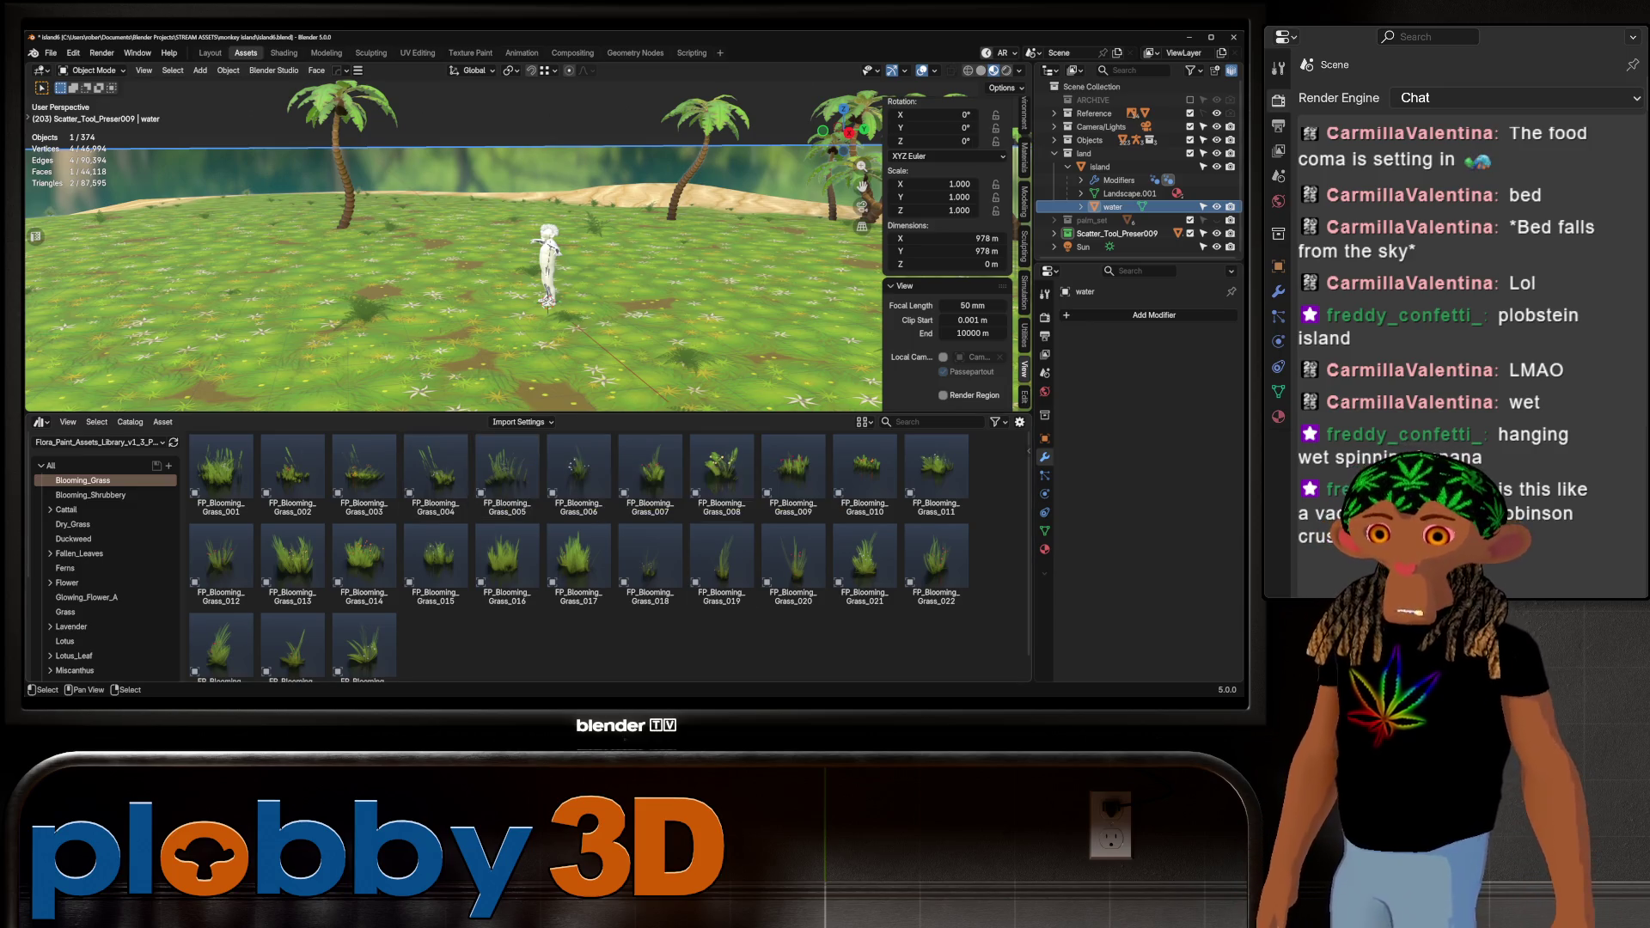
drag(722, 468, 623, 324)
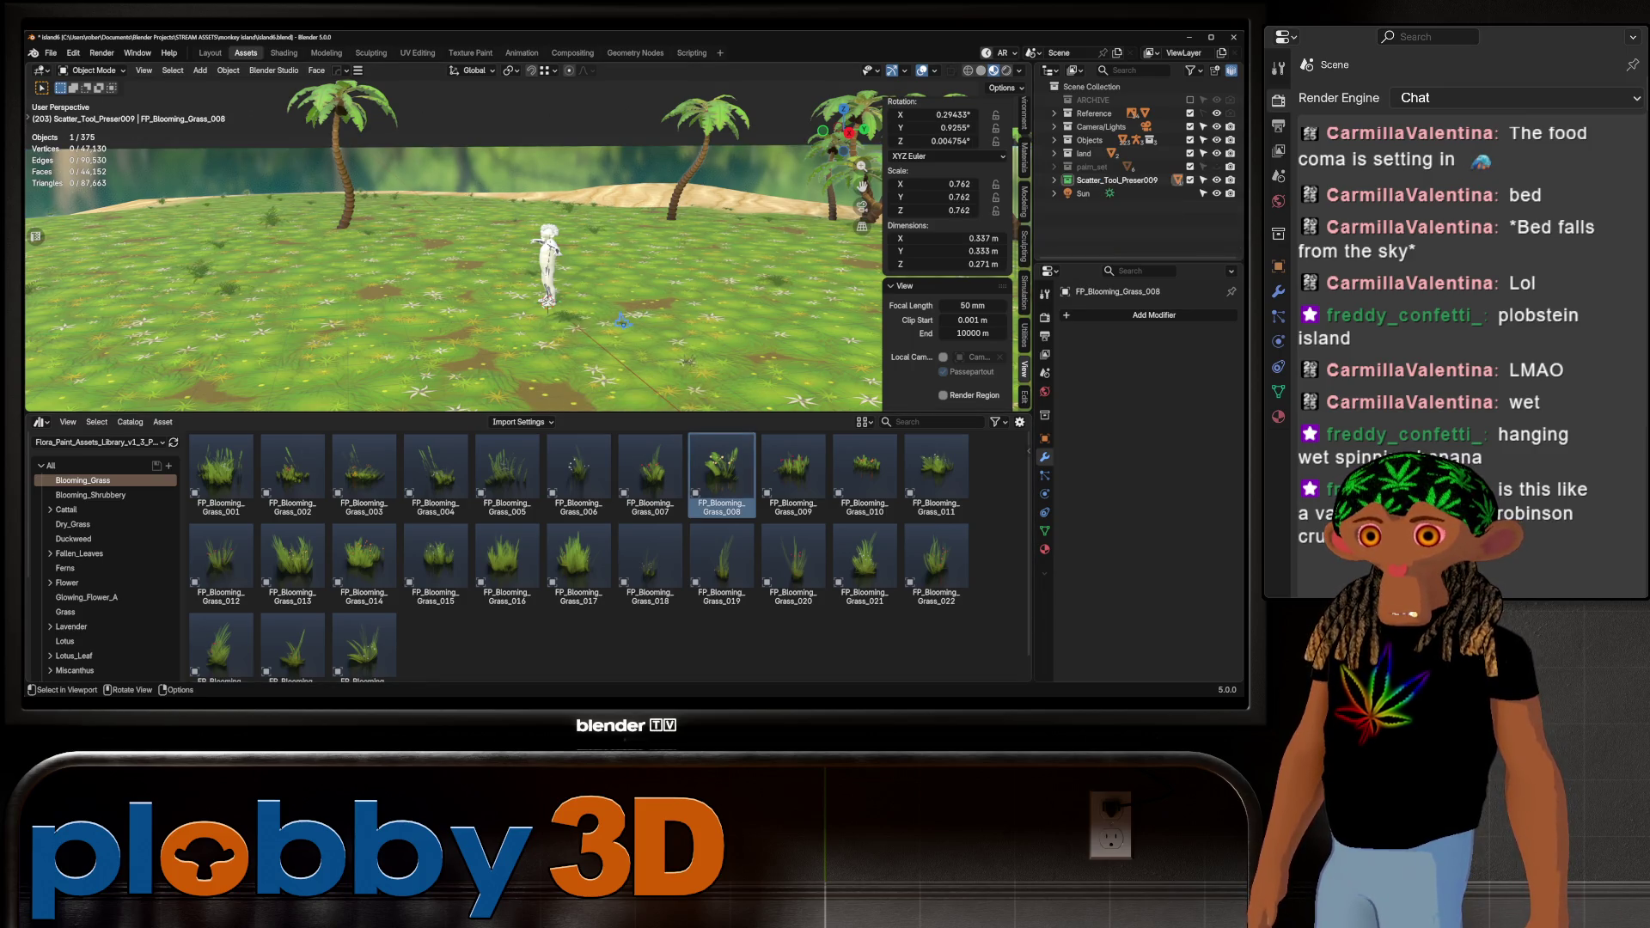
Bring up the FP_Blooming_Shrubbery bush assets and pull the view back out to the character
scroll(623, 325, up, 3)
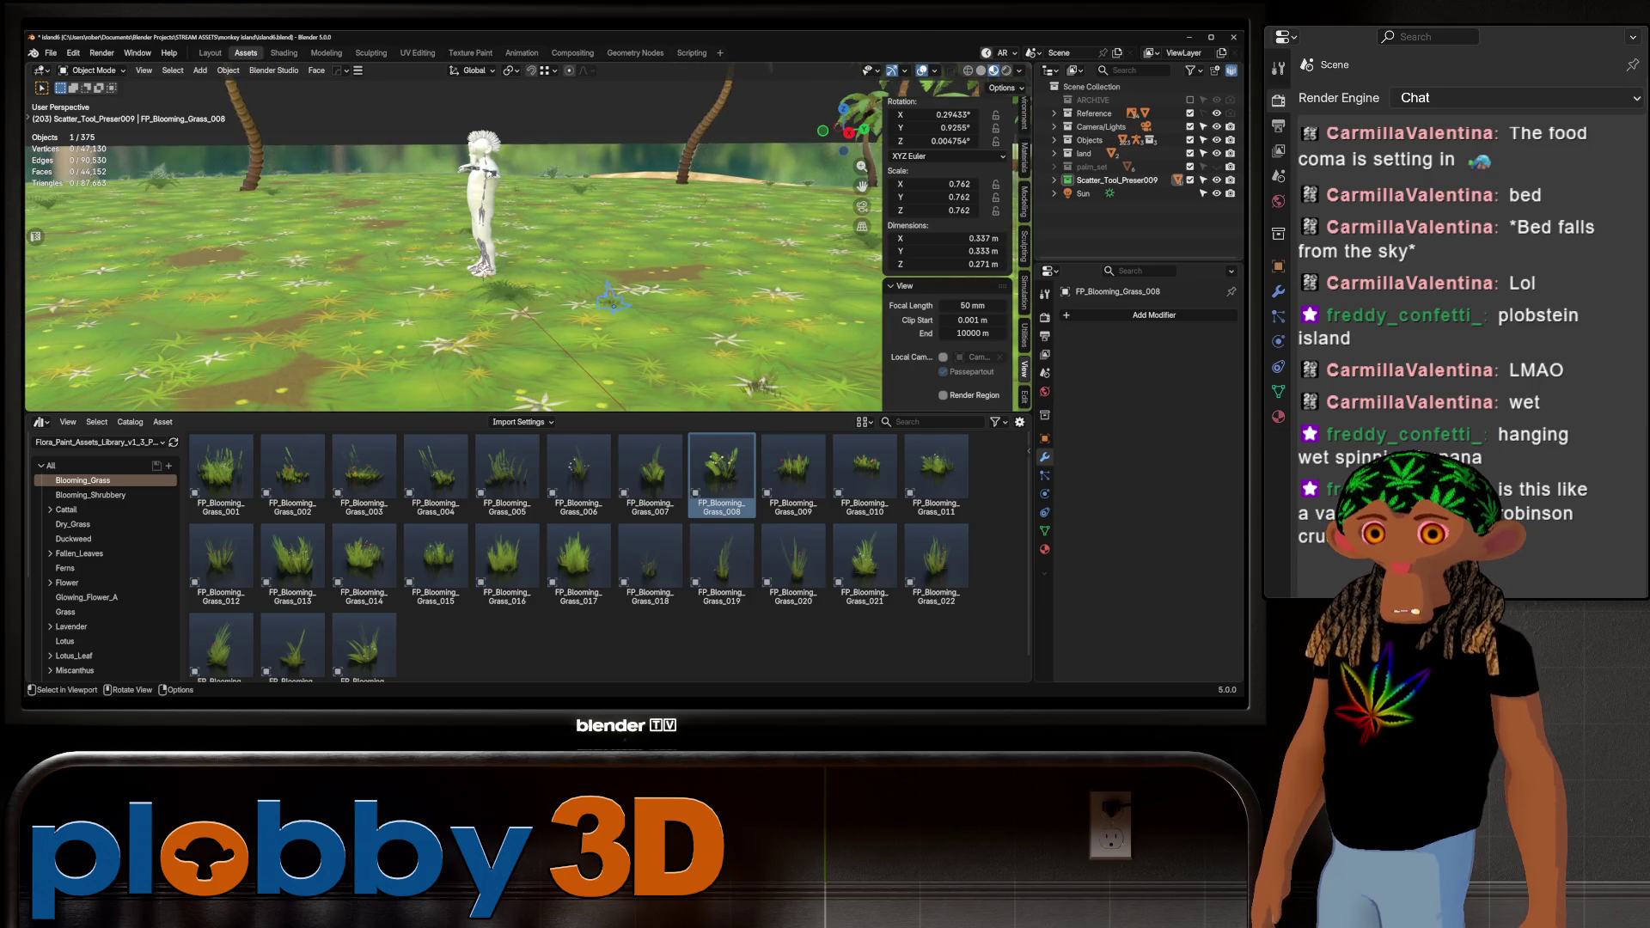
scroll(612, 302, up, 6)
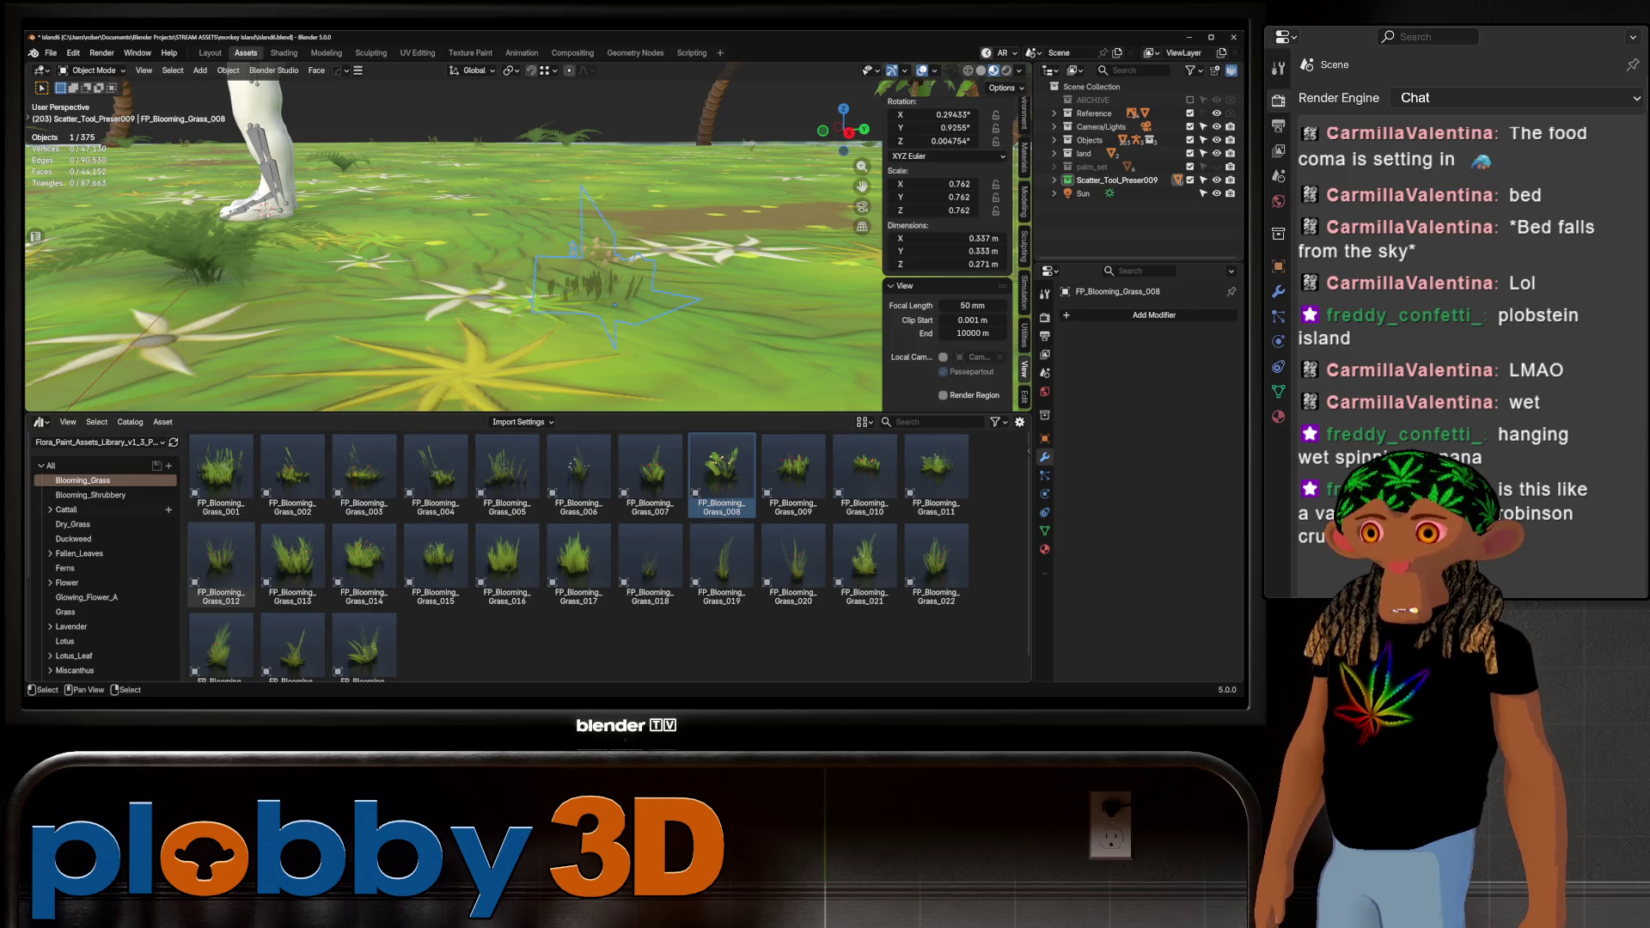
click(90, 496)
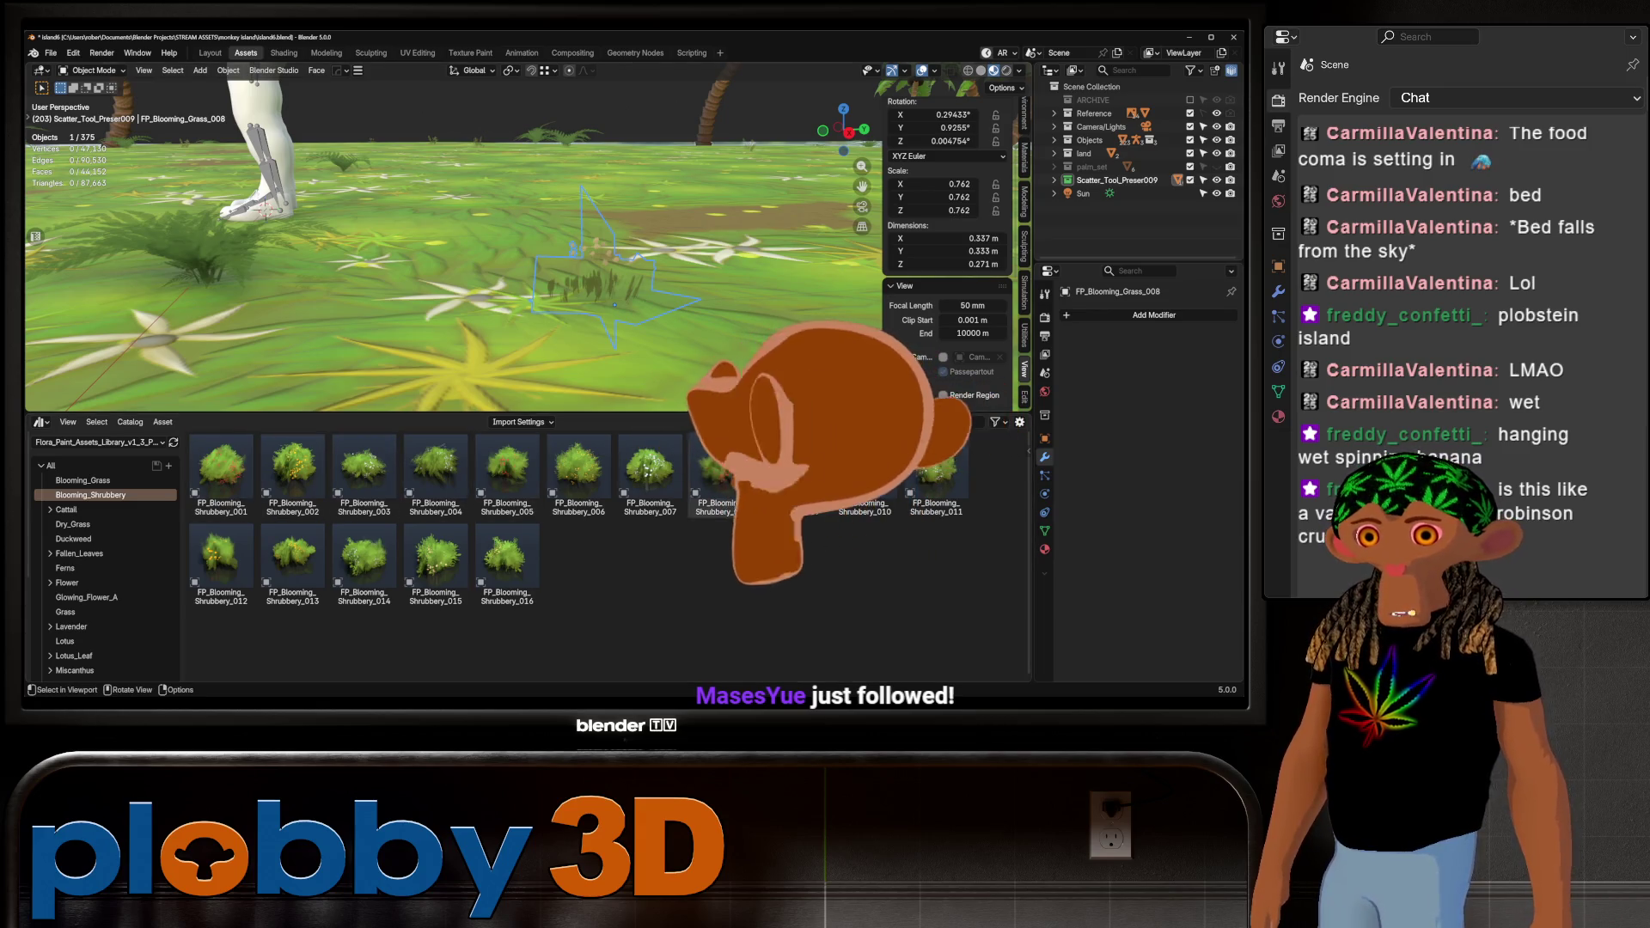
mouse_move(429, 258)
ctrl+middle_down()
mouse_move(430, 326)
mouse_move(430, 301)
ctrl+middle_up()
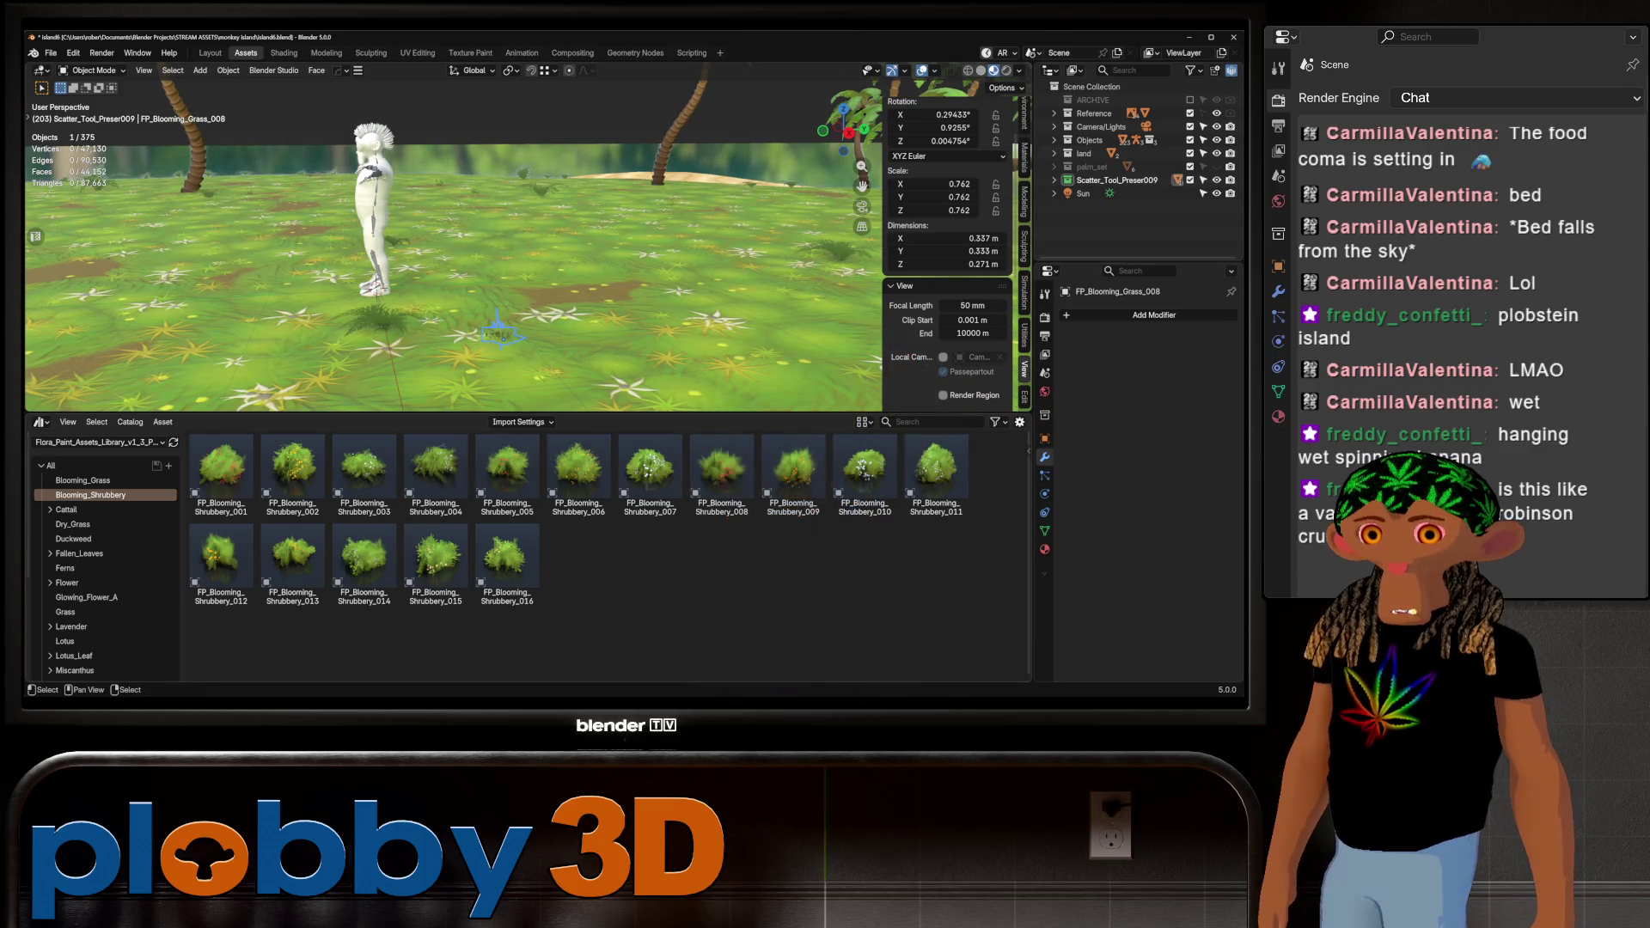
Browse the plant catalogs in the Asset Browser down to Glowing_Flower_A
click(103, 510)
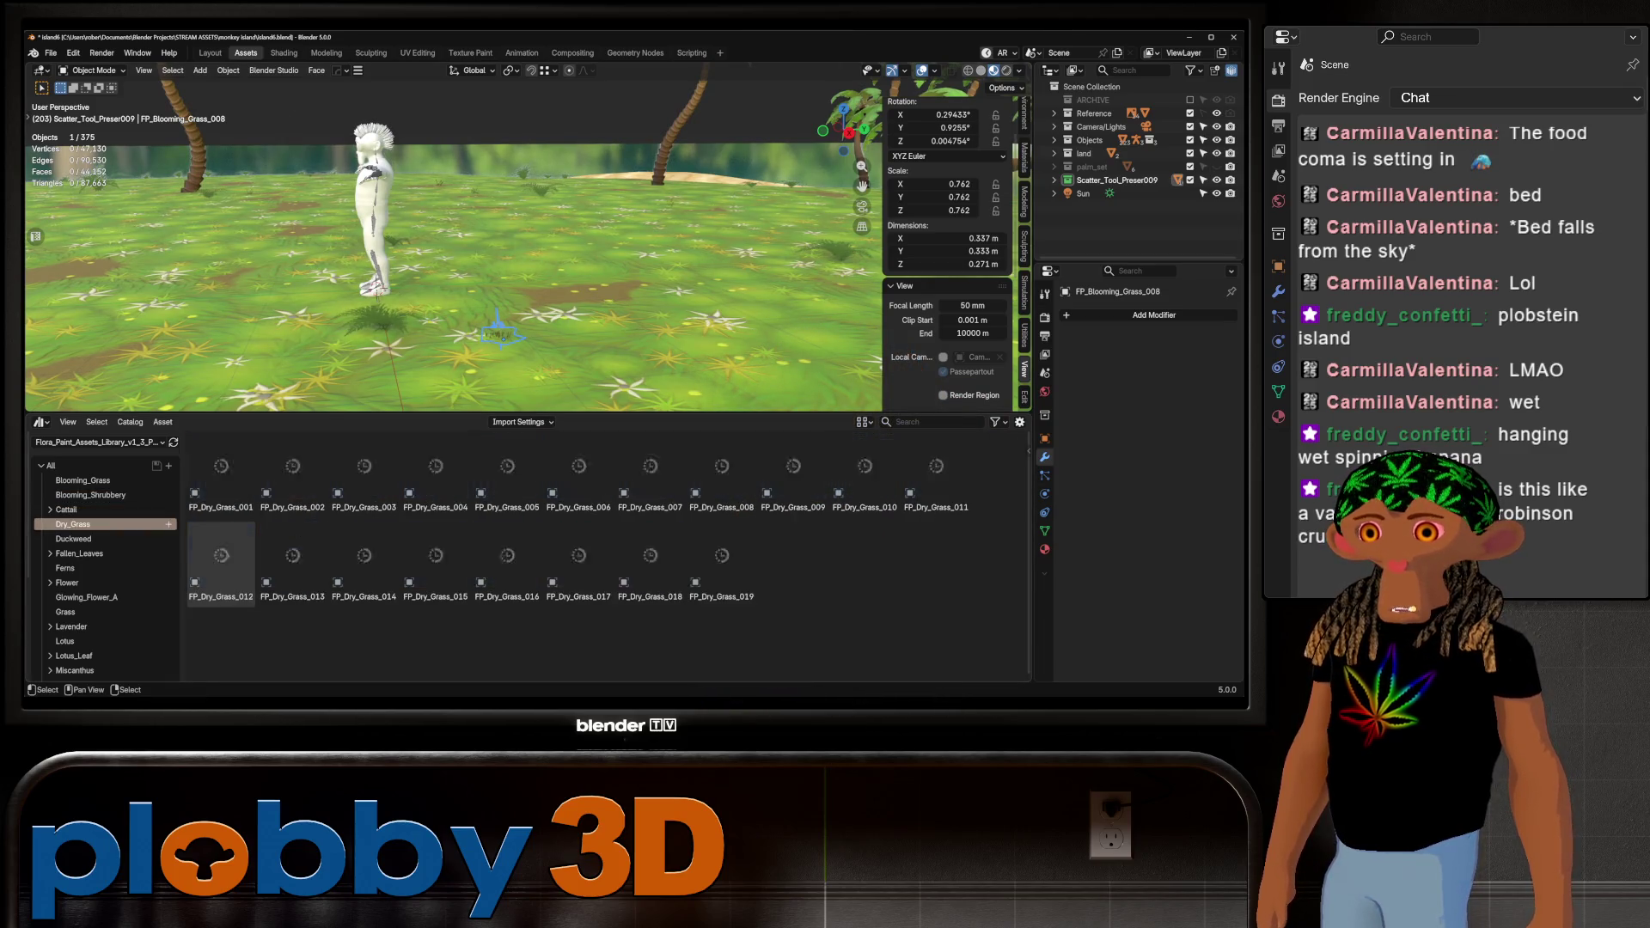
click(103, 524)
click(103, 539)
click(103, 553)
click(103, 568)
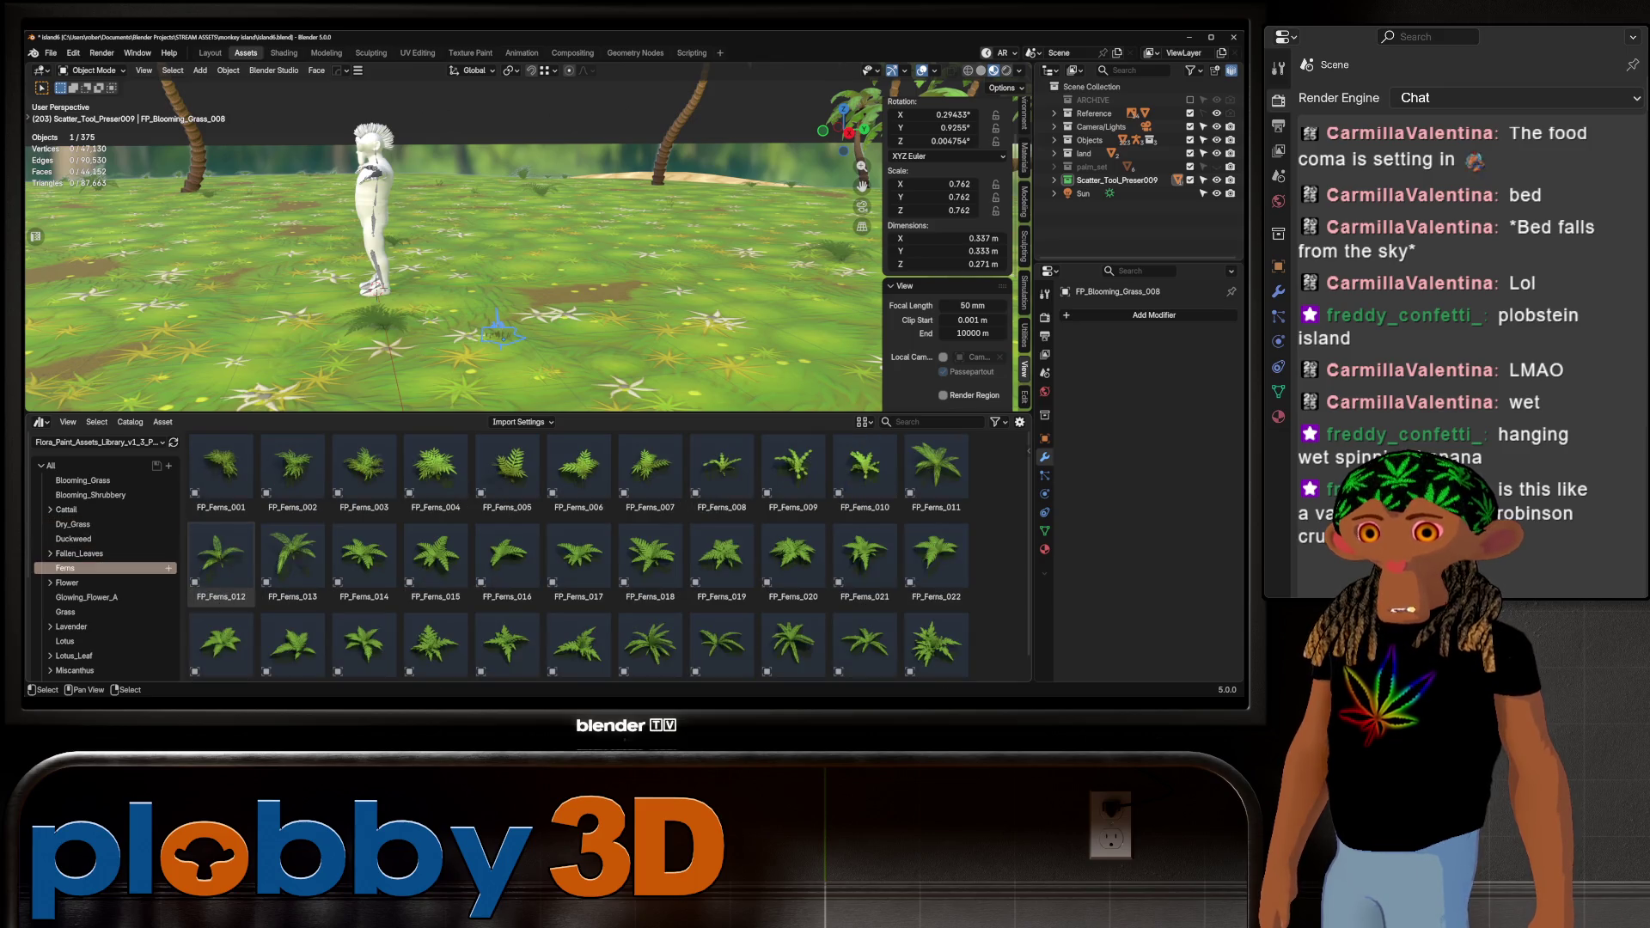
click(103, 583)
click(103, 598)
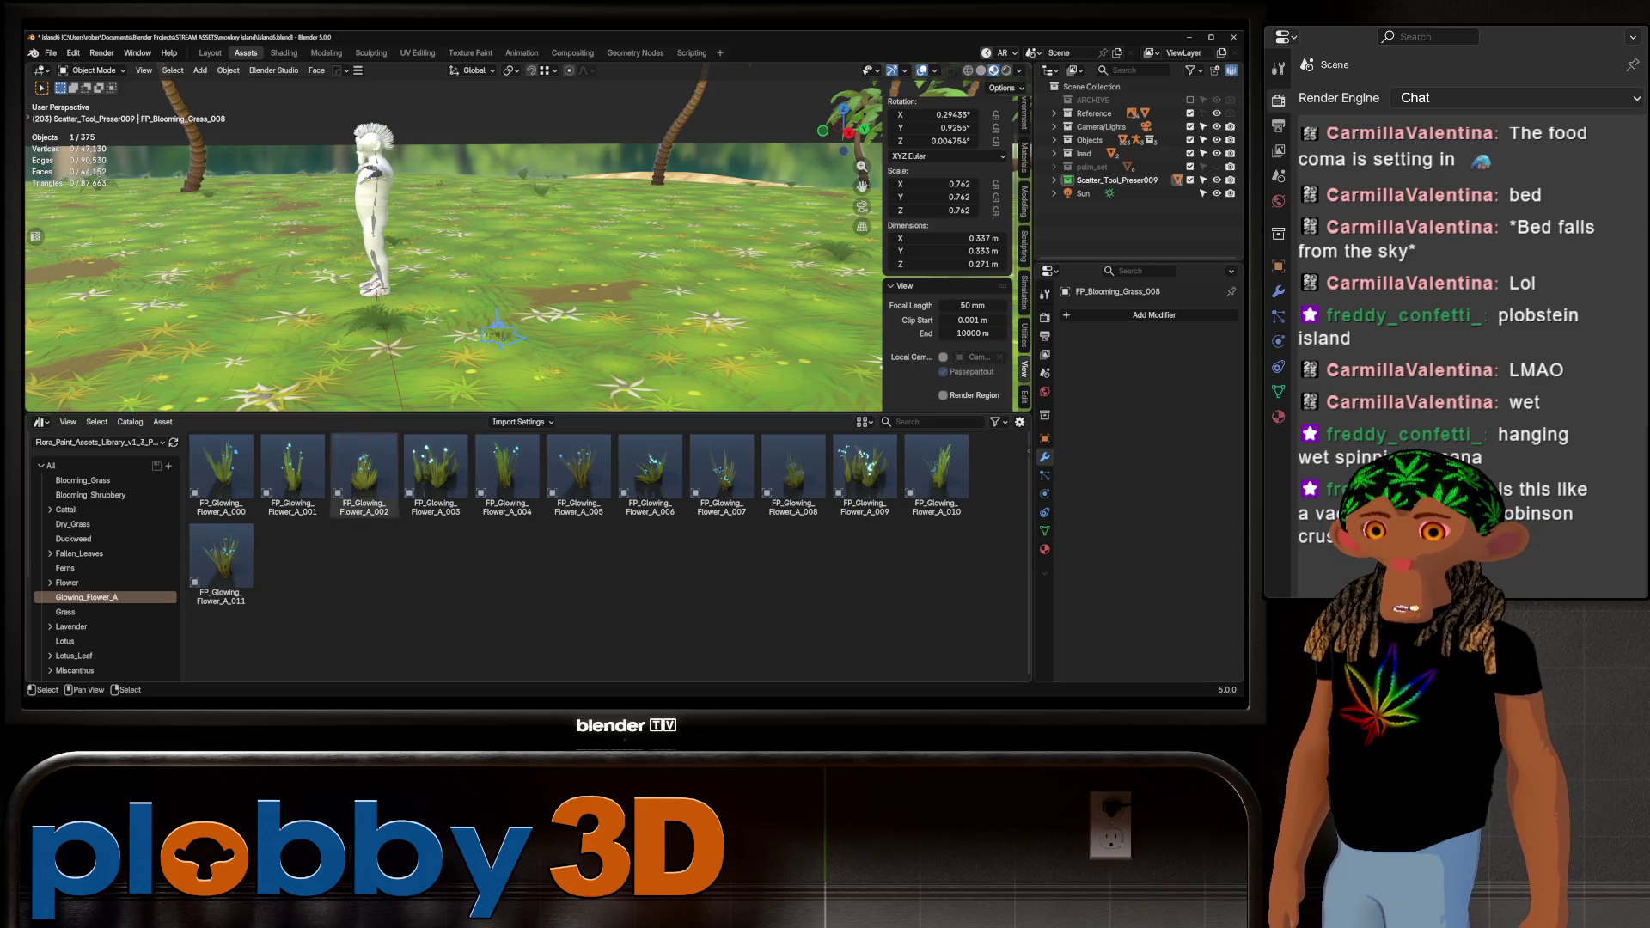
Place FP_Glowing_Flower_A_003 in the grass beside the character, then select the island ground
mouse_move(435, 473)
mouse_down()
mouse_move(486, 482)
mouse_move(542, 333)
mouse_move(578, 331)
mouse_up()
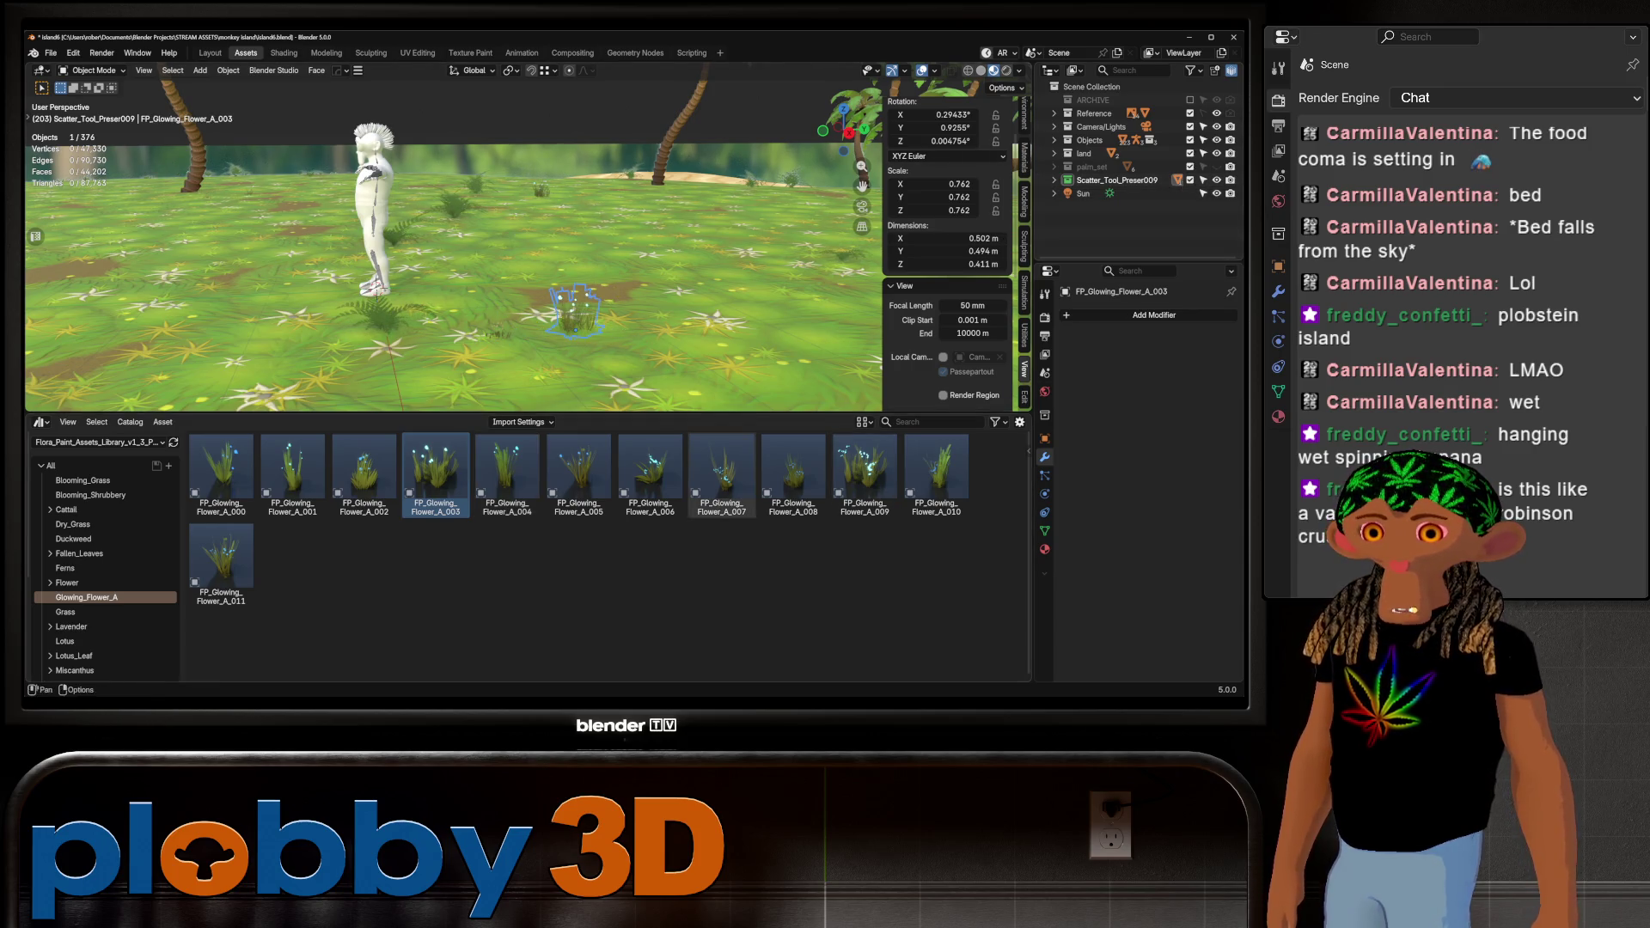
scroll(454, 255, down, 10)
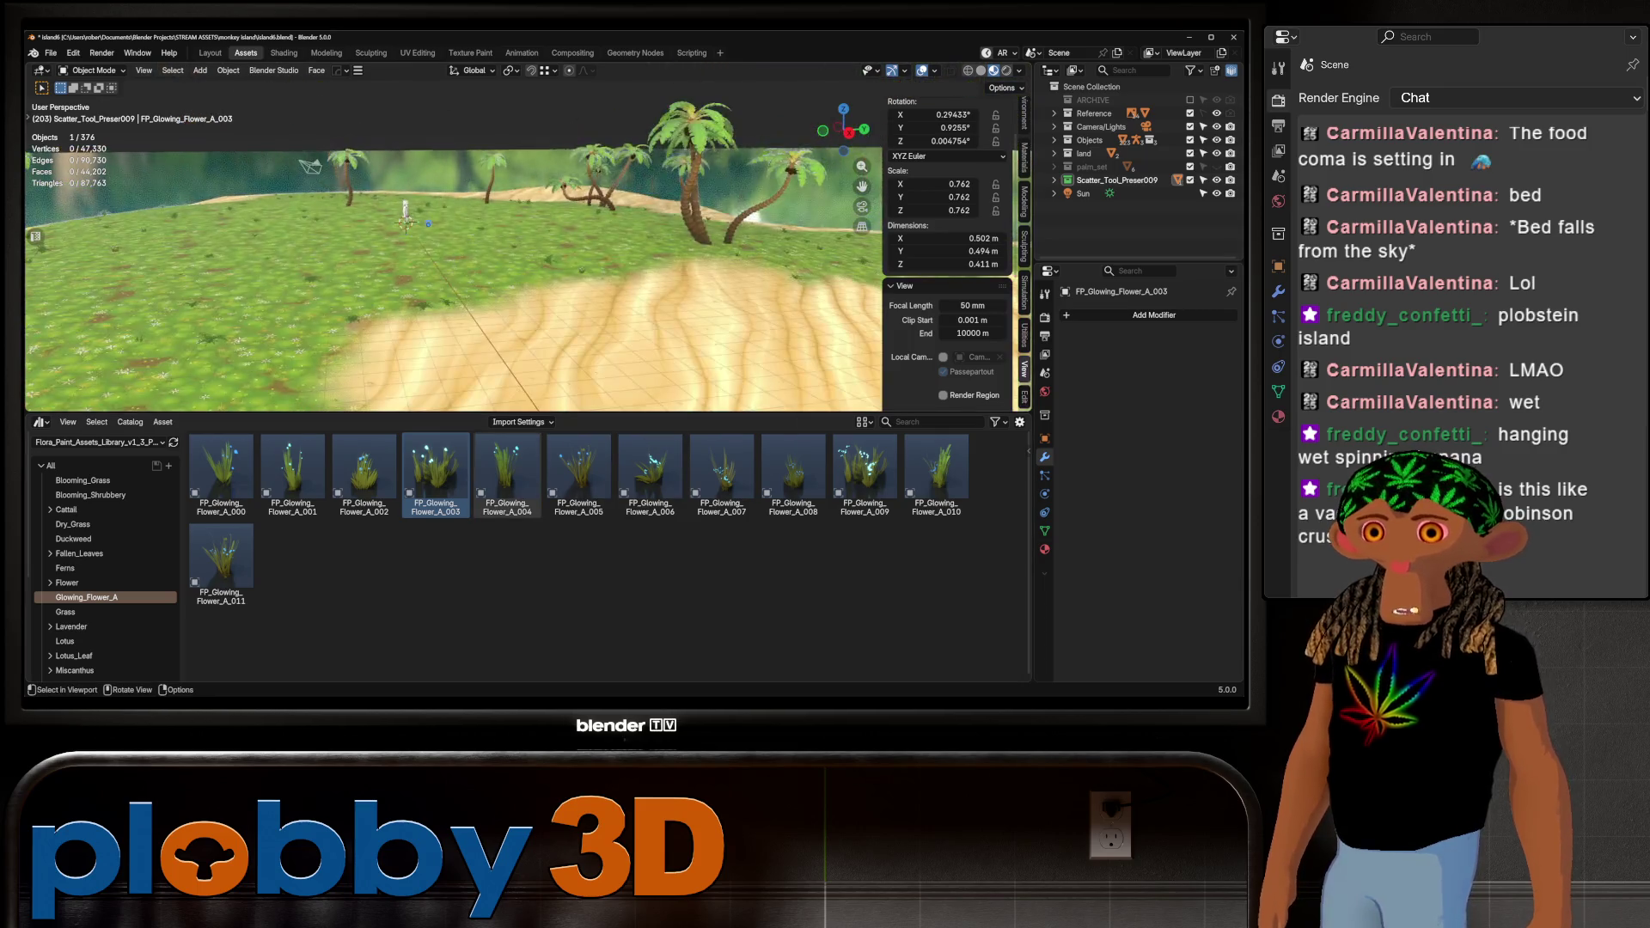
scroll(454, 255, up, 5)
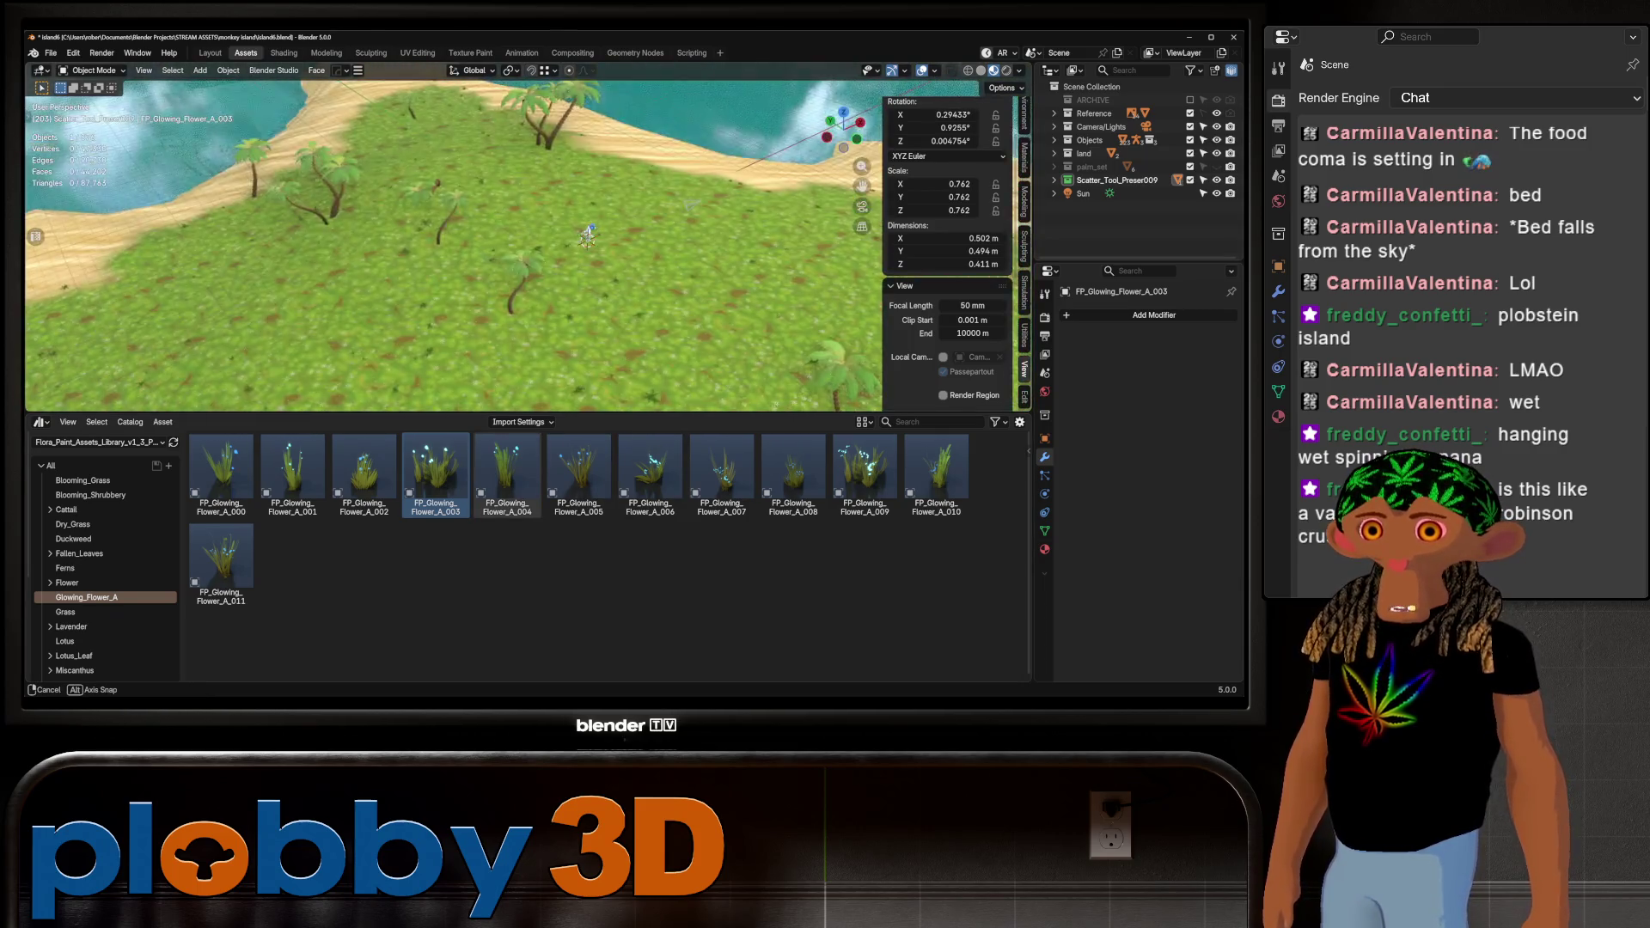
mouse_move(454, 256)
middle_down()
mouse_move(454, 310)
mouse_move(555, 232)
middle_up()
click(554, 232)
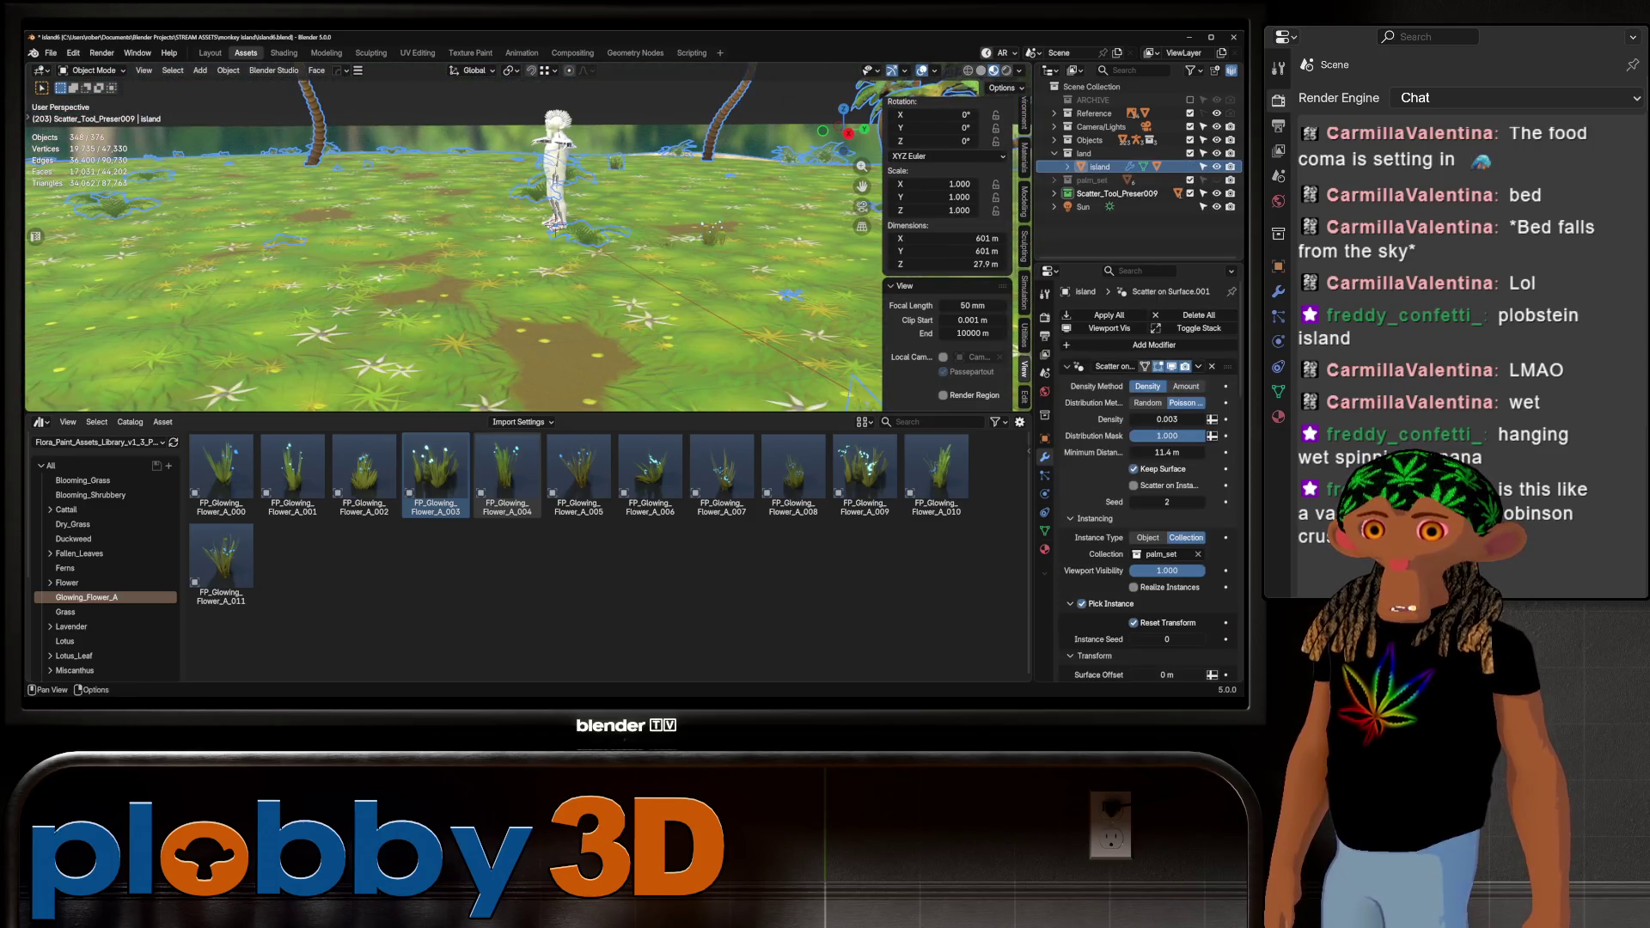
Save island6.blend and set the second Scatter modifier's density to 0.1
key(ctrl+s)
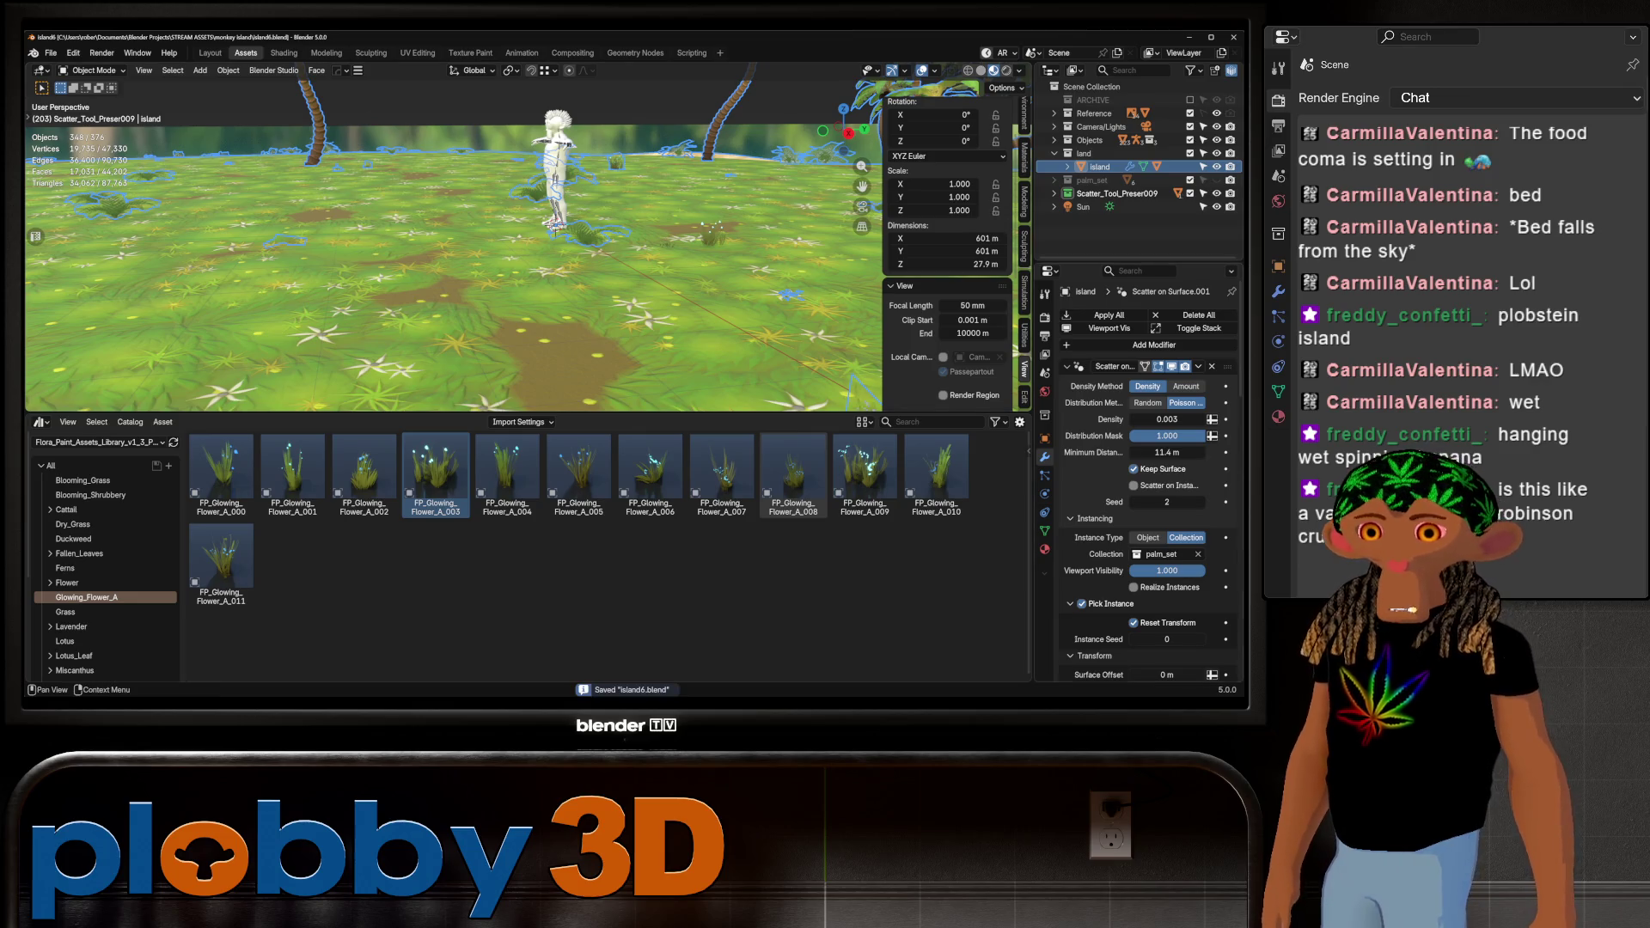
scroll(1144, 482, down, 12)
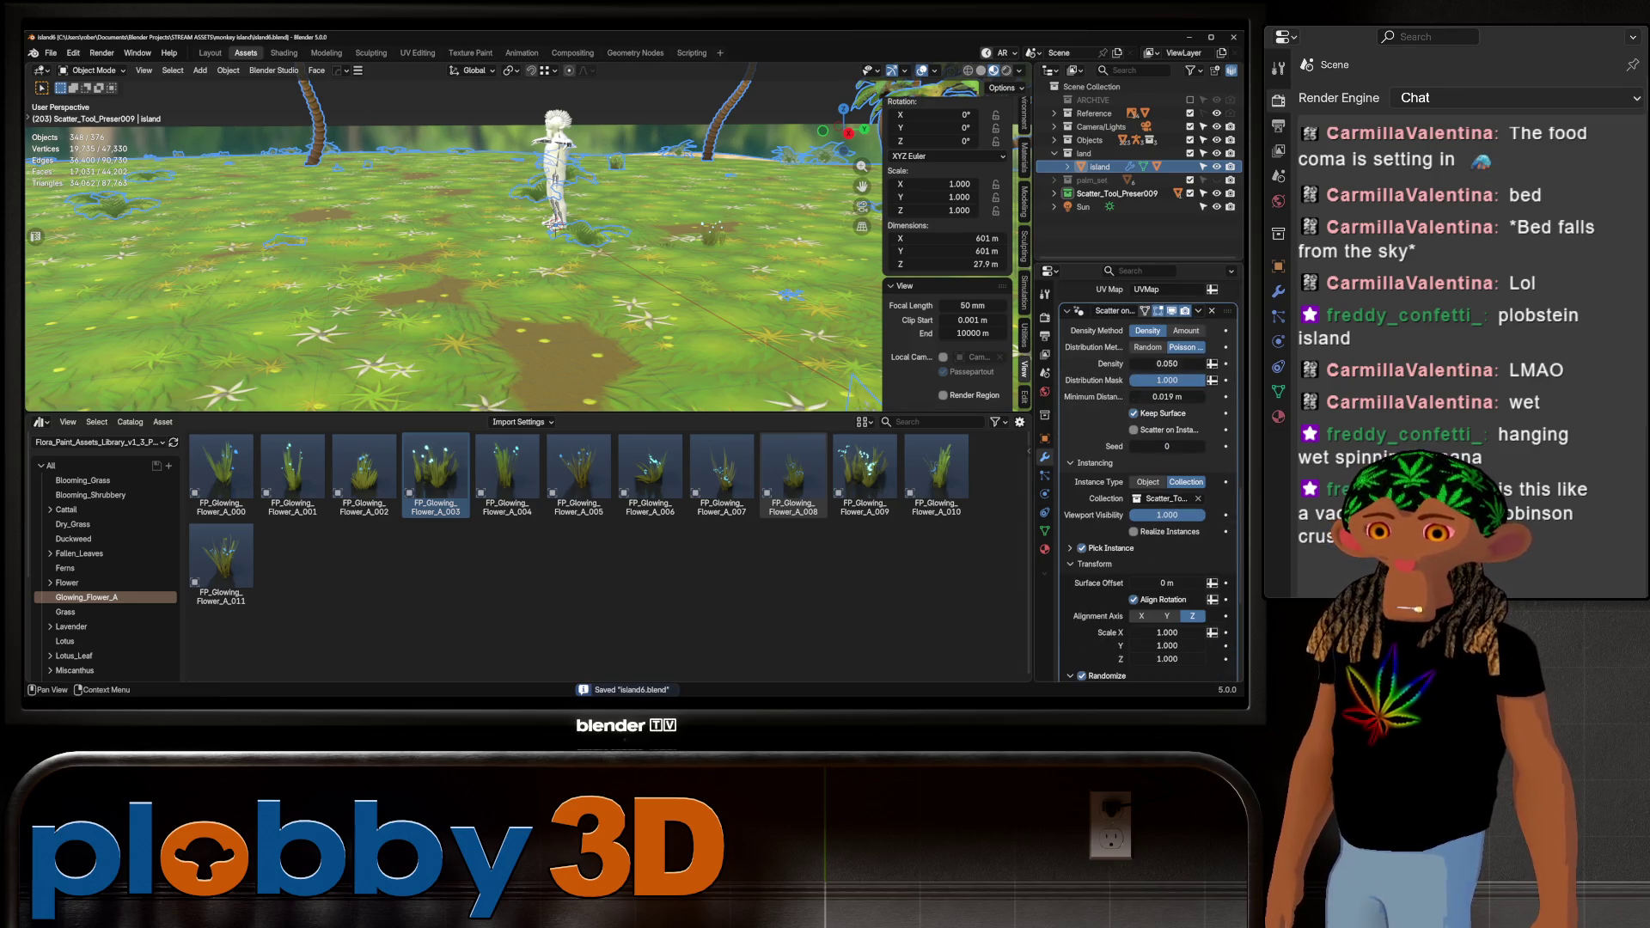
click(1167, 363)
text(0.1)
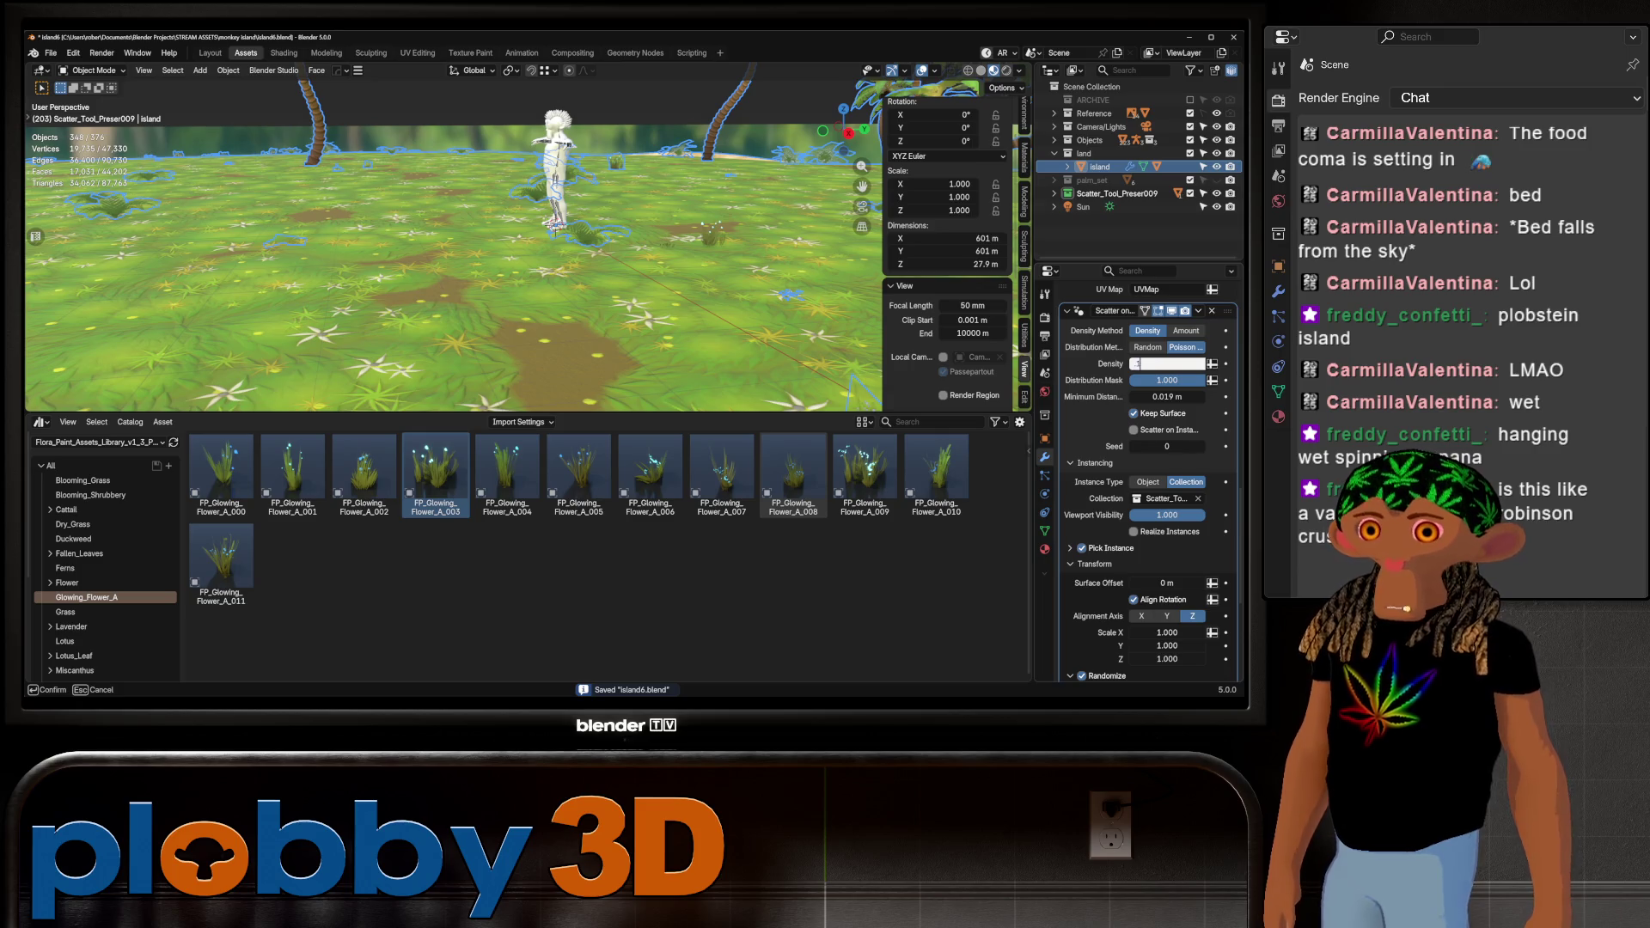
key(Return)
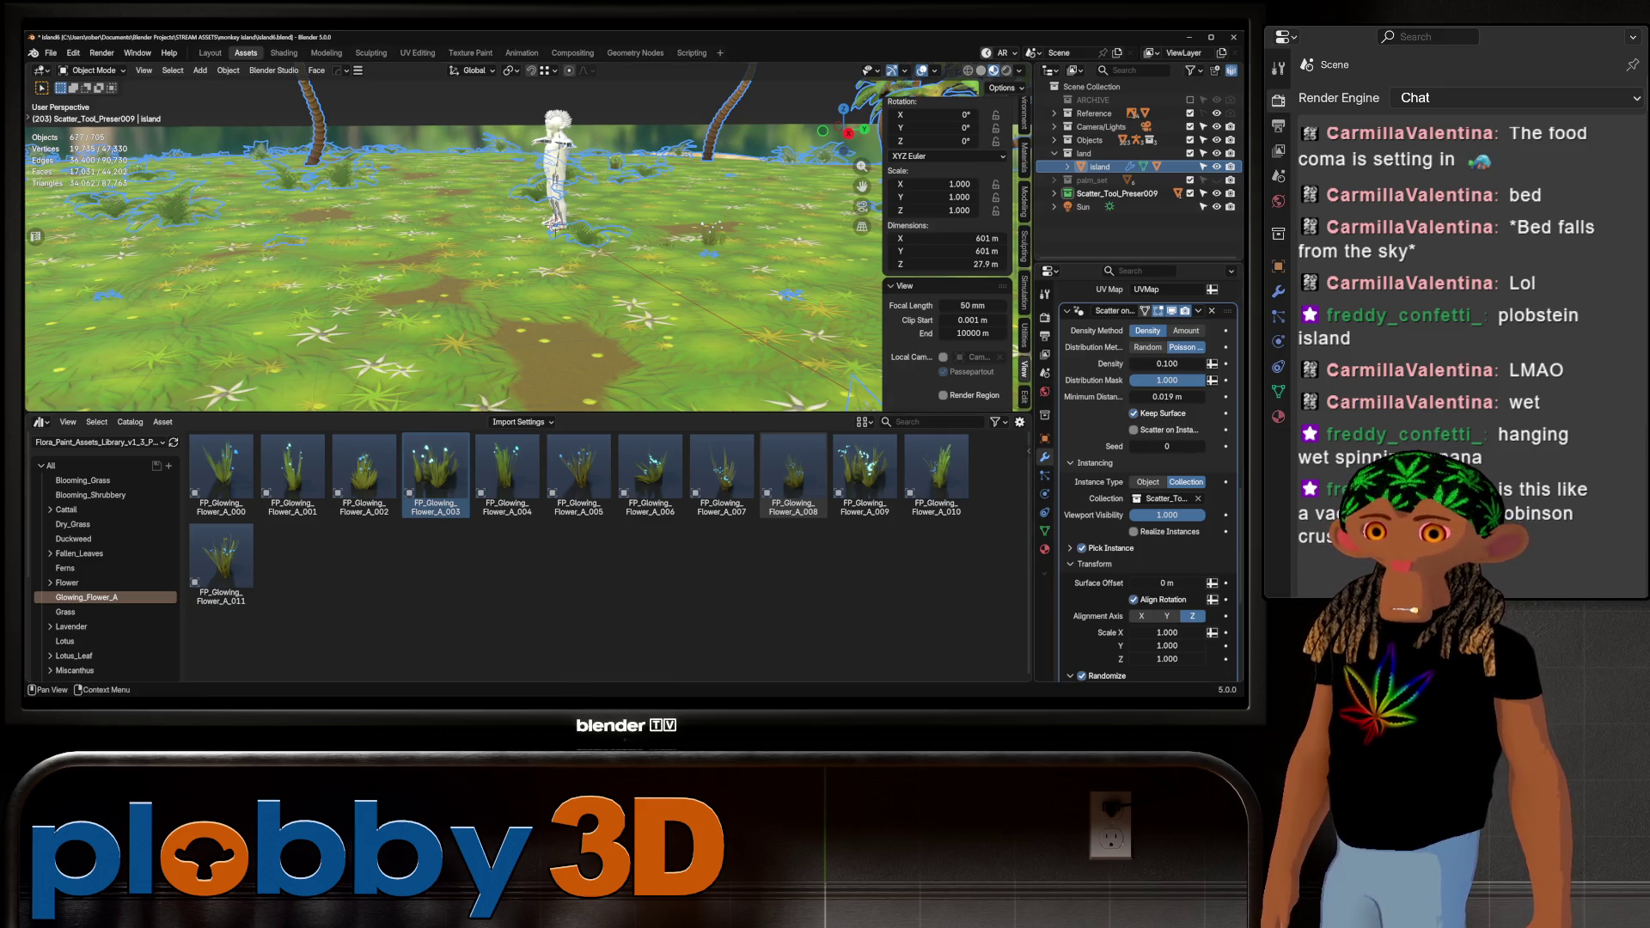
Select the water object and hide the scatter preset's source objects
mouse_move(554, 228)
middle_down()
mouse_move(608, 212)
mouse_move(621, 244)
mouse_move(608, 183)
middle_up()
click(614, 209)
scroll(615, 194, down, 5)
key(Return)
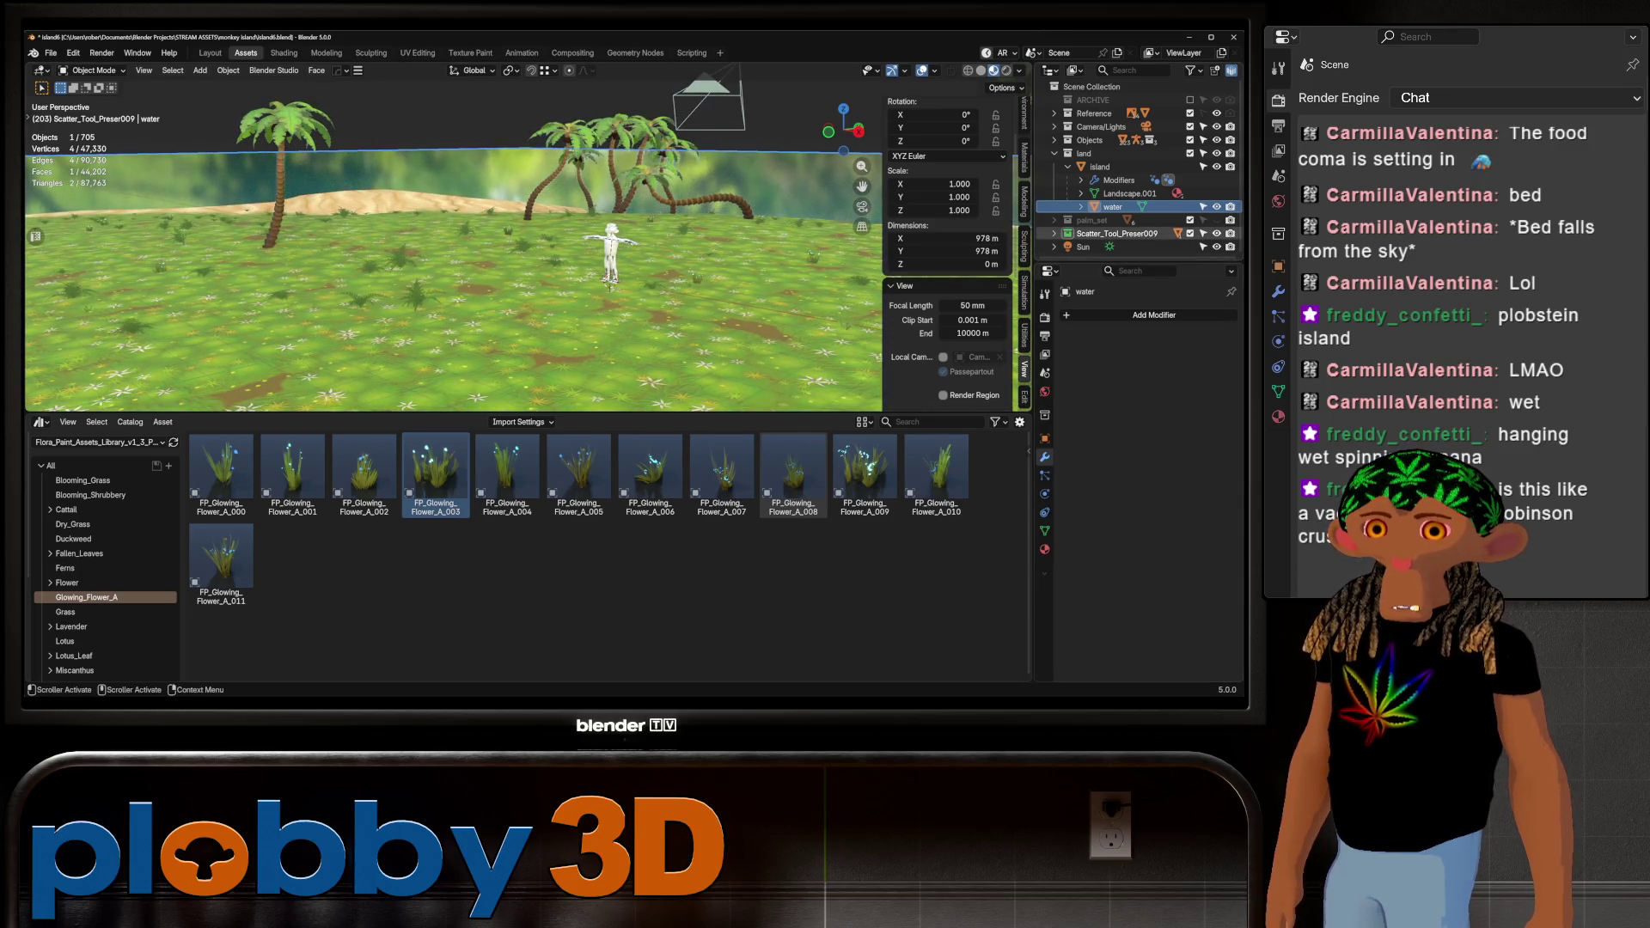
Inspect the grass and ferns close up, back out to a wider view, then select the island
scroll(609, 184, up, 5)
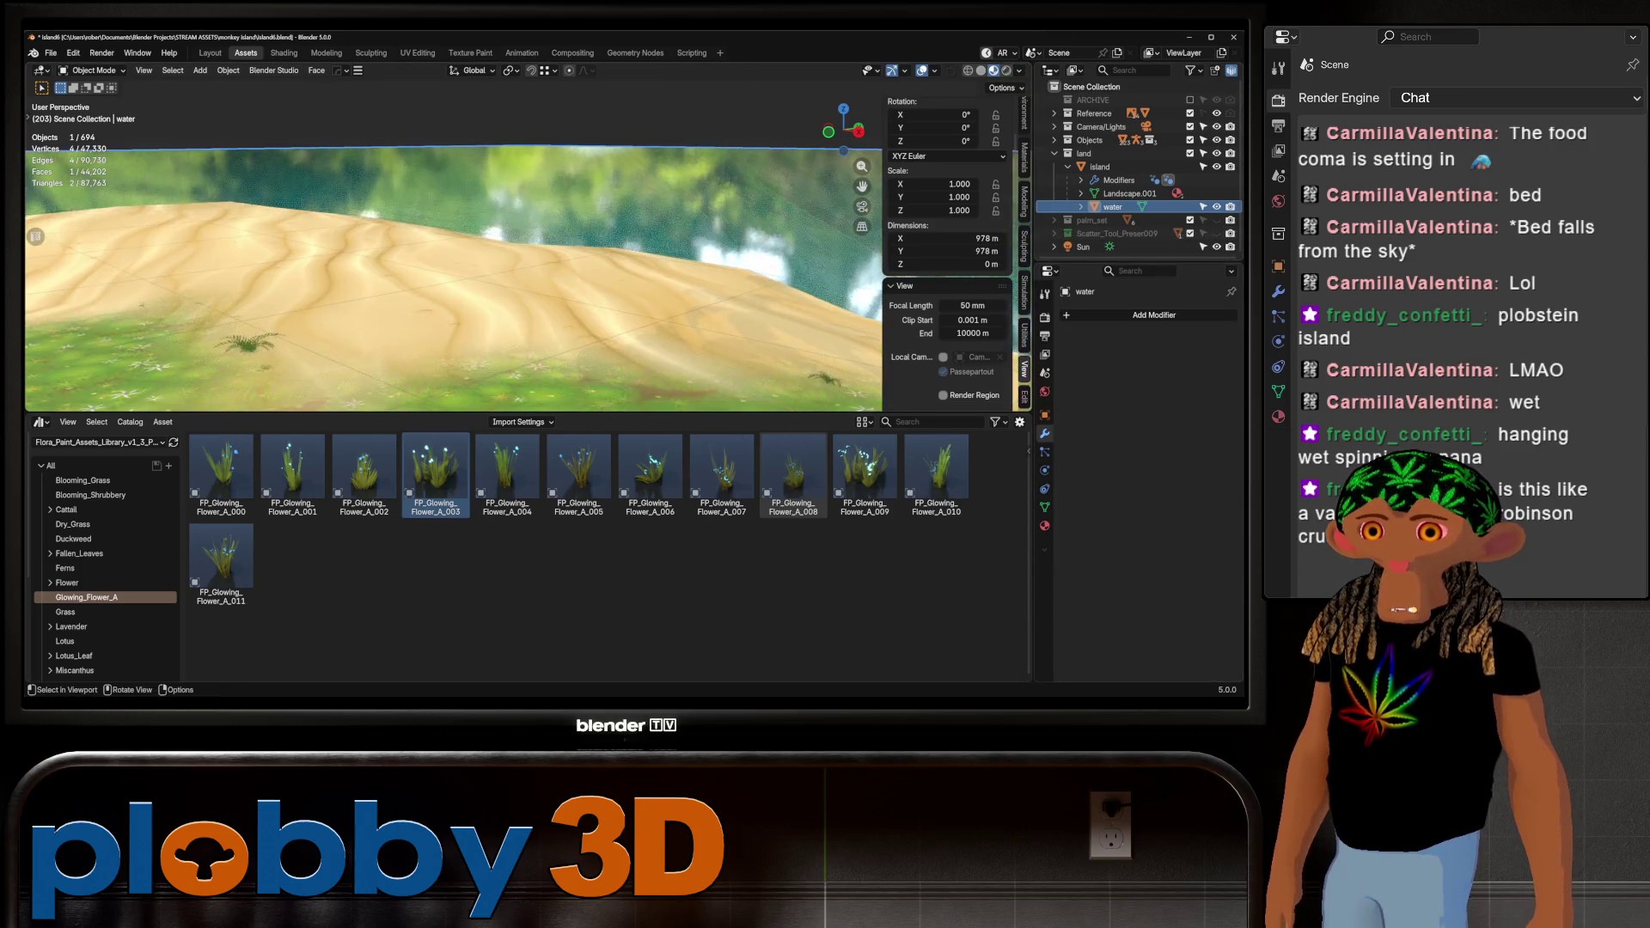
middle_drag(609, 184, 593, 215)
mouse_move(454, 241)
ctrl+middle_down()
mouse_move(454, 310)
mouse_move(413, 258)
mouse_move(370, 258)
ctrl+middle_up()
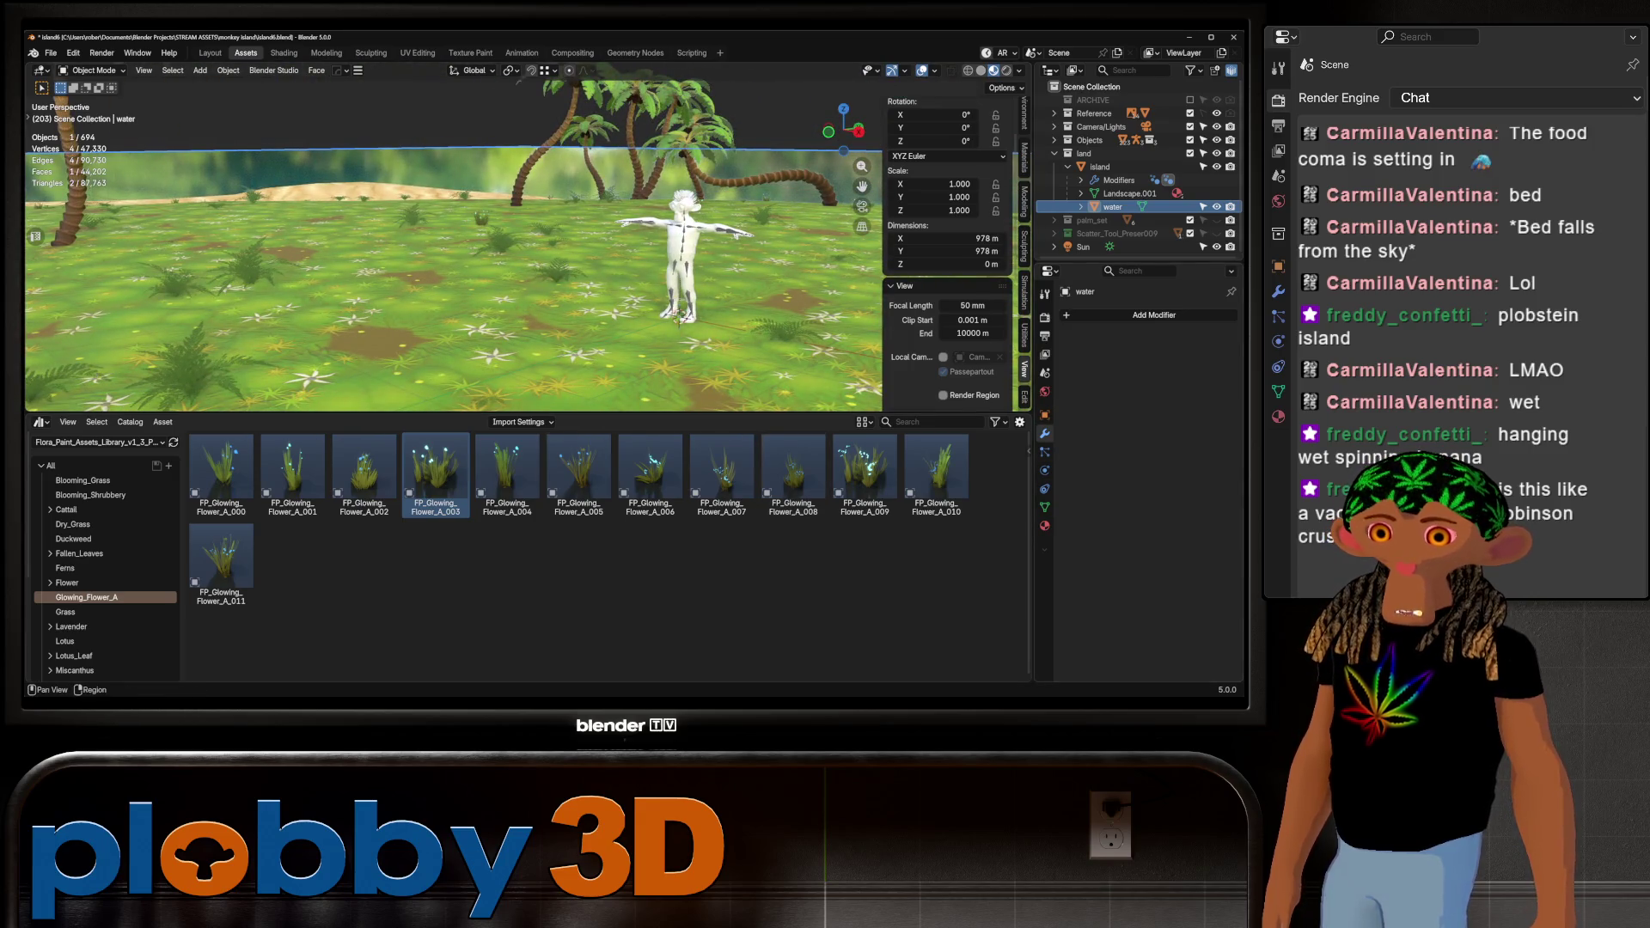
click(1100, 166)
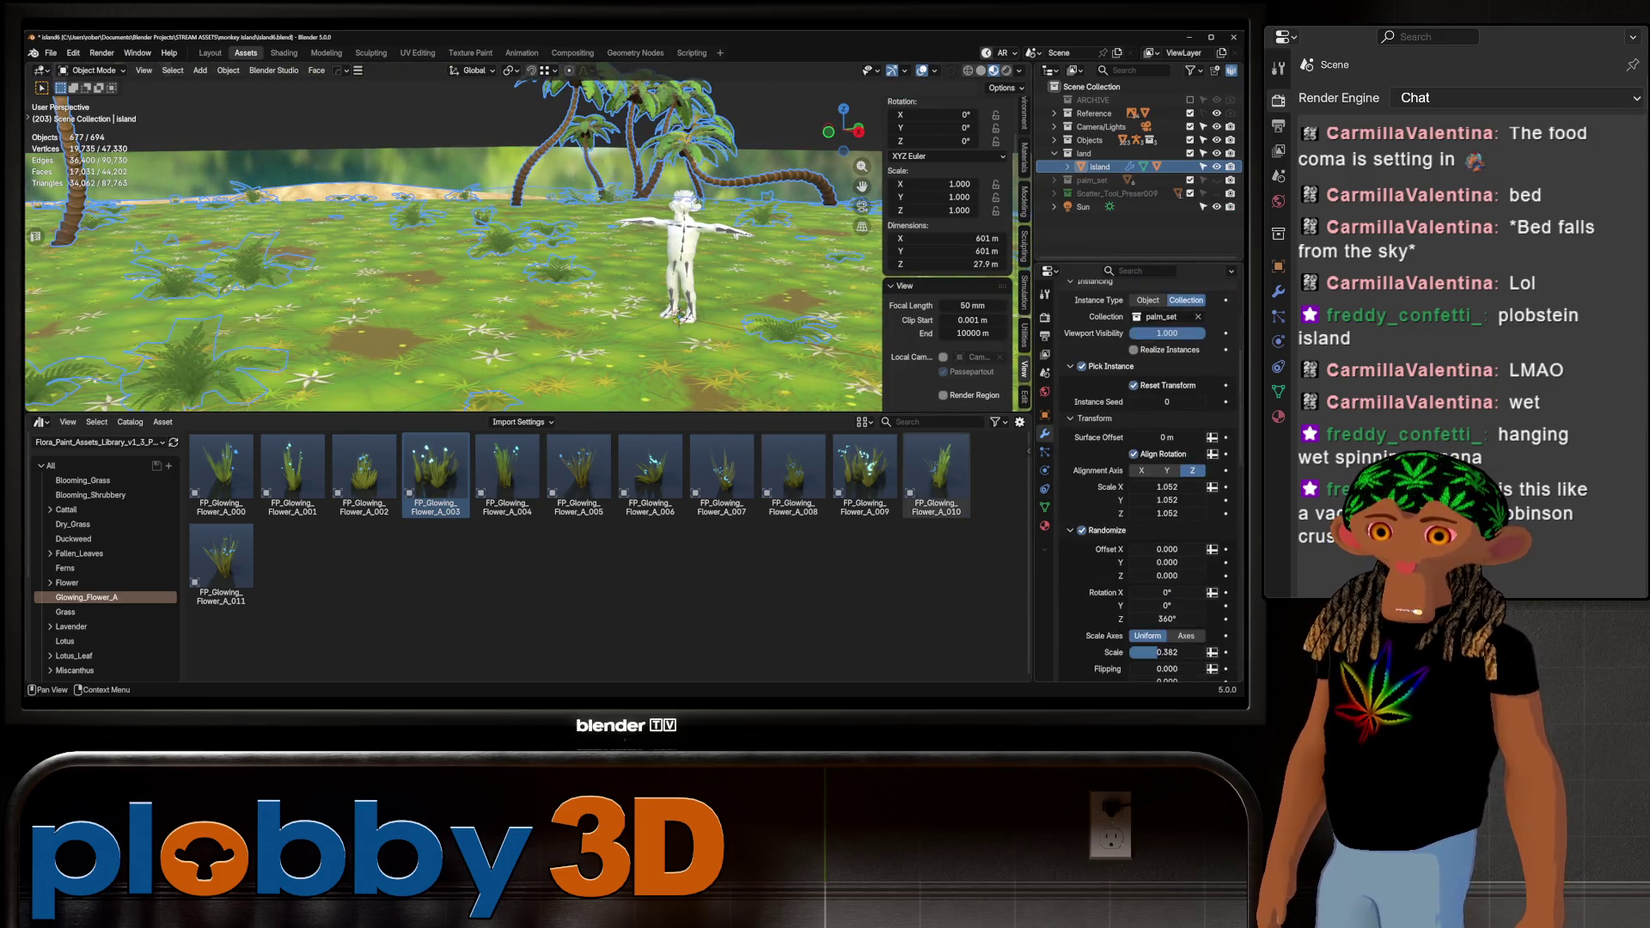
Set the island scatter's Scale to 1.146 on X, Y and Z, then deselect everything
scroll(1143, 481, down, 5)
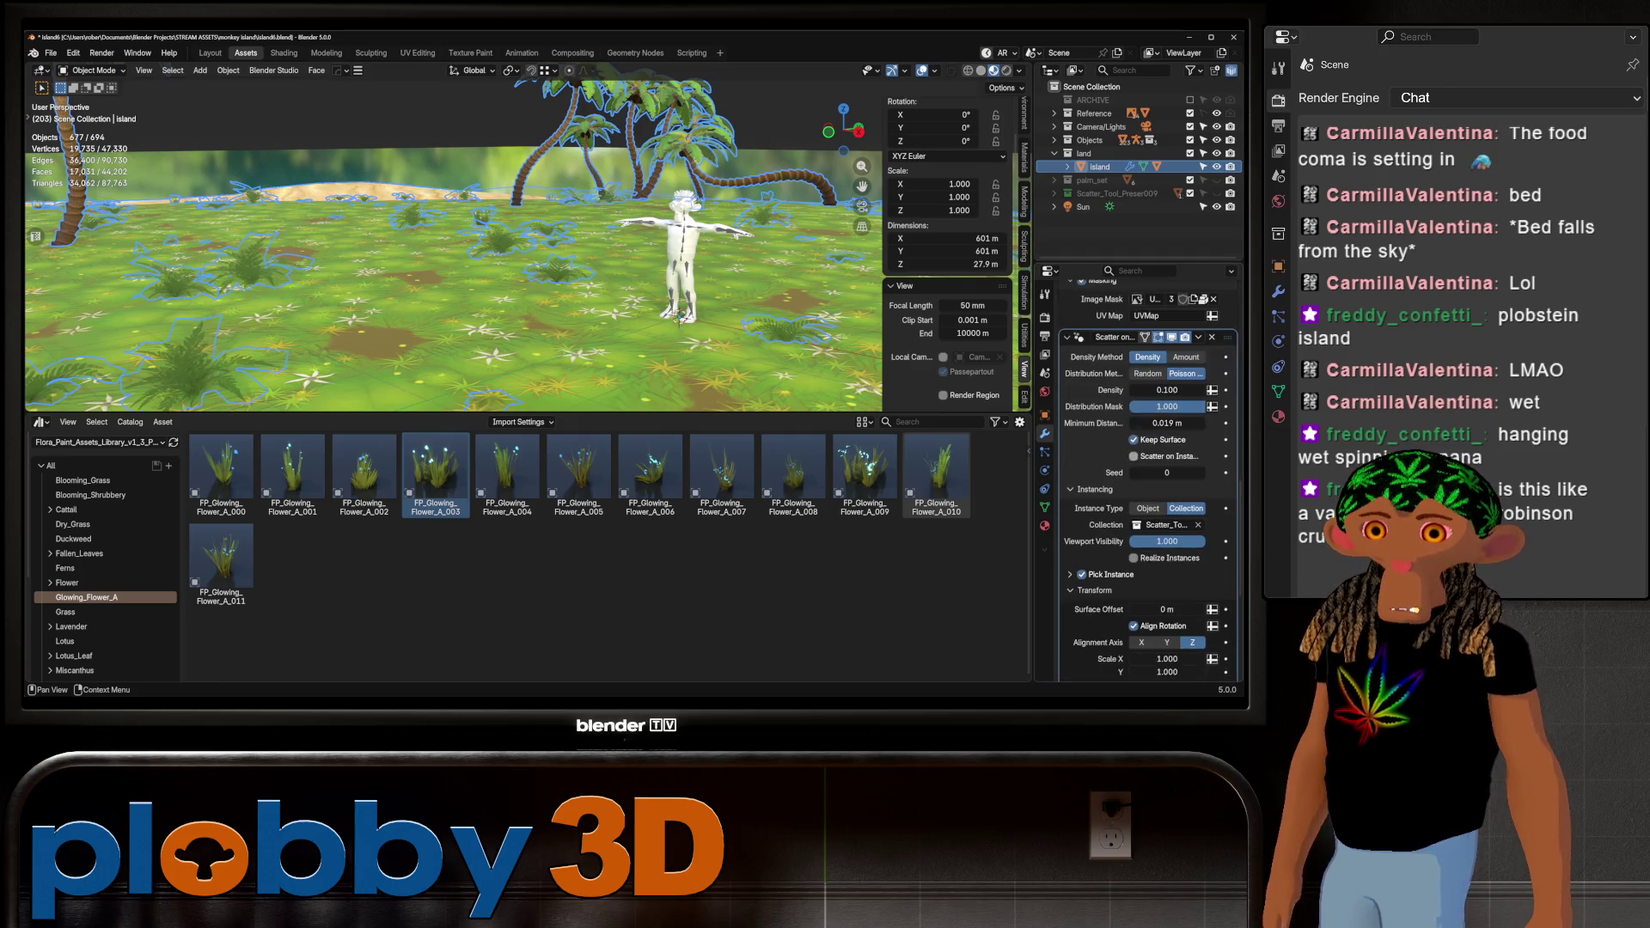
scroll(1149, 478, down, 7)
scroll(1148, 482, up, 2)
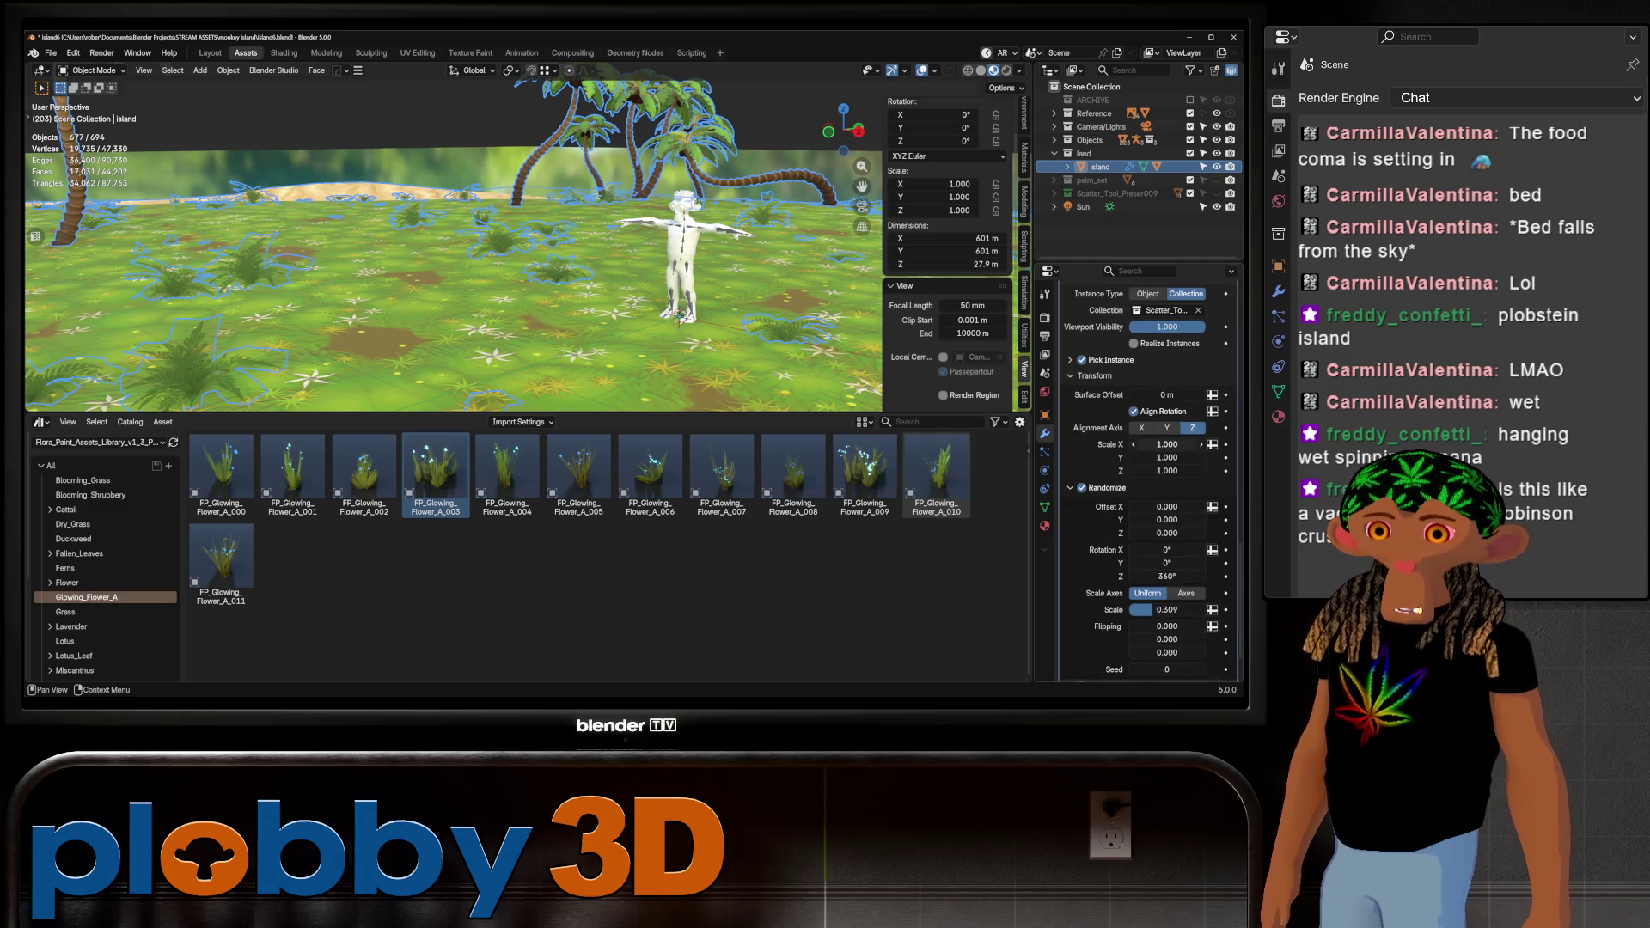
drag(1165, 444, 1179, 471)
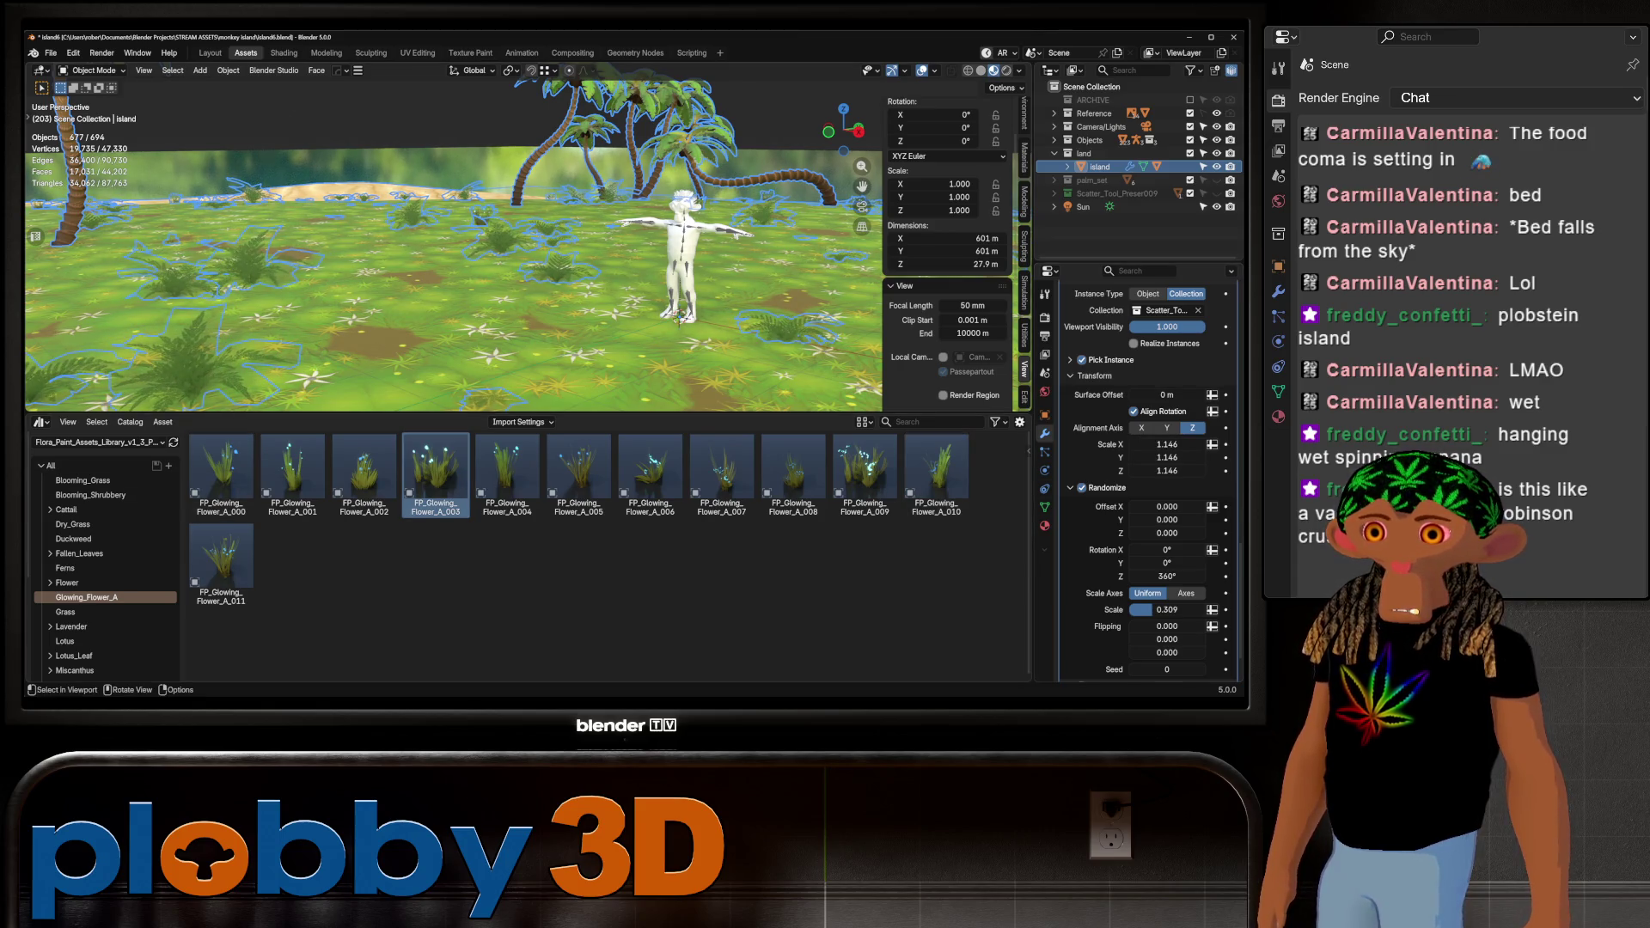
key(alt+a)
middle_drag(681, 318, 689, 358)
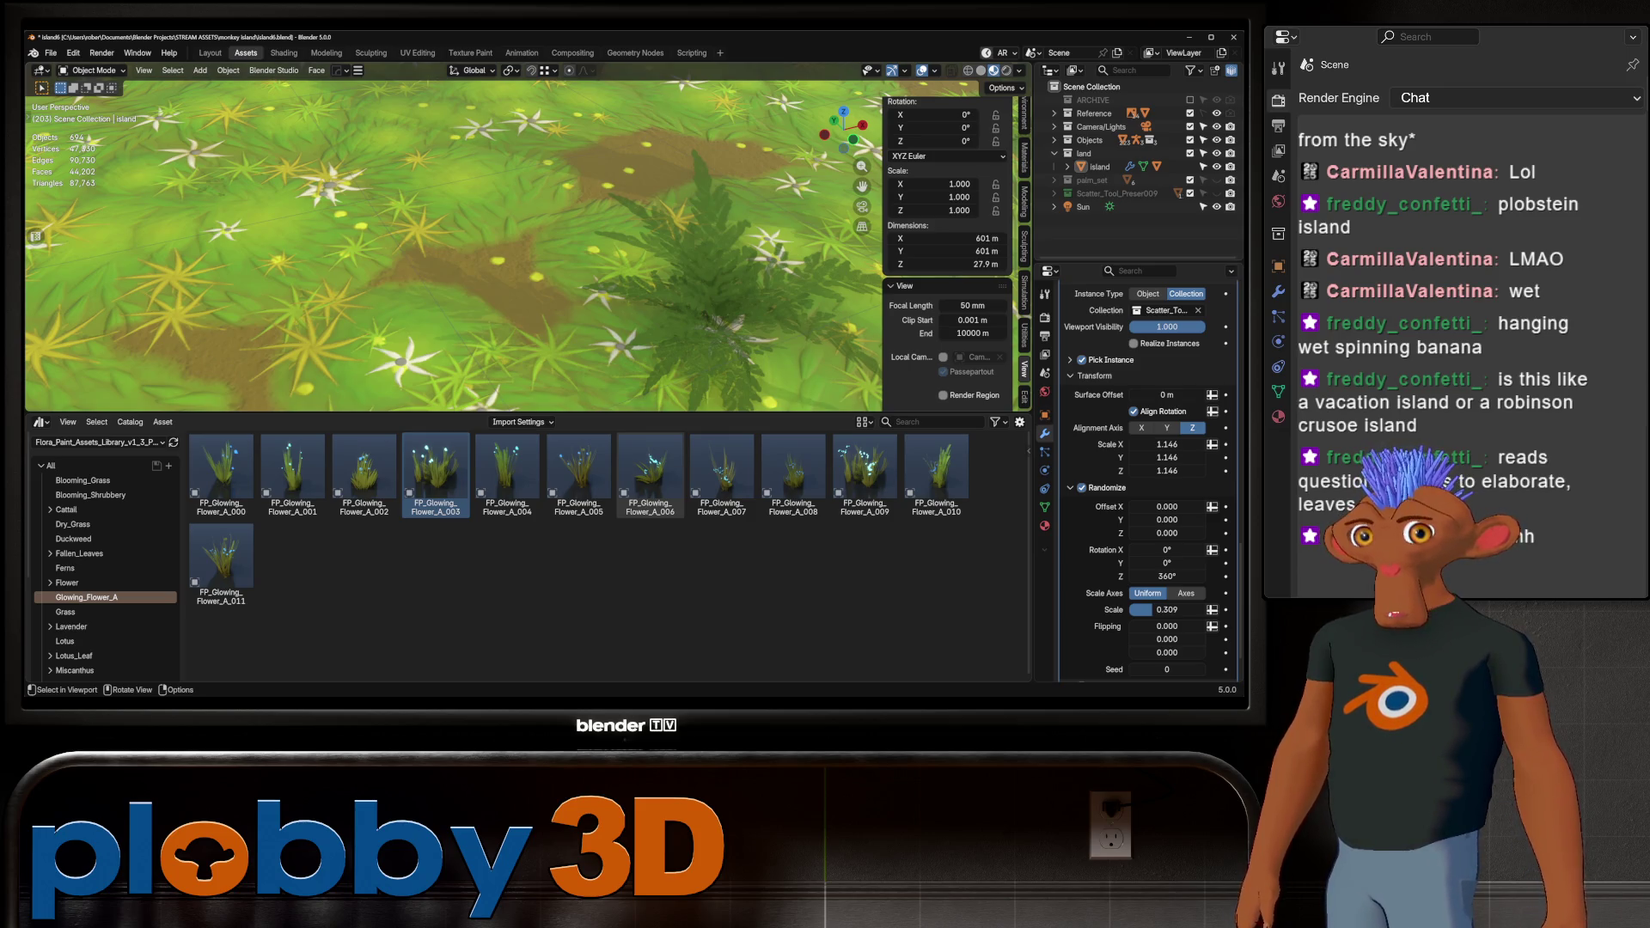
scroll(104, 559, down, 5)
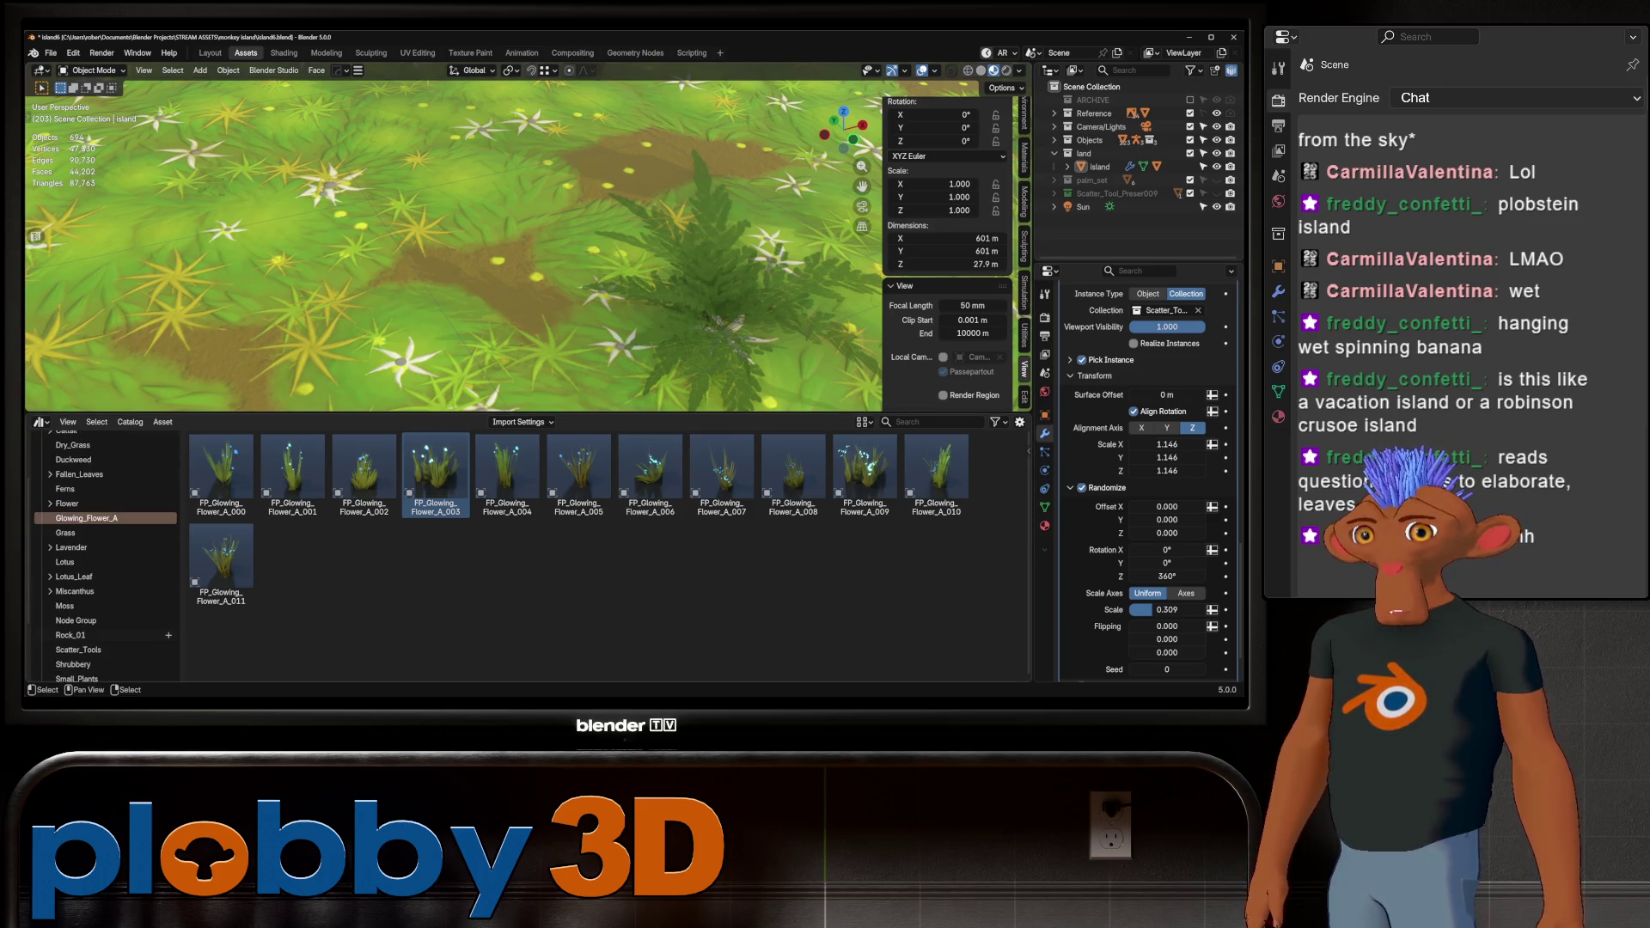
Delete the moss and small plant objects from the Scatter_Tool_Preser009 collection
click(82, 622)
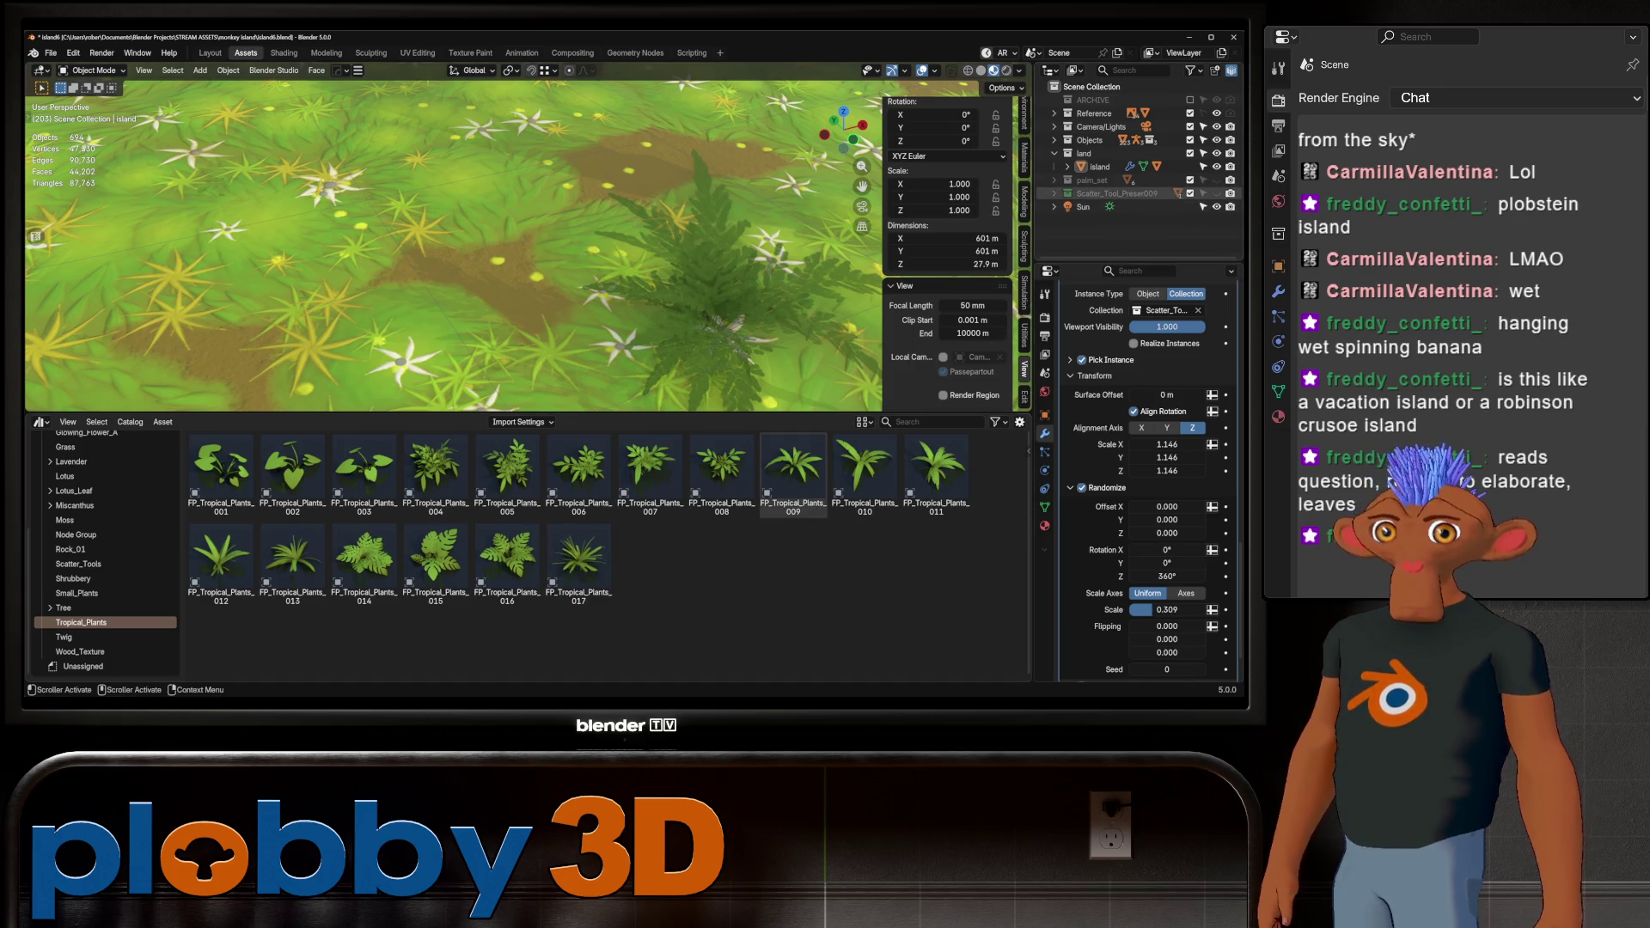
click(1055, 193)
scroll(1056, 194, down, 2)
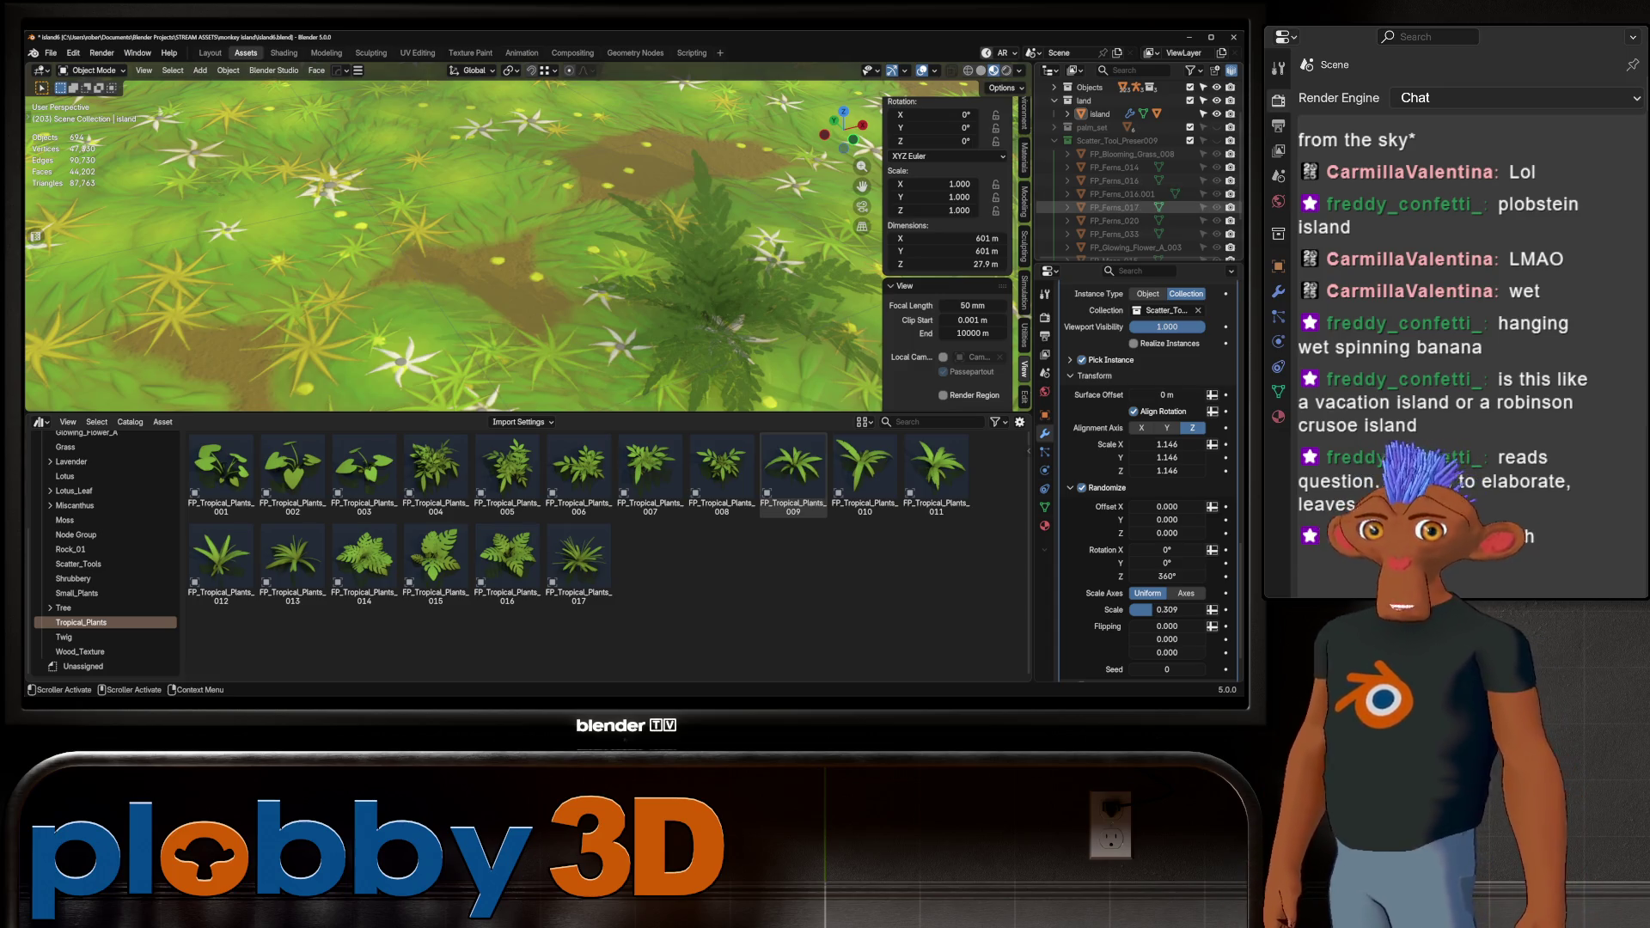
scroll(1117, 207, down, 2)
click(1114, 220)
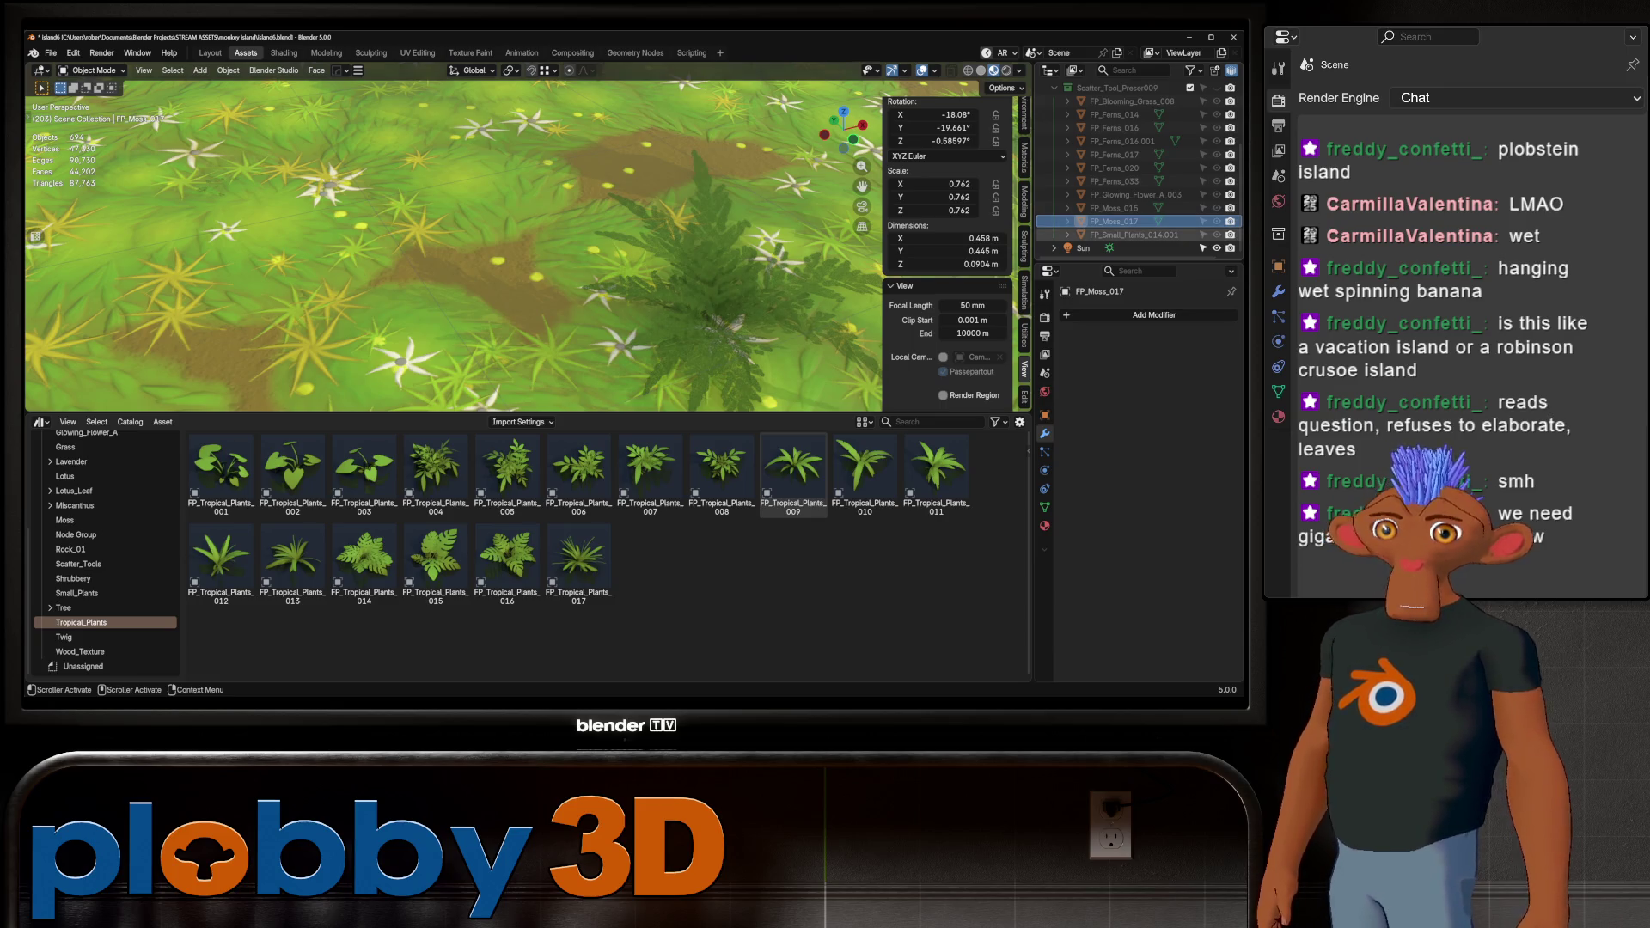
click(1117, 234)
shift+click(1114, 207)
scroll(1117, 163, up, 2)
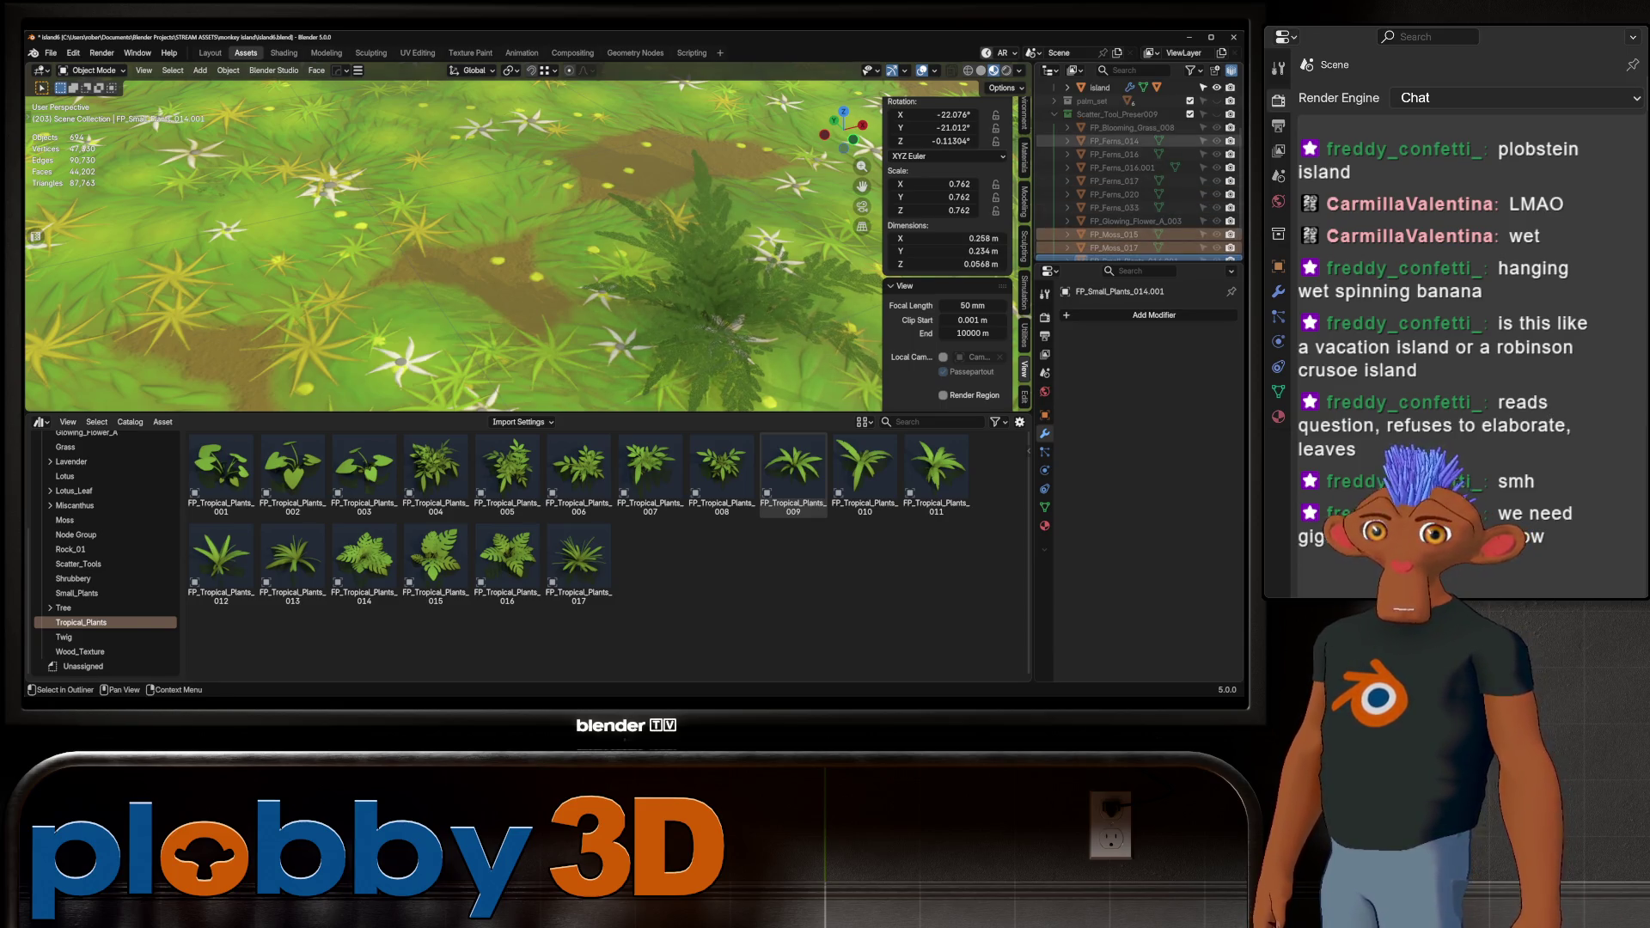
click(1217, 115)
scroll(1134, 172, up, 1)
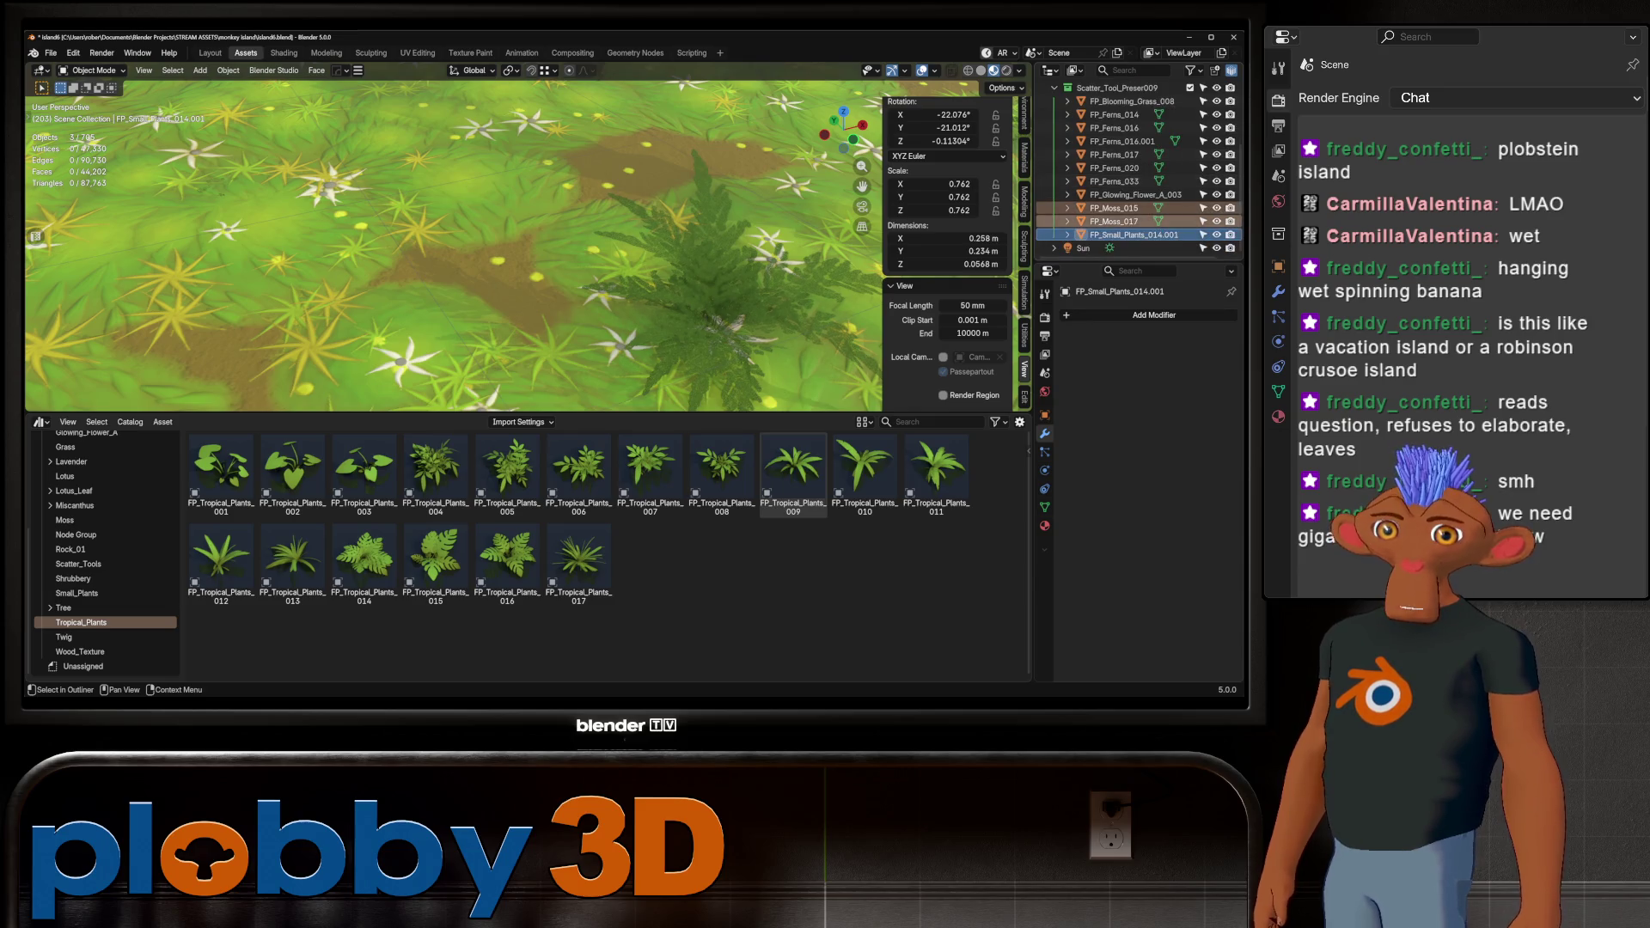
key(Delete)
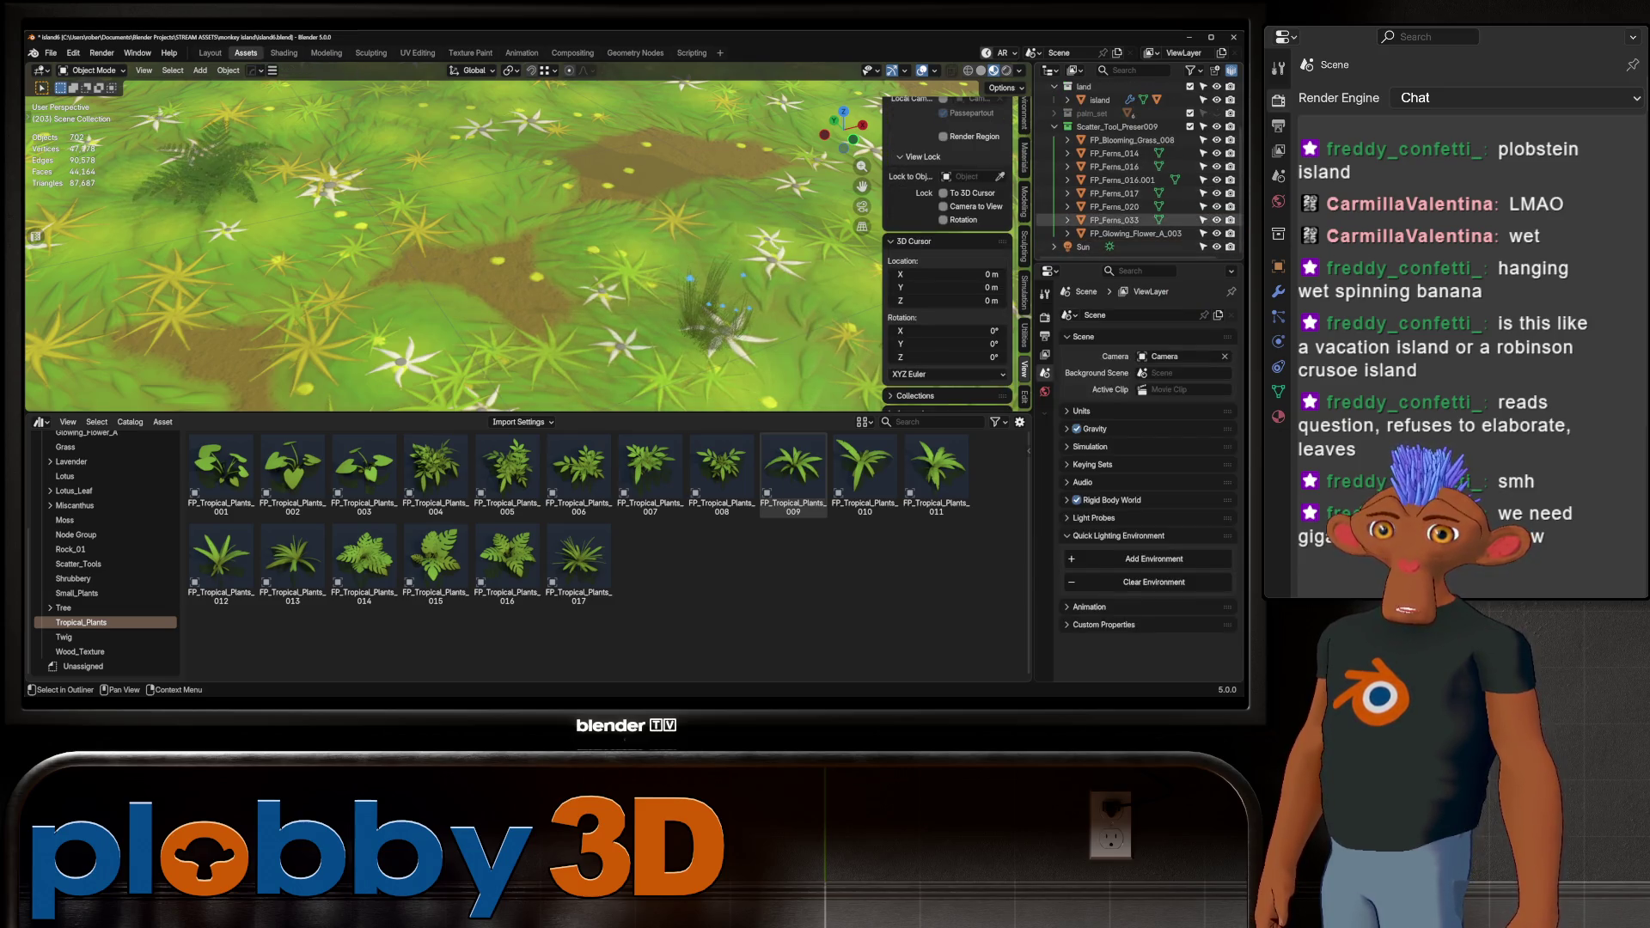
Delete the six fern objects and make Scatter_Tool_Preser009 the active collection
click(1114, 153)
shift+click(1114, 220)
key(Delete)
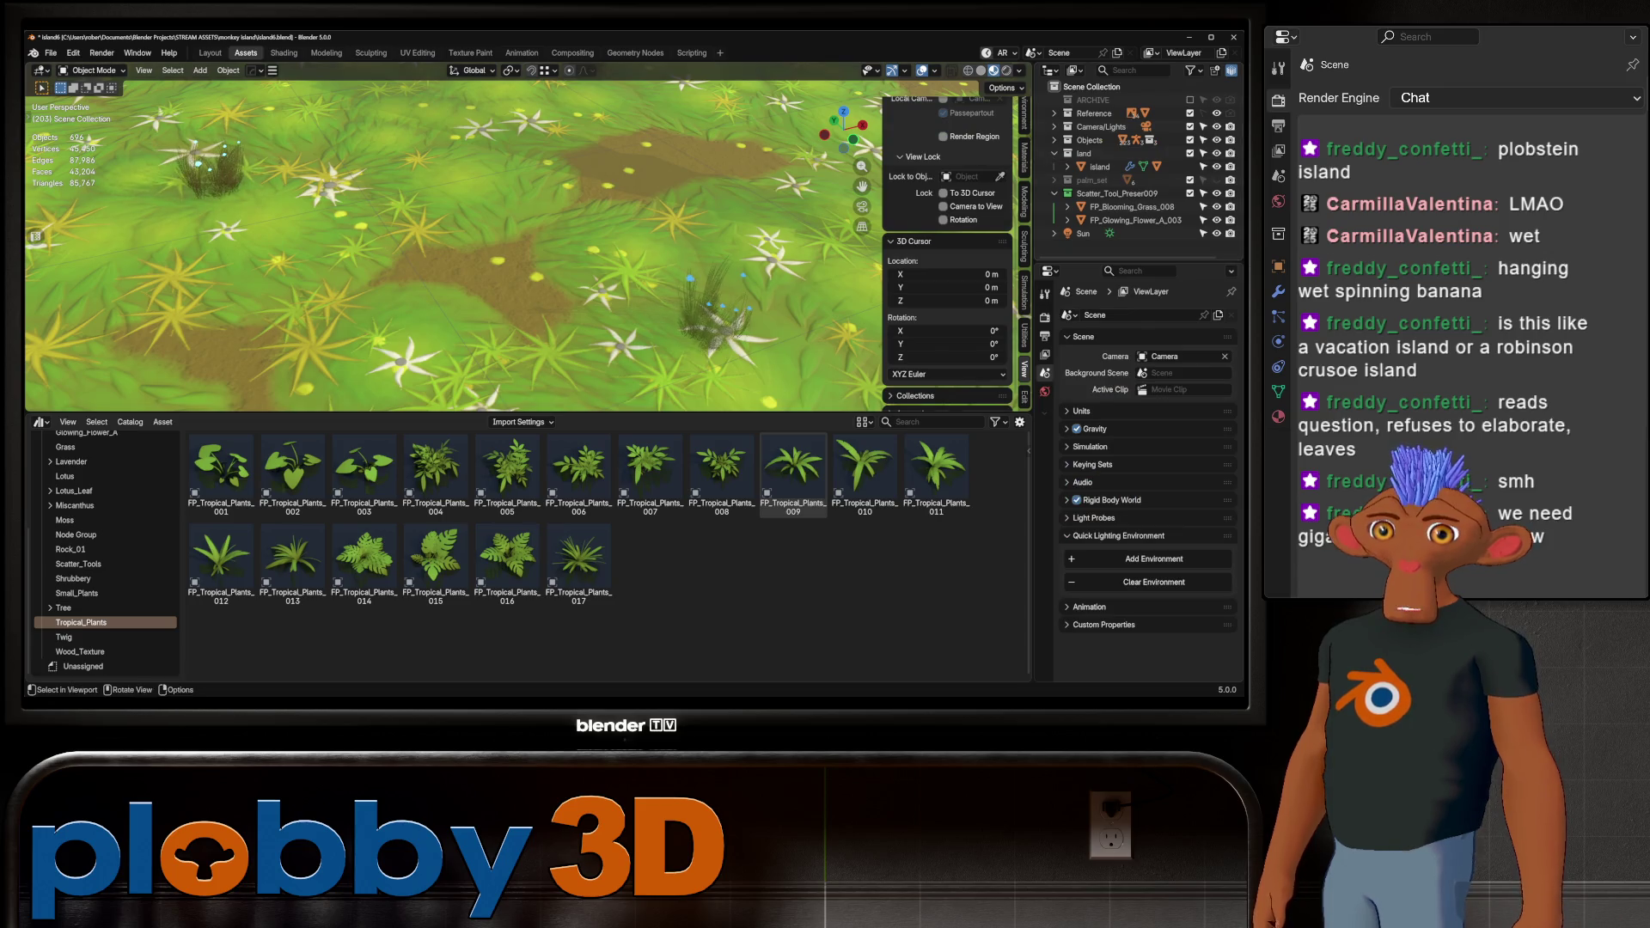
click(1092, 180)
click(1118, 194)
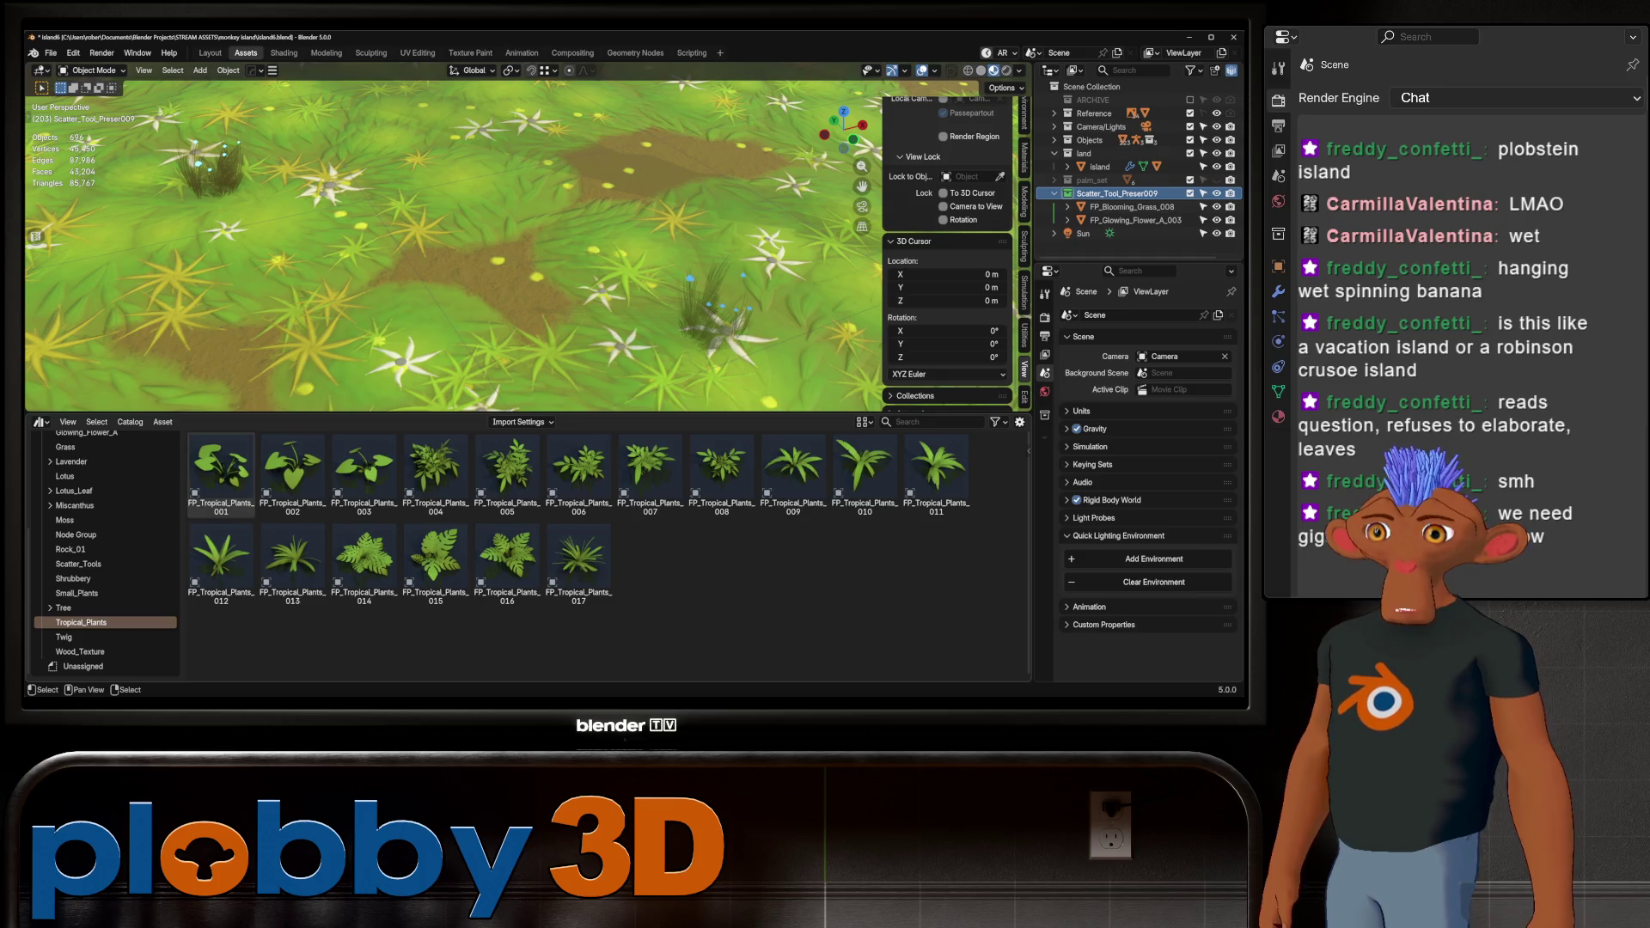
Place FP_Tropical_Plants 001, 004, 007, 009, 015, 016 and 017 on the meadow
drag(221, 468, 473, 268)
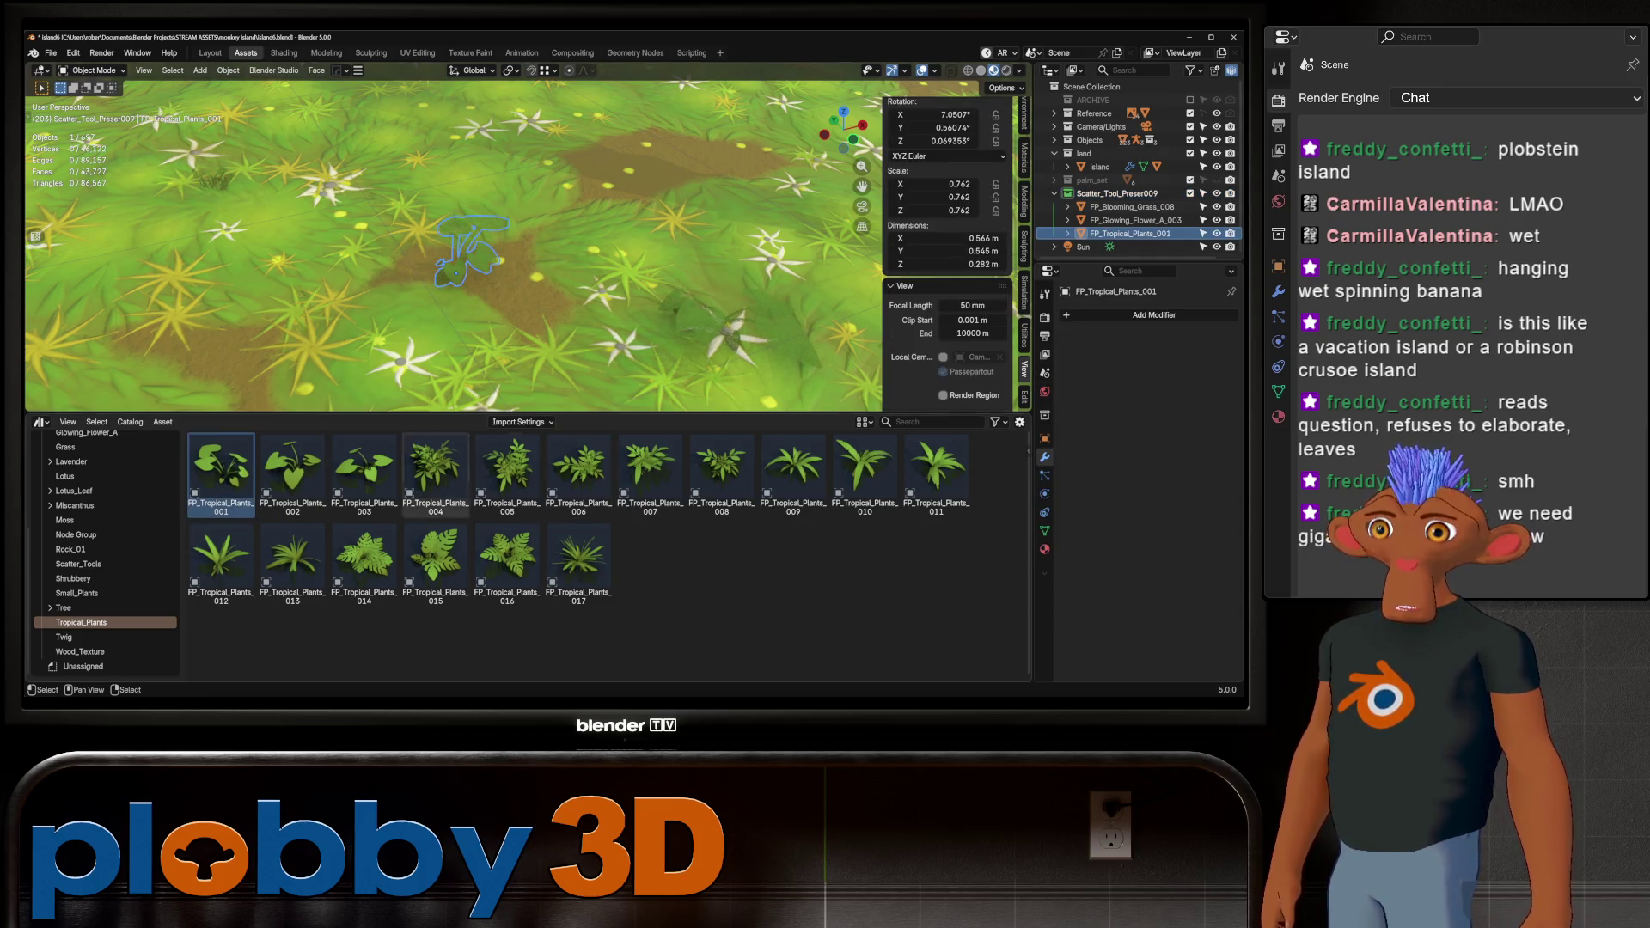
drag(436, 468, 555, 206)
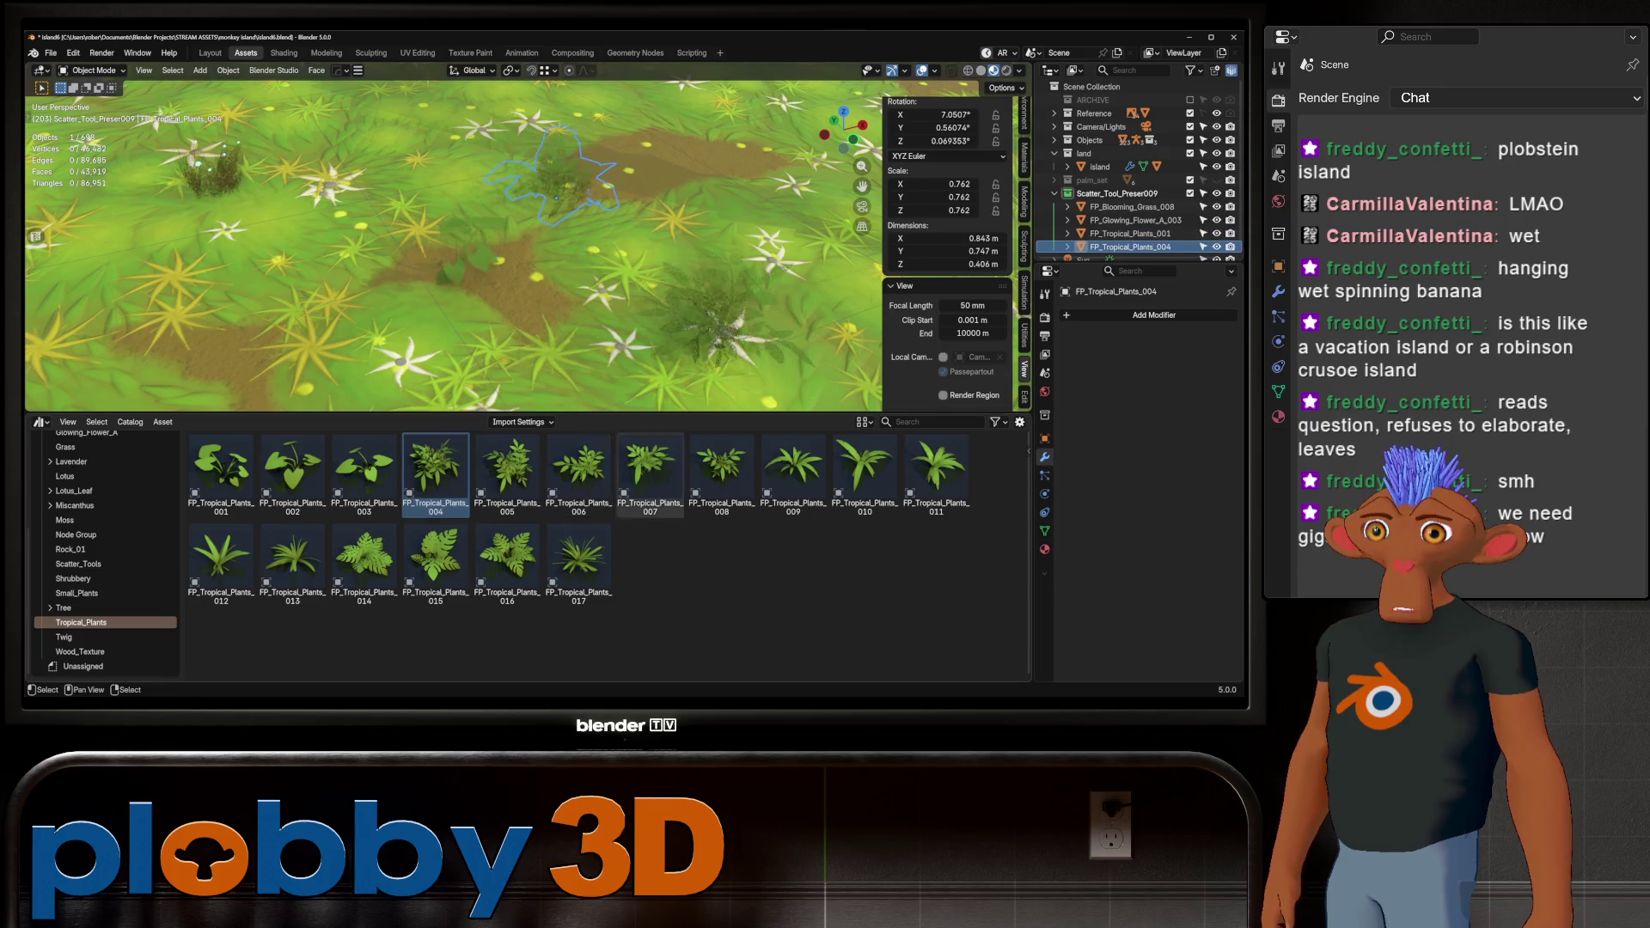
drag(651, 469, 391, 329)
mouse_move(794, 468)
mouse_down()
mouse_move(481, 249)
mouse_move(471, 222)
mouse_up()
drag(435, 559, 606, 168)
mouse_move(507, 559)
mouse_down()
mouse_move(309, 370)
mouse_move(266, 251)
mouse_up()
drag(578, 559, 533, 331)
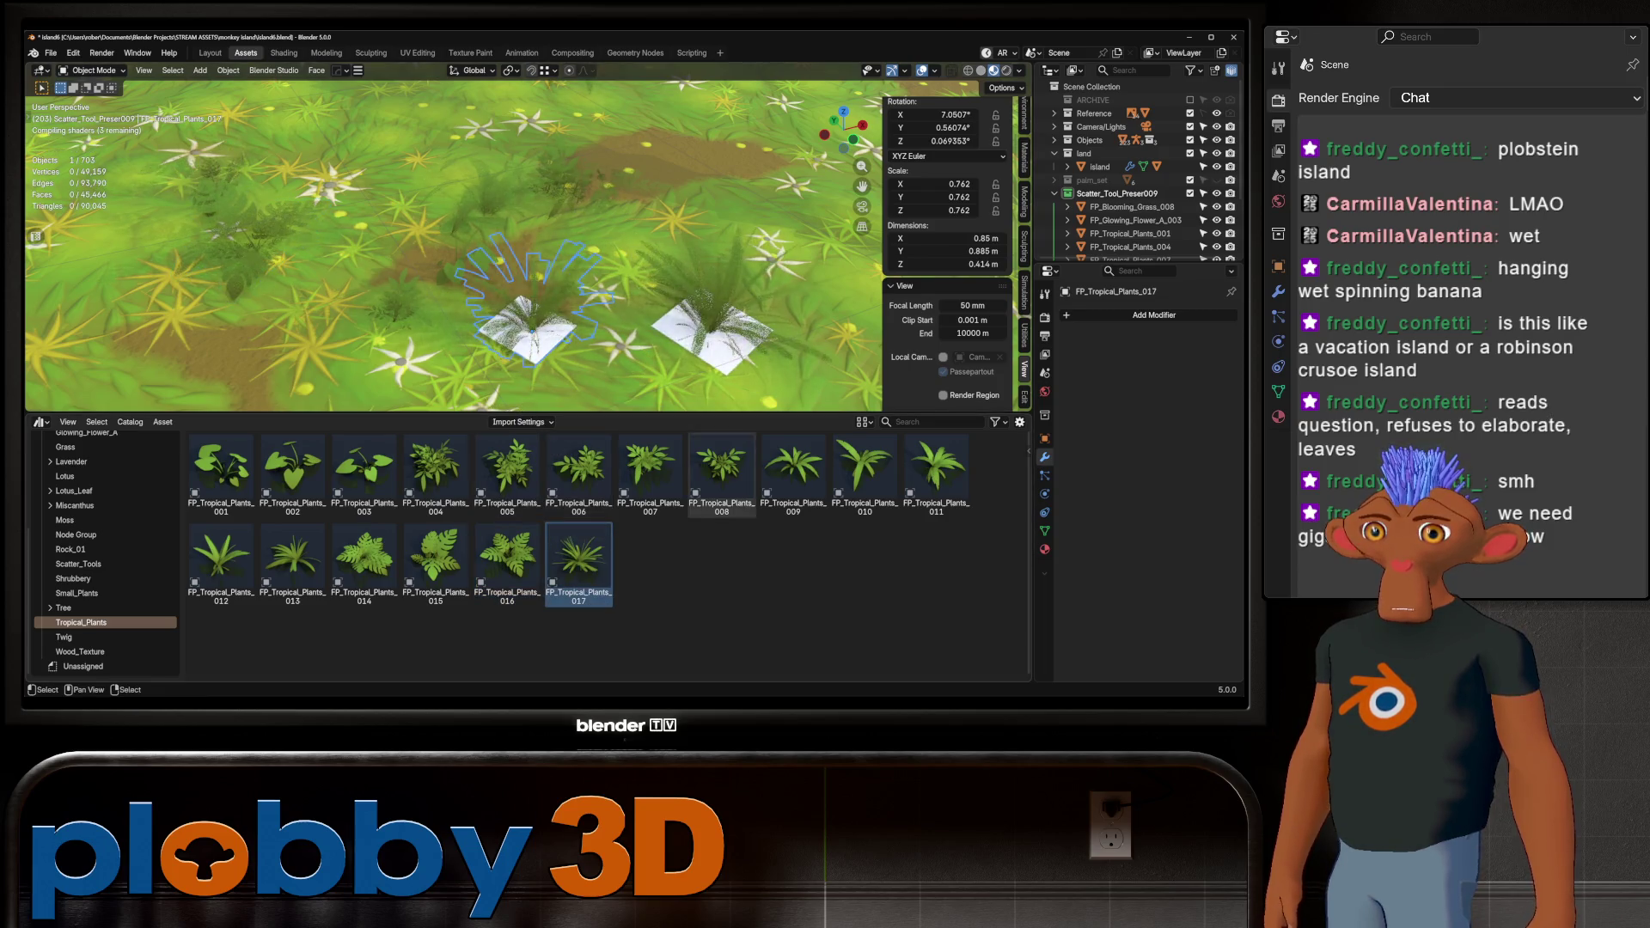
Frame FP_Tropical_Plants_017 from a top view and reveal it in the Outliner
key(KP_Decimal)
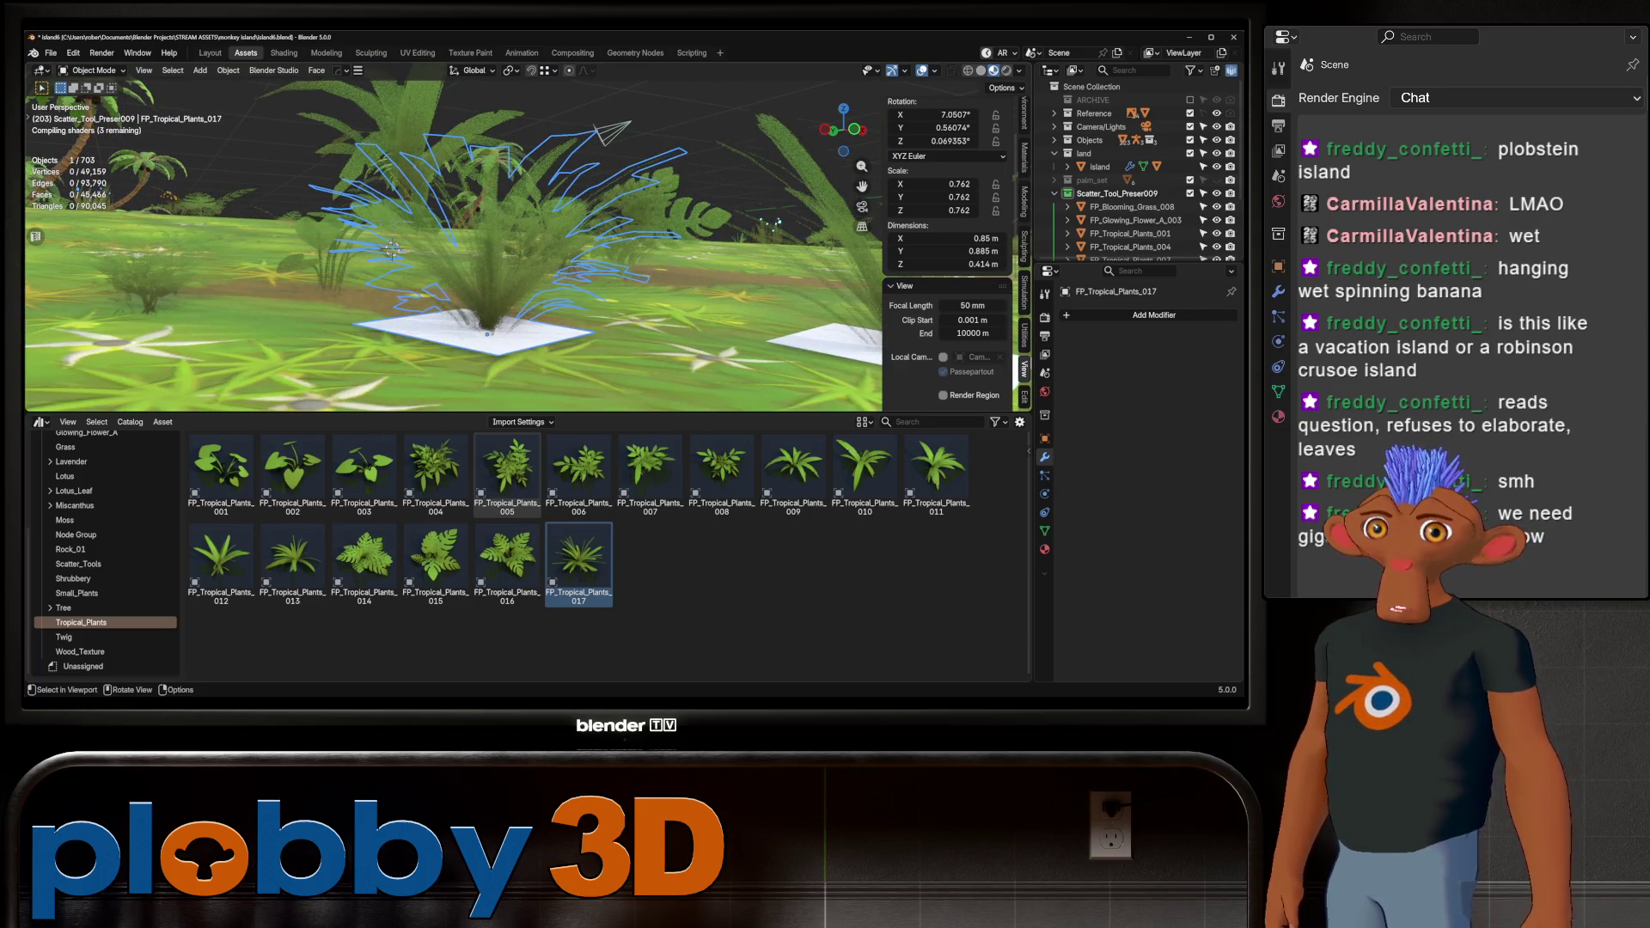
key(KP_Subtract)
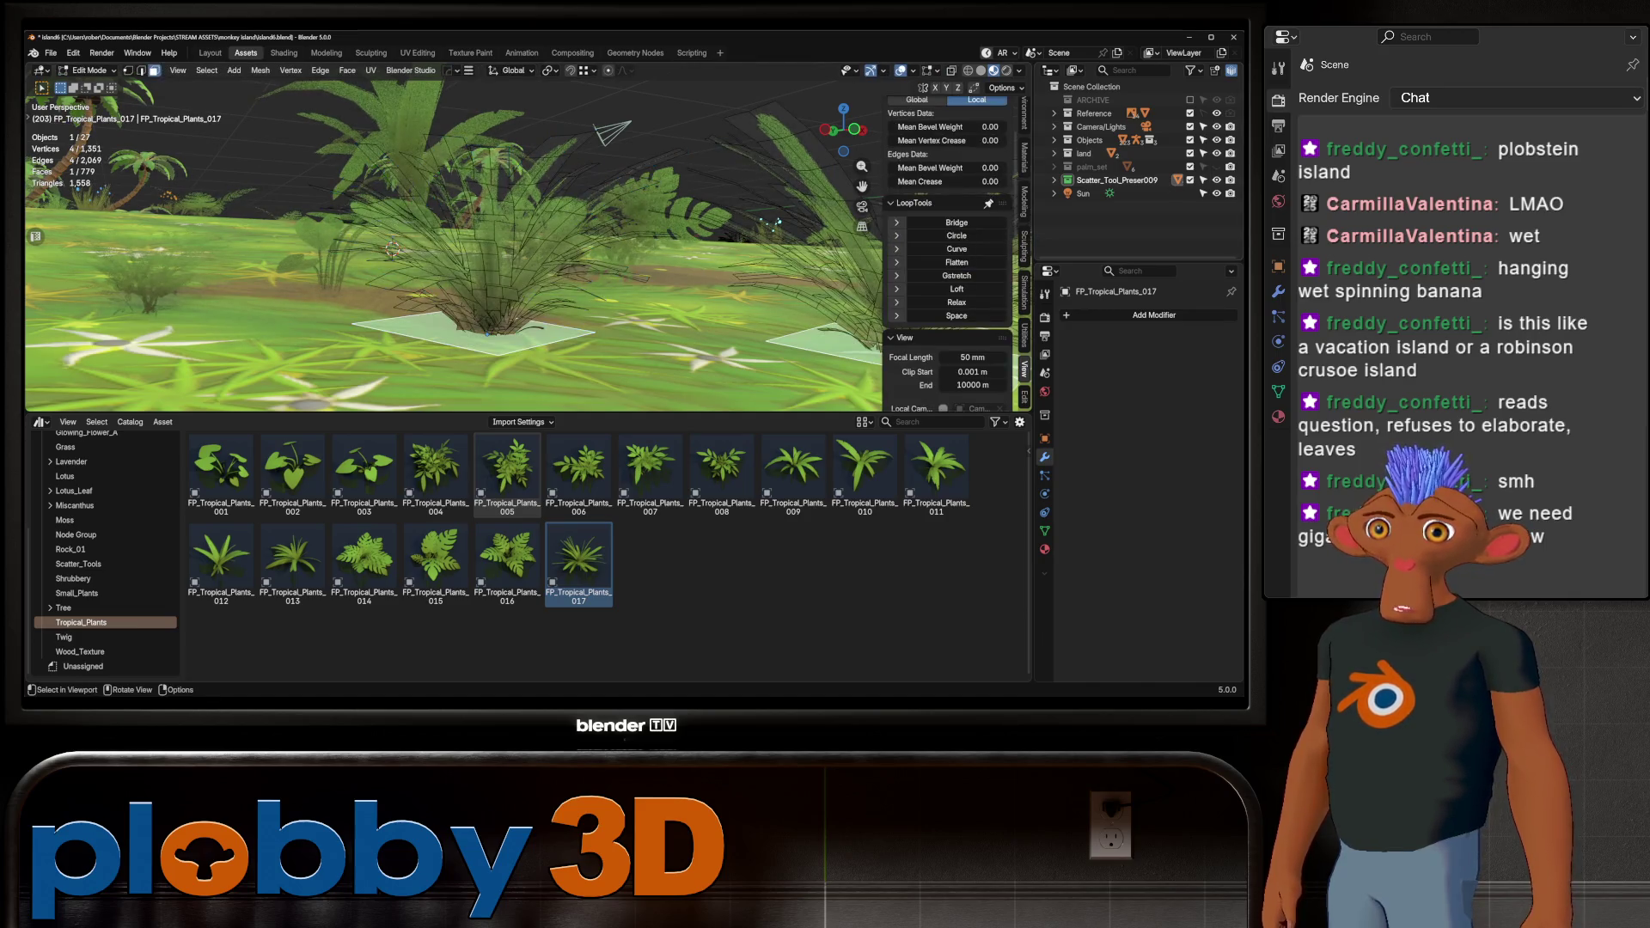
key(KP_8)
scroll(453, 241, down, 10)
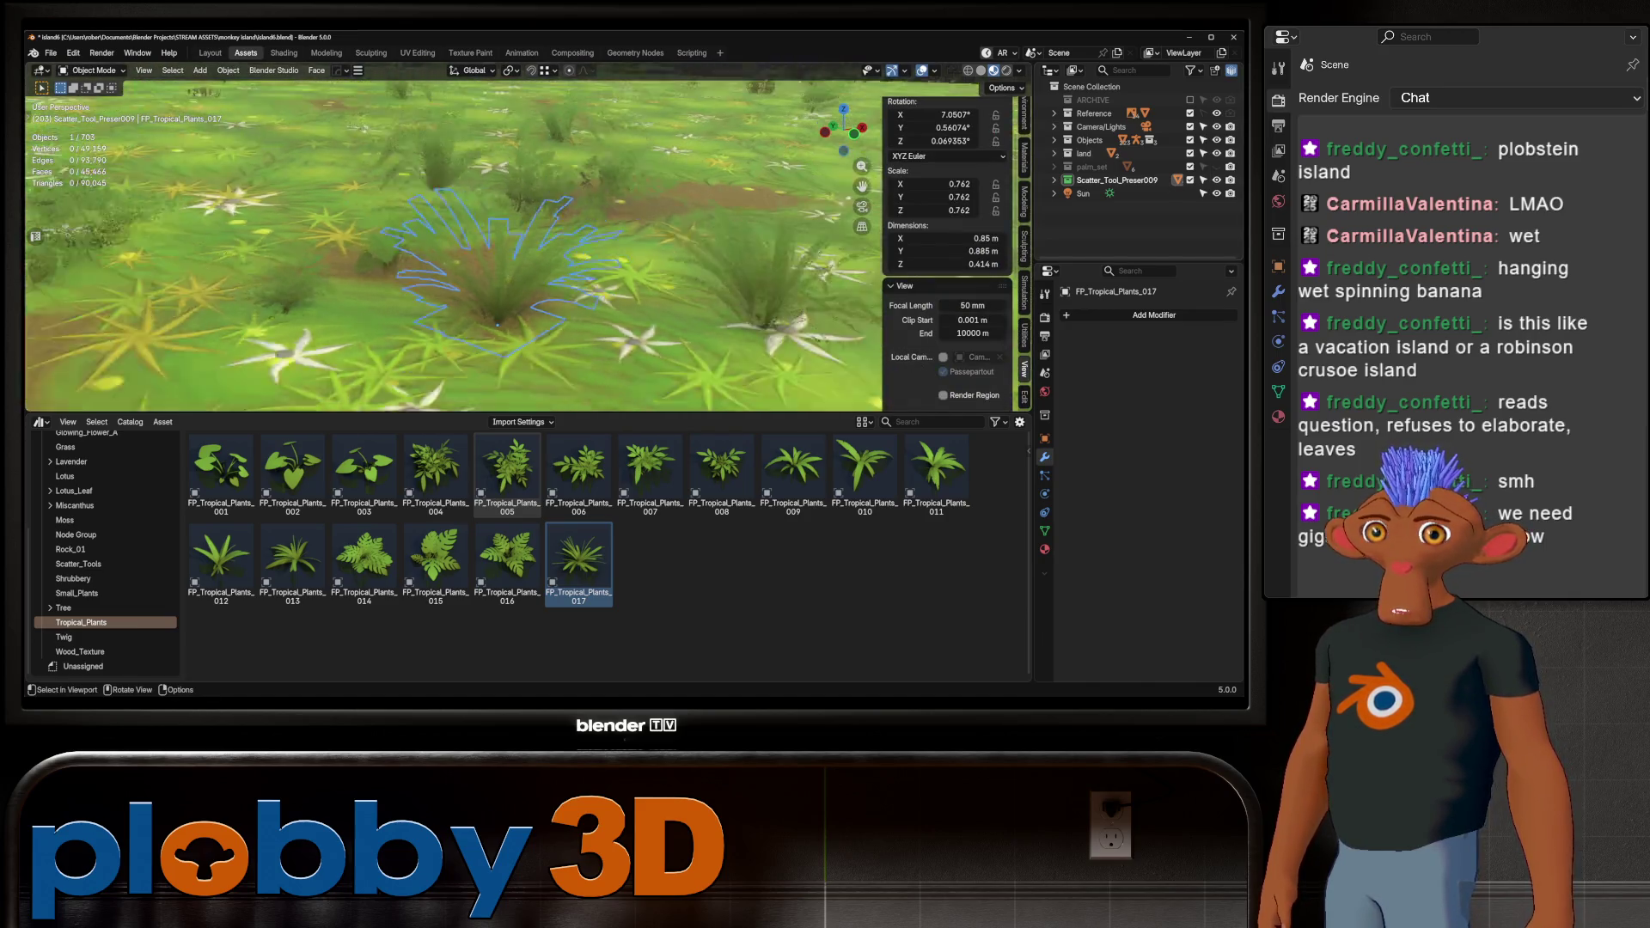
scroll(453, 241, up, 5)
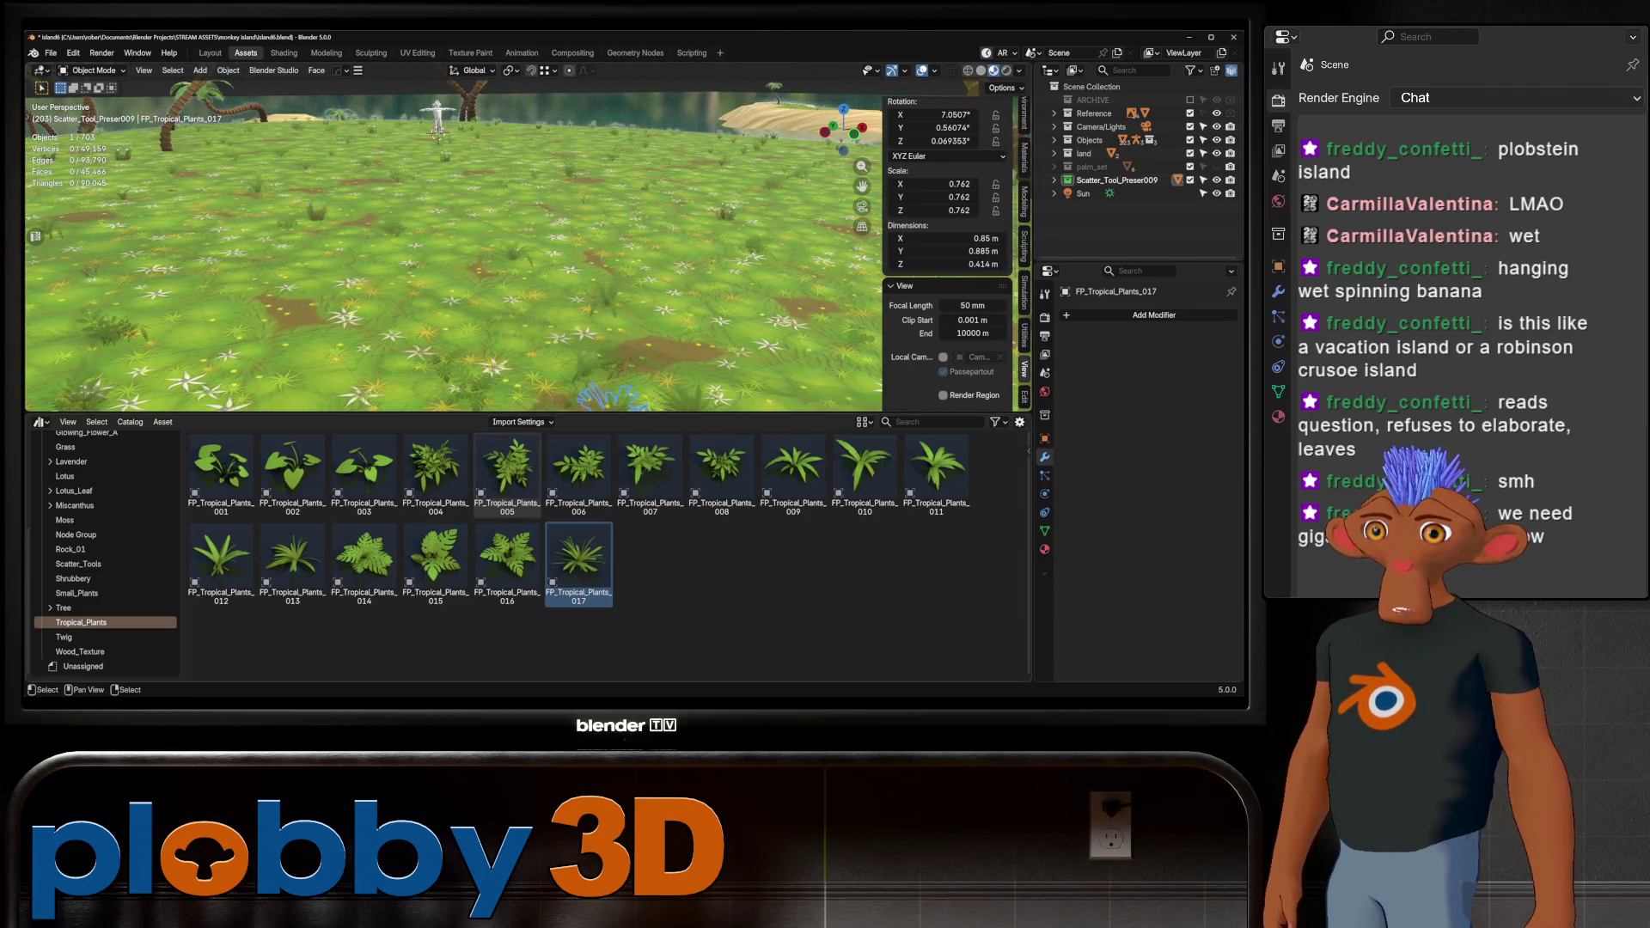
scroll(453, 249, up, 3)
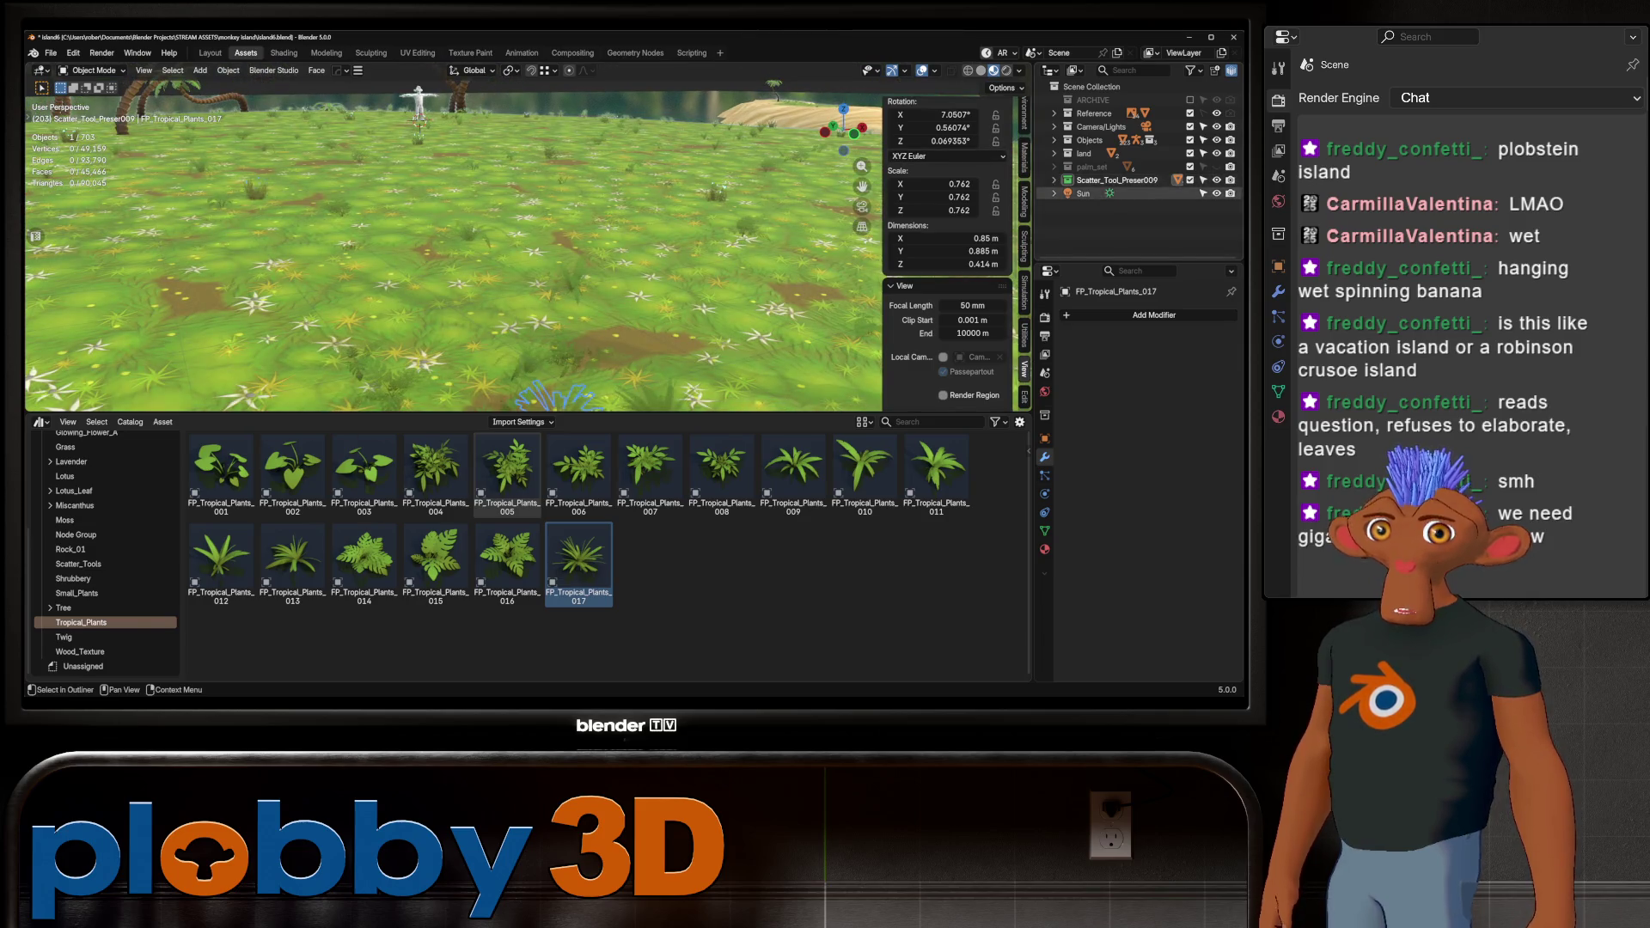
key(KP_Decimal)
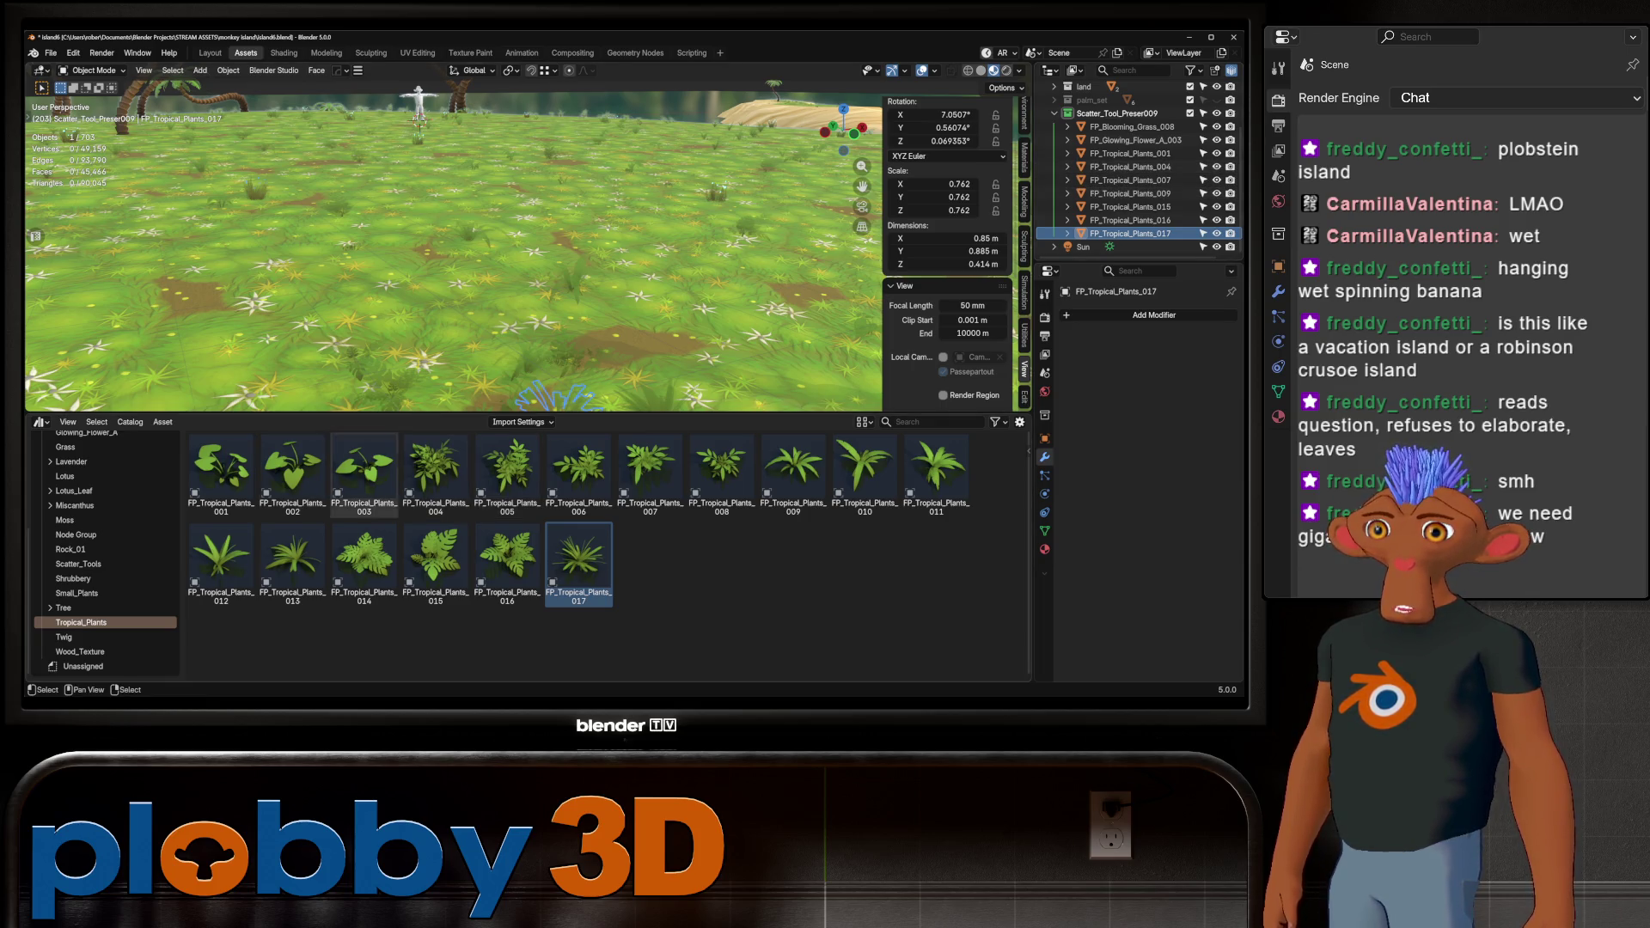
Place FP_Tropical_Plants 002, 005 and 011 across the grass and view them from low down
drag(292, 471, 359, 311)
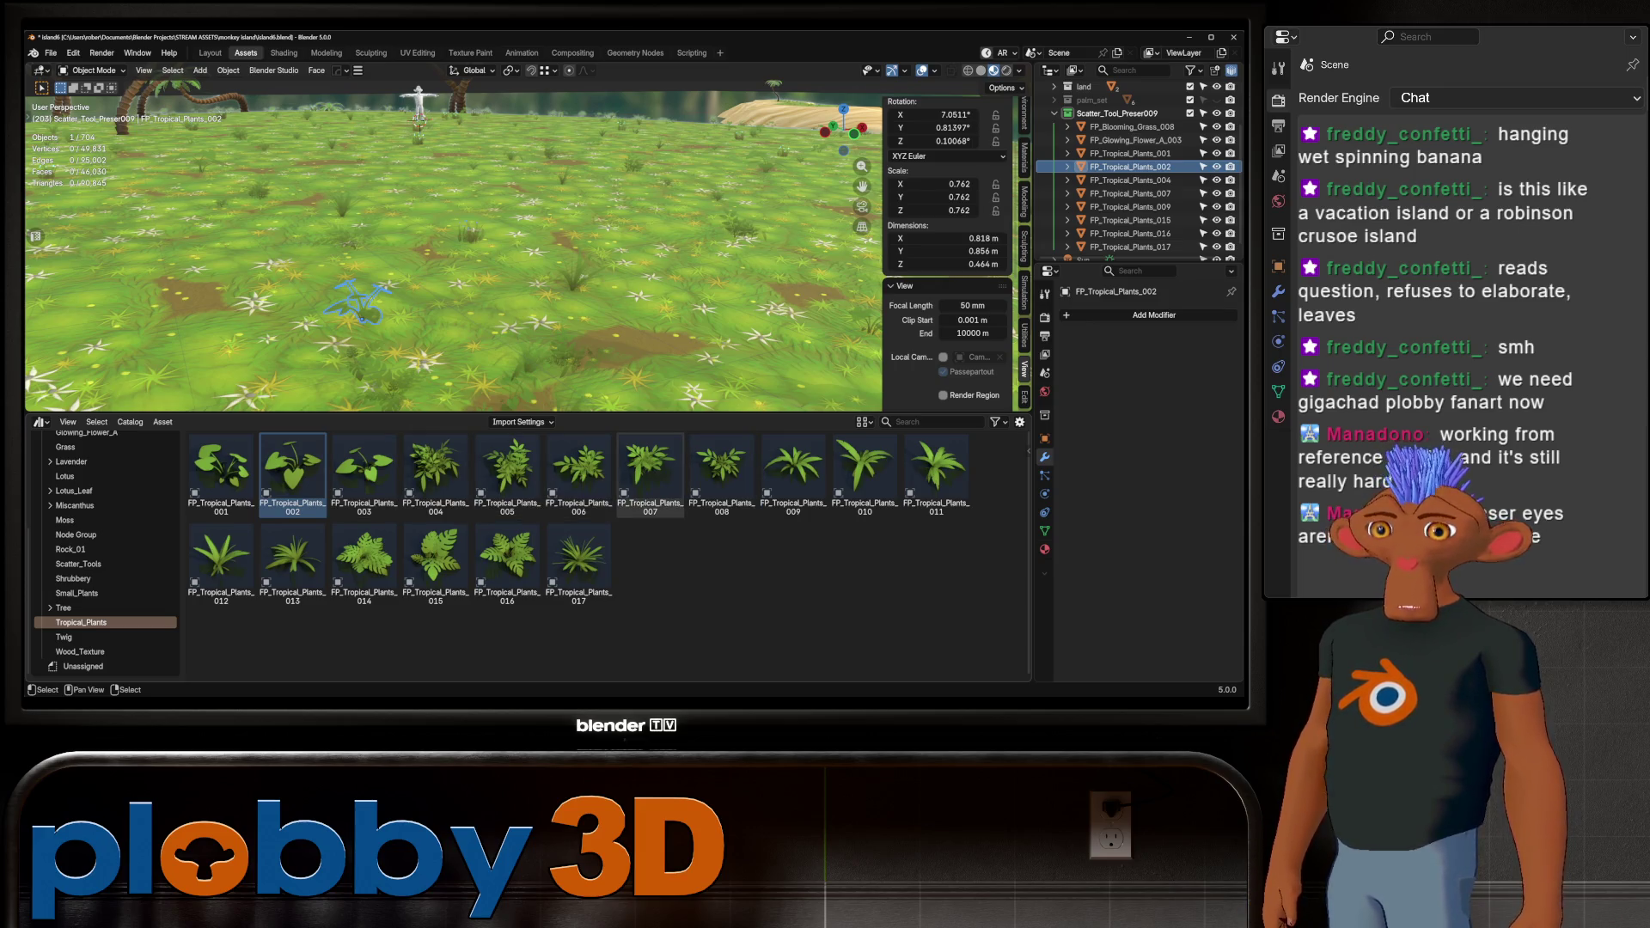
drag(507, 473, 667, 309)
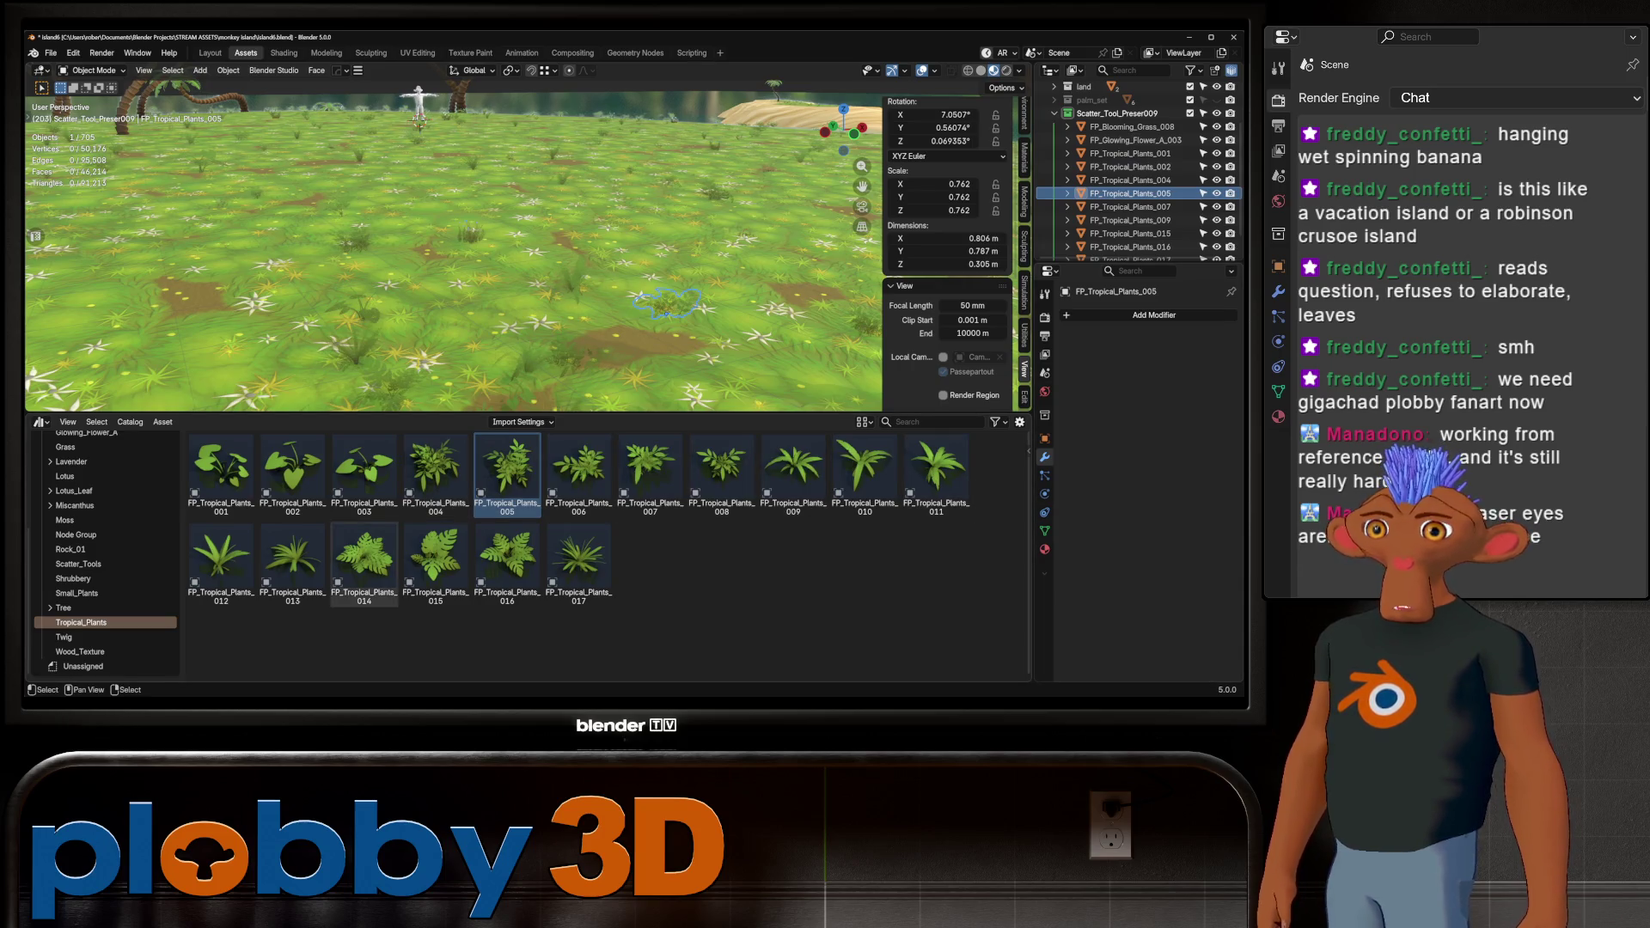
scroll(1134, 172, down, 2)
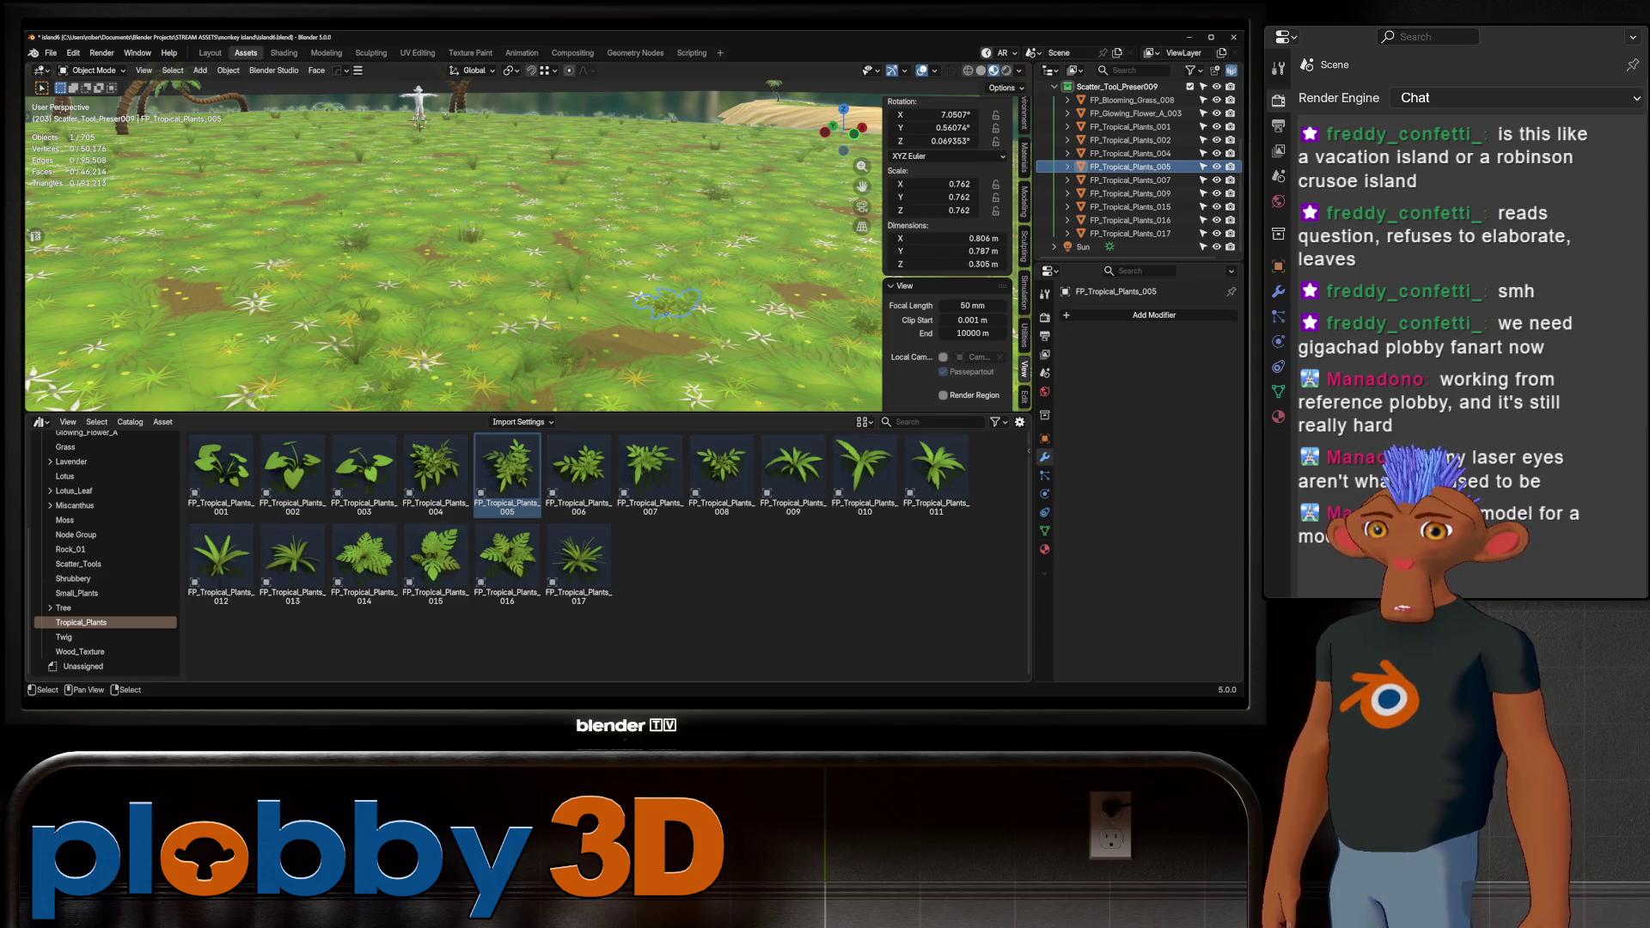
drag(937, 471, 478, 288)
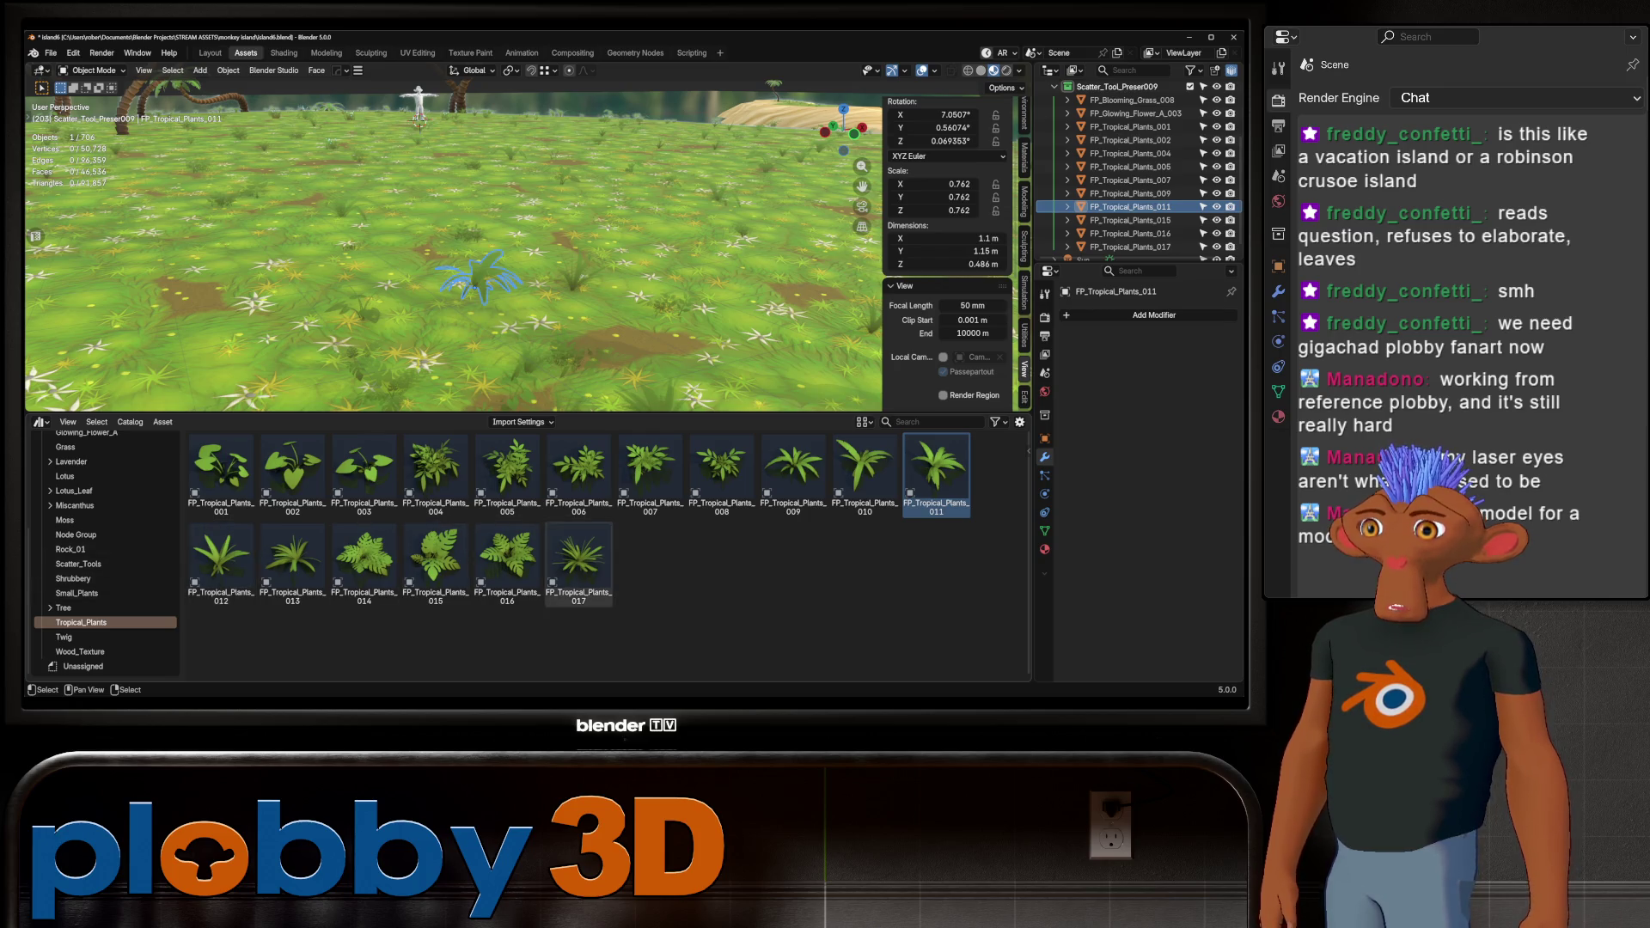
scroll(554, 175, down, 6)
scroll(553, 175, up, 5)
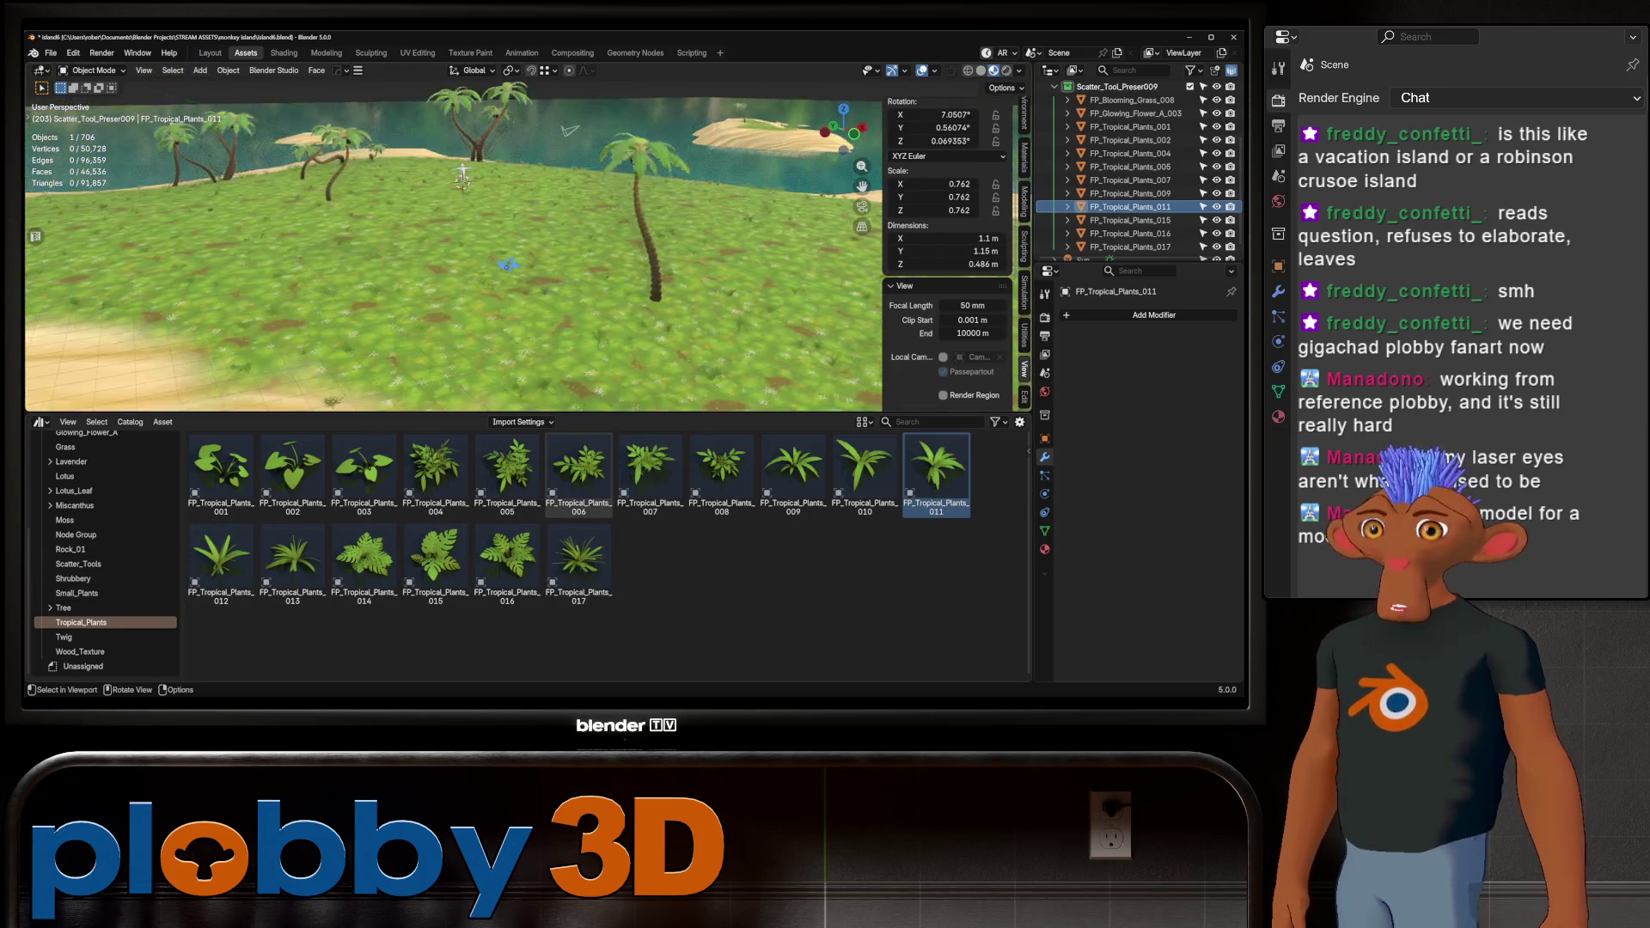
mouse_move(554, 176)
middle_down()
mouse_move(584, 224)
mouse_move(645, 244)
mouse_move(610, 243)
middle_up()
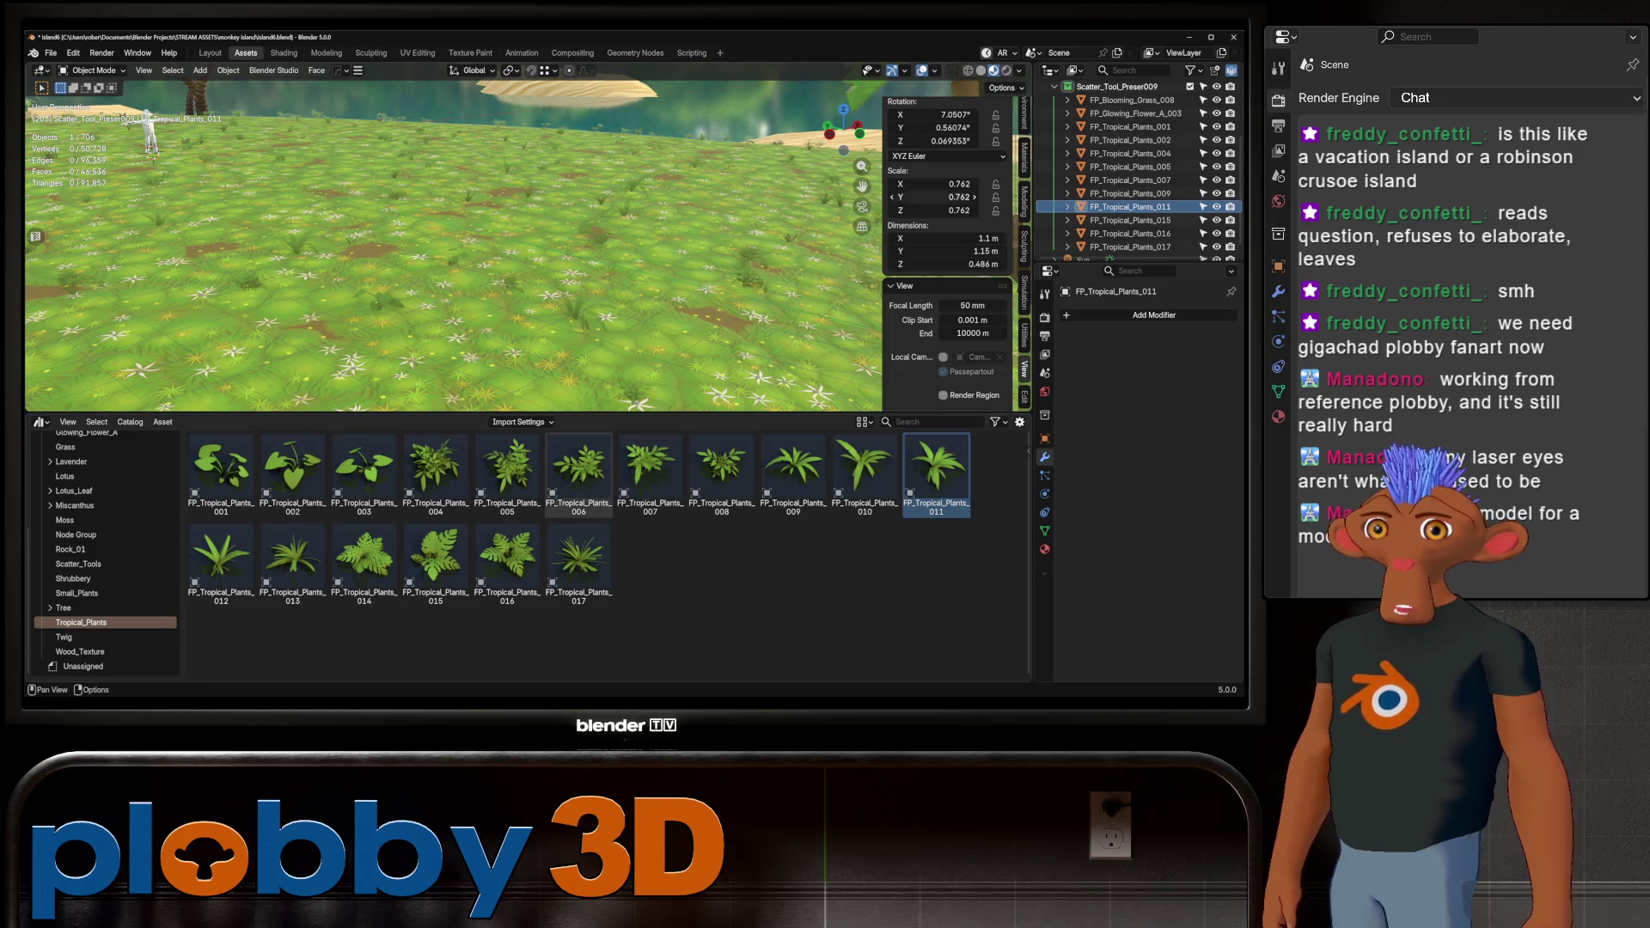
scroll(1118, 180, up, 1)
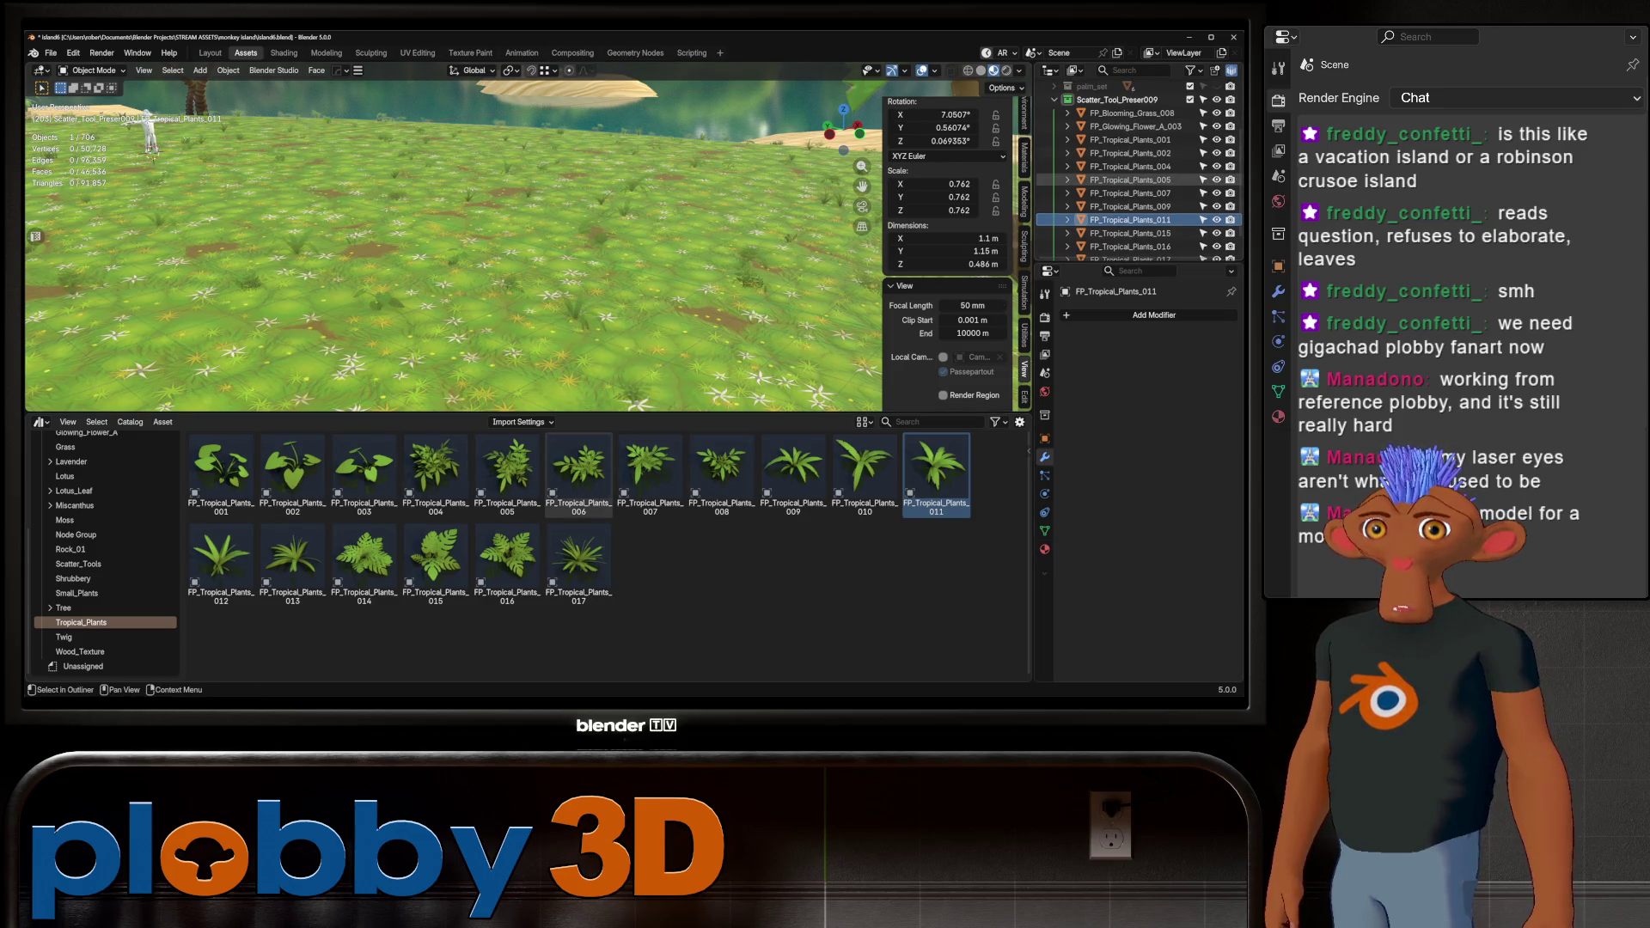
scroll(1118, 180, down, 2)
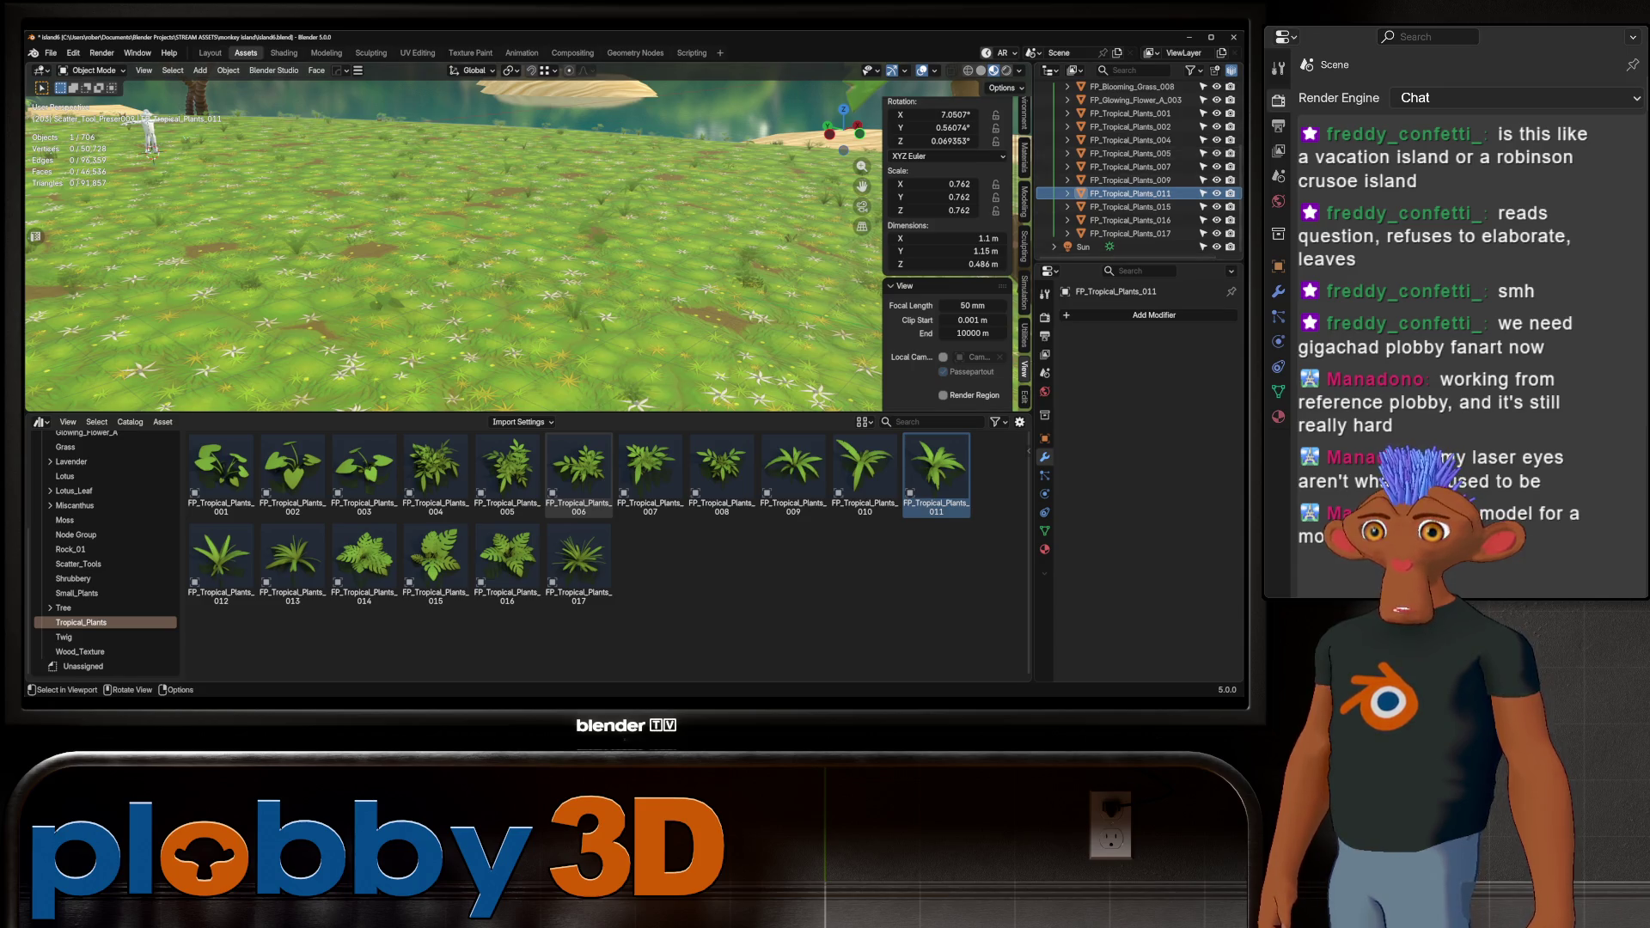
scroll(454, 245, down, 4)
mouse_move(454, 245)
middle_down()
mouse_move(482, 232)
mouse_move(558, 283)
mouse_move(585, 271)
middle_up()
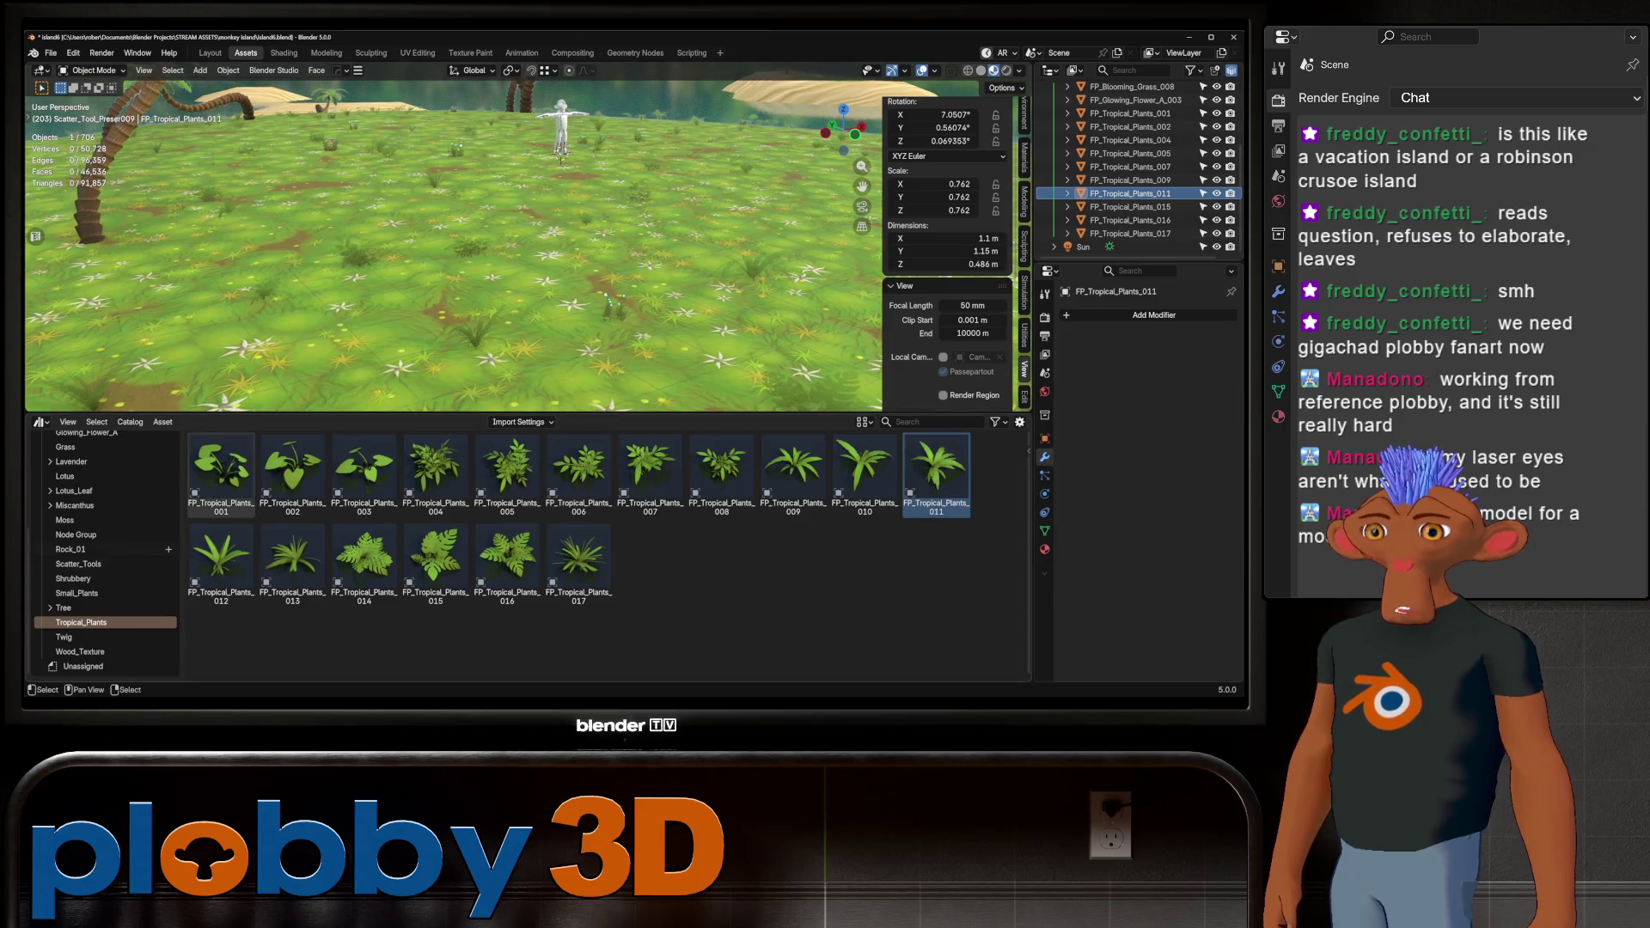
Try rock FP_Rock_0_013 from the Rock_01 catalog in the meadow, then undo it
click(70, 549)
click(66, 520)
click(71, 549)
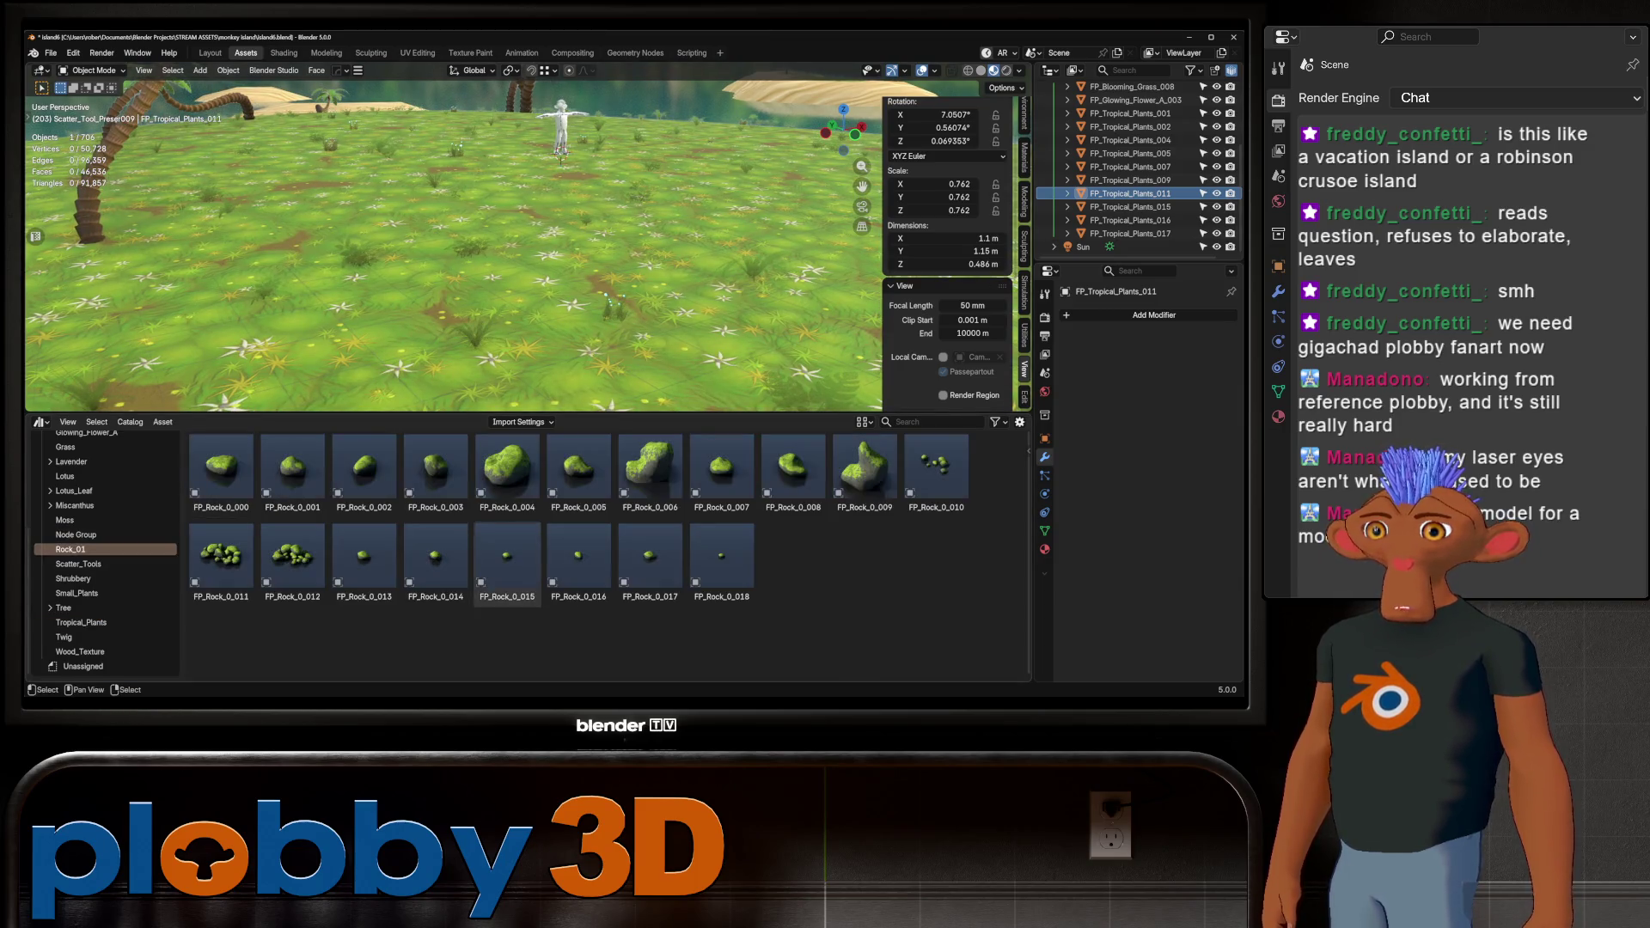
mouse_move(364, 559)
mouse_down()
mouse_move(584, 307)
mouse_move(552, 312)
mouse_up()
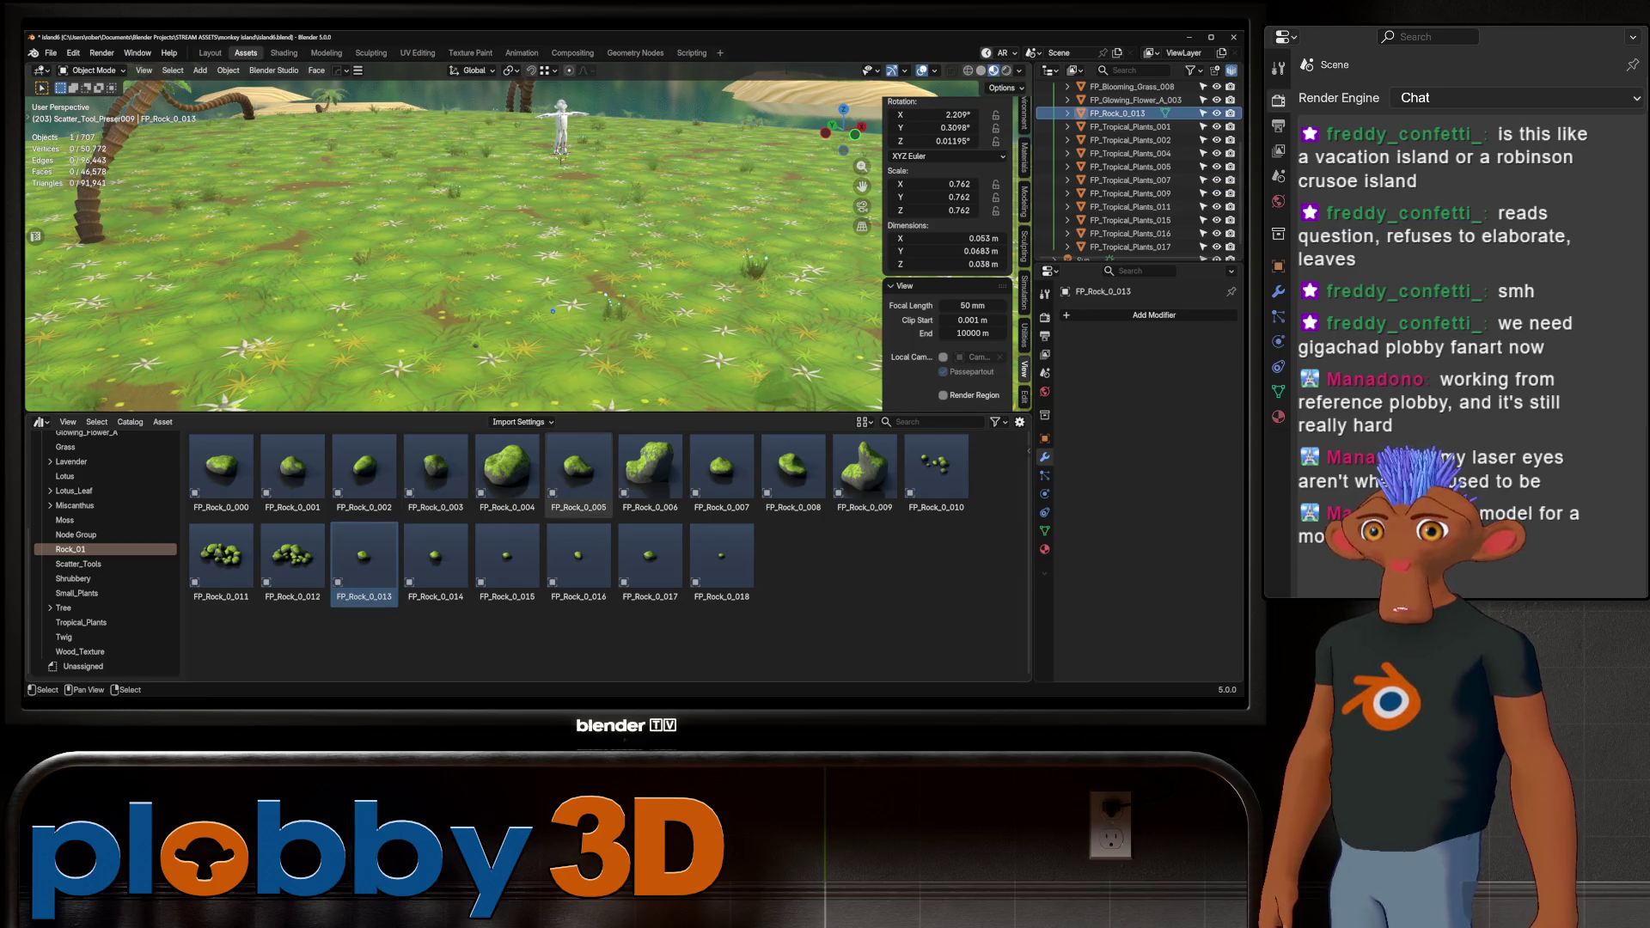
mouse_move(553, 311)
middle_down()
mouse_move(697, 272)
mouse_move(730, 249)
mouse_move(726, 206)
middle_up()
key(ctrl+z)
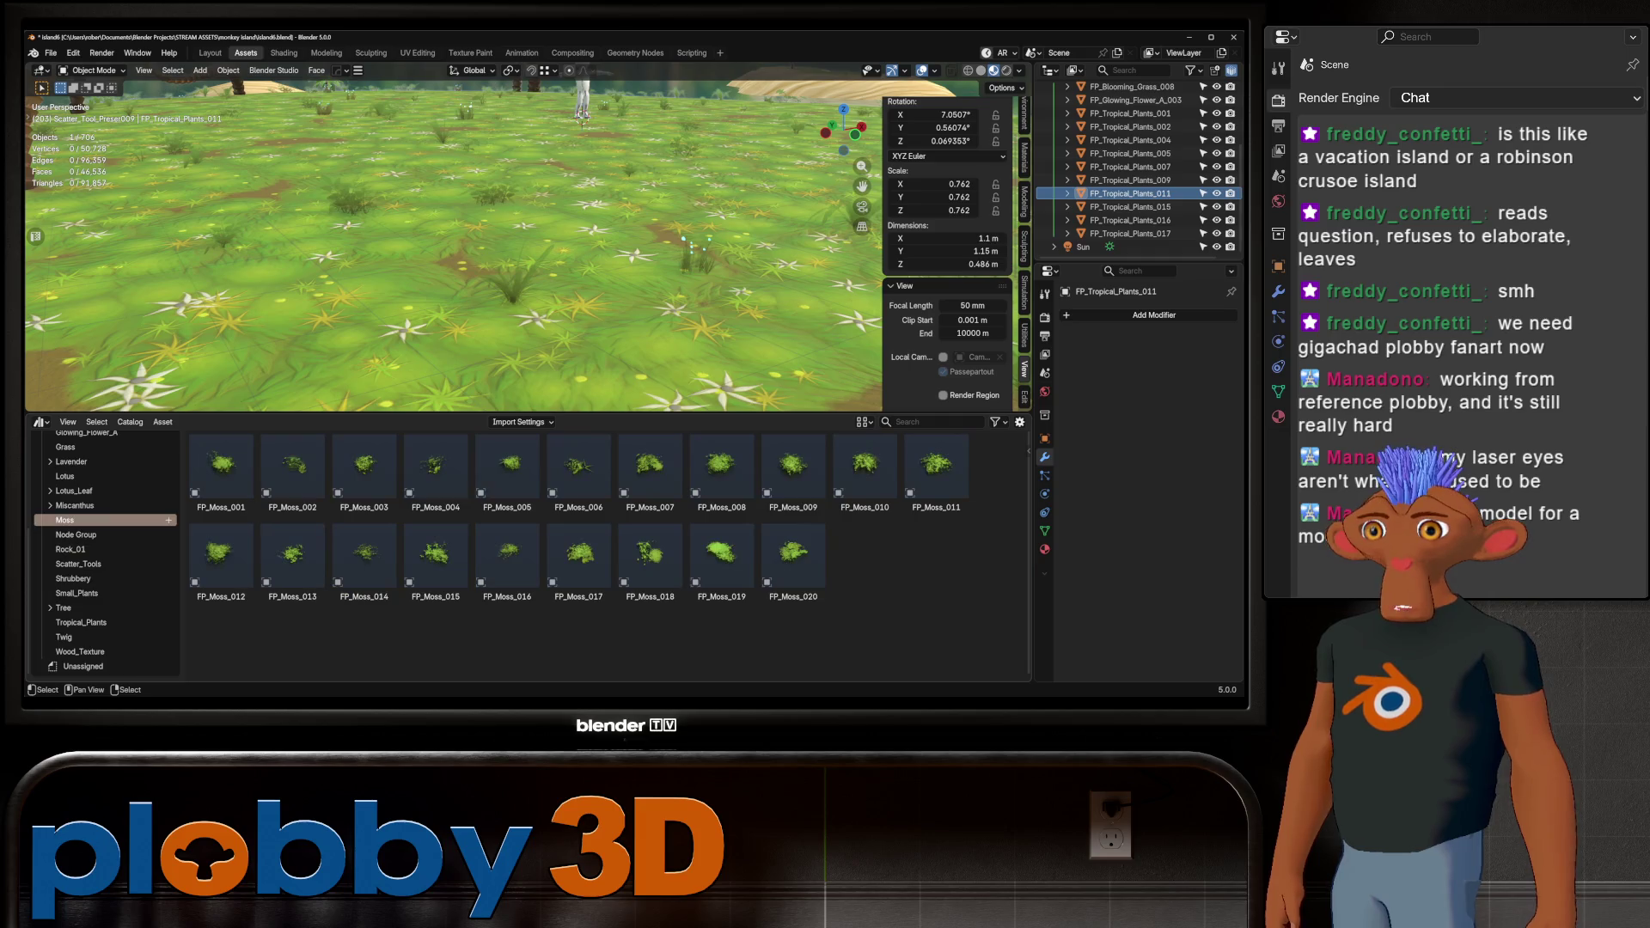
Browse up through the catalogs to the Lavender assets, then switch to the web browser
click(78, 506)
click(74, 491)
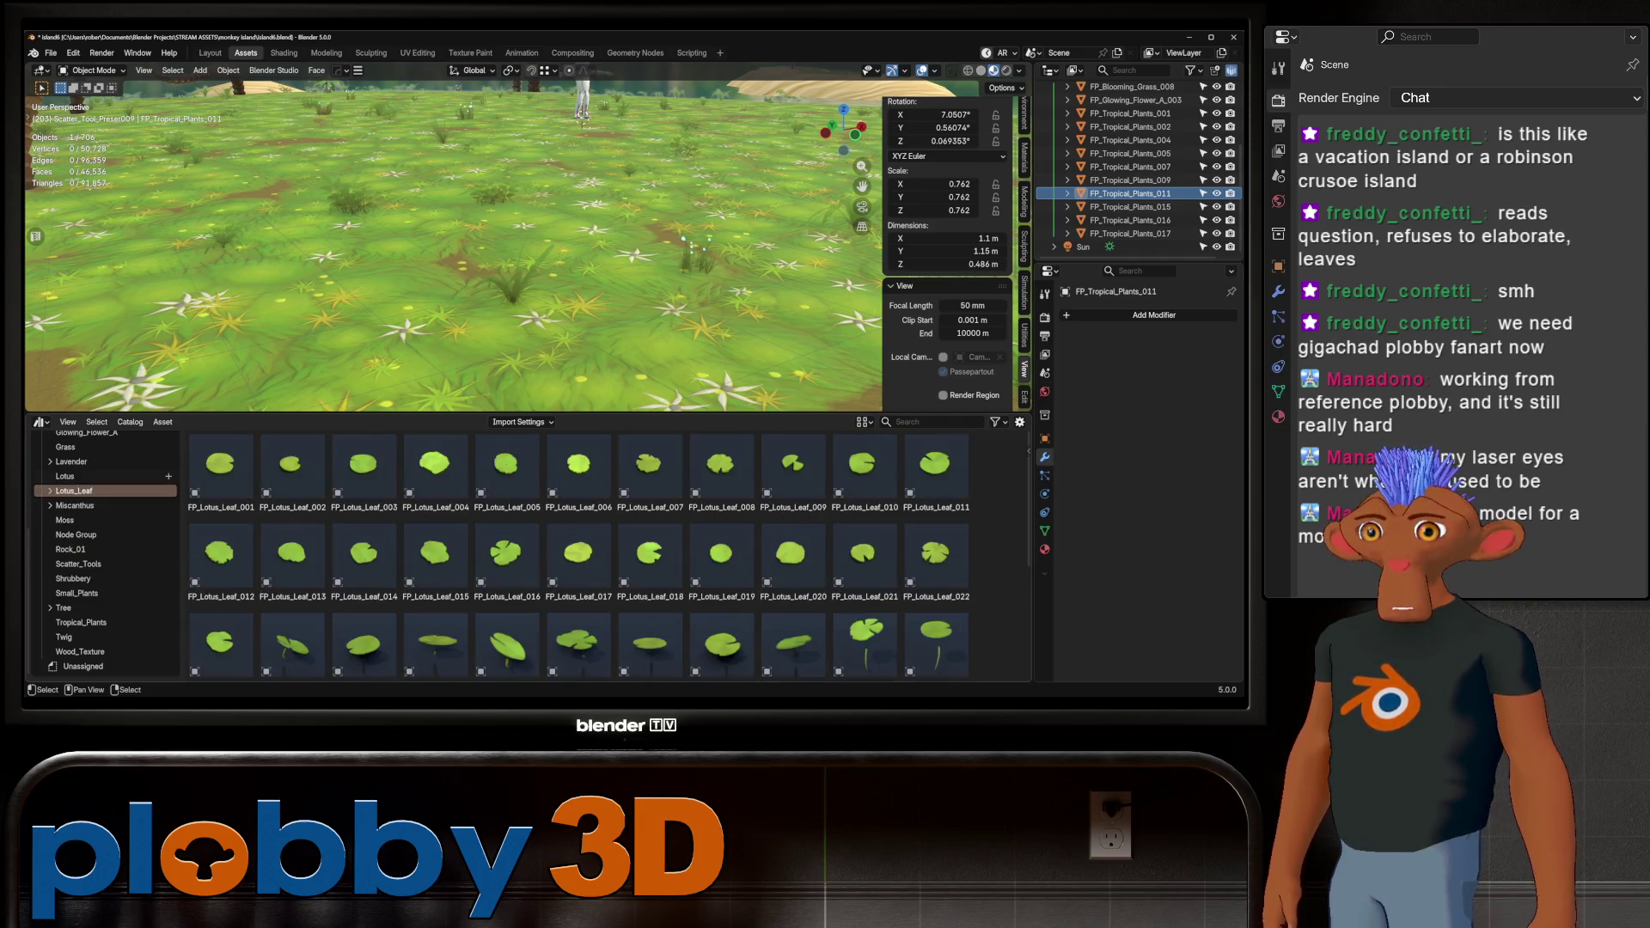
click(66, 476)
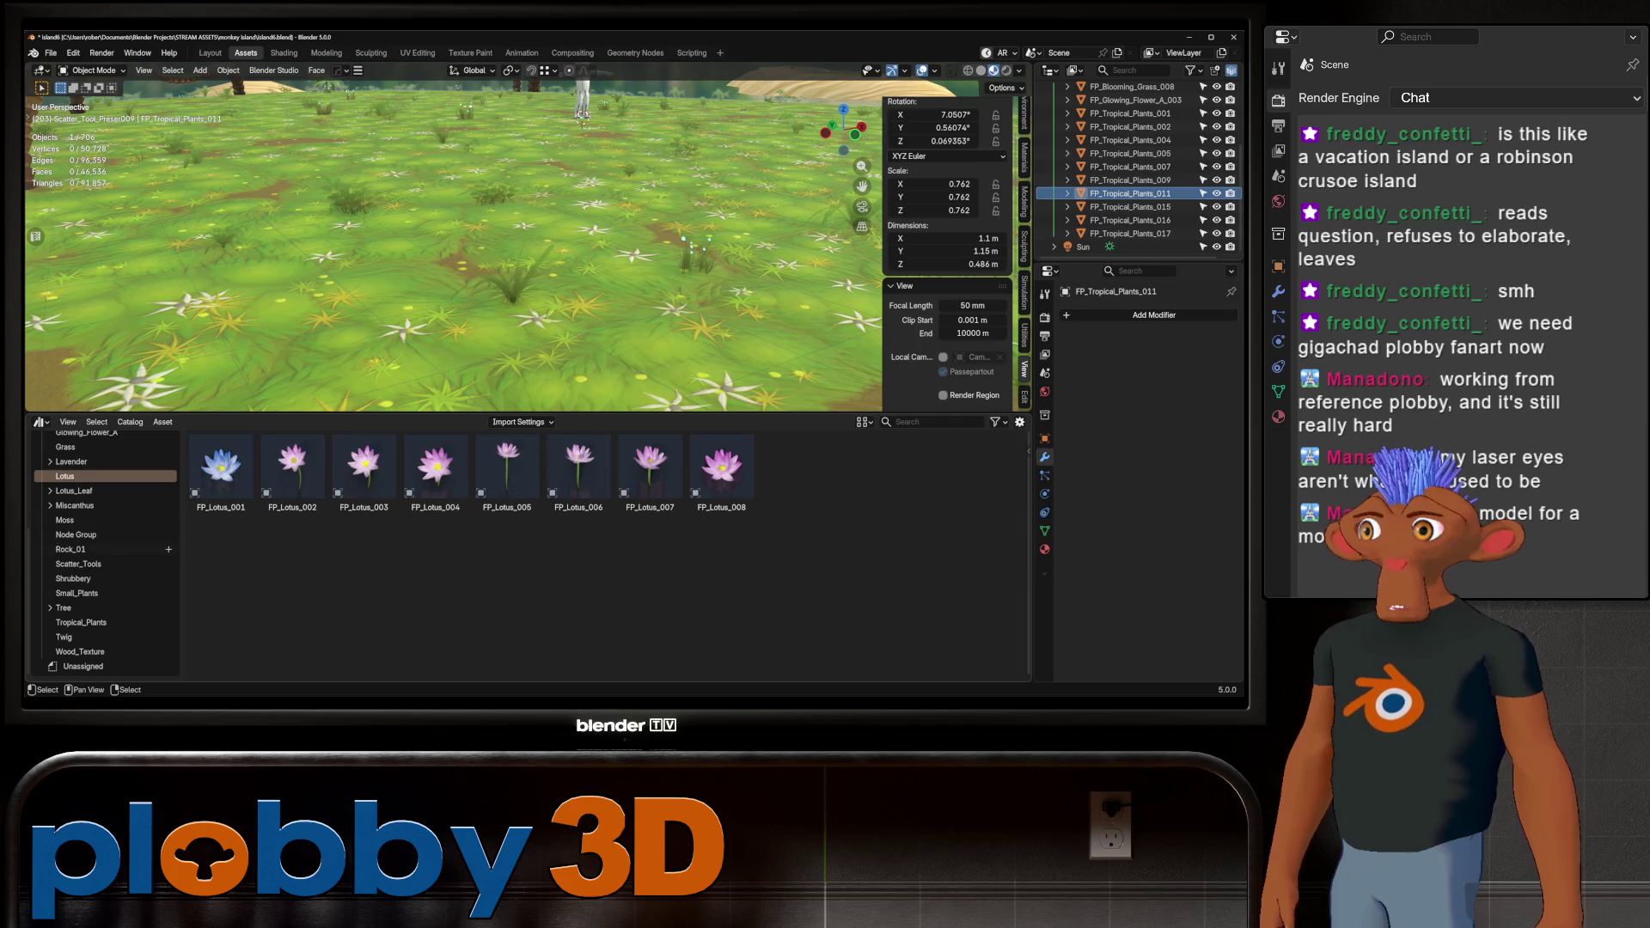
click(73, 461)
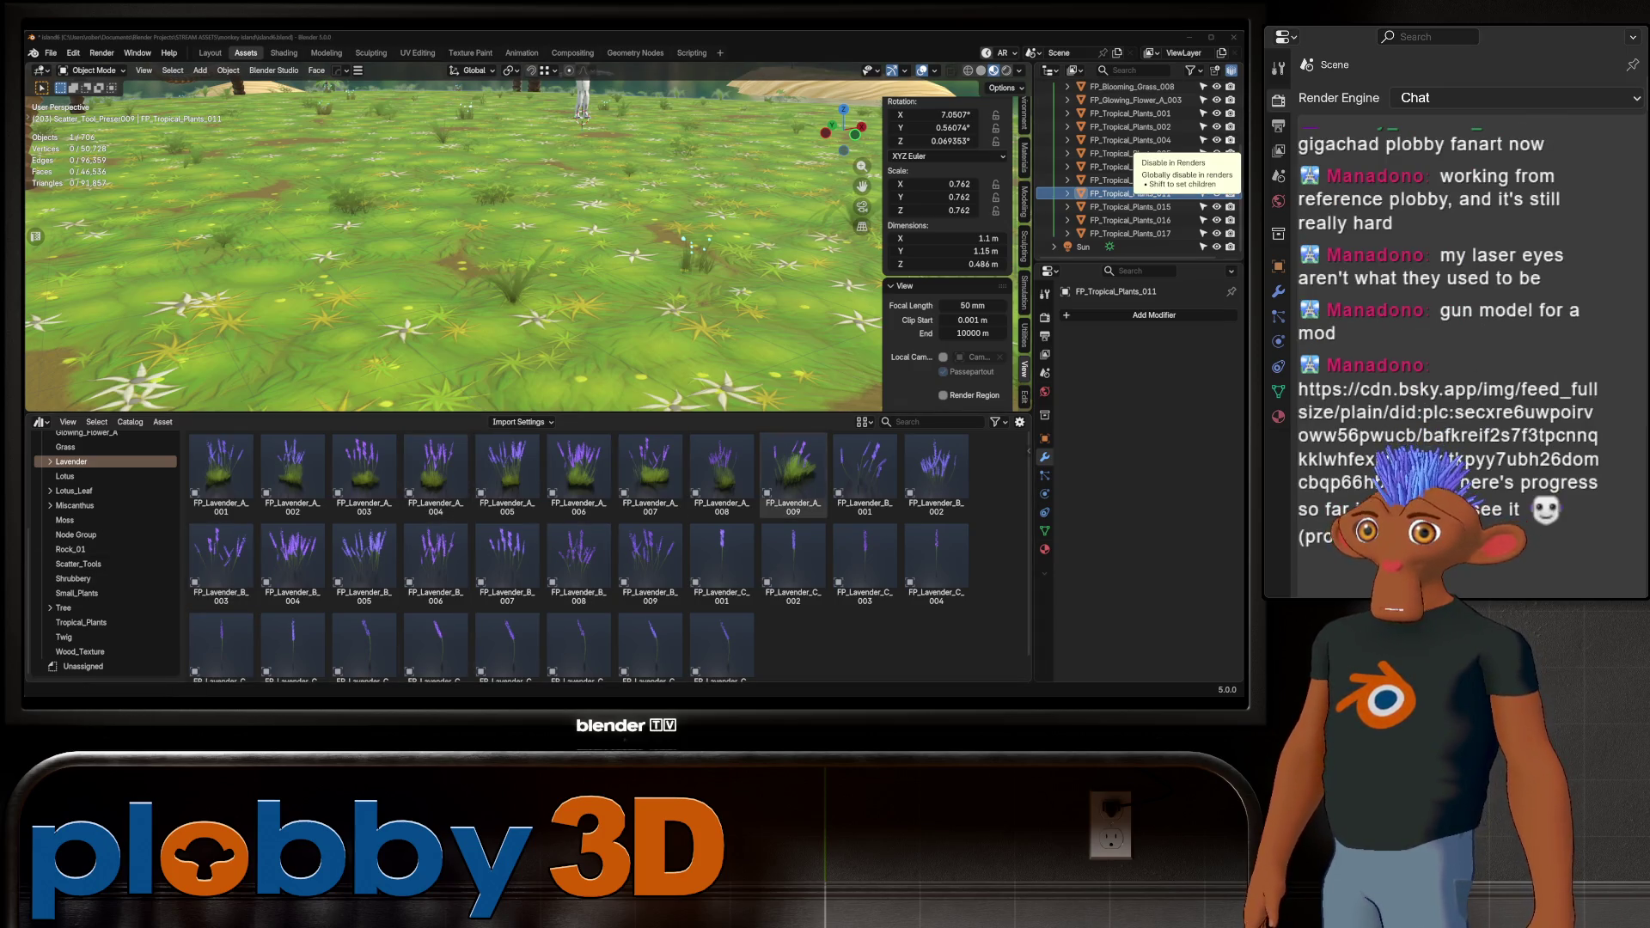
key(alt+Tab)
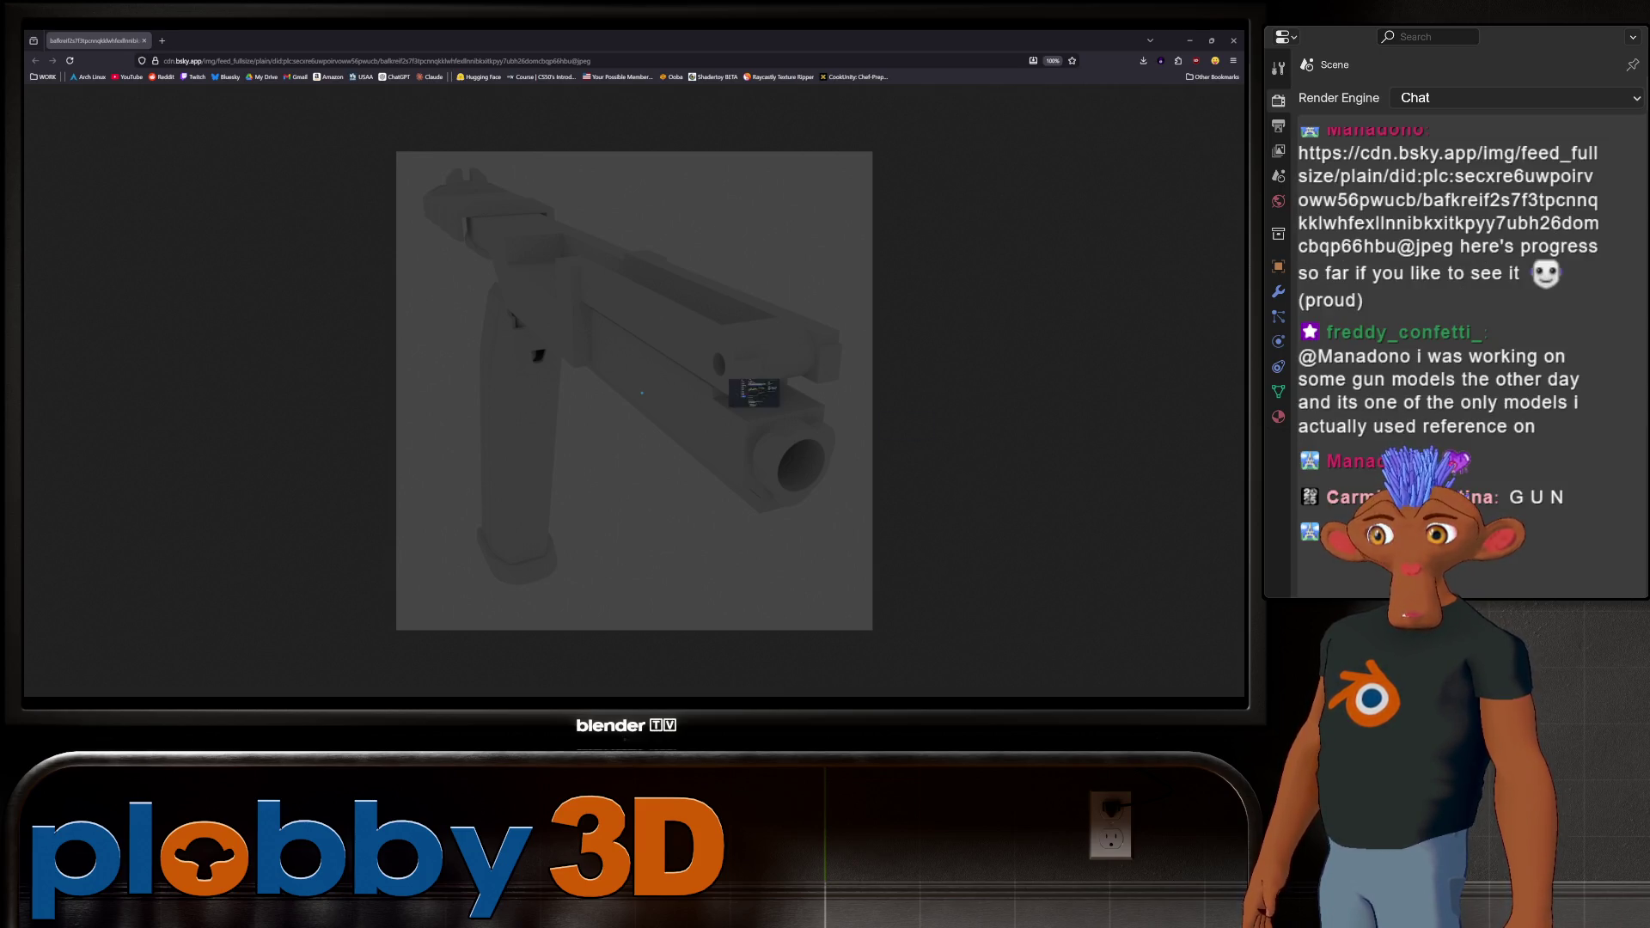
Go back from the pistol image to the Bluesky battle rifle post
key(alt+Left)
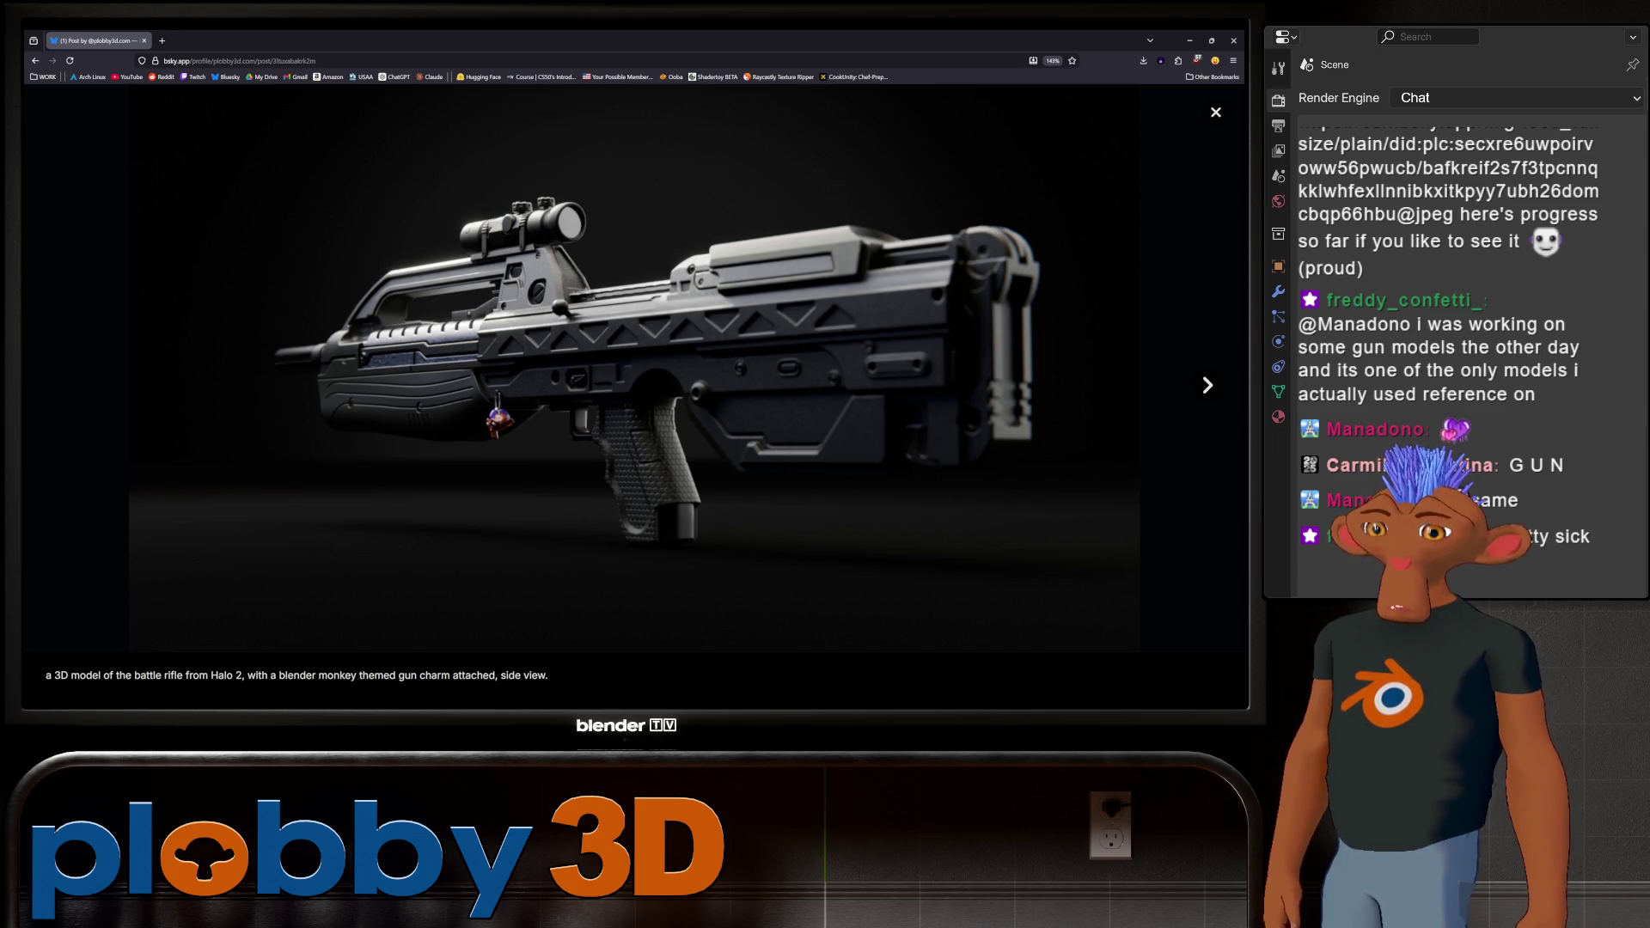
Cycle the rifle post's images to the top view, then bring VLC media player forward
key(Right)
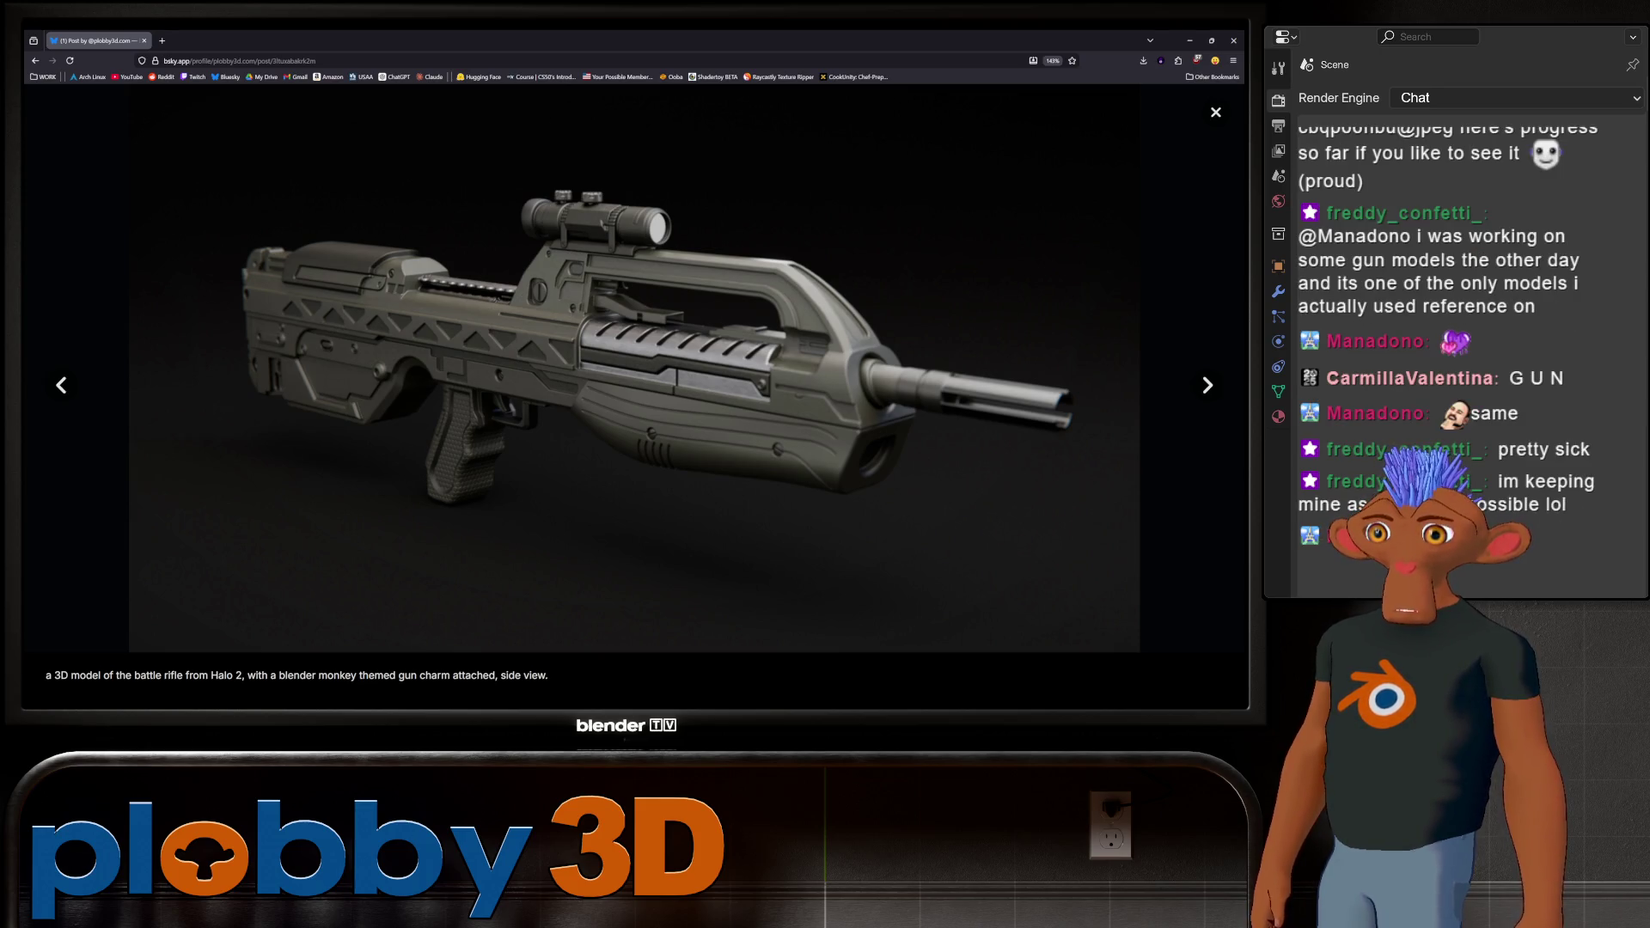
key(Right)
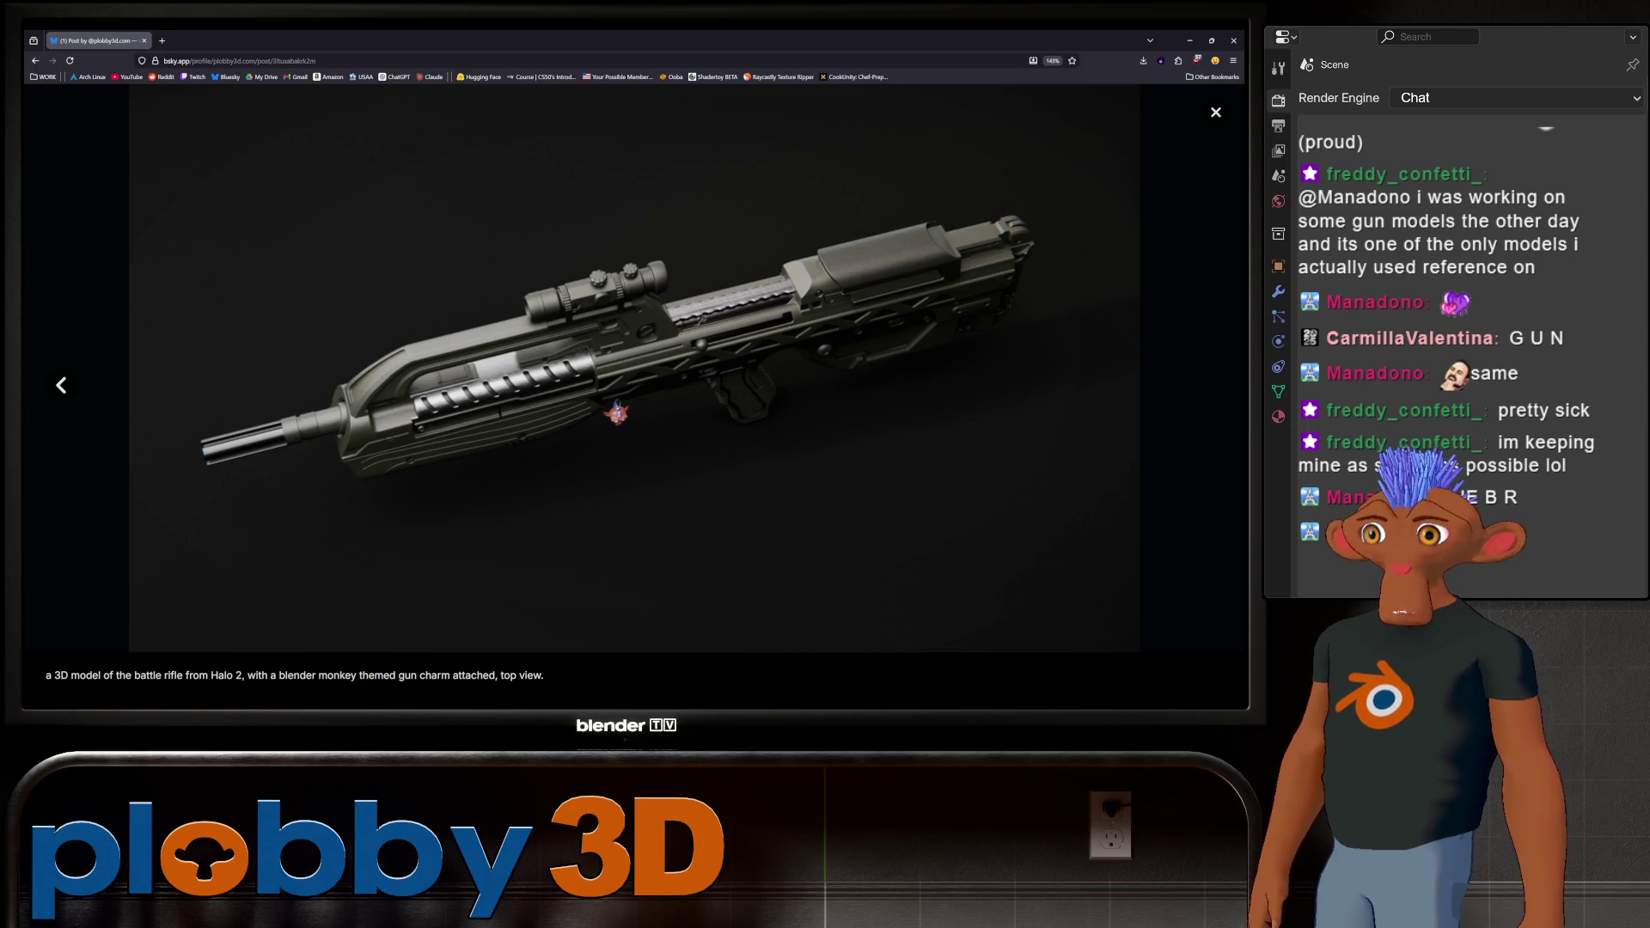
key(Left)
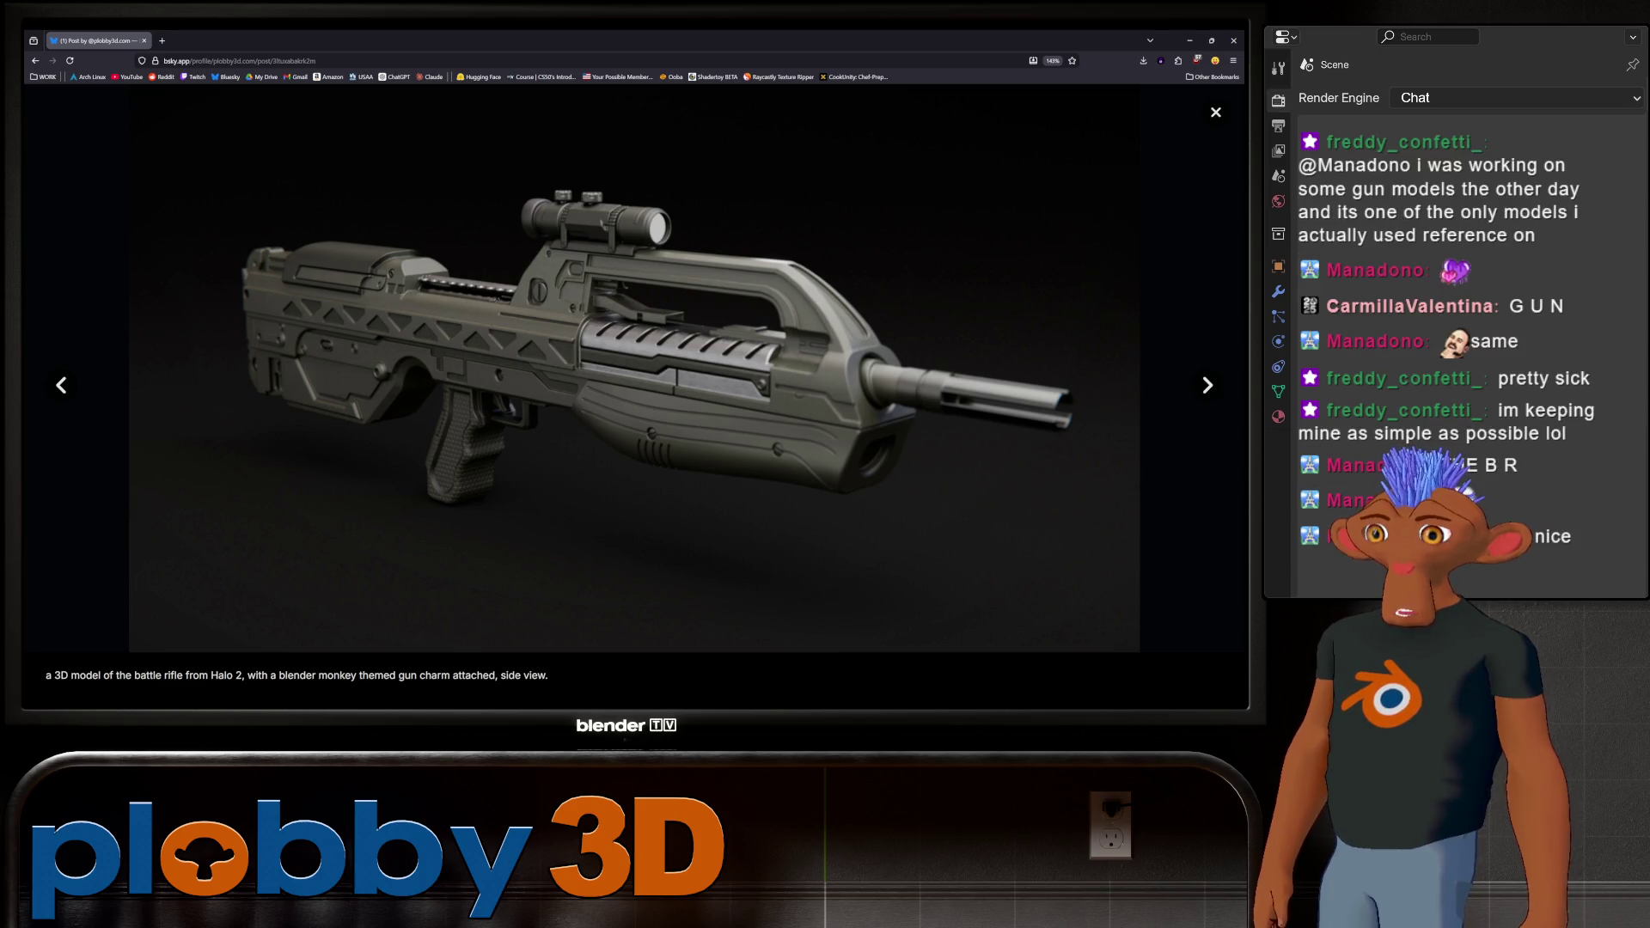
key(Left)
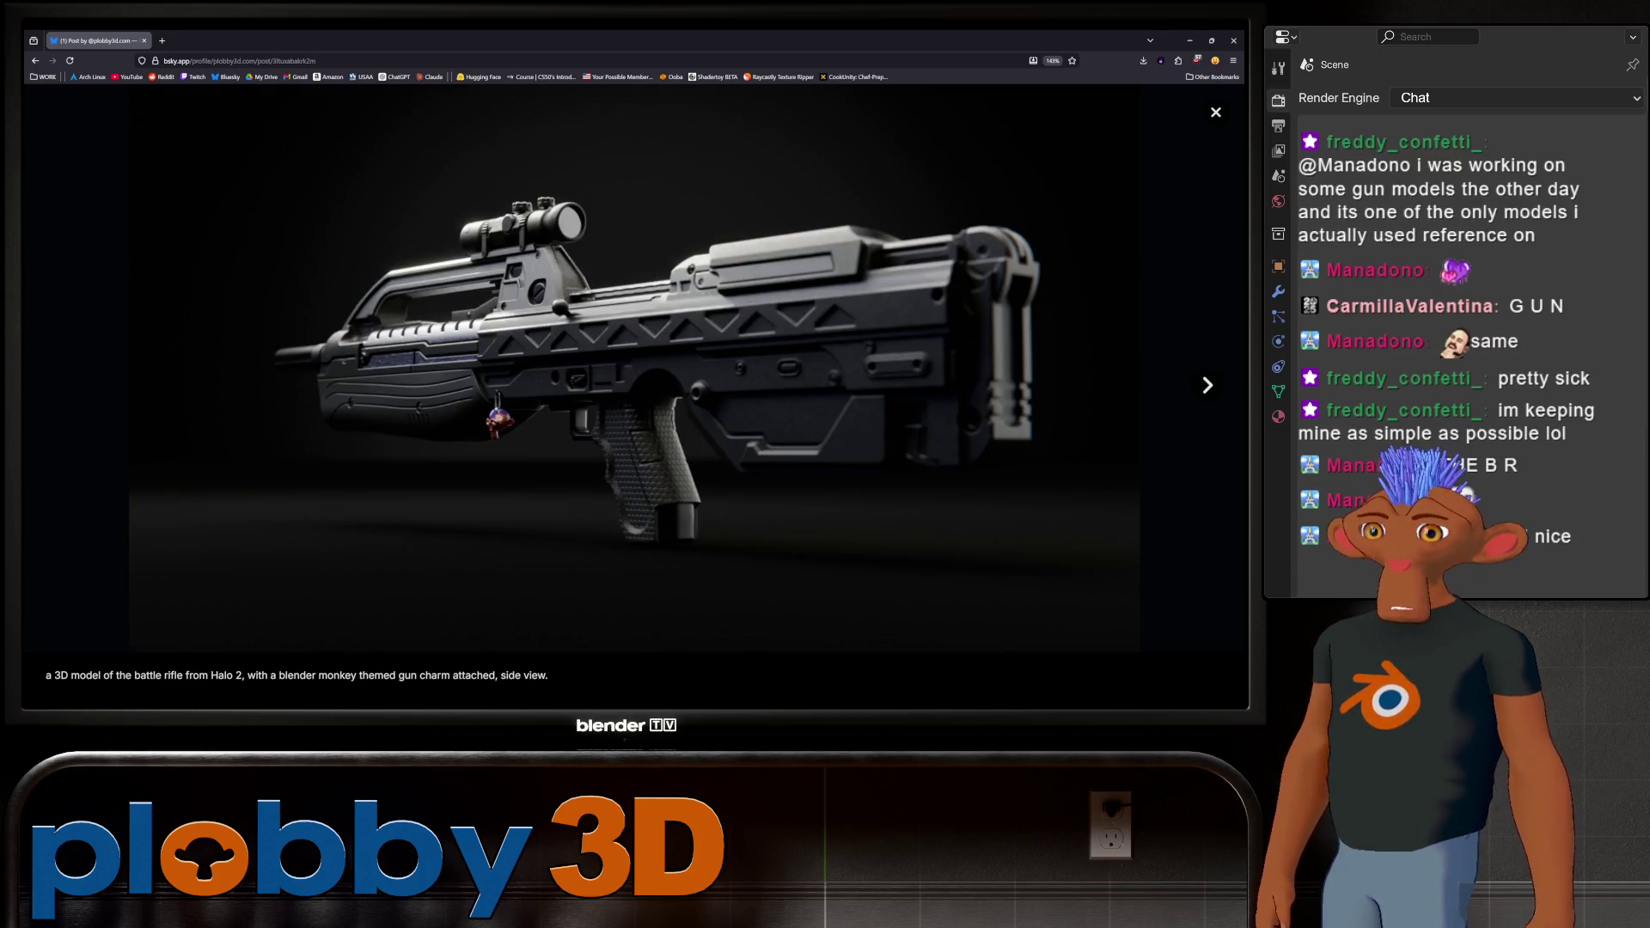
key(Right)
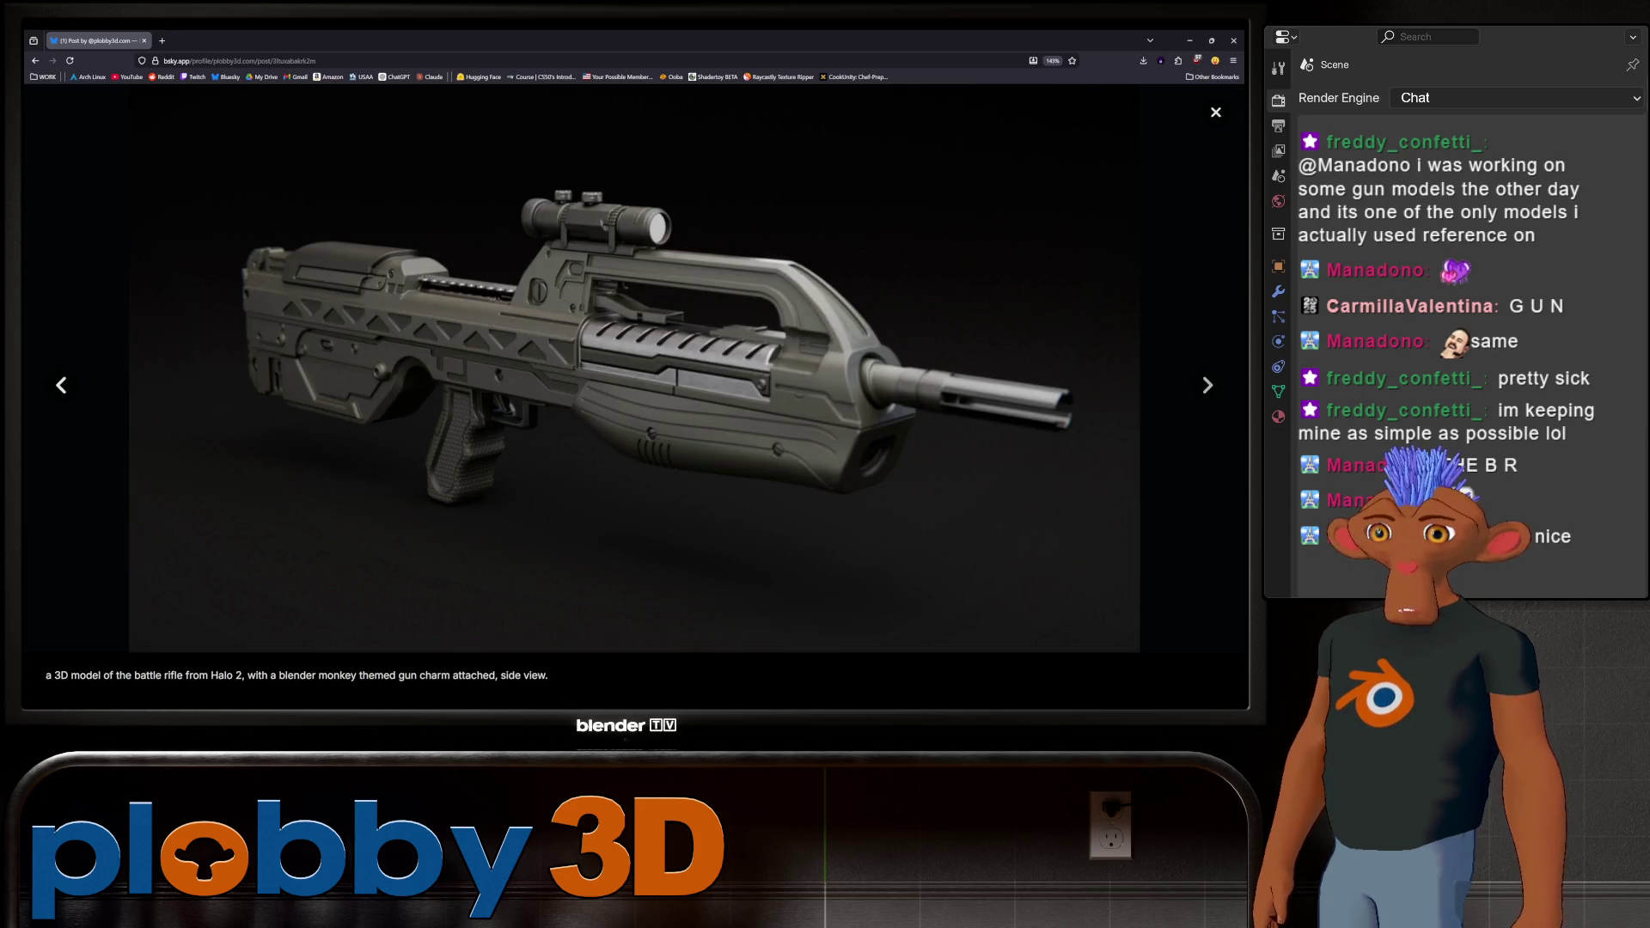
key(Right)
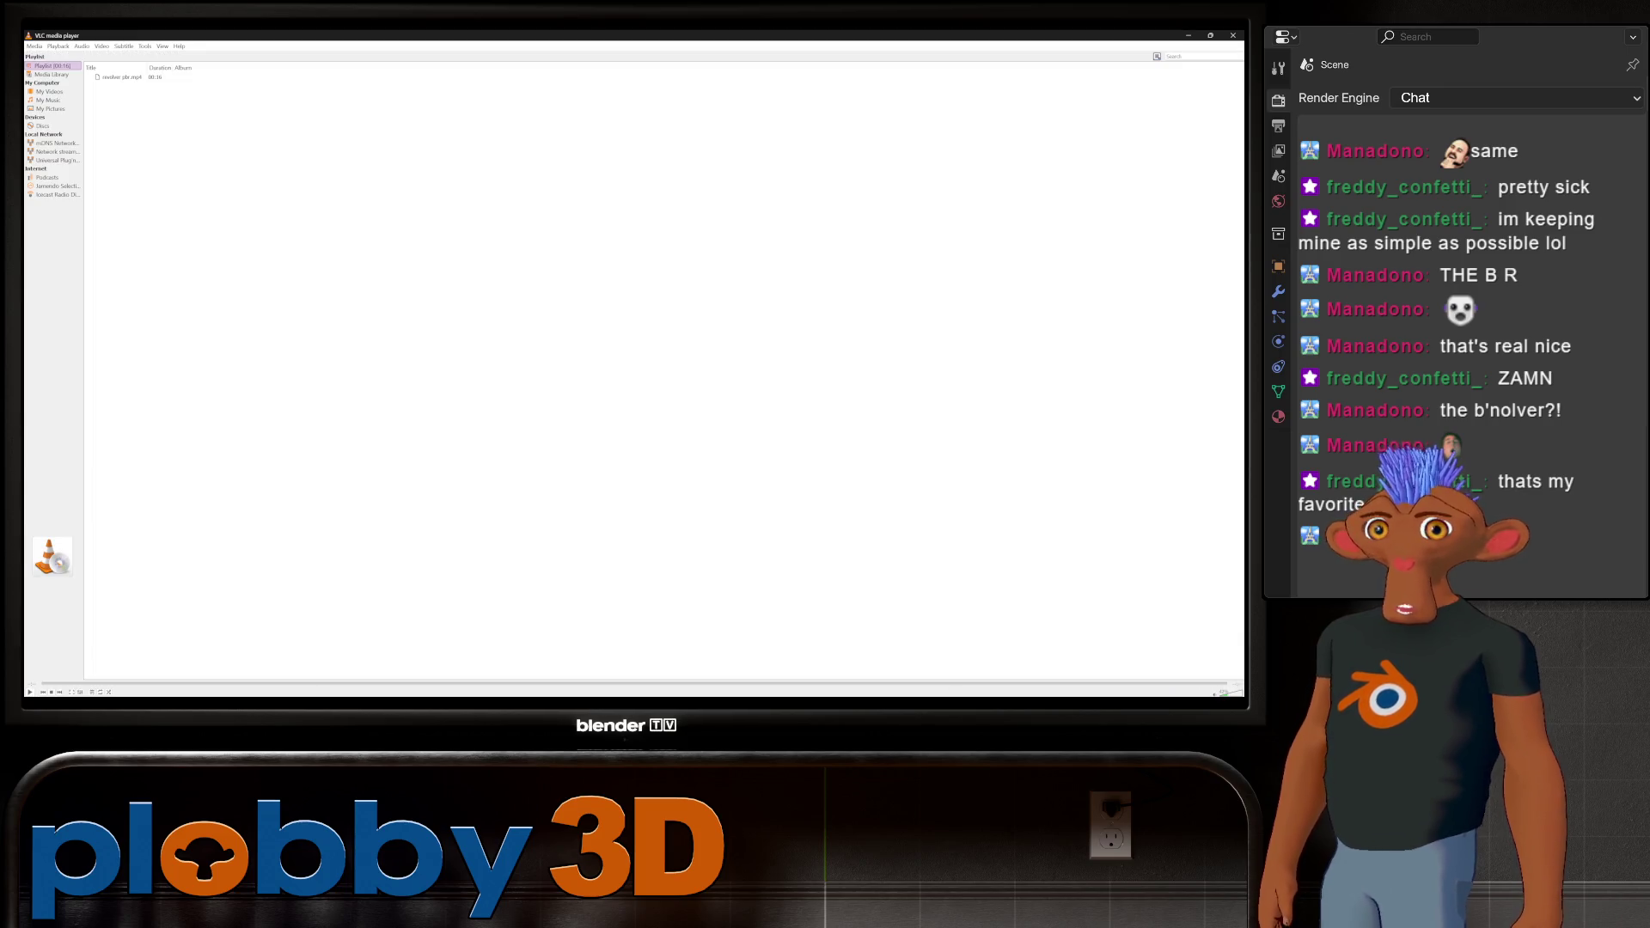
click(1234, 35)
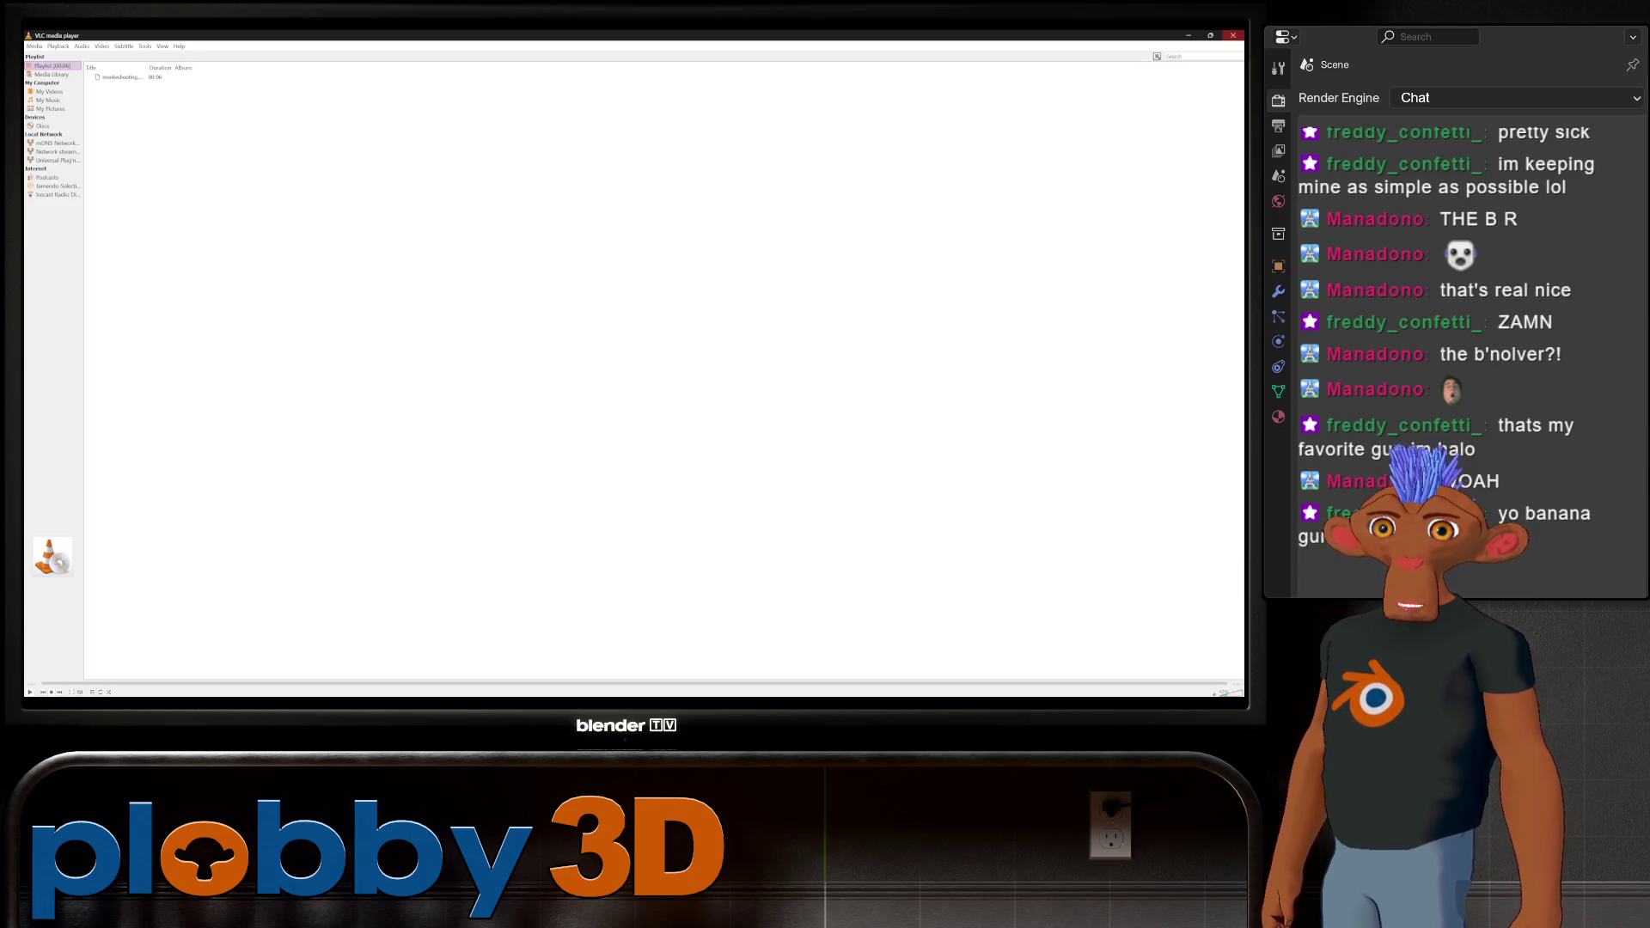
Return to the full-size pistol render in the browser, opening and dismissing its image menu
key(alt+Tab)
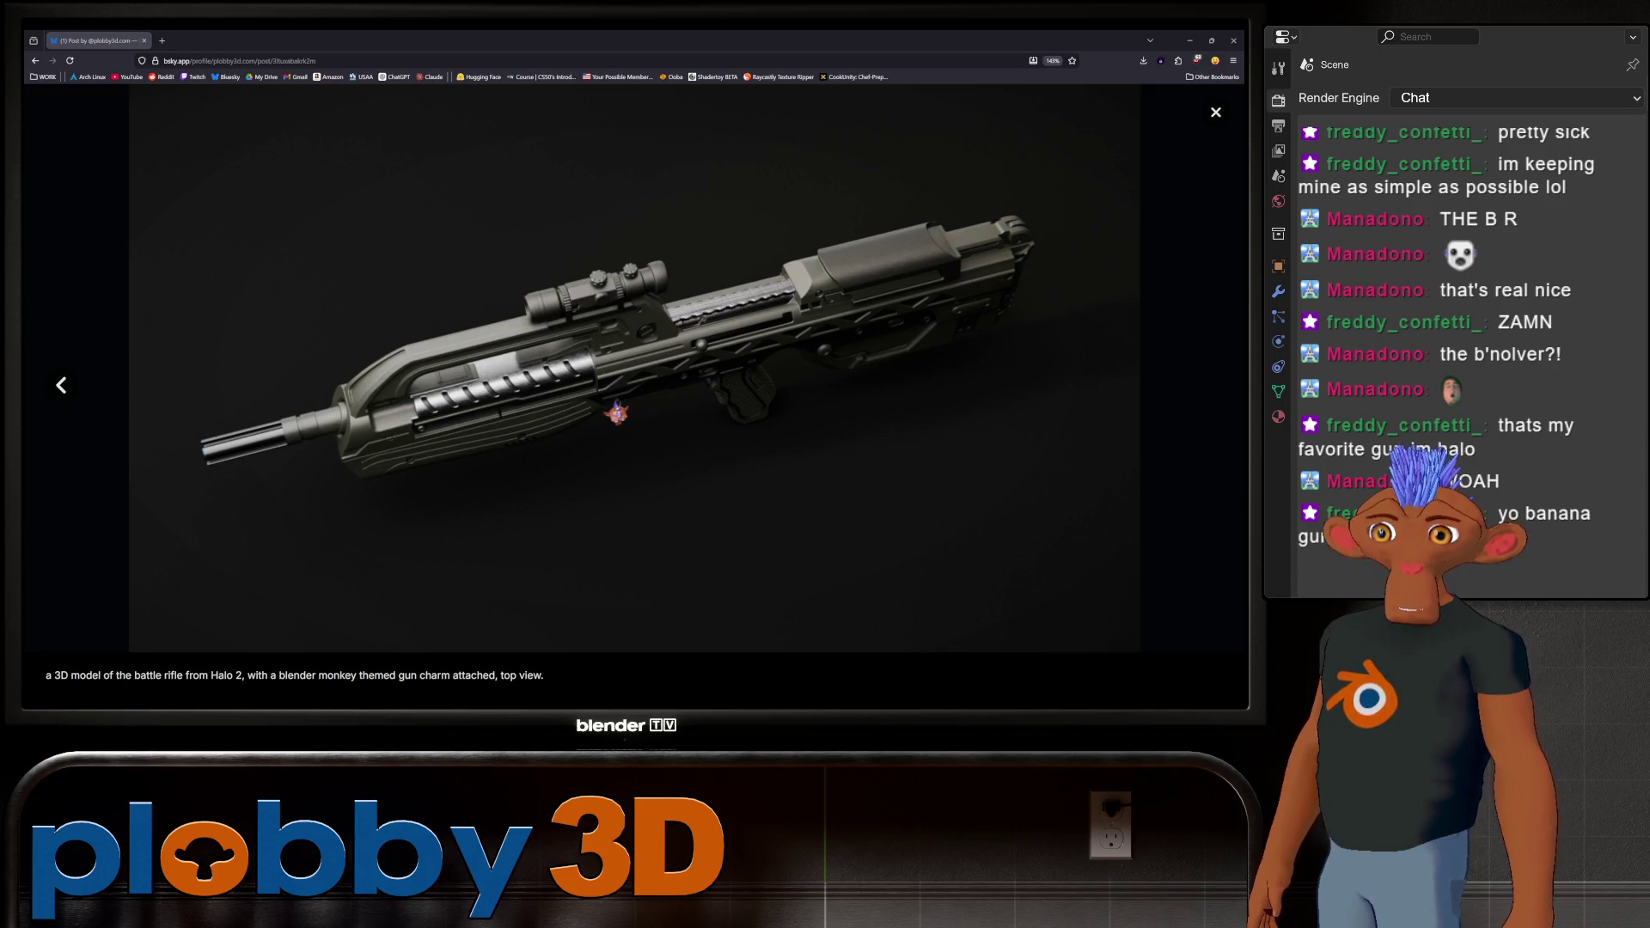
key(alt+Tab)
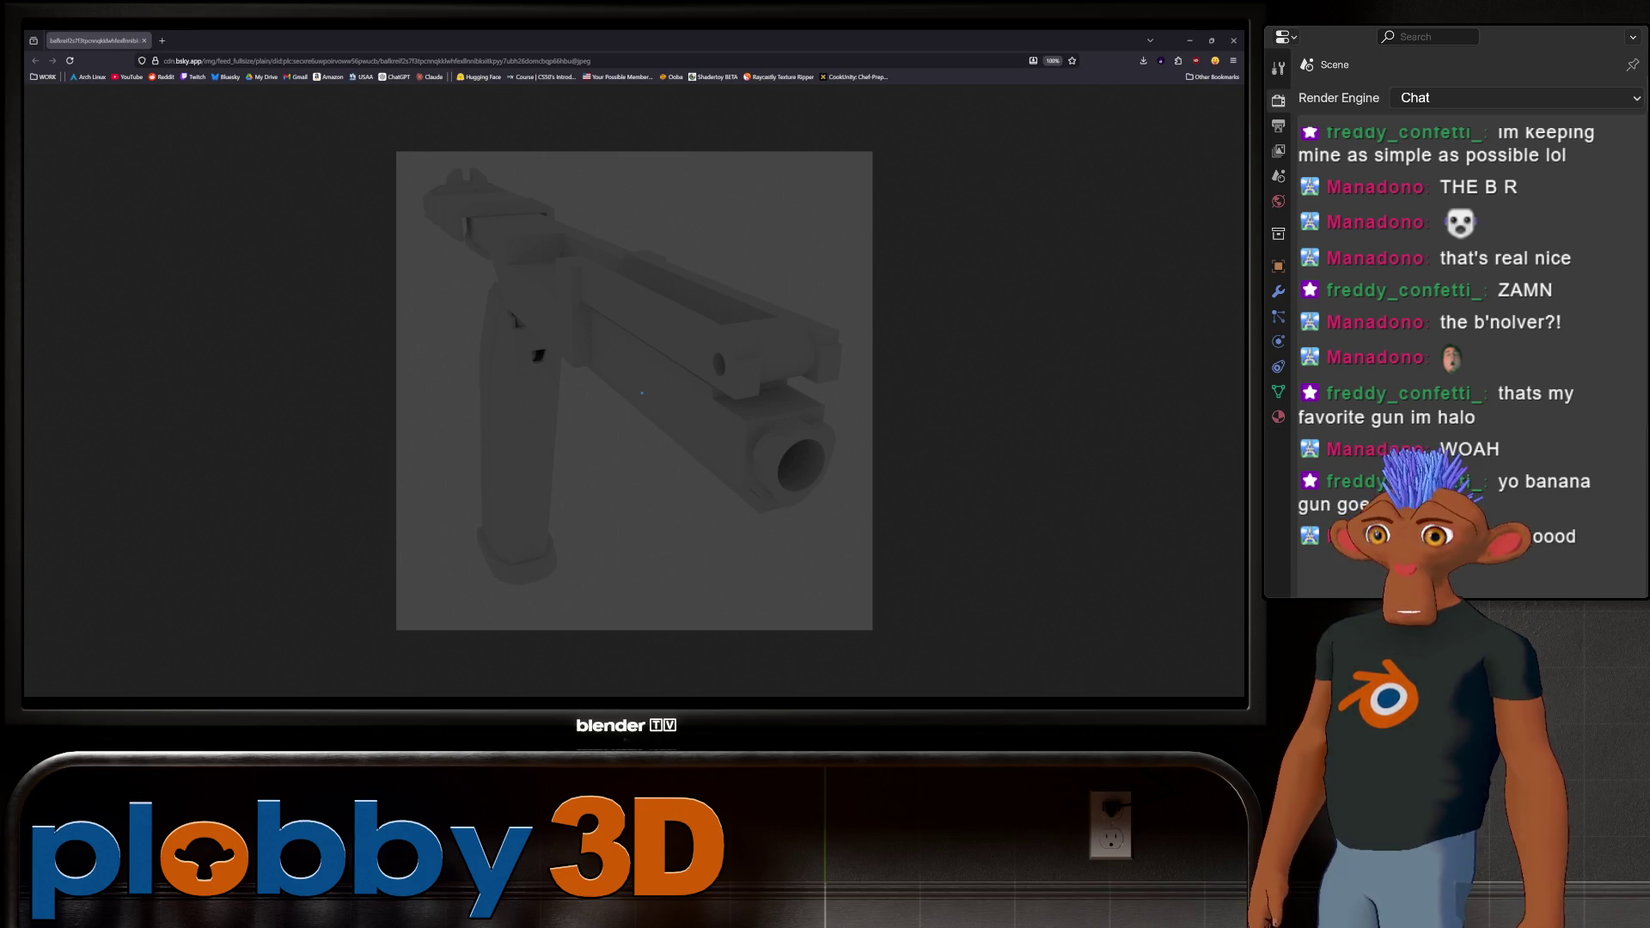
right_click(521, 349)
key(Escape)
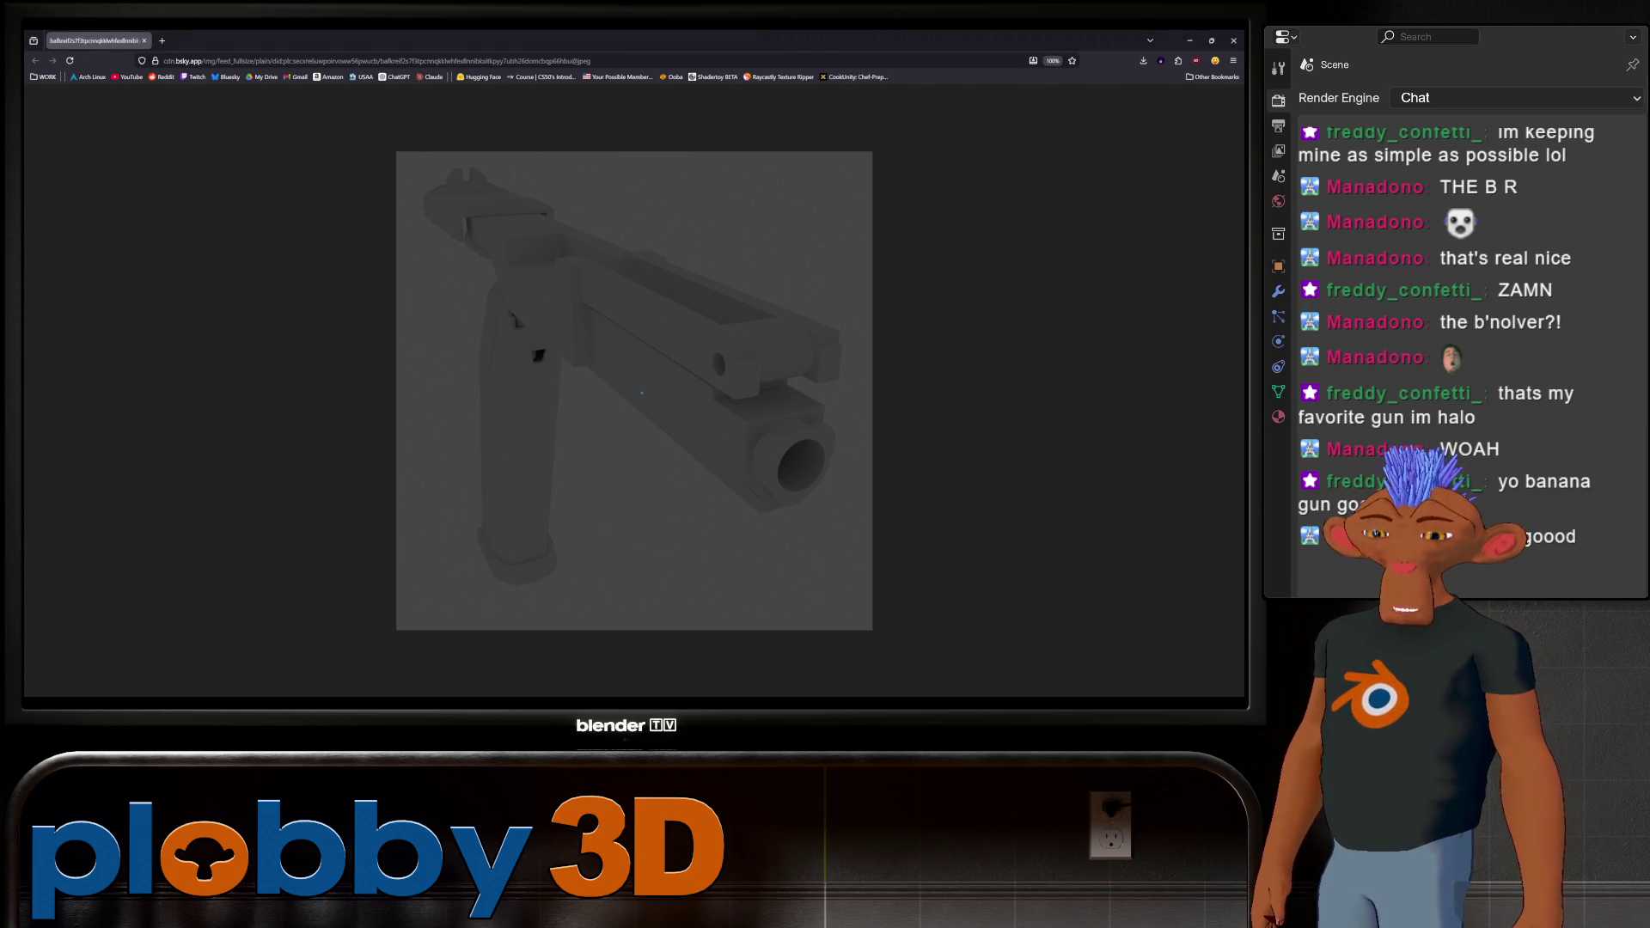
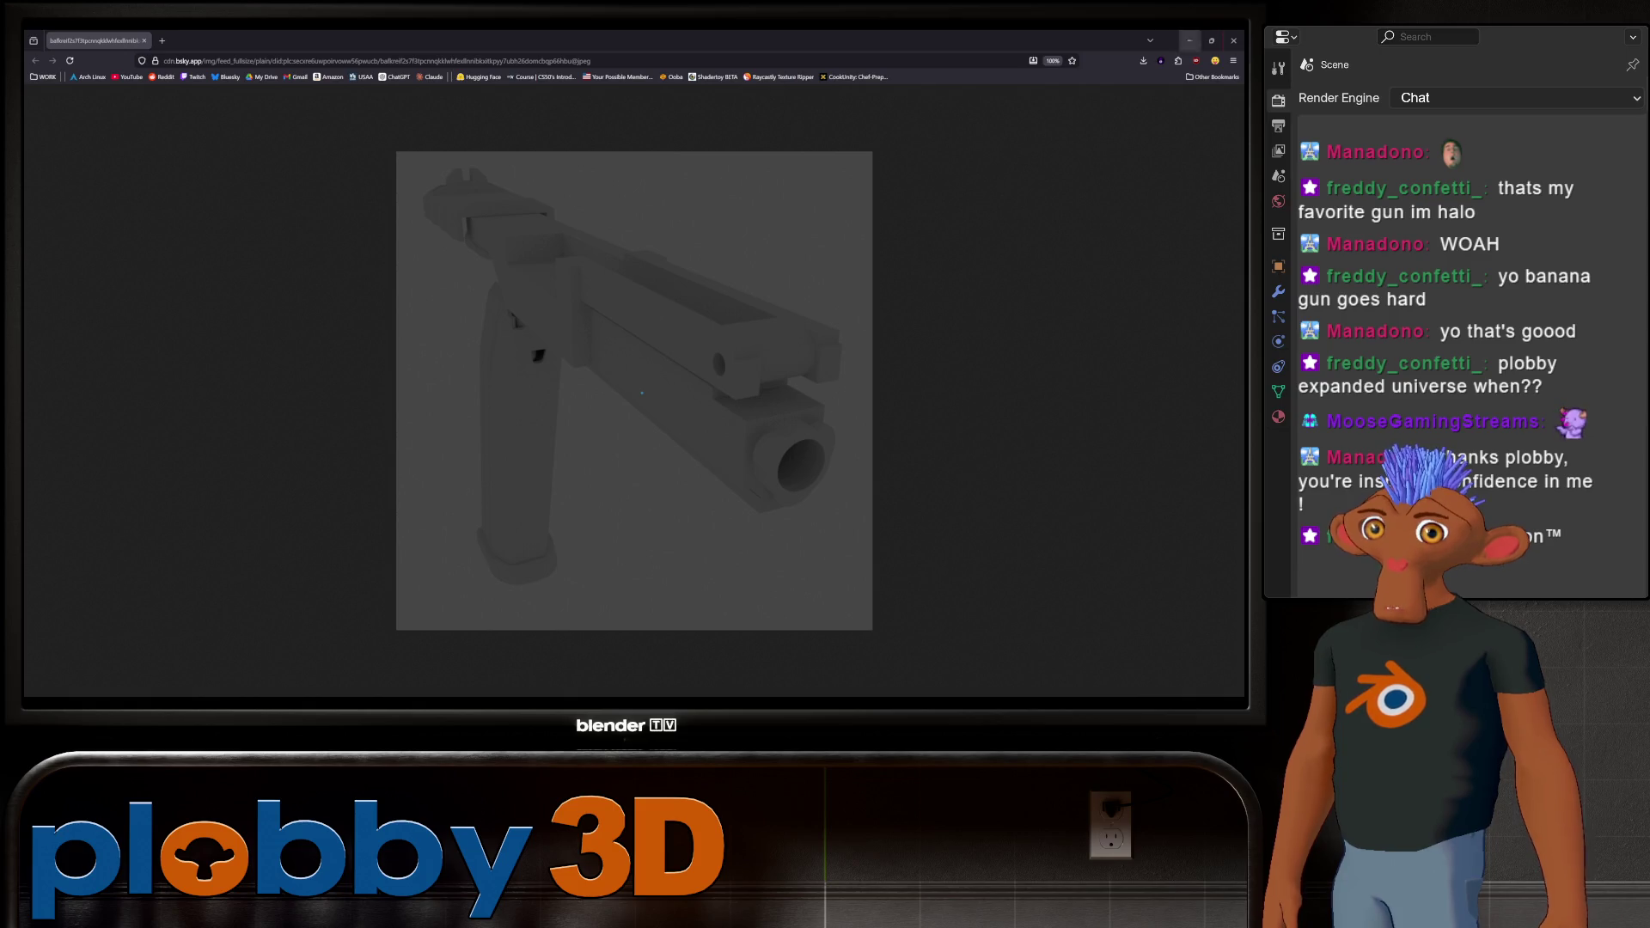
Close the browser window showing the gun reference image to get back to Blender's meadow scene
click(1234, 40)
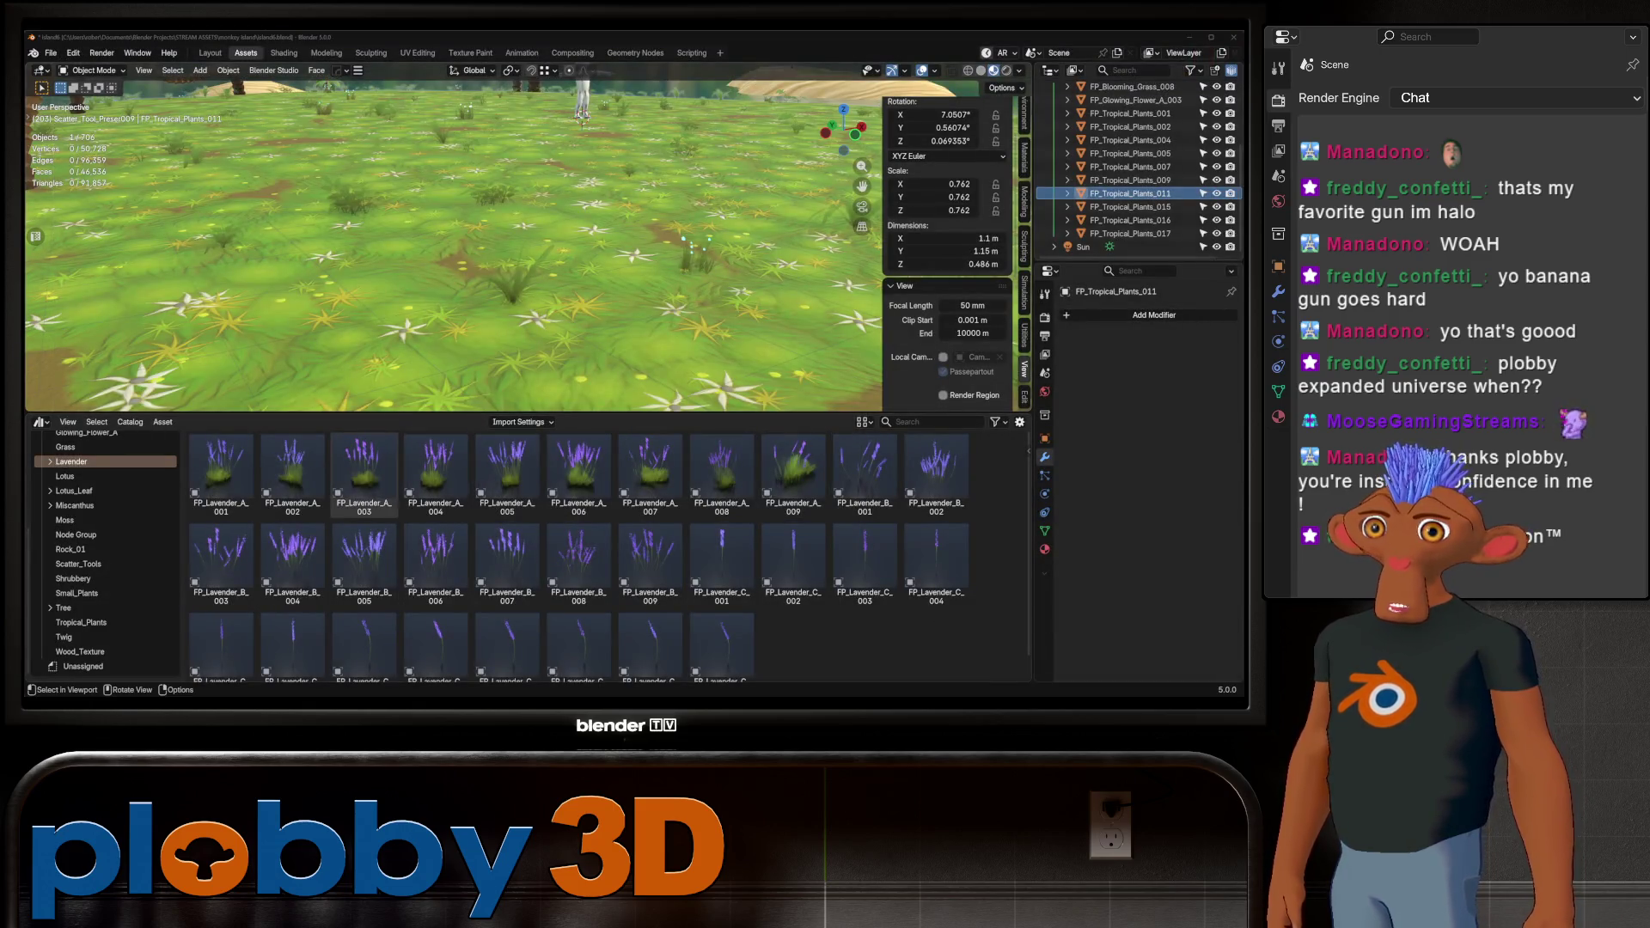
Place a FP_Glowing_Flower_A asset from the plant library onto the island terrain
click(74, 491)
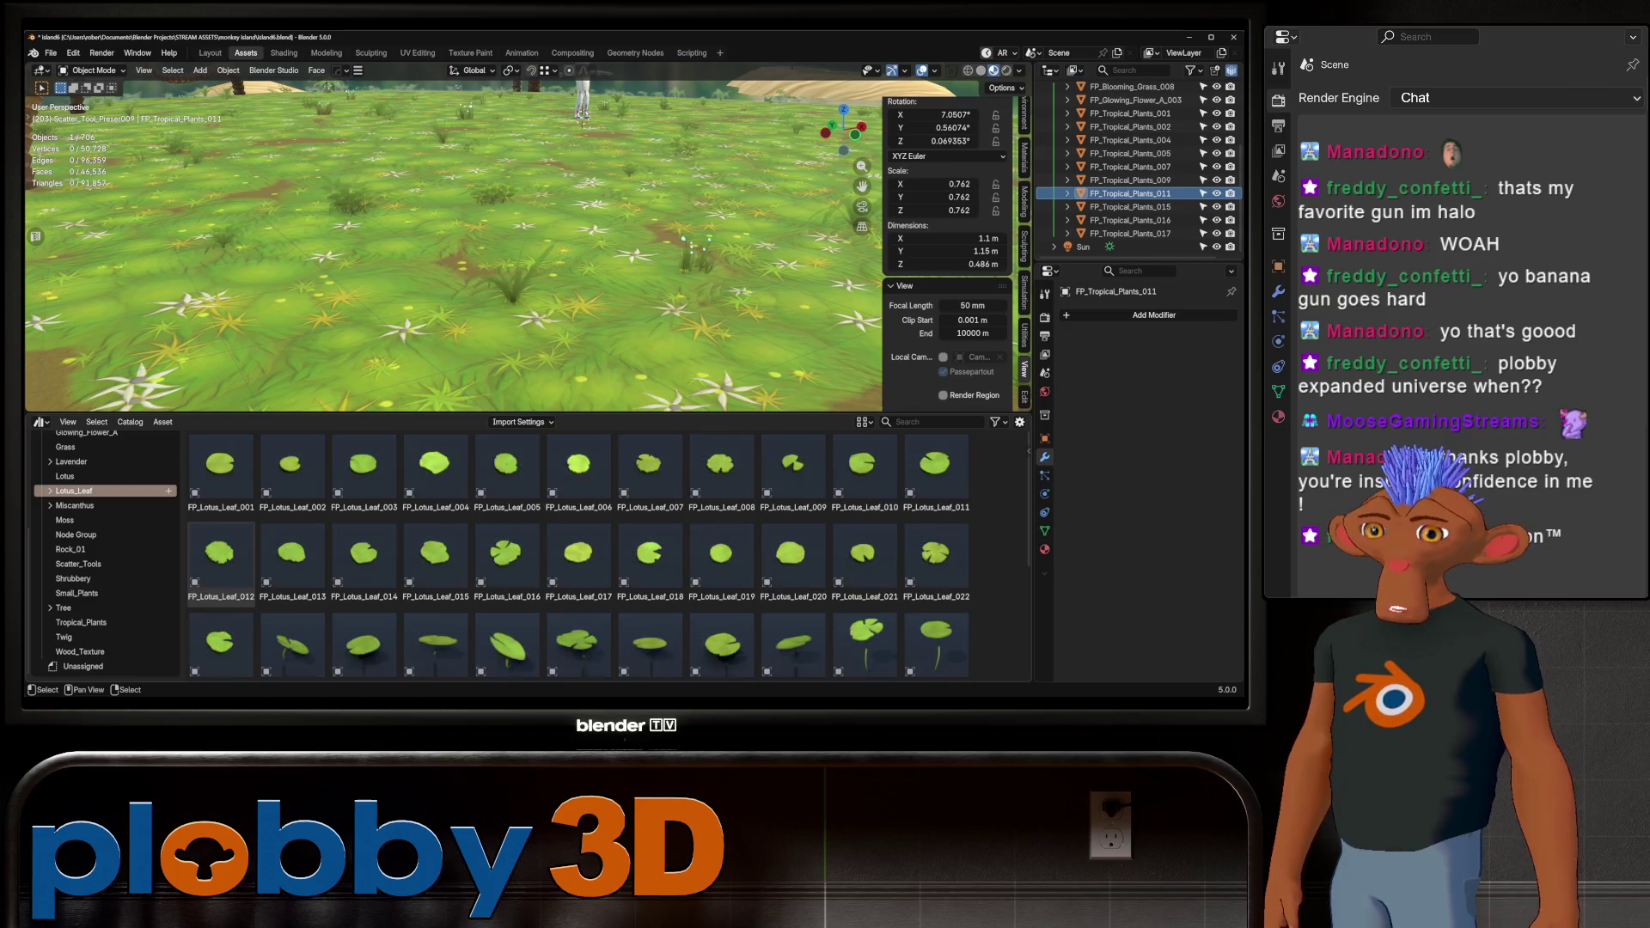
scroll(74, 494, up, 2)
click(68, 500)
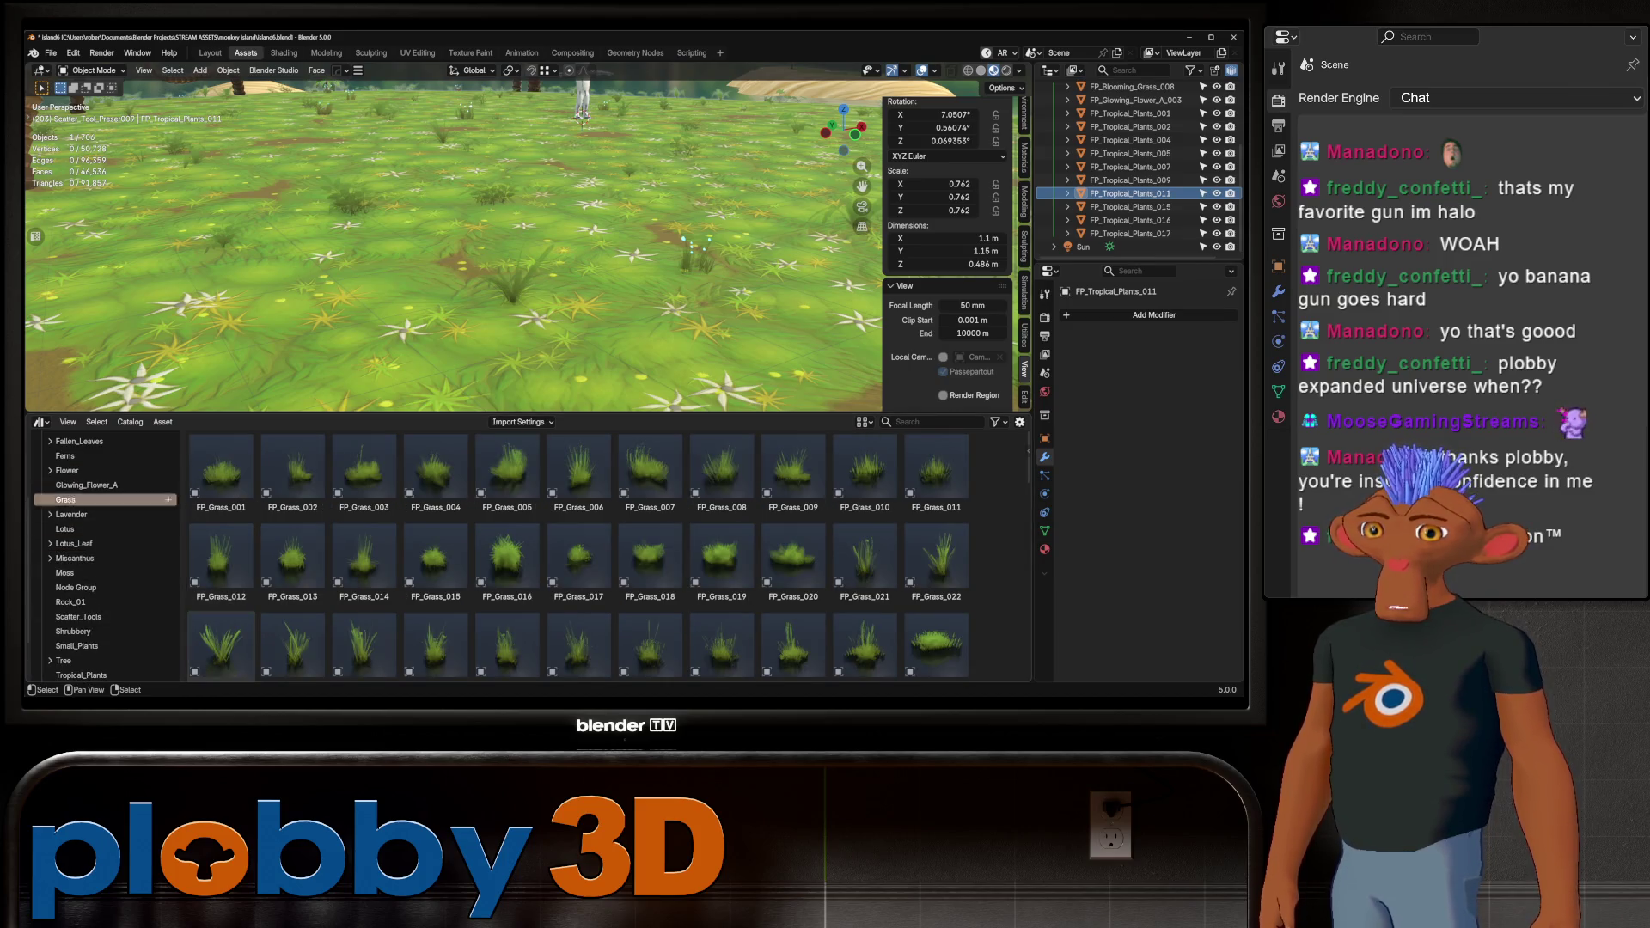
click(86, 485)
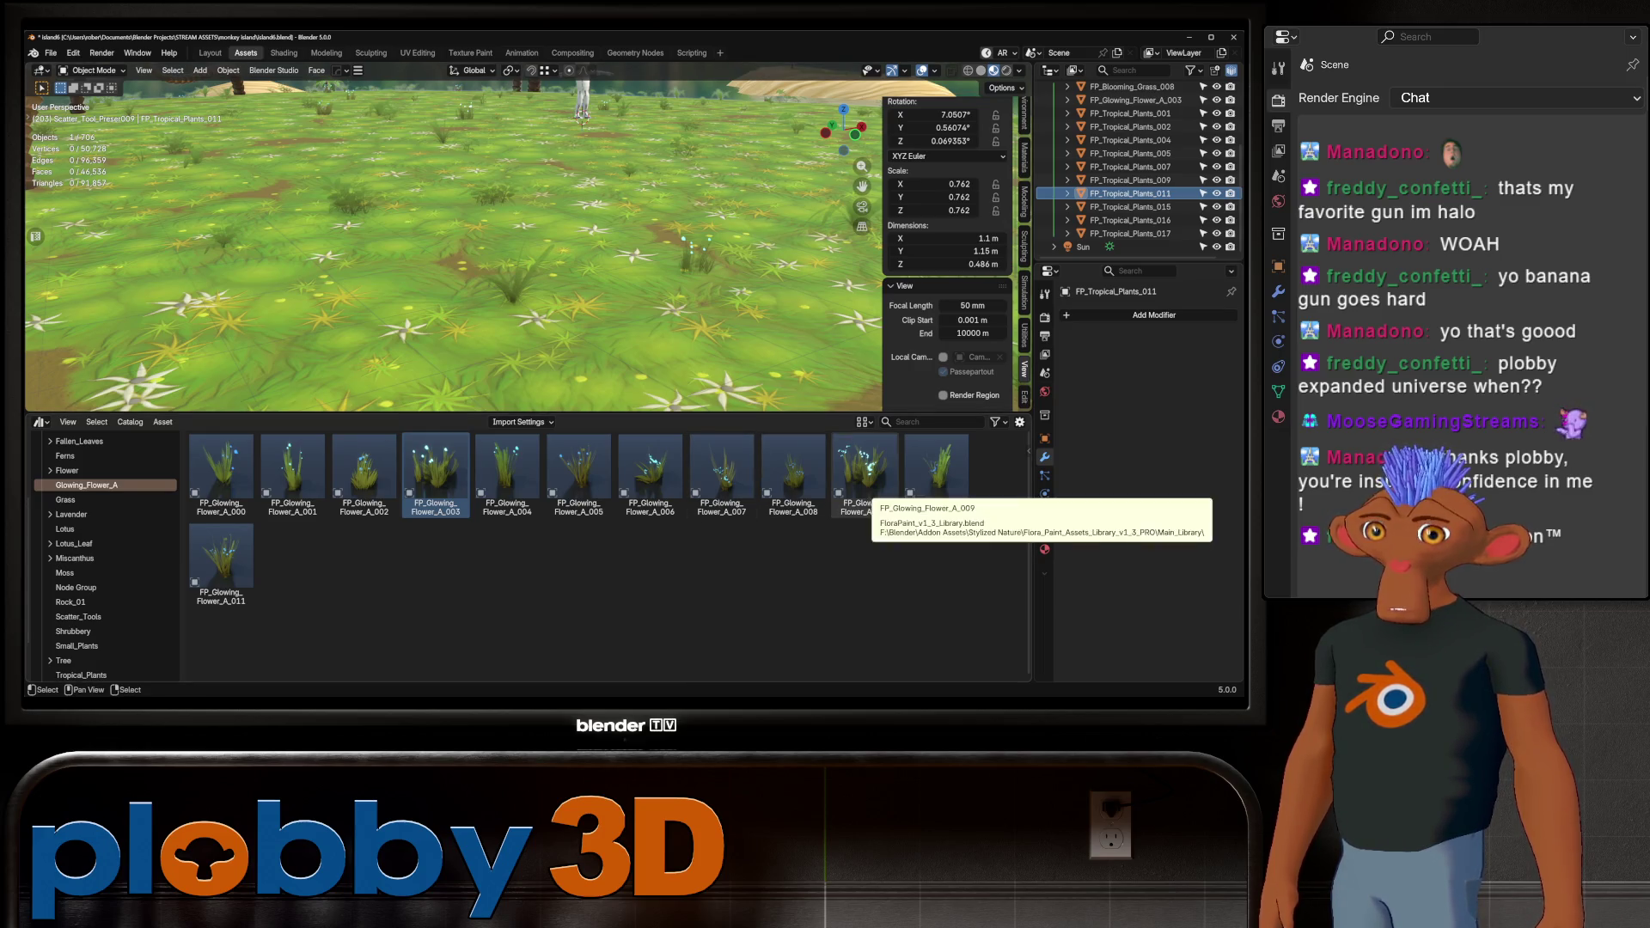
scroll(1126, 193, up, 2)
scroll(1126, 192, down, 2)
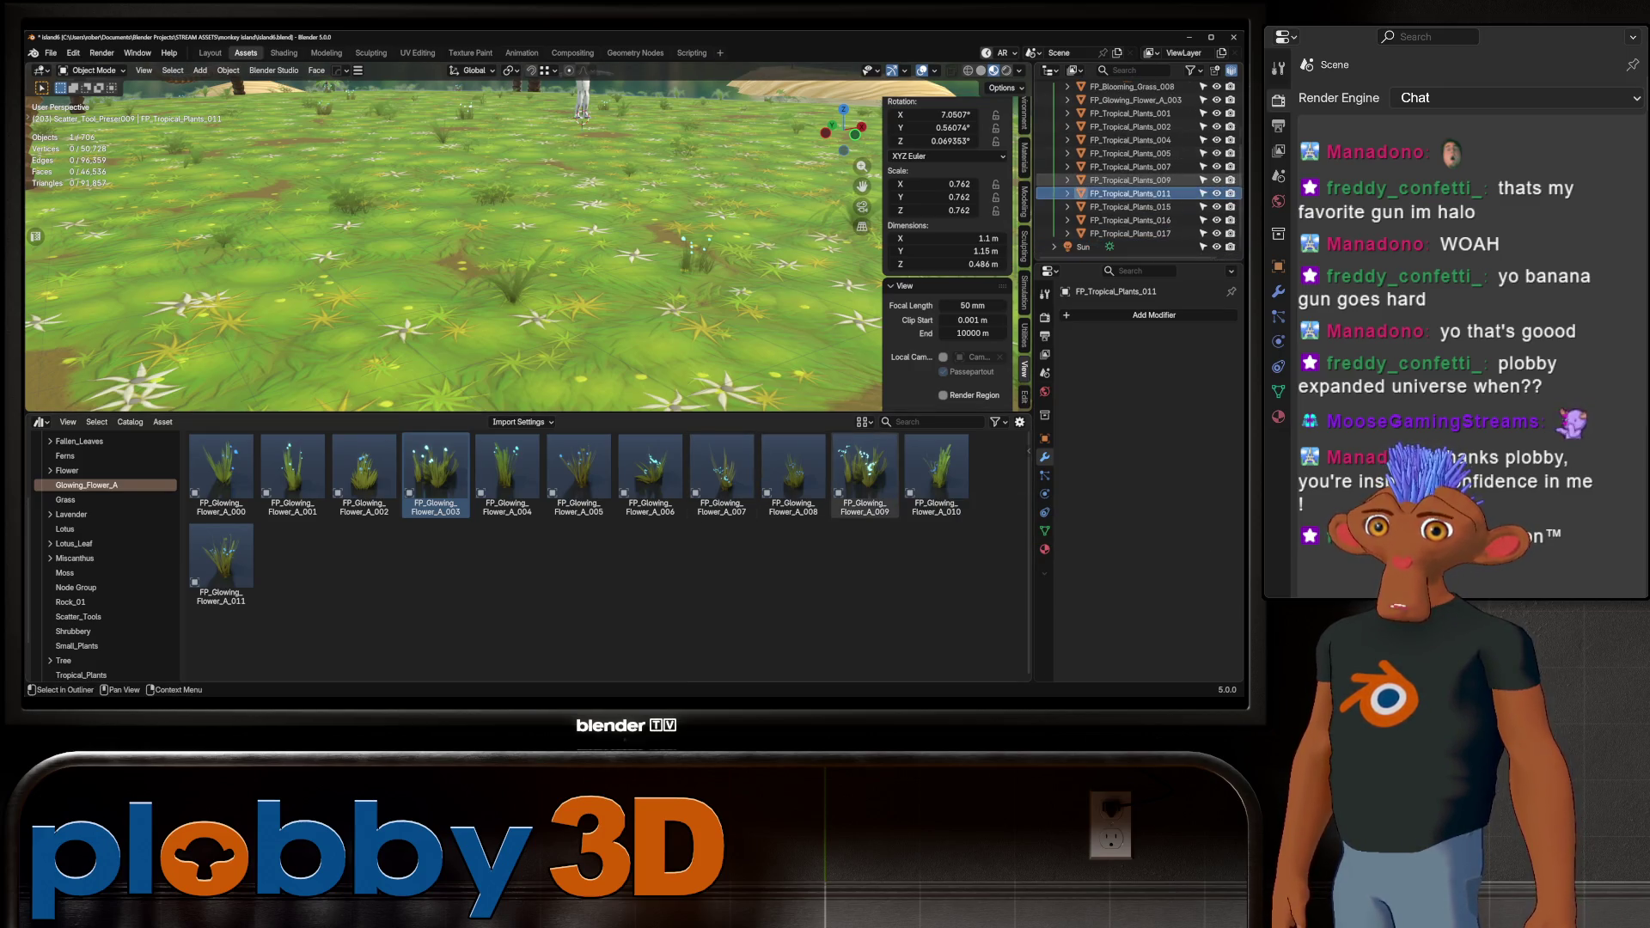
drag(864, 478, 618, 325)
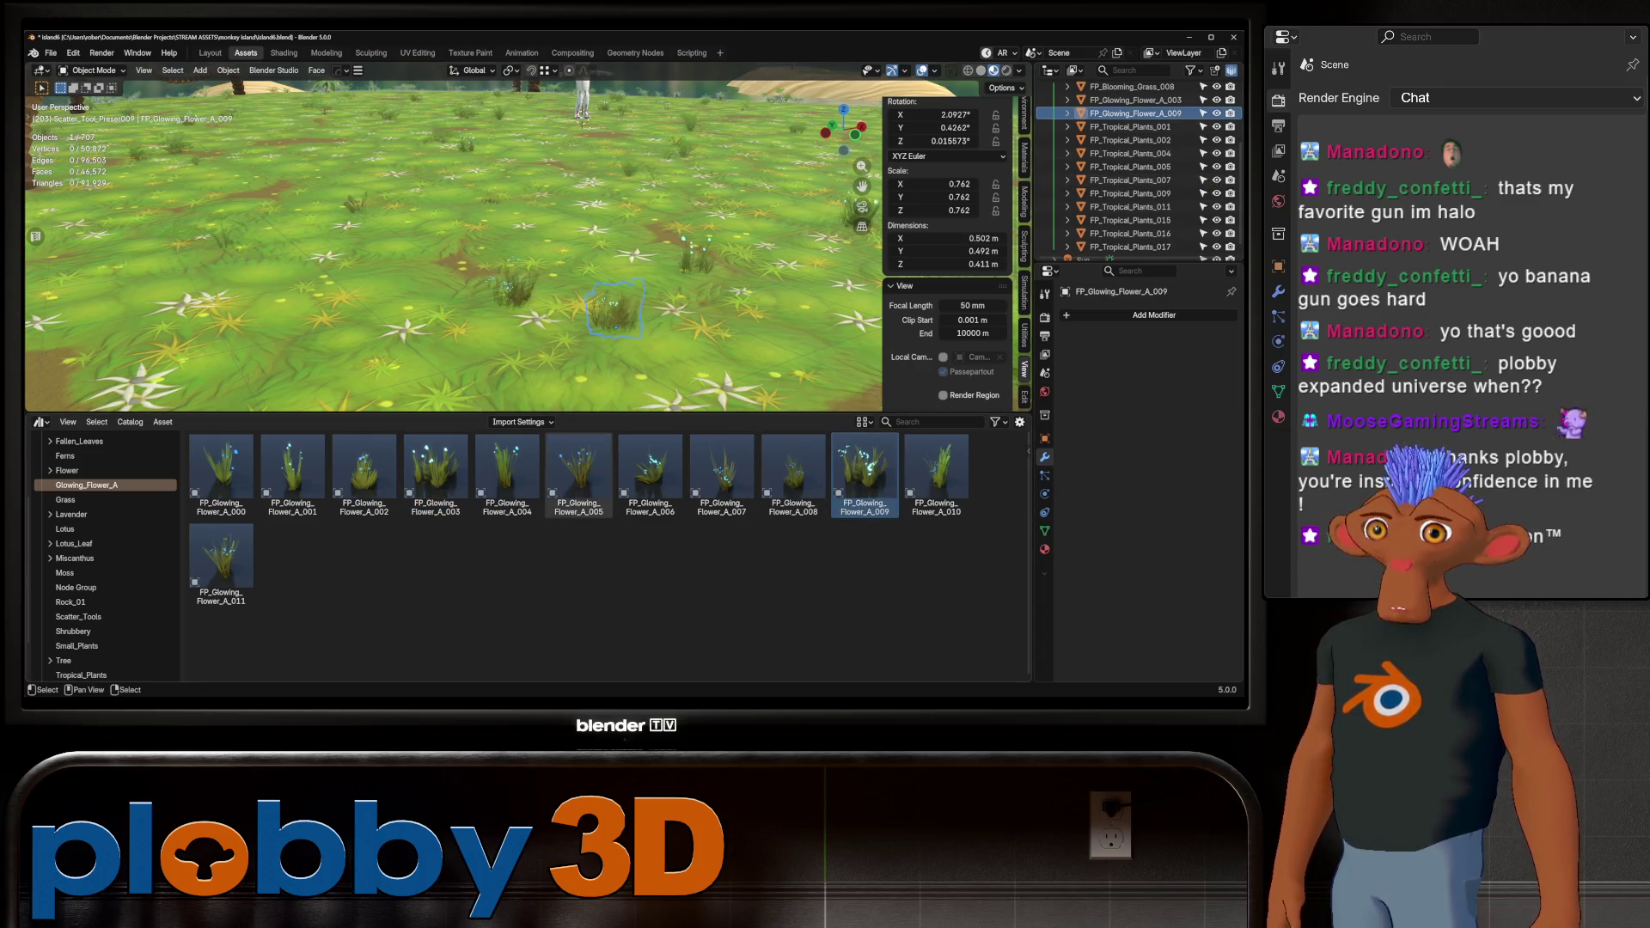
middle_drag(617, 325, 618, 344)
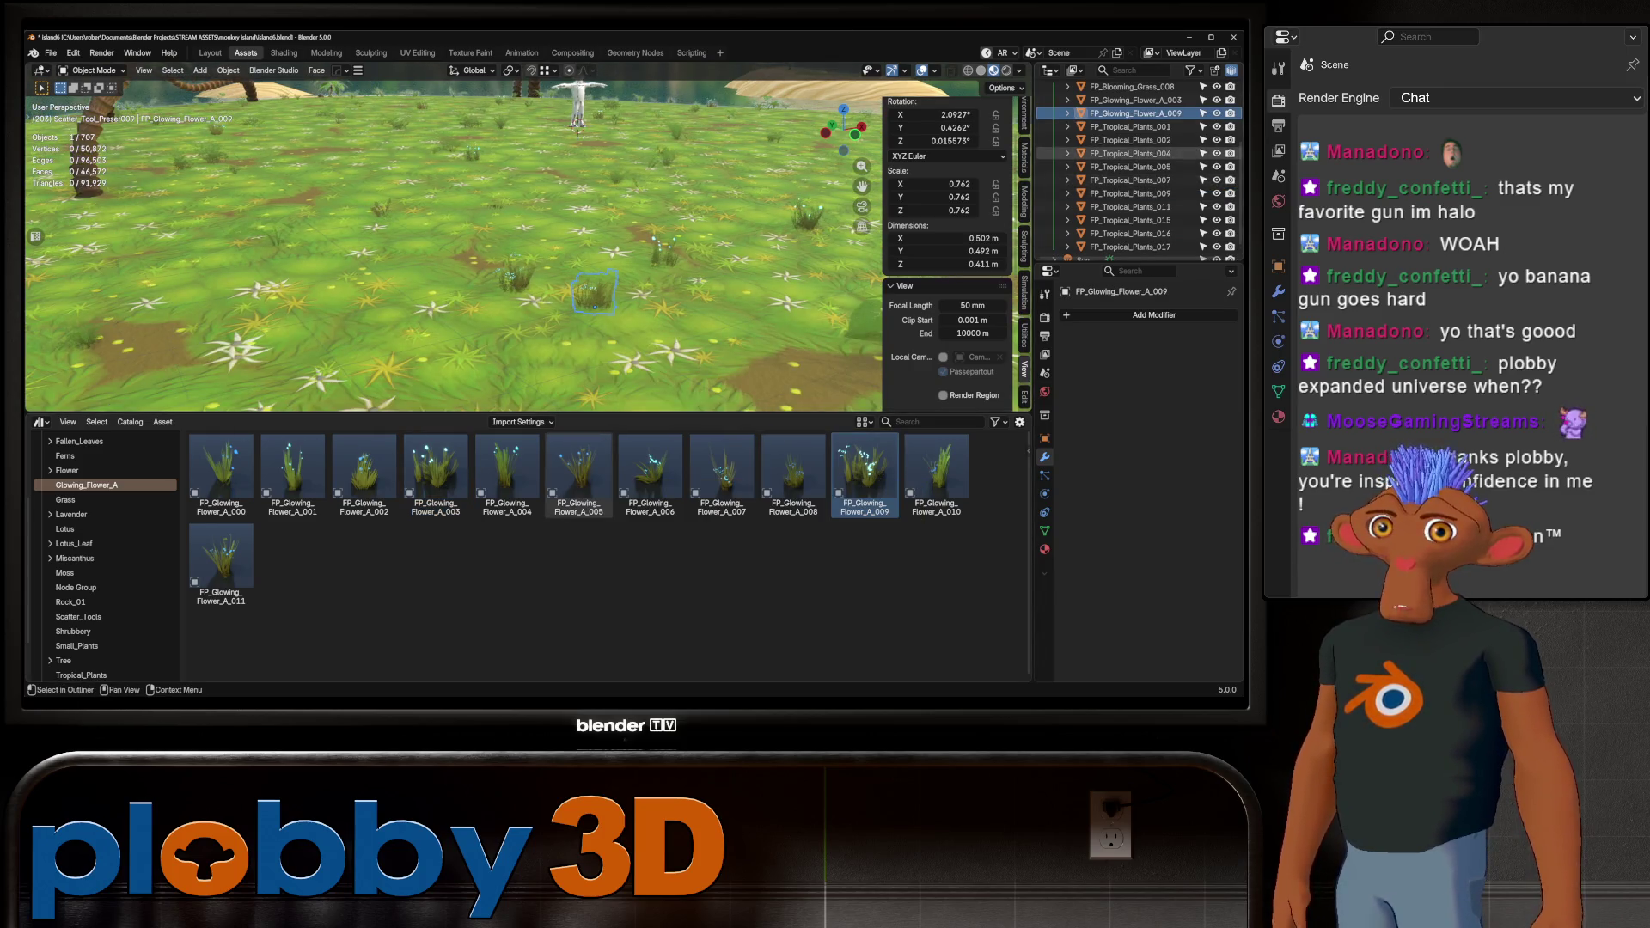
scroll(103, 558, up, 4)
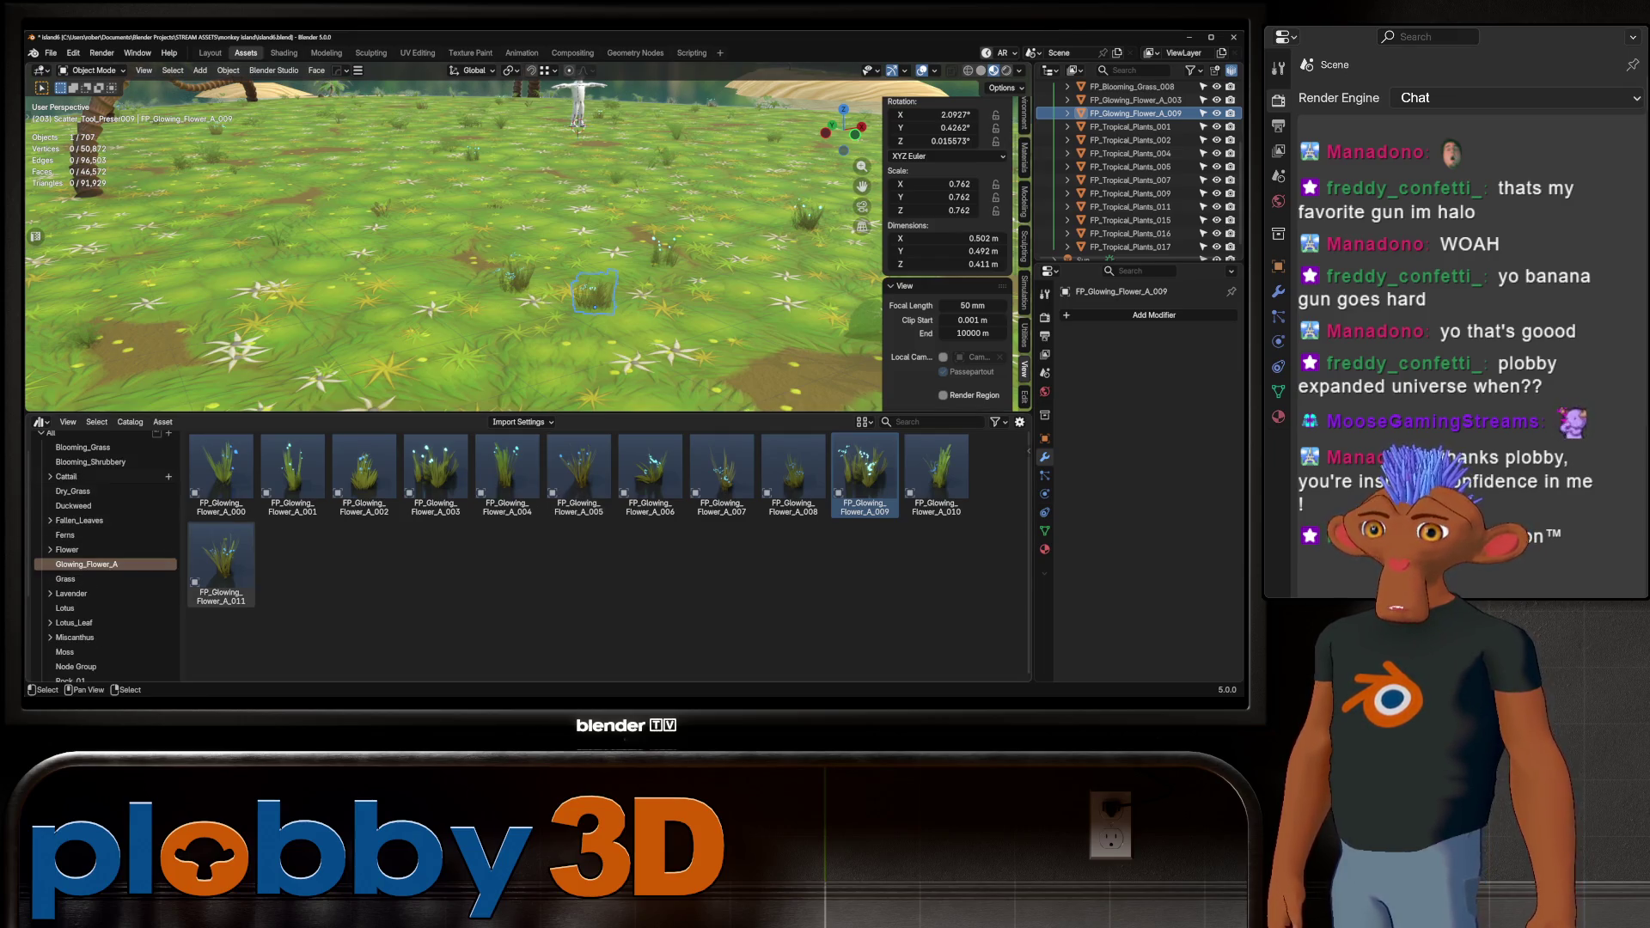
Try FP_Blooming_Shrubbery_001 and FP_Blooming_Shrubbery_009 on the terrain, then remove both shrubs
click(91, 461)
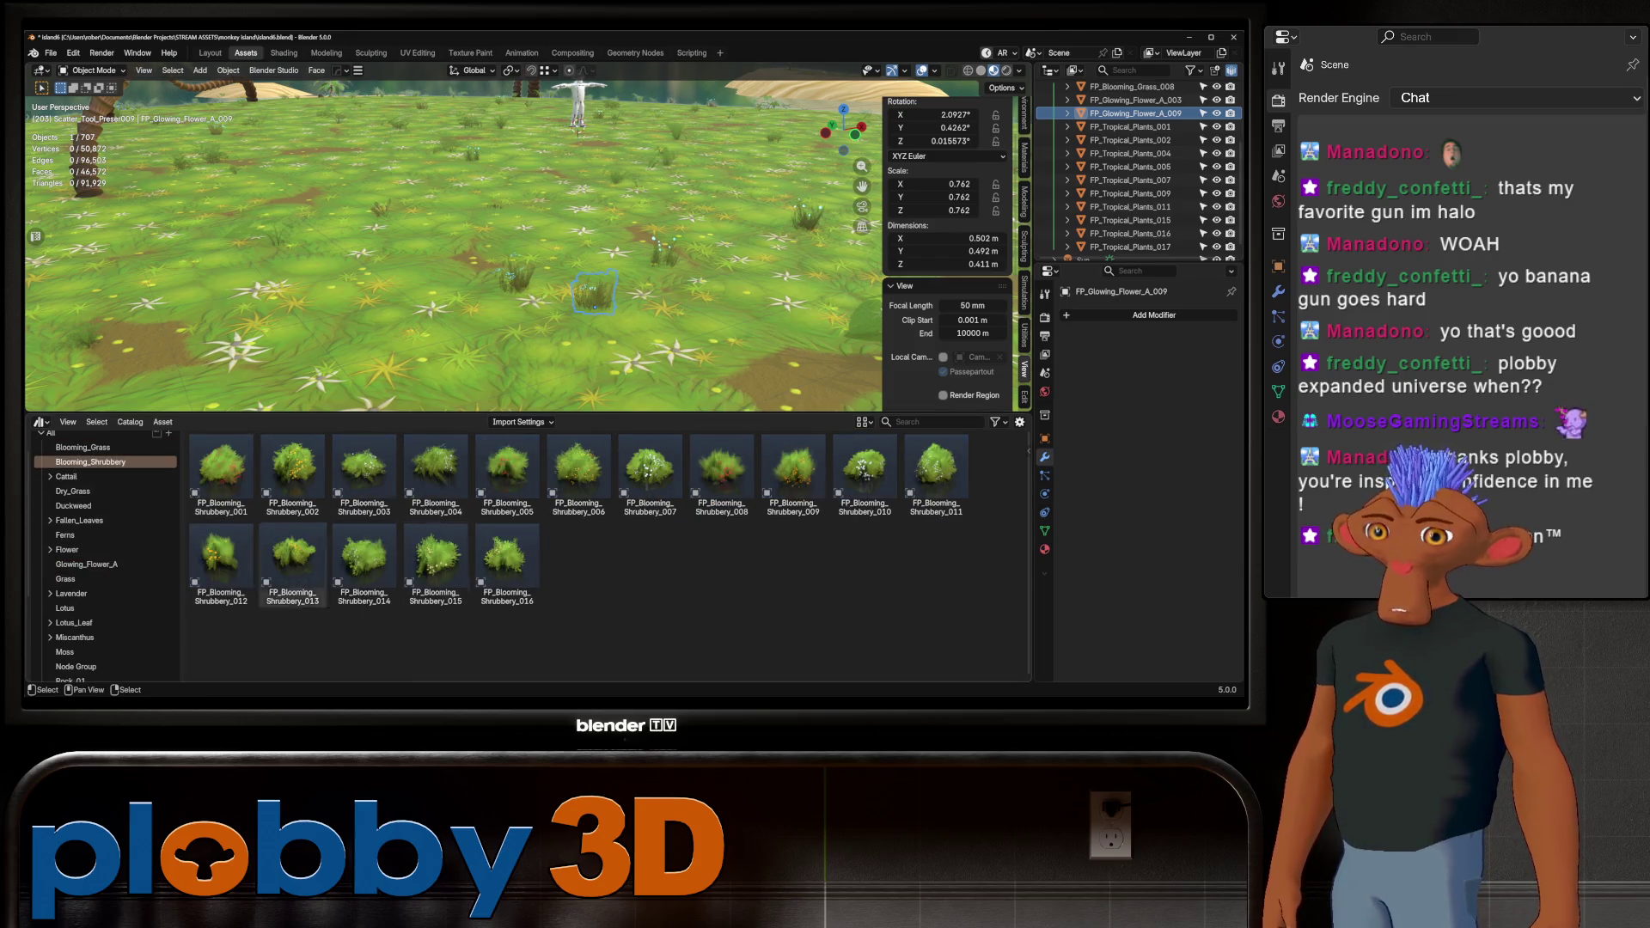
mouse_move(221, 468)
mouse_down()
mouse_move(602, 296)
mouse_move(400, 297)
mouse_move(391, 269)
mouse_up()
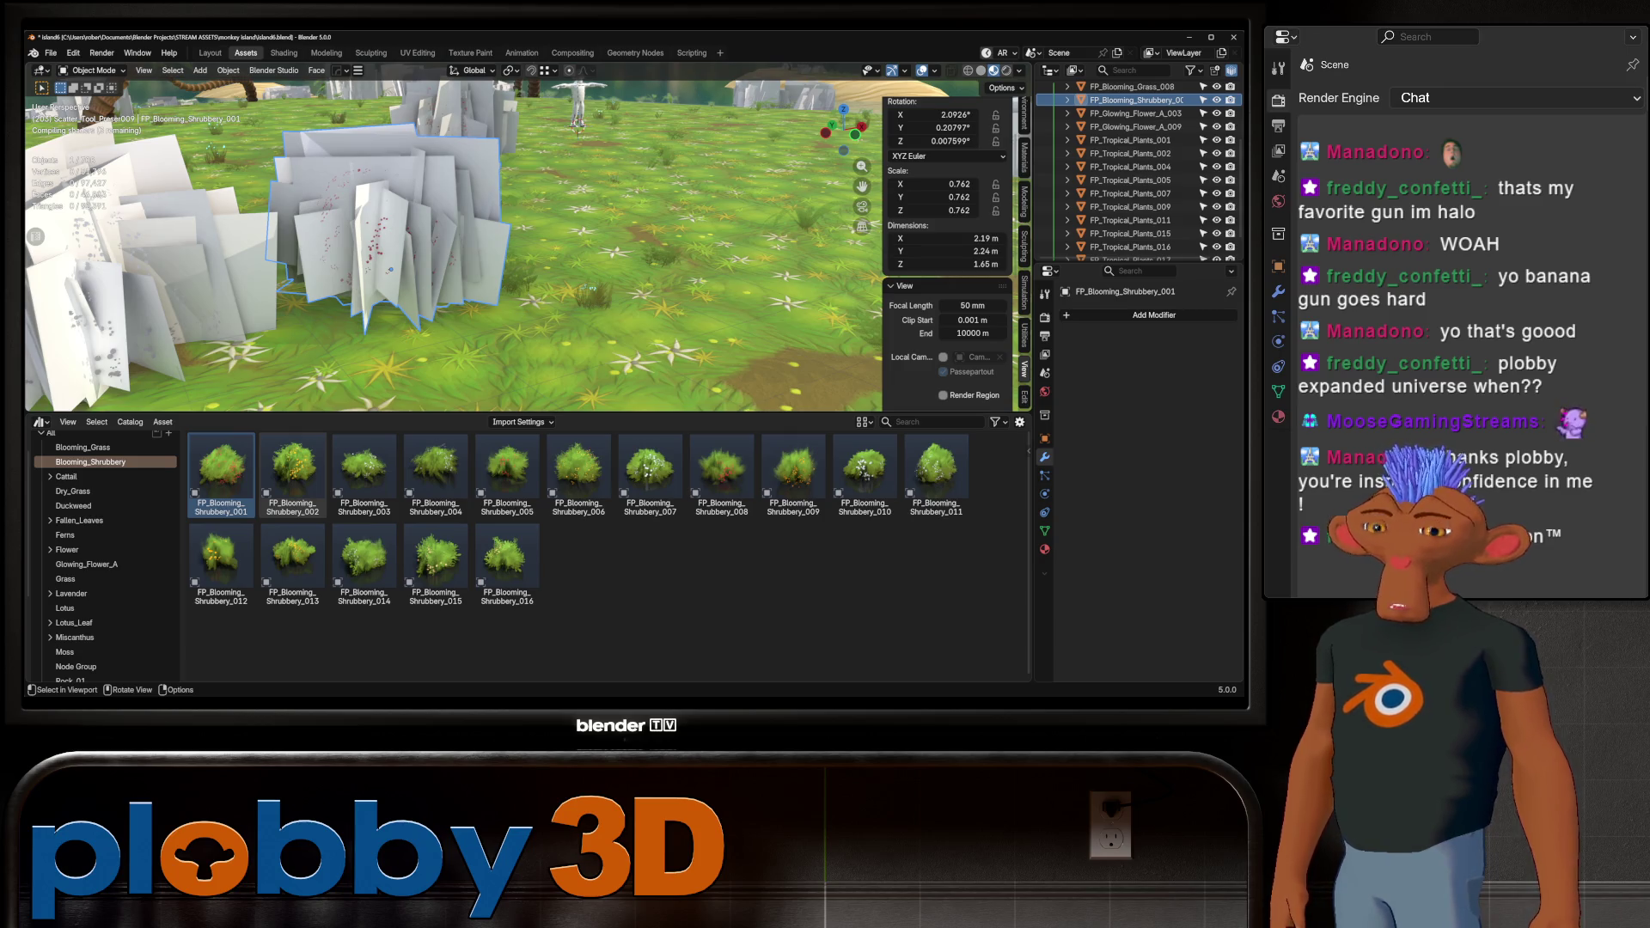
scroll(453, 245, down, 3)
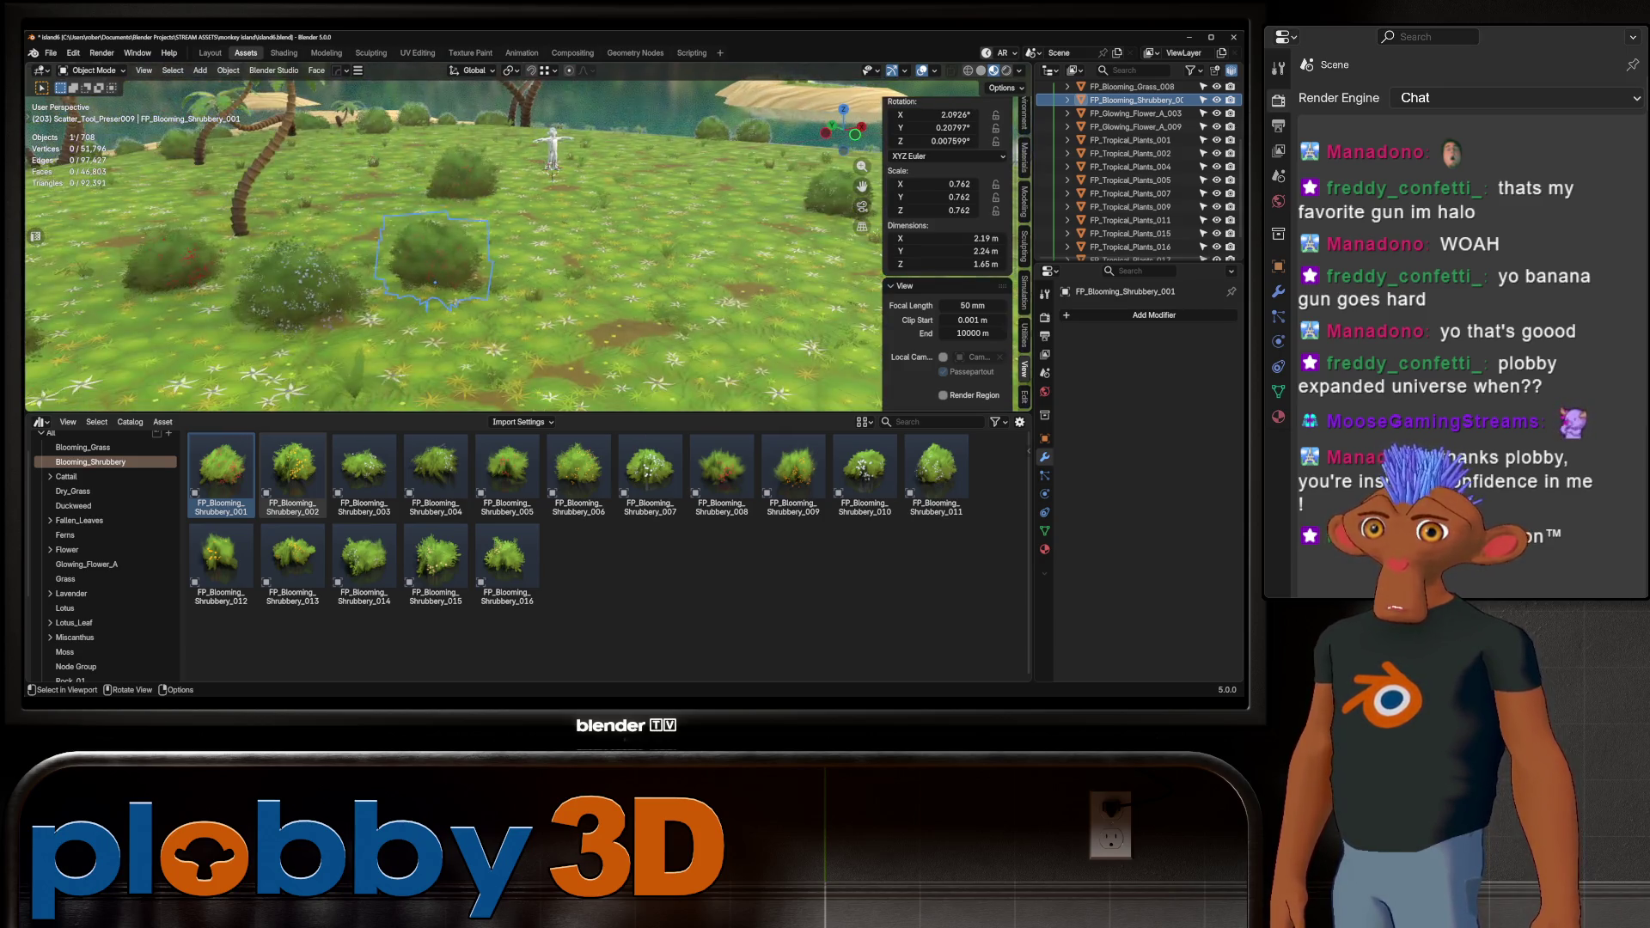
scroll(454, 245, up, 5)
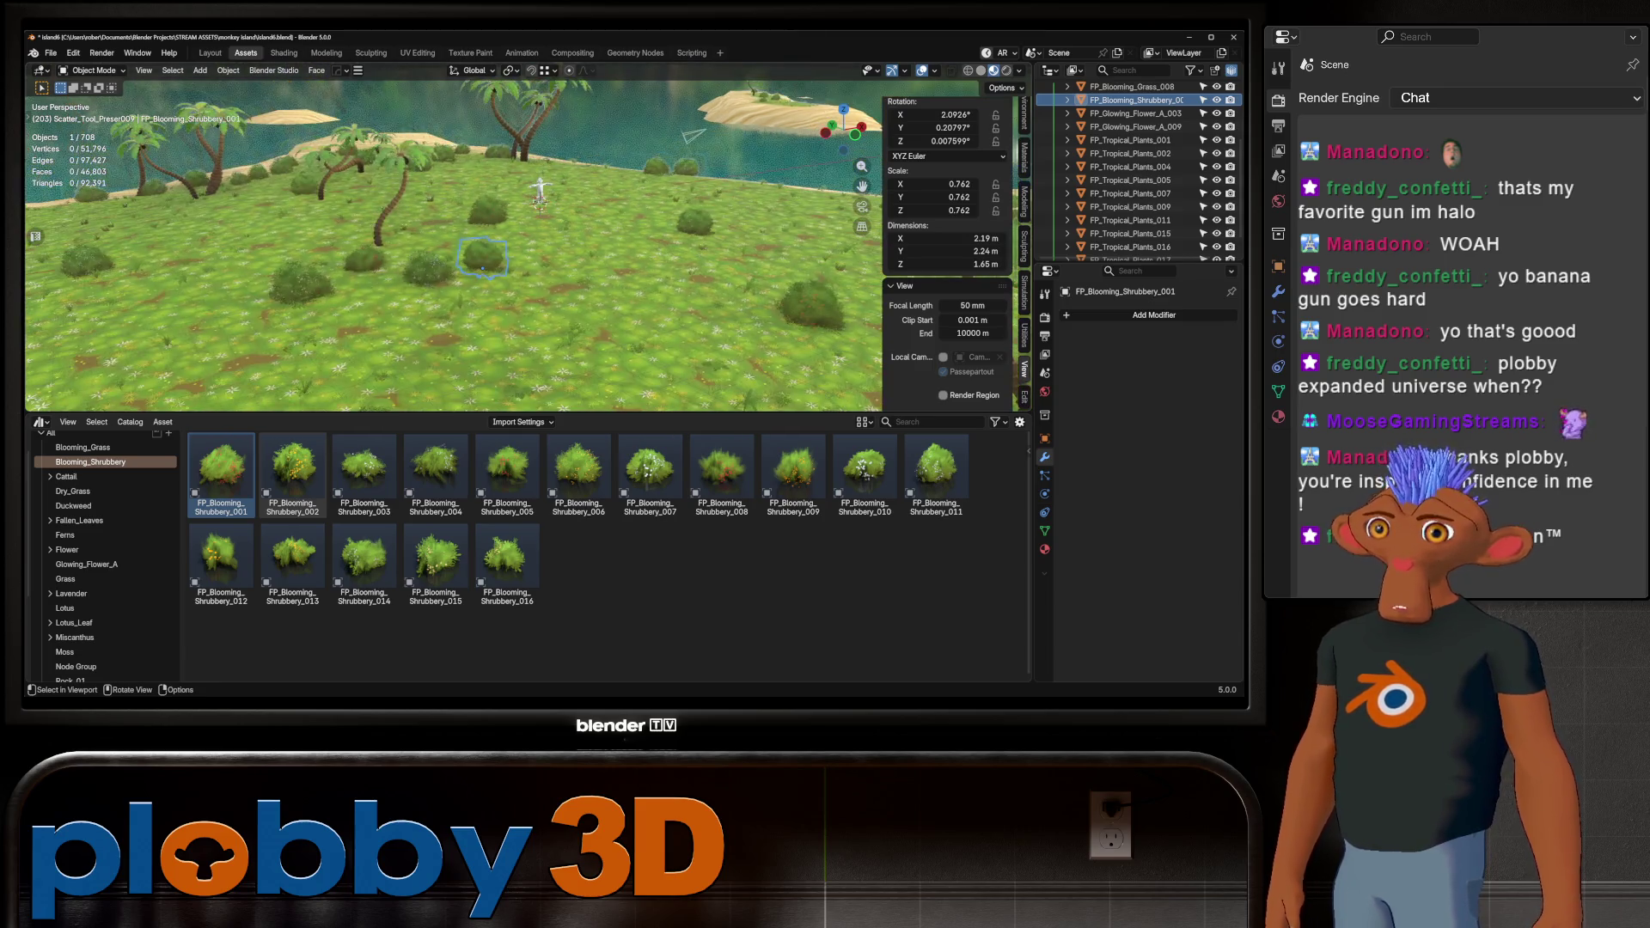
key(Delete)
click(632, 357)
scroll(454, 245, up, 3)
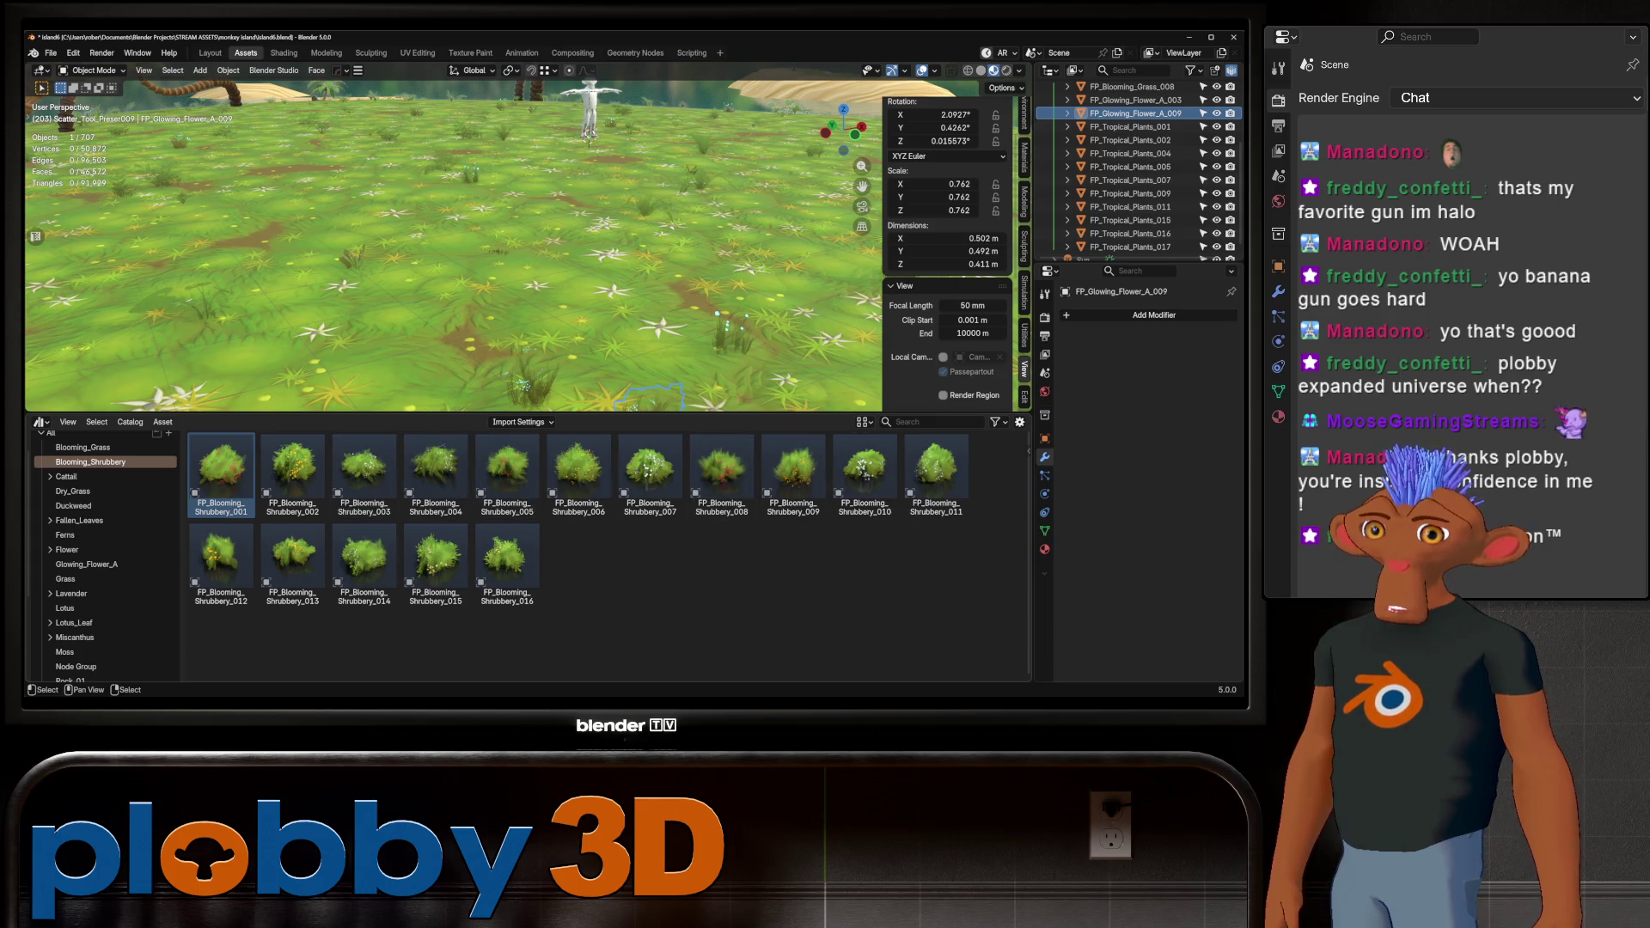
click(791, 482)
drag(761, 497, 621, 247)
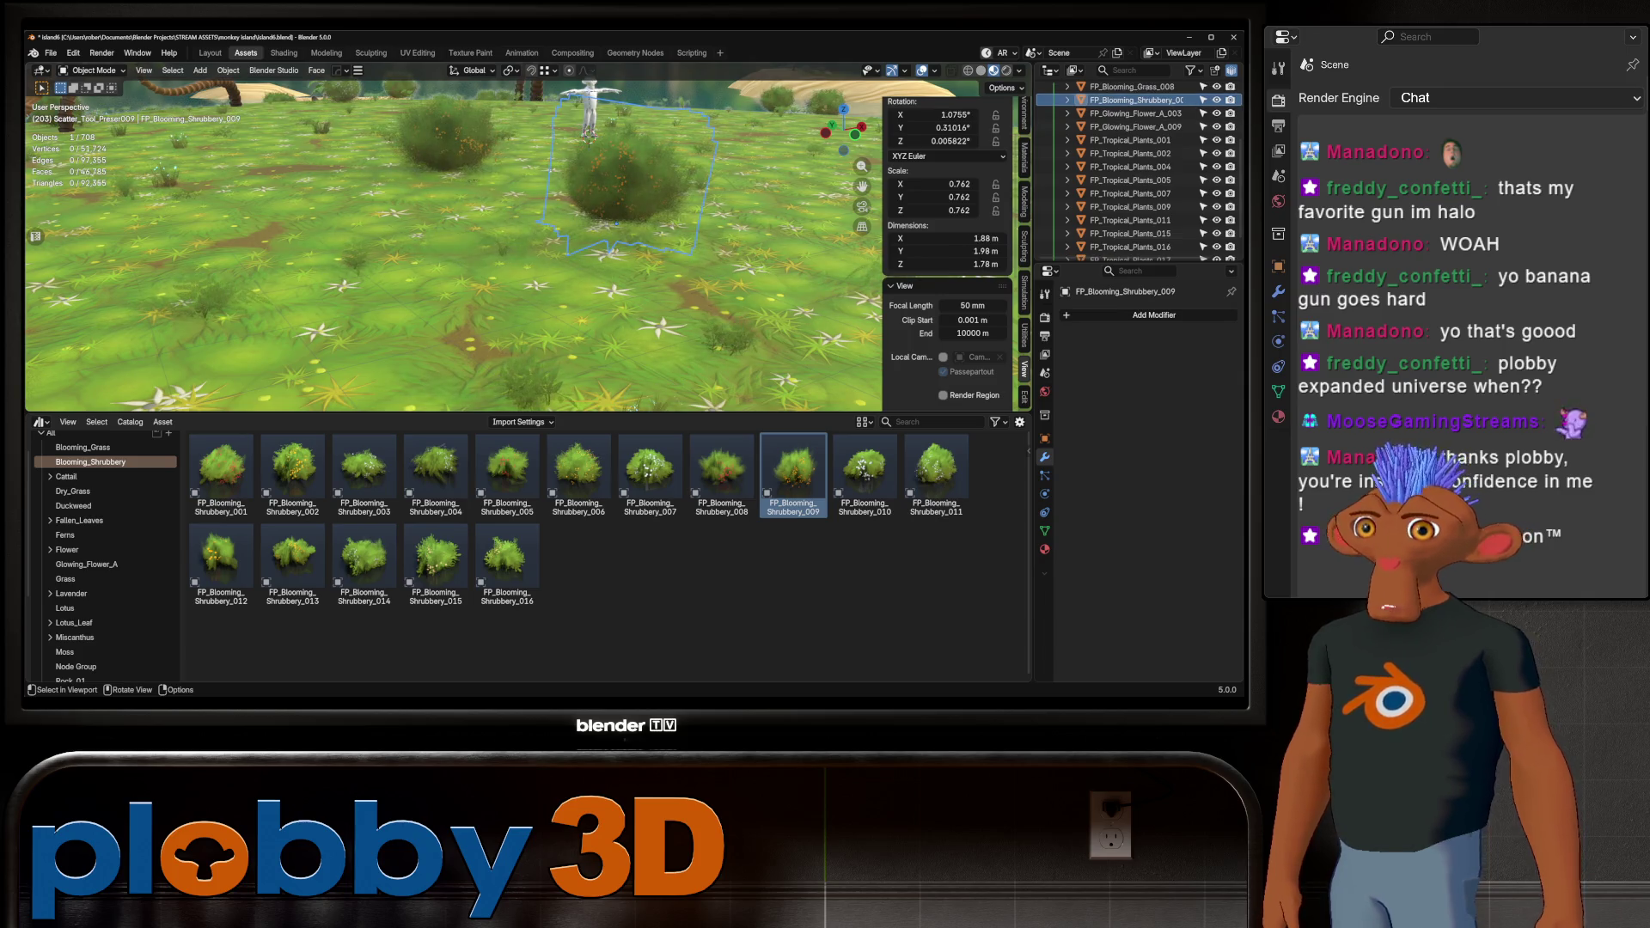
middle_drag(619, 249, 525, 240)
key(ctrl+z)
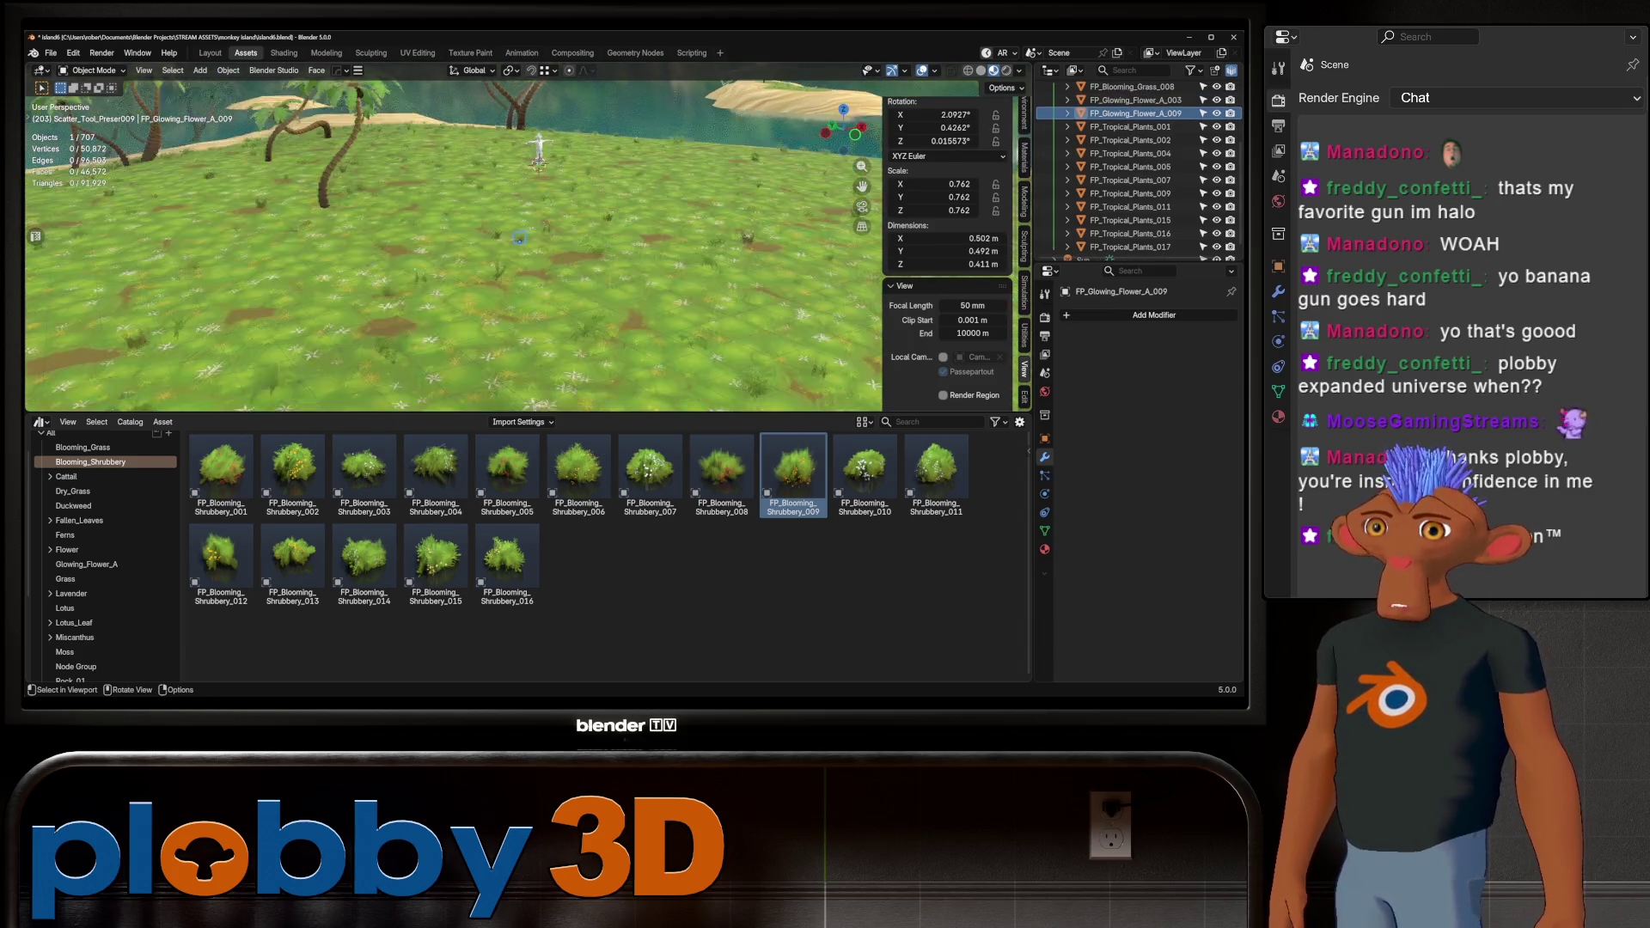
Add FP_Blooming_Grass_013 and FP_Blooming_Grass_005 clumps onto the terrain
scroll(525, 241, up, 5)
click(82, 447)
click(722, 473)
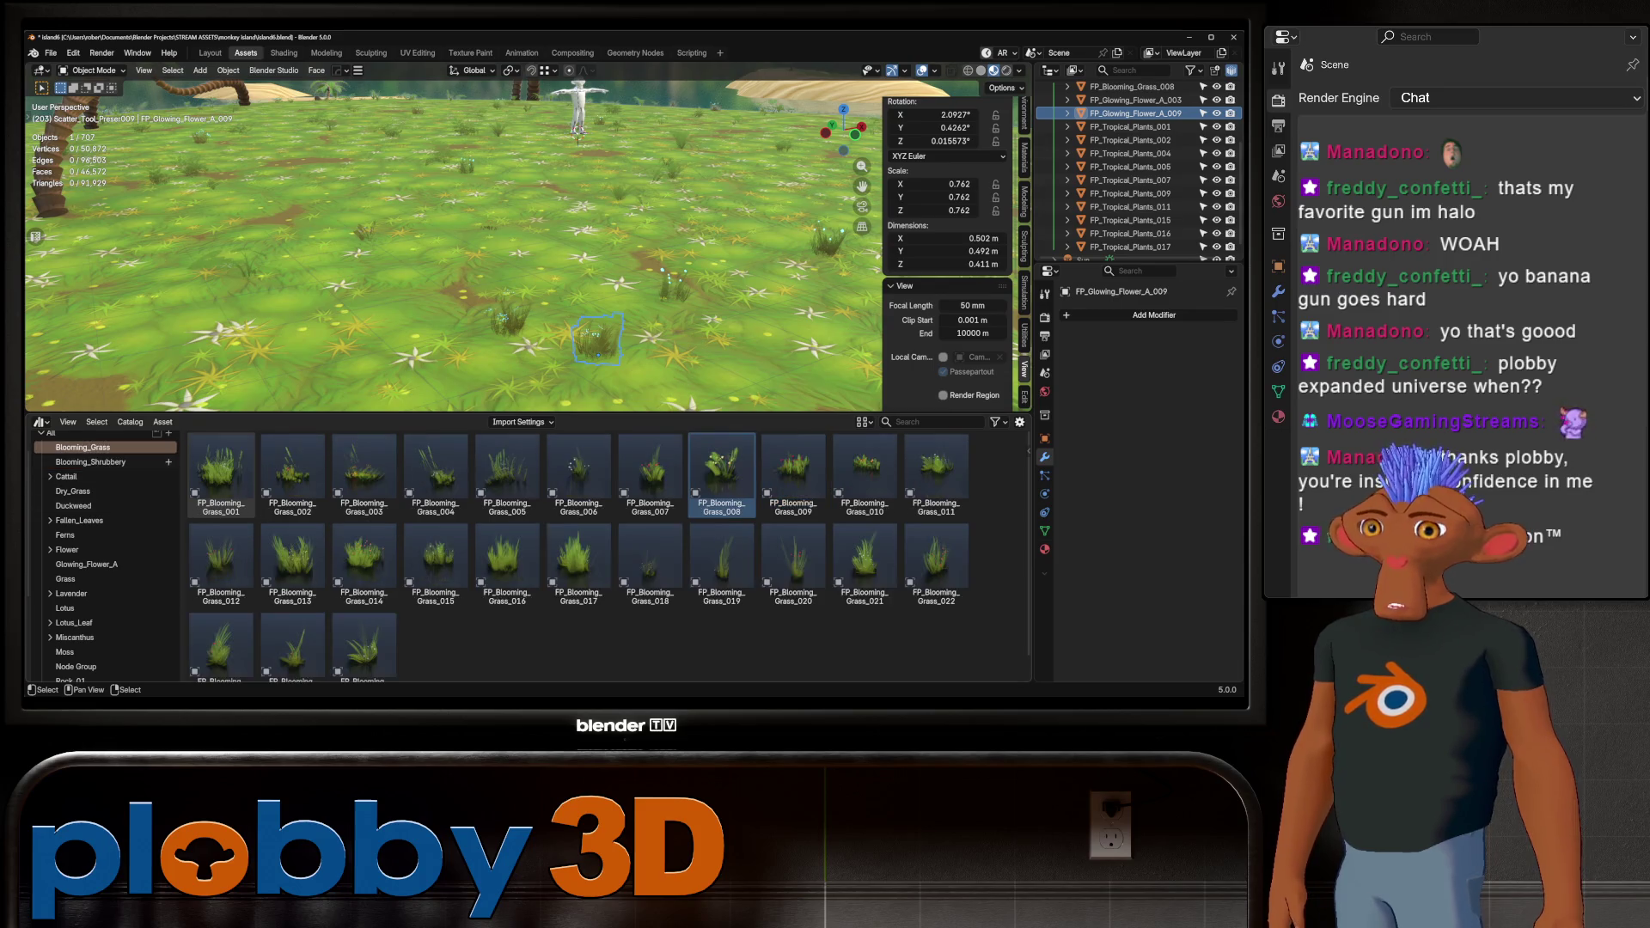
scroll(1134, 179, up, 3)
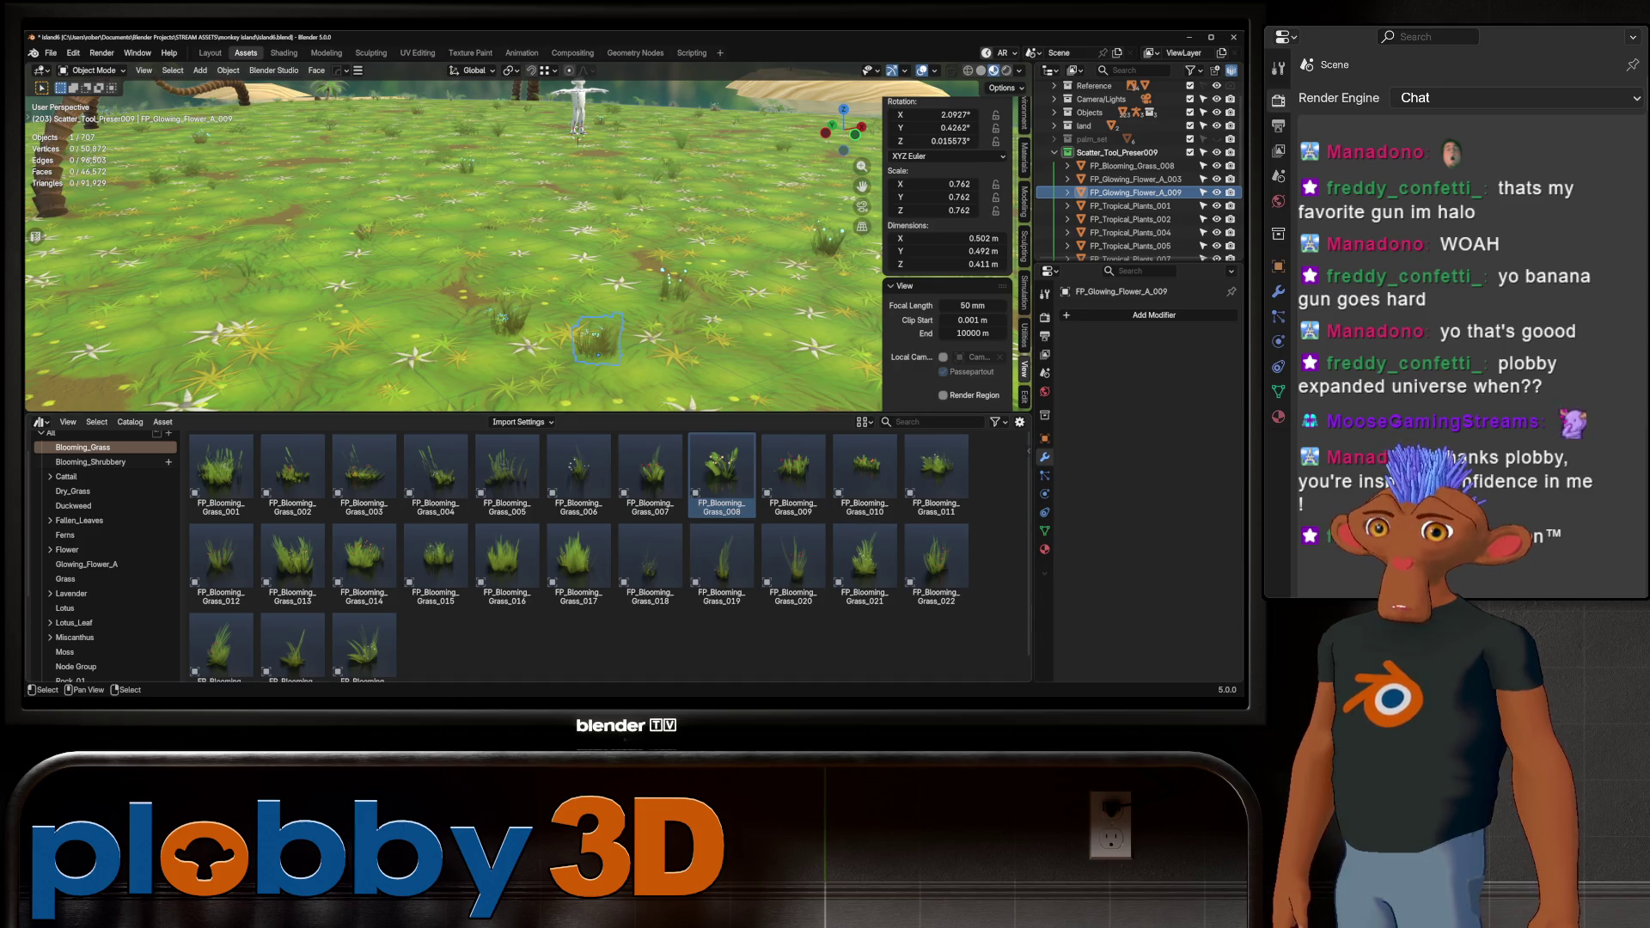
drag(293, 563, 361, 249)
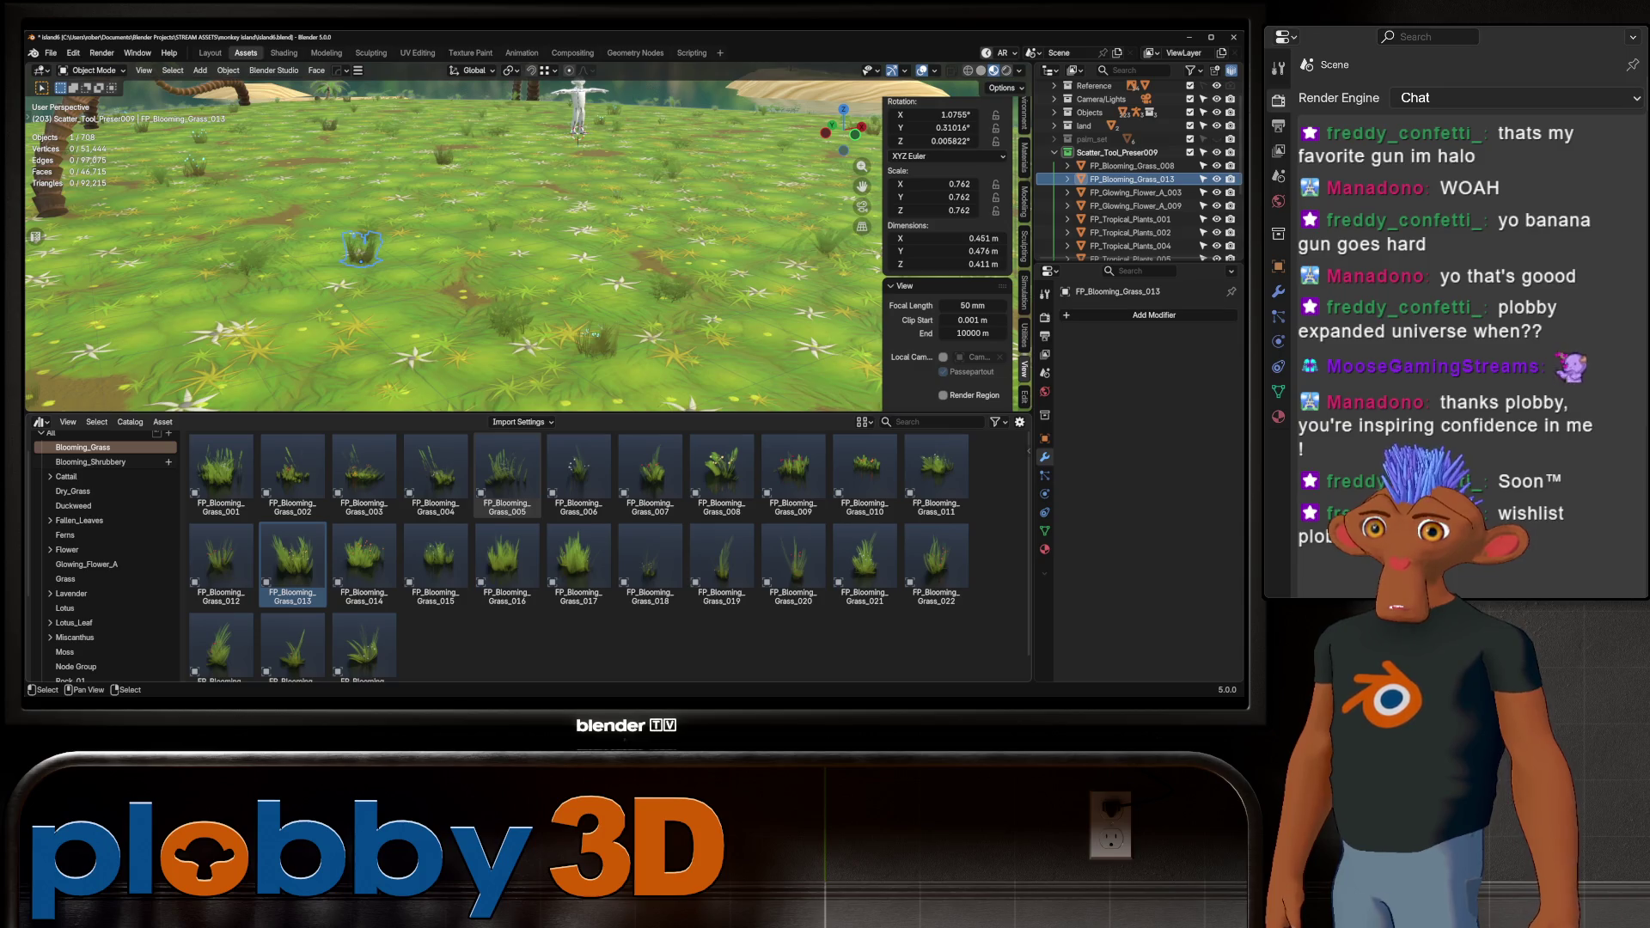
drag(507, 475, 515, 249)
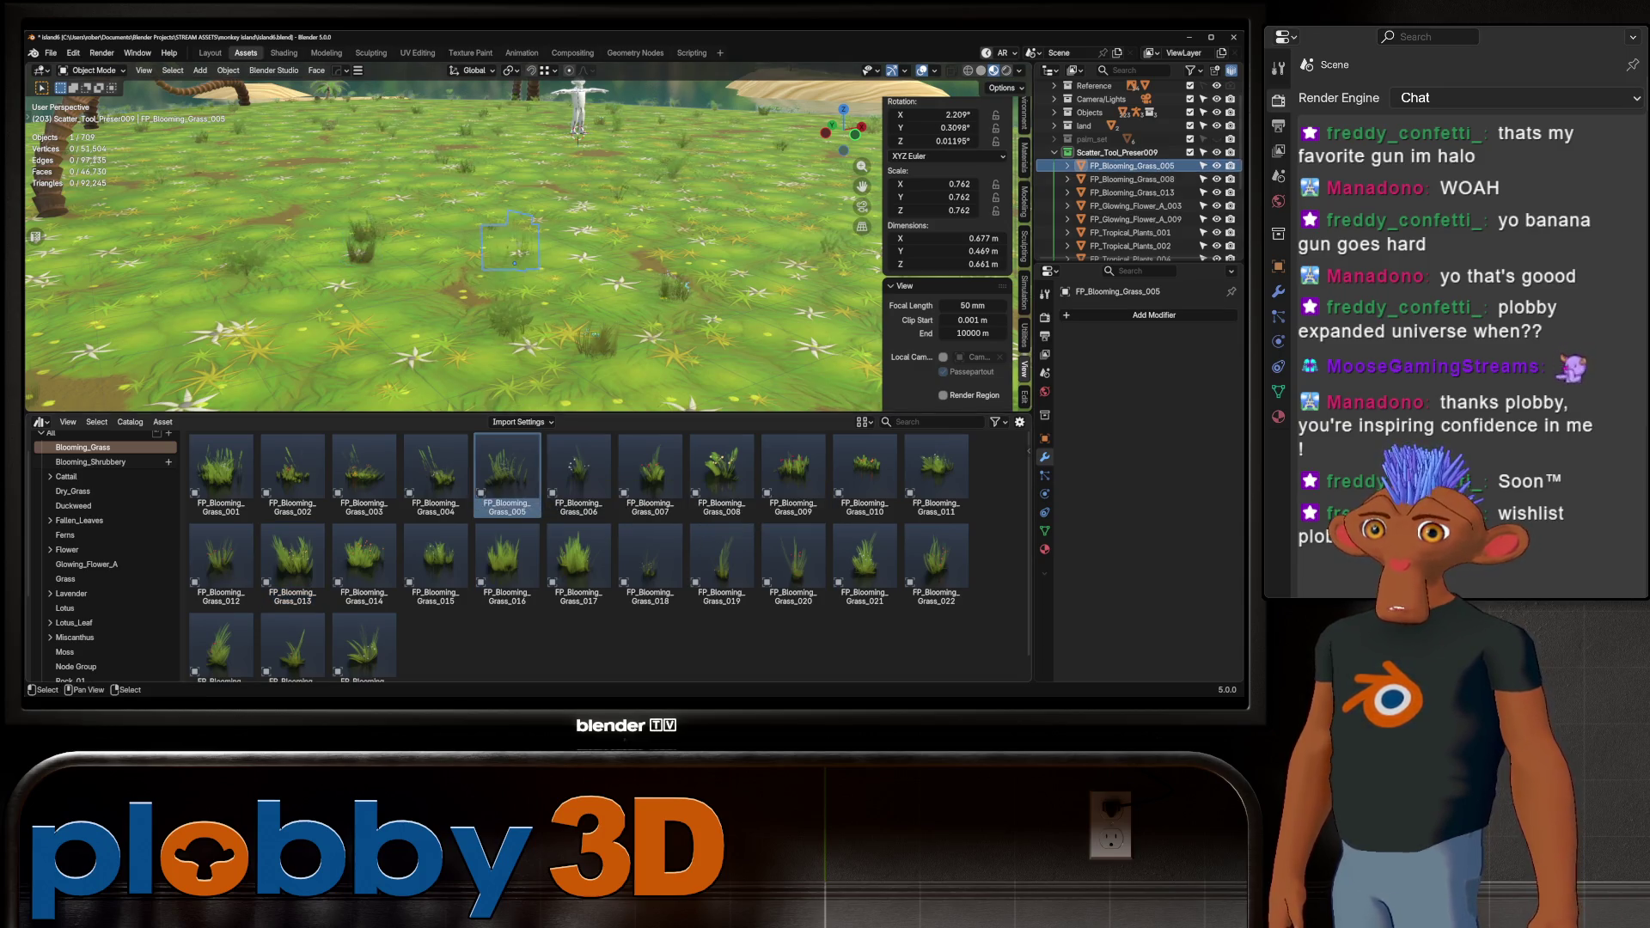
scroll(514, 251, down, 5)
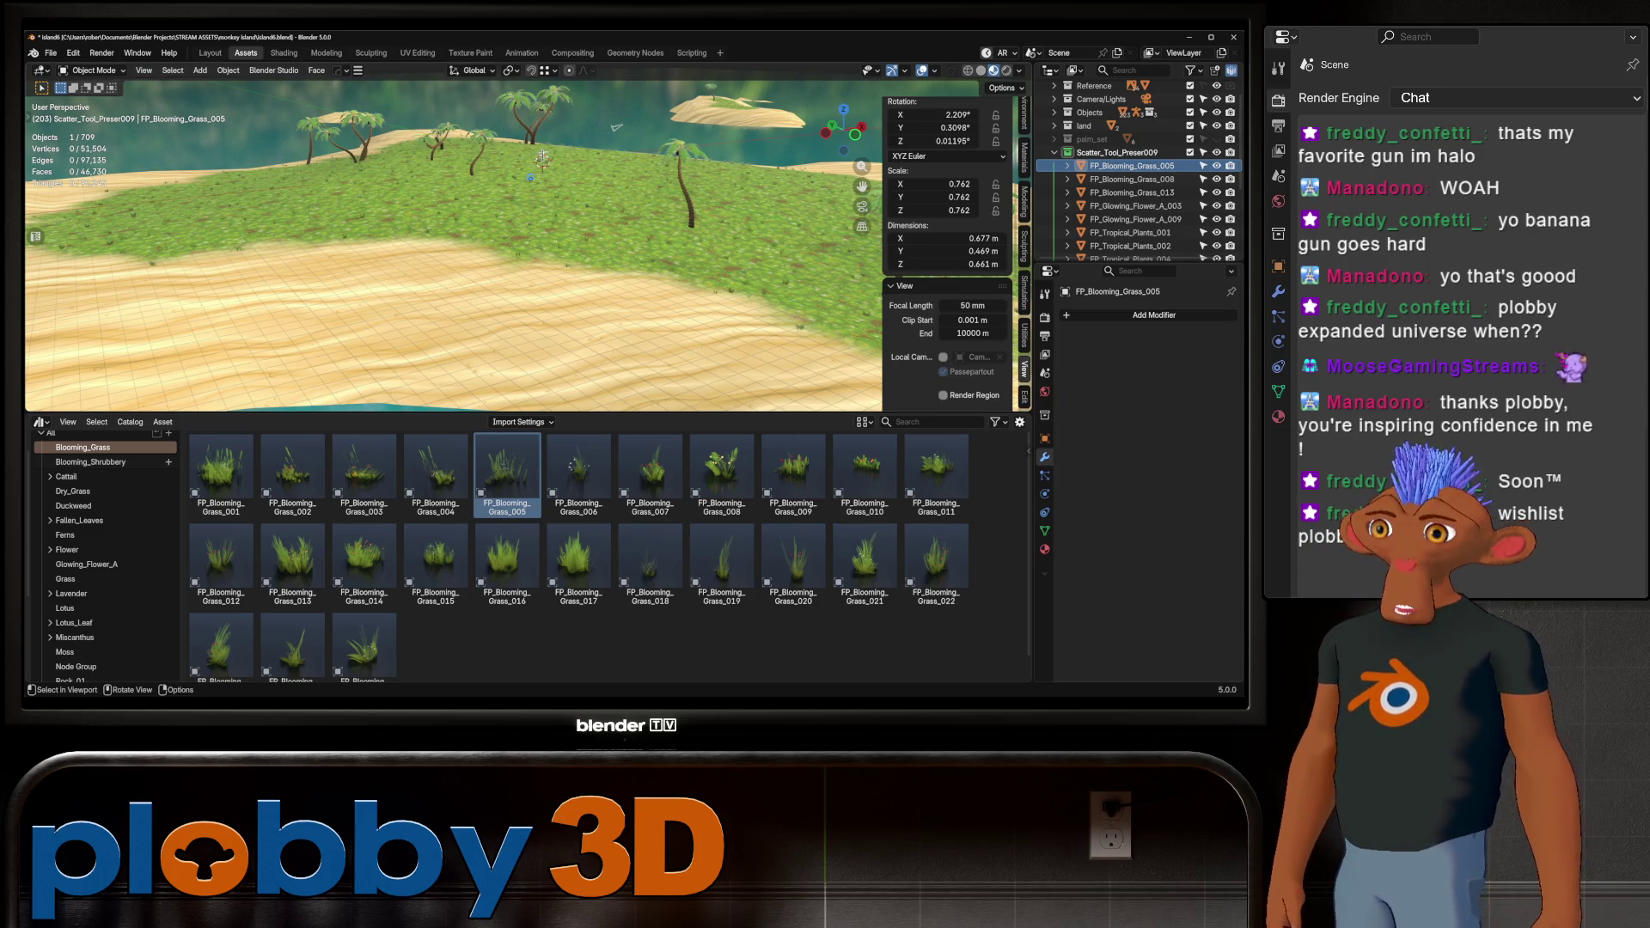
mouse_move(454, 240)
middle_down()
mouse_move(482, 198)
mouse_move(515, 223)
mouse_move(516, 172)
mouse_move(447, 232)
mouse_move(258, 275)
middle_up()
right_click(172, 290)
mouse_move(502, 266)
middle_down()
mouse_move(423, 394)
mouse_move(249, 391)
mouse_move(386, 344)
mouse_move(825, 84)
middle_up()
scroll(401, 249, up, 3)
click(400, 248)
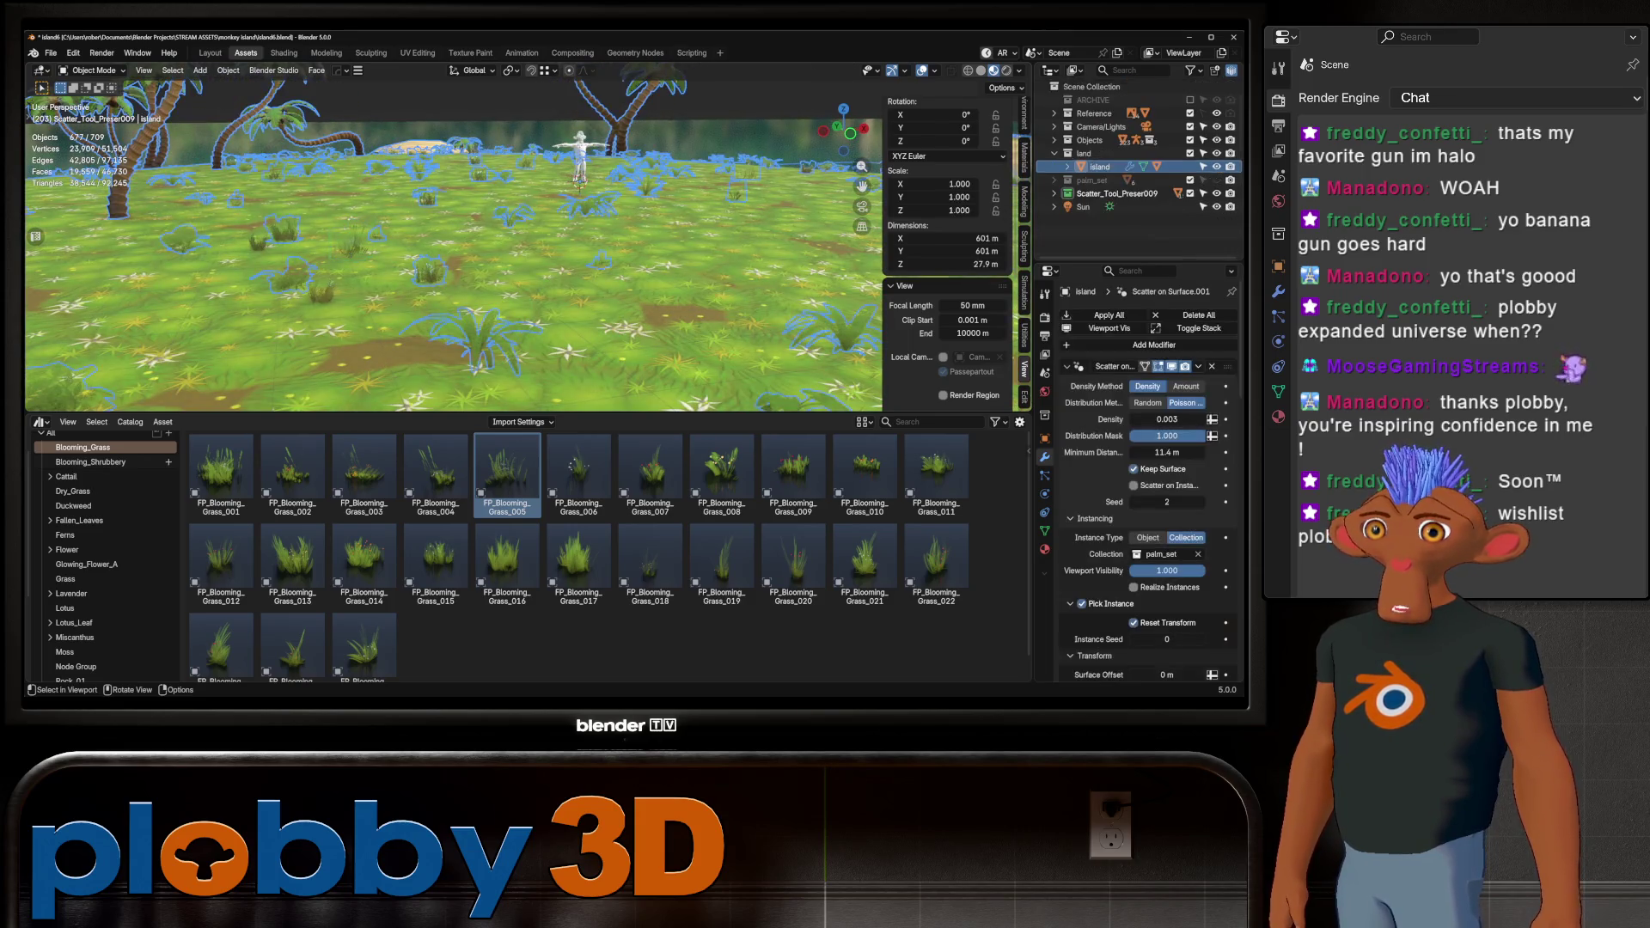
mouse_move(401, 248)
middle_down()
mouse_move(408, 318)
mouse_move(408, 232)
mouse_move(409, 284)
middle_up()
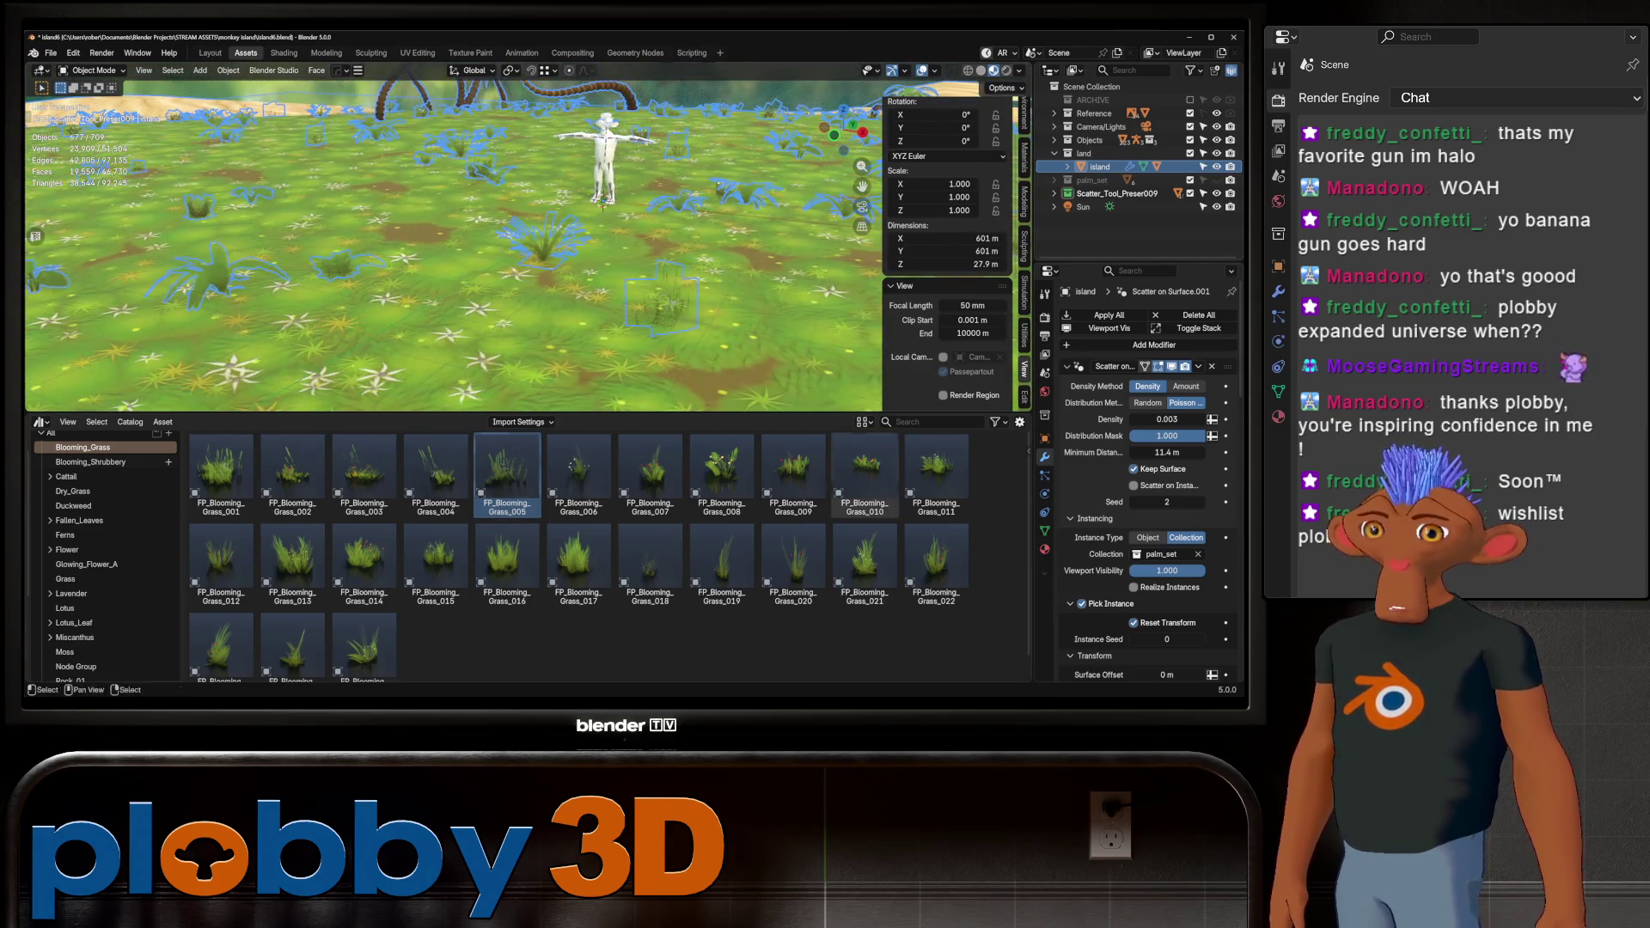
scroll(1144, 516, down, 4)
scroll(1167, 481, down, 5)
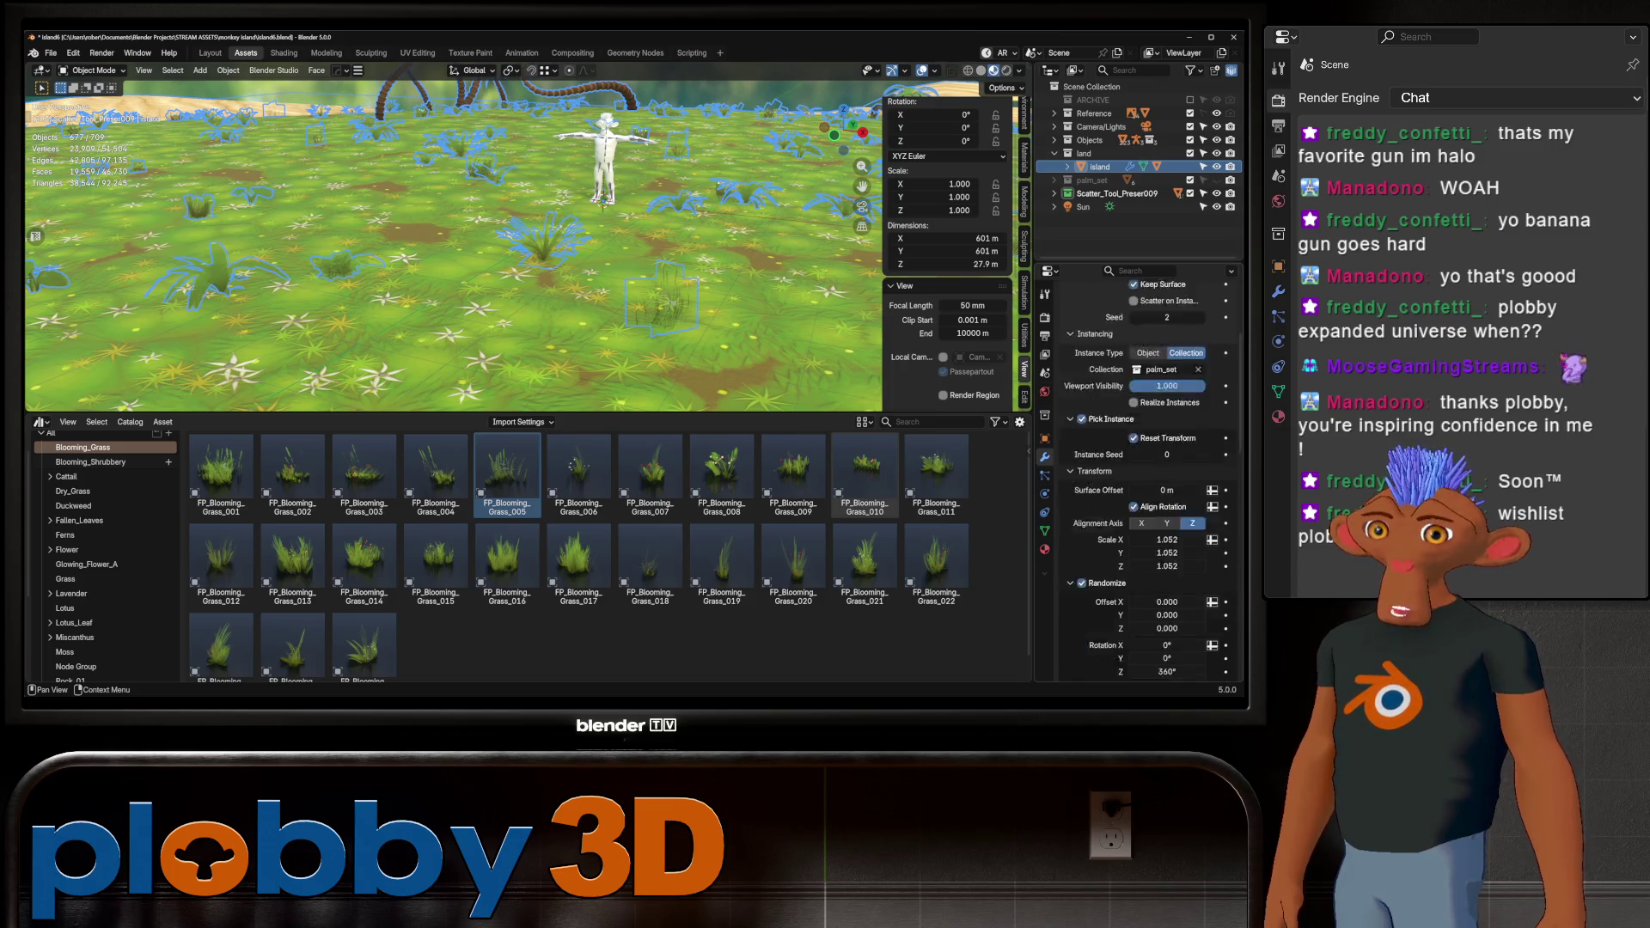
scroll(1168, 481, up, 5)
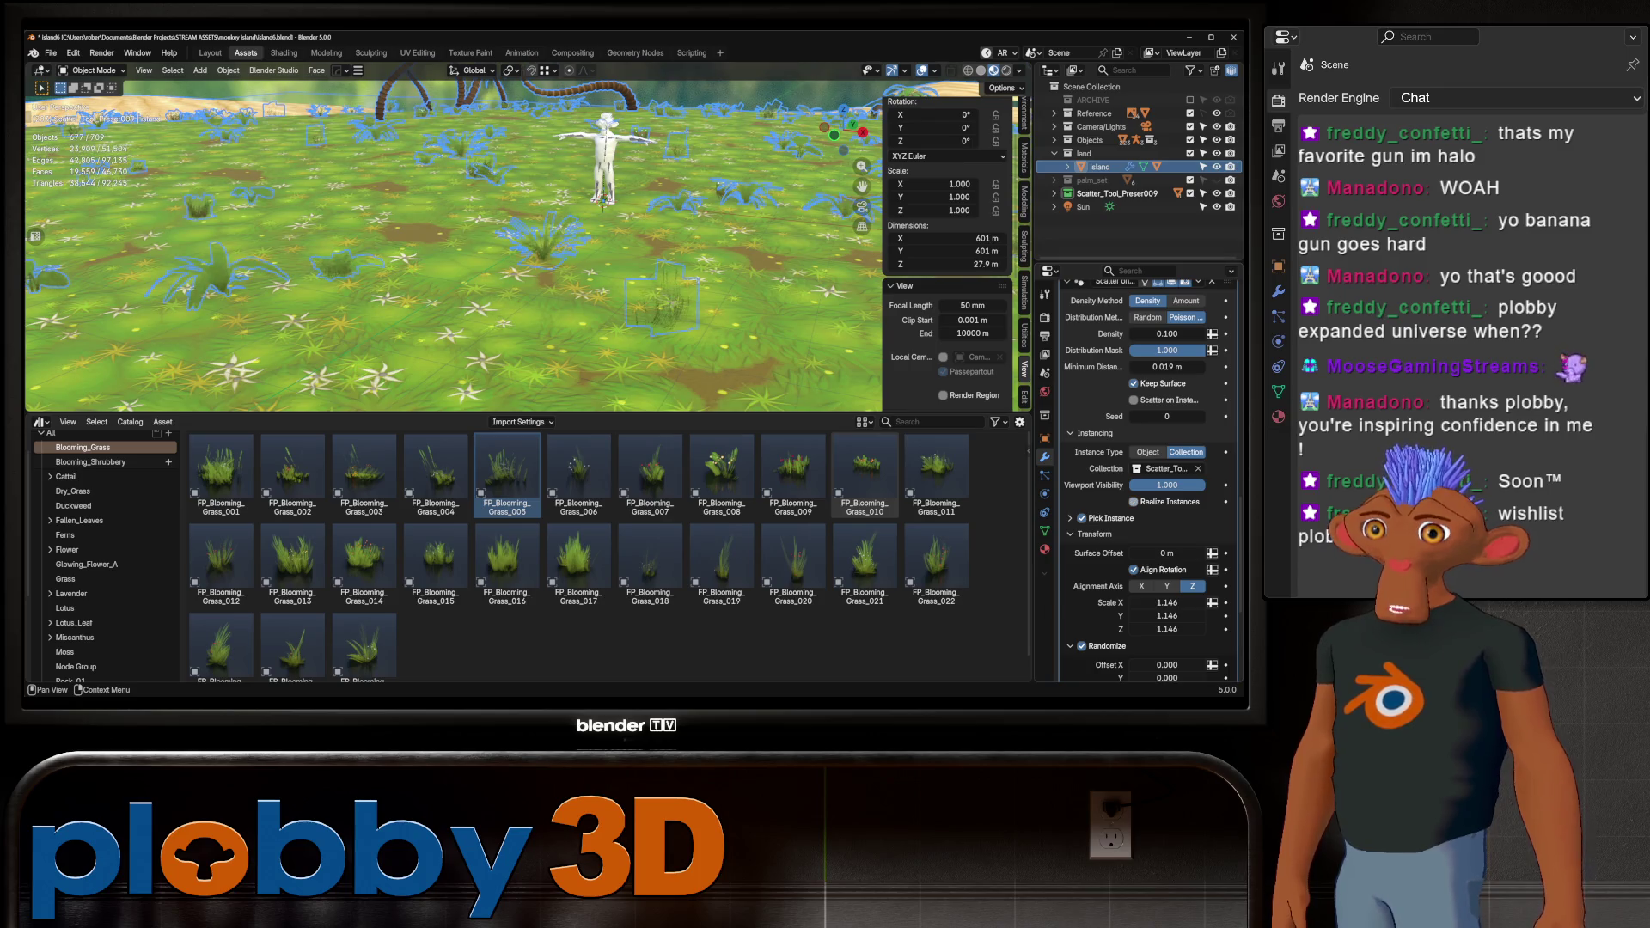
mouse_move(447, 258)
middle_down()
mouse_move(447, 219)
mouse_move(447, 283)
mouse_move(516, 297)
mouse_move(518, 250)
mouse_move(550, 251)
middle_up()
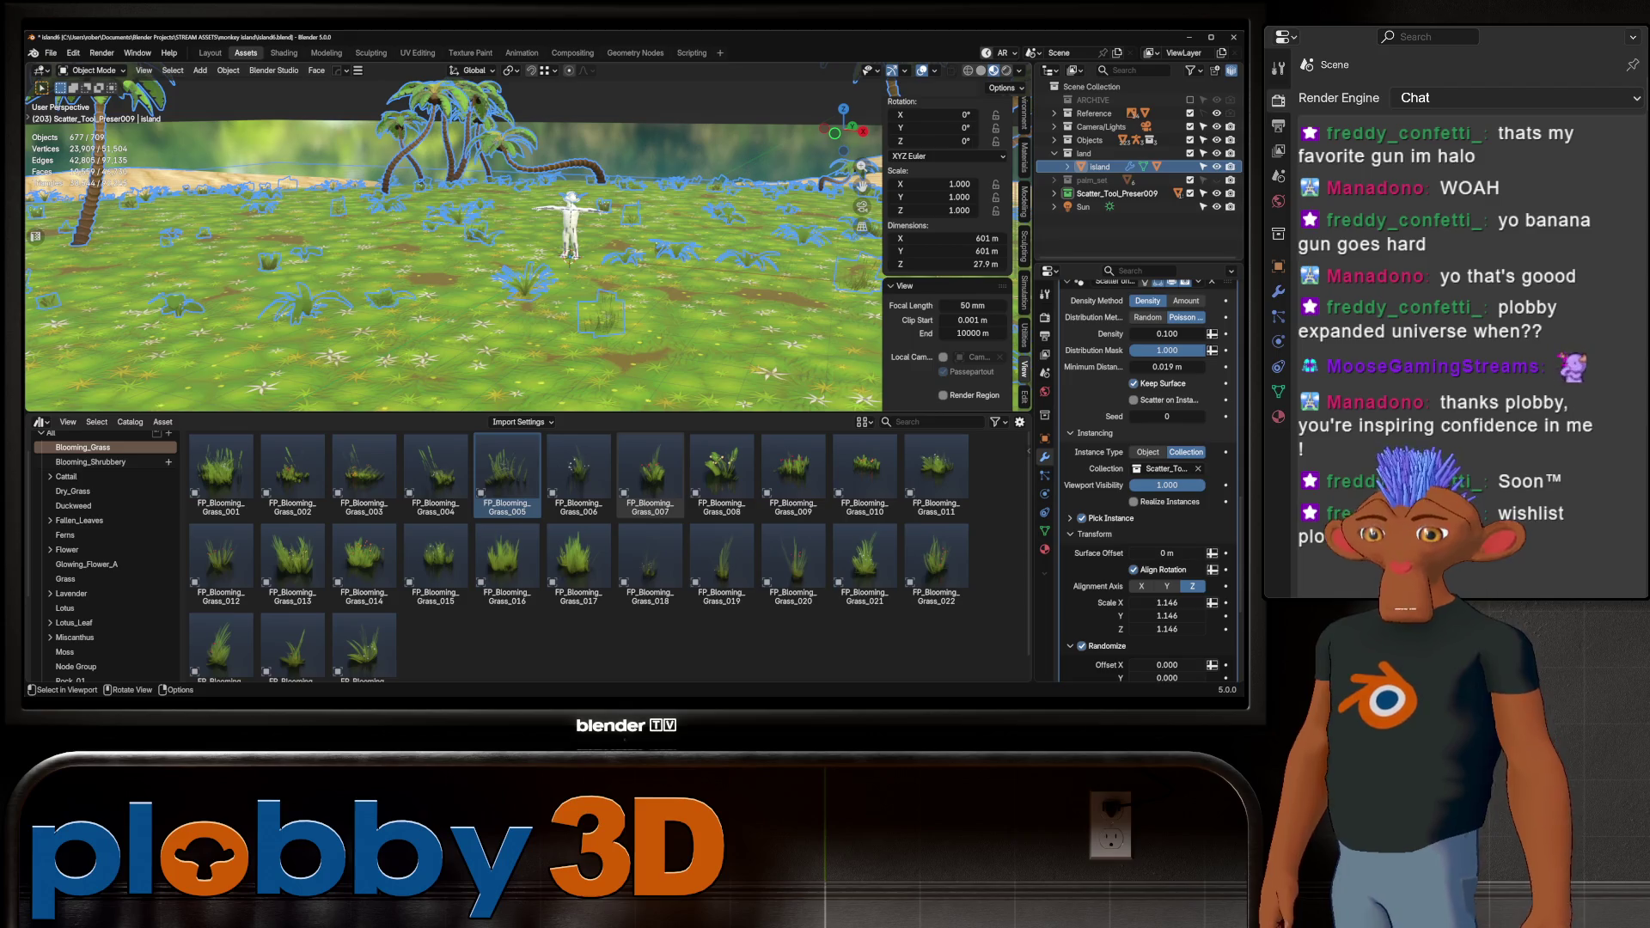
mouse_move(550, 251)
ctrl+middle_down()
mouse_move(550, 185)
mouse_move(550, 224)
ctrl+middle_up()
key(Tab)
key(Tab)
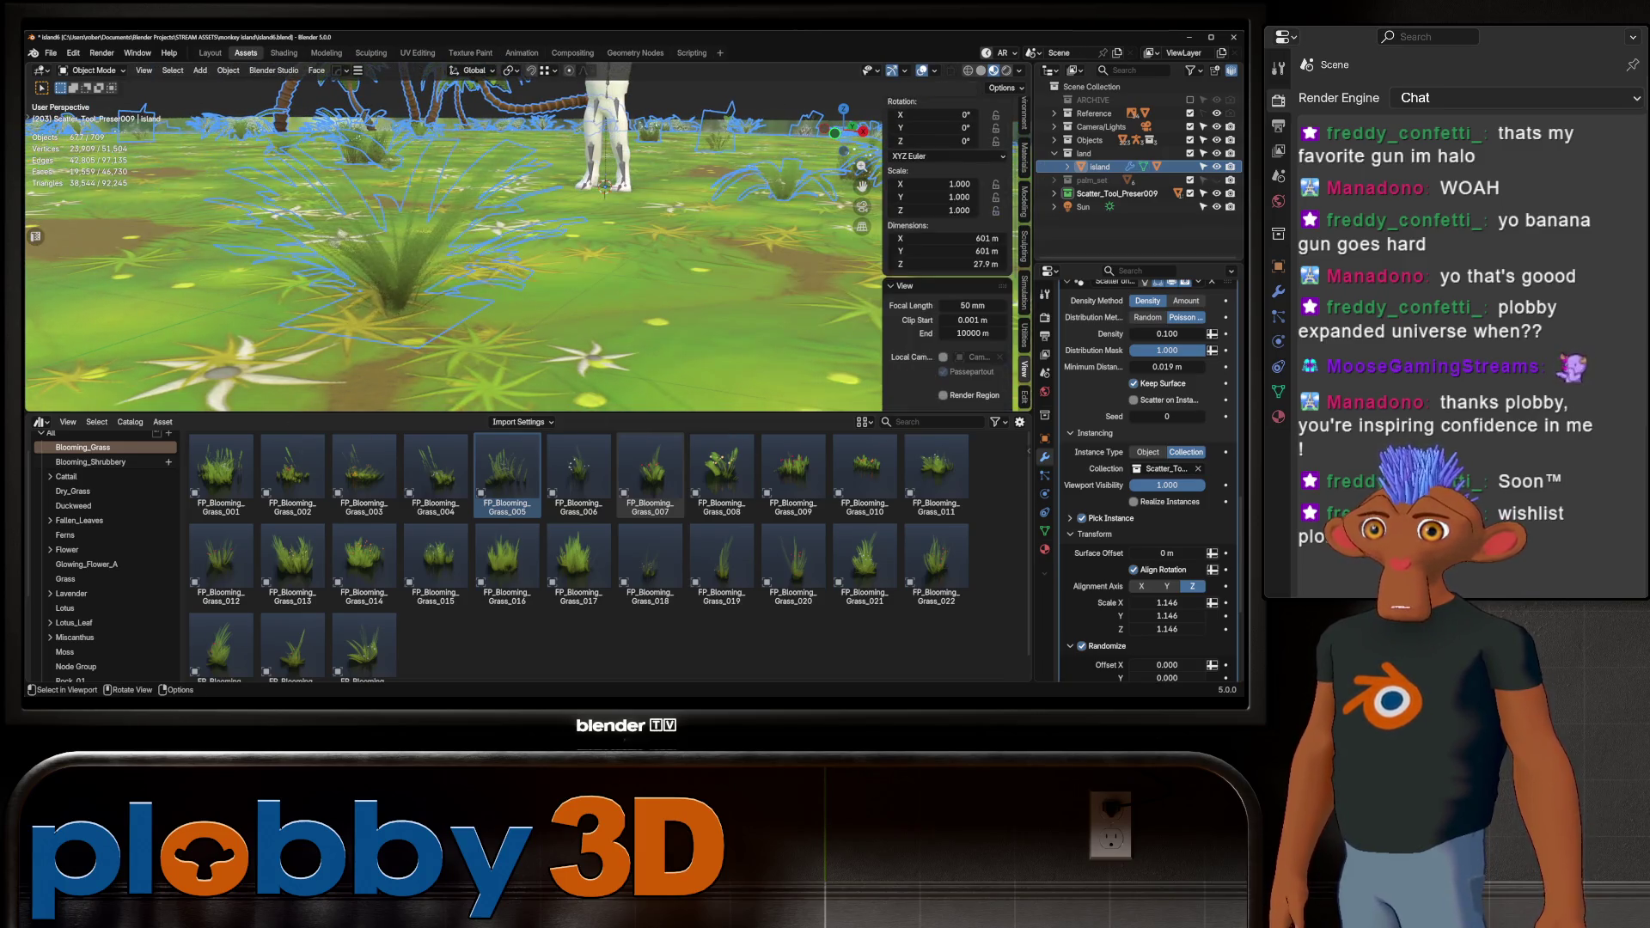
scroll(605, 185, down, 5)
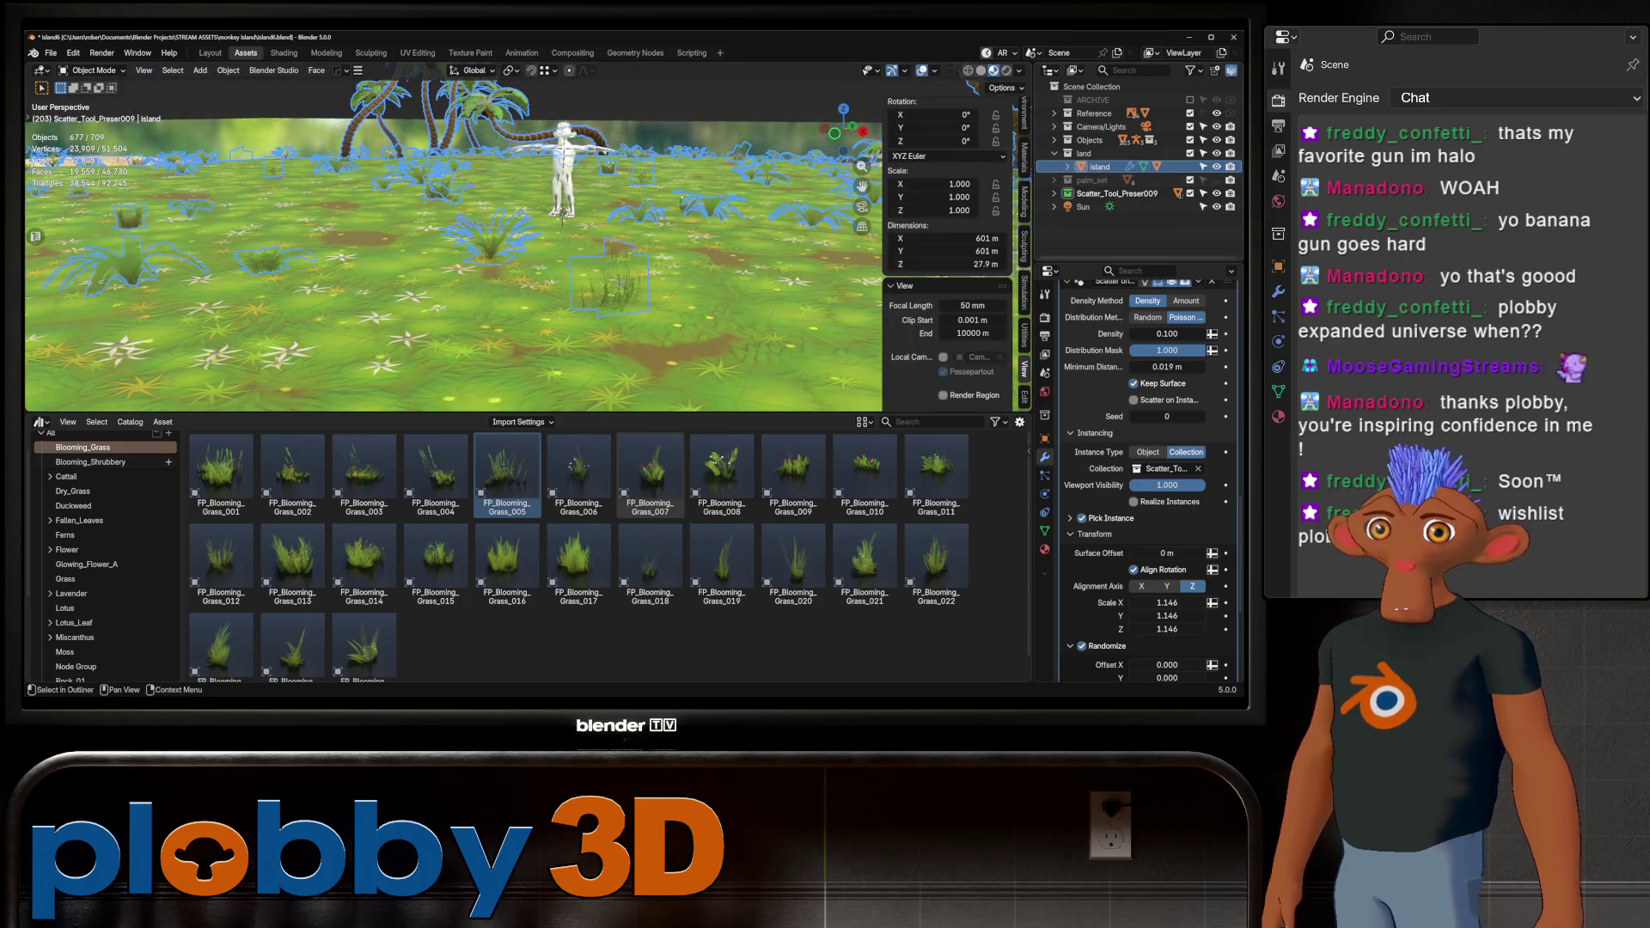
click(1055, 194)
click(1126, 208)
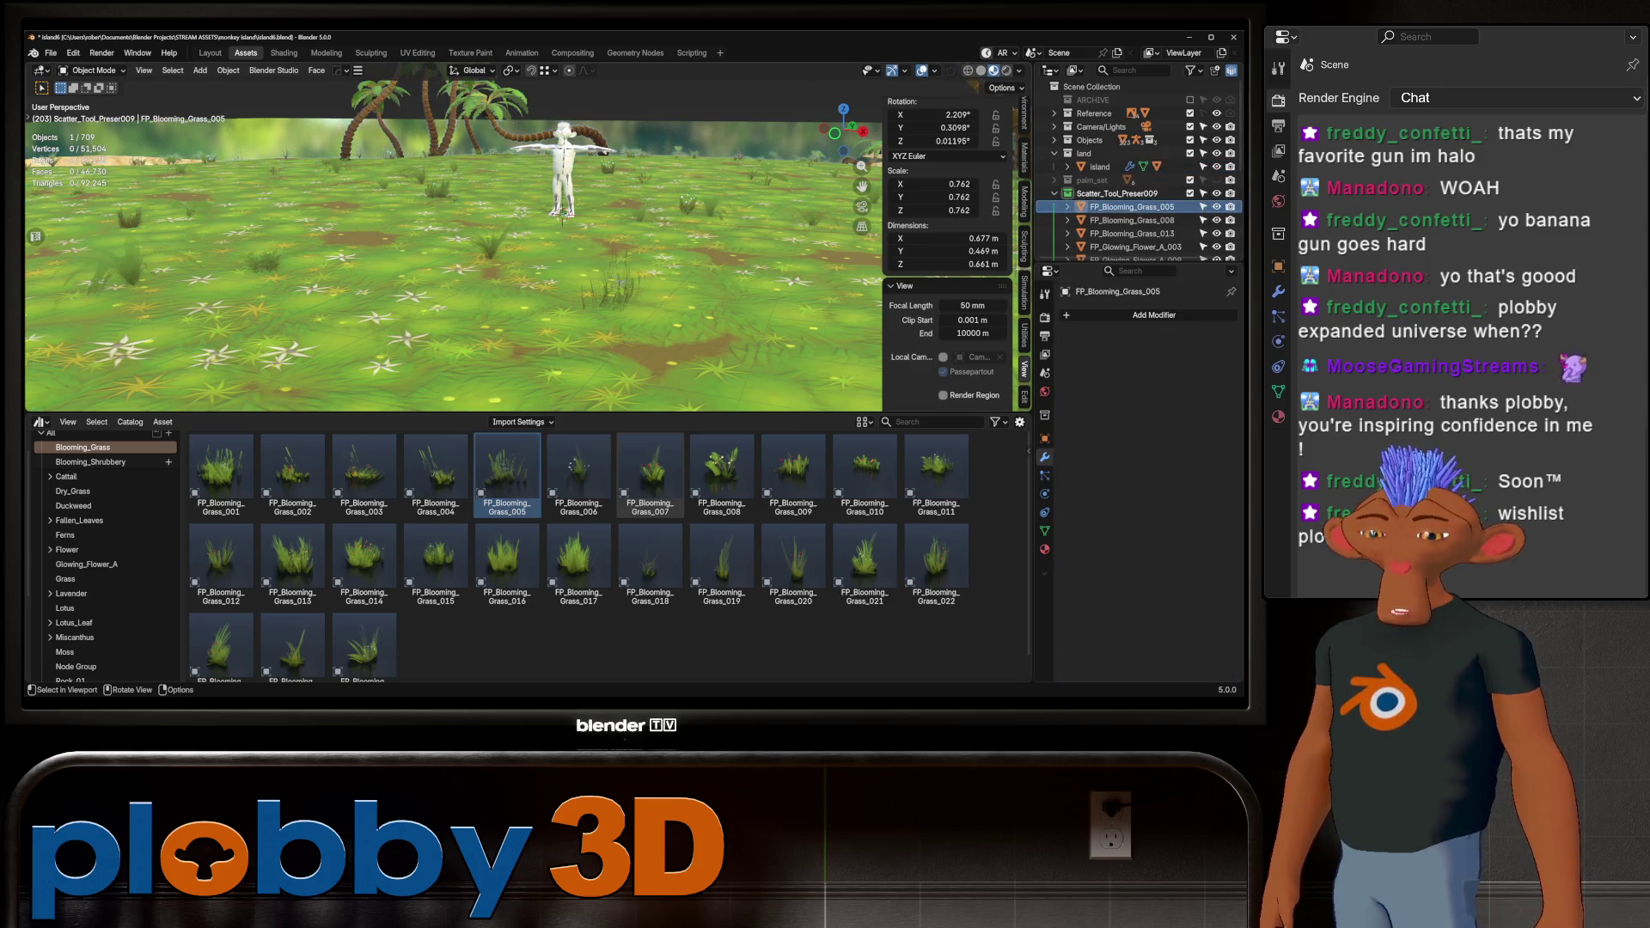
Isolate the grass clump in Local View and inspect FP_Blooming_Grass_008's mesh
key(KP_Divide)
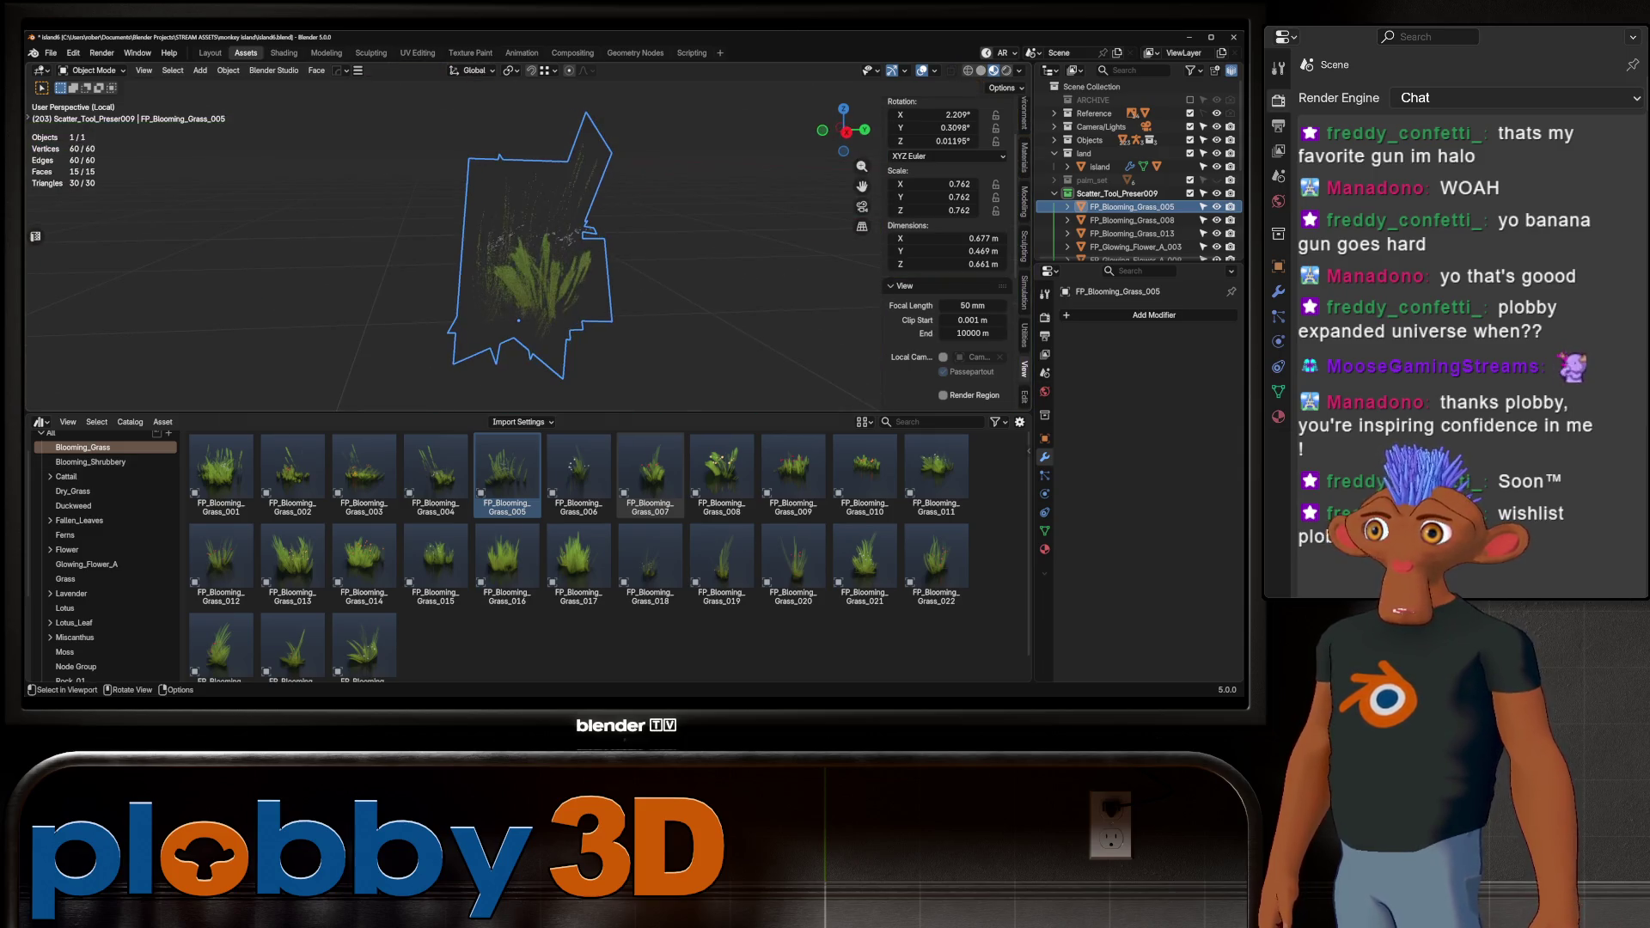
key(Tab)
middle_drag(533, 335, 601, 275)
key(Tab)
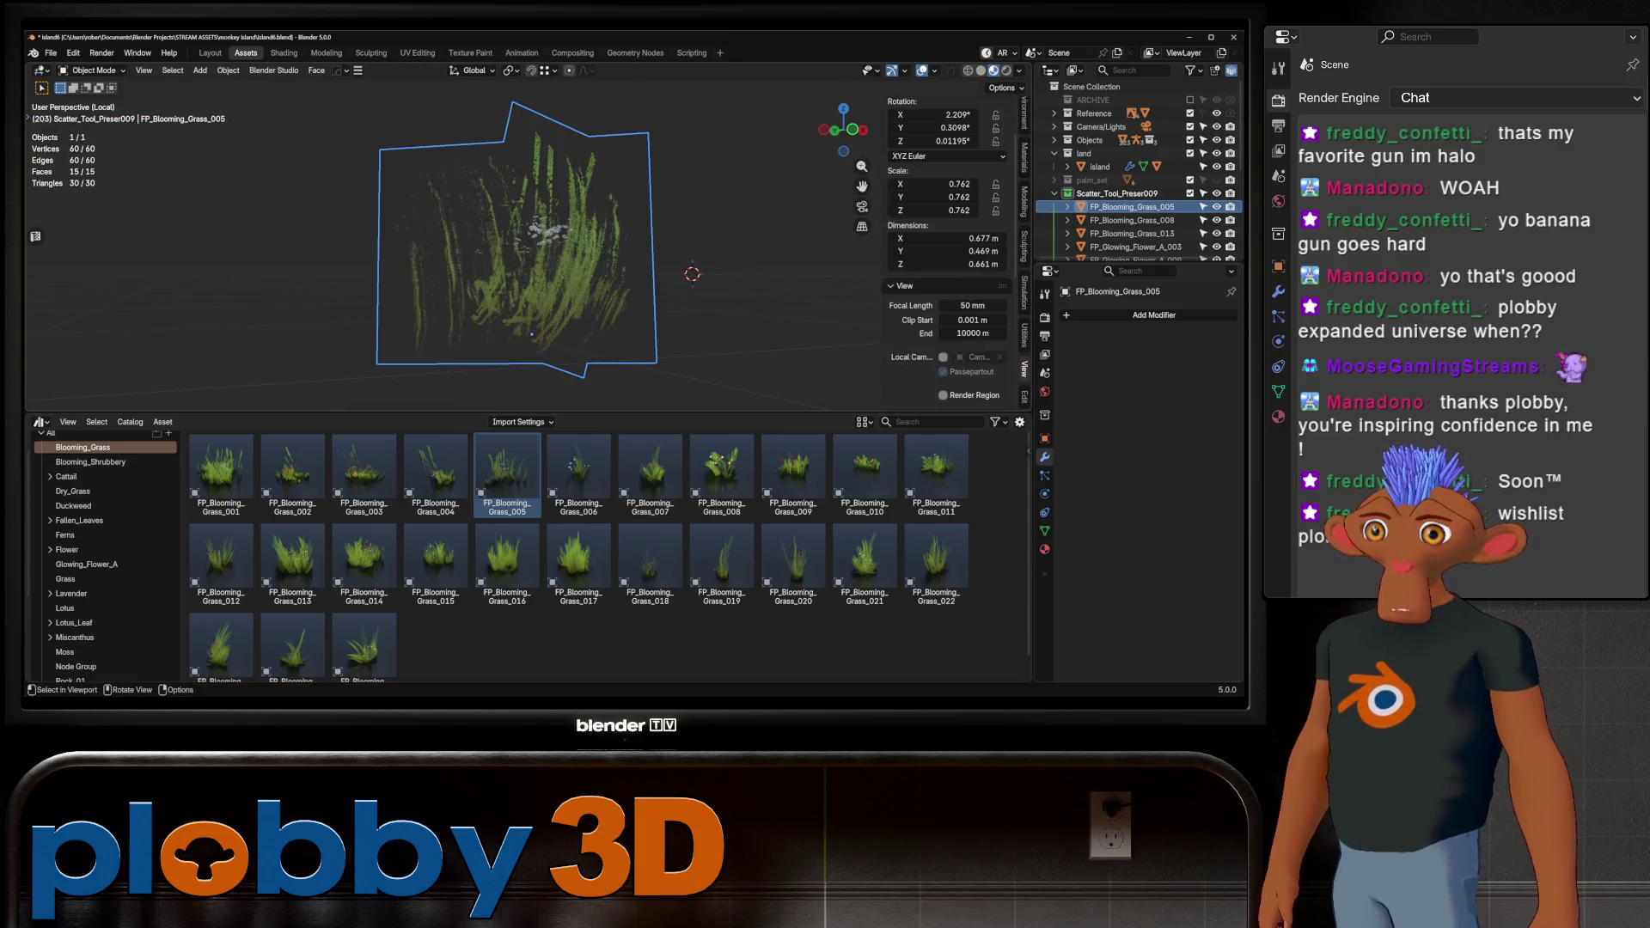
click(1132, 220)
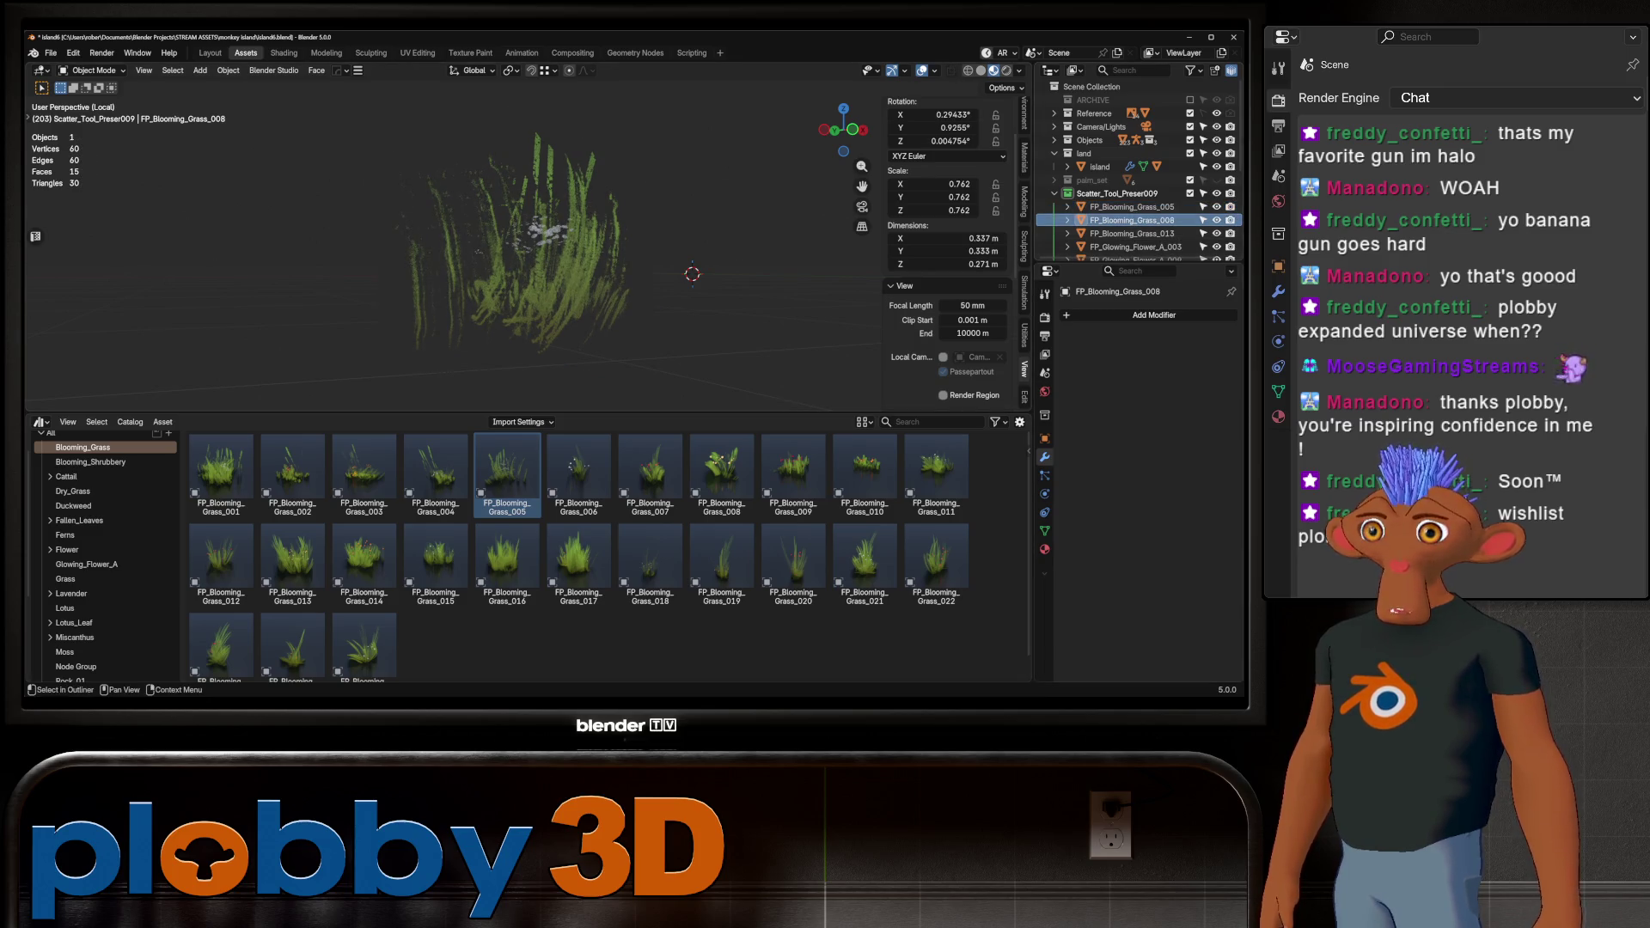
mouse_move(516, 258)
middle_down()
mouse_move(378, 284)
mouse_move(406, 277)
middle_up()
key(KP_Divide)
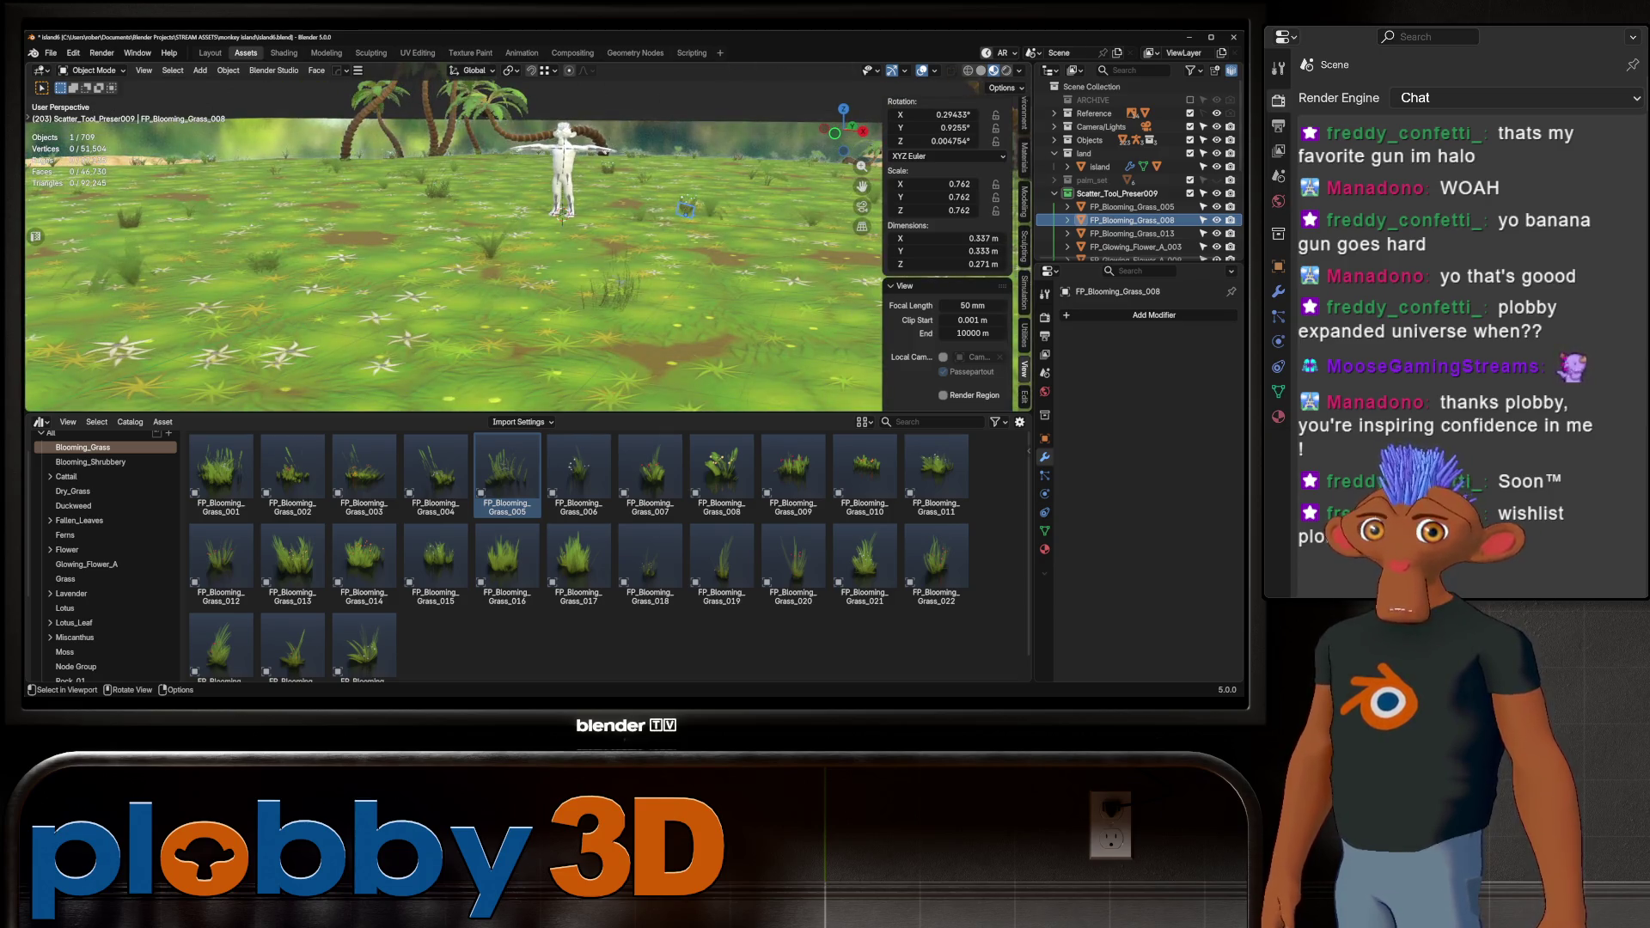
Select the 15 scatter collection plant objects and isolate them in Local View
click(1131, 206)
scroll(1134, 172, down, 5)
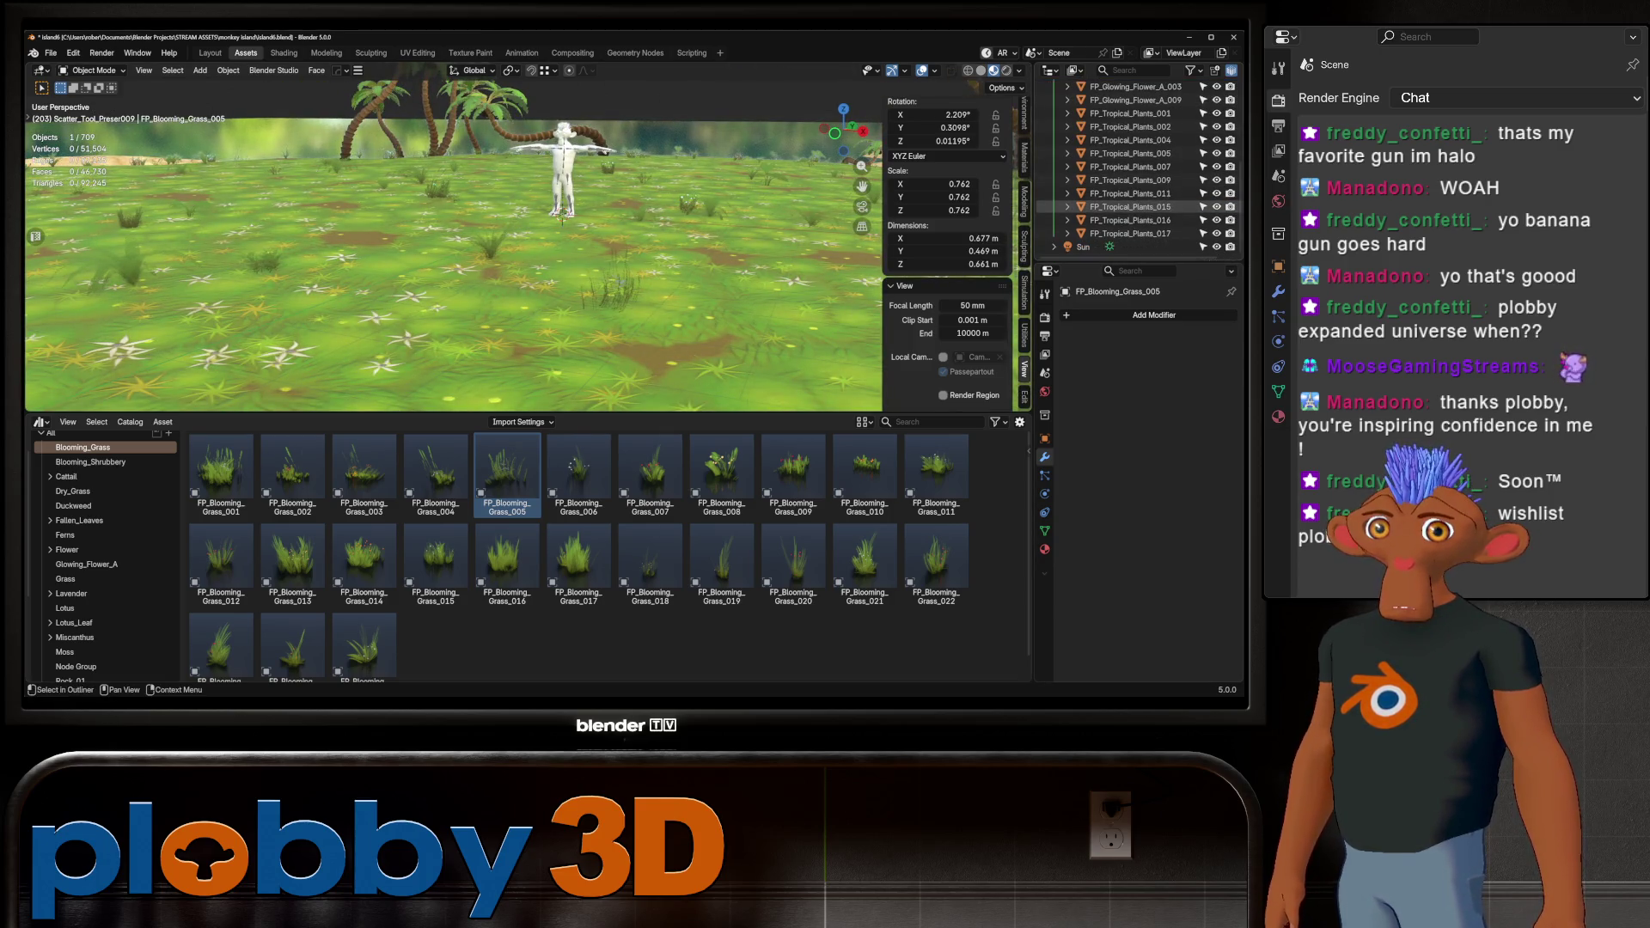
shift+click(1130, 233)
key(KP_Divide)
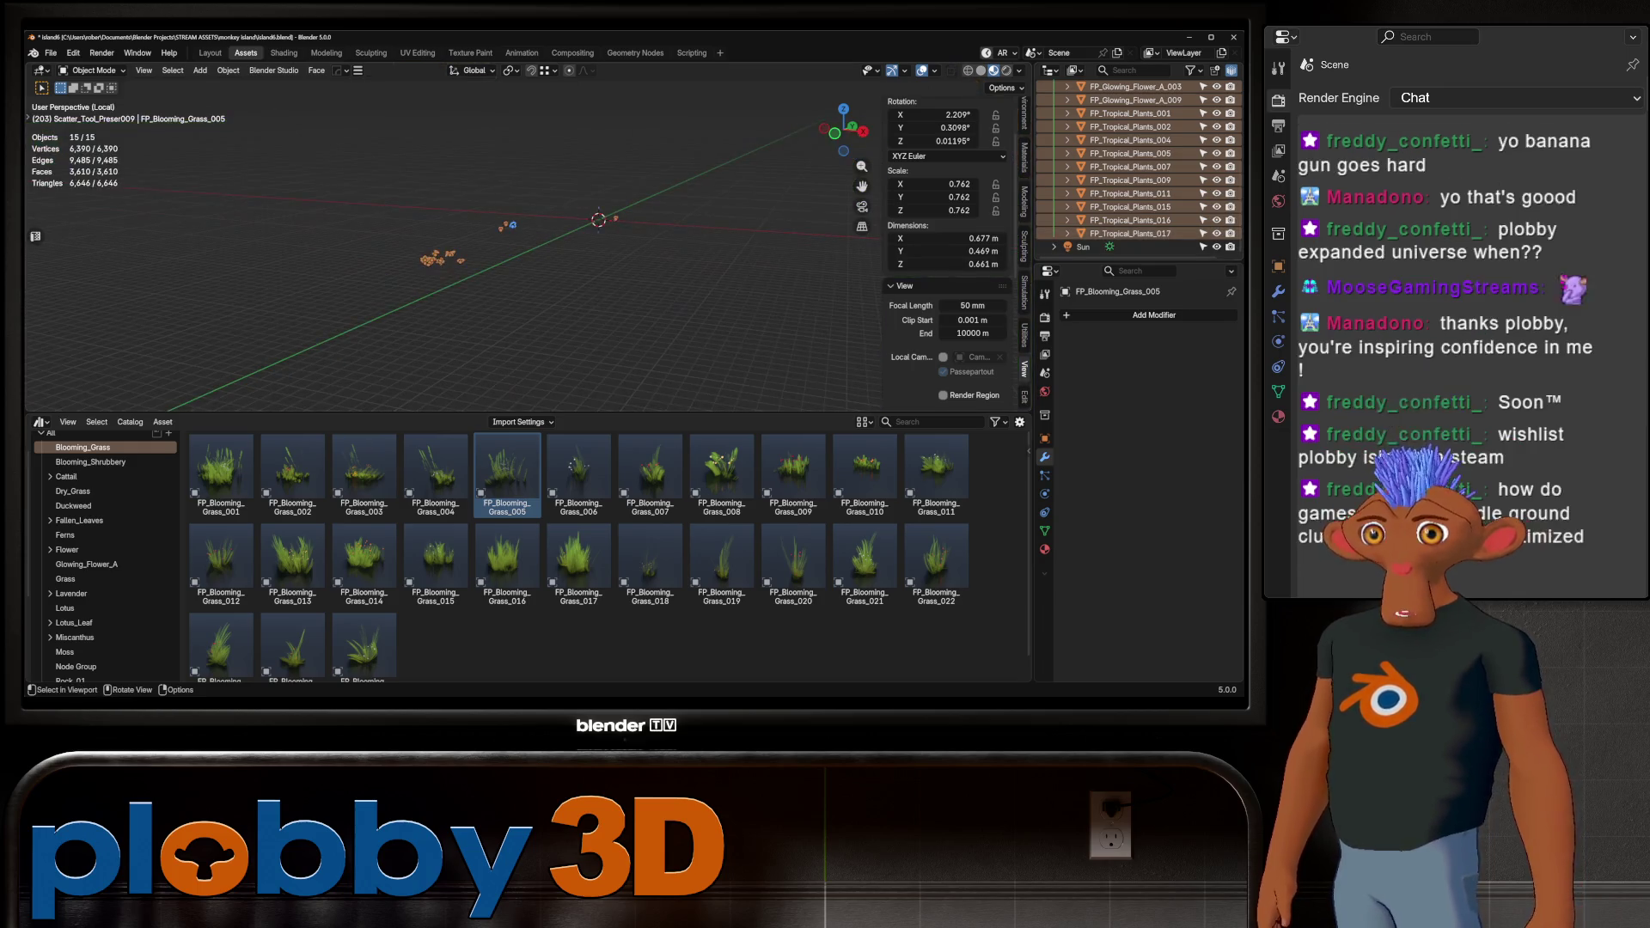
middle_drag(387, 301, 490, 291)
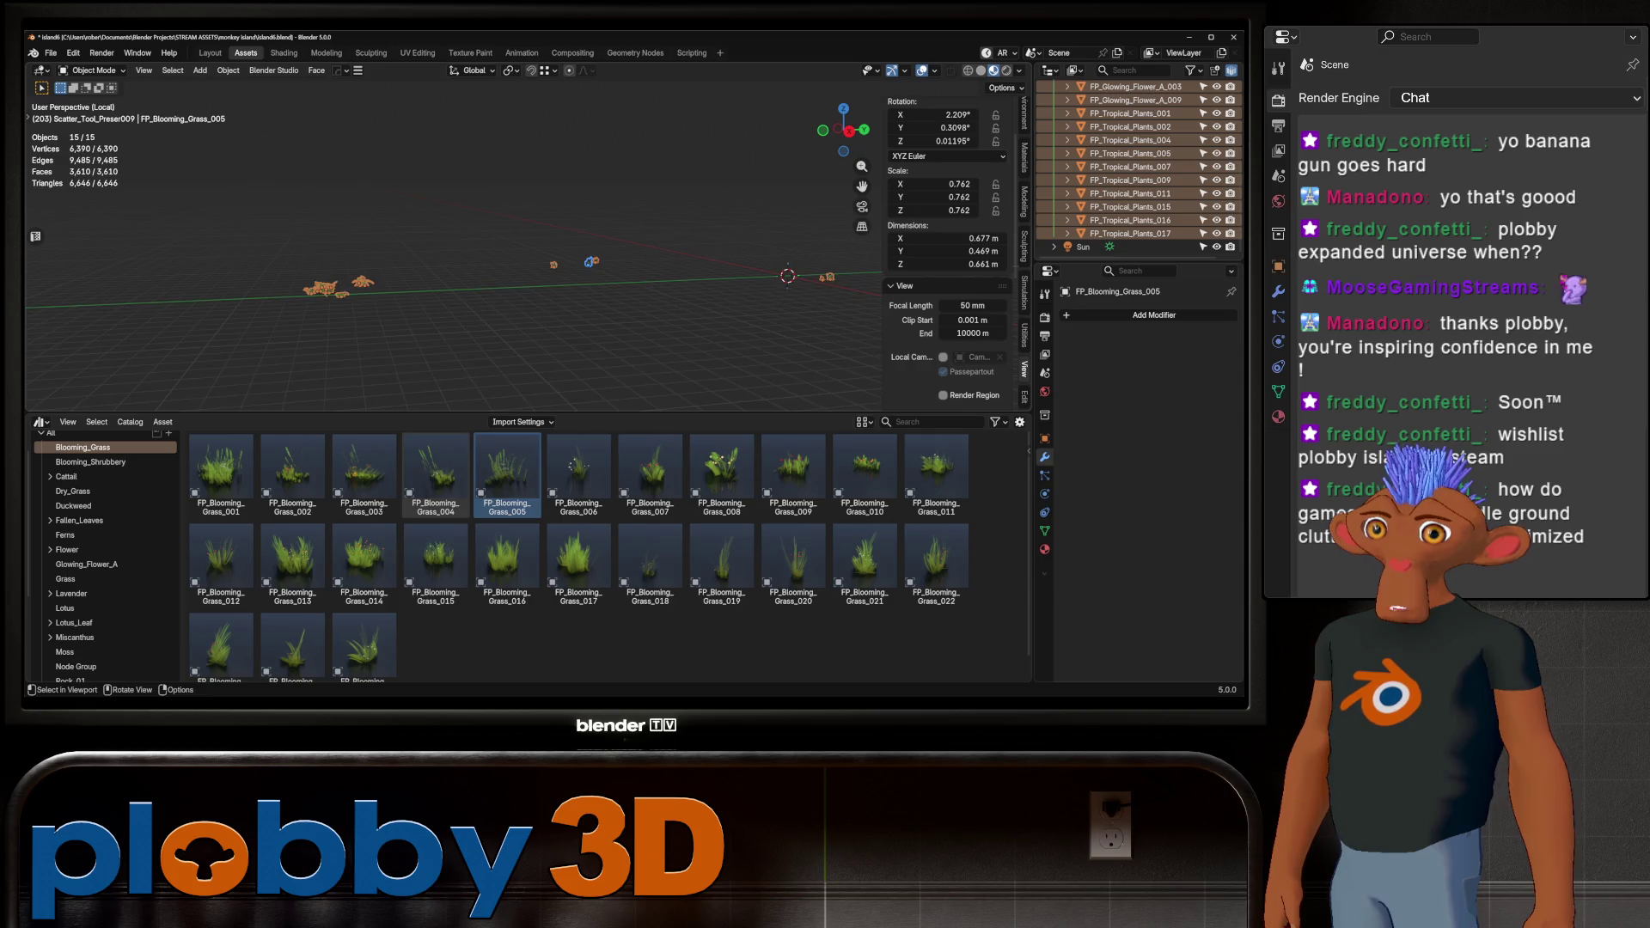
mouse_move(447, 258)
middle_down()
mouse_move(585, 258)
mouse_move(533, 258)
mouse_move(584, 258)
mouse_move(585, 232)
middle_up()
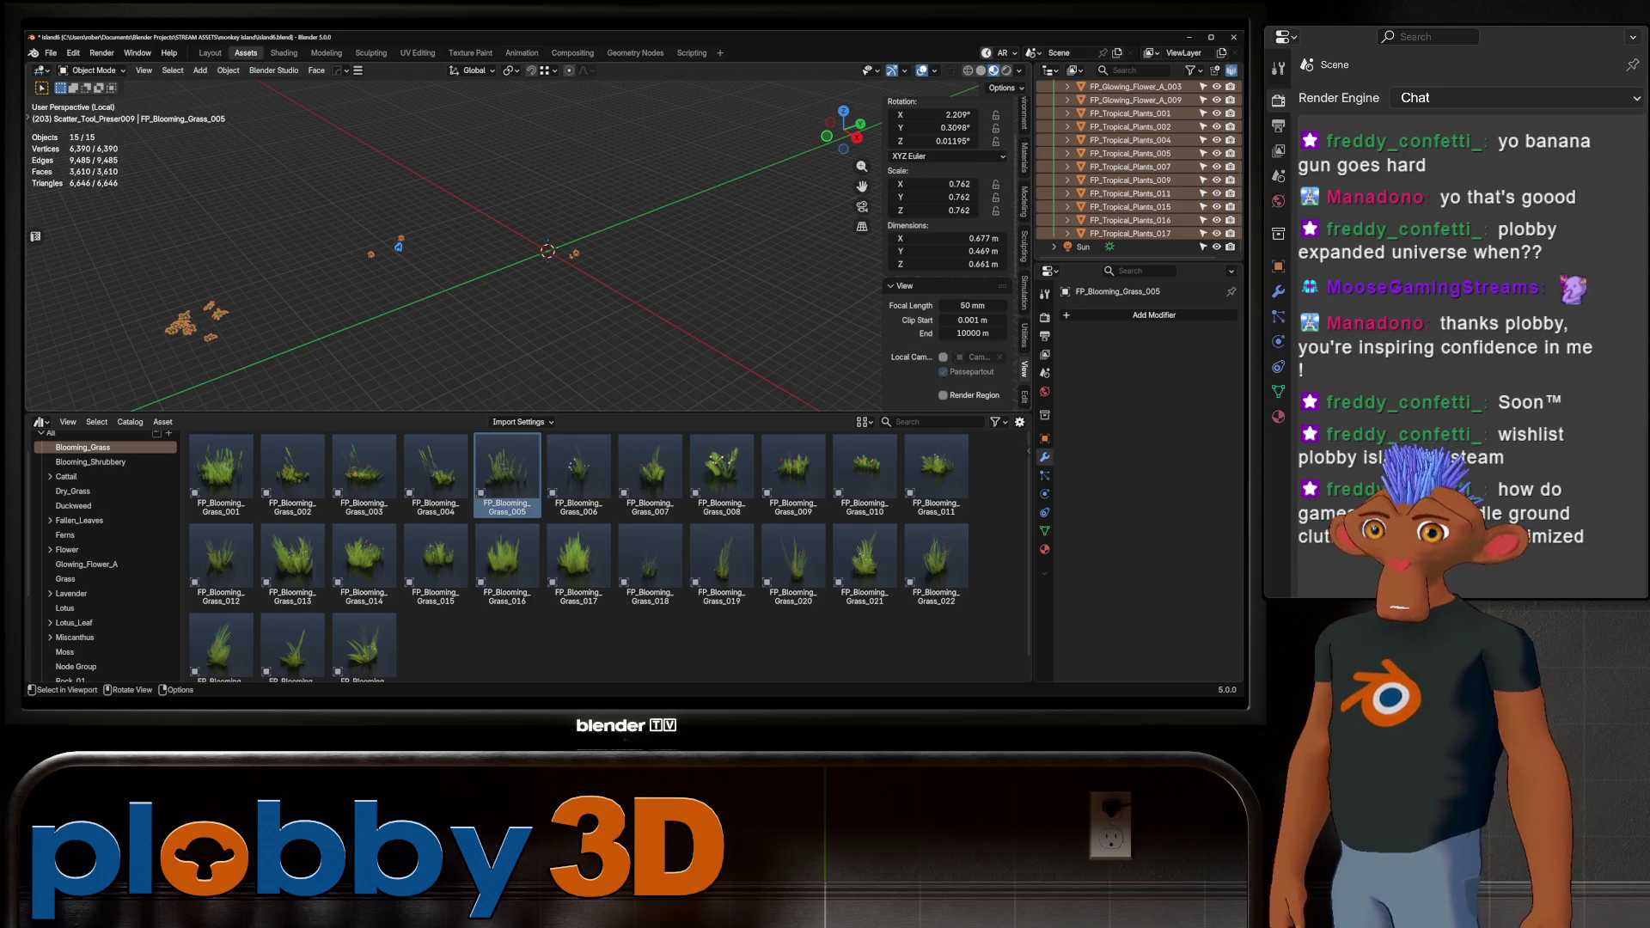
scroll(653, 279, up, 8)
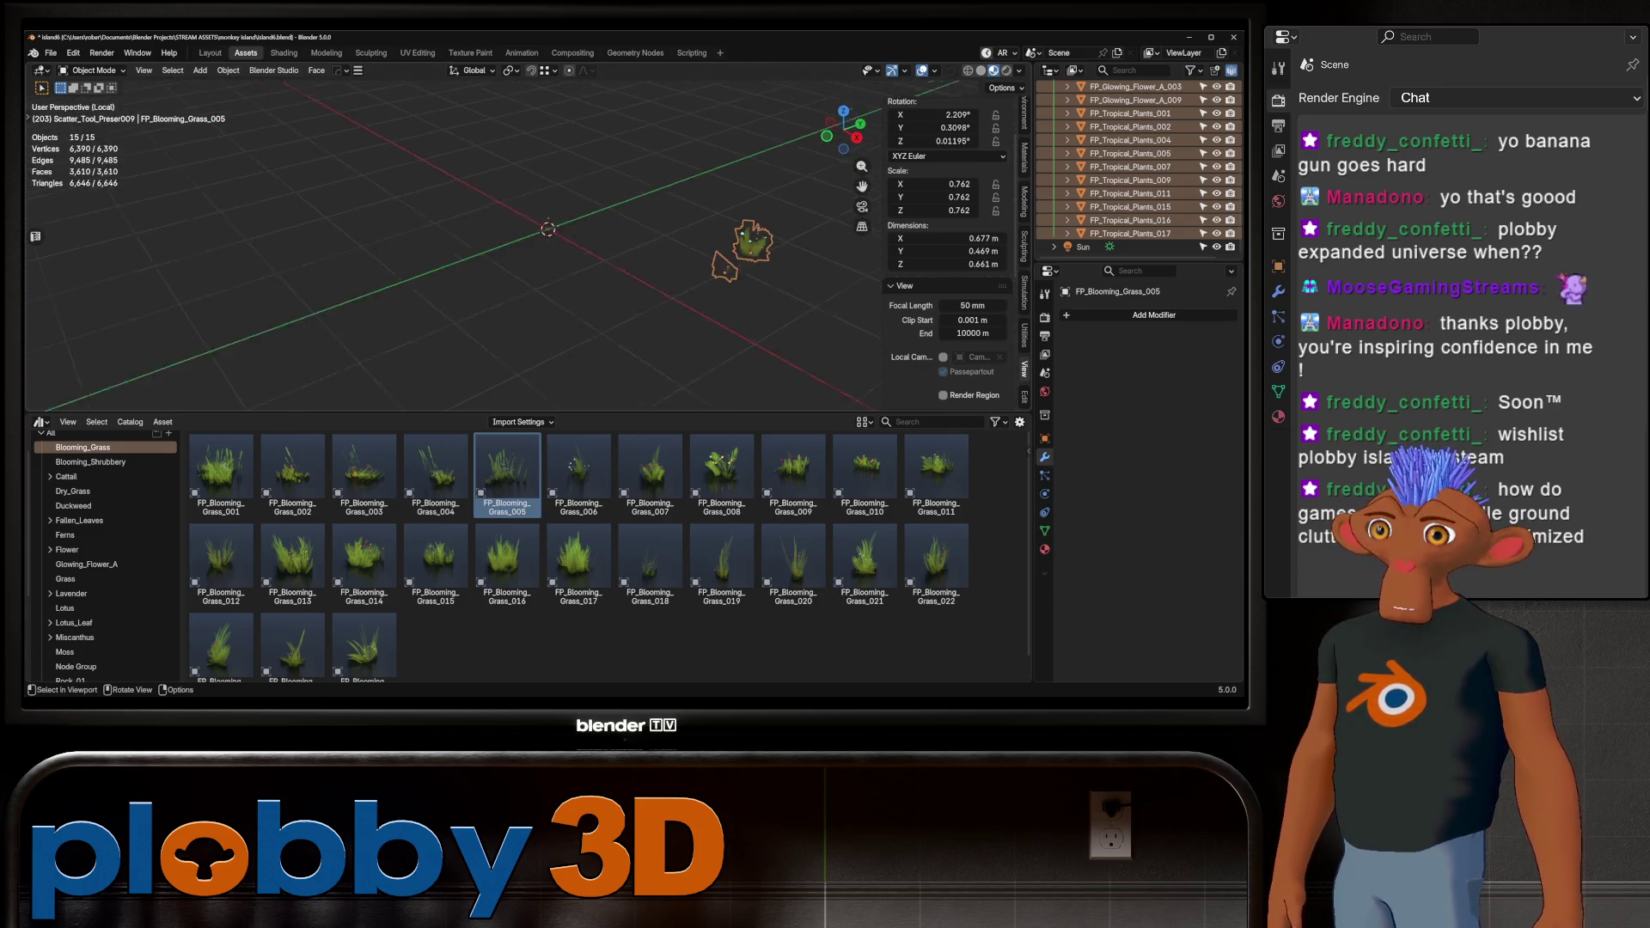
shift+middle_drag(653, 279, 284, 266)
Check the grass objects' meshes in Edit Mode, then deselect everything
key(Tab)
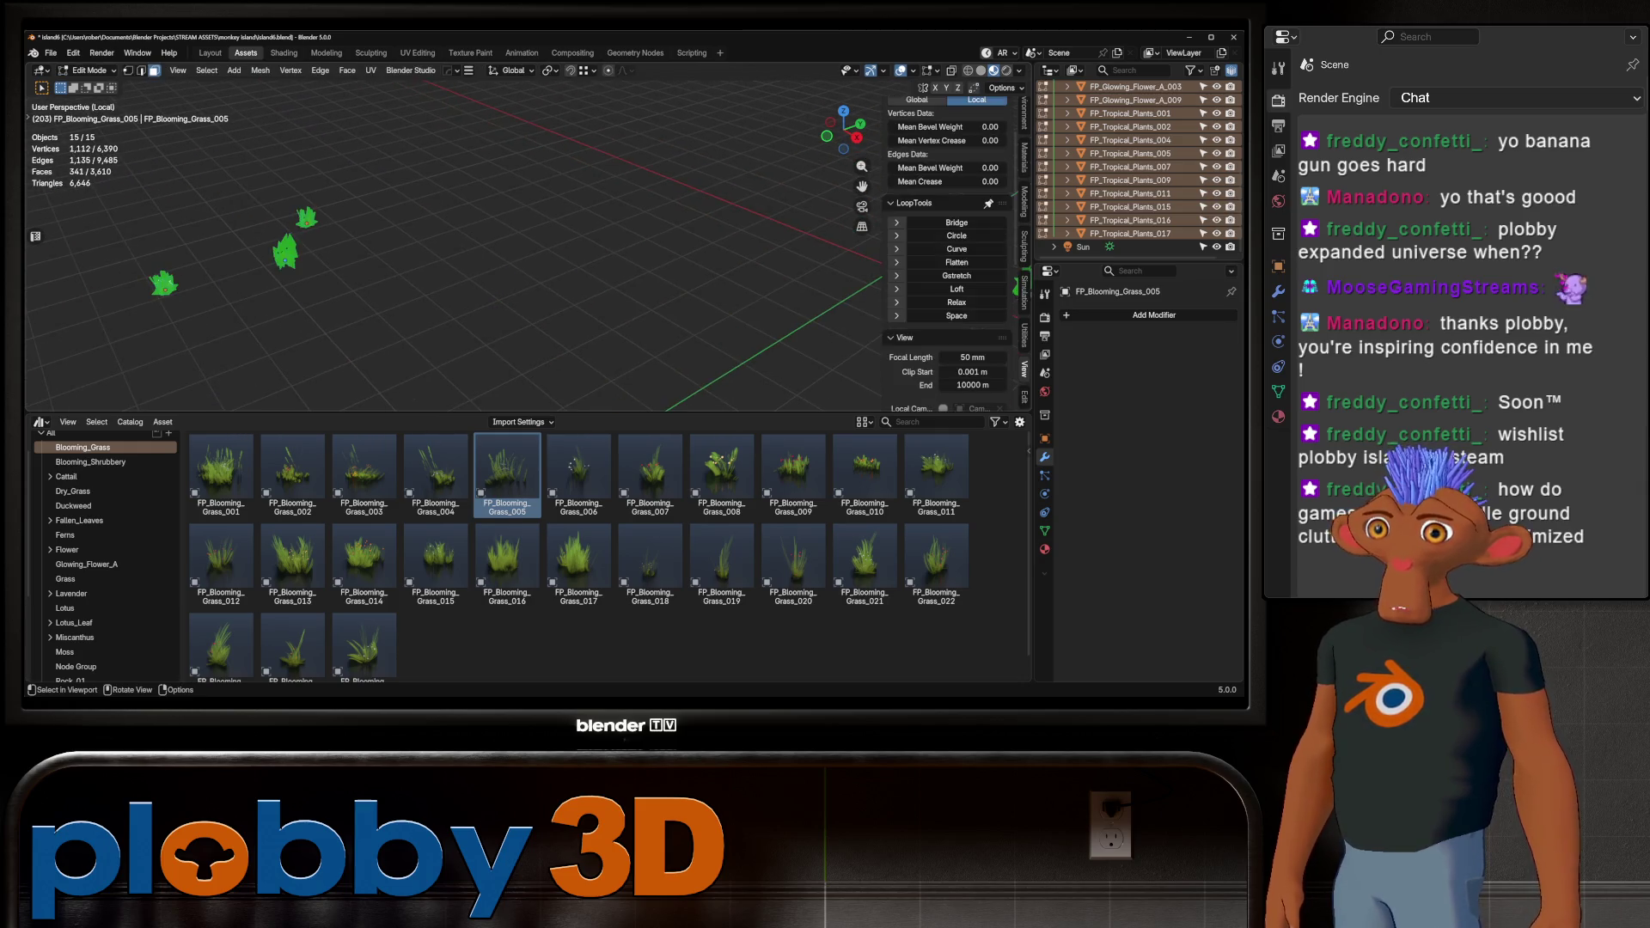
key(Tab)
scroll(456, 249, down, 5)
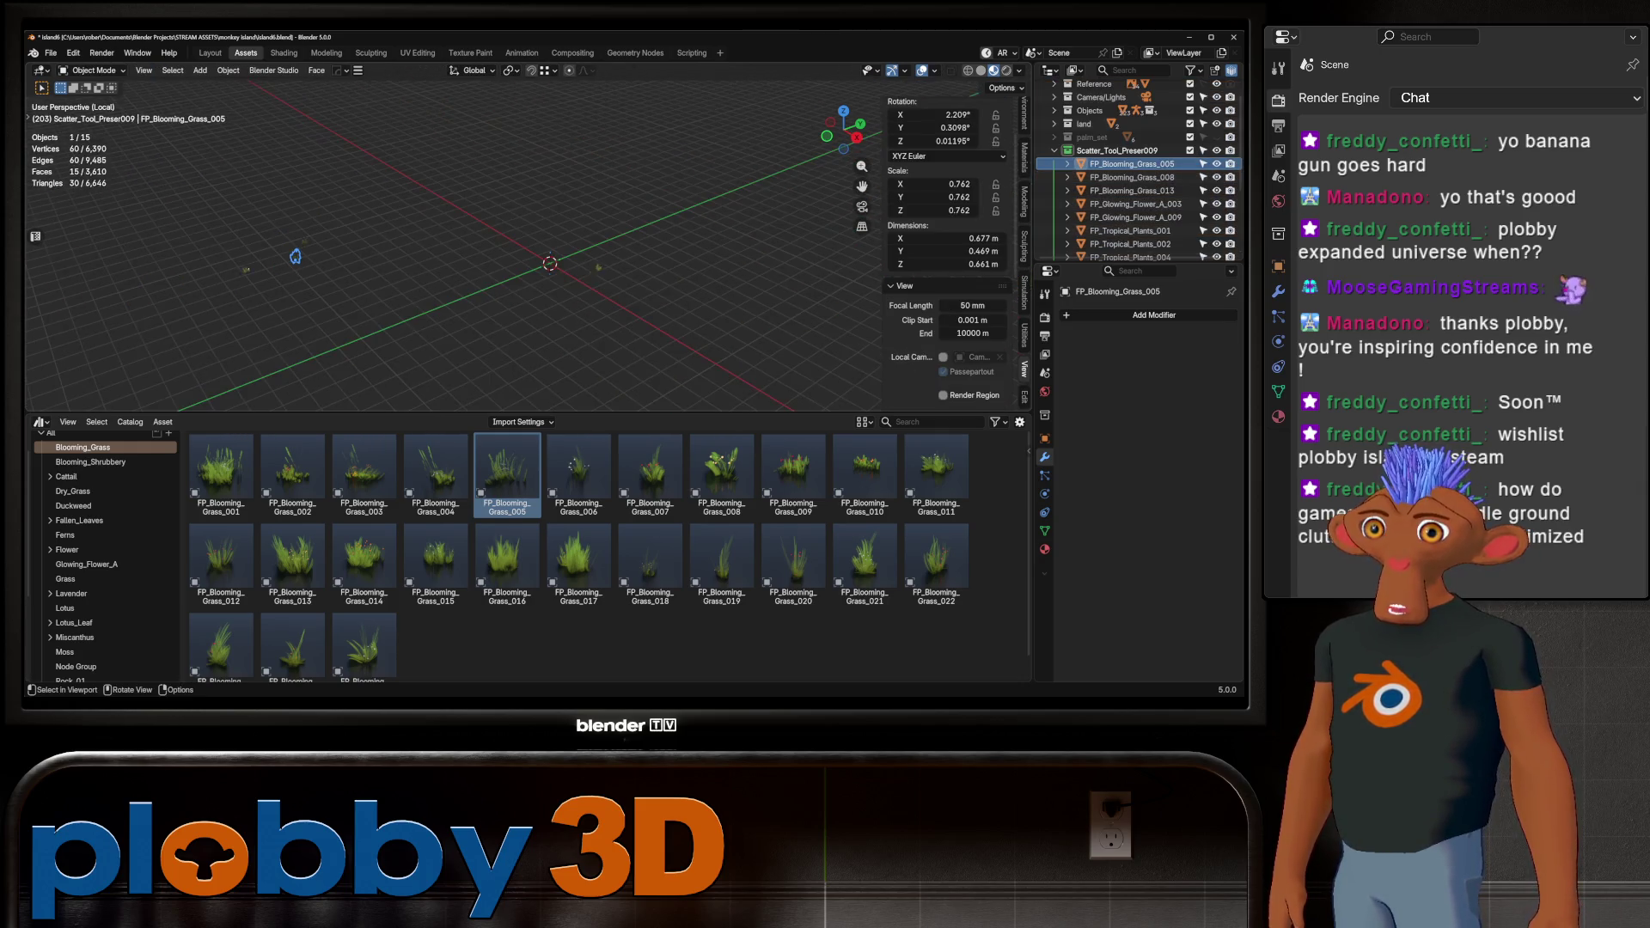
key(alt+a)
scroll(453, 245, up, 3)
shift+middle_drag(454, 245, 387, 172)
scroll(387, 189, up, 3)
Select FP_Tropical_Plants_017, inspect its mesh in Edit Mode, and delete it
click(368, 168)
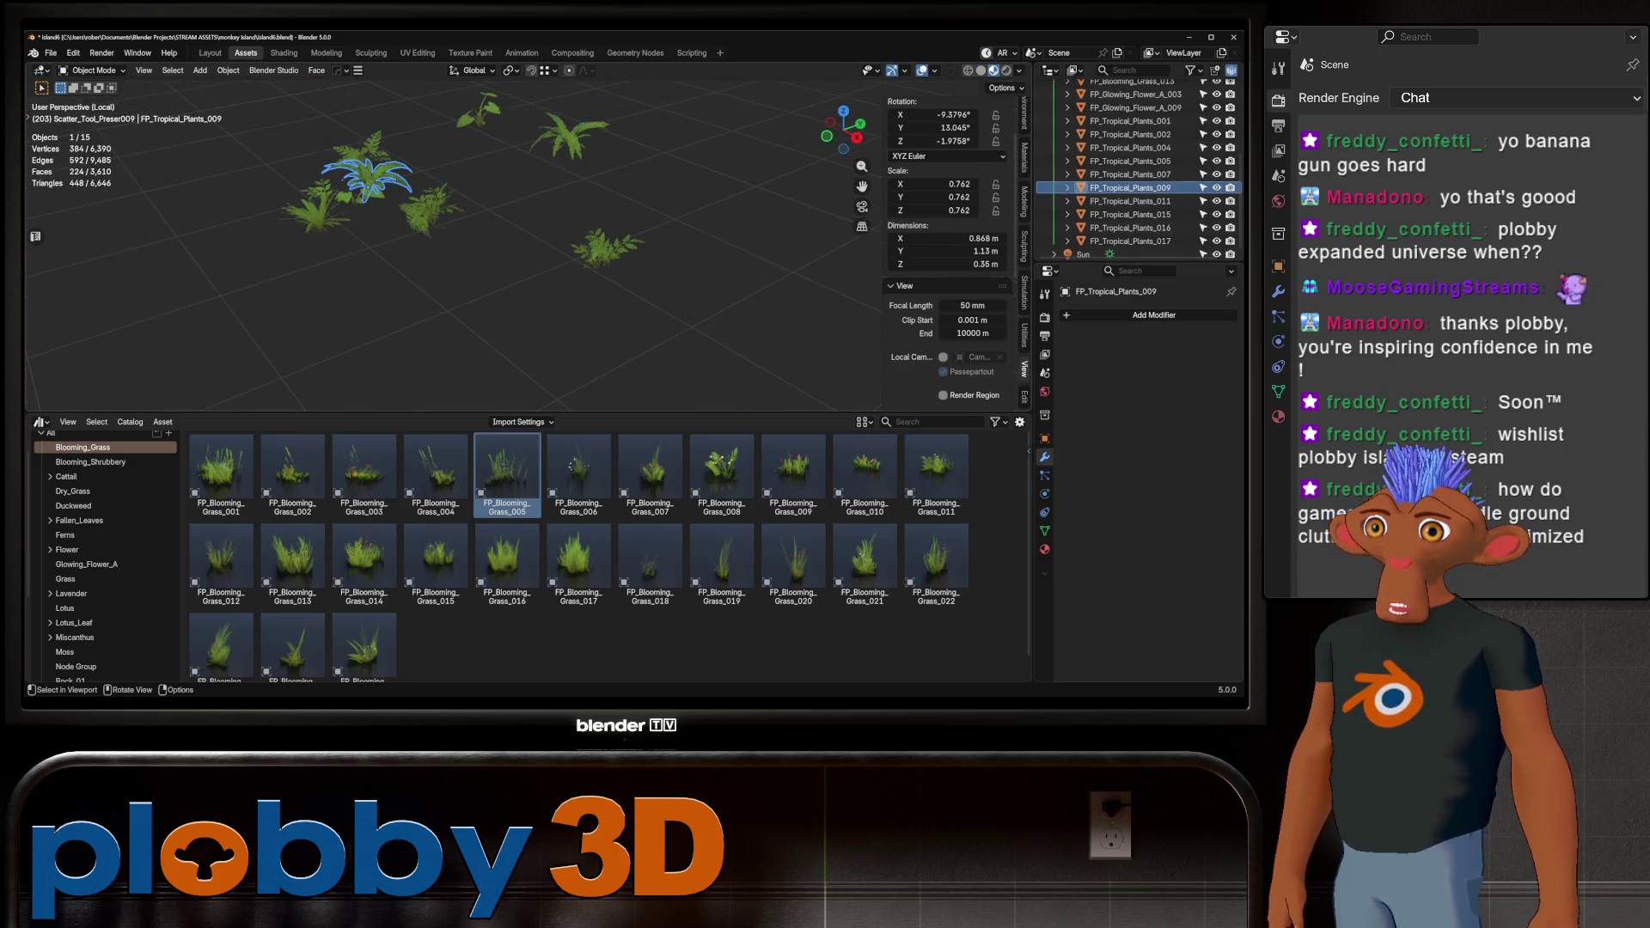
mouse_move(430, 258)
middle_down()
mouse_move(378, 292)
mouse_move(404, 283)
middle_up()
scroll(404, 258, up, 4)
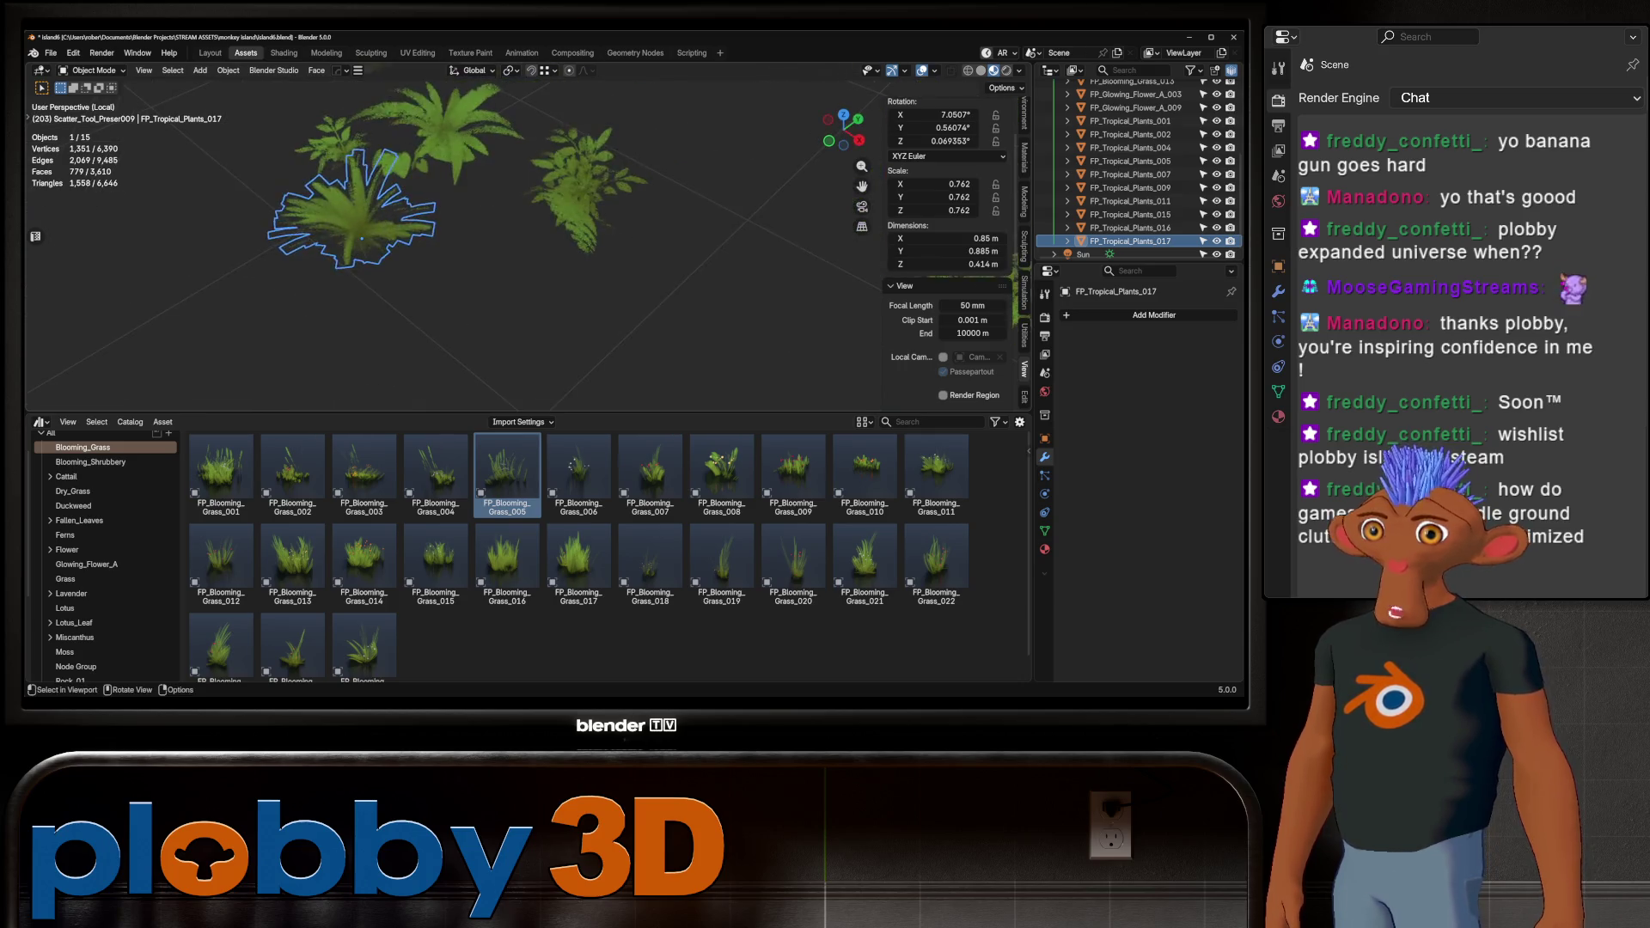
key(Tab)
middle_drag(400, 219, 400, 258)
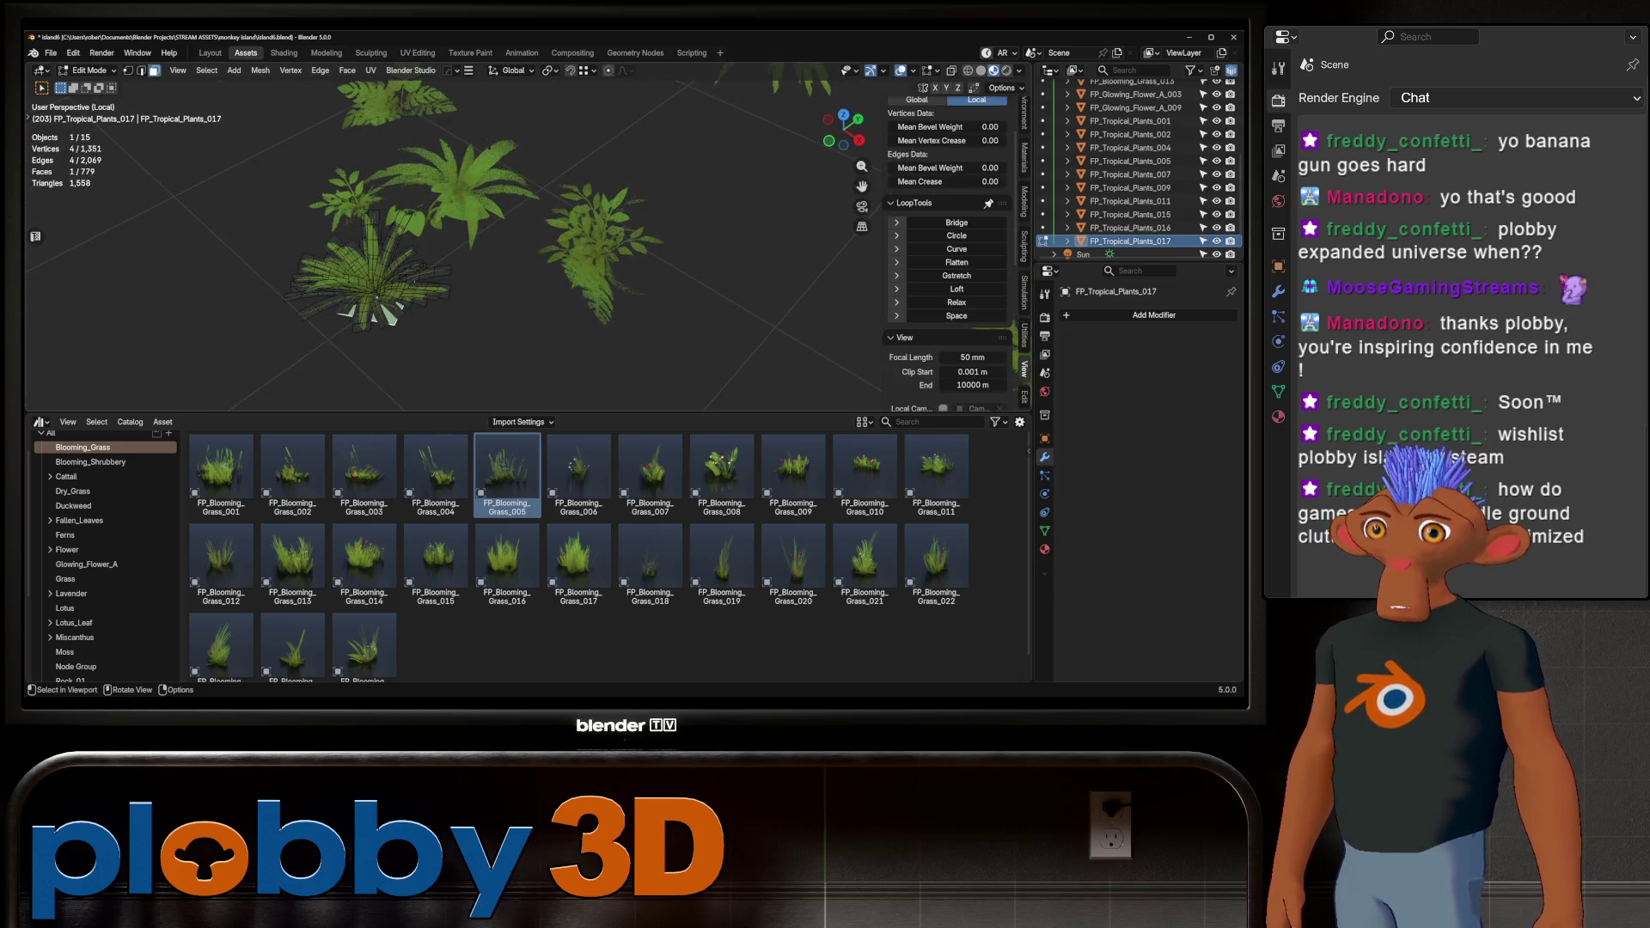
key(a)
key(Tab)
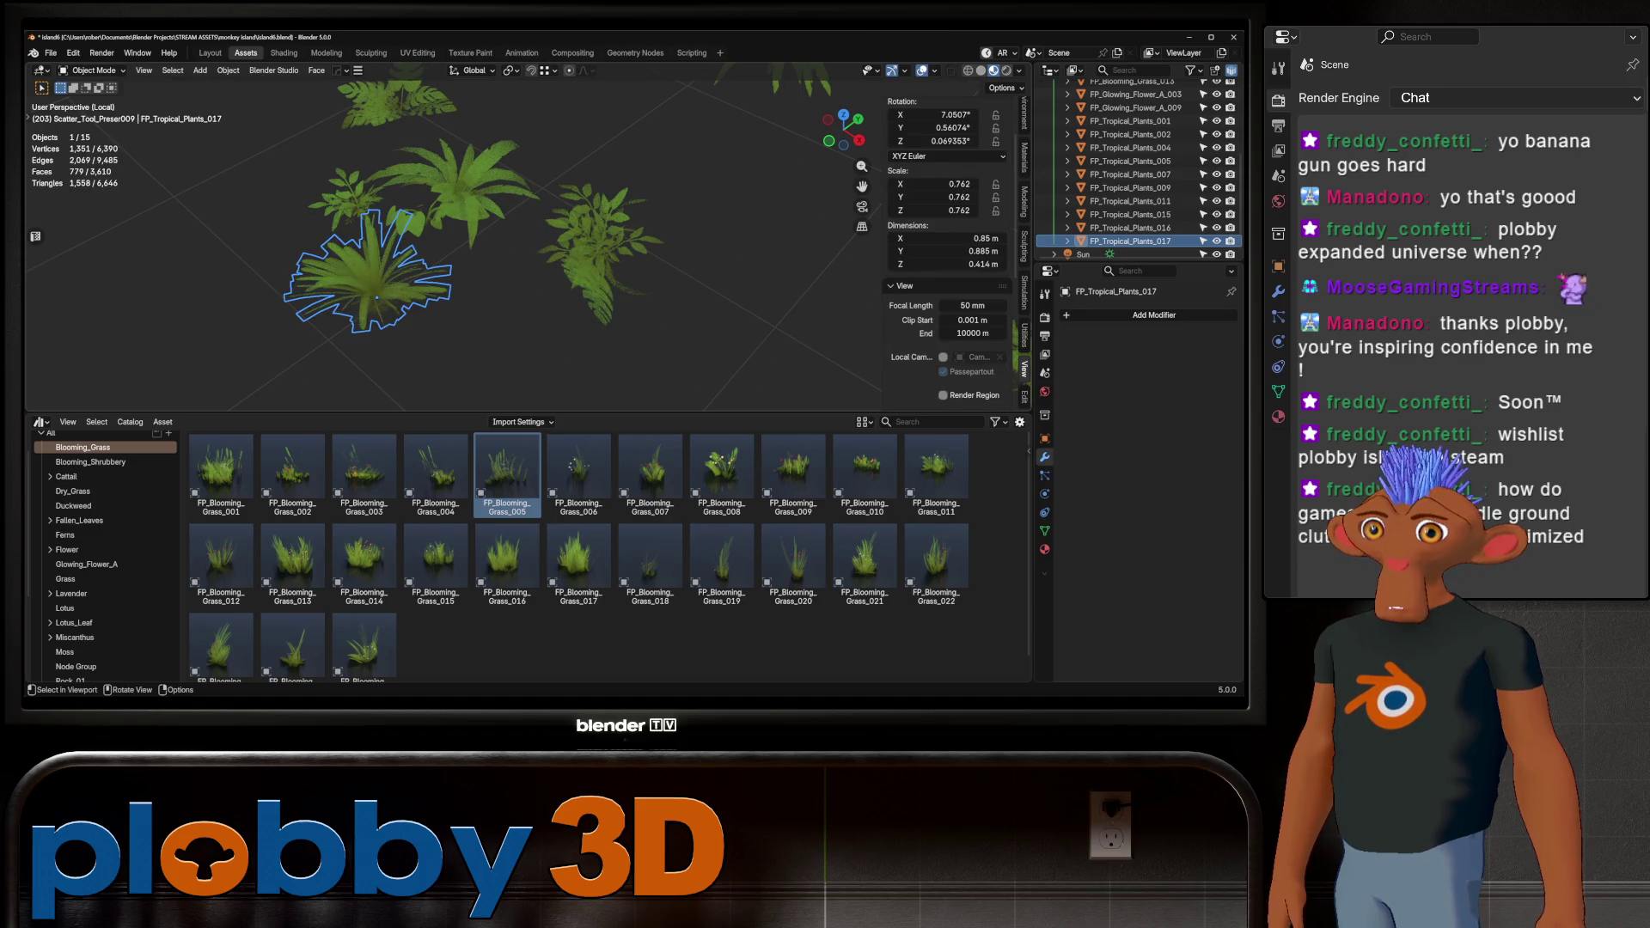
key(Tab)
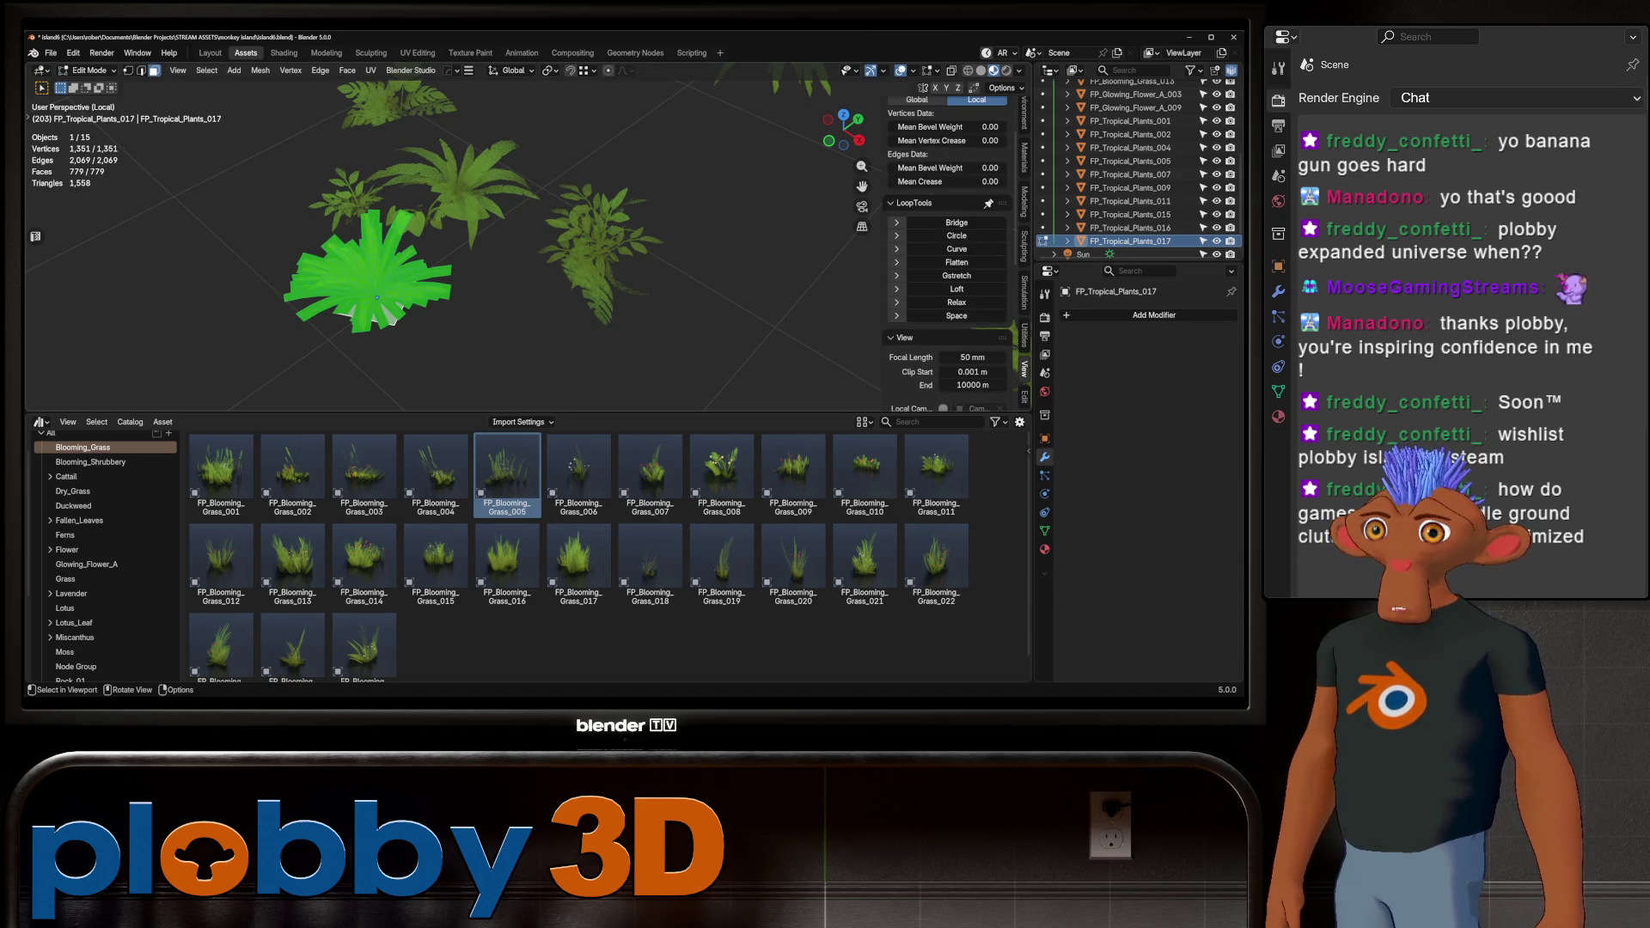
key(Tab)
key(Delete)
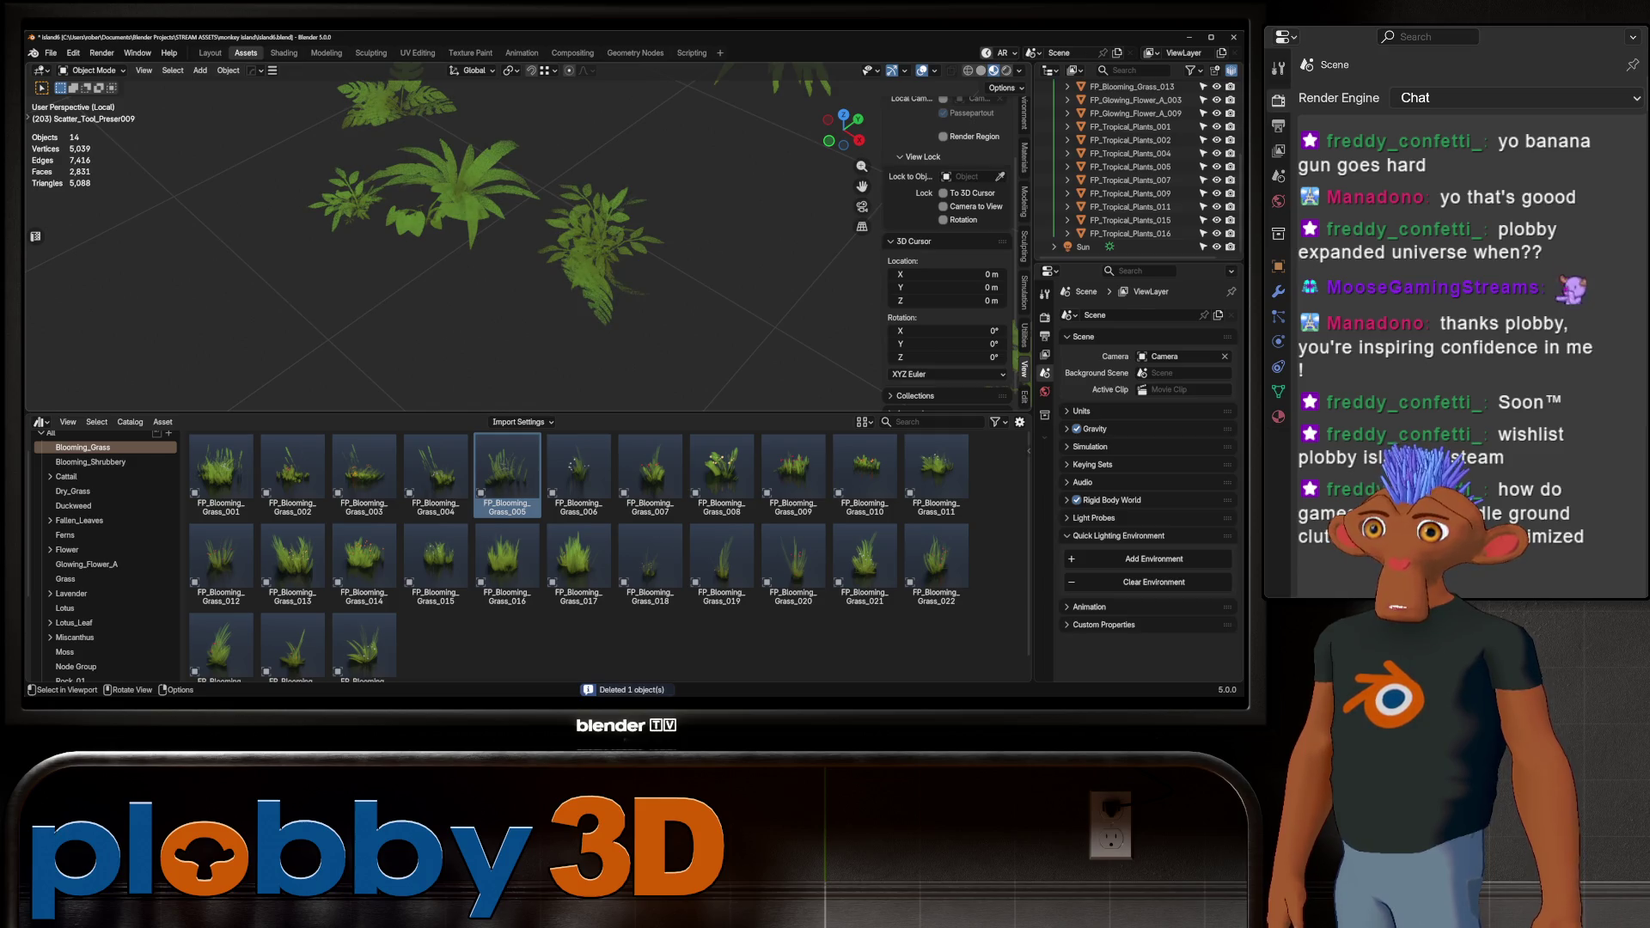
Inspect the tropical plant variants and delete FP_Tropical_Plants_002
click(602, 283)
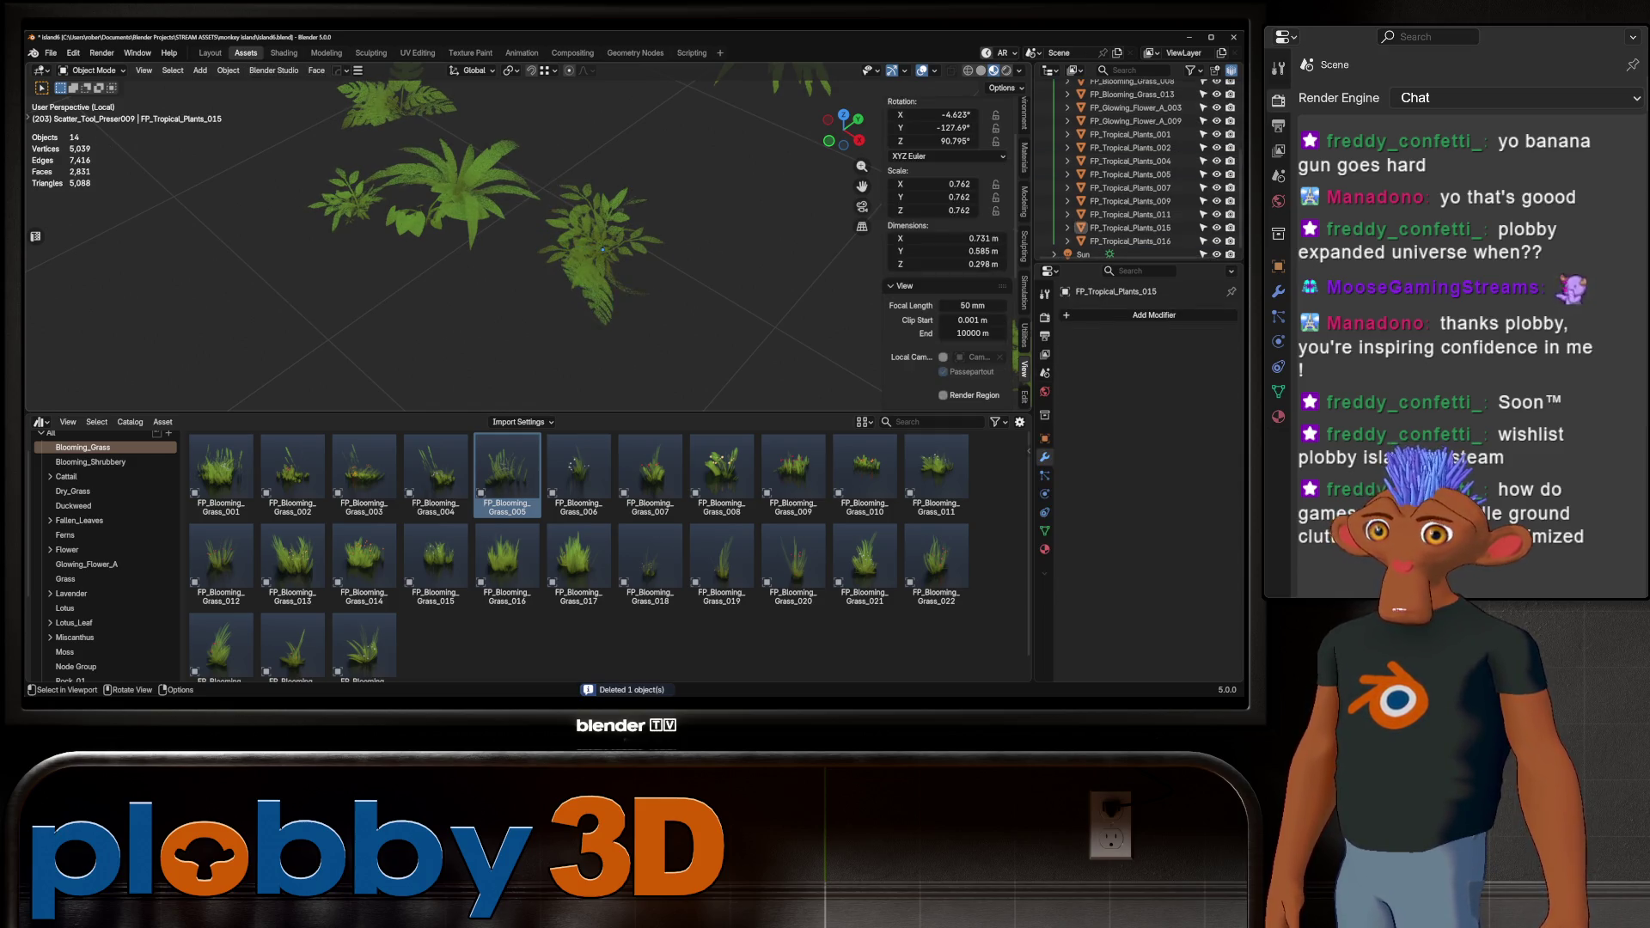
click(451, 194)
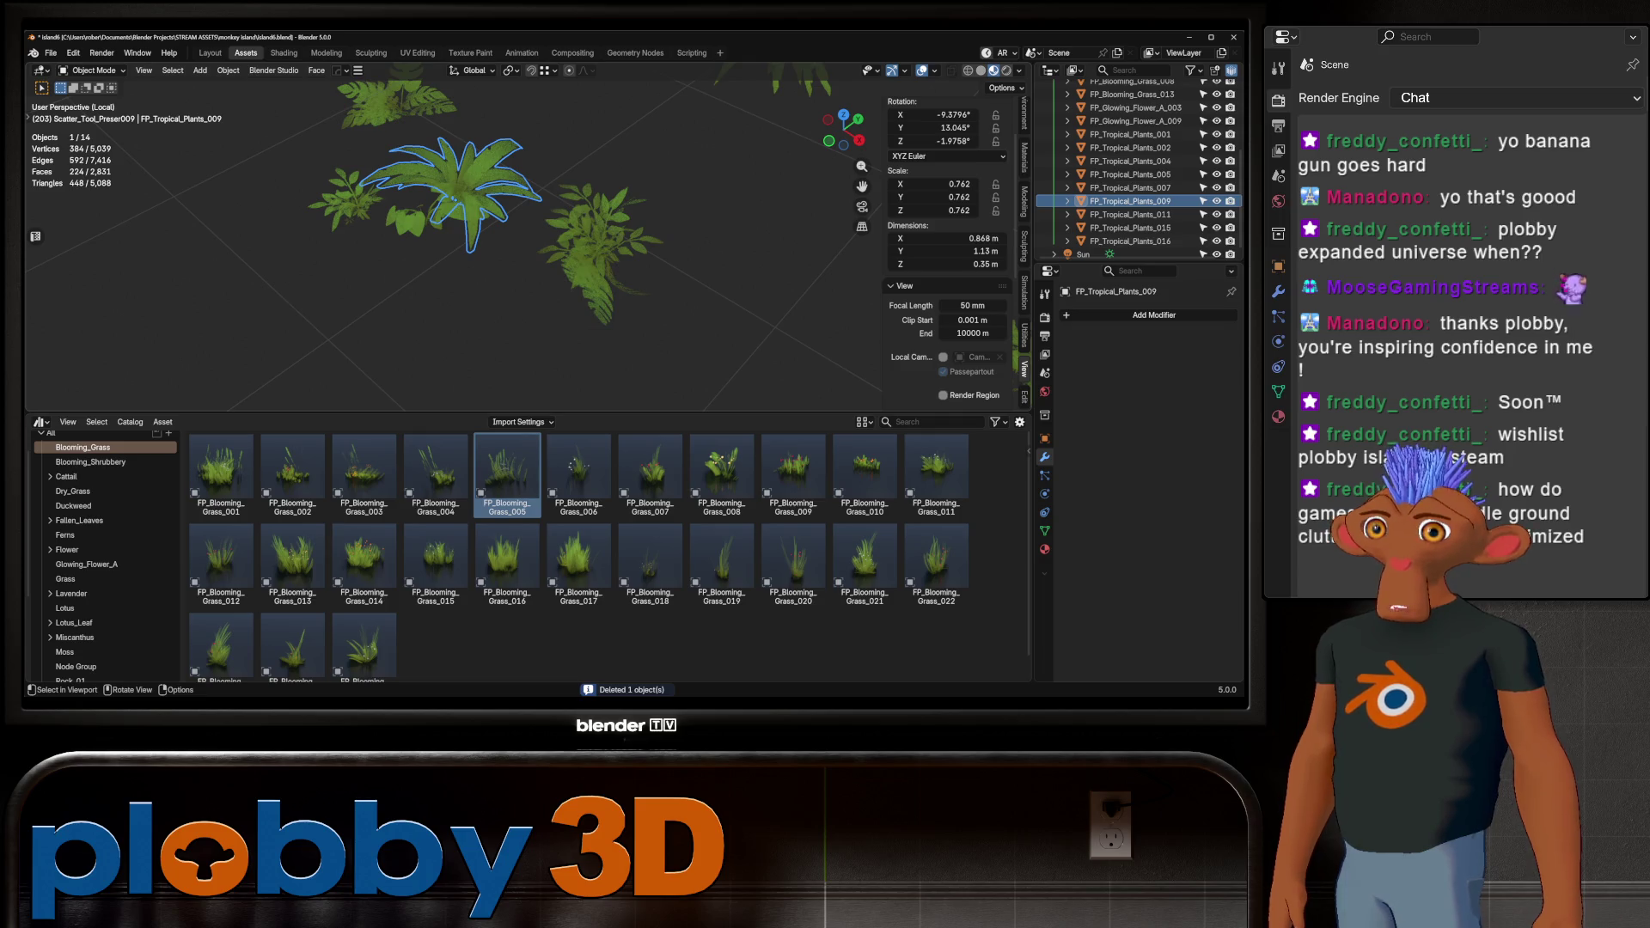
click(348, 196)
click(602, 258)
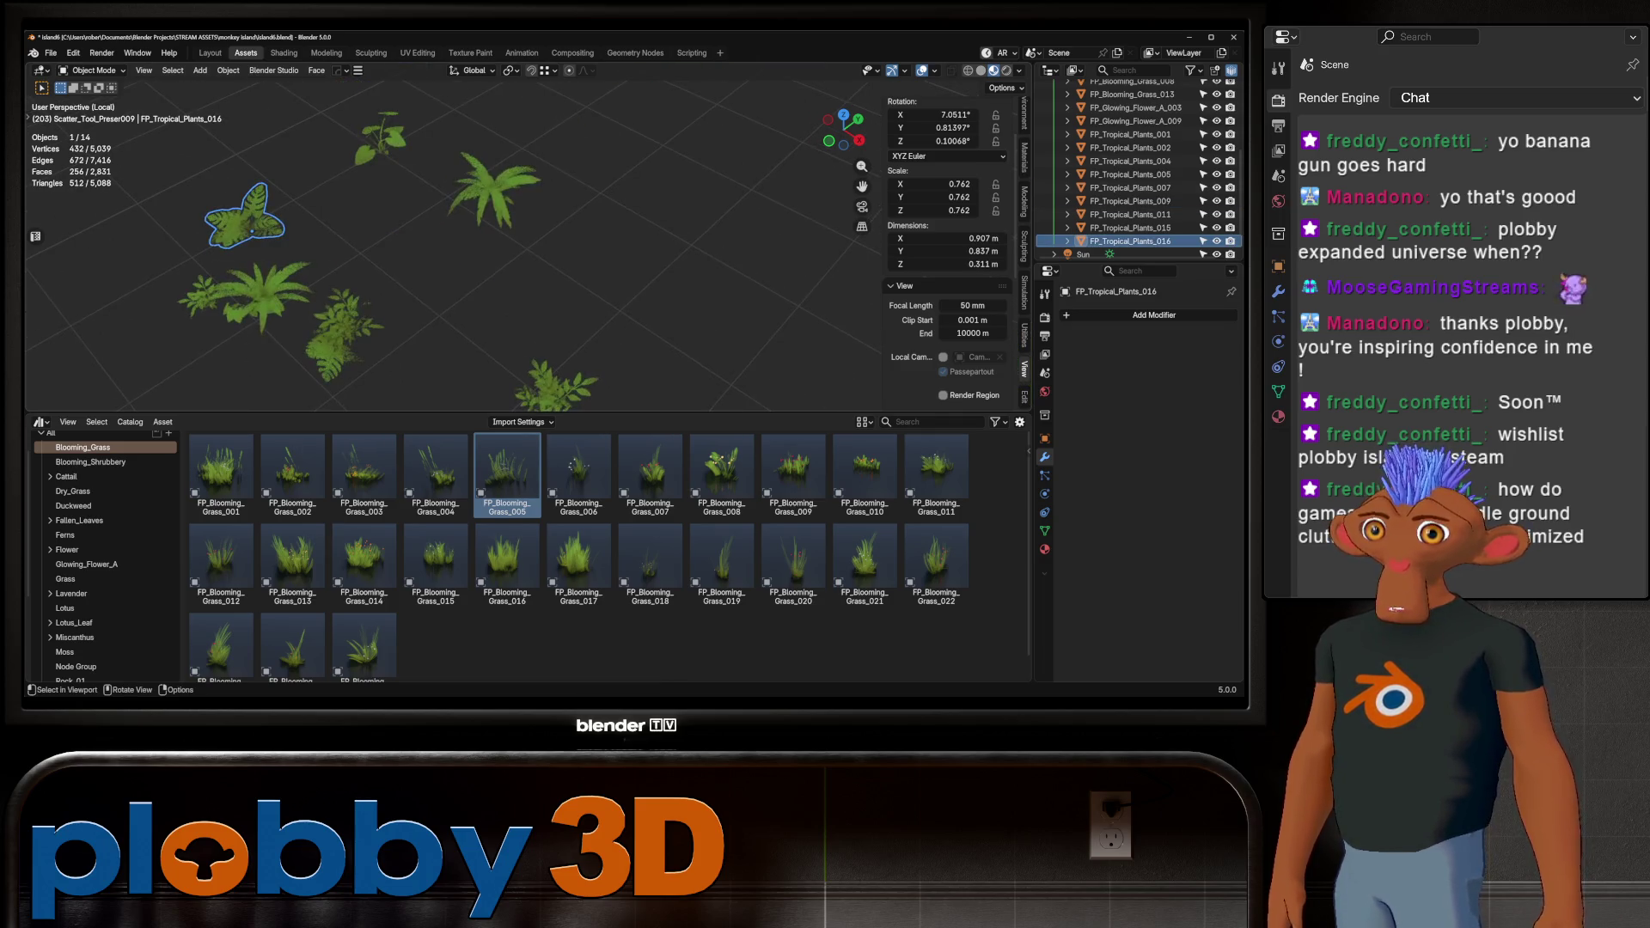
click(481, 172)
click(566, 327)
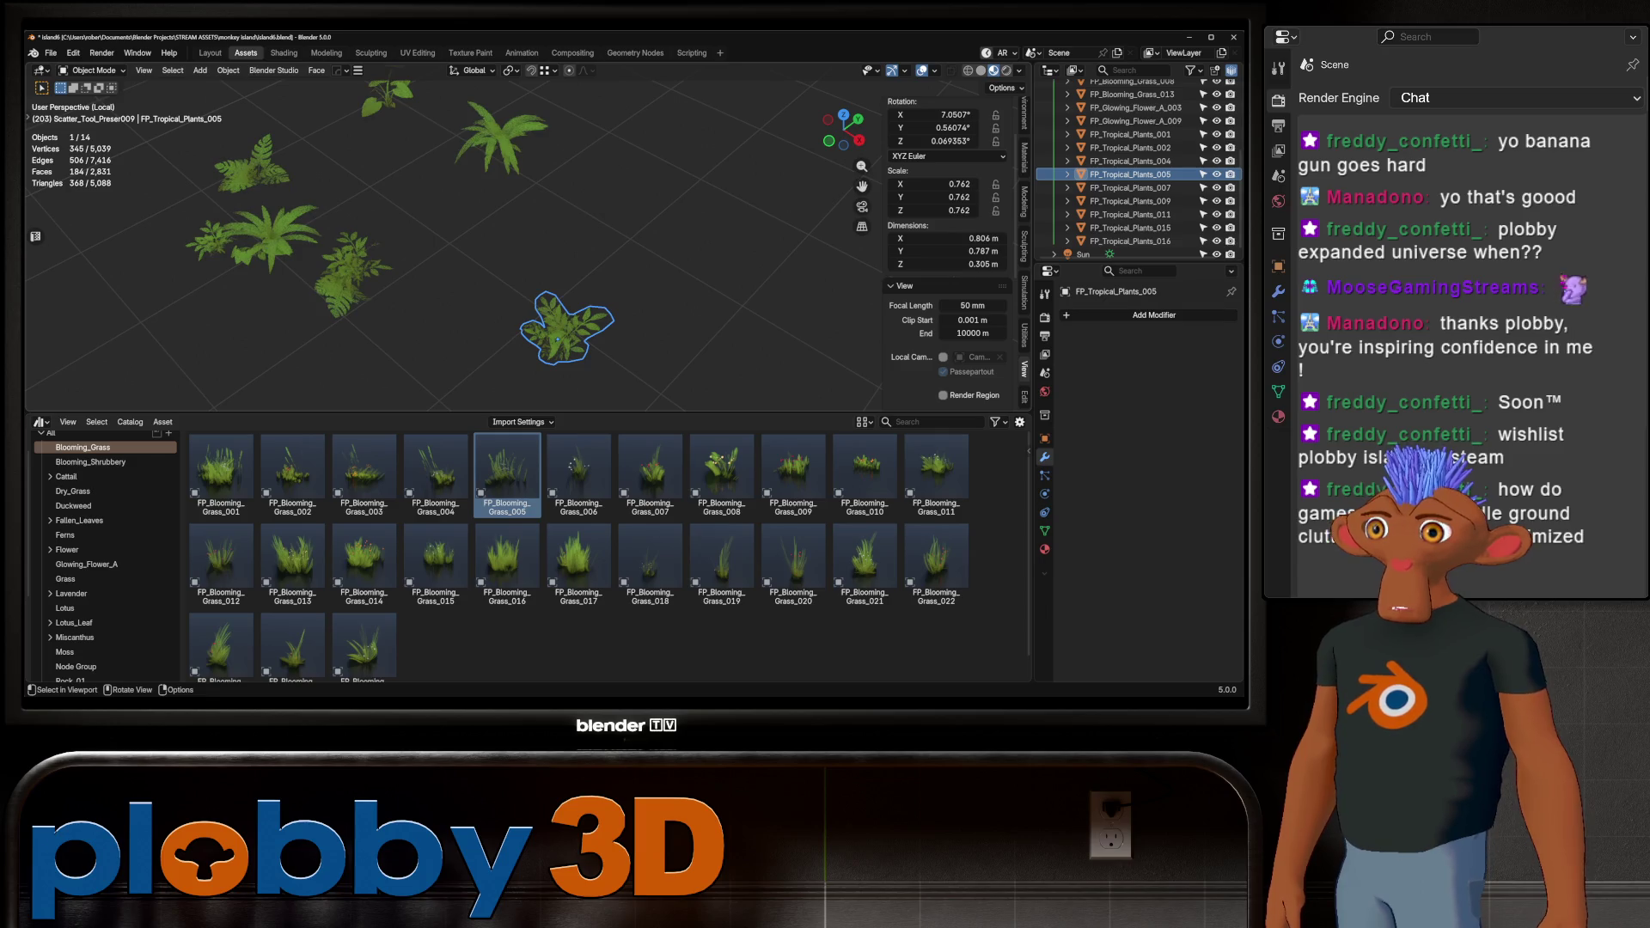
click(389, 95)
middle_drag(430, 258, 602, 258)
key(Delete)
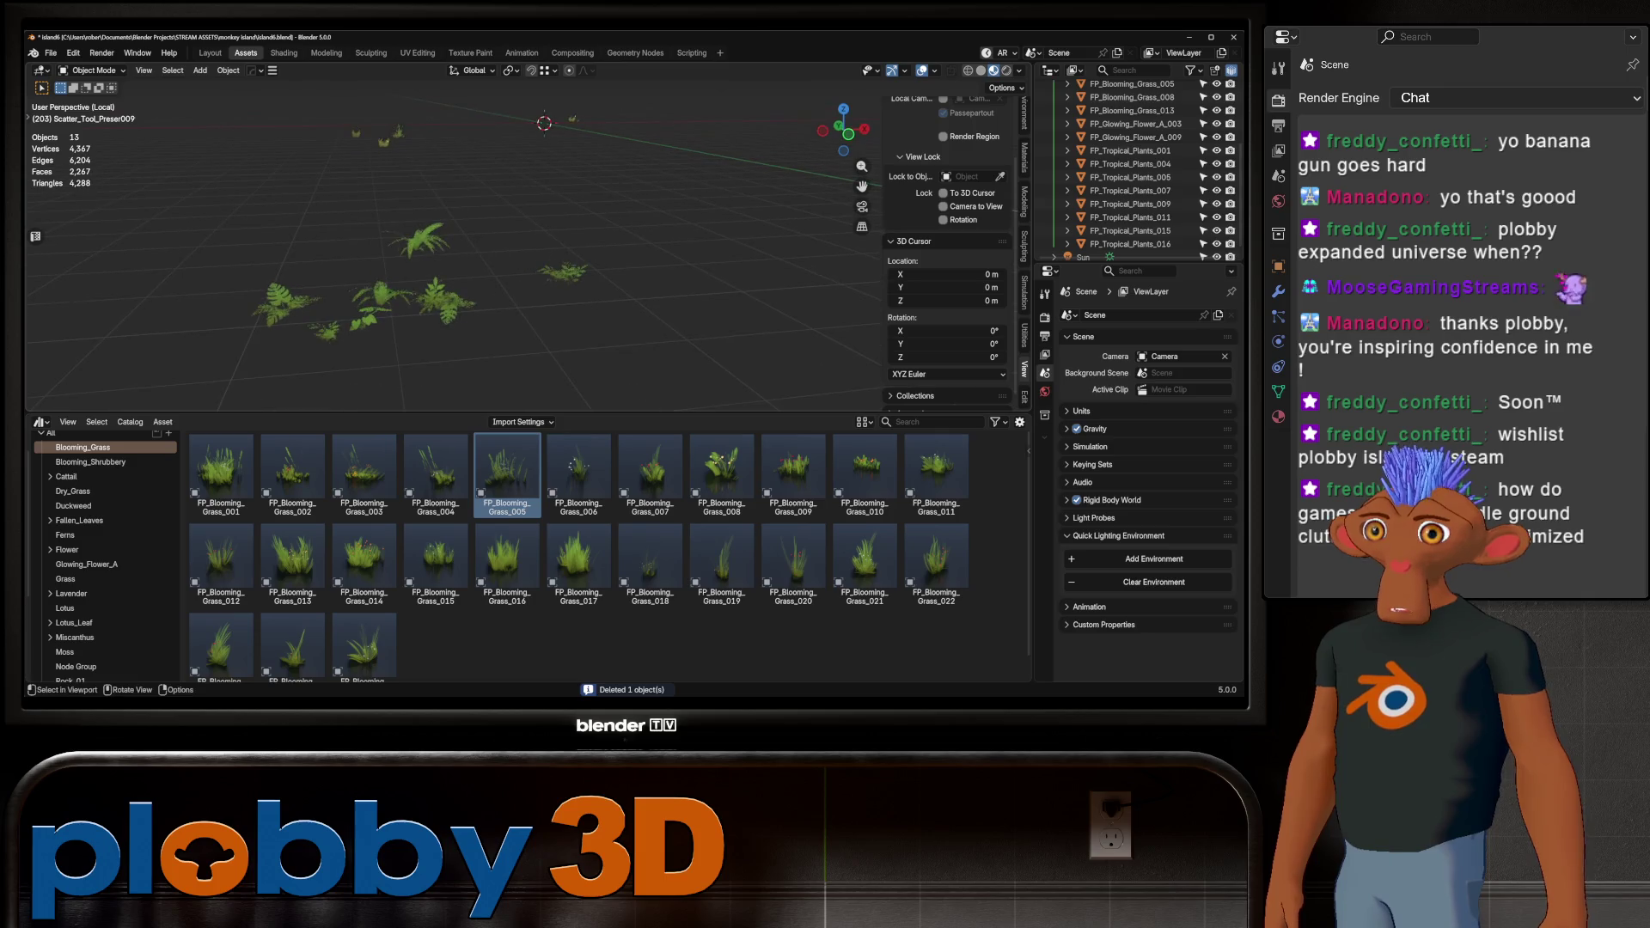
Check the grass and flower objects, then delete FP_Tropical_Plants_001
click(396, 132)
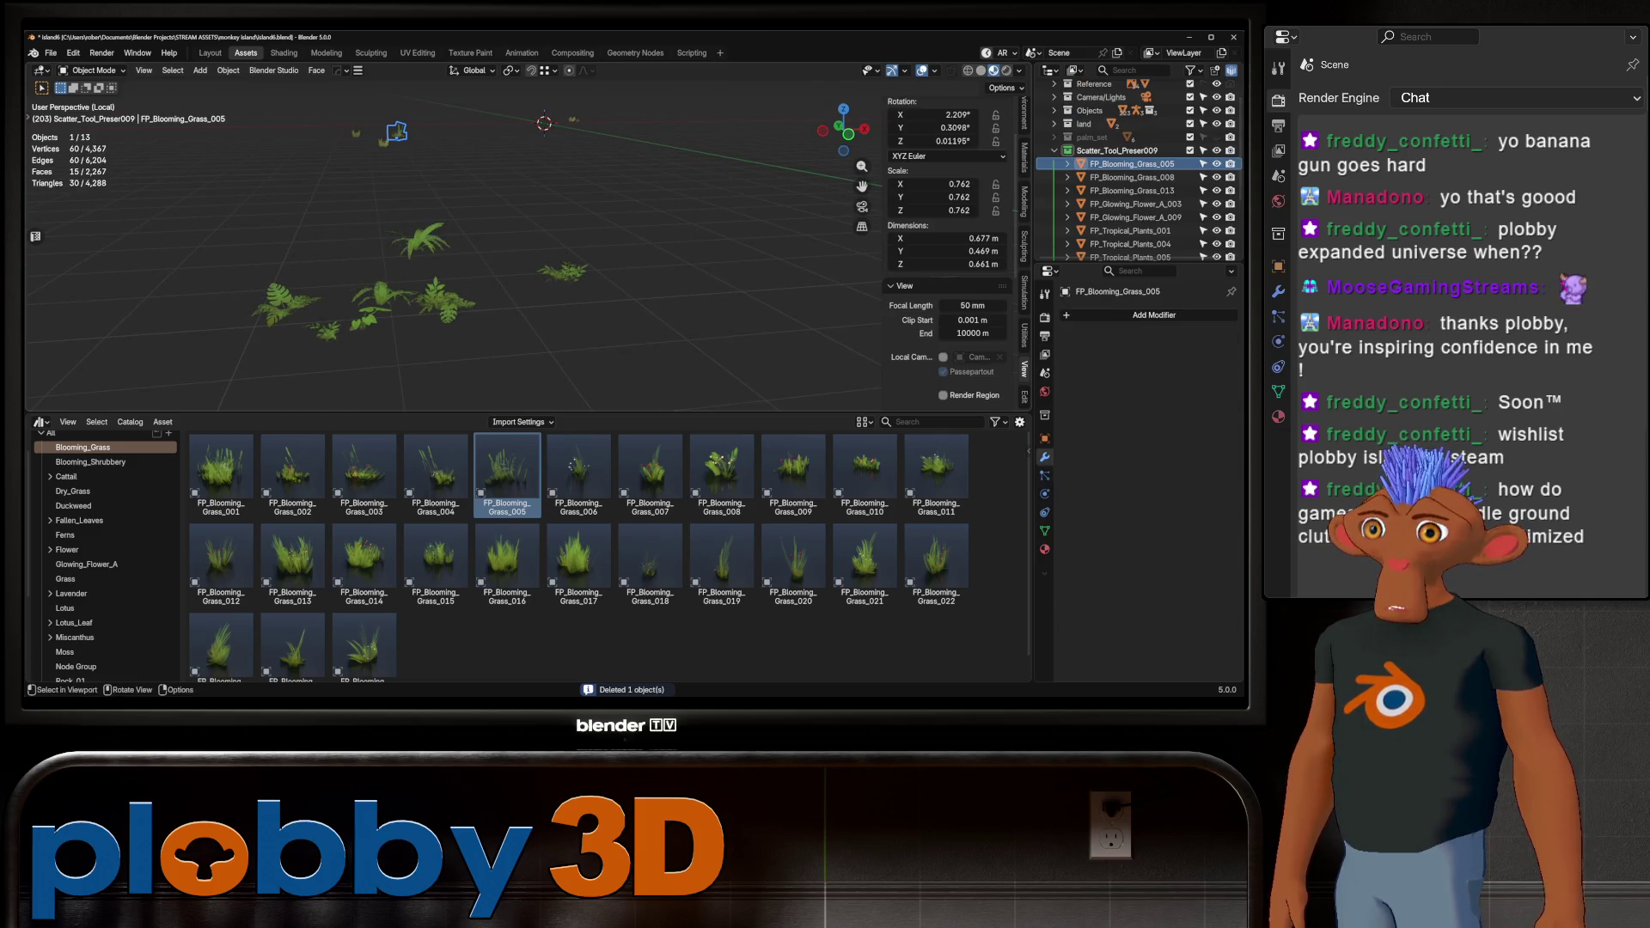
click(356, 133)
click(575, 120)
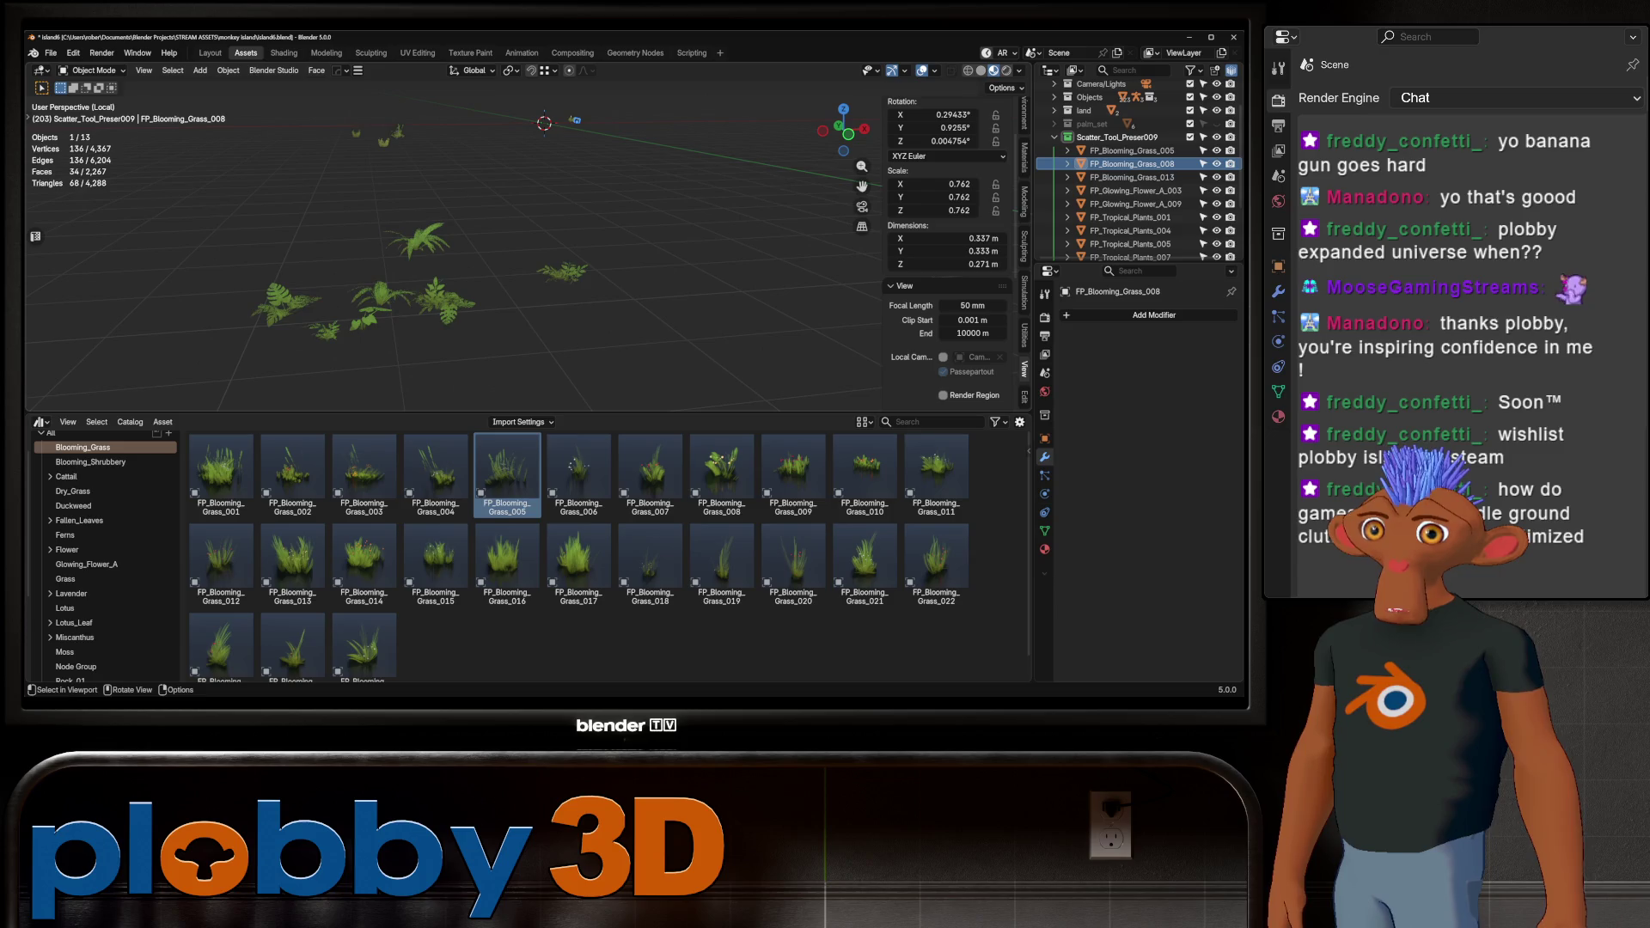
click(573, 118)
click(1131, 190)
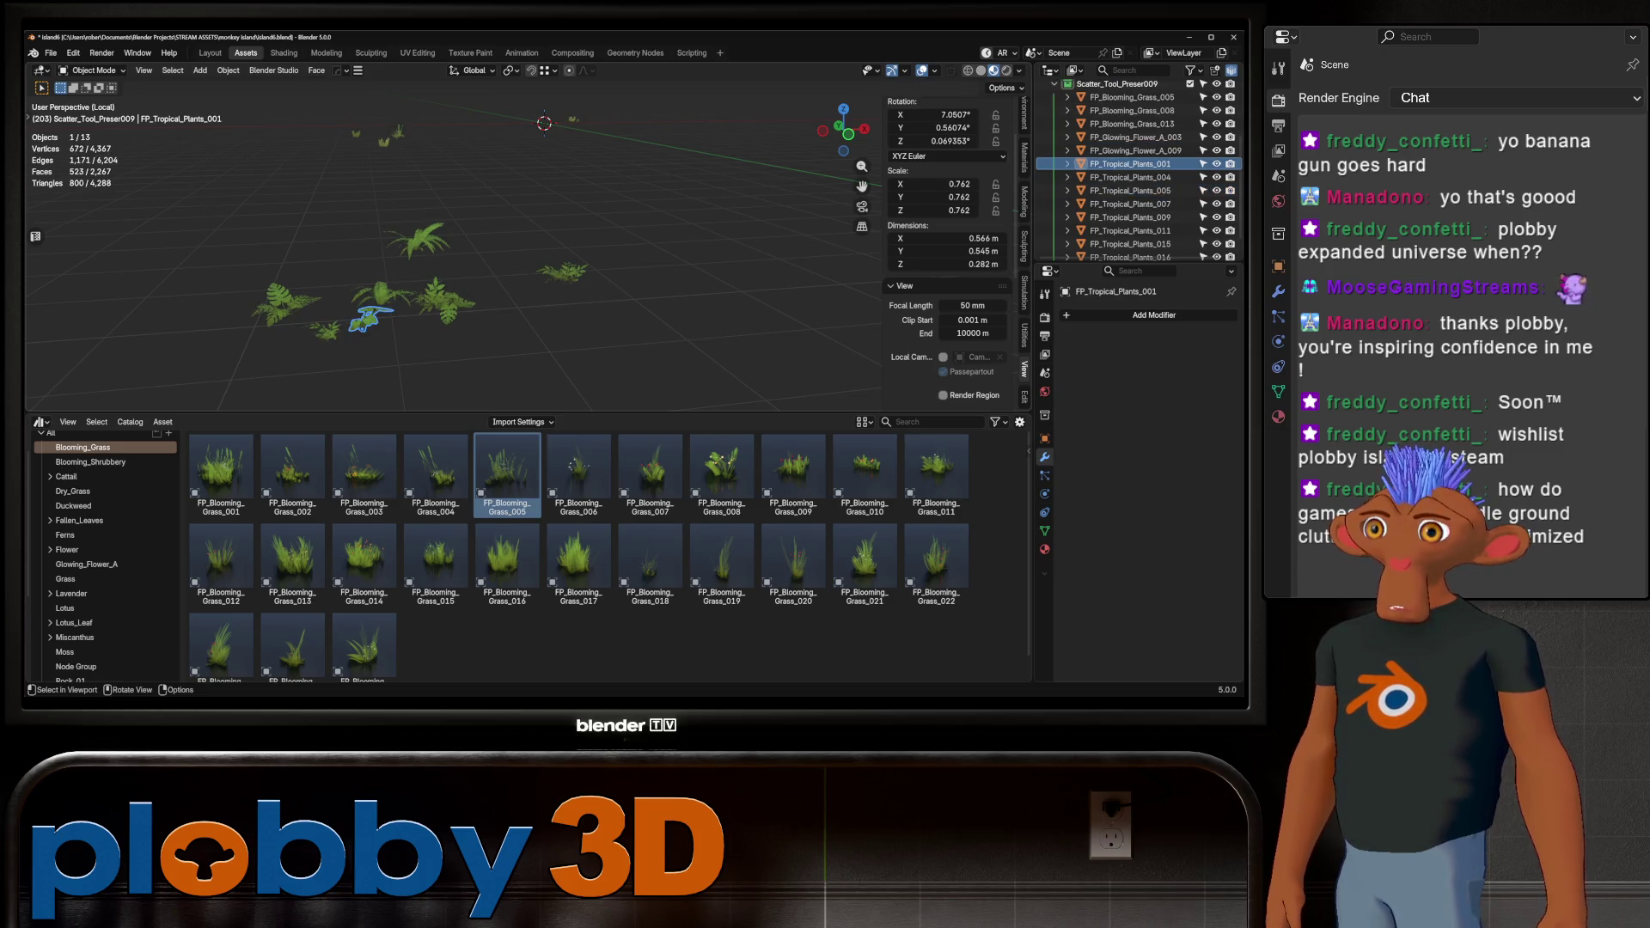
key(x)
Delete the fern FP_Tropical_Plants_011 and switch back to the full island scene
click(1130, 244)
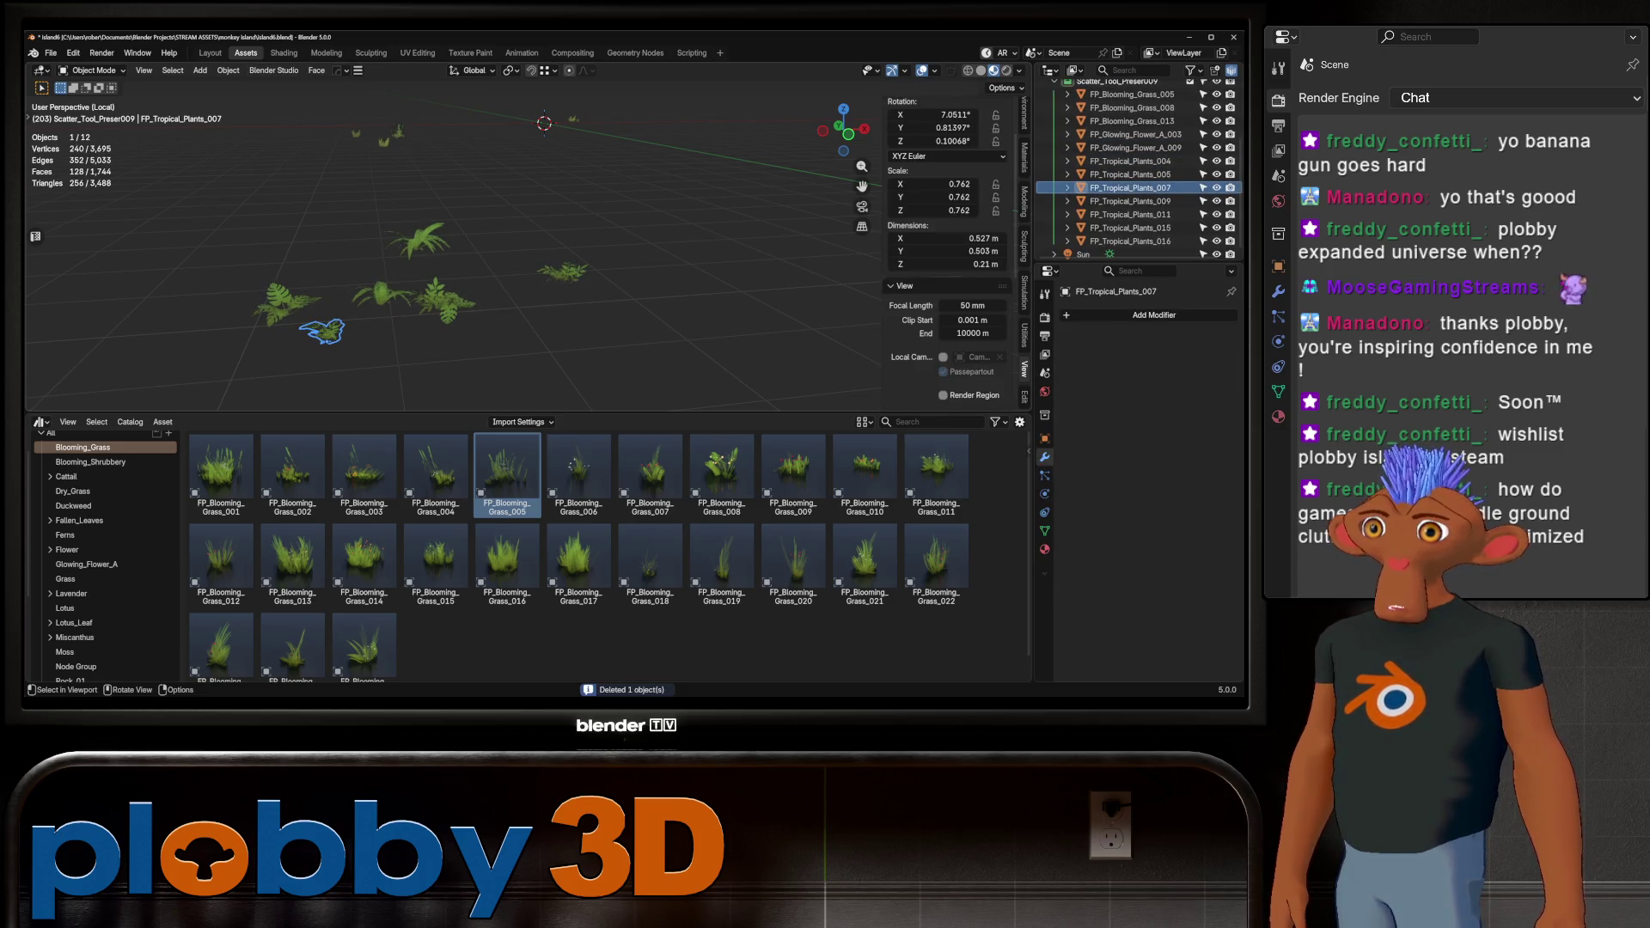
click(1131, 162)
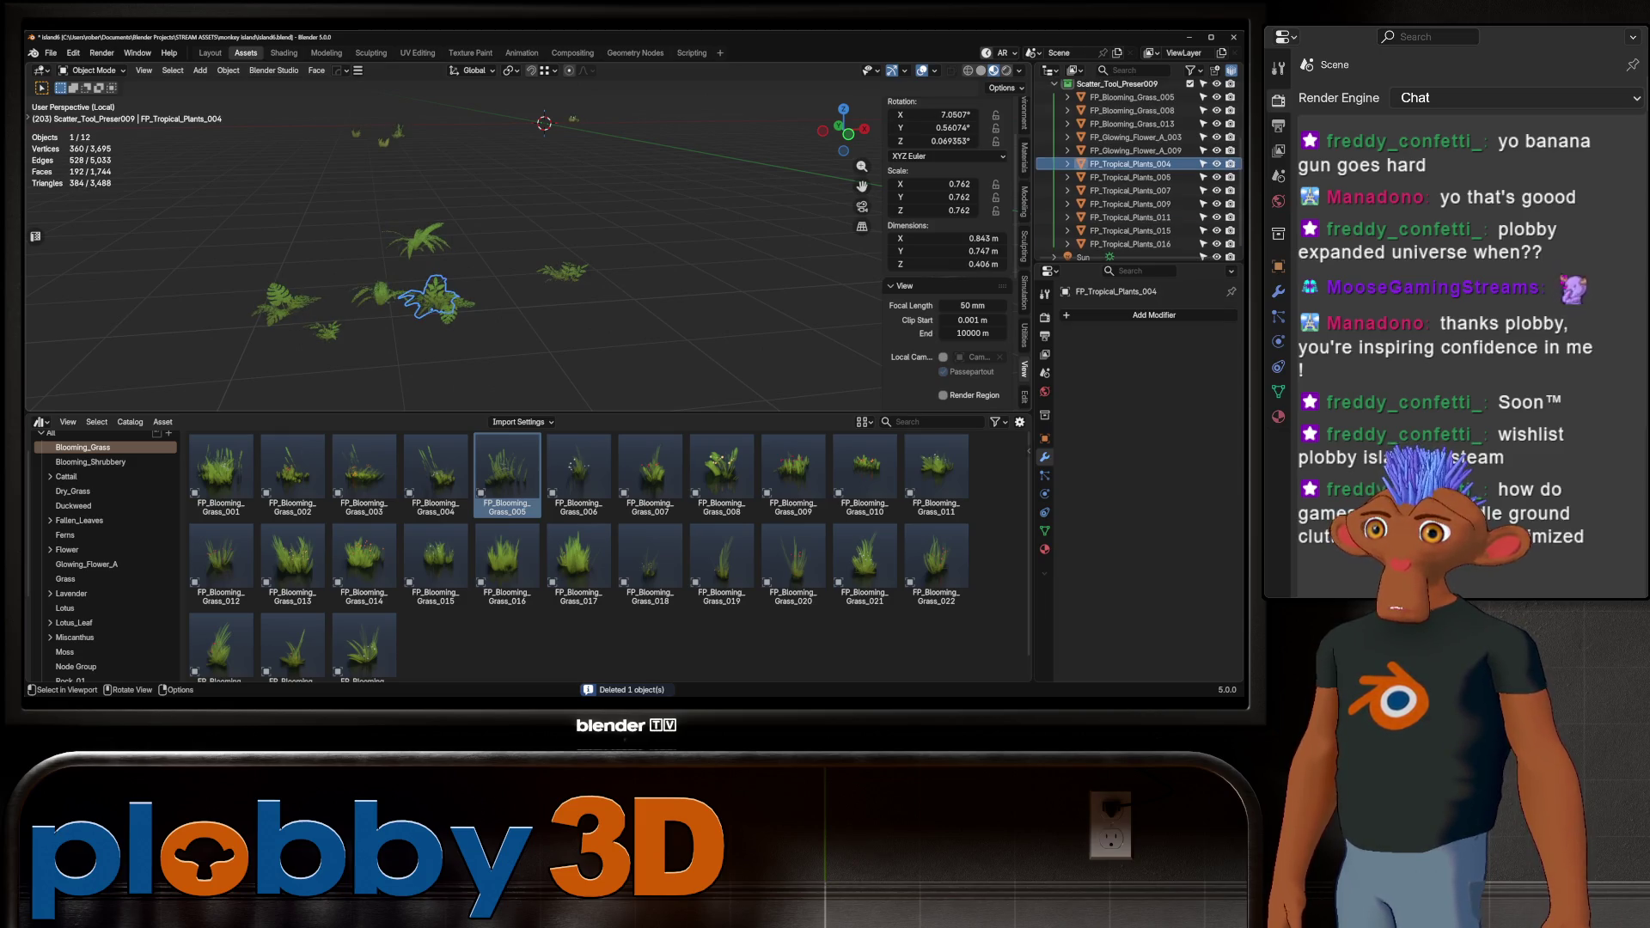
click(419, 244)
key(alt+a)
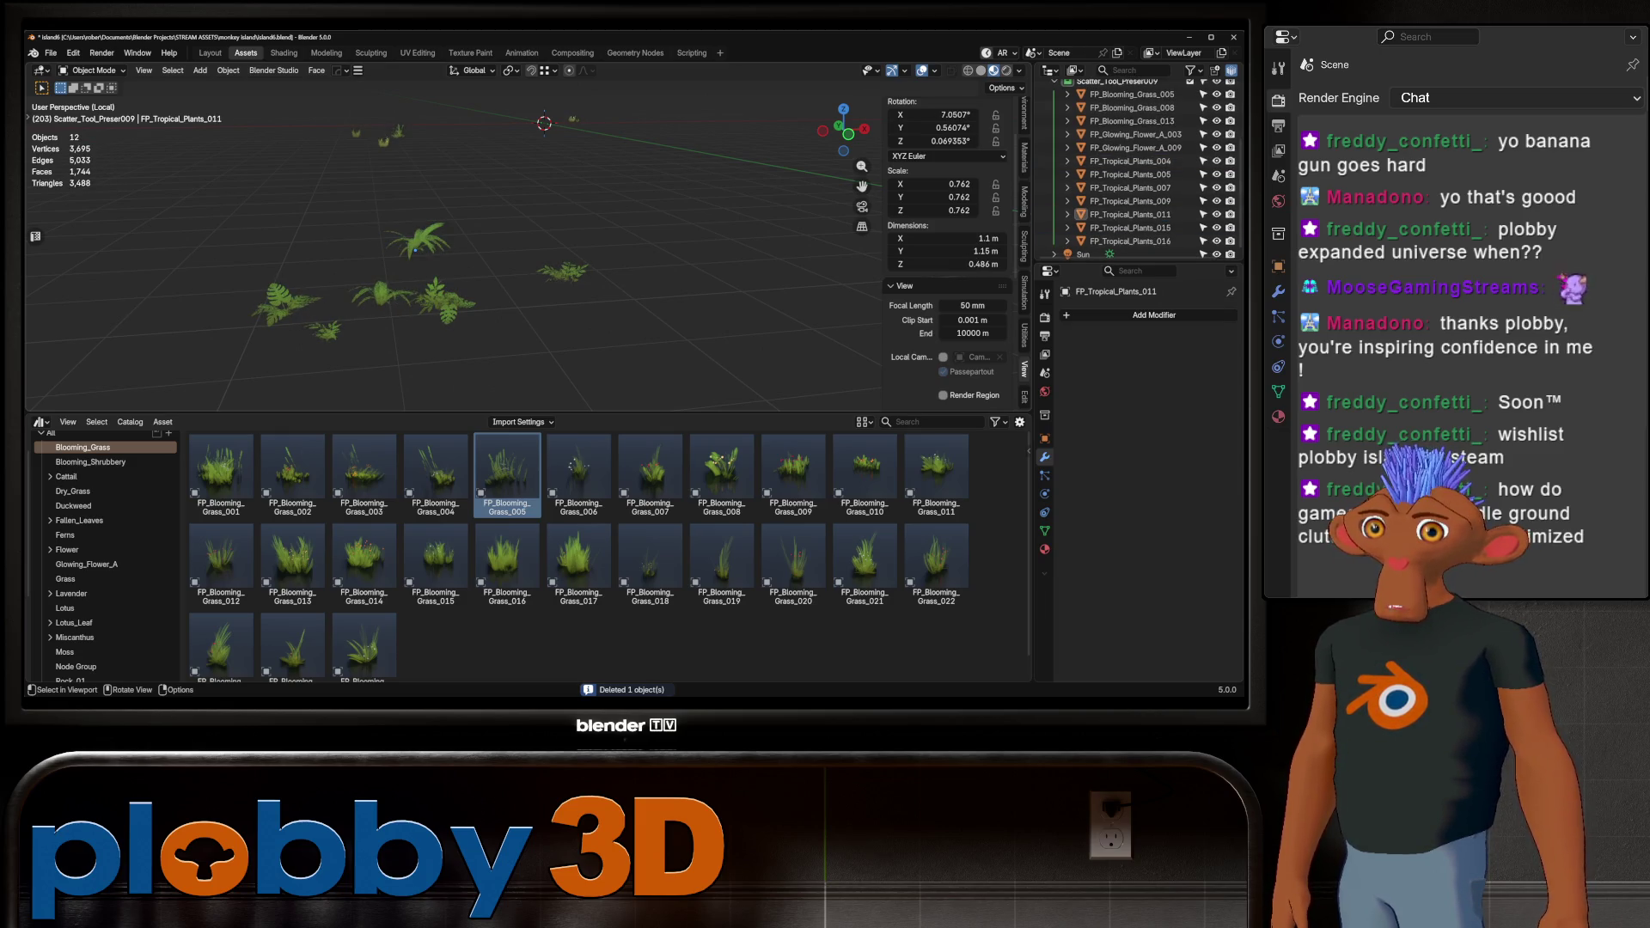
click(1130, 174)
click(1130, 214)
key(Delete)
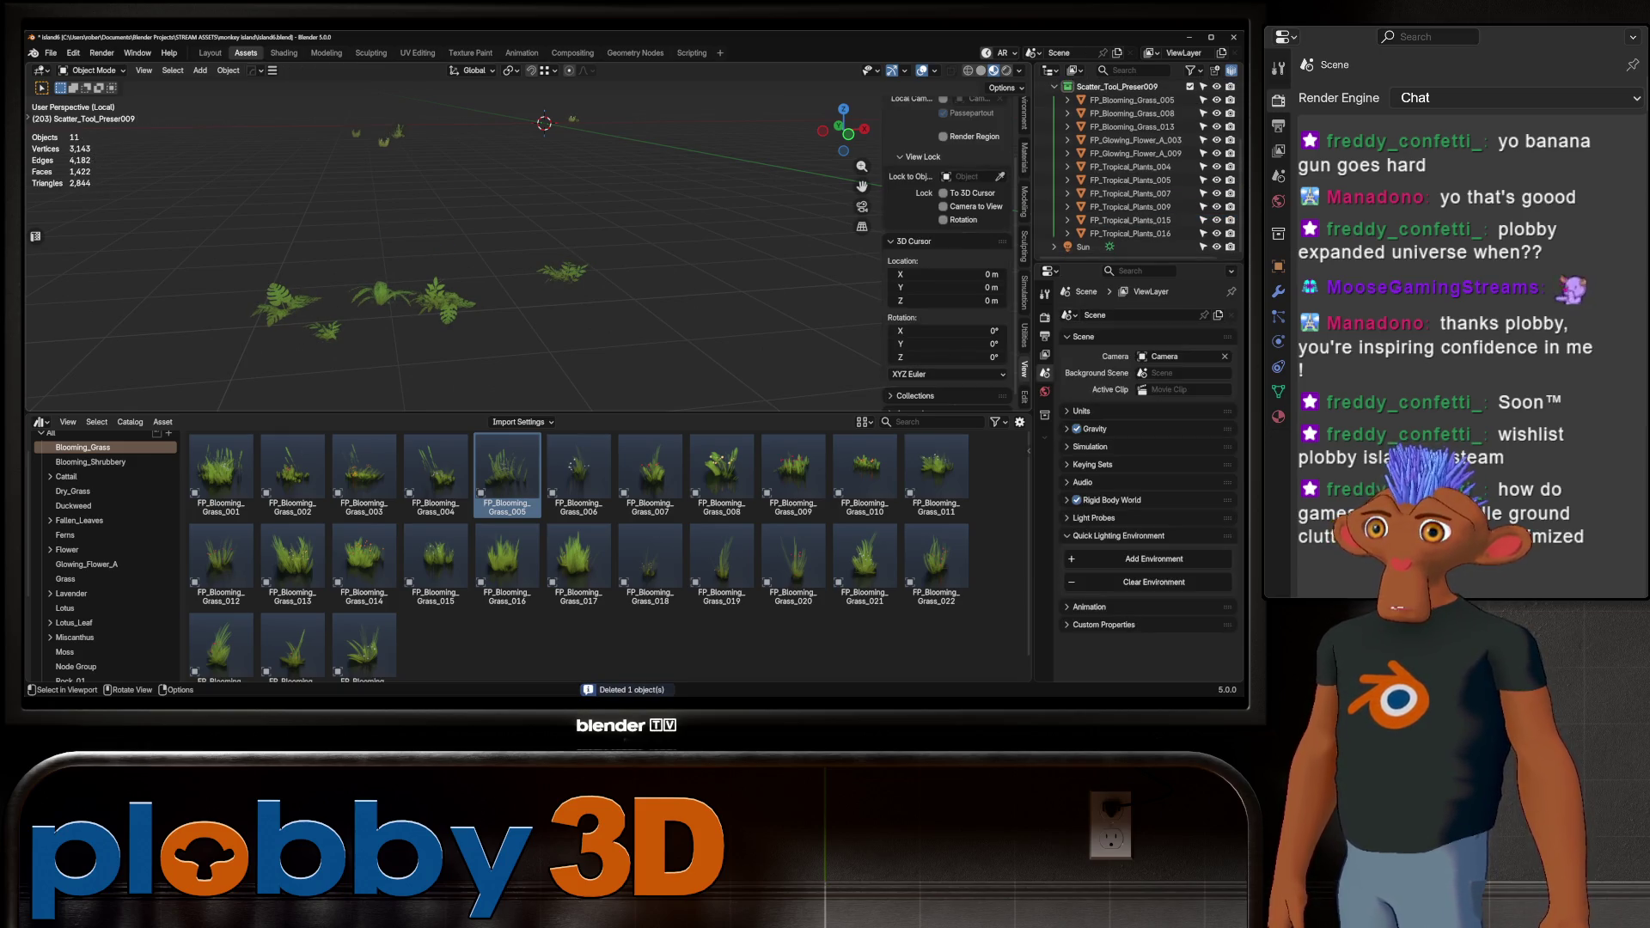
key(ctrl+Page_Up)
scroll(574, 322, up, 3)
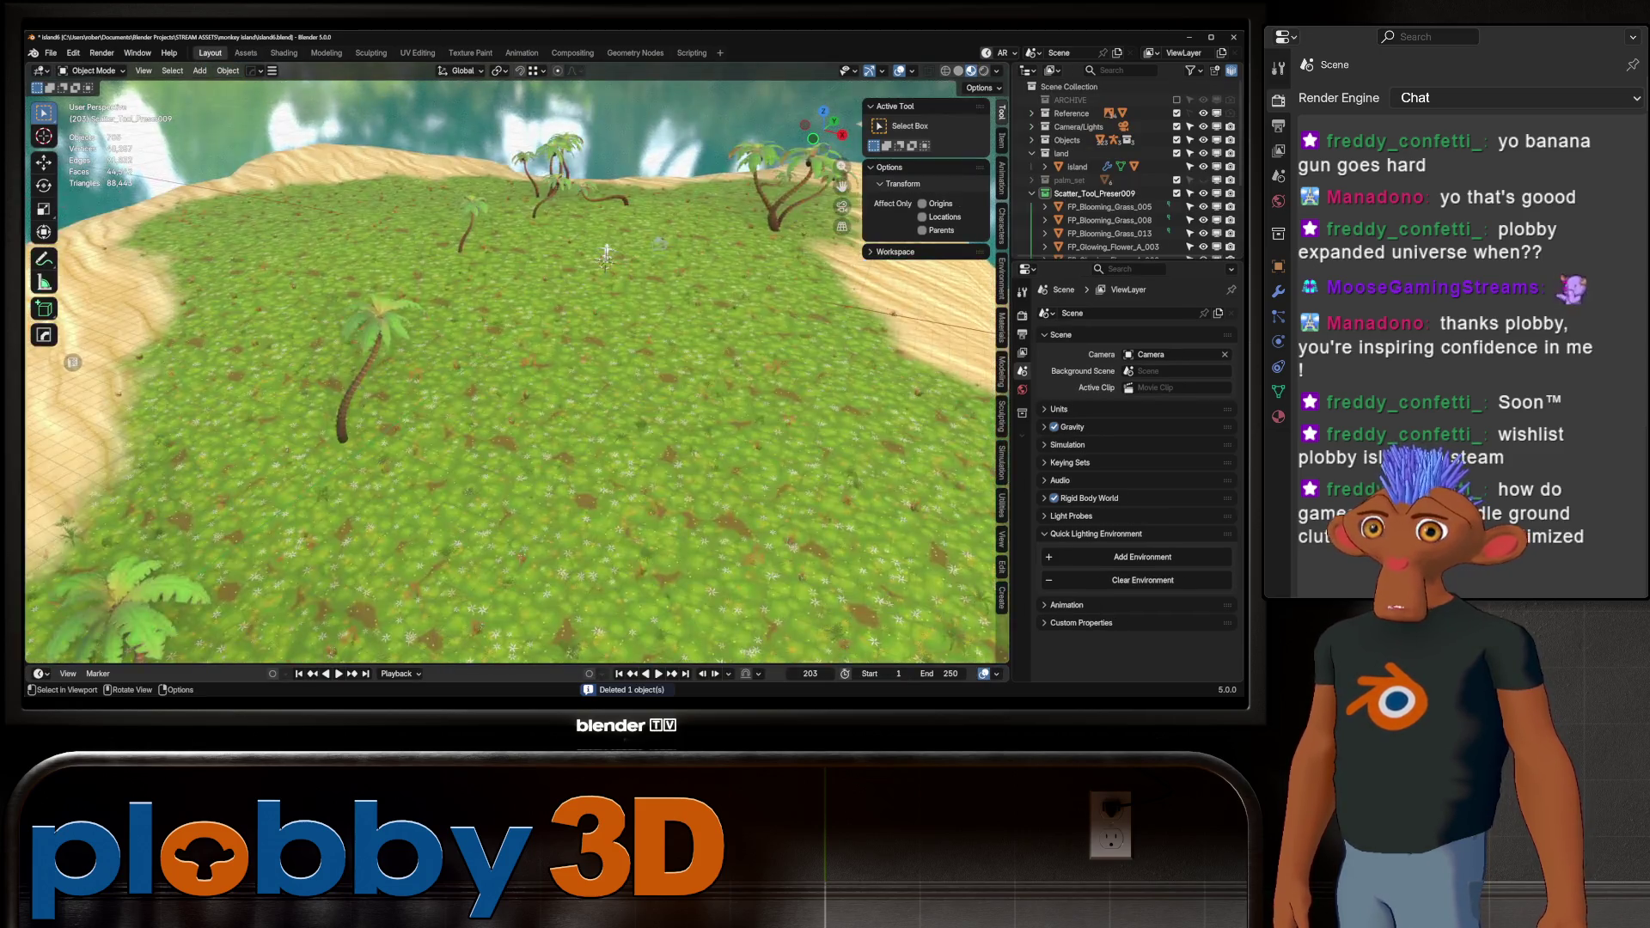
Toggle Realize Instances on the island's scatter modifier, leaving the plants as instances
mouse_move(573, 322)
middle_down()
mouse_move(706, 307)
mouse_move(565, 344)
middle_up()
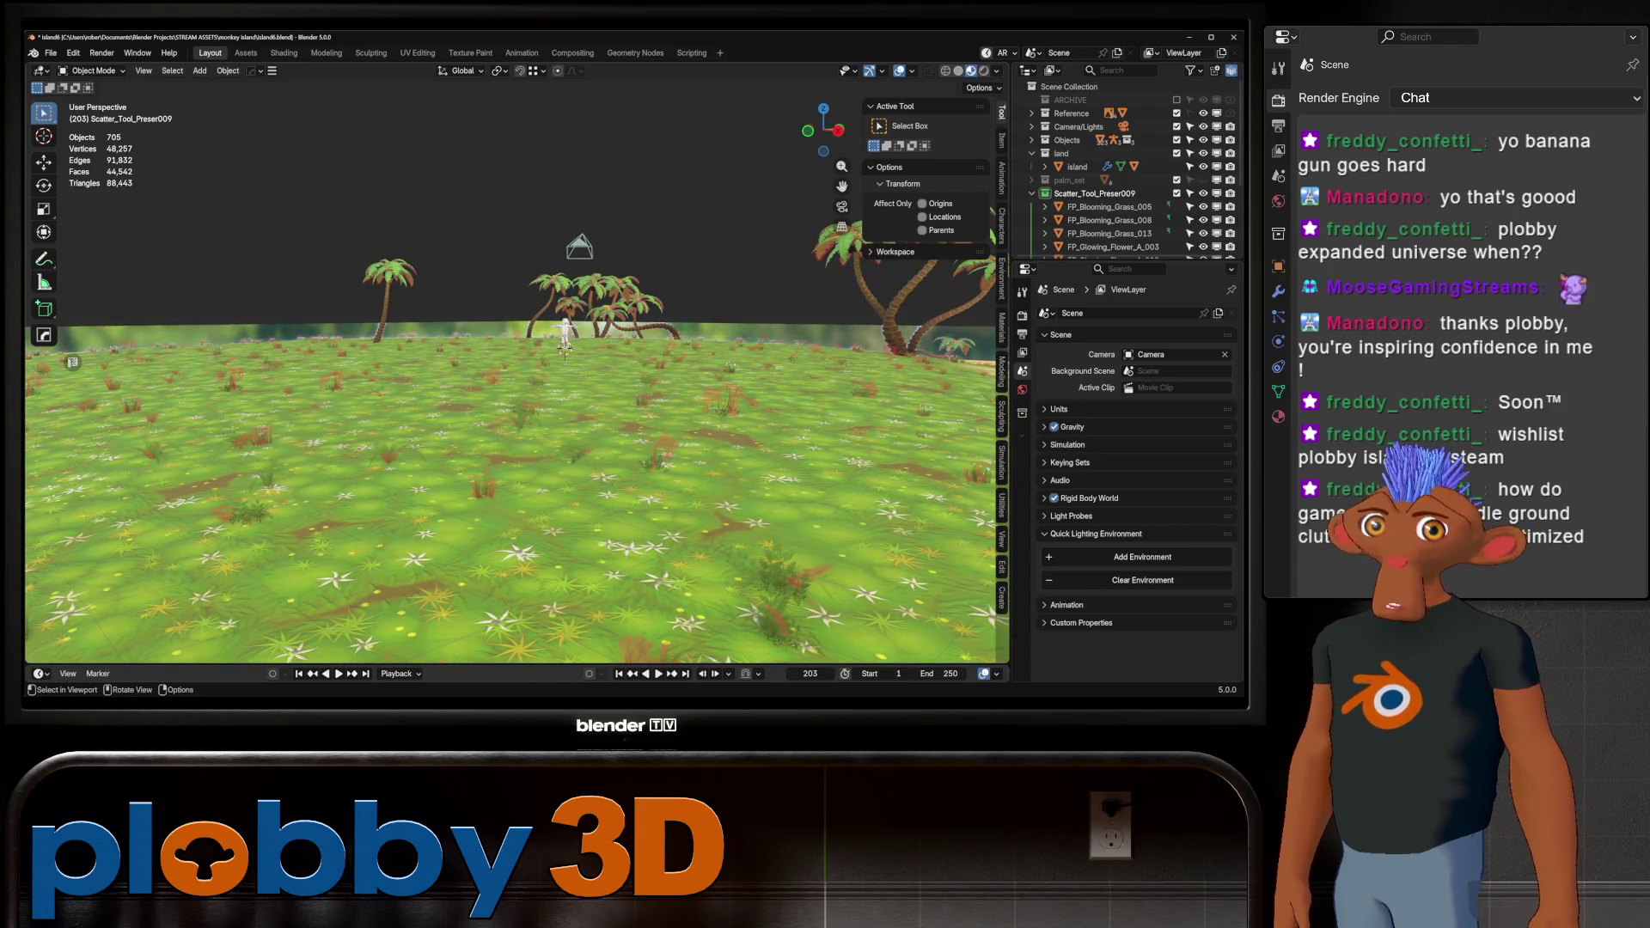
click(1032, 194)
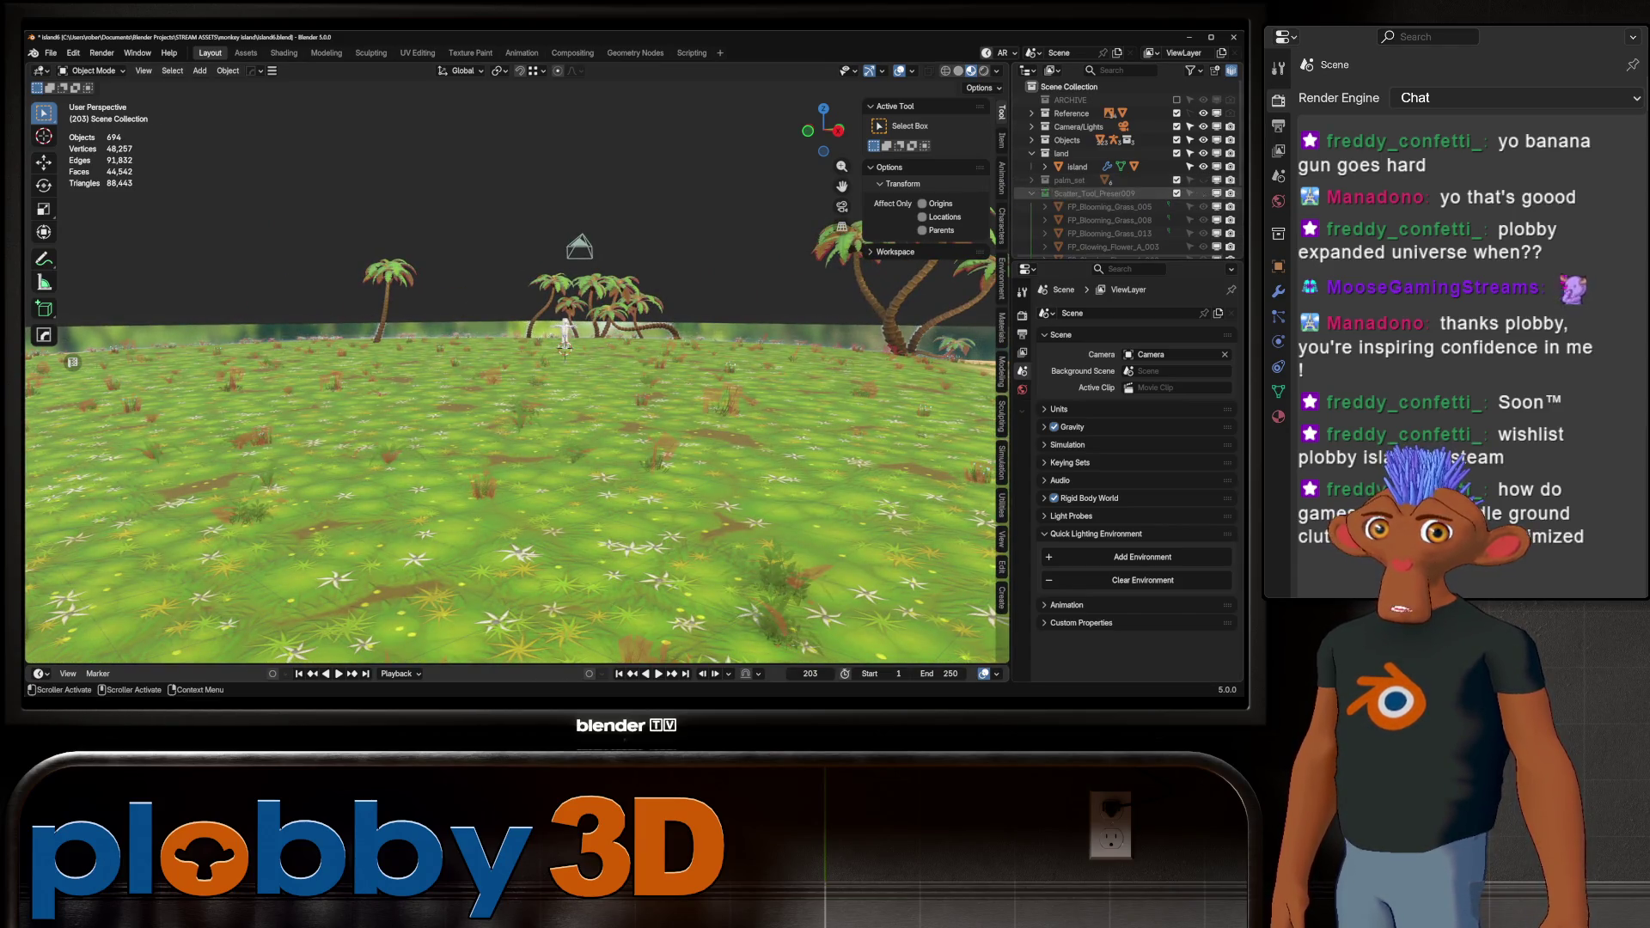
click(1107, 166)
scroll(1135, 473, up, 10)
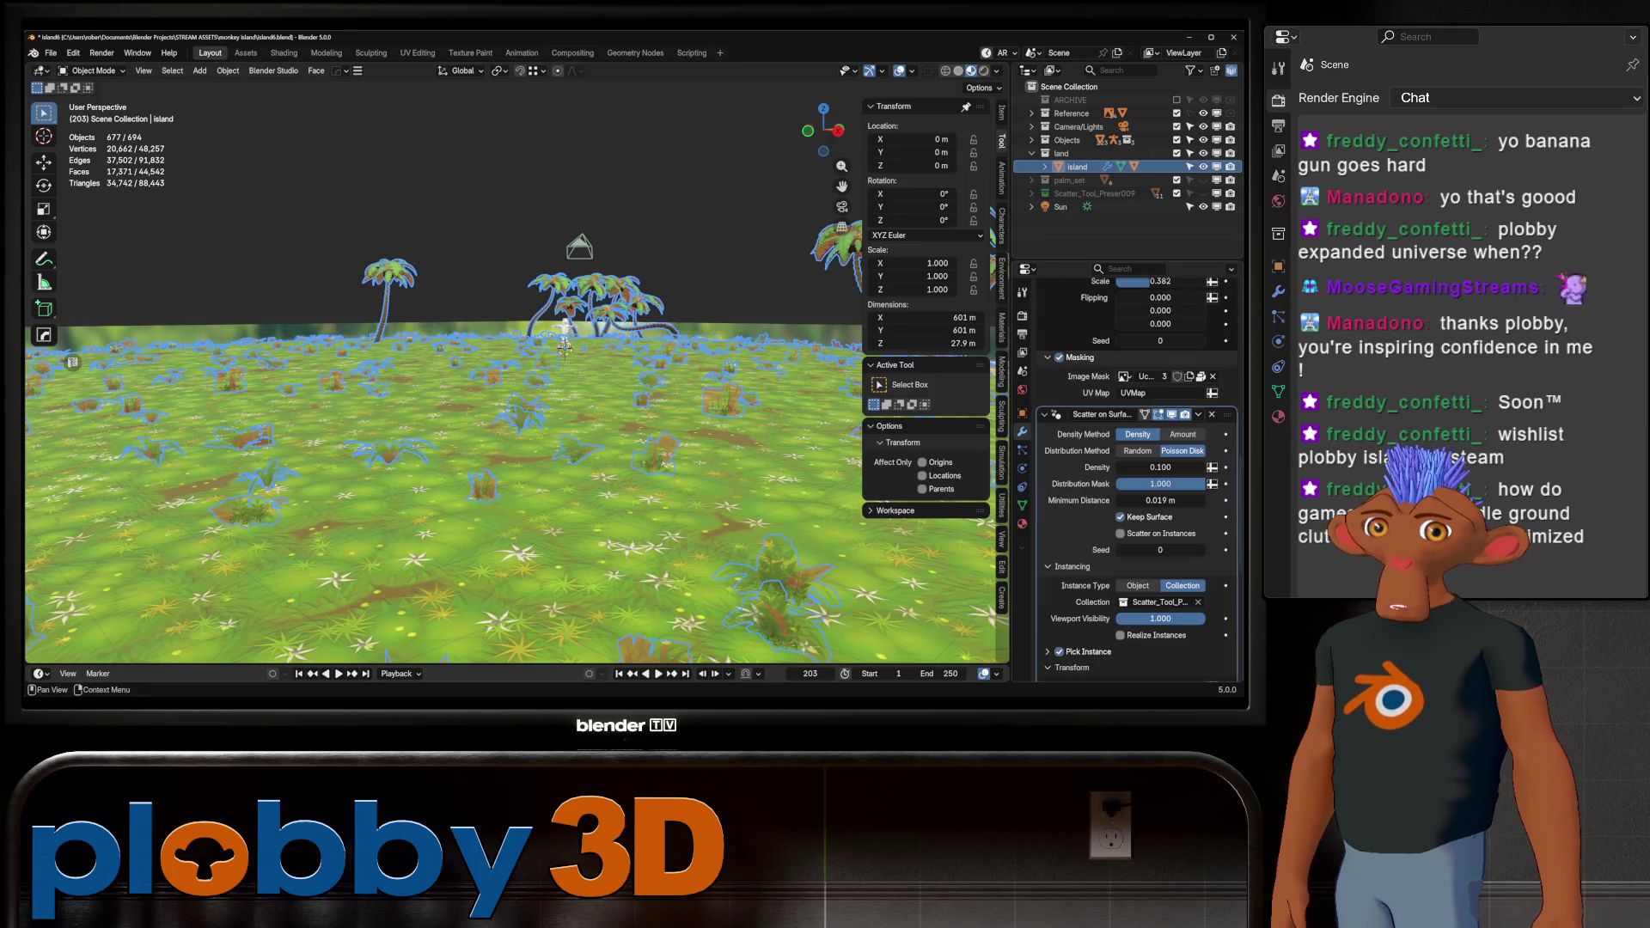
scroll(1134, 472, down, 3)
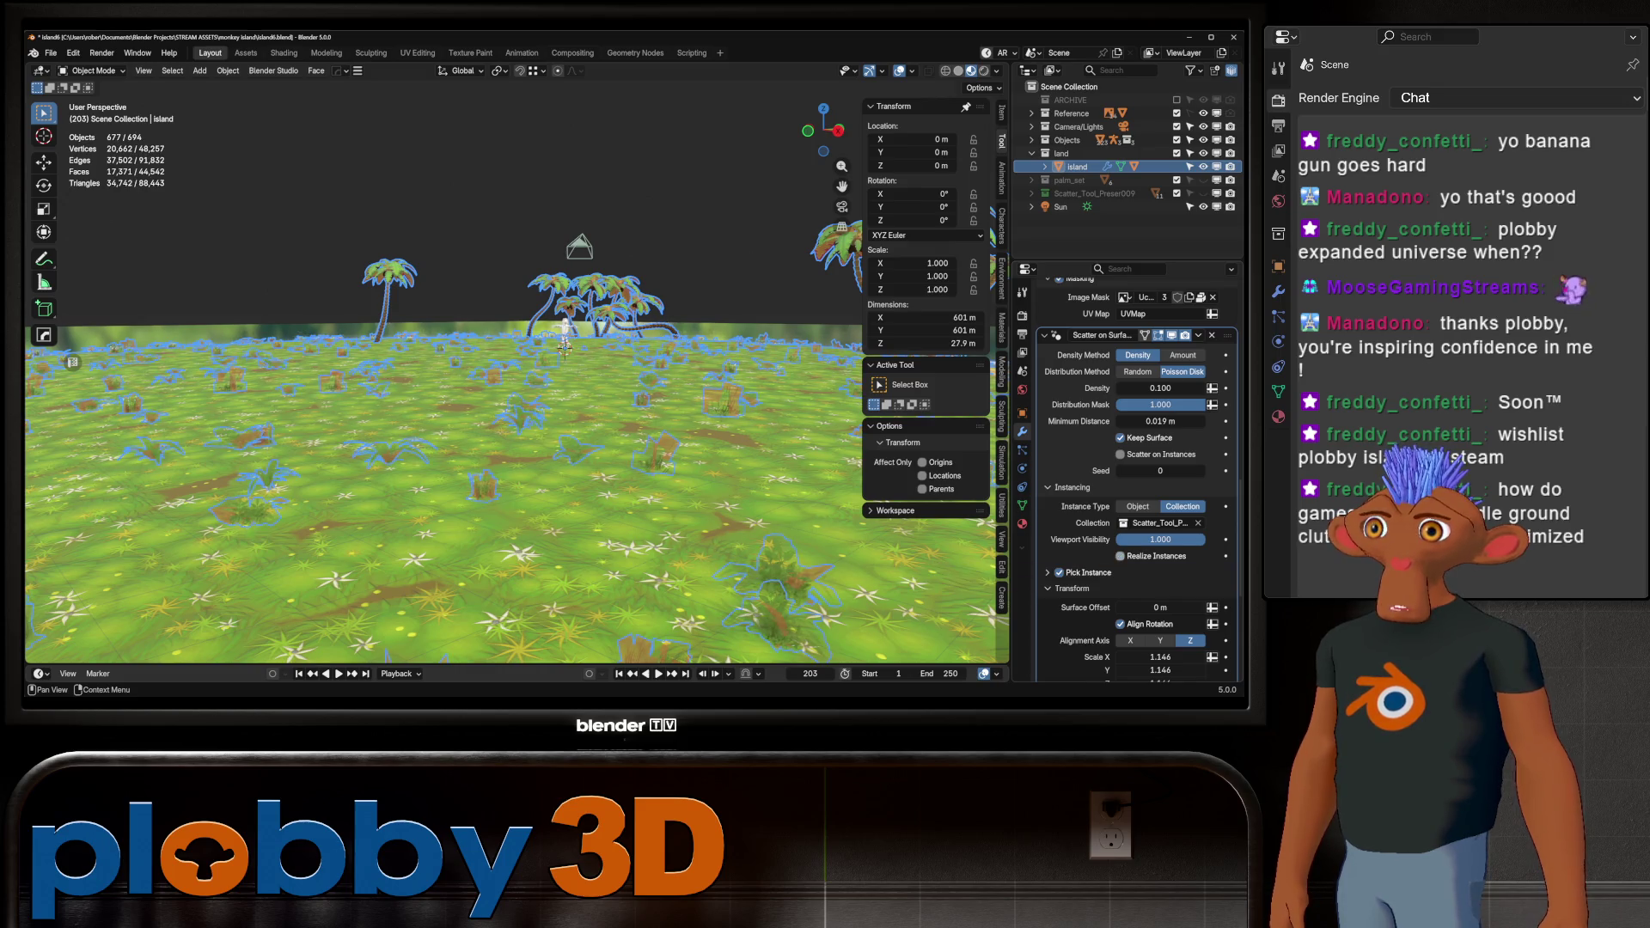
click(1121, 557)
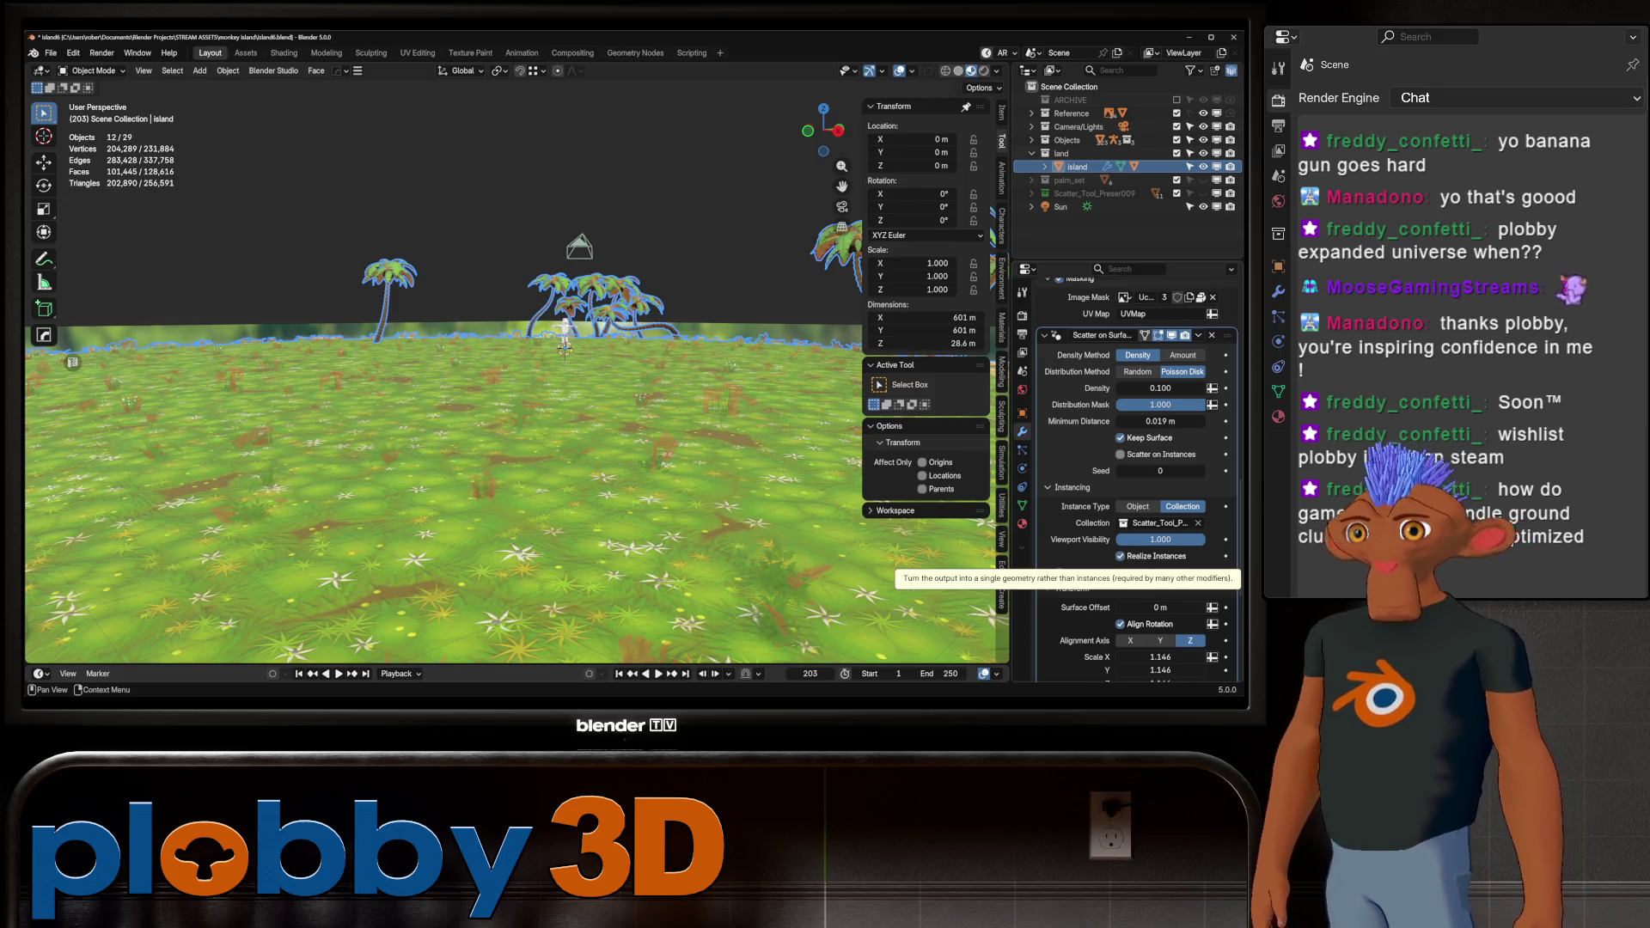
click(1121, 556)
click(1121, 557)
click(1121, 556)
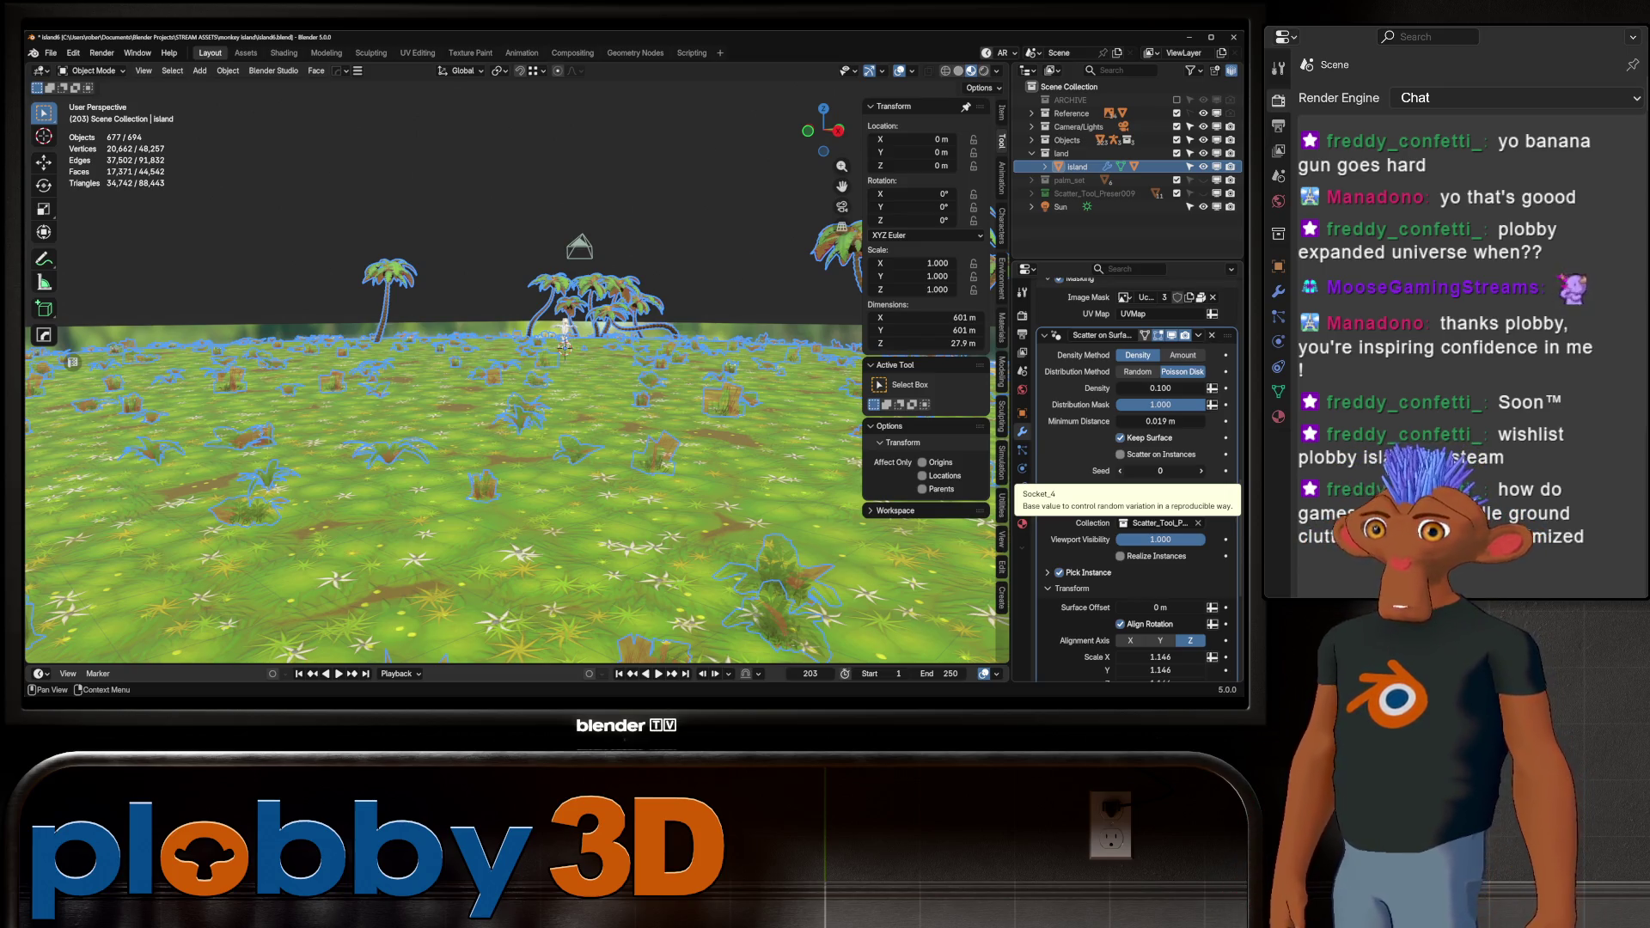
Check Viewport Overlays, then open the island's Material tab and select FP_Blooming_Grass_005
mouse_move(516, 258)
middle_down()
mouse_move(498, 396)
mouse_move(516, 276)
mouse_move(516, 336)
middle_up()
scroll(515, 369, down, 5)
scroll(515, 369, up, 10)
key(alt+a)
scroll(516, 370, down, 3)
click(912, 70)
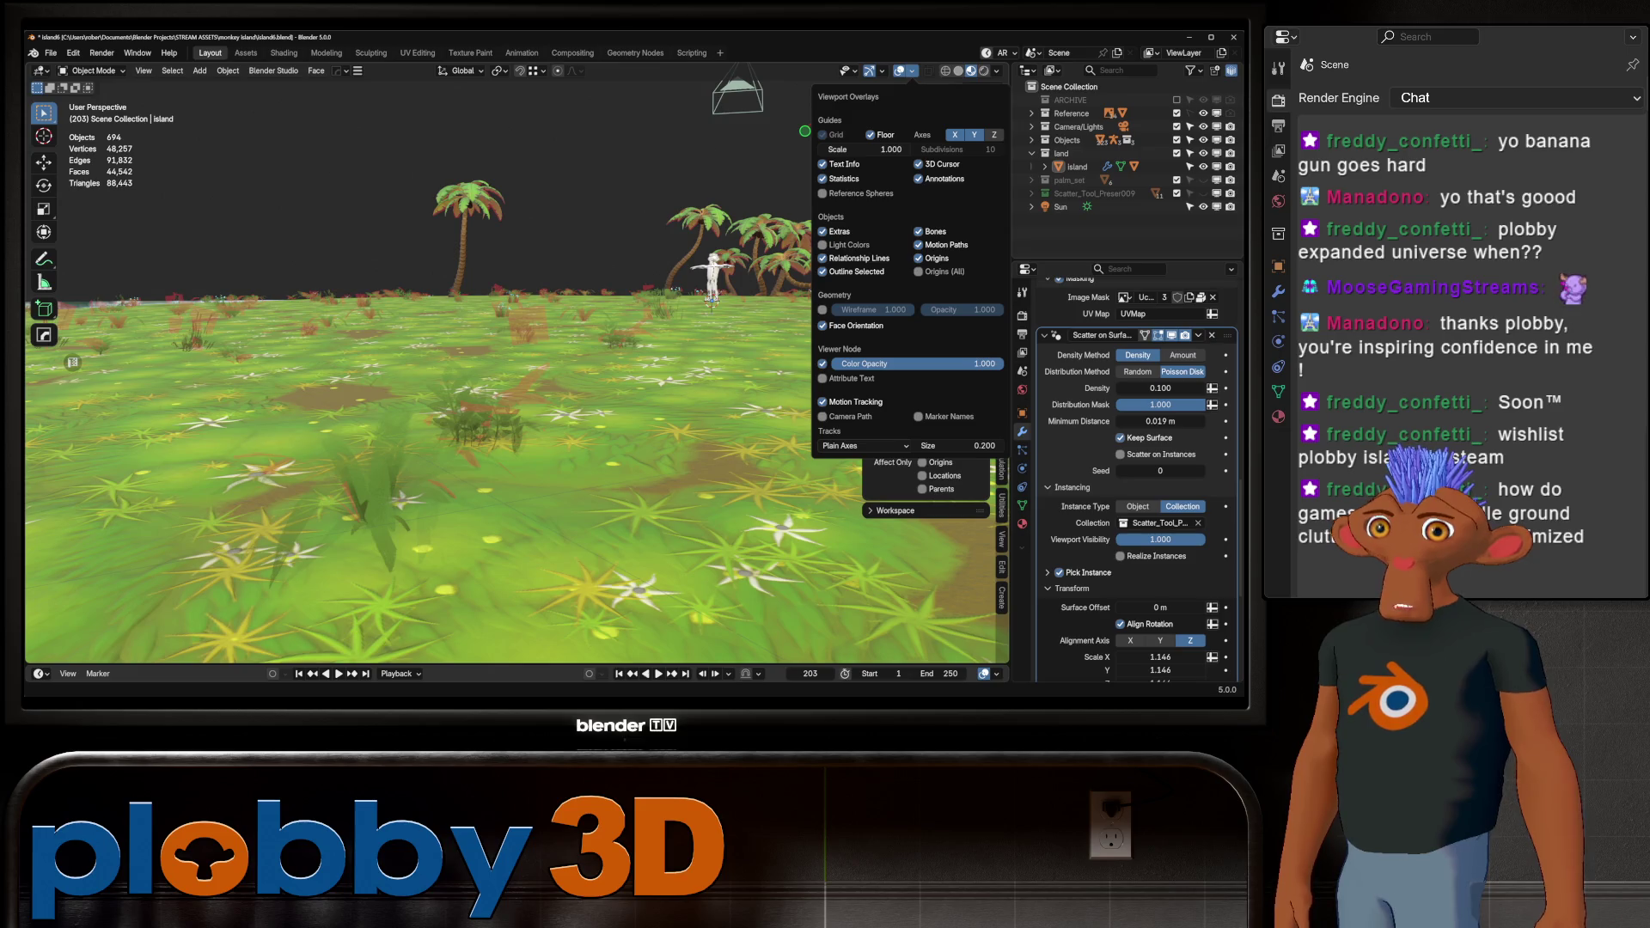
click(1077, 167)
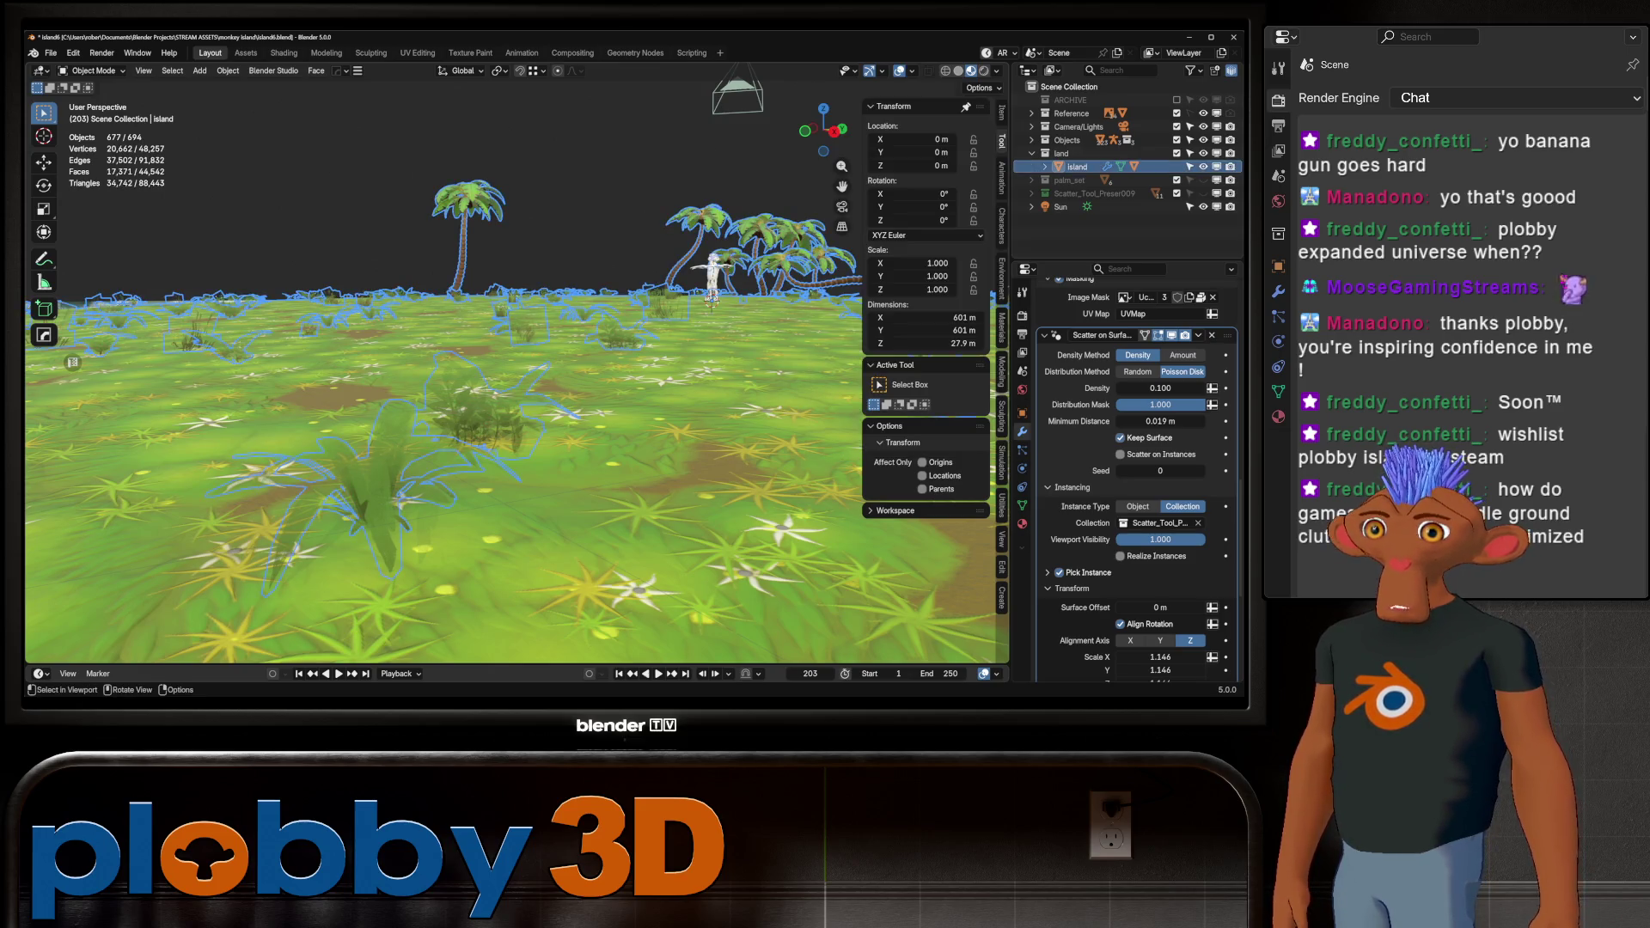
click(1022, 523)
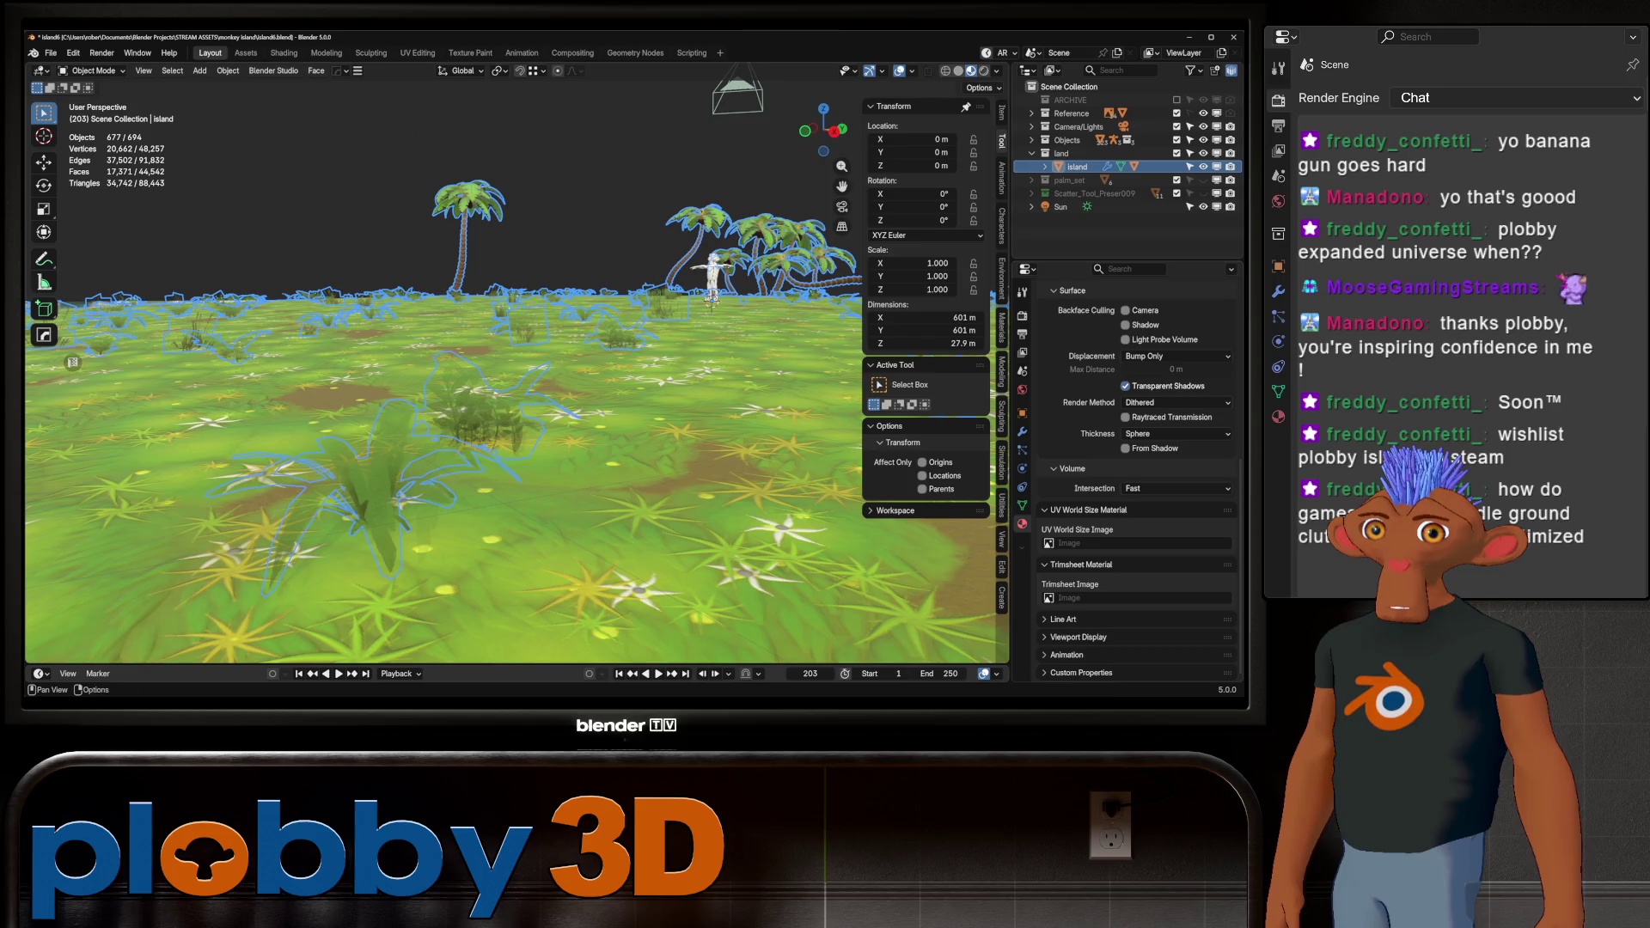
click(1033, 193)
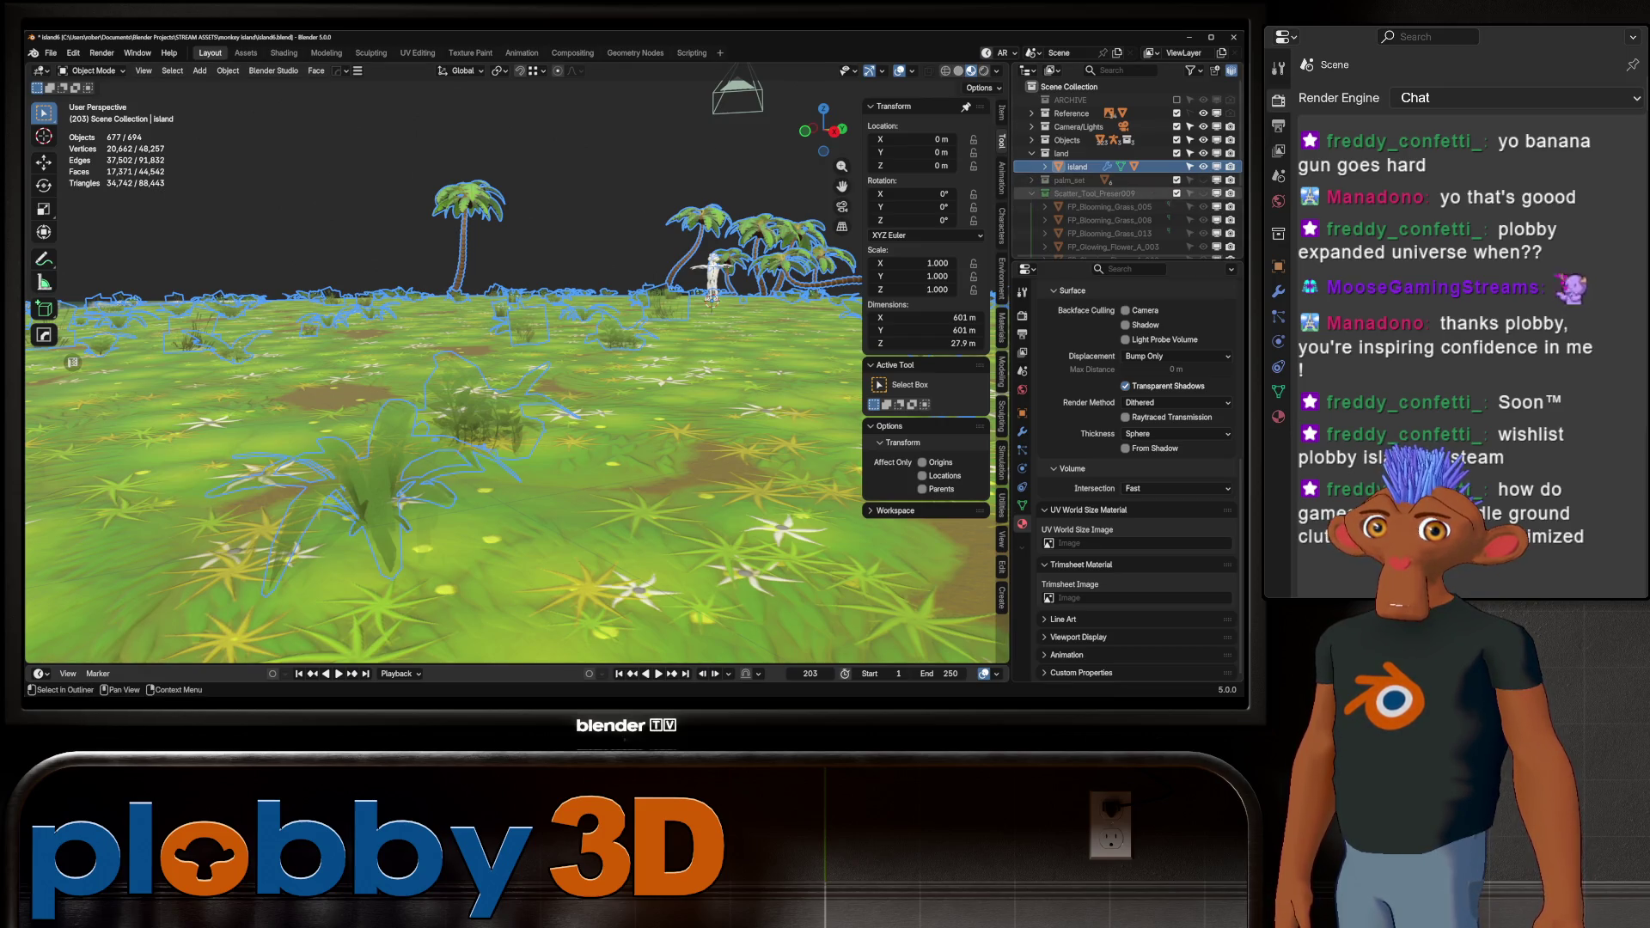
click(1109, 207)
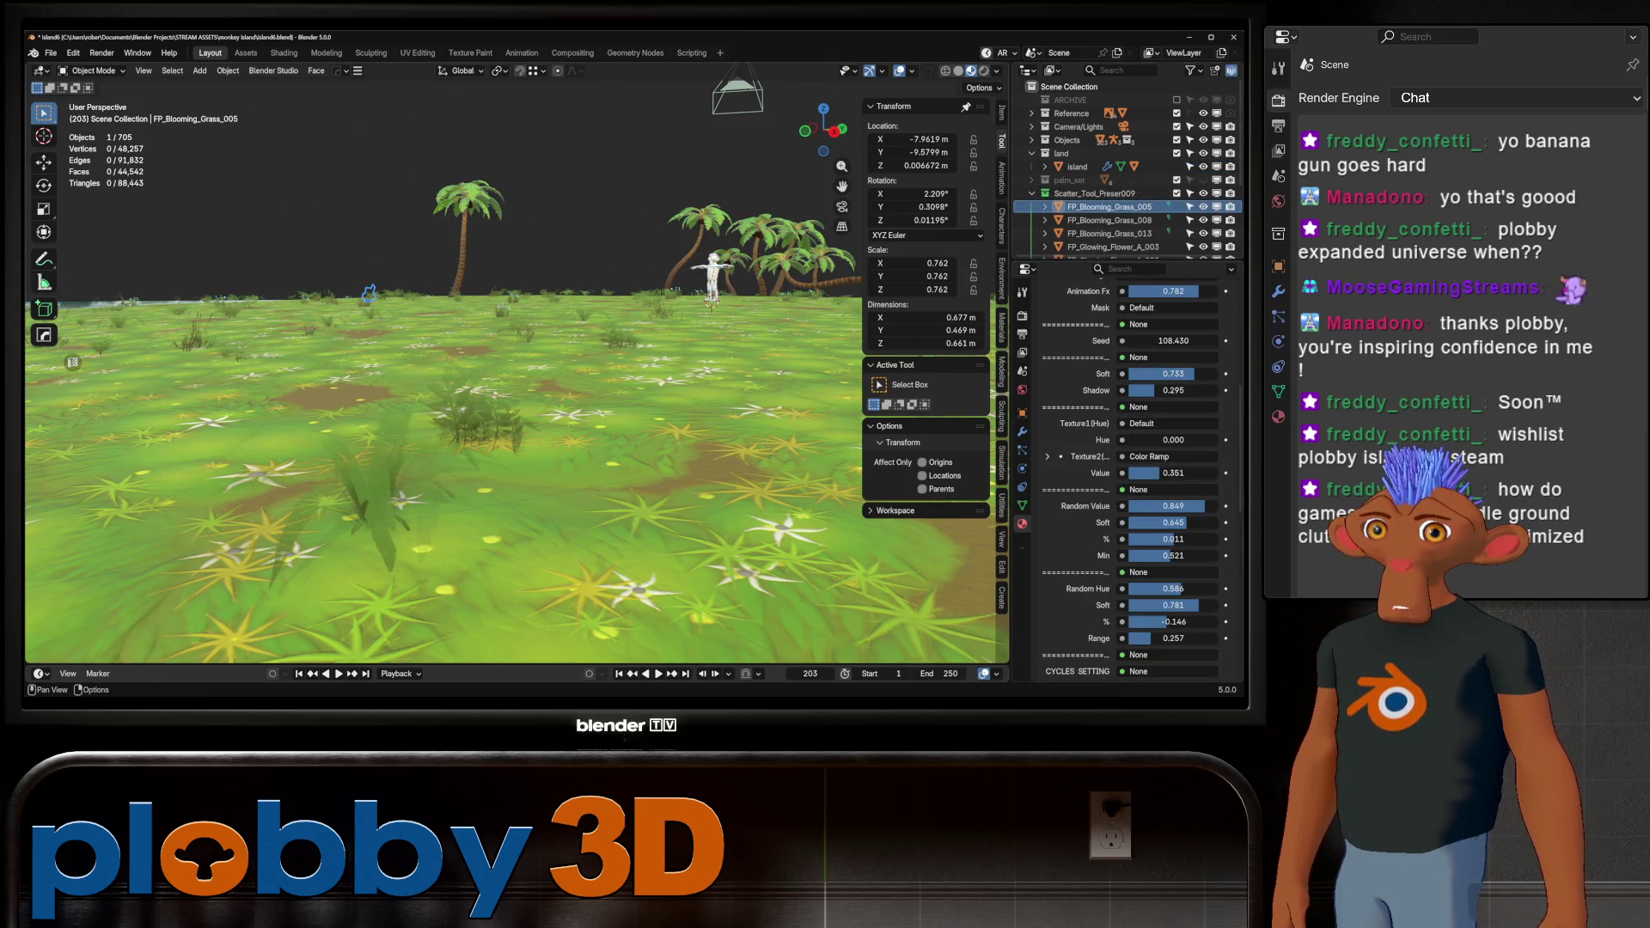
Isolate the eleven FP_ plant objects and move them to the world origin via Quick Favorites
shift+middle_drag(516, 387, 412, 490)
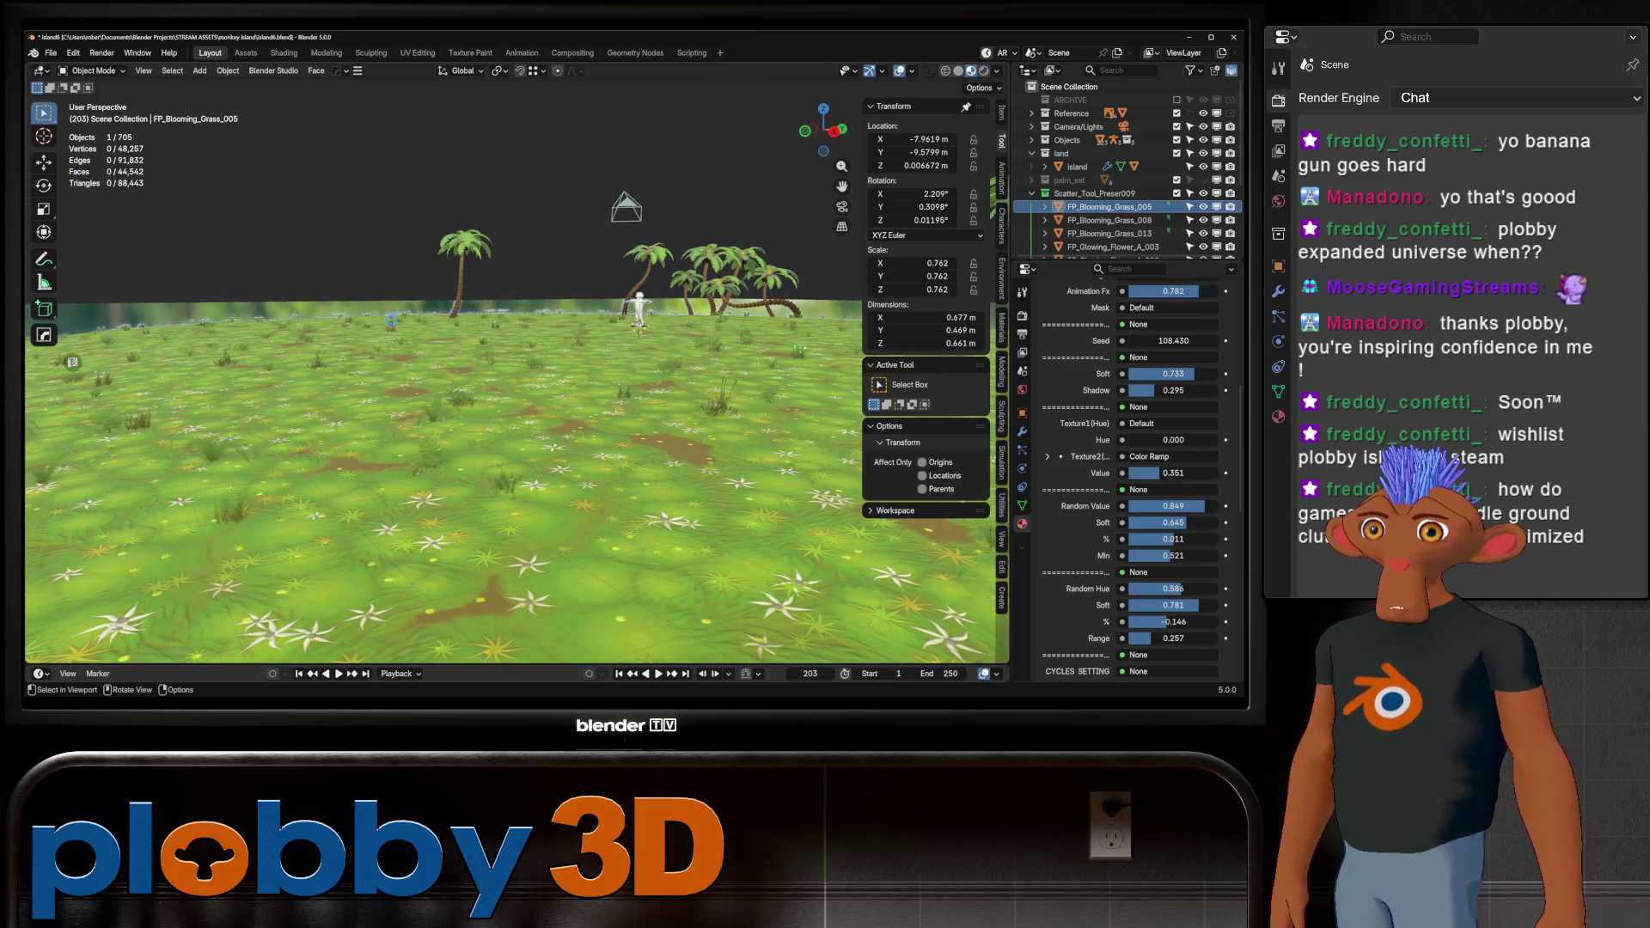
key(KP_Divide)
scroll(1117, 221, down, 3)
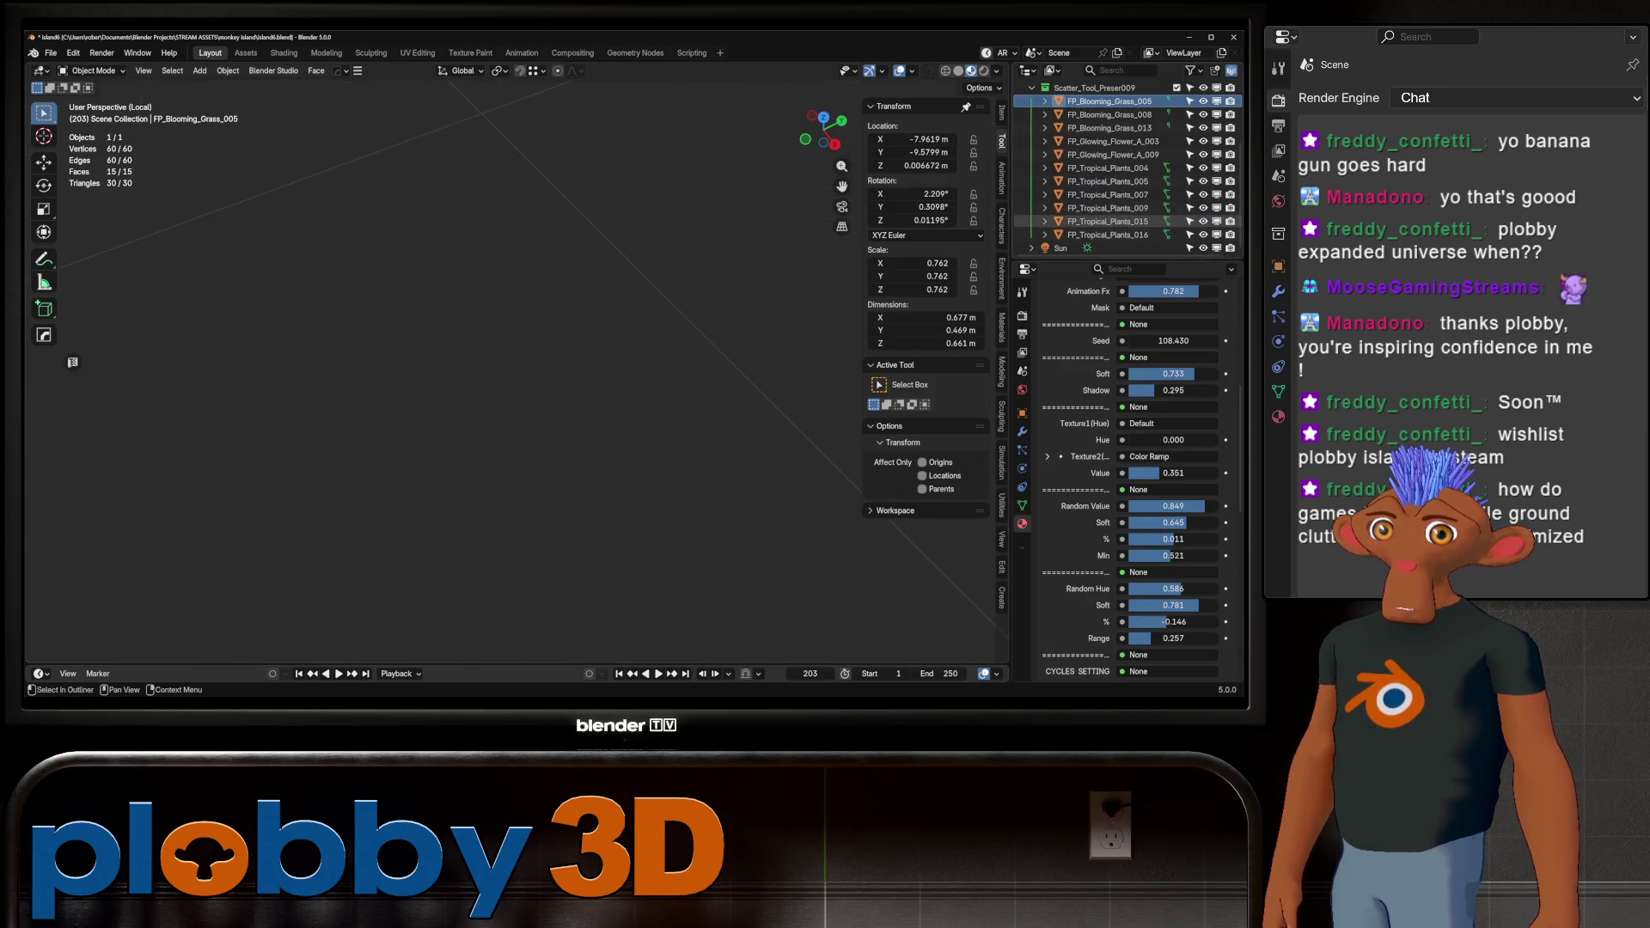
shift+click(1108, 234)
key(KP_Divide)
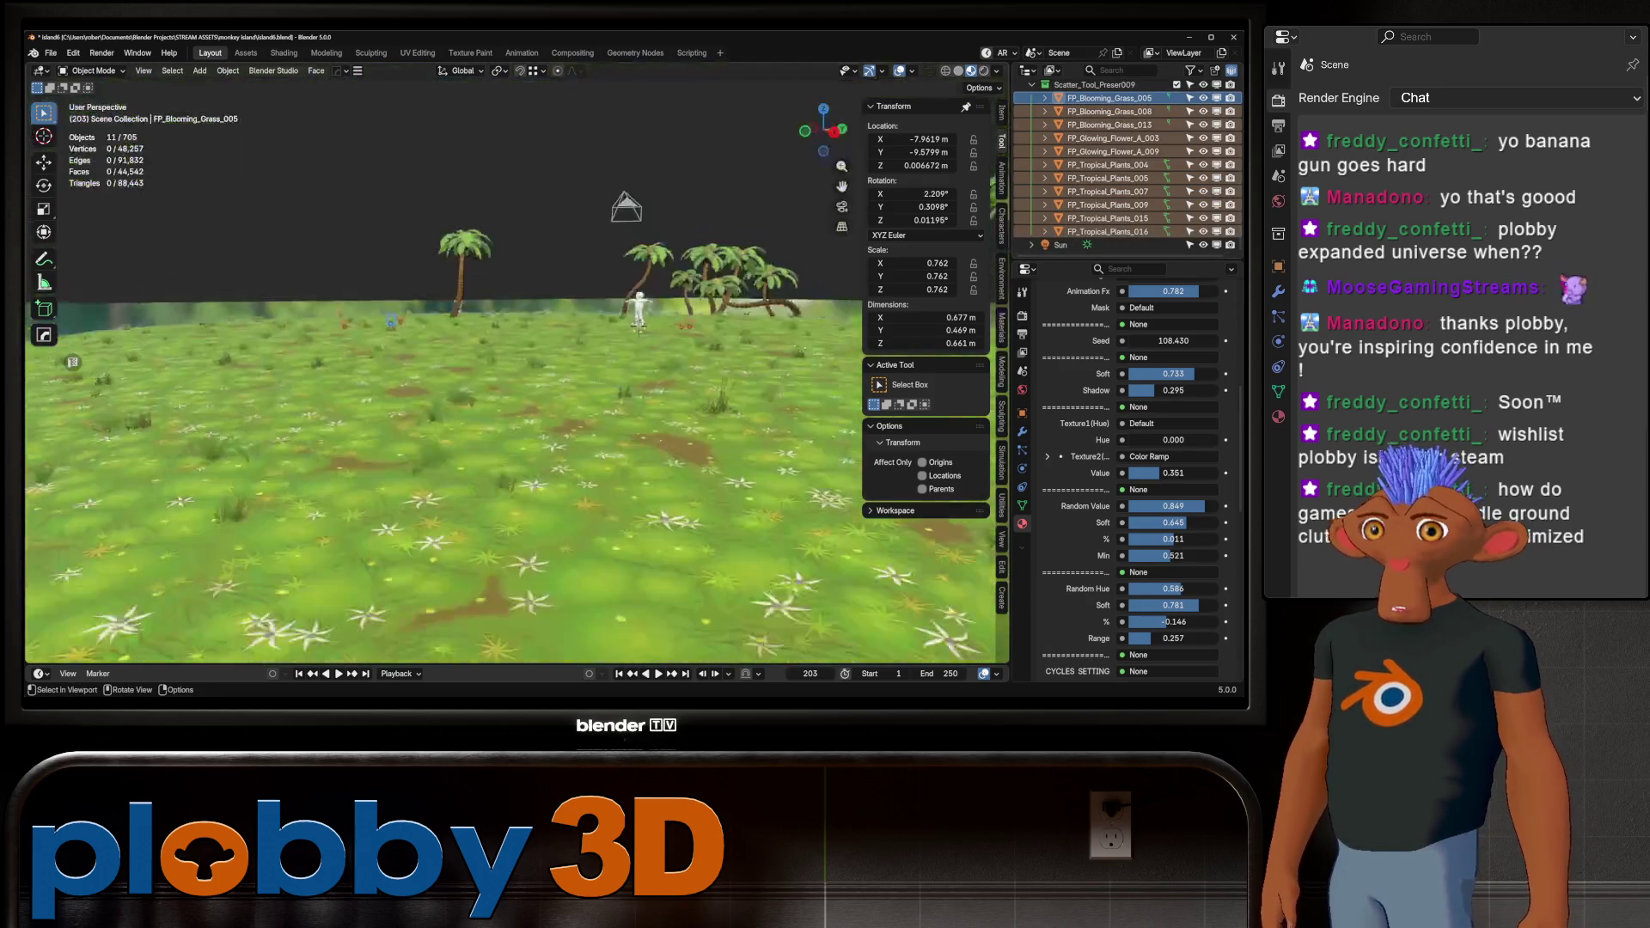
key(KP_Divide)
key(q)
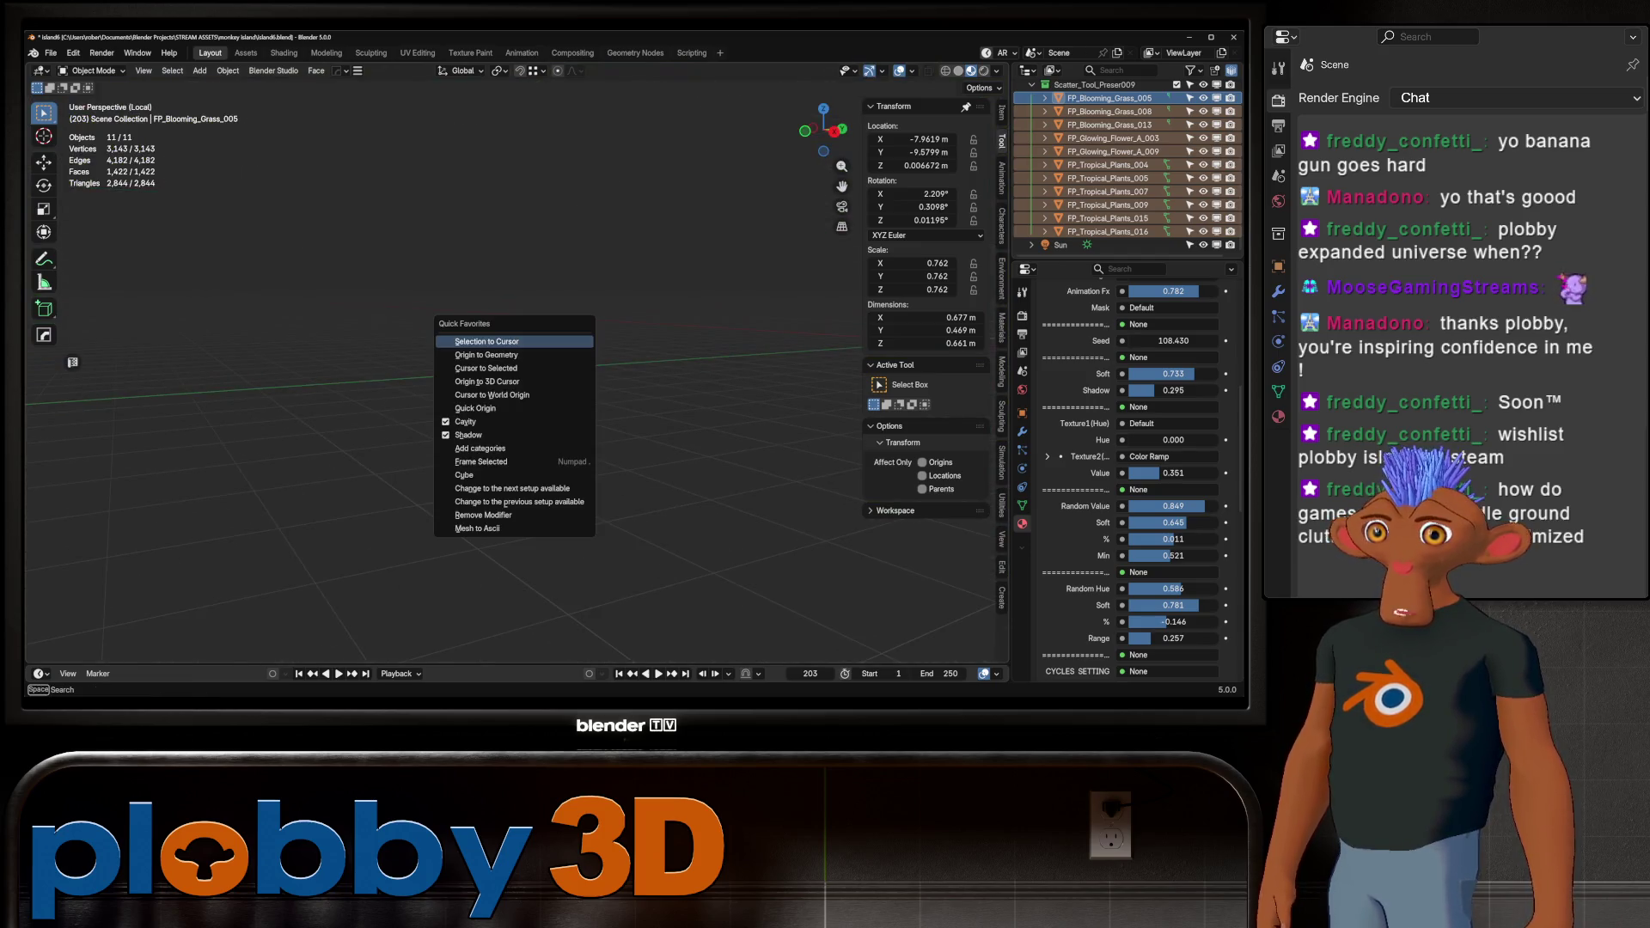
click(487, 342)
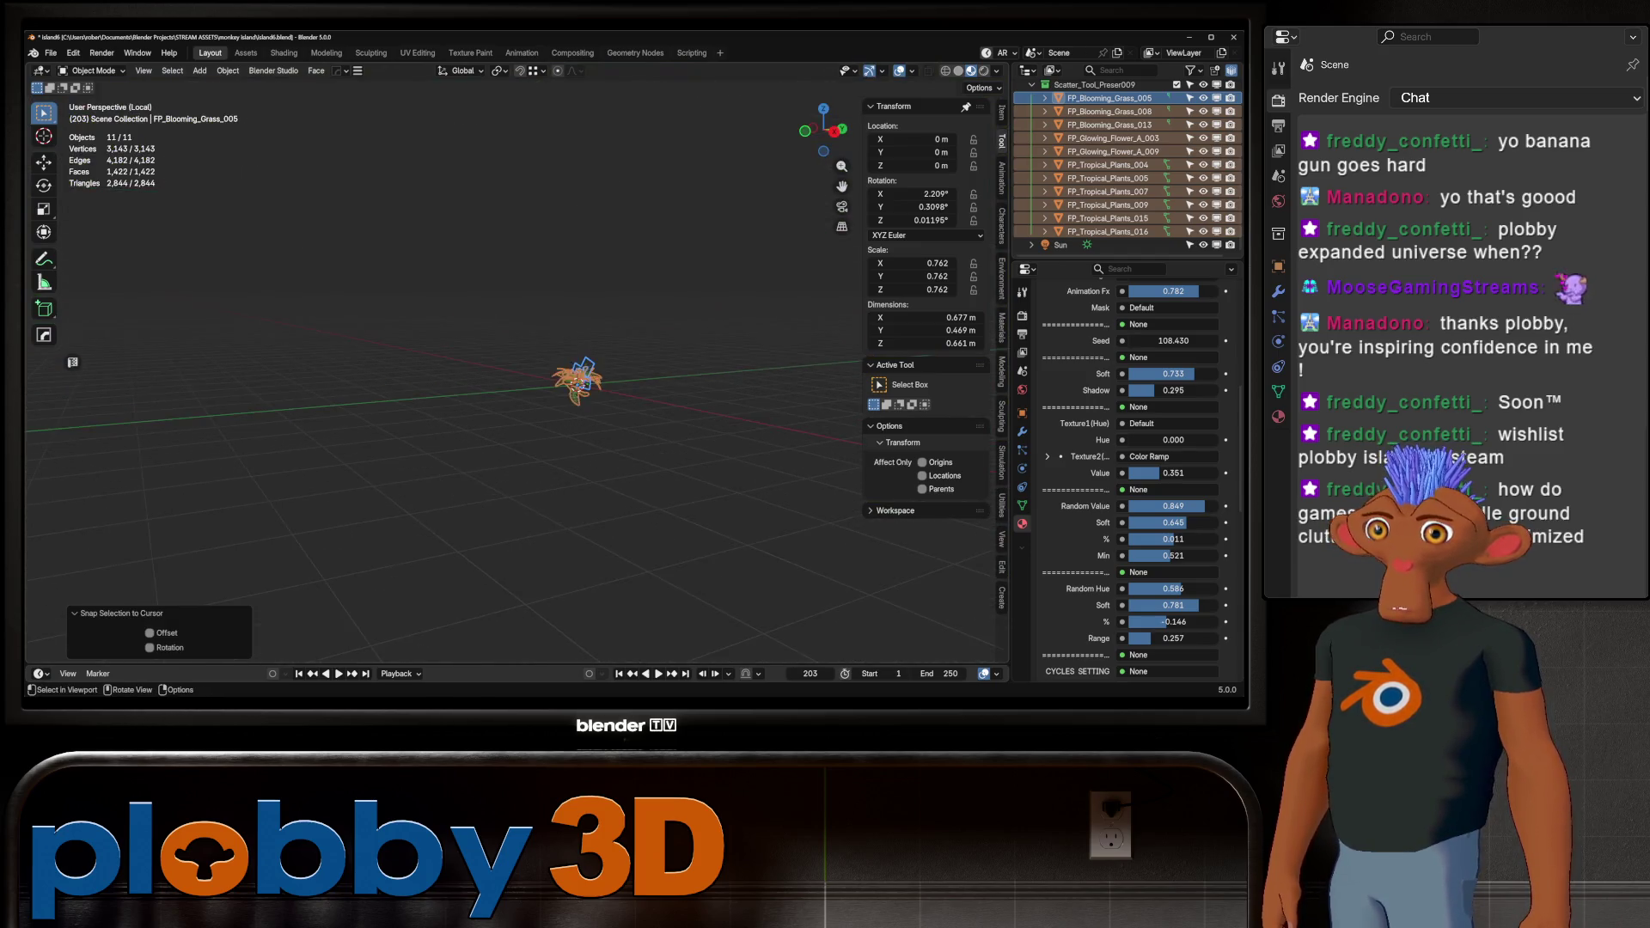
middle_drag(486, 341, 593, 344)
mouse_move(516, 387)
middle_down()
mouse_move(593, 361)
mouse_move(559, 392)
mouse_move(481, 399)
middle_up()
scroll(582, 437, up, 2)
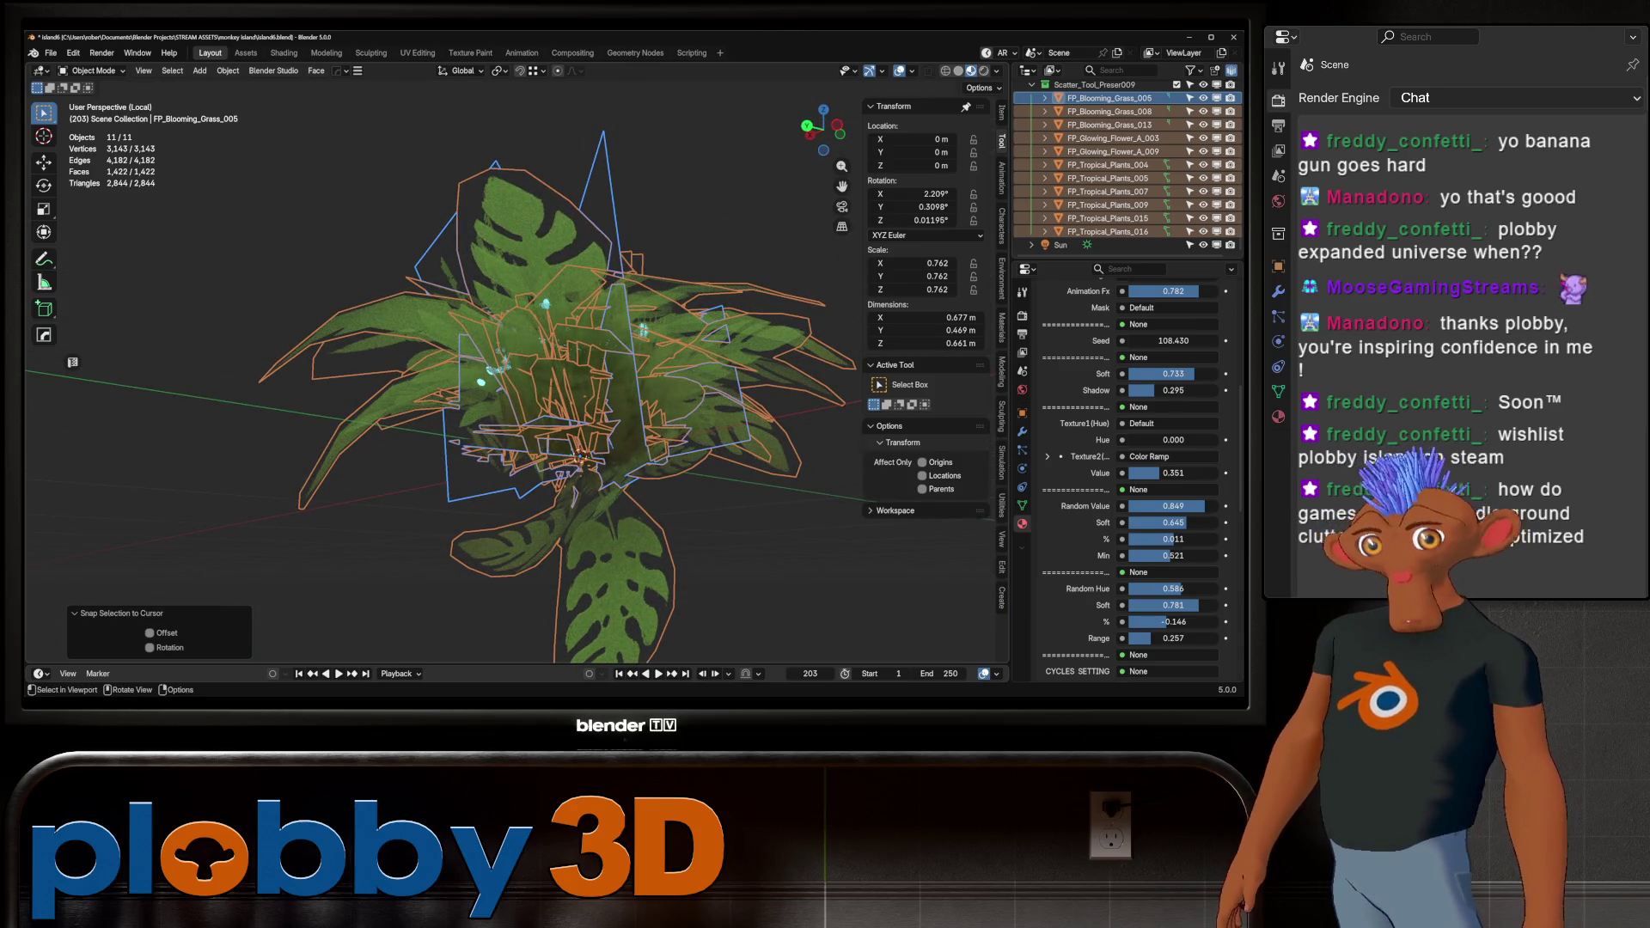
middle_drag(515, 387, 585, 387)
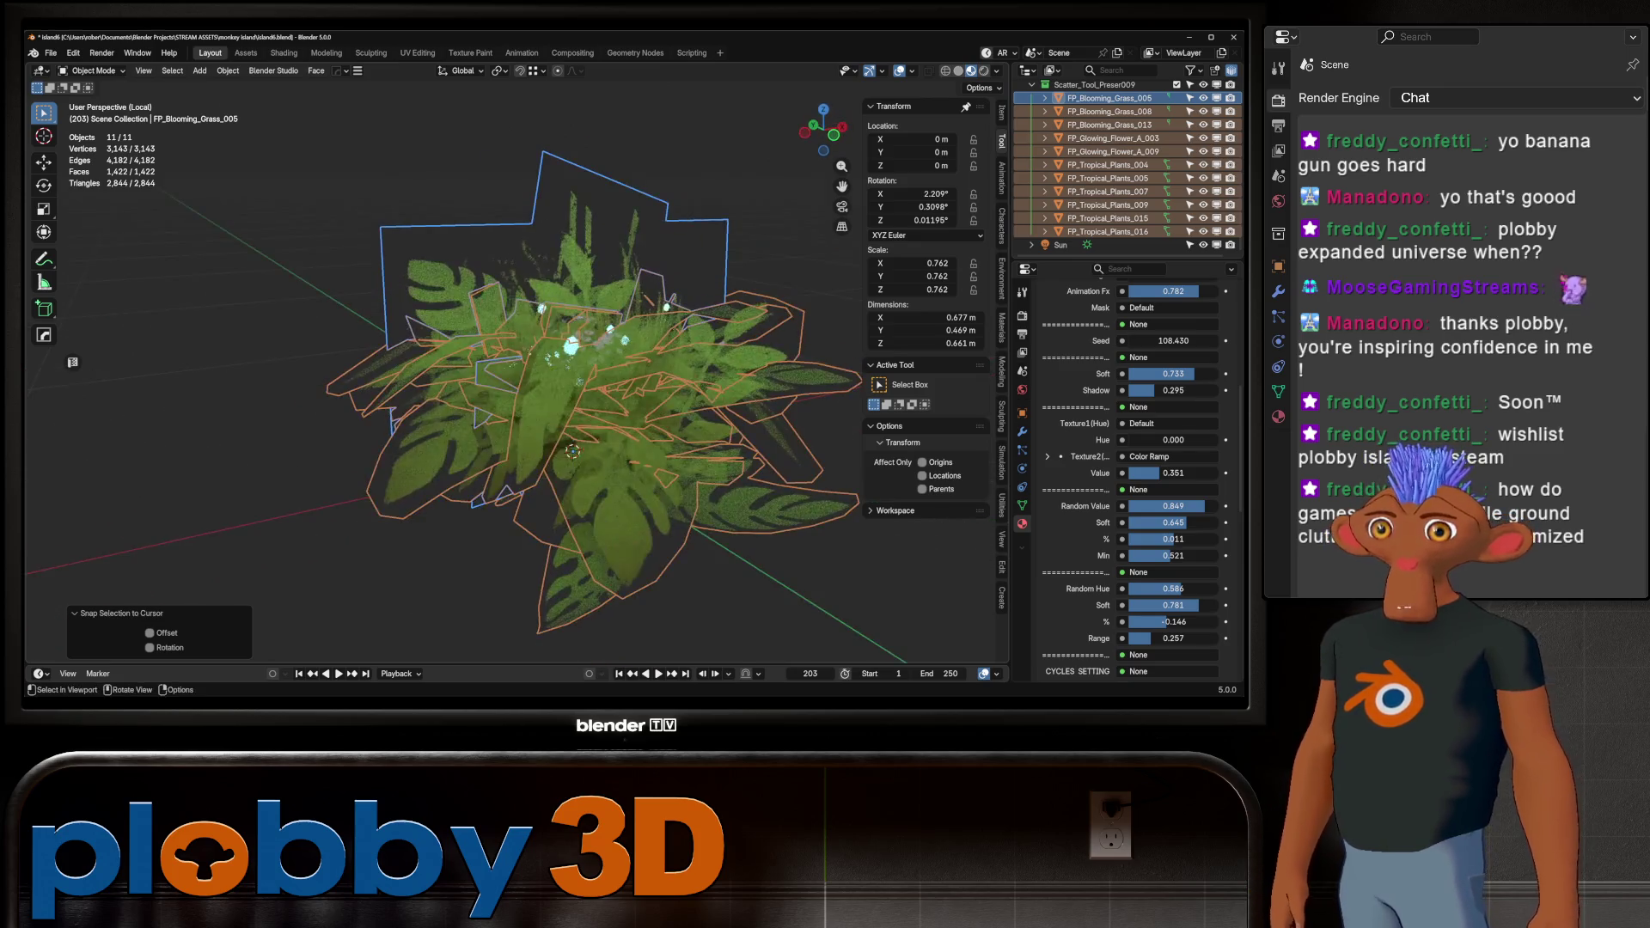
Exit Local View and fly over the island to review the grass and palms
key(KP_Divide)
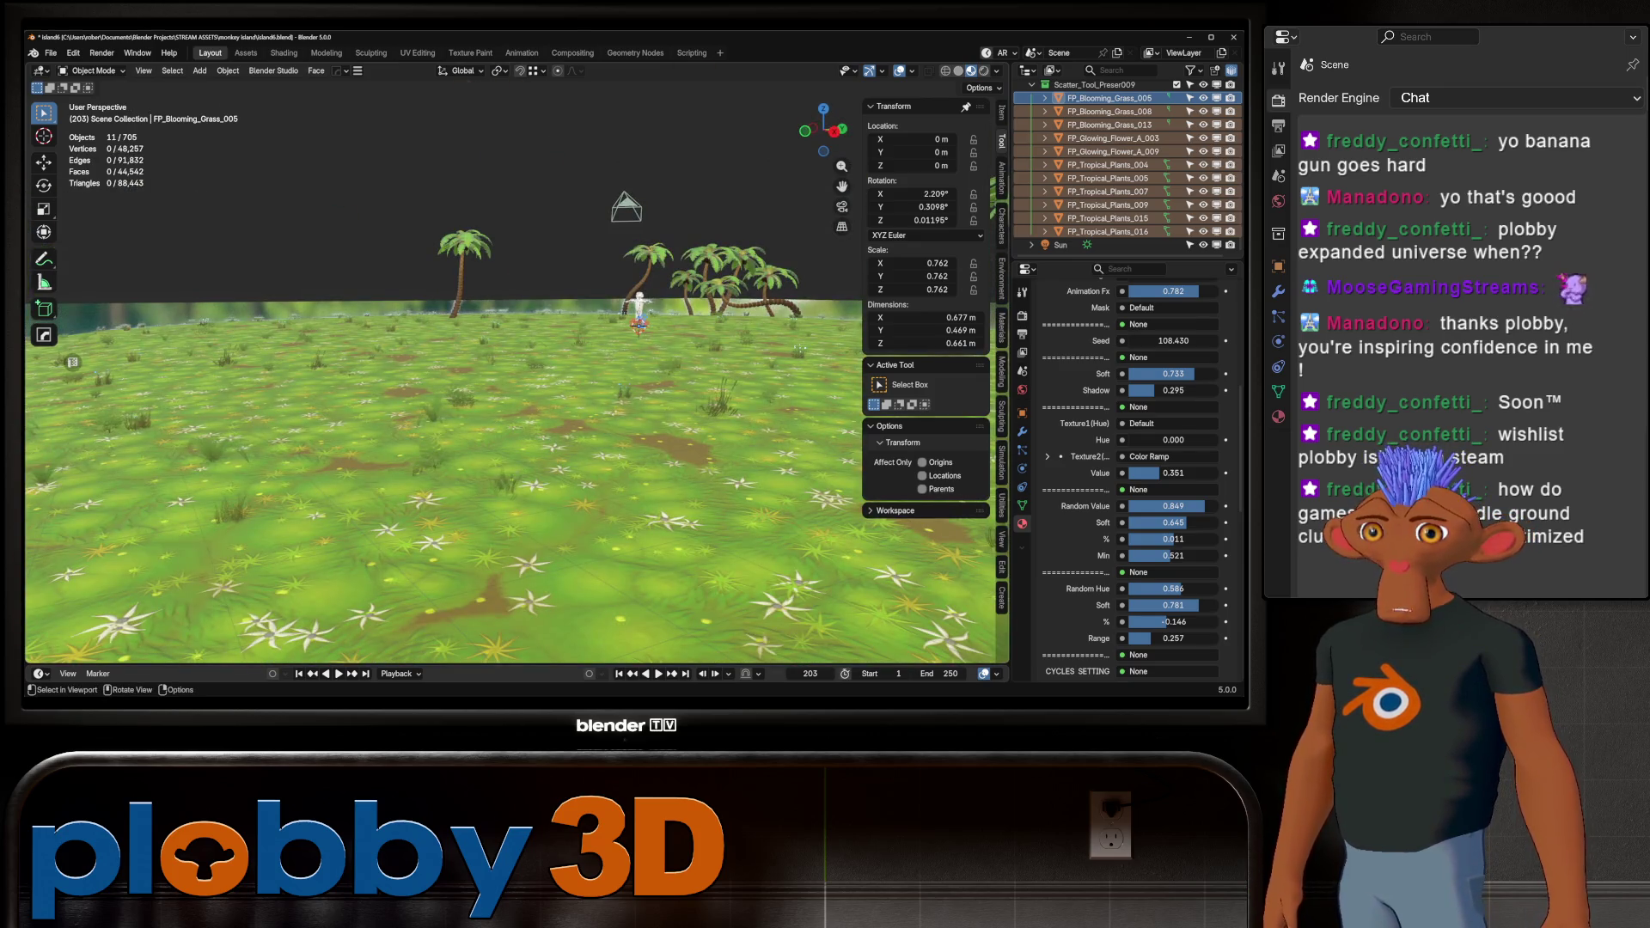
scroll(515, 378, up, 10)
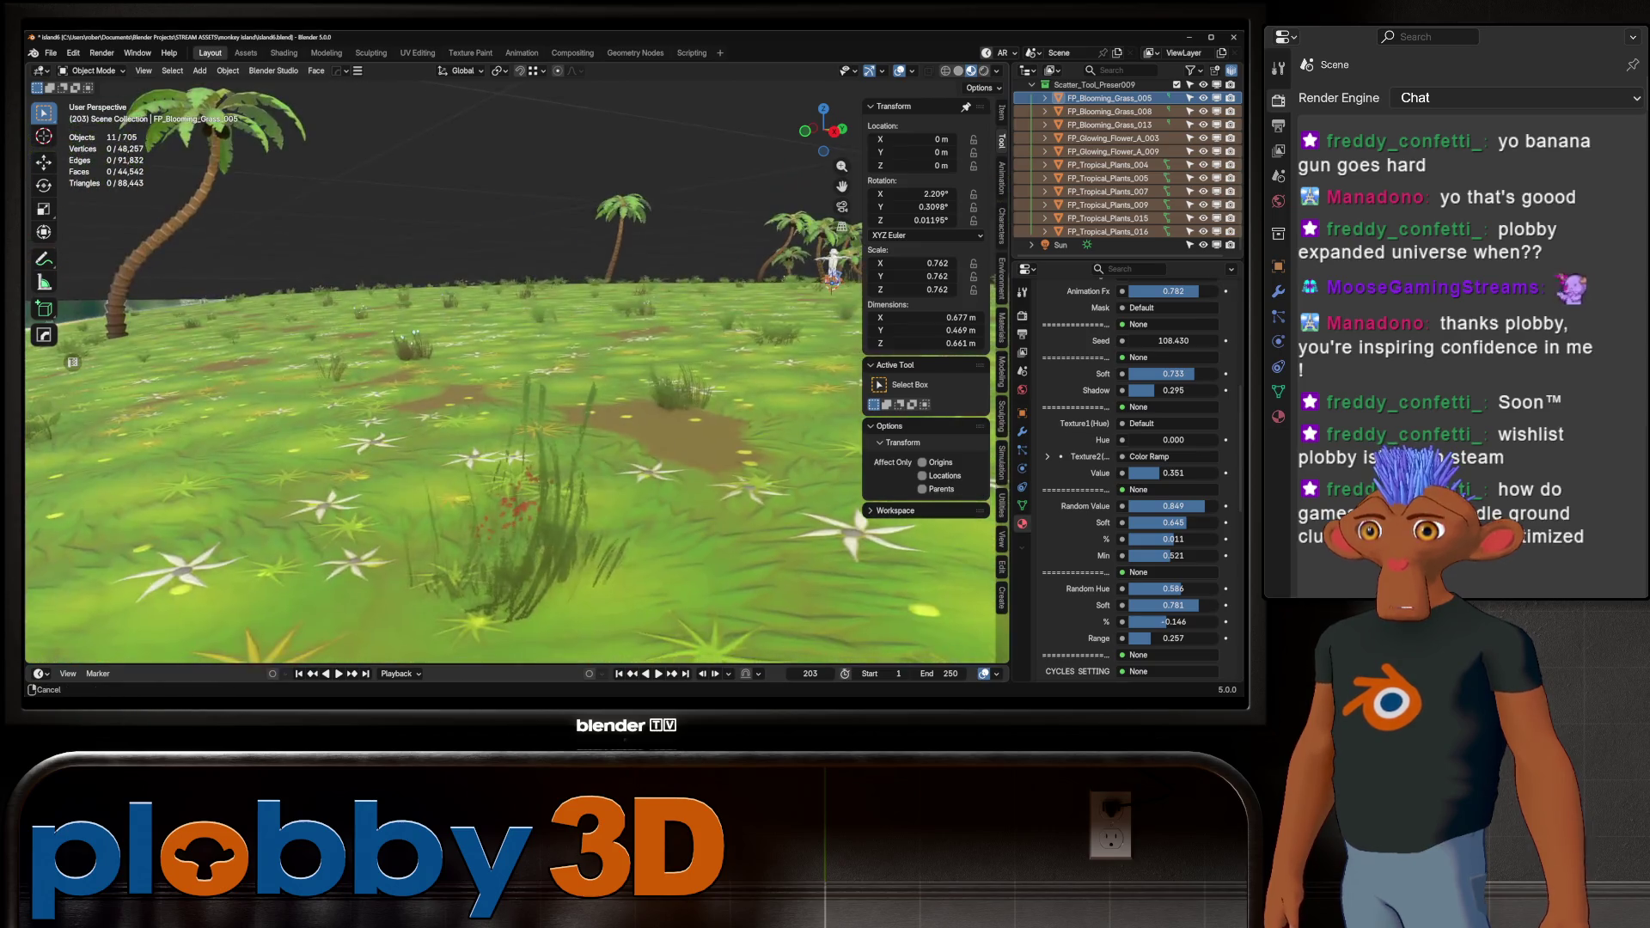
scroll(516, 378, up, 10)
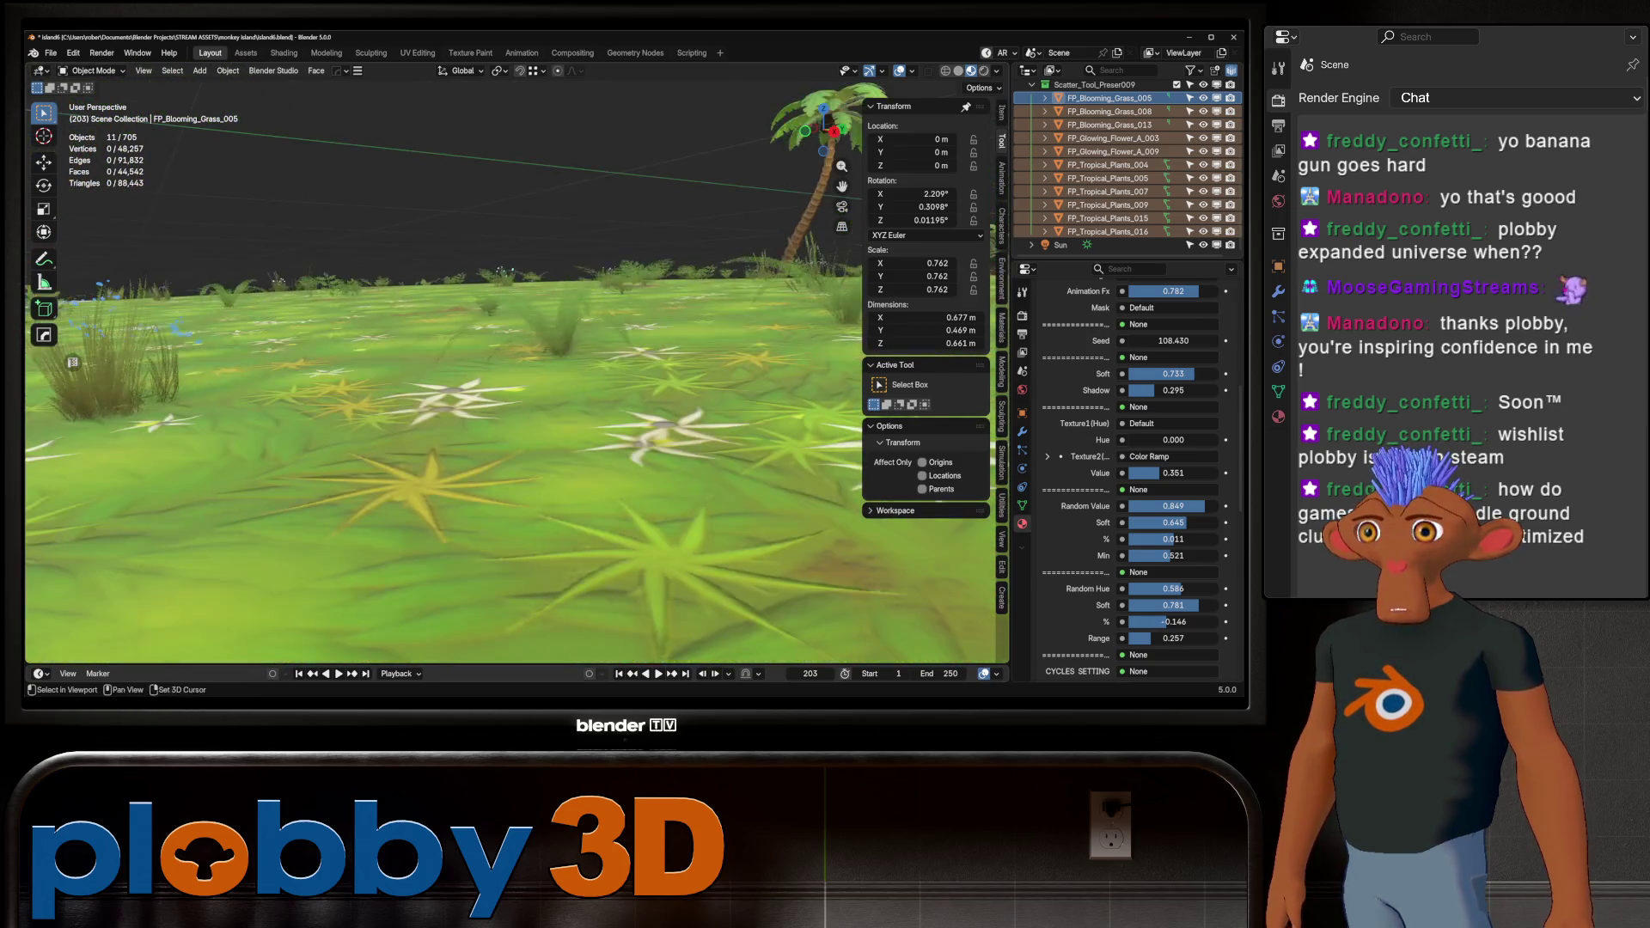
scroll(515, 378, up, 10)
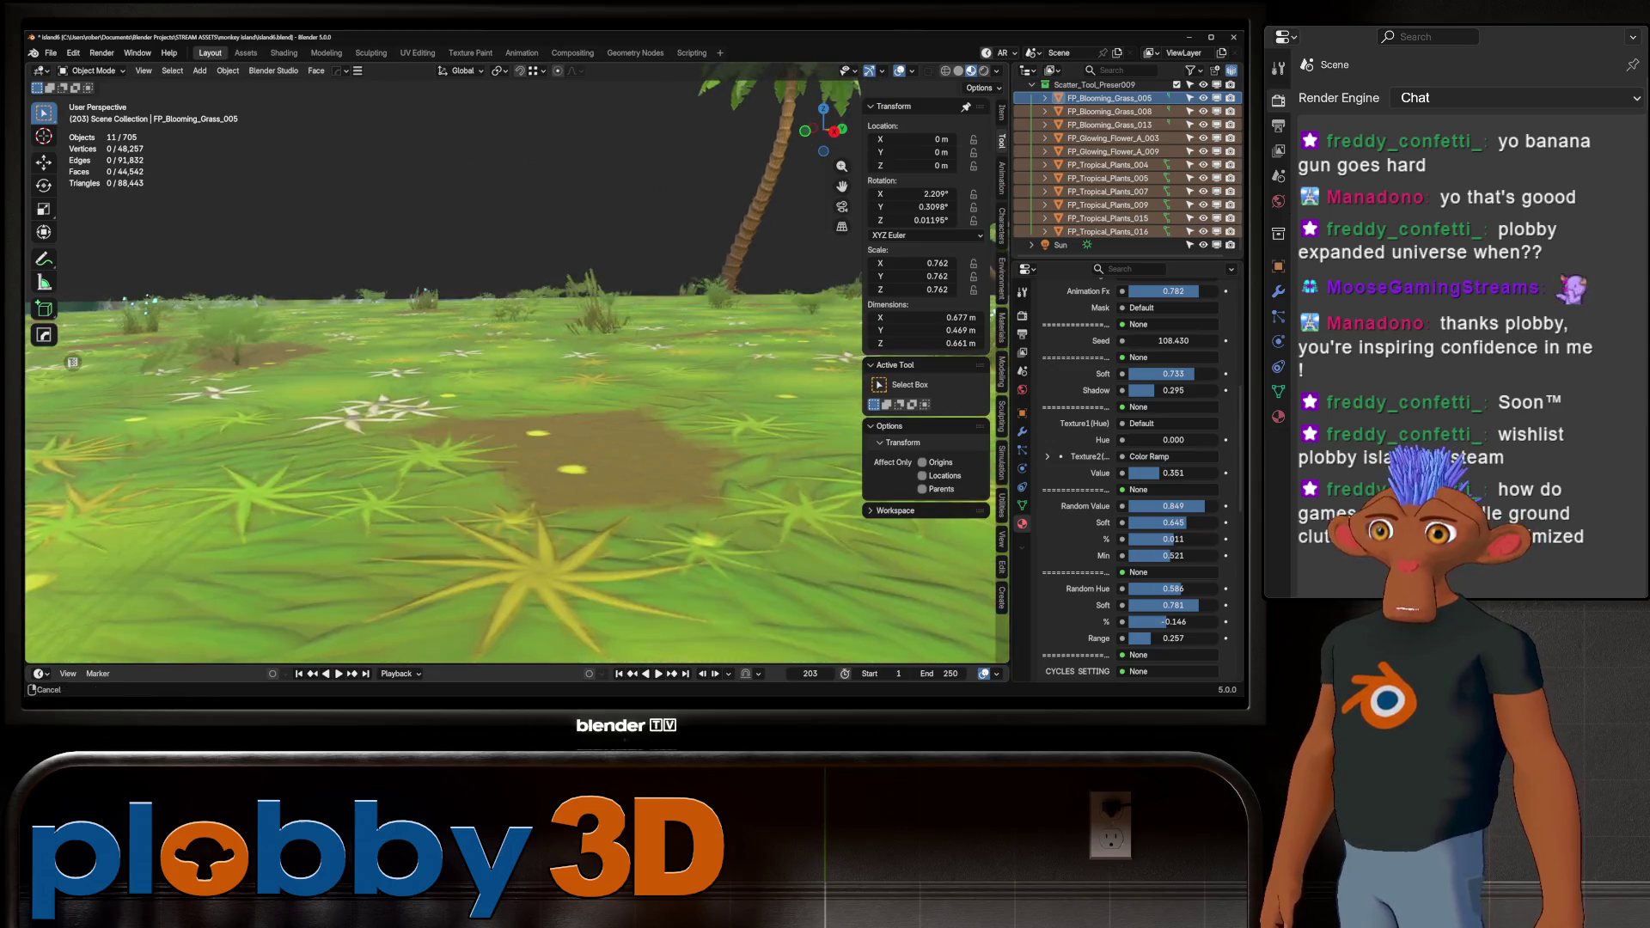
scroll(515, 378, down, 10)
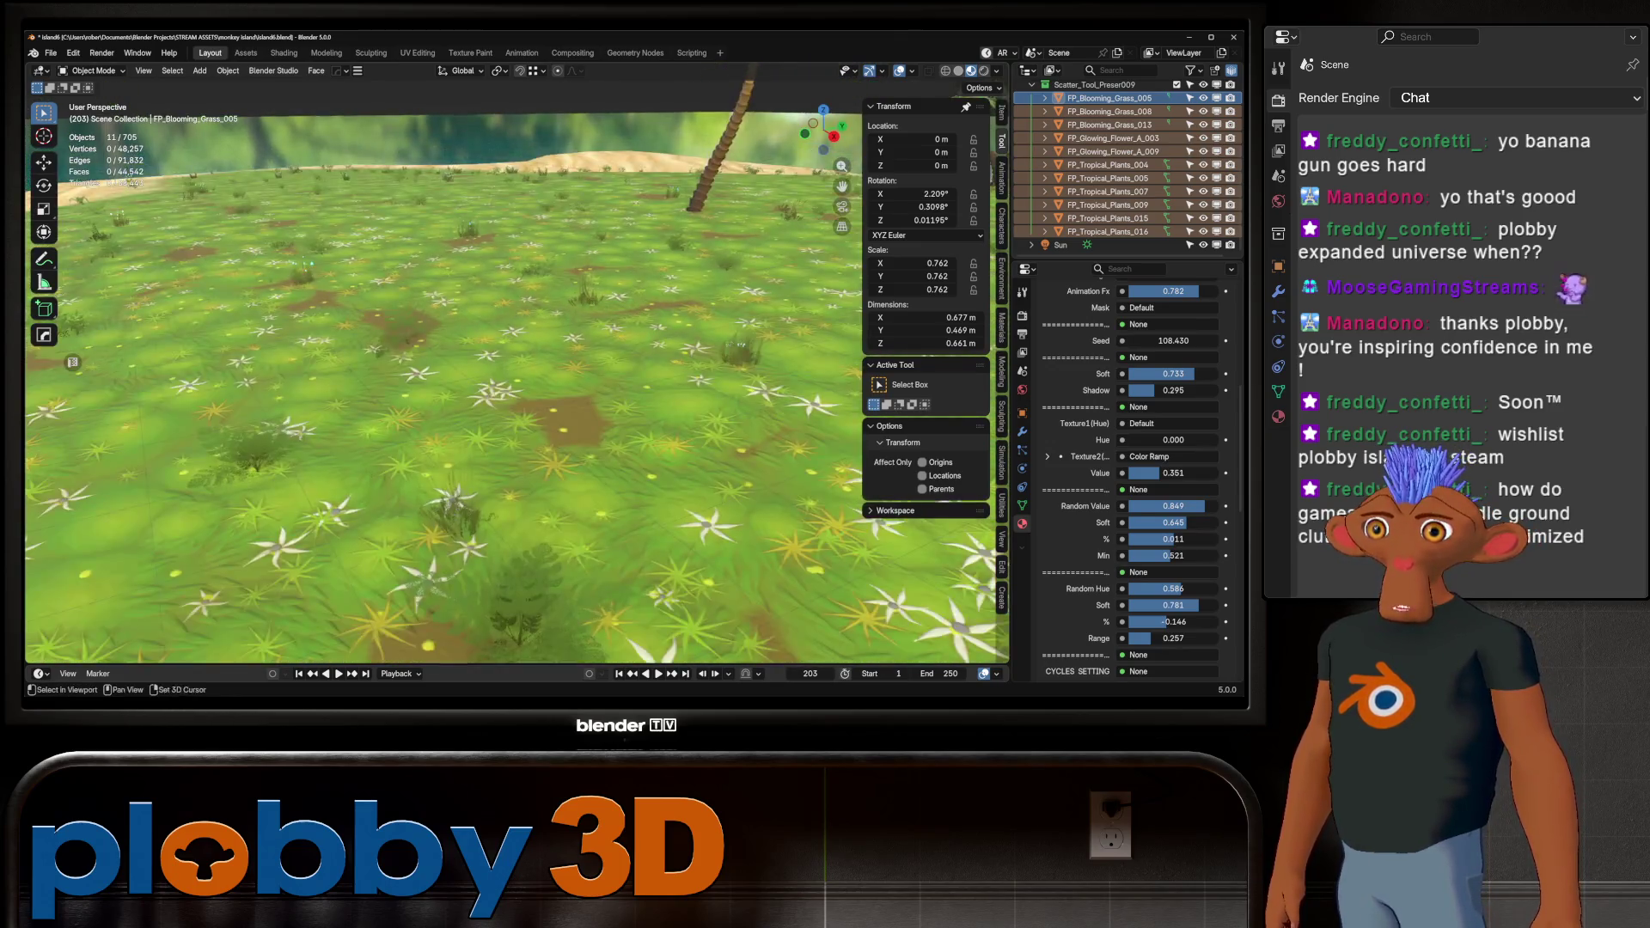
scroll(516, 379, down, 5)
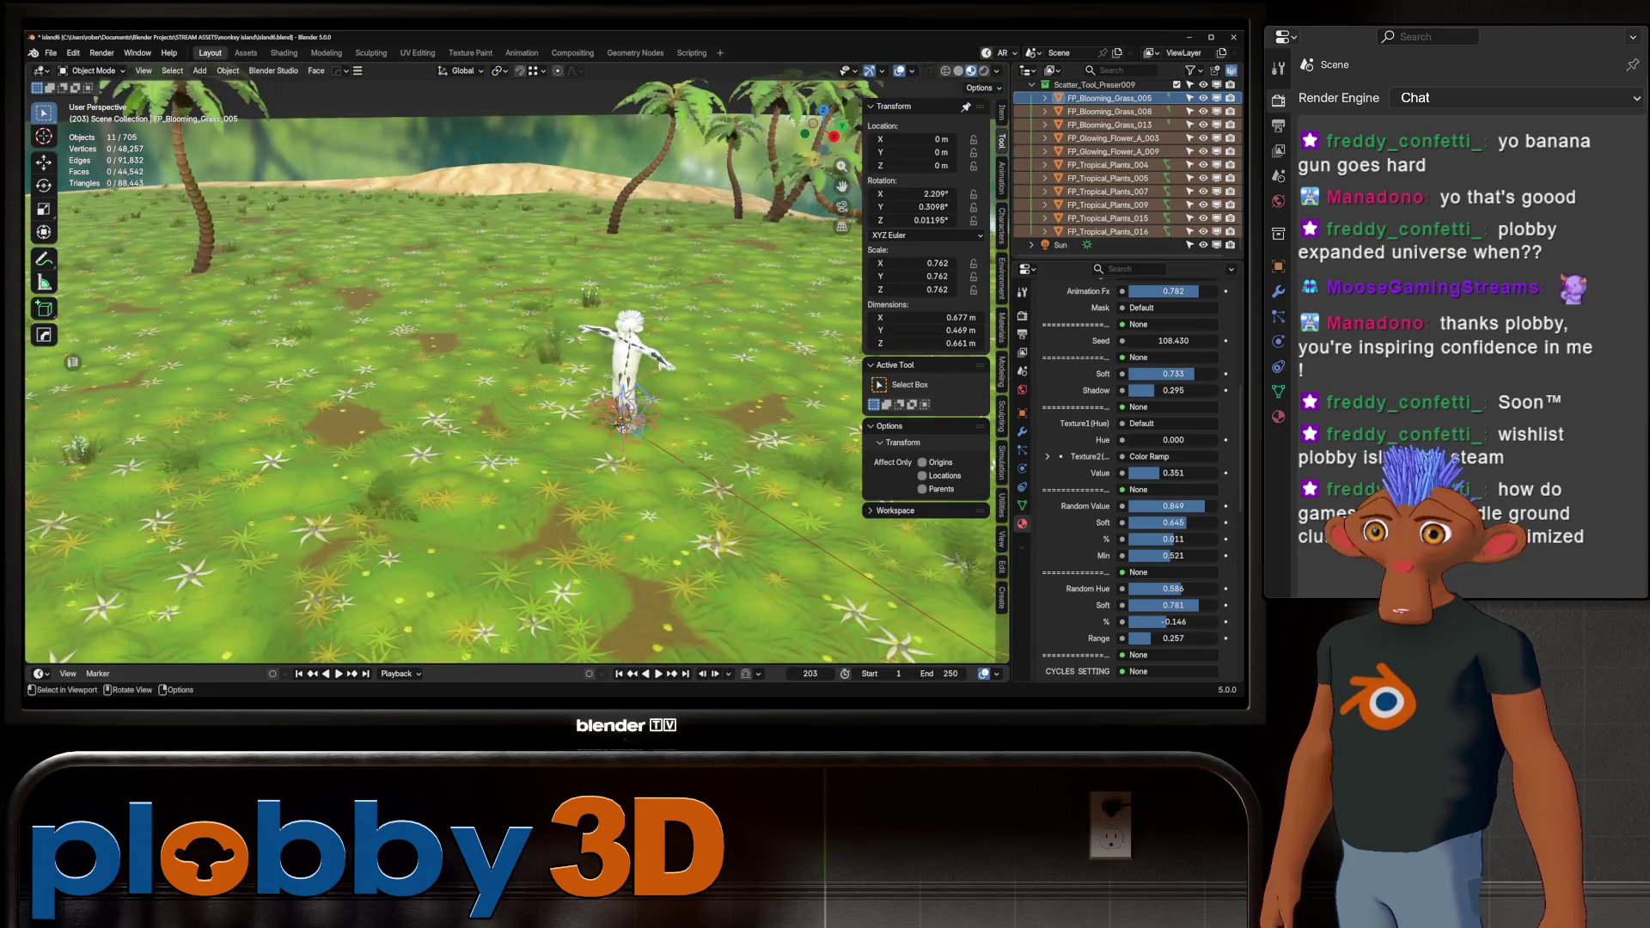
shift+middle_drag(602, 378, 283, 378)
scroll(516, 378, up, 5)
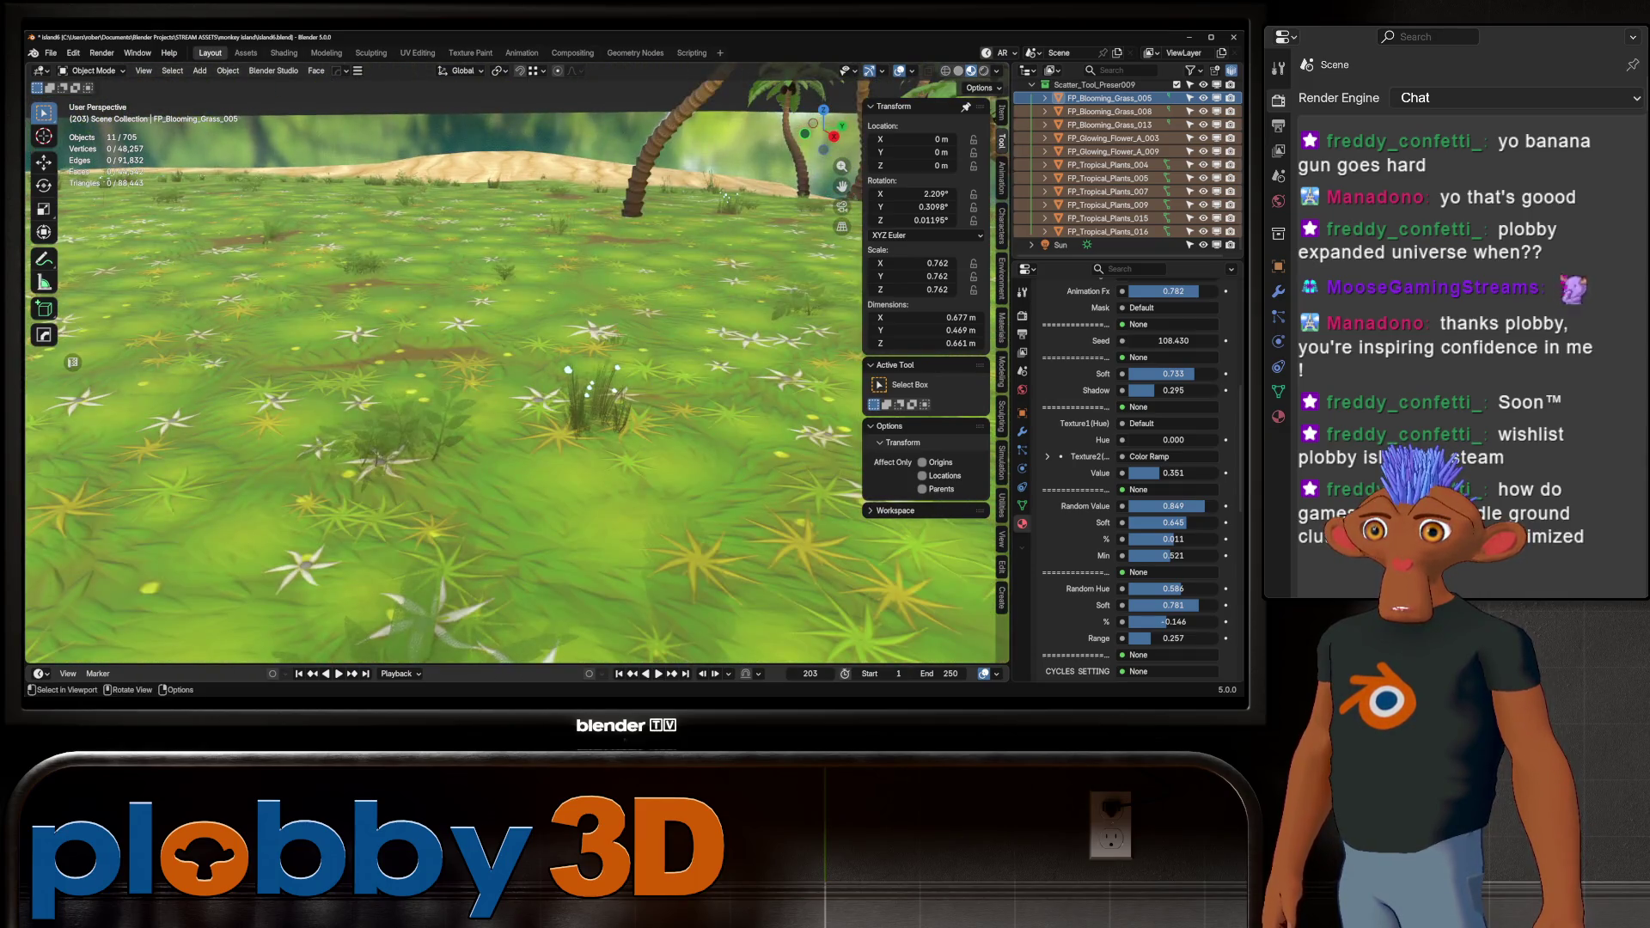
mouse_move(516, 430)
middle_down()
mouse_move(516, 249)
mouse_move(516, 327)
mouse_move(550, 340)
middle_up()
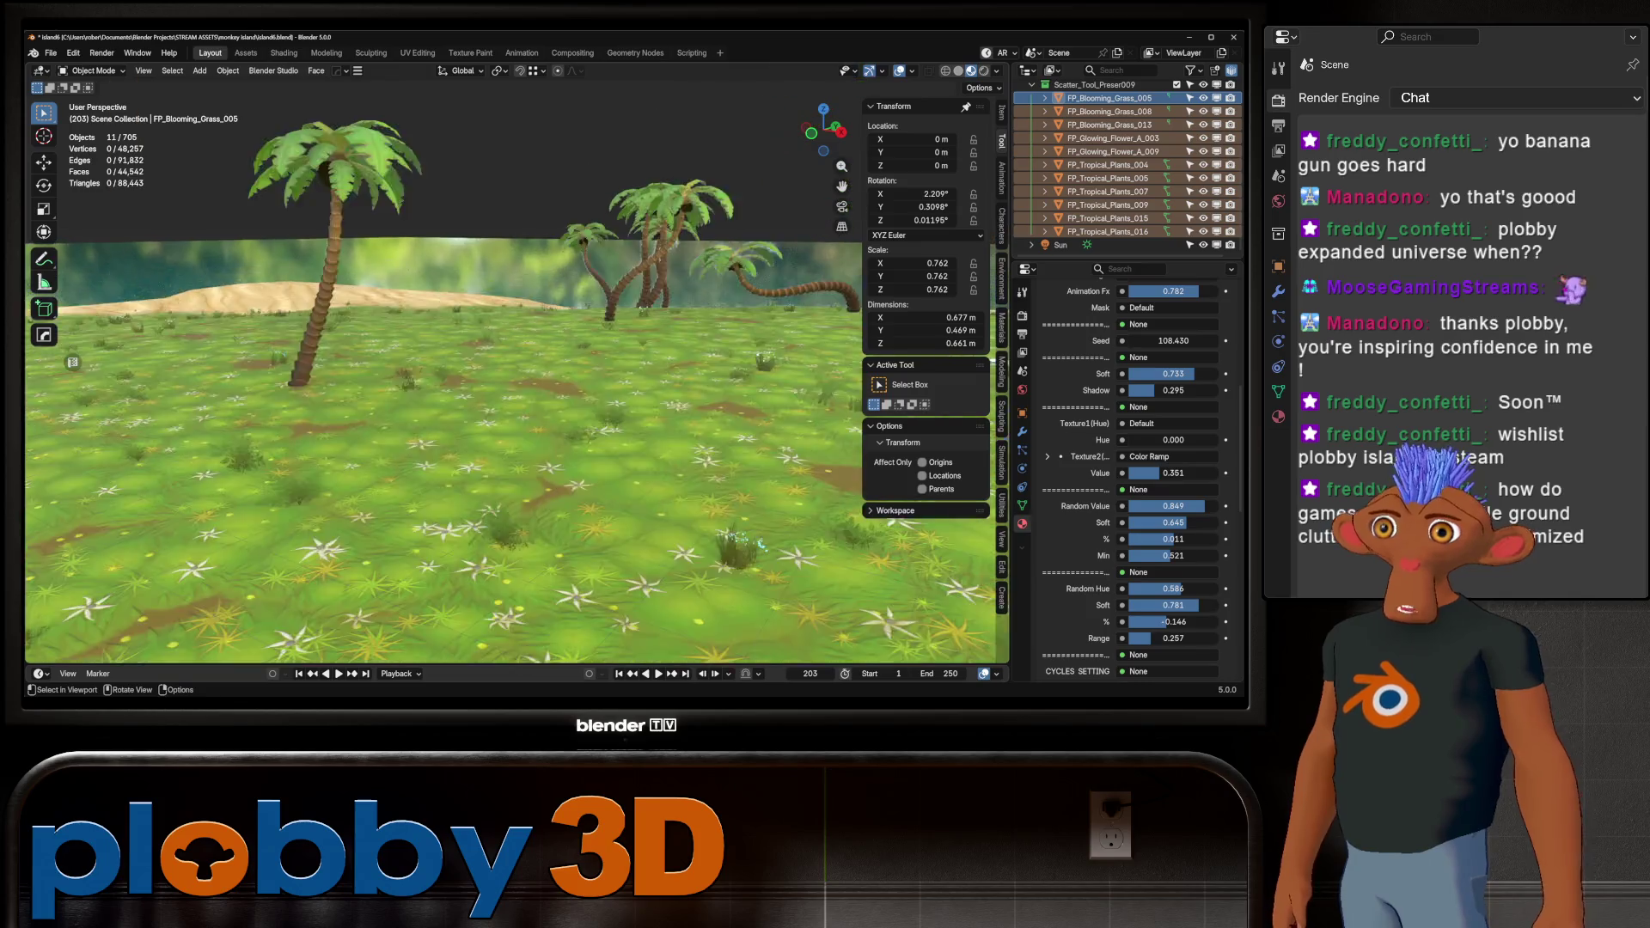
Select FP_Tropical_Plants_009, preview its animation and material Value, then isolate it alone
scroll(516, 387, down, 5)
key(KP_Divide)
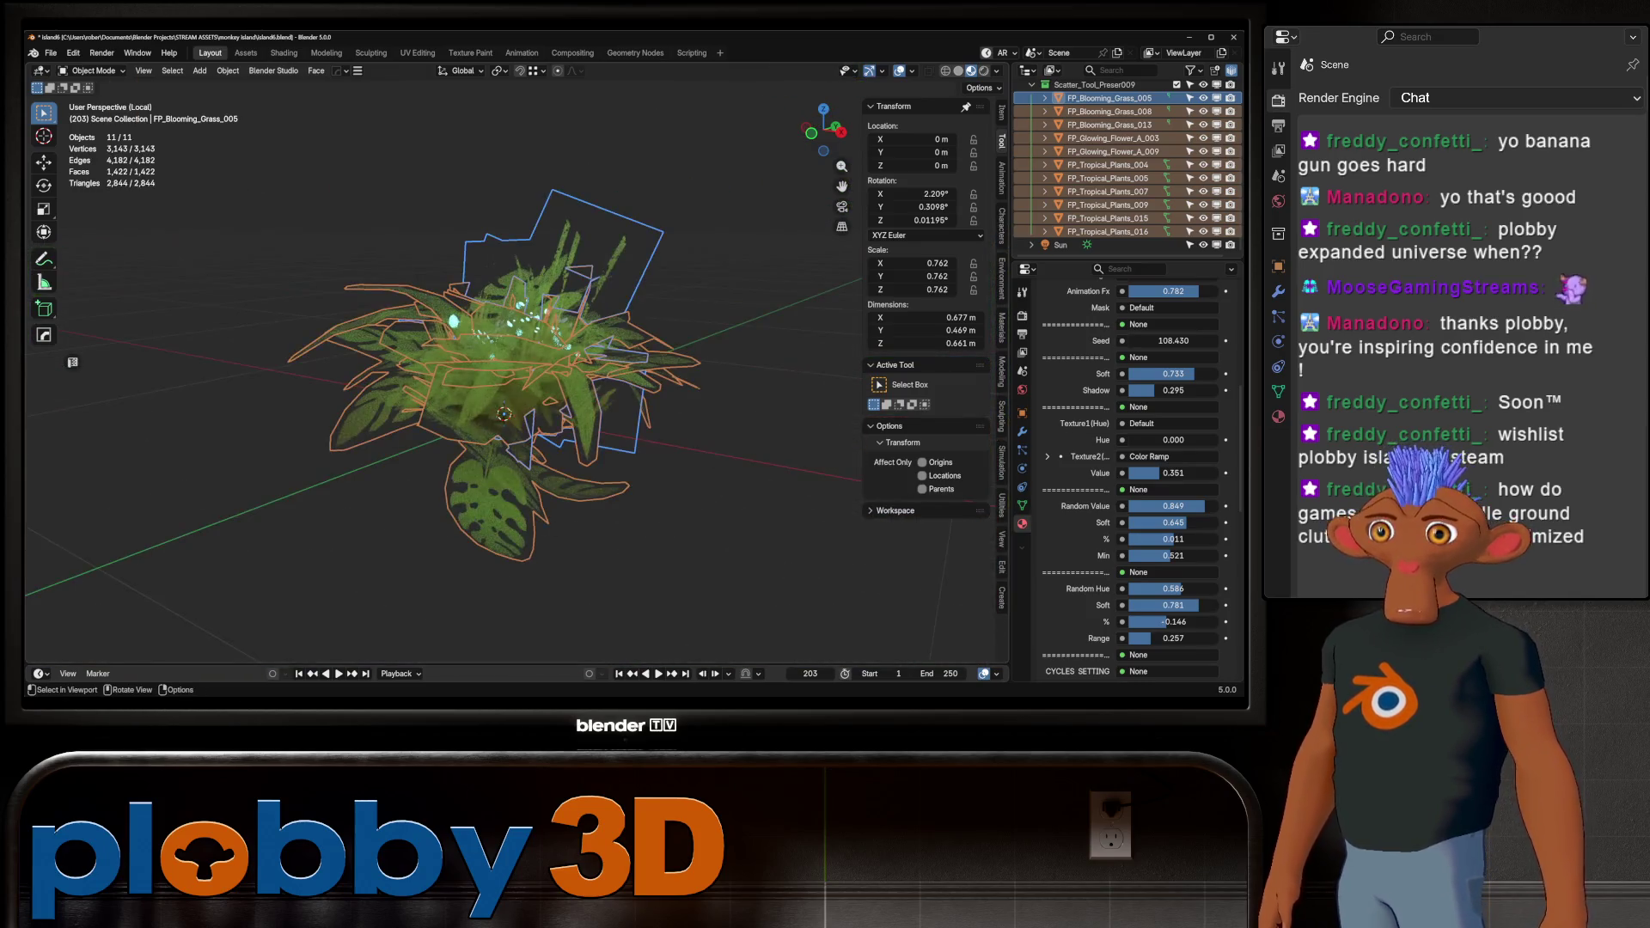
click(1109, 205)
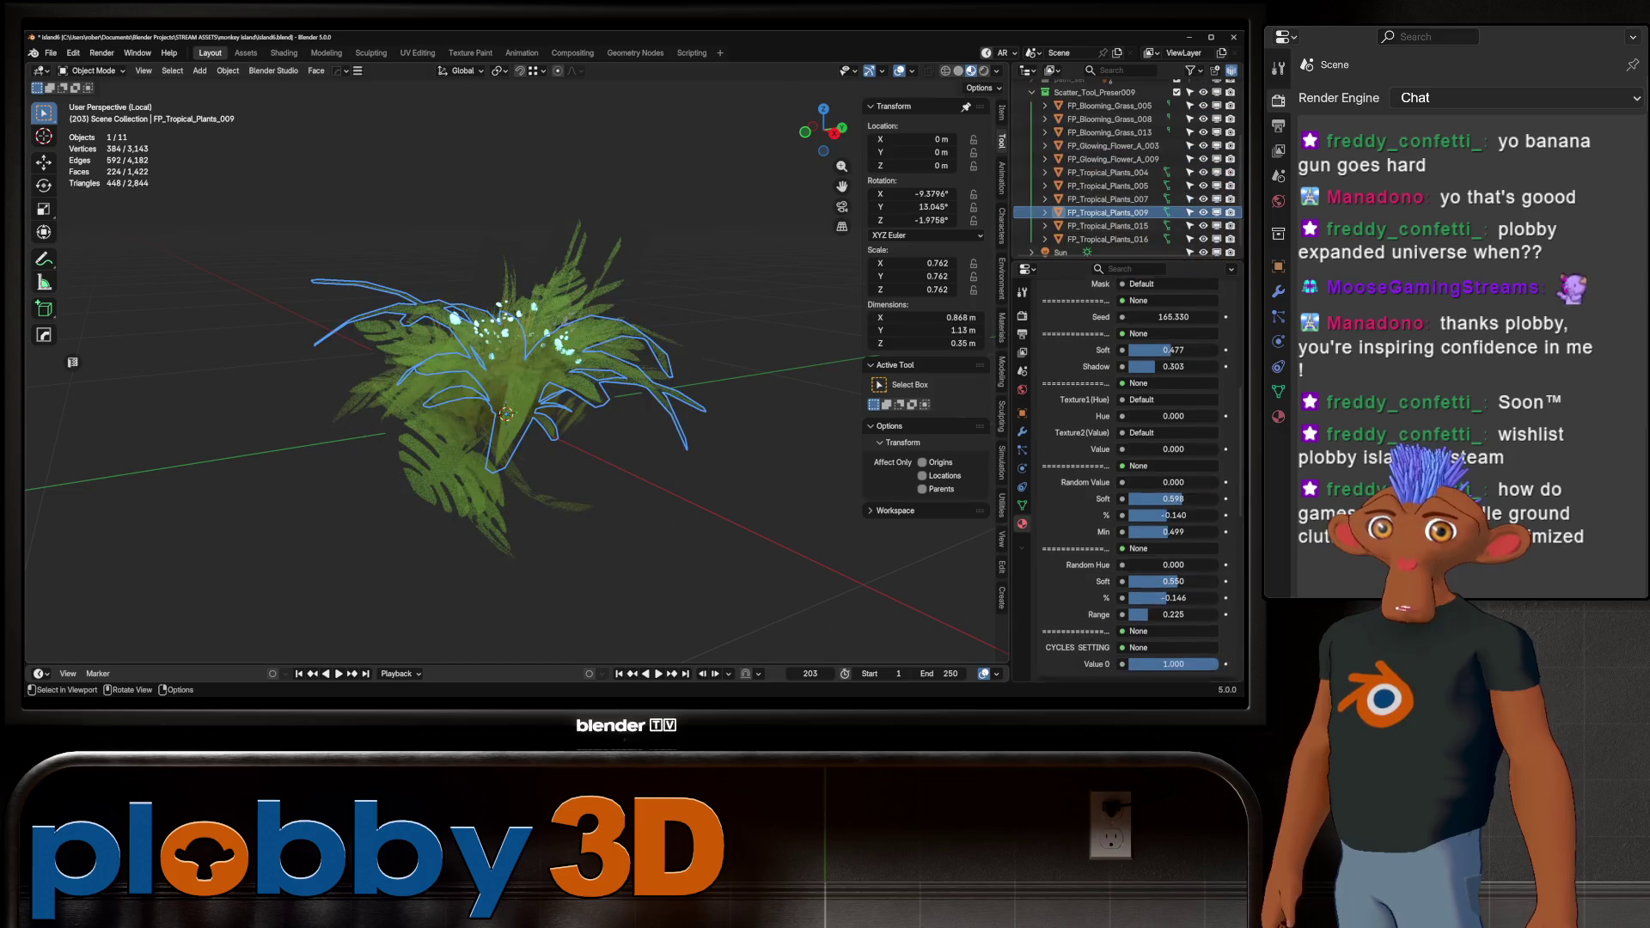
scroll(1134, 473, up, 3)
scroll(1135, 473, up, 3)
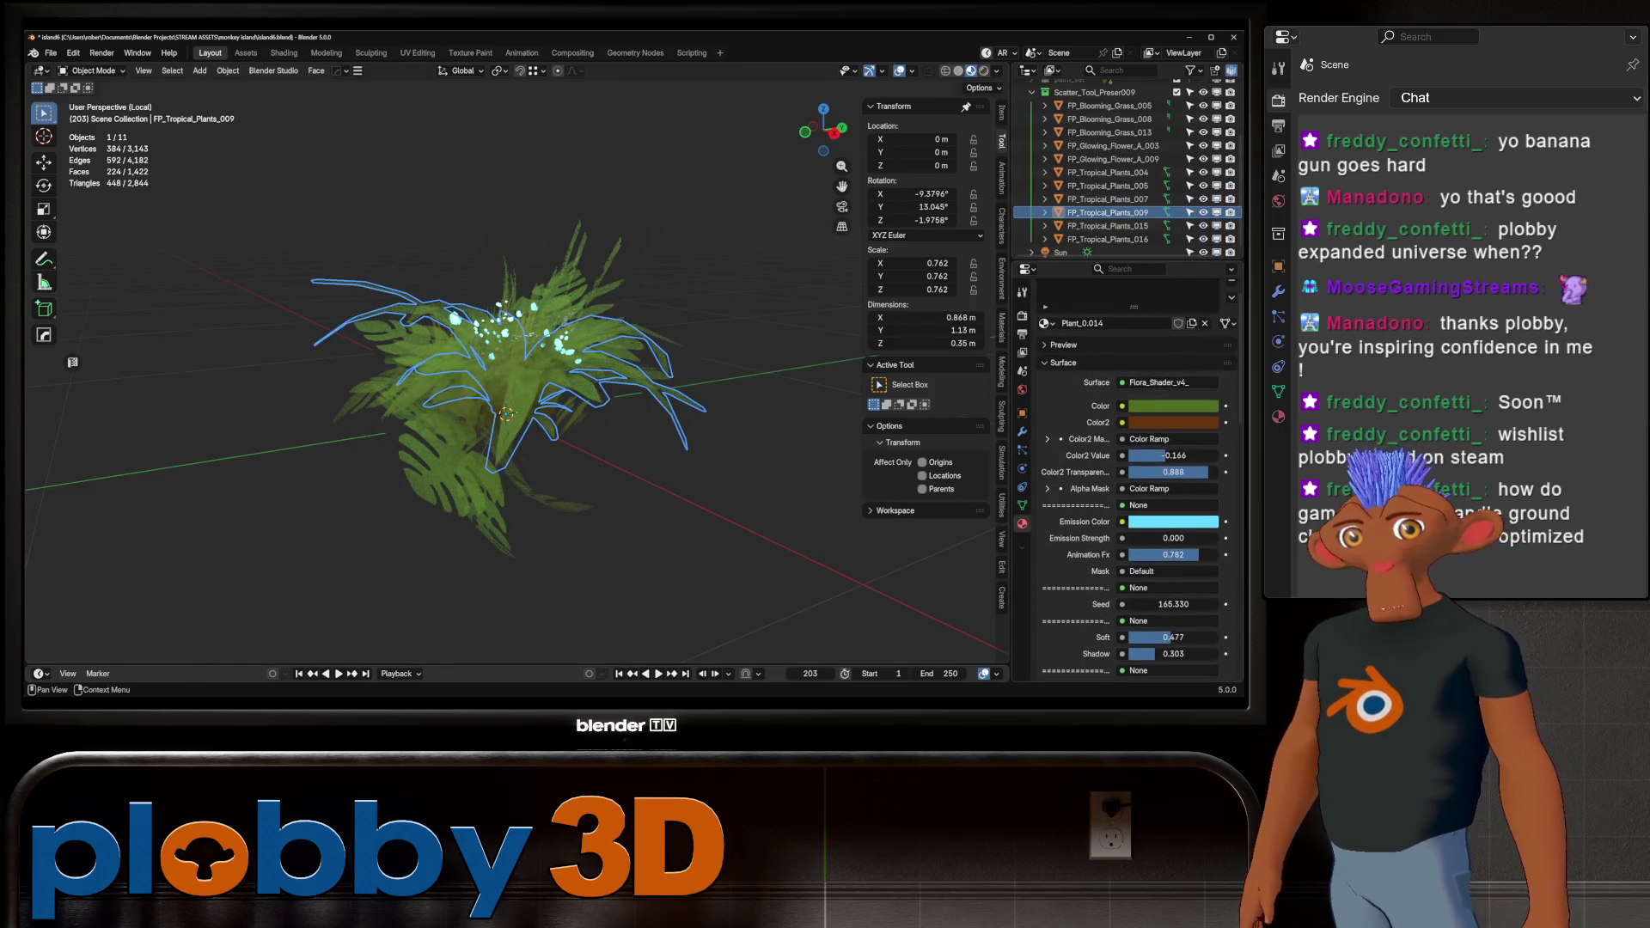
key(space)
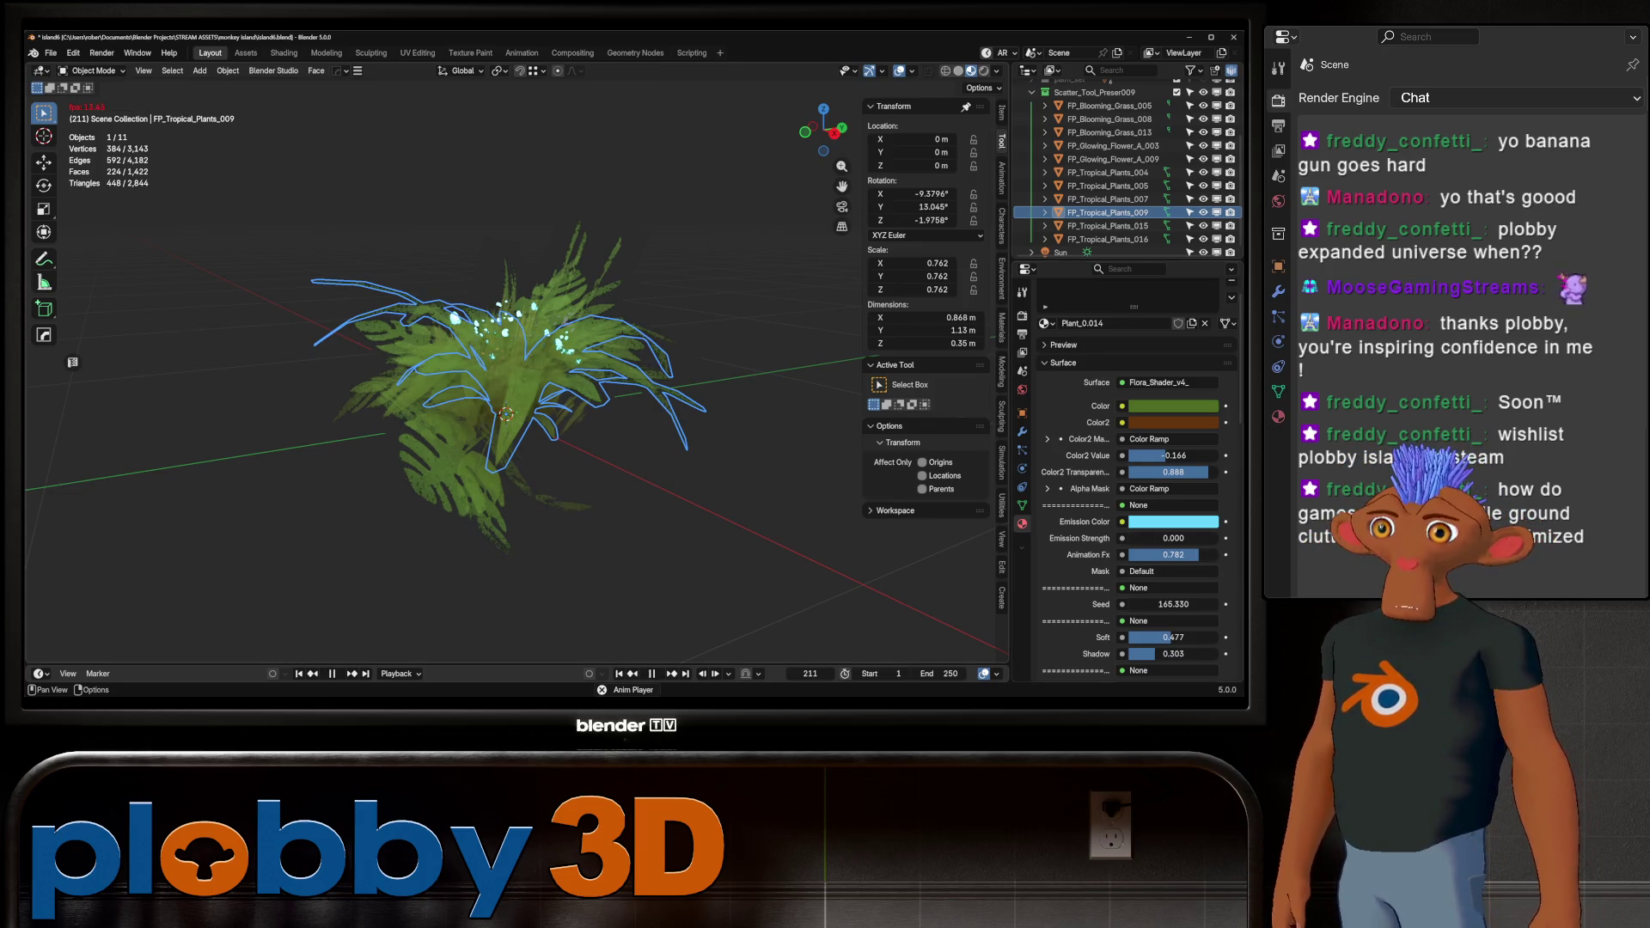
key(space)
scroll(1134, 481, down, 5)
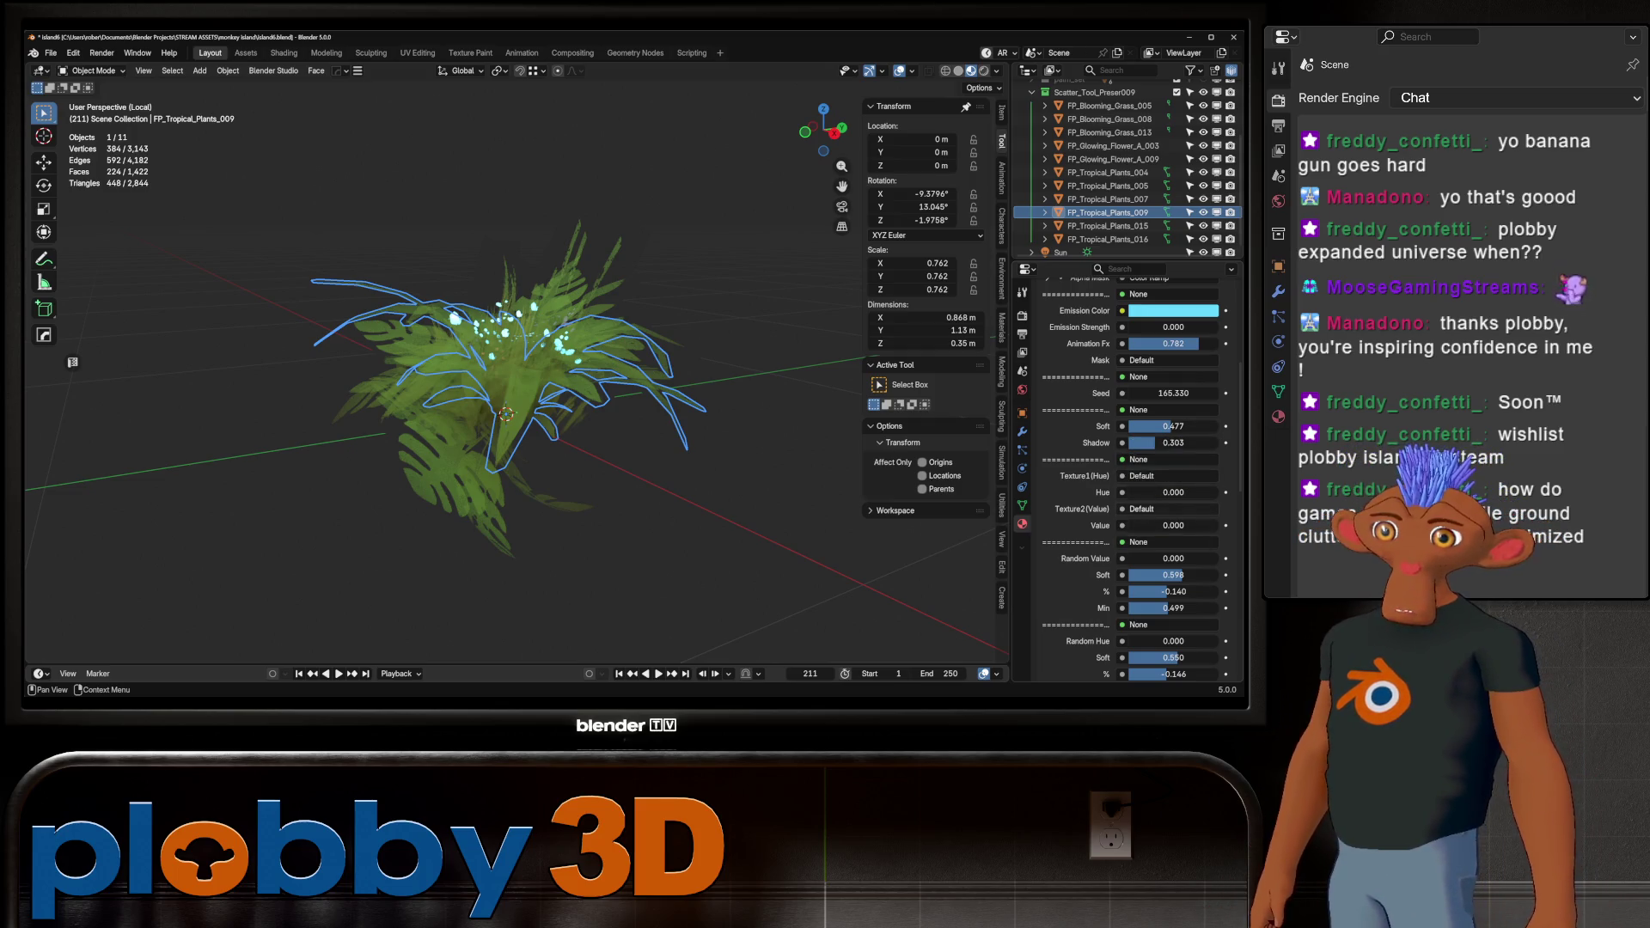
mouse_move(1152, 525)
mouse_down()
mouse_move(1176, 525)
mouse_move(1148, 525)
mouse_up()
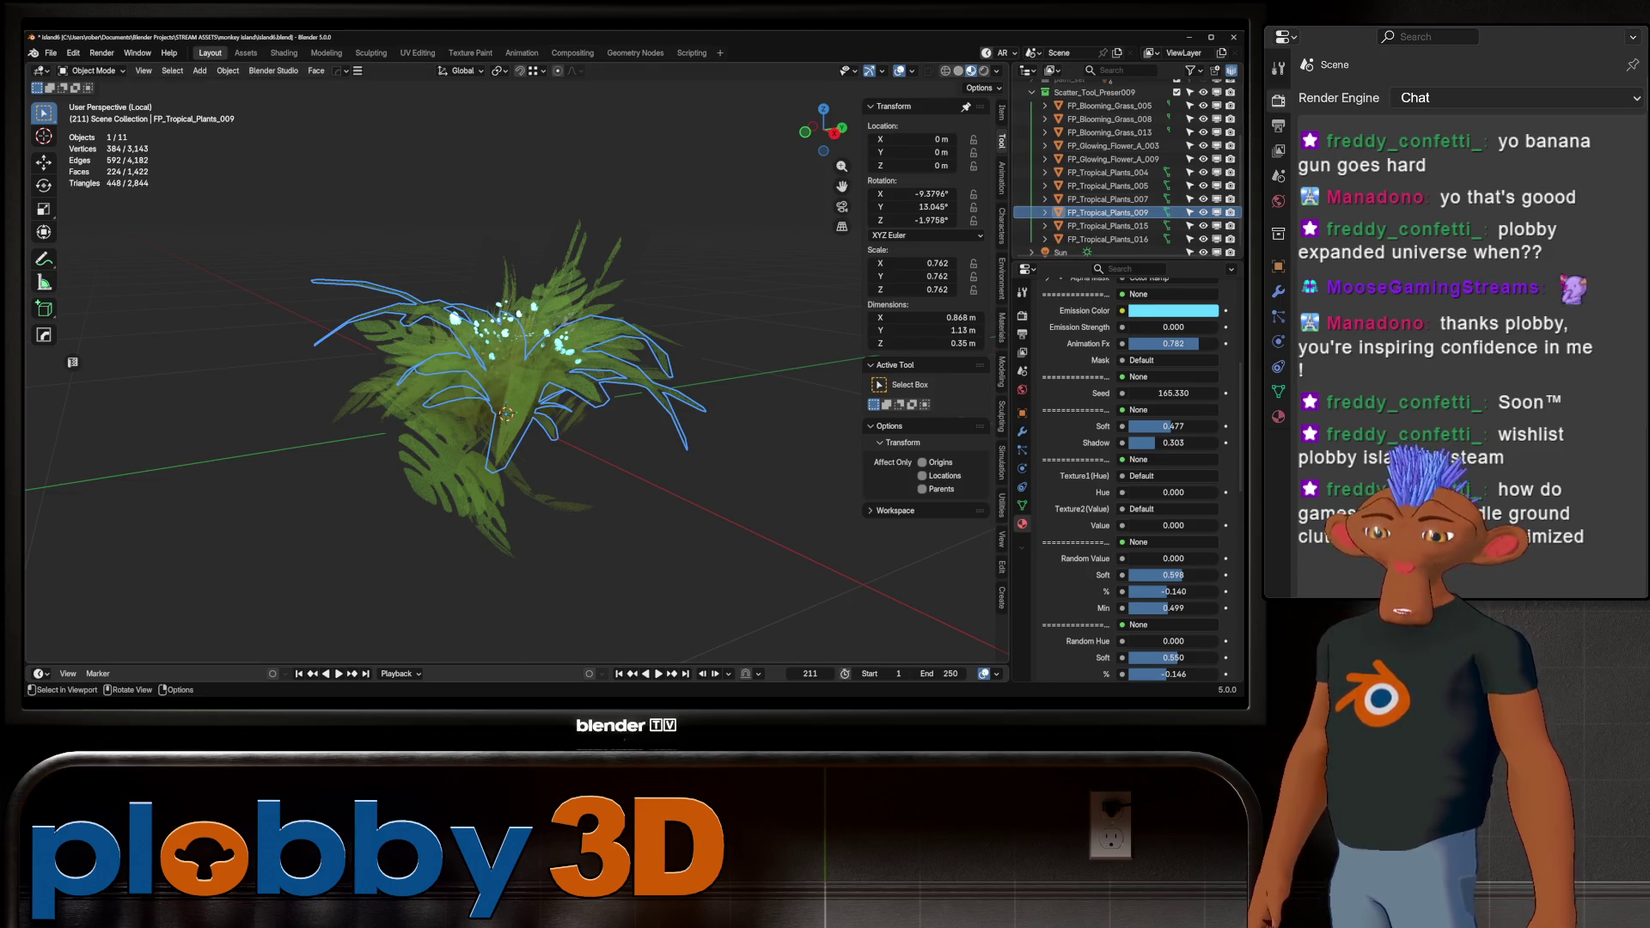
key(KP_Divide)
key(KP_Divide)
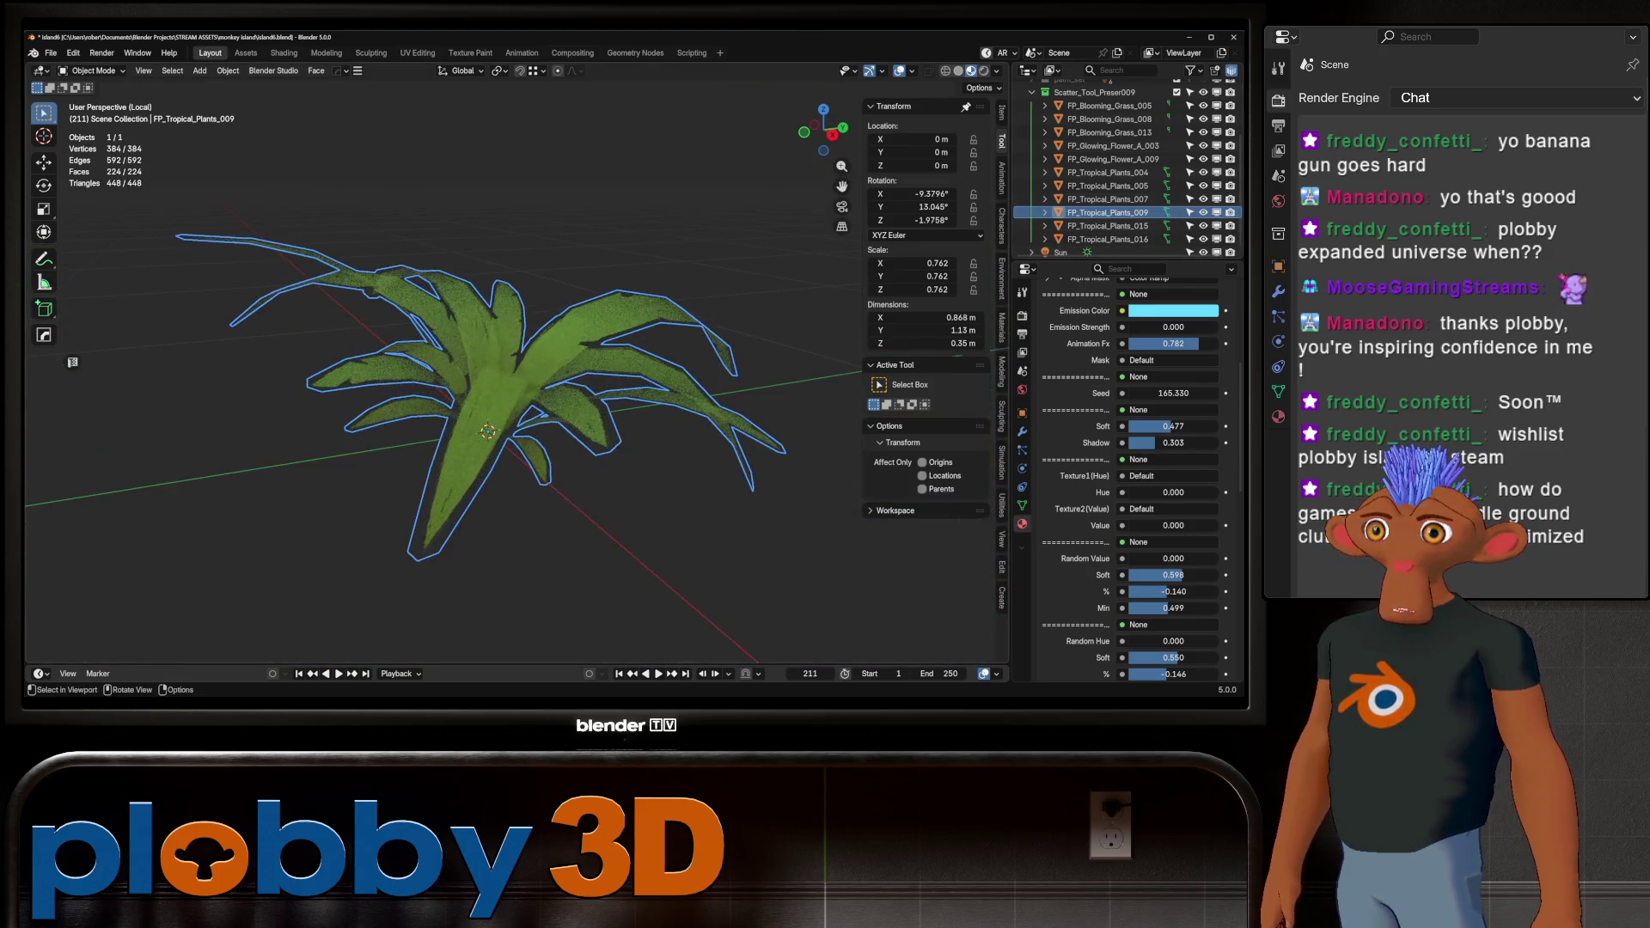
Select the tropical plant variants, including FP_Tropical_Plants_015 and _016, and open options for Texture2 Value
key(KP_4)
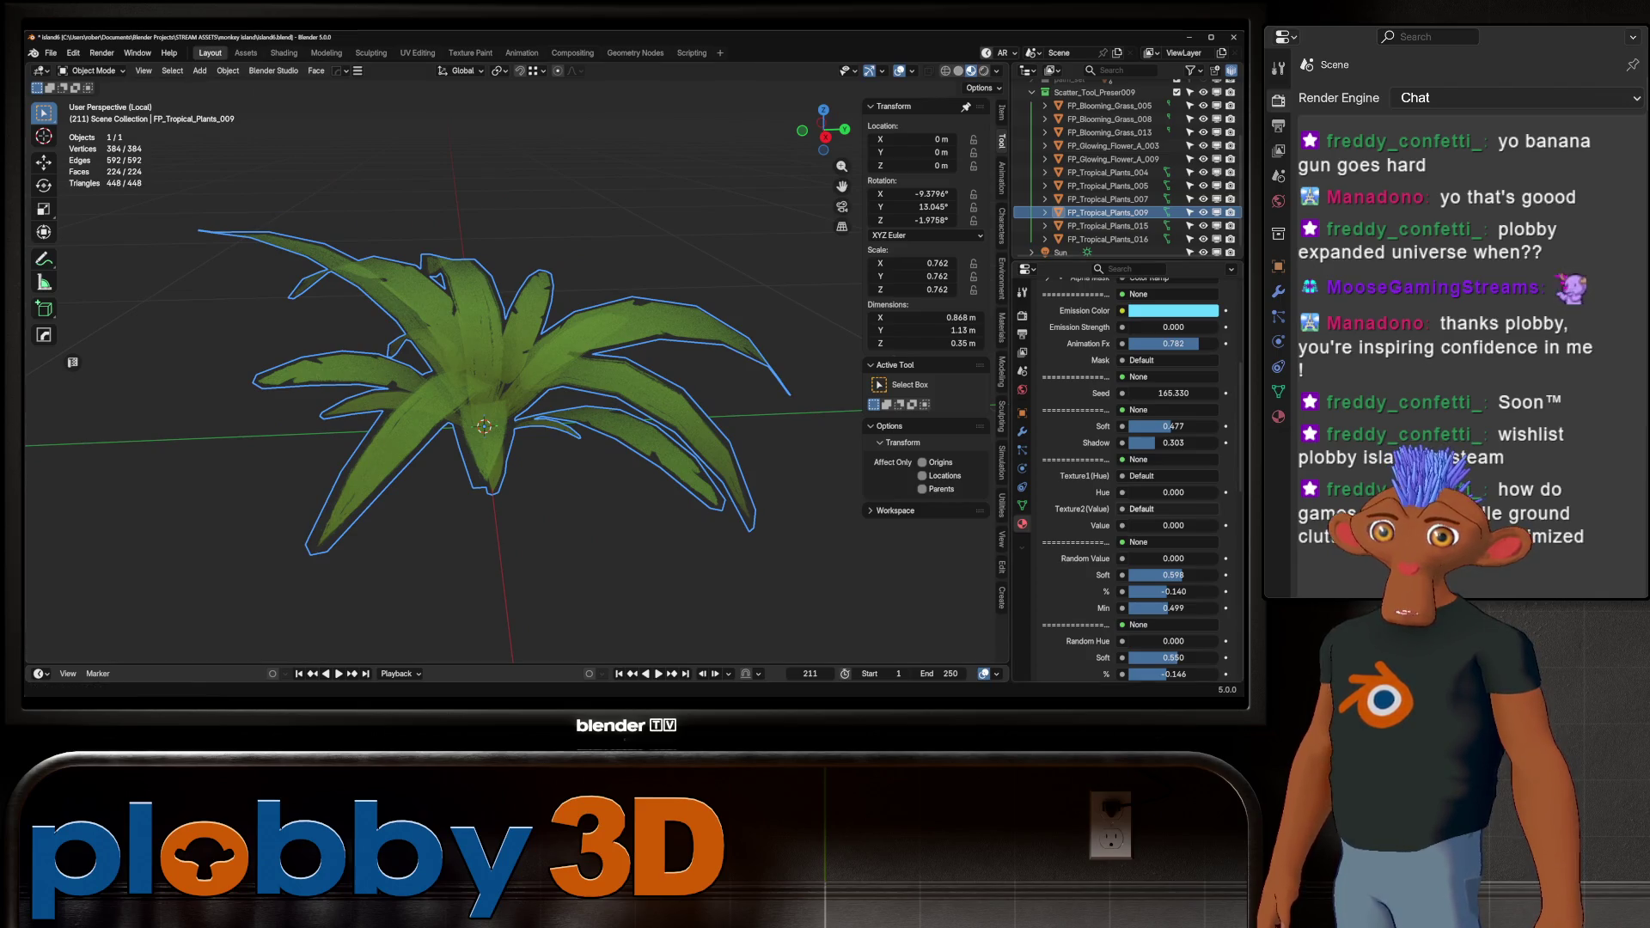
drag(1152, 525, 1152, 525)
click(1109, 239)
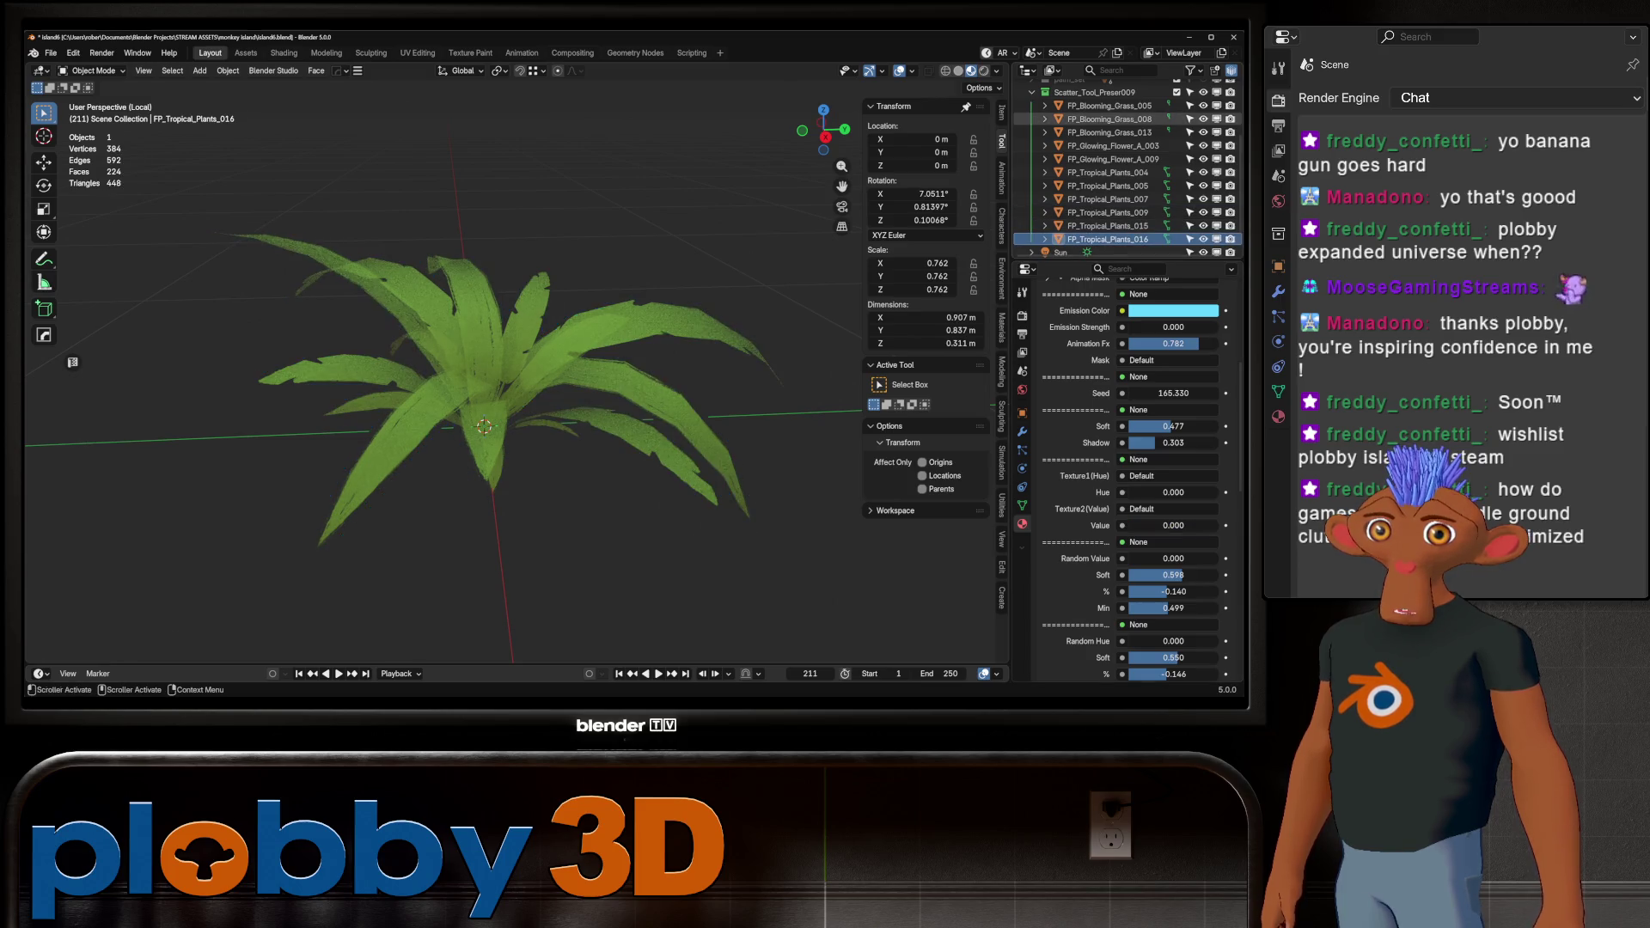
shift+click(1100, 92)
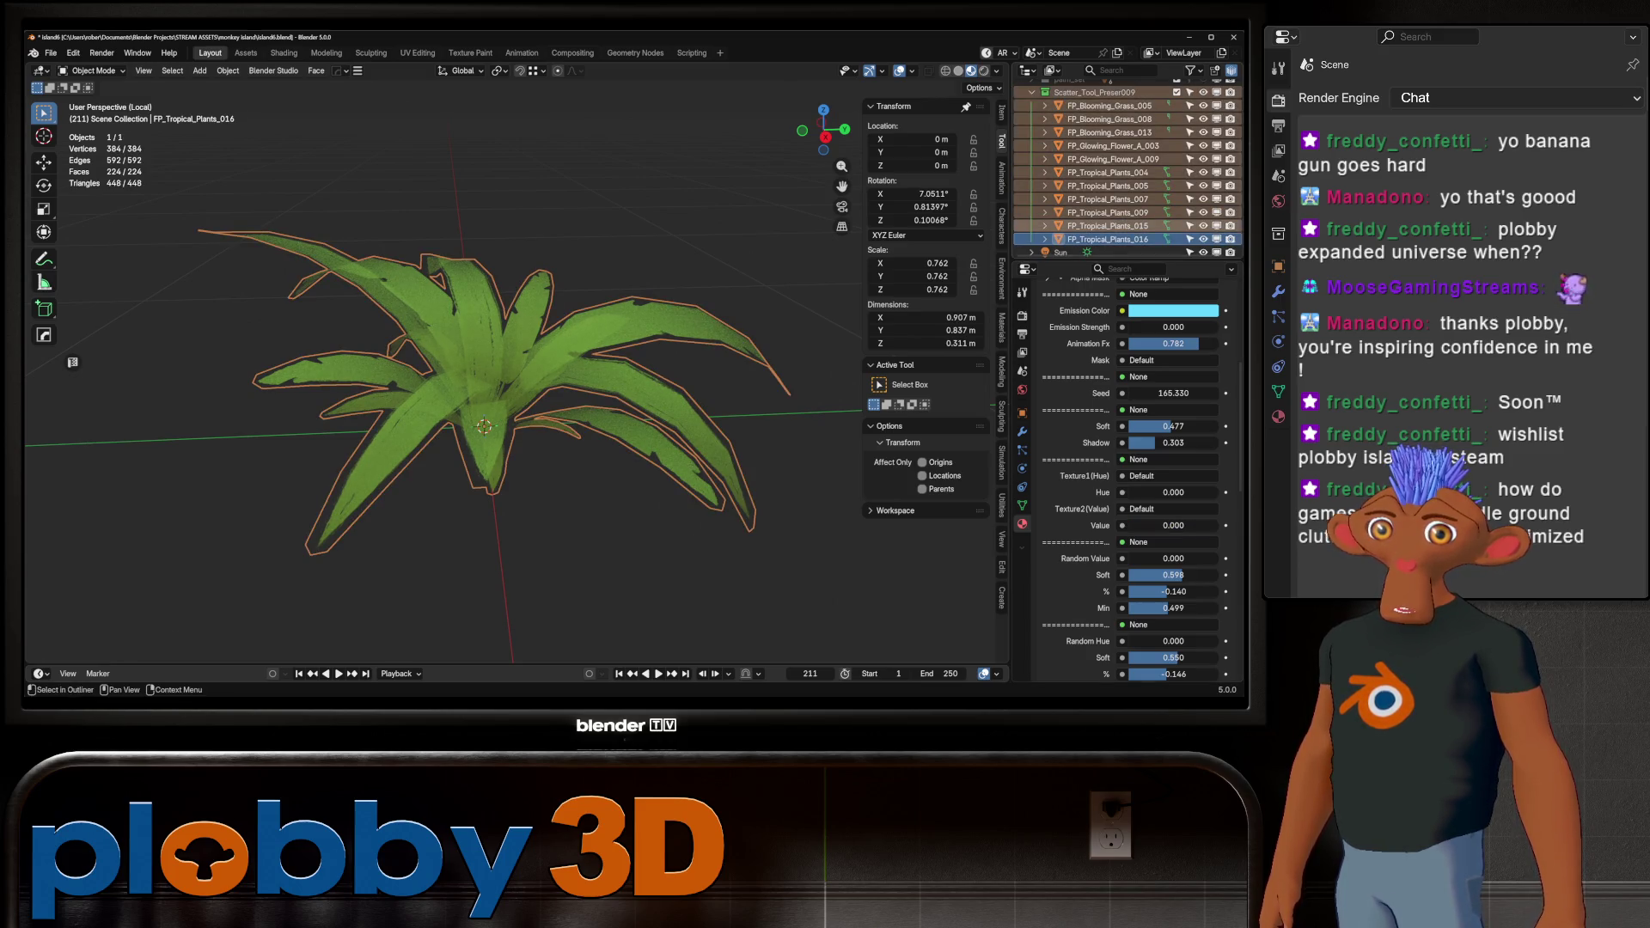
click(1109, 225)
scroll(1126, 473, down, 2)
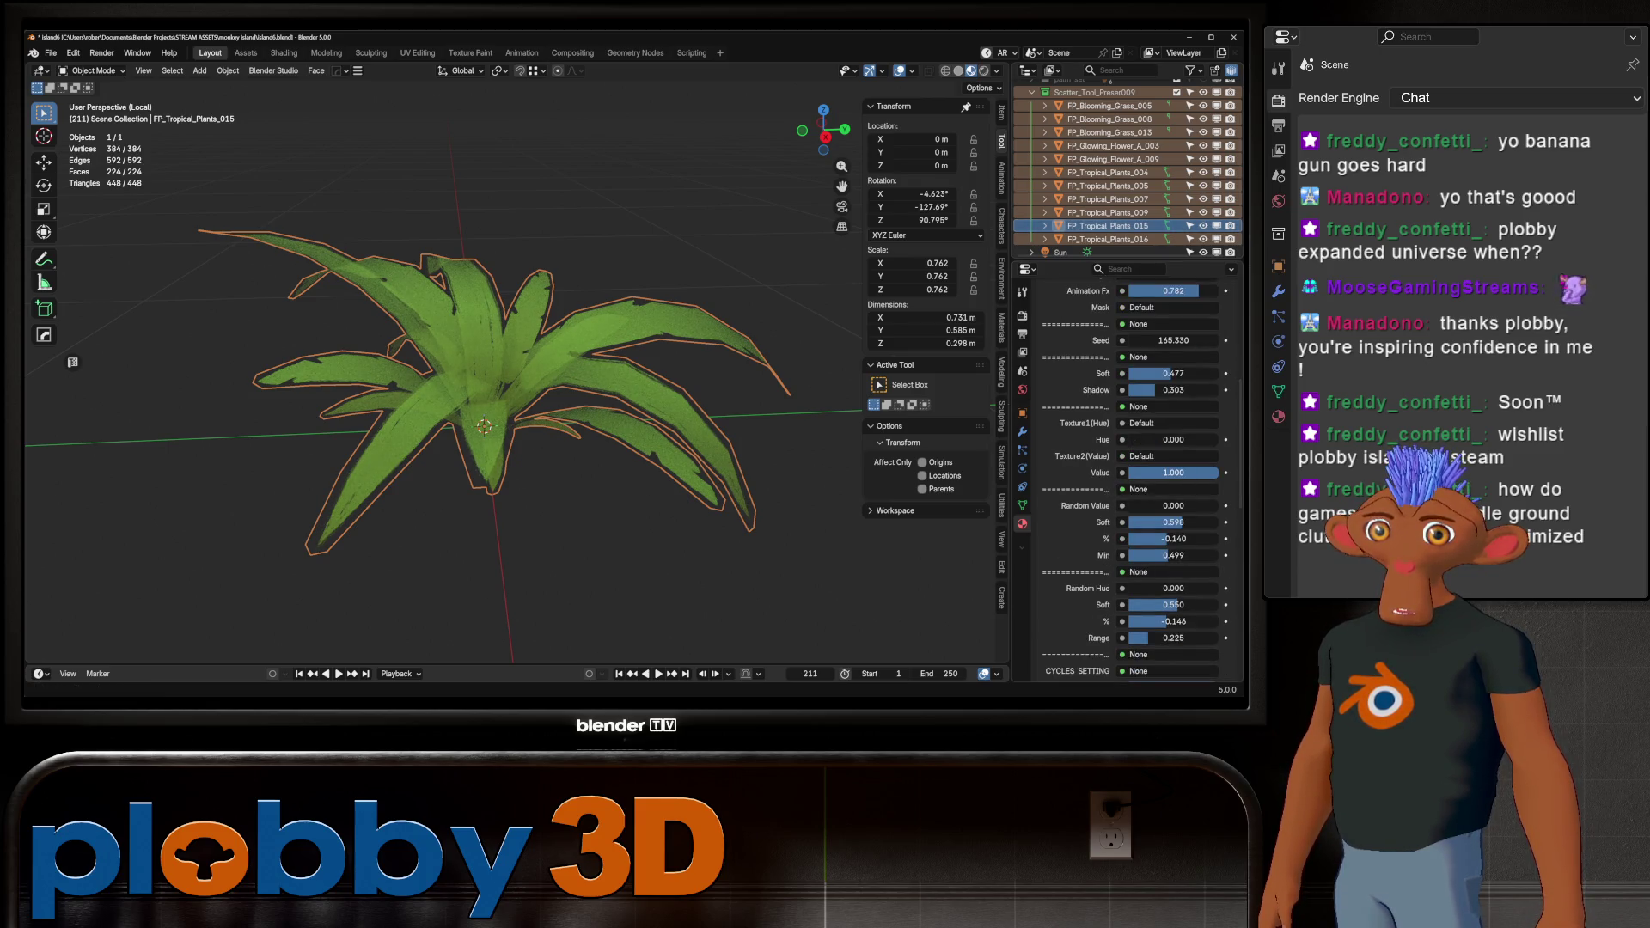
right_click(1174, 473)
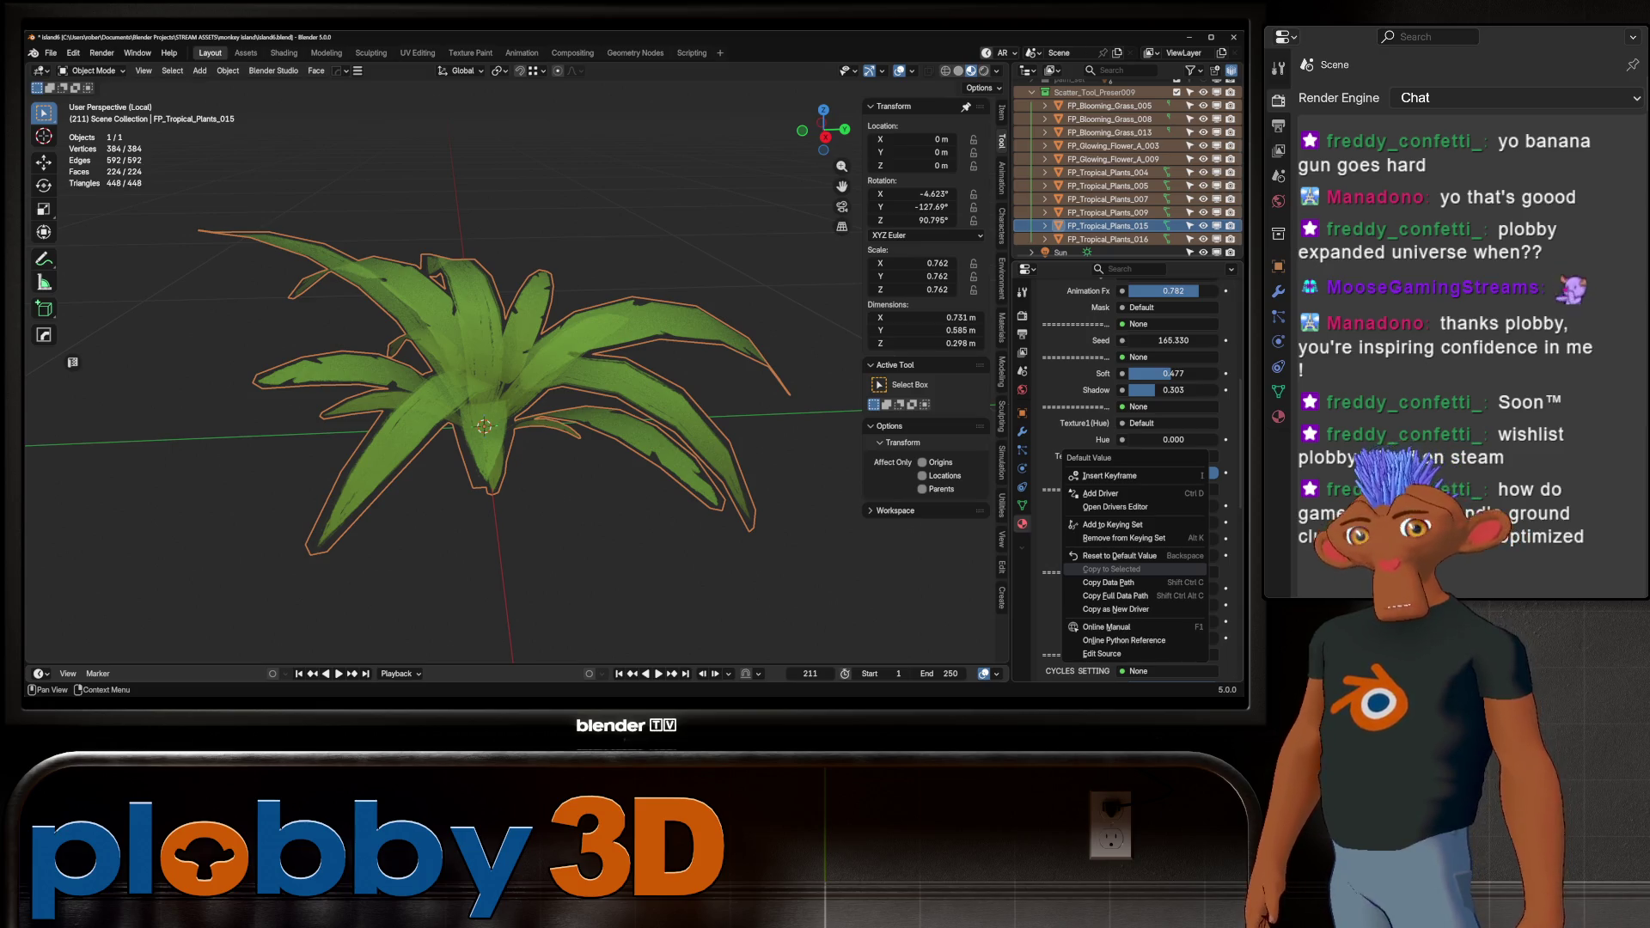
Set Texture2 Value to 1.000 on FP_Tropical_Plants_016 and _007, also checking _009 and _005
click(1109, 239)
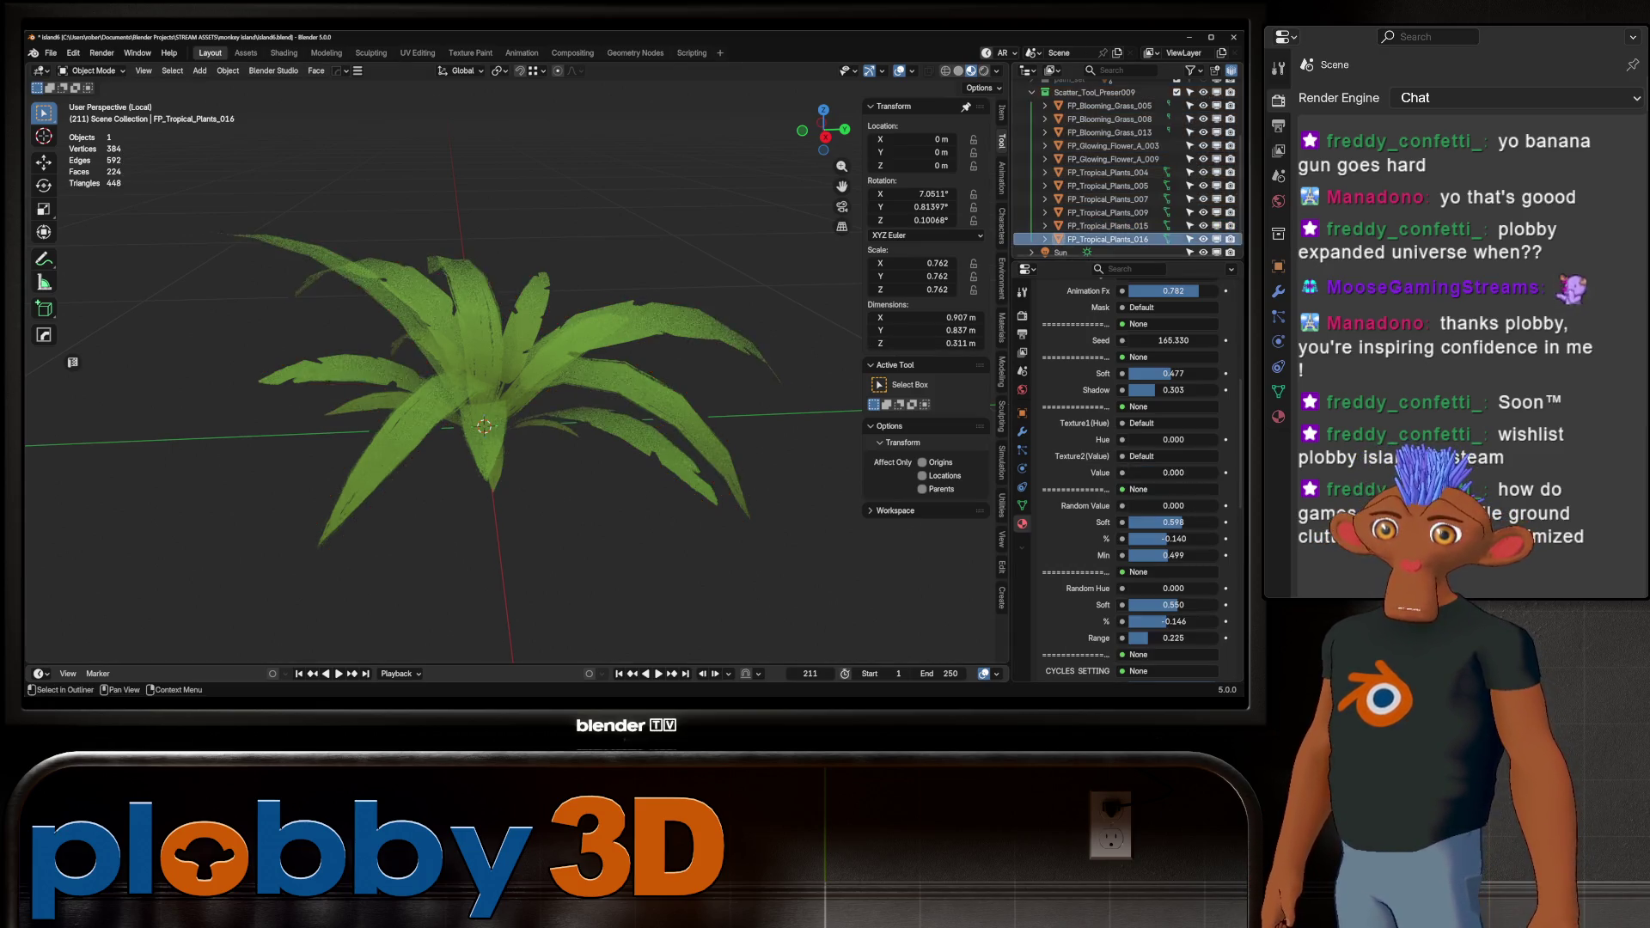
scroll(1134, 481, up, 8)
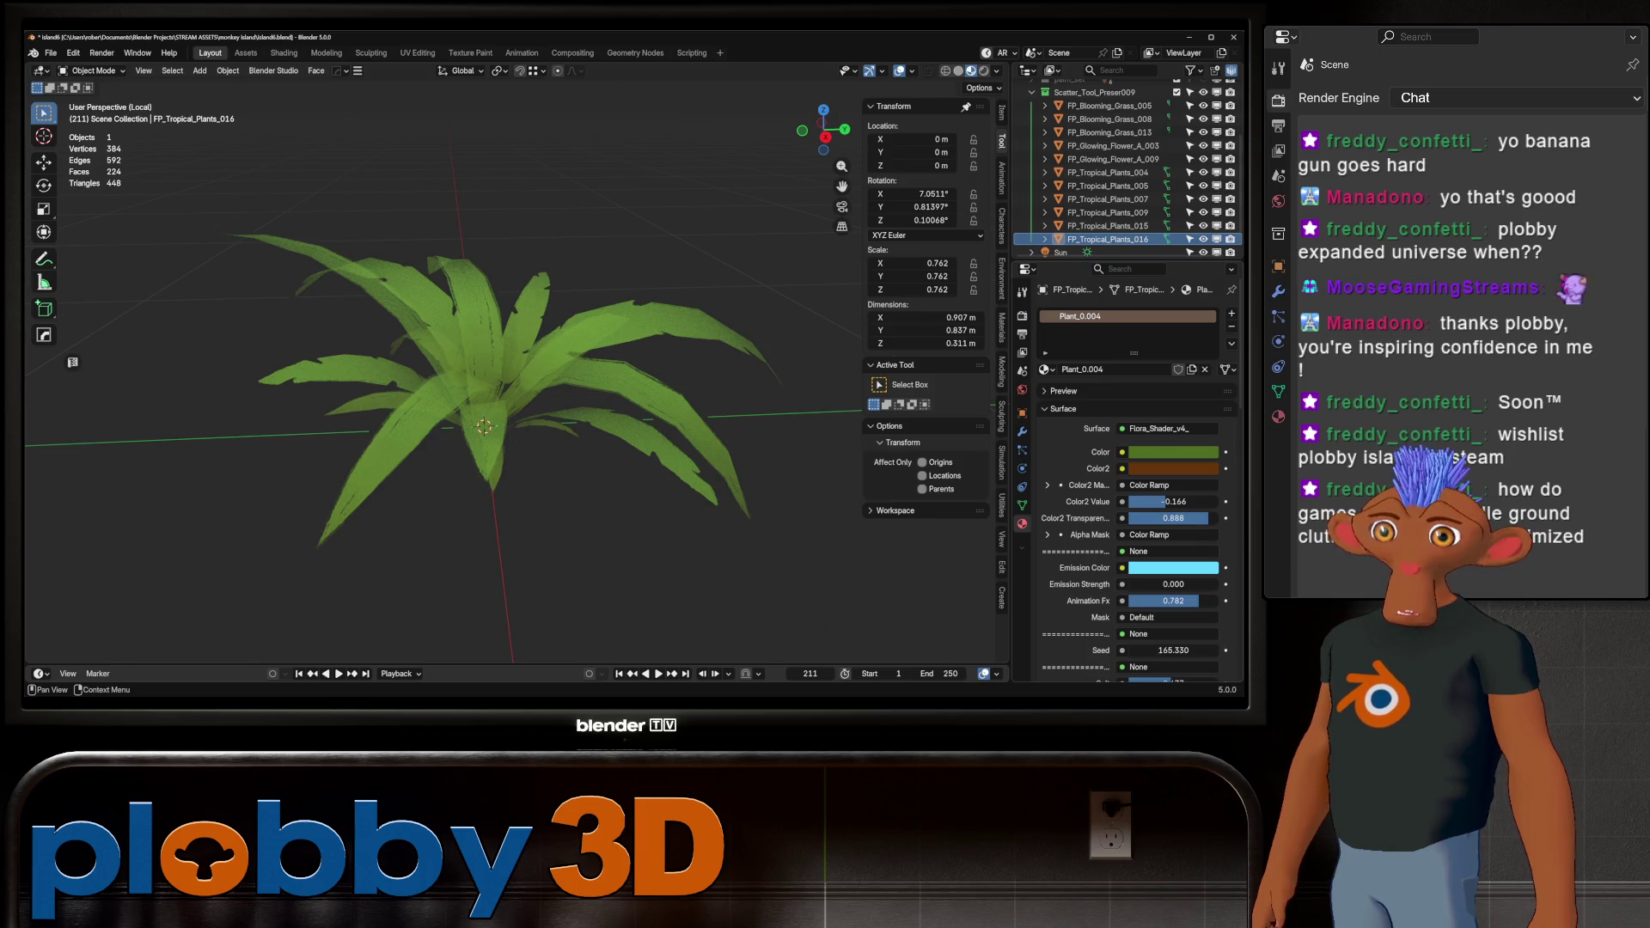
scroll(1135, 482, down, 10)
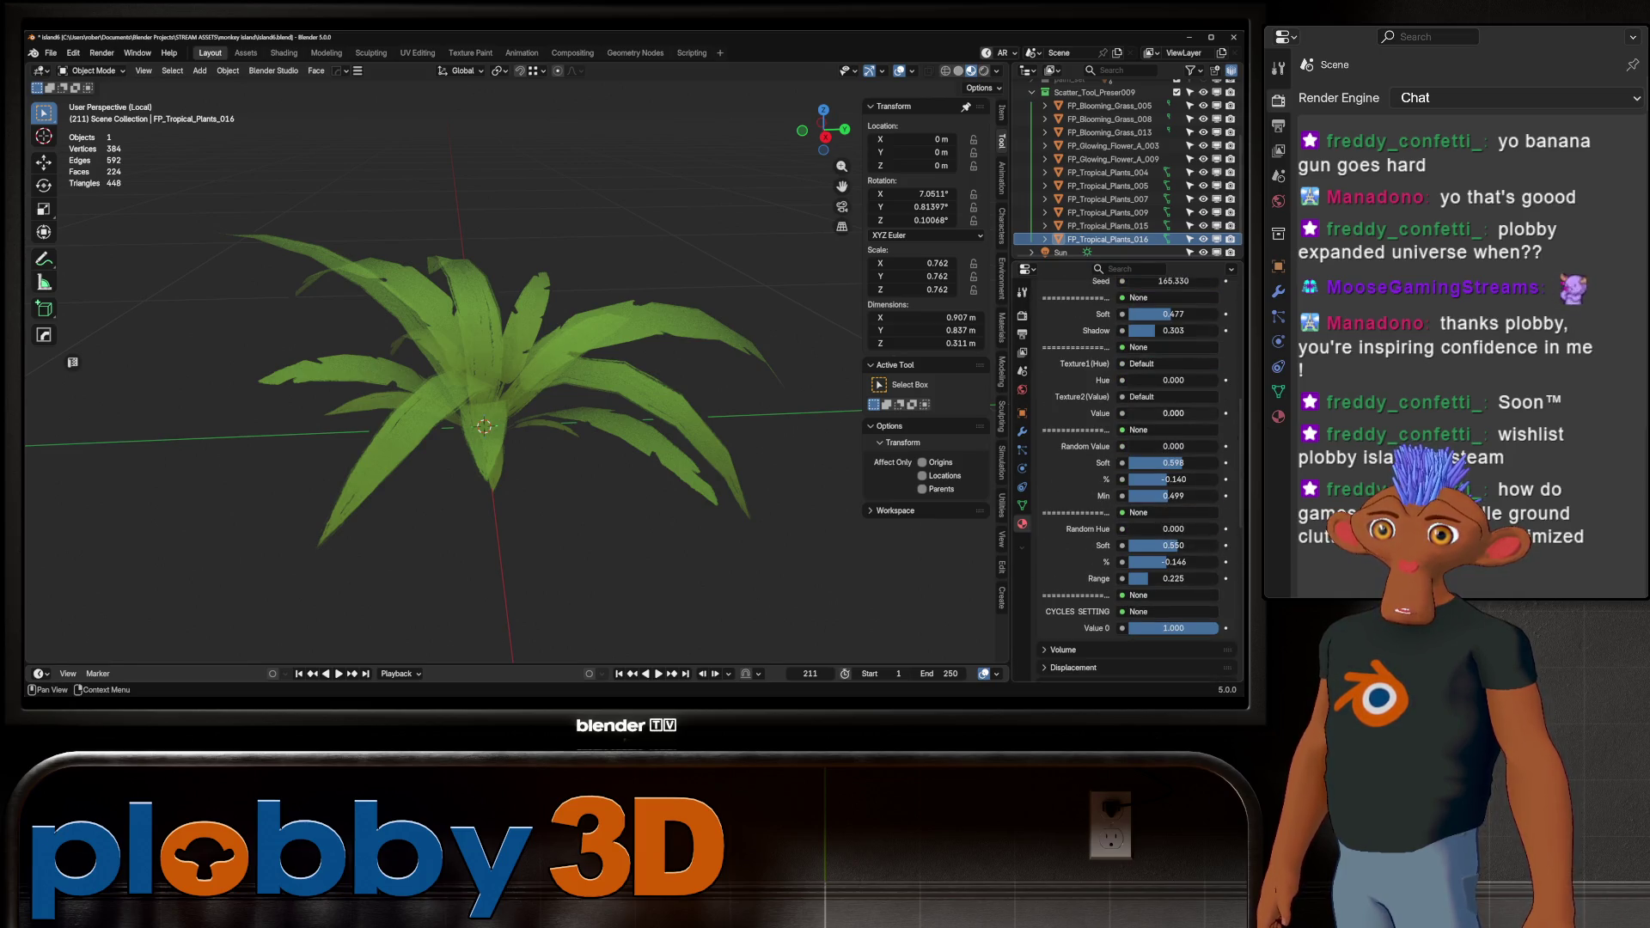
drag(1143, 414, 1221, 414)
click(1109, 213)
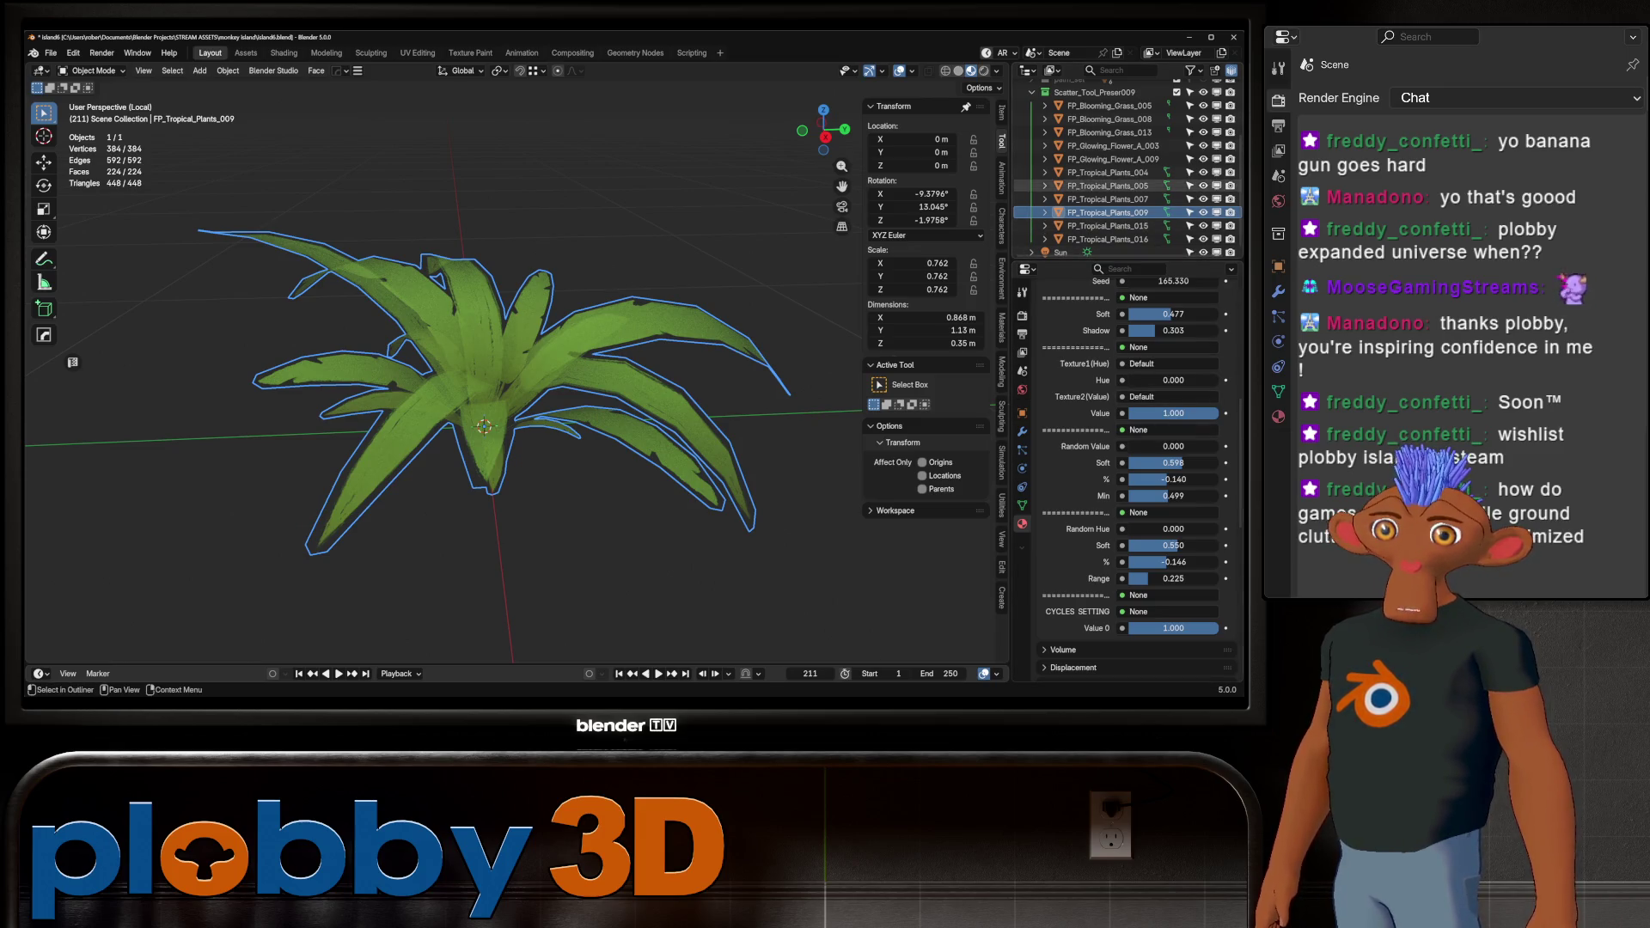
click(1108, 198)
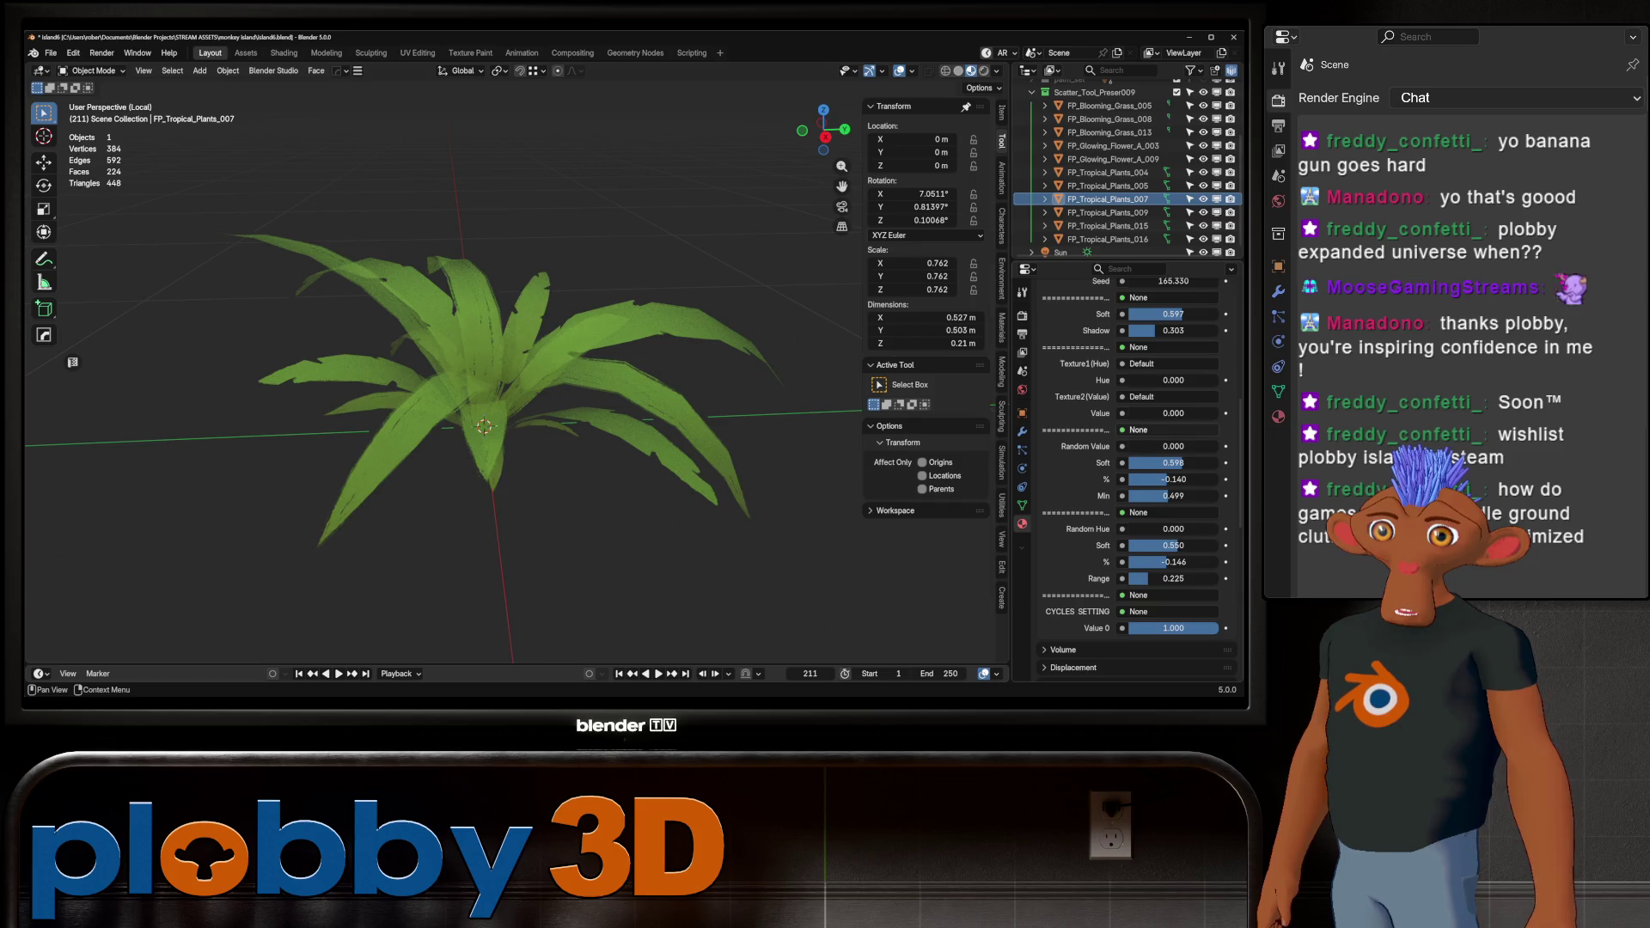
drag(1143, 413, 1221, 413)
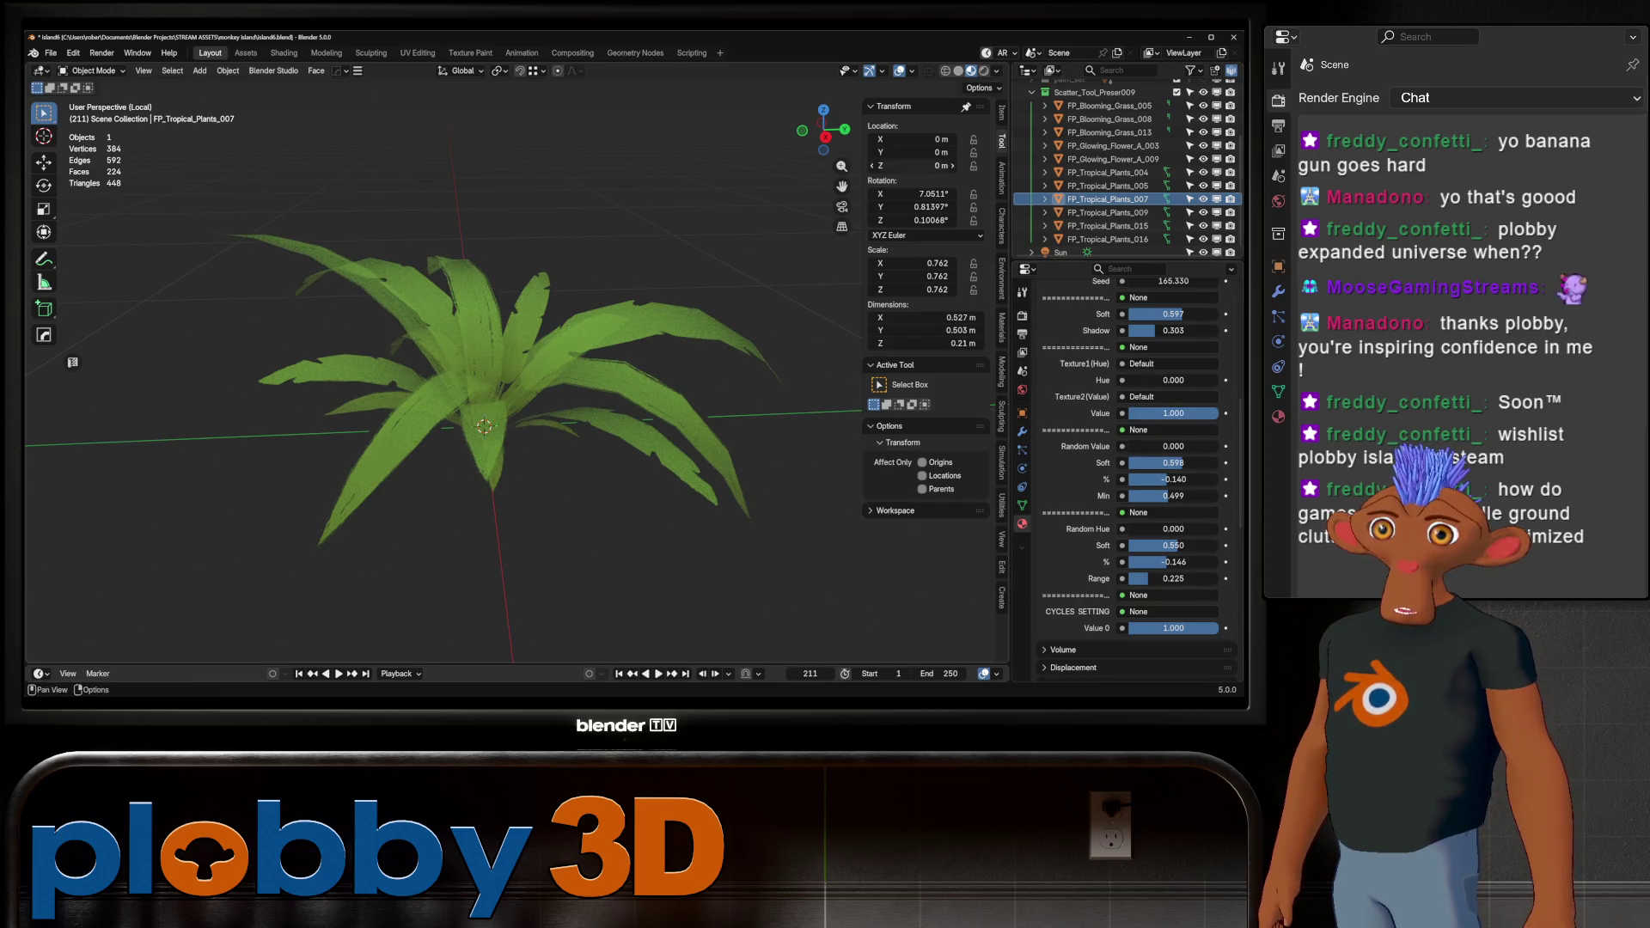
click(1109, 186)
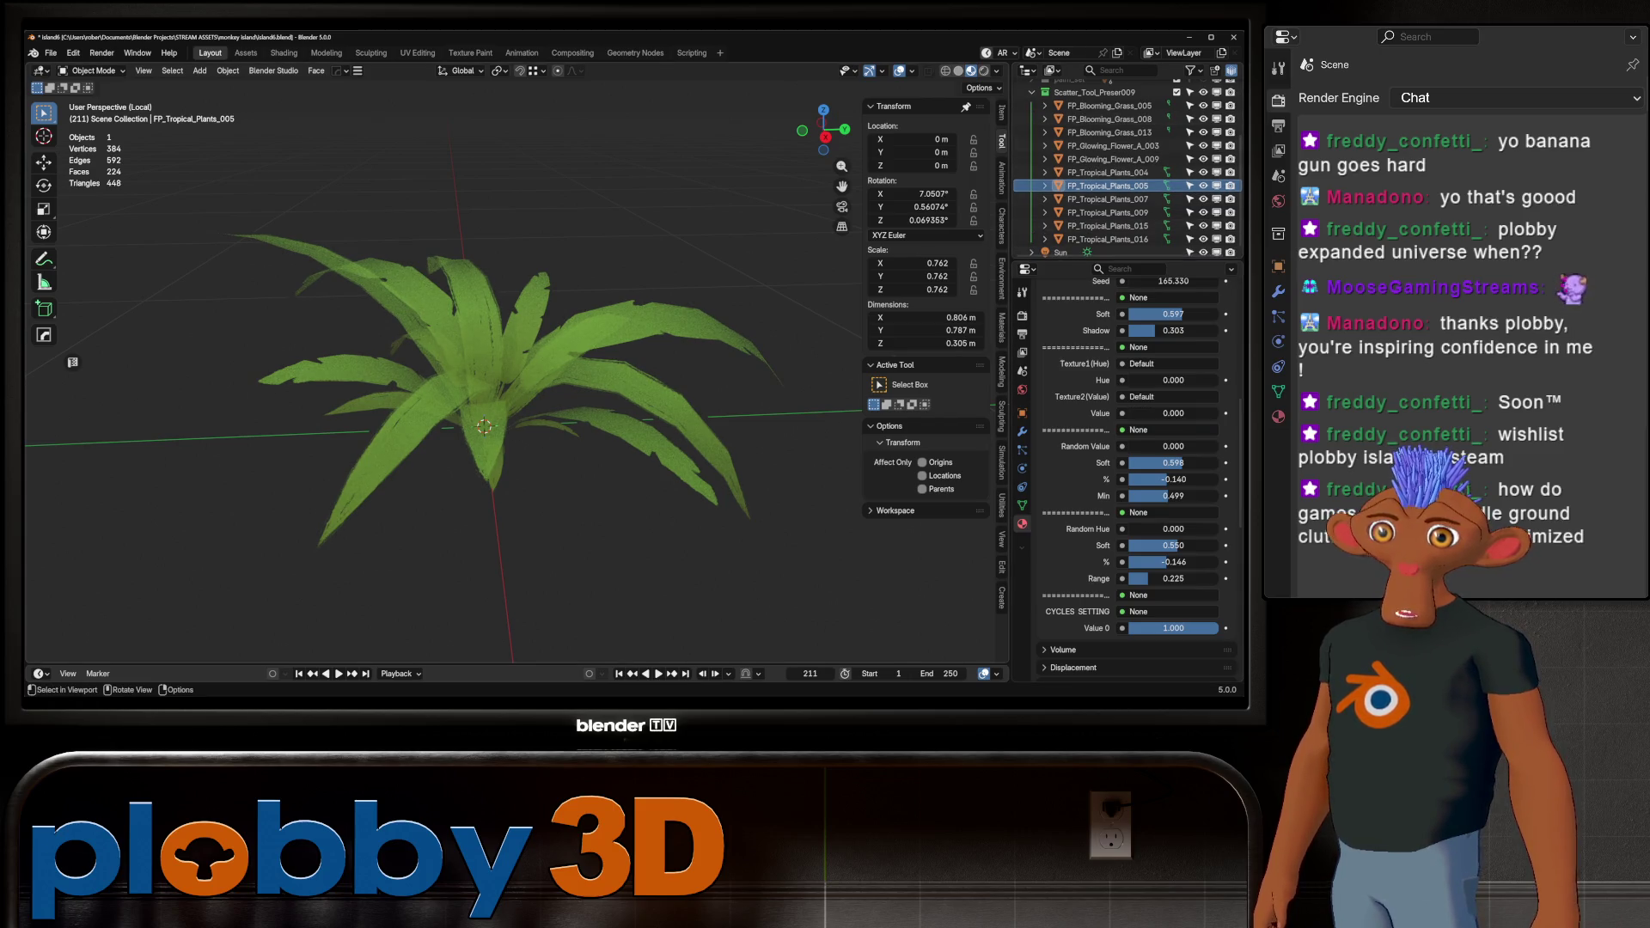
Leave Local View and orbit low over the island grass toward the horizon
key(KP_Divide)
mouse_move(515, 430)
middle_down()
mouse_move(516, 326)
mouse_move(688, 335)
mouse_move(542, 337)
middle_up()
click(998, 70)
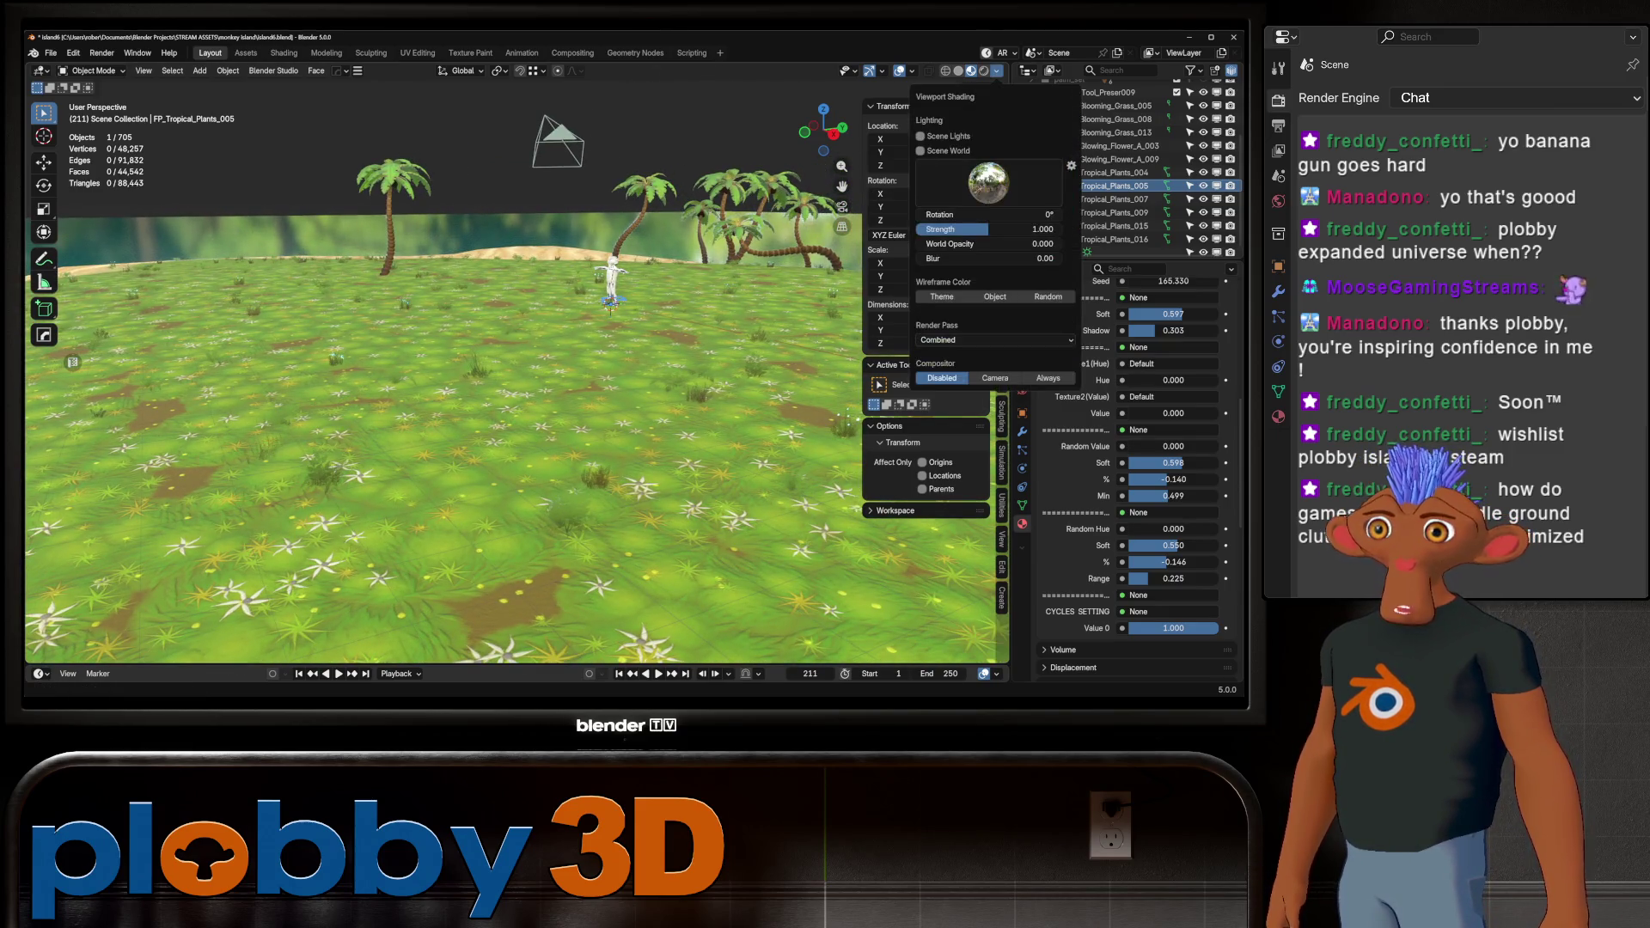
Switch to Rendered shading, select the island ground and orbit around to inspect the scattered plants
click(984, 71)
scroll(593, 284, up, 5)
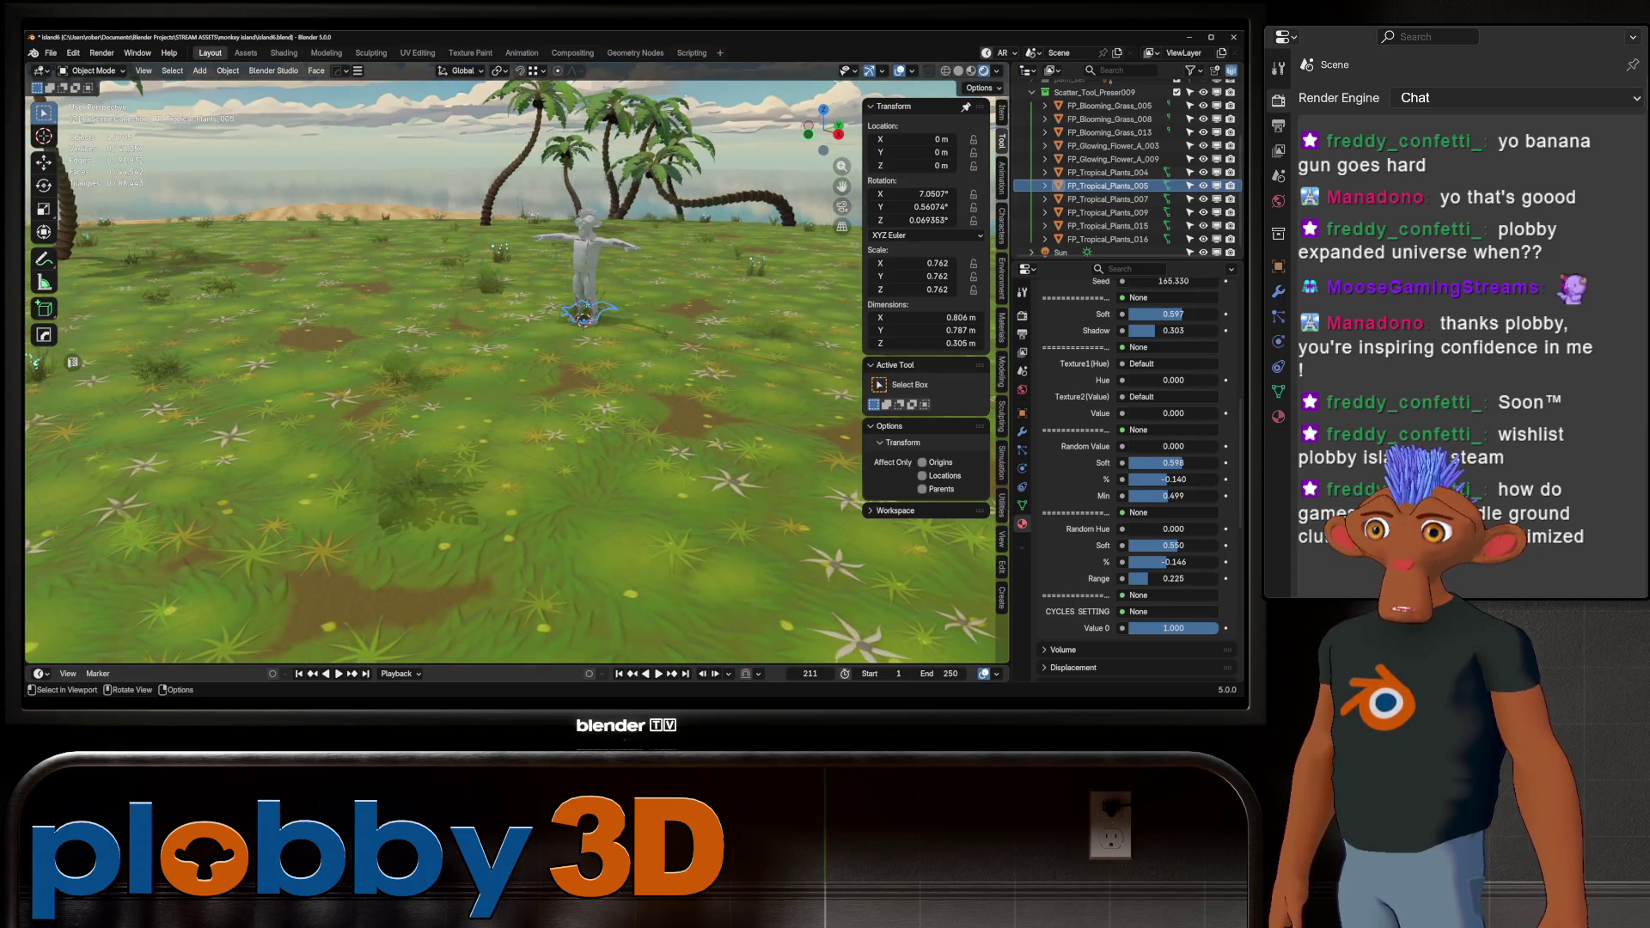
click(482, 361)
mouse_move(481, 361)
middle_down()
mouse_move(482, 447)
mouse_move(481, 301)
middle_up()
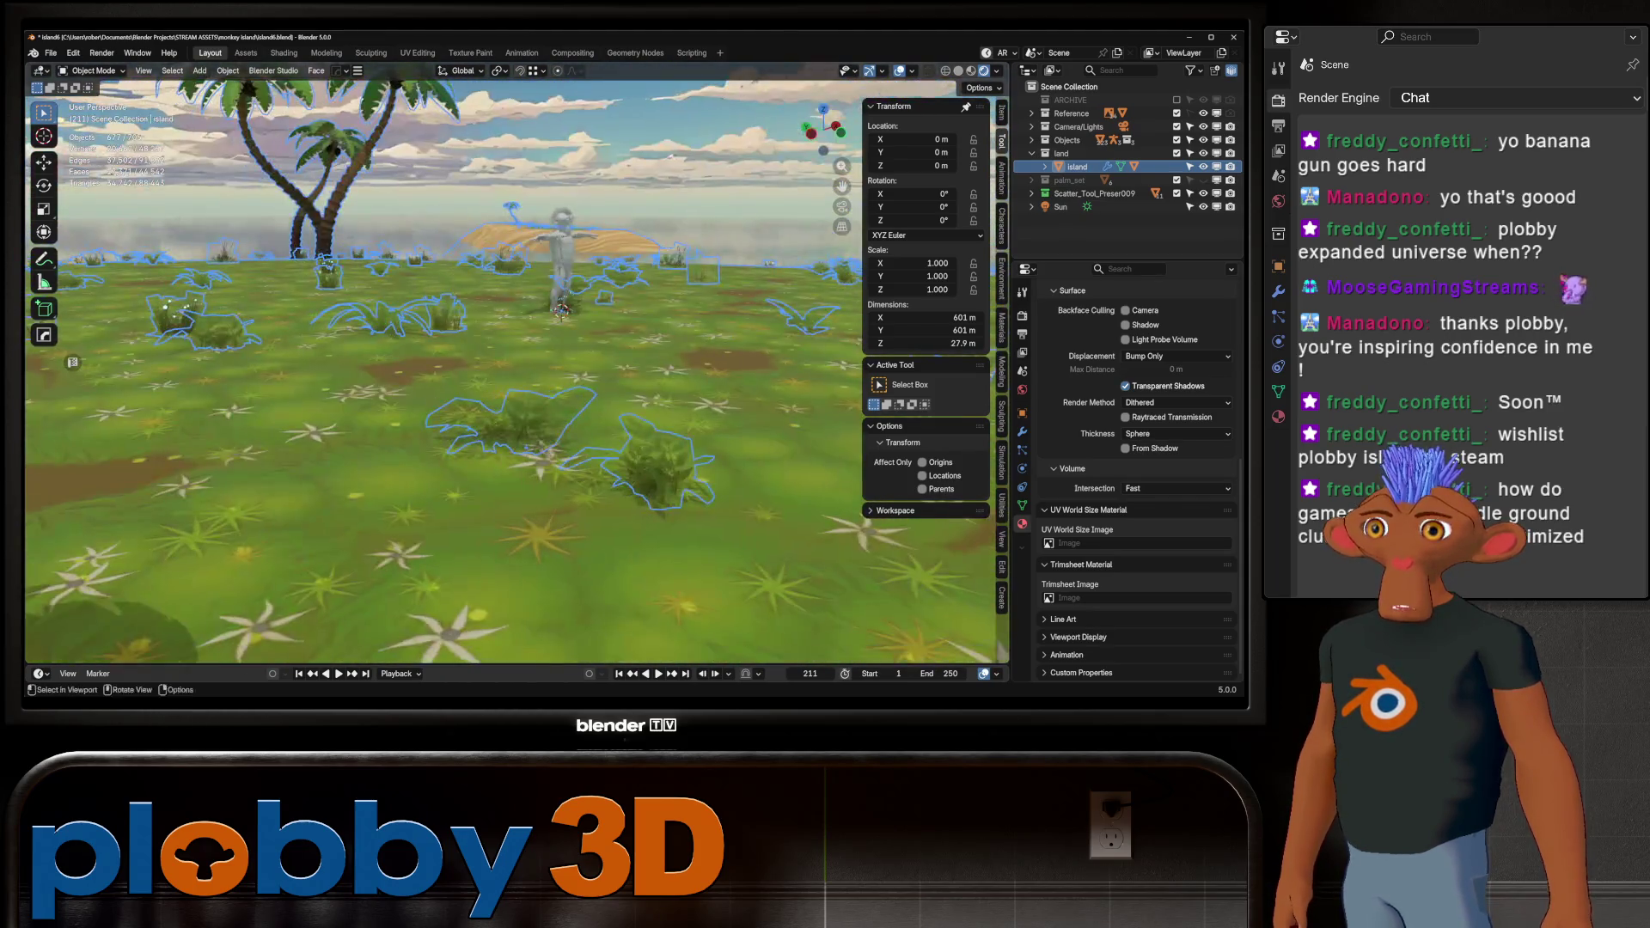
scroll(516, 370, up, 6)
scroll(515, 369, down, 6)
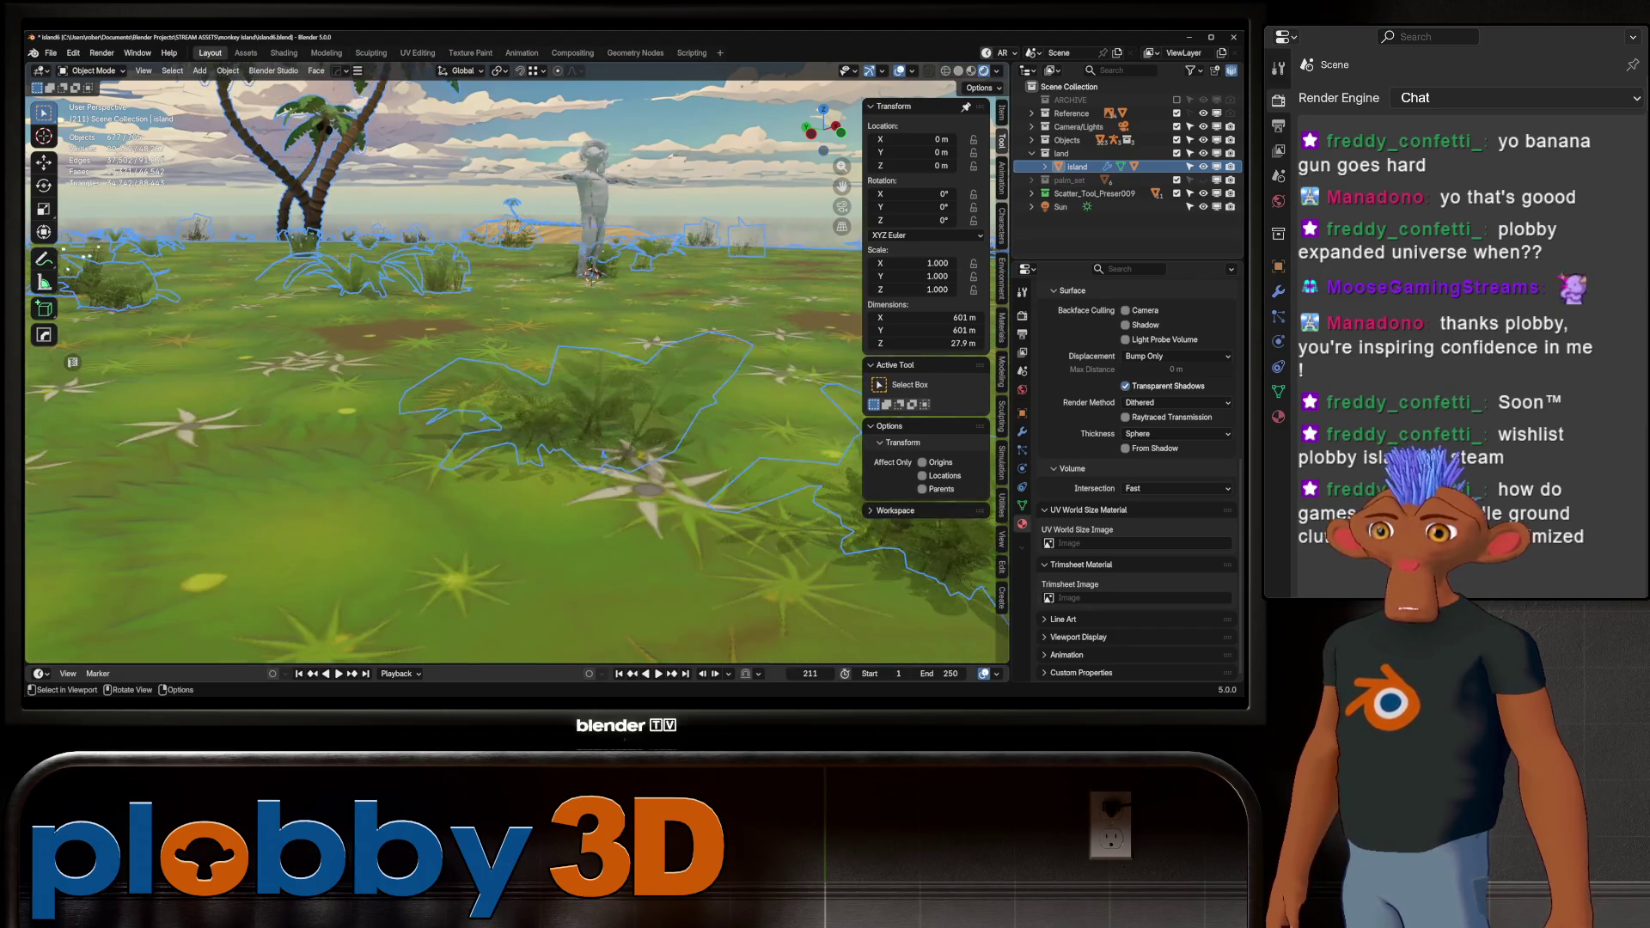
mouse_move(515, 369)
middle_down()
mouse_move(482, 344)
mouse_move(481, 429)
mouse_move(481, 335)
middle_up()
Expand Scatter_Tool_Preser009 in the Outliner and select FP_Blooming_Grass_005
click(1032, 193)
scroll(1109, 172, down, 2)
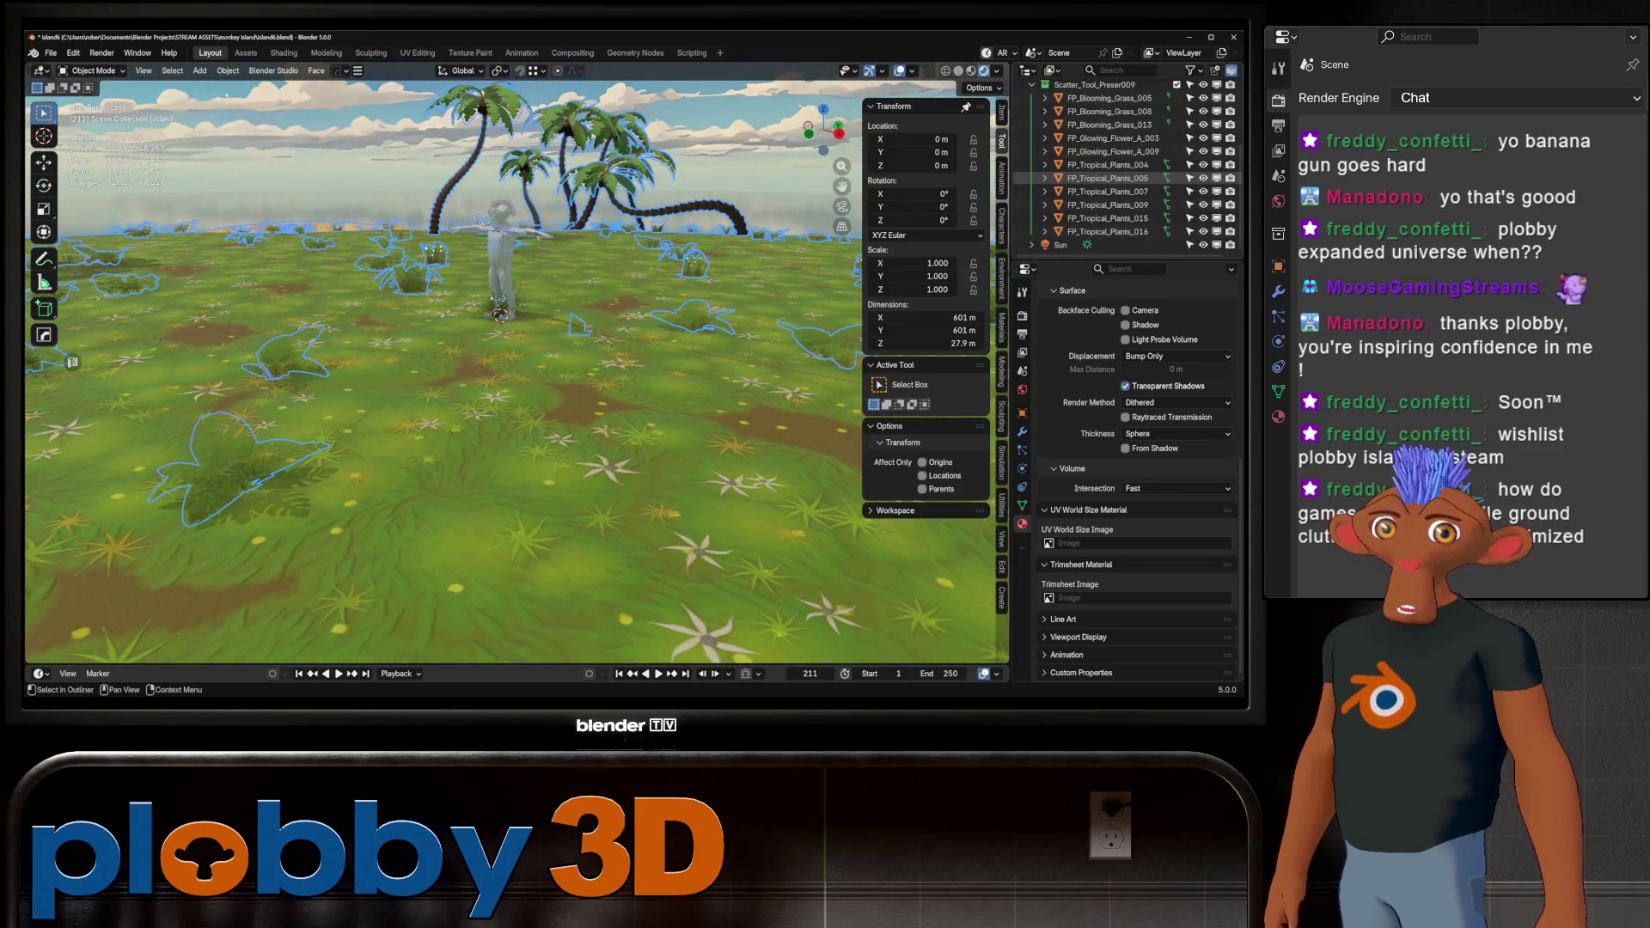
click(1109, 150)
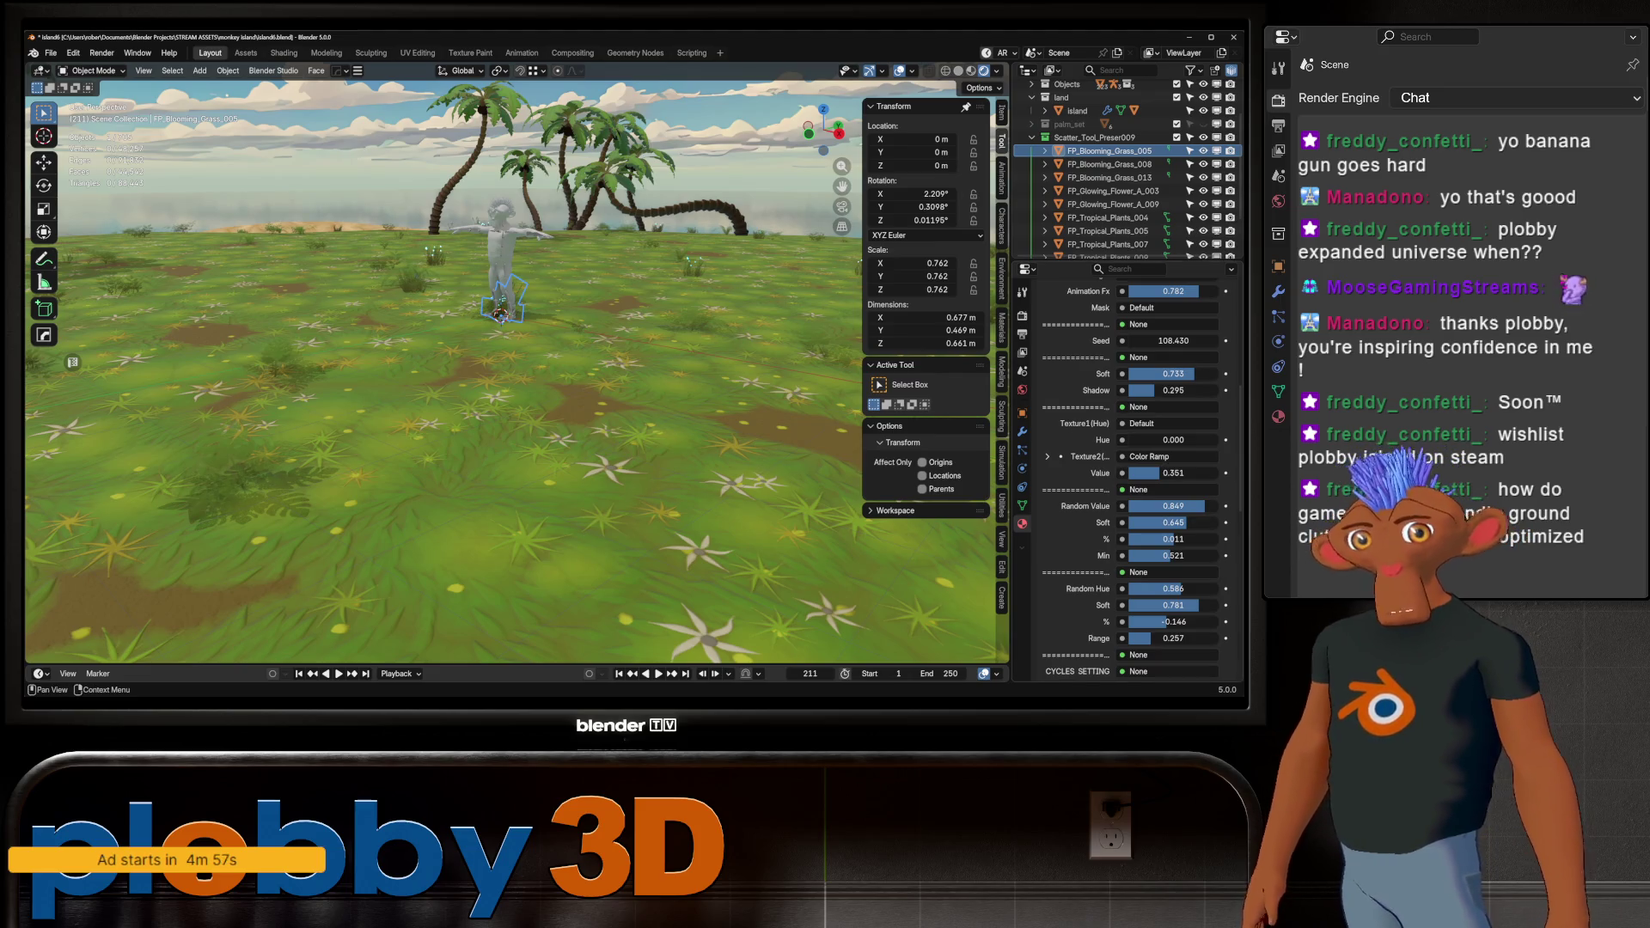
Raise FP_Blooming_Grass_005's Color2 Value to 1.000 and brighten its green to #5C871D
scroll(1135, 473, up, 5)
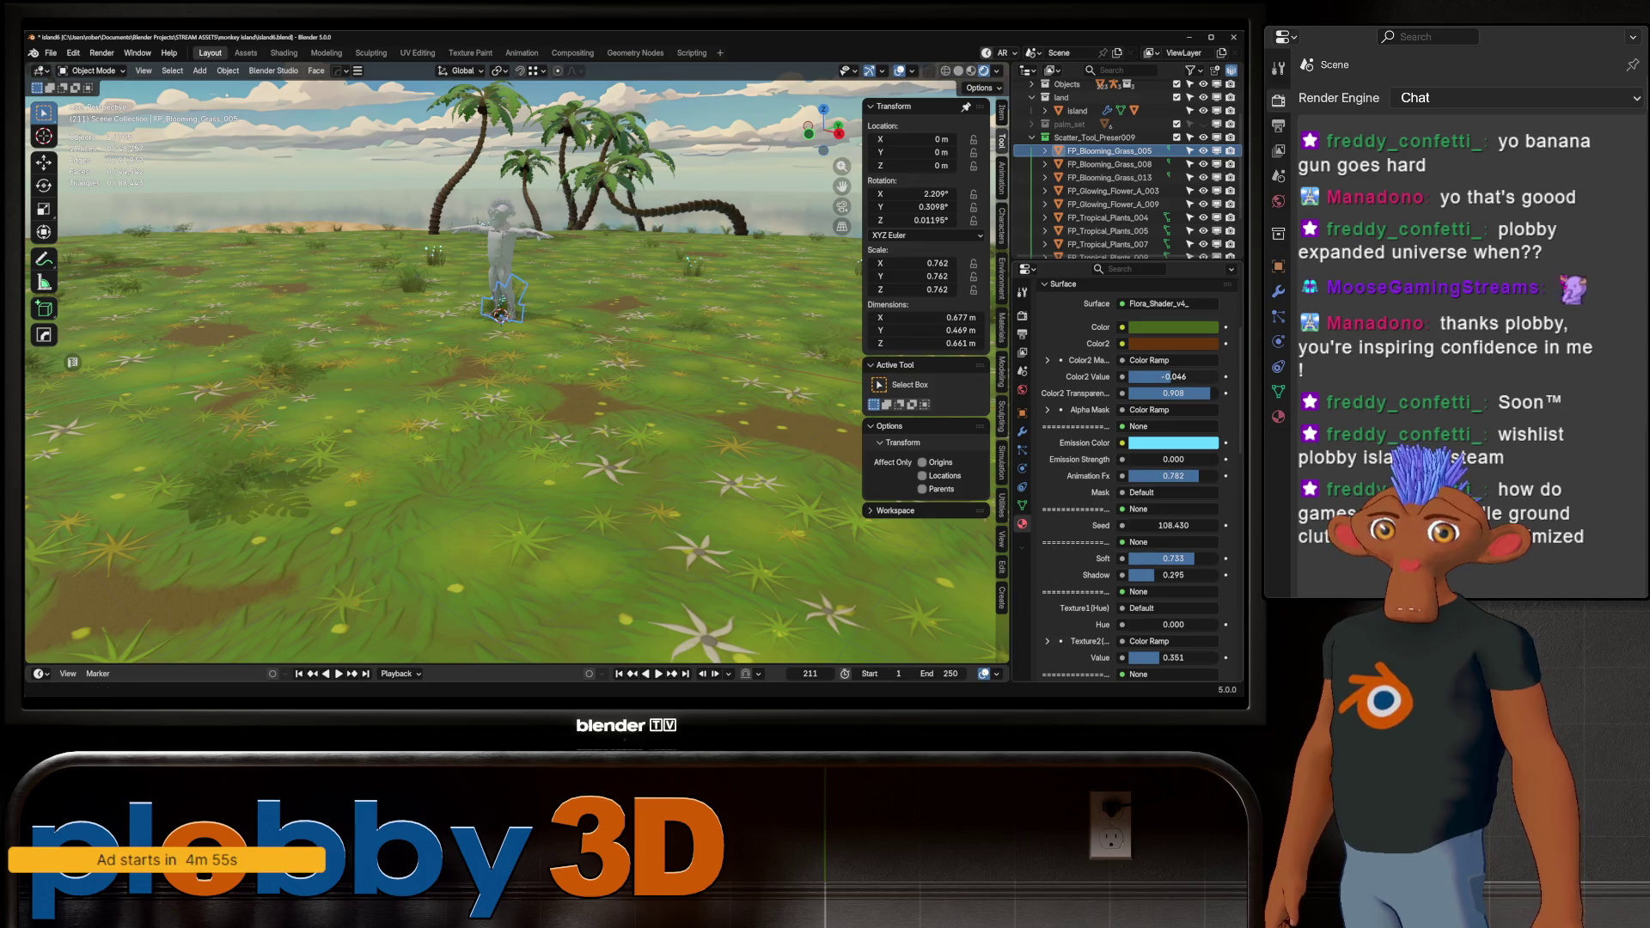
mouse_move(1170, 376)
mouse_down()
mouse_move(1199, 377)
mouse_move(1162, 376)
mouse_up()
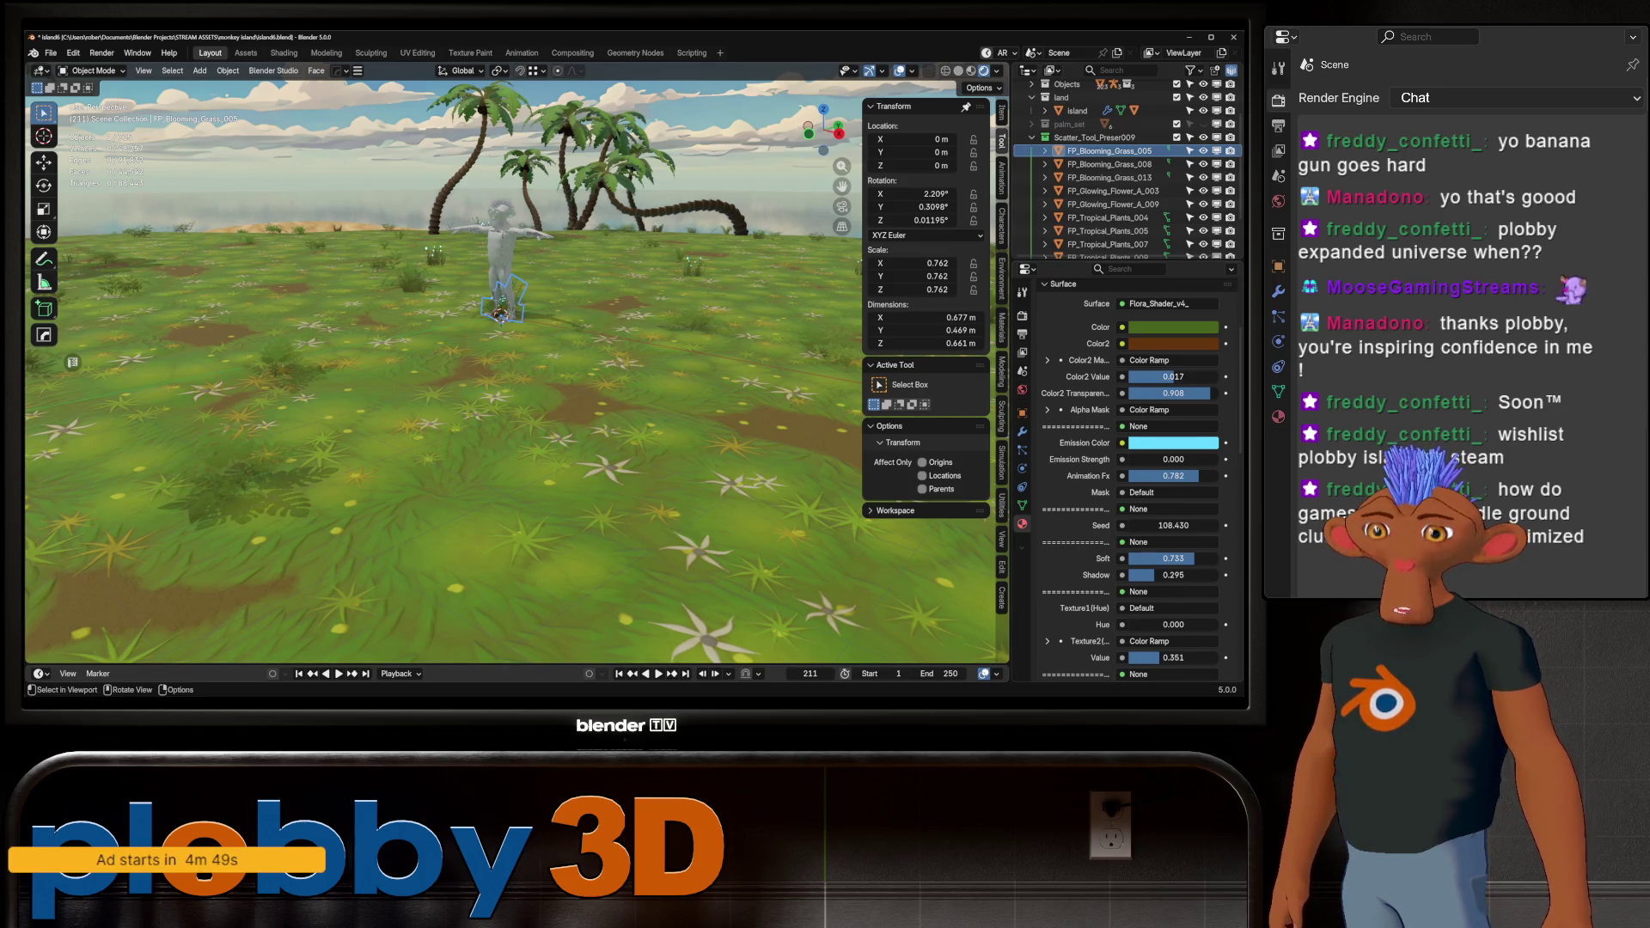
key(KP_Divide)
key(KP_Divide)
key(KP_Divide)
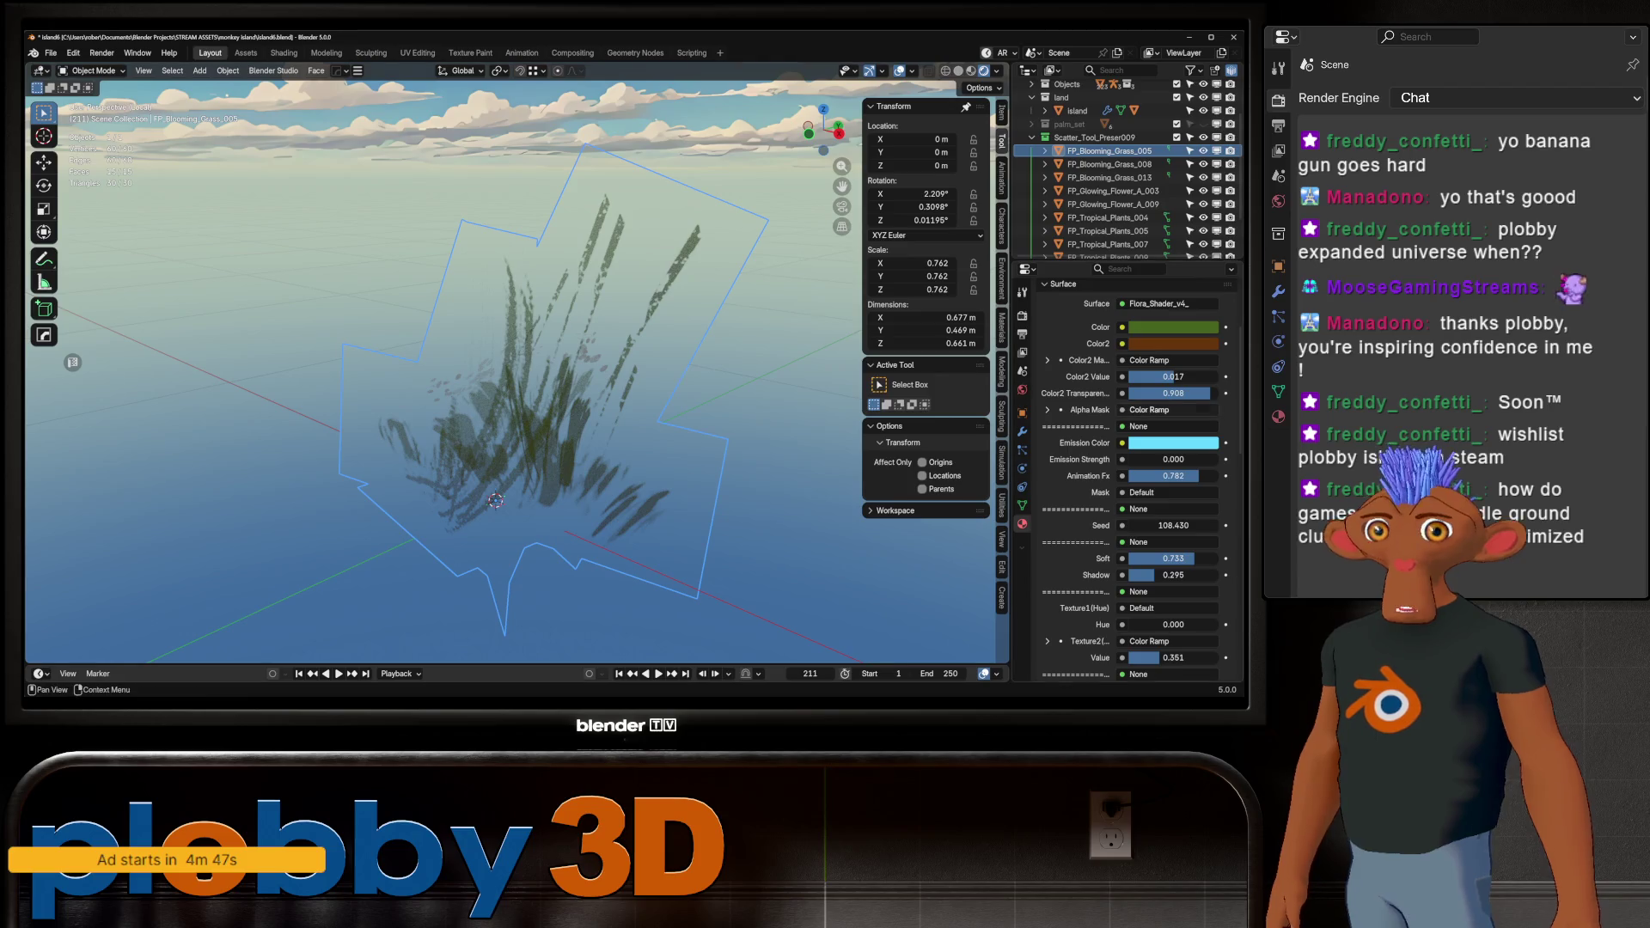
drag(1162, 376, 1220, 376)
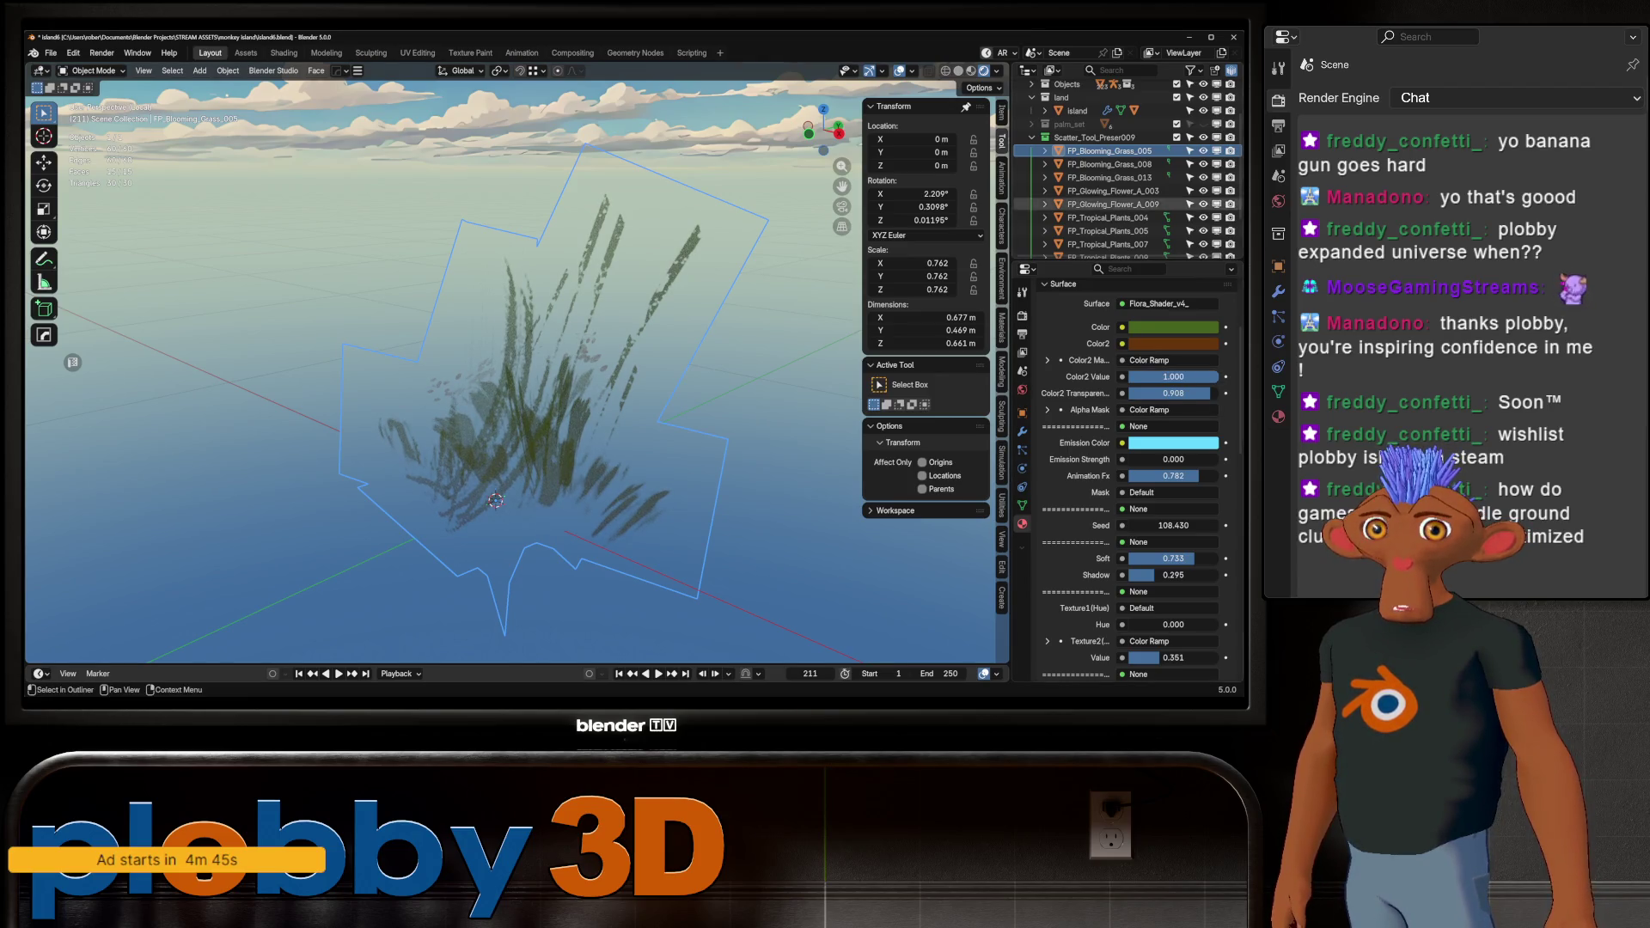
click(1174, 328)
drag(1151, 275, 1189, 260)
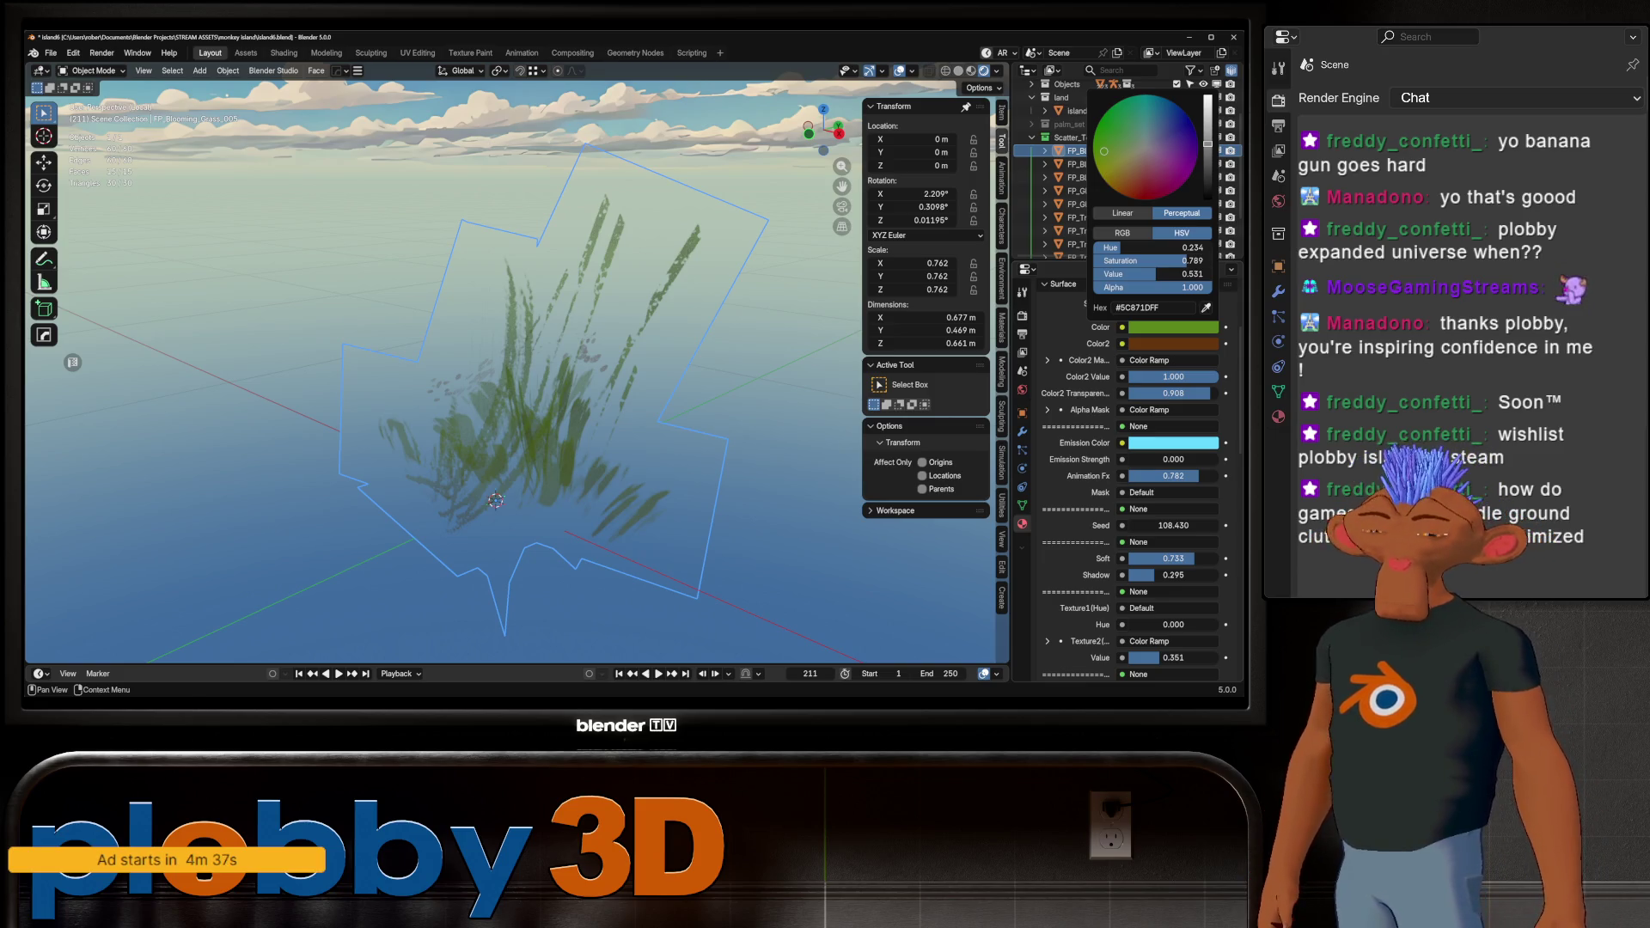
Return to the full island and isolate FP_Blooming_Grass_008 in Local View
key(KP_Divide)
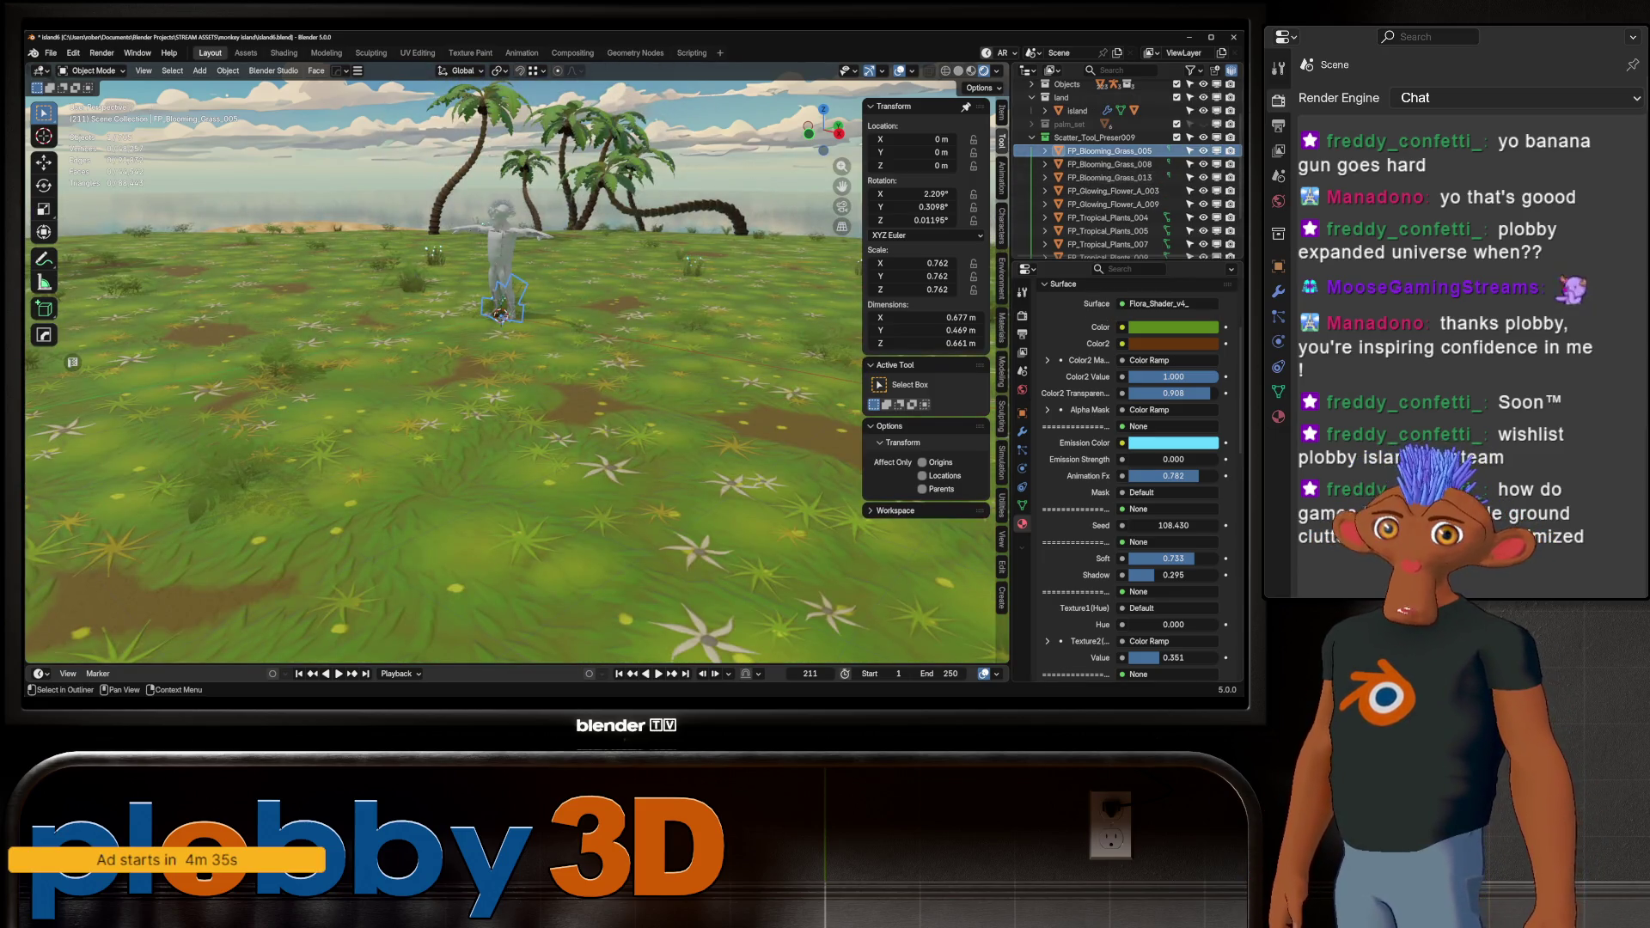
click(1109, 164)
key(KP_Divide)
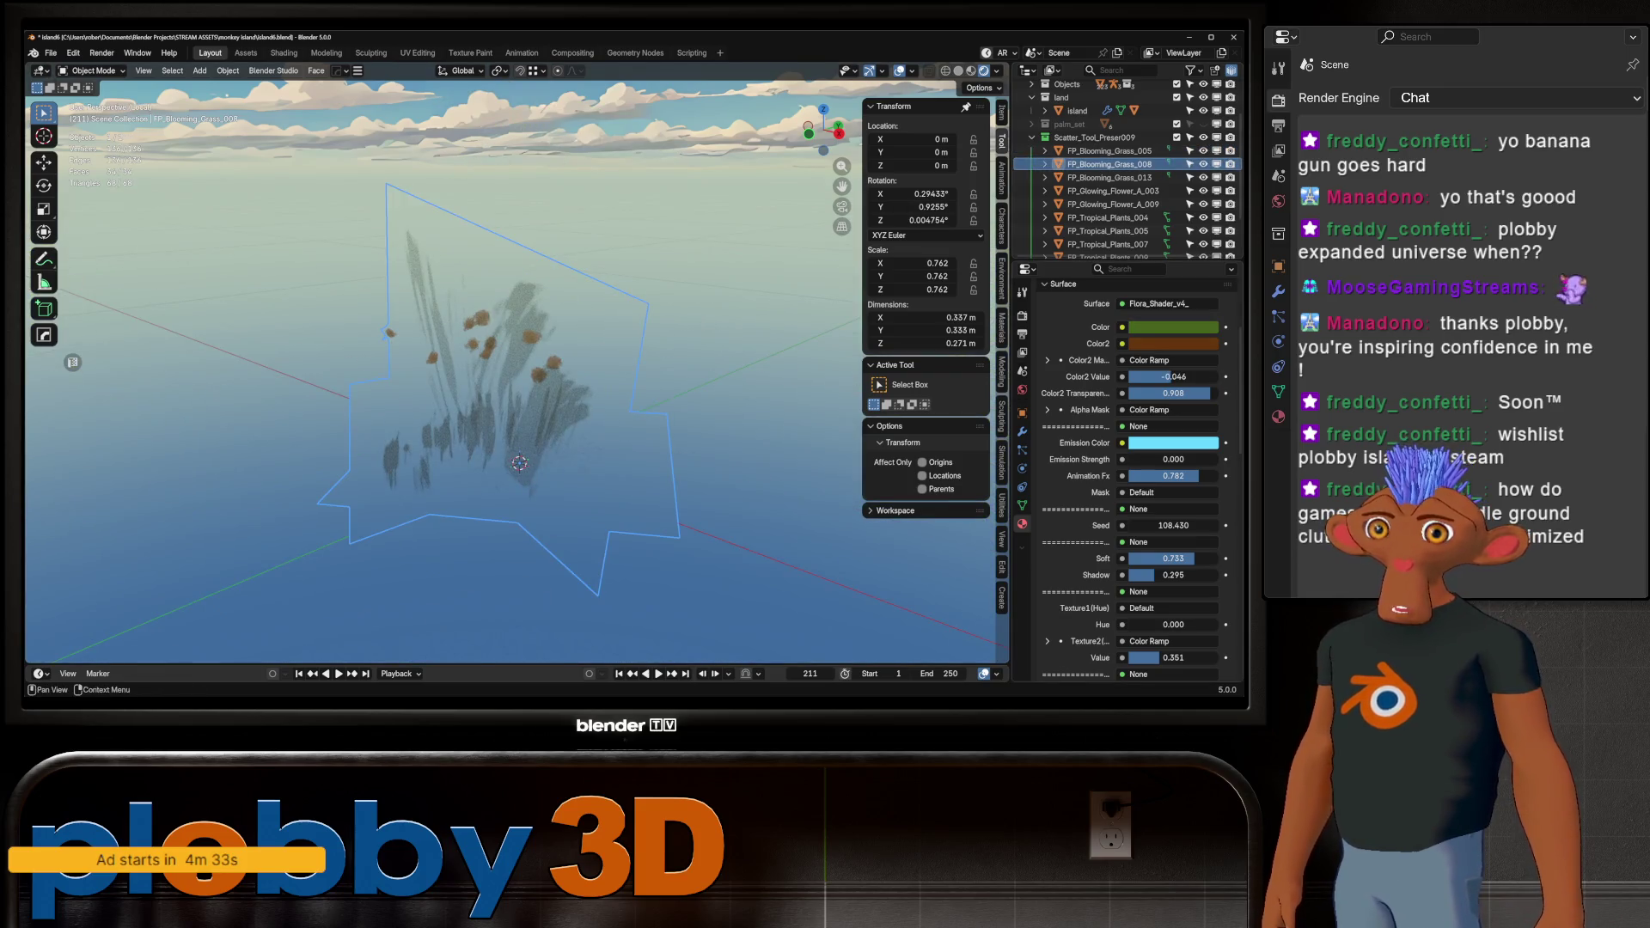
Darken FP_Blooming_Grass_008's Color2 Value, adjust its green, and lower Color2 Transparency to about 0.555
mouse_move(1168, 376)
mouse_down()
mouse_move(1117, 377)
mouse_move(1173, 377)
mouse_up()
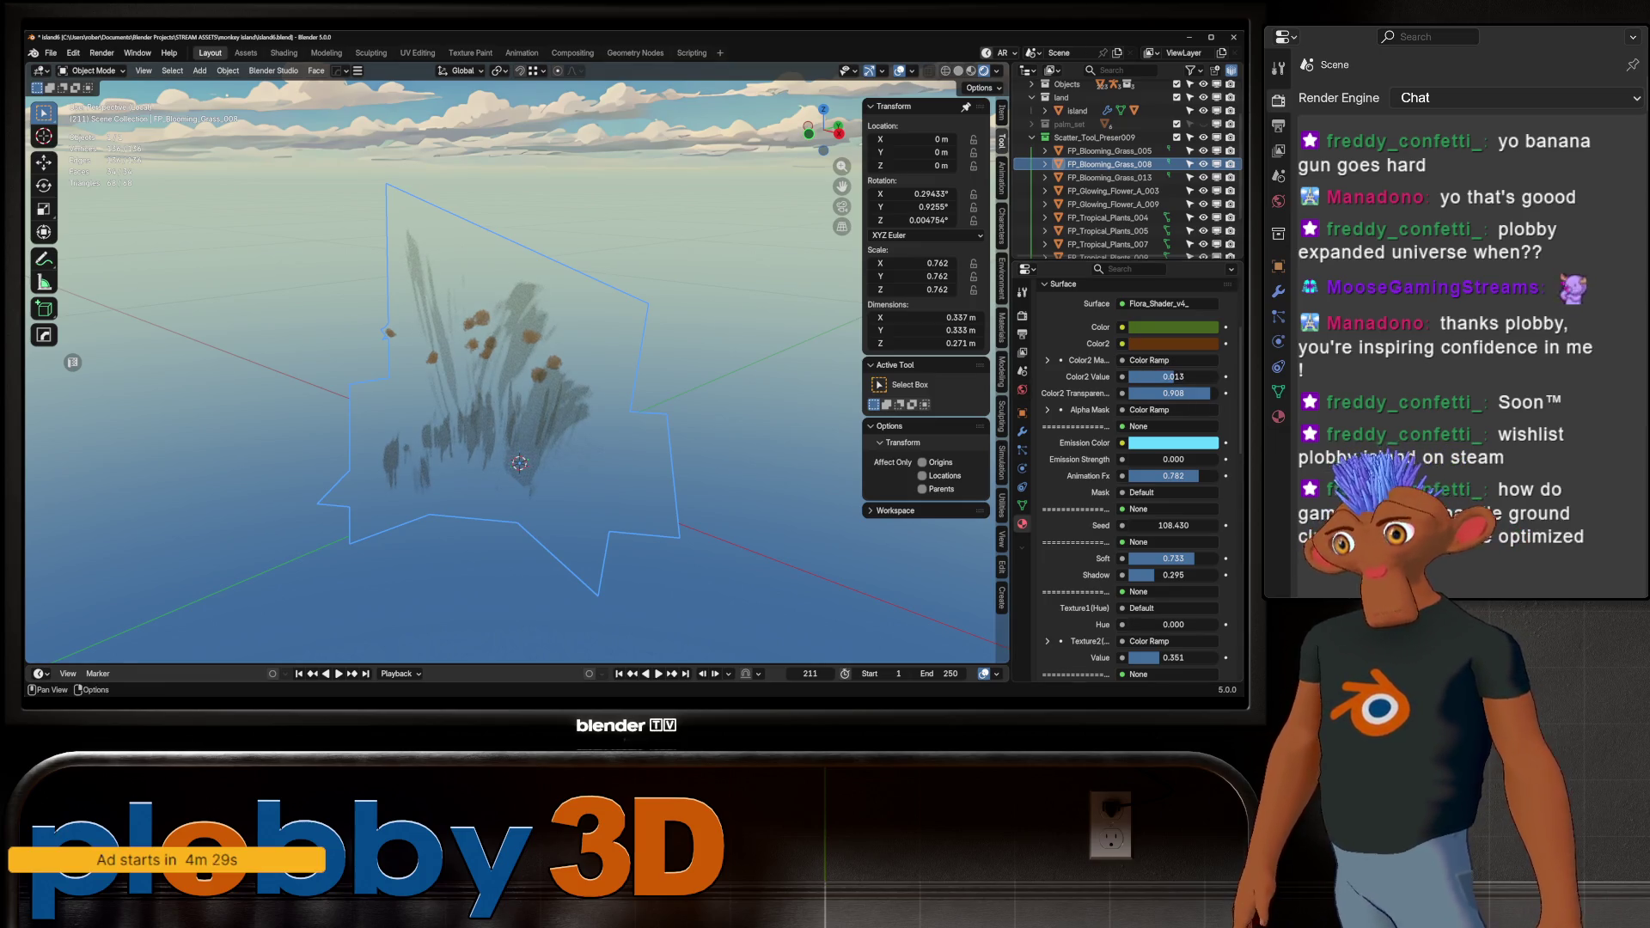
click(1174, 326)
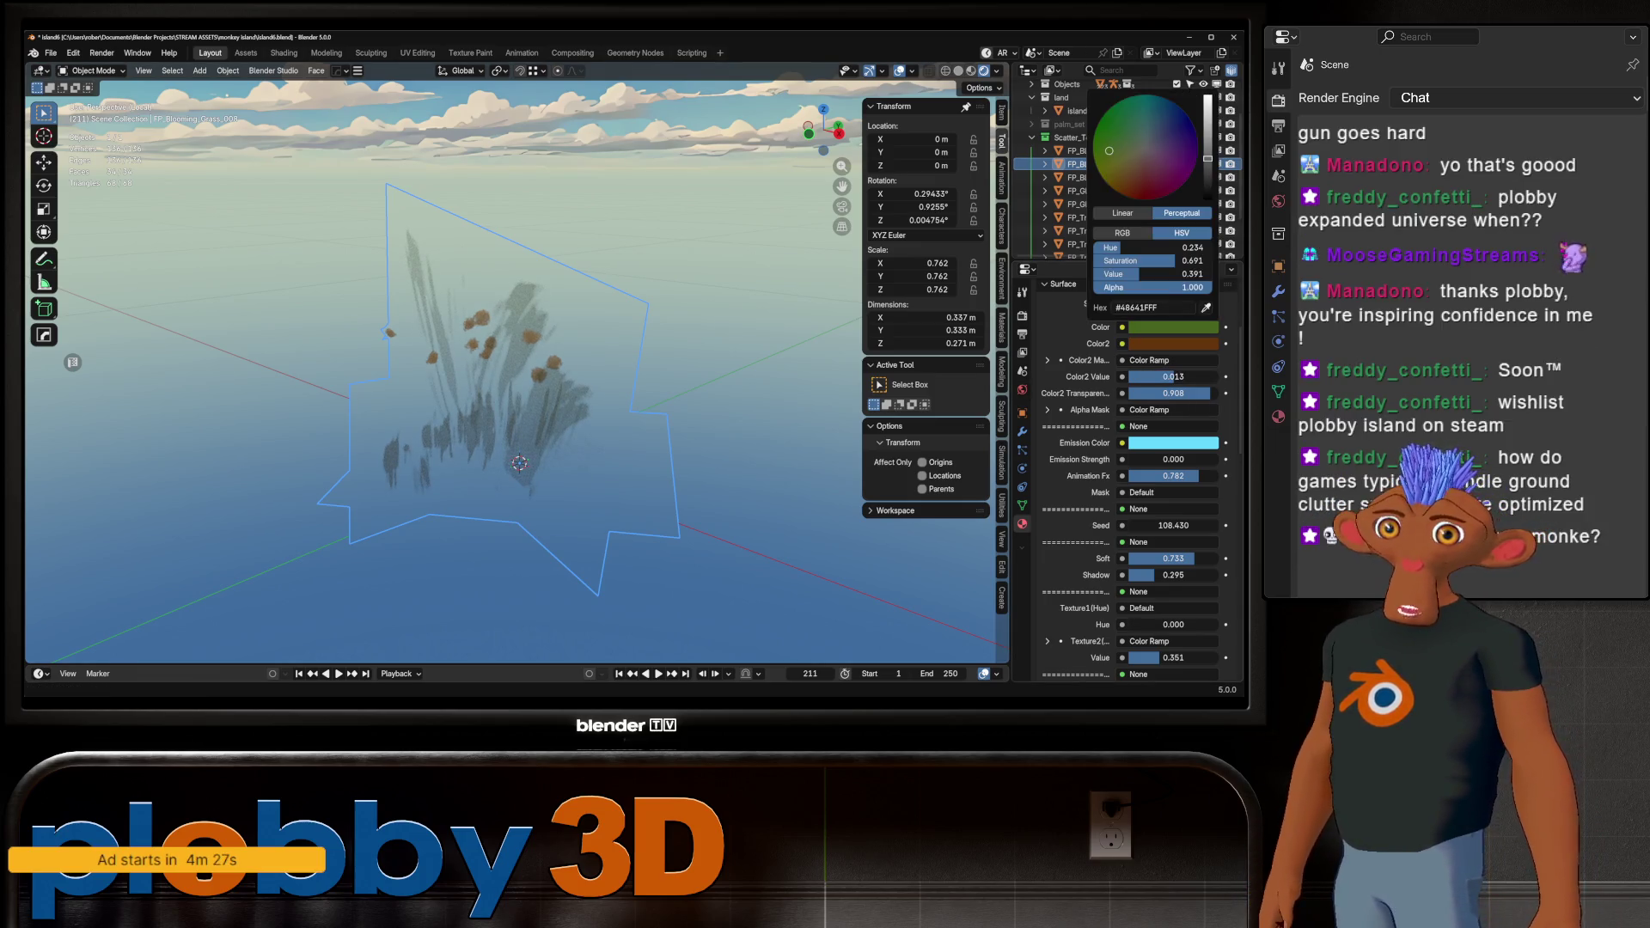
drag(1160, 273, 1161, 273)
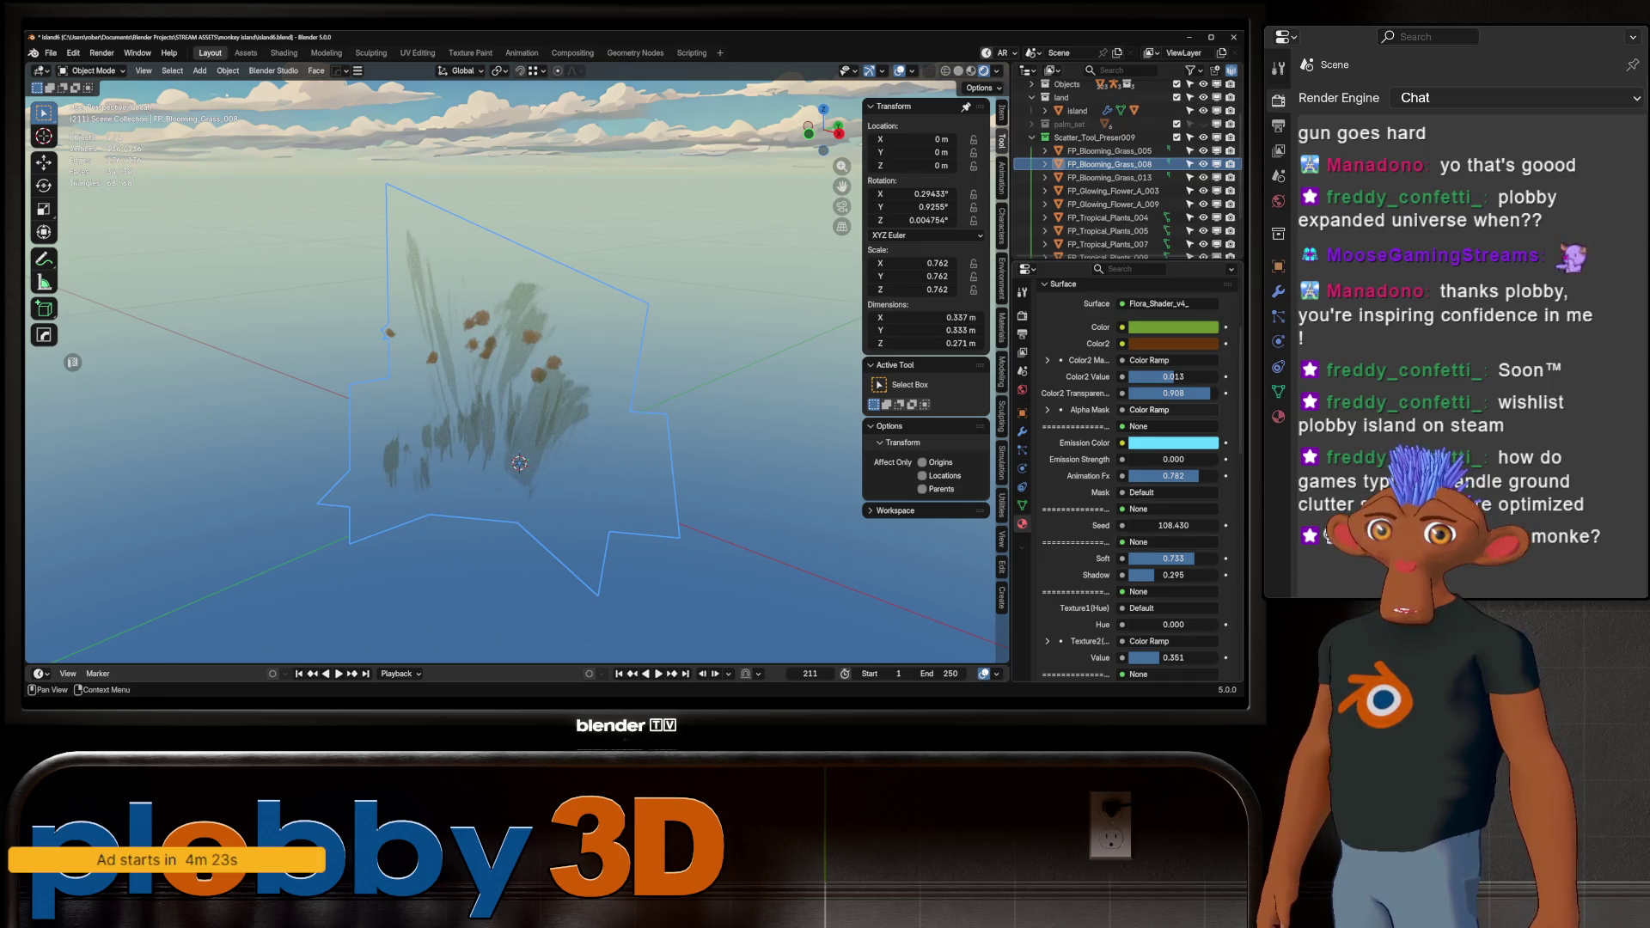
mouse_move(1203, 393)
mouse_down()
mouse_move(1144, 393)
mouse_move(1183, 393)
mouse_move(1157, 377)
mouse_up()
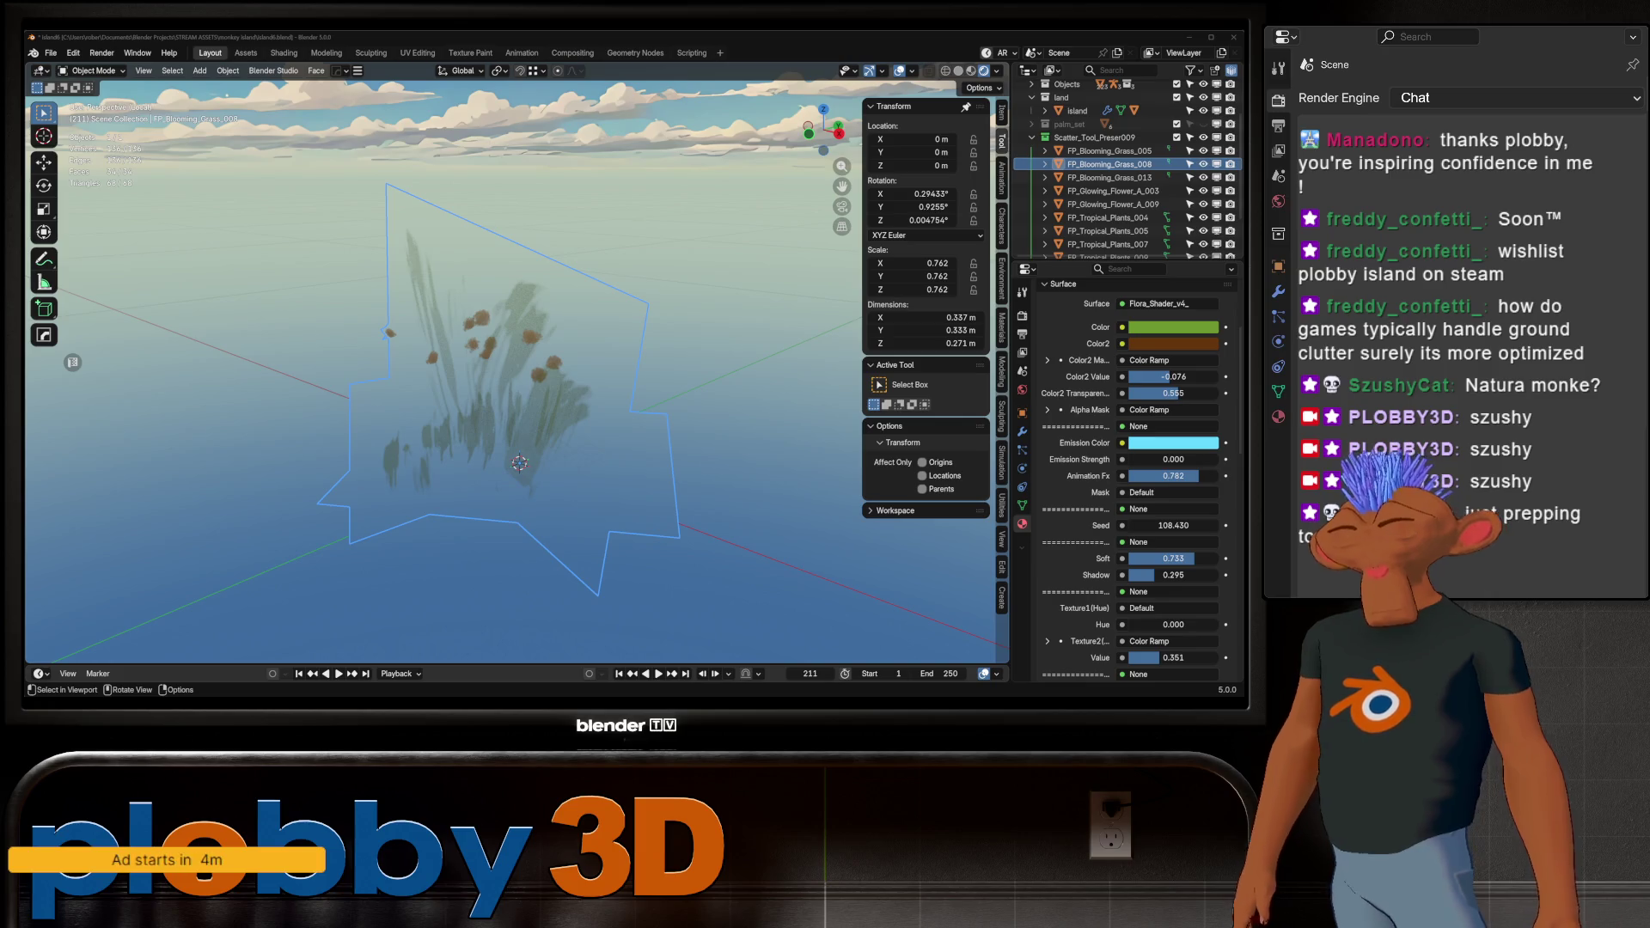
Raise the material's Shadow from 0.232 to 0.340 and scroll down to the Texture2 settings
key(shift)
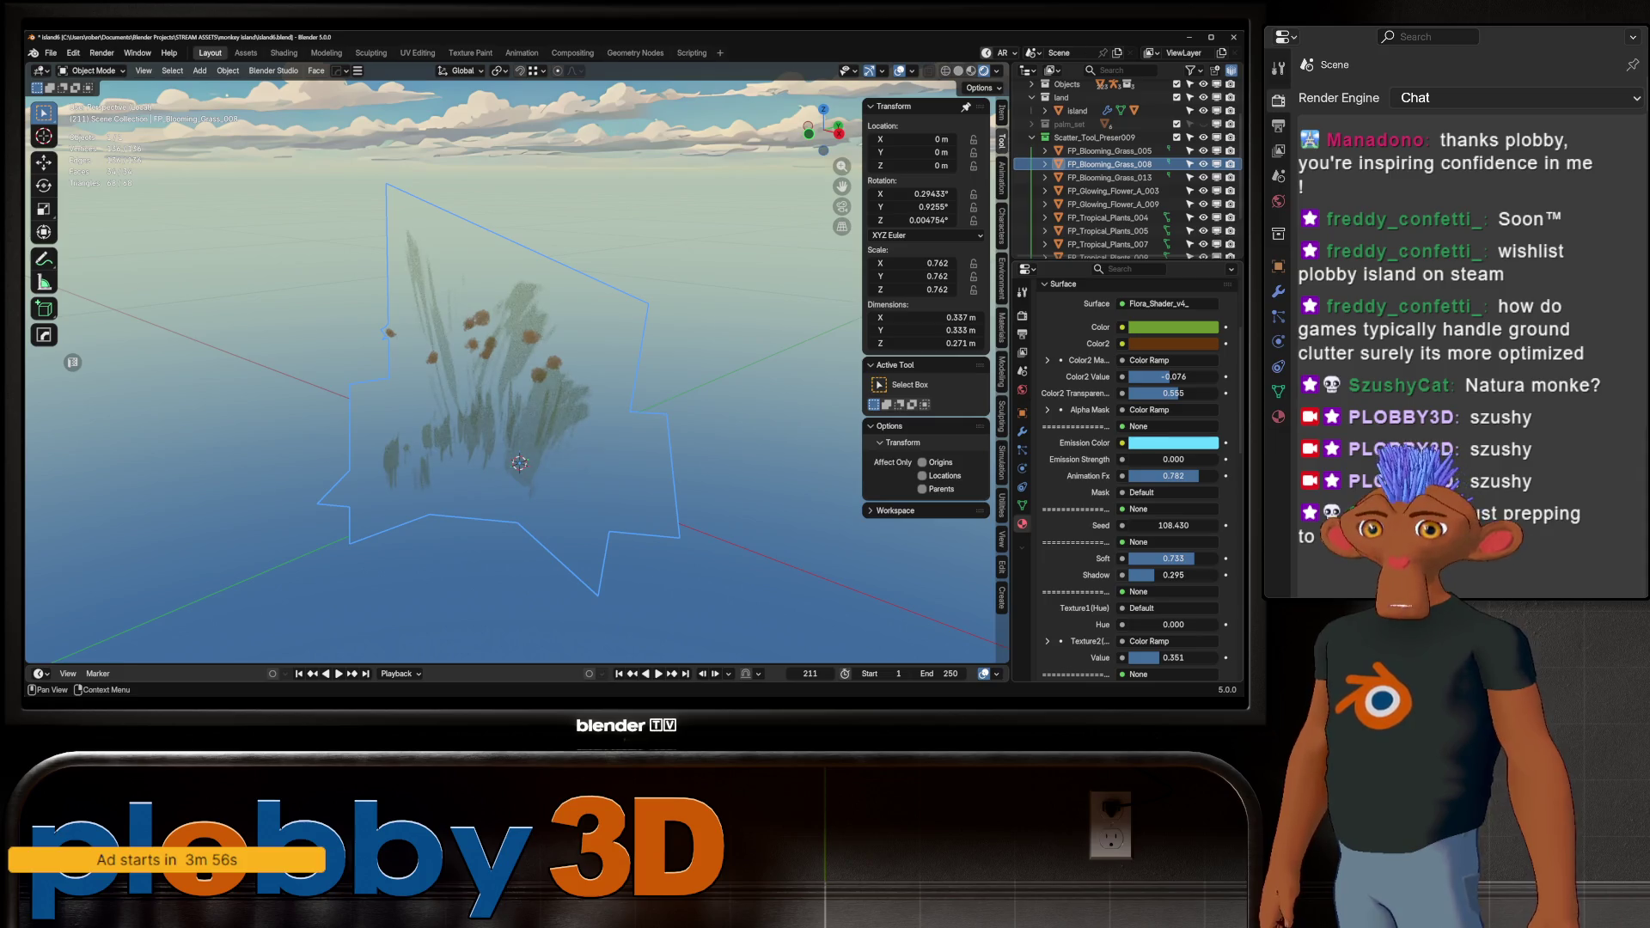
drag(1173, 575, 1179, 575)
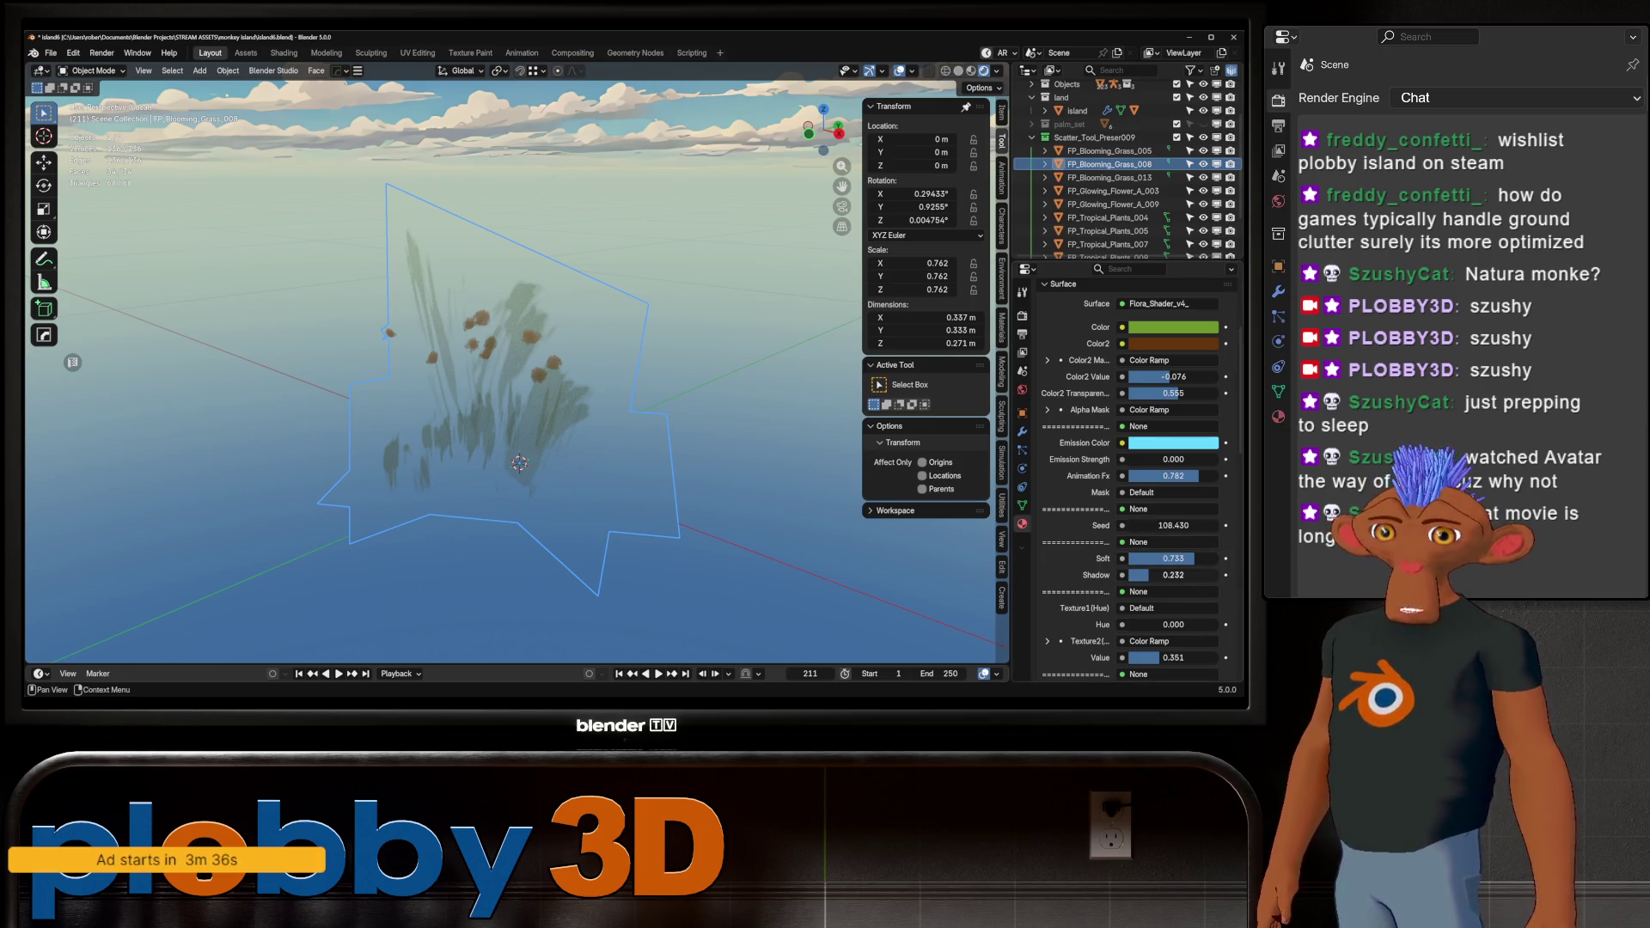
mouse_move(1169, 575)
mouse_down()
mouse_move(1225, 605)
mouse_move(1145, 606)
mouse_up()
scroll(1191, 575, down, 2)
scroll(1135, 516, down, 3)
scroll(1134, 516, down, 3)
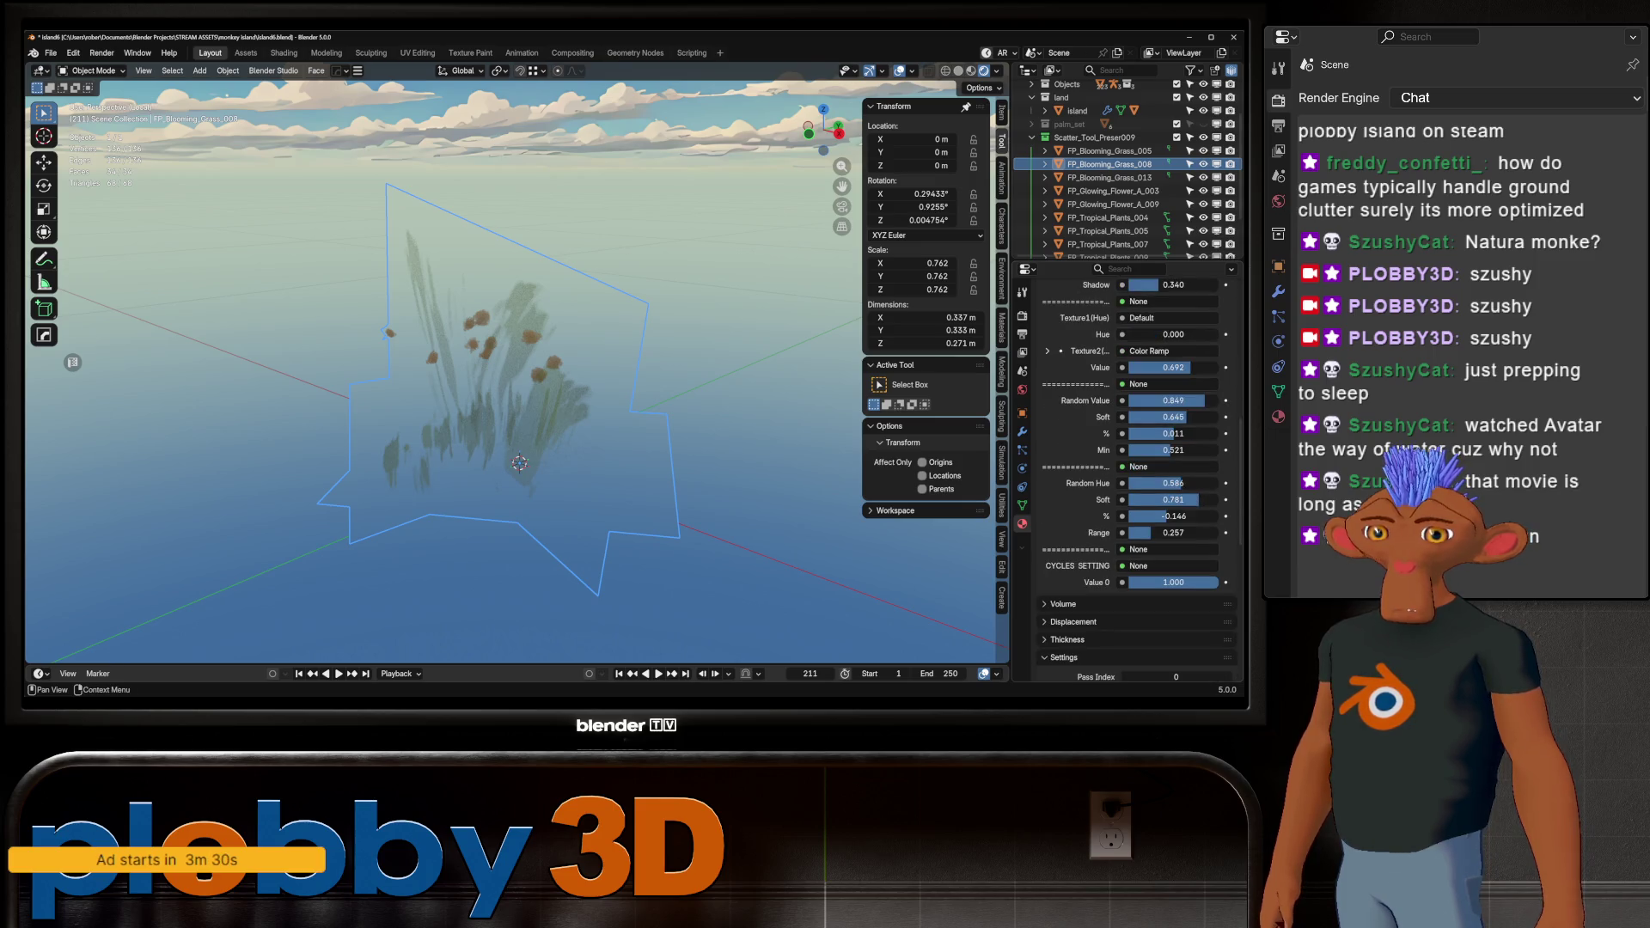